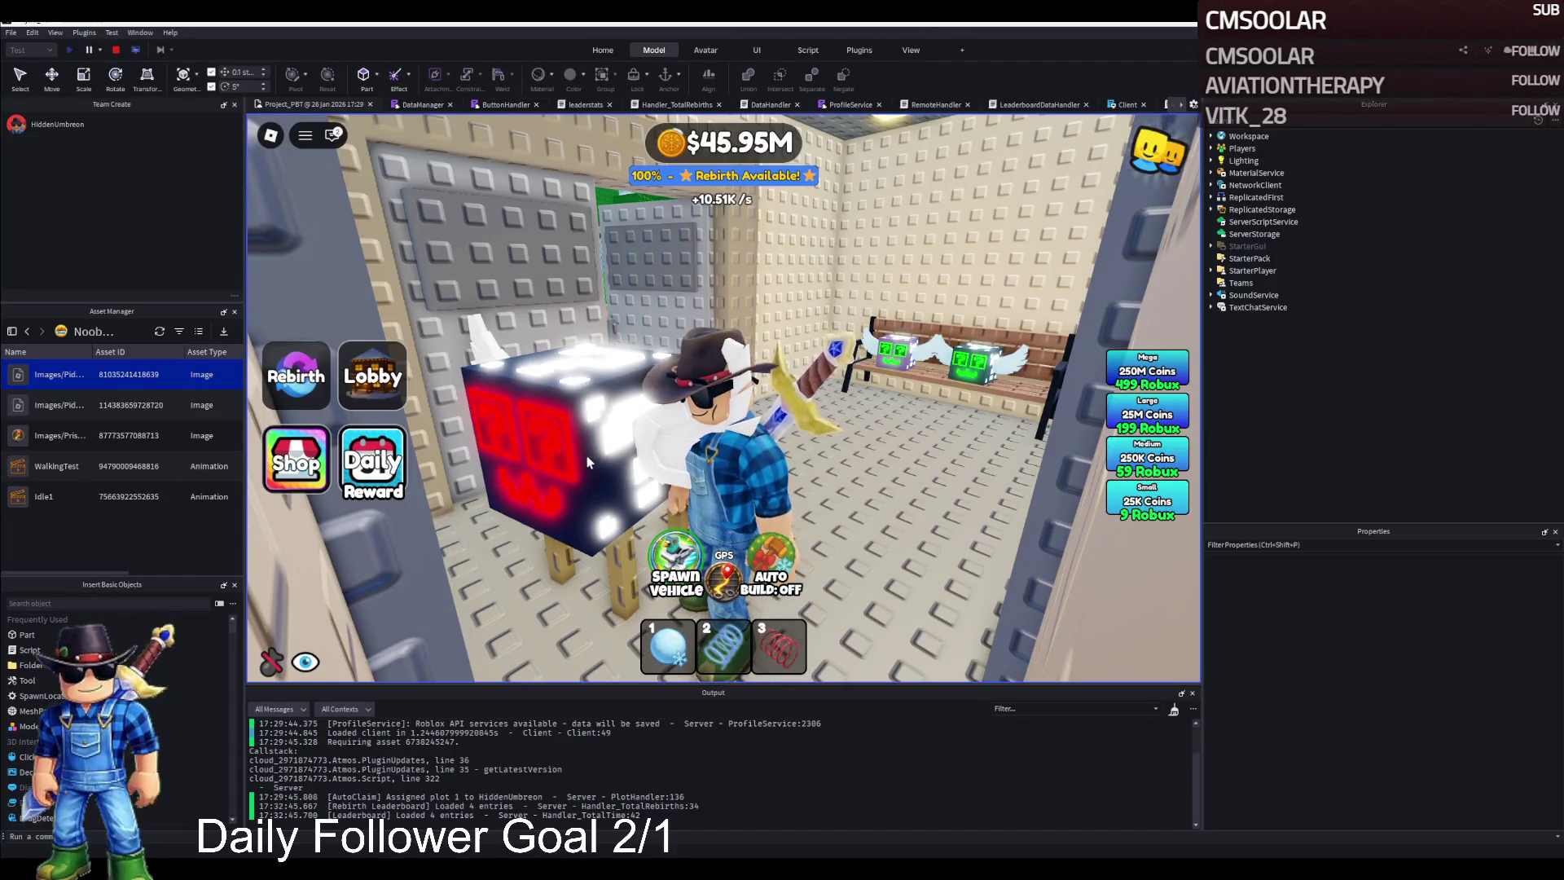
Step: Walk the character out of the prison cell through the barred EXIT doorway
{"action": "mouse_move", "coordinate": [541, 480]}
{"action": "left_mouse_down"}
{"action": "mouse_move", "coordinate": [633, 445]}
{"action": "mouse_move", "coordinate": [574, 391]}
{"action": "mouse_move", "coordinate": [591, 370]}
{"action": "mouse_move", "coordinate": [705, 335]}
{"action": "mouse_move", "coordinate": [606, 367]}
{"action": "left_mouse_up"}
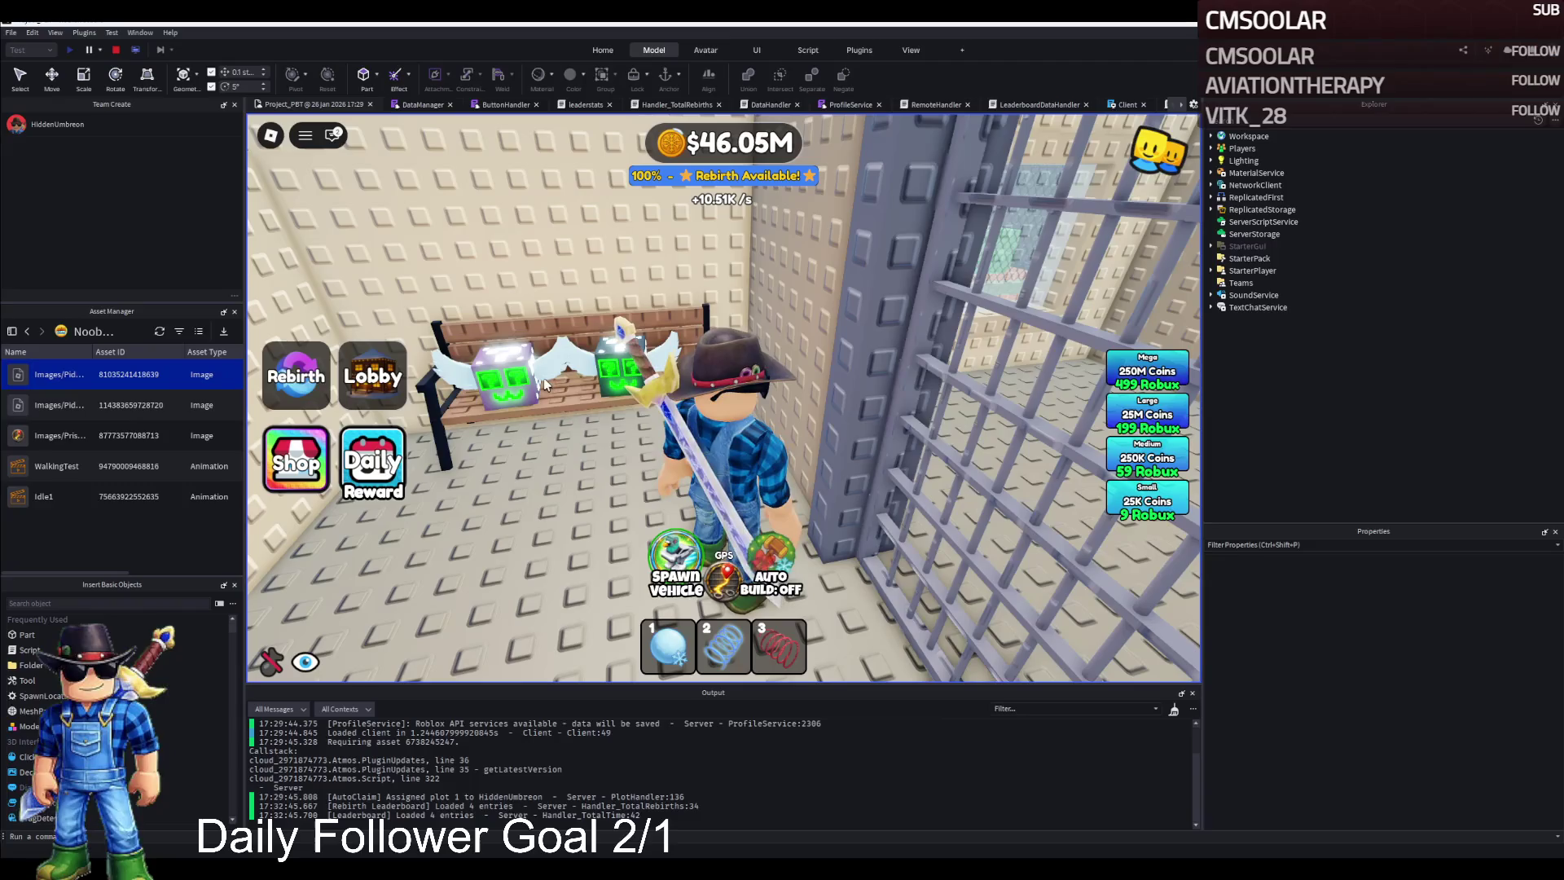
{"action": "key", "text": "w"}
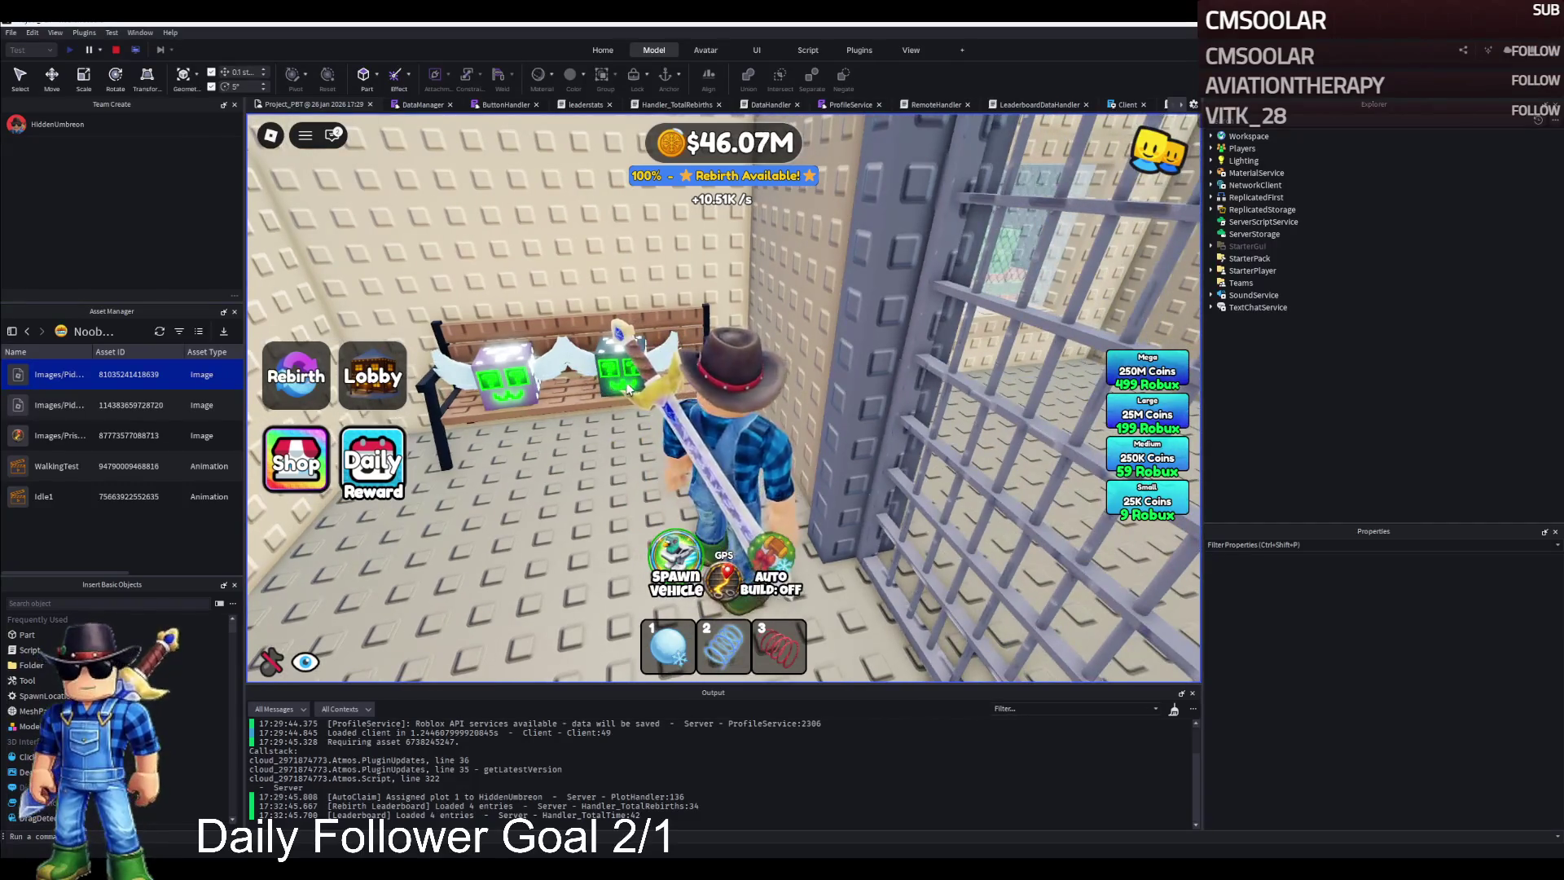
{"action": "key", "text": "d"}
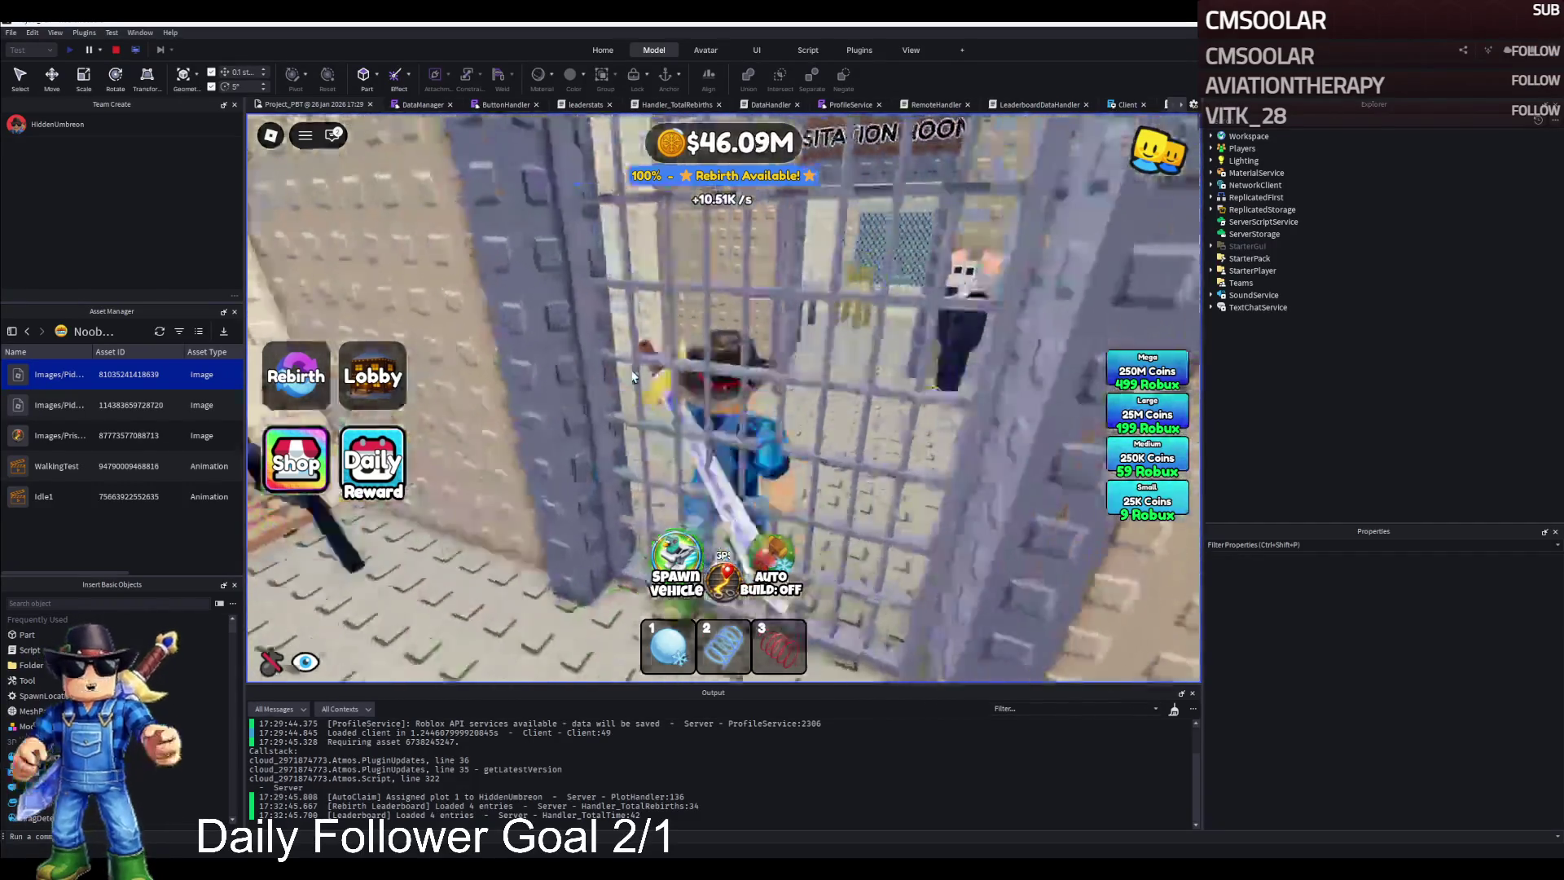
{"action": "key", "text": "a"}
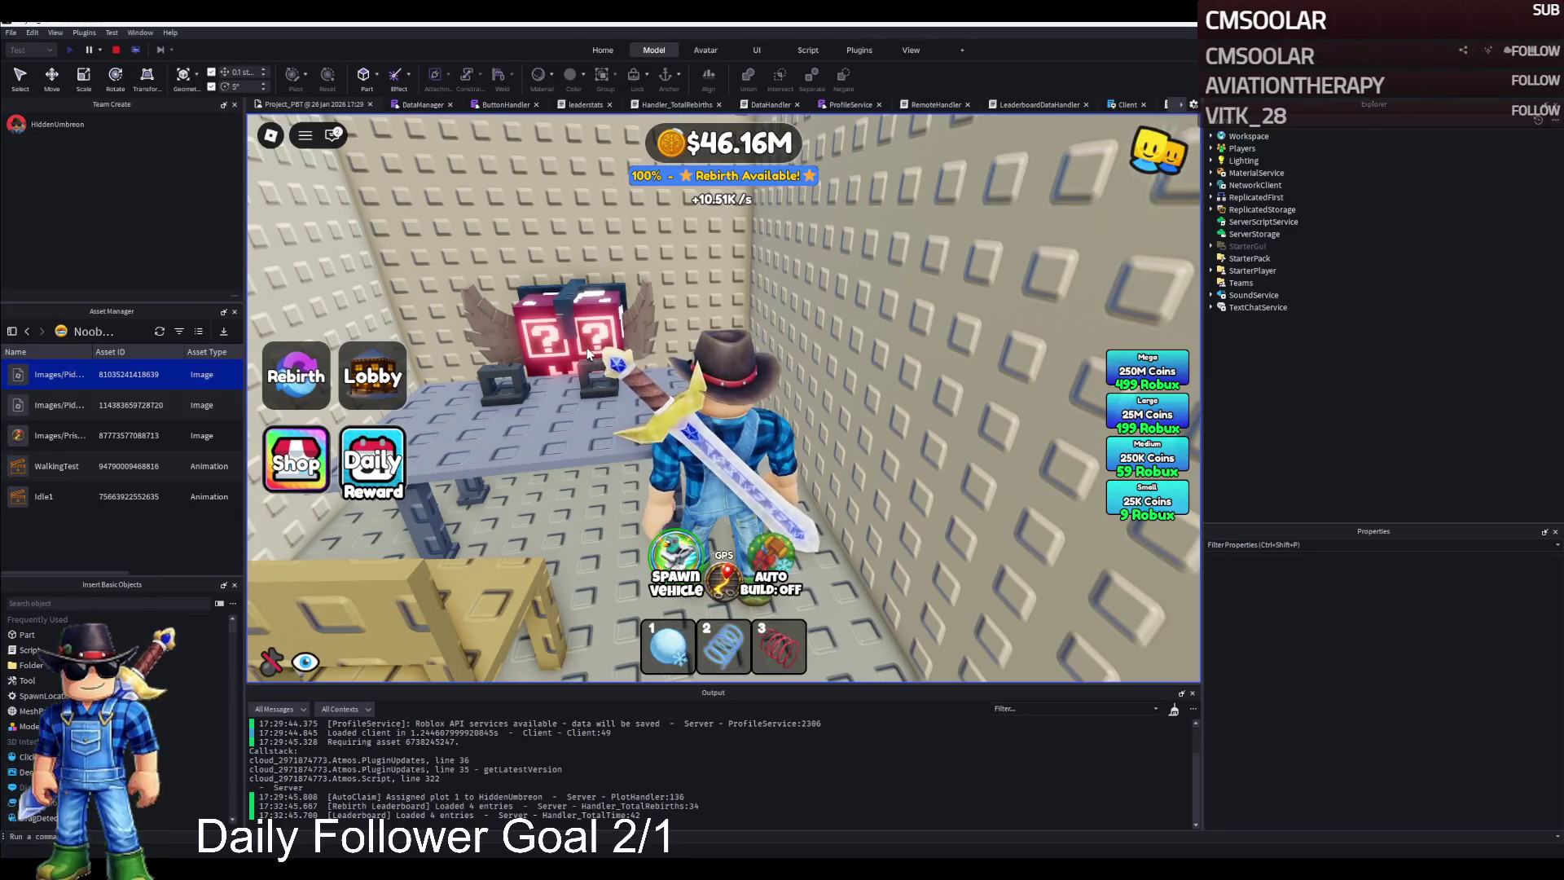
{"action": "key", "text": "d"}
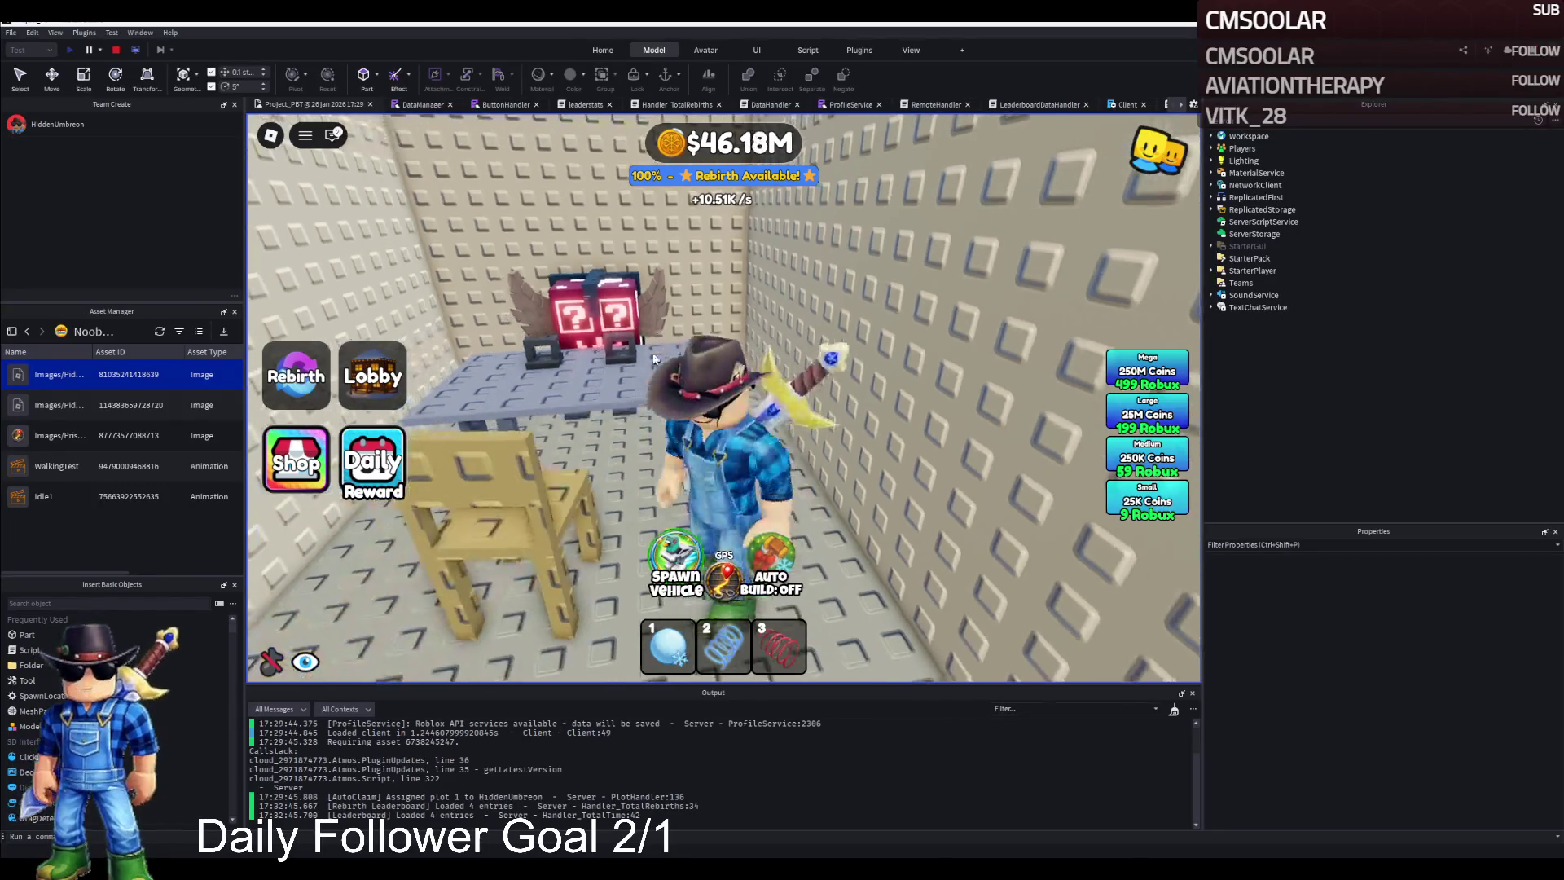
{"action": "key", "text": "w"}
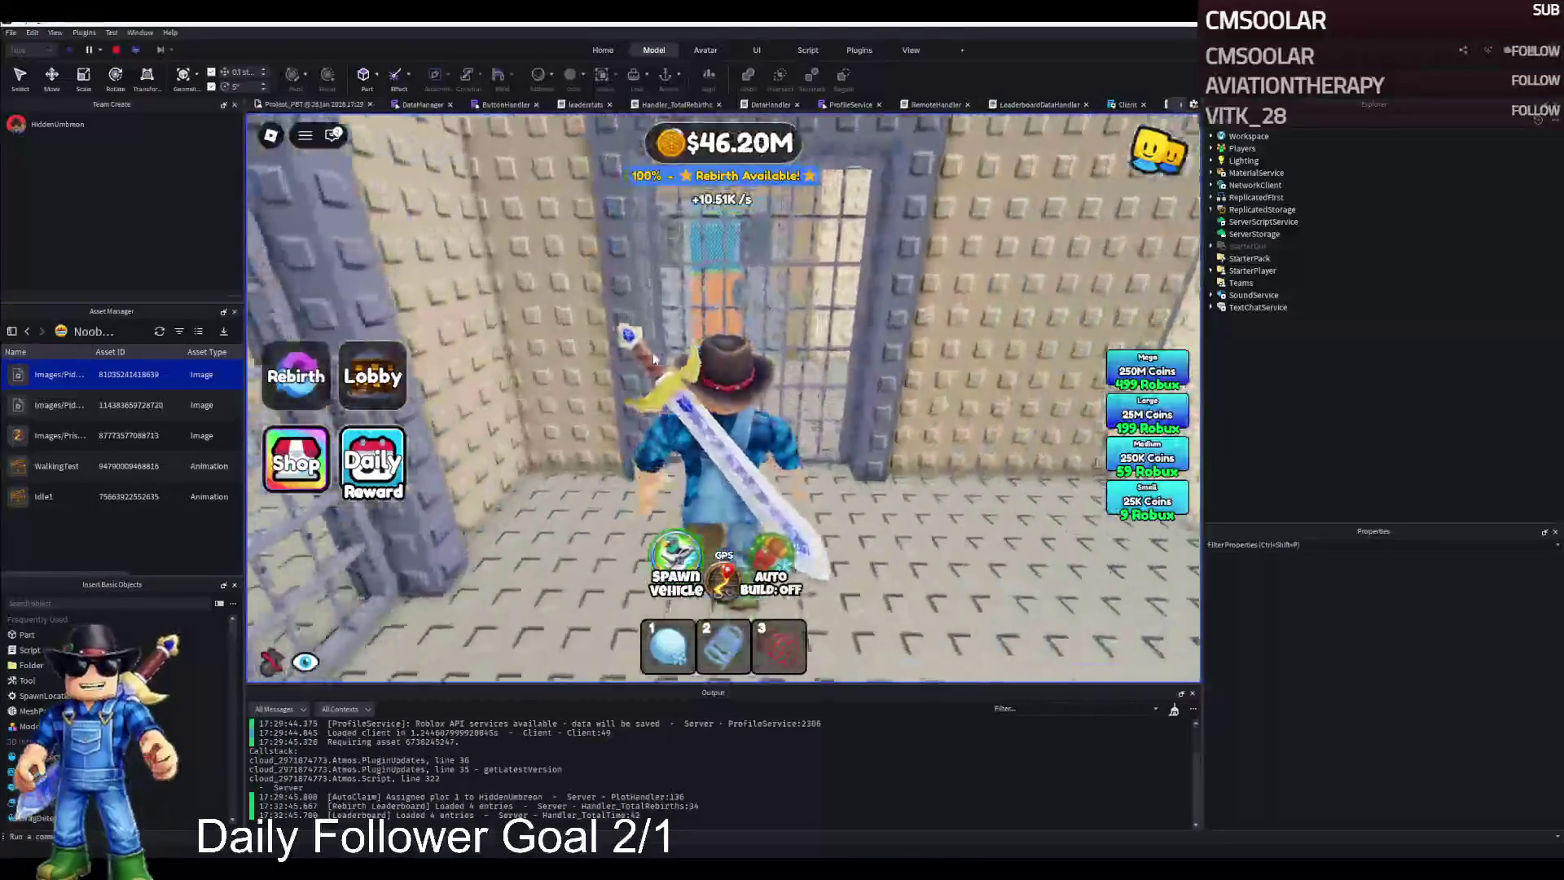
Step: Cross the orange arena and go through the barred gate into the grassy lobby
{"action": "key", "text": "w"}
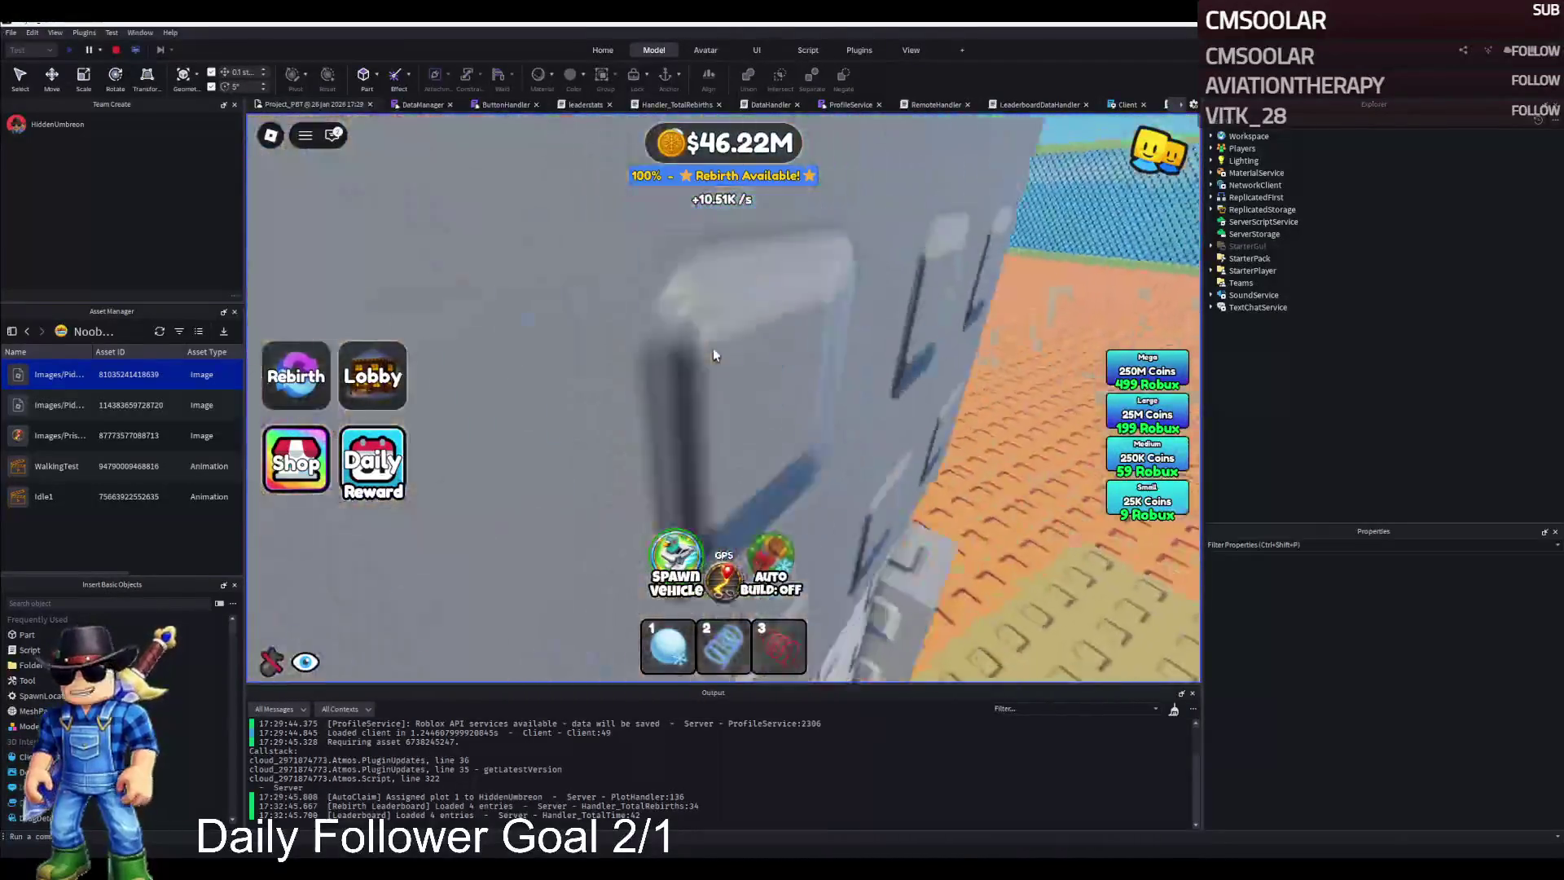
{"action": "key", "text": "s"}
{"action": "key", "text": "w"}
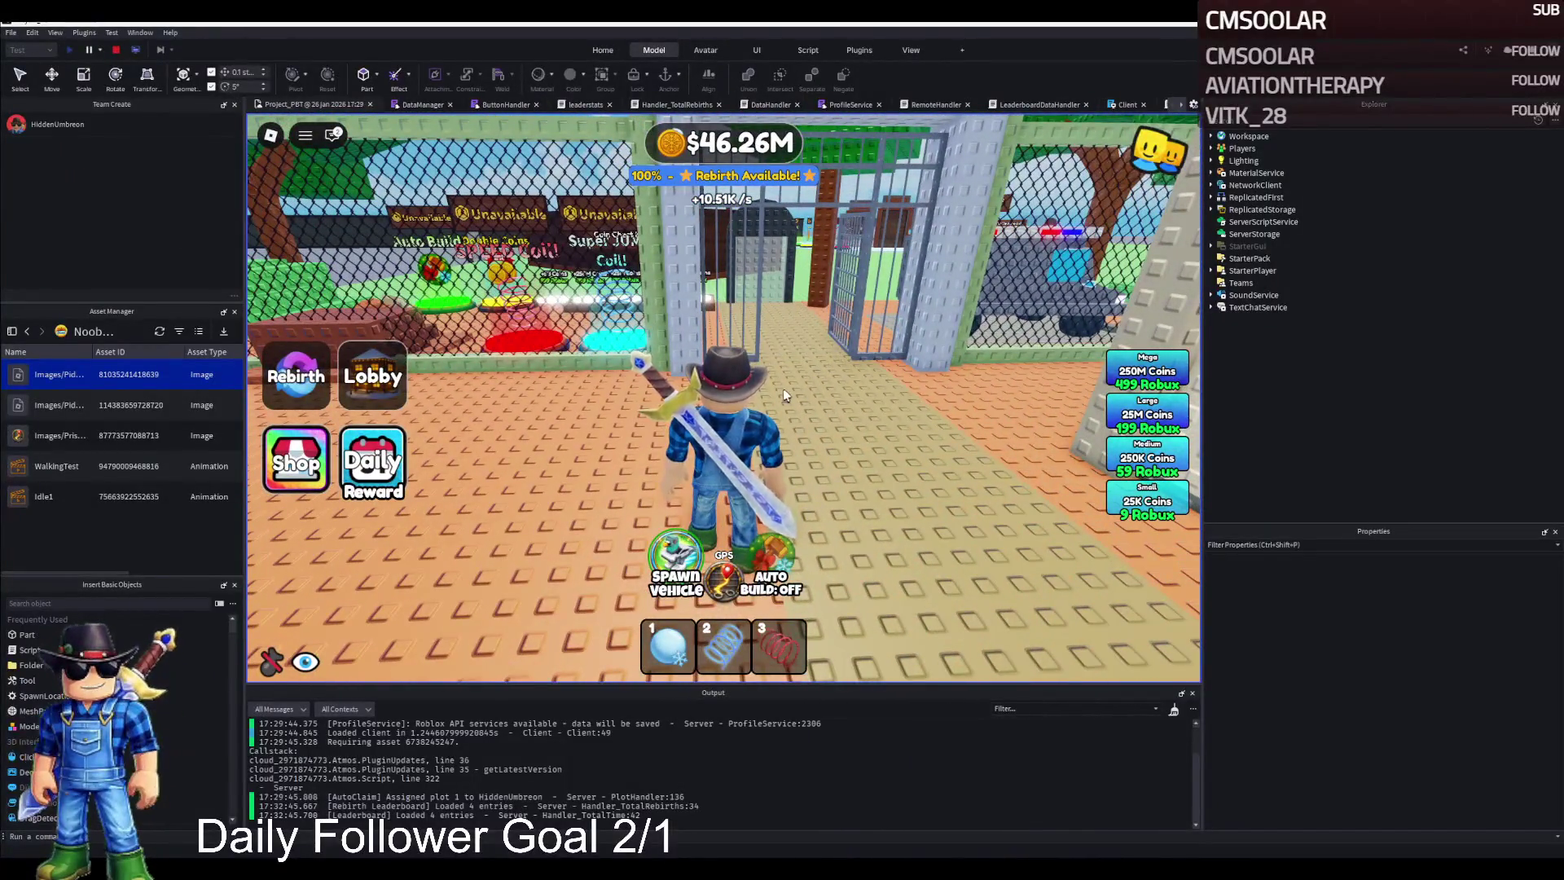
{"action": "key", "text": "w"}
{"action": "key", "text": "w"}
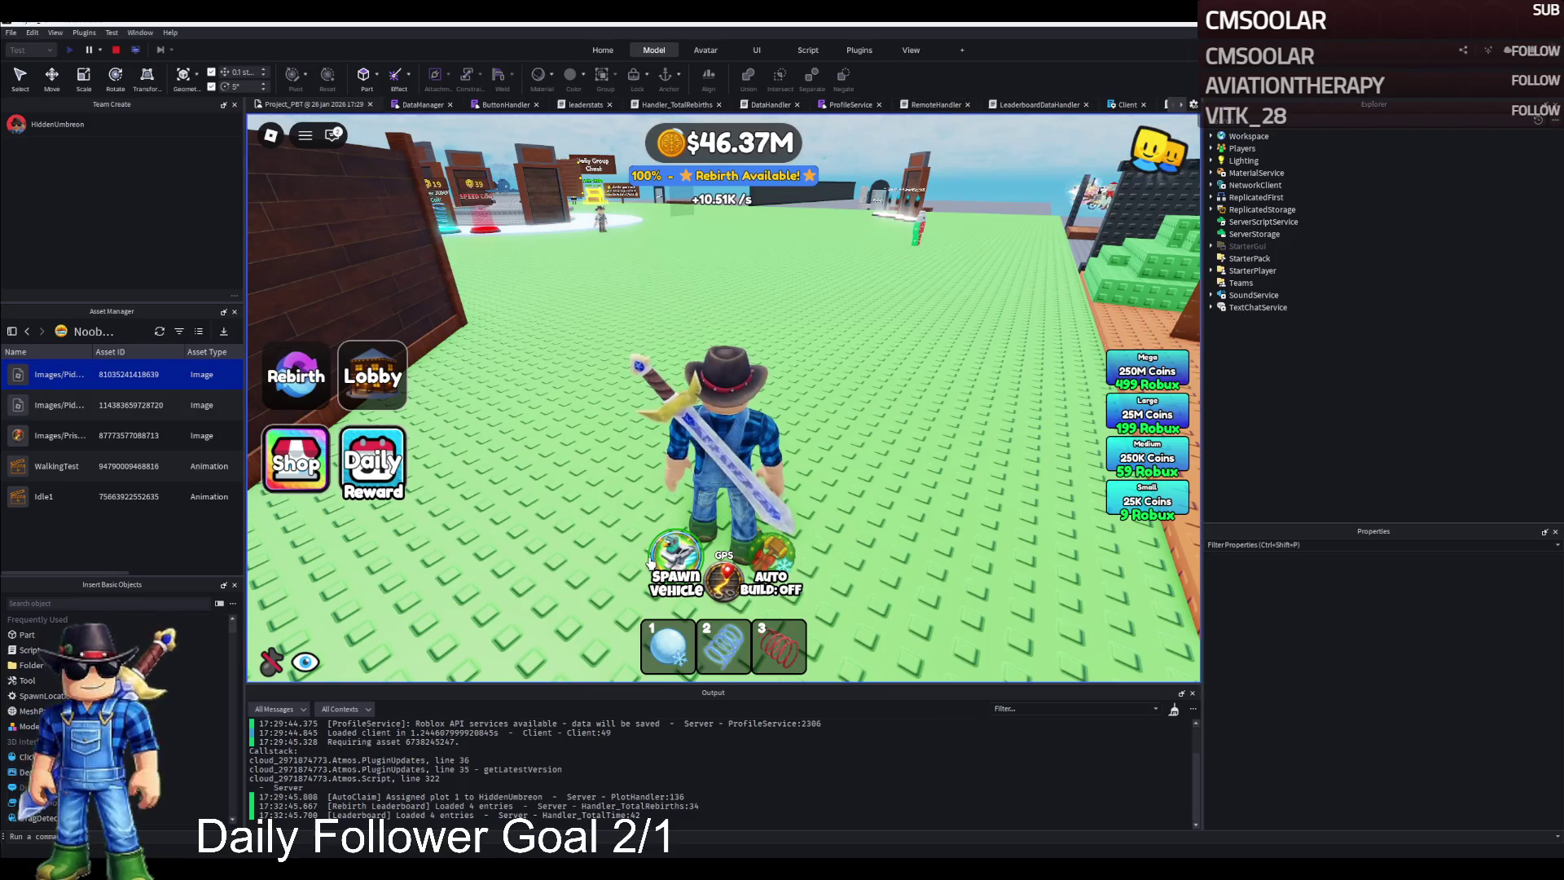
Step: Spawn a vehicle, mount it, and drive it around the lobby toward the Daily Group Chest
{"action": "left_click", "coordinate": [664, 558]}
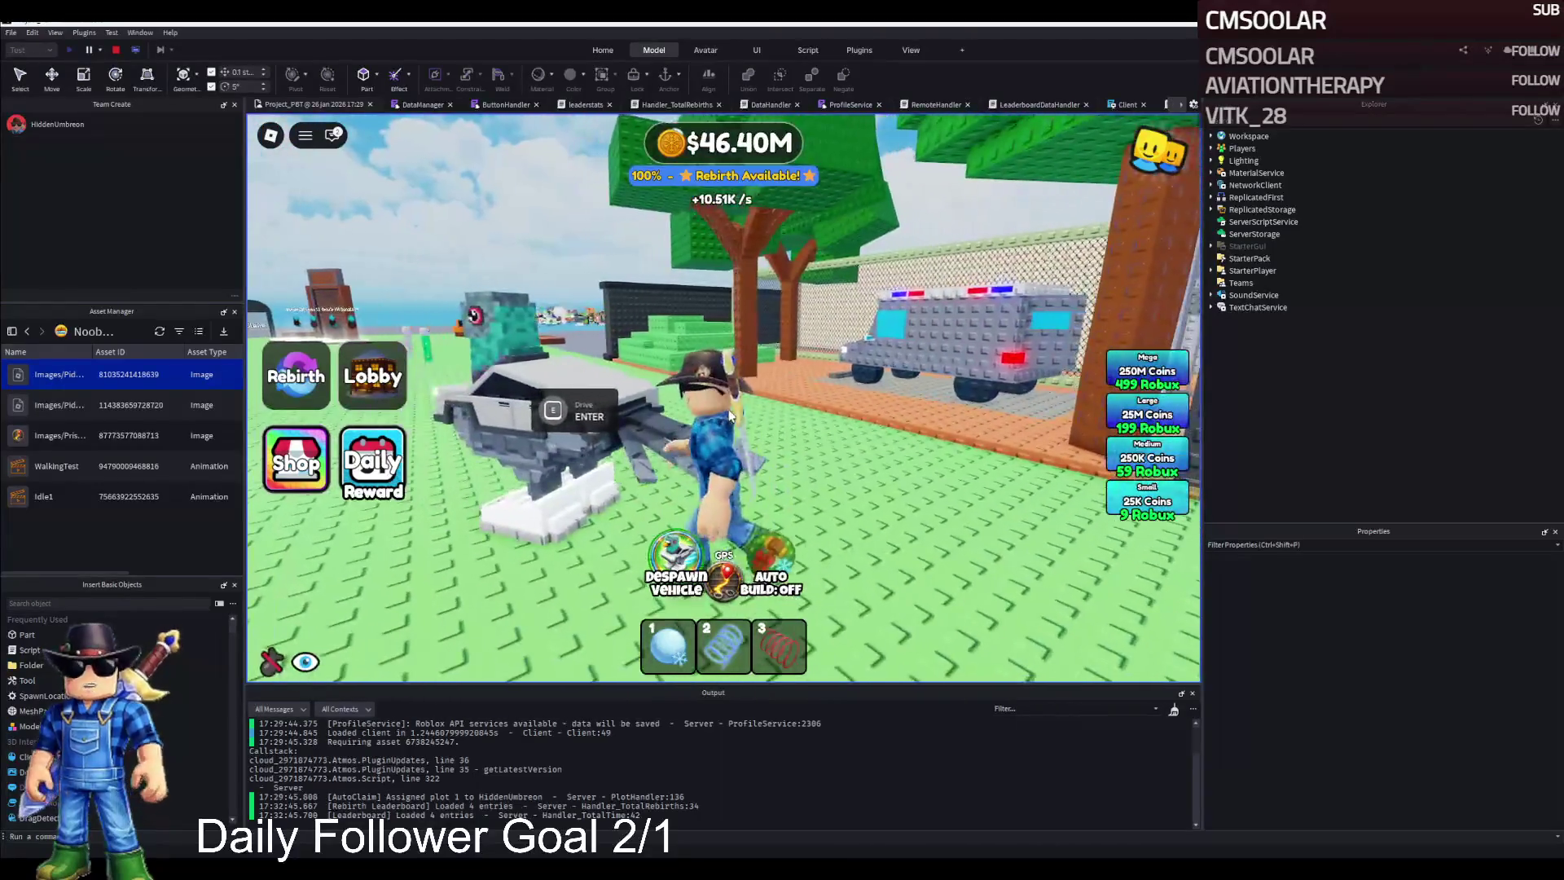
{"action": "key", "text": "e"}
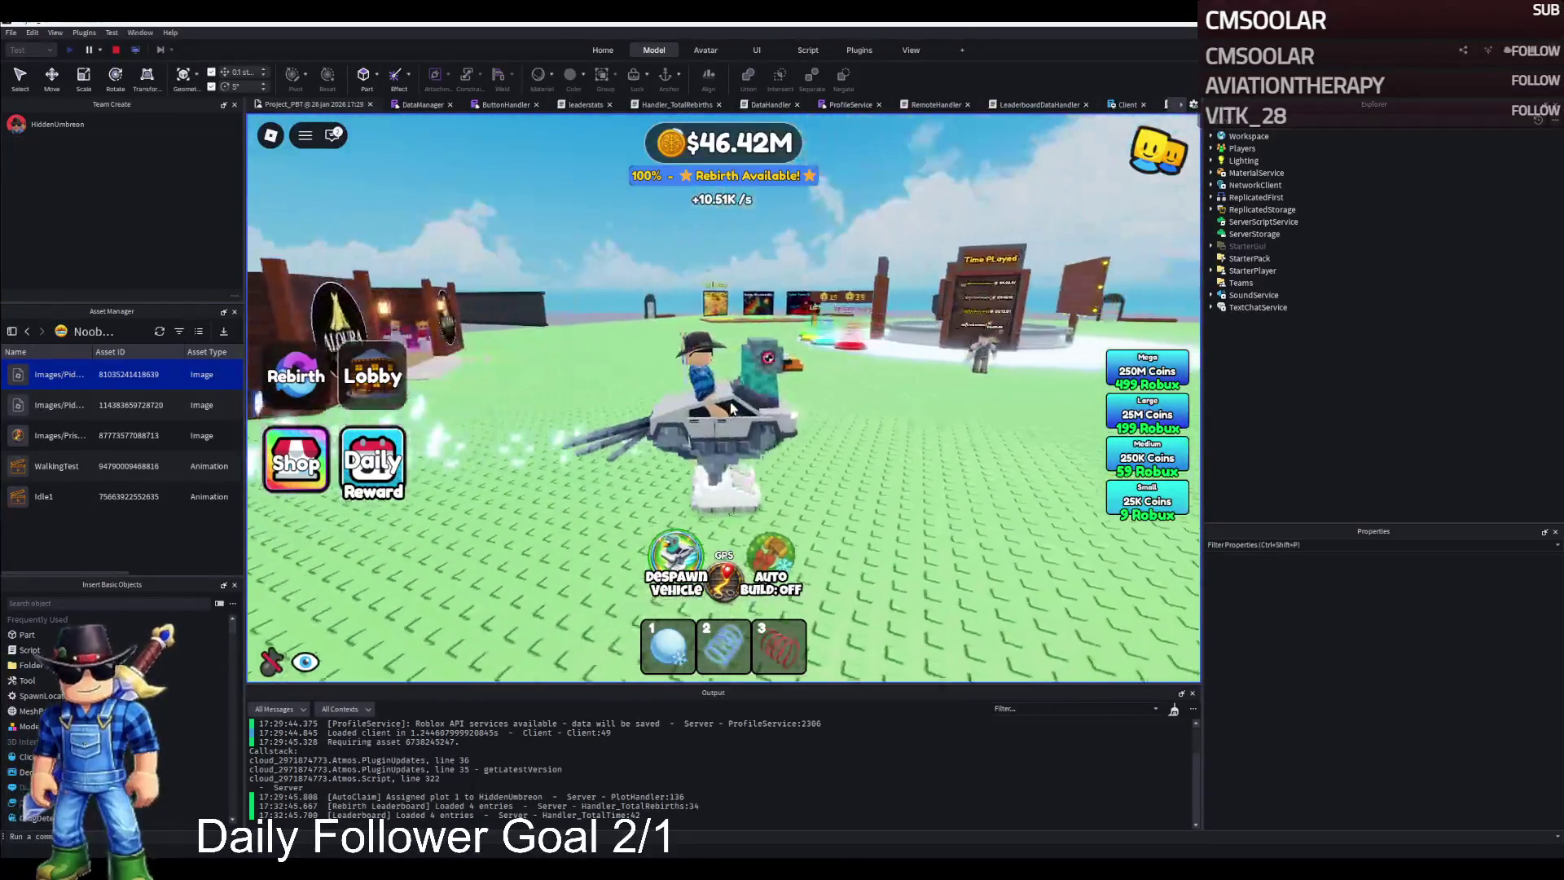
{"action": "key", "text": "w"}
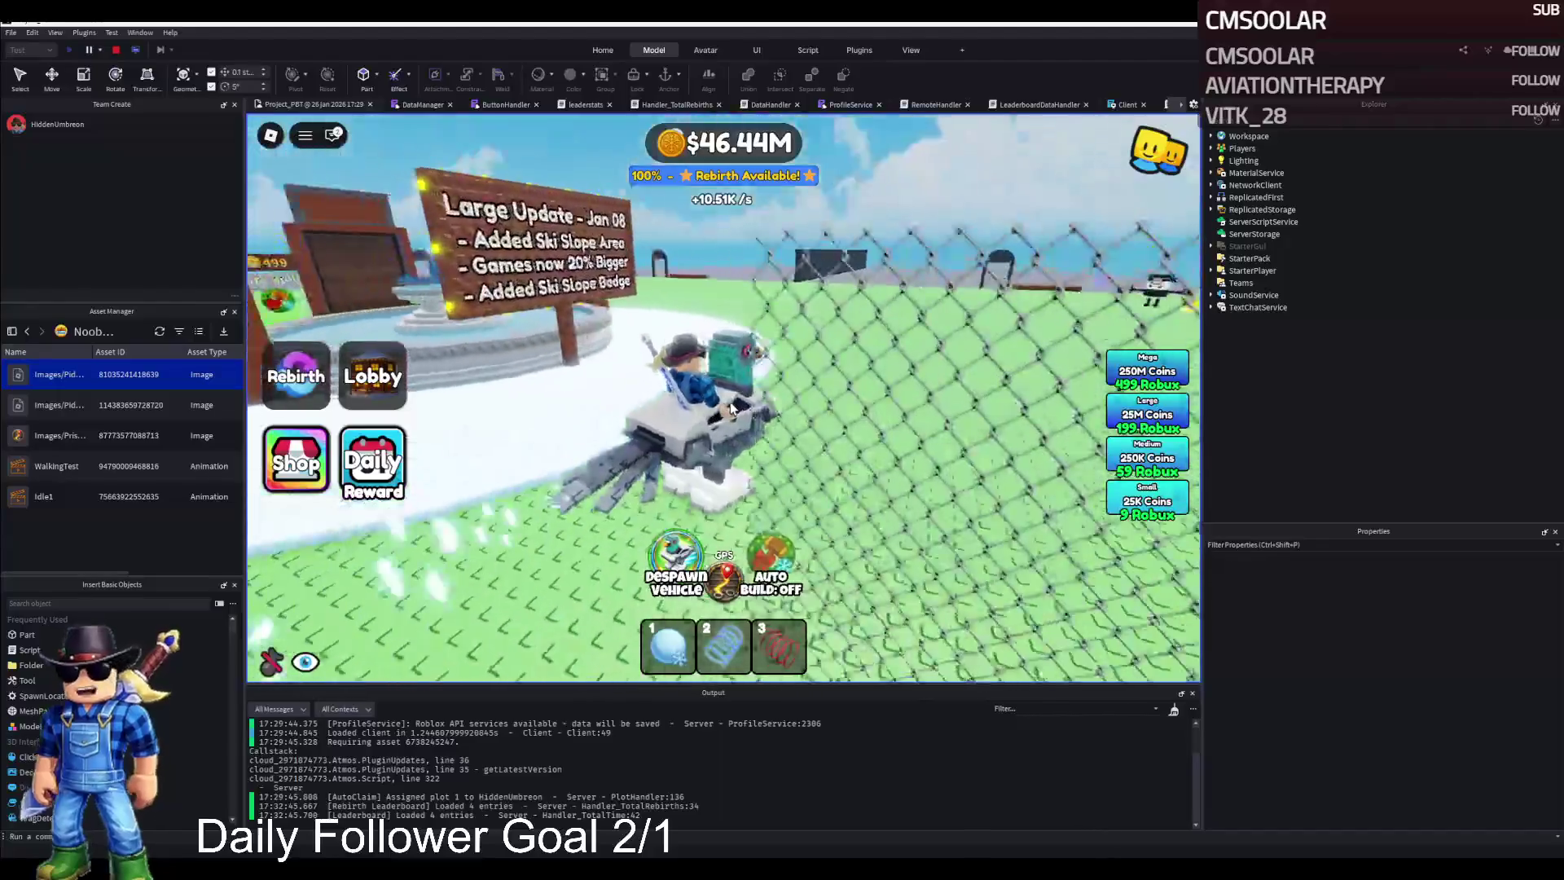
{"action": "key", "text": "d"}
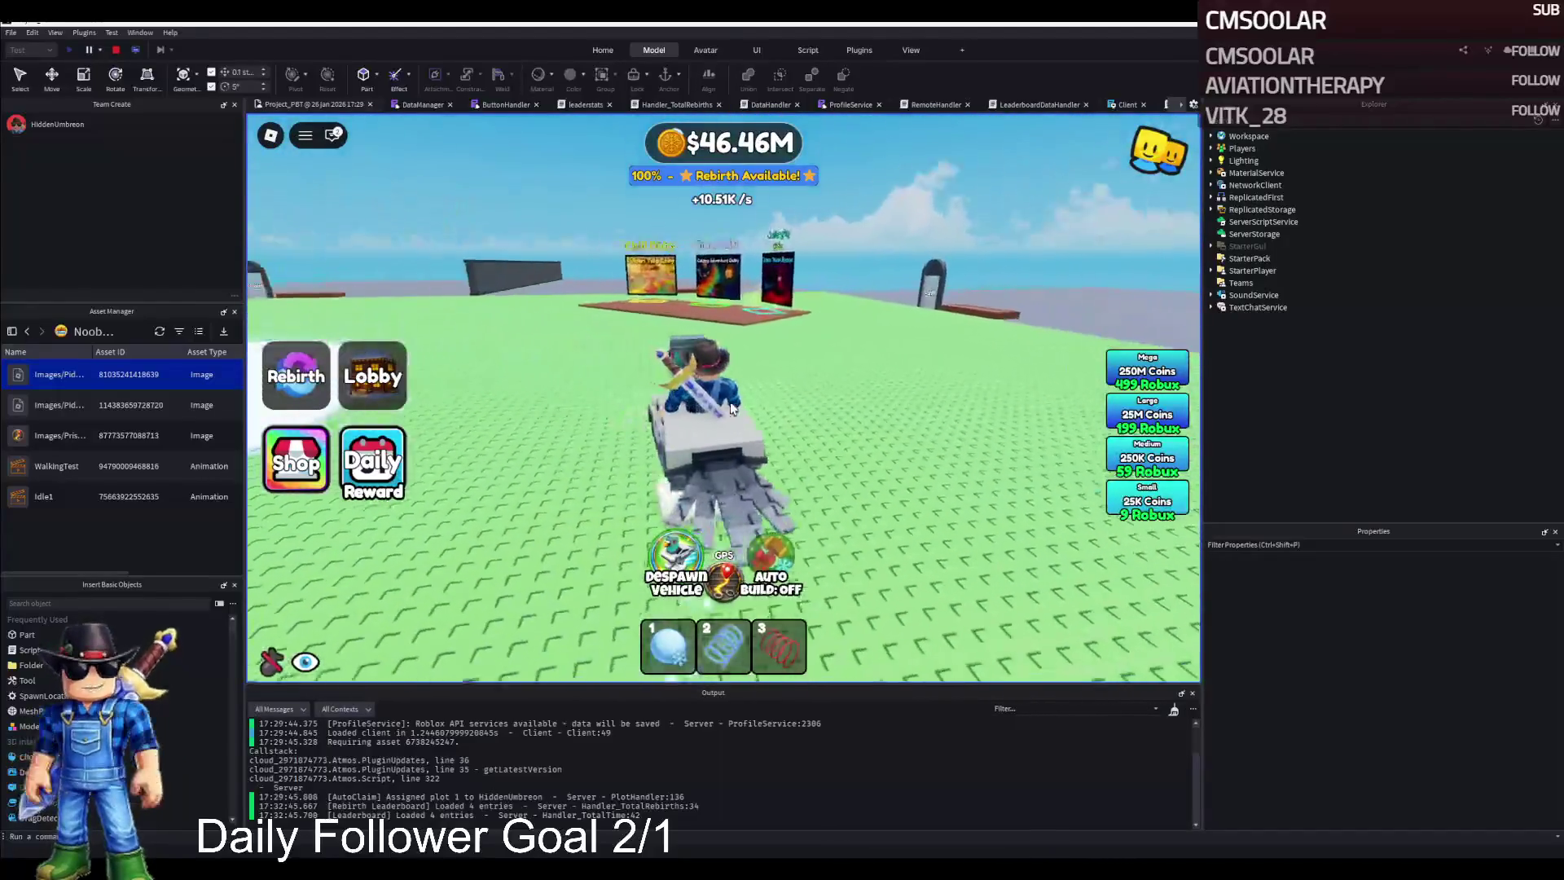
{"action": "key", "text": "a"}
{"action": "key", "text": "a"}
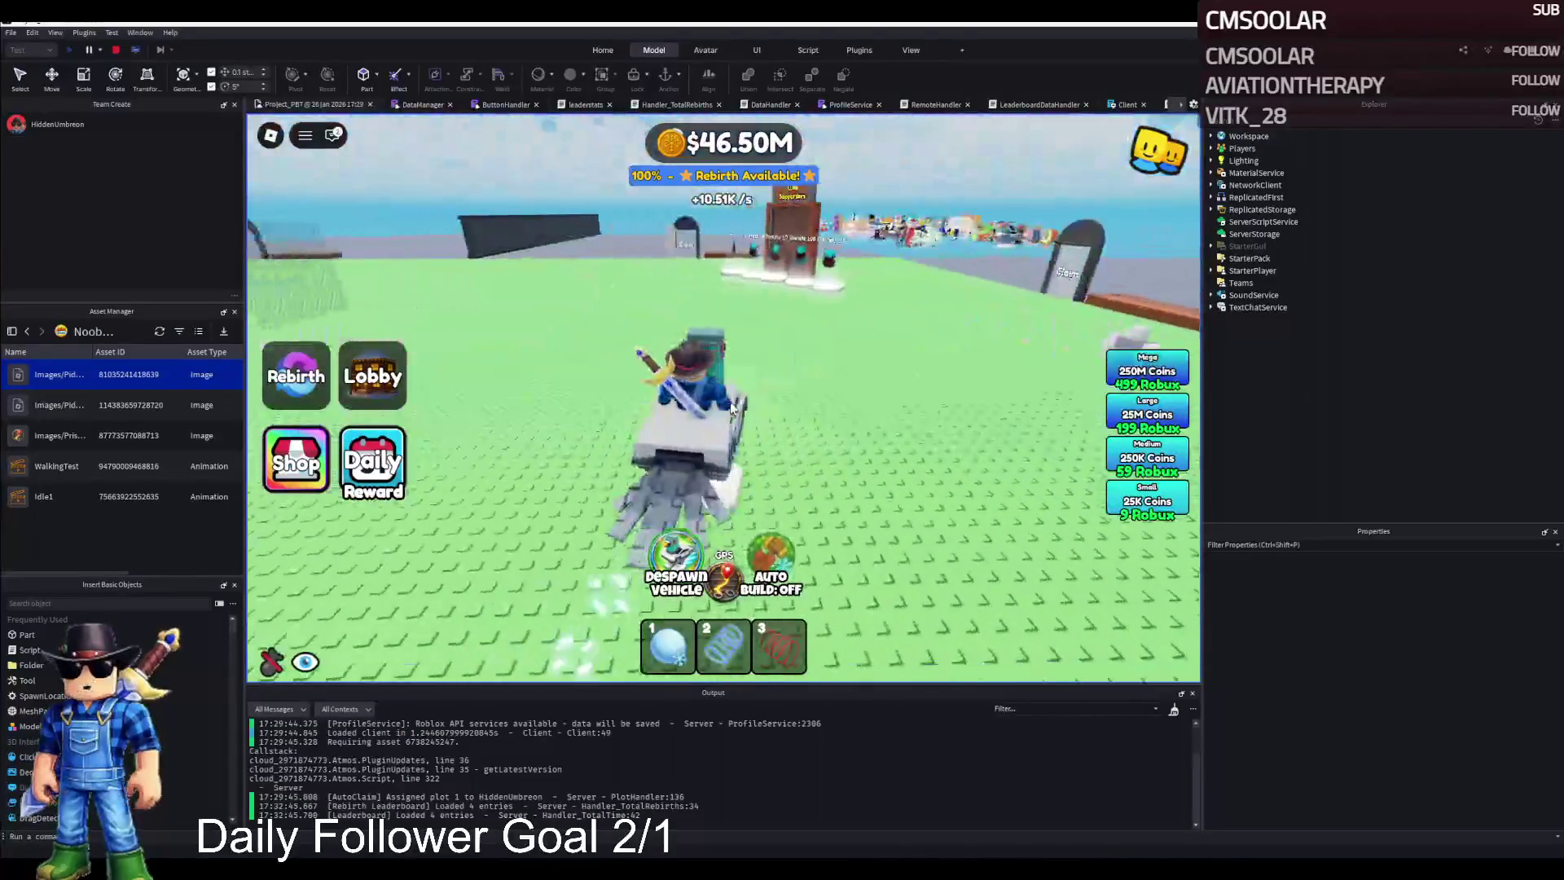
{"action": "key", "text": "d"}
{"action": "key", "text": "d"}
{"action": "key", "text": "d"}
{"action": "key", "text": "d"}
{"action": "key", "text": "a"}
{"action": "key", "text": "d"}
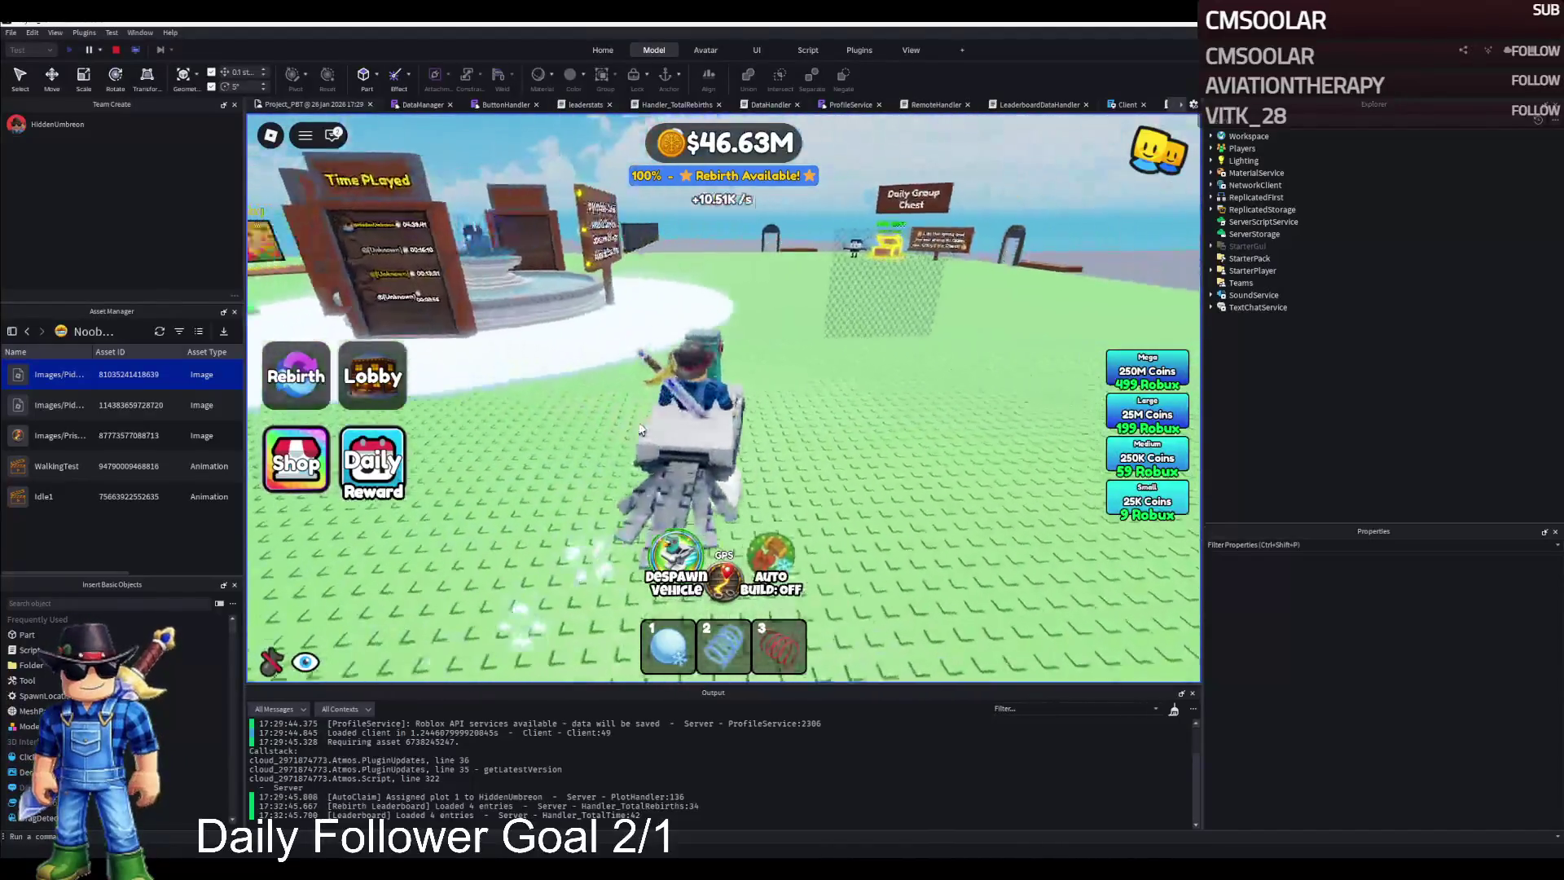
{"action": "key", "text": "d"}
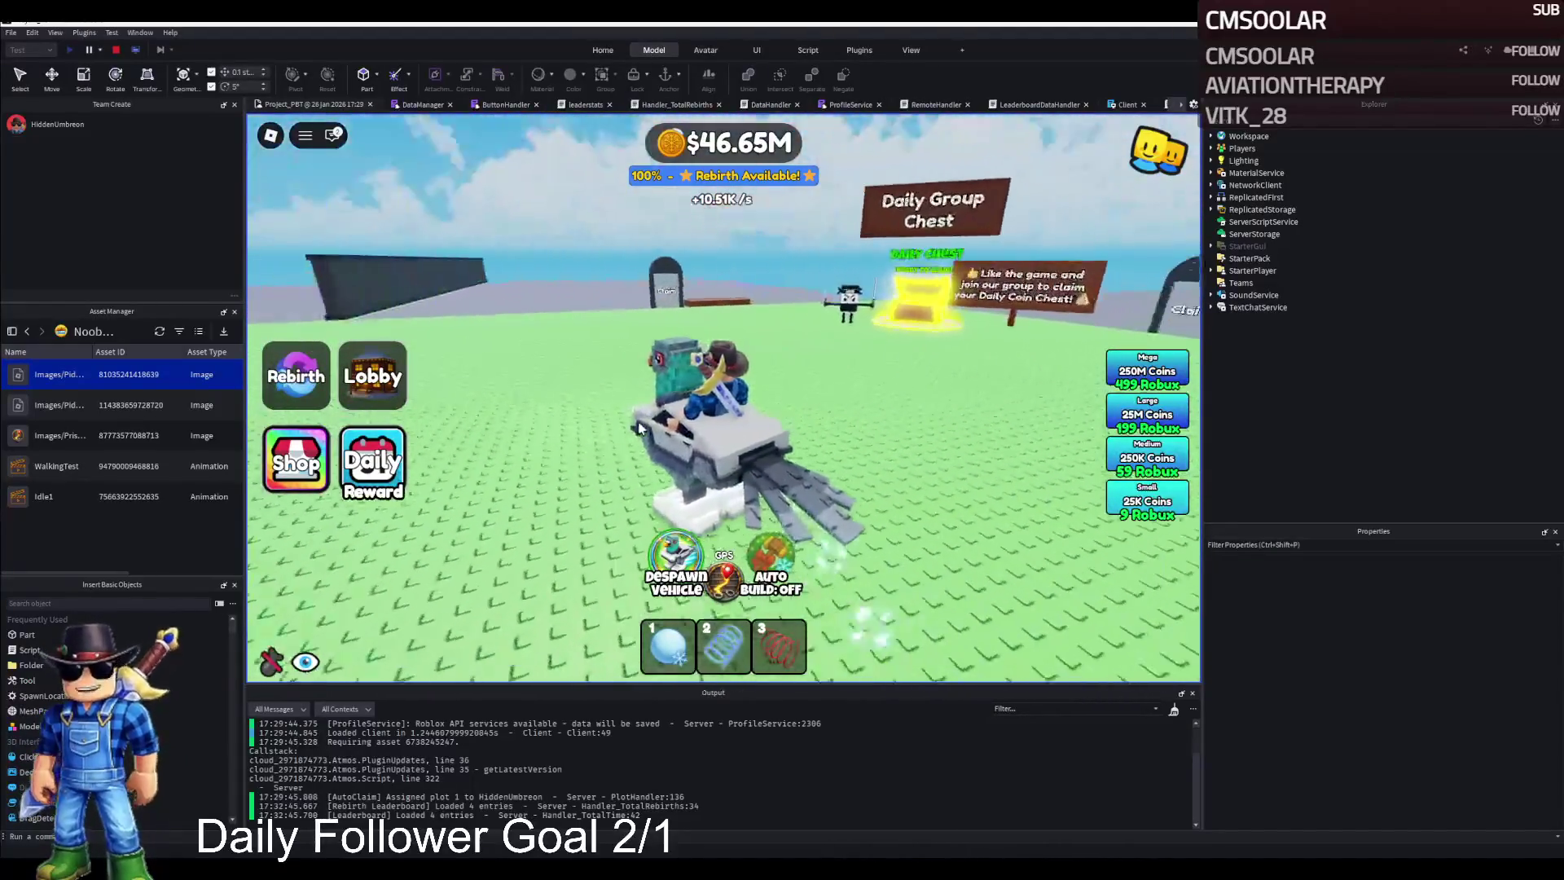
{"action": "key", "text": "a"}
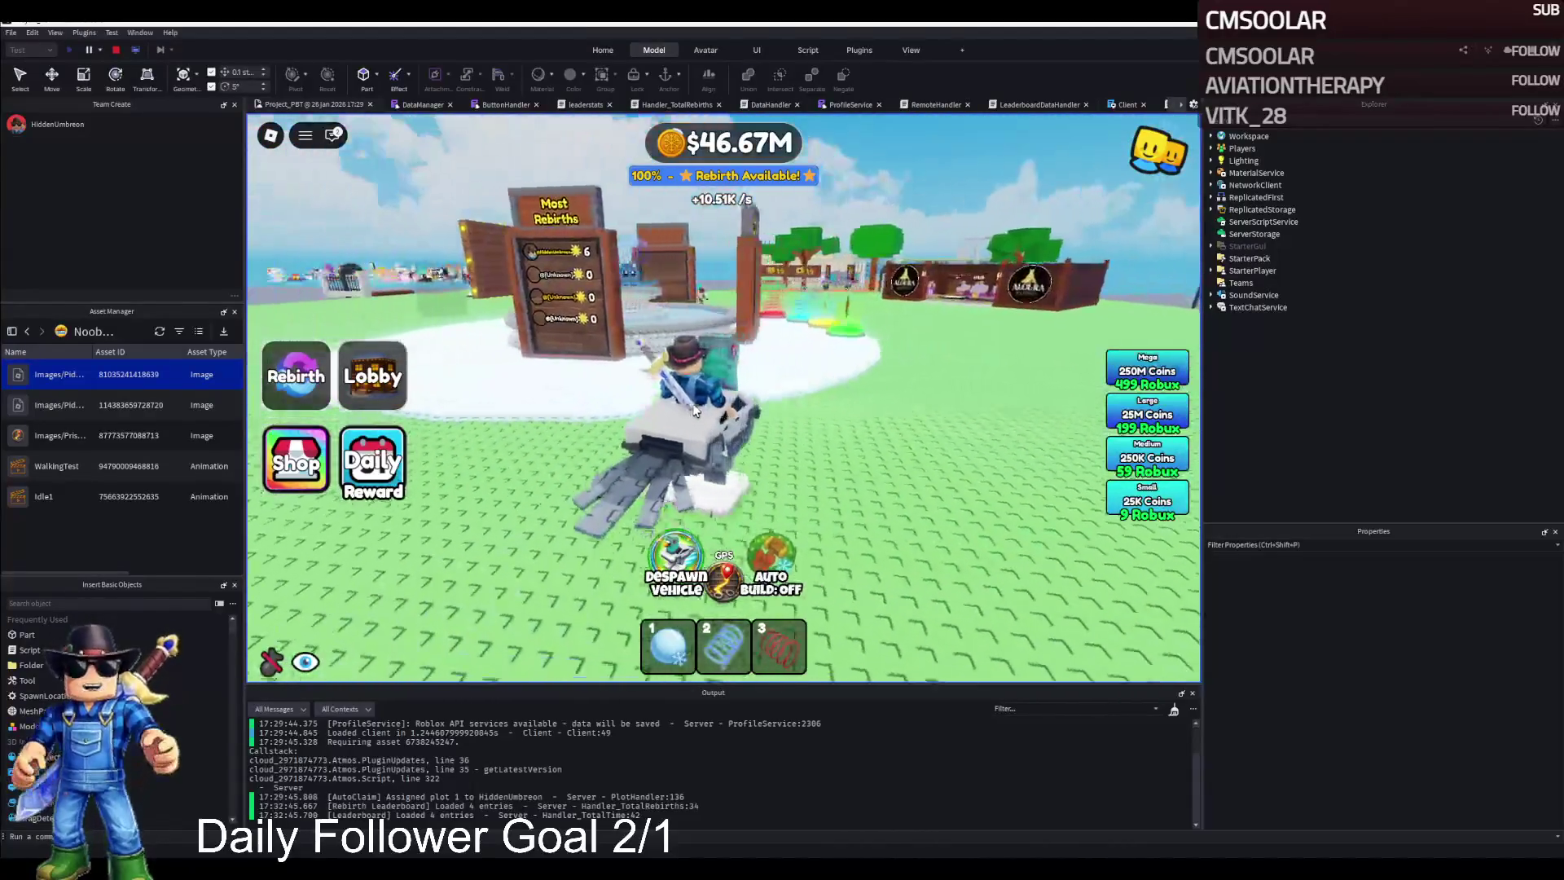
Step: Dismount by the Most Rebirths and Most Money Earned boards and show the Rebirth details
{"action": "key", "text": "space"}
{"action": "key", "text": "w"}
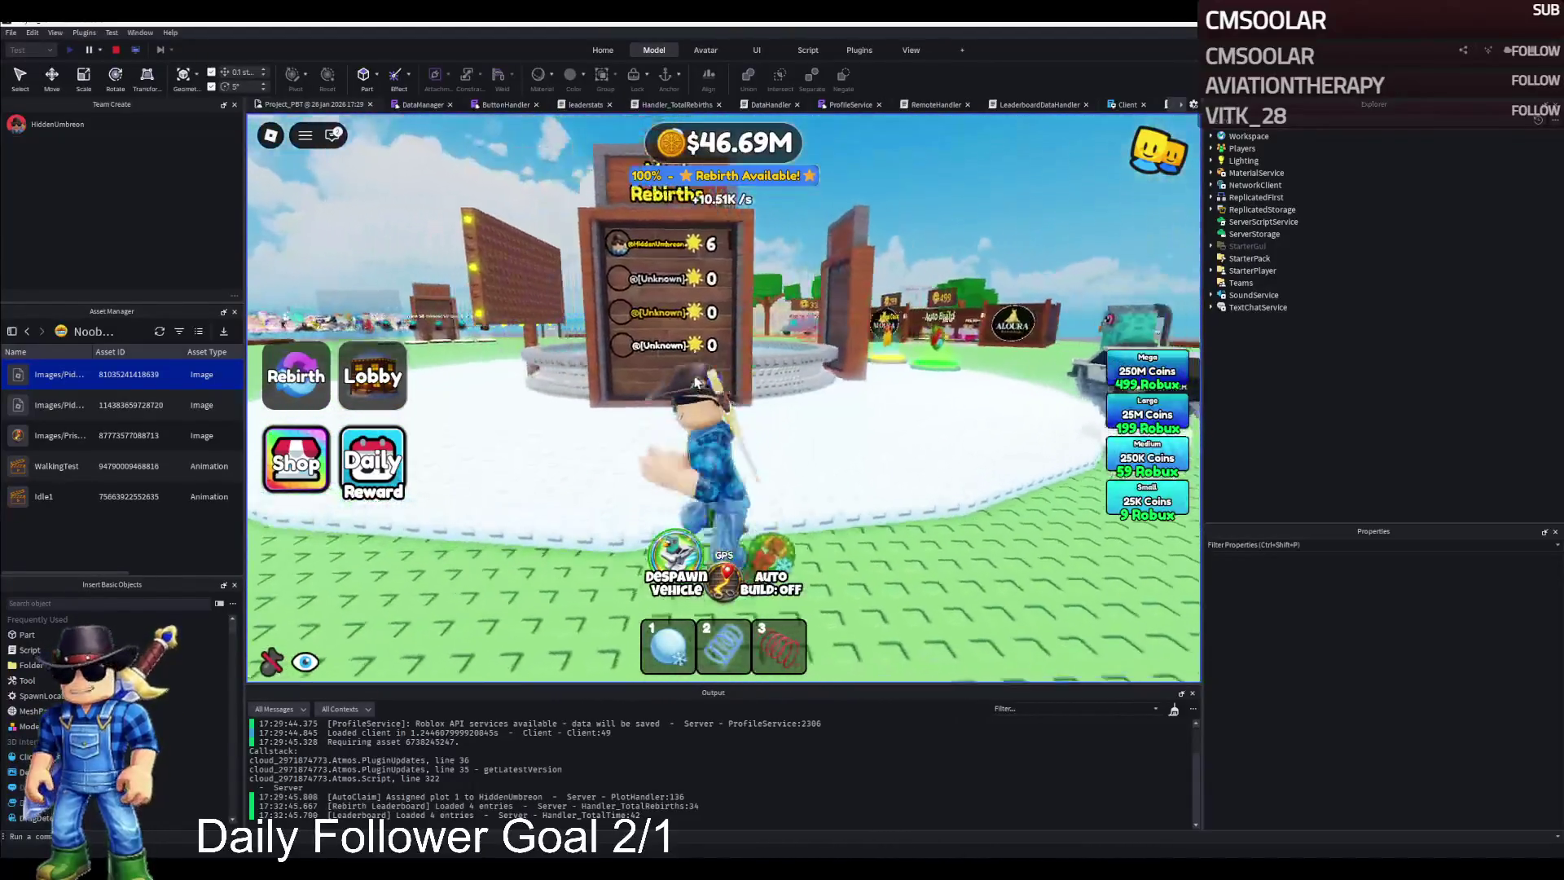
{"action": "key", "text": "d"}
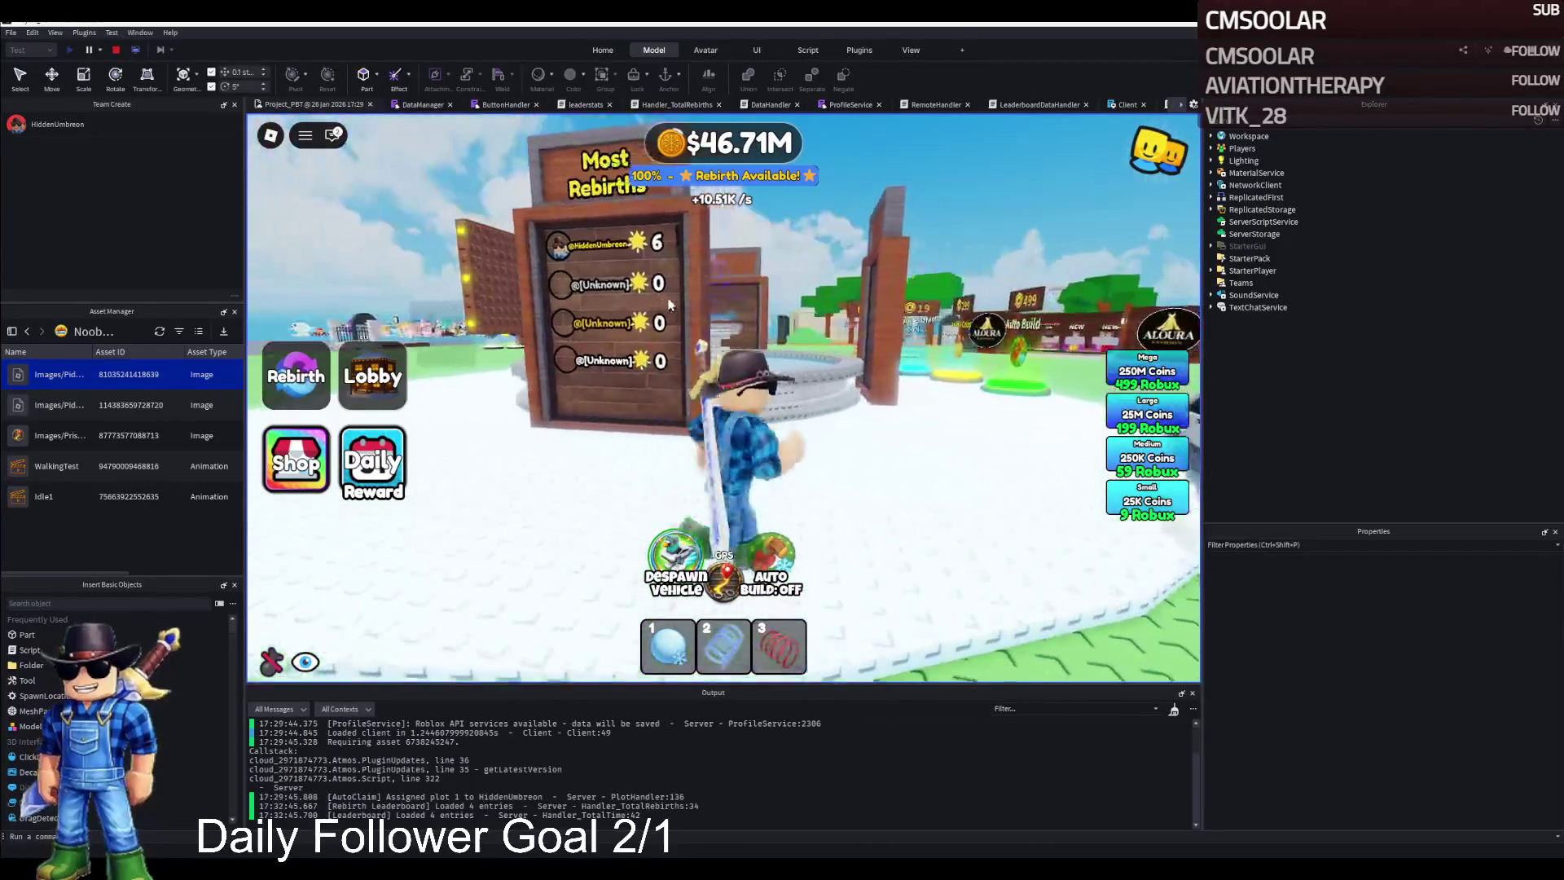
{"action": "key", "text": "s"}
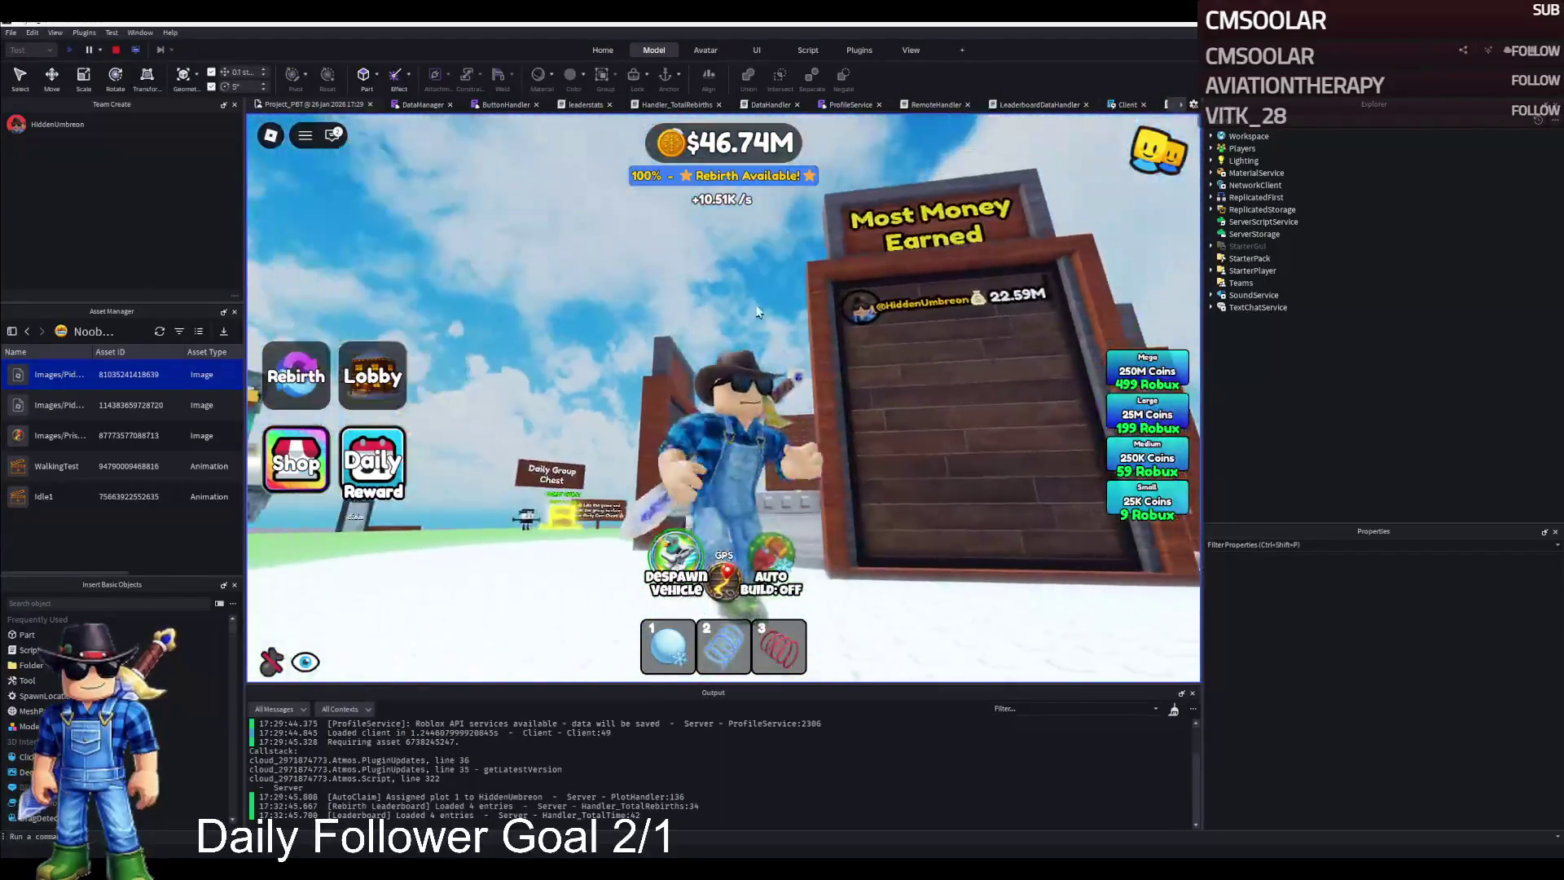
{"action": "key", "text": "s"}
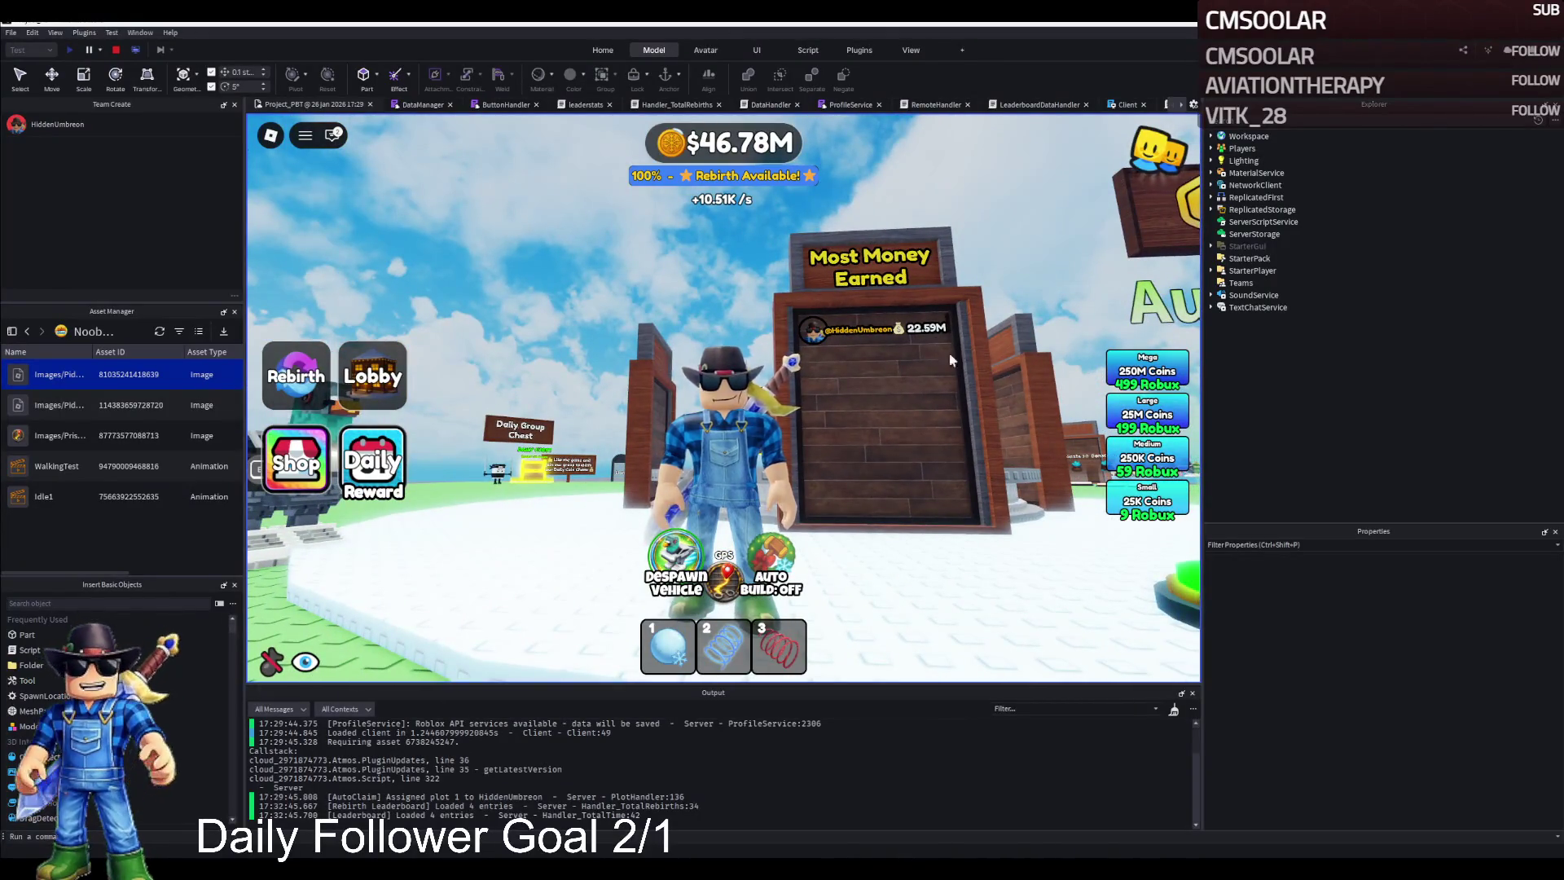
{"action": "key", "text": "w"}
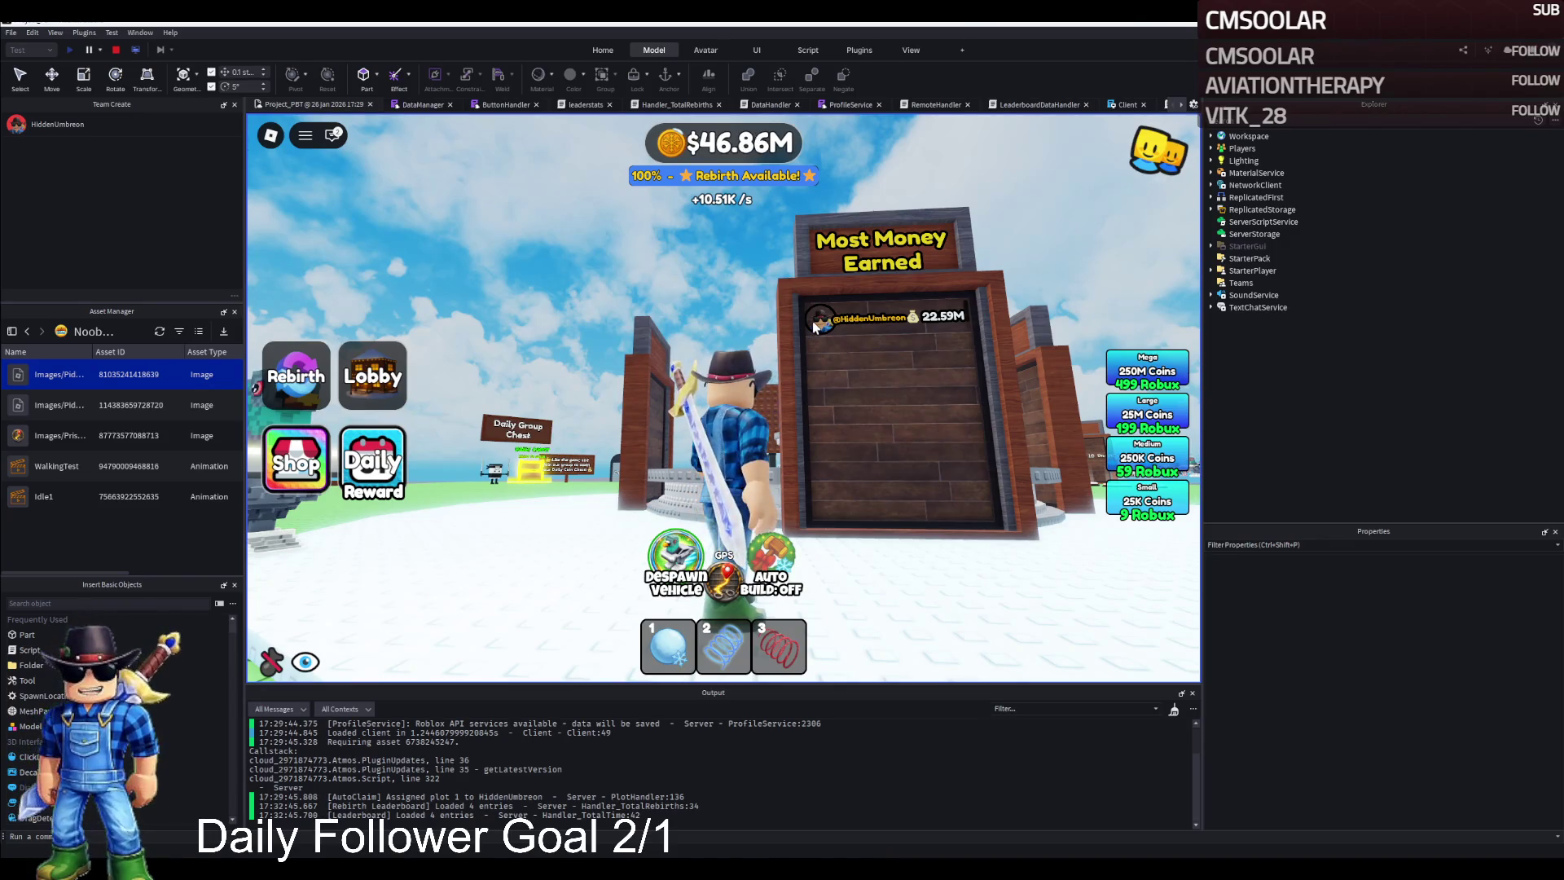
{"action": "key", "text": "a"}
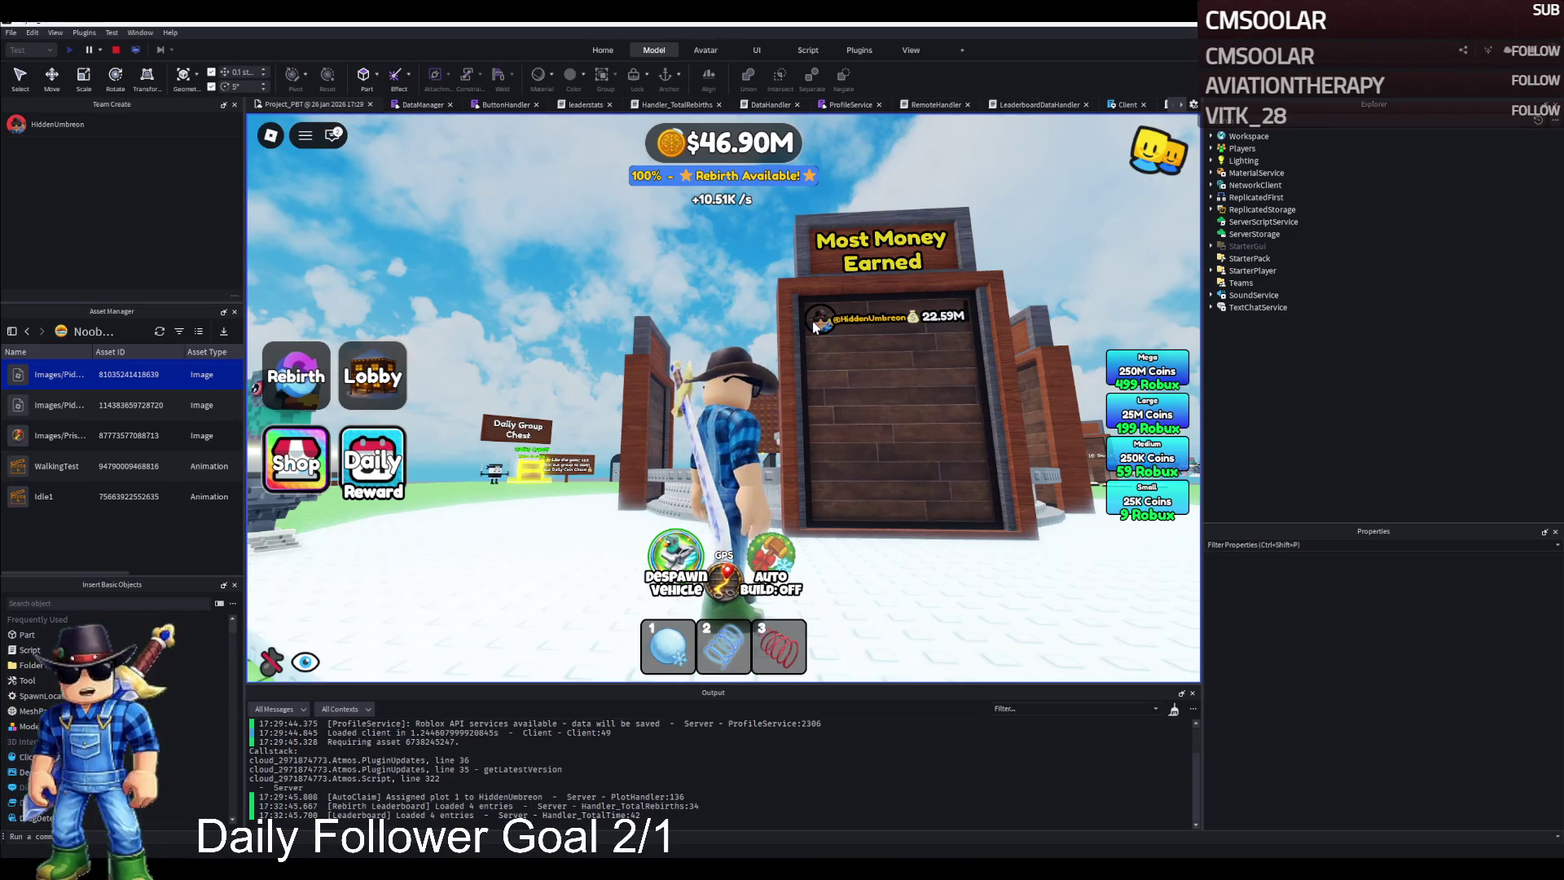
{"action": "left_click", "coordinate": [295, 376]}
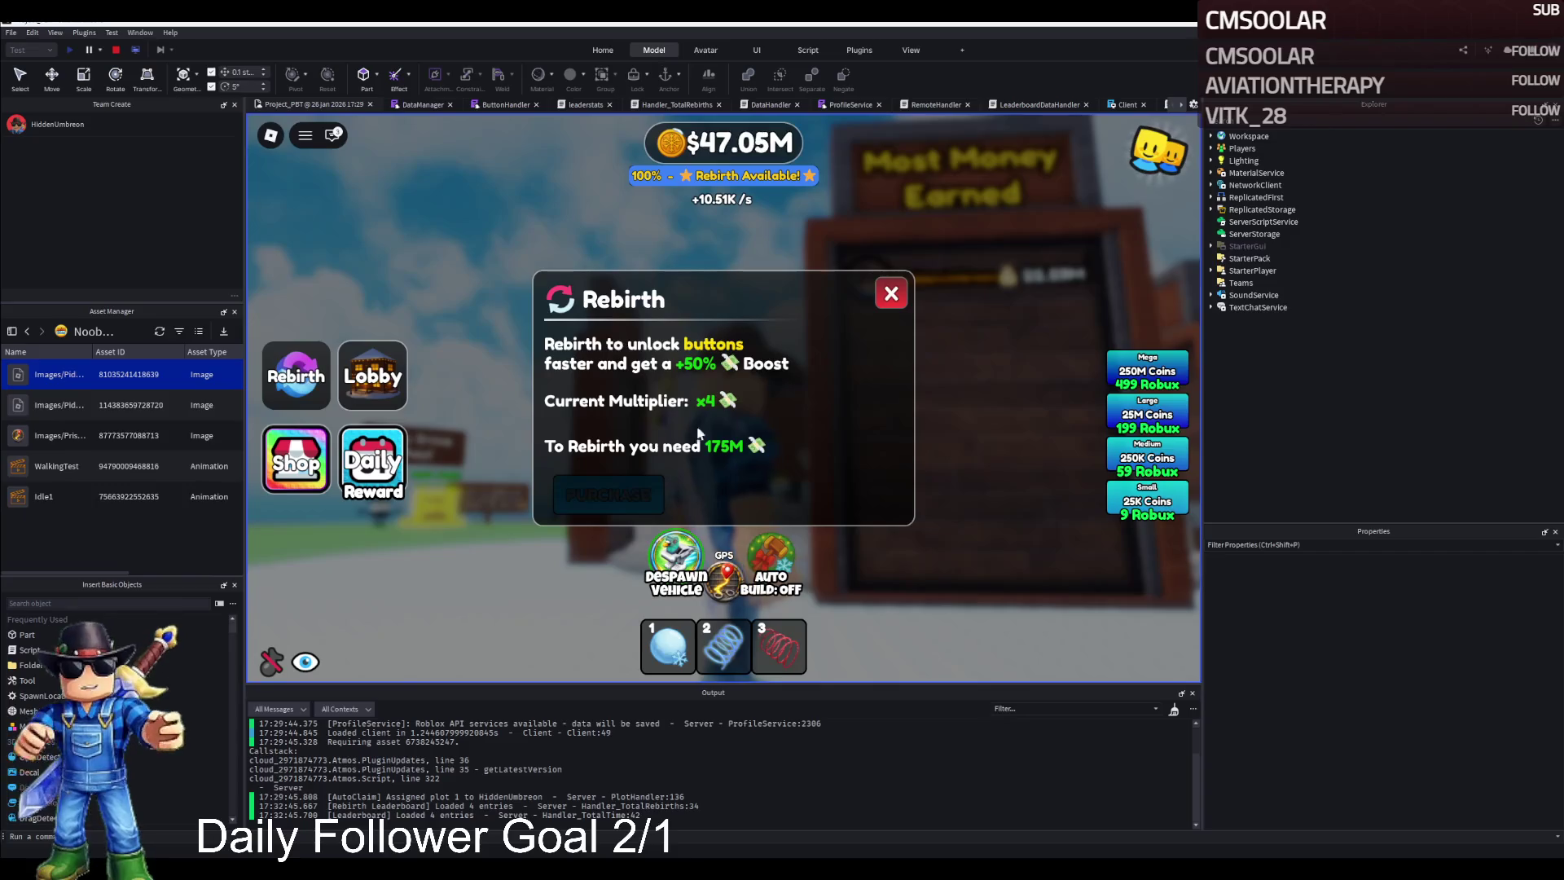
Step: Close the rebirth window and walk past the Time Played and Elite Supporters boards onto the grass
{"action": "left_click", "coordinate": [891, 294]}
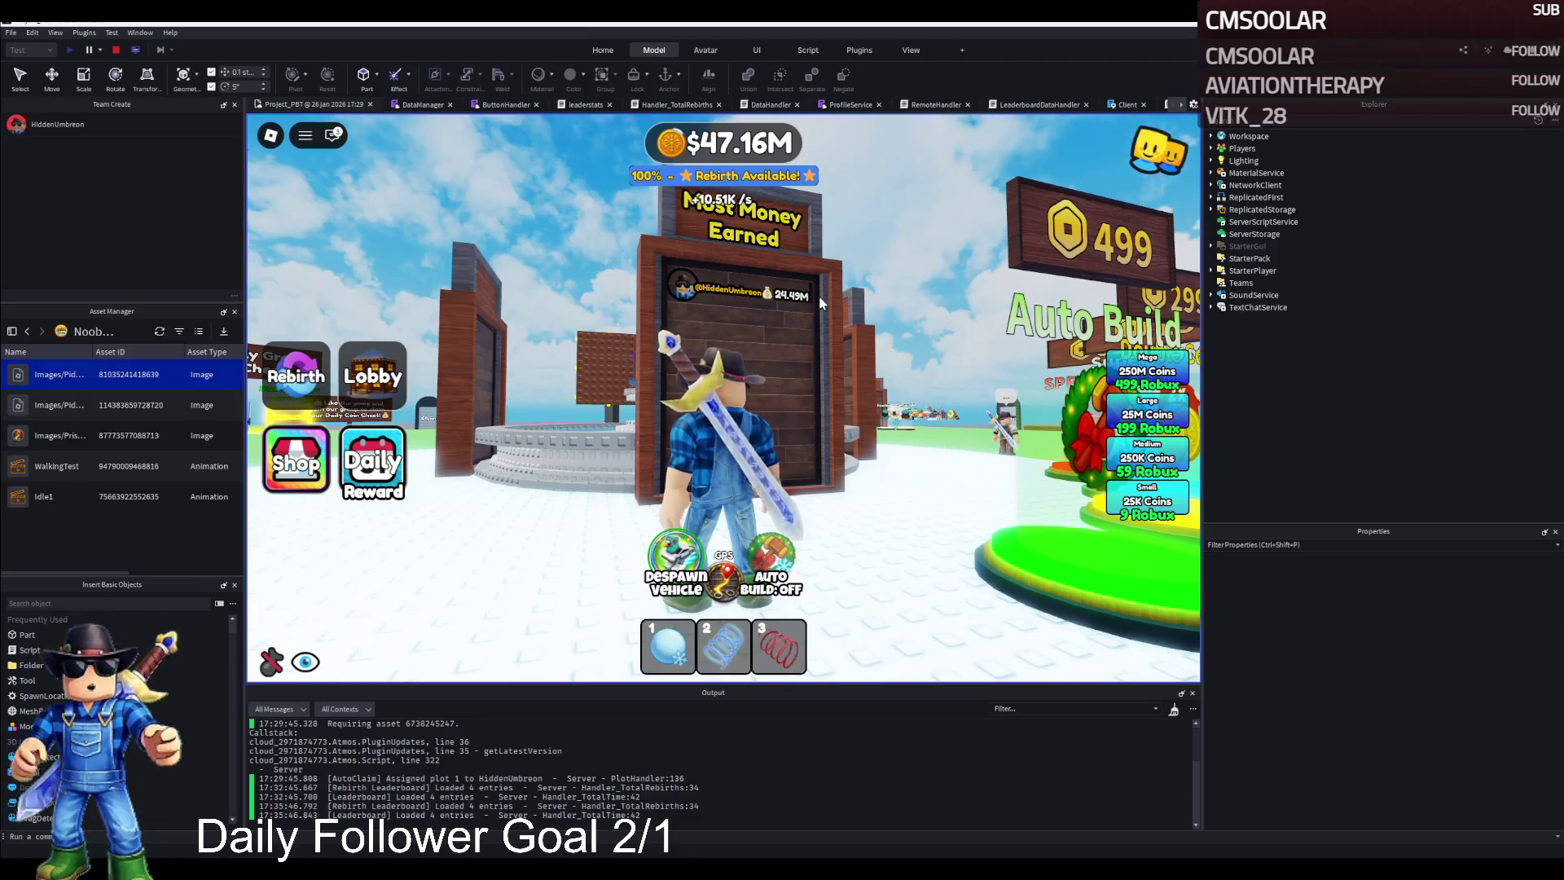
{"action": "key", "text": "d"}
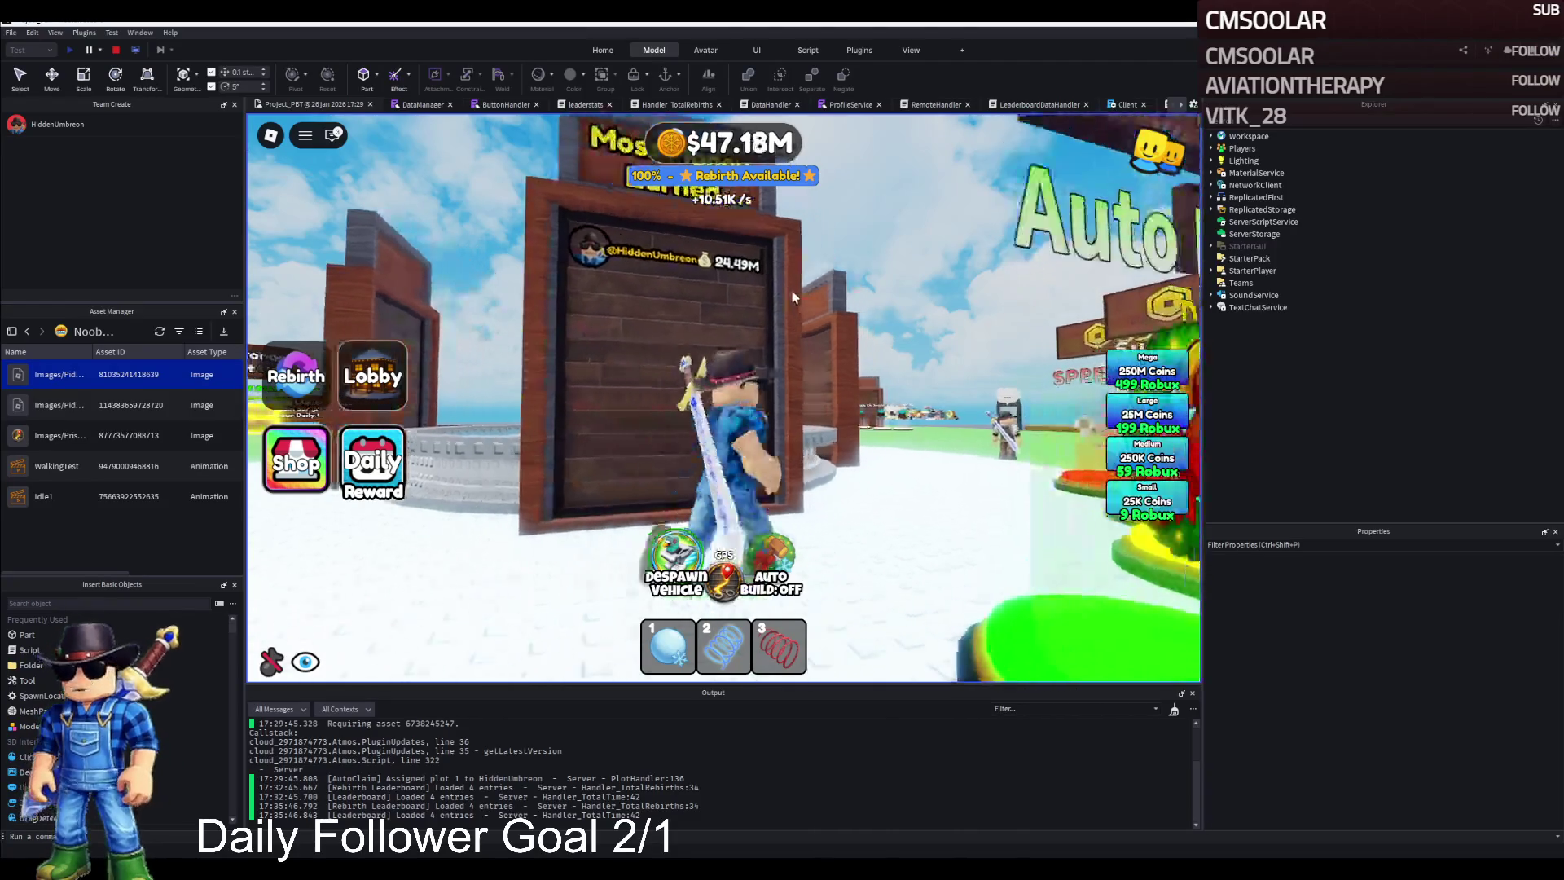
{"action": "key", "text": "a"}
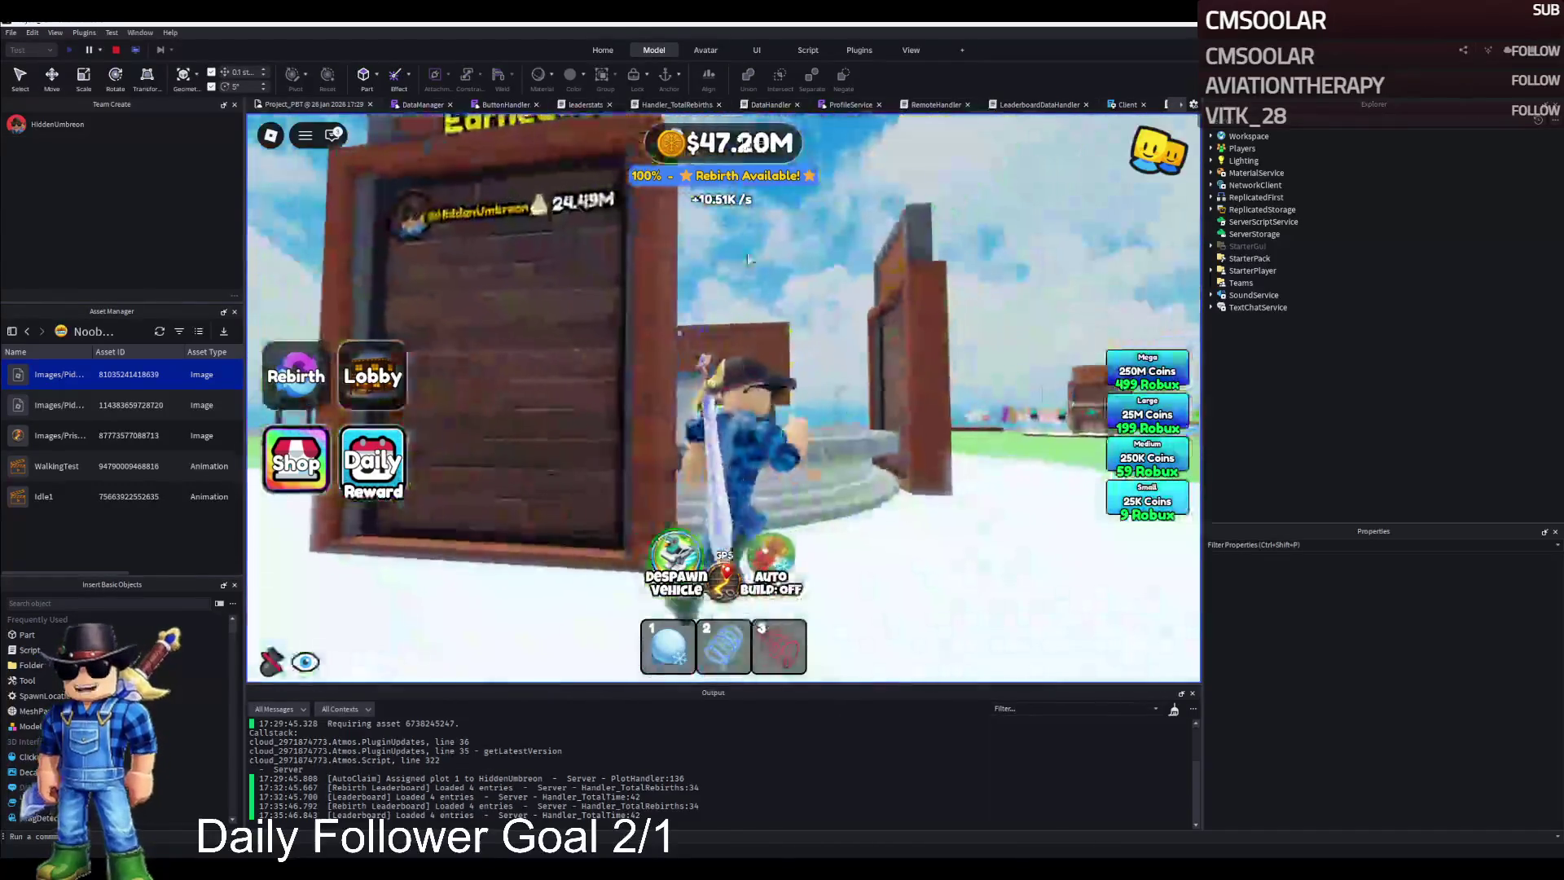
{"action": "key", "text": "w"}
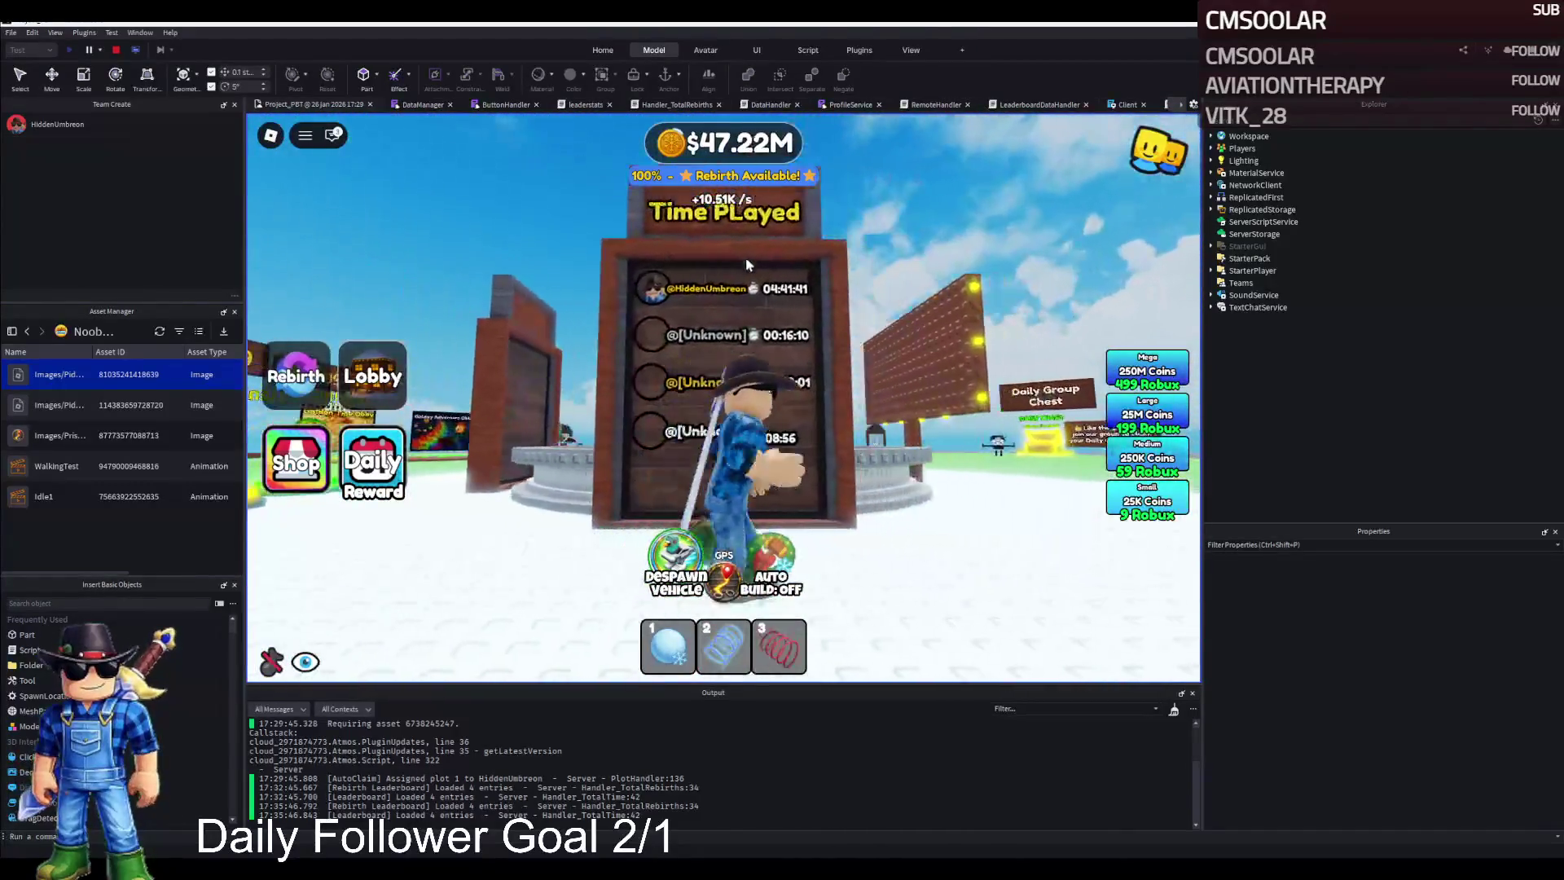
{"action": "key", "text": "d"}
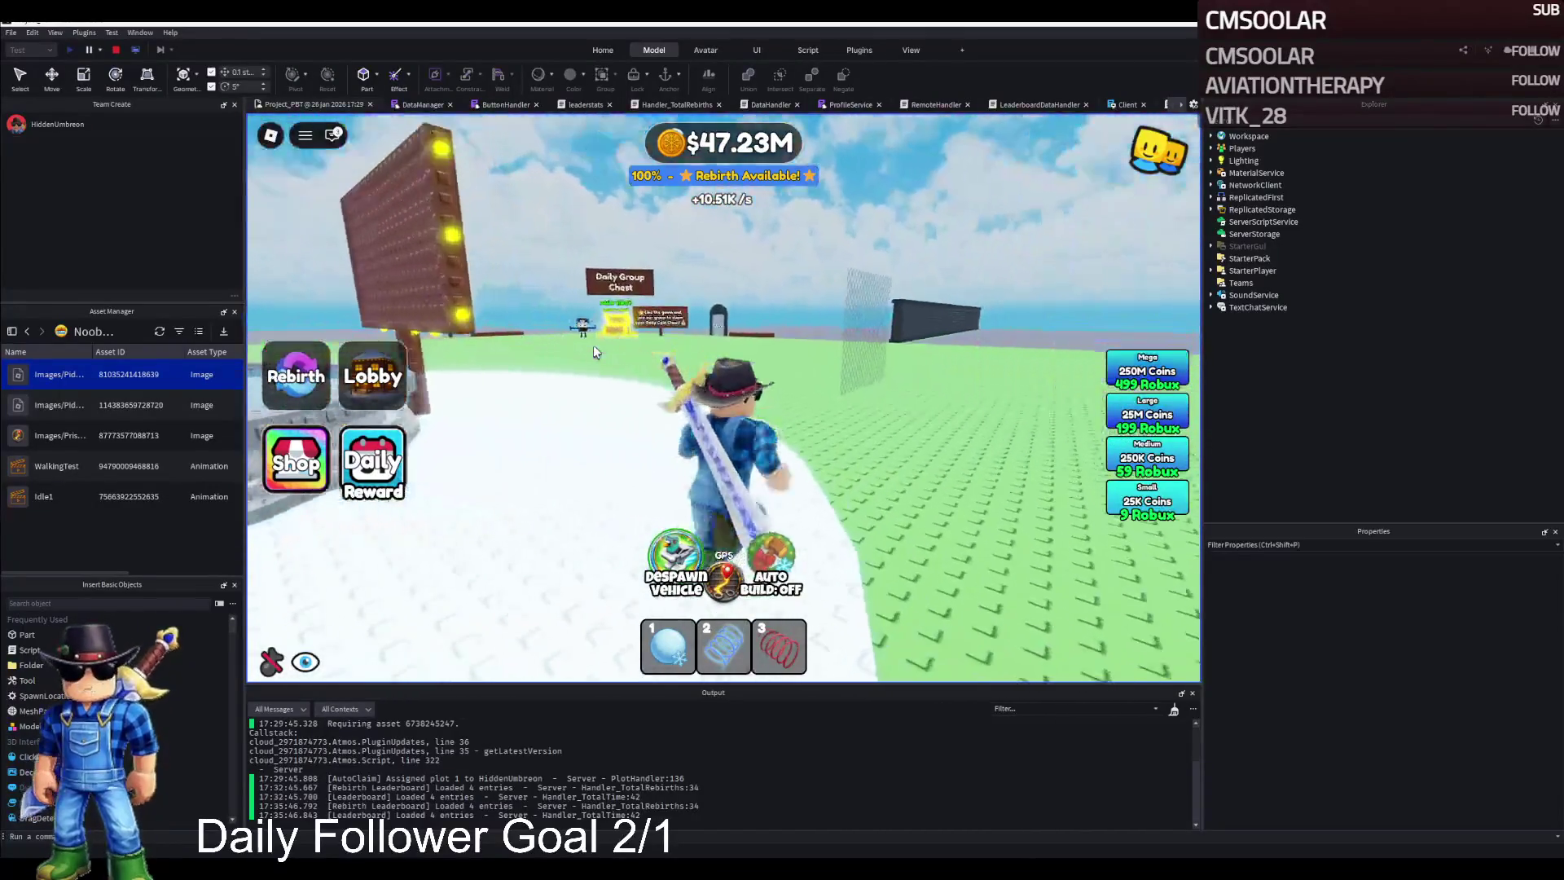
{"action": "key", "text": "w"}
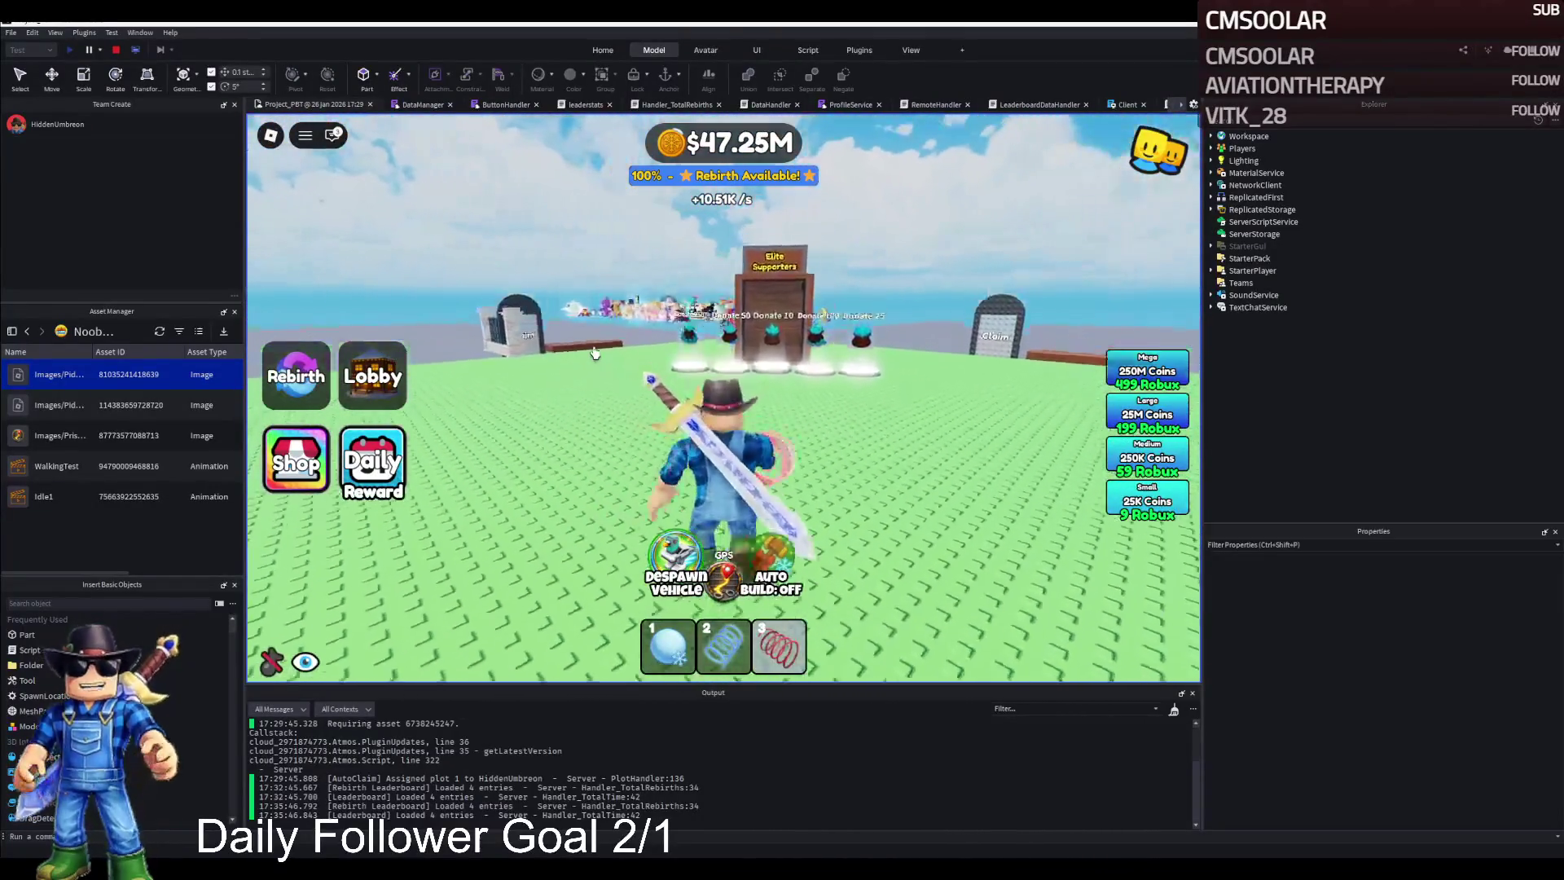
{"action": "key", "text": "d"}
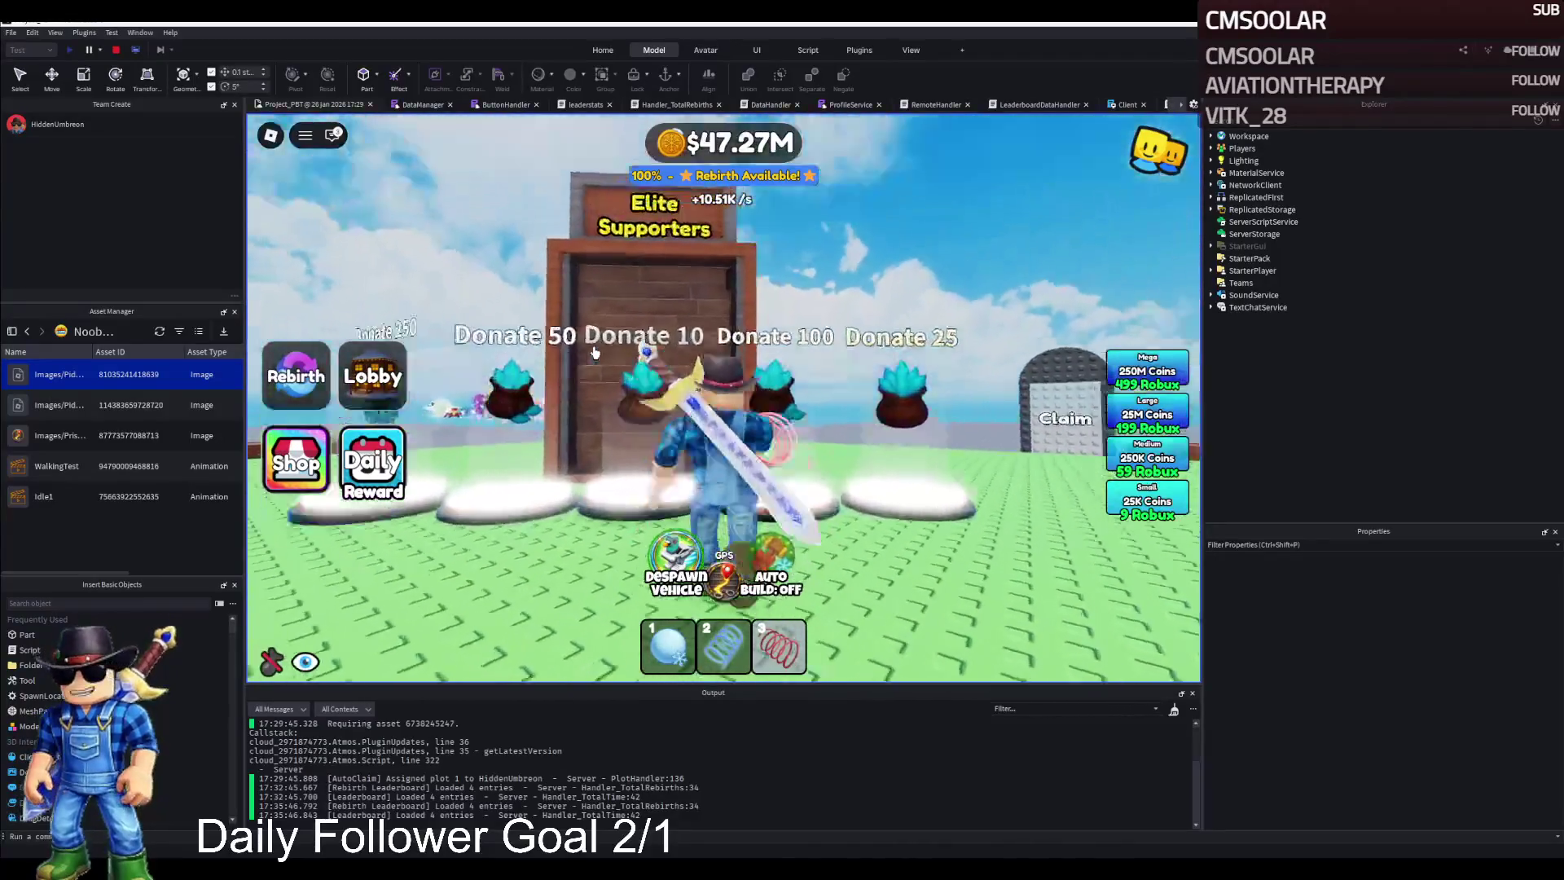
{"action": "key", "text": "d"}
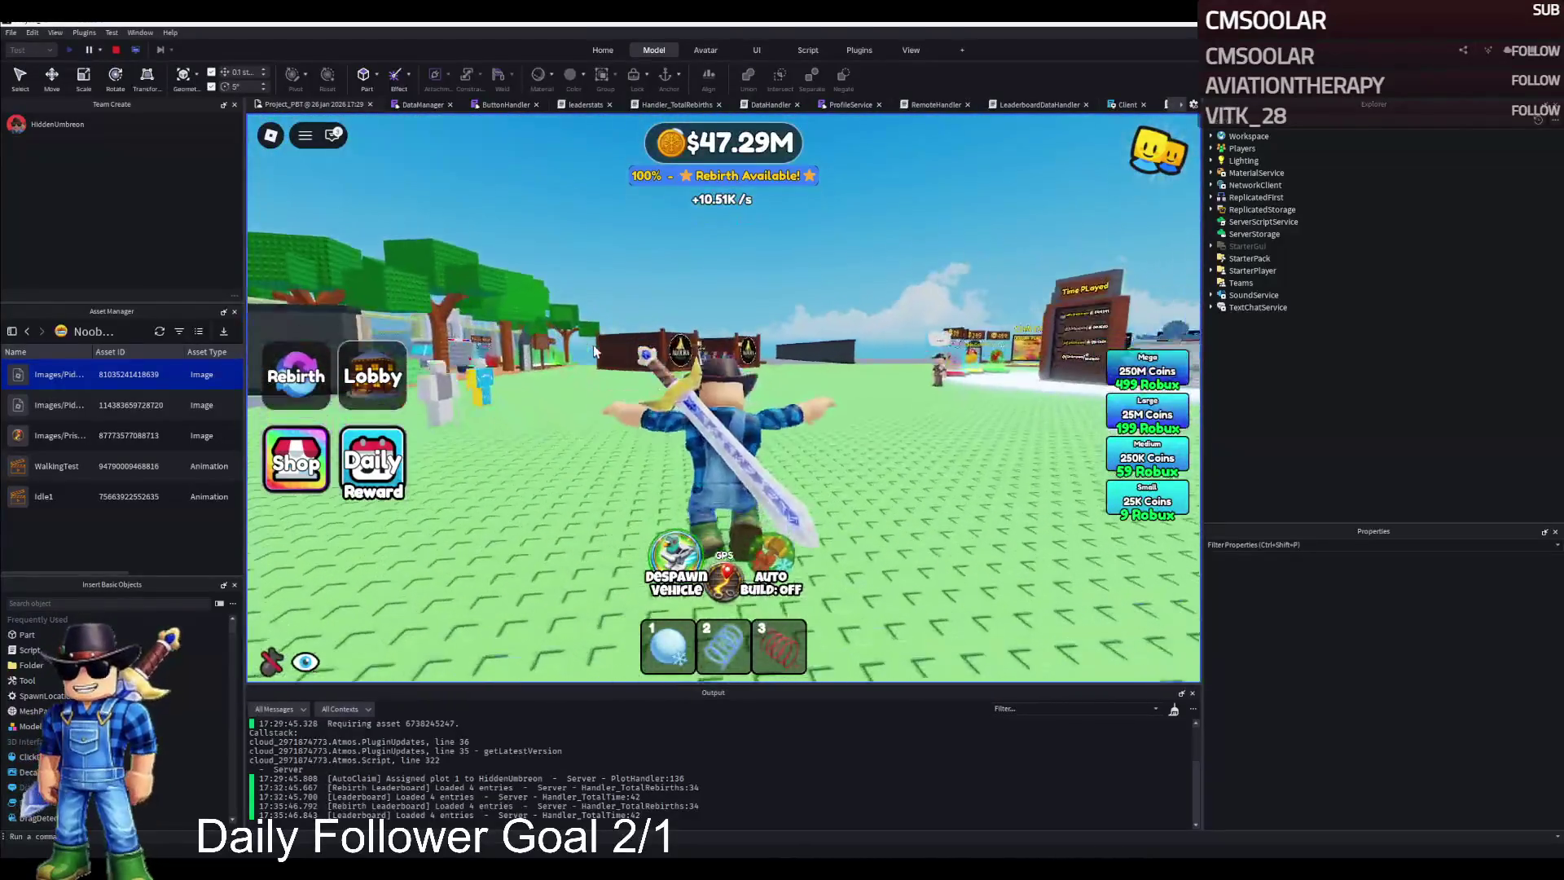
{"action": "key", "text": "w"}
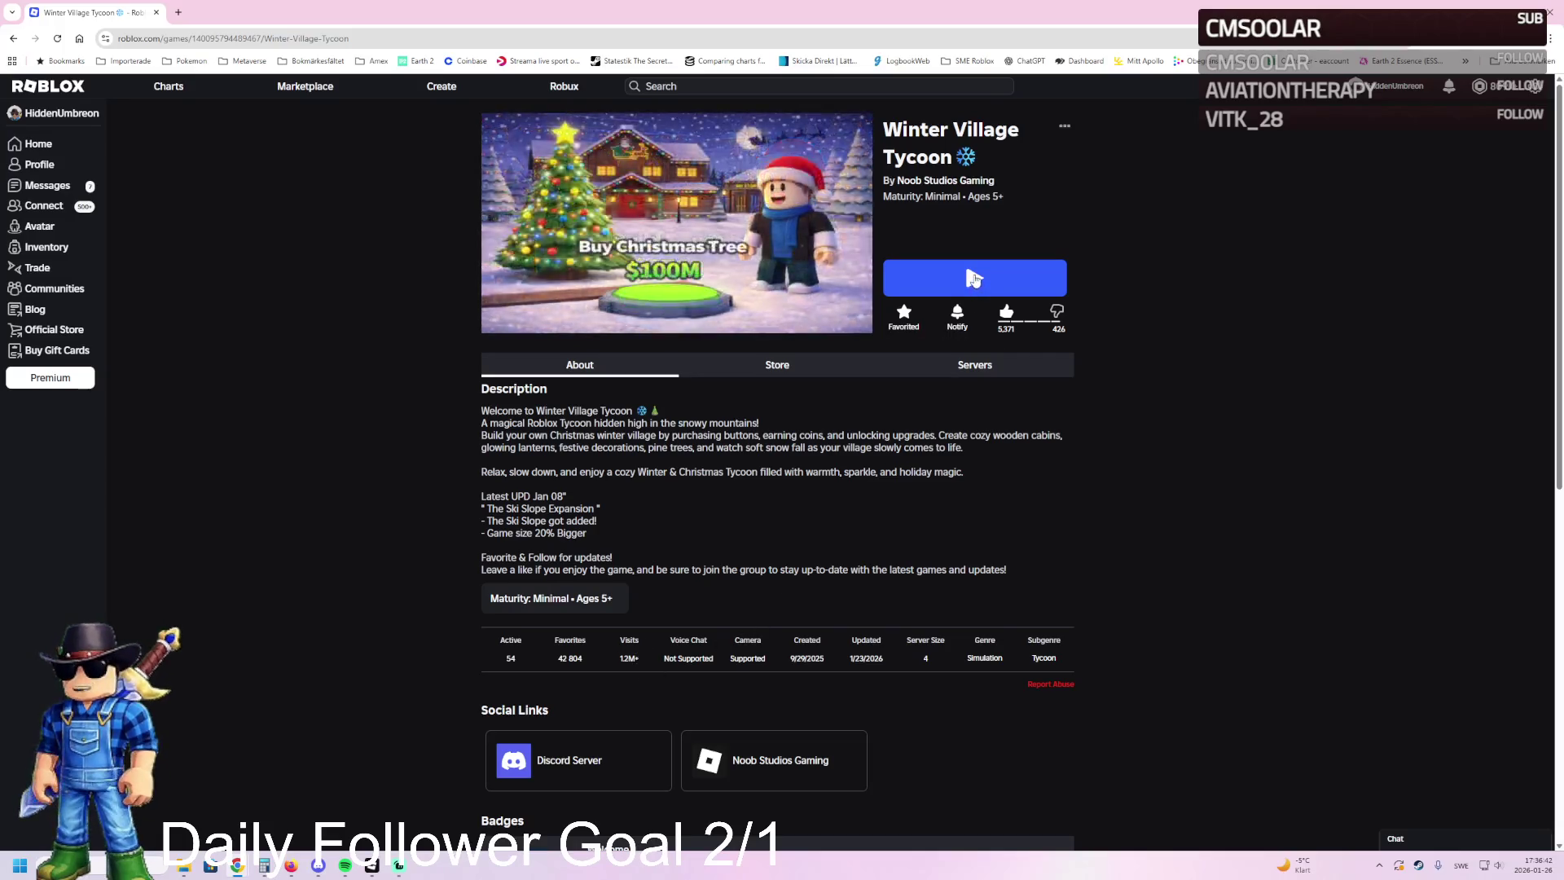
Step: Start Winter Village Tycoon with the blue Play button on its Roblox page
{"action": "left_click", "coordinate": [970, 280]}
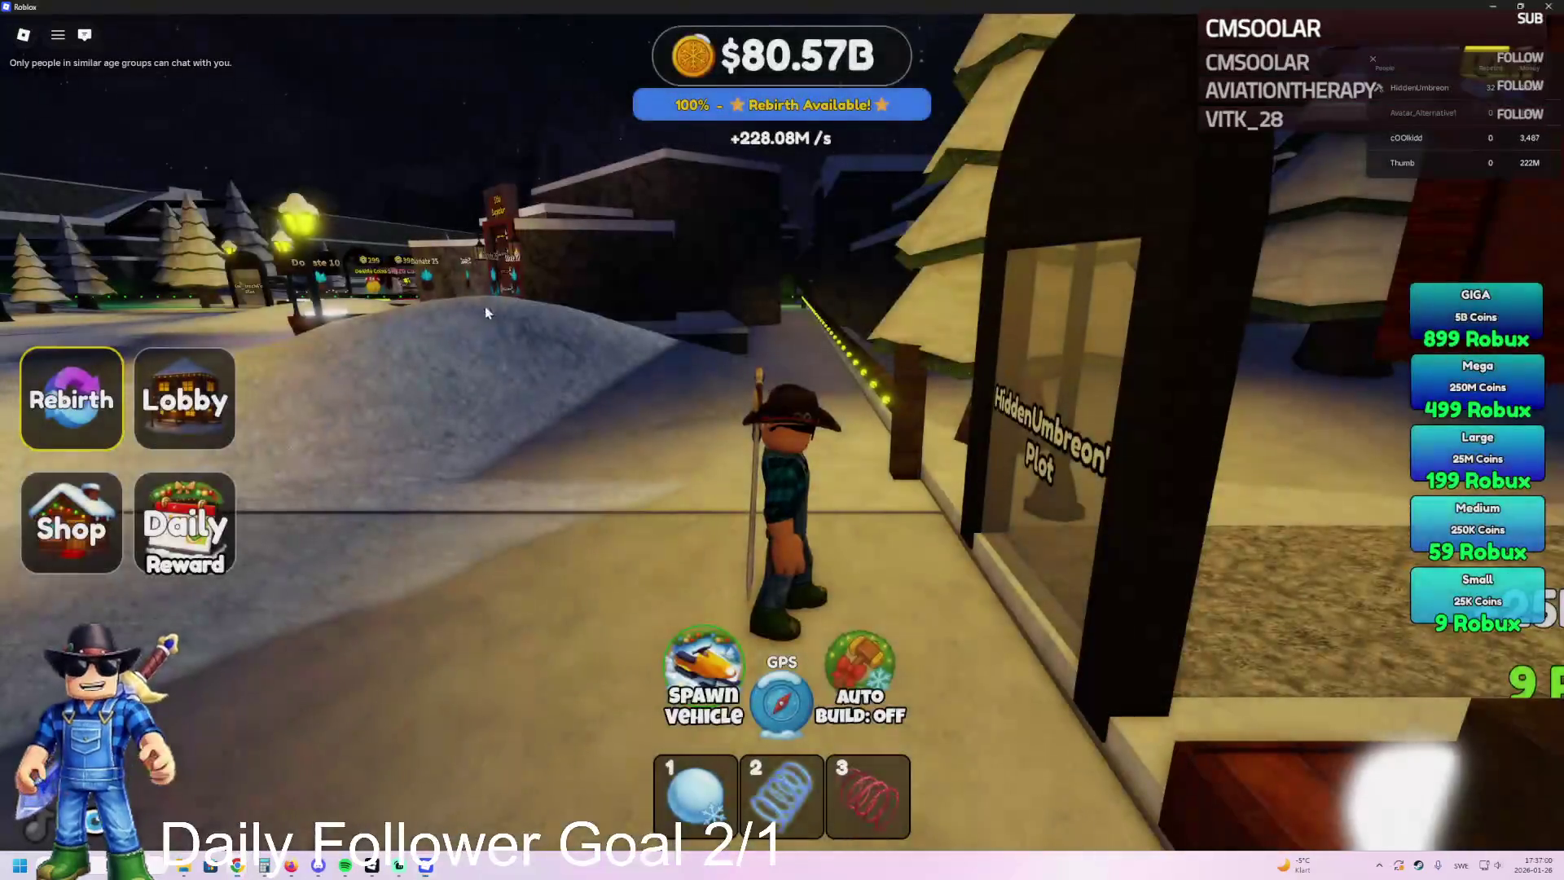
Step: Run toward town with the red spring item equipped, up to the Elite Supporters board
{"action": "key", "text": "a"}
{"action": "key", "text": "w"}
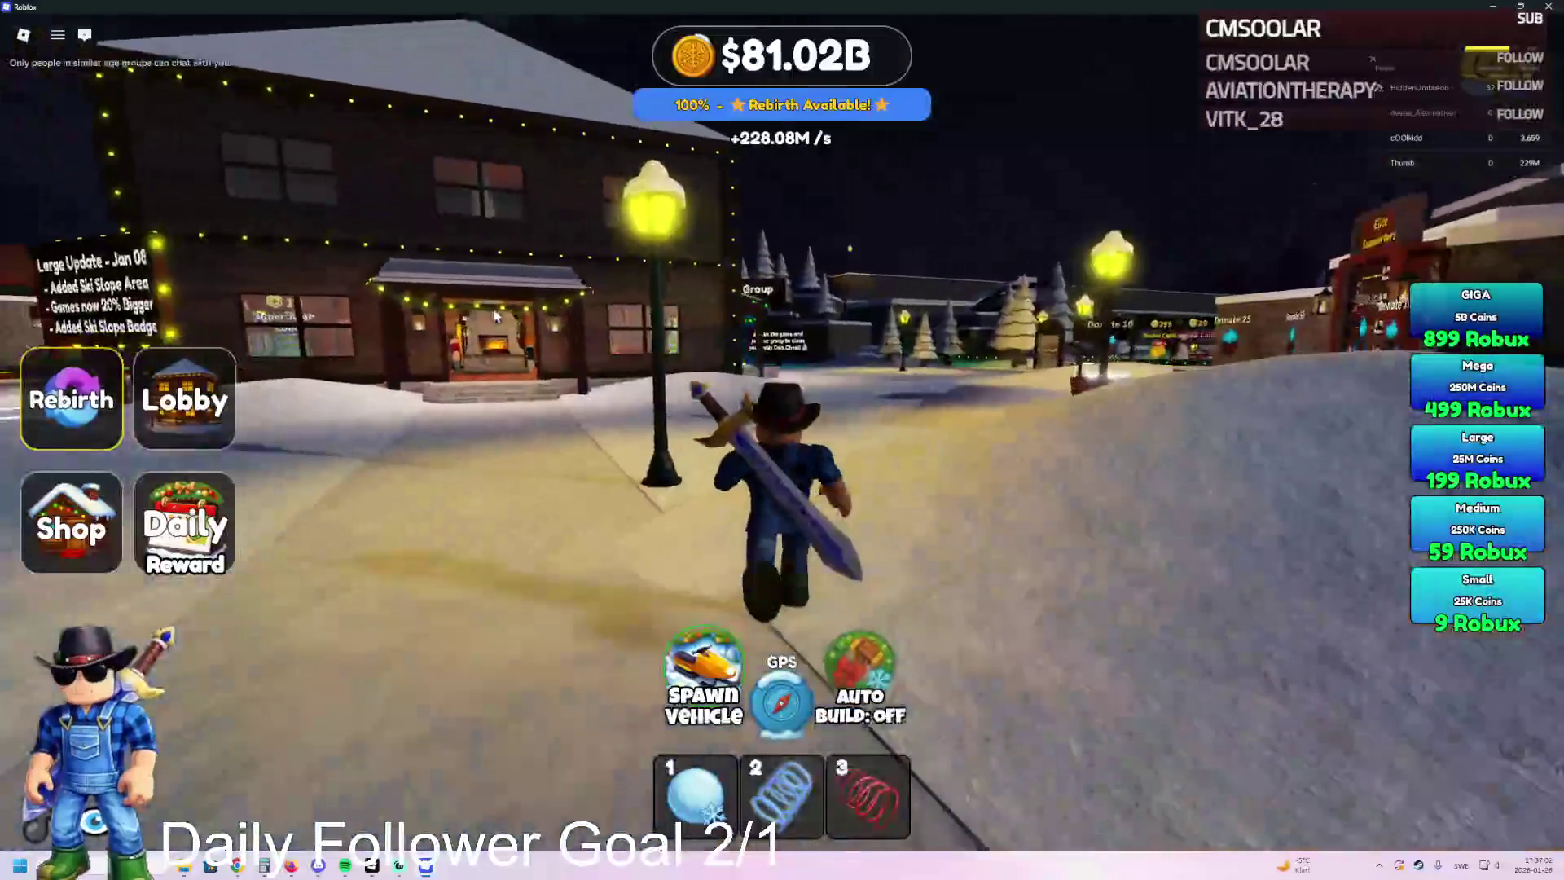
{"action": "key", "text": "3"}
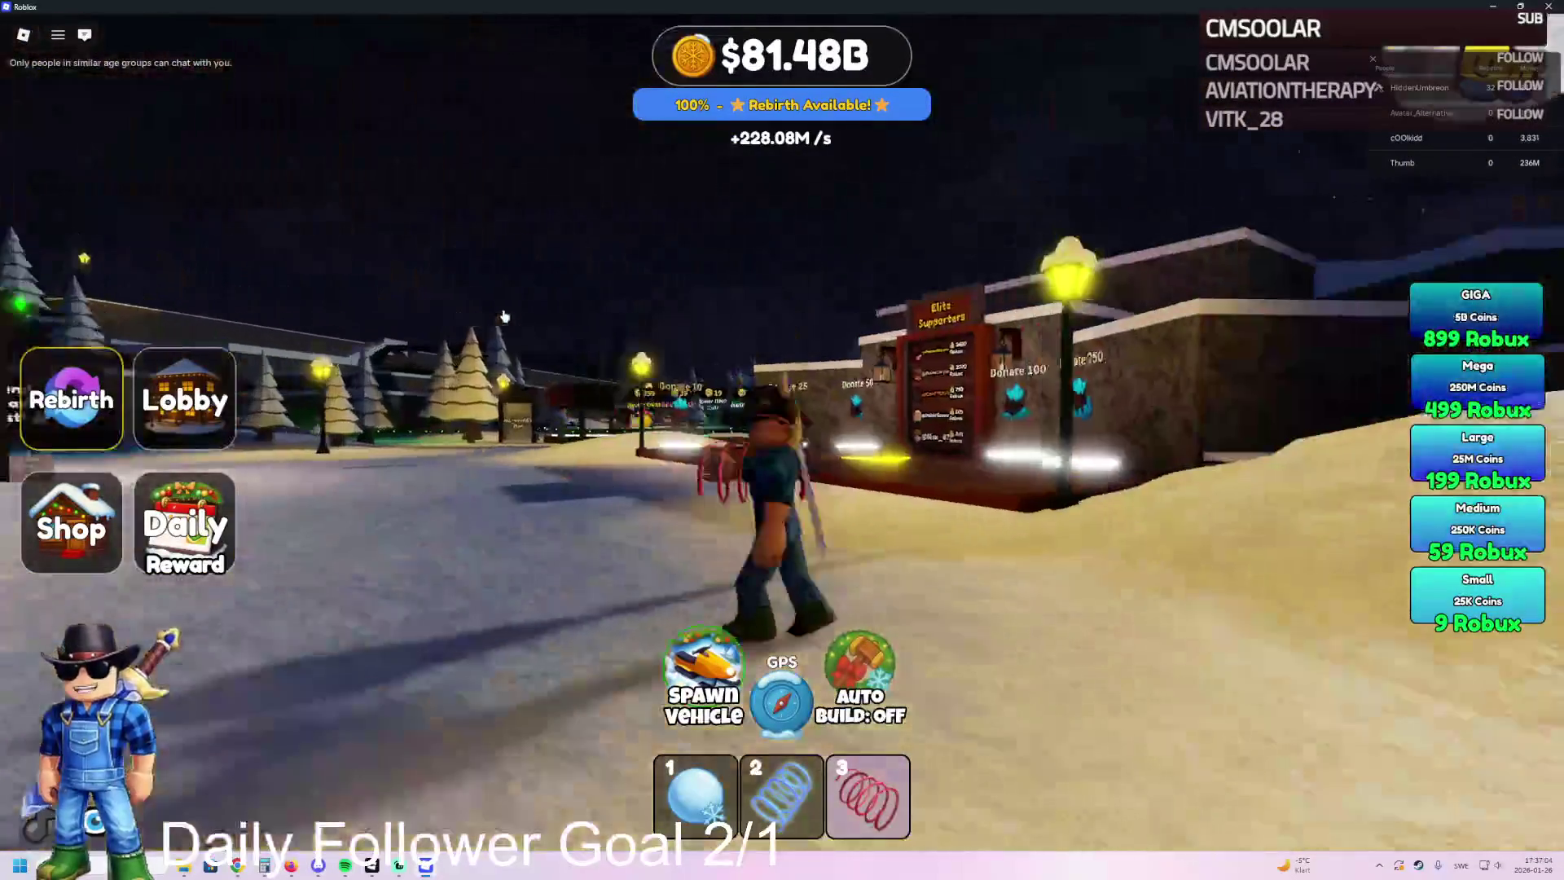
{"action": "key", "text": "a"}
{"action": "key", "text": "w"}
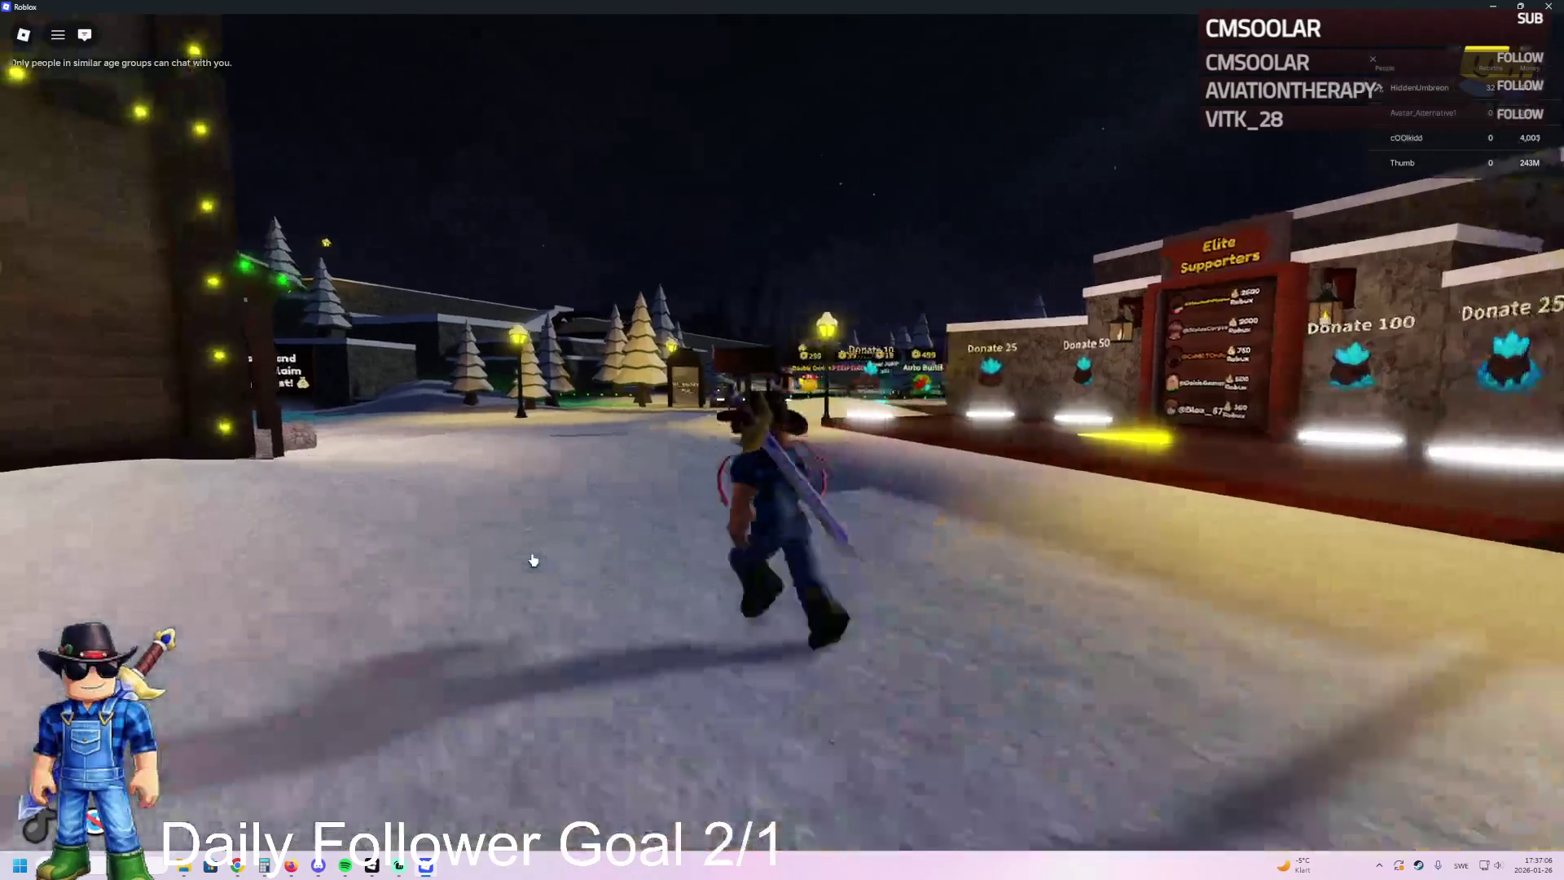
{"action": "key", "text": "w"}
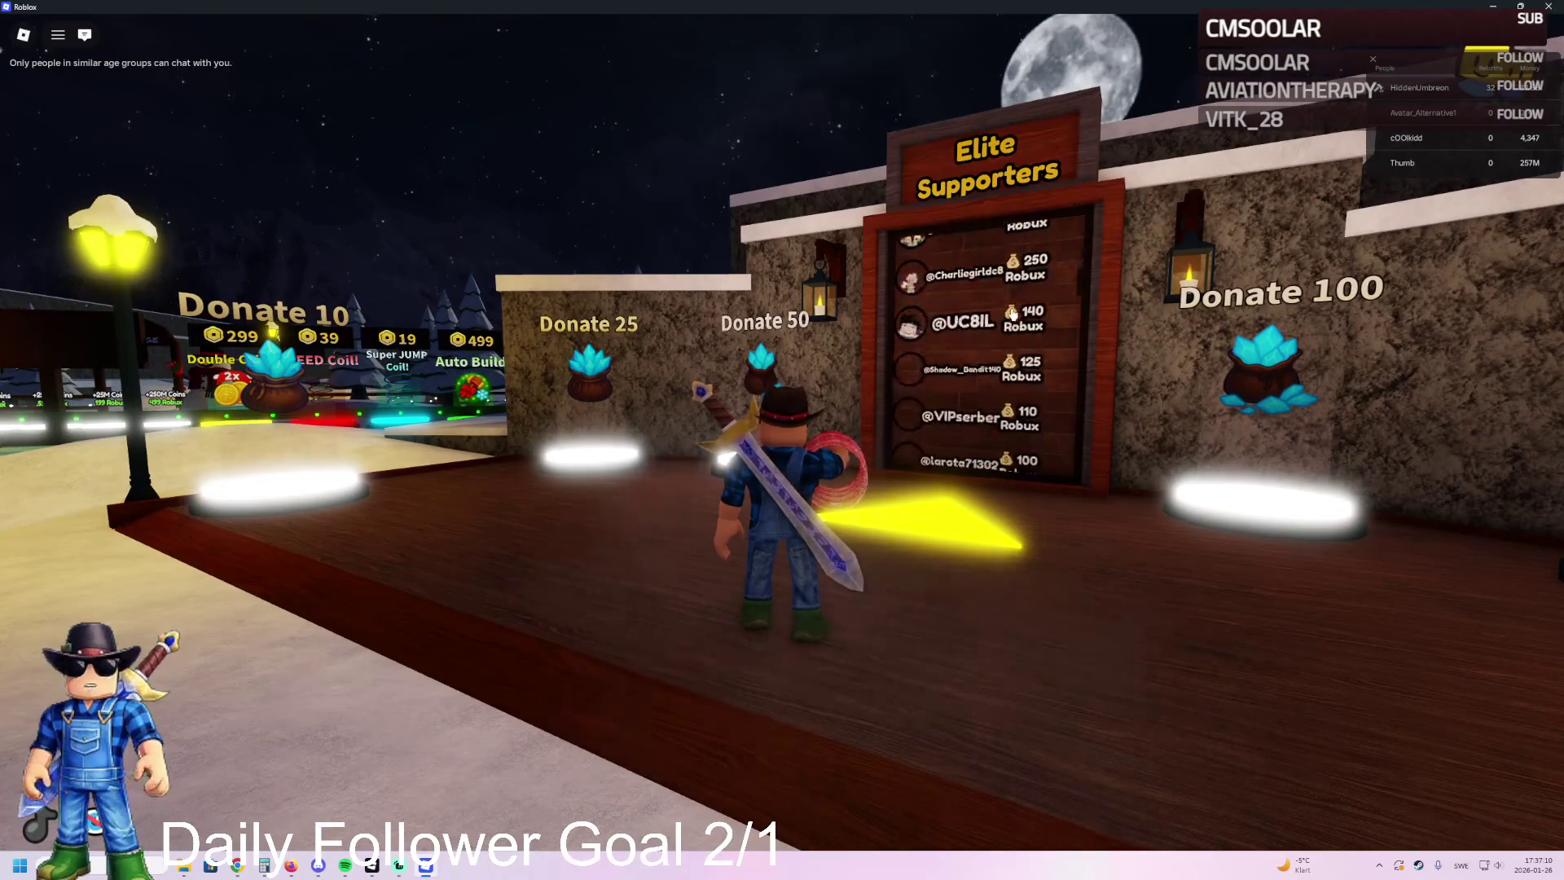
Step: Enter the lit log house and walk past its fireplace toward the leaderboards
{"action": "key", "text": "a"}
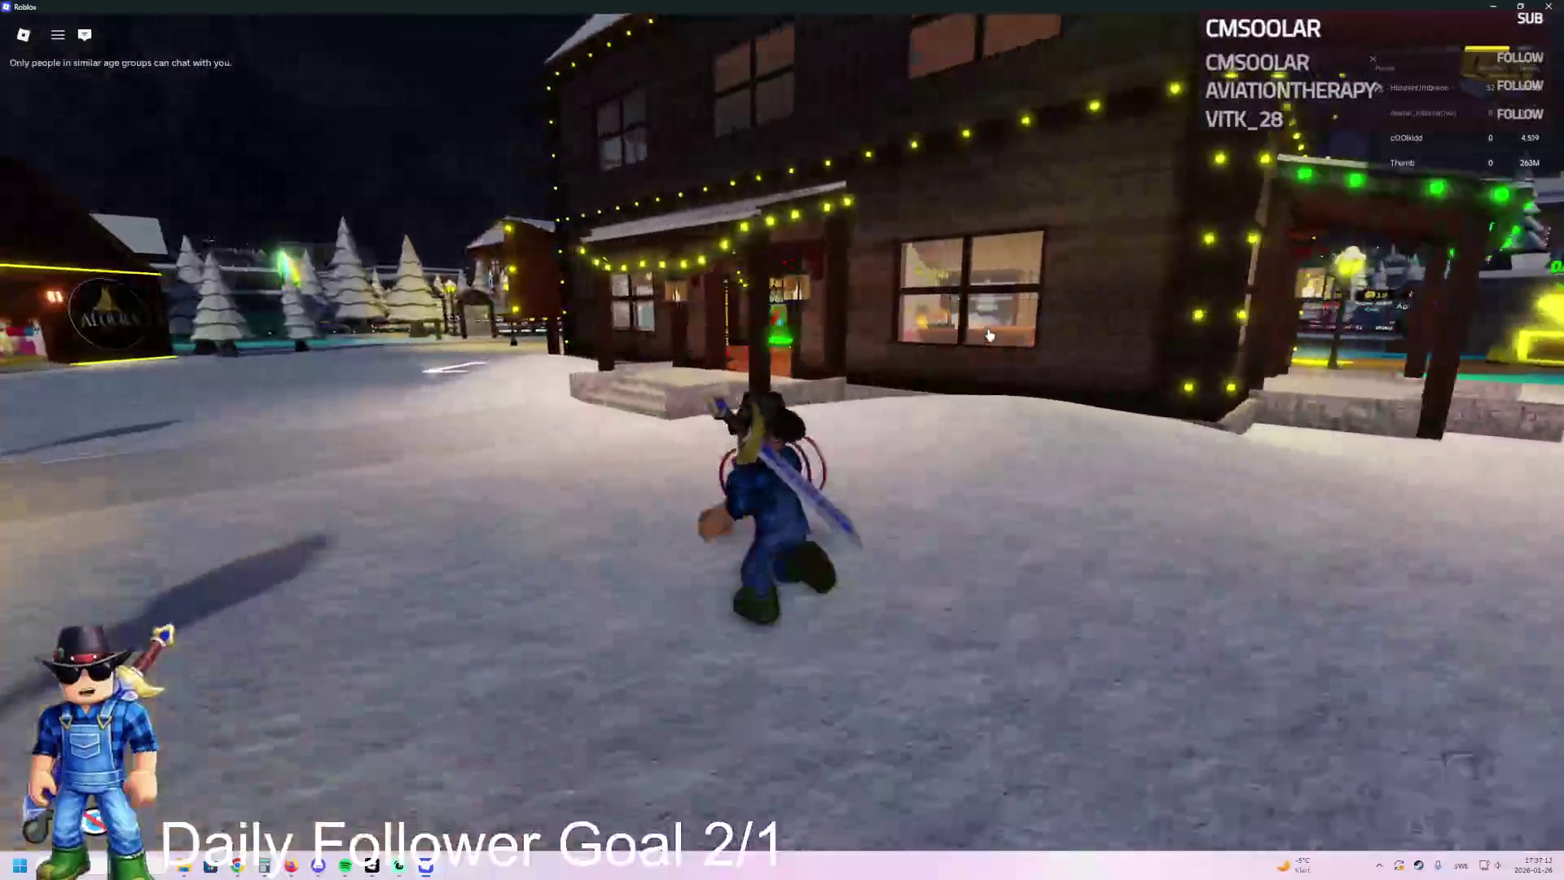
{"action": "key", "text": "w"}
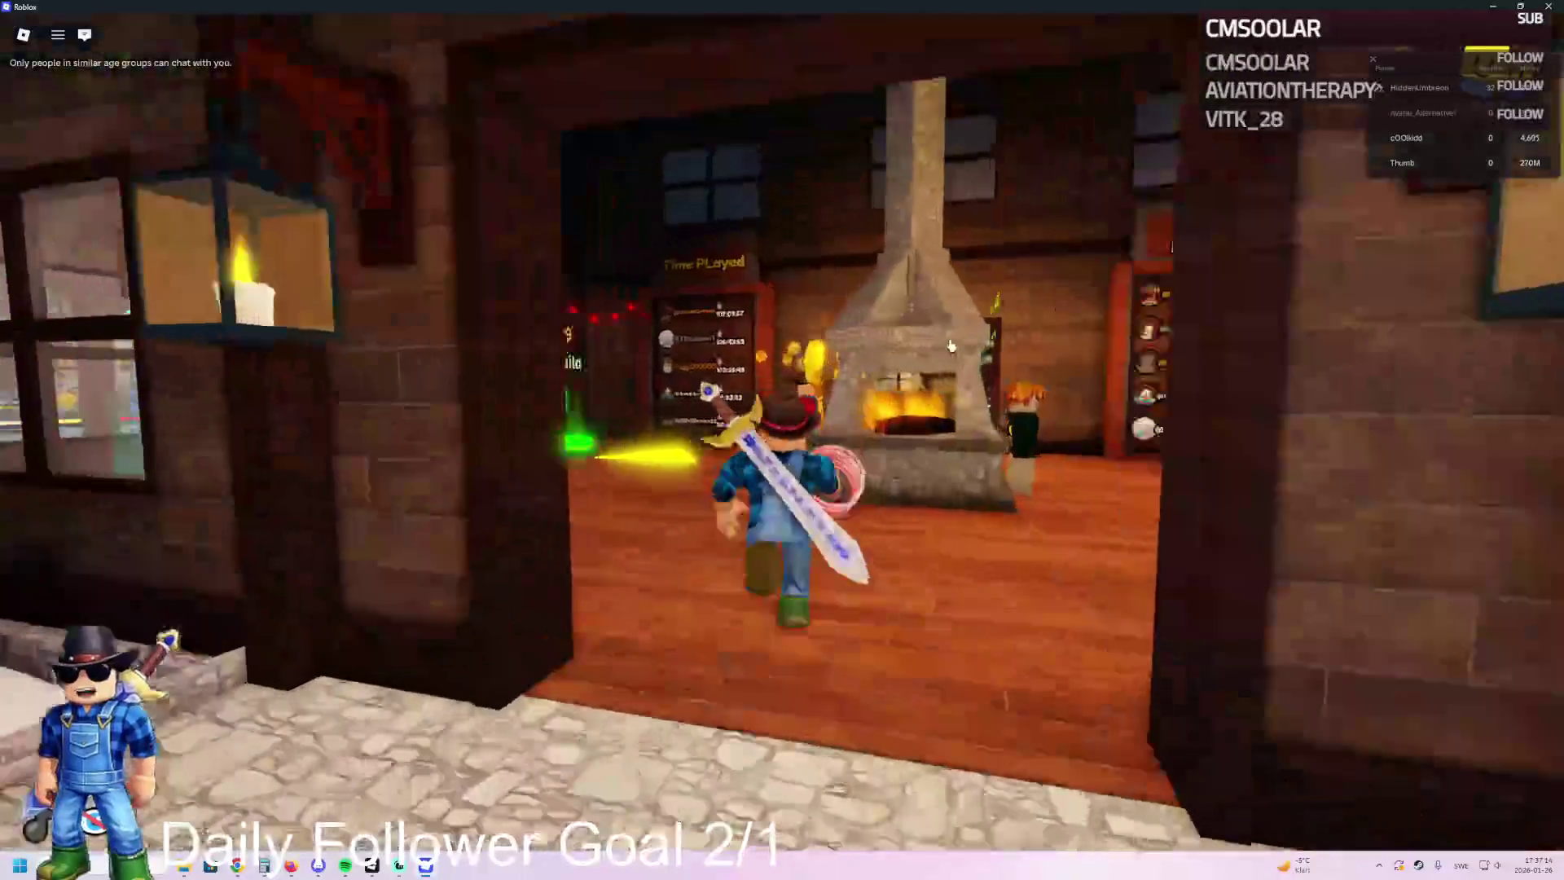
{"action": "key", "text": "w"}
{"action": "key", "text": "w"}
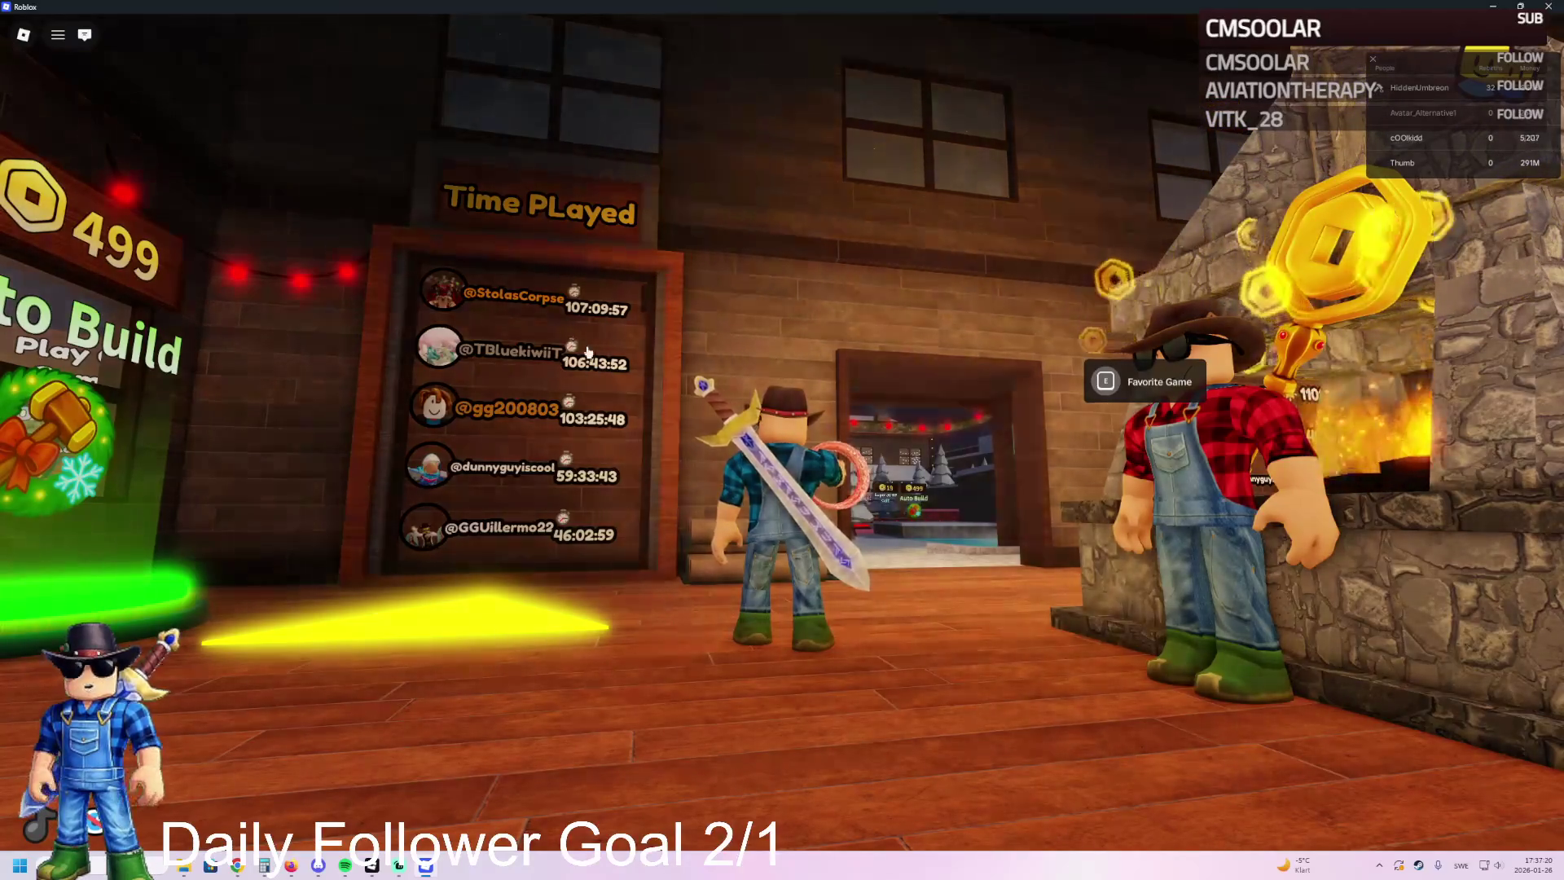
{"action": "key", "text": "w"}
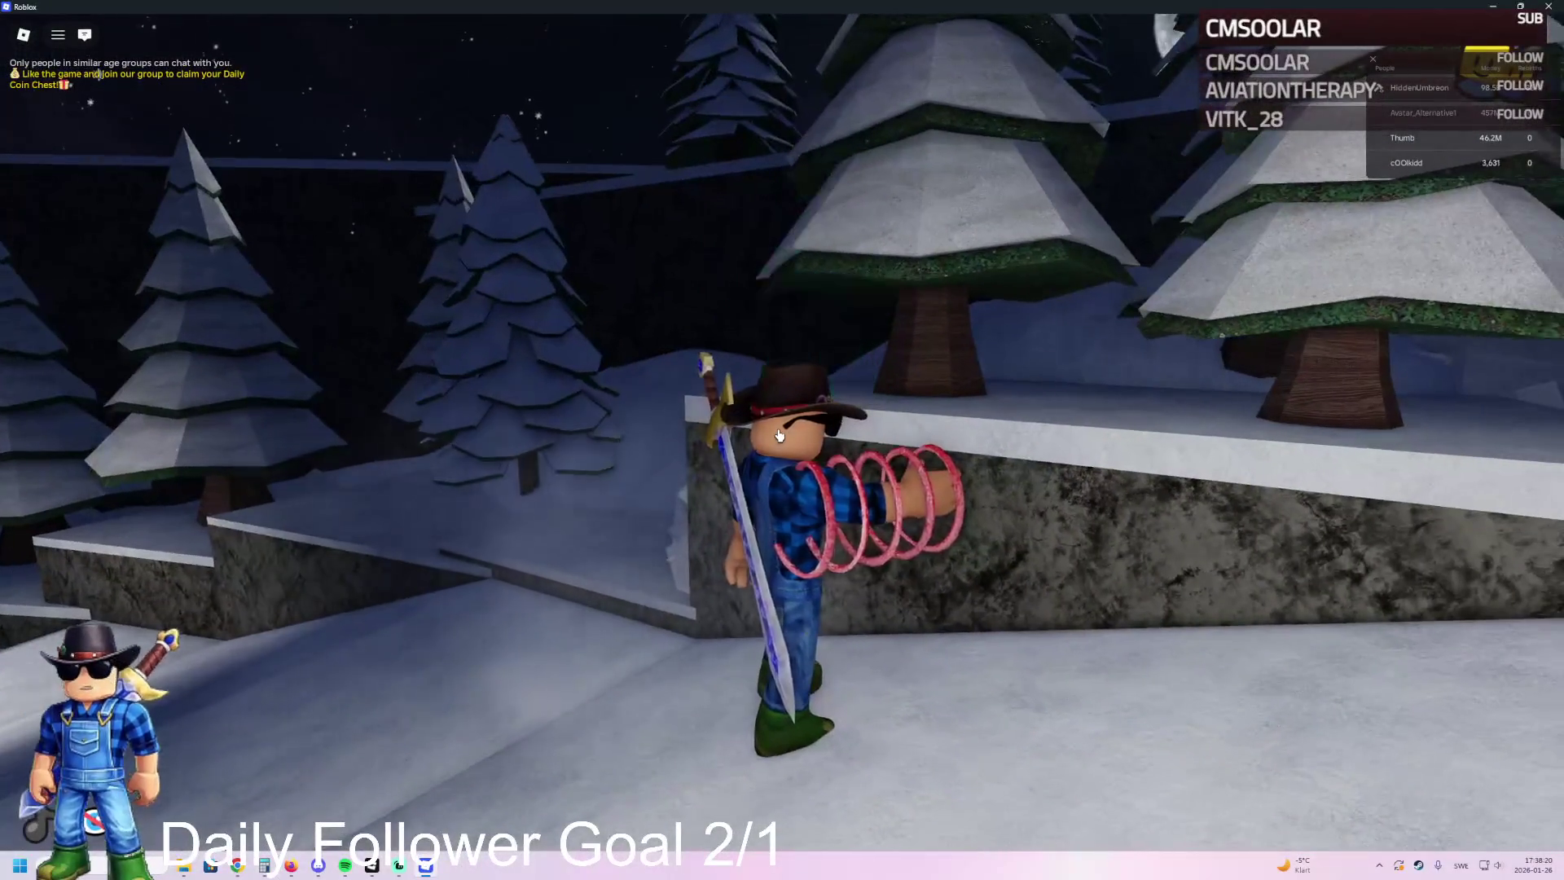
Step: Run across the snow toward the lit poles and teleport back to the lobby
{"action": "key", "text": "w"}
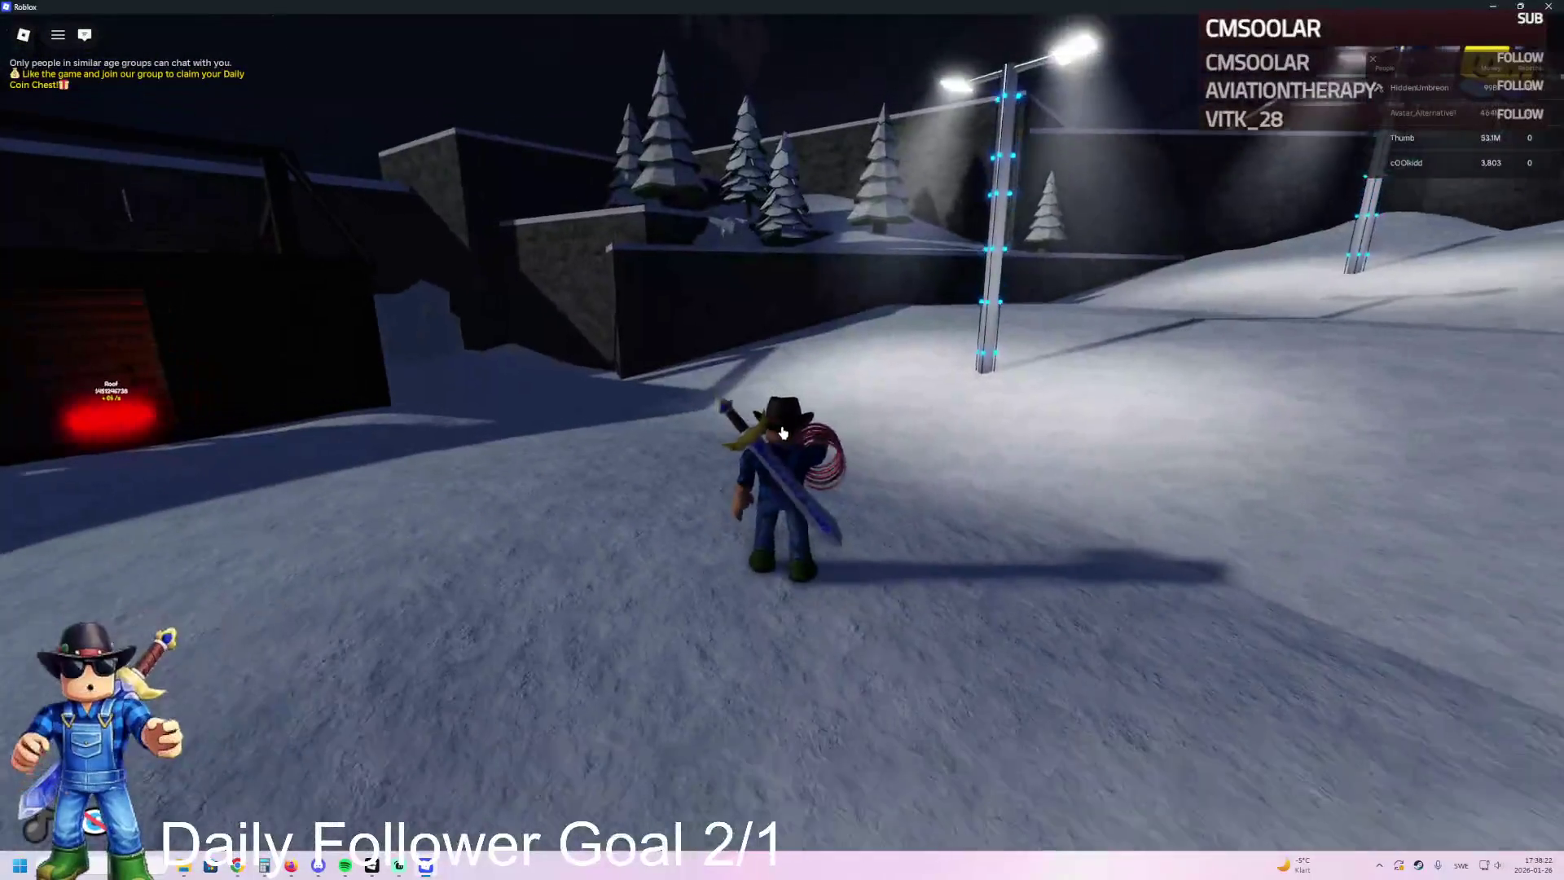
{"action": "key", "text": "a"}
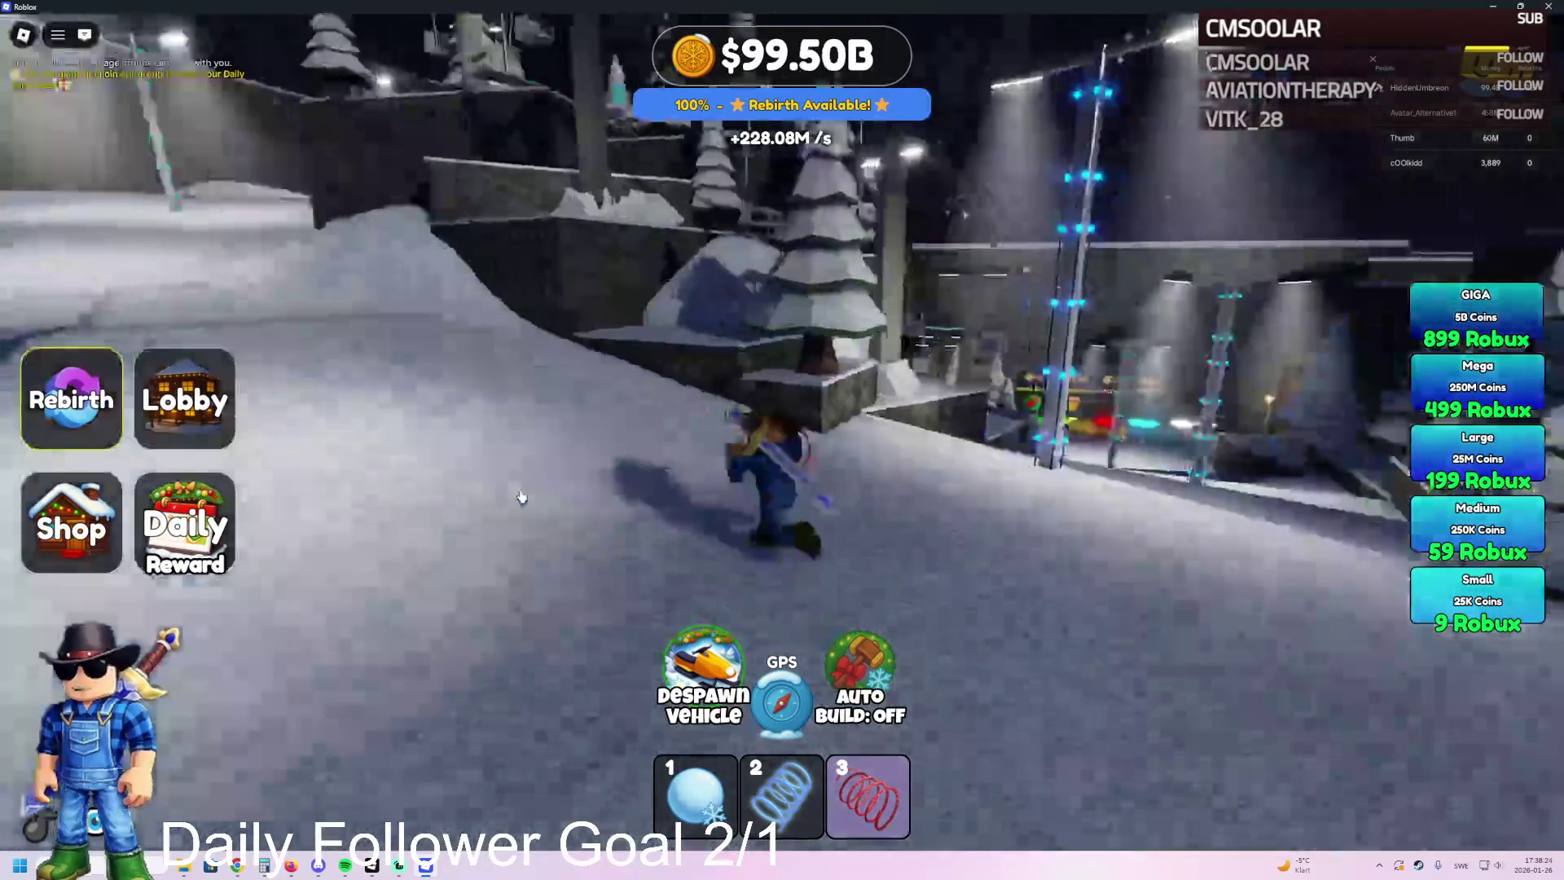
{"action": "key", "text": "s"}
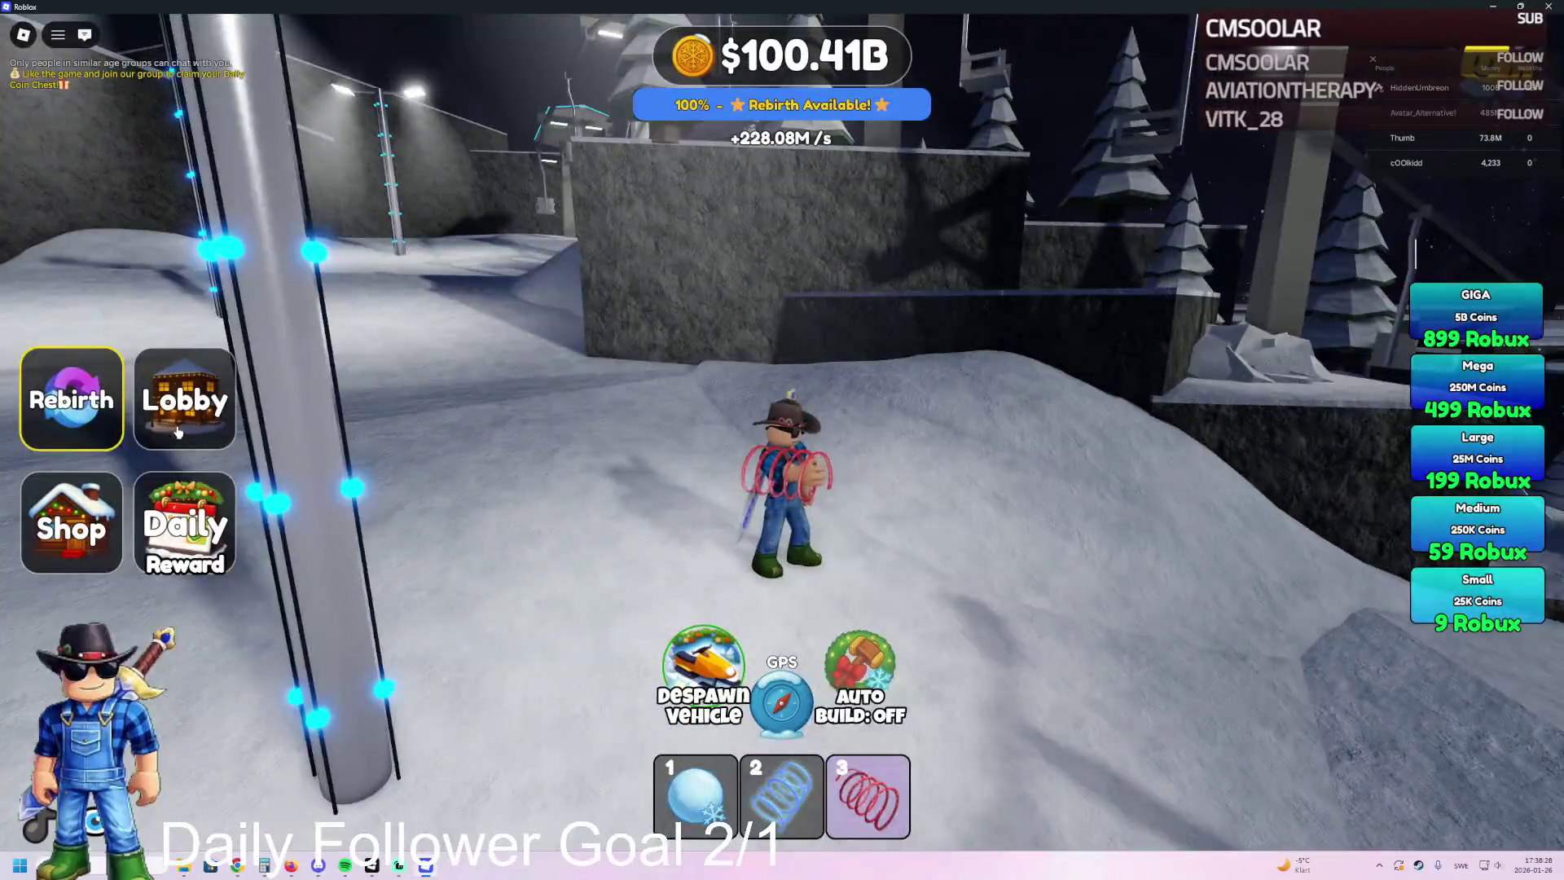
{"action": "left_click", "coordinate": [173, 429]}
Step: Review the claimed daily rewards and owned shop items, then bring up the Roblox Studio windows
{"action": "left_click", "coordinate": [195, 525]}
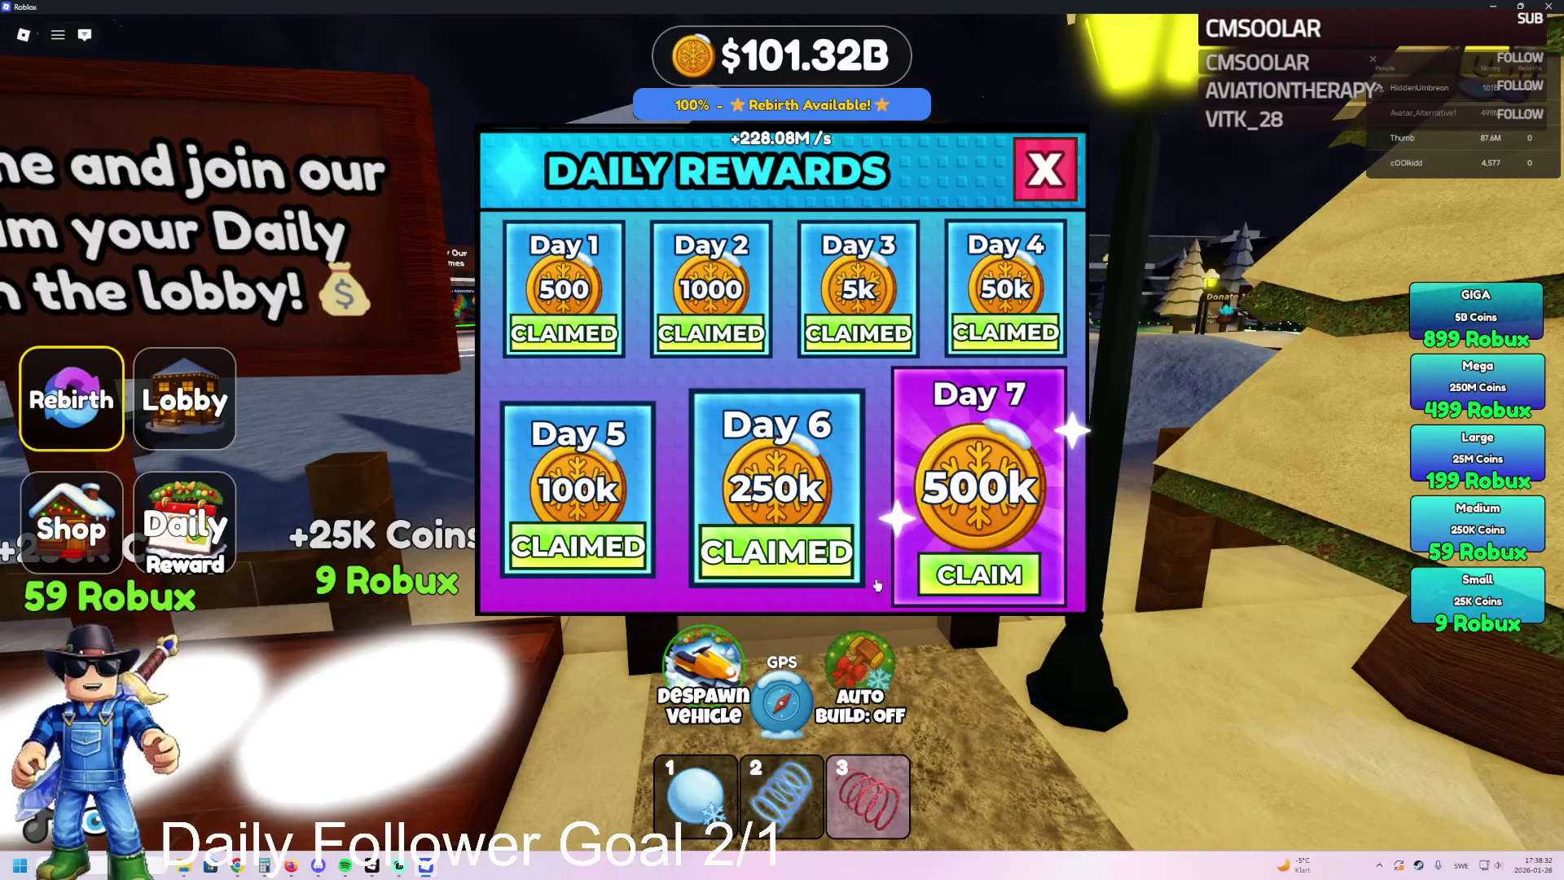
{"action": "left_click", "coordinate": [1041, 176]}
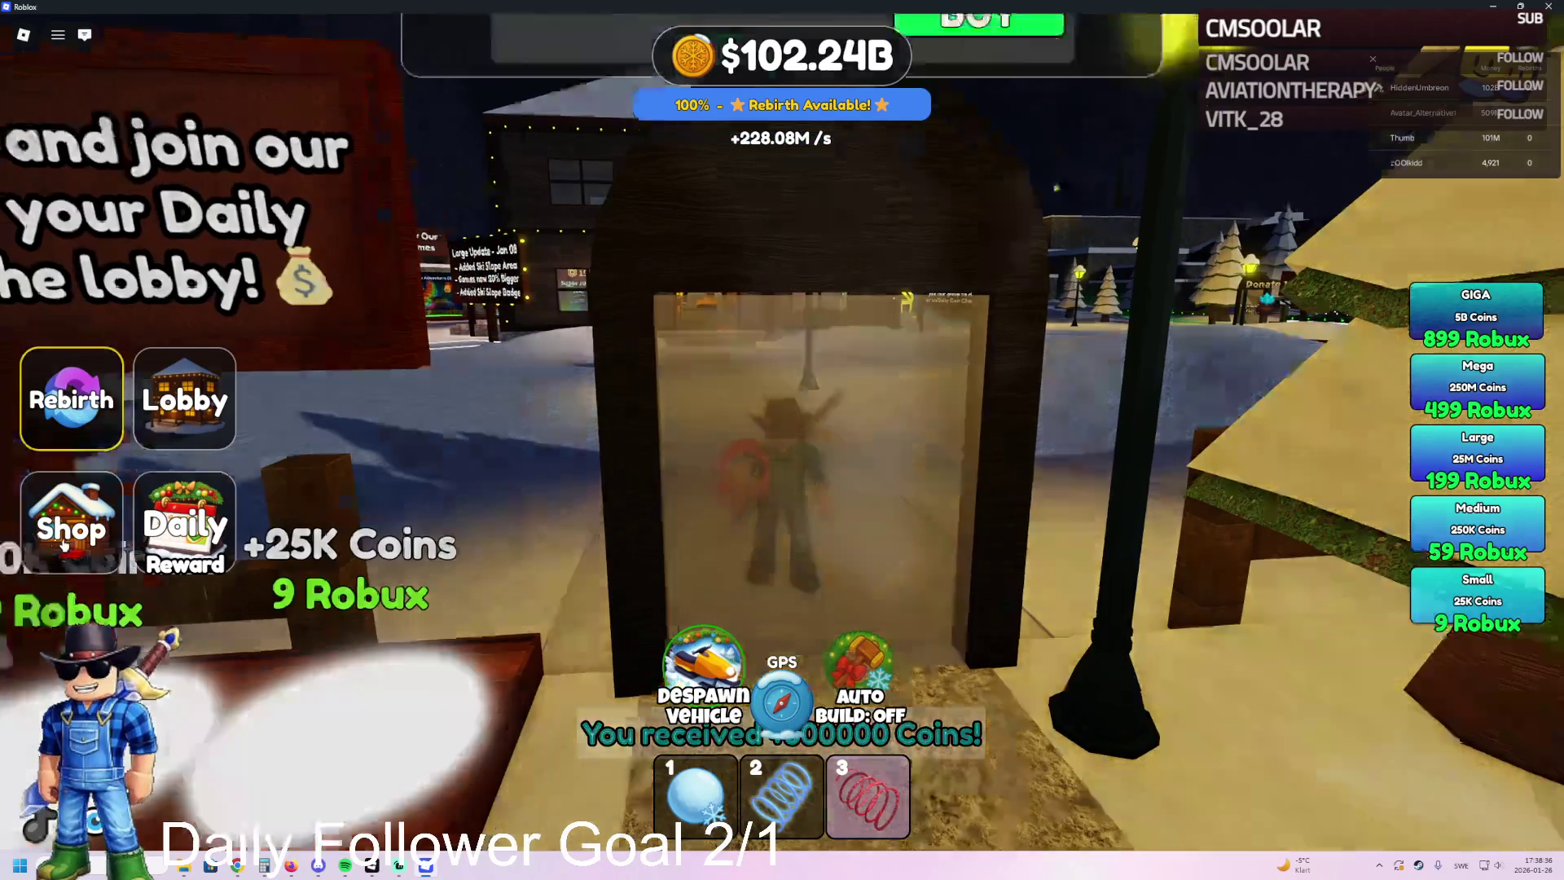
{"action": "left_click", "coordinate": [114, 480]}
{"action": "left_click", "coordinate": [1129, 219]}
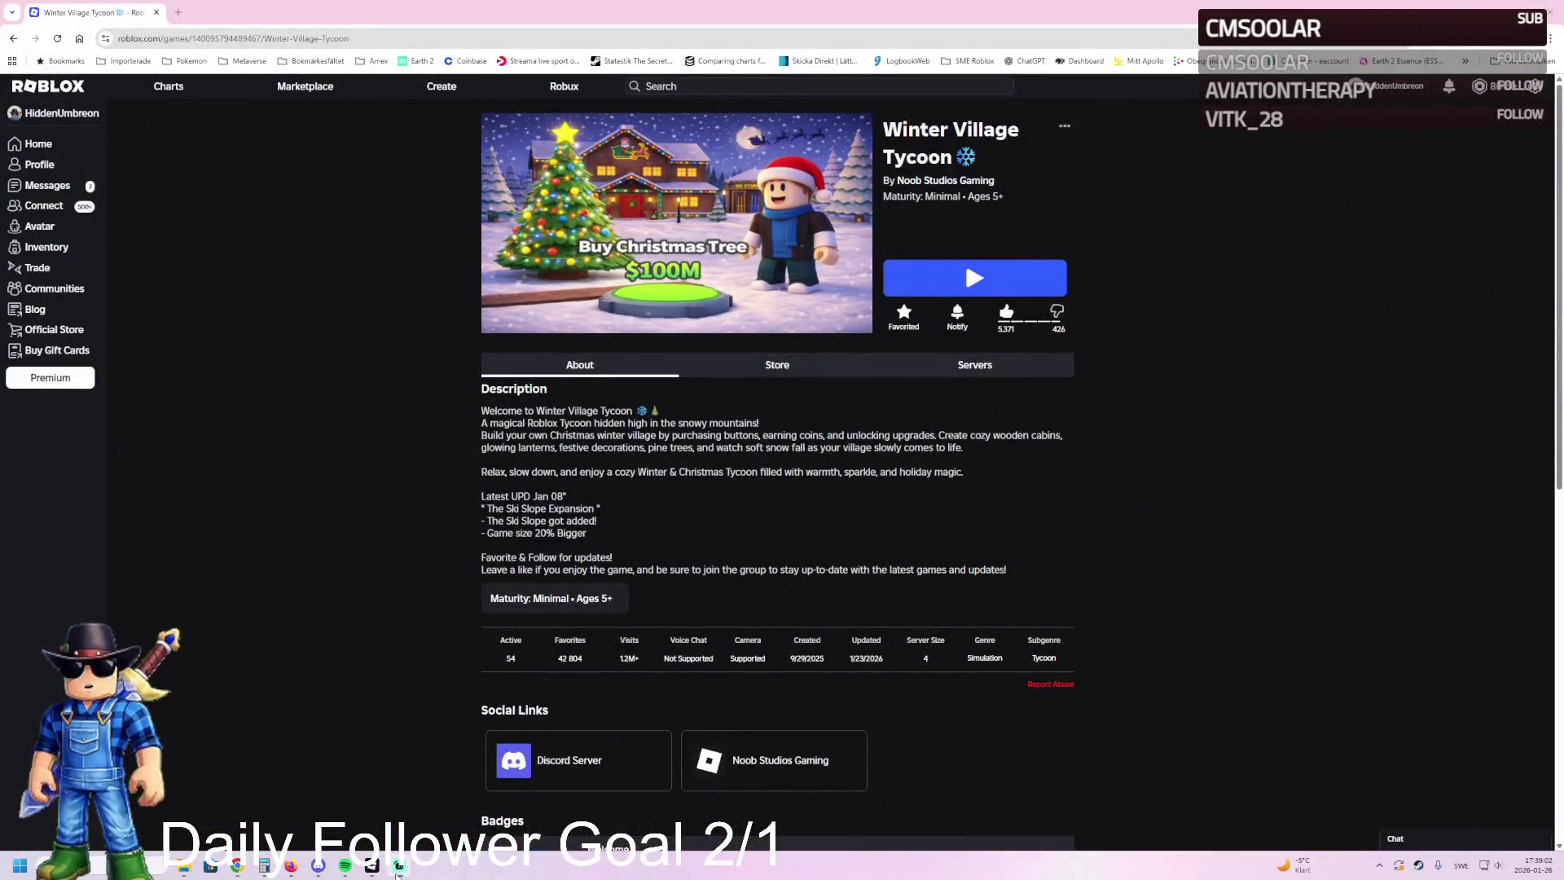
{"action": "left_click", "coordinate": [394, 870]}
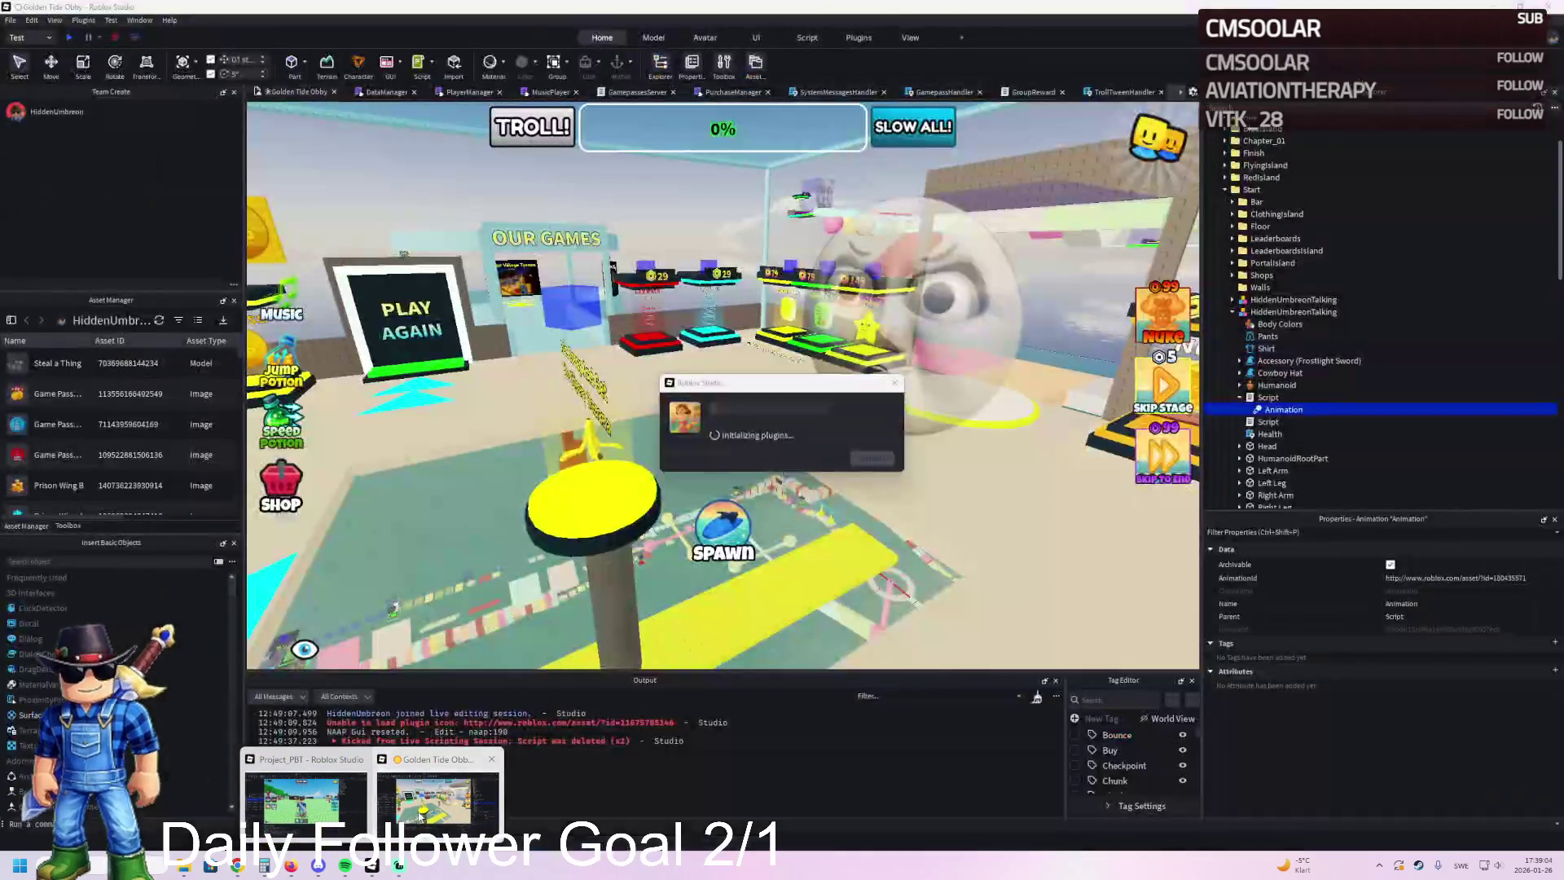
Step: Bring the Project_PBT playtest window forward from the taskbar previews
{"action": "left_click", "coordinate": [440, 794]}
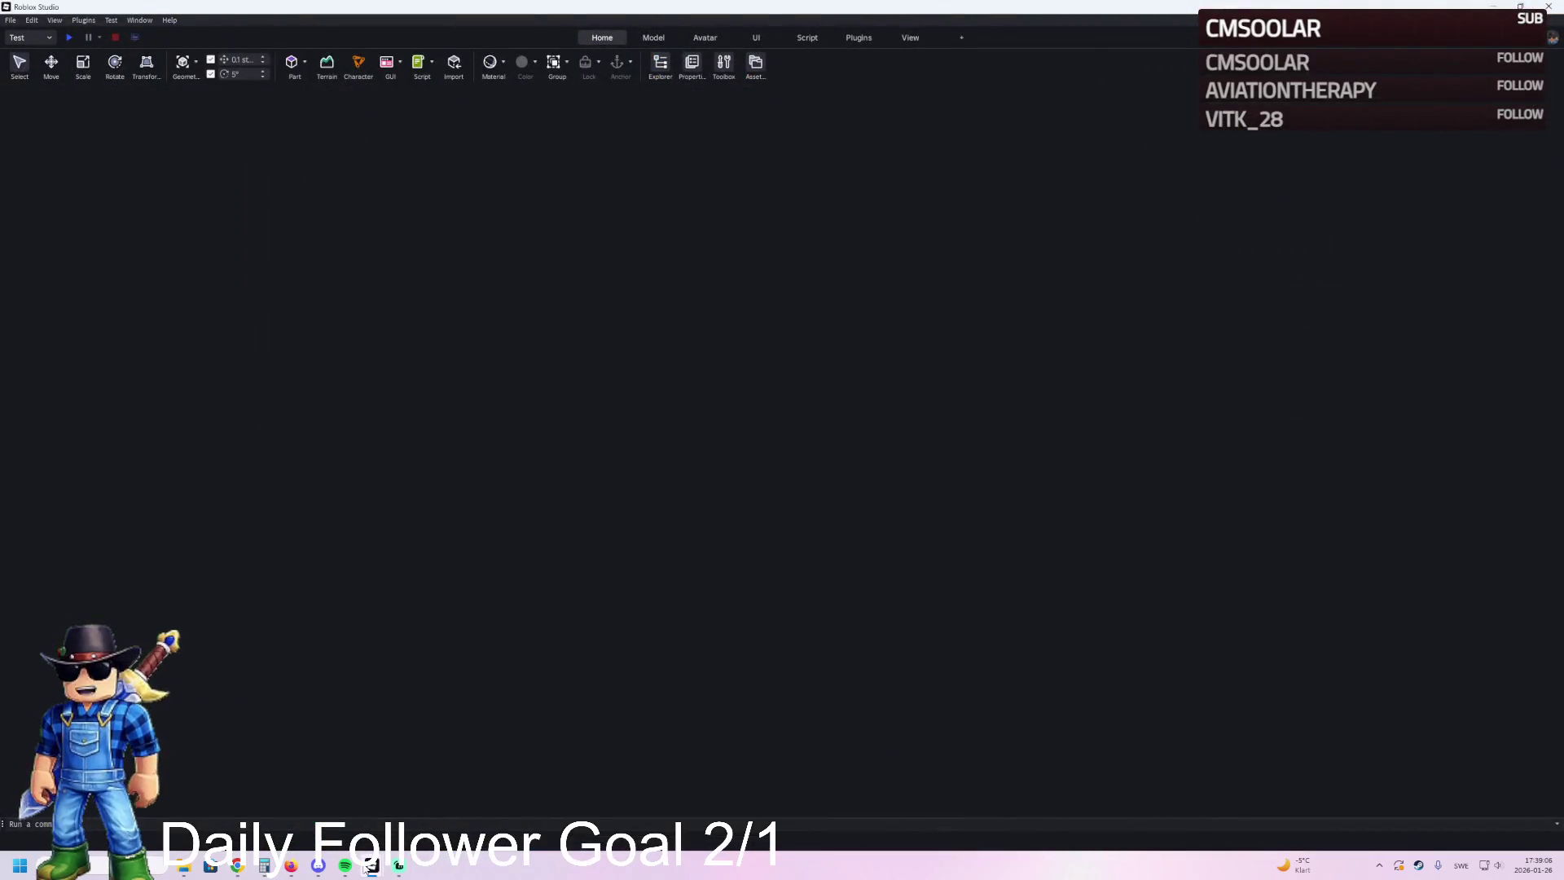
{"action": "mouse_move", "coordinate": [371, 865]}
{"action": "left_click", "coordinate": [375, 774]}
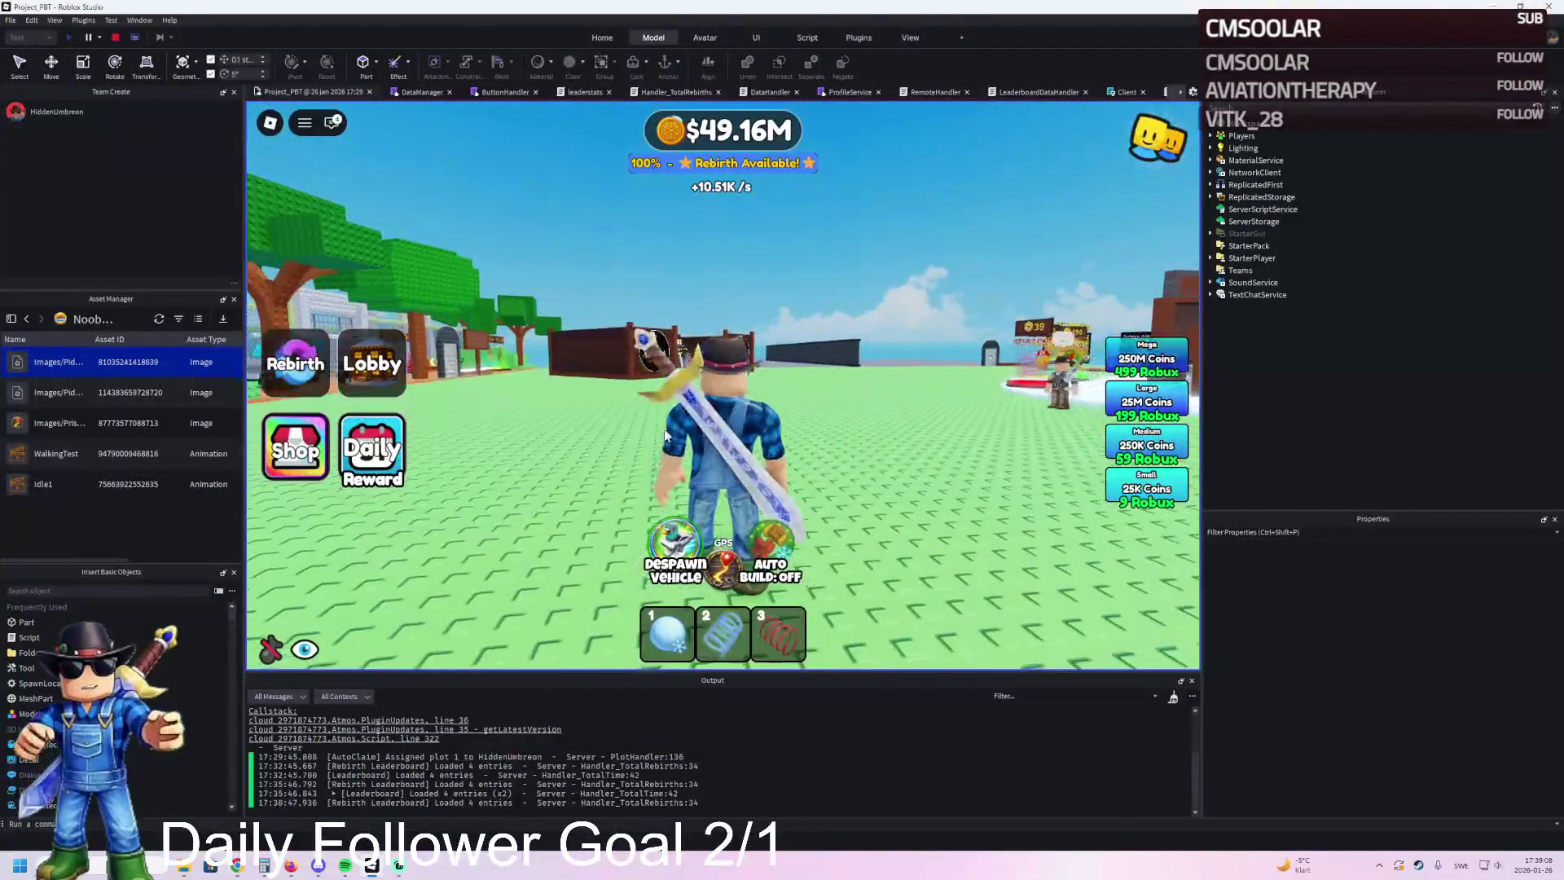
Step: Walk past the Super Jump and Speed pads and the ALOURA shop toward the yard gate
{"action": "key", "text": "w"}
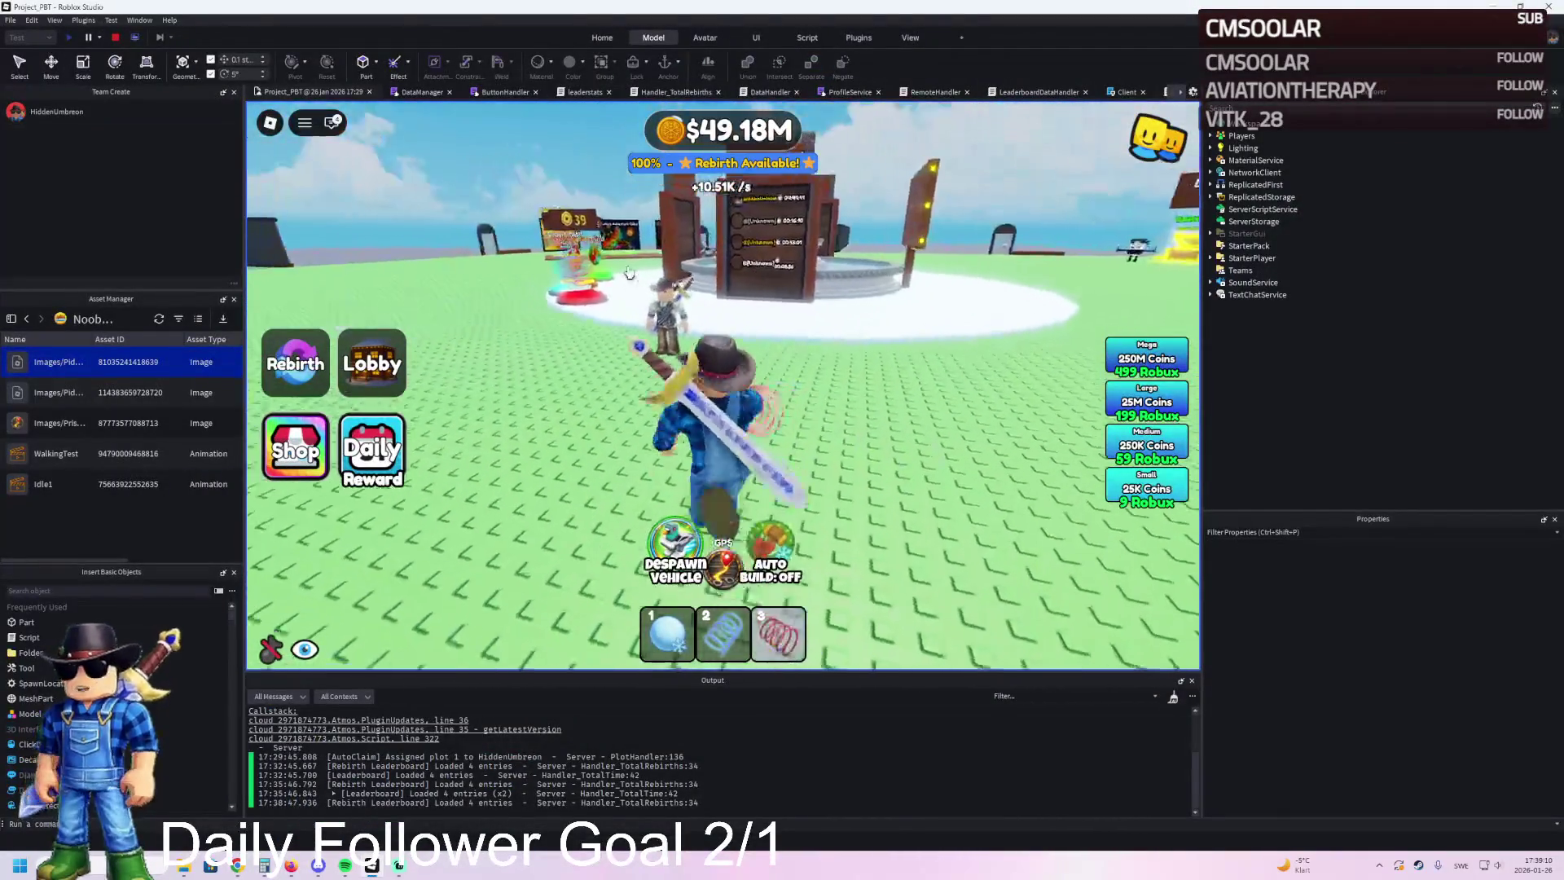
{"action": "key", "text": "a"}
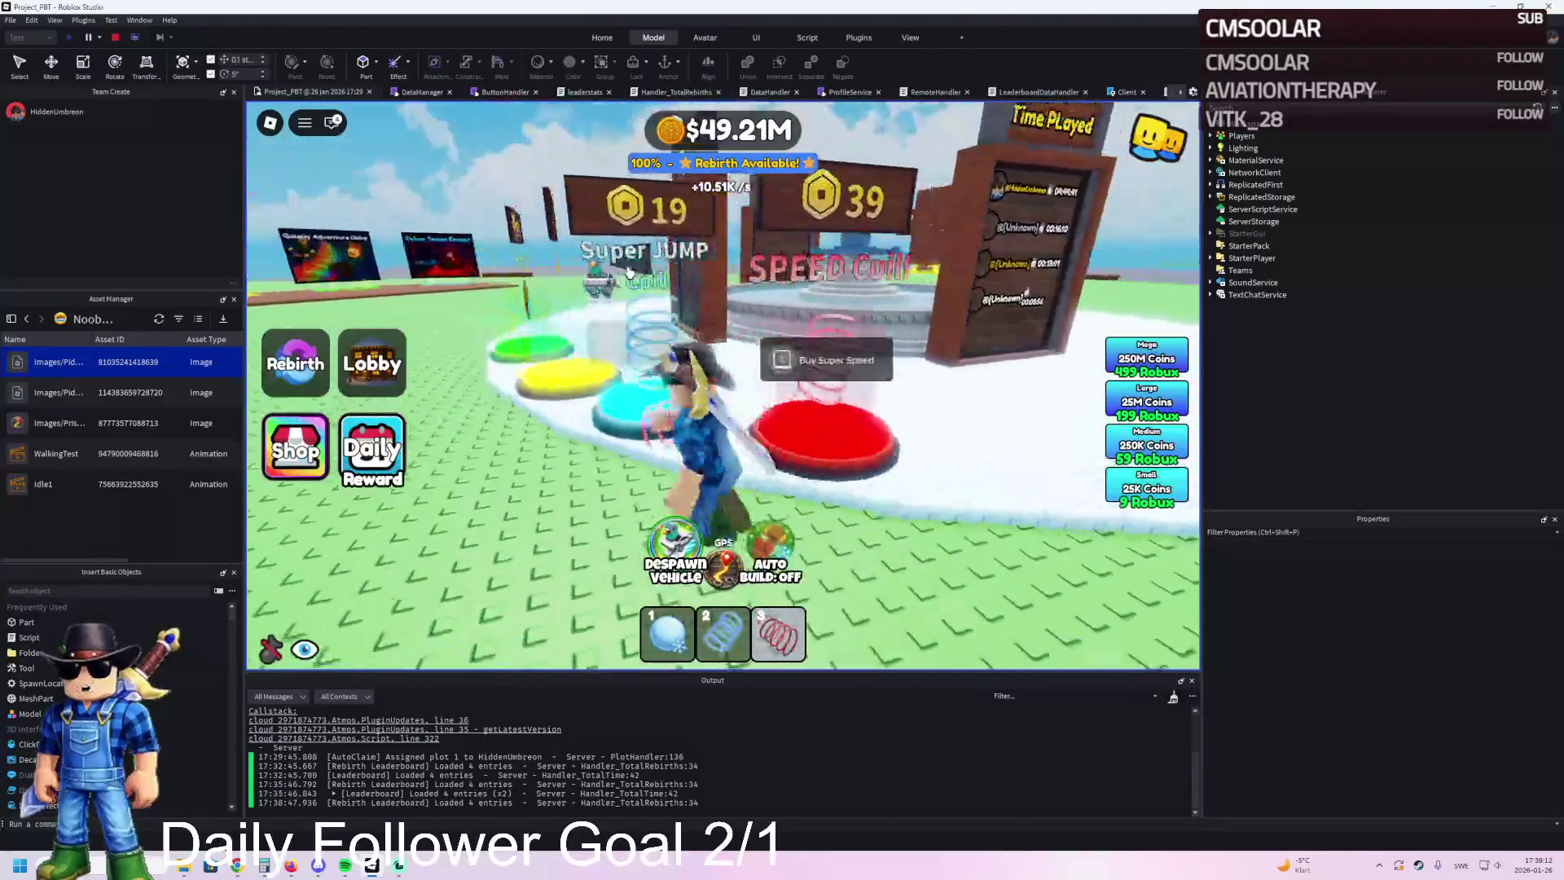
{"action": "key", "text": "a"}
{"action": "key", "text": "d"}
{"action": "key", "text": "a"}
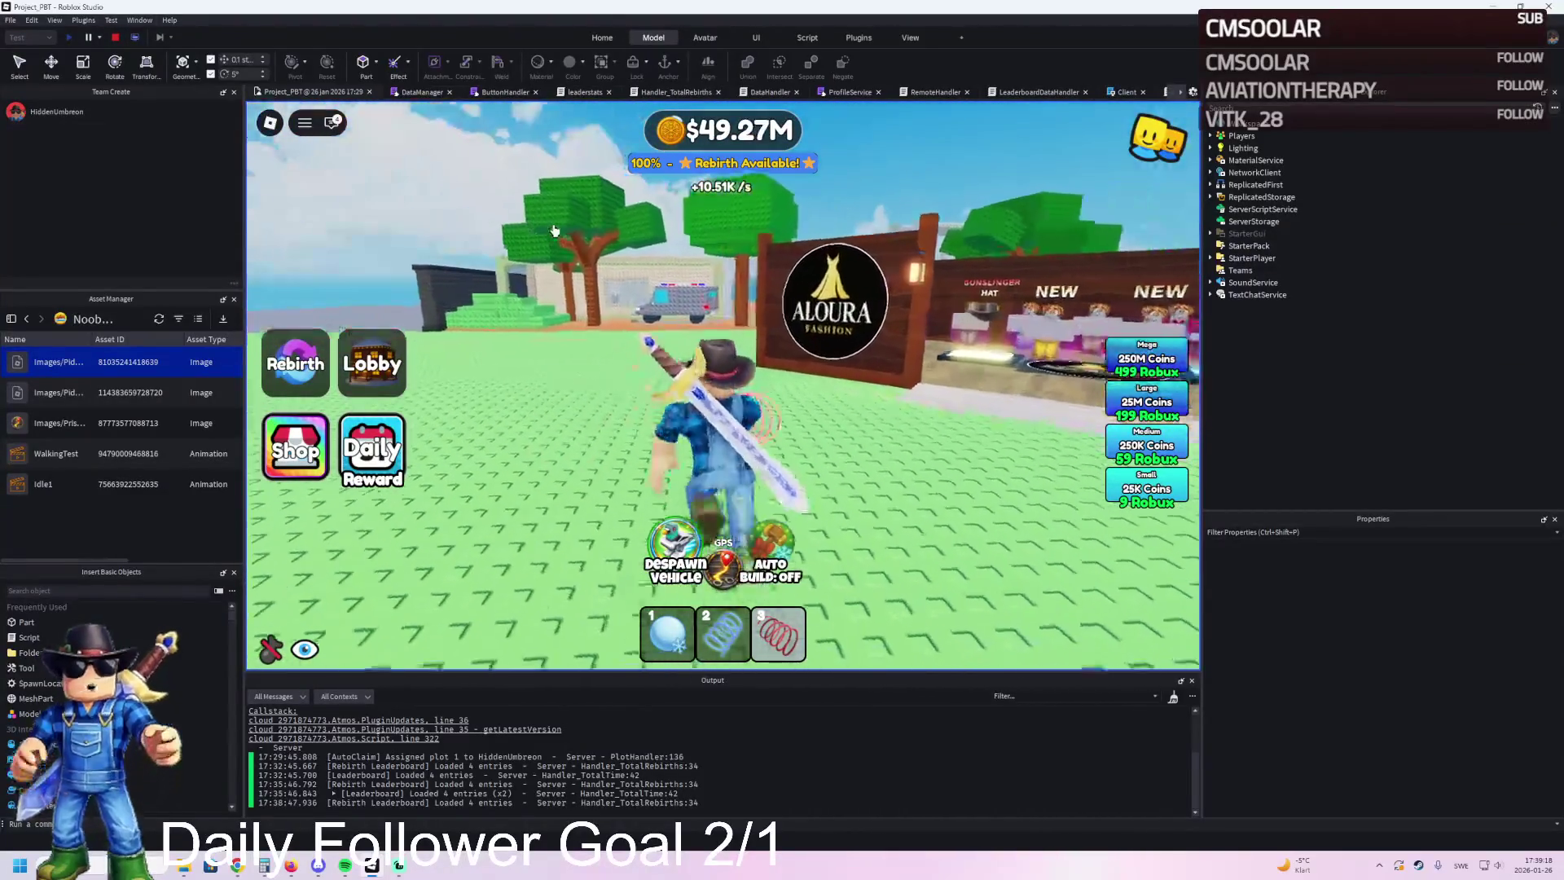
{"action": "key", "text": "a"}
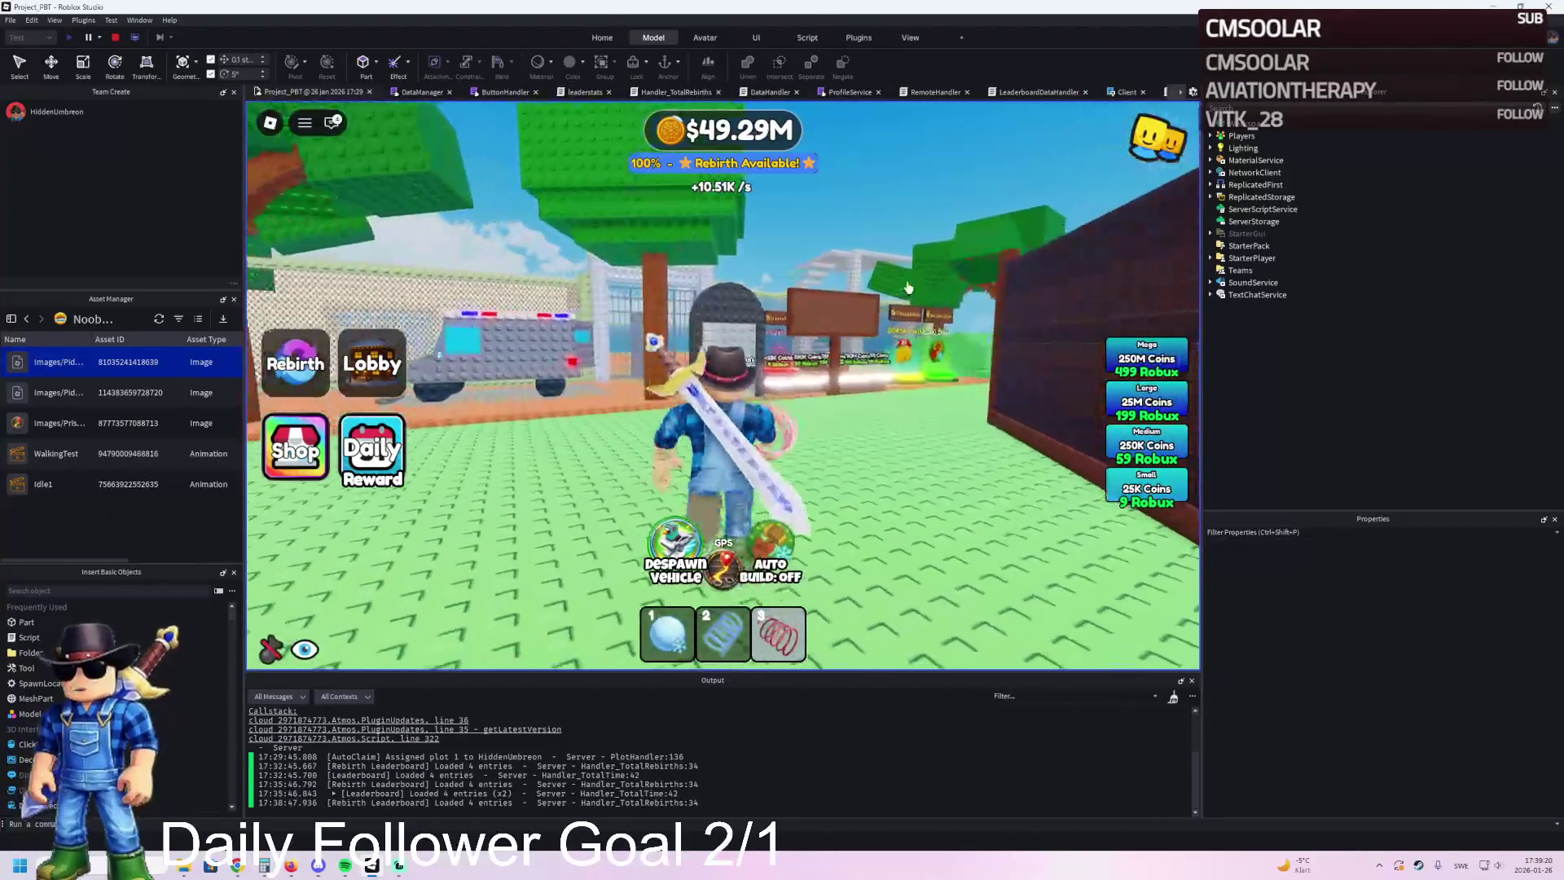
{"action": "key", "text": "w"}
{"action": "key", "text": "w"}
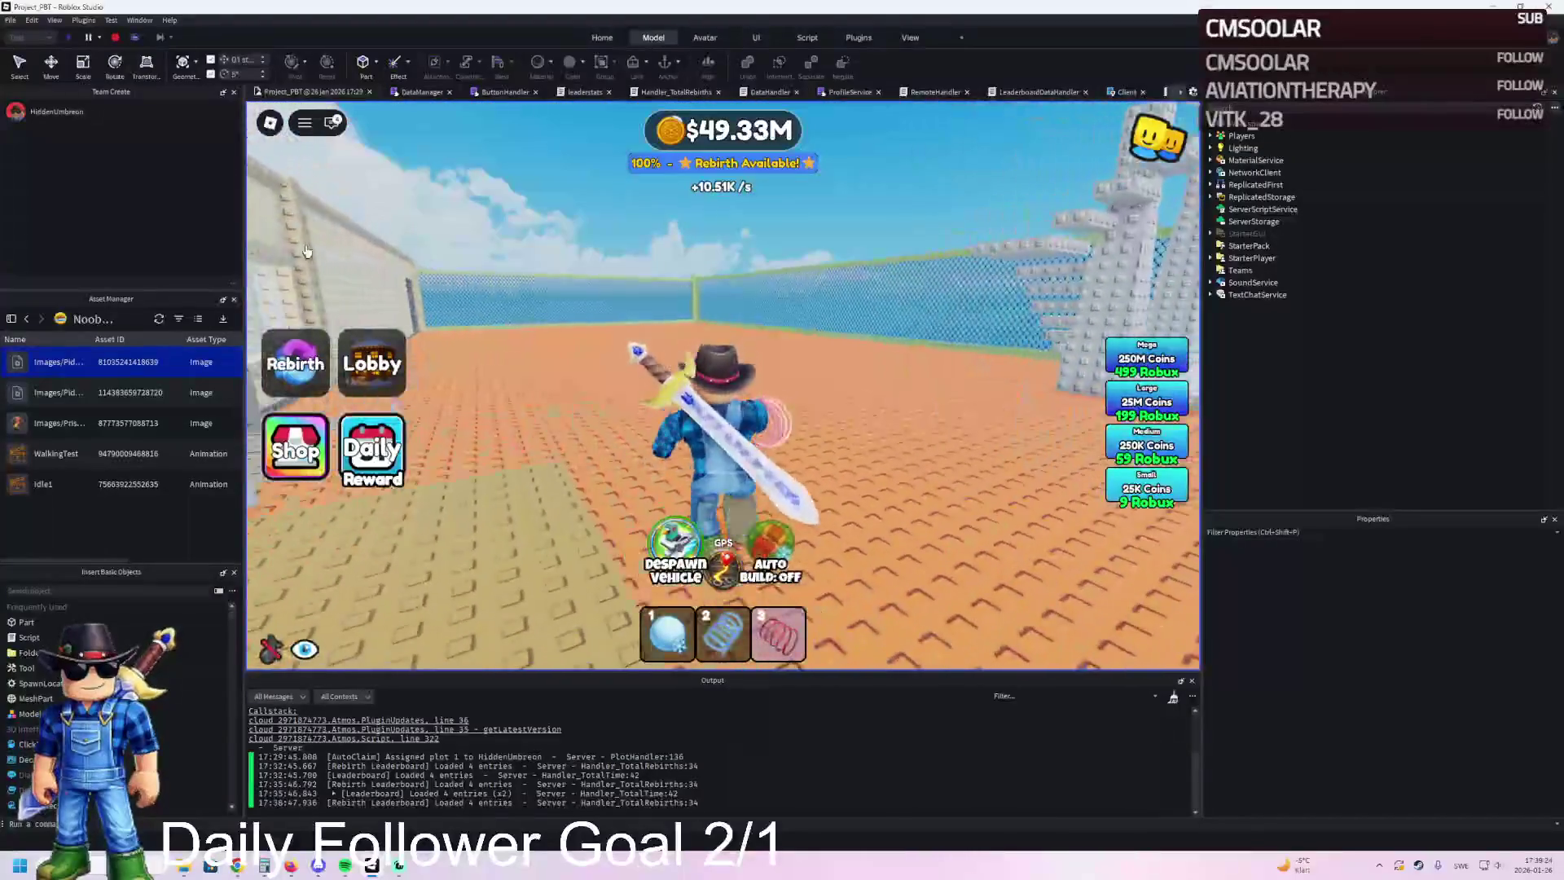
Step: Walk through the grey block structure and onto the orange yard floor
{"action": "key", "text": "d"}
{"action": "key", "text": "w"}
{"action": "key", "text": "w"}
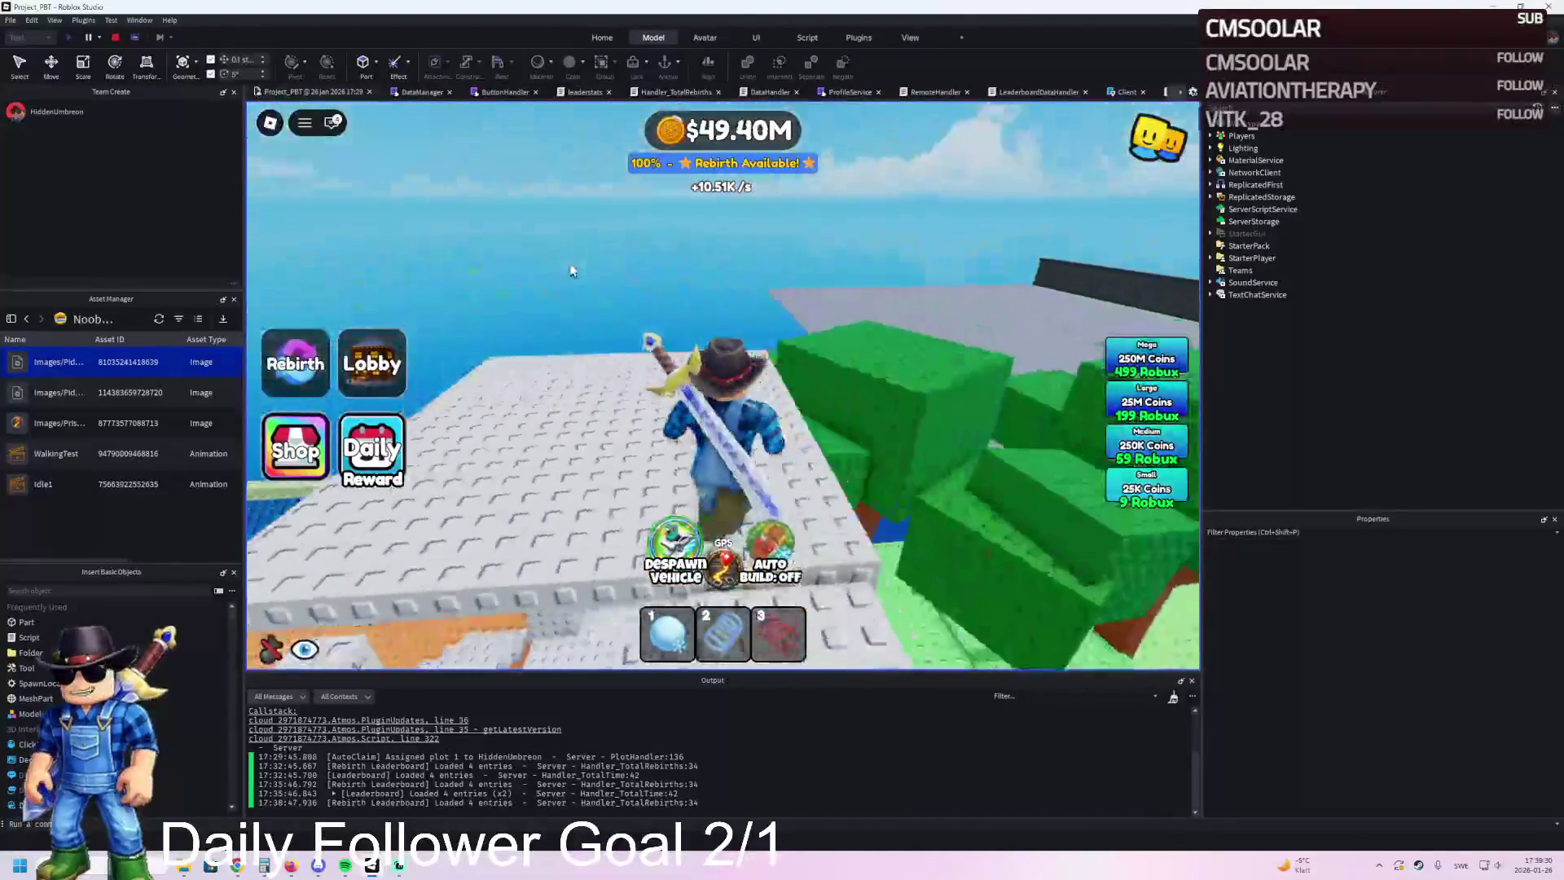
{"action": "key", "text": "a"}
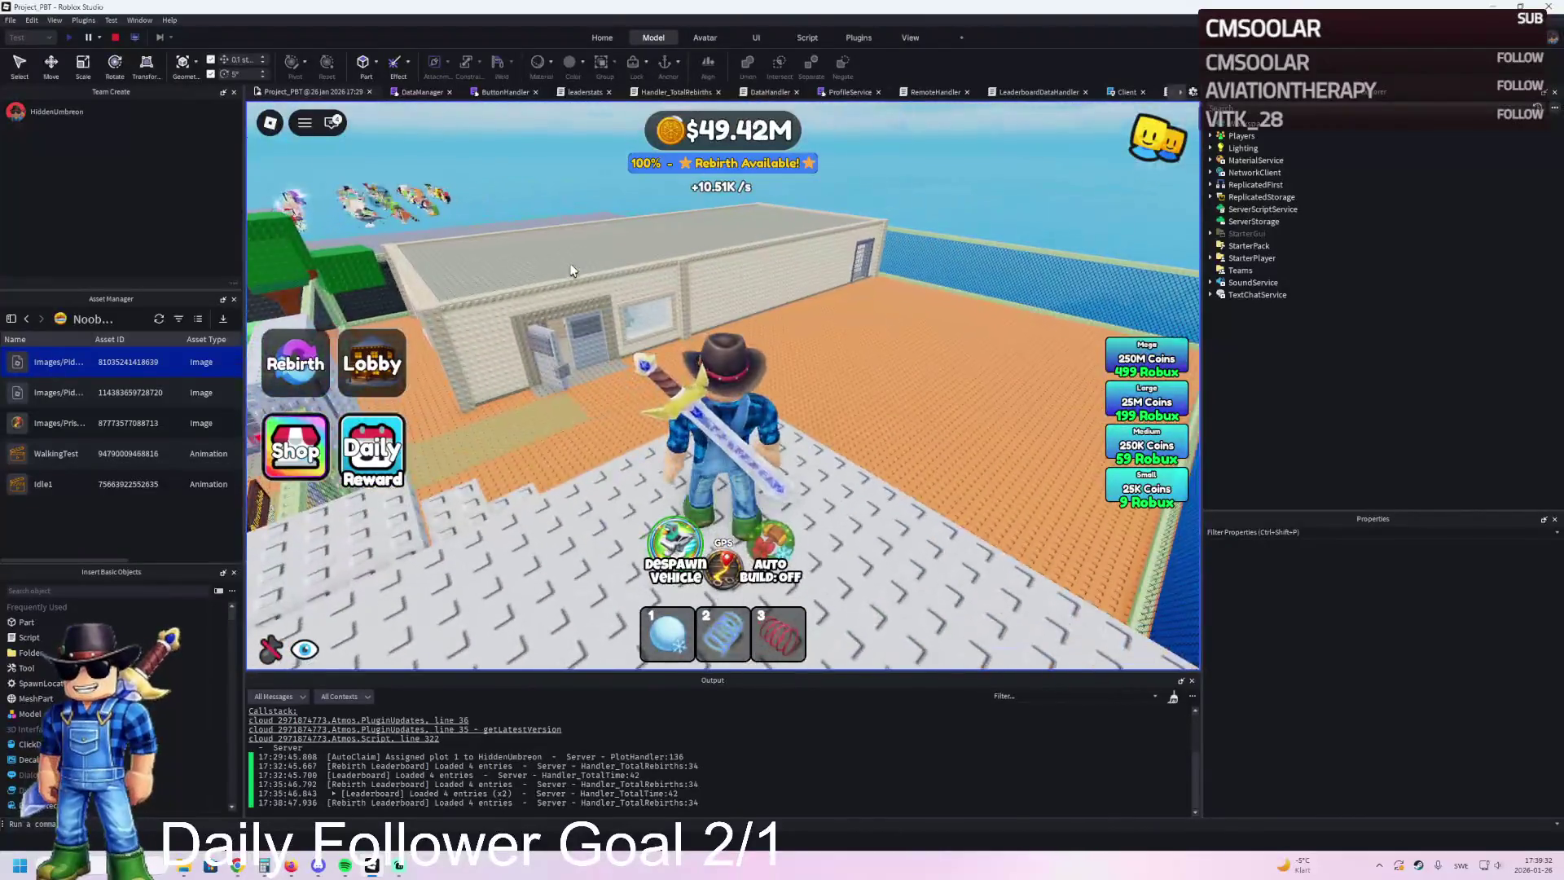
{"action": "key", "text": "a"}
{"action": "key", "text": "a"}
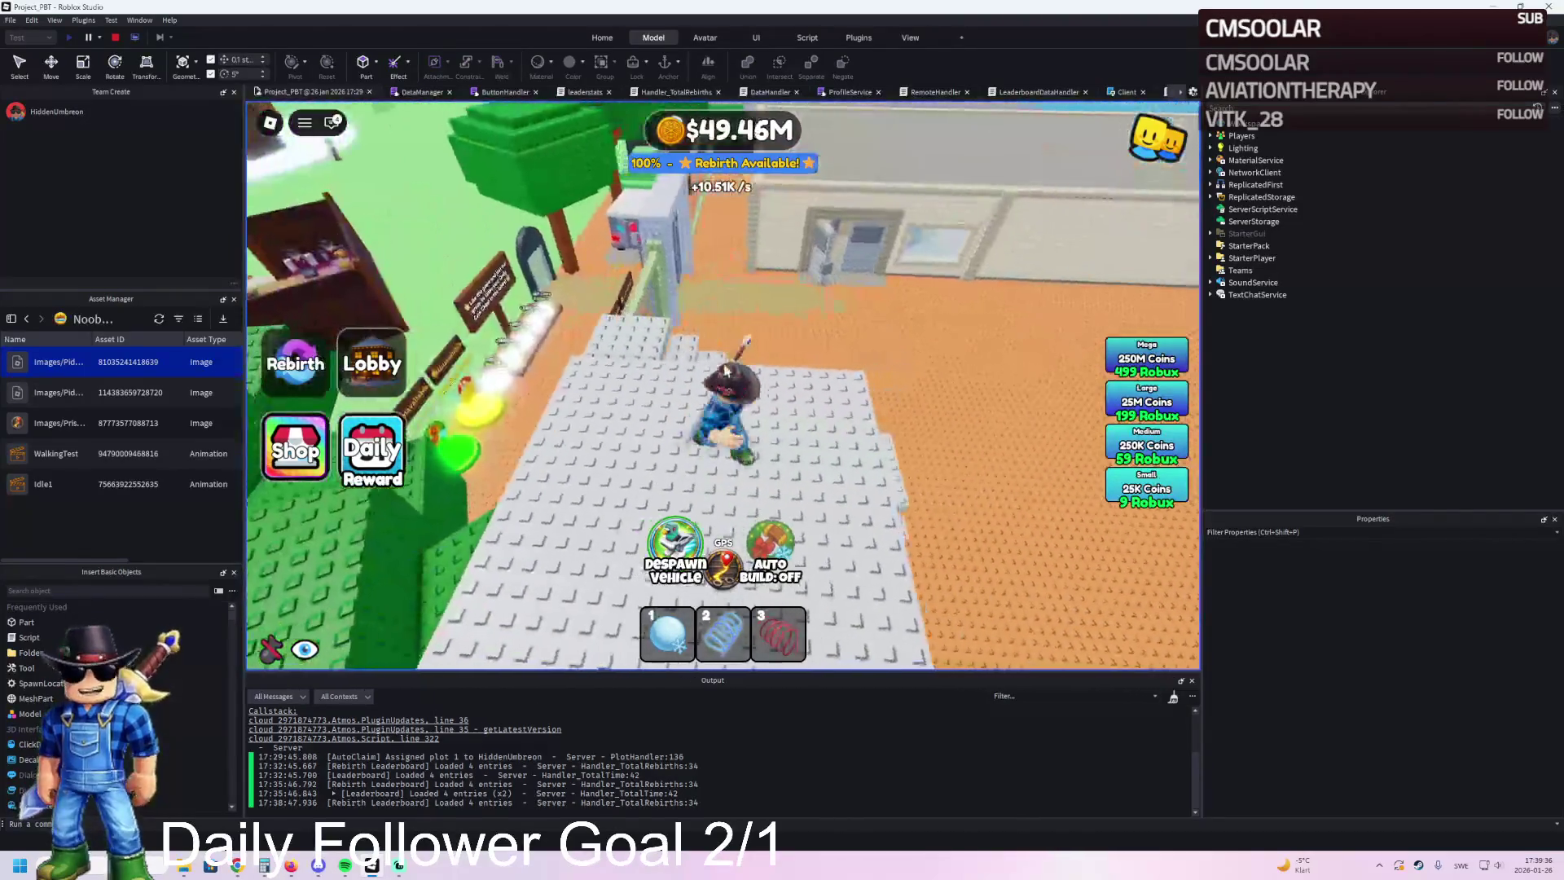
{"action": "key", "text": "a"}
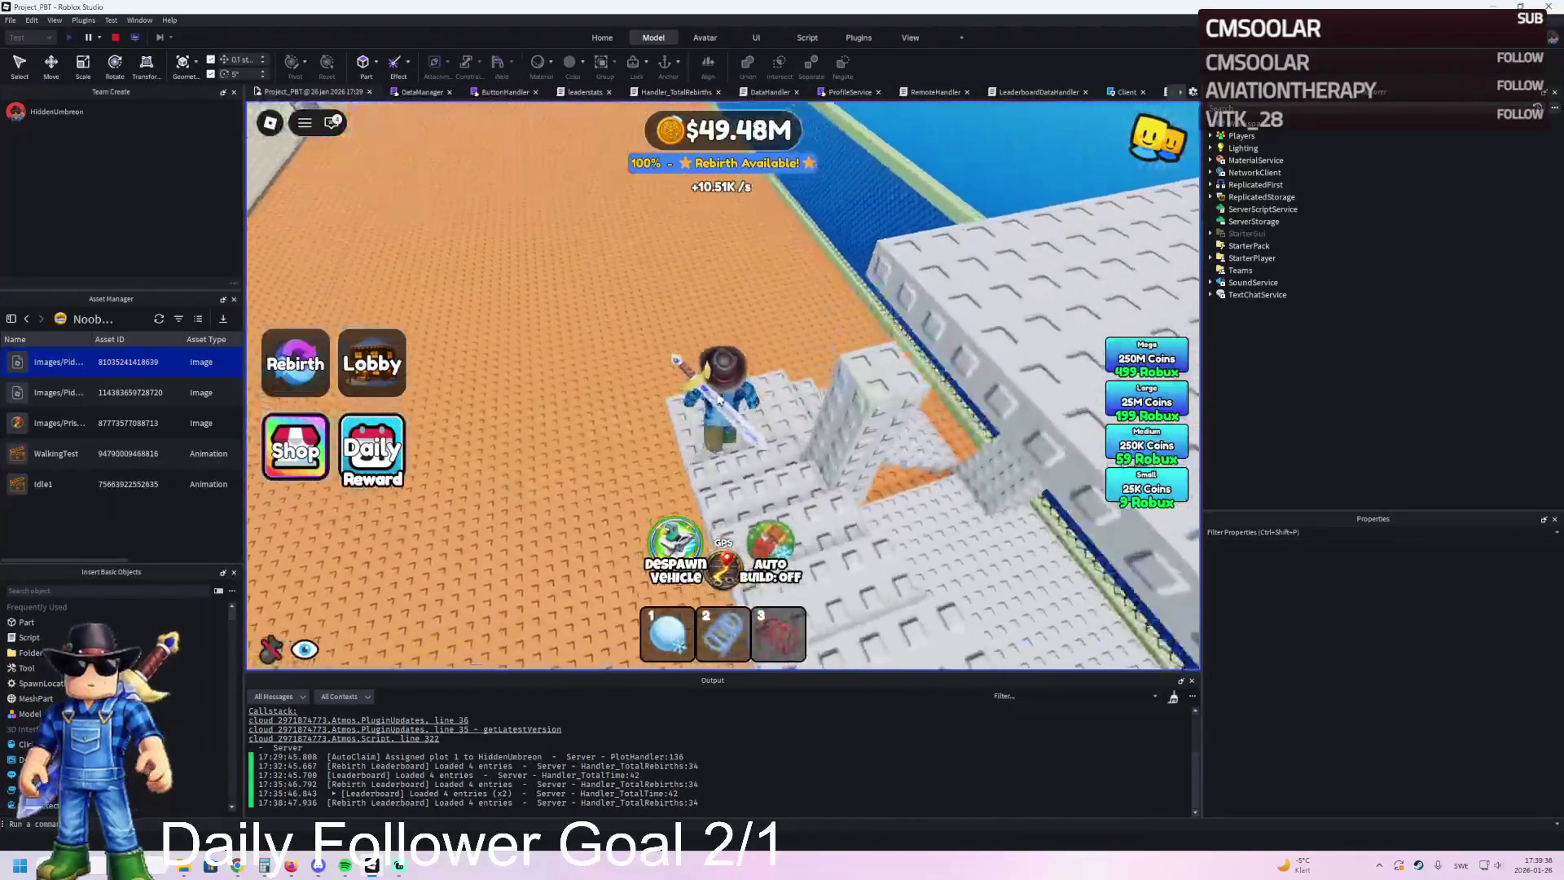
{"action": "key", "text": "a"}
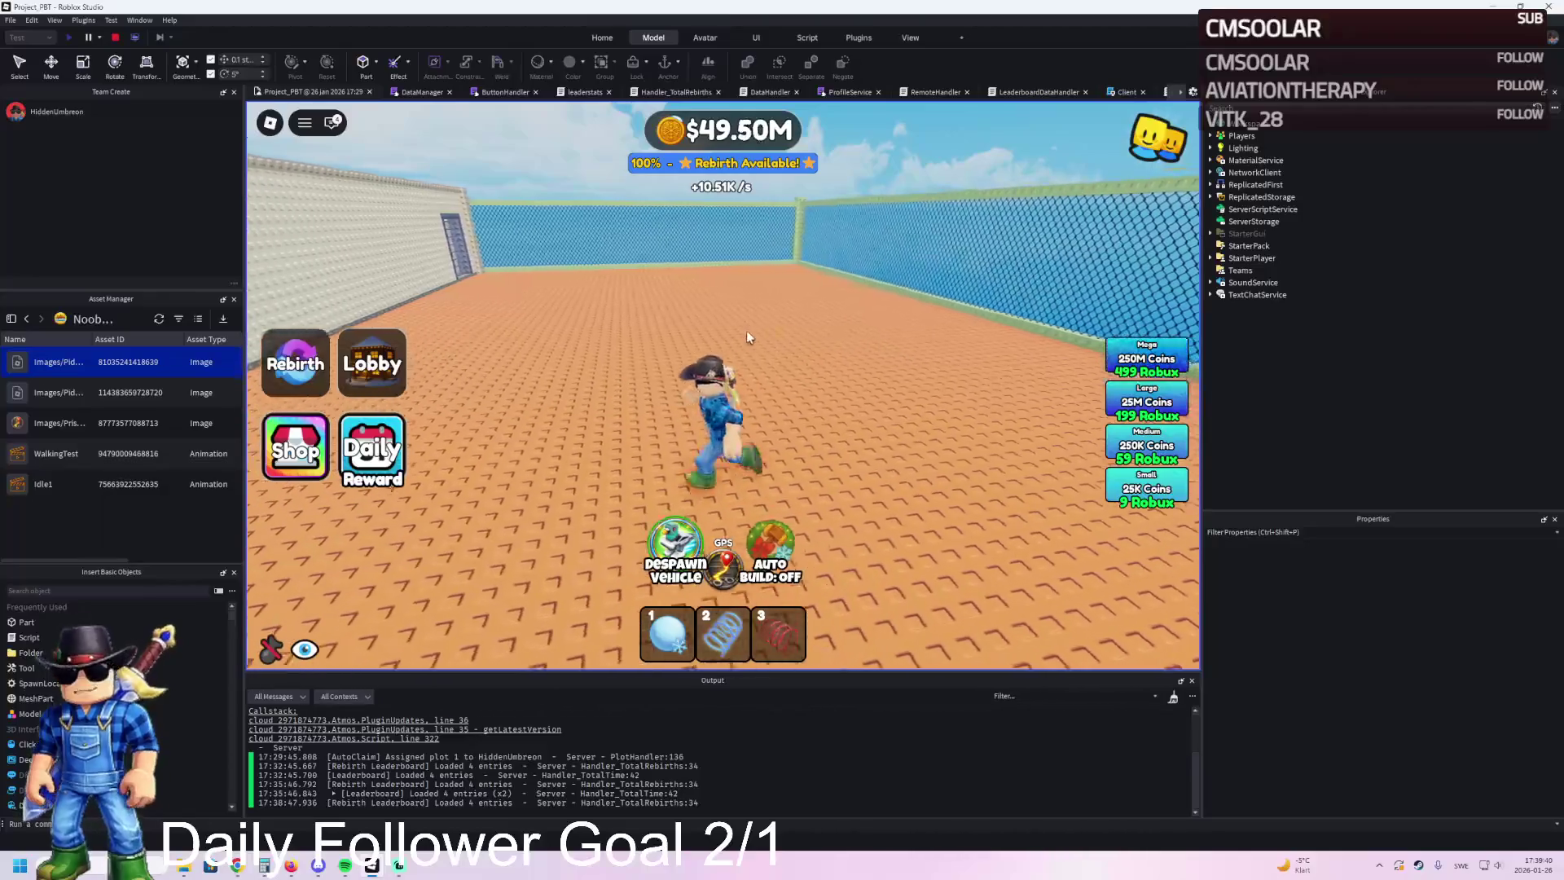
Step: Walk along the yard's back wall and fence, heading toward the barred door
{"action": "key", "text": "w"}
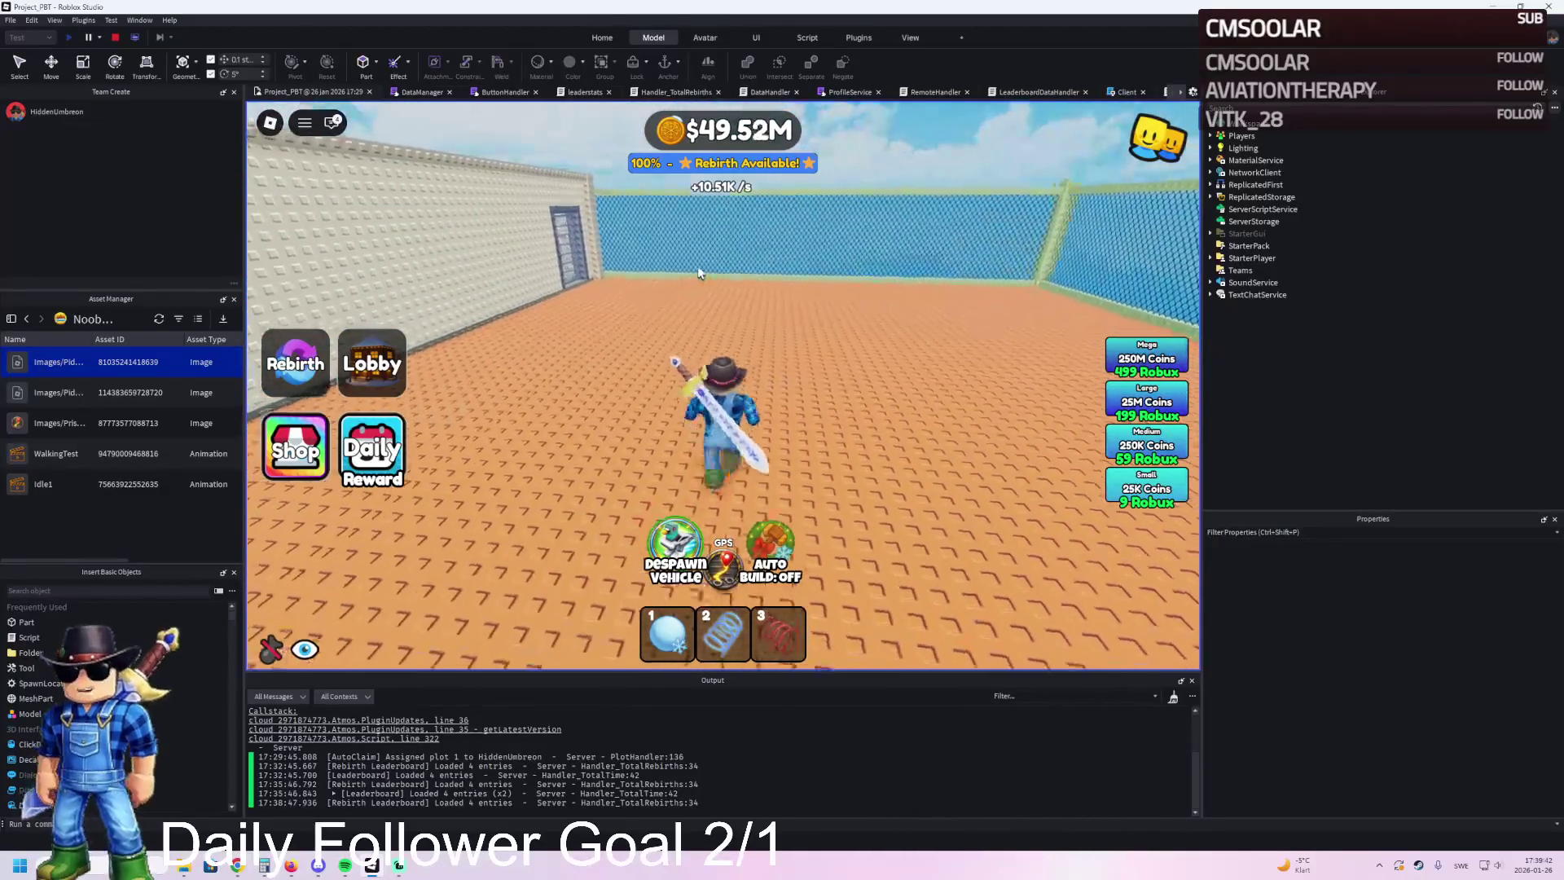
{"action": "key", "text": "a"}
{"action": "key", "text": "w"}
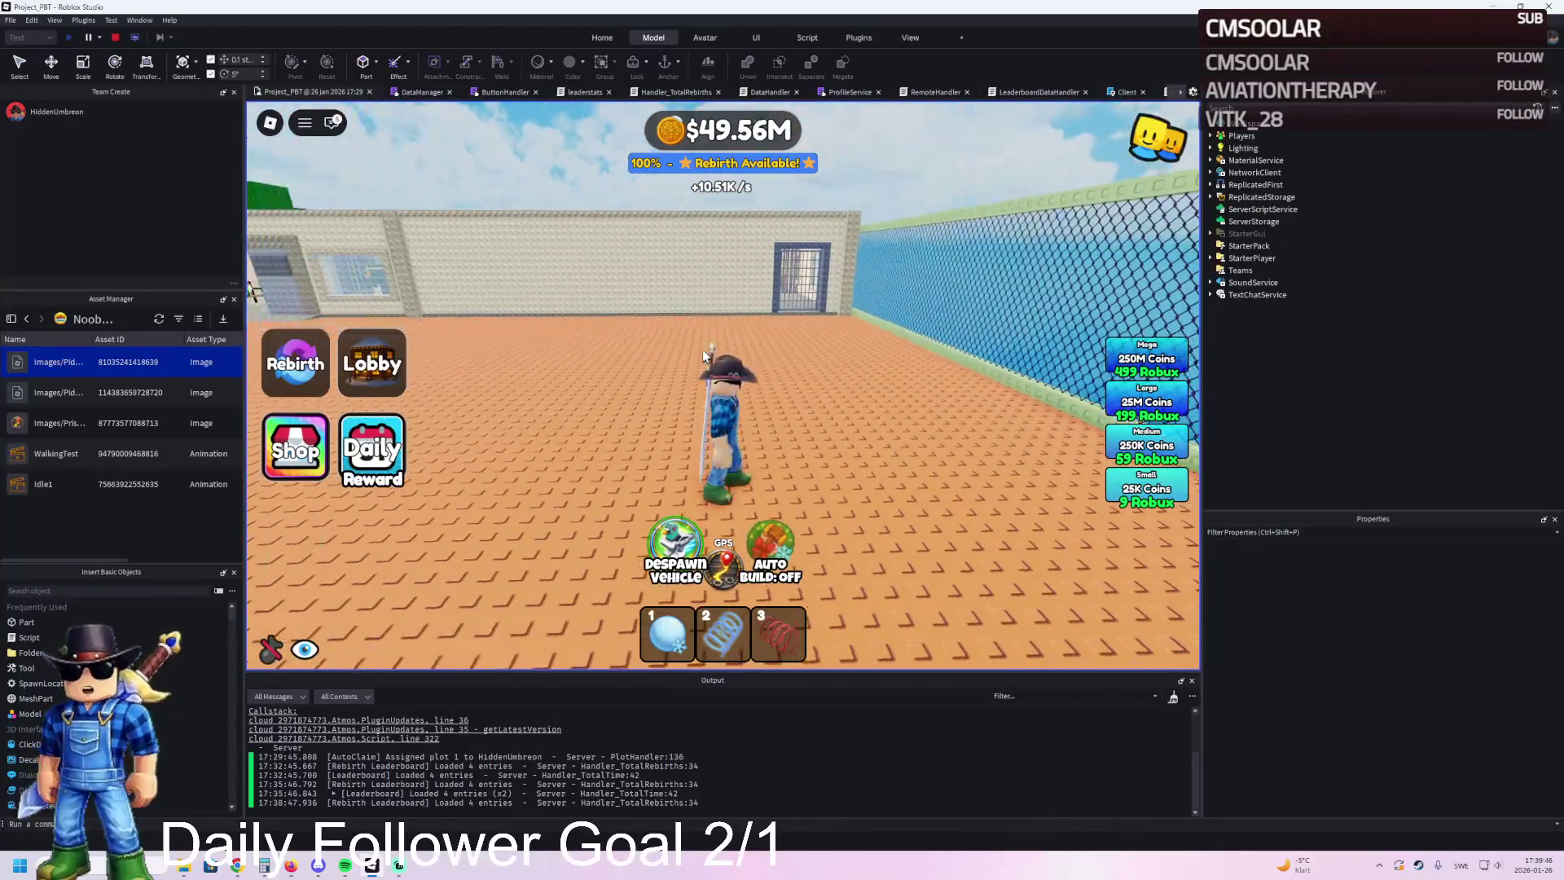
{"action": "key", "text": "s"}
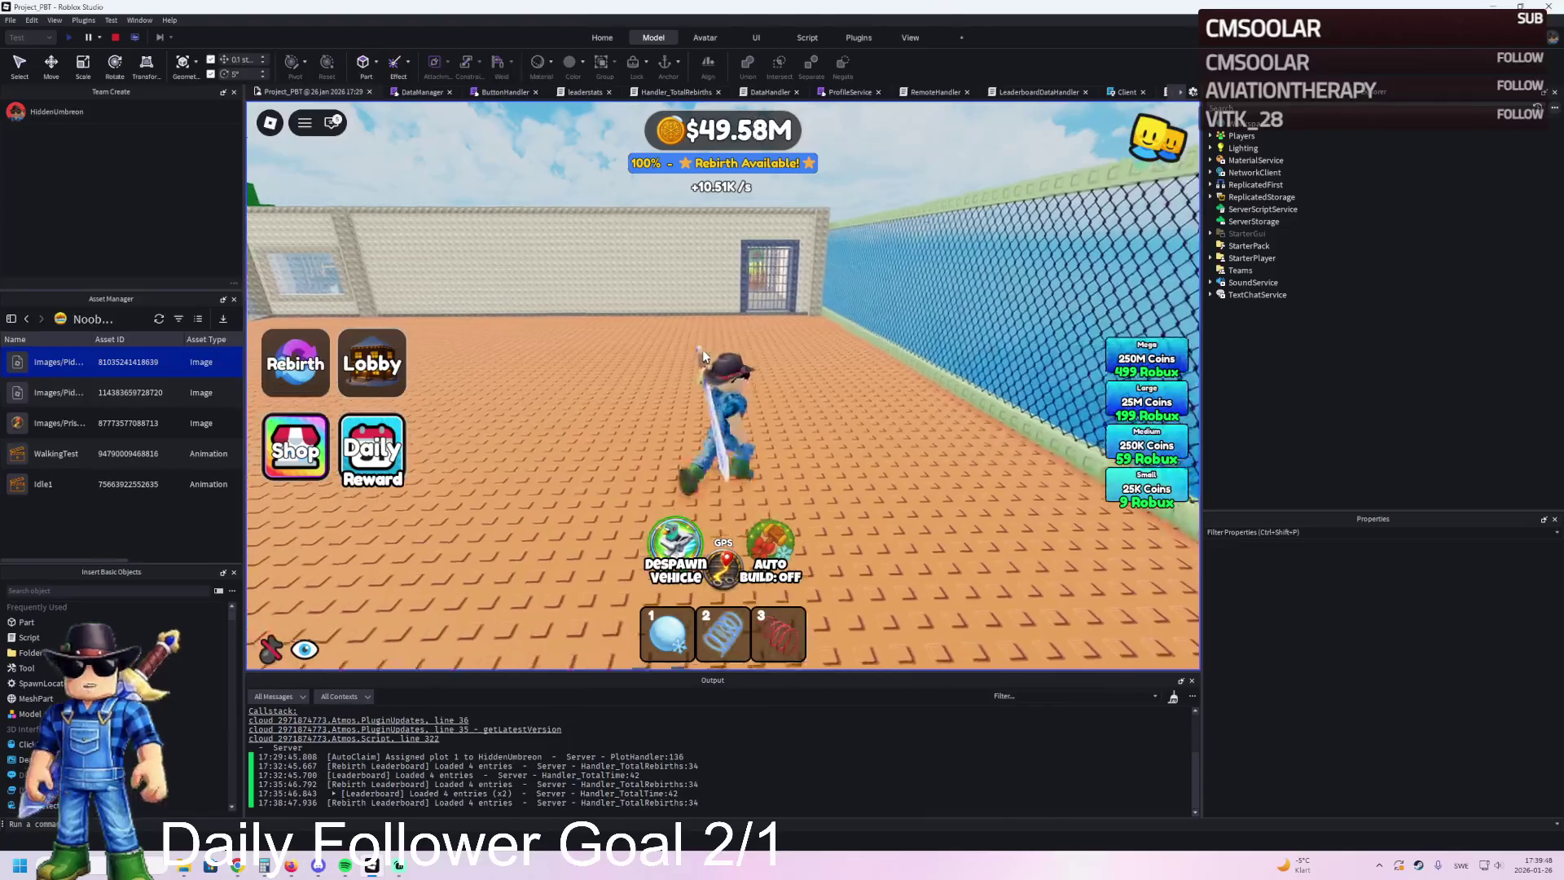
{"action": "key", "text": "w"}
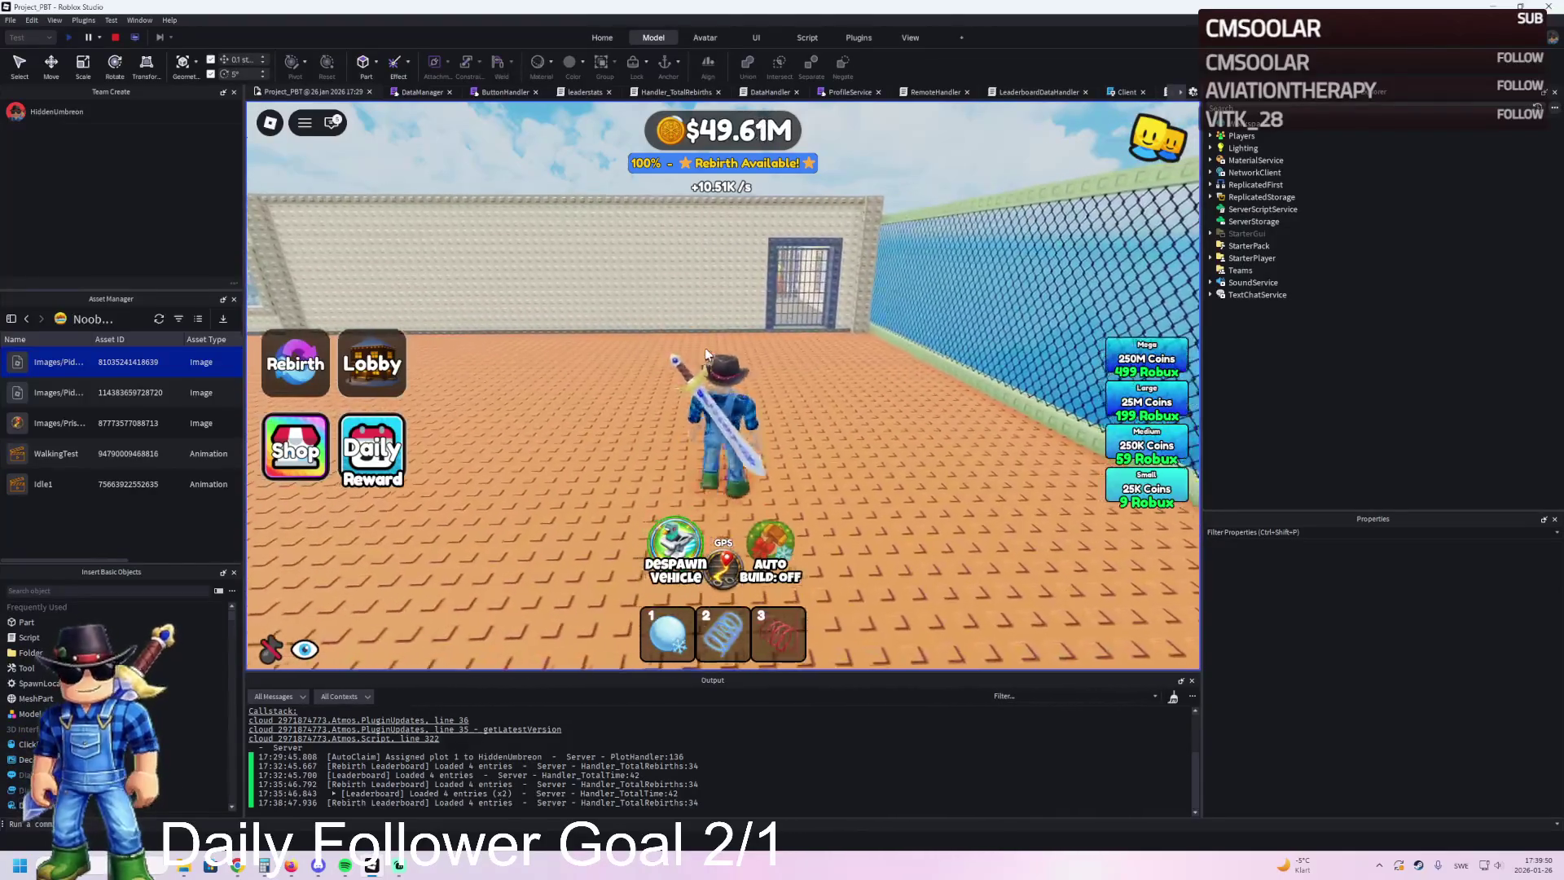
{"action": "key", "text": "d"}
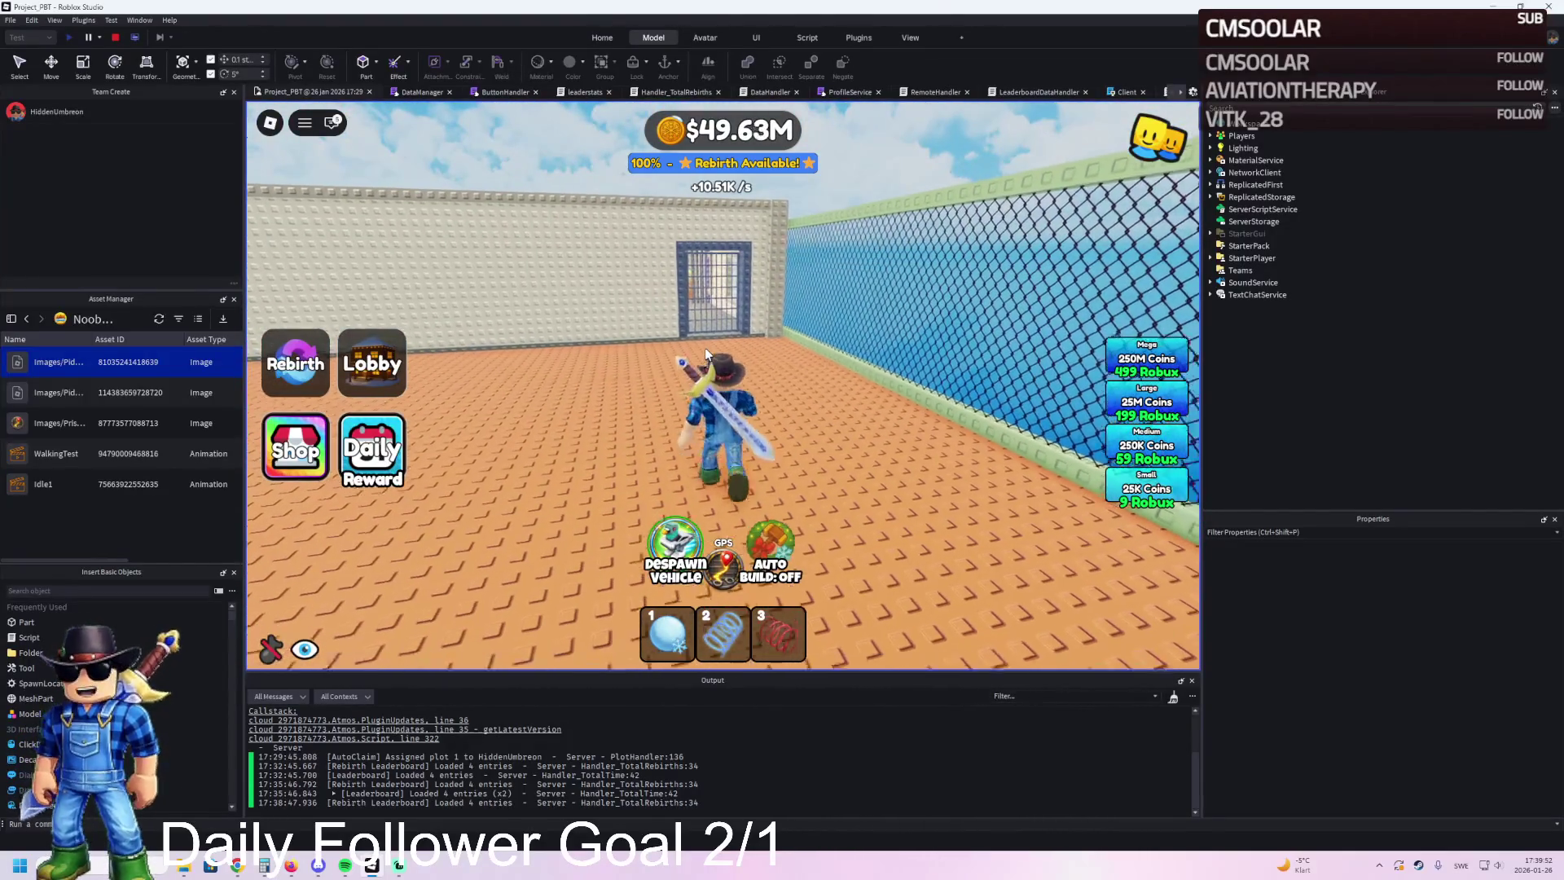
{"action": "key", "text": "s"}
{"action": "key", "text": "s"}
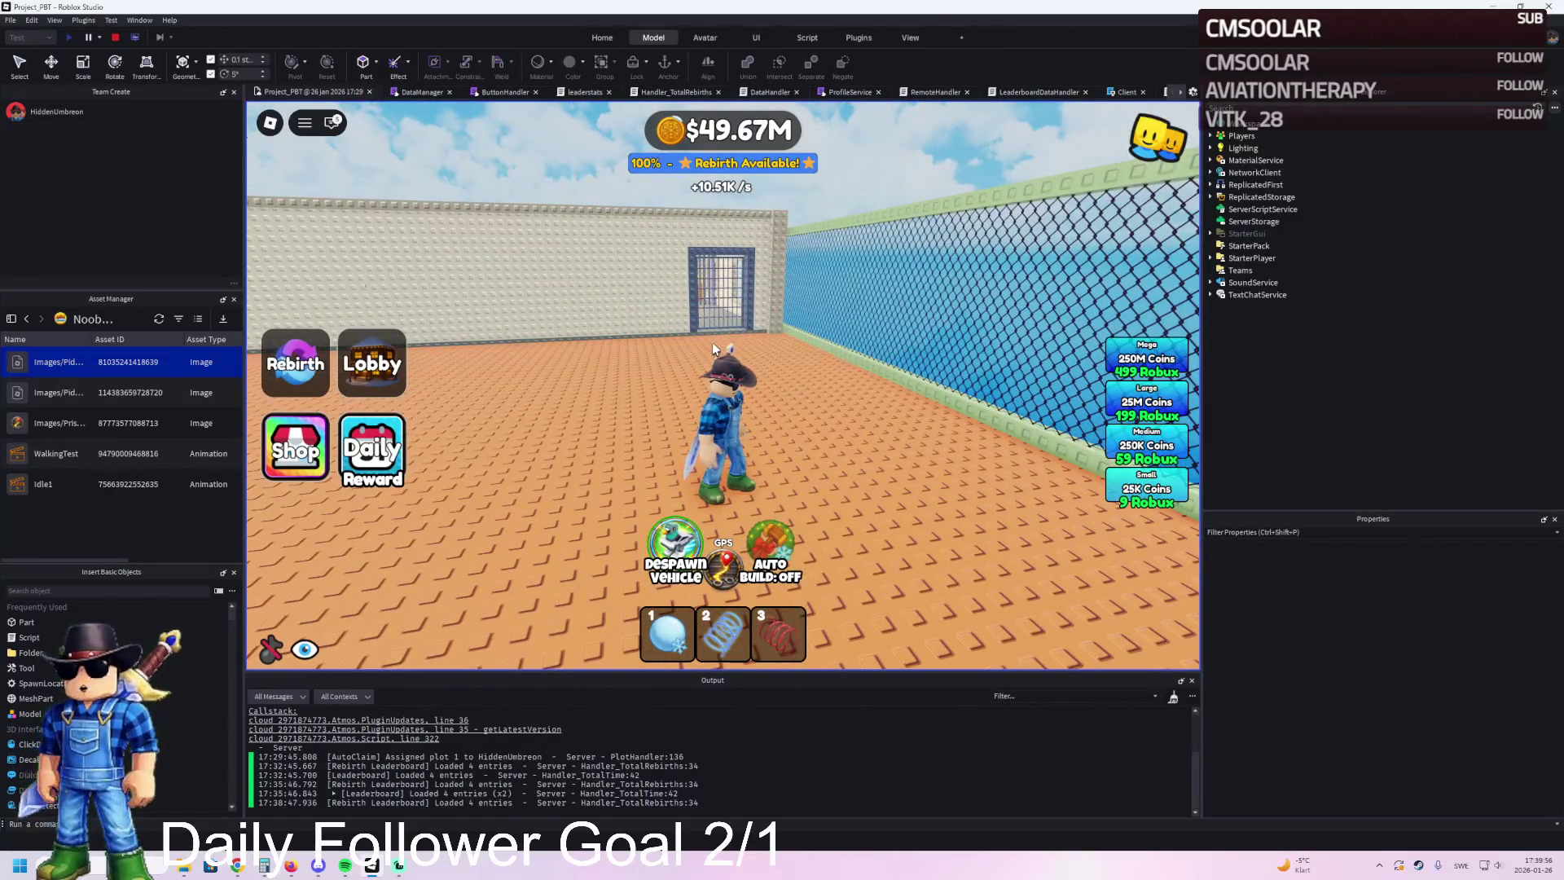
{"action": "key", "text": "a"}
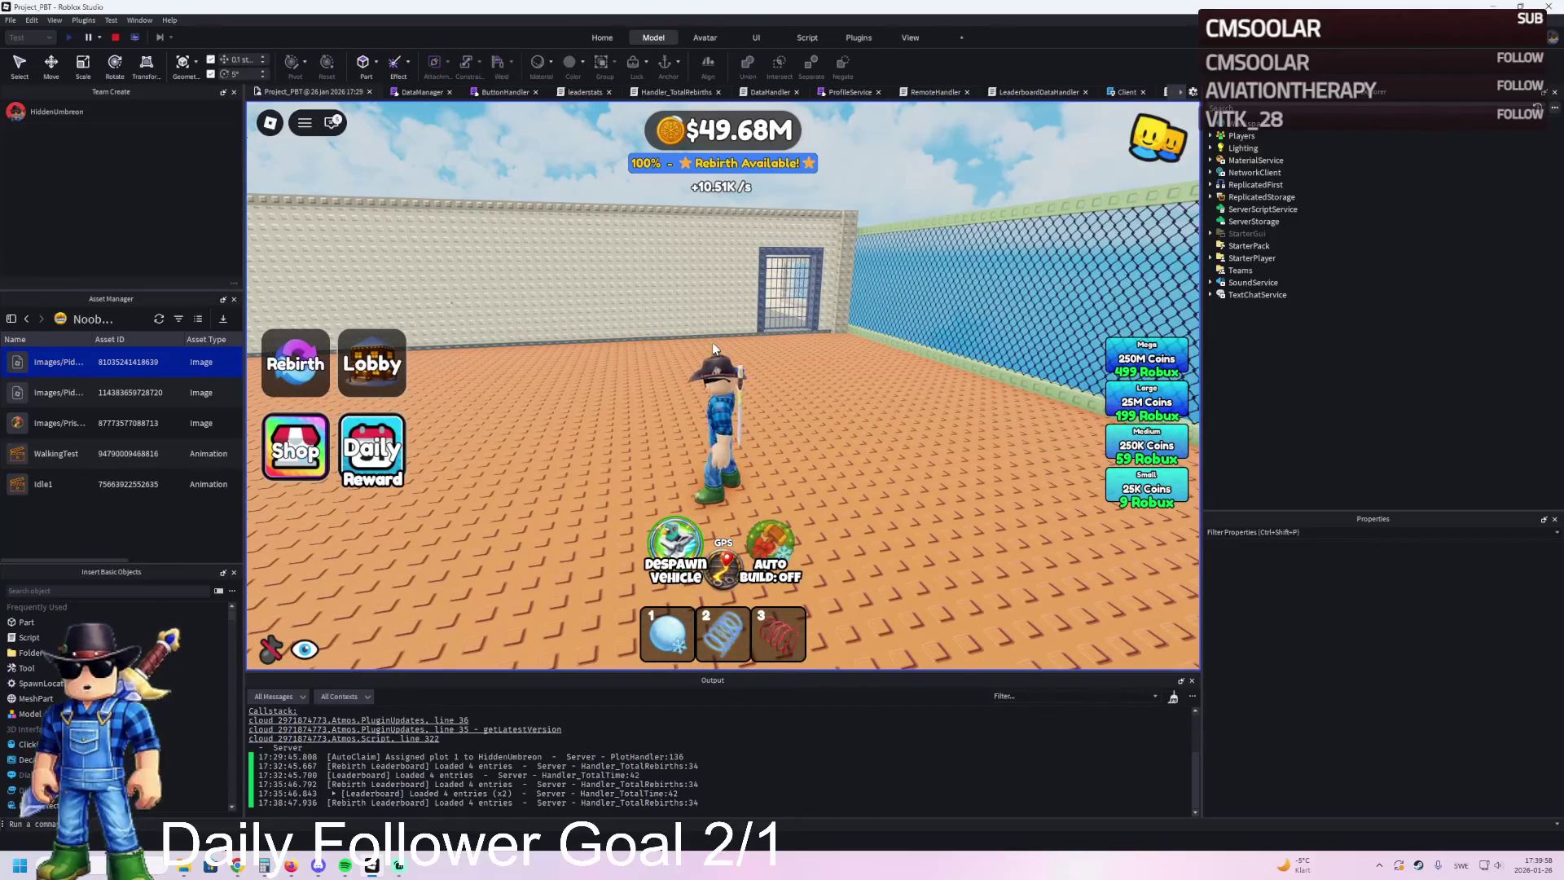
{"action": "key", "text": "d"}
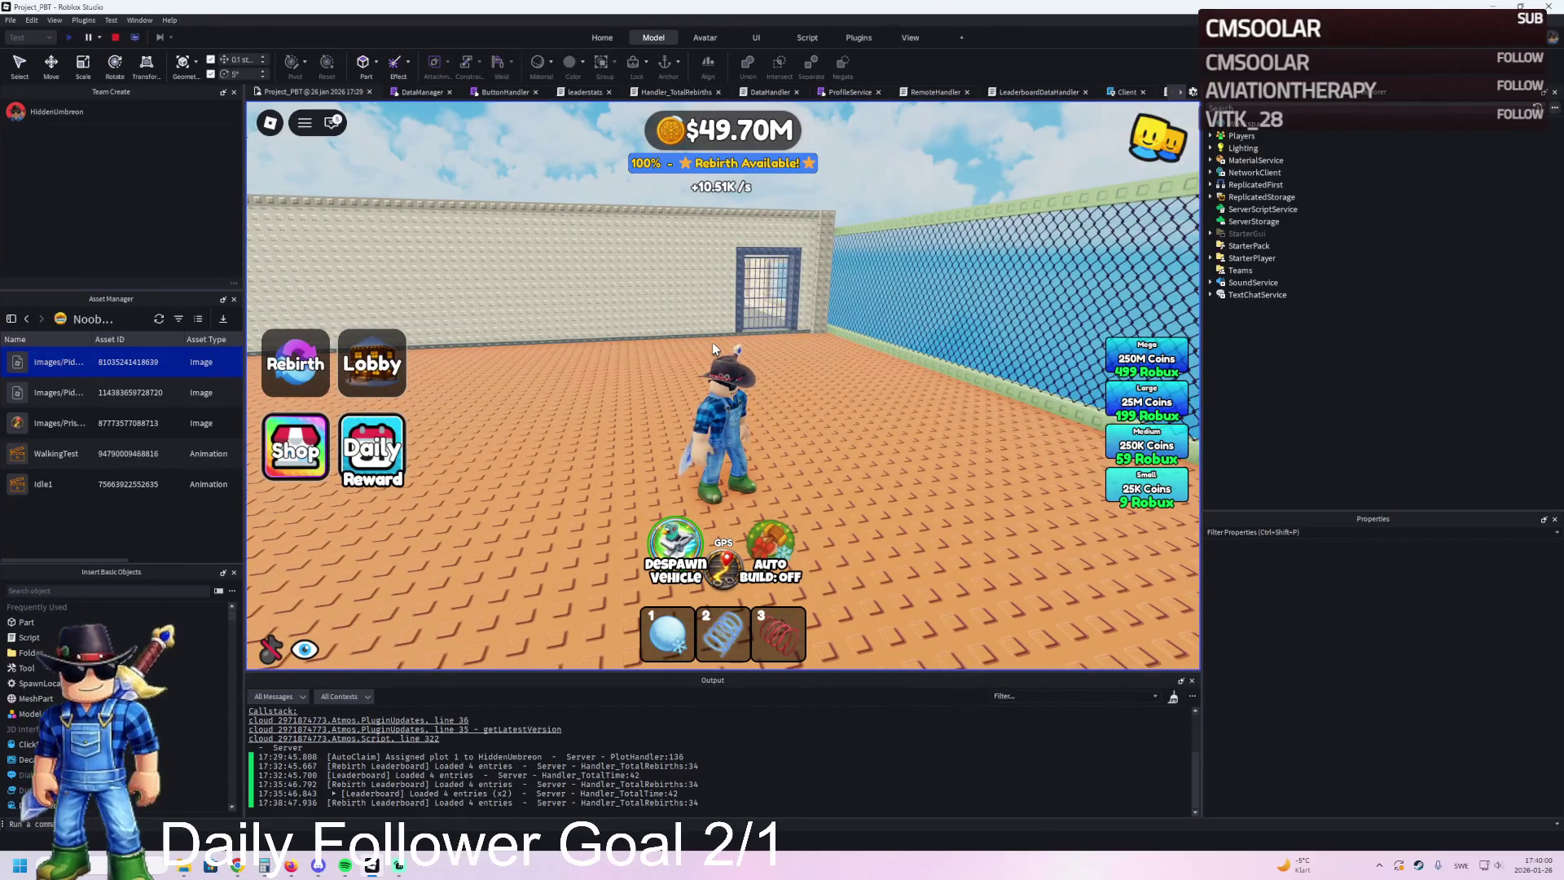
{"action": "key", "text": "w"}
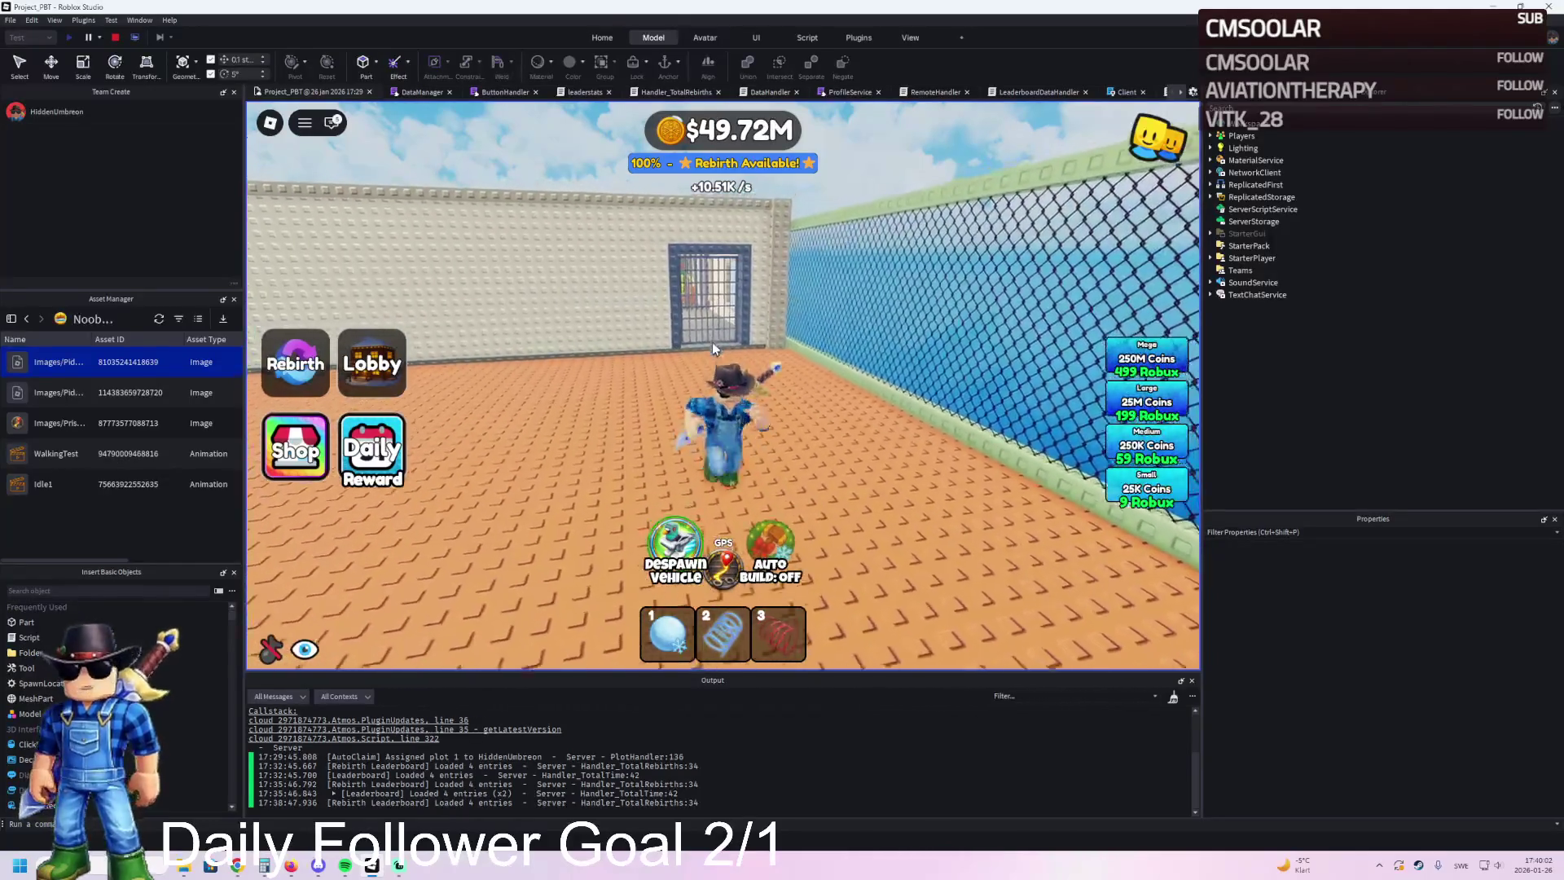
Step: Look over the door wall and blue fence, then switch to the progression spreadsheet
{"action": "key", "text": "s"}
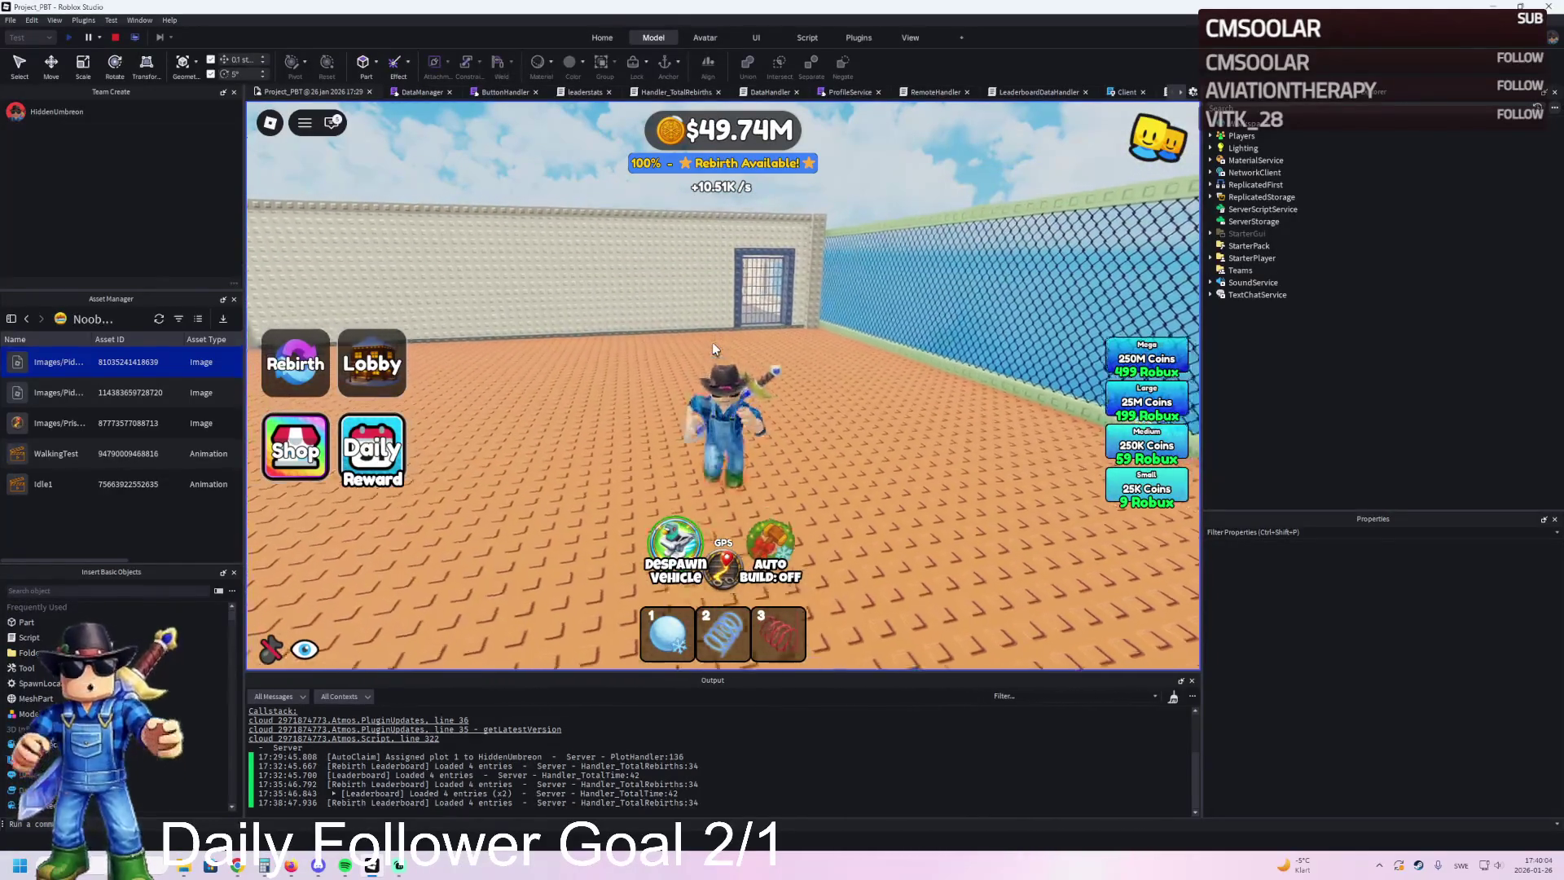
{"action": "key", "text": "w"}
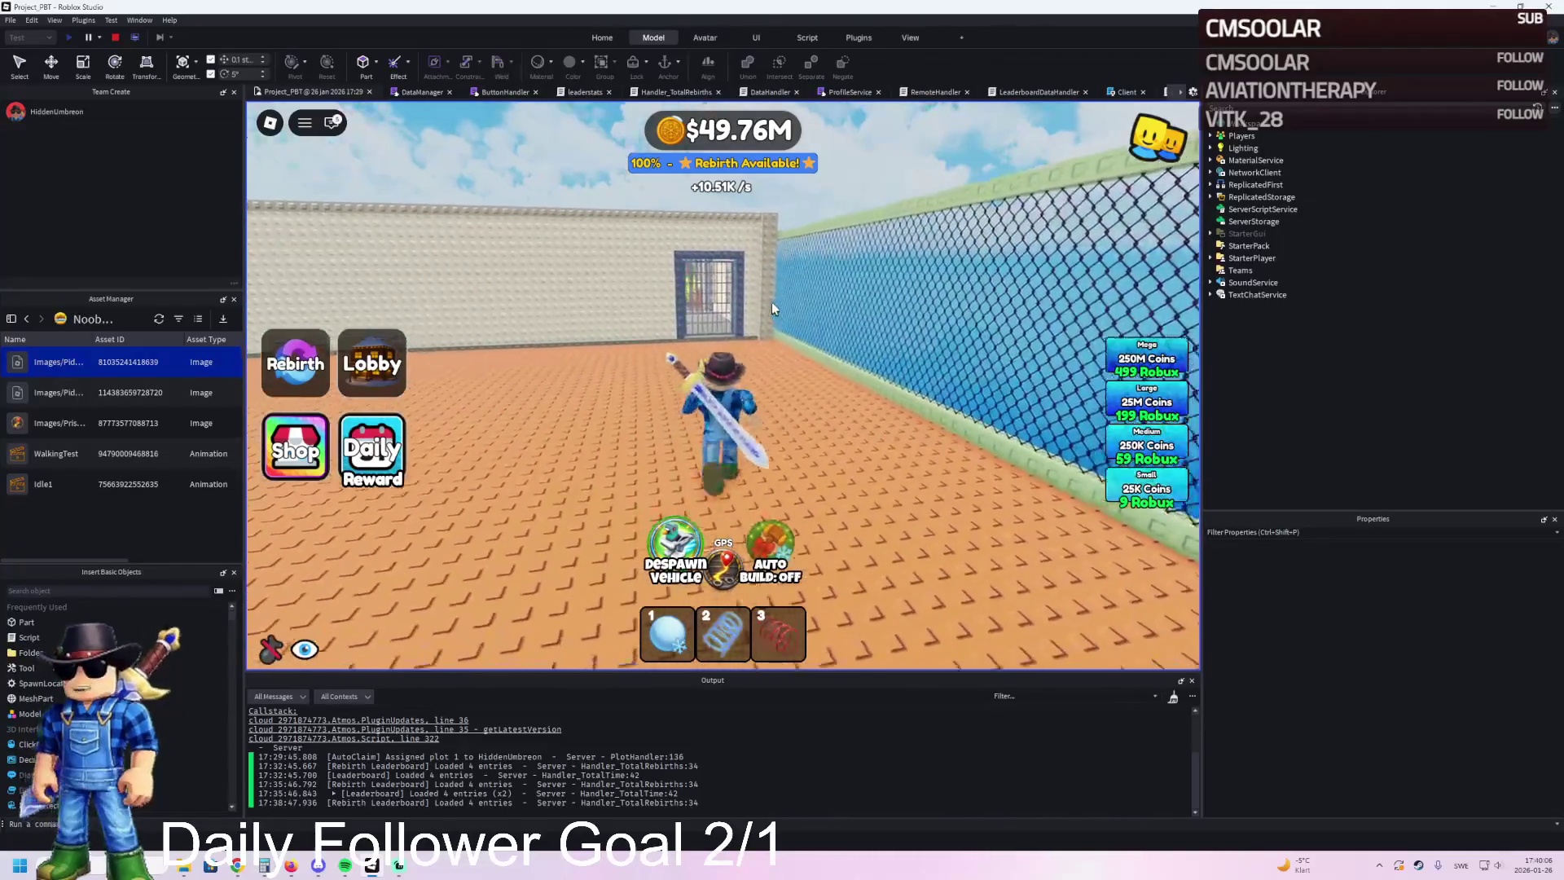
{"action": "key", "text": "d"}
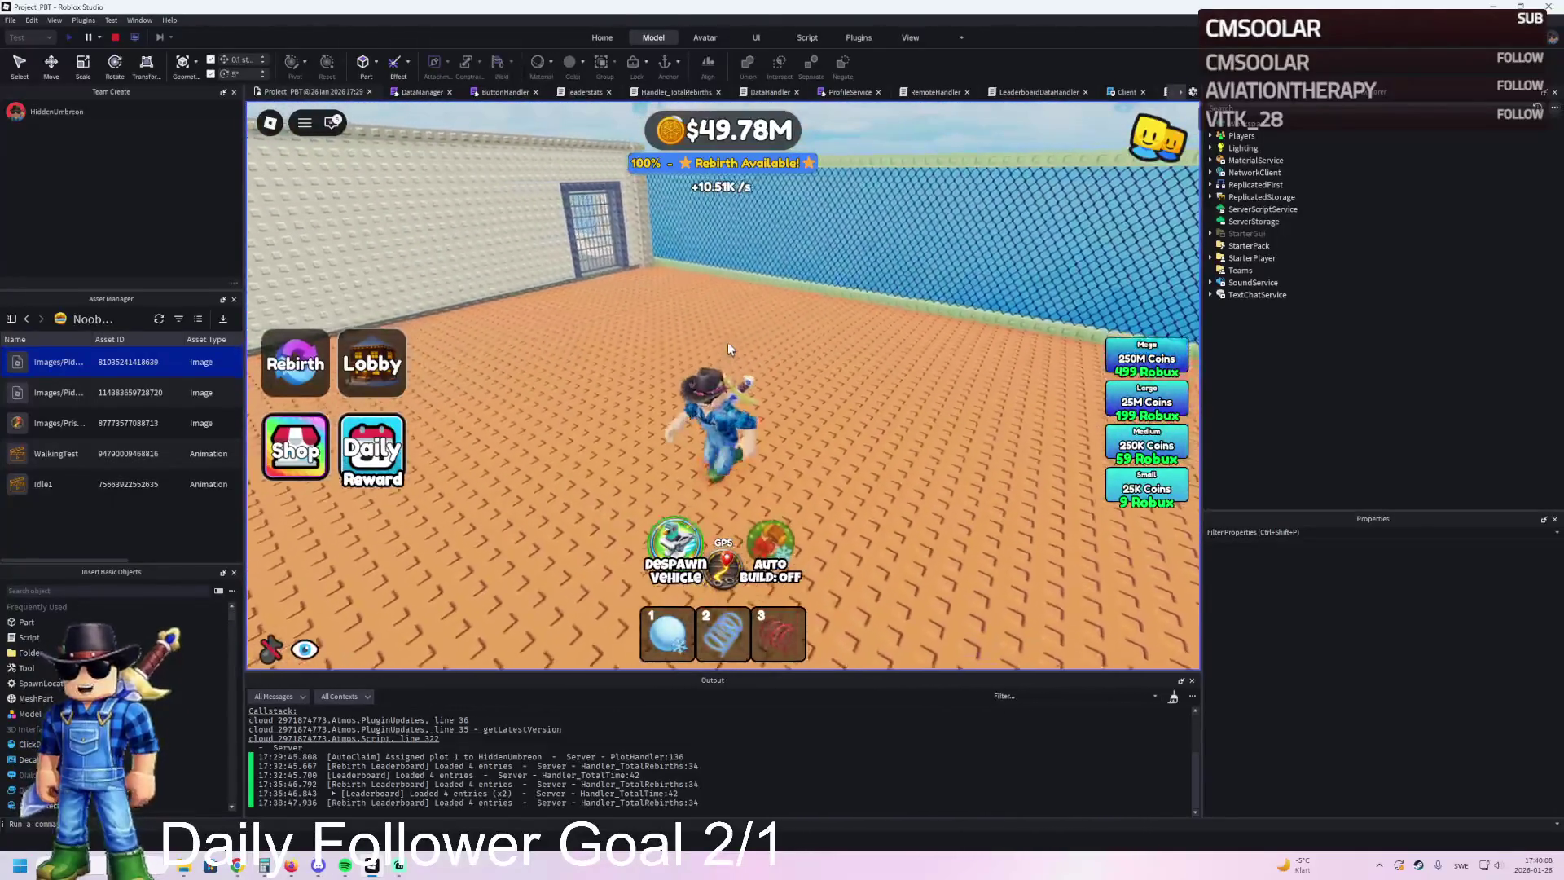
{"action": "key", "text": "a"}
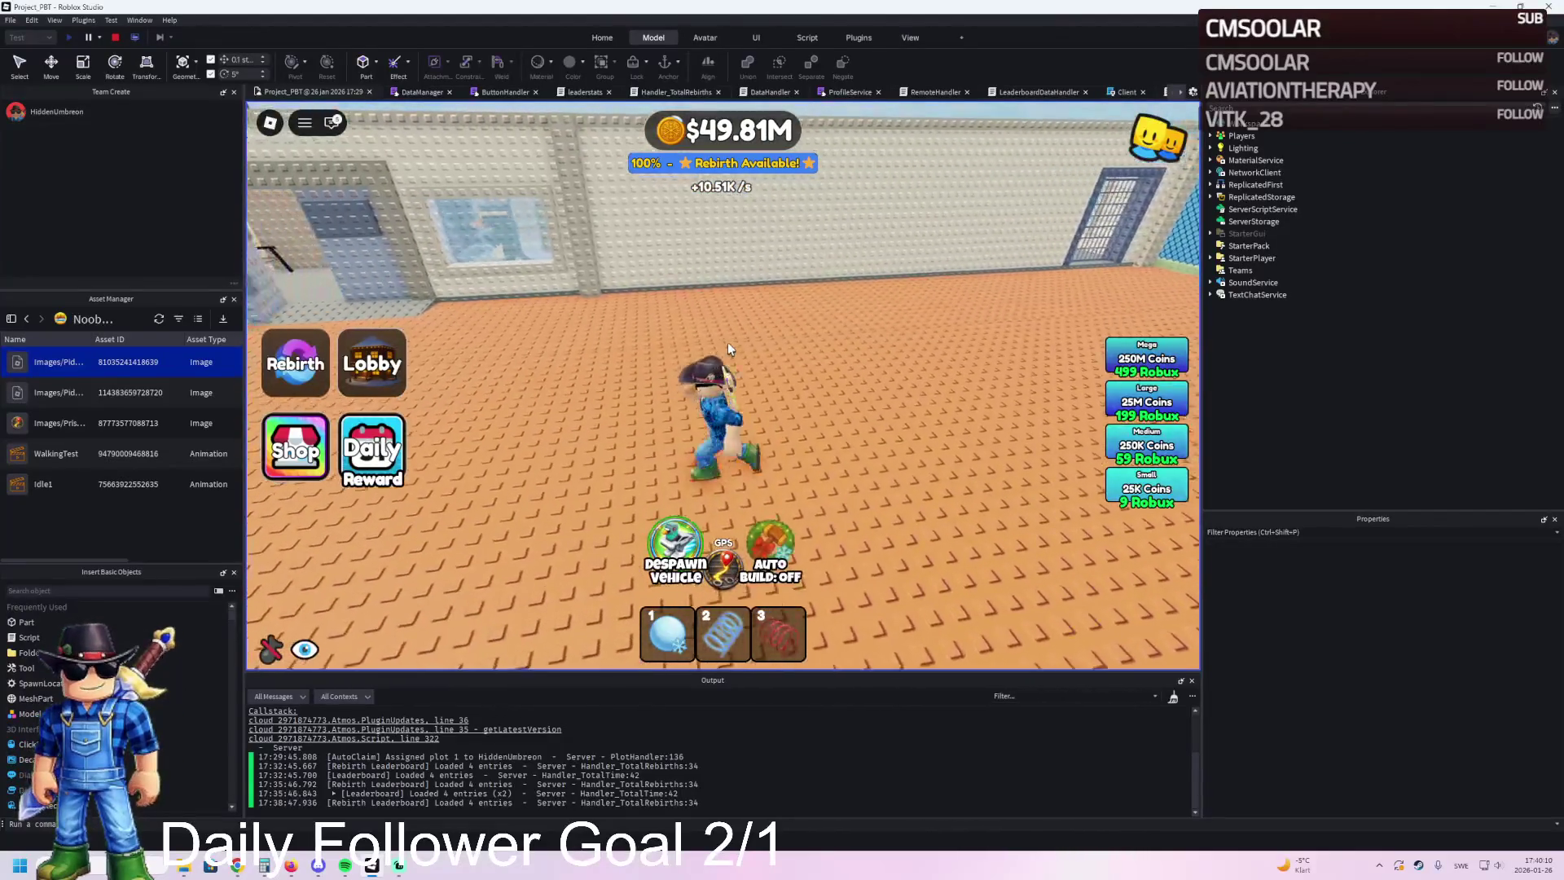
{"action": "key", "text": "d"}
{"action": "key", "text": "w"}
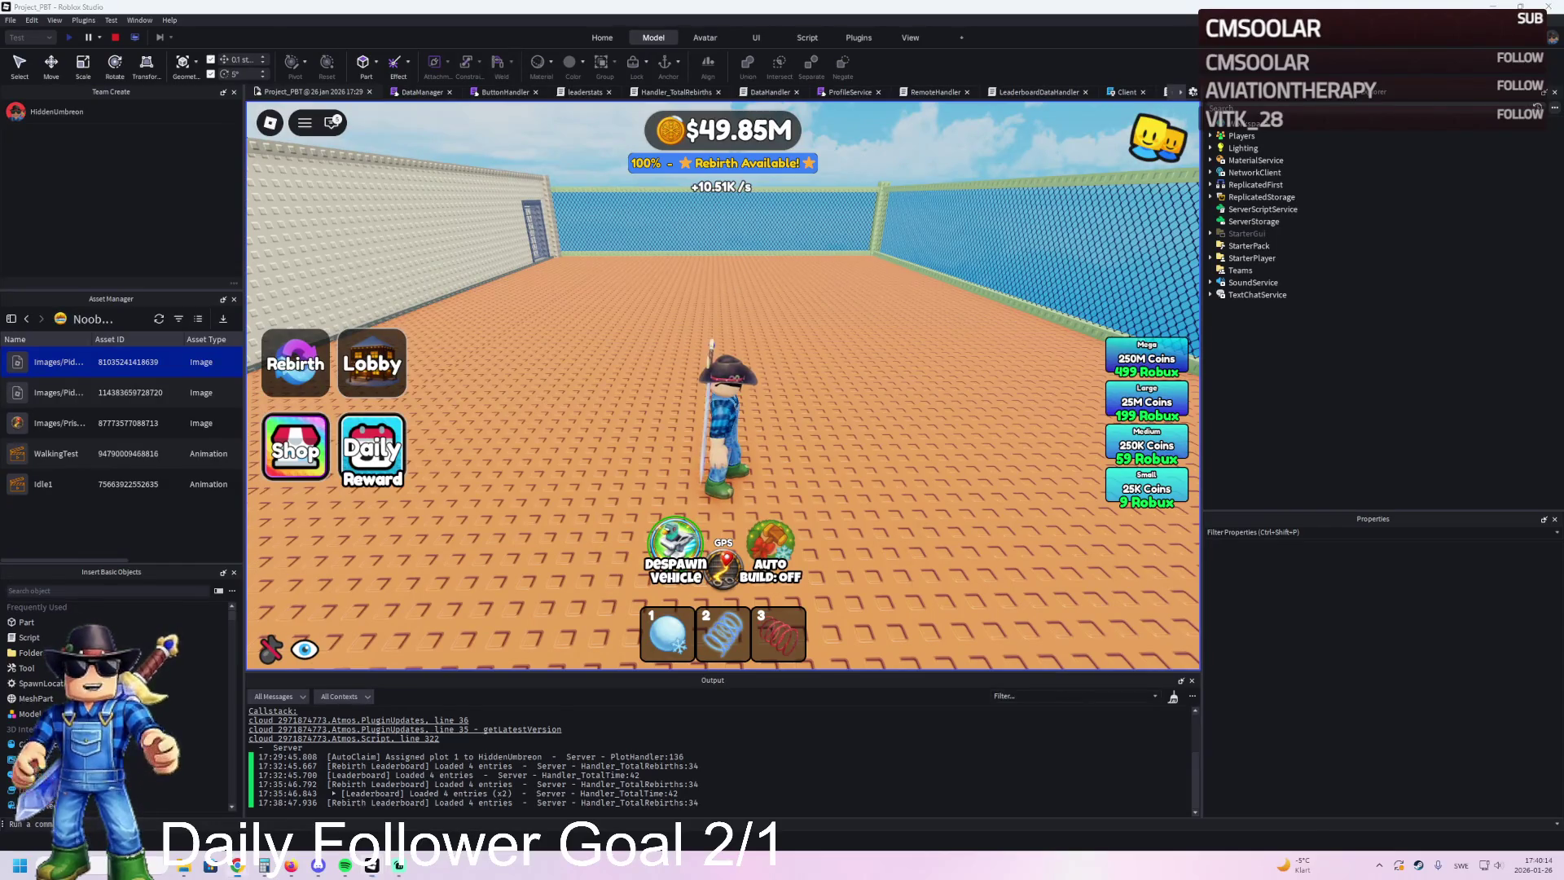
{"action": "key", "text": "alt+Tab"}
{"action": "key", "text": "ctrl+Tab"}
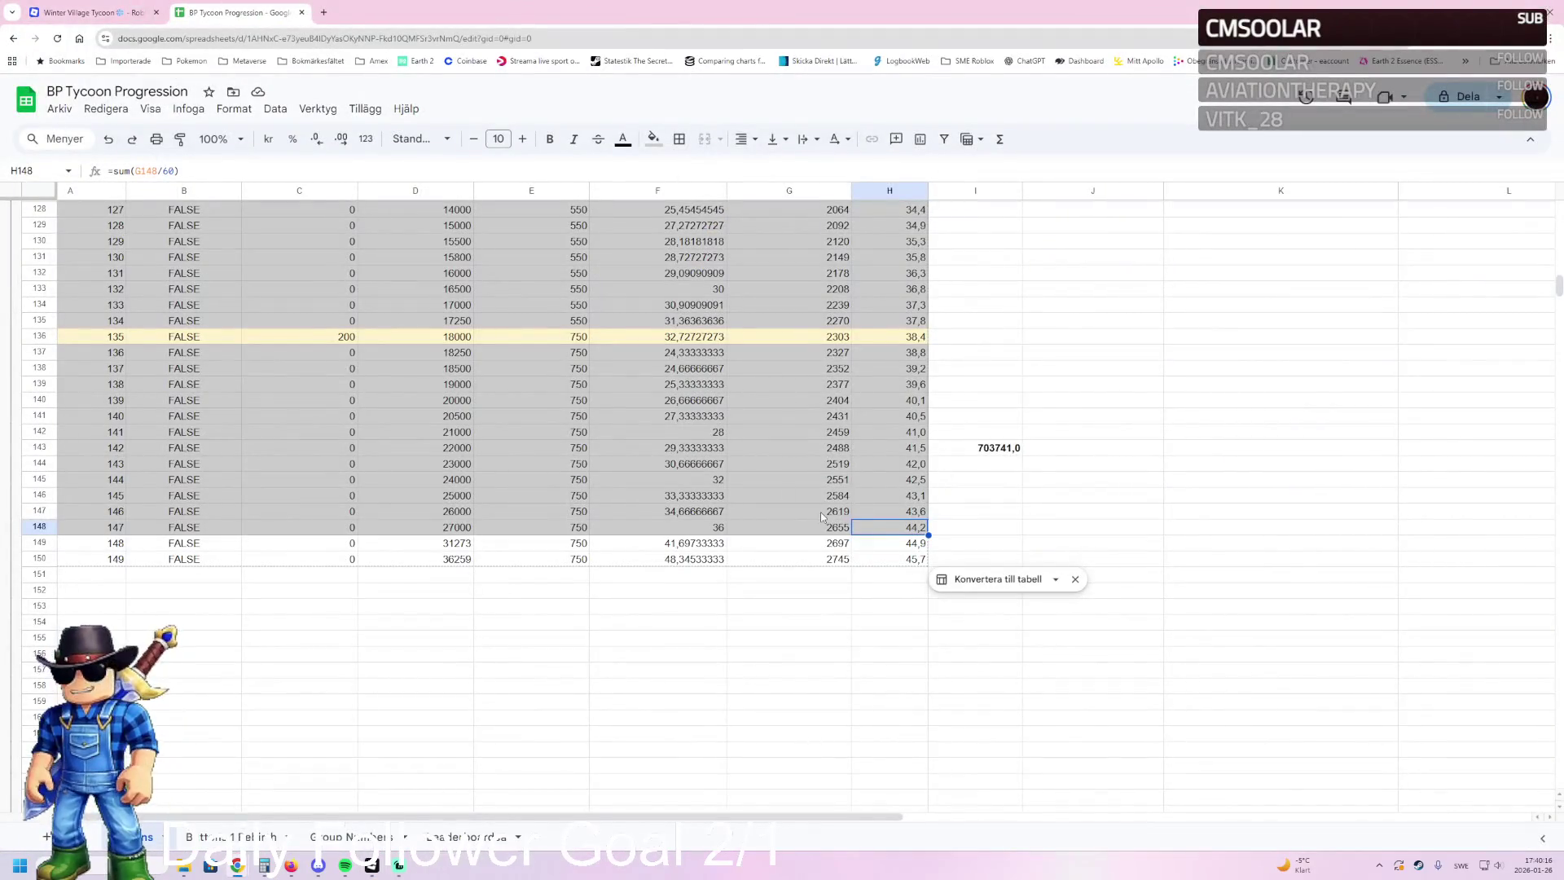
Step: Zoom in the sheet, check cell A148's formula, then return to Roblox Studio
{"action": "key", "text": "ctrl+plus"}
{"action": "key", "text": "ctrl+minus"}
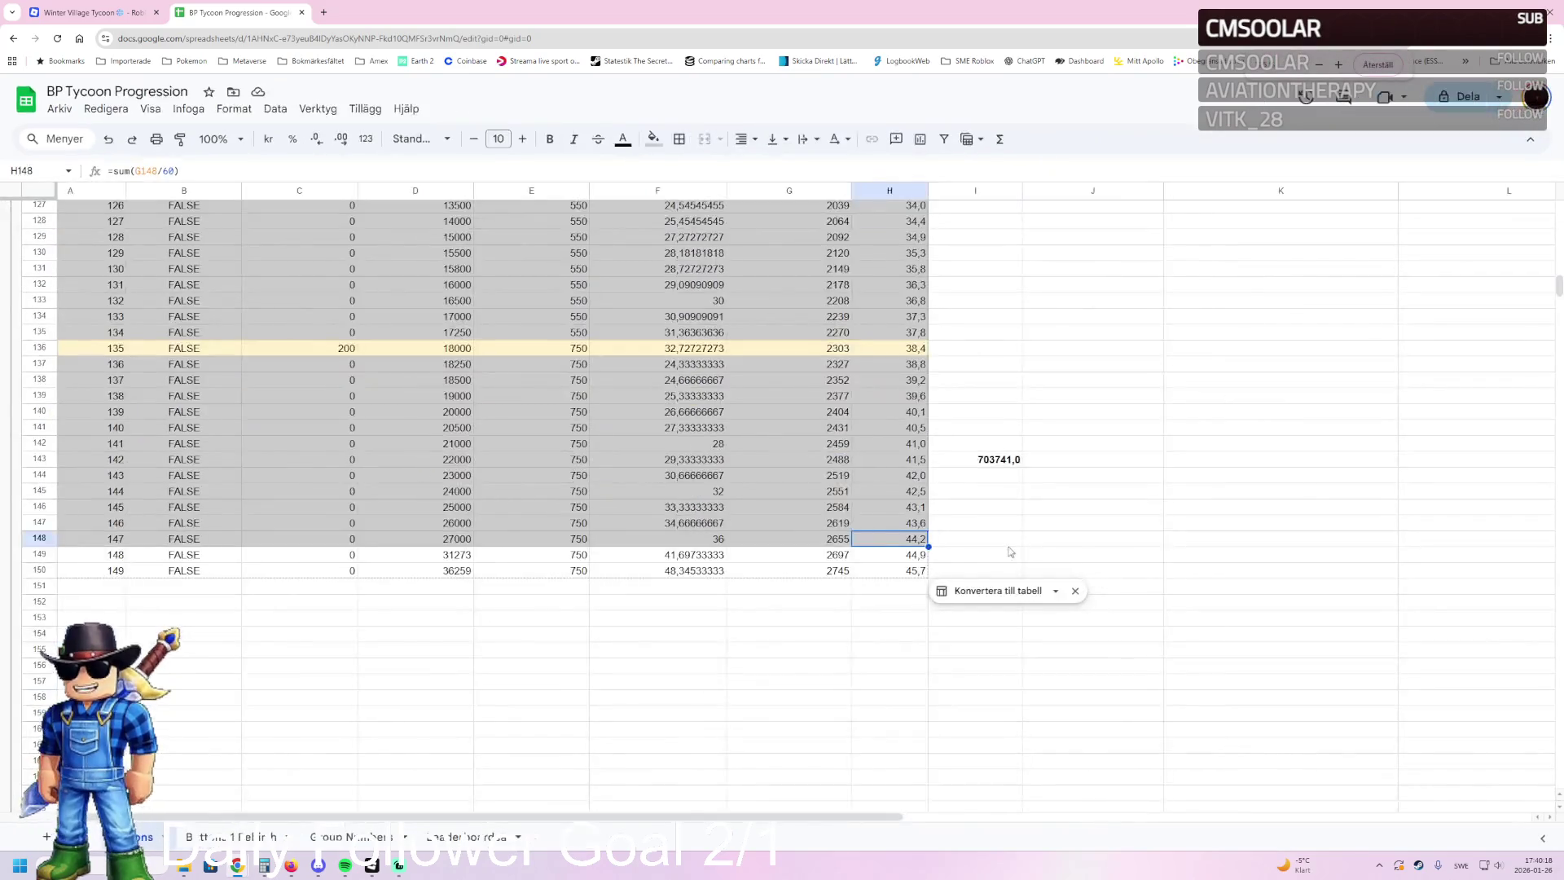
{"action": "key", "text": "ctrl+plus"}
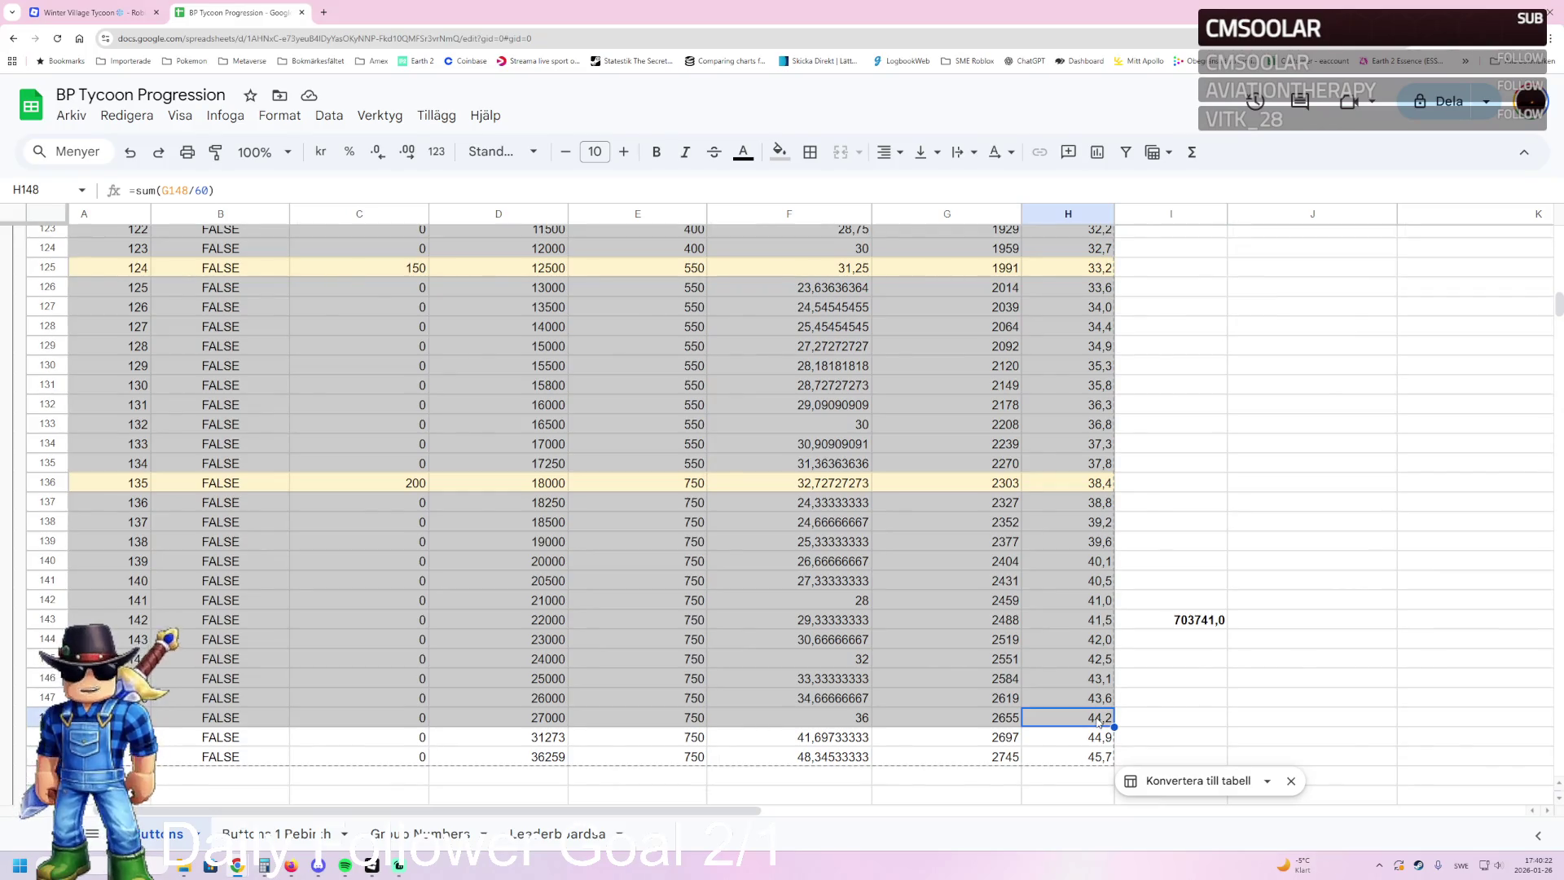
{"action": "left_click", "coordinate": [110, 717]}
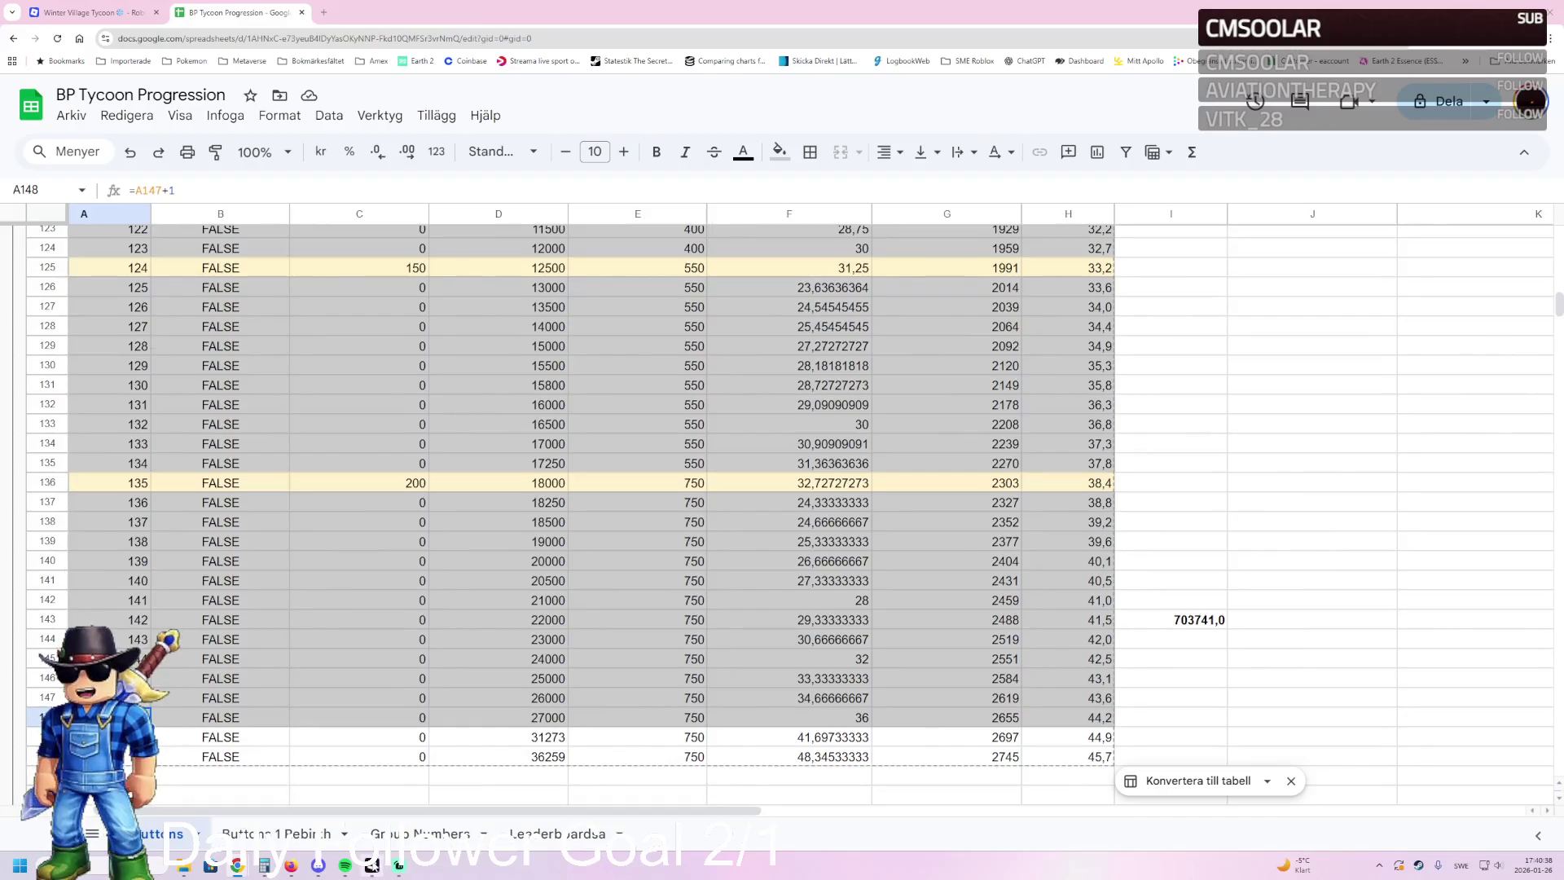
{"action": "mouse_move", "coordinate": [387, 864]}
{"action": "left_click", "coordinate": [388, 801]}
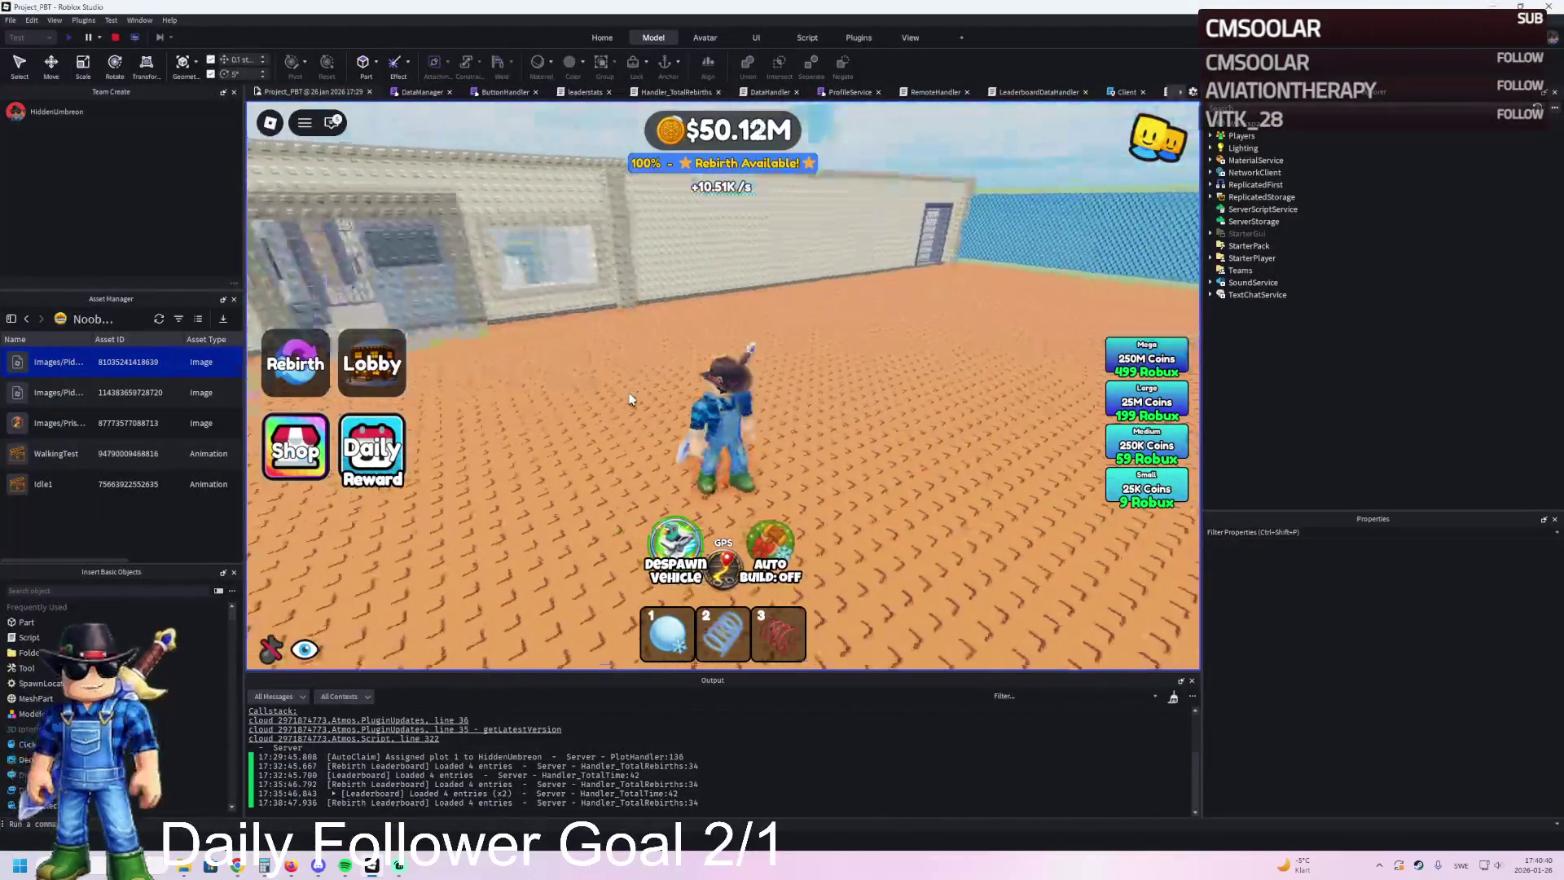
Step: Stop the running playtest and start a fresh Play session
{"action": "left_click", "coordinate": [112, 37]}
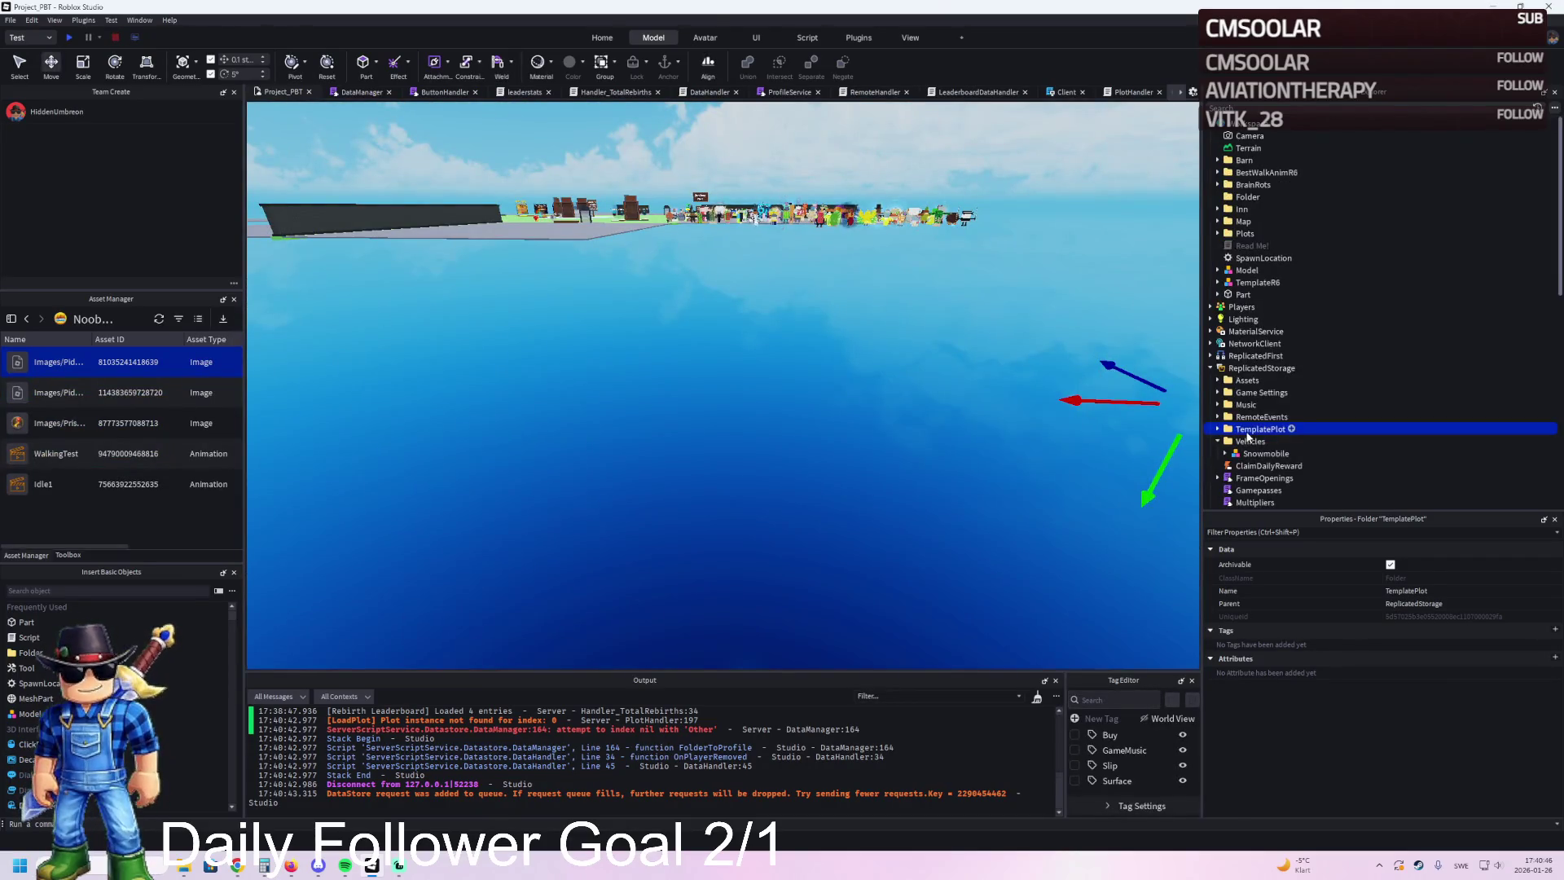
{"action": "left_click", "coordinate": [70, 38]}
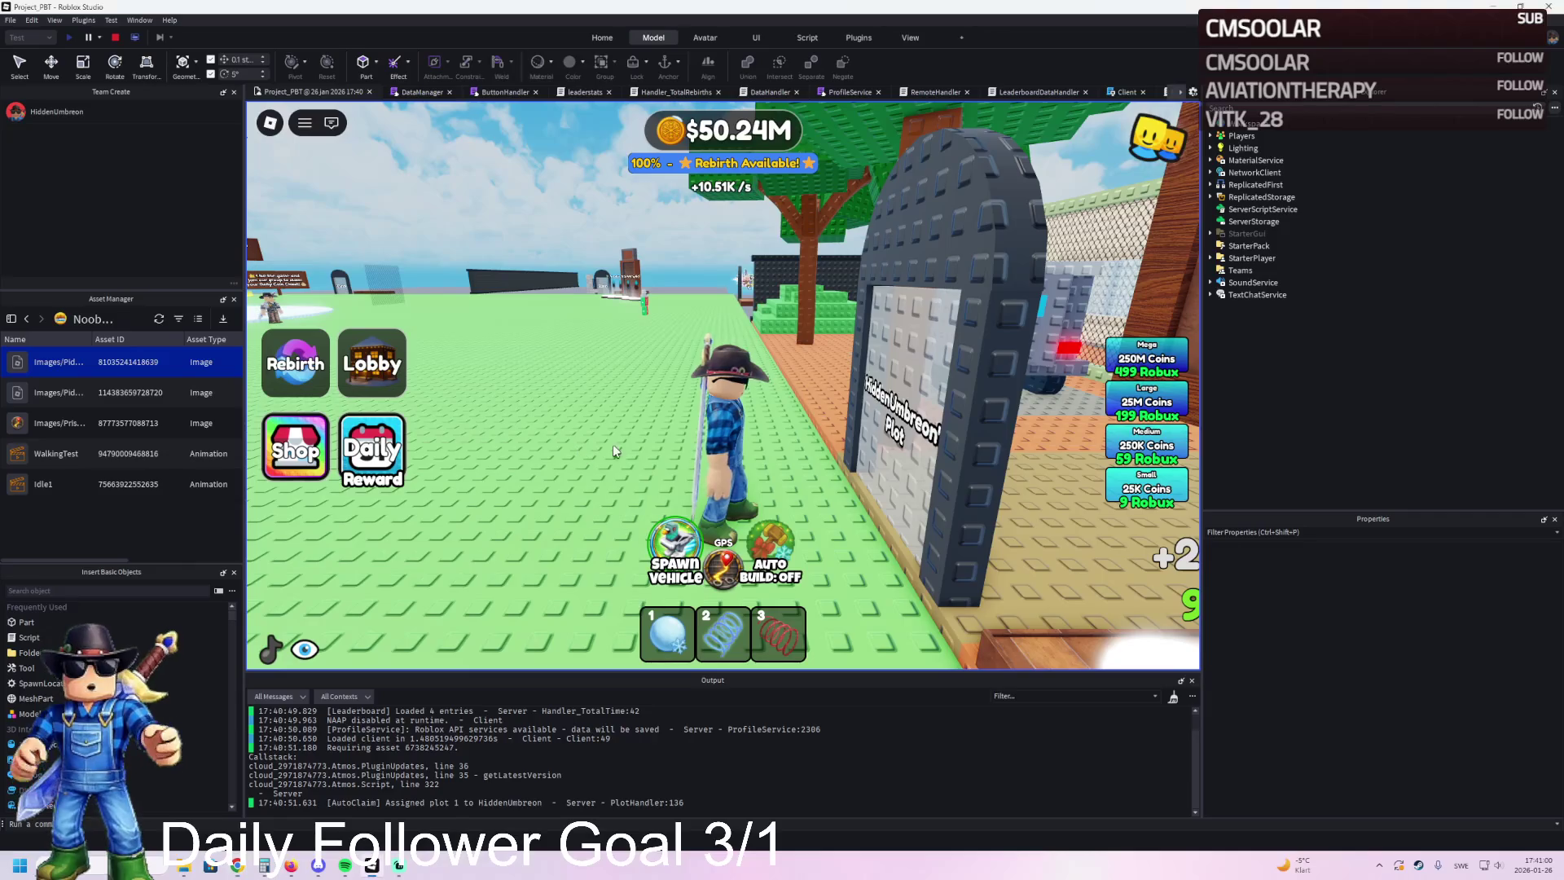
Step: Walk the character onto the 250M coin pad and complete the 250 Million Coins test purchase
{"action": "key", "text": "a"}
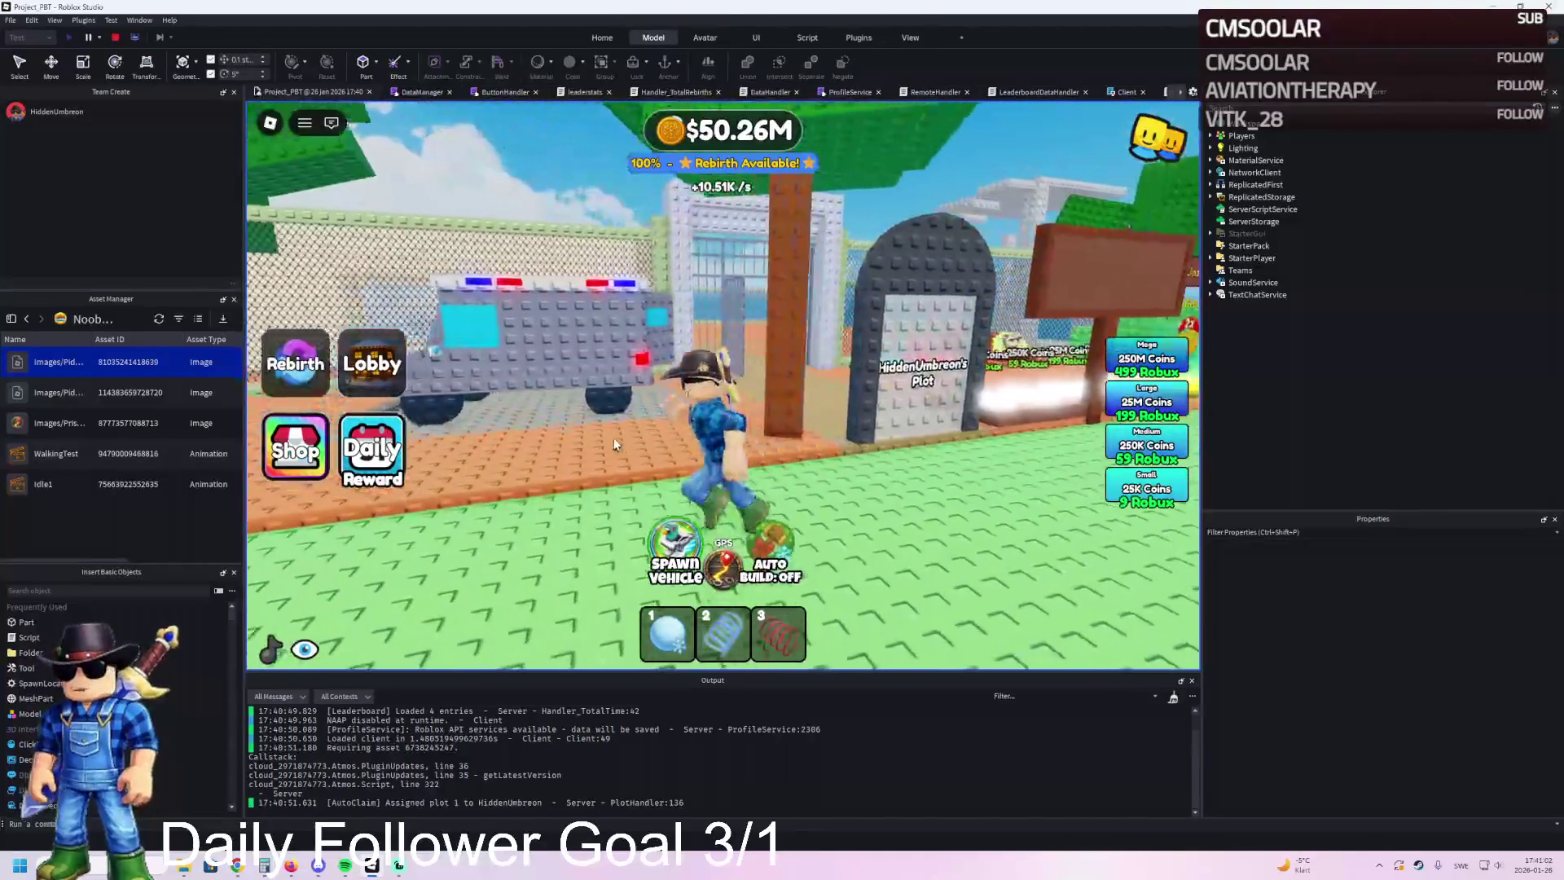
{"action": "key", "text": "w"}
{"action": "key", "text": "s"}
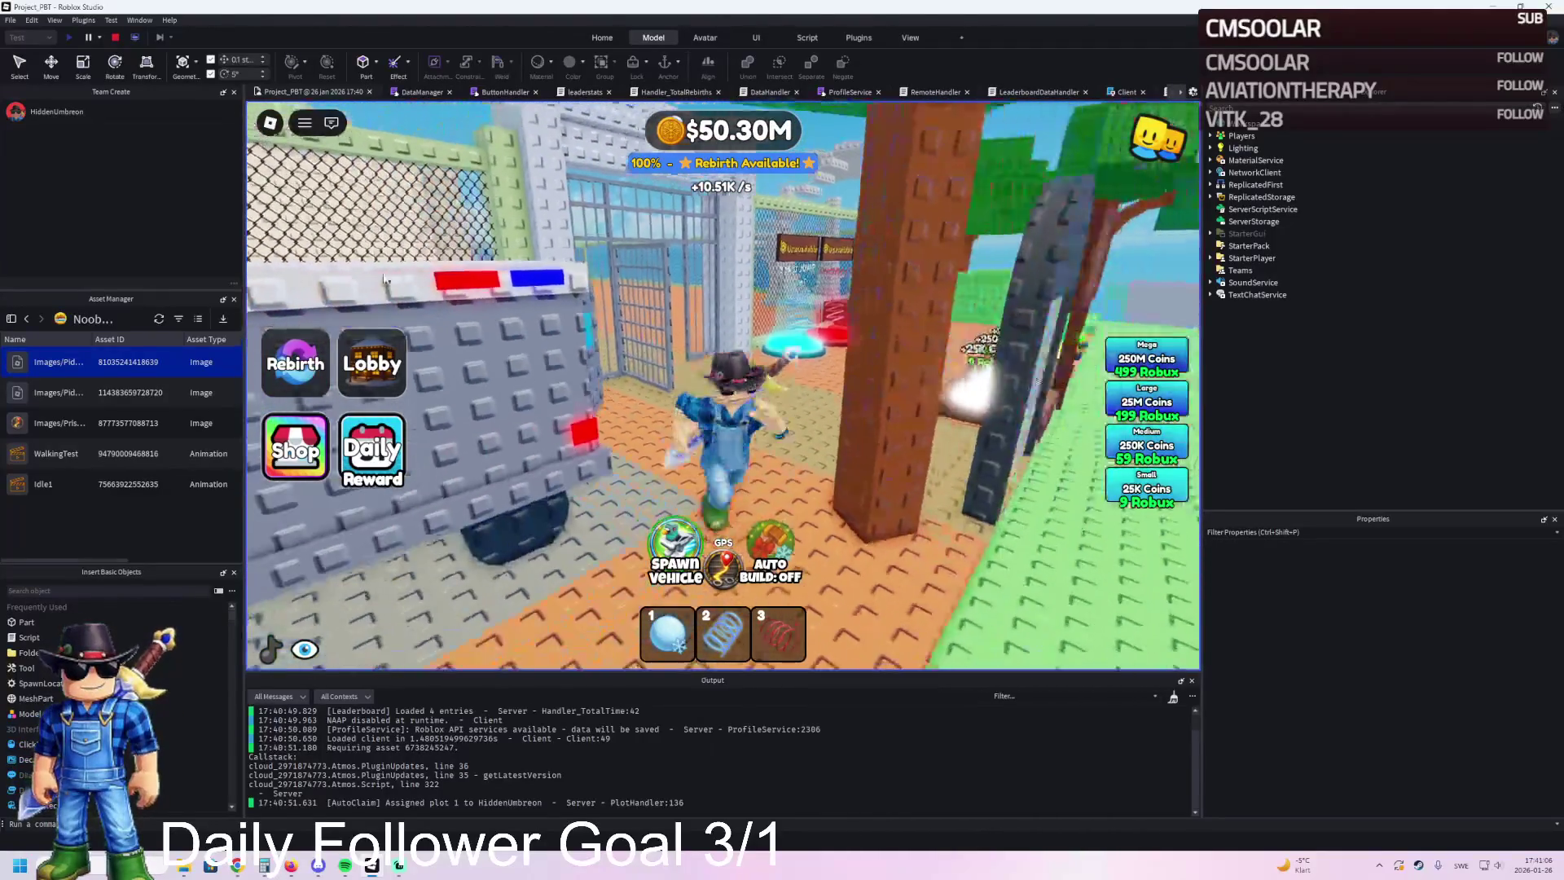
{"action": "key", "text": "d"}
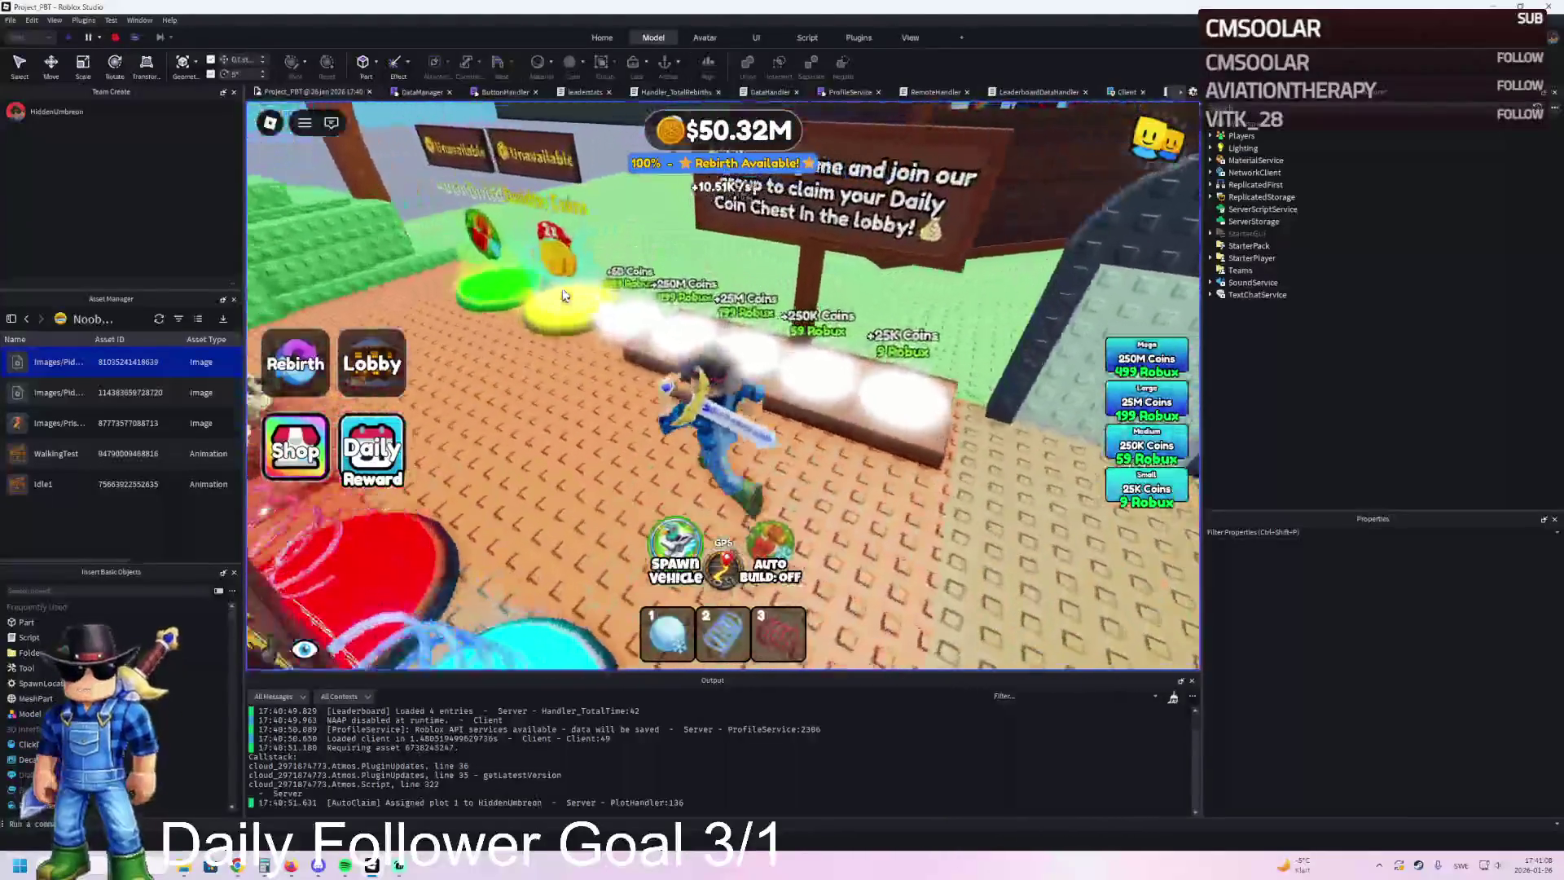
{"action": "key", "text": "d"}
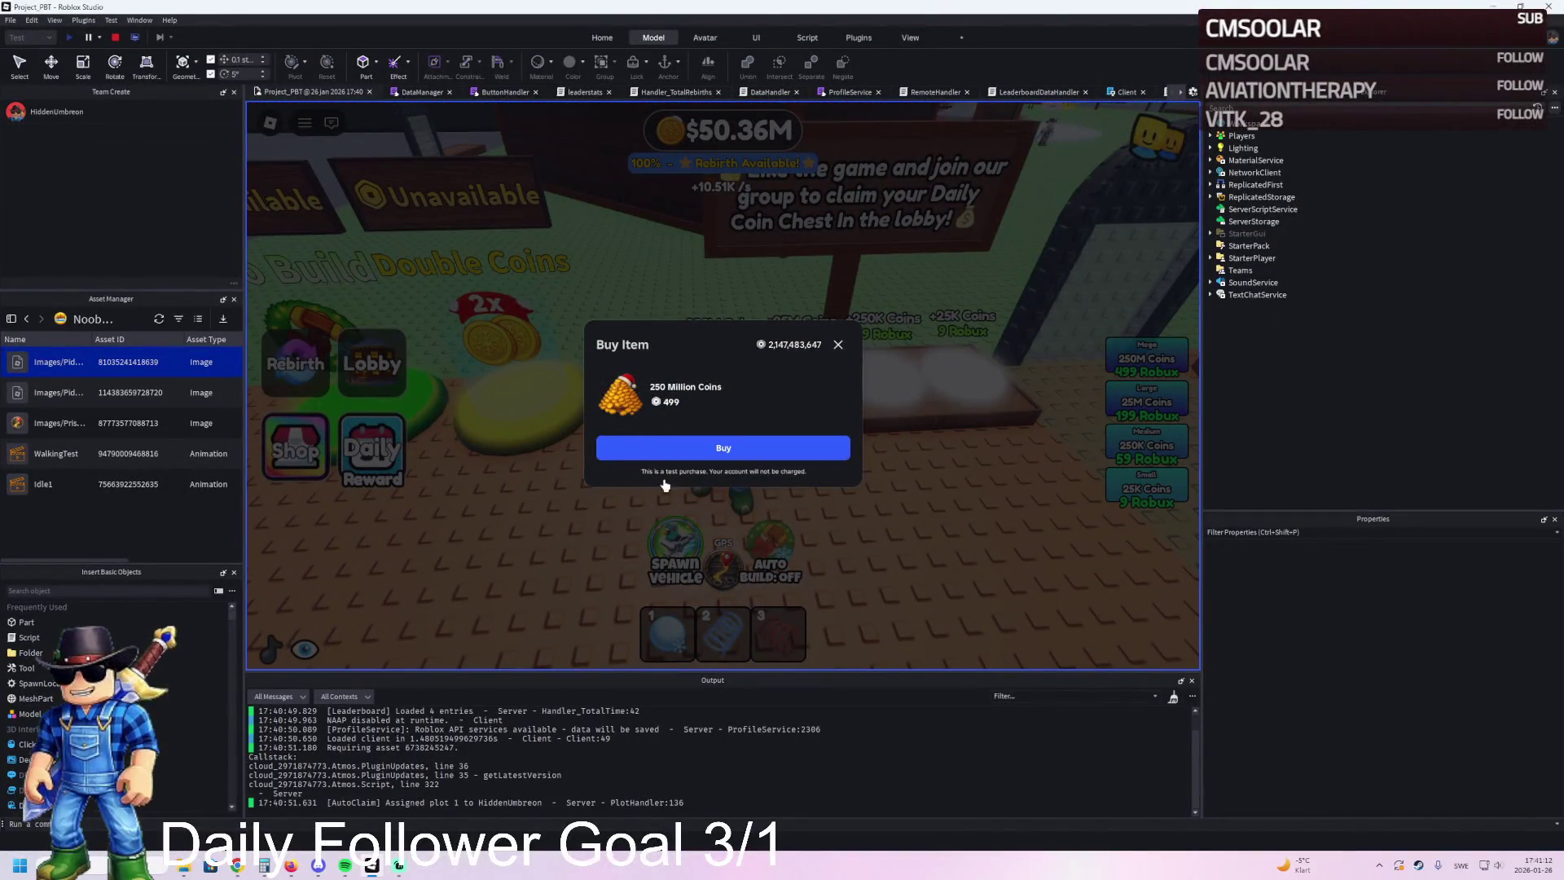
{"action": "left_click", "coordinate": [805, 448]}
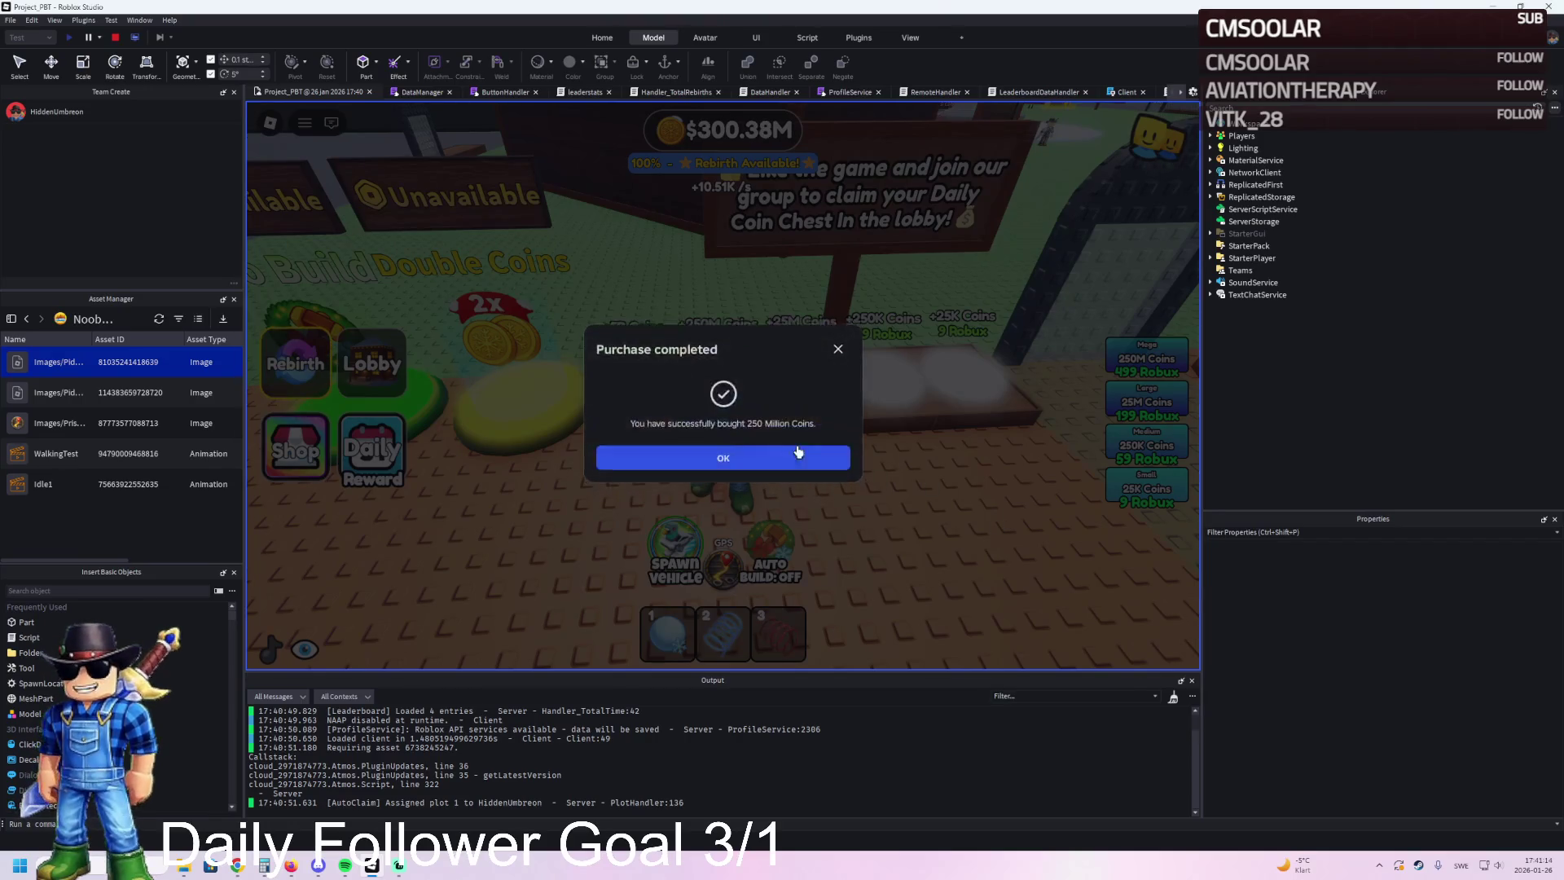
{"action": "left_click", "coordinate": [804, 453]}
Step: Buy the rebirth from the Rebirth offer, resetting the coins to $0
{"action": "left_click", "coordinate": [316, 364]}
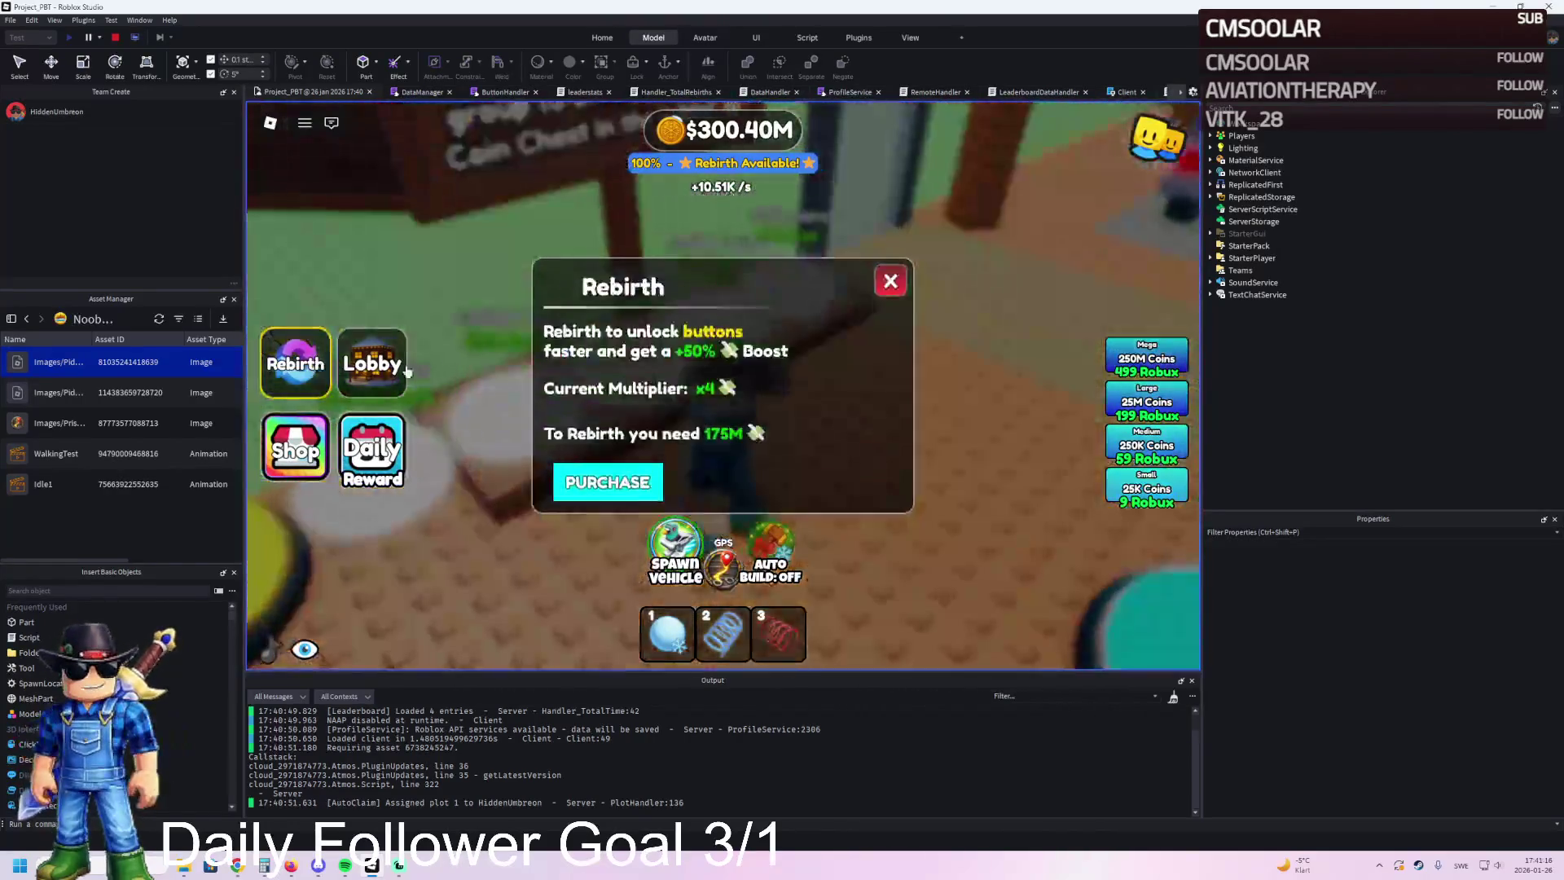
{"action": "left_click", "coordinate": [303, 352]}
{"action": "key", "text": "w"}
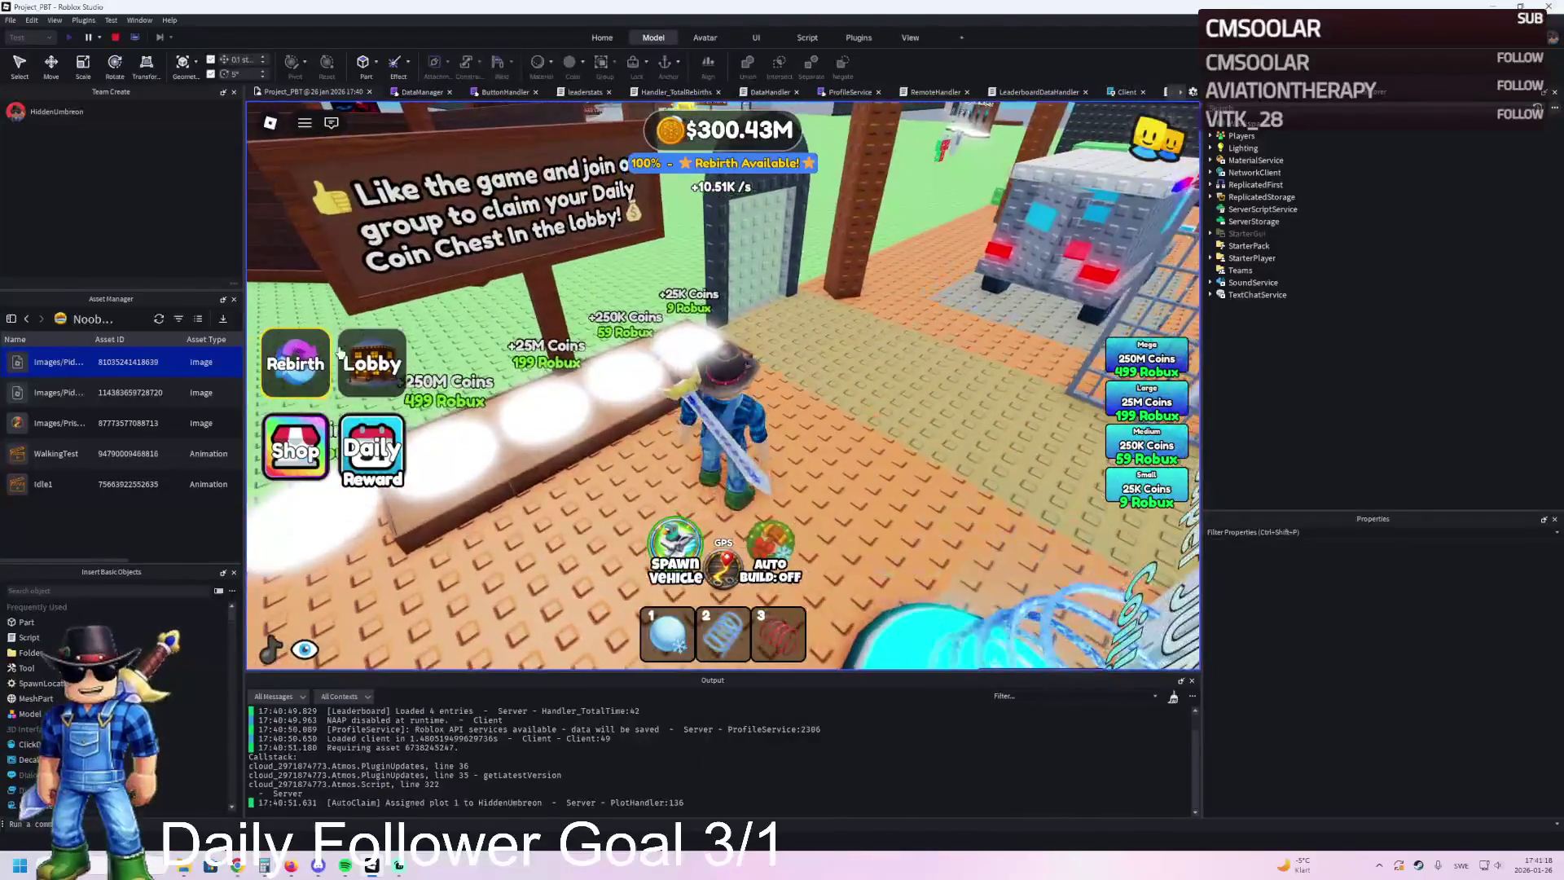
{"action": "left_click", "coordinate": [294, 353]}
{"action": "left_click", "coordinate": [607, 478]}
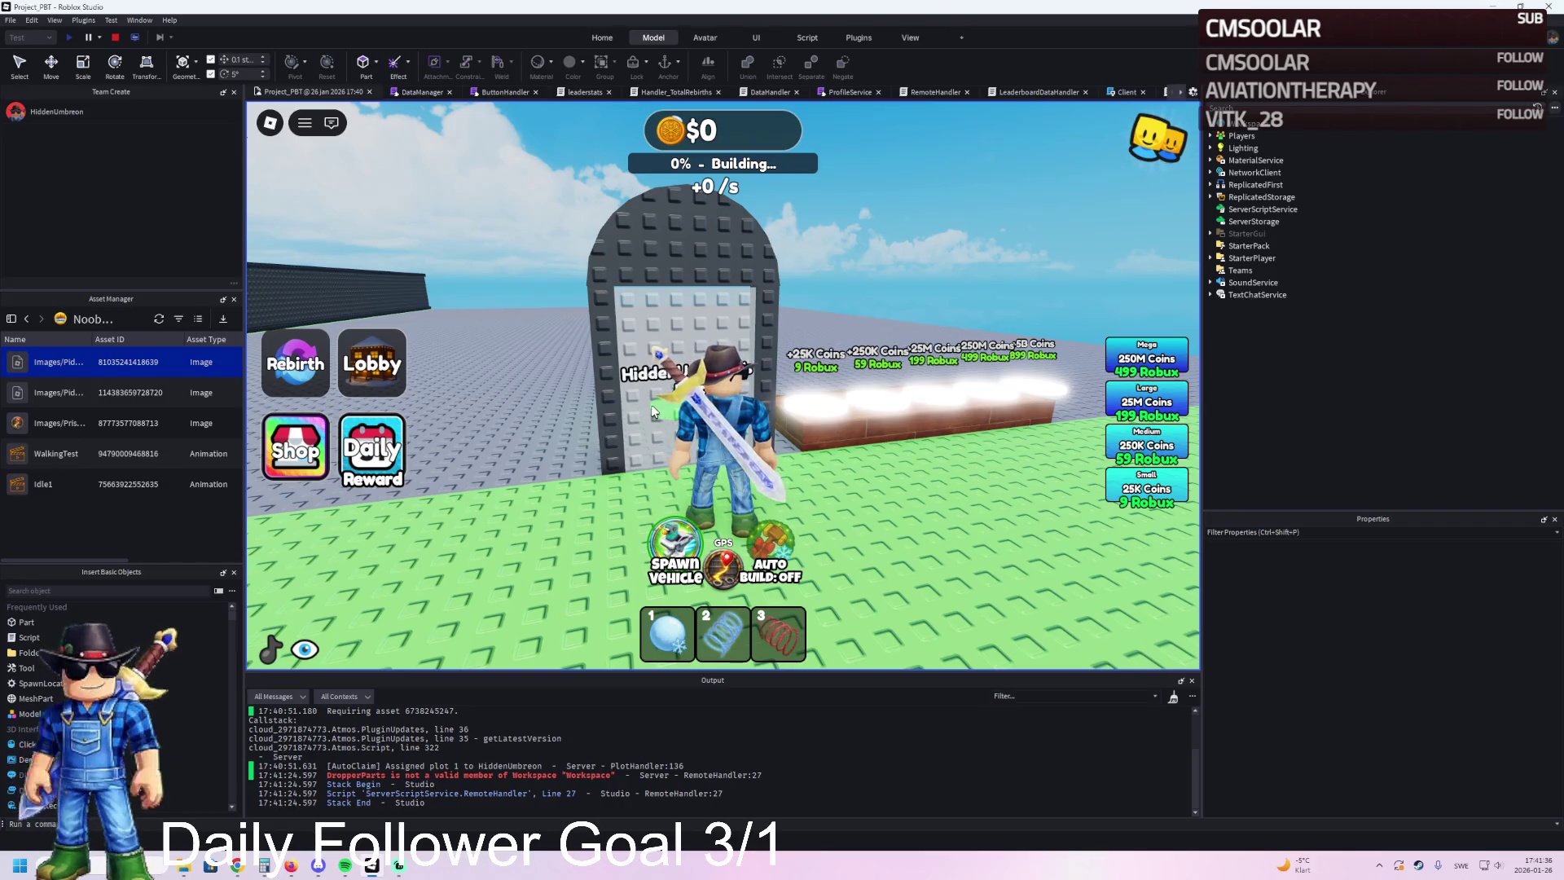
Step: Turn the camera to the plot sign and walk through the gate around the upgrade pads
{"action": "left_click_drag", "start_coordinate": [764, 418], "coordinate": [748, 430]}
{"action": "key", "text": "w"}
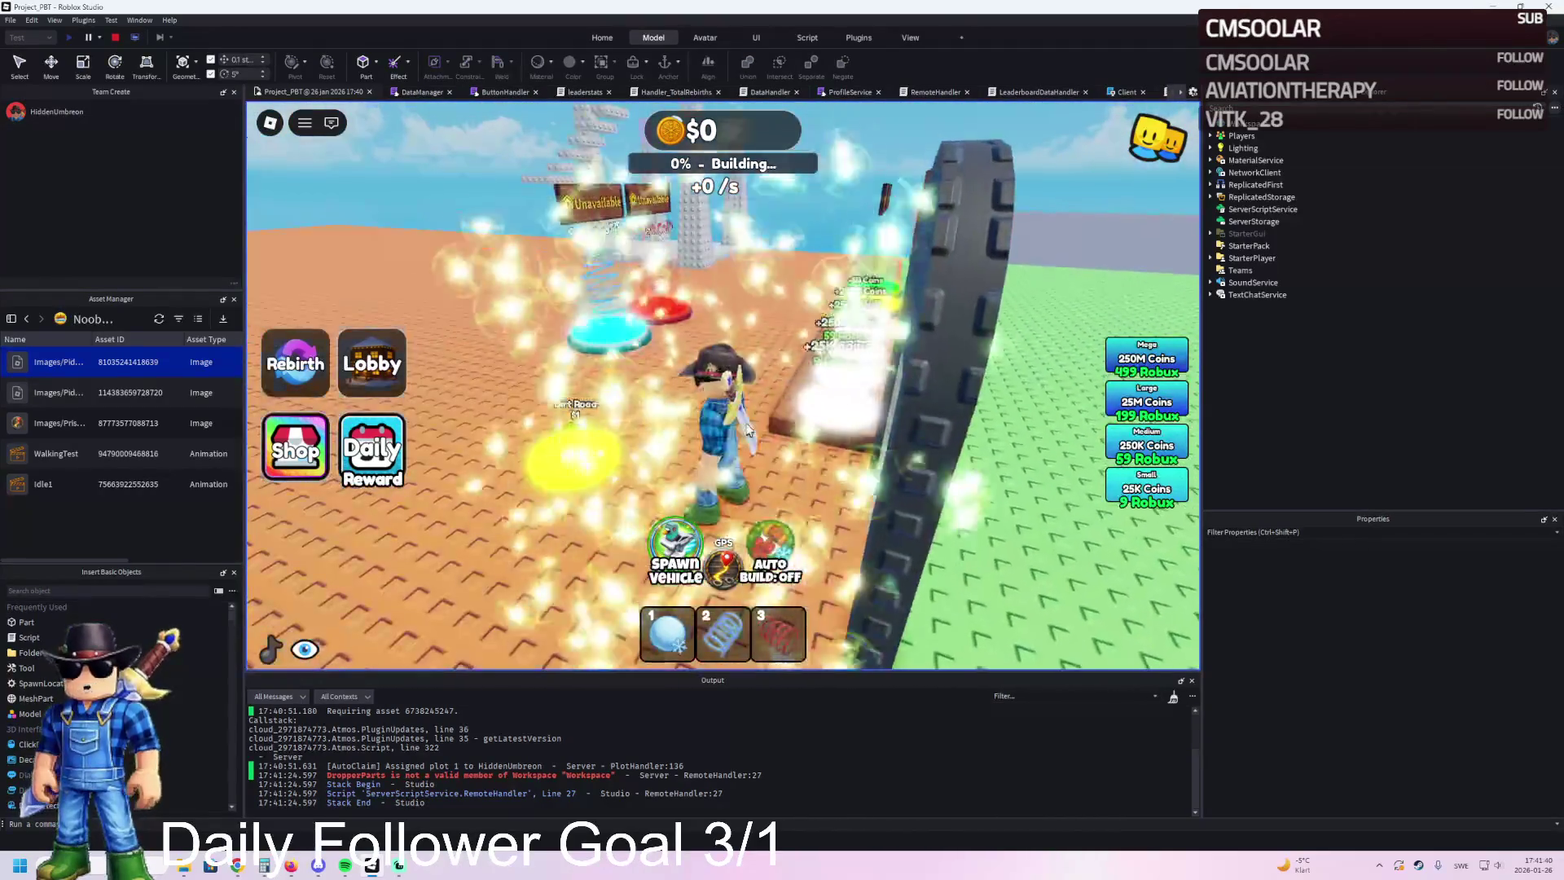
{"action": "key", "text": "a"}
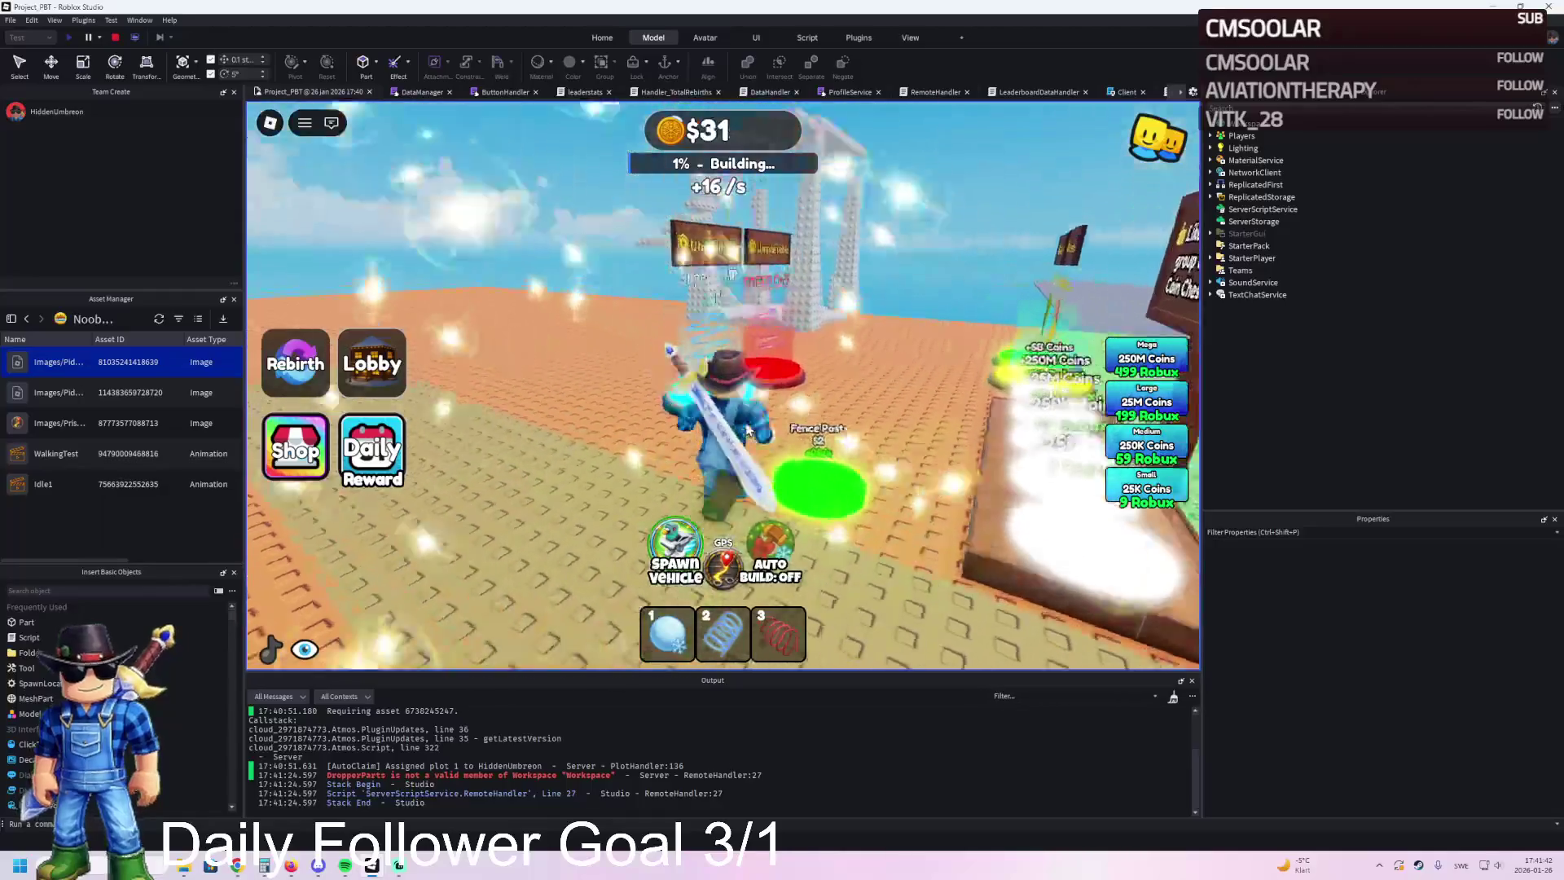
{"action": "key", "text": "s"}
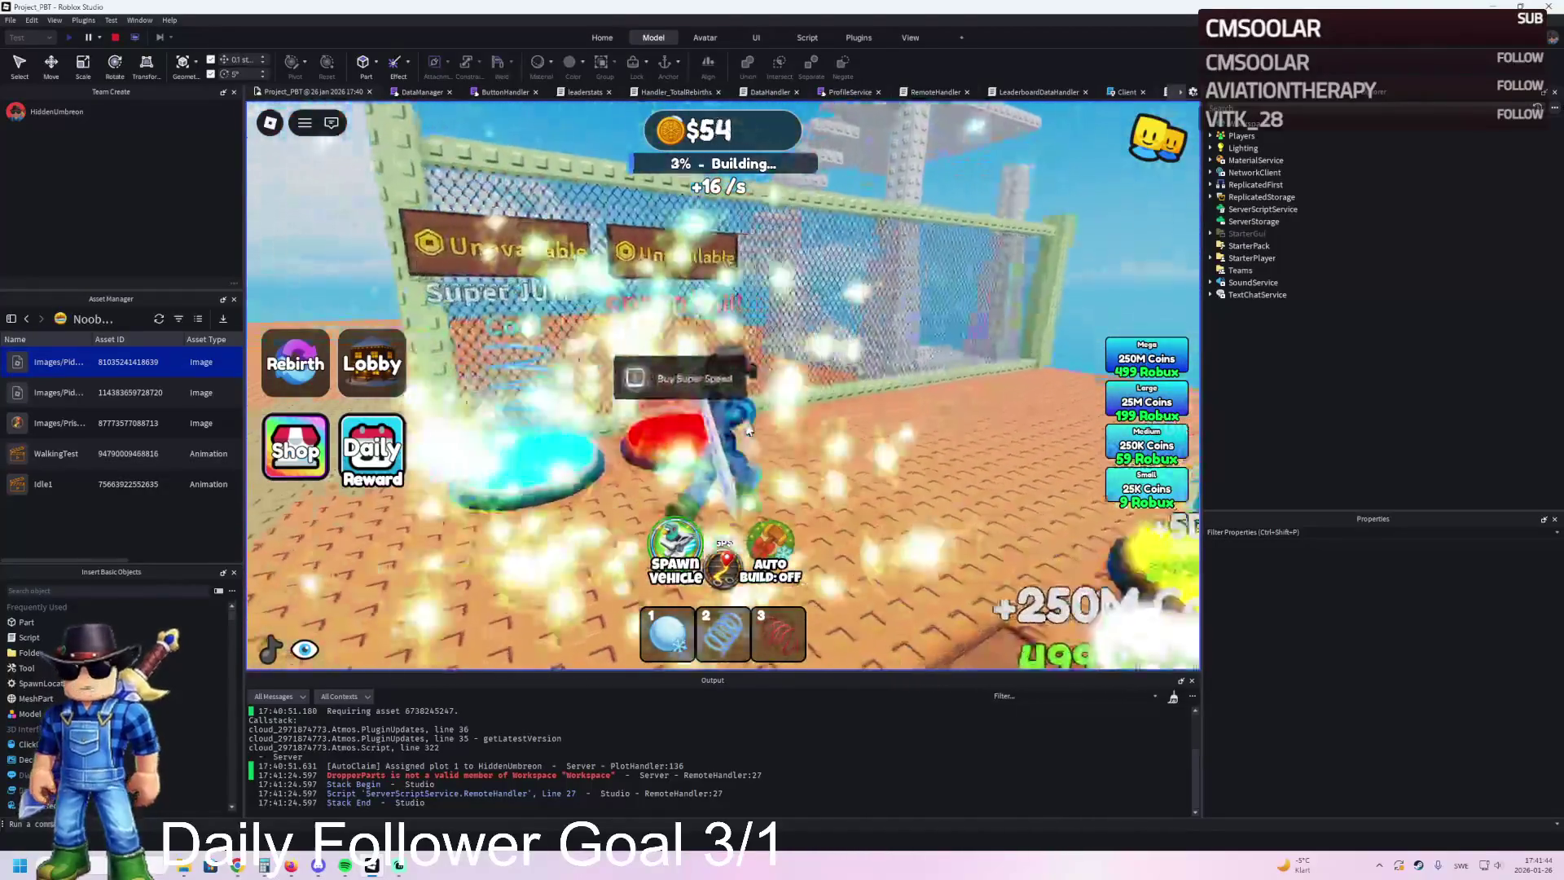
{"action": "key", "text": "w"}
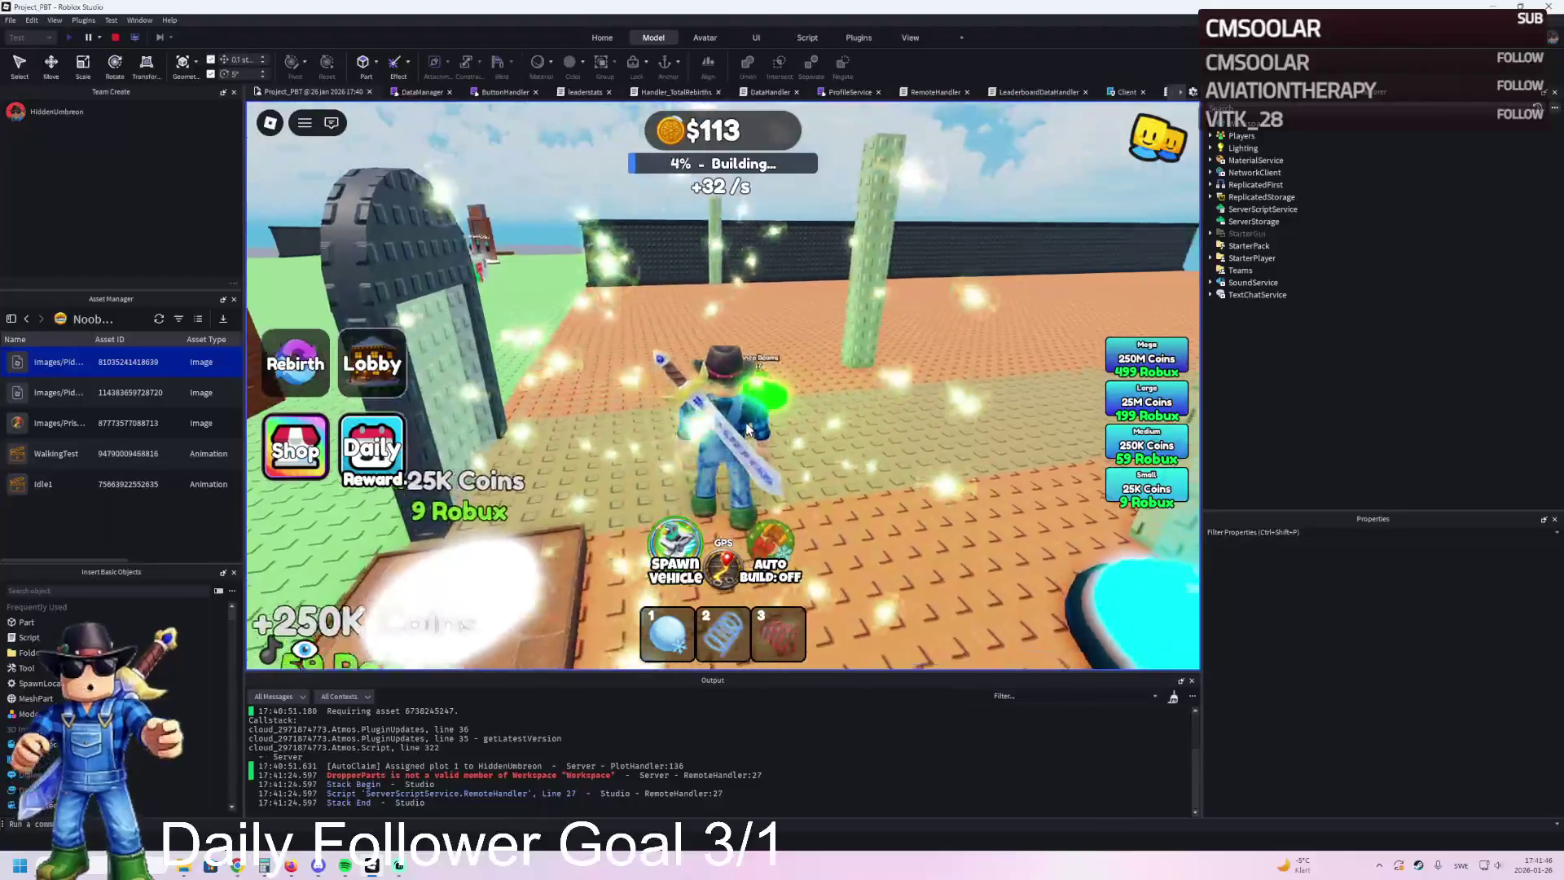
{"action": "key", "text": "w"}
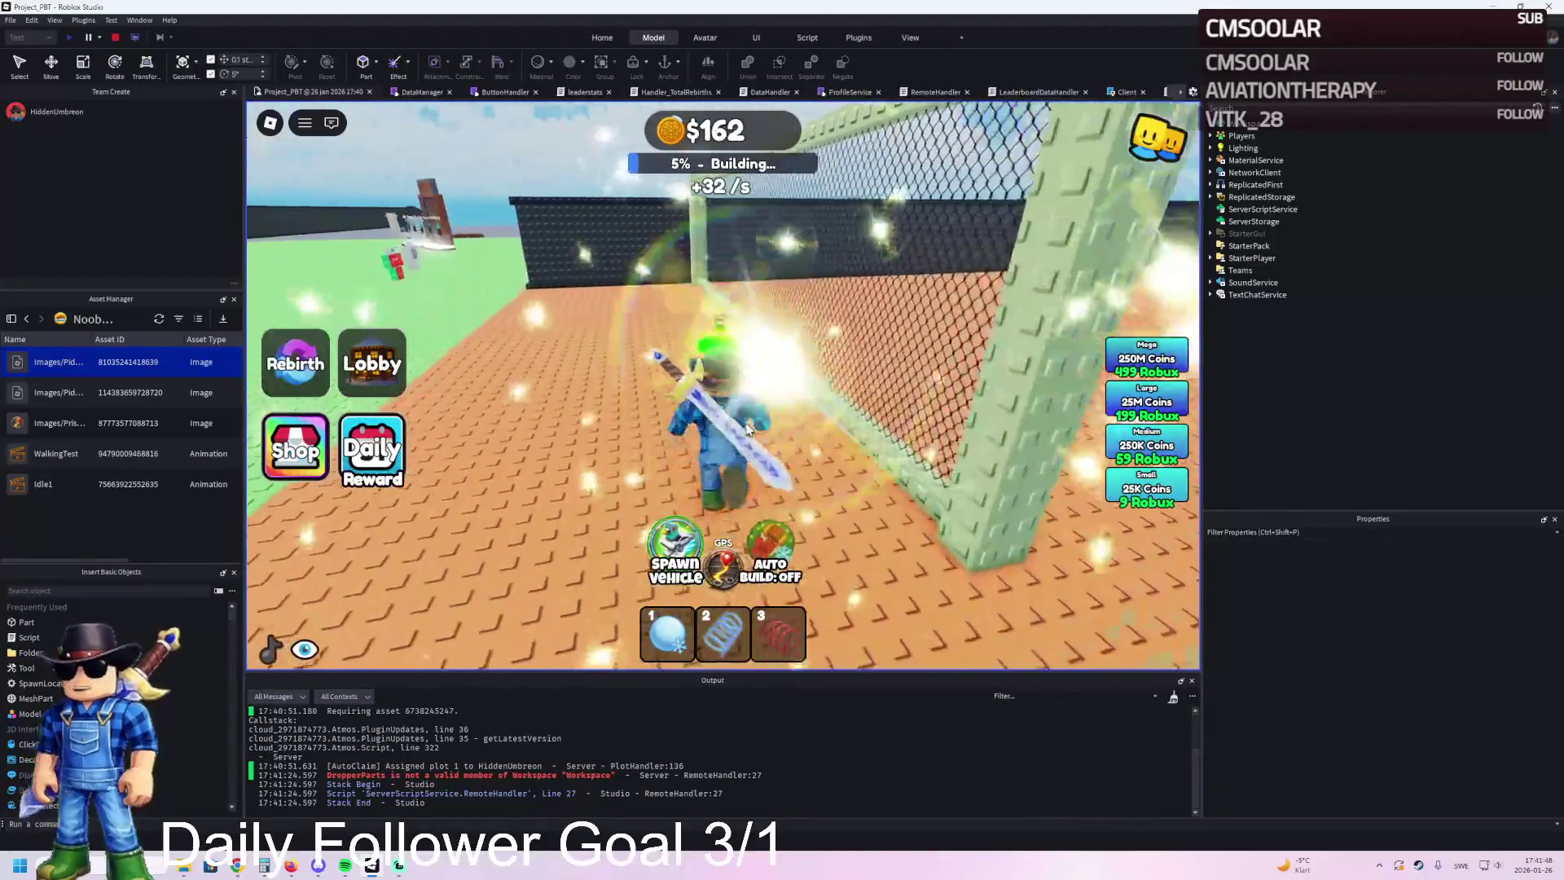
{"action": "key", "text": "a"}
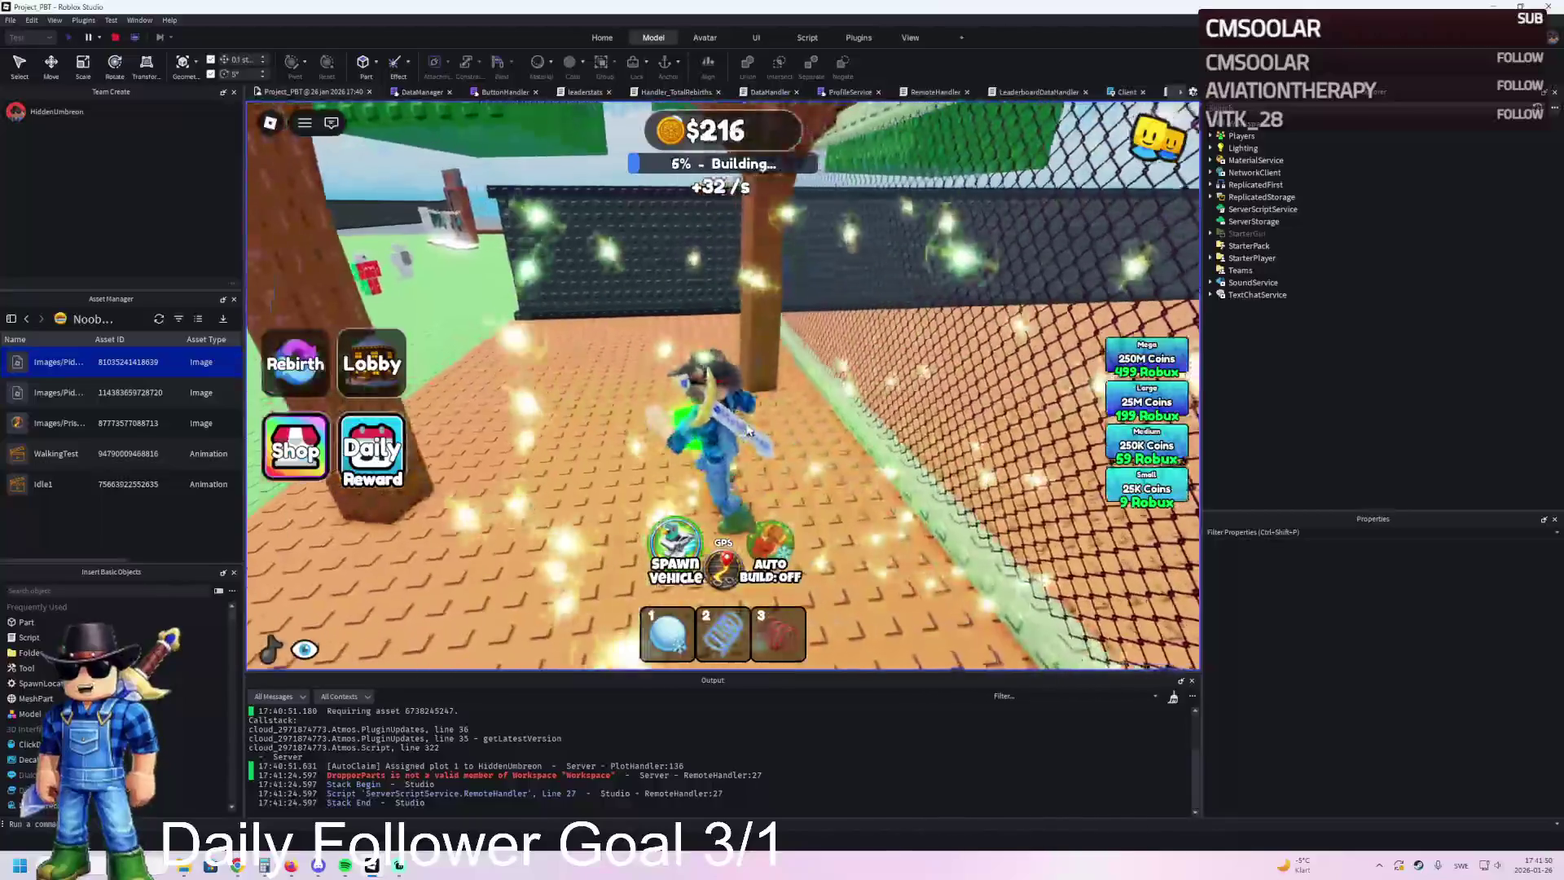
{"action": "key", "text": "w"}
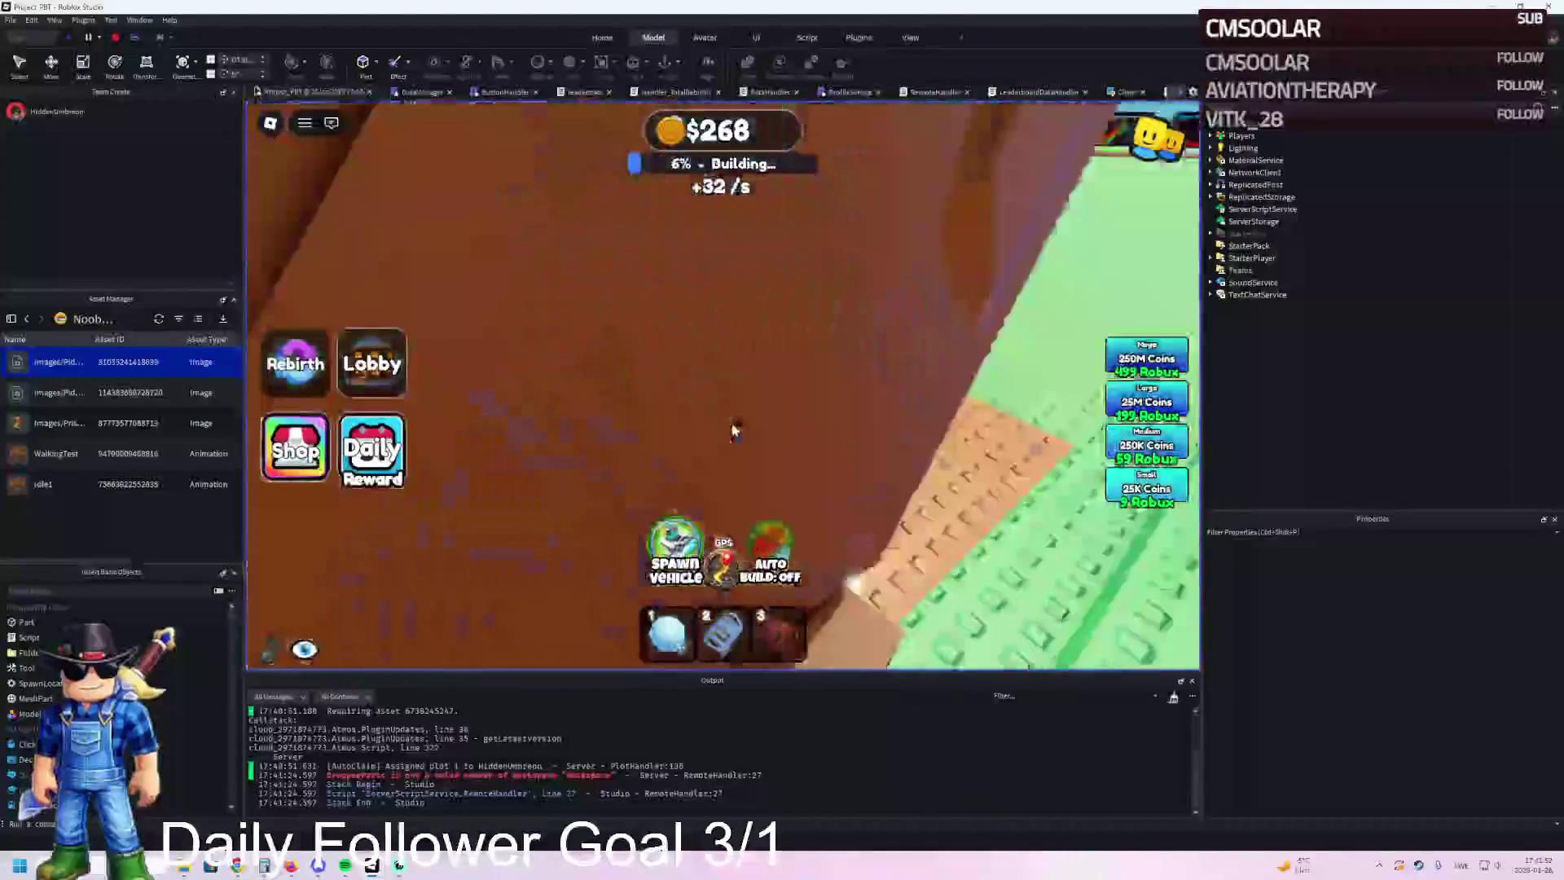
{"action": "key", "text": "a"}
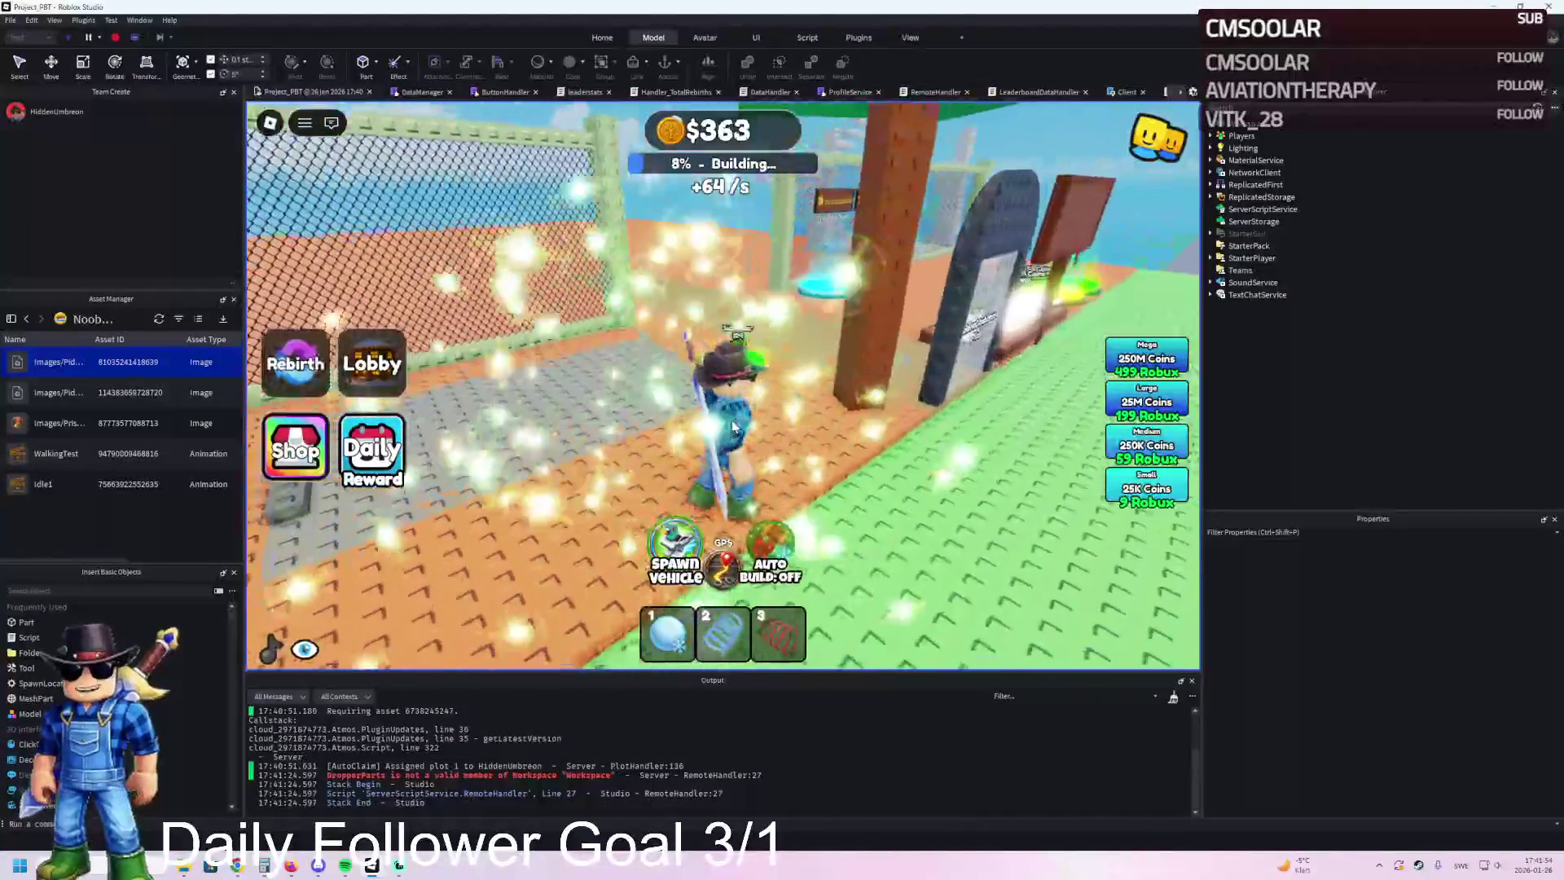
Step: Walk past the coil pads to the cyan Super Jump pad, then back to the gate and truck
{"action": "key", "text": "w"}
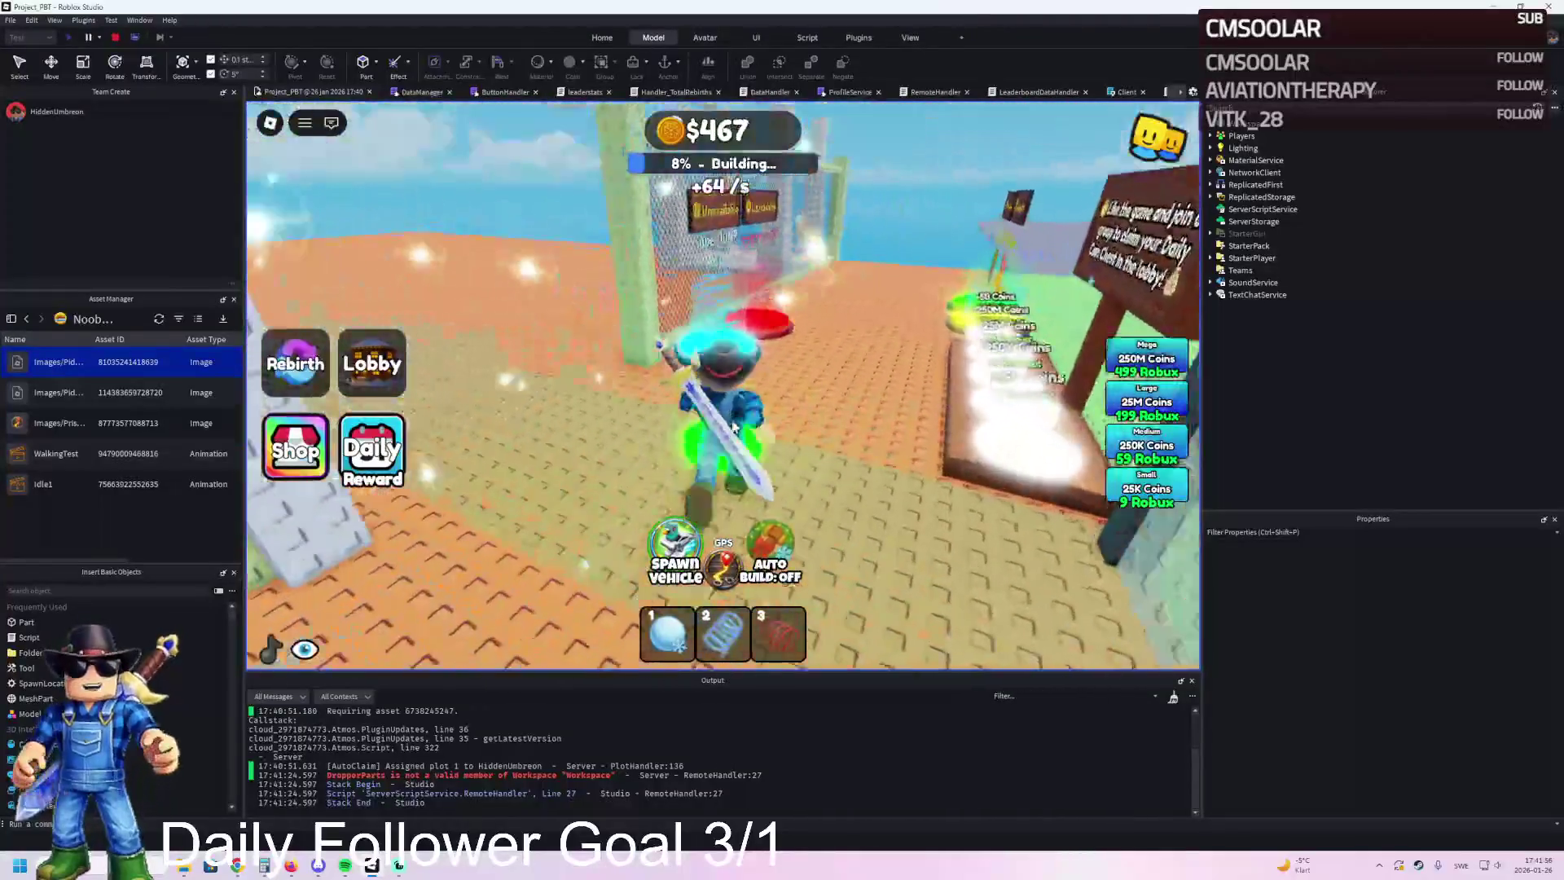
{"action": "key", "text": "w"}
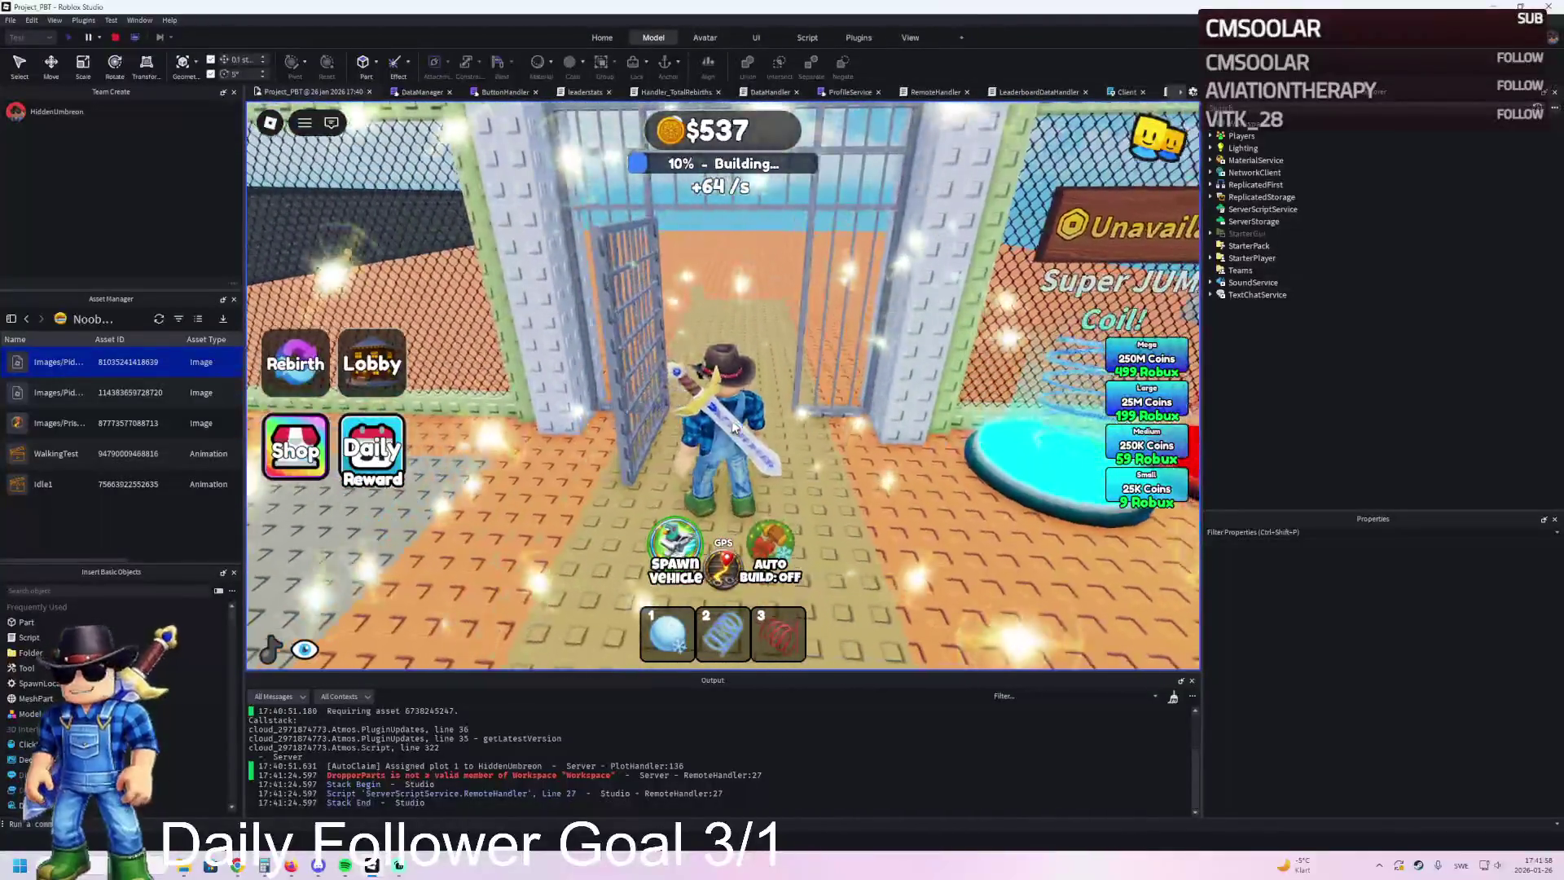
{"action": "key", "text": "w"}
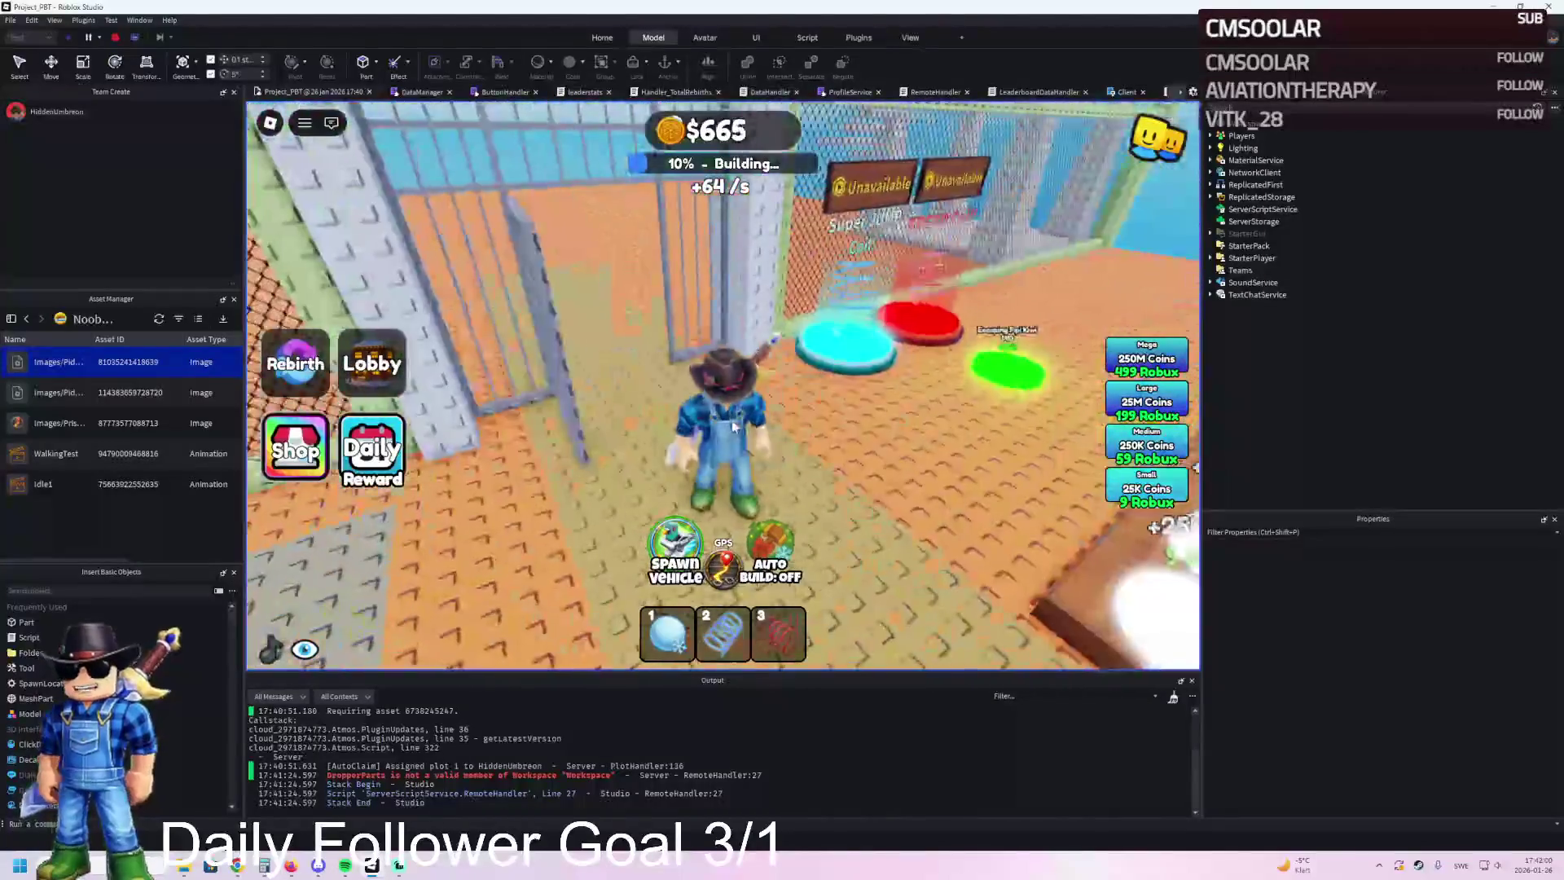
{"action": "key", "text": "w"}
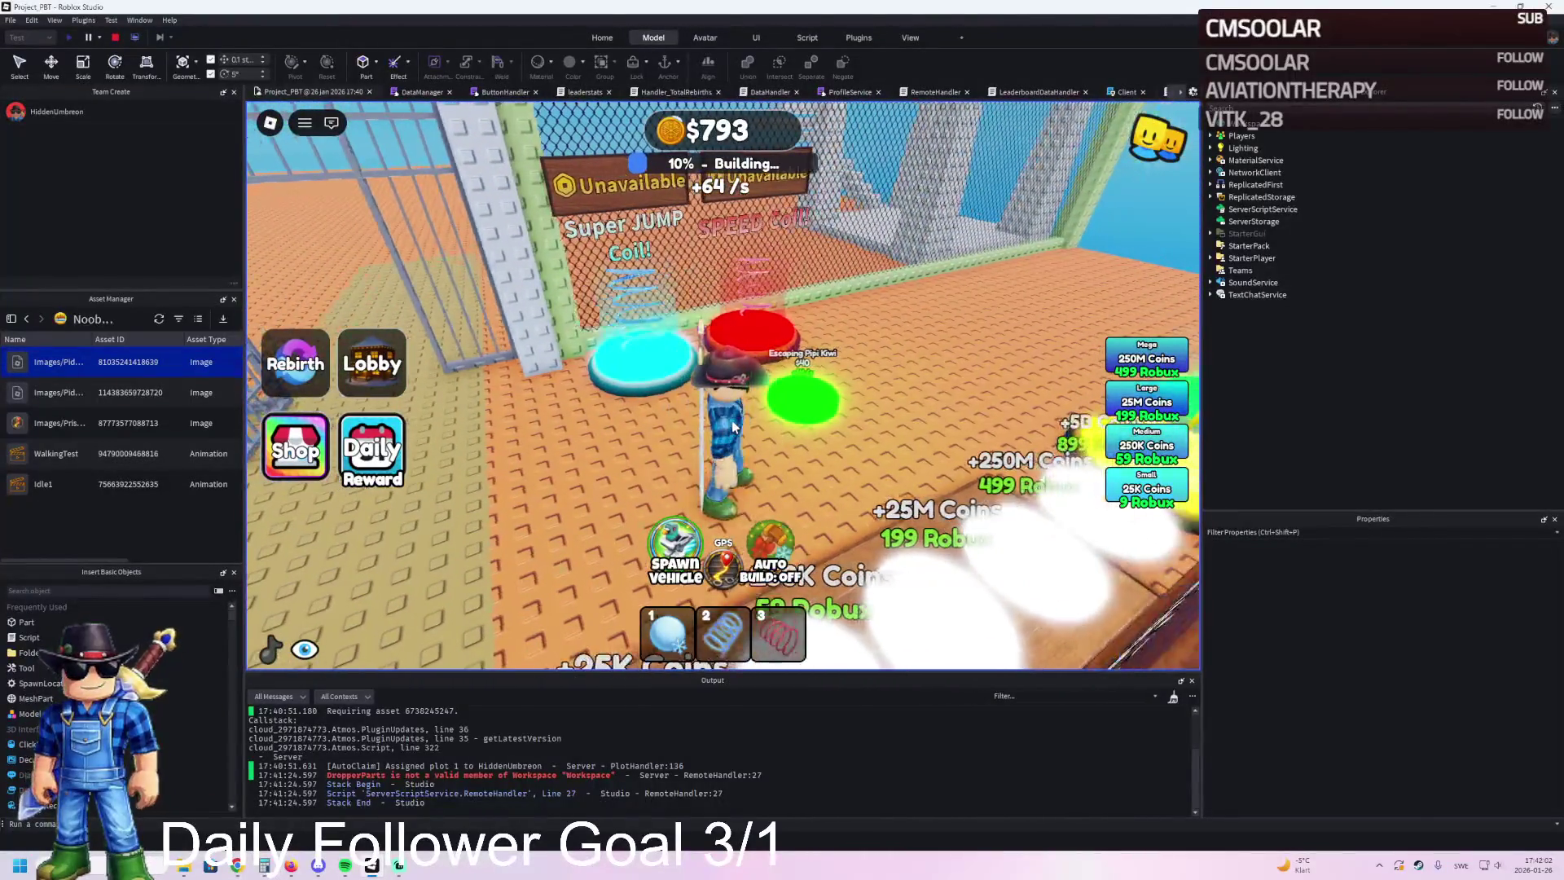
{"action": "key", "text": "w"}
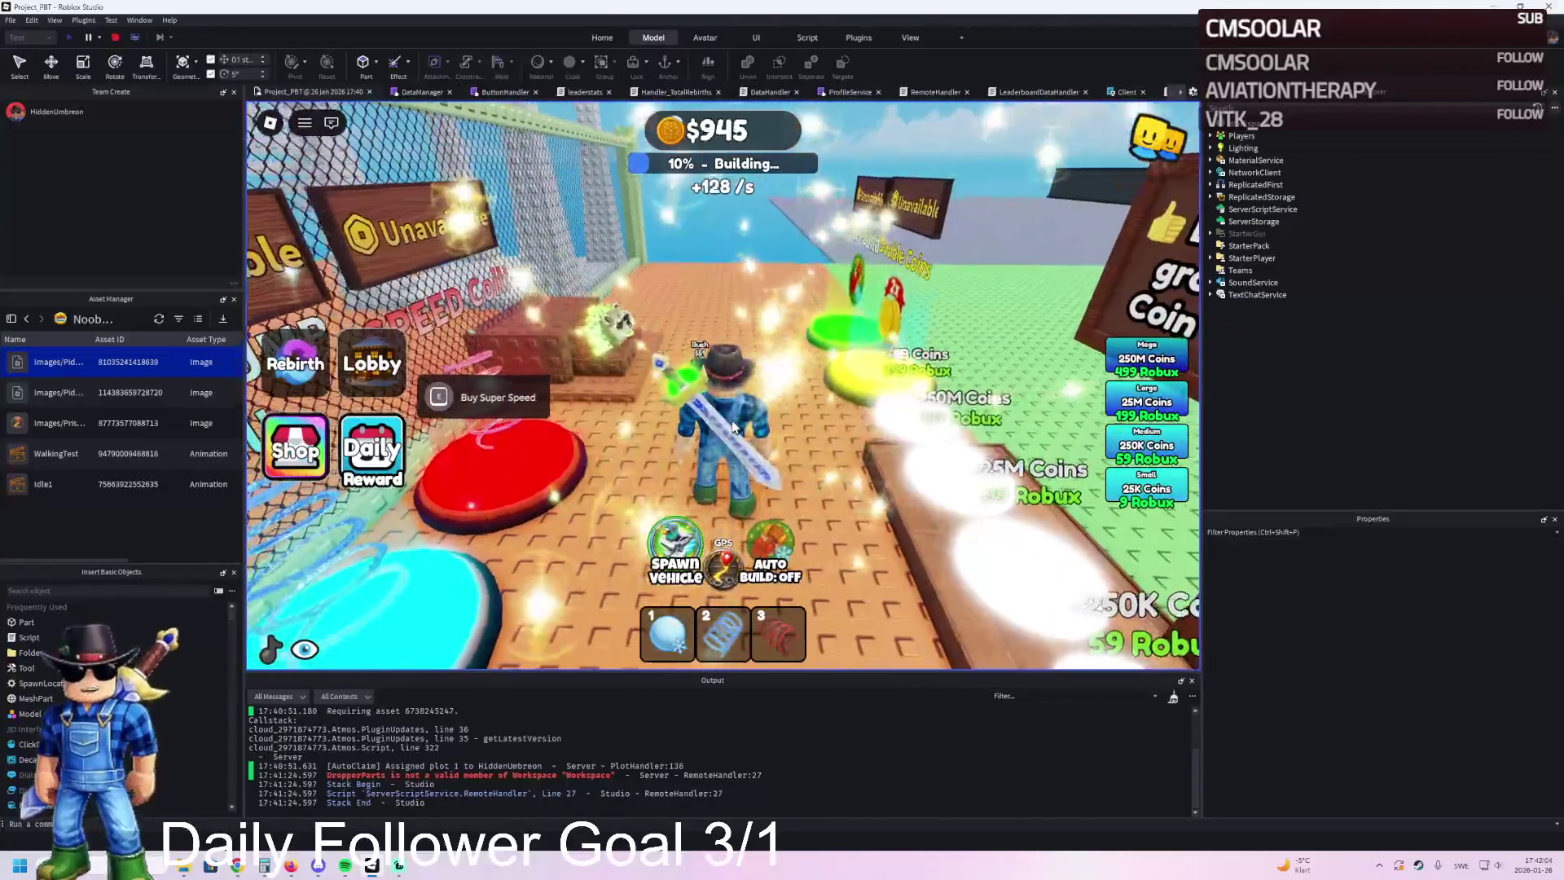
{"action": "key", "text": "a"}
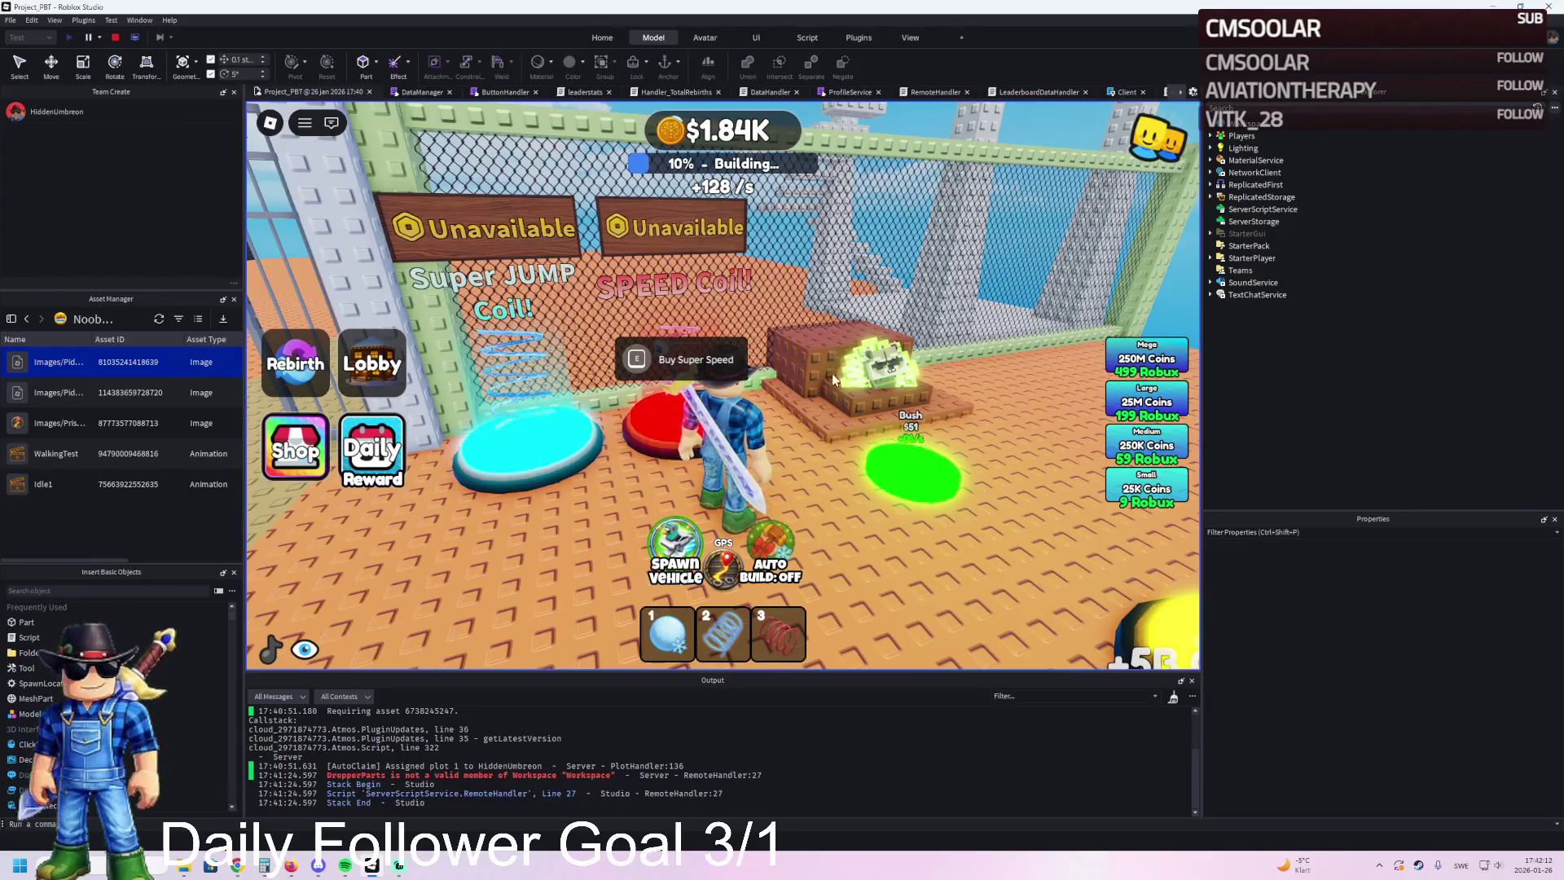
{"action": "key", "text": "d"}
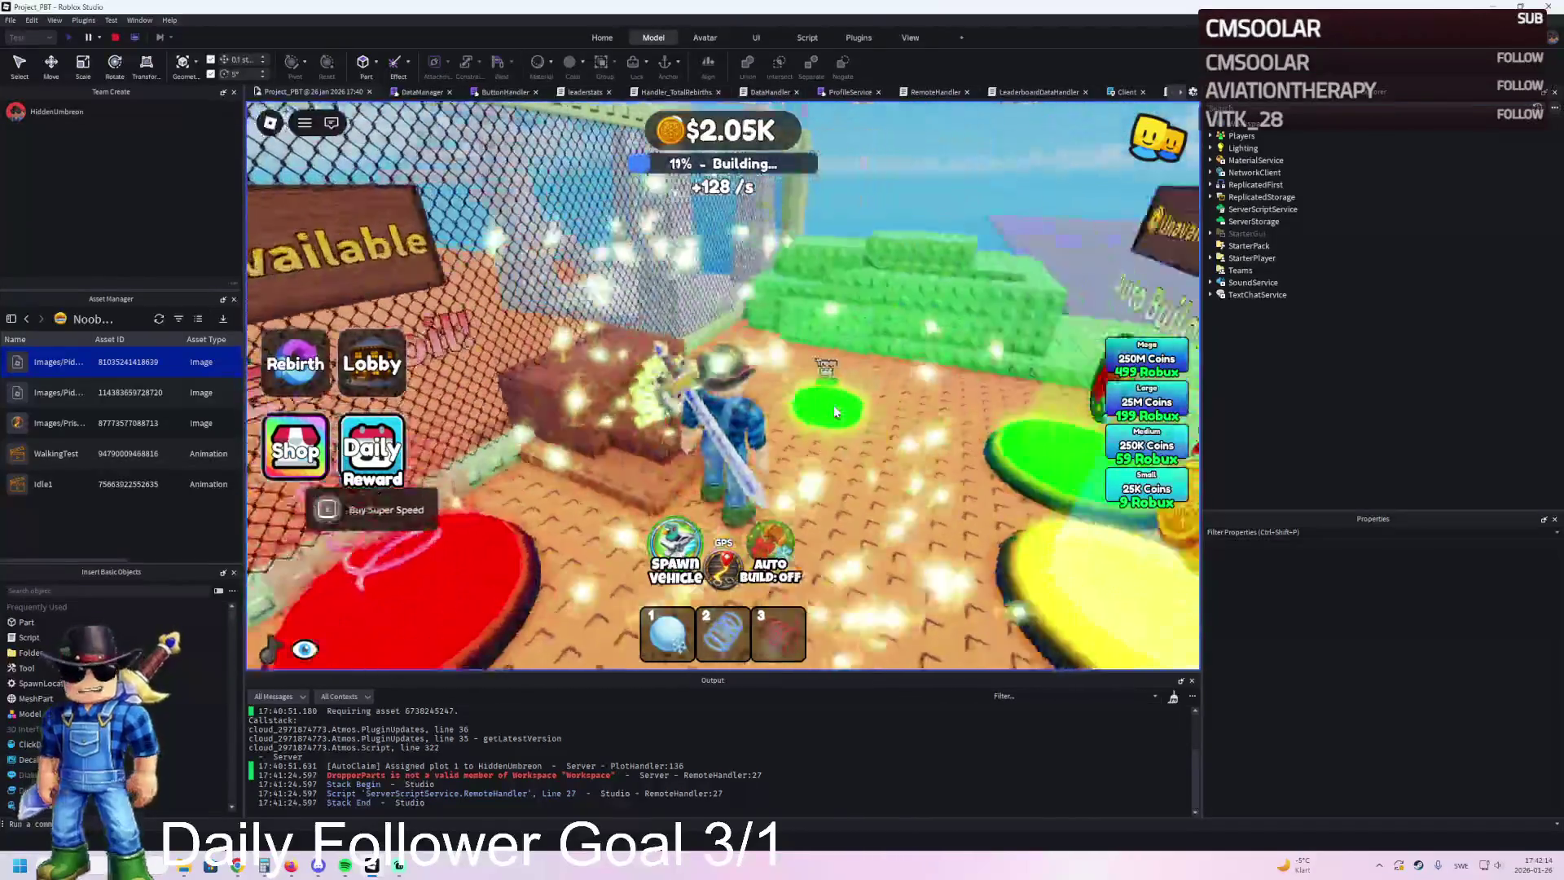
{"action": "key", "text": "d"}
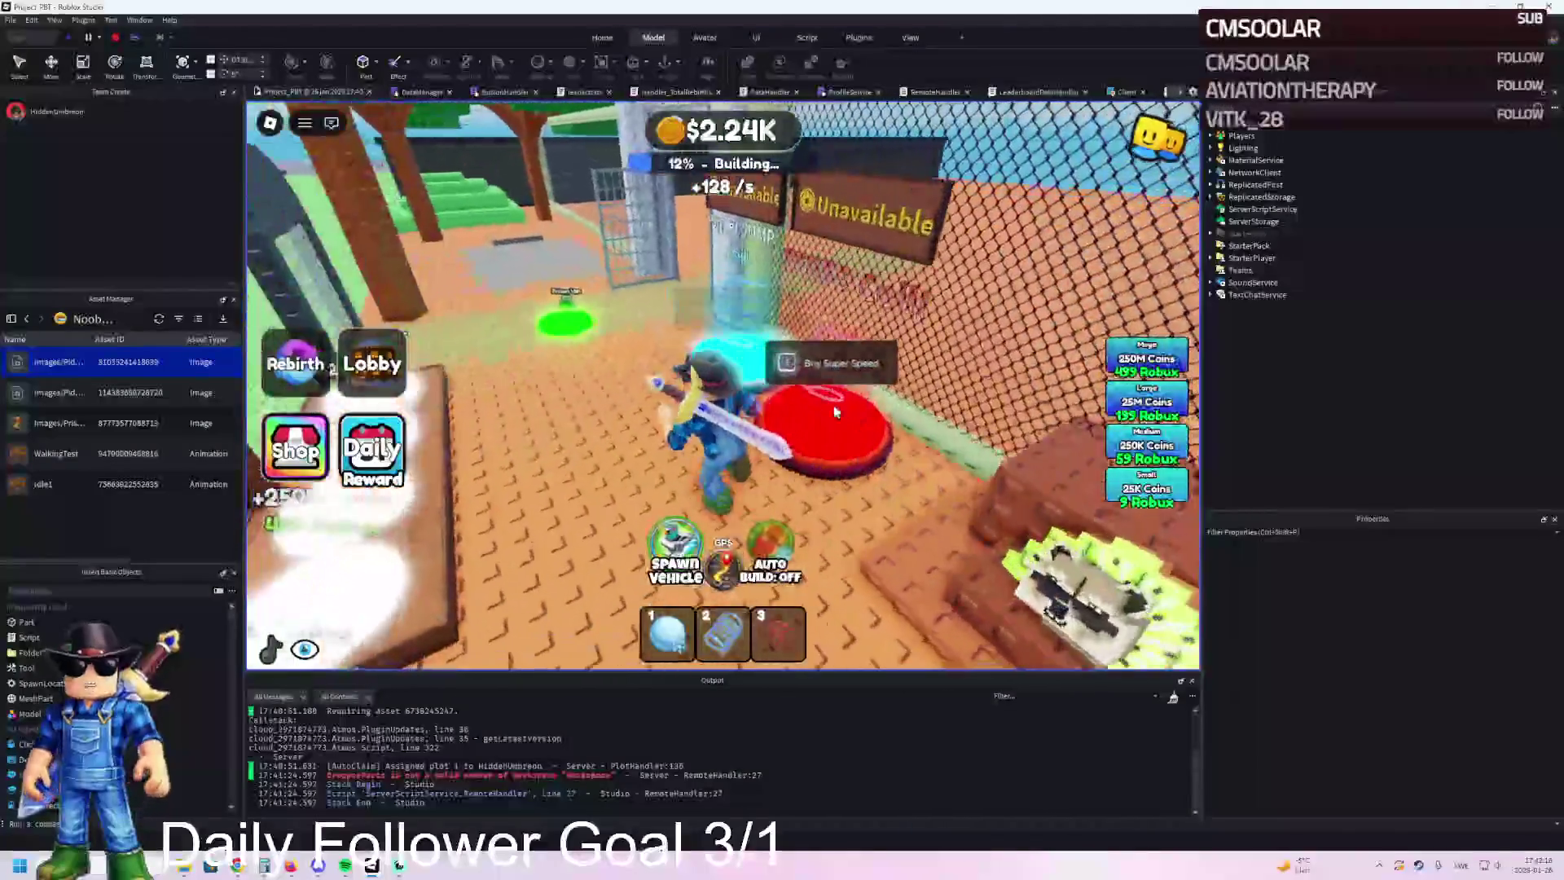
{"action": "key", "text": "a"}
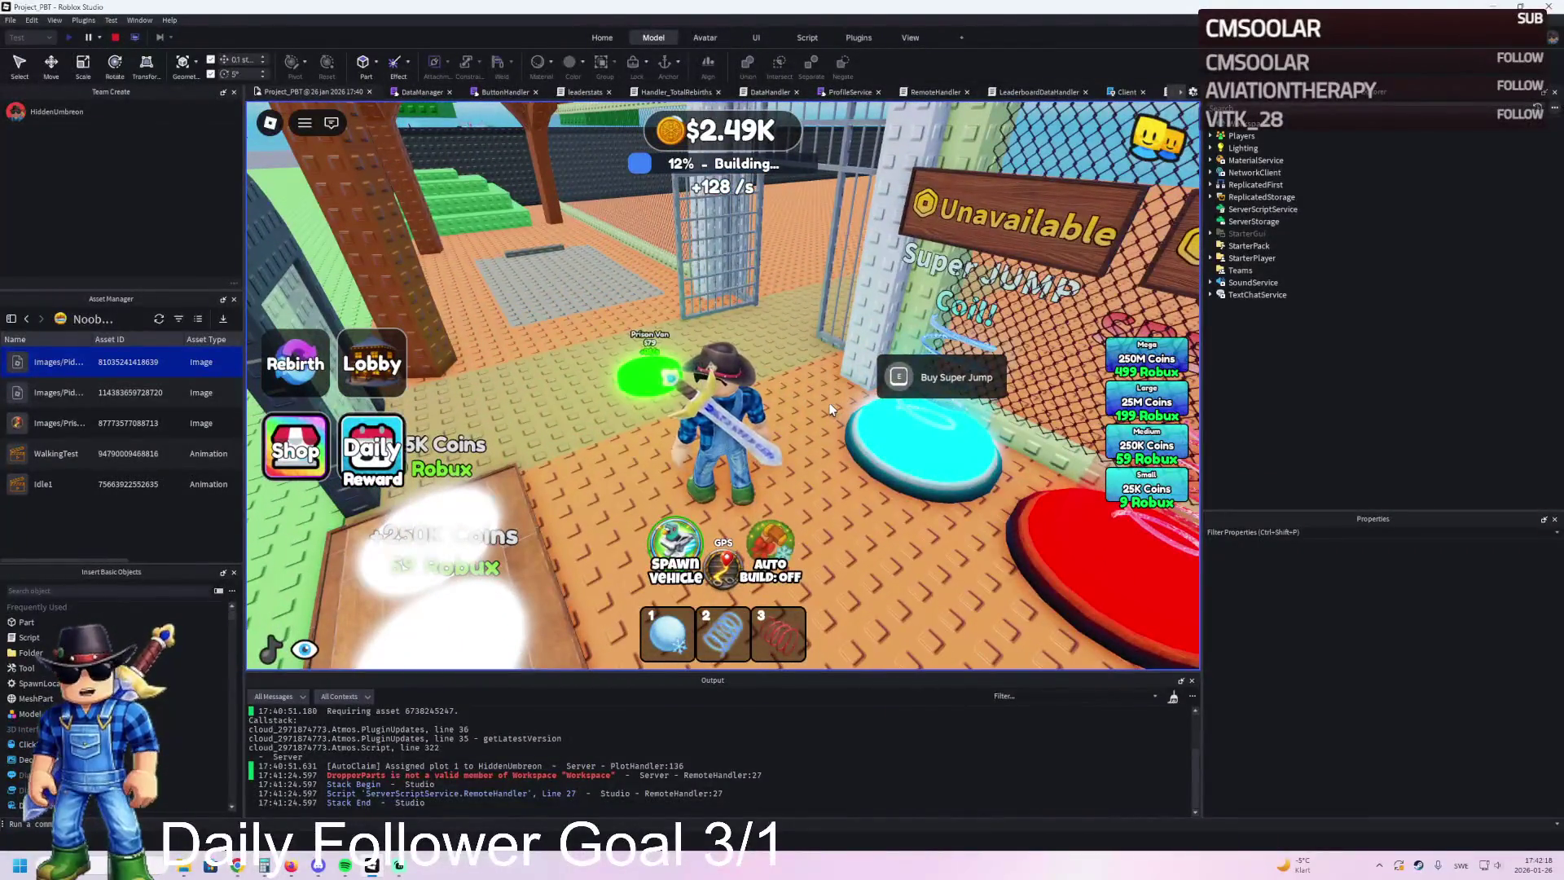
{"action": "key", "text": "w"}
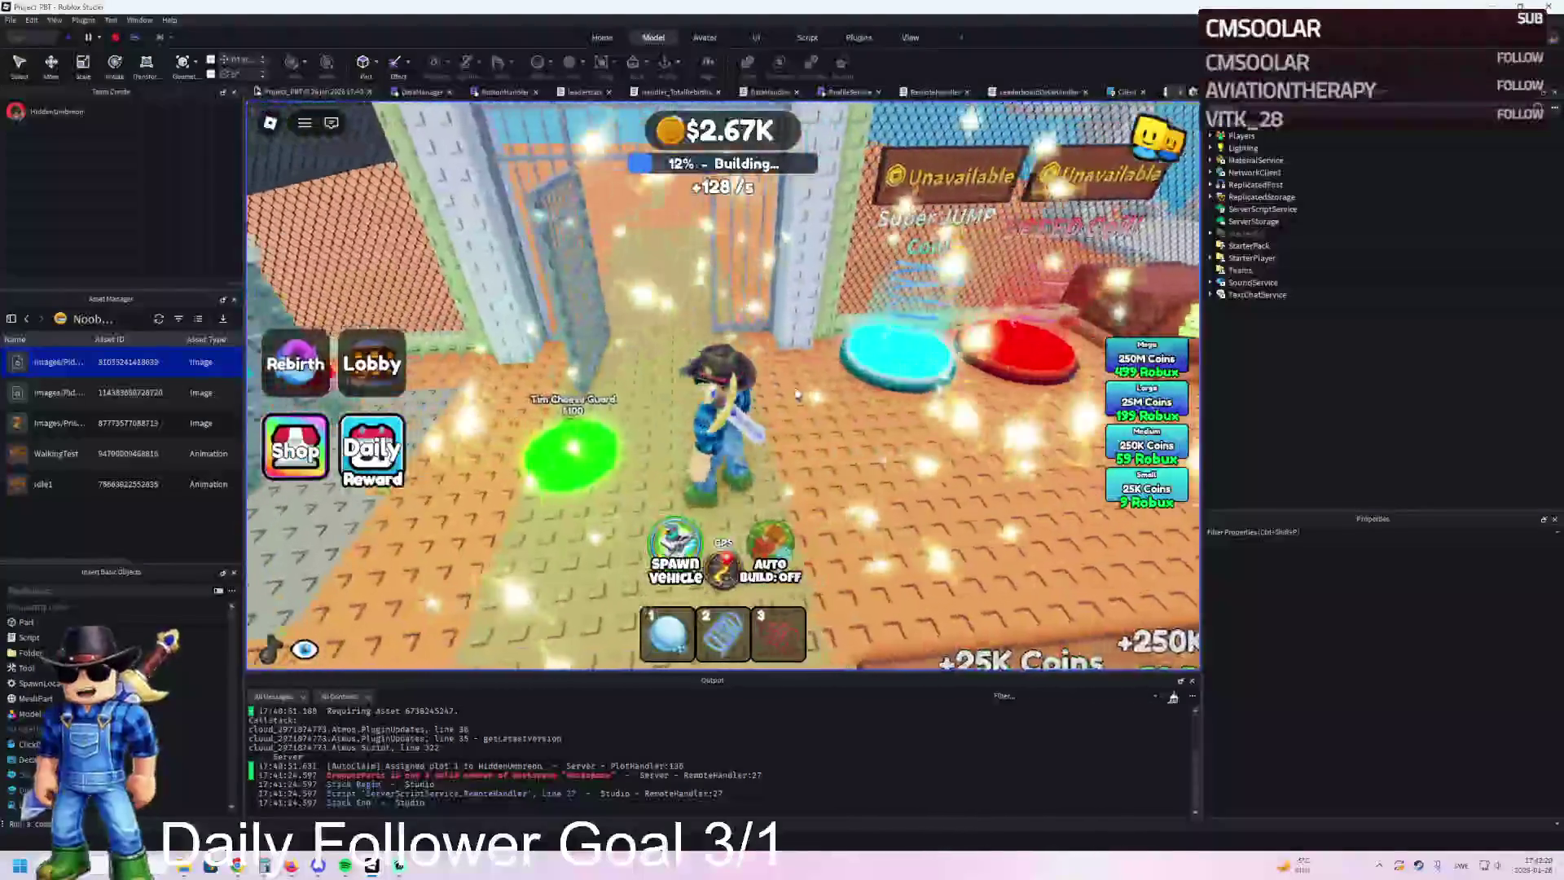
{"action": "key", "text": "s"}
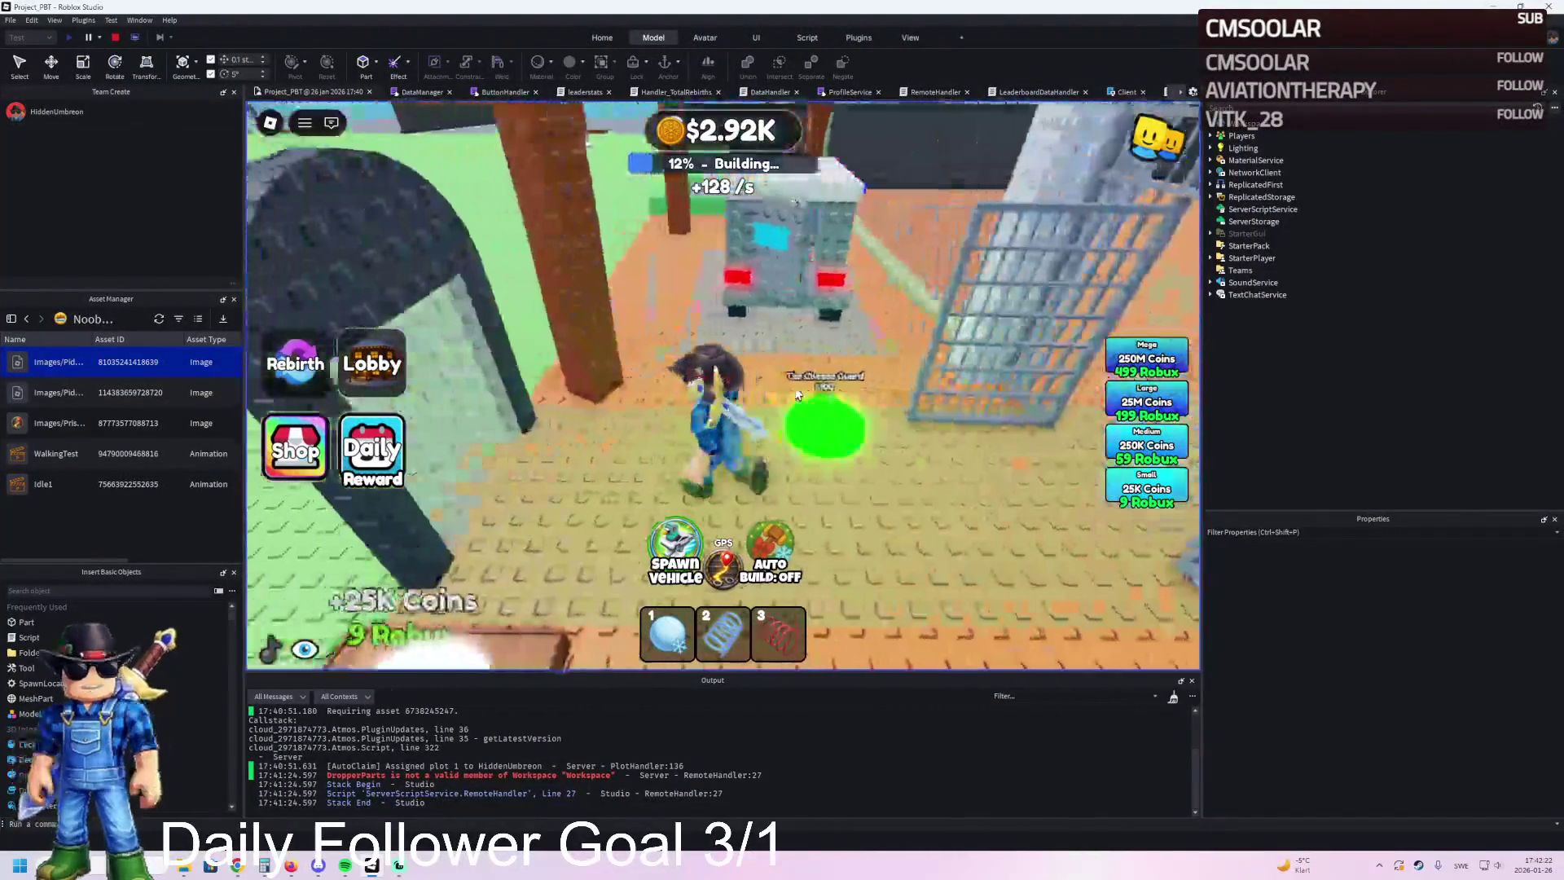
{"action": "key", "text": "w"}
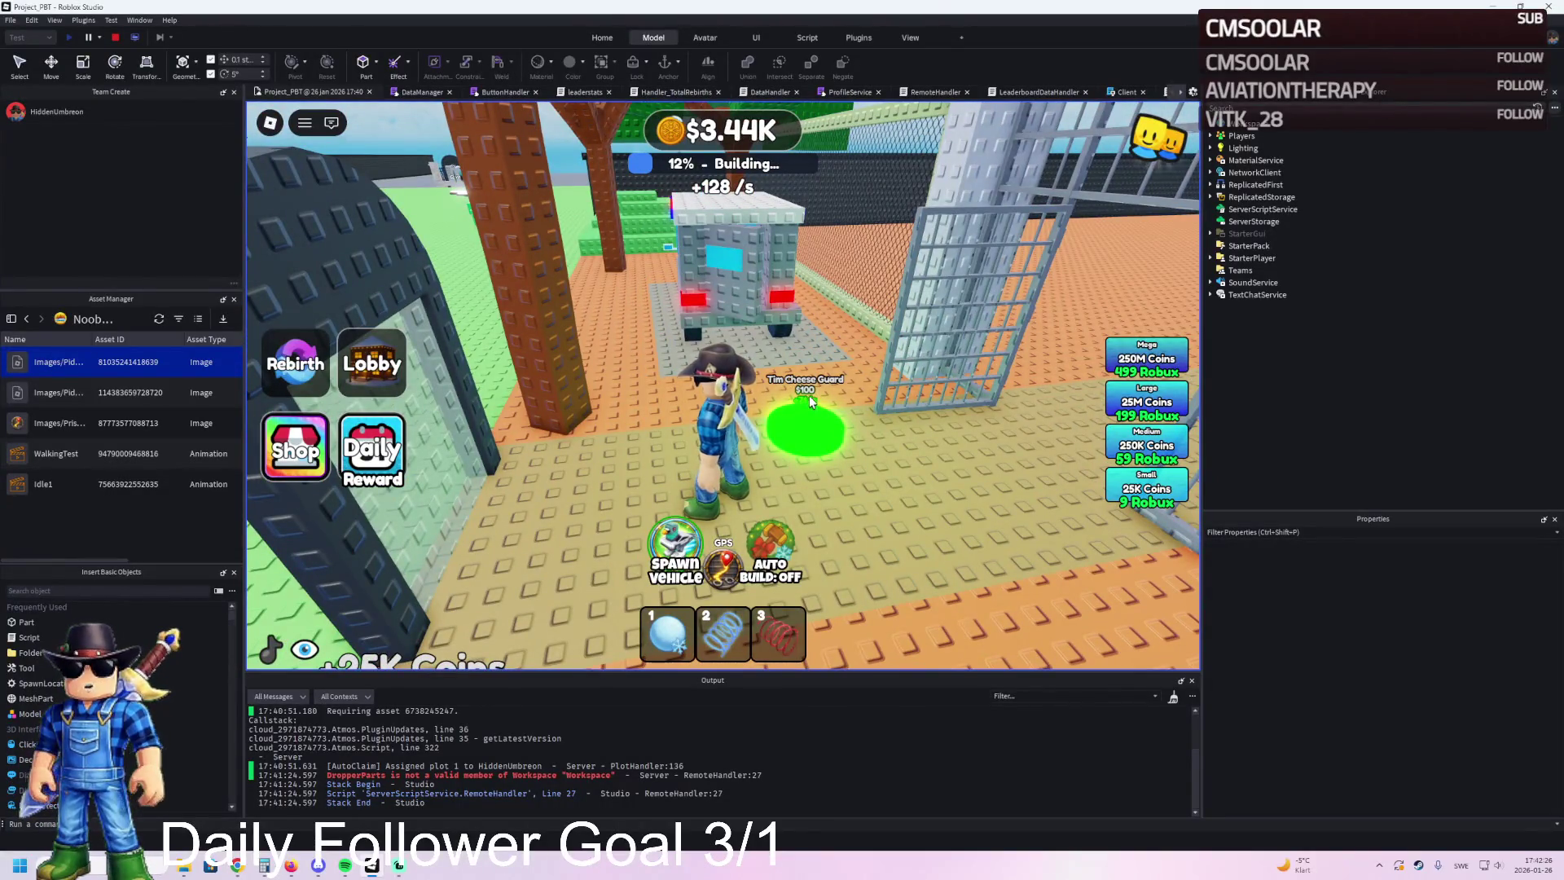
Step: Buy the Tim Cheese Guard on its pad and walk up to the truck and new guard
{"action": "key", "text": "d"}
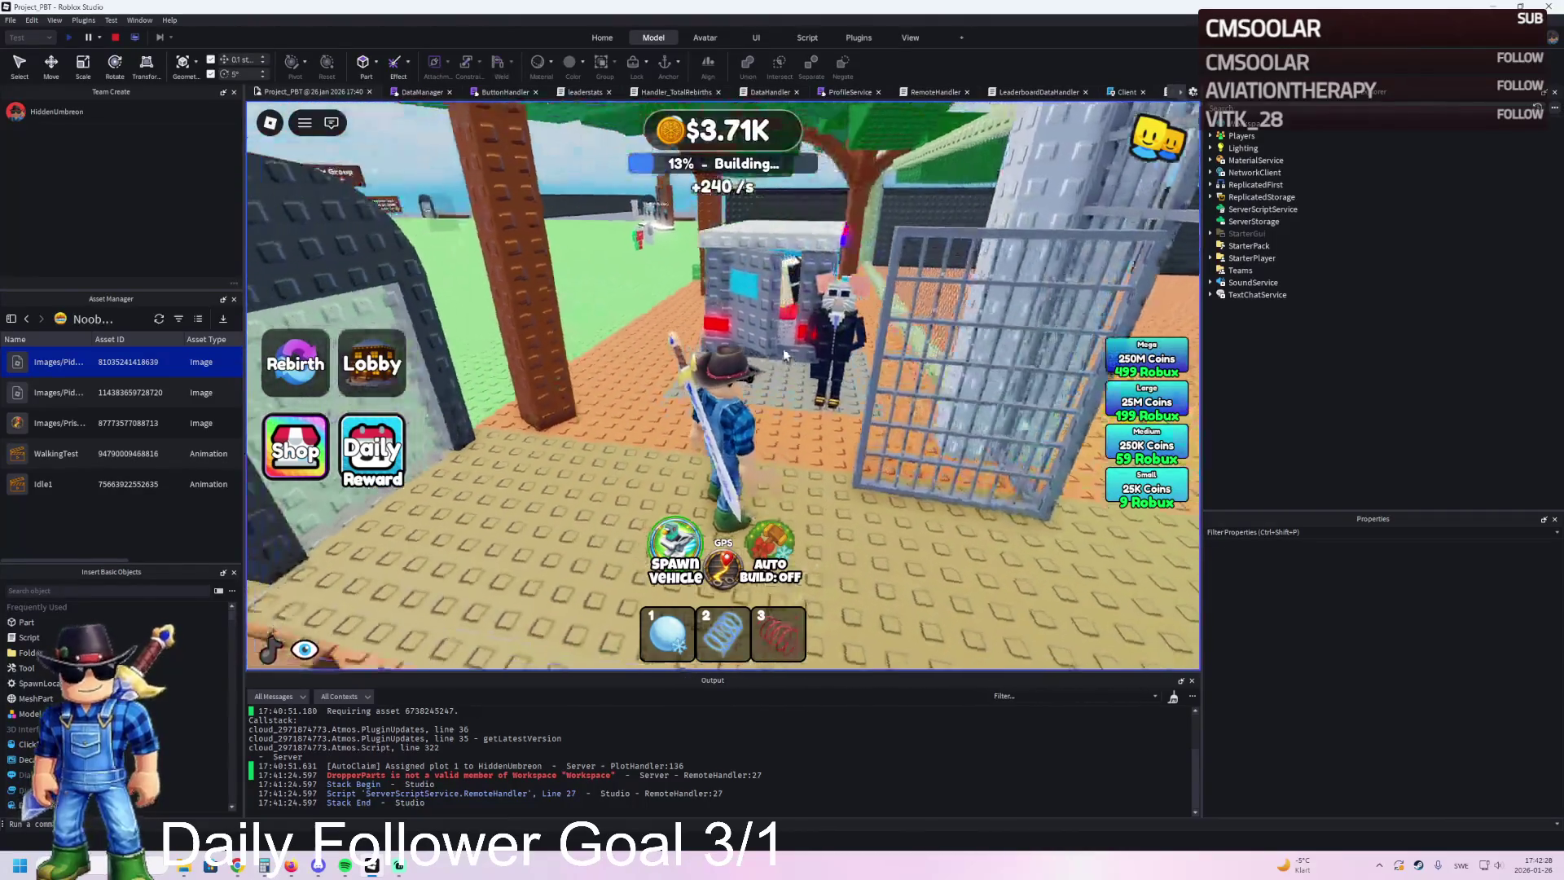
{"action": "key", "text": "w"}
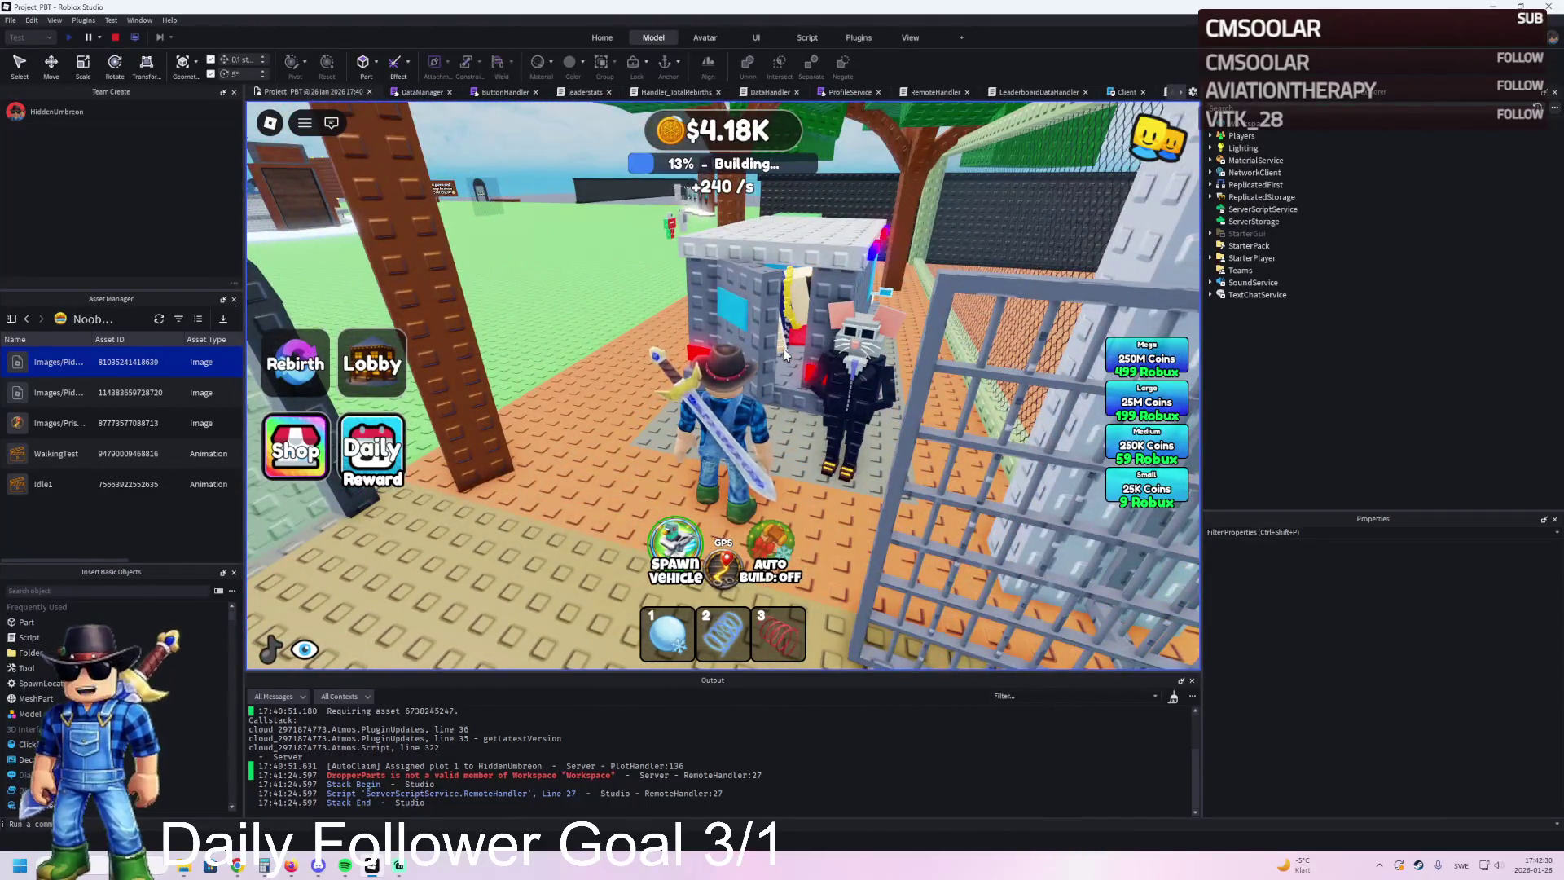
{"action": "scroll", "coordinate": [784, 348], "scroll_direction": "up", "scroll_amount": 3}
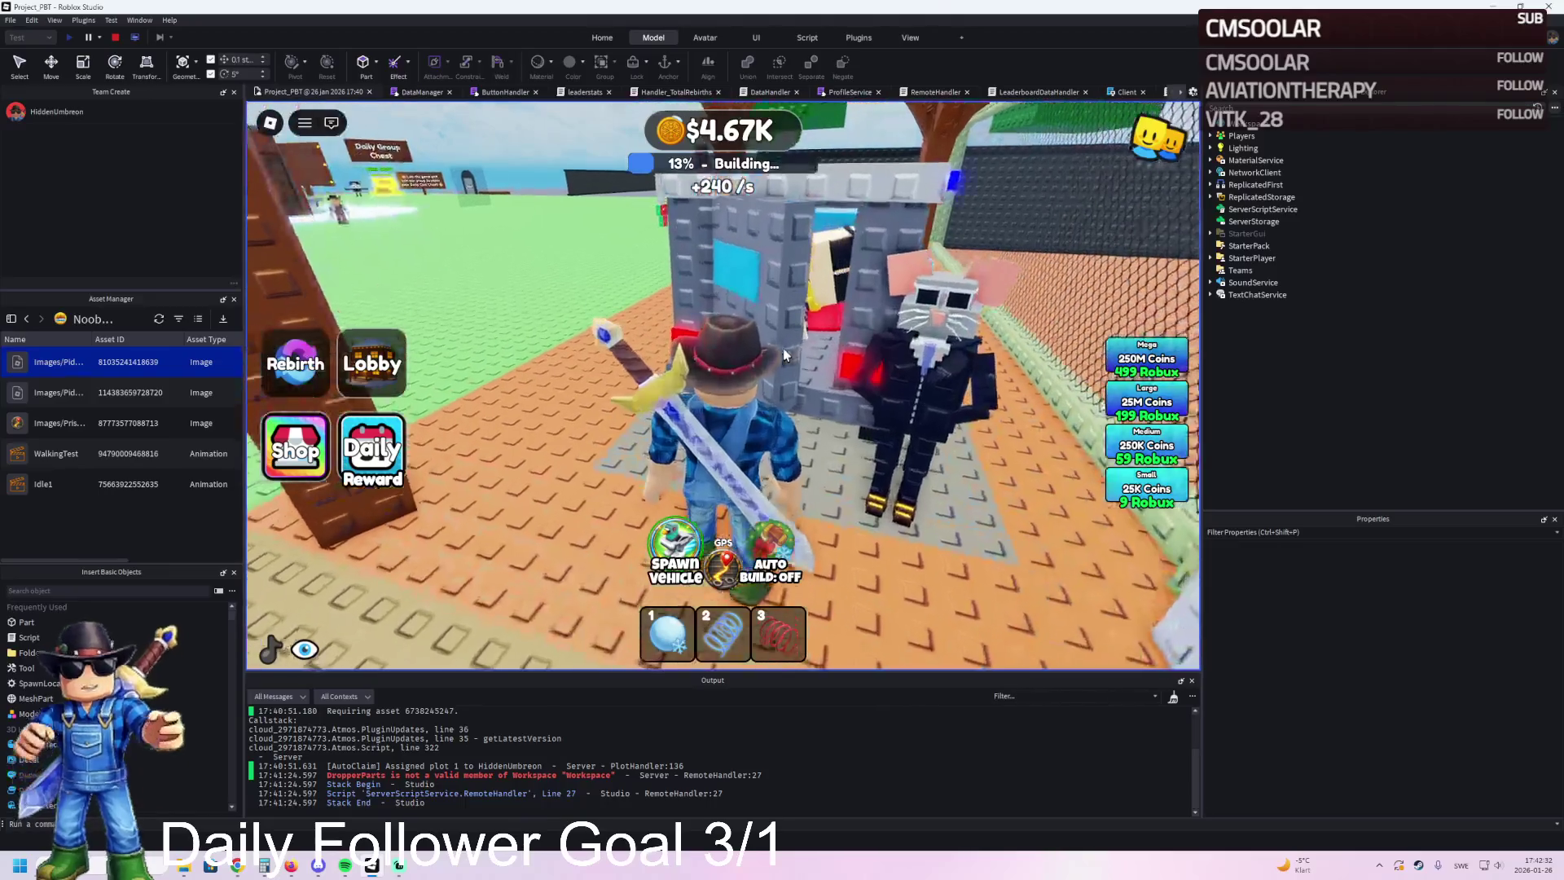
{"action": "key", "text": "w"}
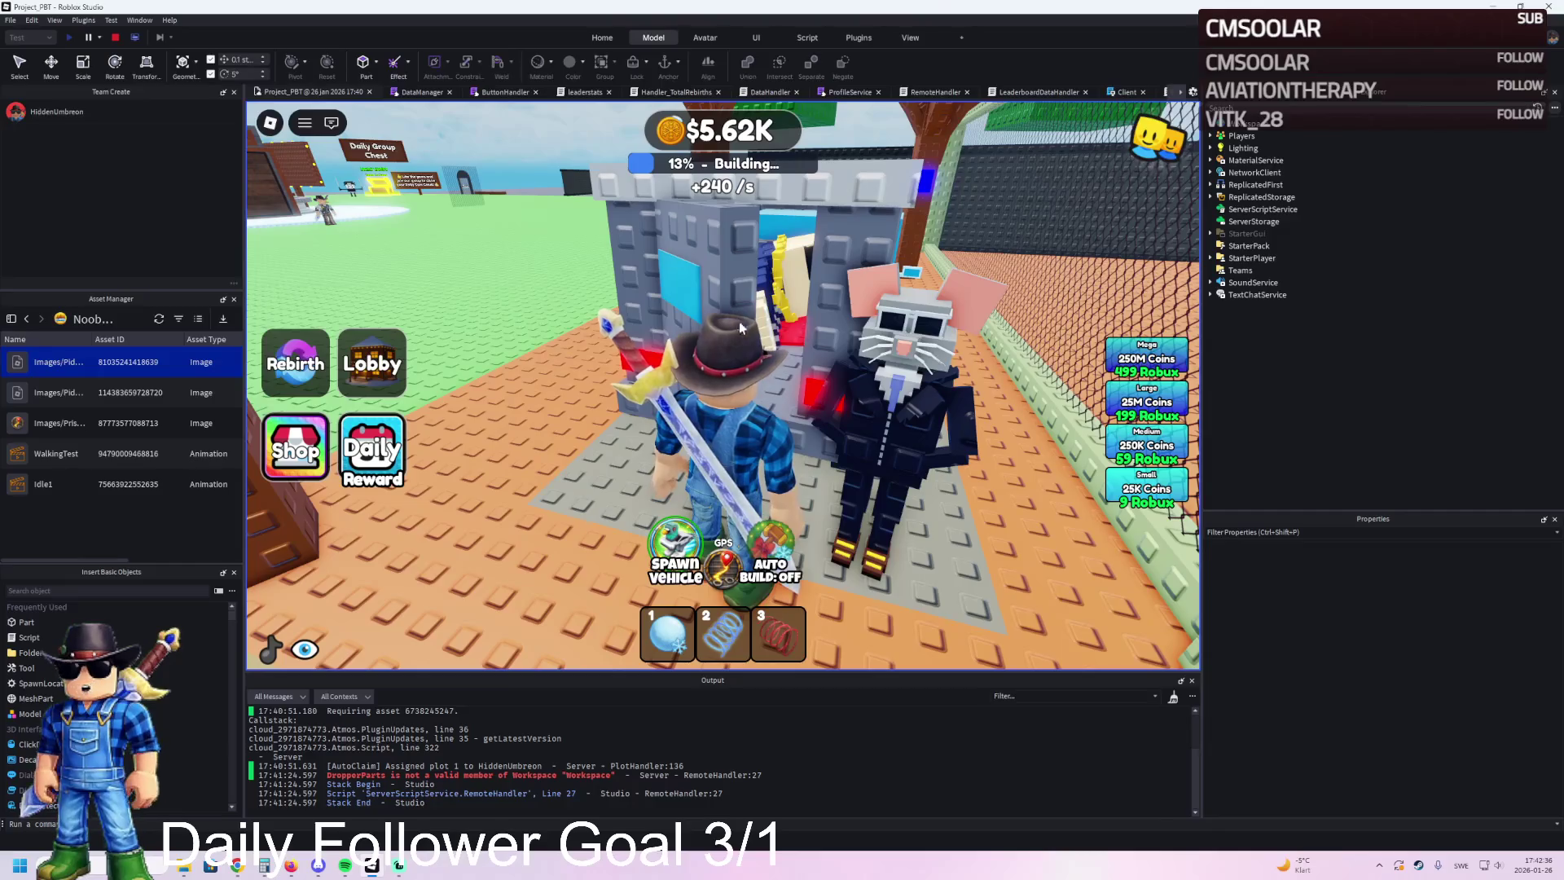
Step: Run the character out through the cage gate and across the yard toward the fence
{"action": "key", "text": "a"}
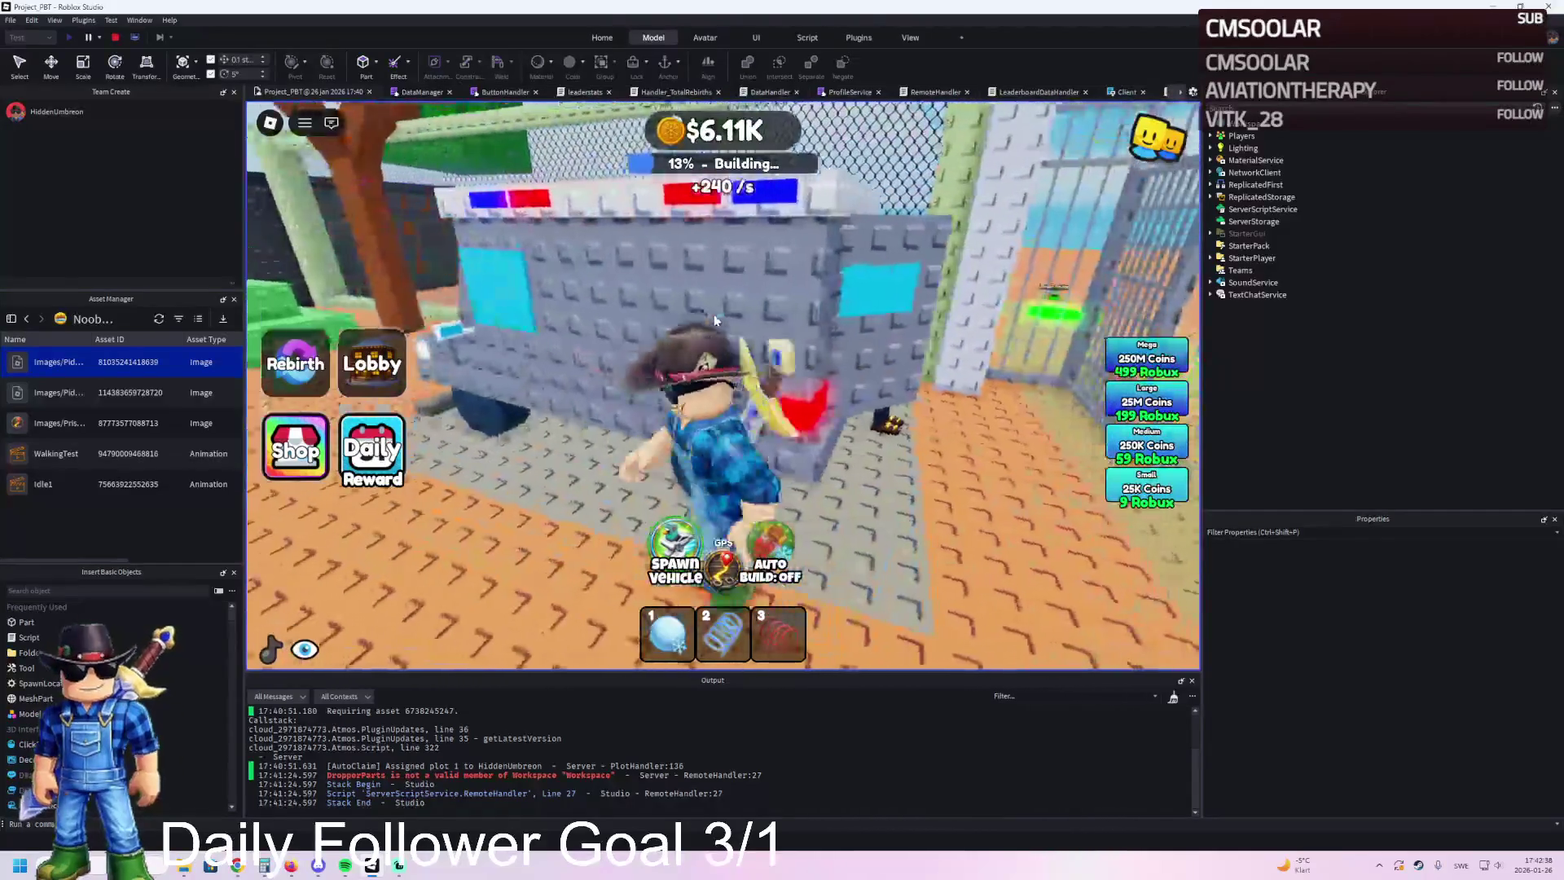
{"action": "key", "text": "w"}
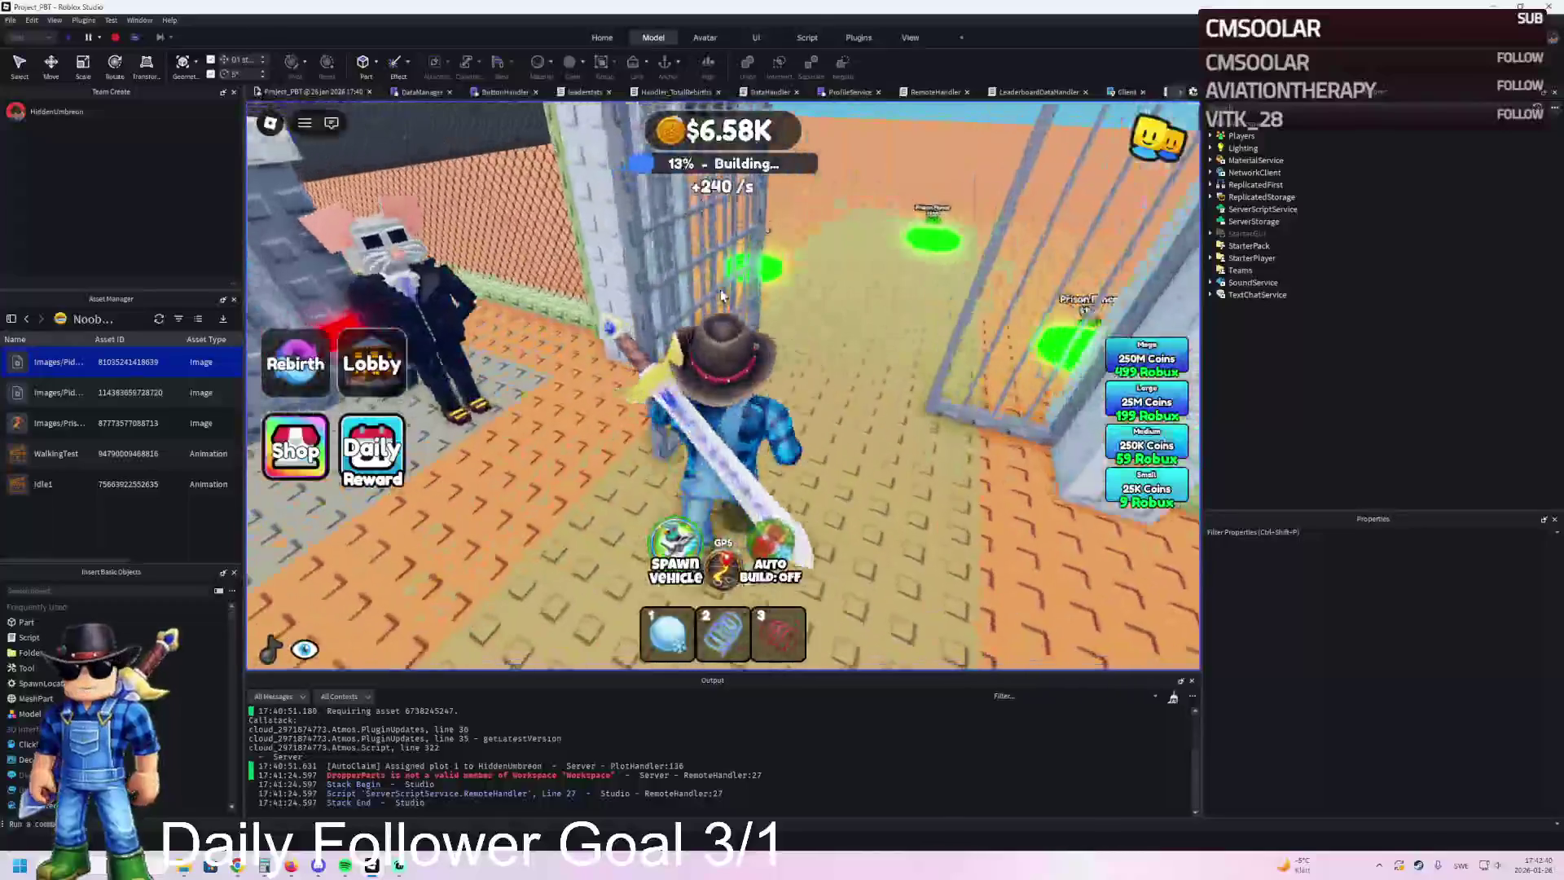
{"action": "key", "text": "w"}
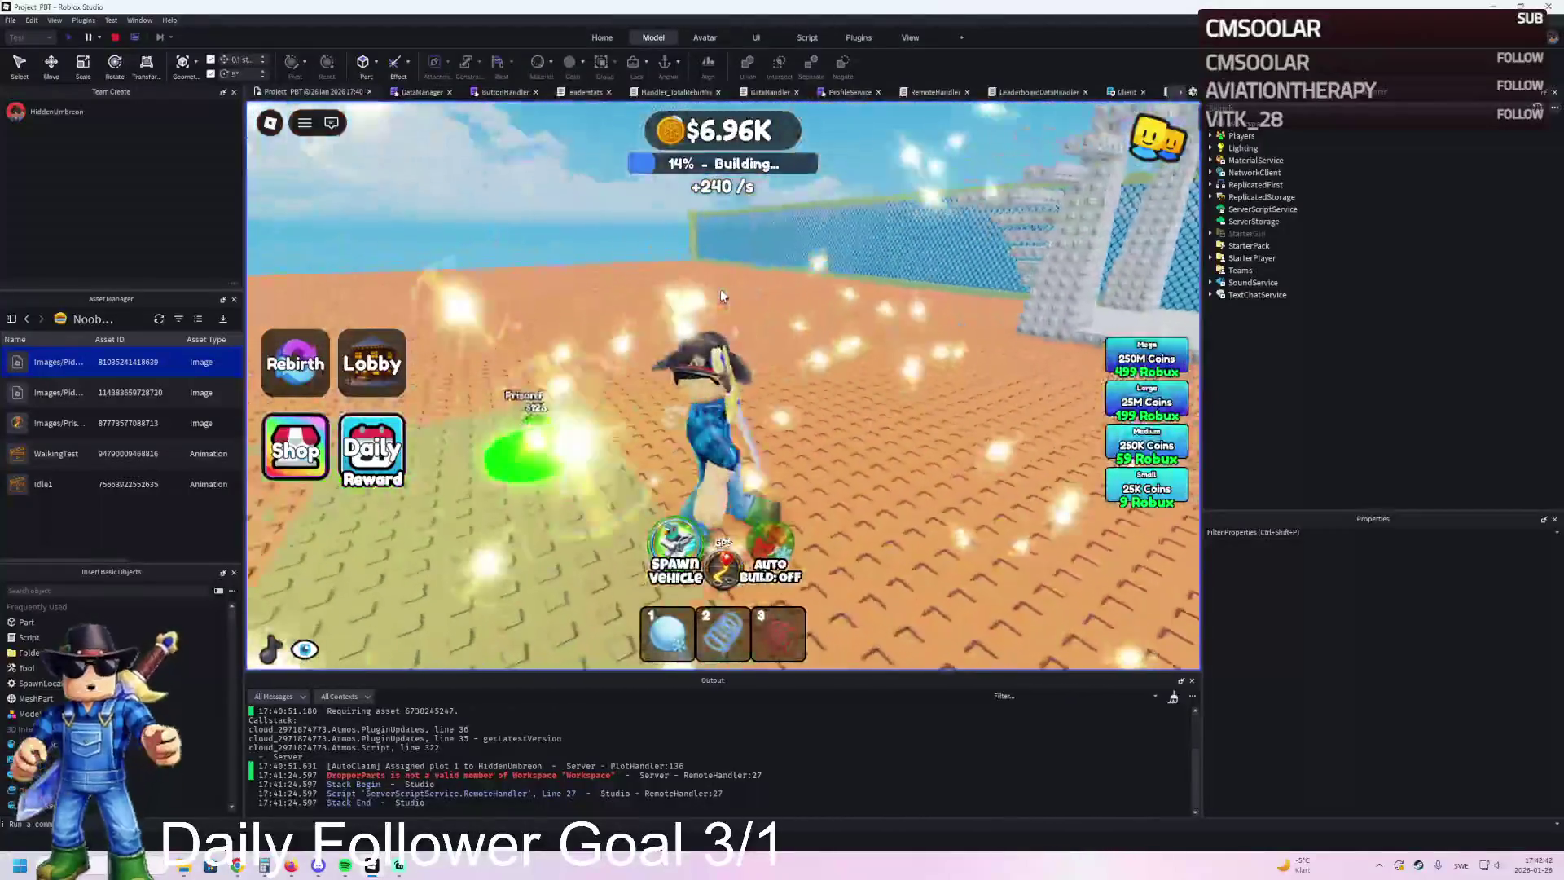
{"action": "key", "text": "a"}
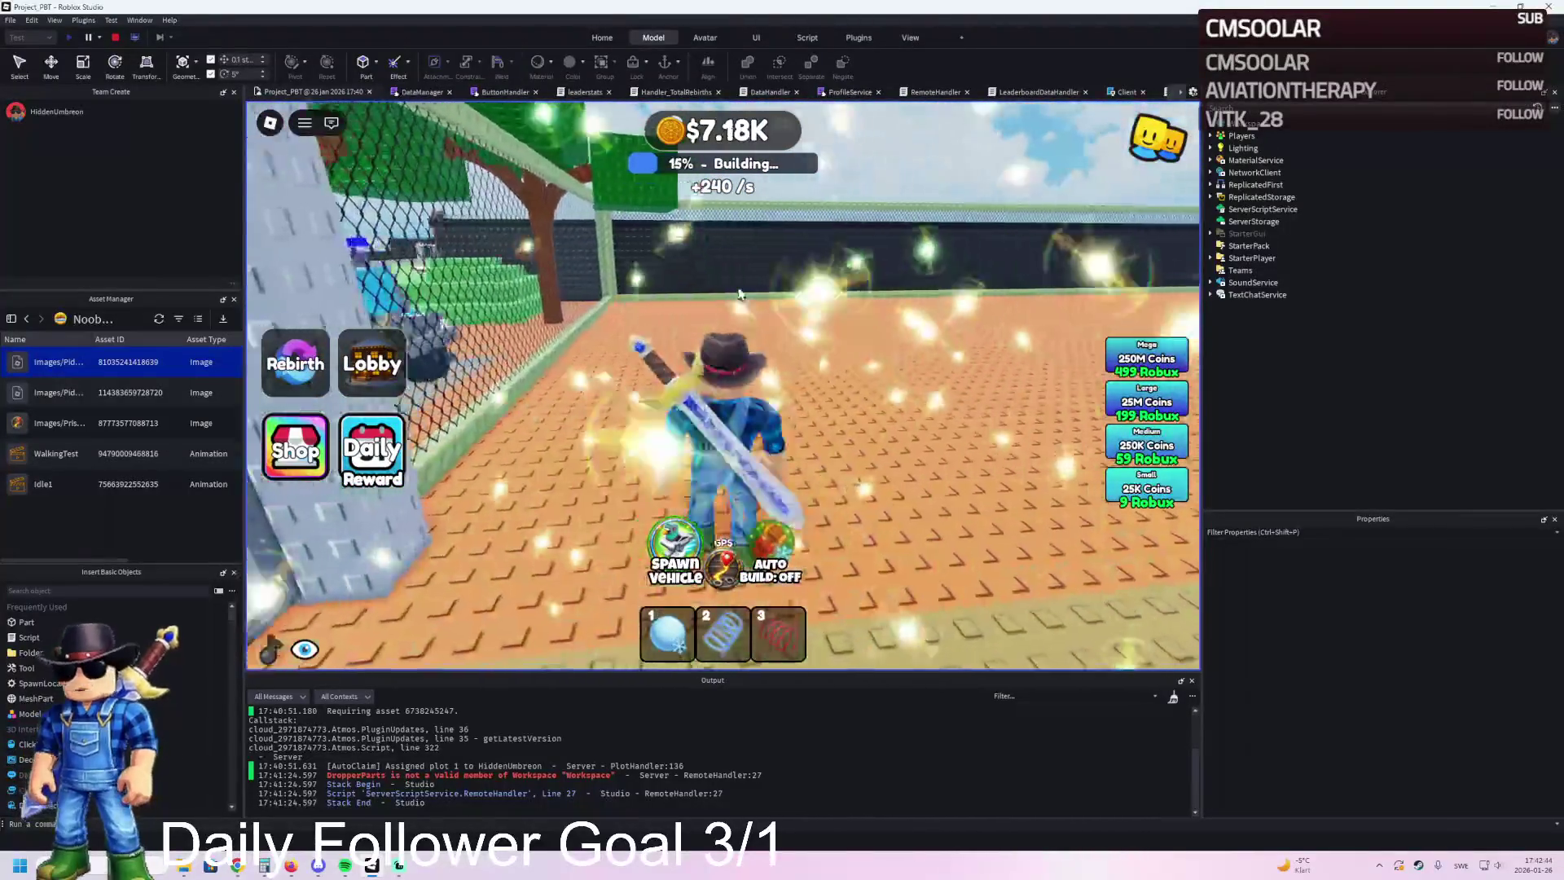
{"action": "key", "text": "d"}
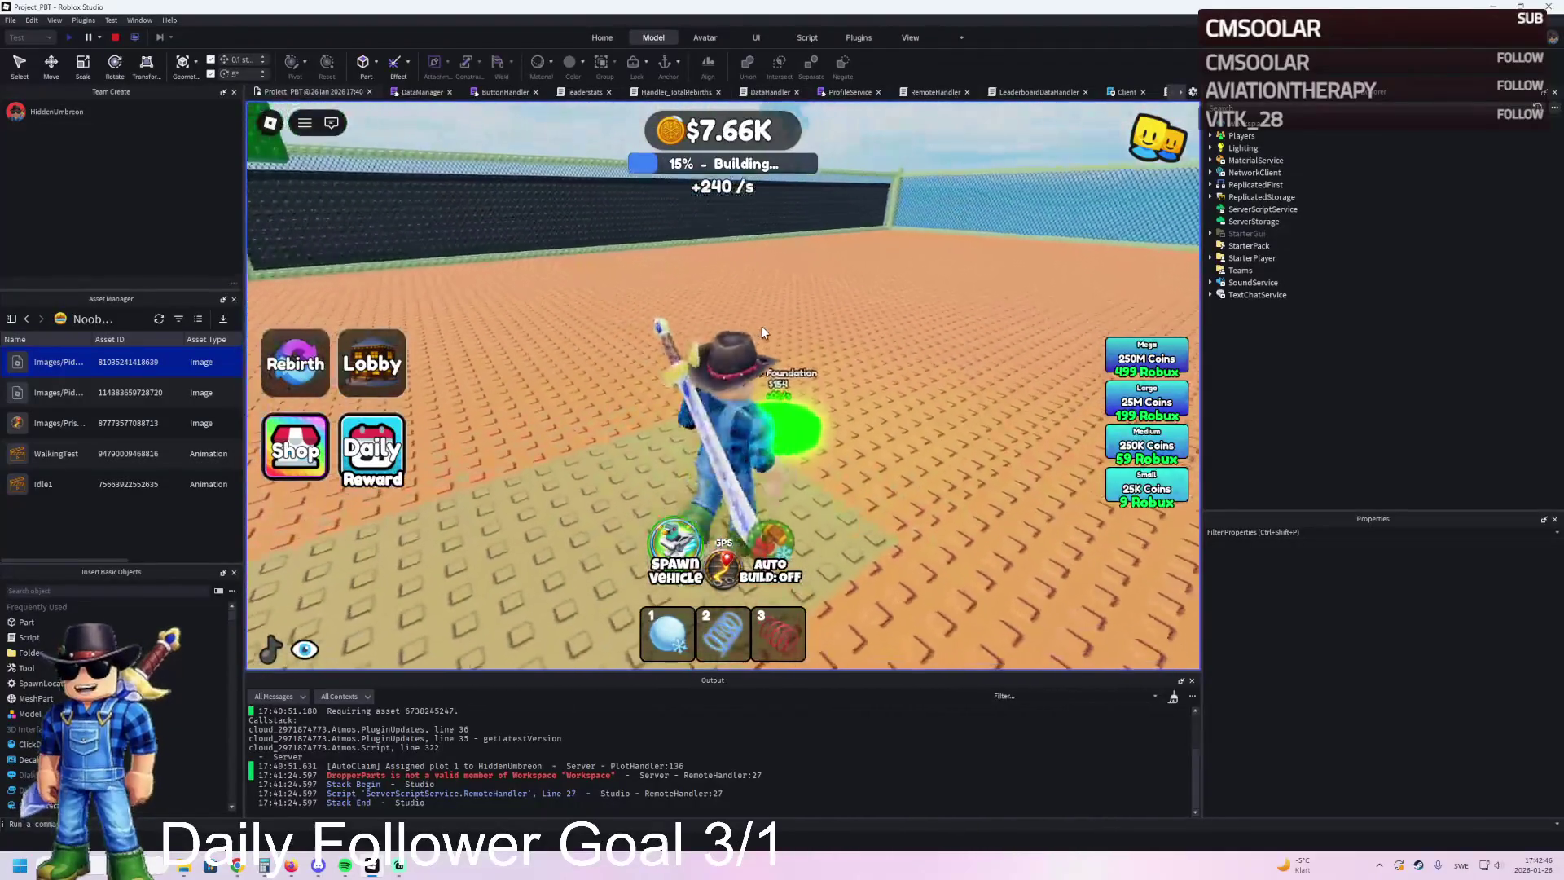
{"action": "key", "text": "w"}
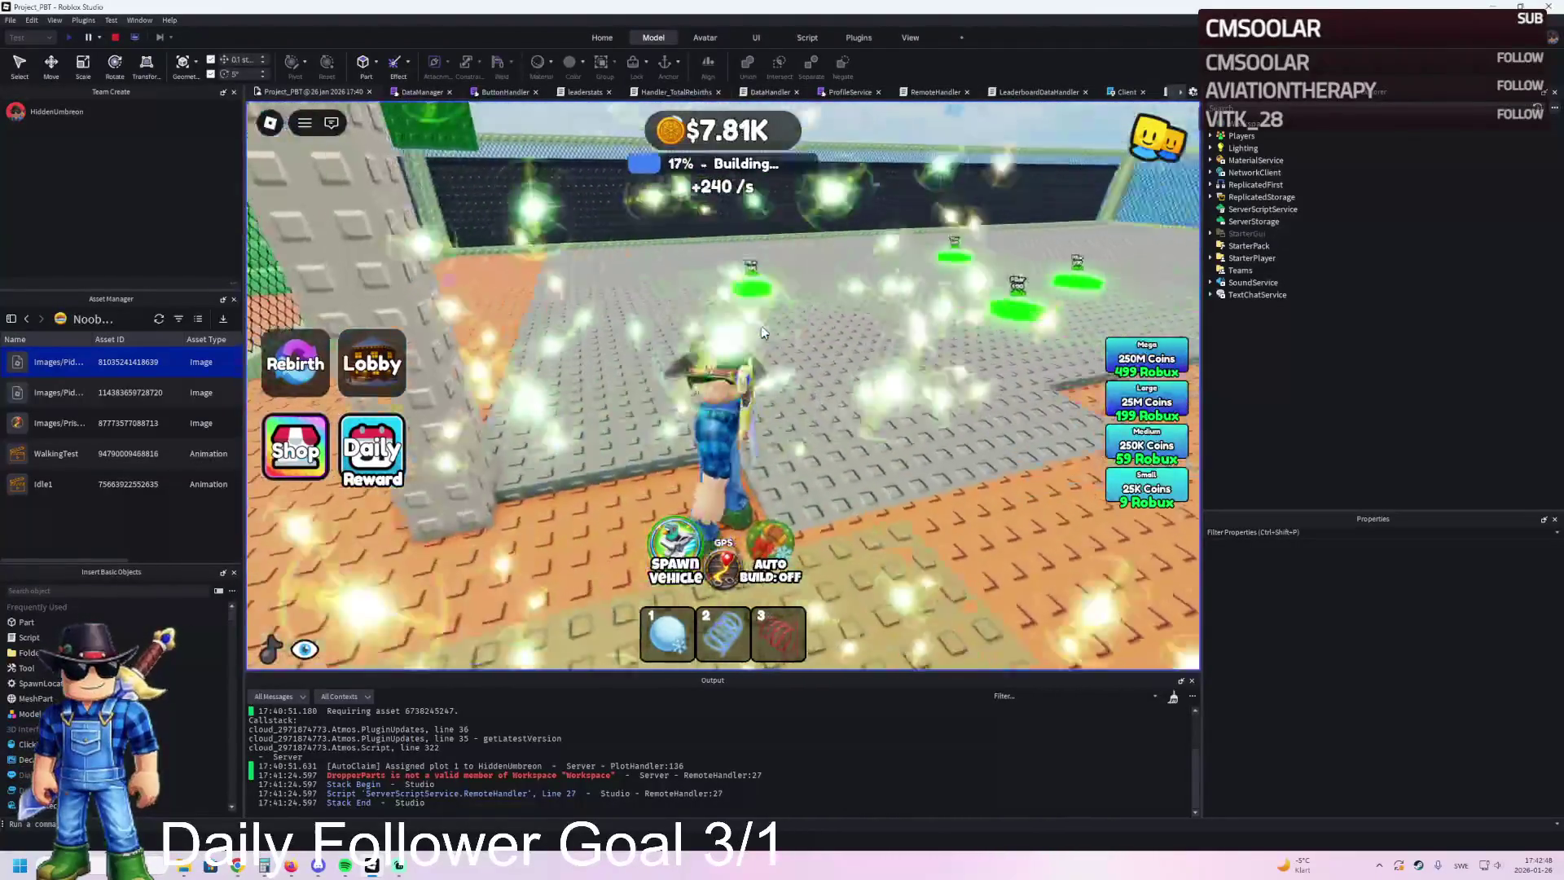
{"action": "key", "text": "w"}
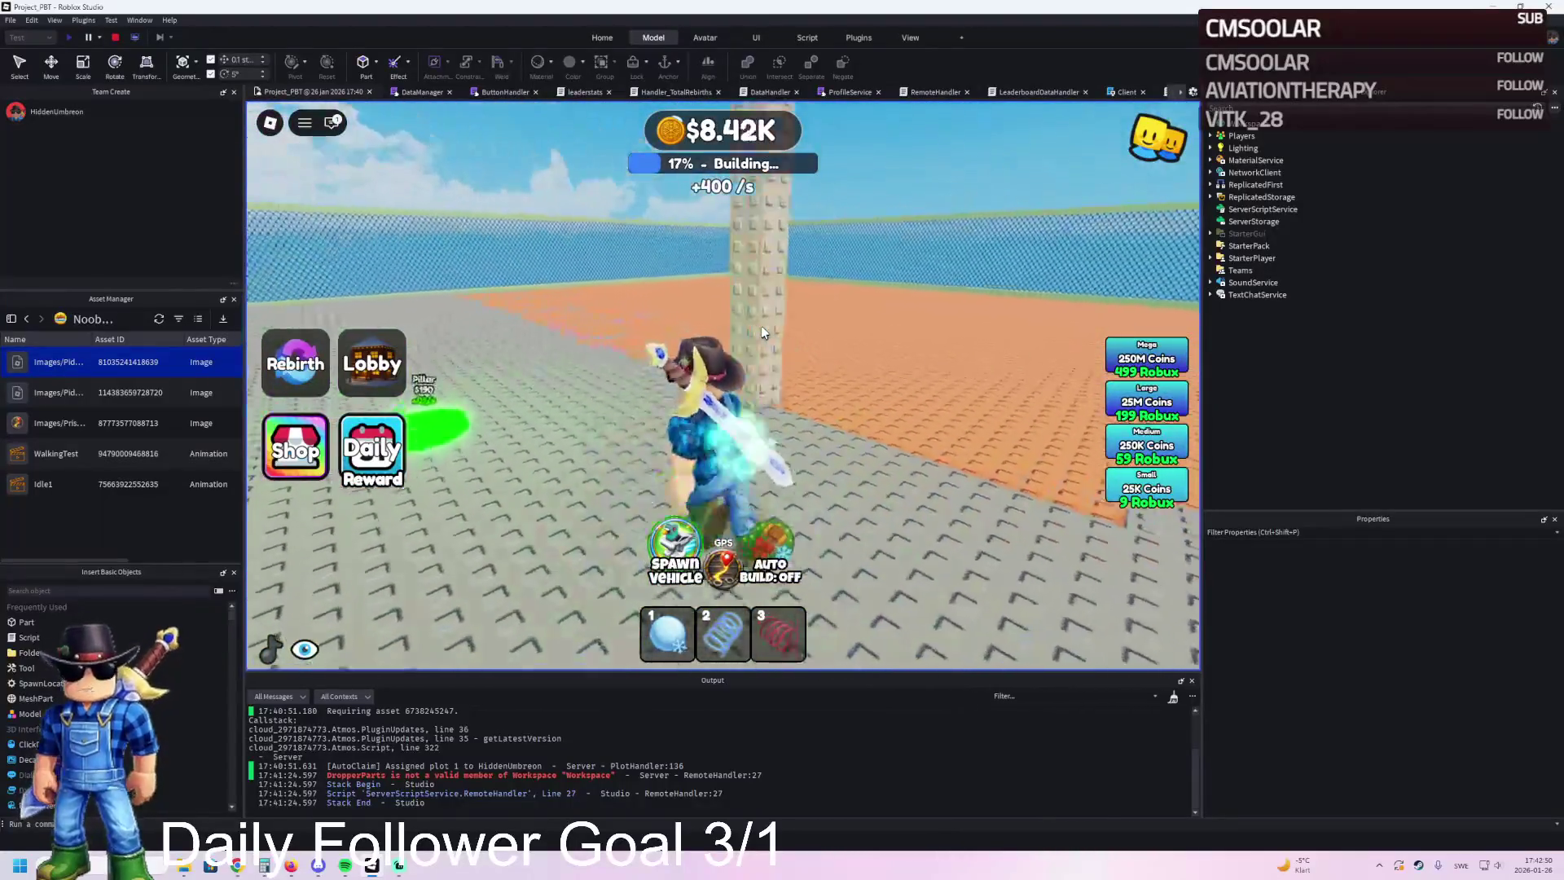
{"action": "key", "text": "a"}
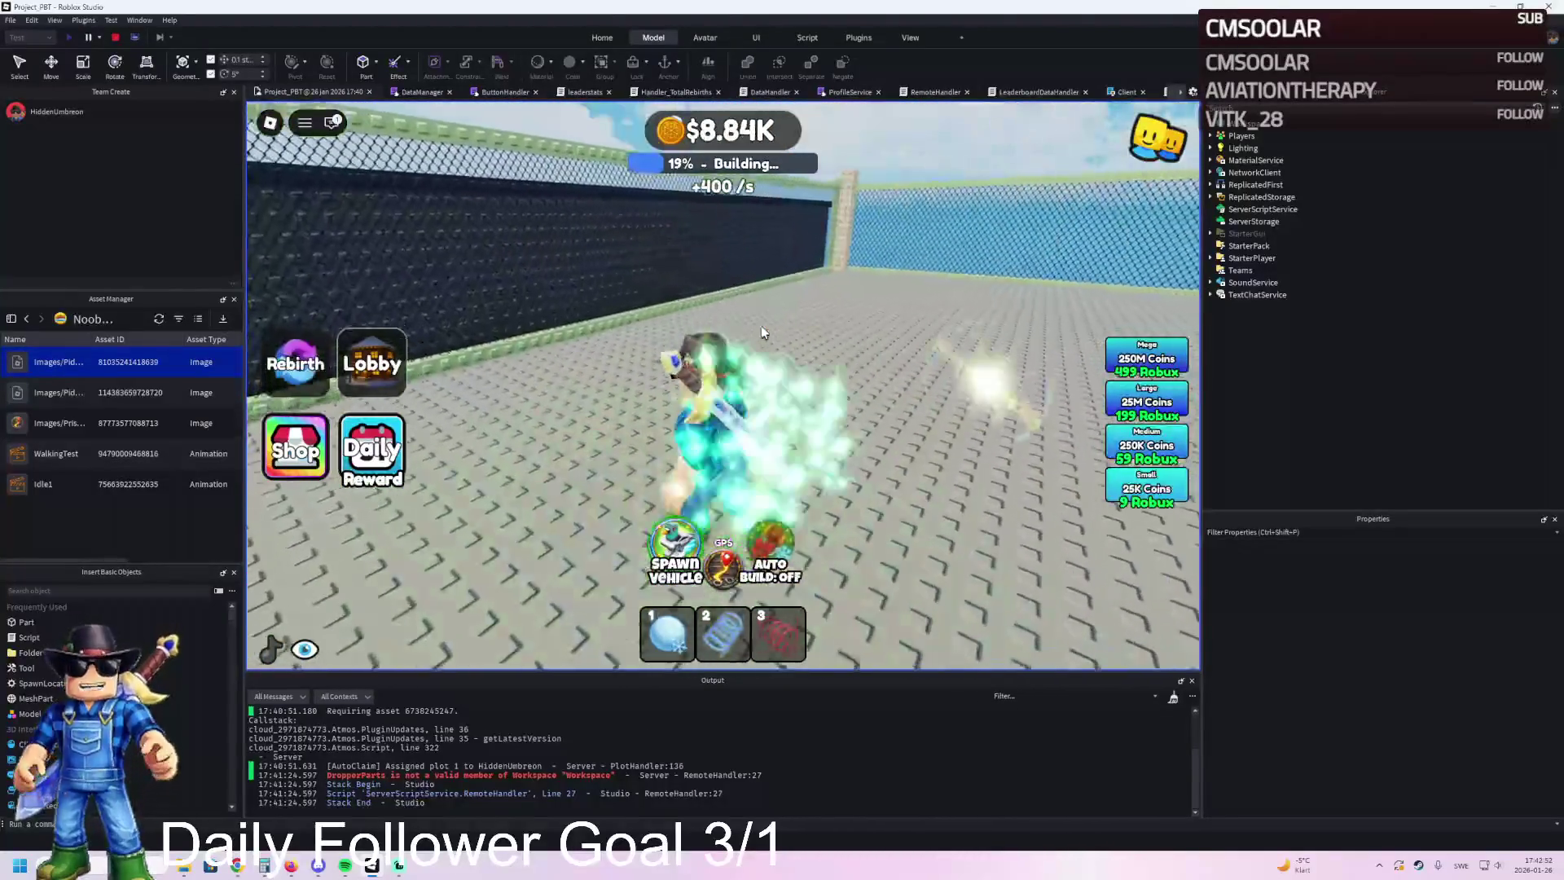
{"action": "key", "text": "d"}
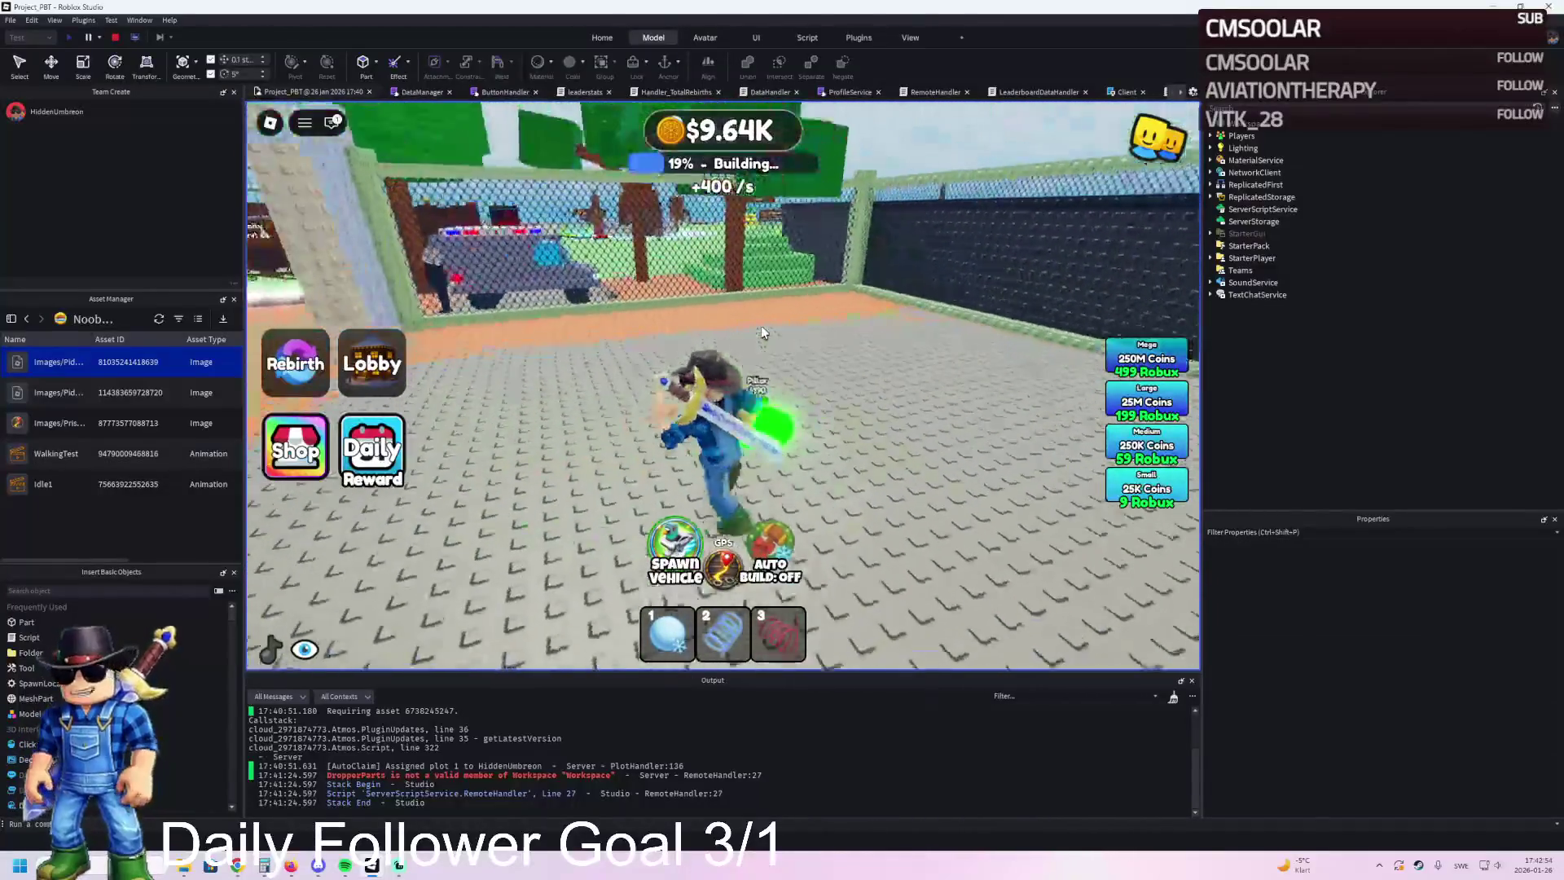
Step: Run past the green purchase pads to the walled corner with the Window pad
{"action": "key", "text": "w"}
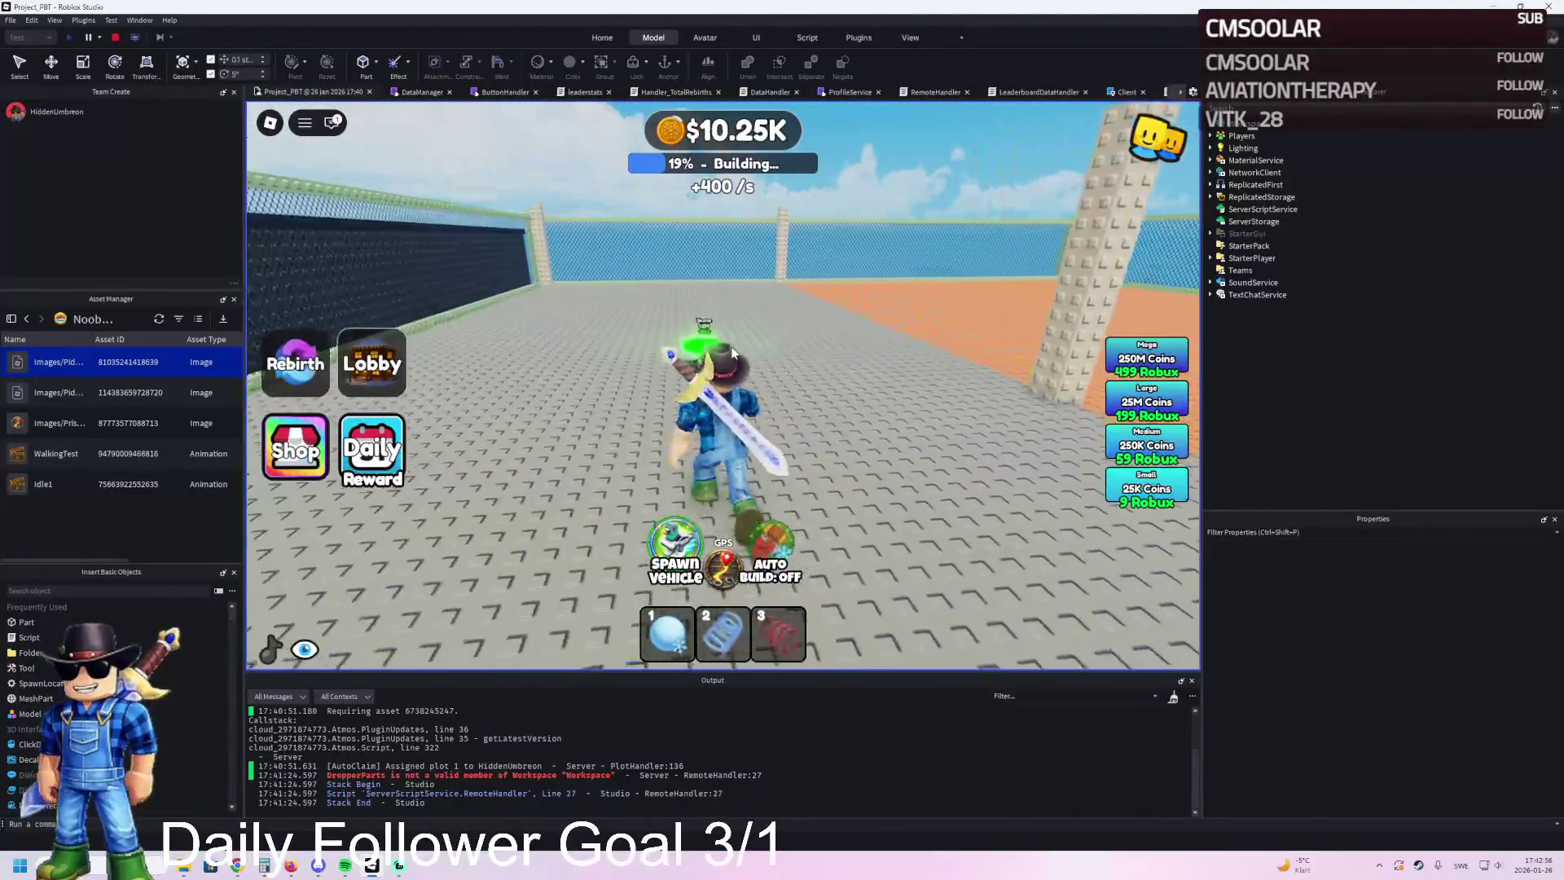
{"action": "key", "text": "w"}
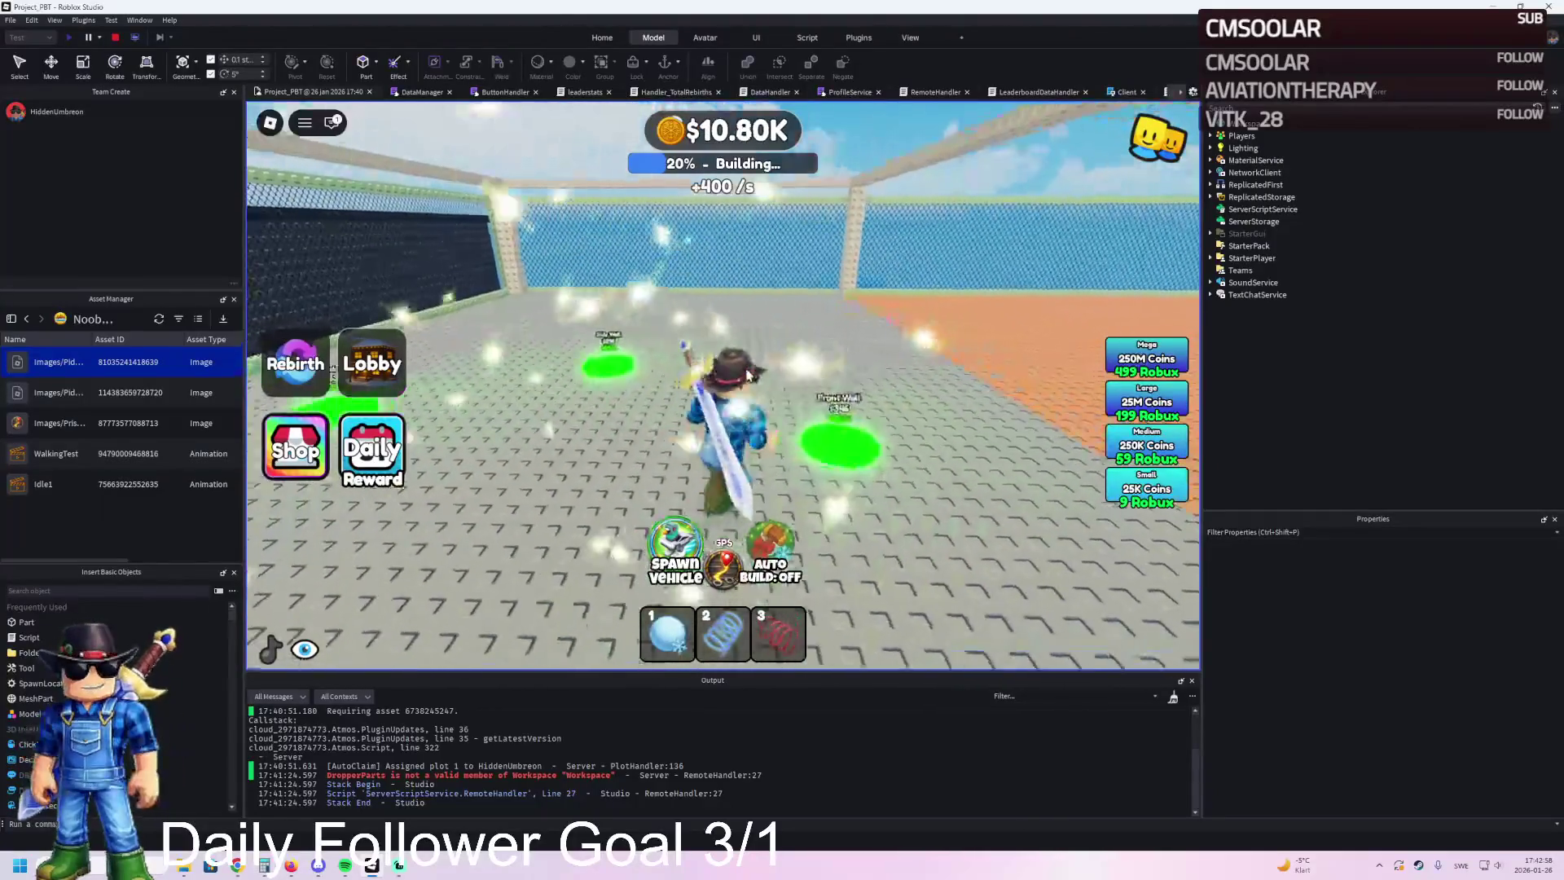
{"action": "key", "text": "w"}
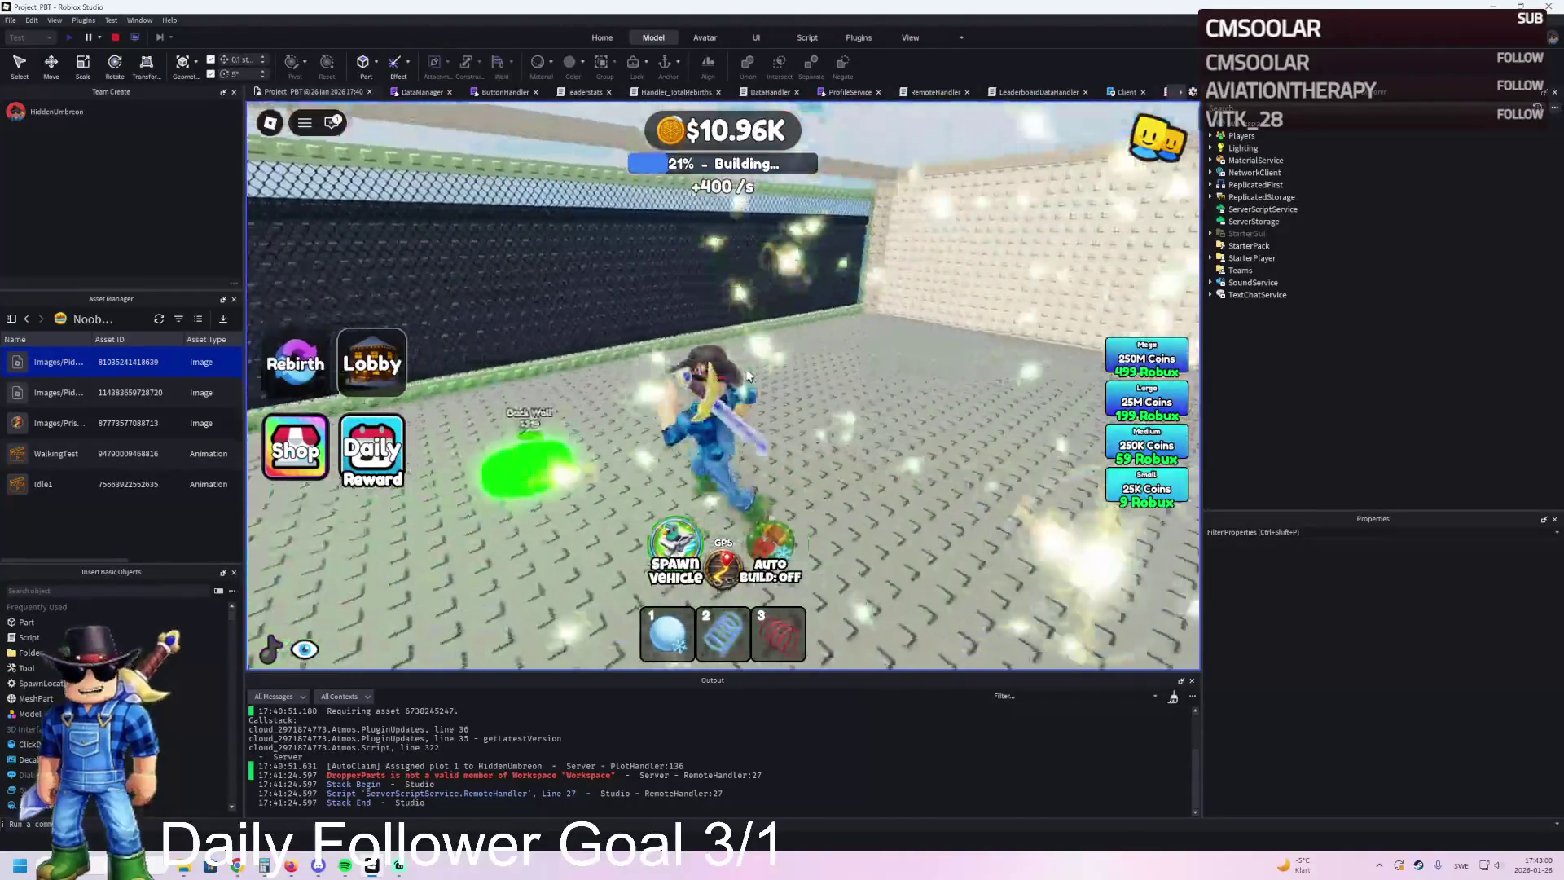
{"action": "key", "text": "w"}
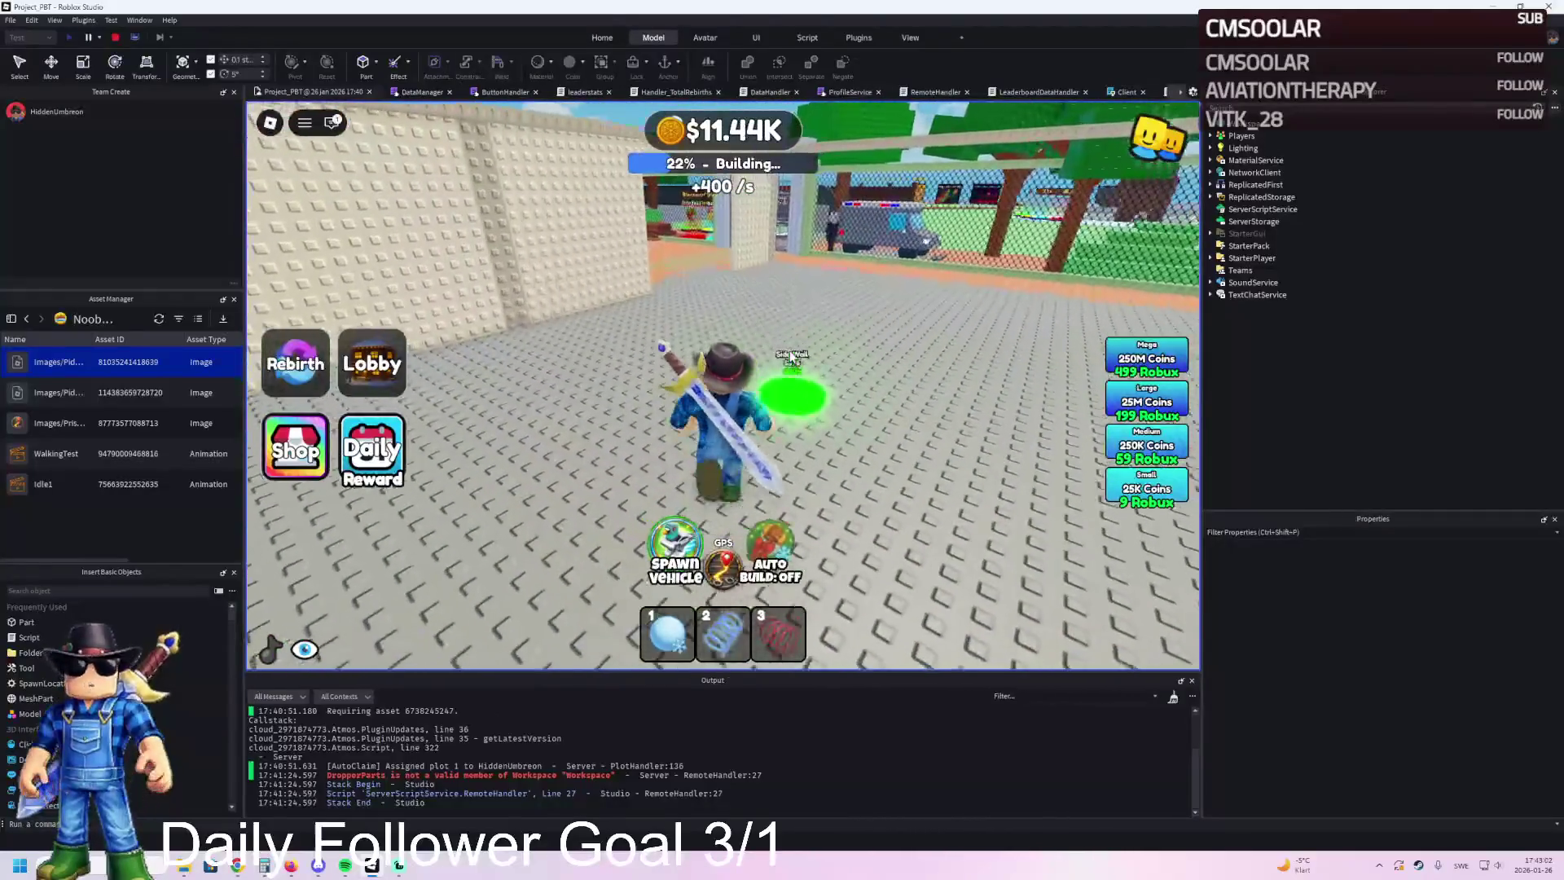
{"action": "key", "text": "w"}
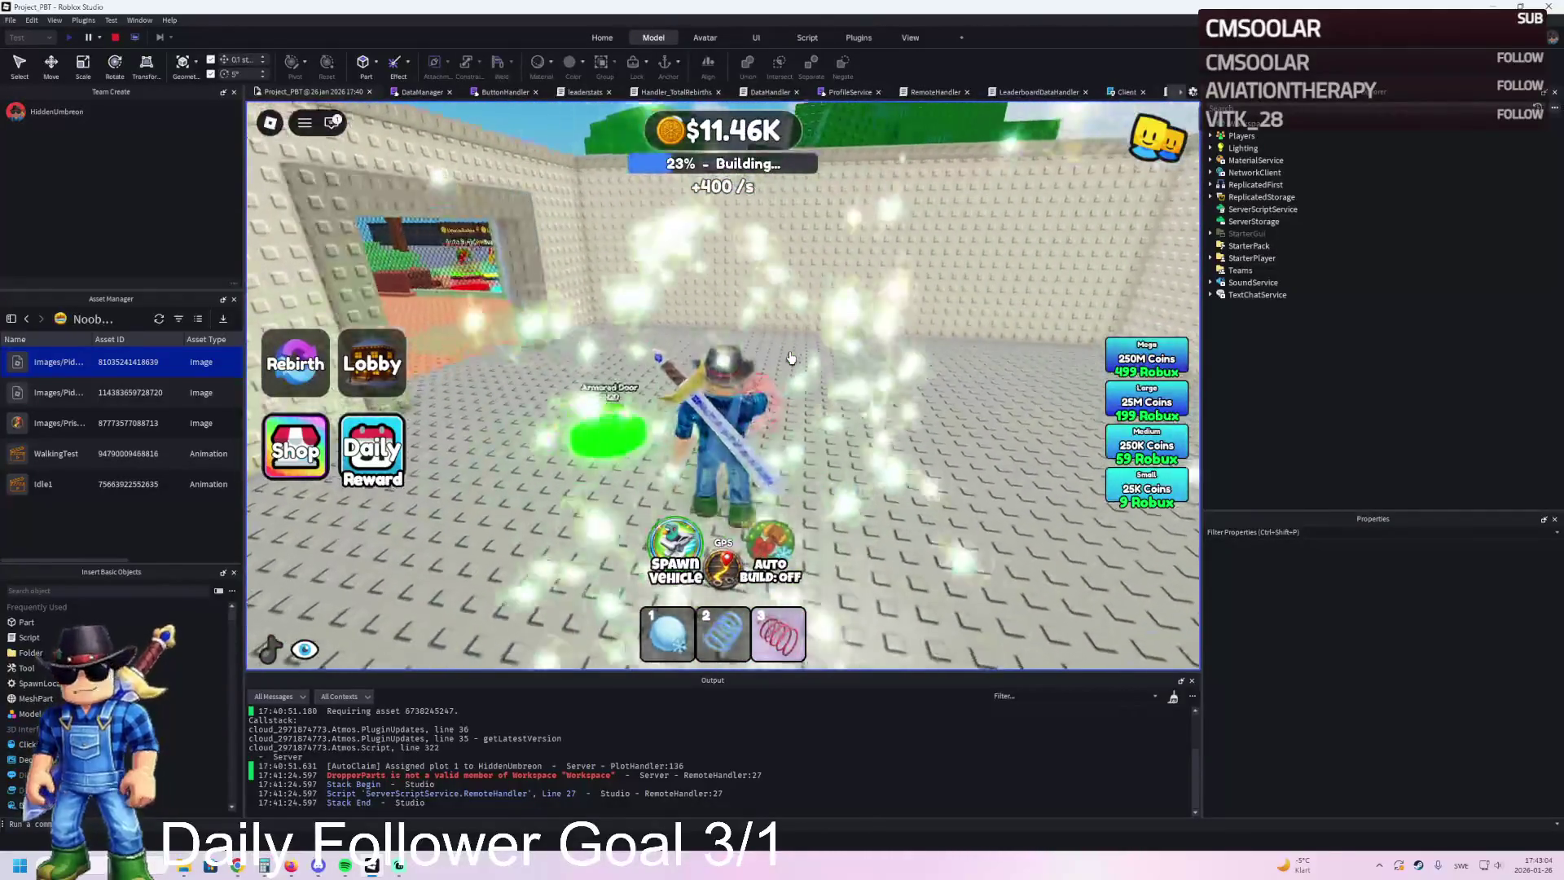
{"action": "key", "text": "w"}
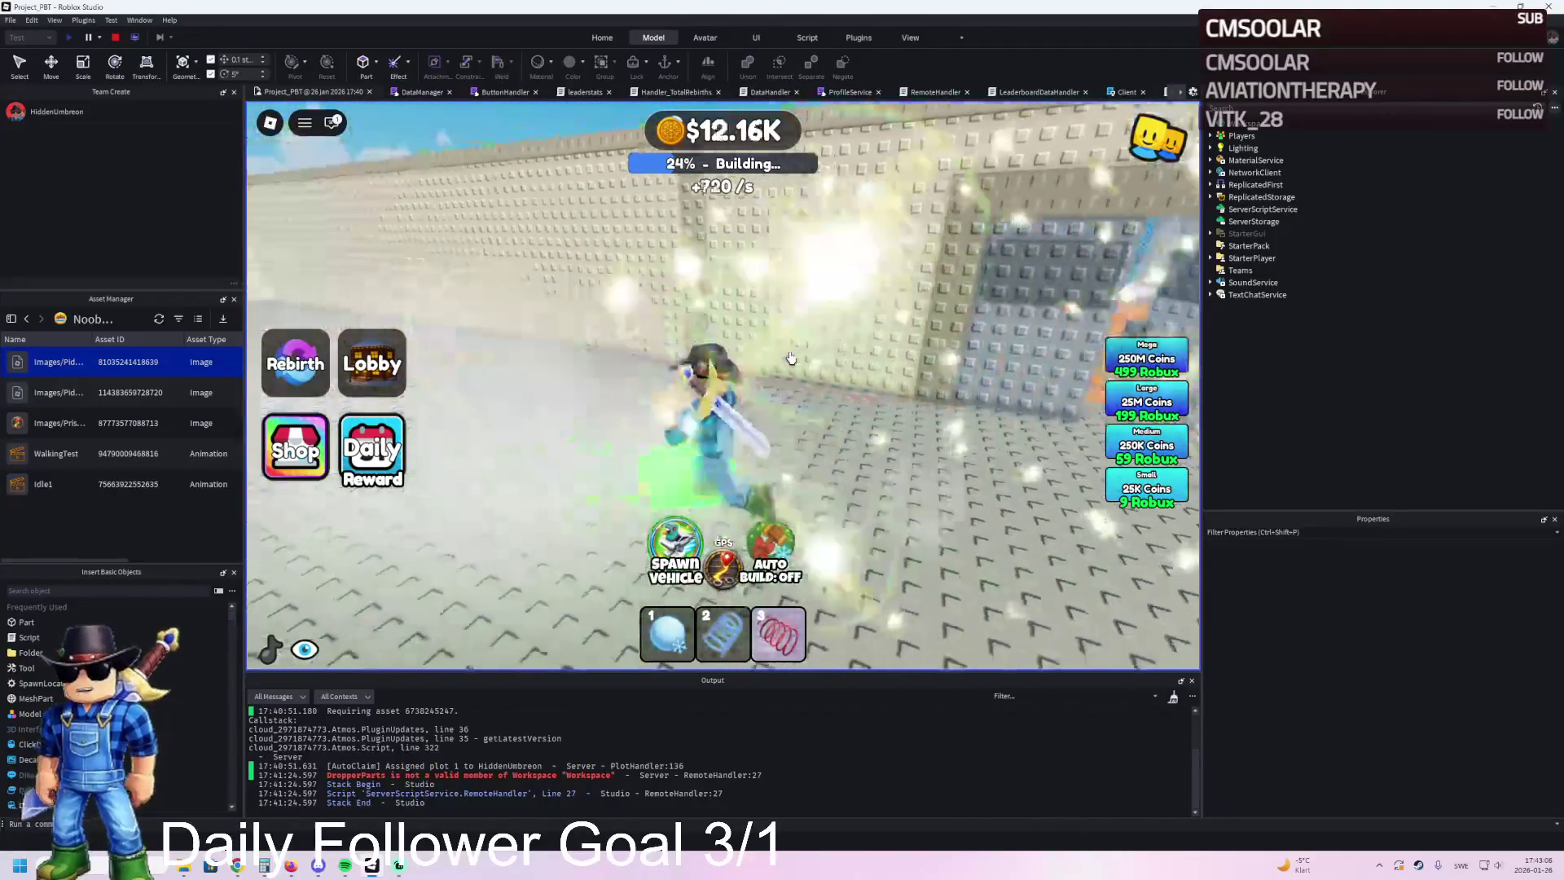
{"action": "key", "text": "w"}
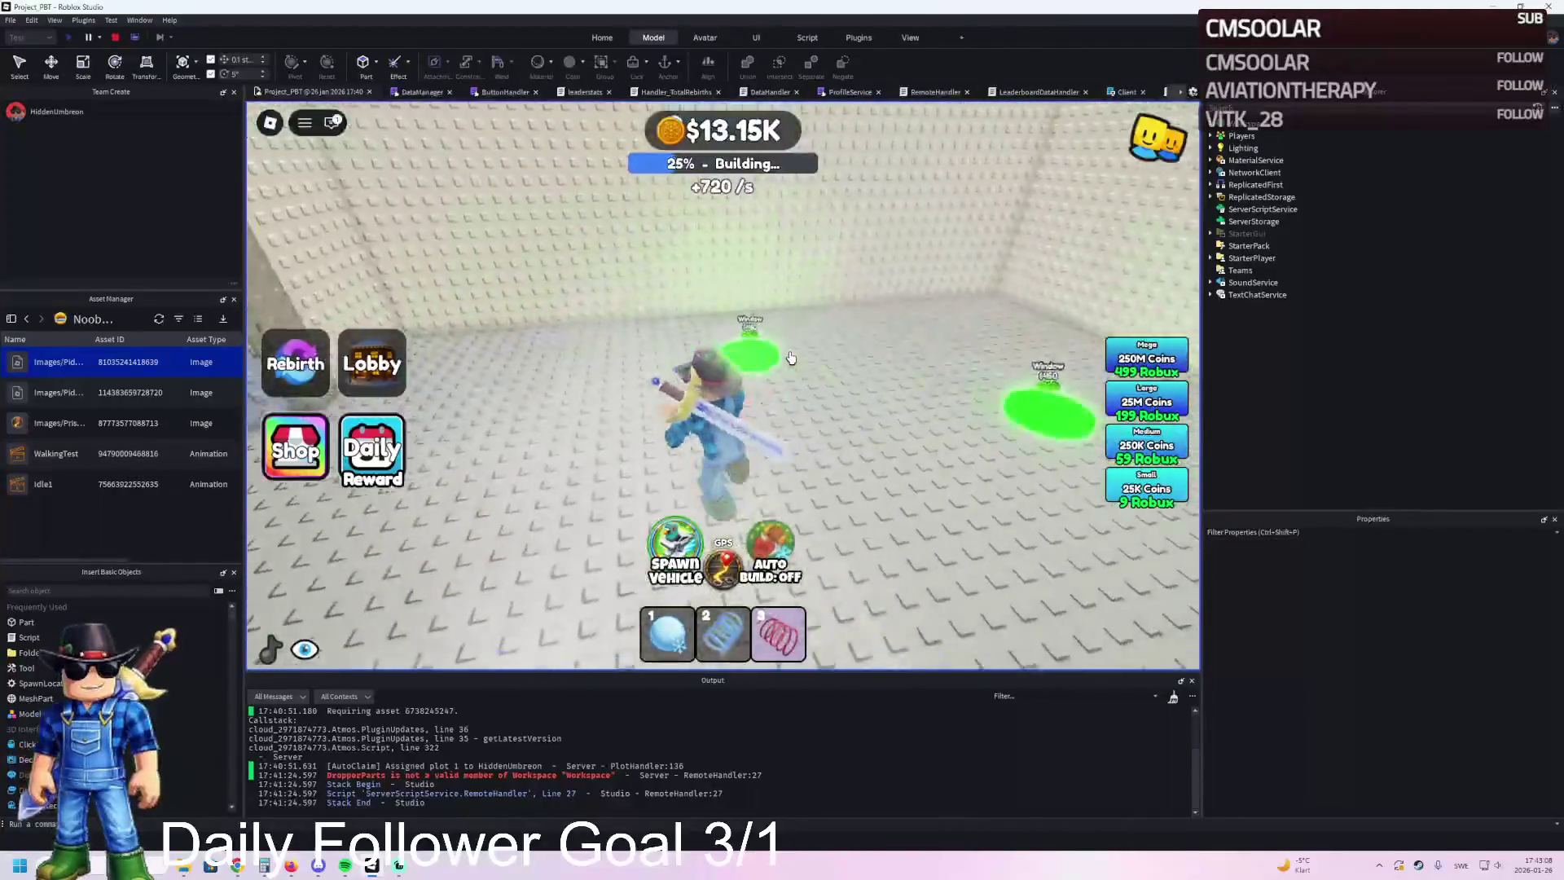
{"action": "key", "text": "w"}
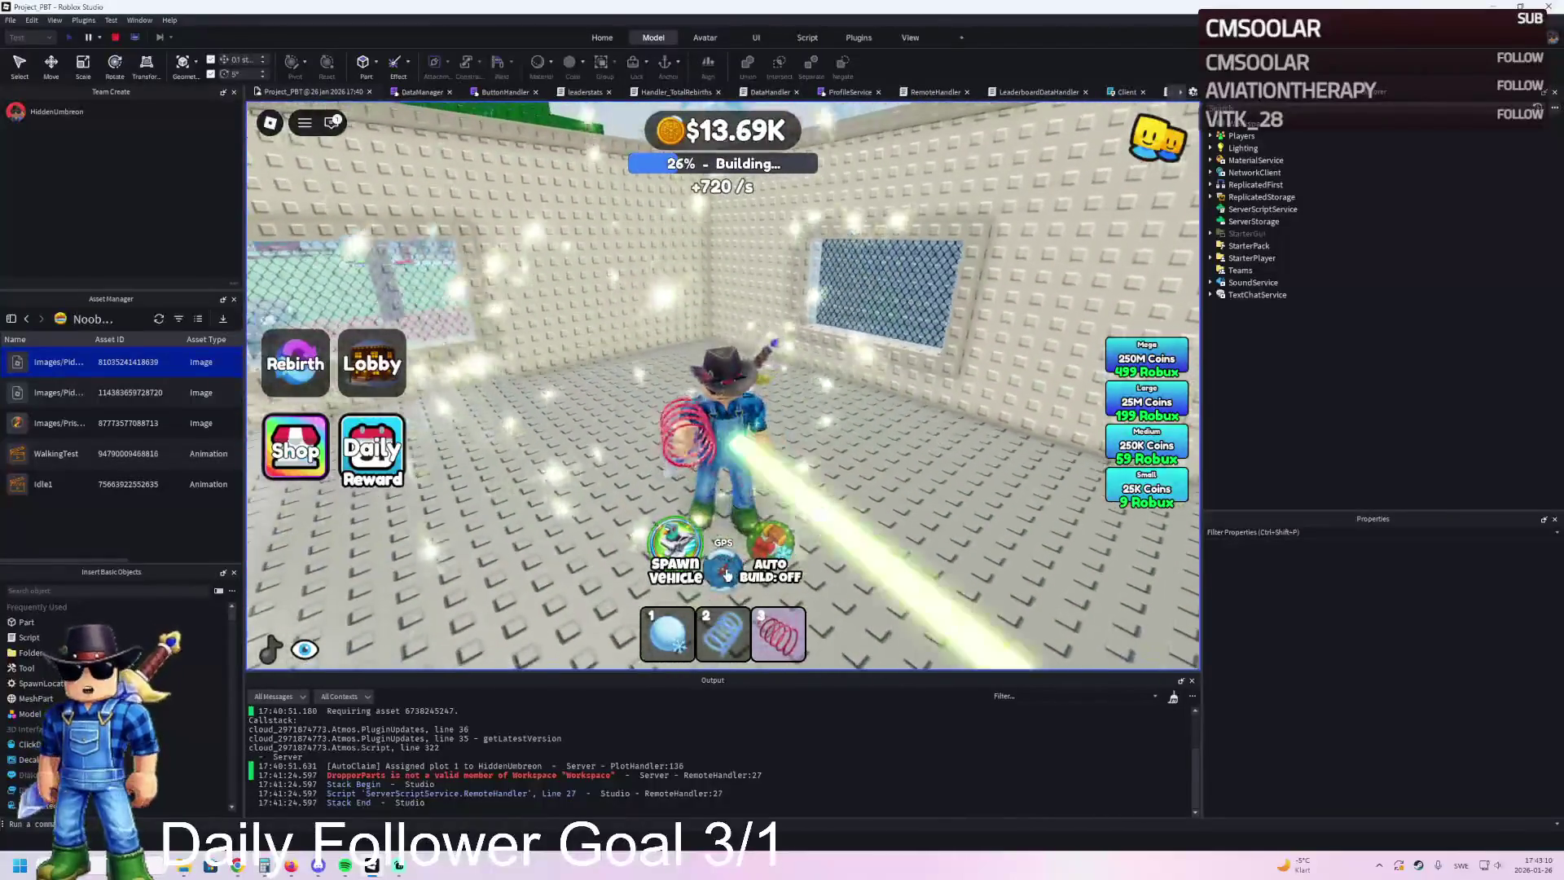
{"action": "key", "text": "w"}
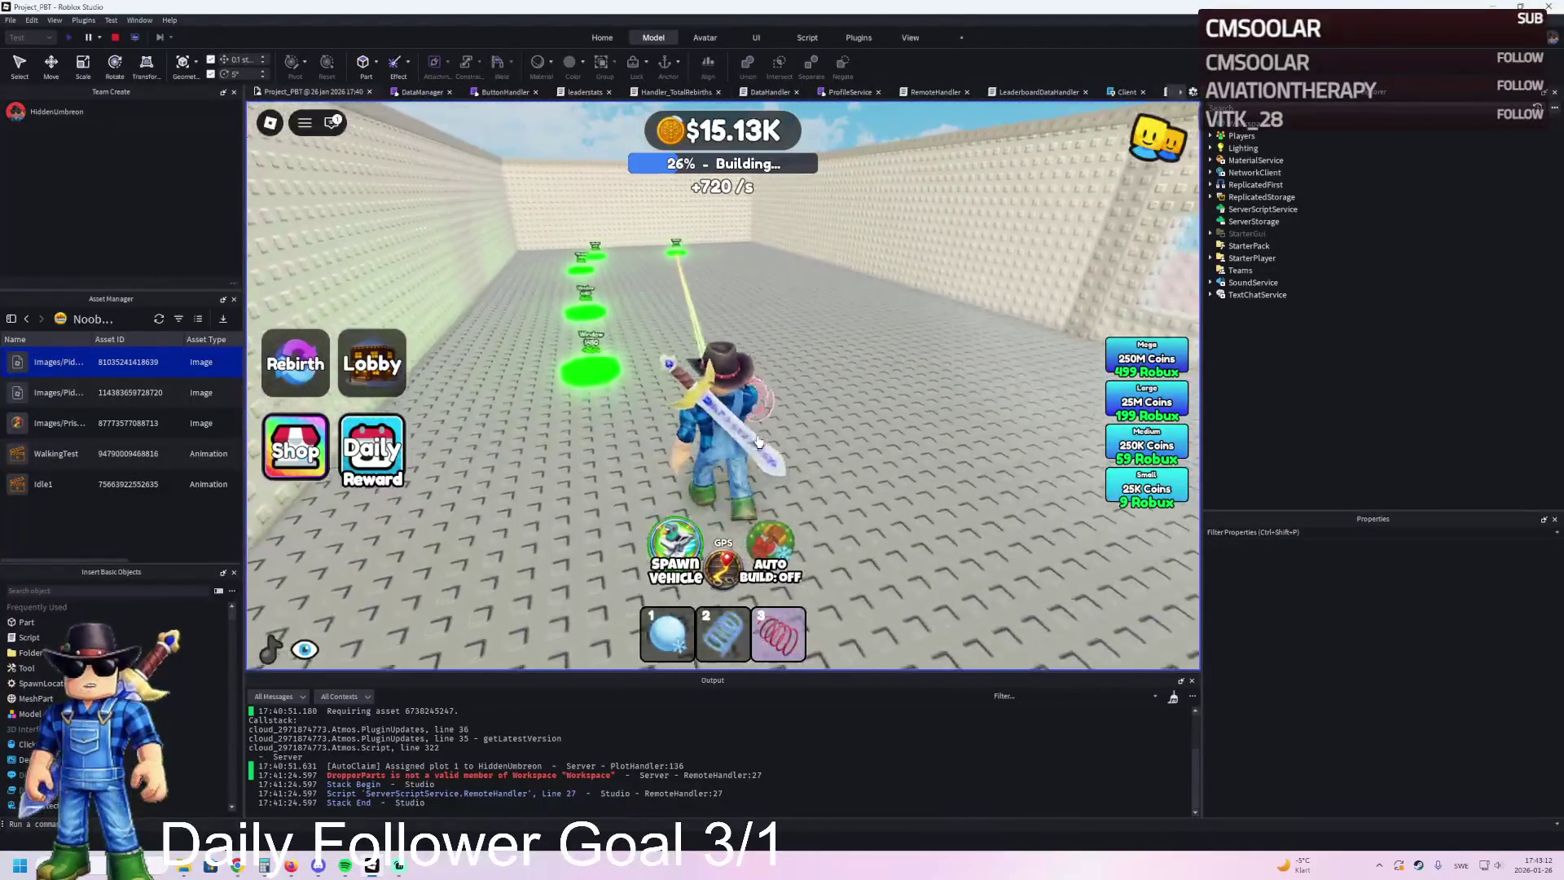
{"action": "key", "text": "w"}
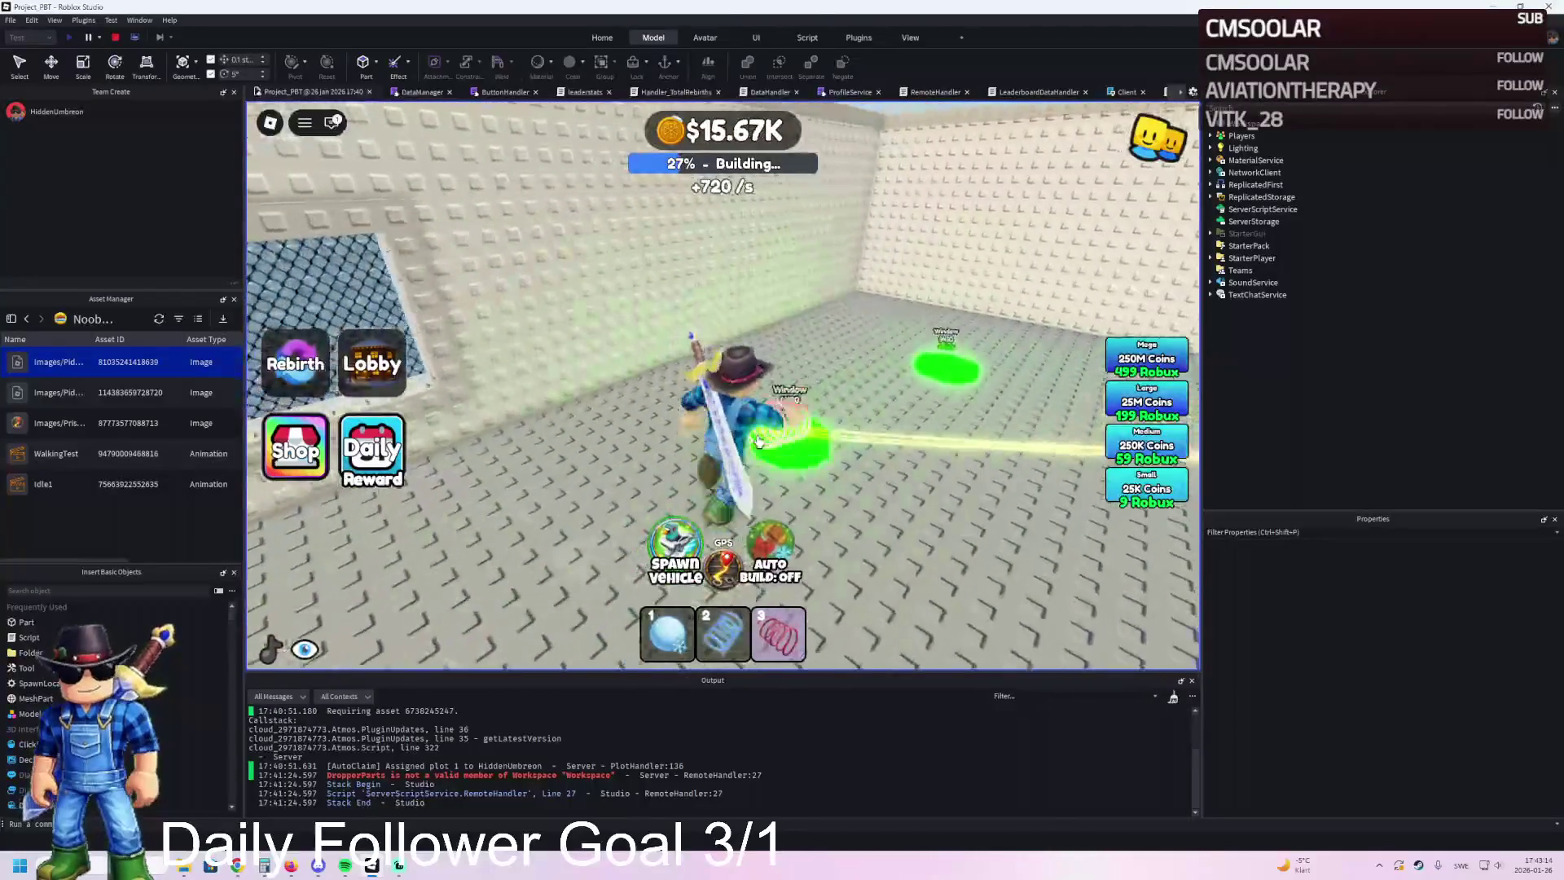
{"action": "key", "text": "w"}
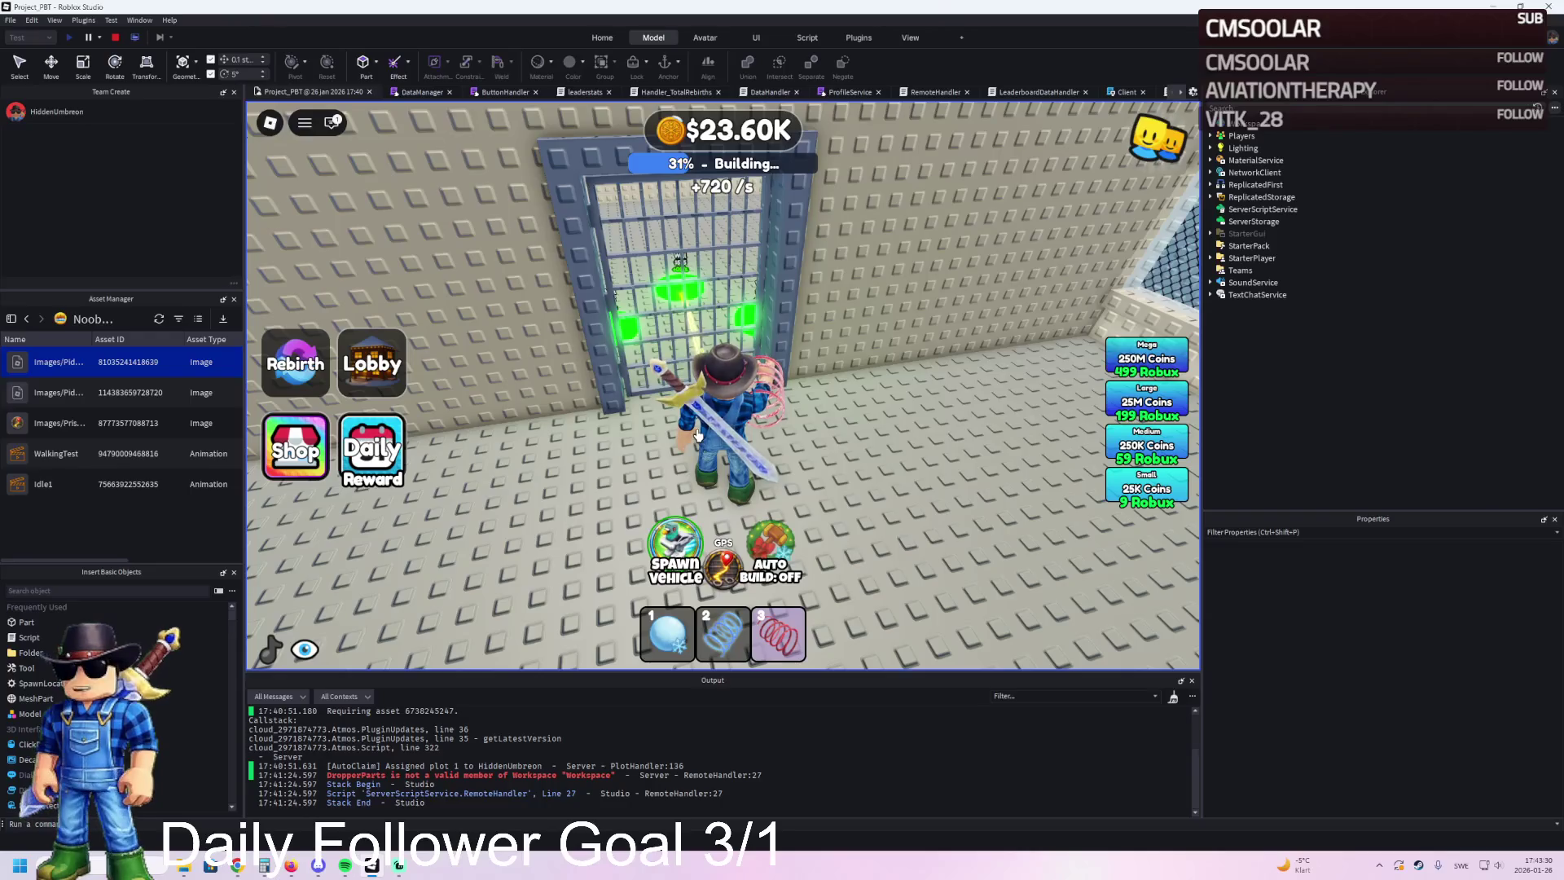
Step: Walk the character from the gate into the building and through the tiled rooms
{"action": "key", "text": "a"}
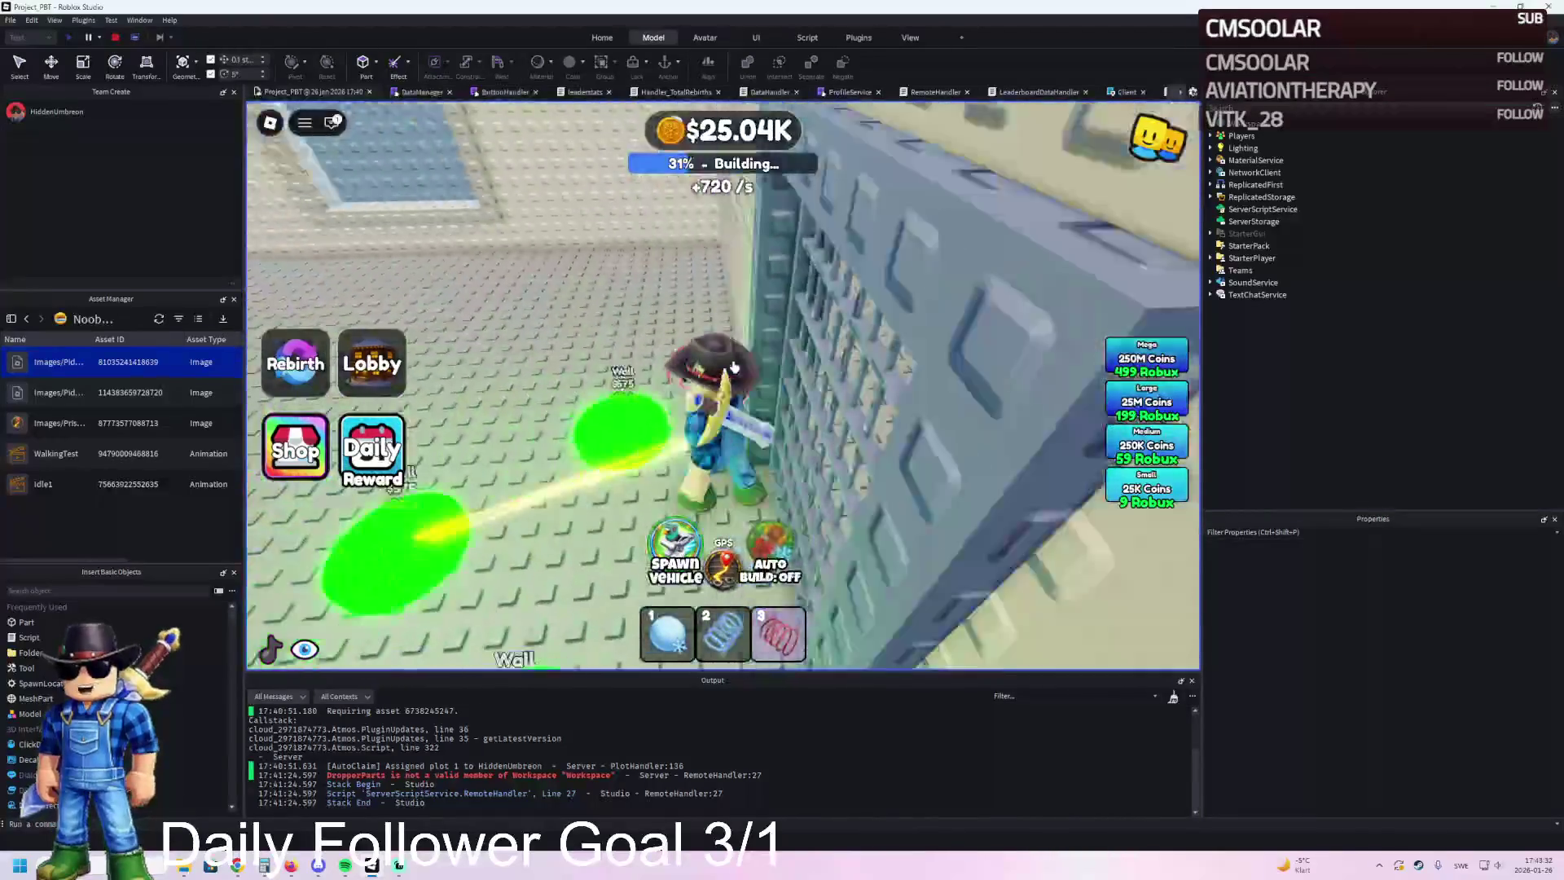
{"action": "key", "text": "a"}
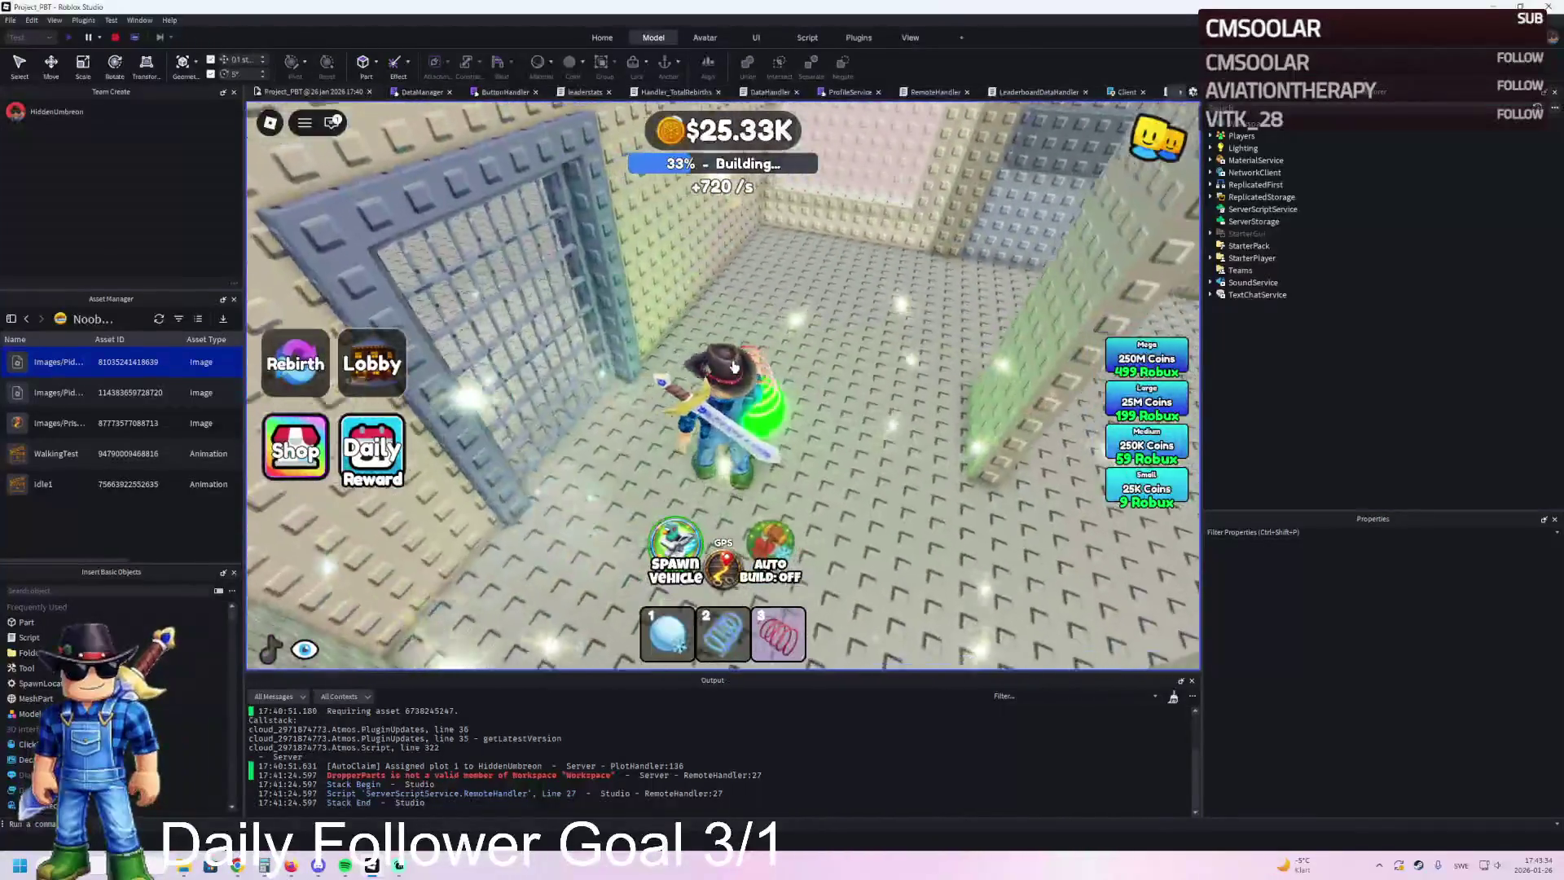
{"action": "key", "text": "a"}
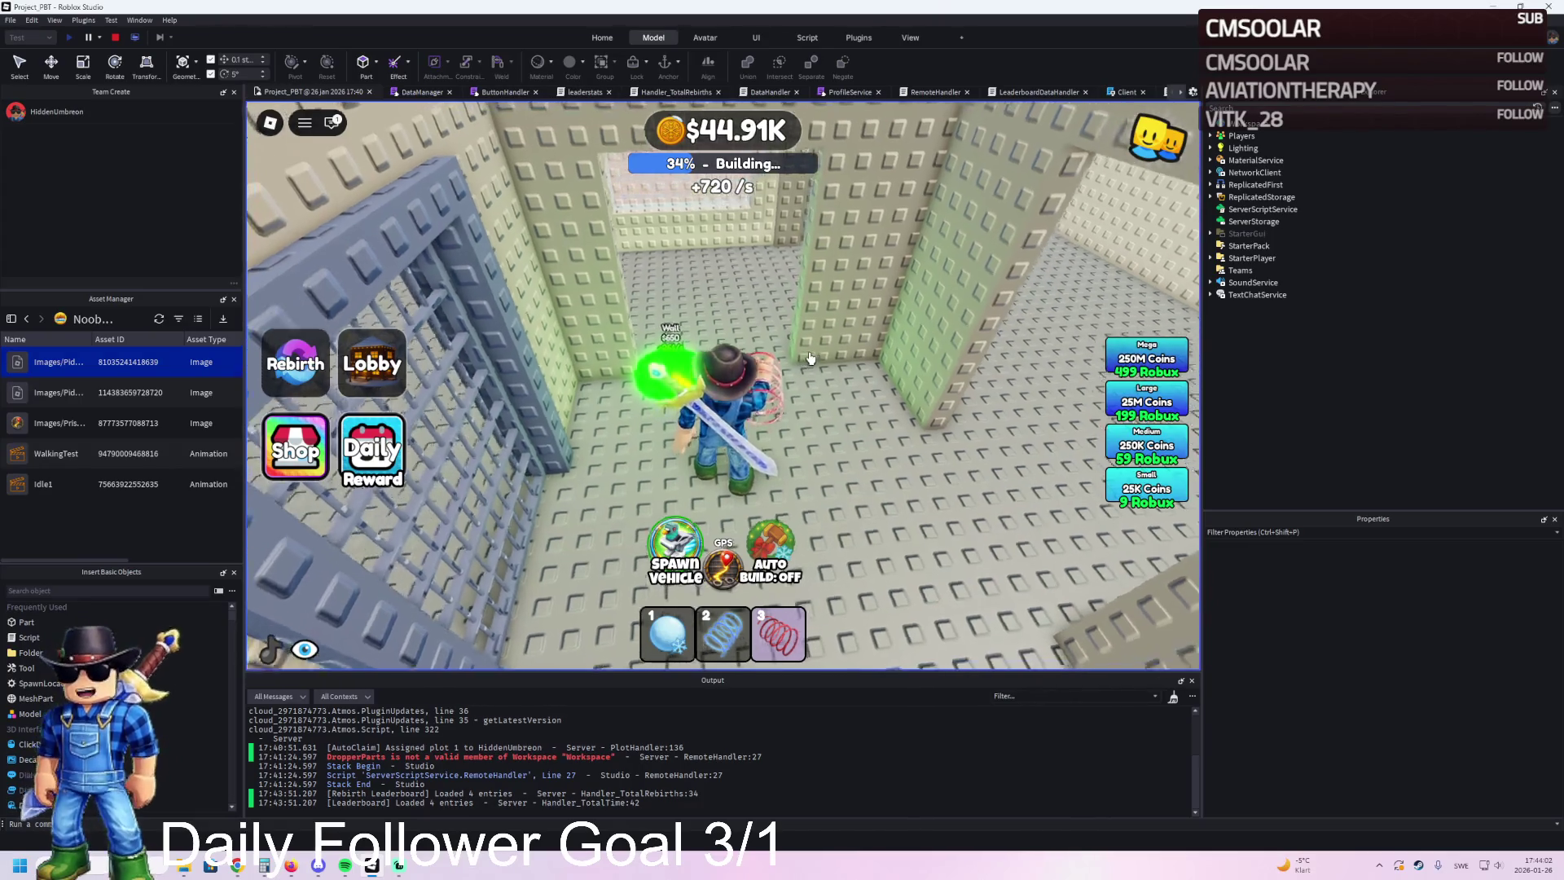
{"action": "key", "text": "w"}
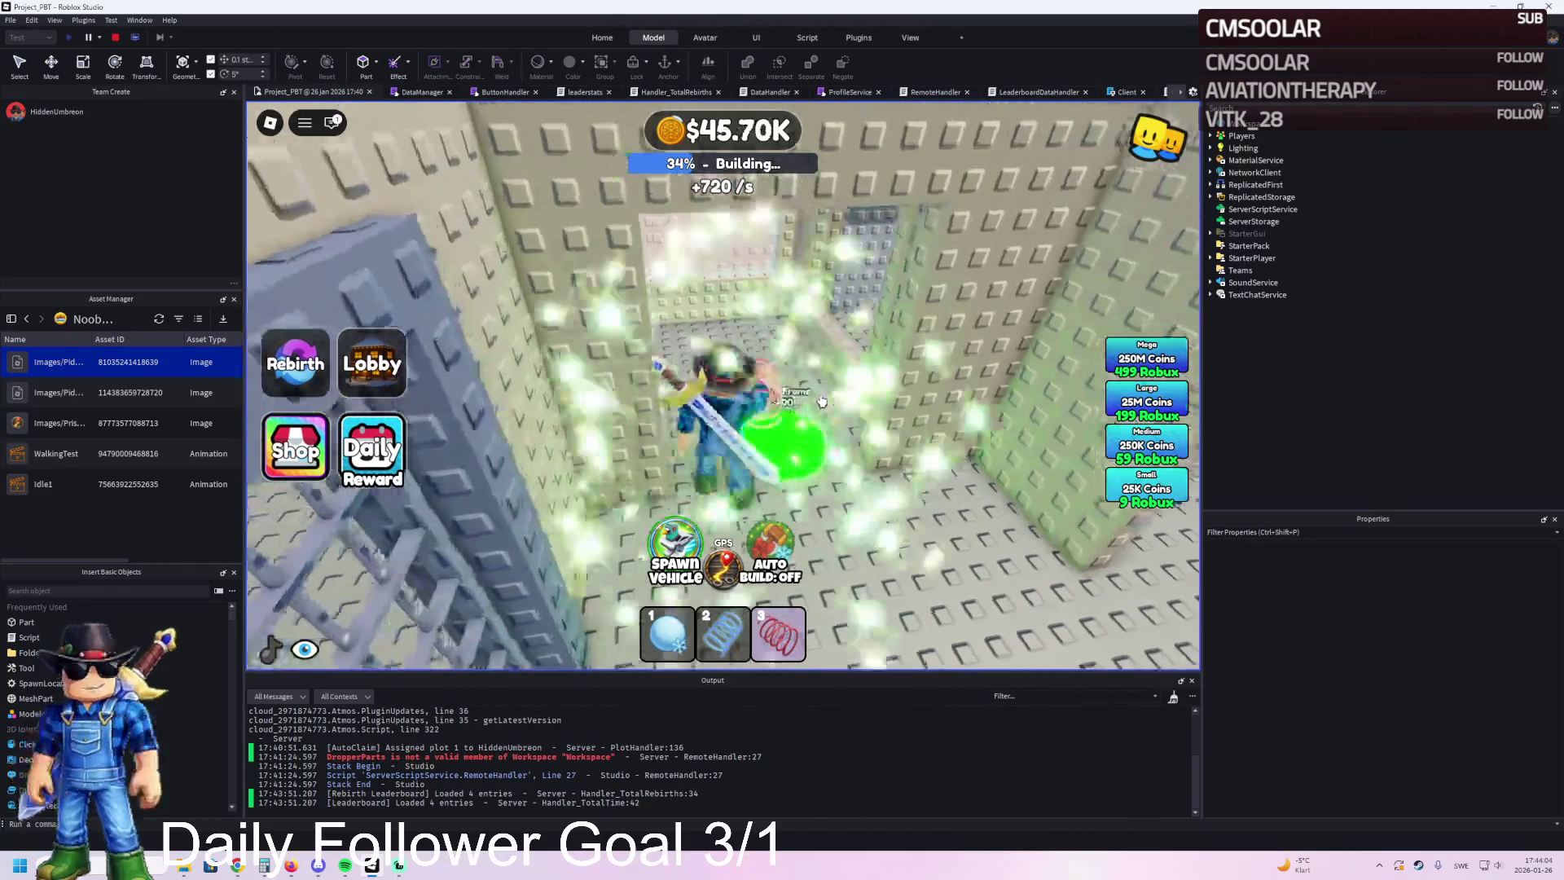
{"action": "key", "text": "w"}
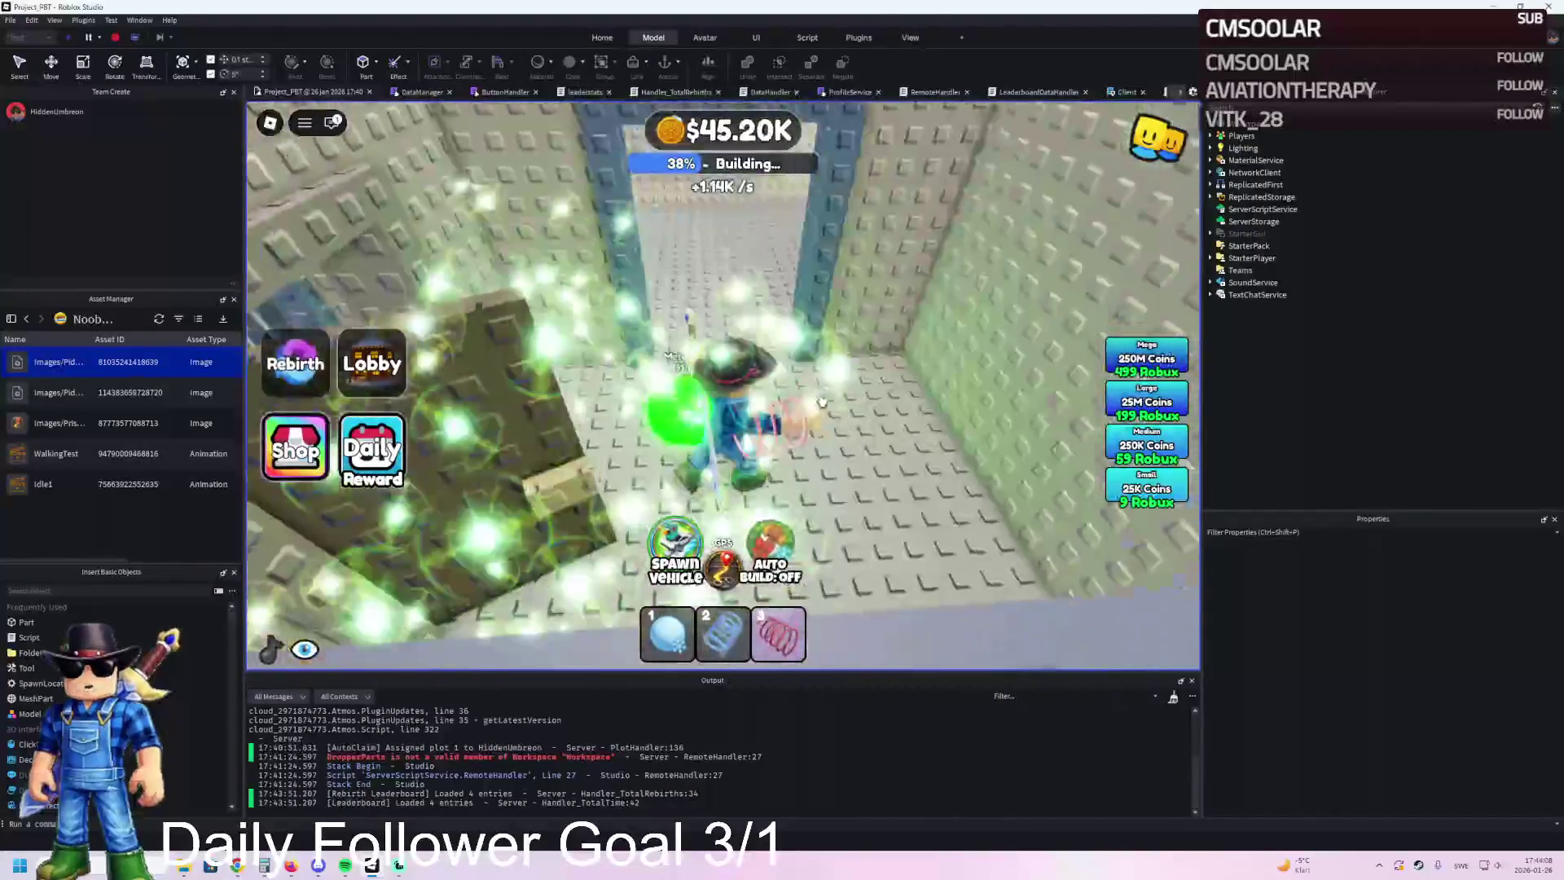
{"action": "key", "text": "w"}
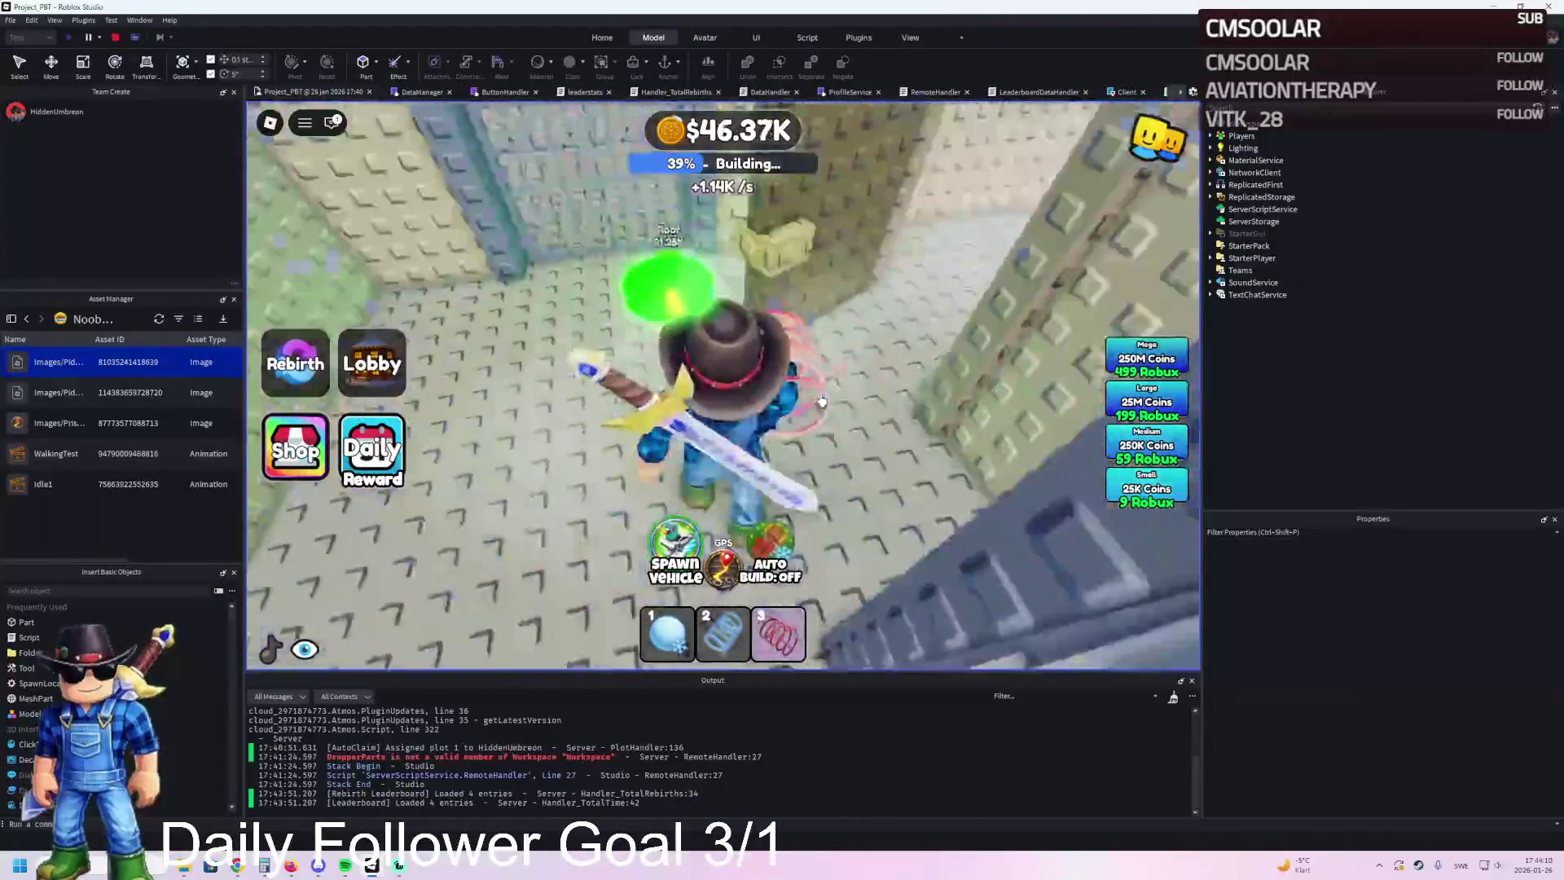
{"action": "key", "text": "d"}
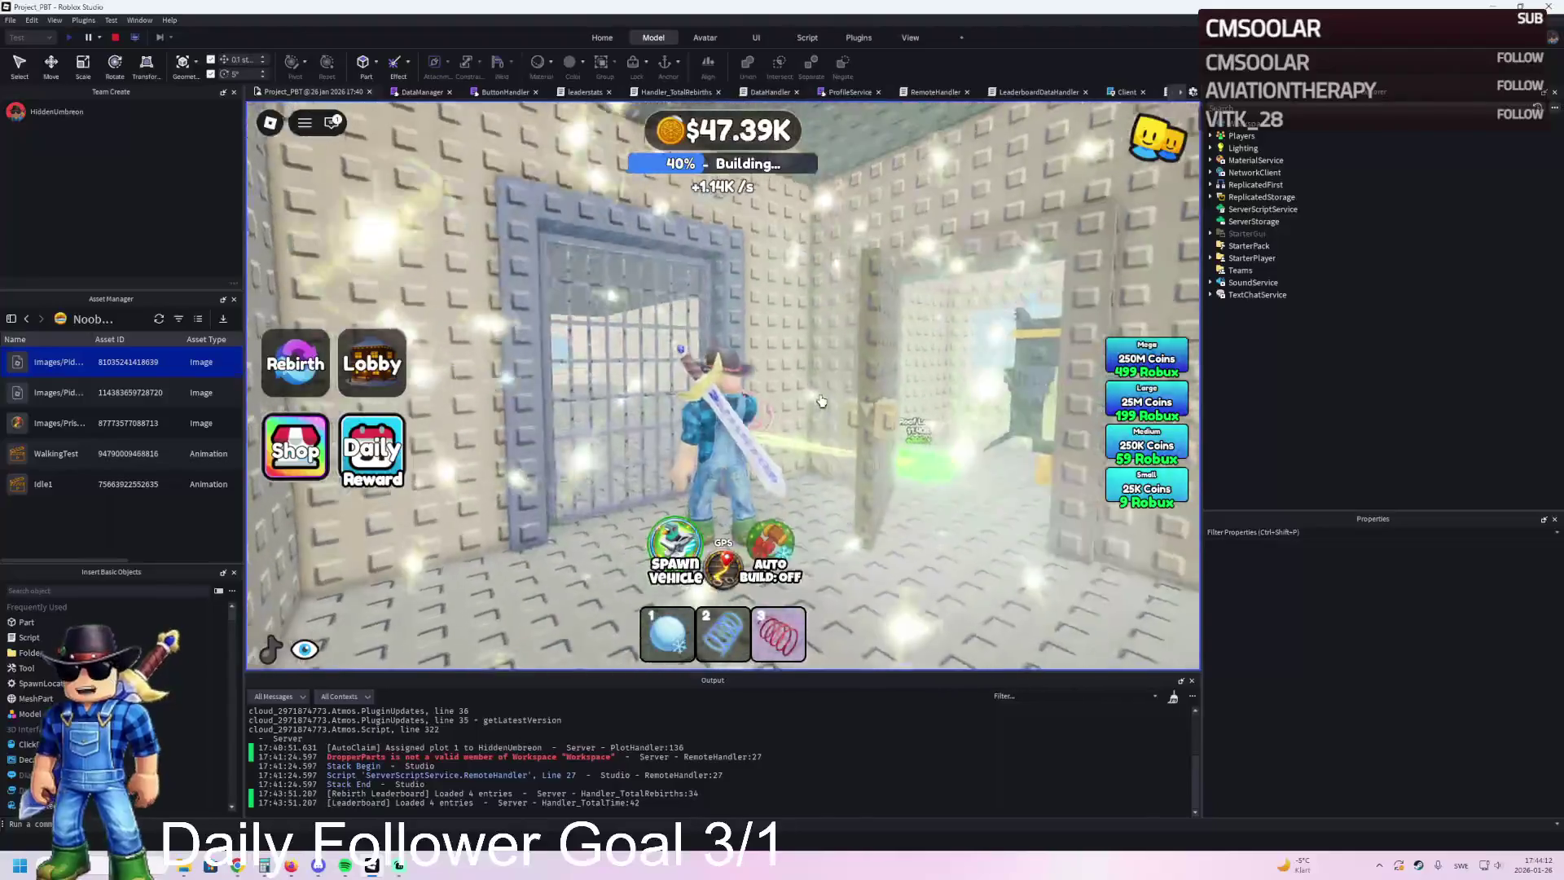
{"action": "key", "text": "w"}
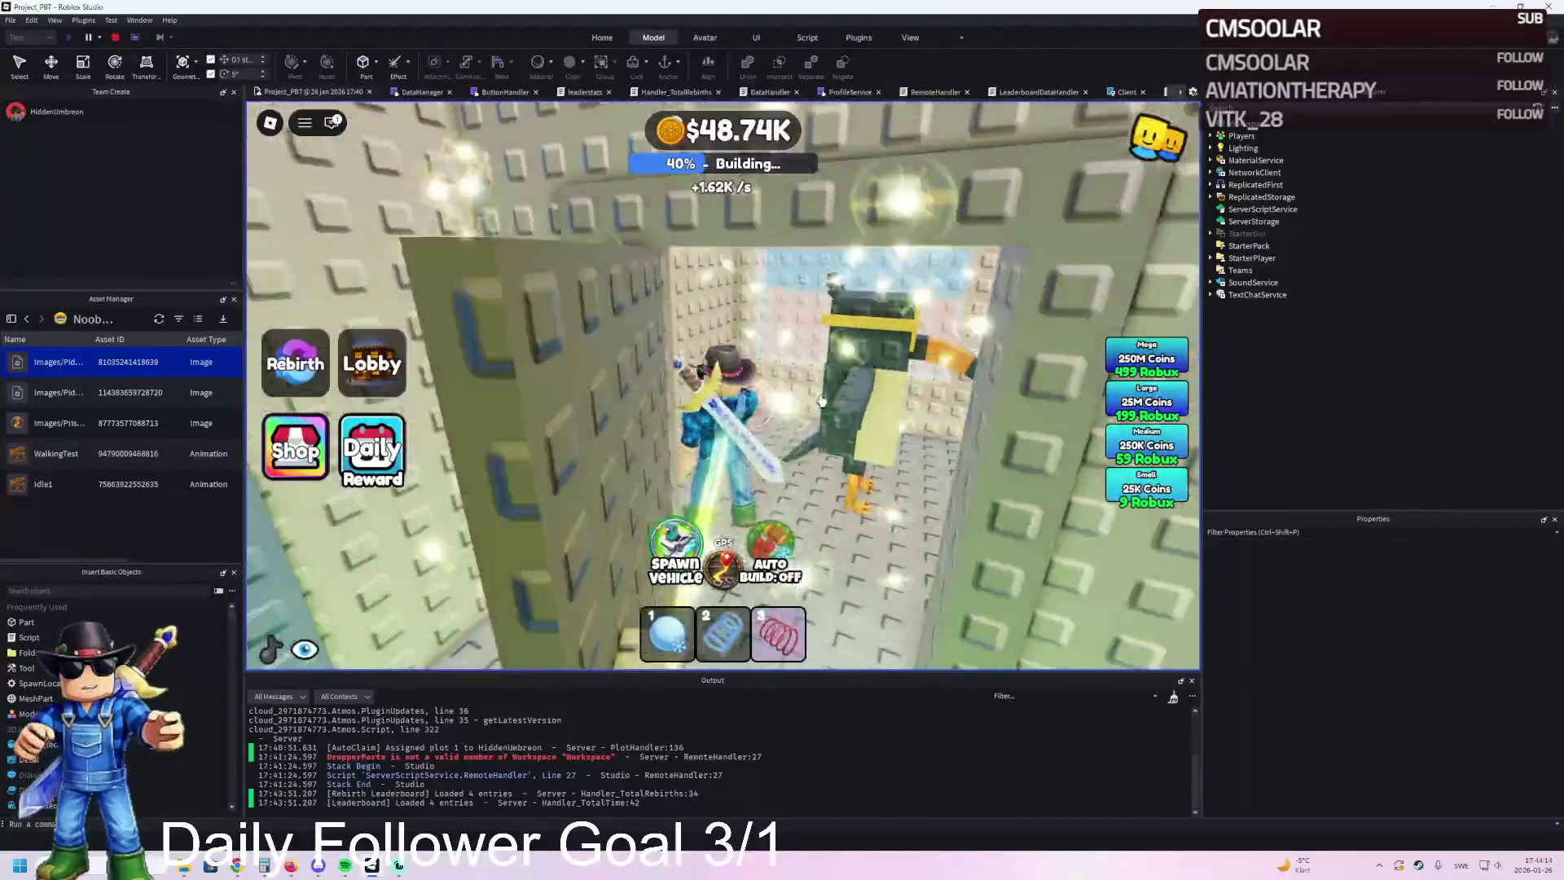
{"action": "key", "text": "w"}
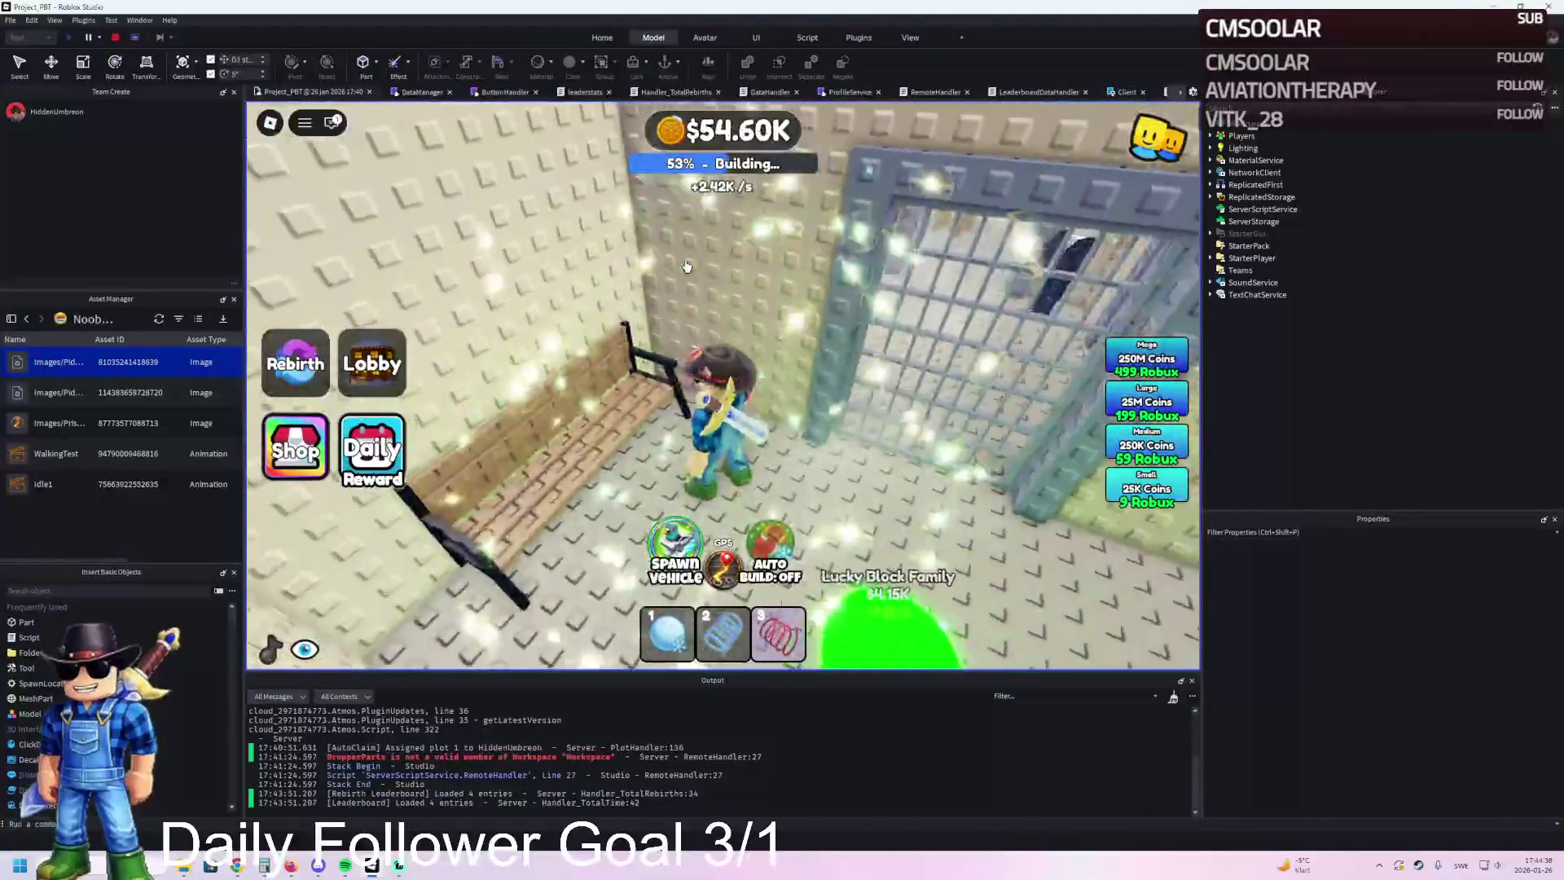
Step: Walk to the jail door and down the cell corridor, buying the next prison upgrade
{"action": "key", "text": "w"}
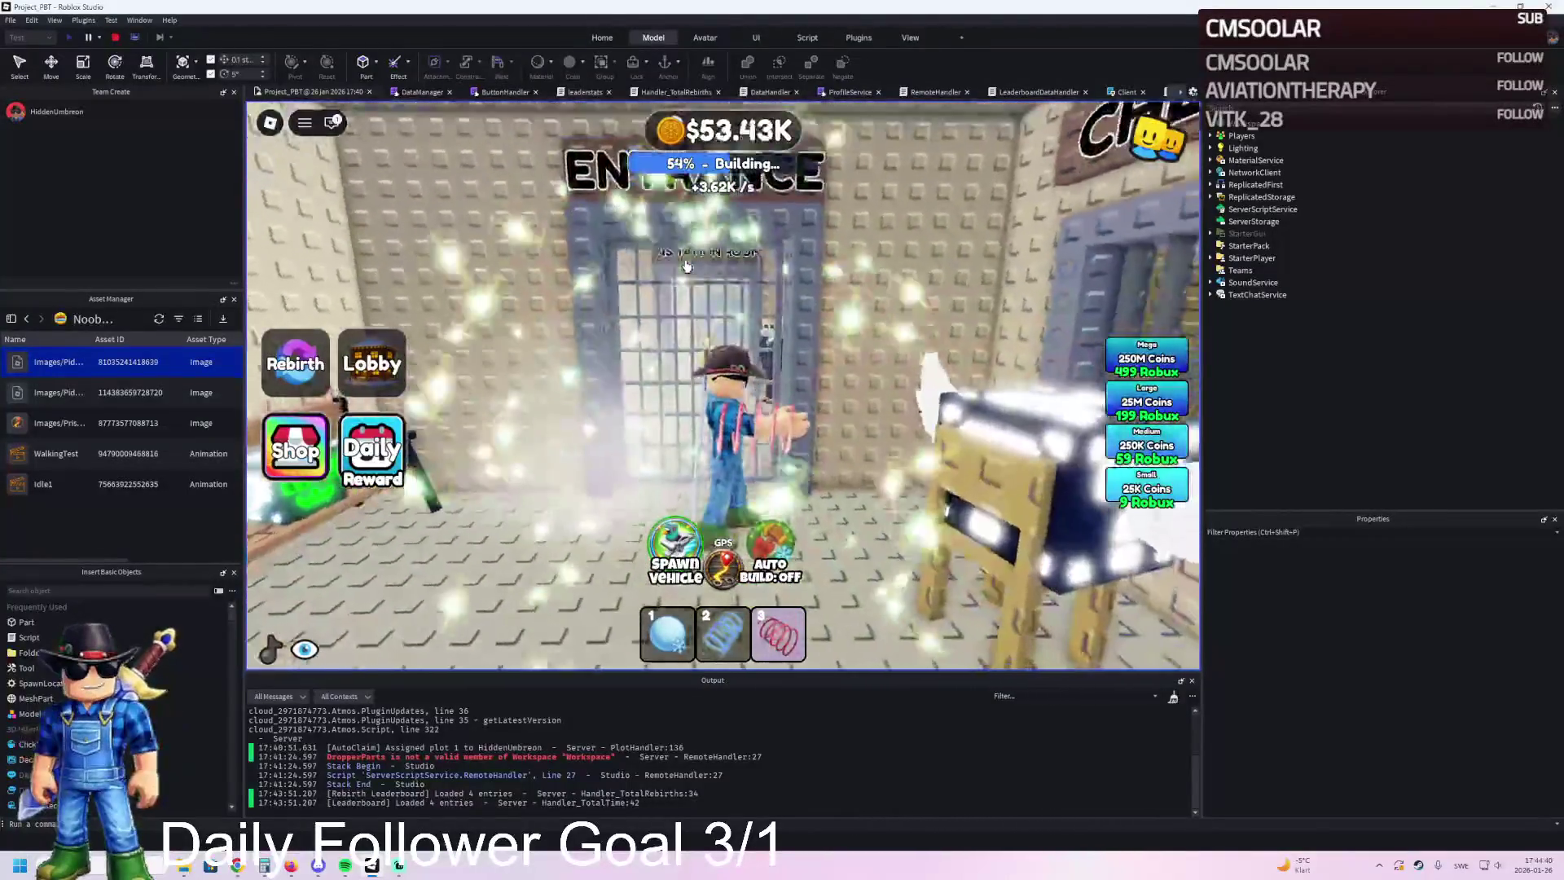
{"action": "key", "text": "w"}
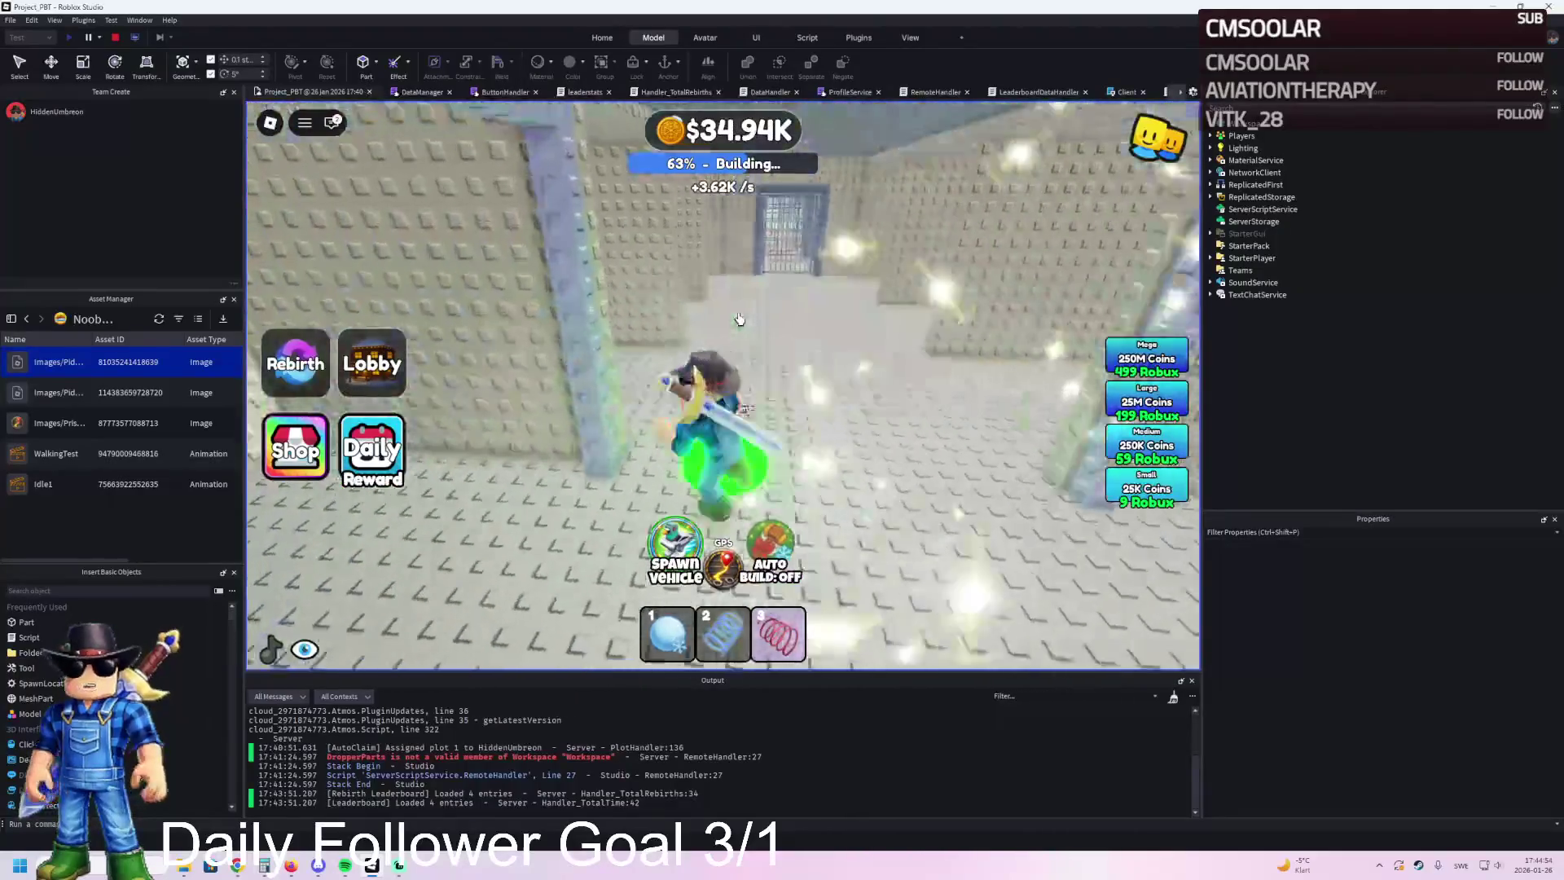
{"action": "key", "text": "w"}
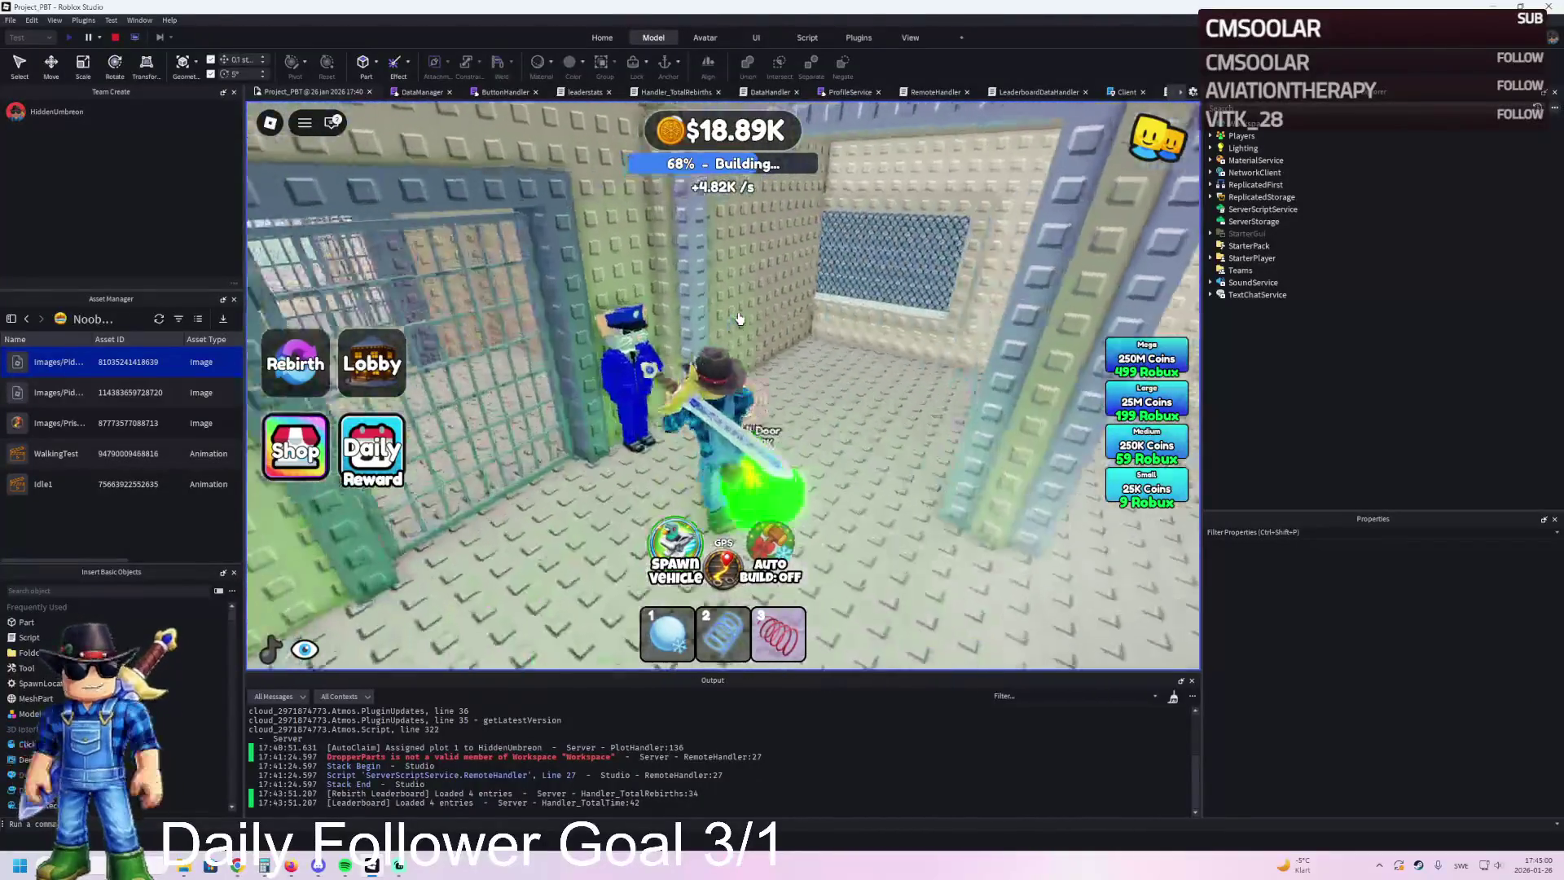
{"action": "key", "text": "a"}
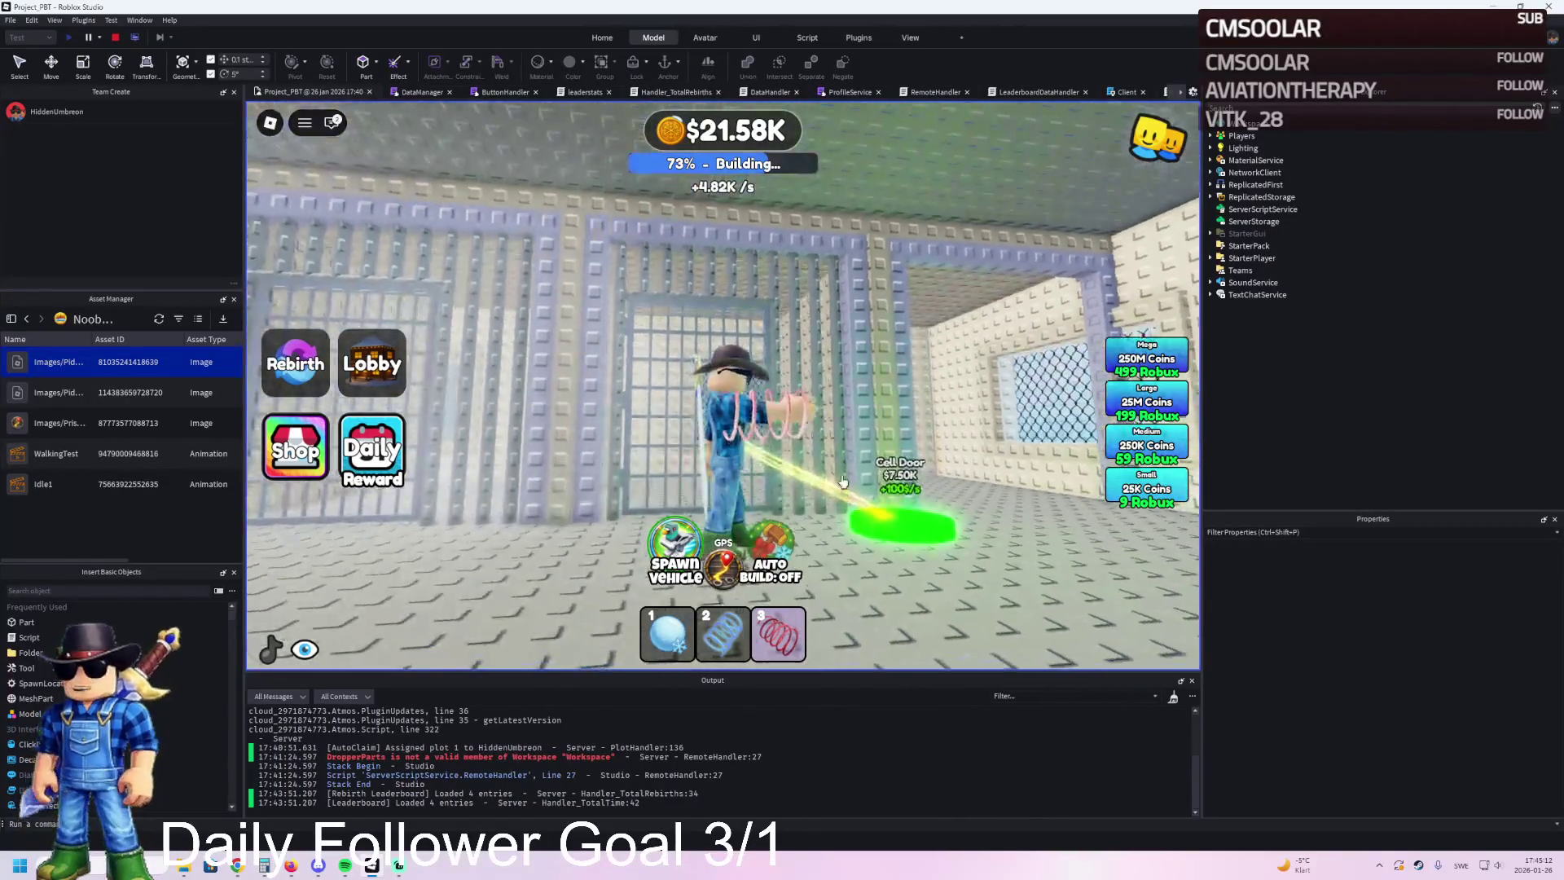
{"action": "key", "text": "w"}
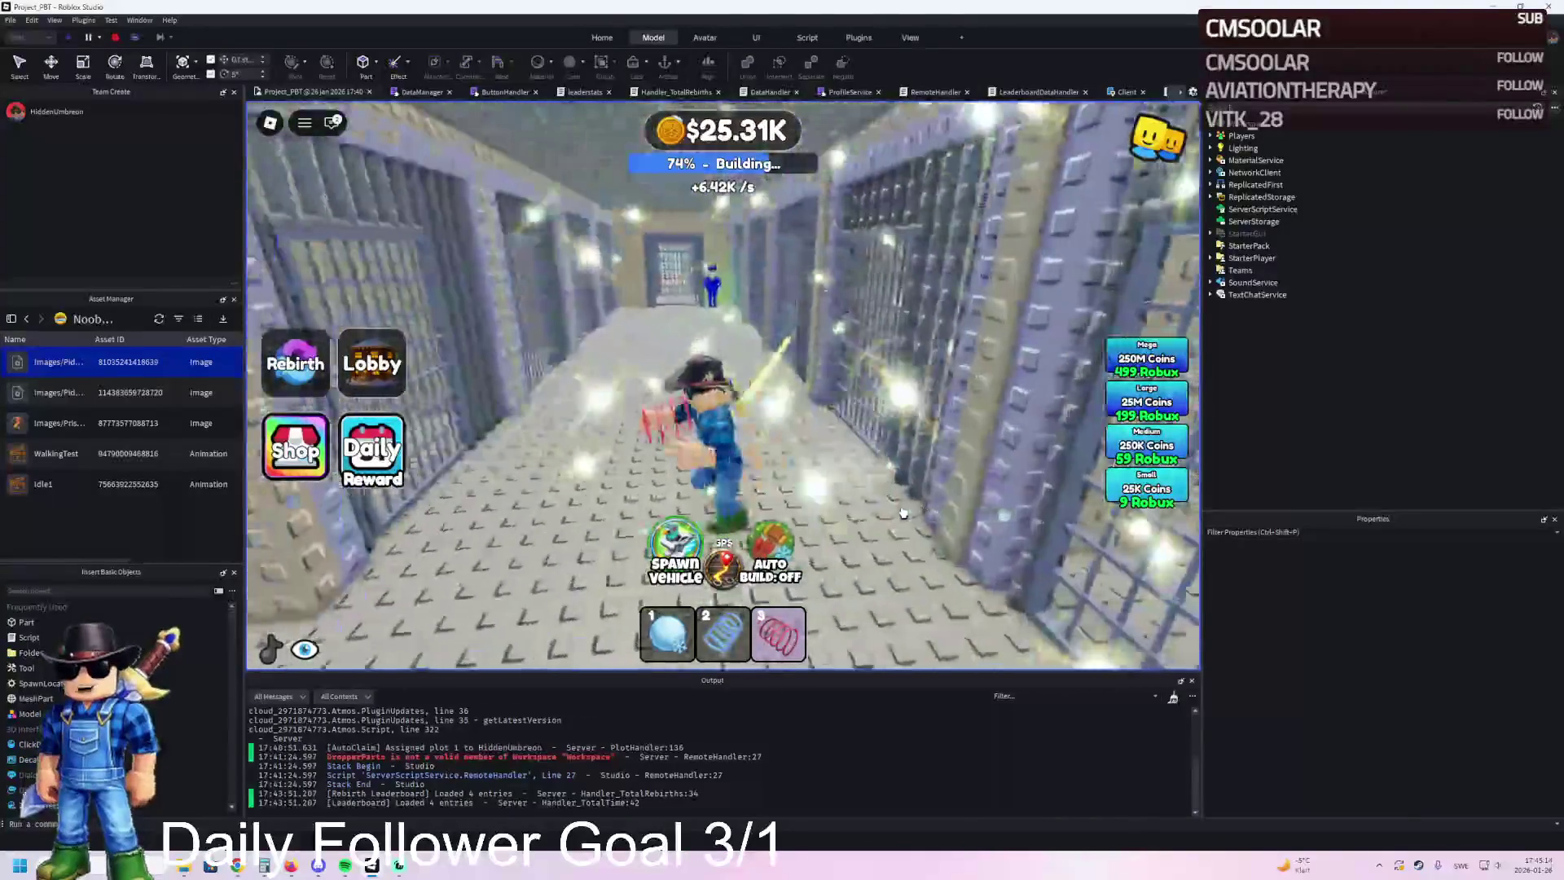
{"action": "key", "text": "w"}
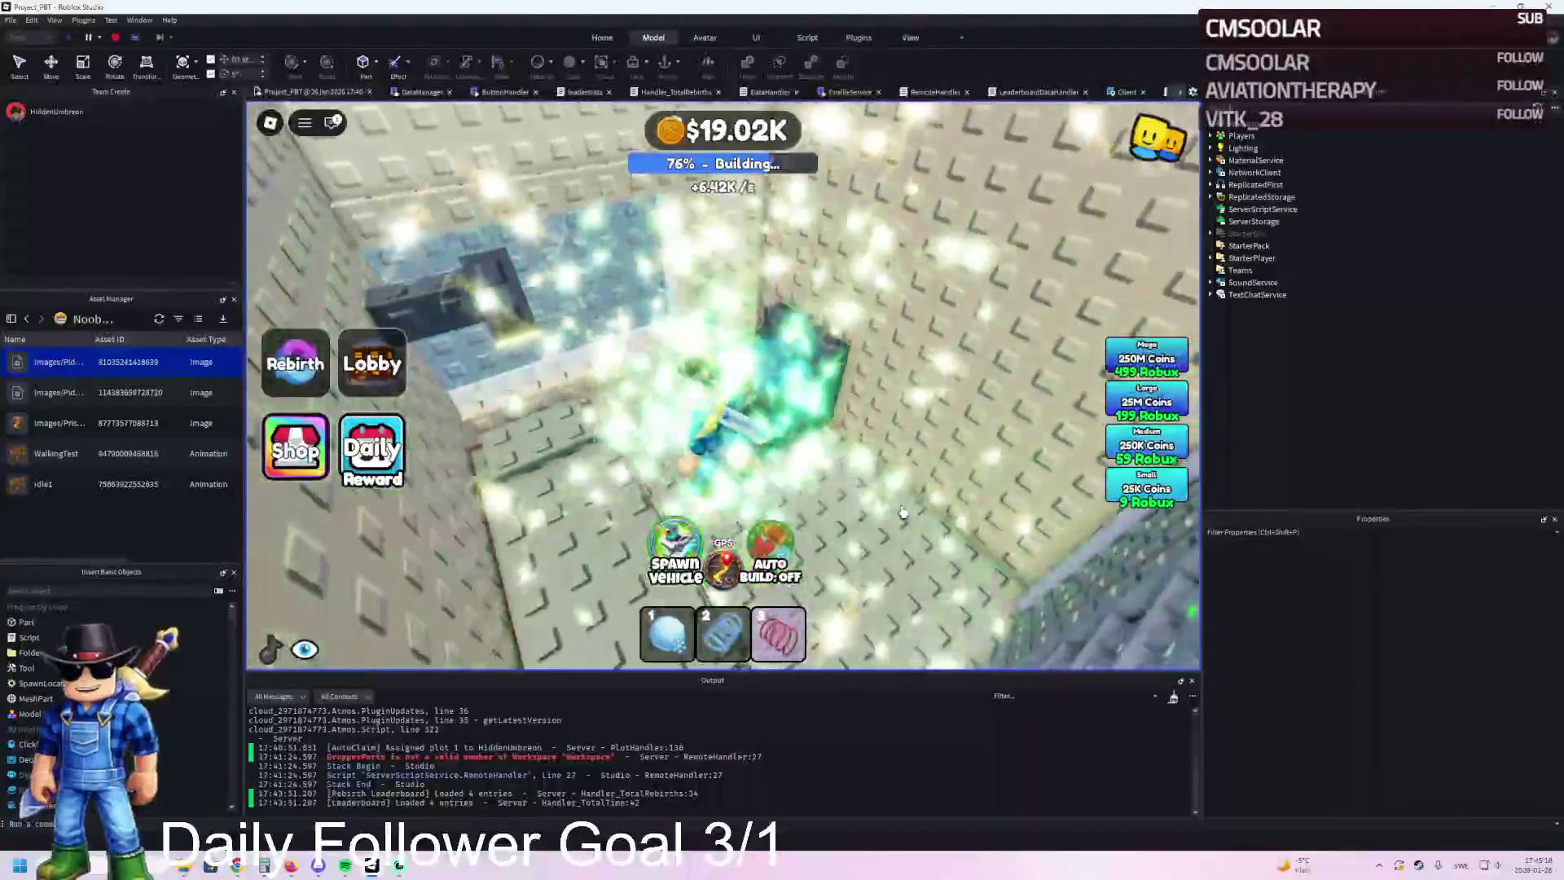
{"action": "key", "text": "w"}
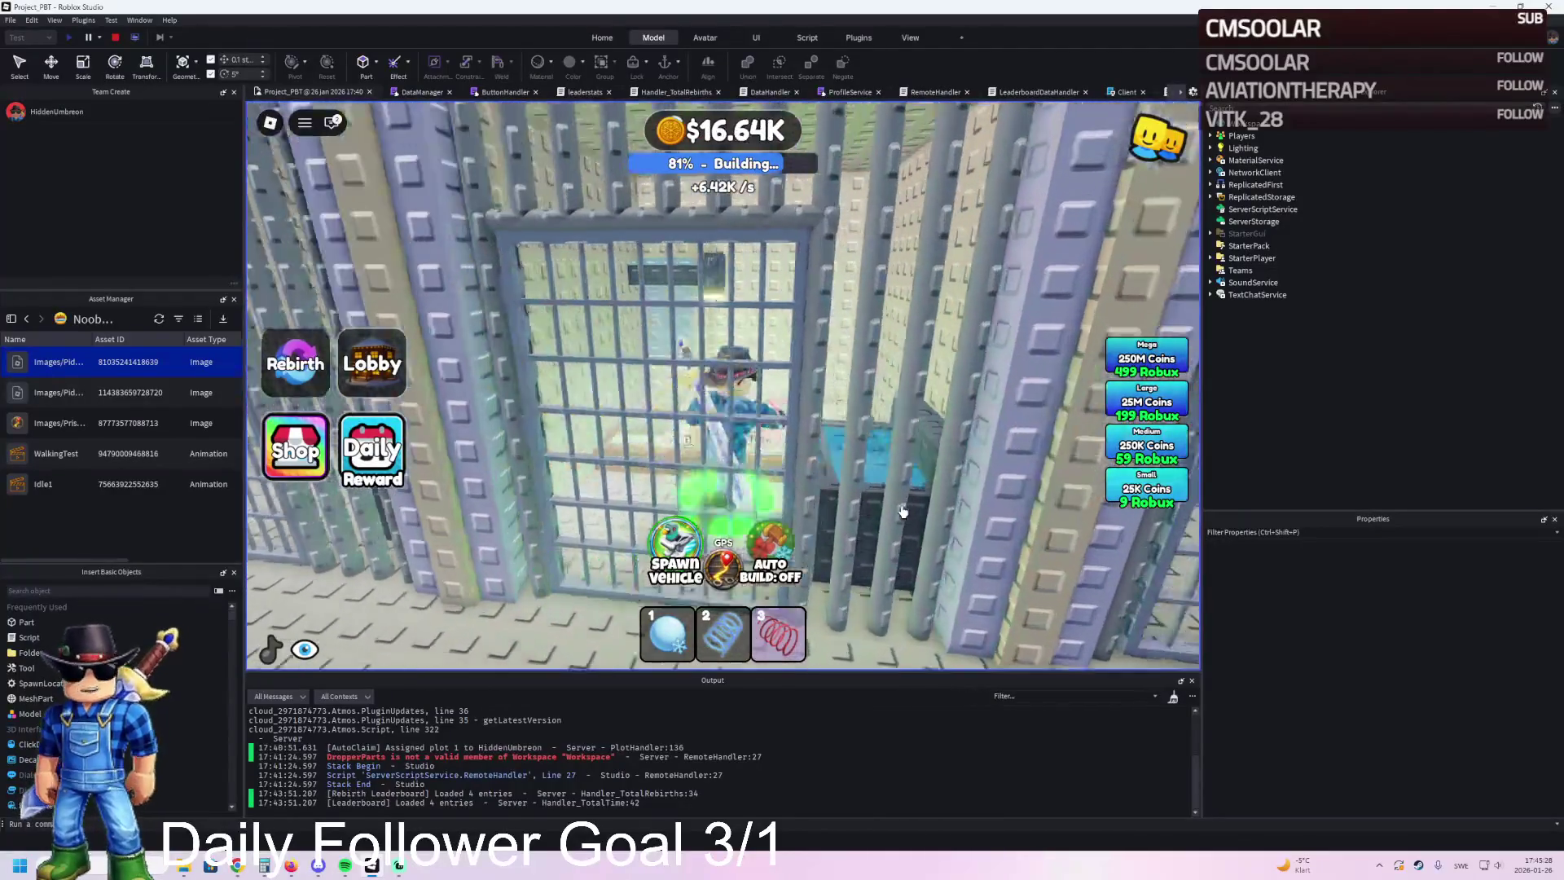
{"action": "key", "text": "w"}
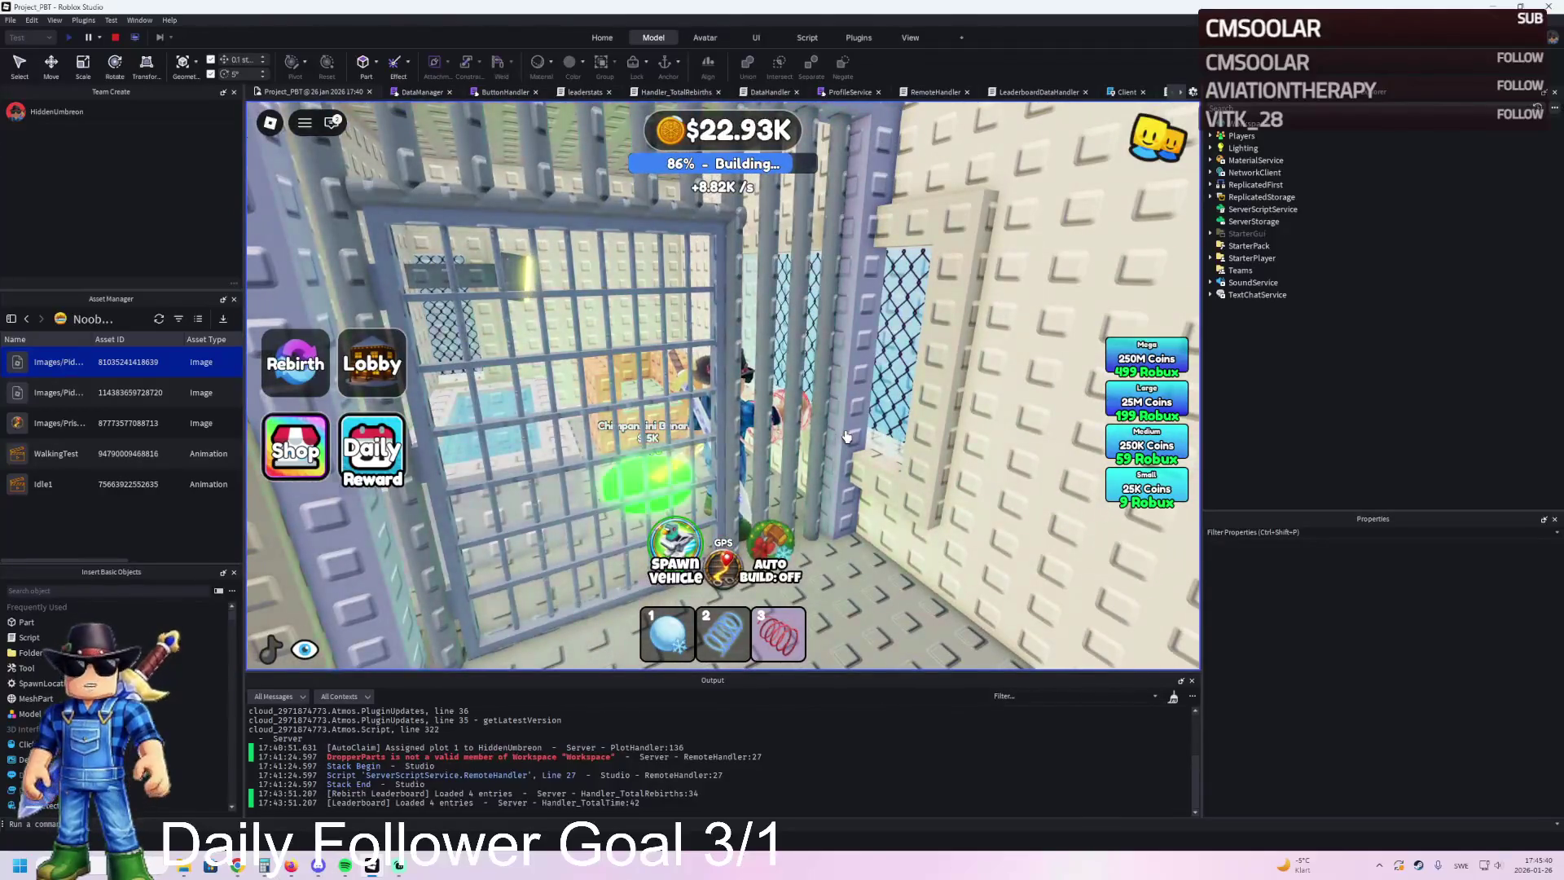
Step: Walk down the jail corridor onto the gate upgrade pad to buy it, then back out past the bars
{"action": "key", "text": "w"}
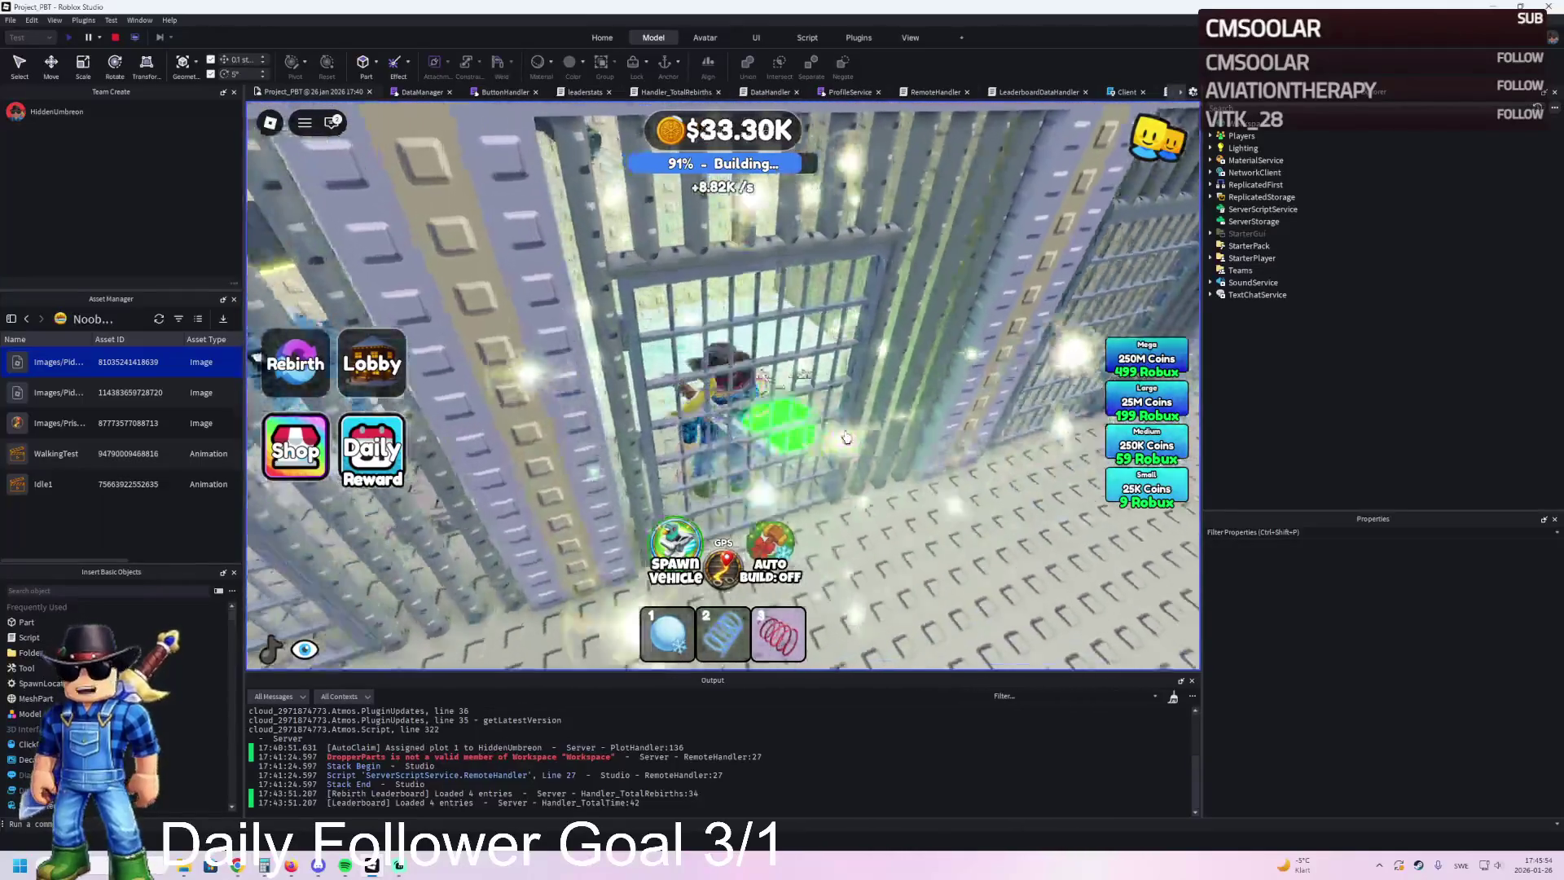
{"action": "key", "text": "d"}
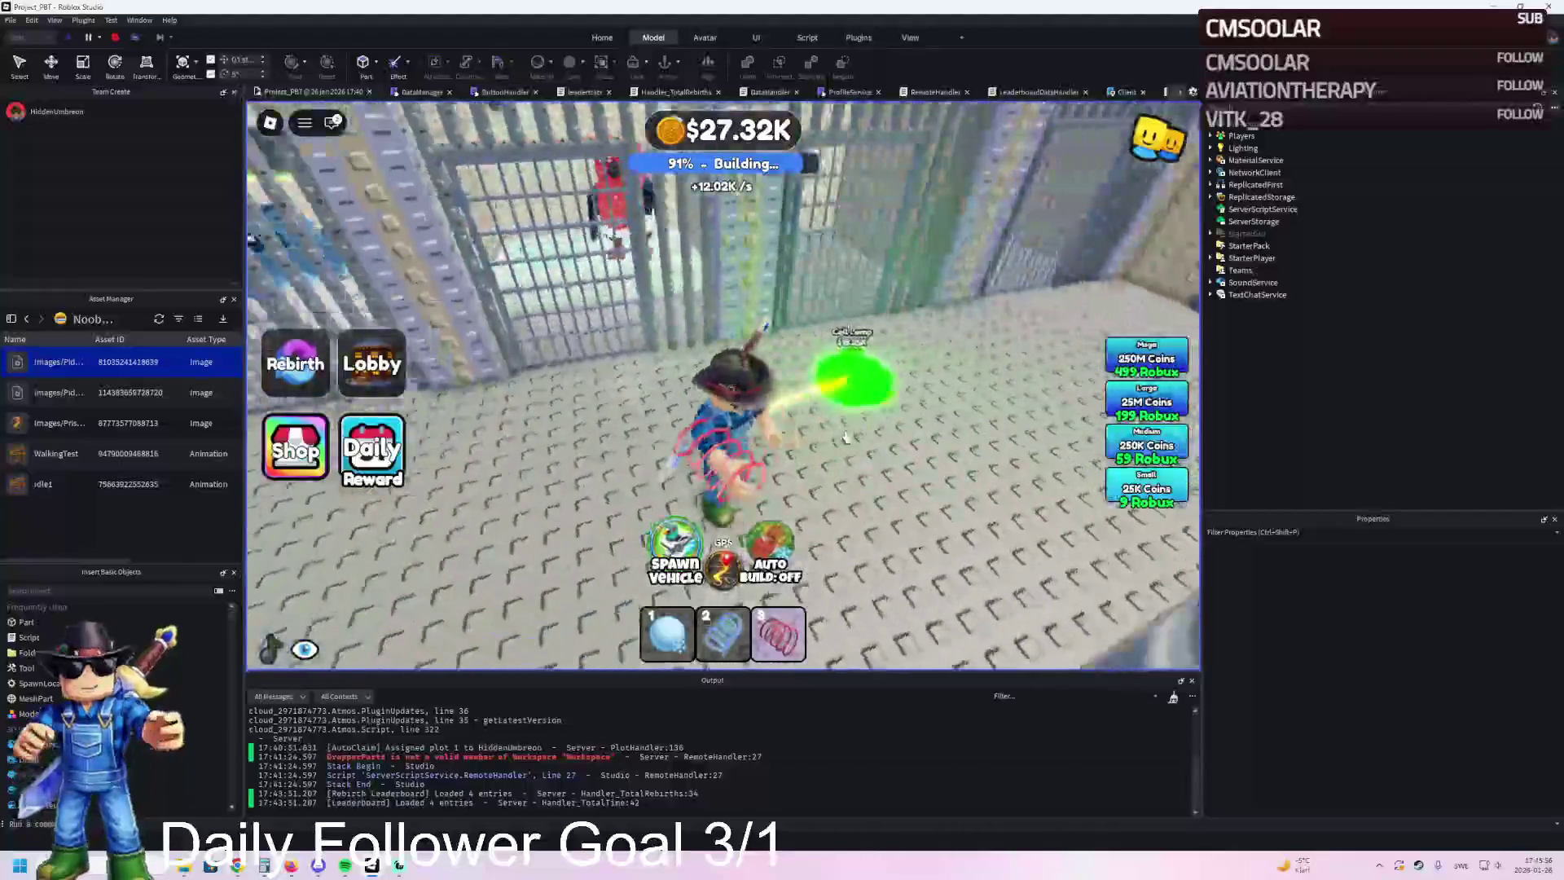
{"action": "key", "text": "w"}
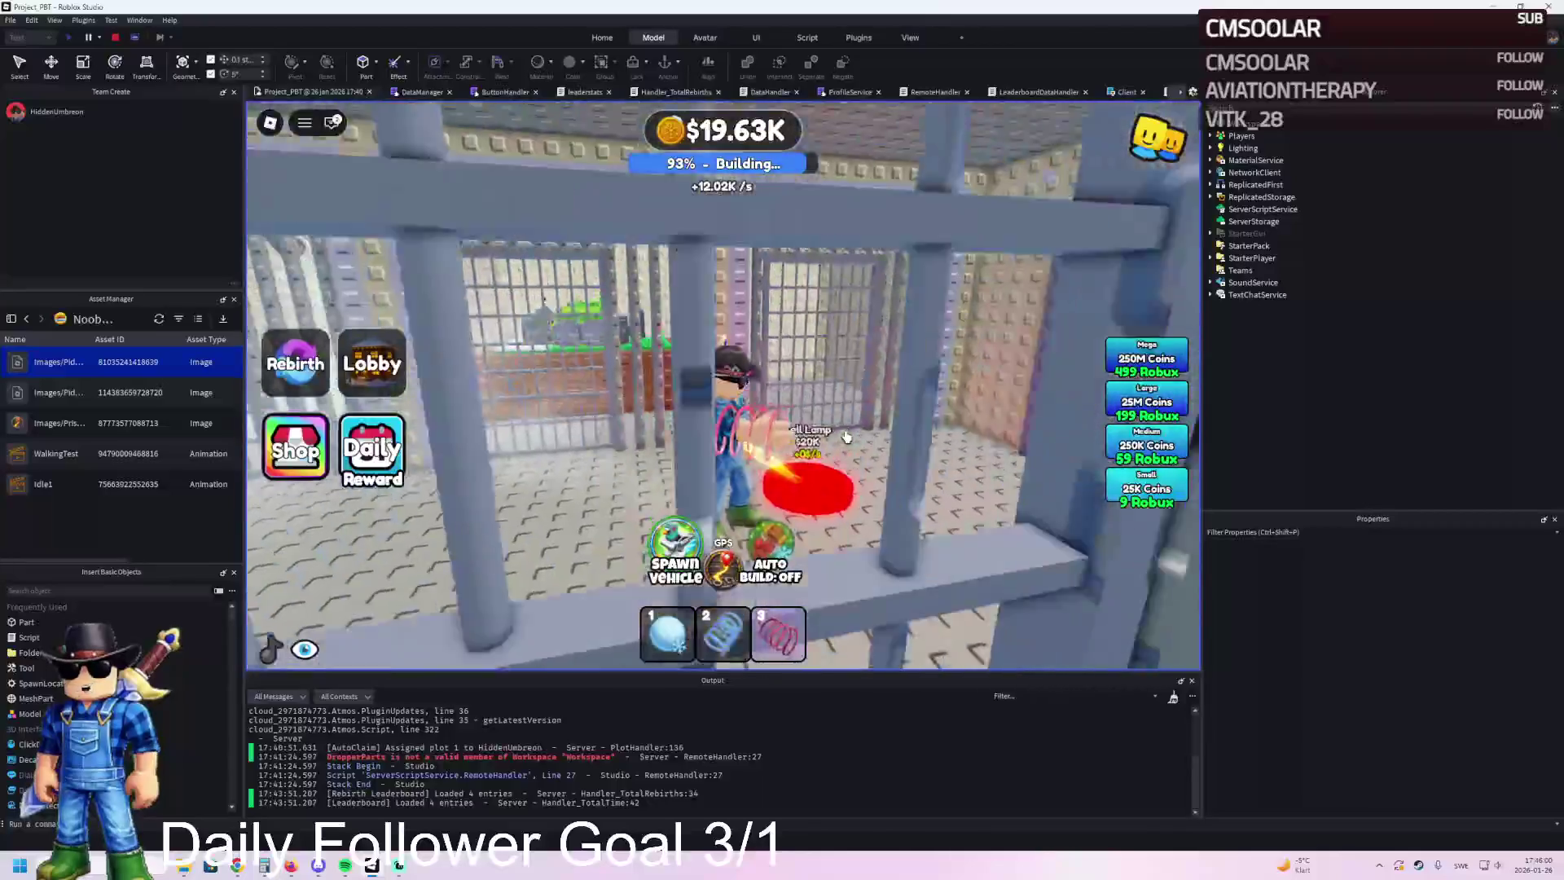
{"action": "key", "text": "w"}
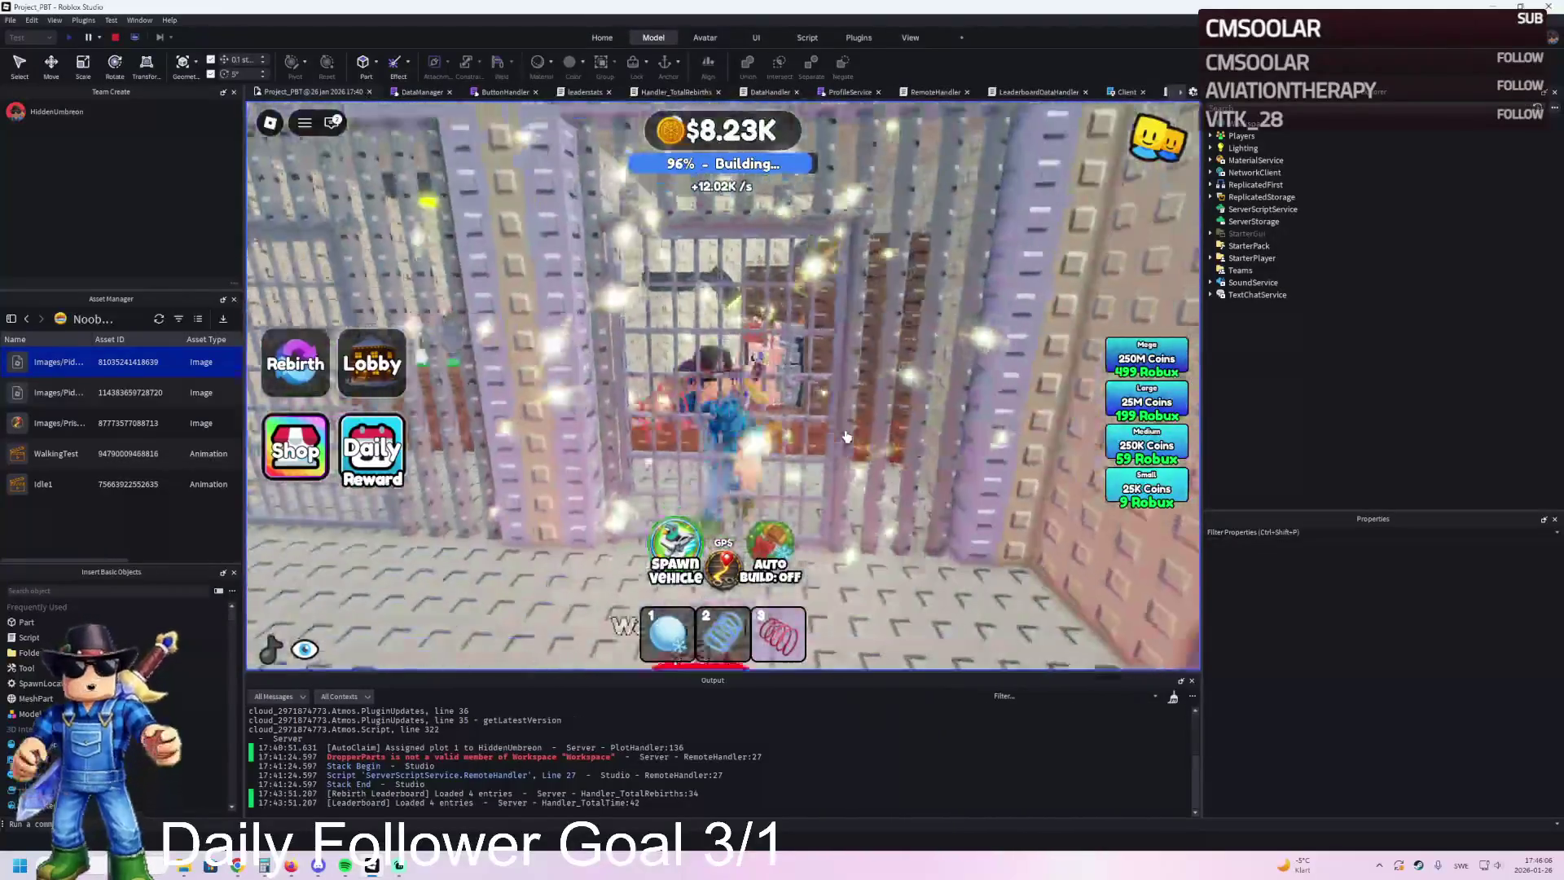
{"action": "key", "text": "a"}
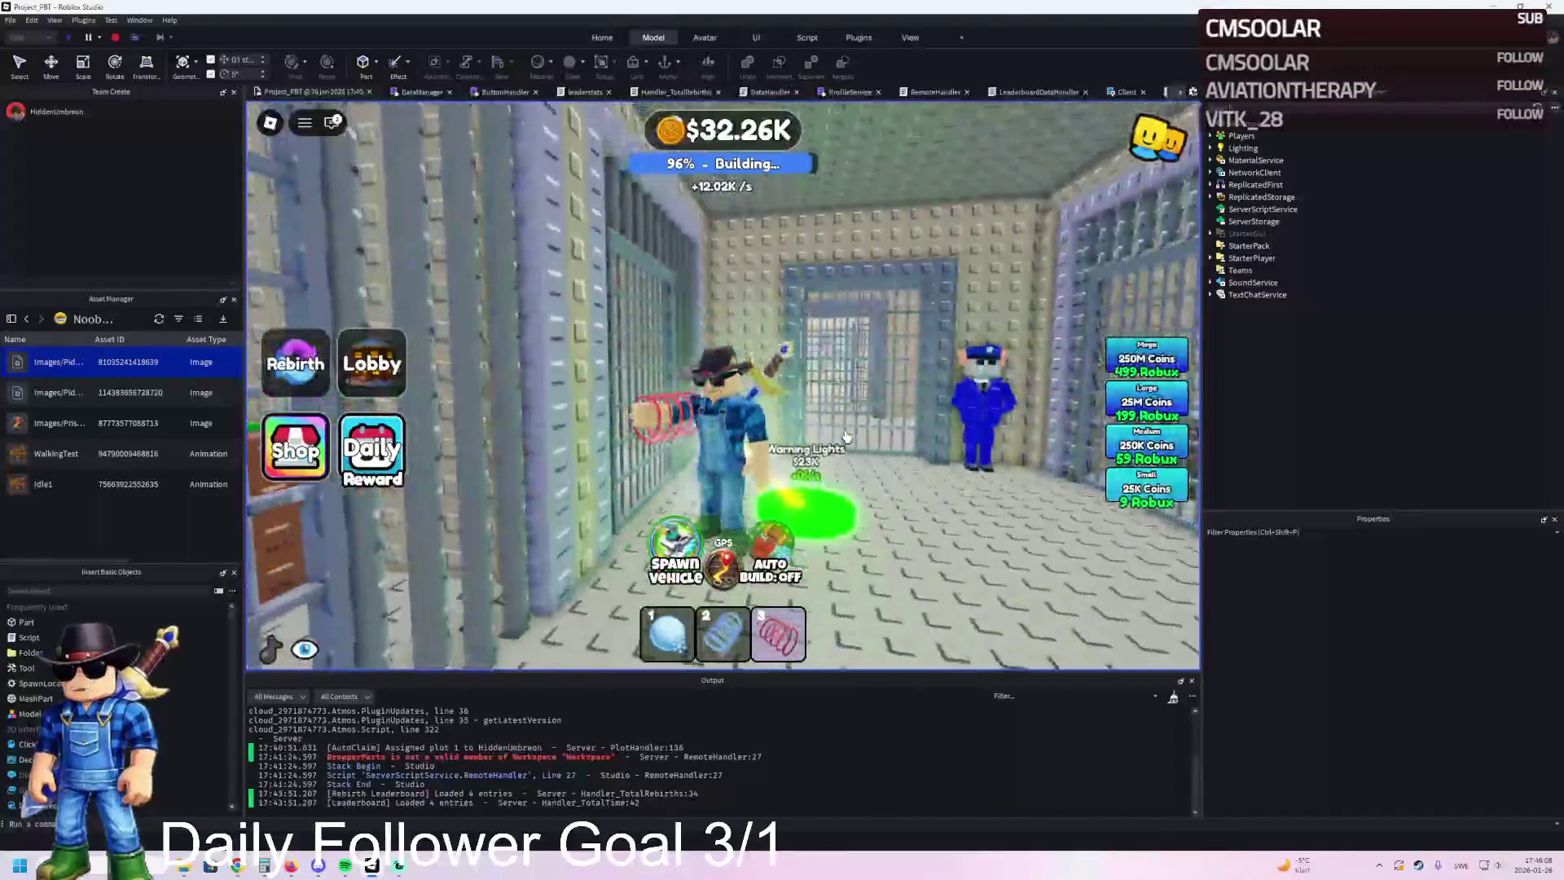
{"action": "key", "text": "w"}
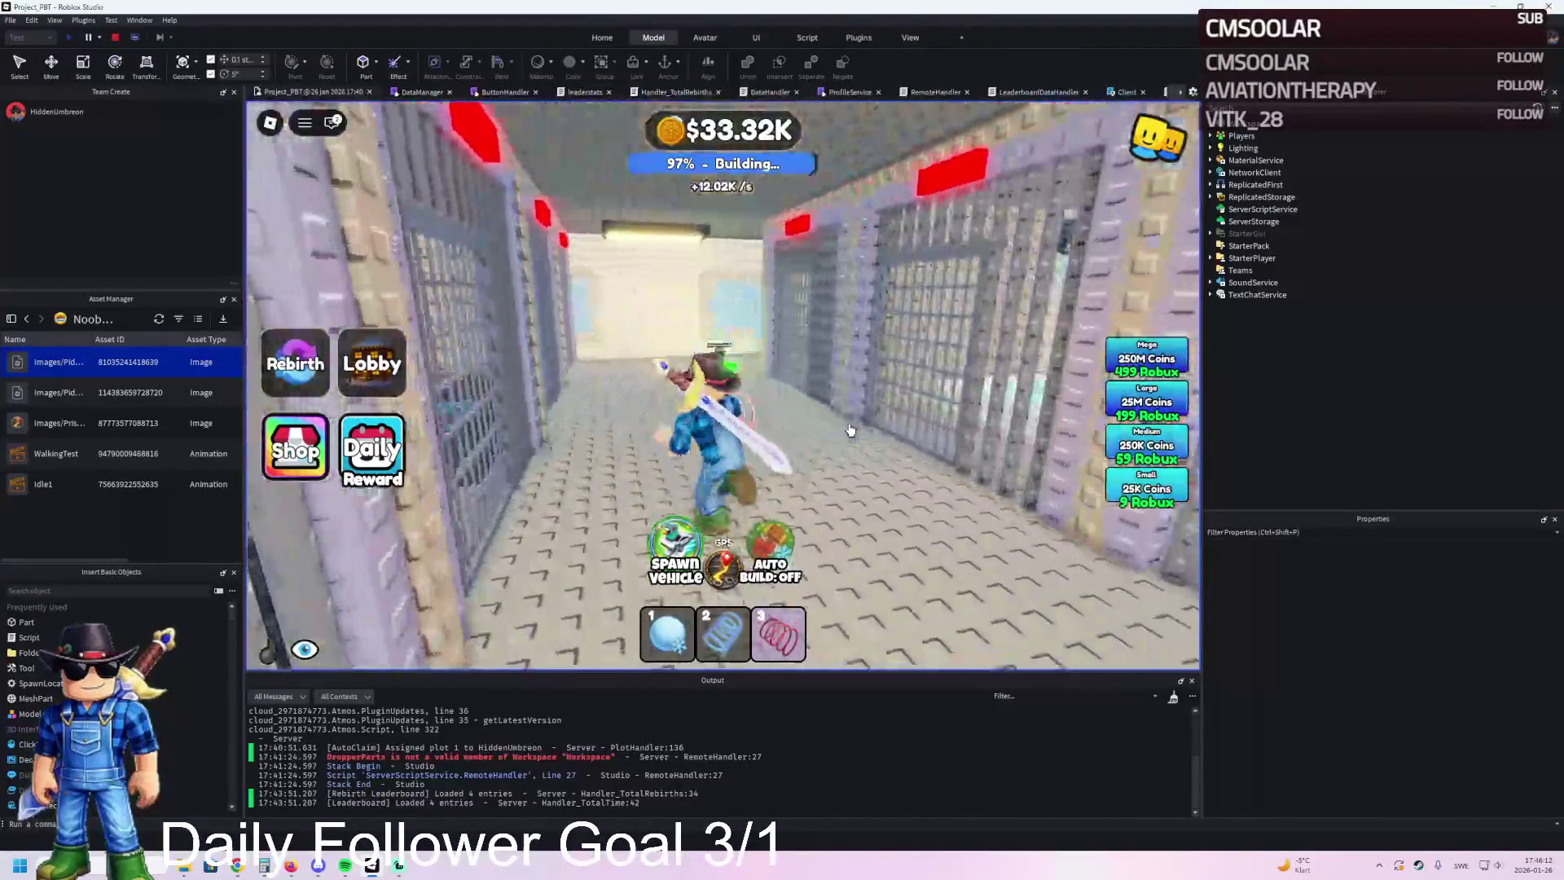
{"action": "key", "text": "w"}
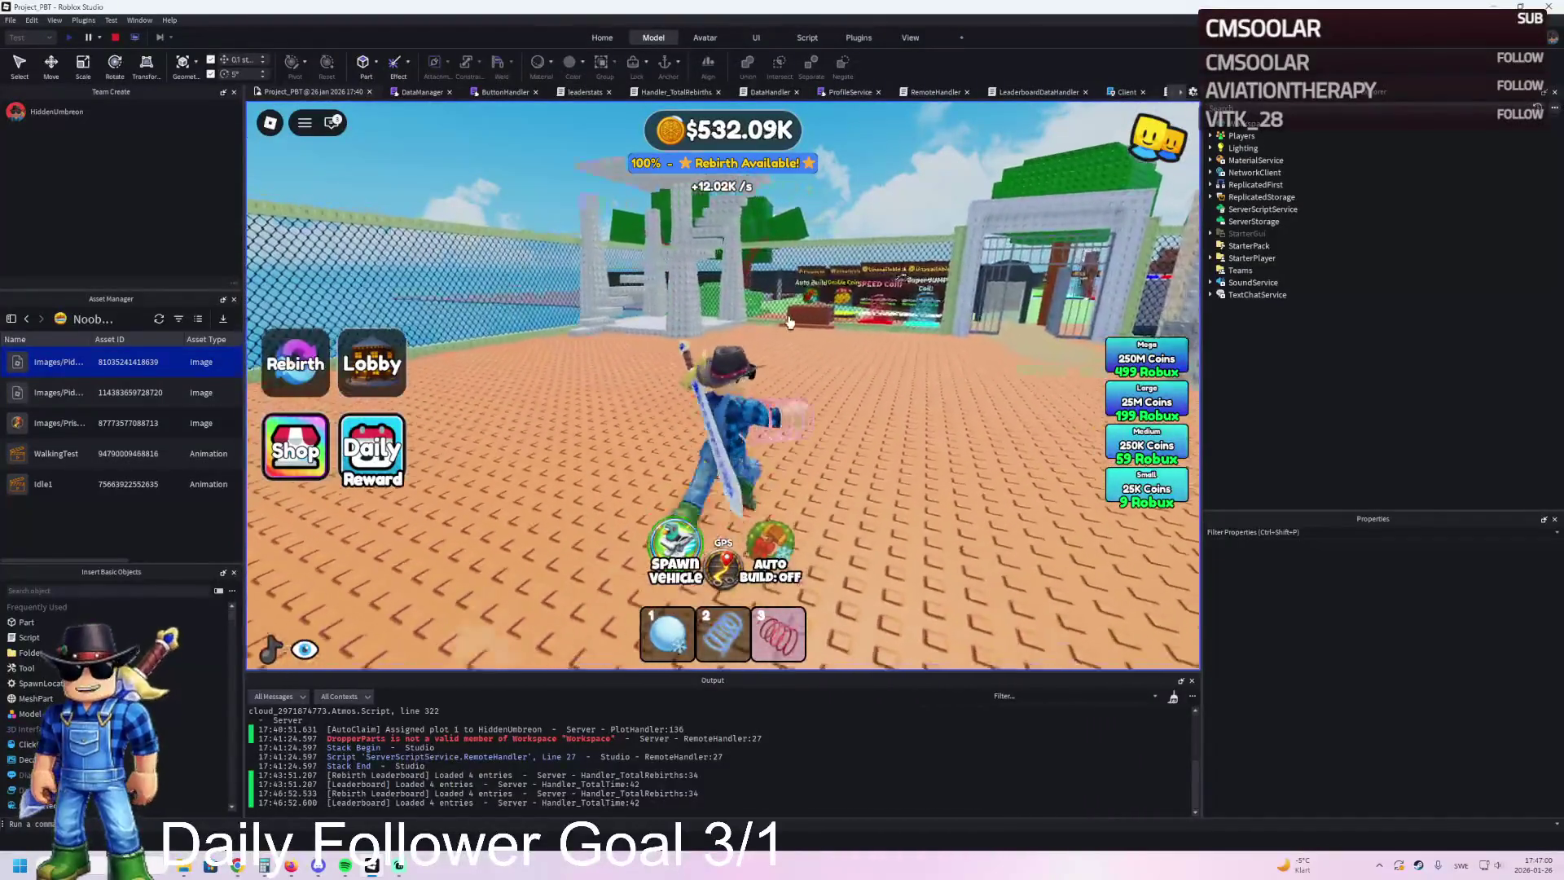
Step: Run the character across the yard, along the prison wall and back to the fence
{"action": "key", "text": "w"}
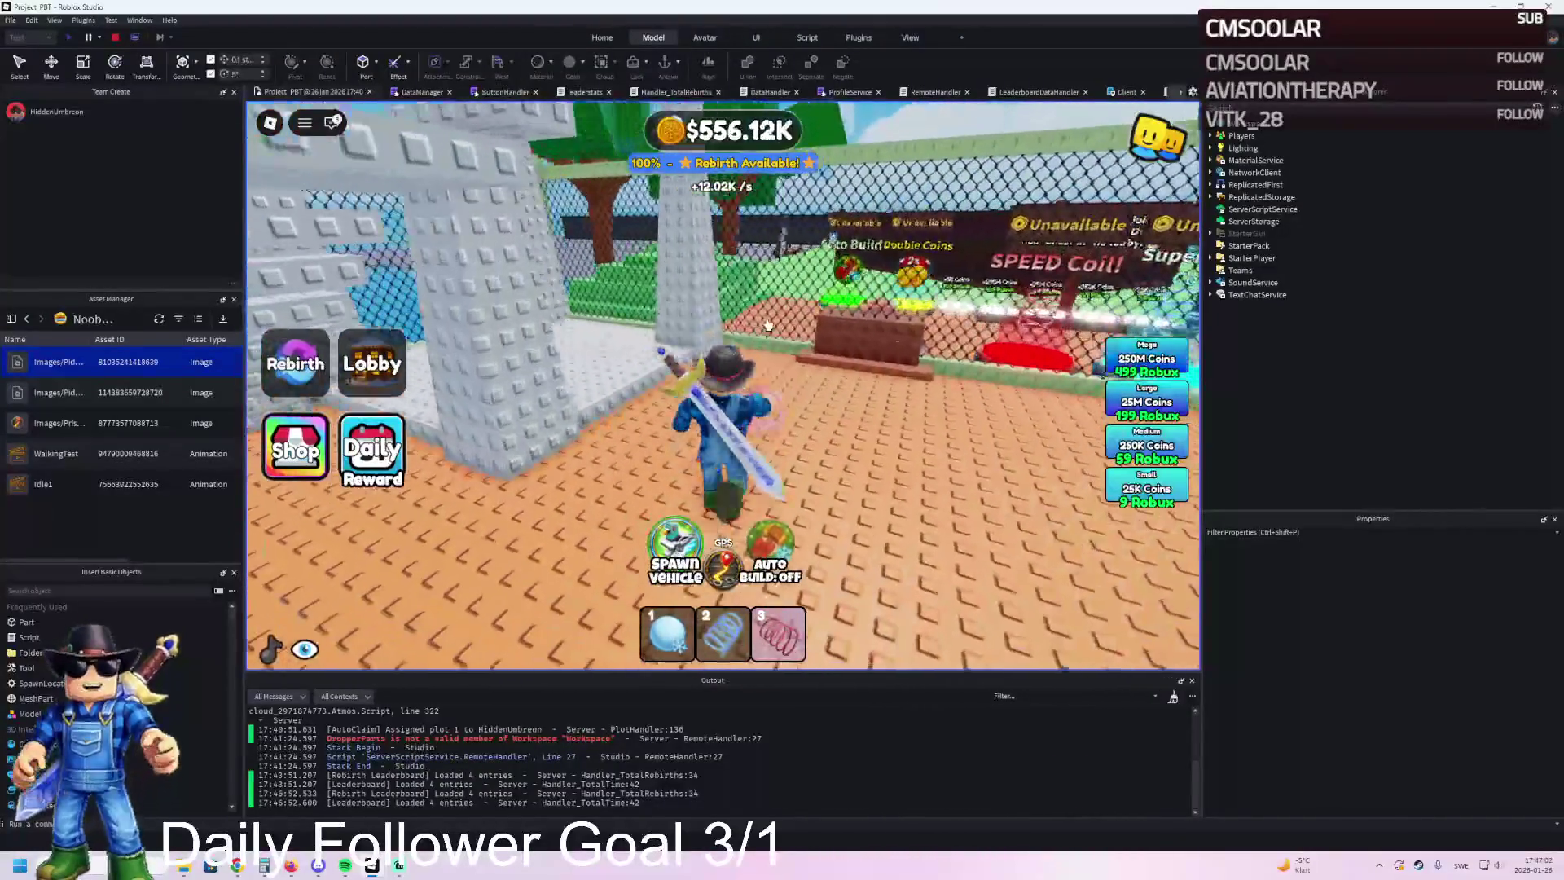
{"action": "key", "text": "a"}
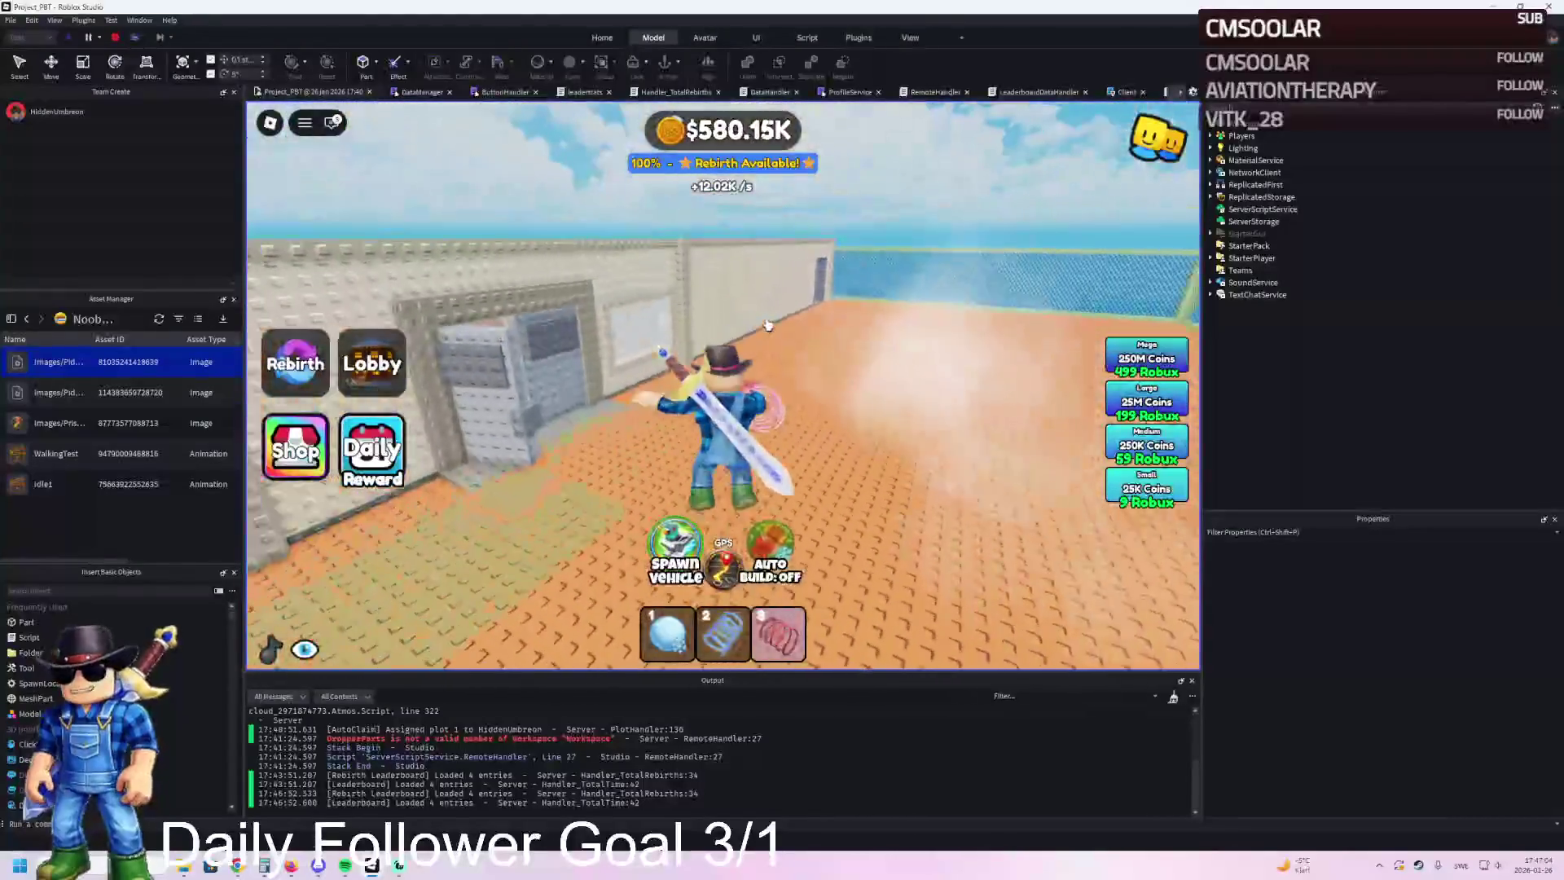
{"action": "key", "text": "a"}
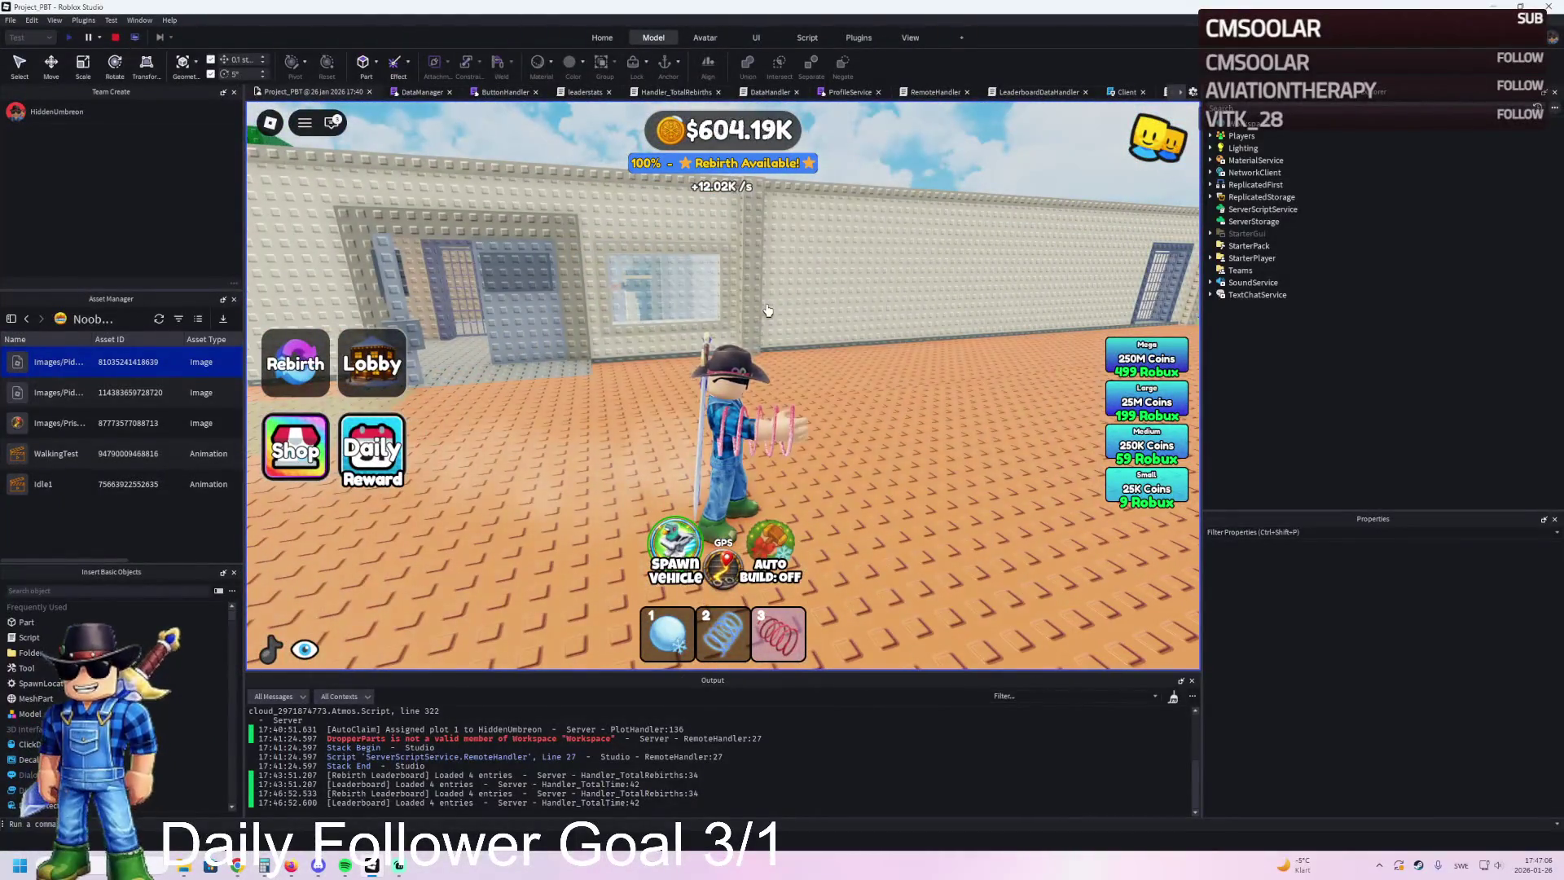
{"action": "key", "text": "s"}
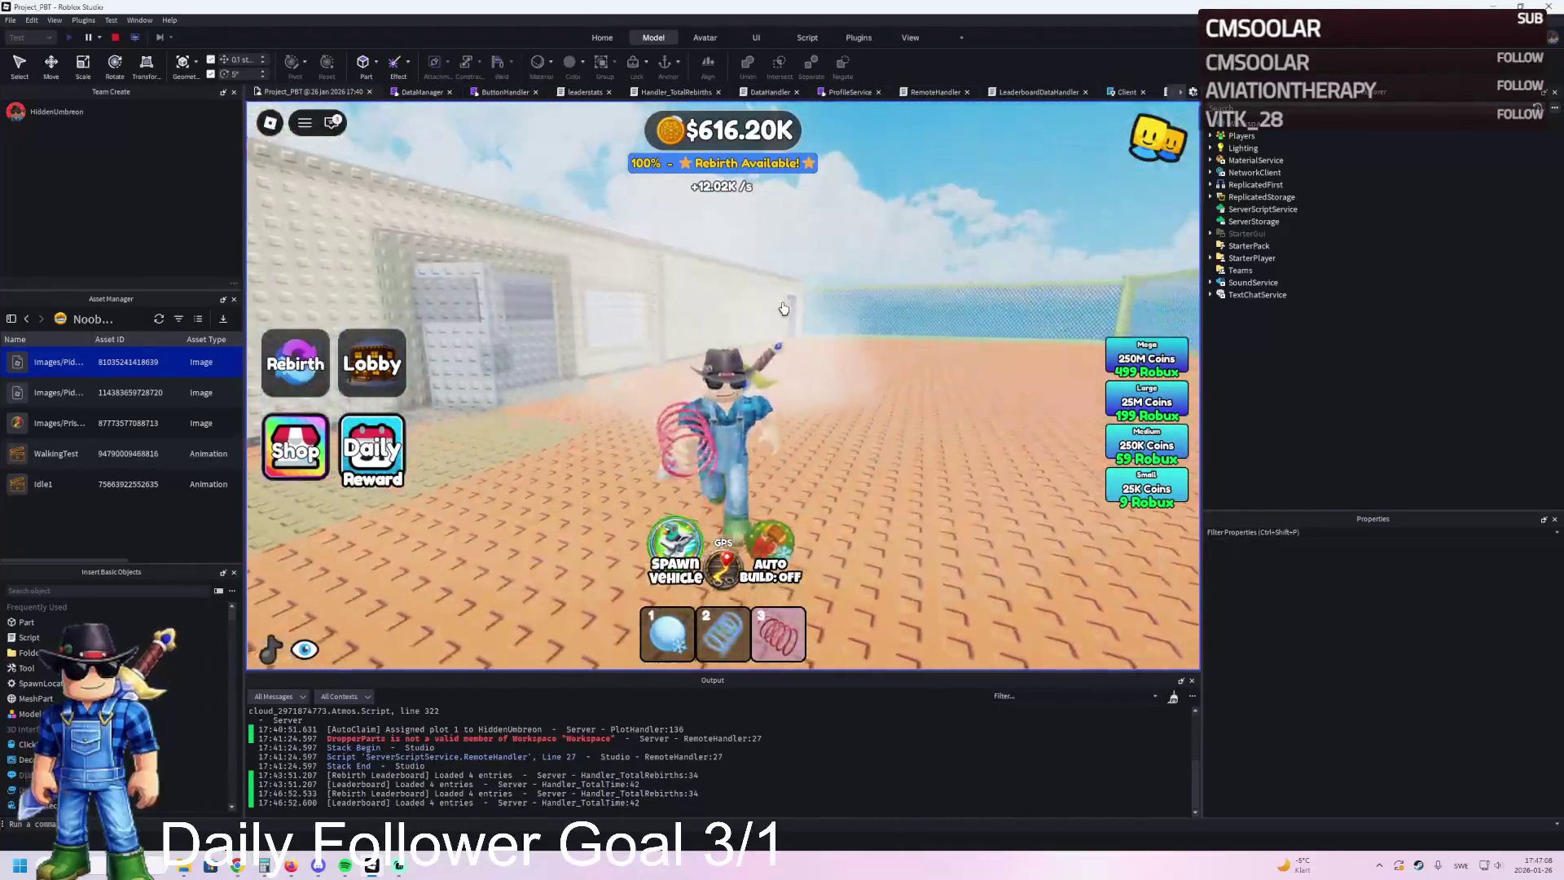
{"action": "key", "text": "s"}
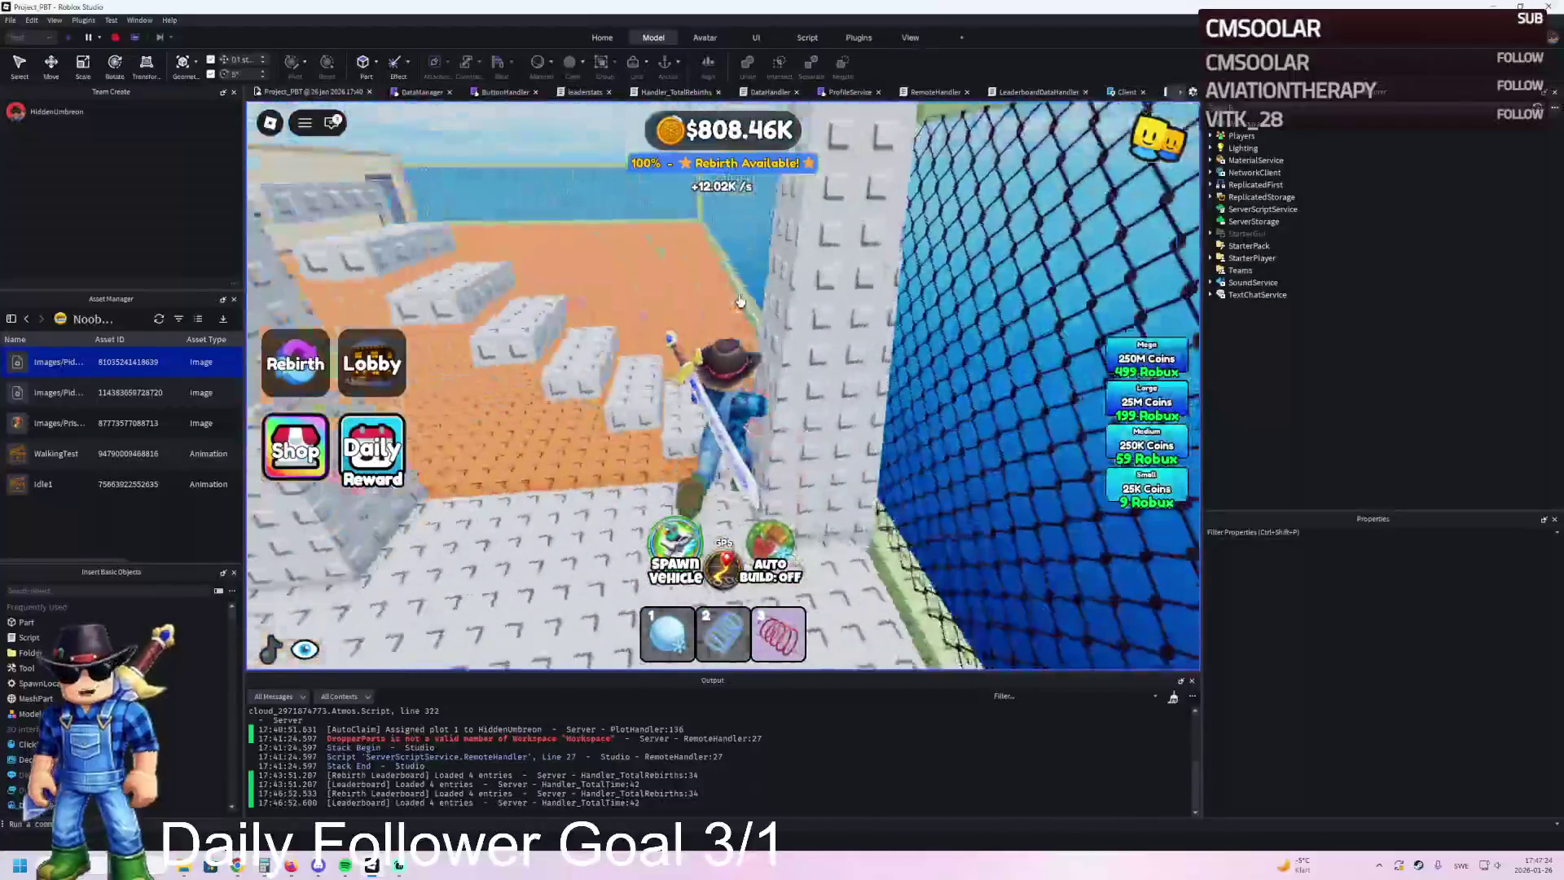
Step: Climb the yard stairs onto the high platform, drop to the orange floor, and stop the playtest
{"action": "key", "text": "w"}
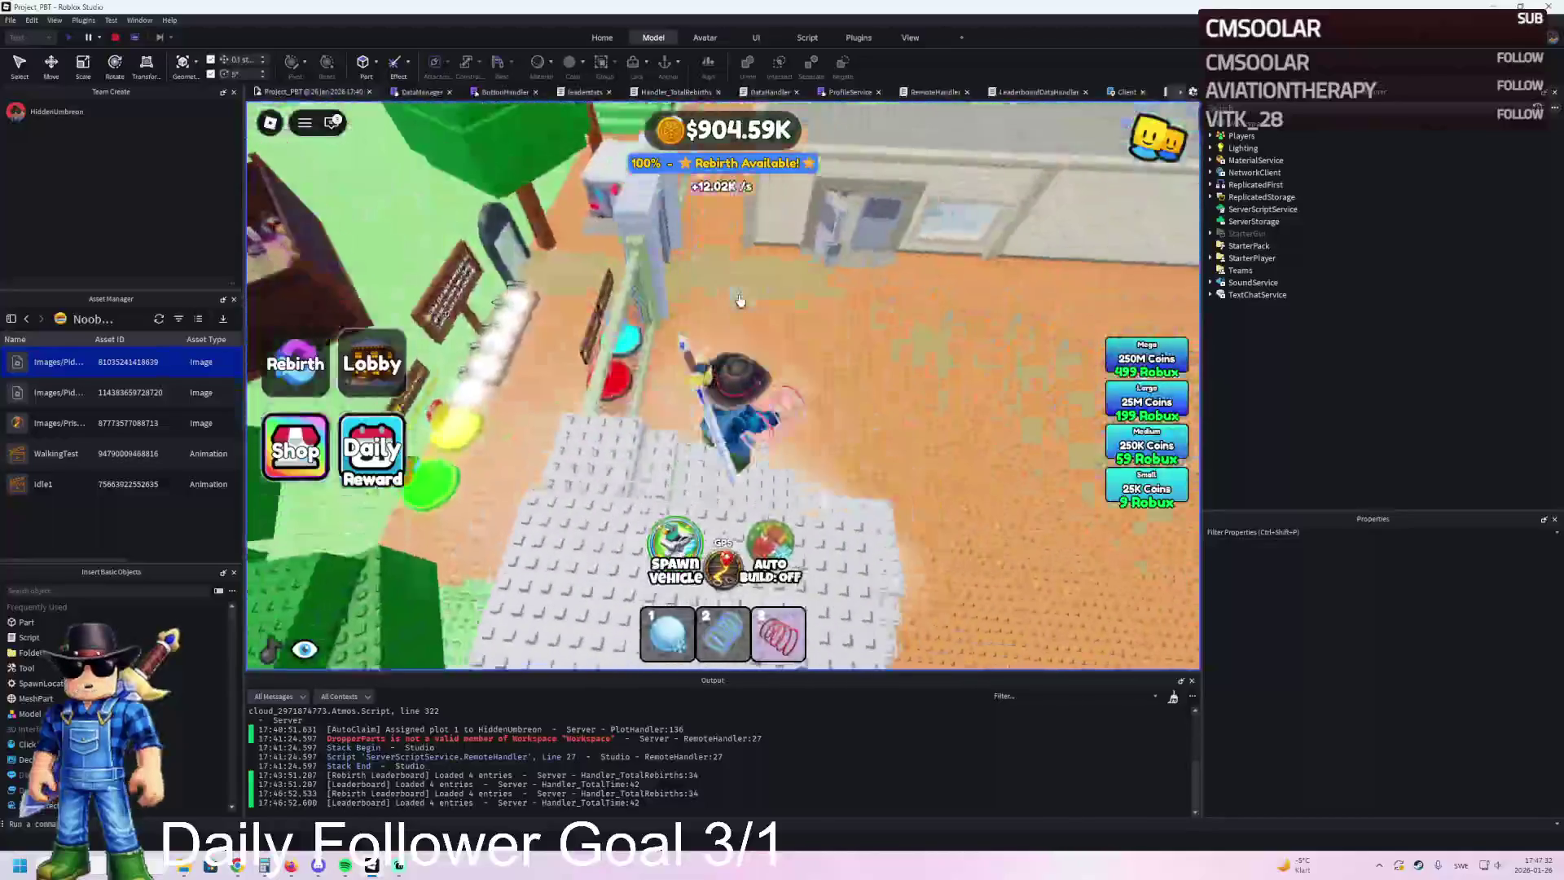
{"action": "key", "text": "w"}
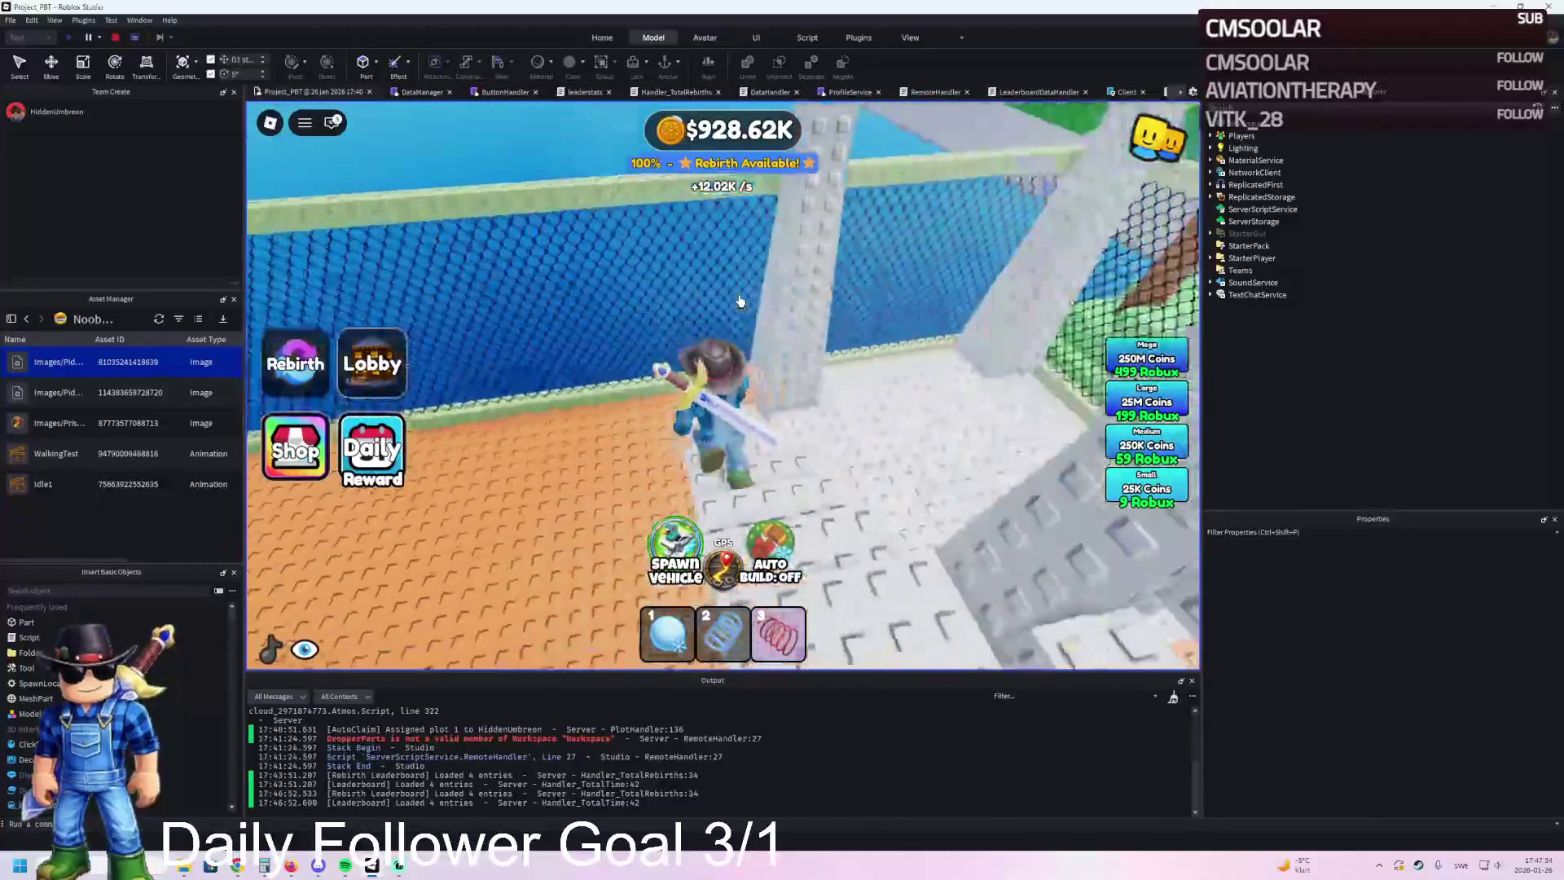
{"action": "key", "text": "w"}
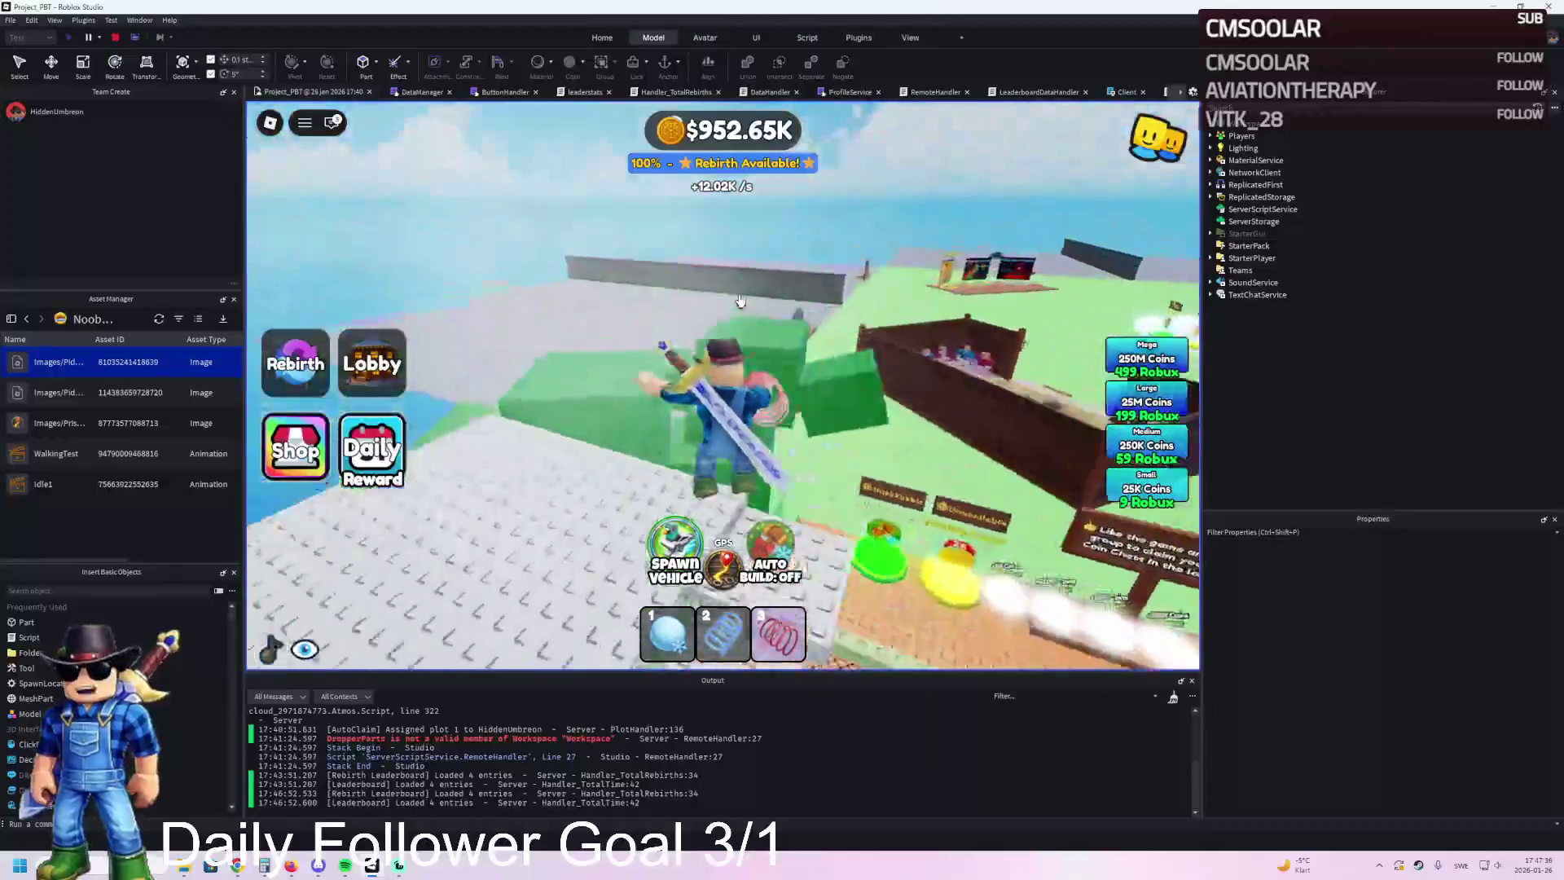
{"action": "key", "text": "w"}
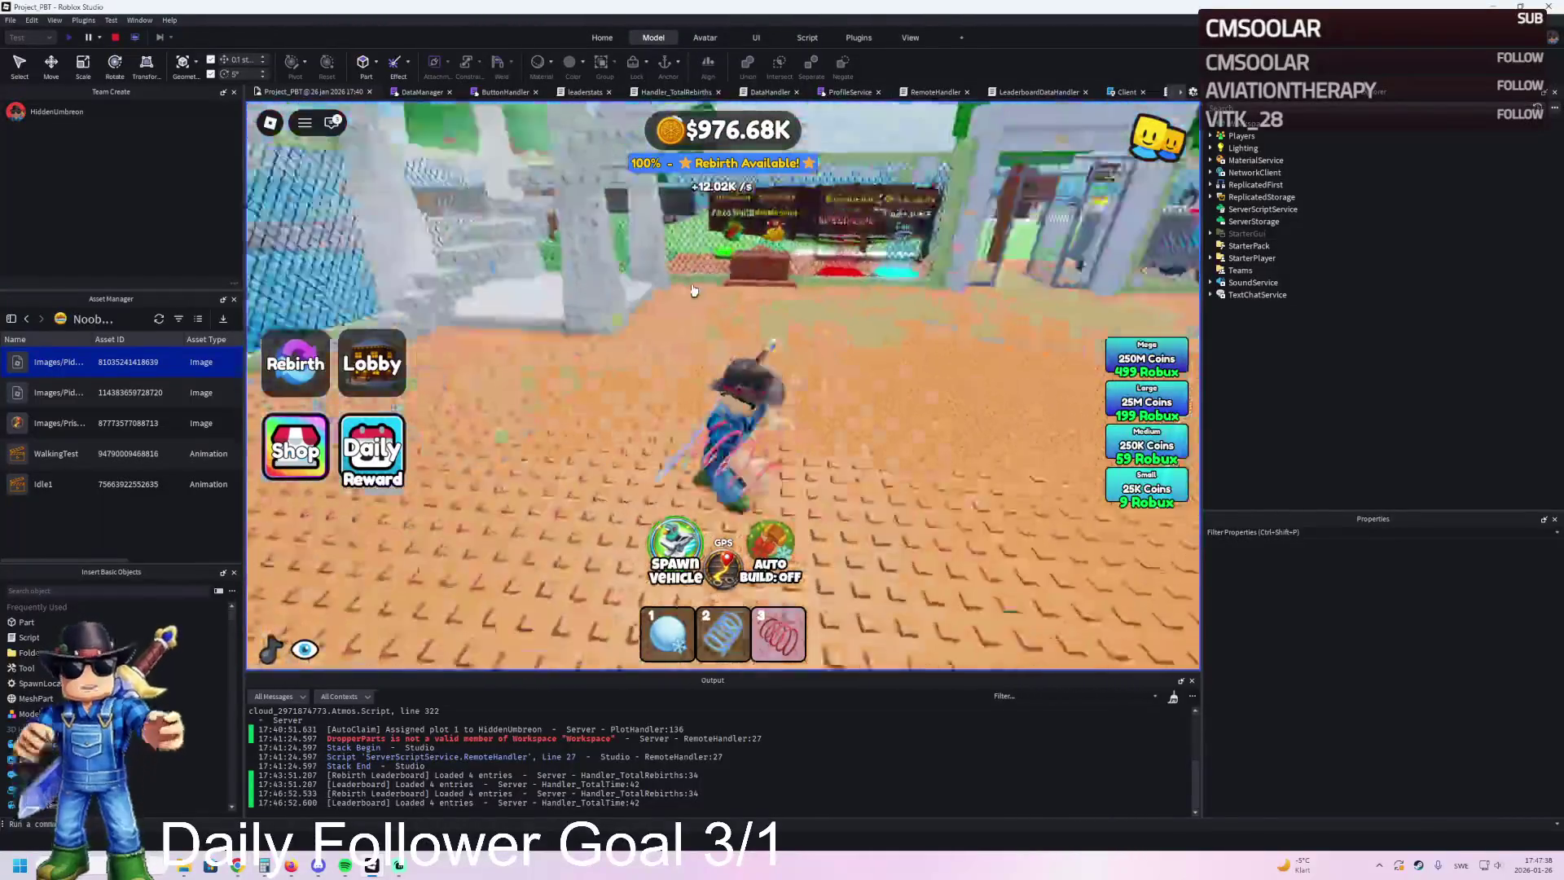
{"action": "key", "text": "w"}
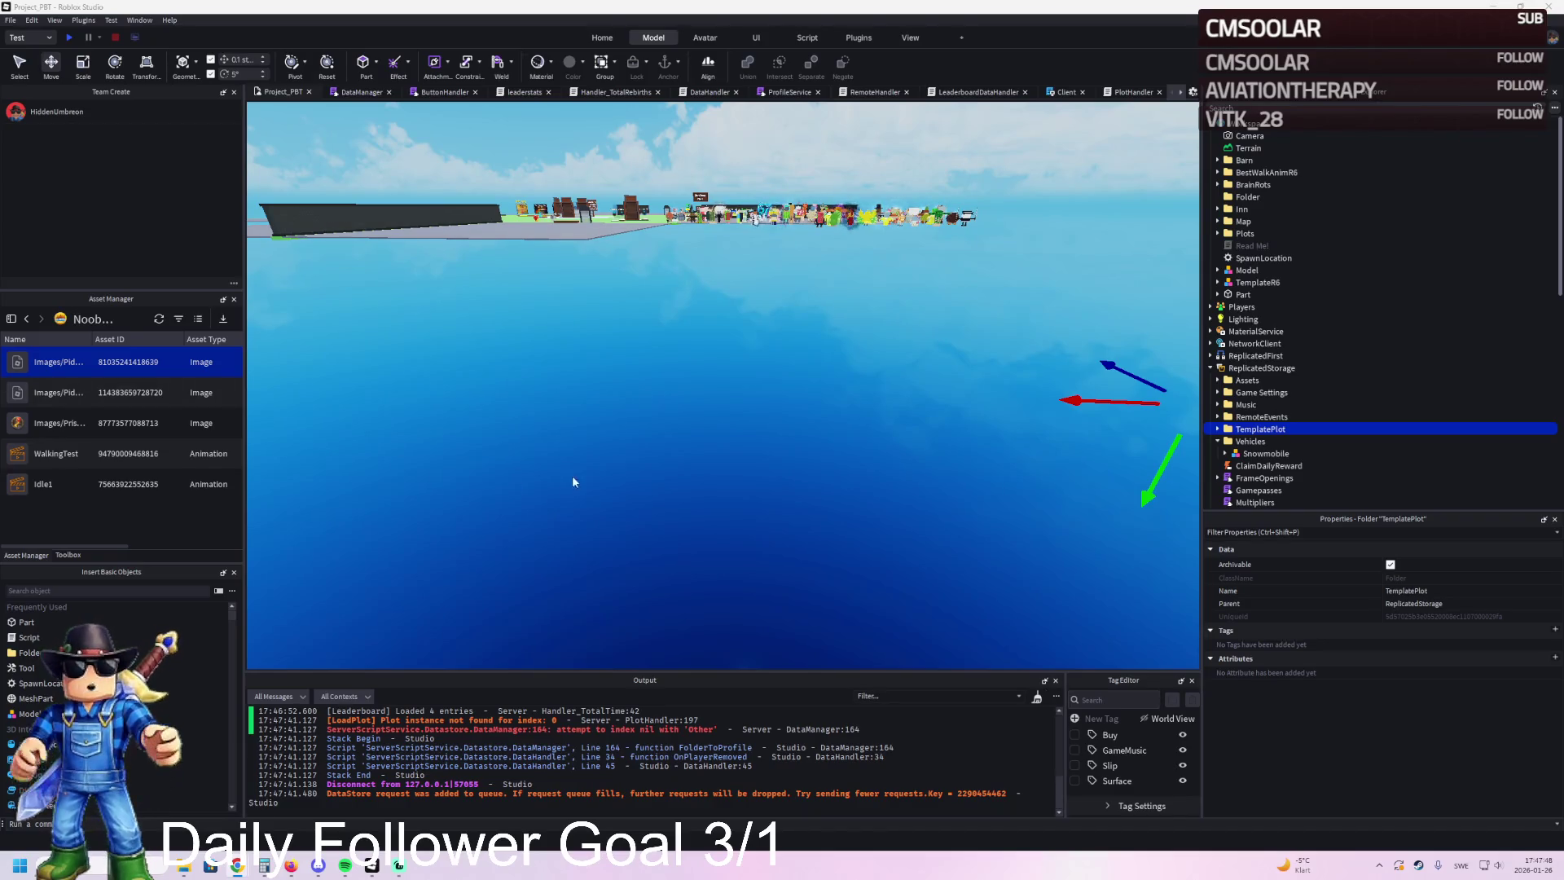
Step: Move TemplatePlot from ReplicatedStorage into Workspace and stretch one arch pillar to about 22.8 studs
{"action": "key", "text": "ctrl+x"}
{"action": "key", "text": "ctrl+v"}
{"action": "key", "text": "f"}
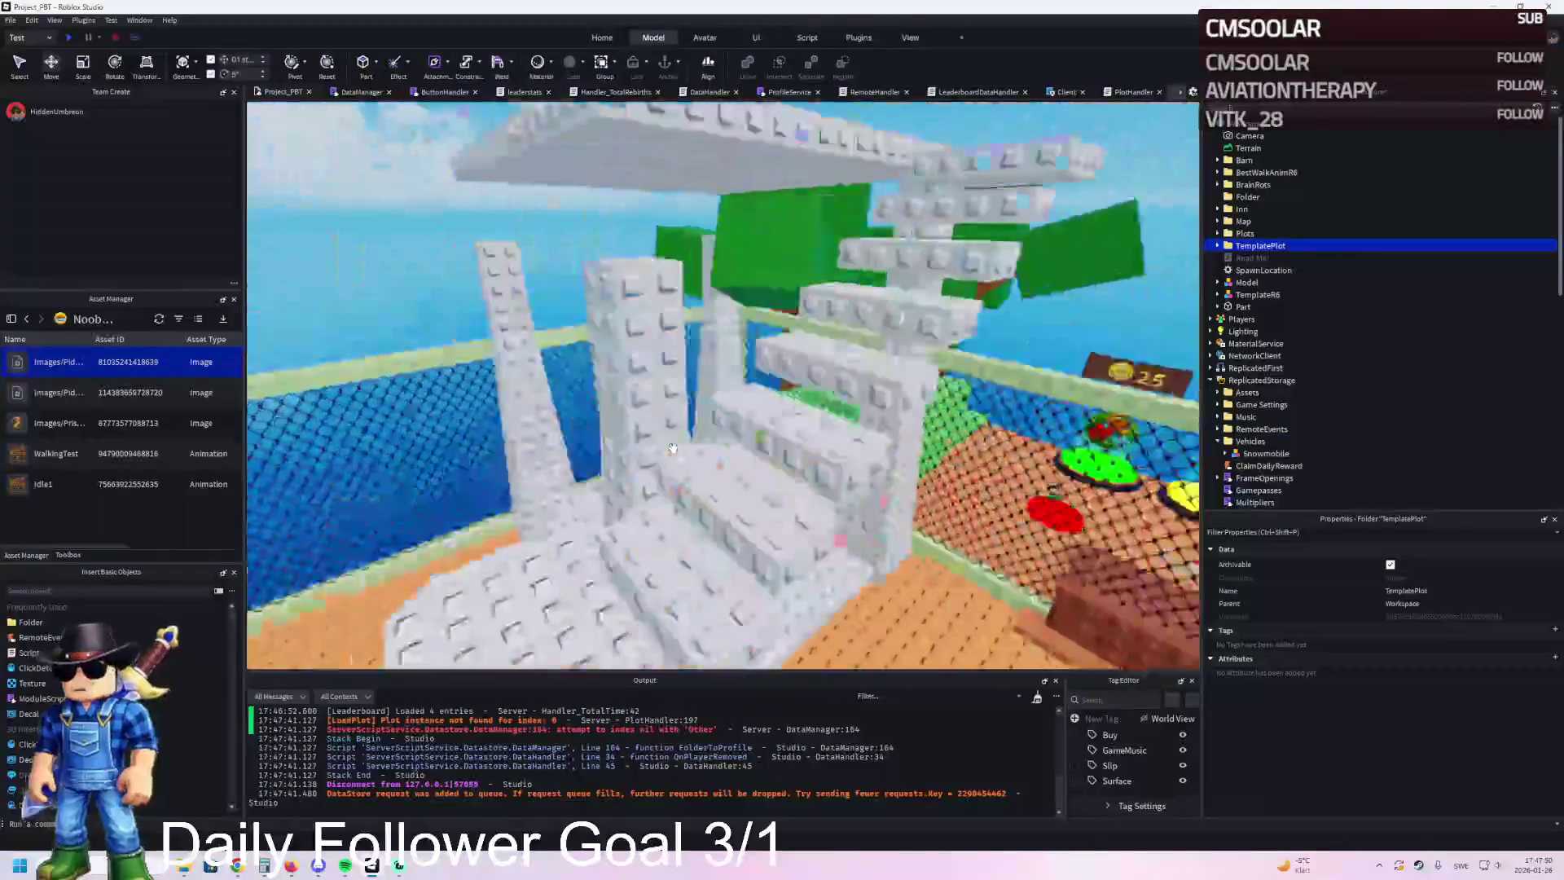
{"action": "left_click", "coordinate": [681, 251]}
{"action": "key", "text": "ctrl+3"}
{"action": "left_click_drag", "start_coordinate": [685, 250], "coordinate": [731, 120]}
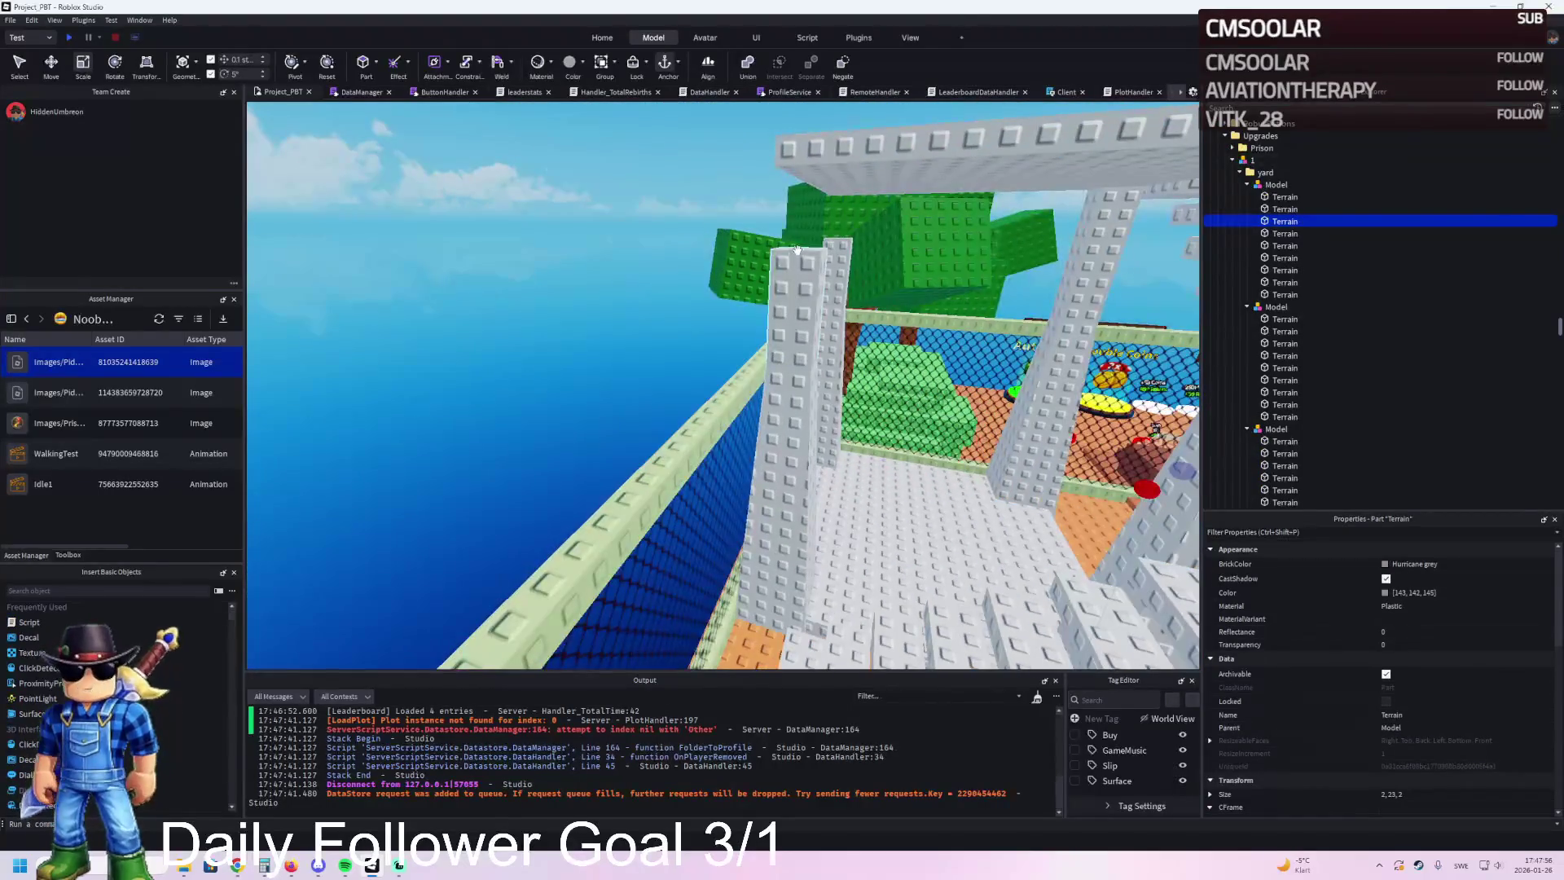
Step: Resize the arch's other pillar to 2 × 23 × 2 studs
{"action": "left_click", "coordinate": [676, 217]}
{"action": "left_click_drag", "start_coordinate": [676, 216], "coordinate": [675, 304]}
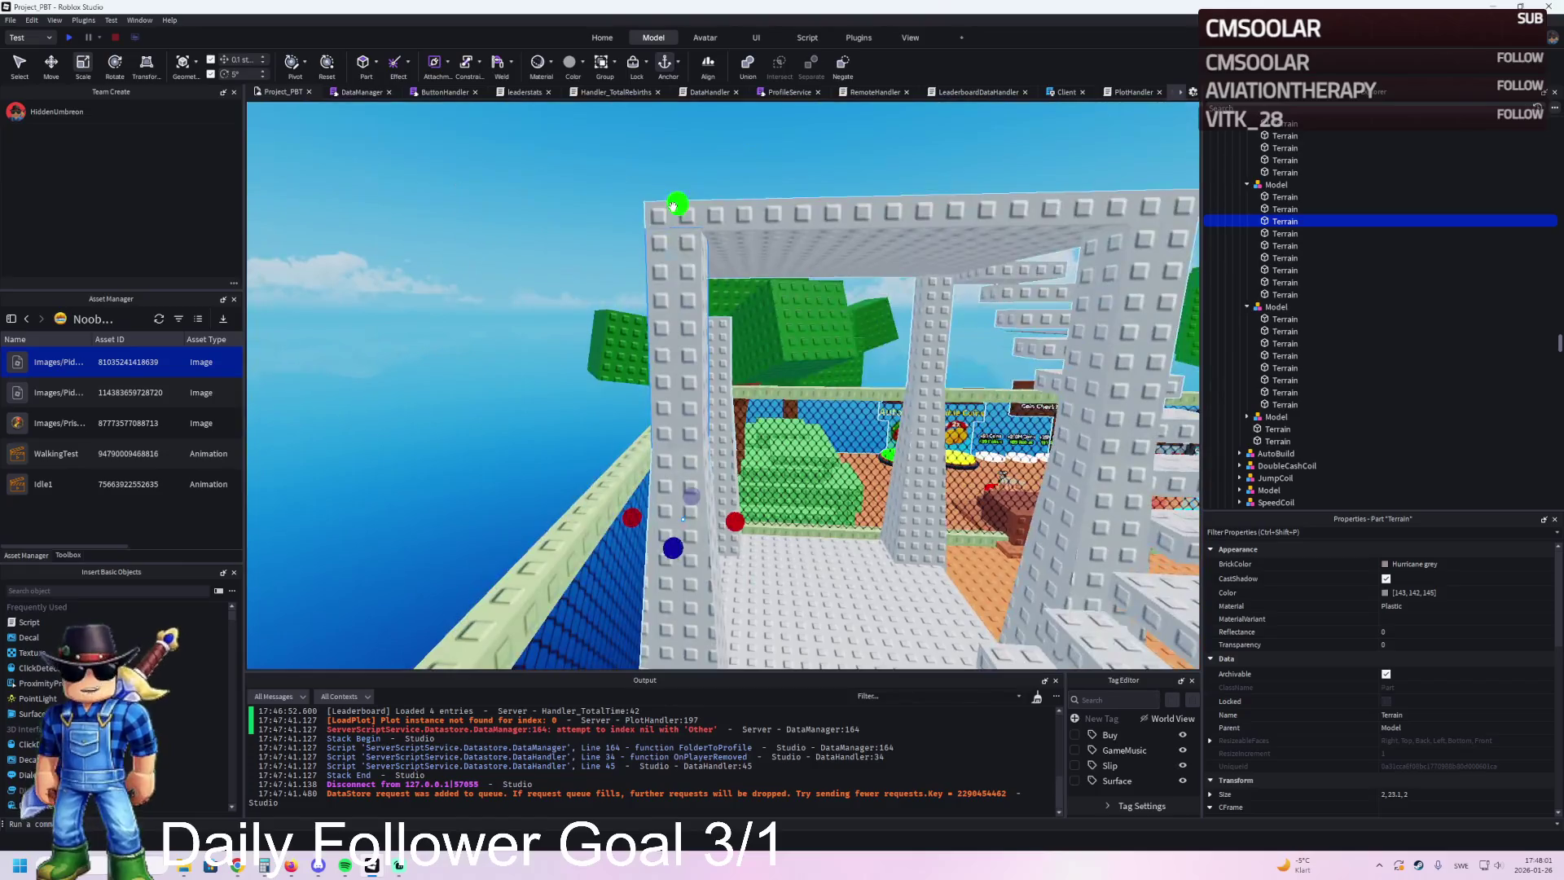
{"action": "left_click_drag", "start_coordinate": [673, 203], "coordinate": [673, 210]}
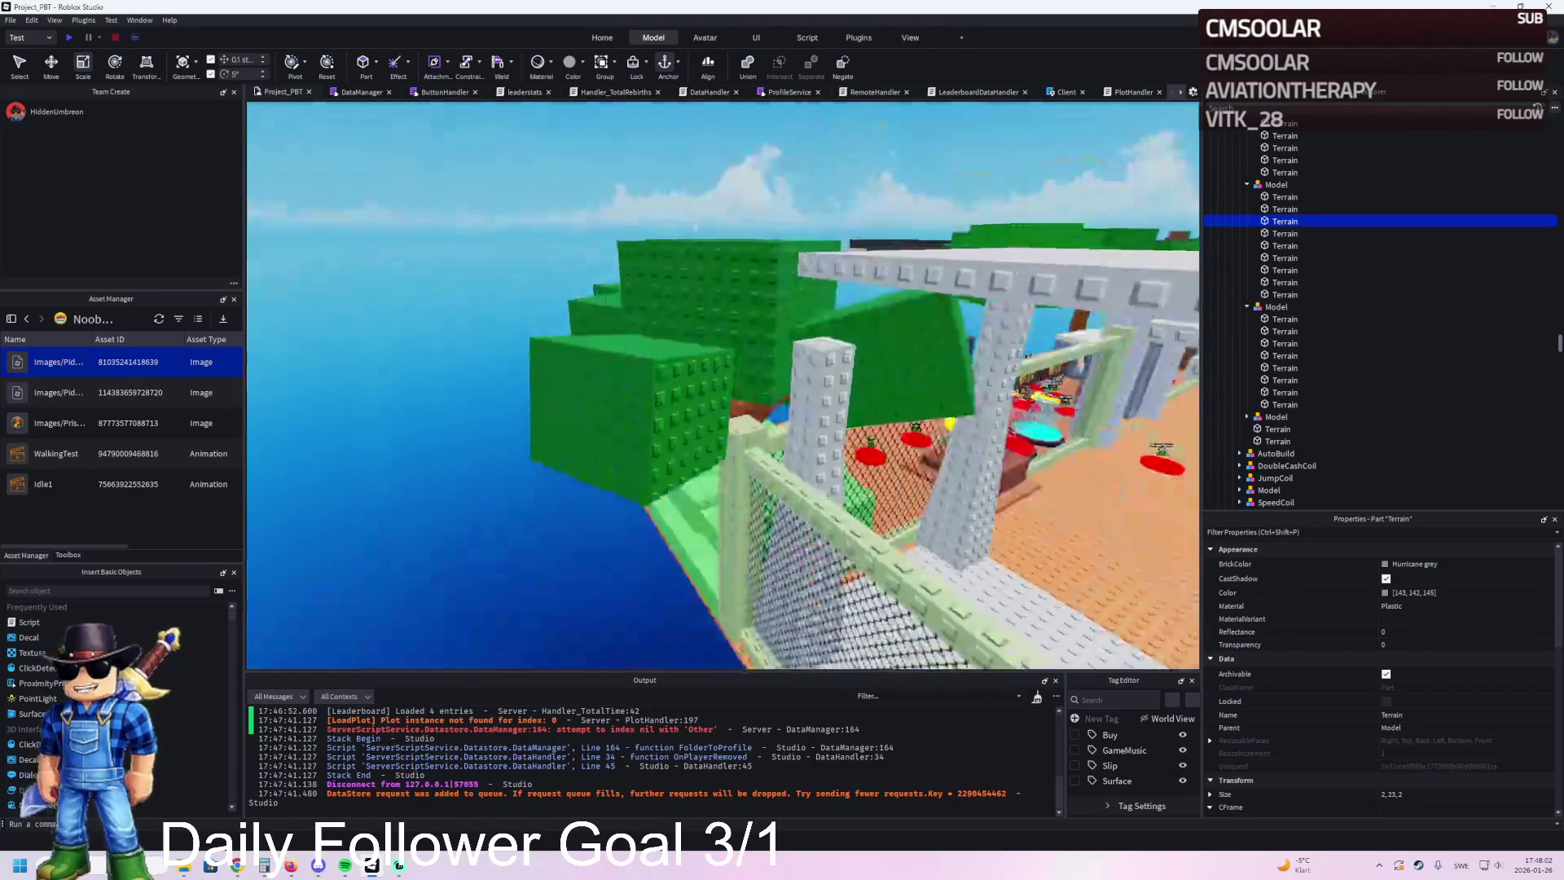
{"action": "mouse_move", "coordinate": [833, 245]}
{"action": "left_mouse_down"}
{"action": "mouse_move", "coordinate": [868, 229]}
{"action": "mouse_move", "coordinate": [865, 244]}
{"action": "left_mouse_up"}
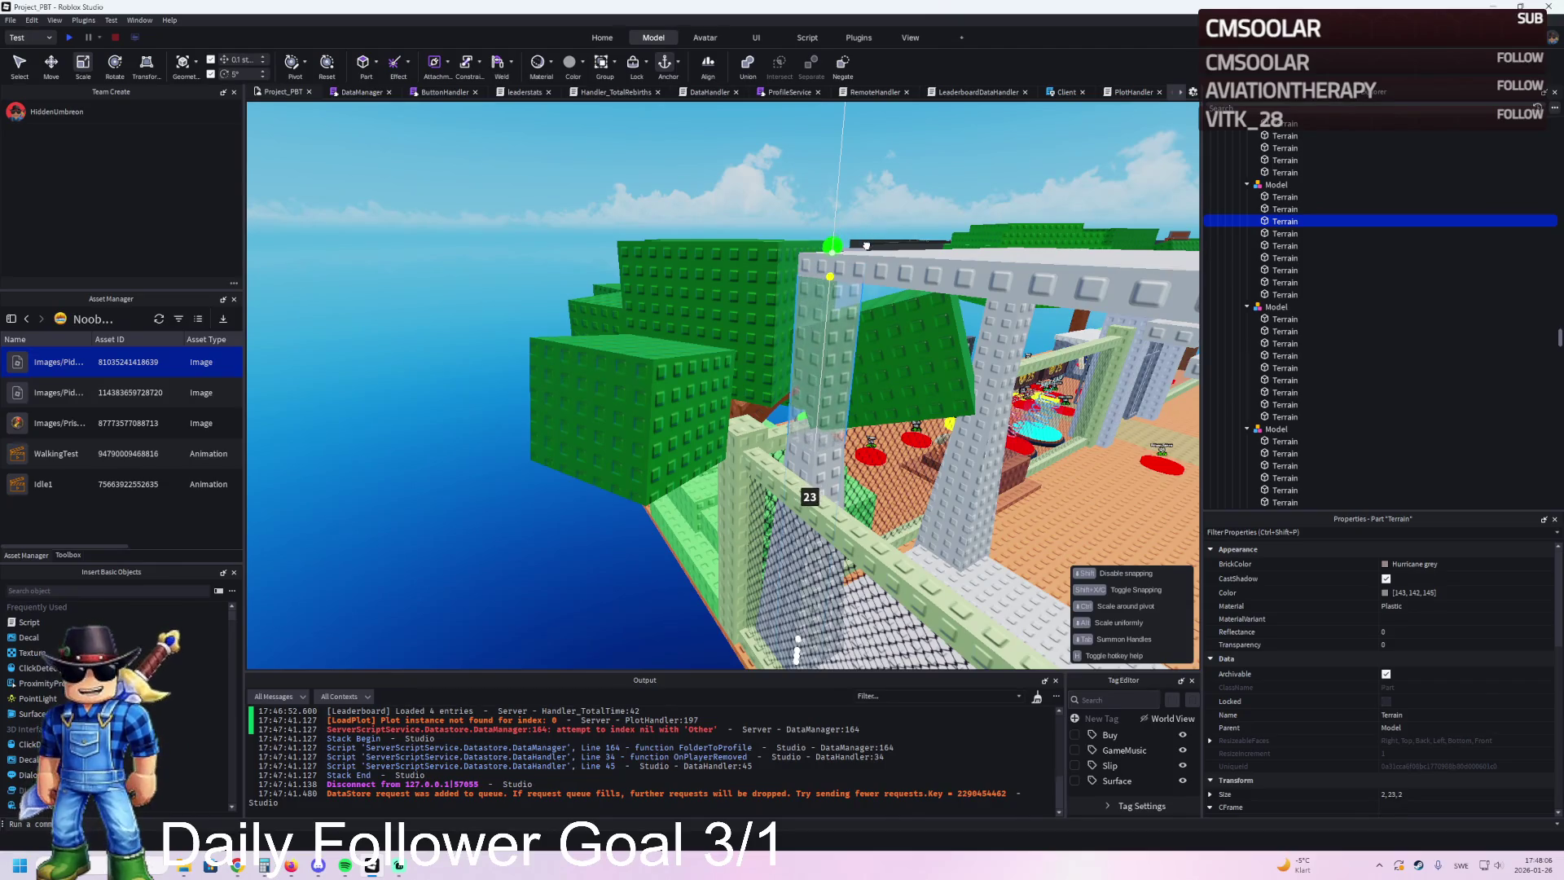
{"action": "right_click", "coordinate": [866, 245]}
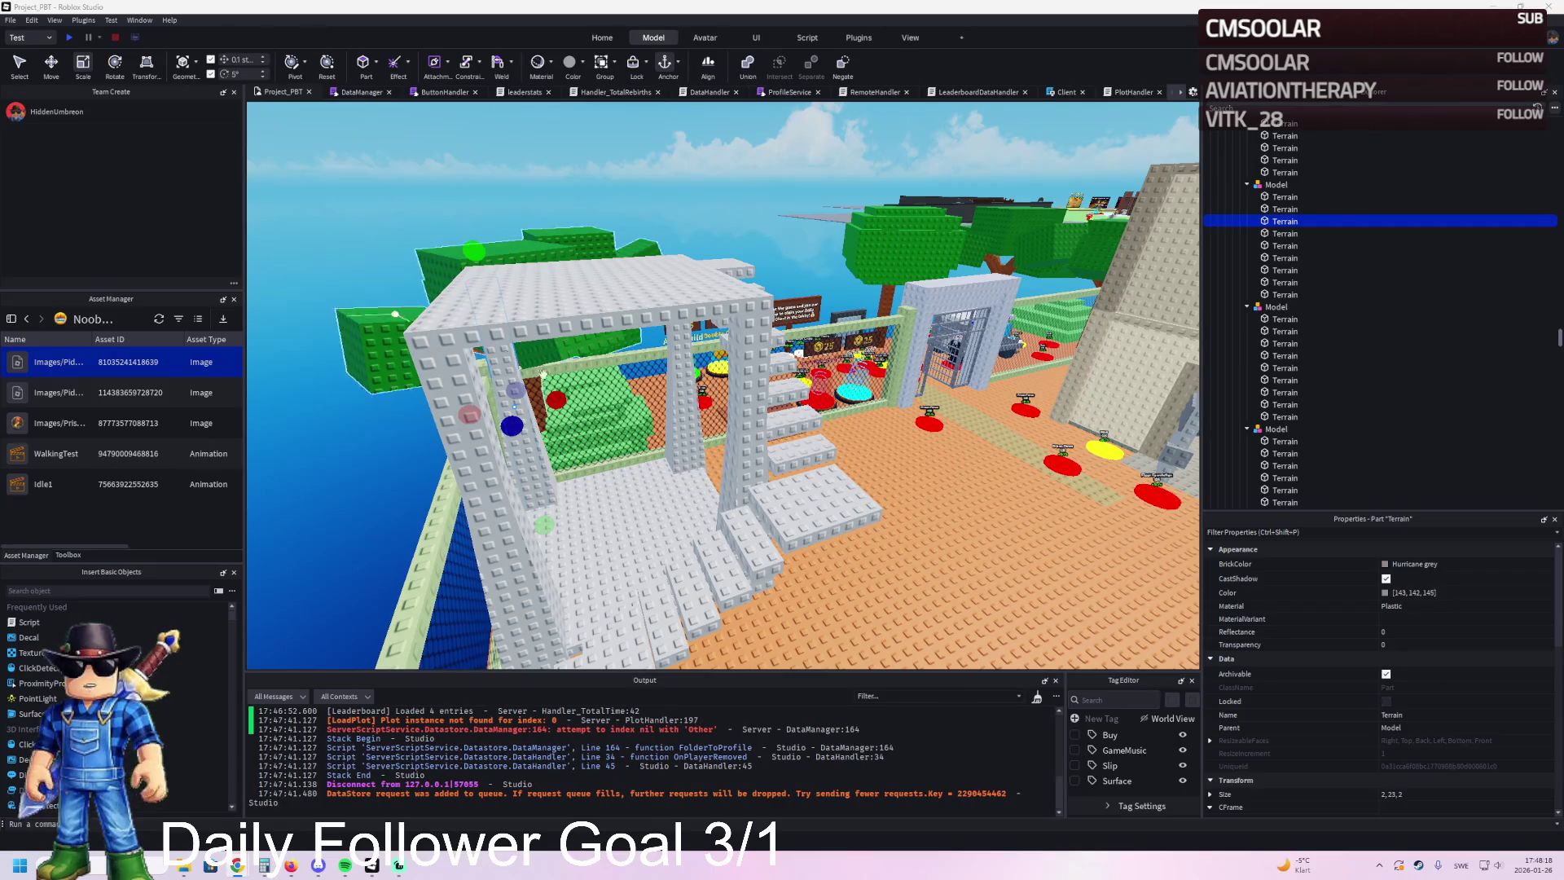
Step: Zoom the viewport out to frame the yard's white stair structure
{"action": "scroll", "coordinate": [576, 393], "scroll_direction": "down", "scroll_amount": 3}
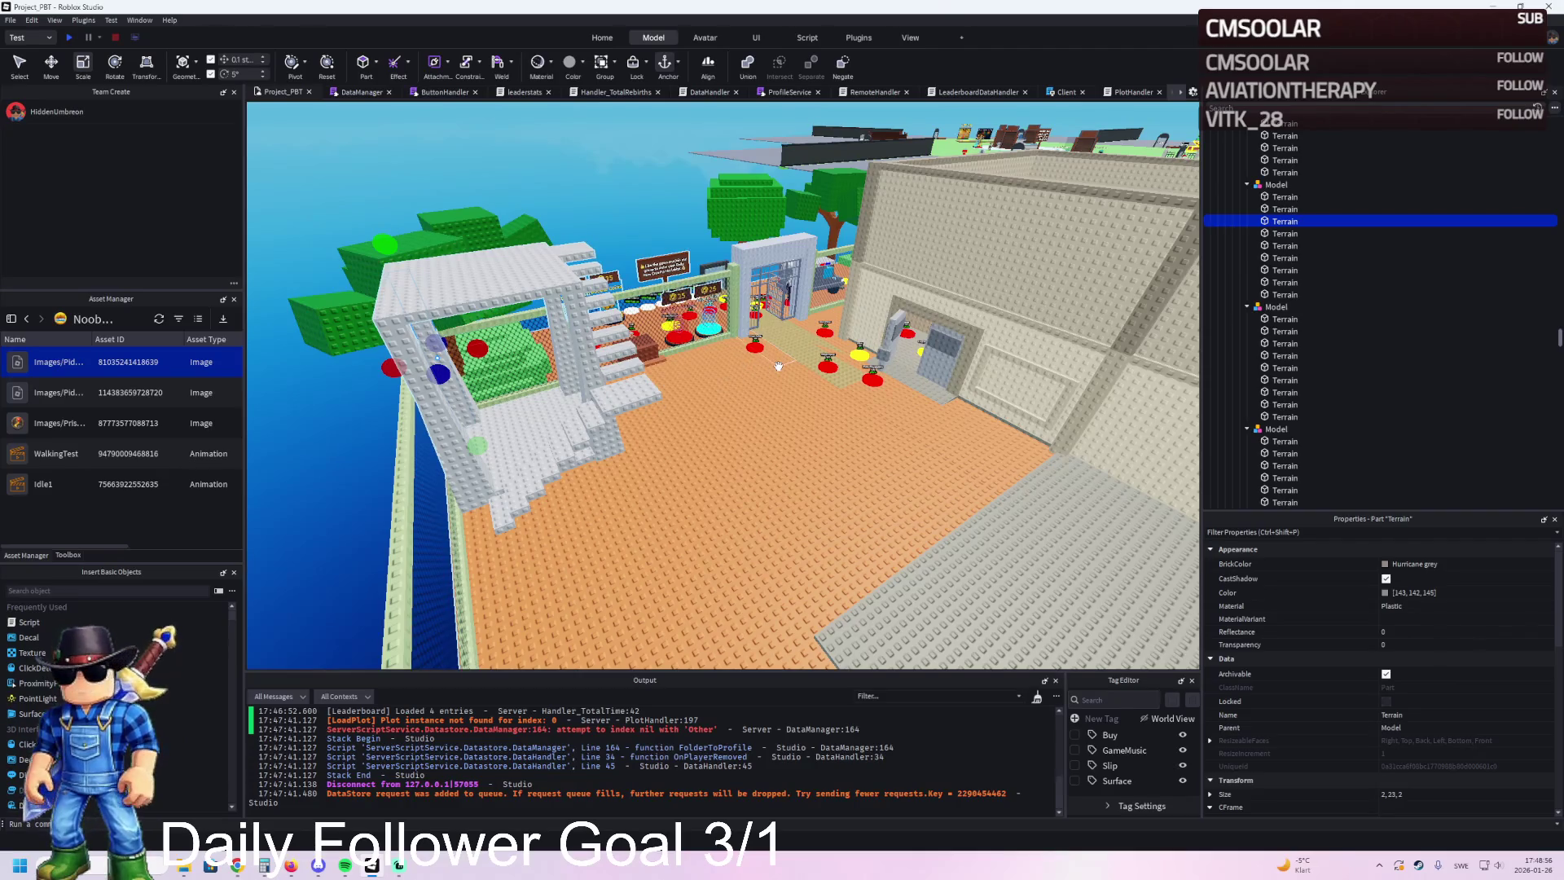
Step: Rename the selected slab part to Roof and stretch the small part into a 4-stud pillar
{"action": "key", "text": "w"}
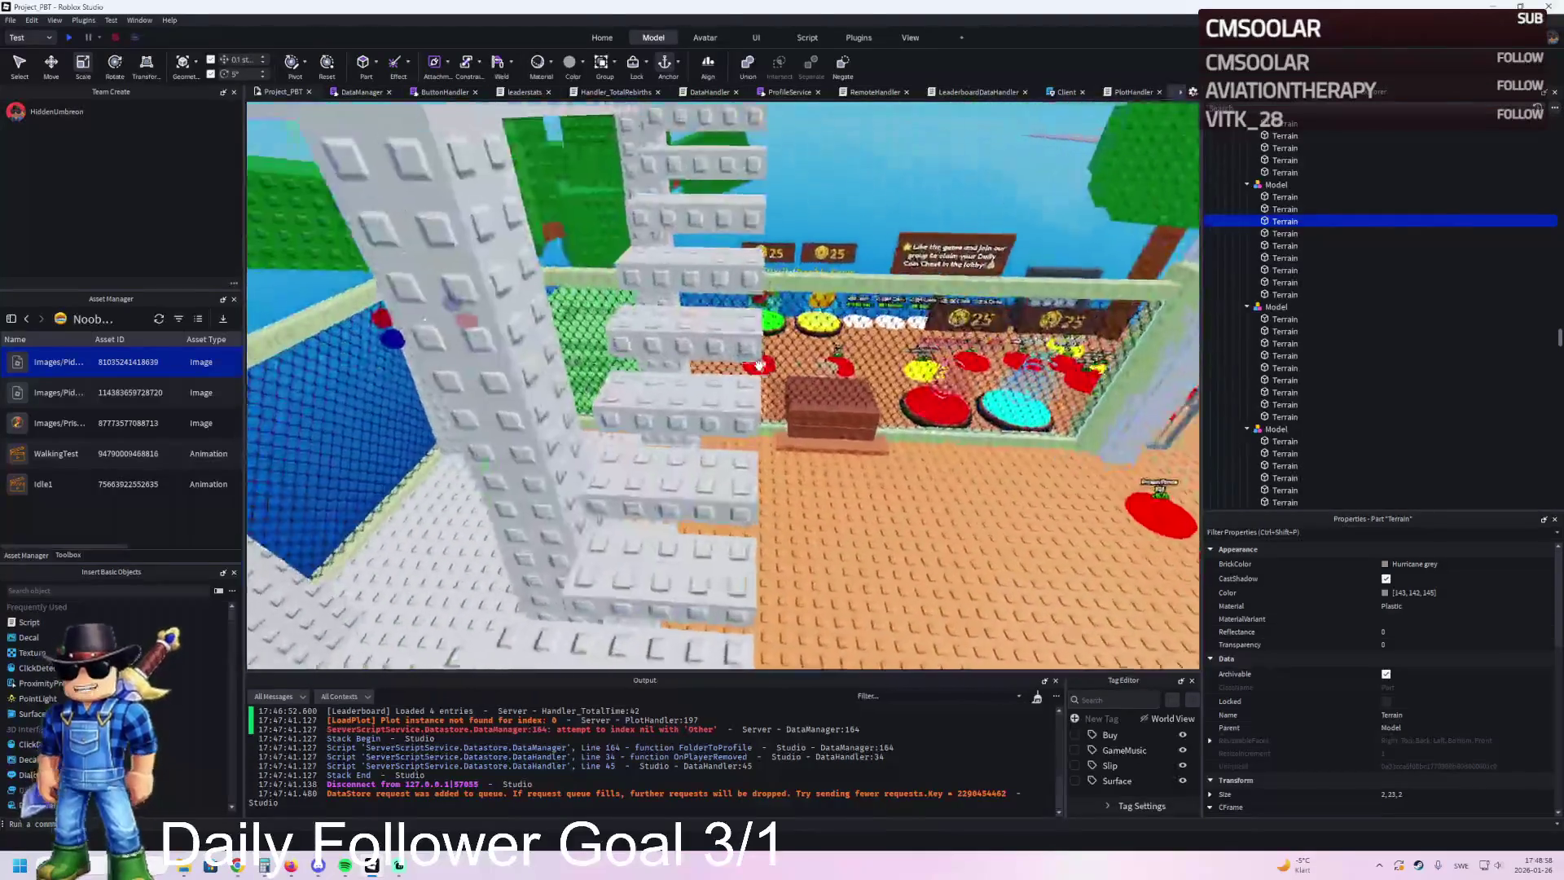
{"action": "key", "text": "s"}
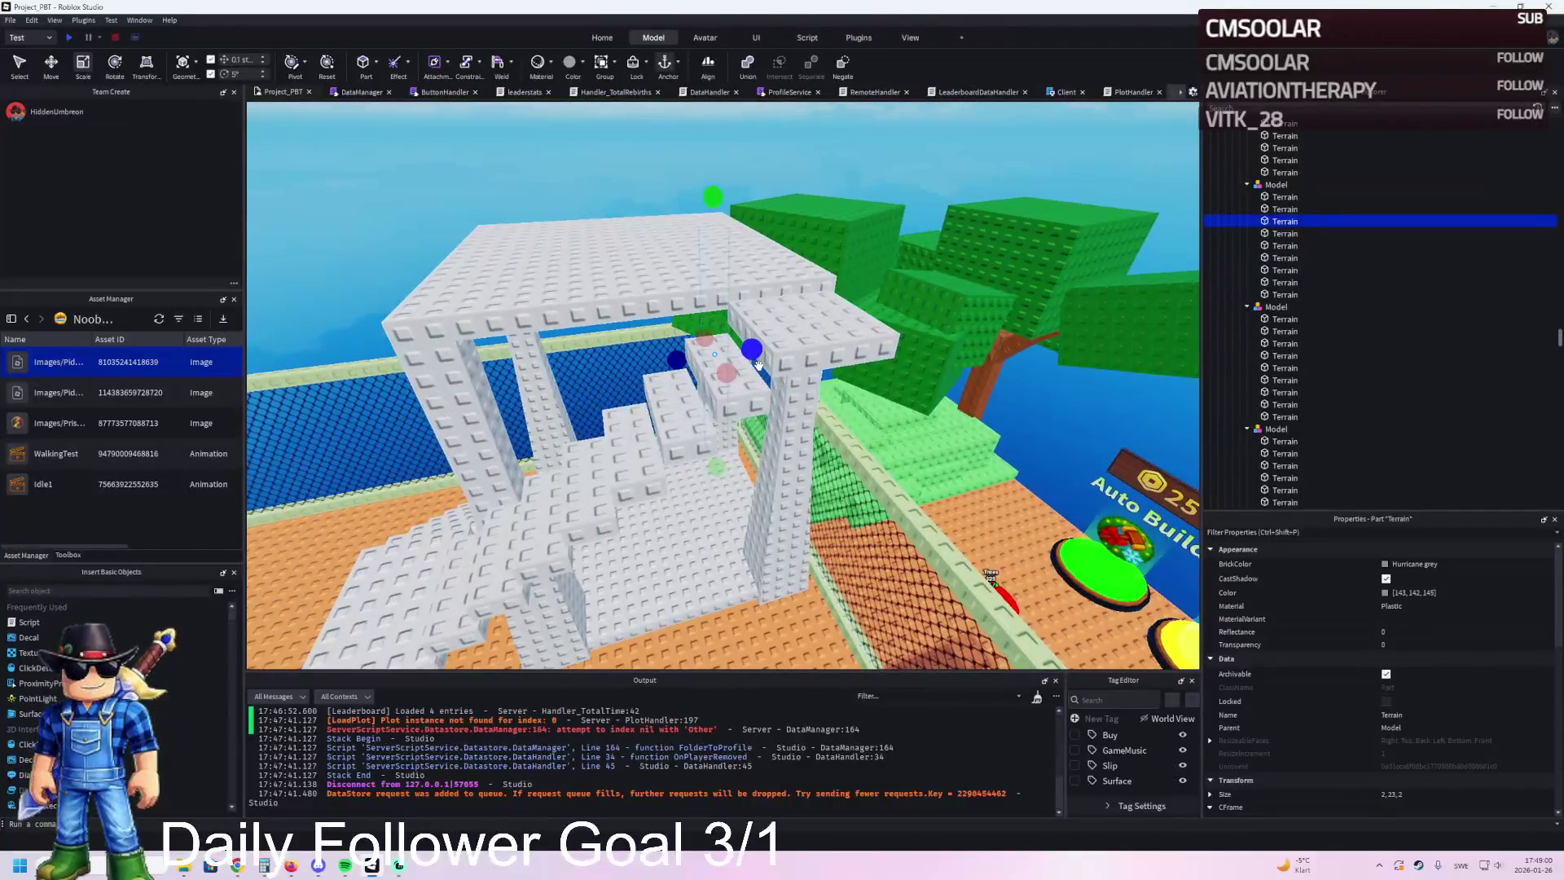
{"action": "key", "text": "w"}
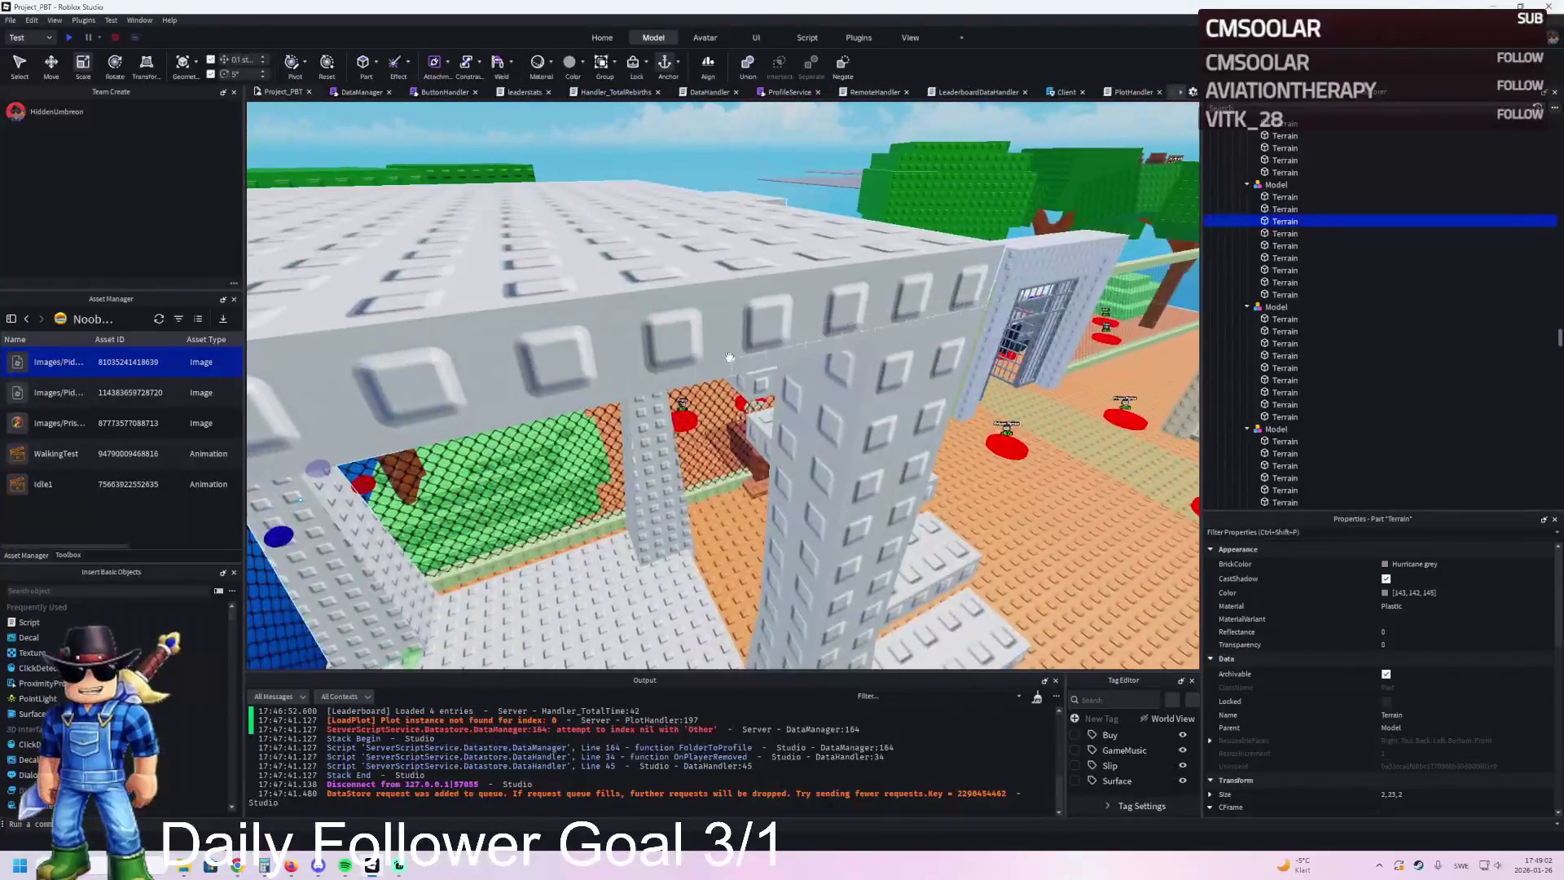
{"action": "left_click", "coordinate": [623, 305]}
{"action": "key", "text": "s"}
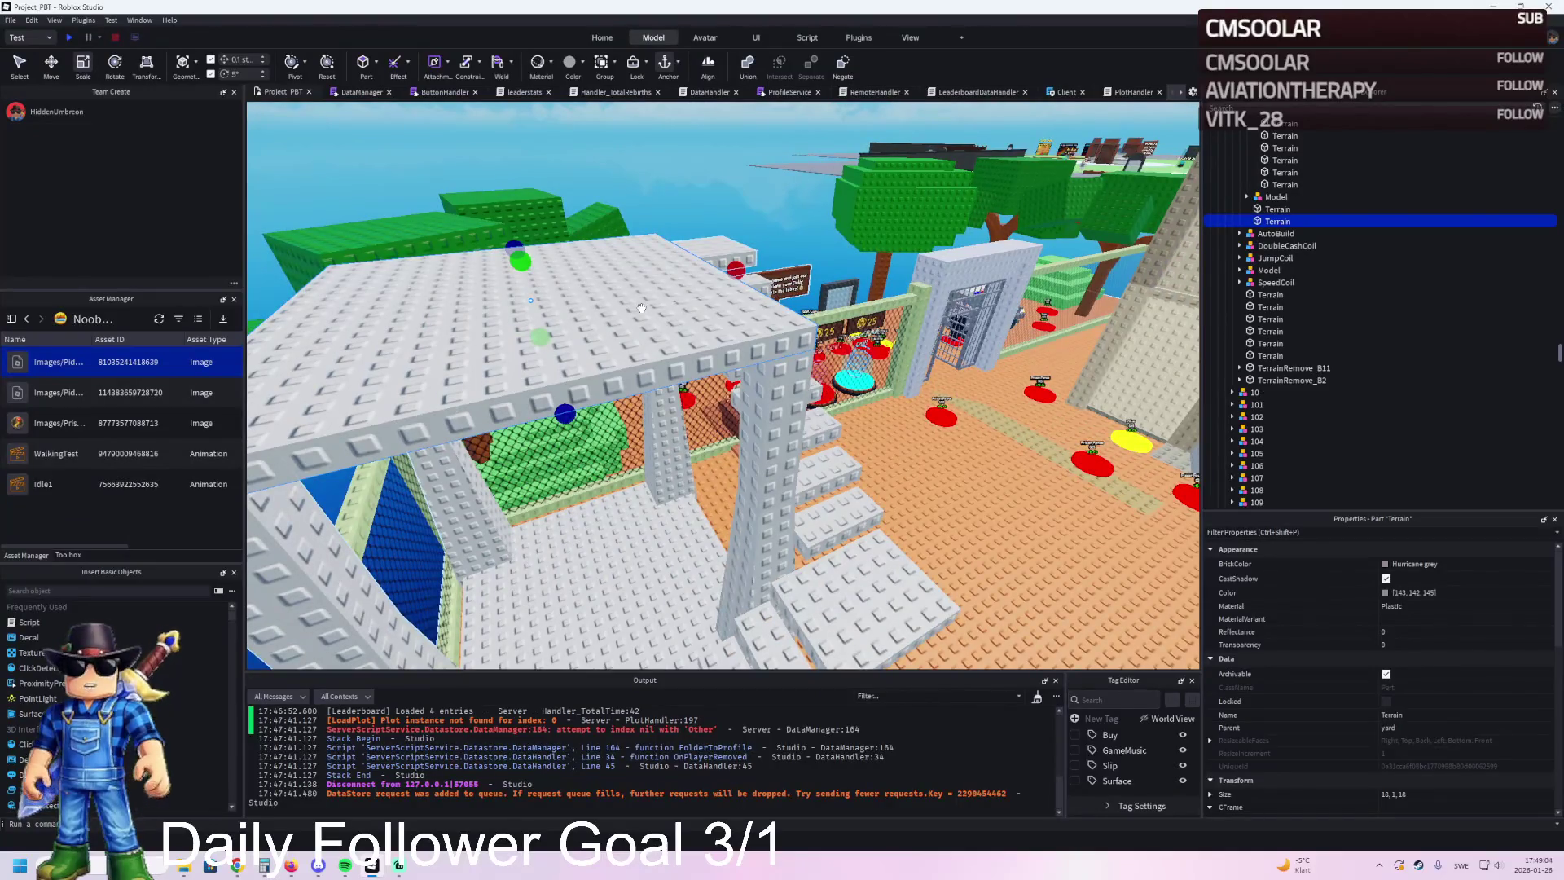
{"action": "key", "text": "d"}
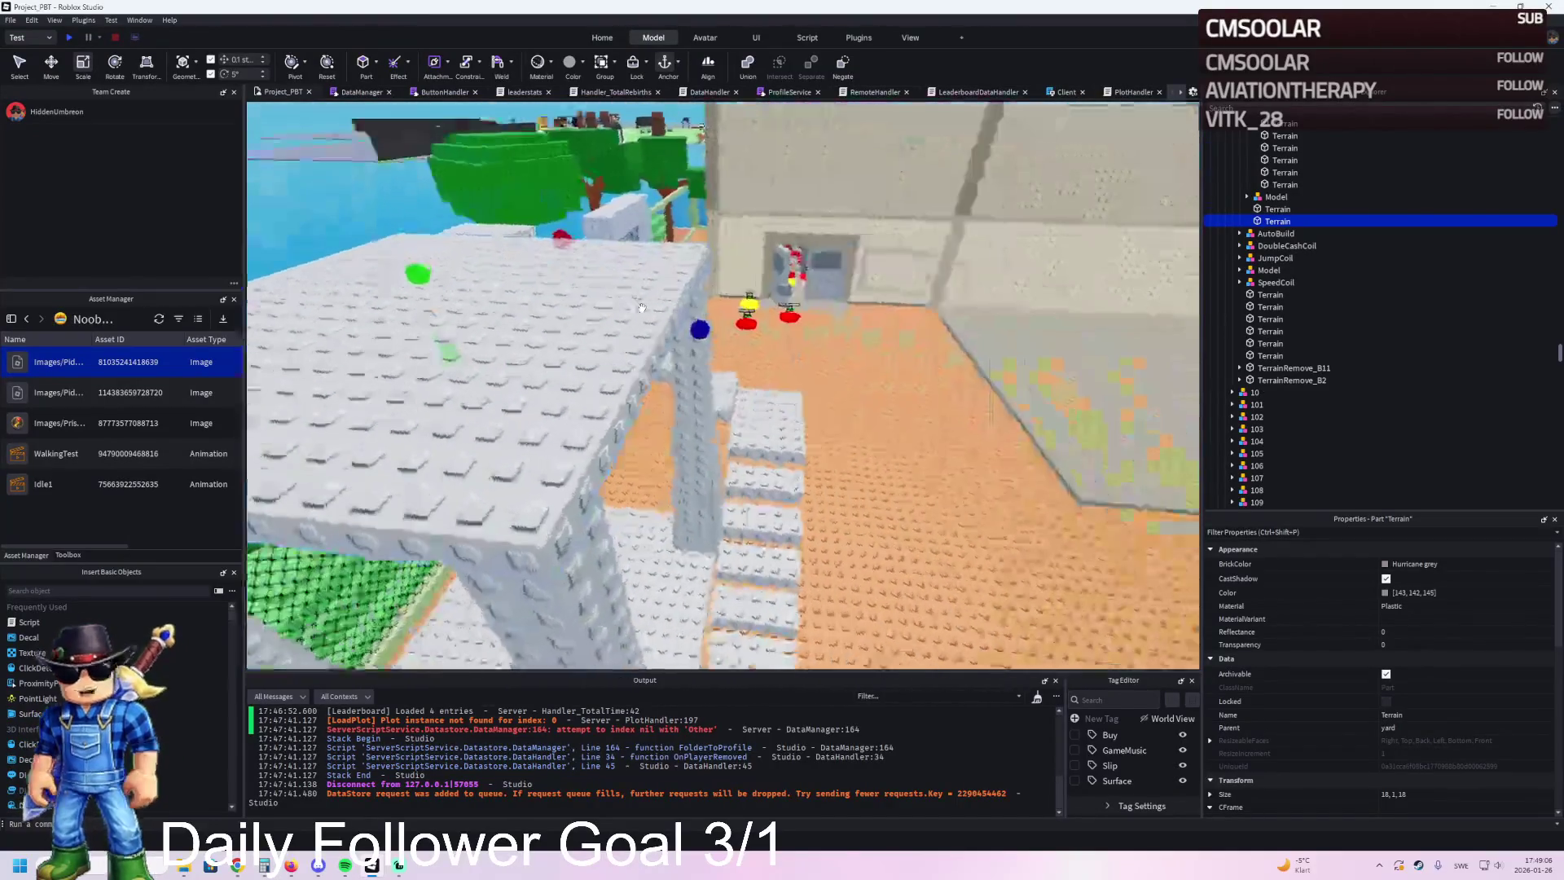
{"action": "key", "text": "e"}
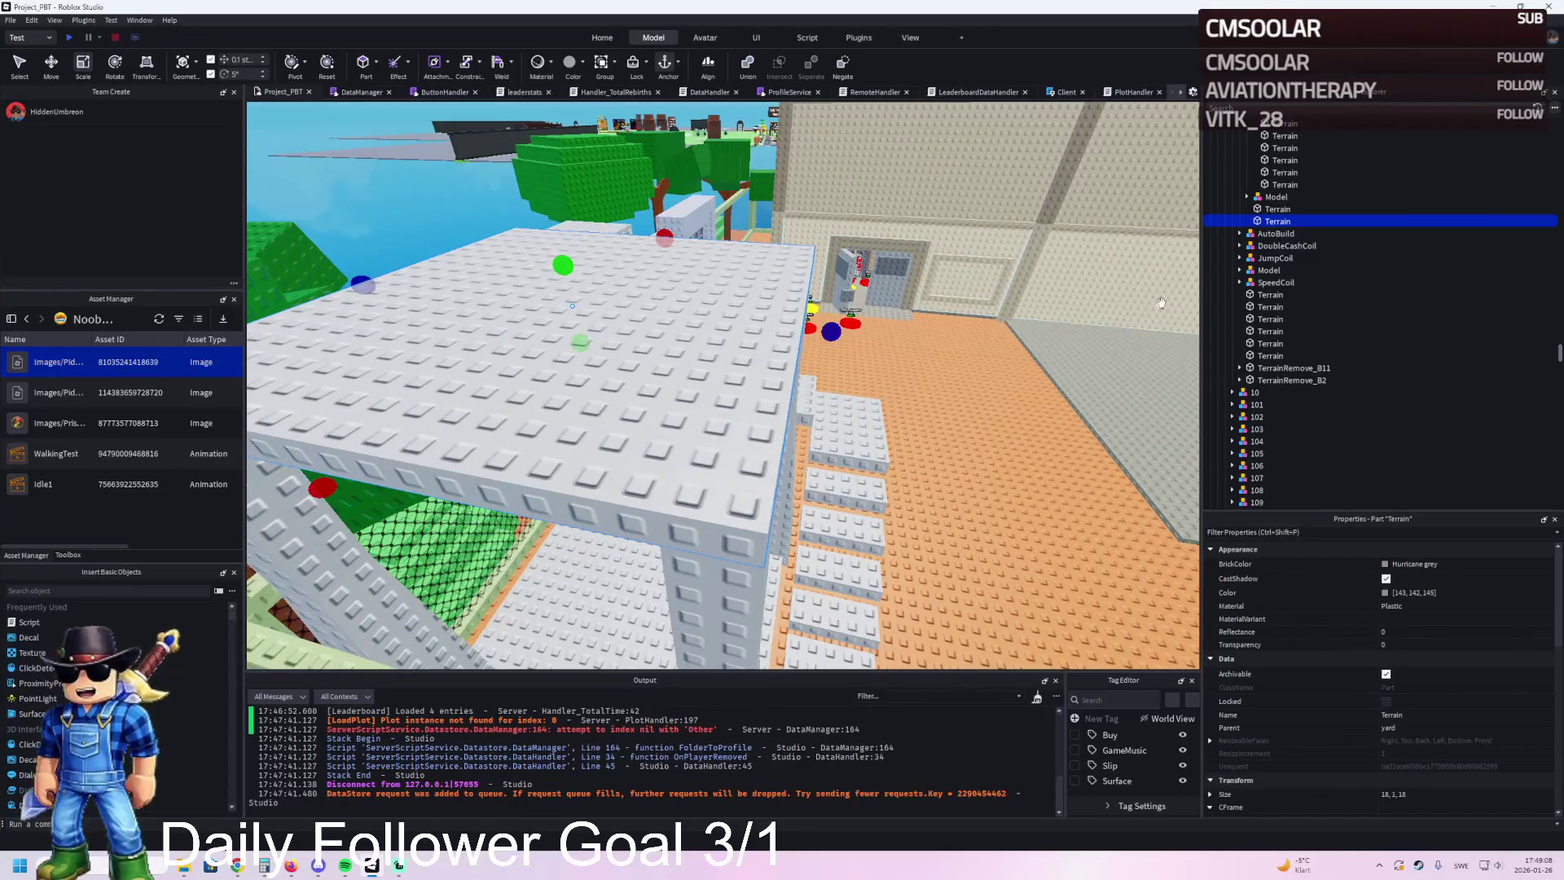
{"action": "left_click", "coordinate": [1275, 222]}
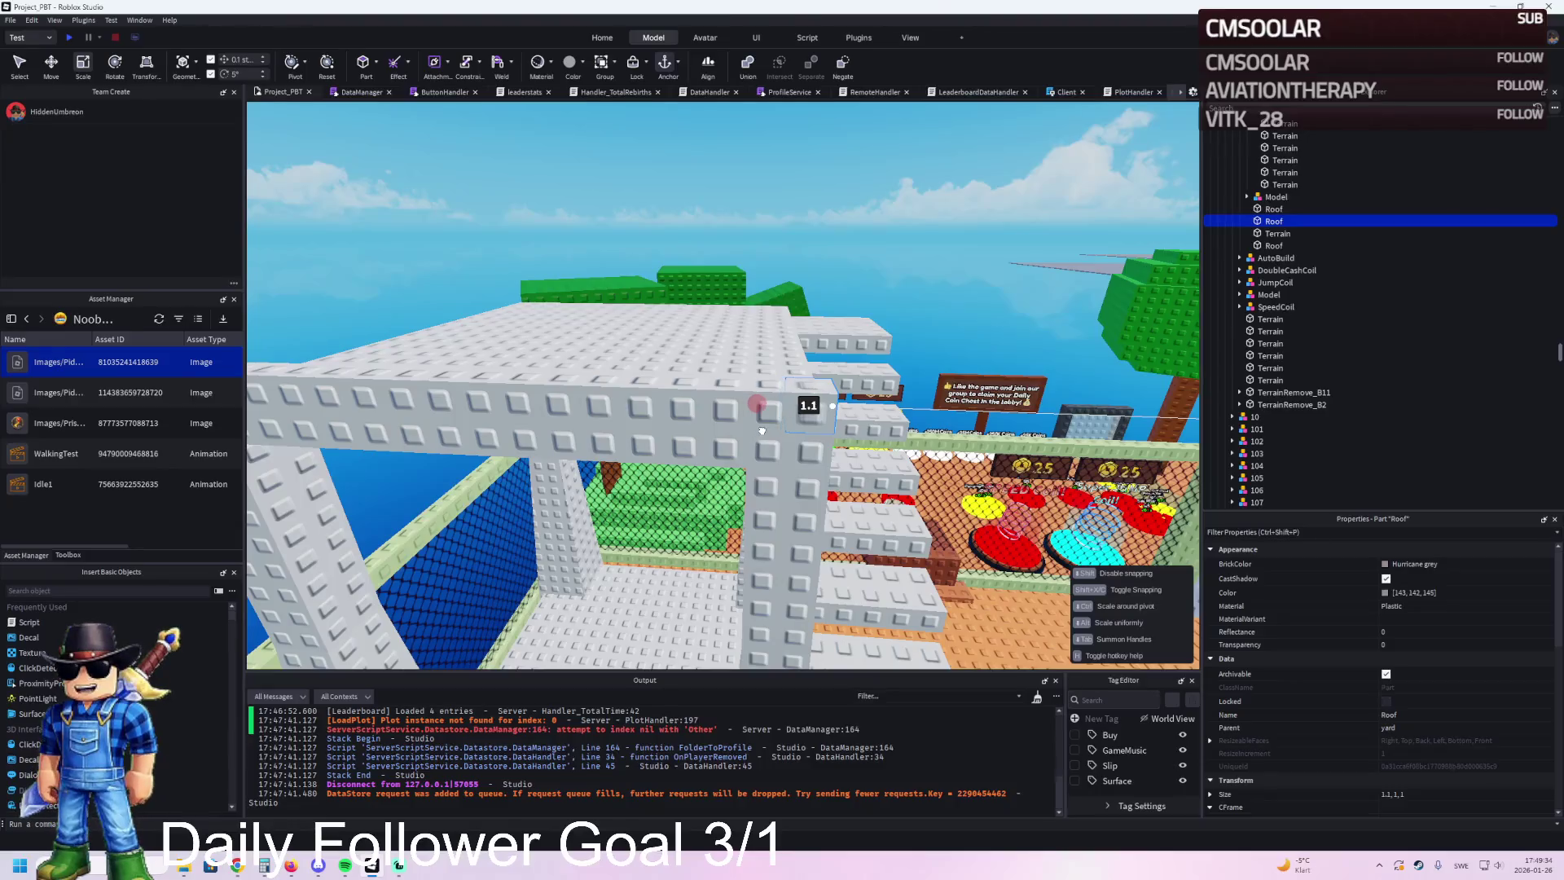
{"action": "left_click_drag", "start_coordinate": [830, 338], "coordinate": [832, 206]}
Step: Thin the long 18-stud roof part down to 0.5 thickness
{"action": "left_click", "coordinate": [1273, 209]}
{"action": "key", "text": "f"}
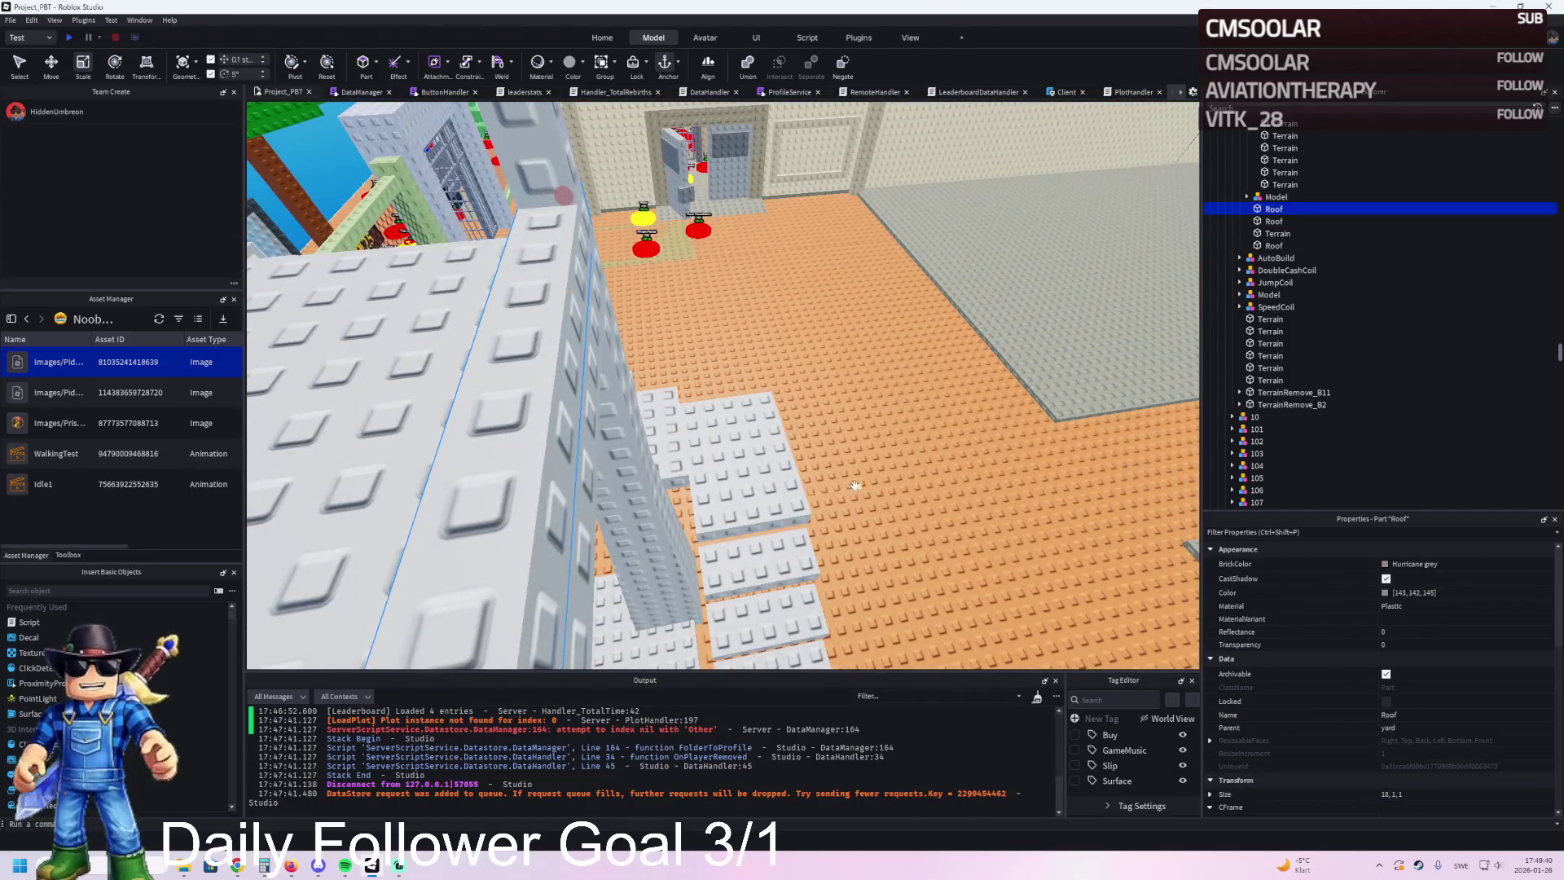
{"action": "key", "text": "f"}
{"action": "left_click_drag", "start_coordinate": [755, 337], "coordinate": [751, 335]}
{"action": "scroll", "coordinate": [811, 356], "scroll_direction": "up", "scroll_amount": 3}
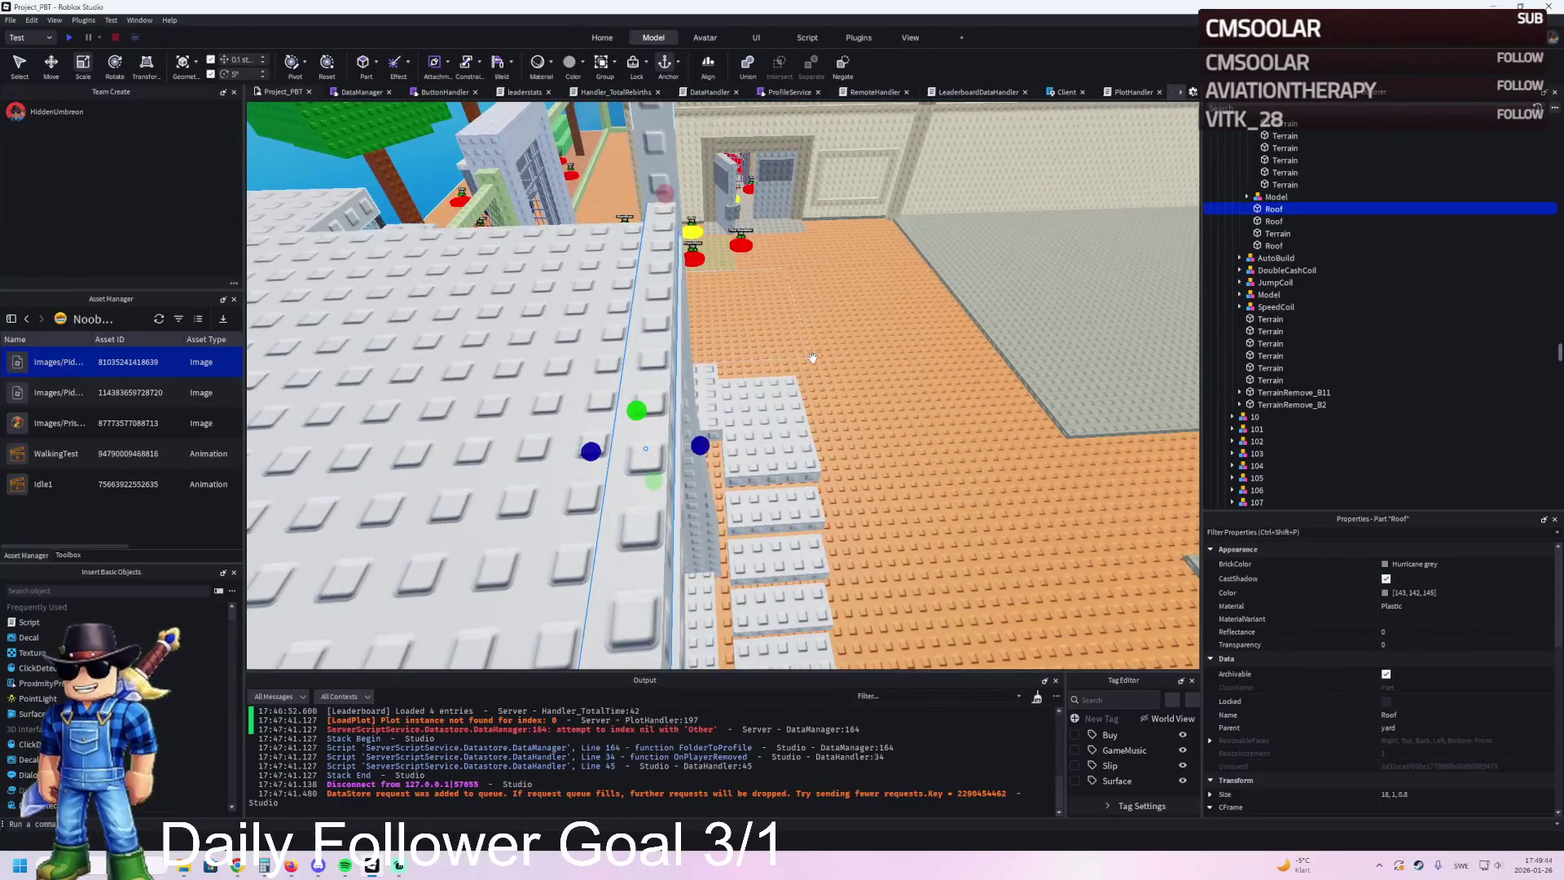
{"action": "key", "text": "ctrl+z"}
{"action": "left_click_drag", "start_coordinate": [648, 450], "coordinate": [592, 450]}
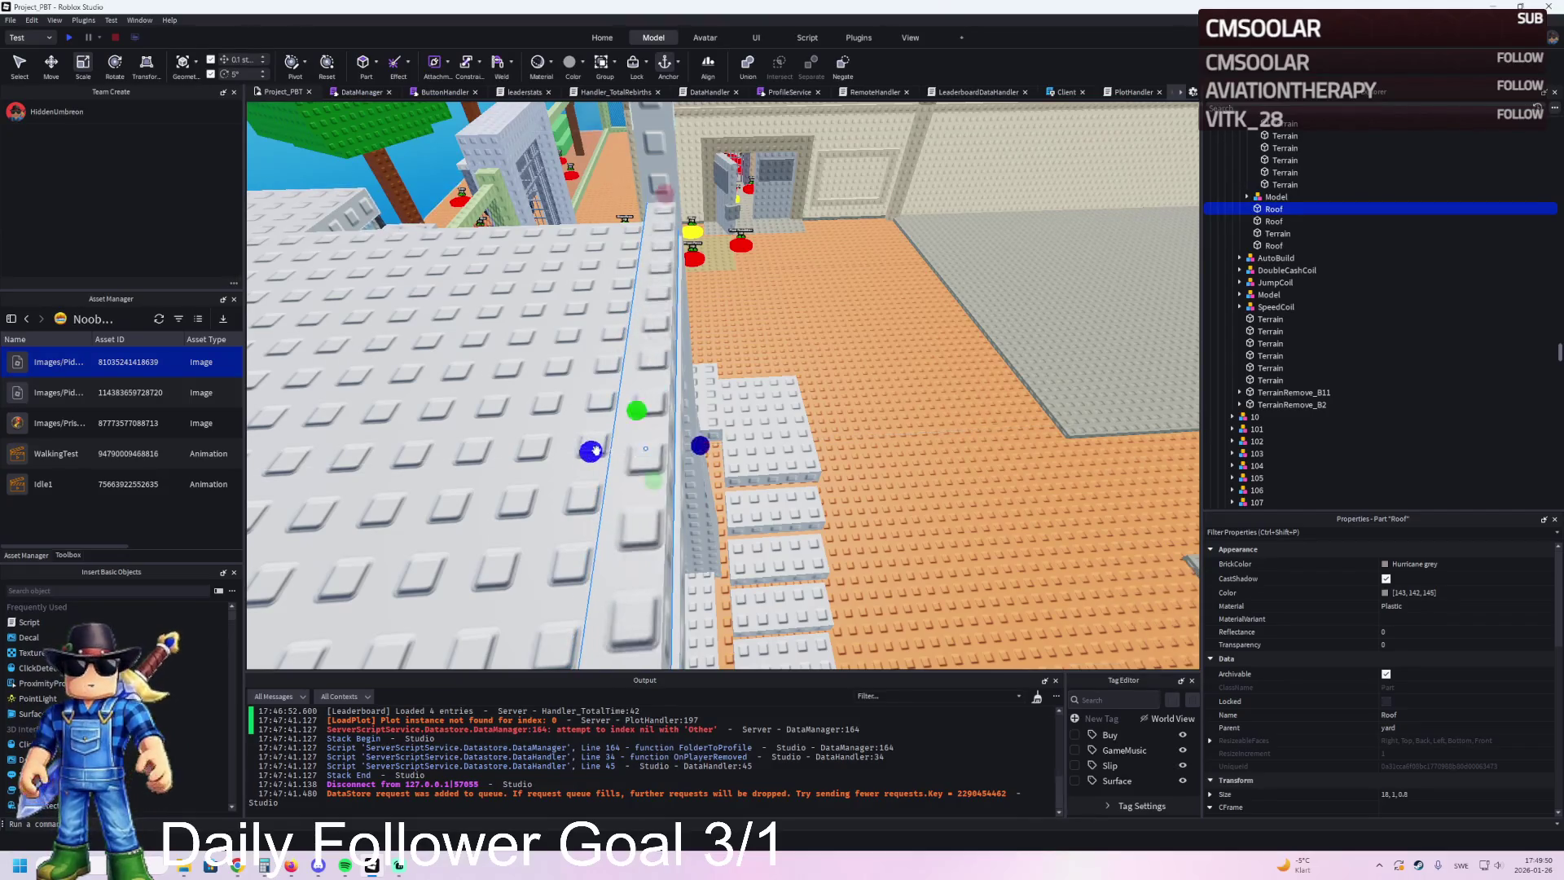
{"action": "left_click_drag", "start_coordinate": [711, 443], "coordinate": [694, 444]}
{"action": "scroll", "coordinate": [697, 444], "scroll_direction": "up", "scroll_amount": 5}
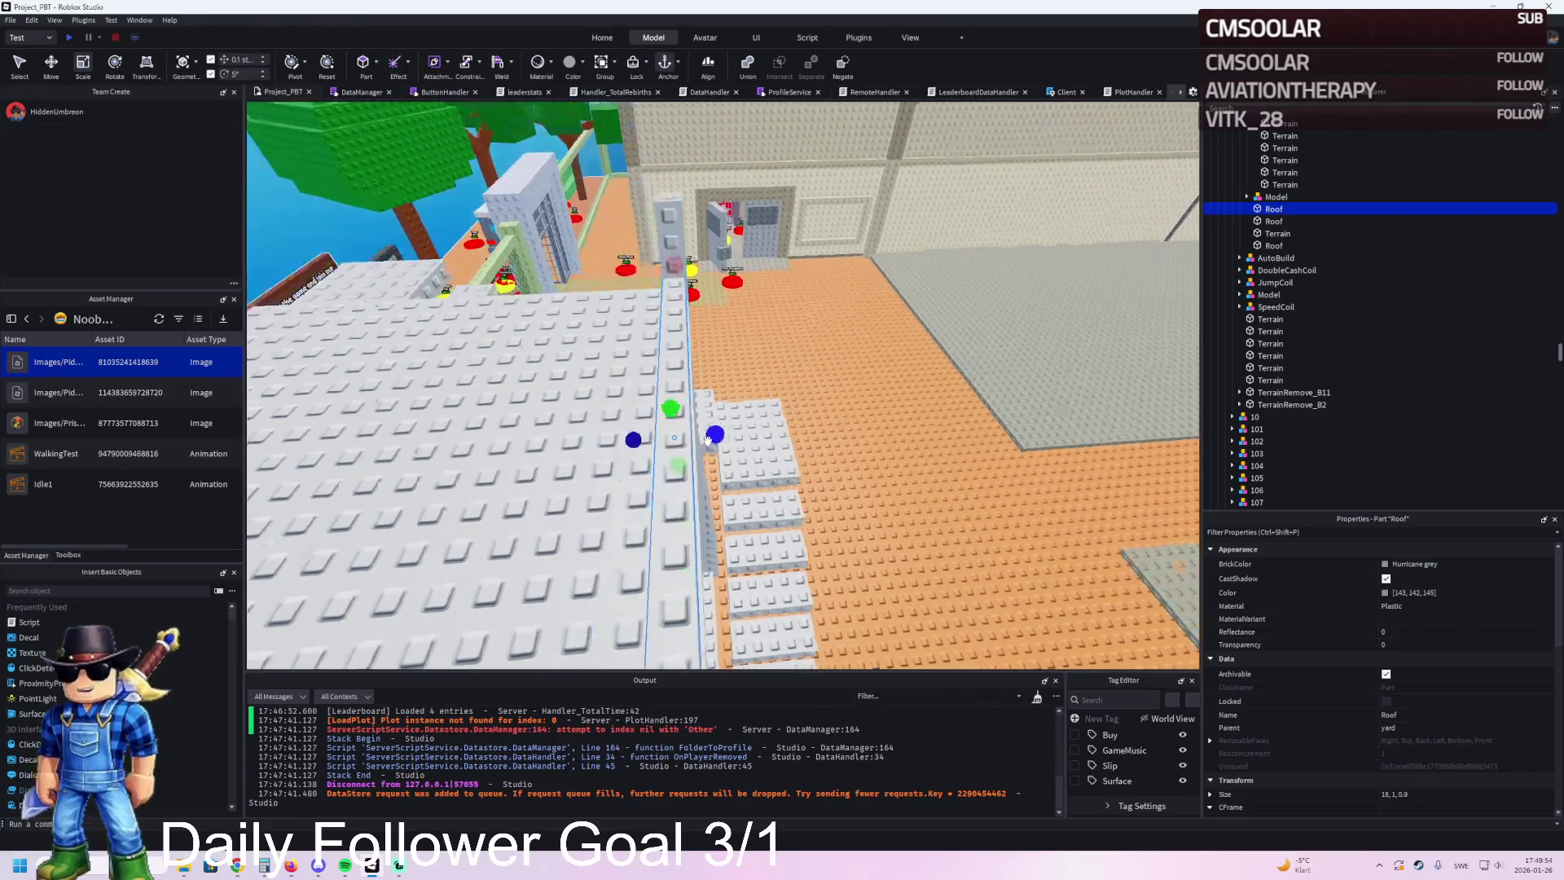
{"action": "key", "text": "a"}
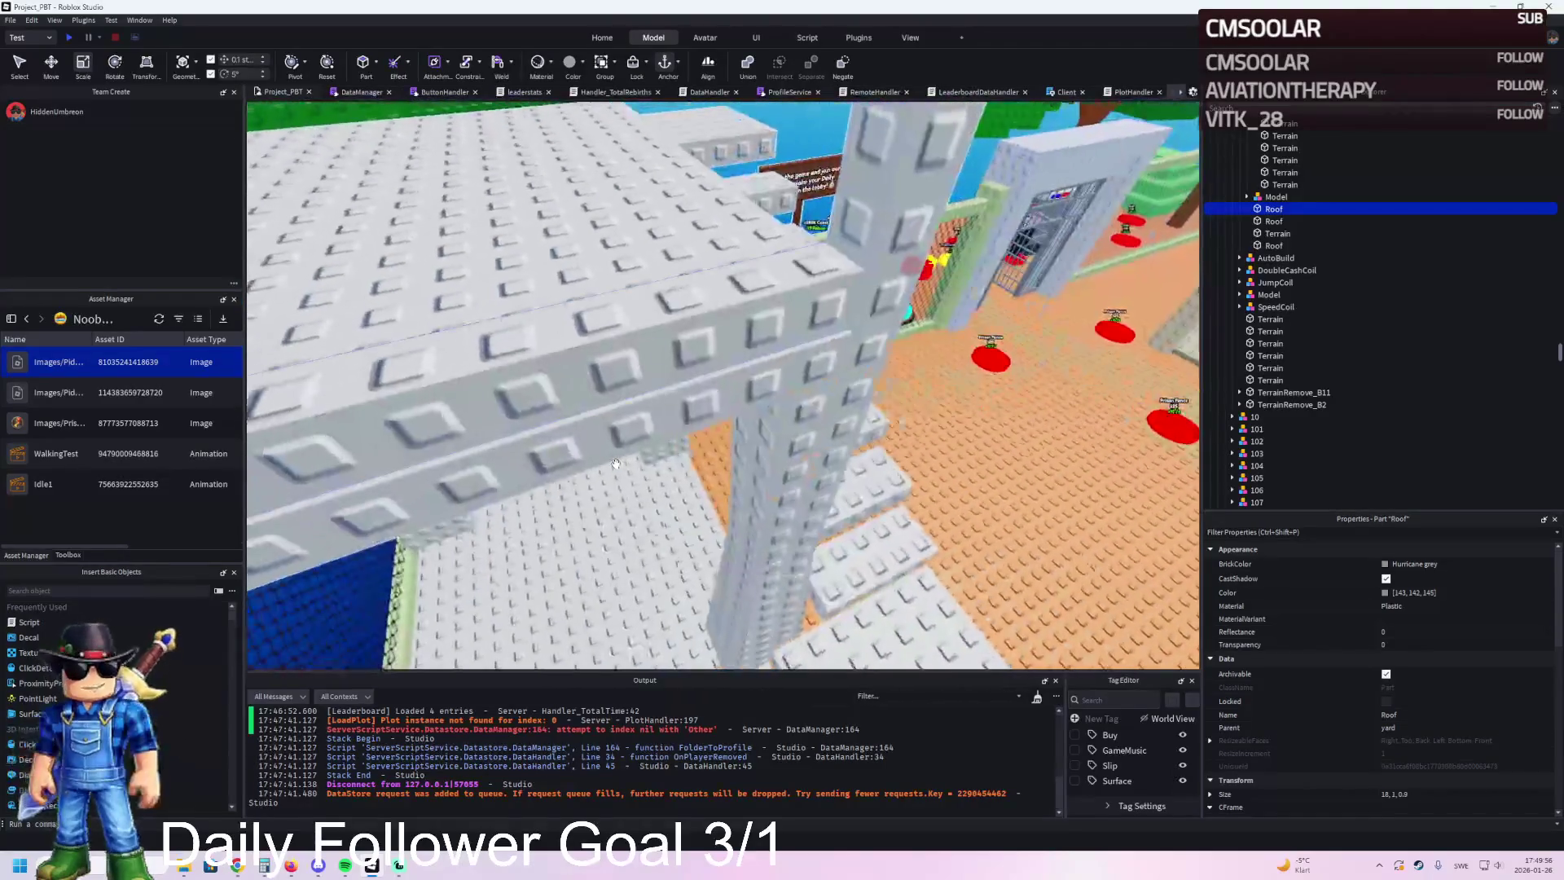
{"action": "mouse_move", "coordinate": [739, 329]}
{"action": "left_mouse_down"}
{"action": "mouse_move", "coordinate": [721, 329]}
{"action": "mouse_move", "coordinate": [736, 332]}
{"action": "left_mouse_up"}
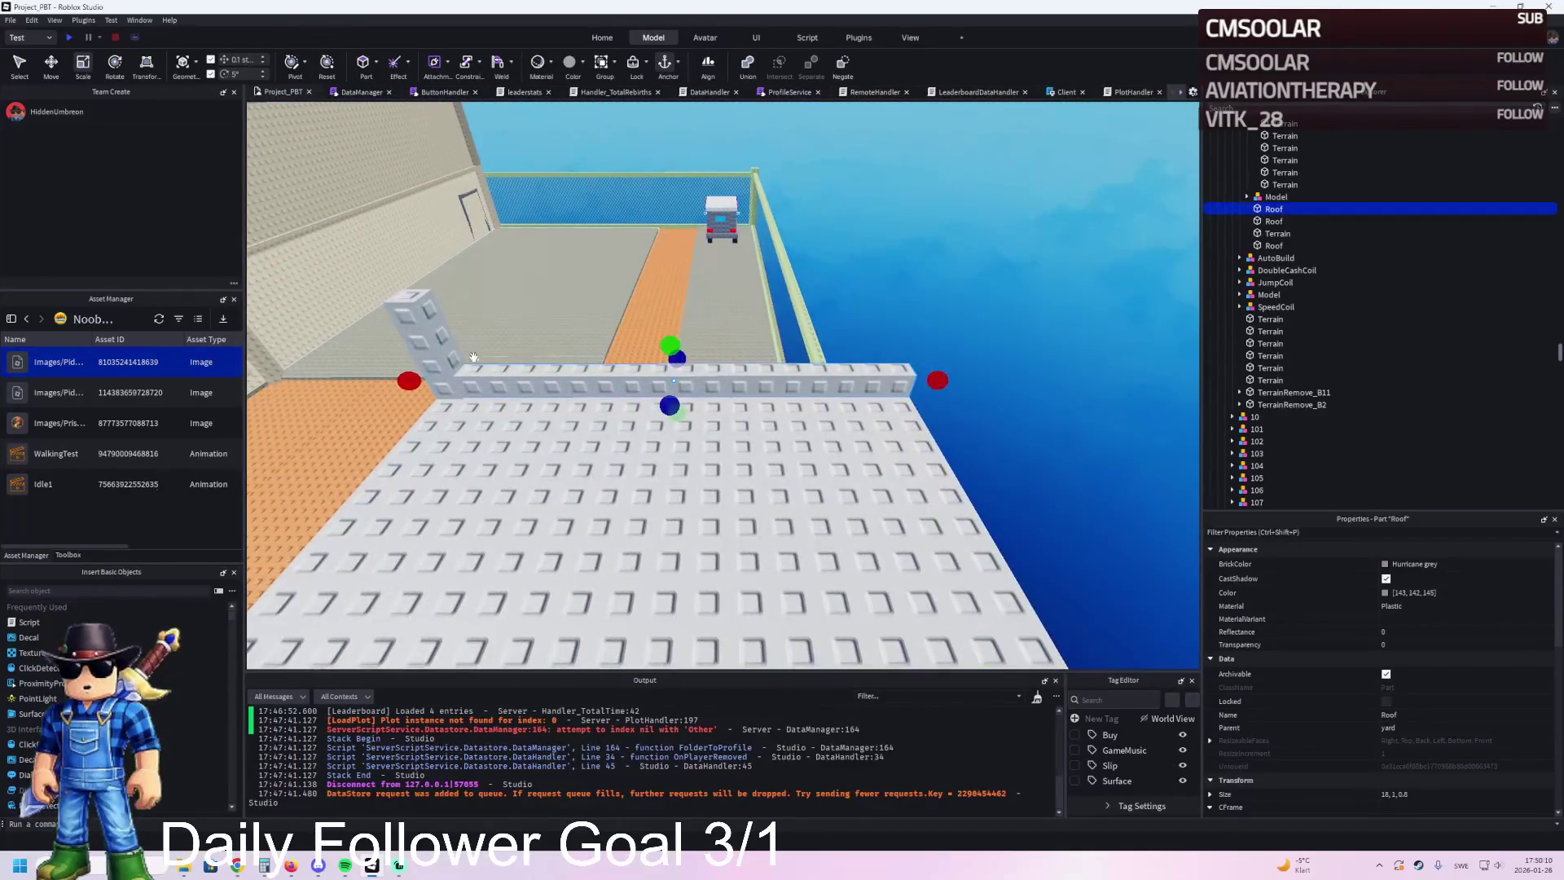
Step: Duplicate the small 1 by 4 wall piece and slide the copy 14.5 studs along the wall
{"action": "left_click", "coordinate": [481, 355]}
{"action": "key", "text": "ctrl+d"}
{"action": "key", "text": "ctrl+2"}
{"action": "mouse_move", "coordinate": [480, 351]}
{"action": "left_mouse_down"}
{"action": "mouse_move", "coordinate": [635, 342]}
{"action": "mouse_move", "coordinate": [568, 378]}
{"action": "left_mouse_up"}
Step: Resize the long roof part to 4 studs tall and about 16 studs long
{"action": "left_click", "coordinate": [568, 377]}
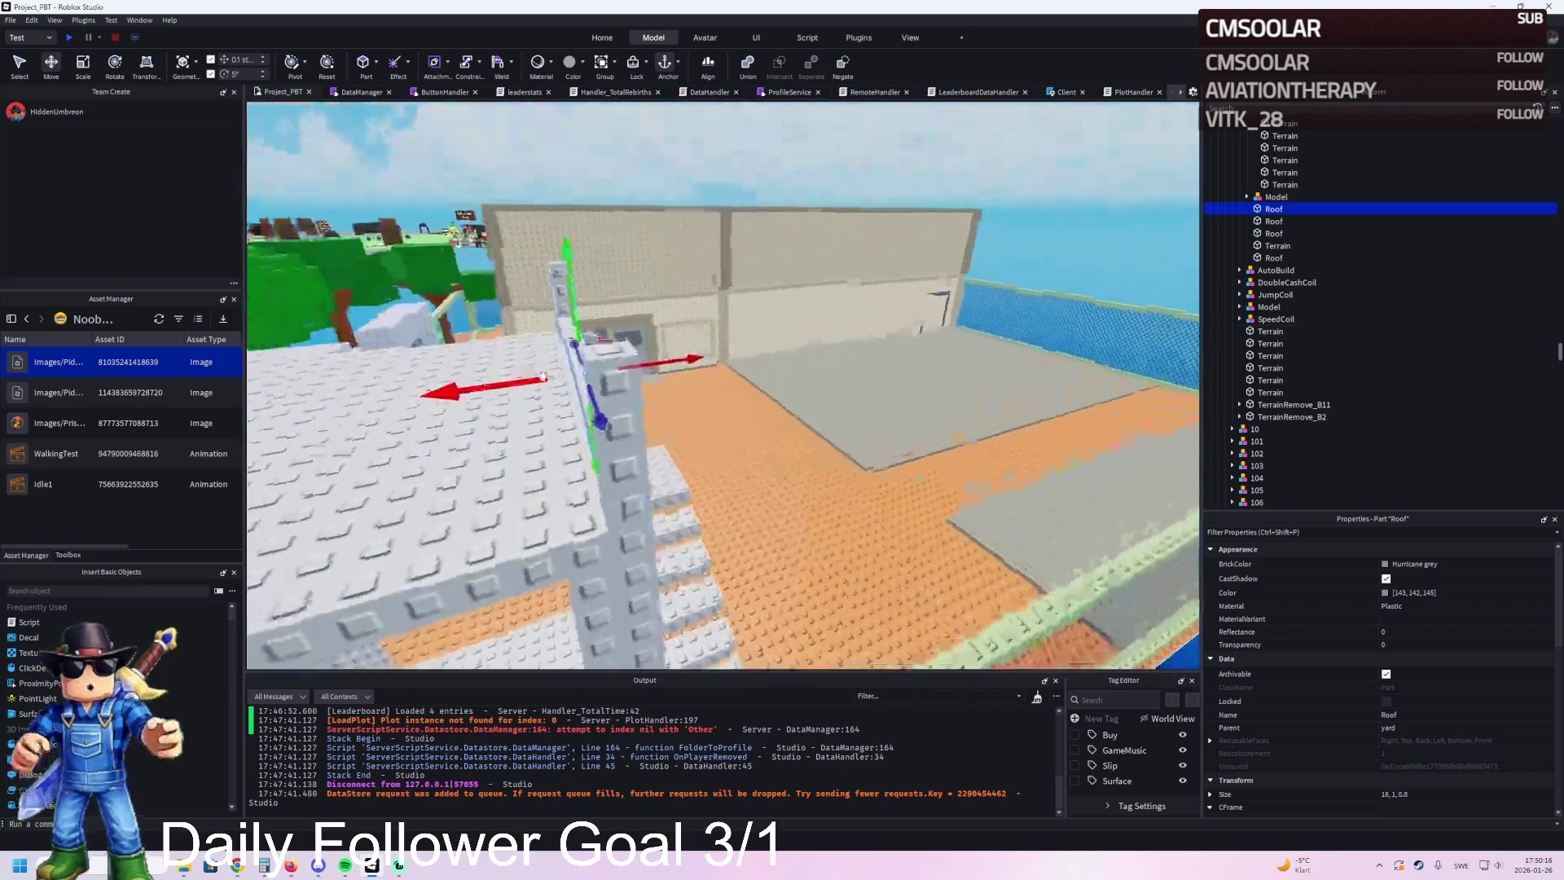
{"action": "key", "text": "ctrl+3"}
{"action": "mouse_move", "coordinate": [734, 323]}
{"action": "left_mouse_down"}
{"action": "mouse_move", "coordinate": [767, 245]}
{"action": "mouse_move", "coordinate": [750, 263]}
{"action": "mouse_move", "coordinate": [726, 132]}
{"action": "mouse_move", "coordinate": [733, 358]}
{"action": "left_mouse_up"}
{"action": "left_click_drag", "start_coordinate": [928, 410], "coordinate": [935, 415]}
{"action": "left_click_drag", "start_coordinate": [503, 429], "coordinate": [592, 427]}
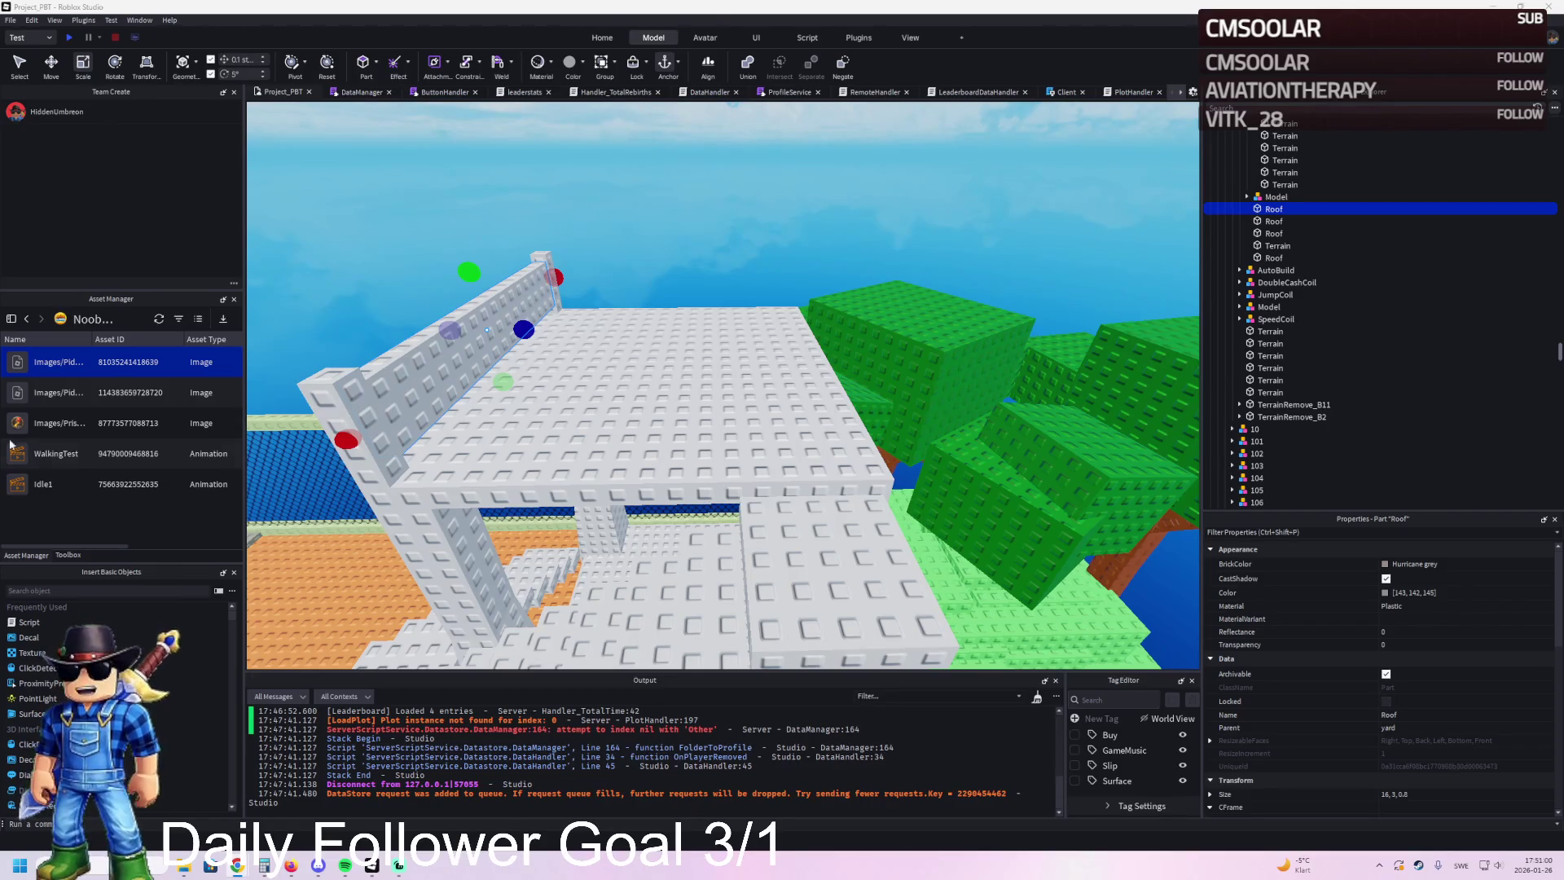
Step: Delete a stray duplicate, then group two roof parts into a model
{"action": "key", "text": "w"}
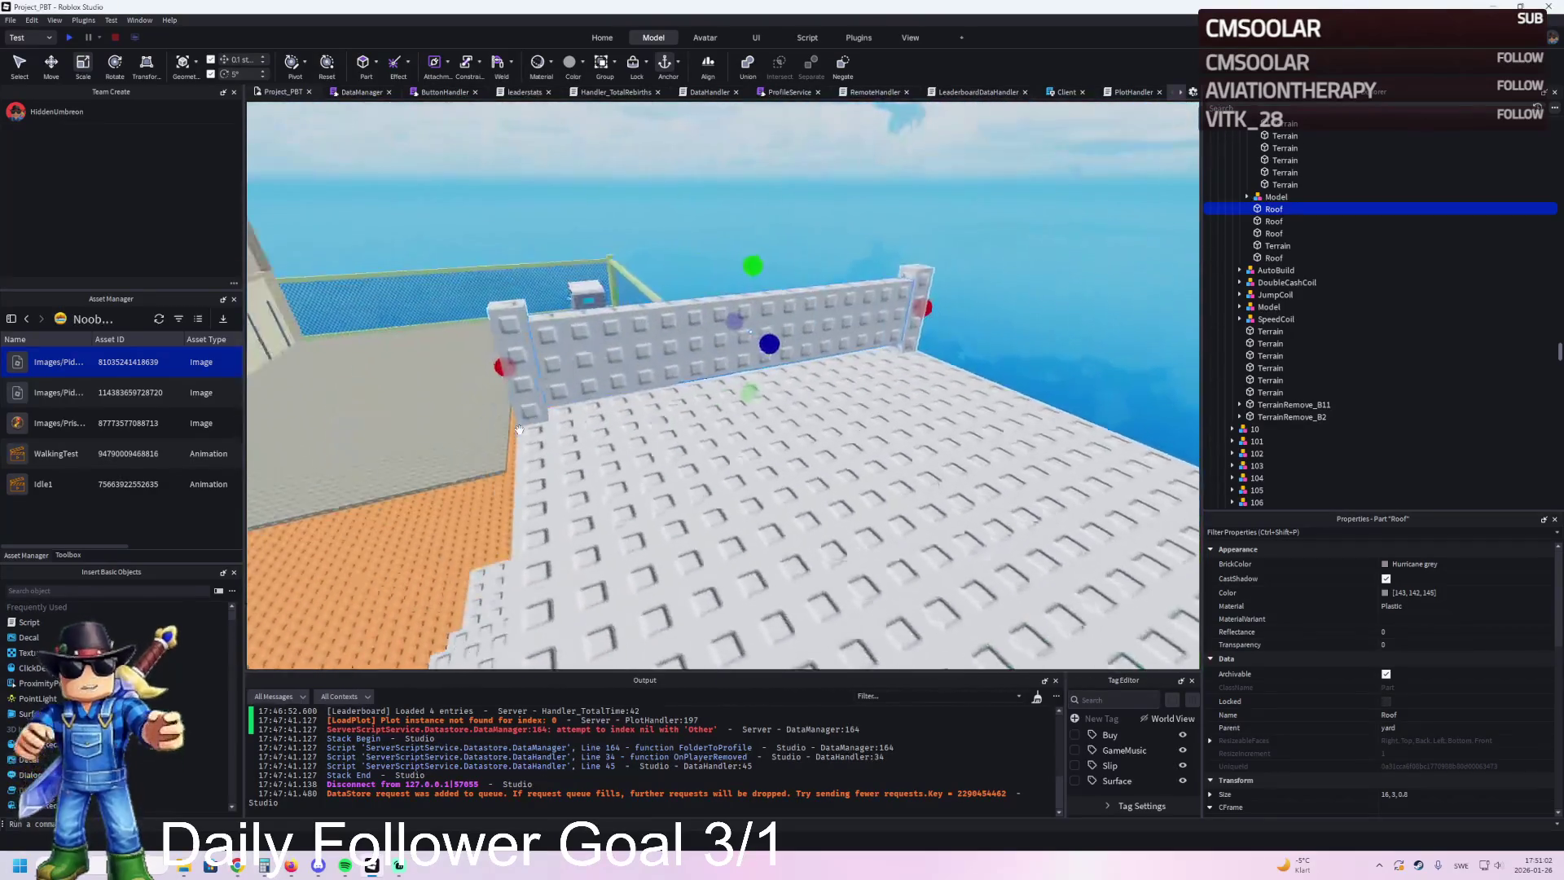
{"action": "key", "text": "w"}
{"action": "key", "text": "w"}
{"action": "key", "text": "ctrl+2"}
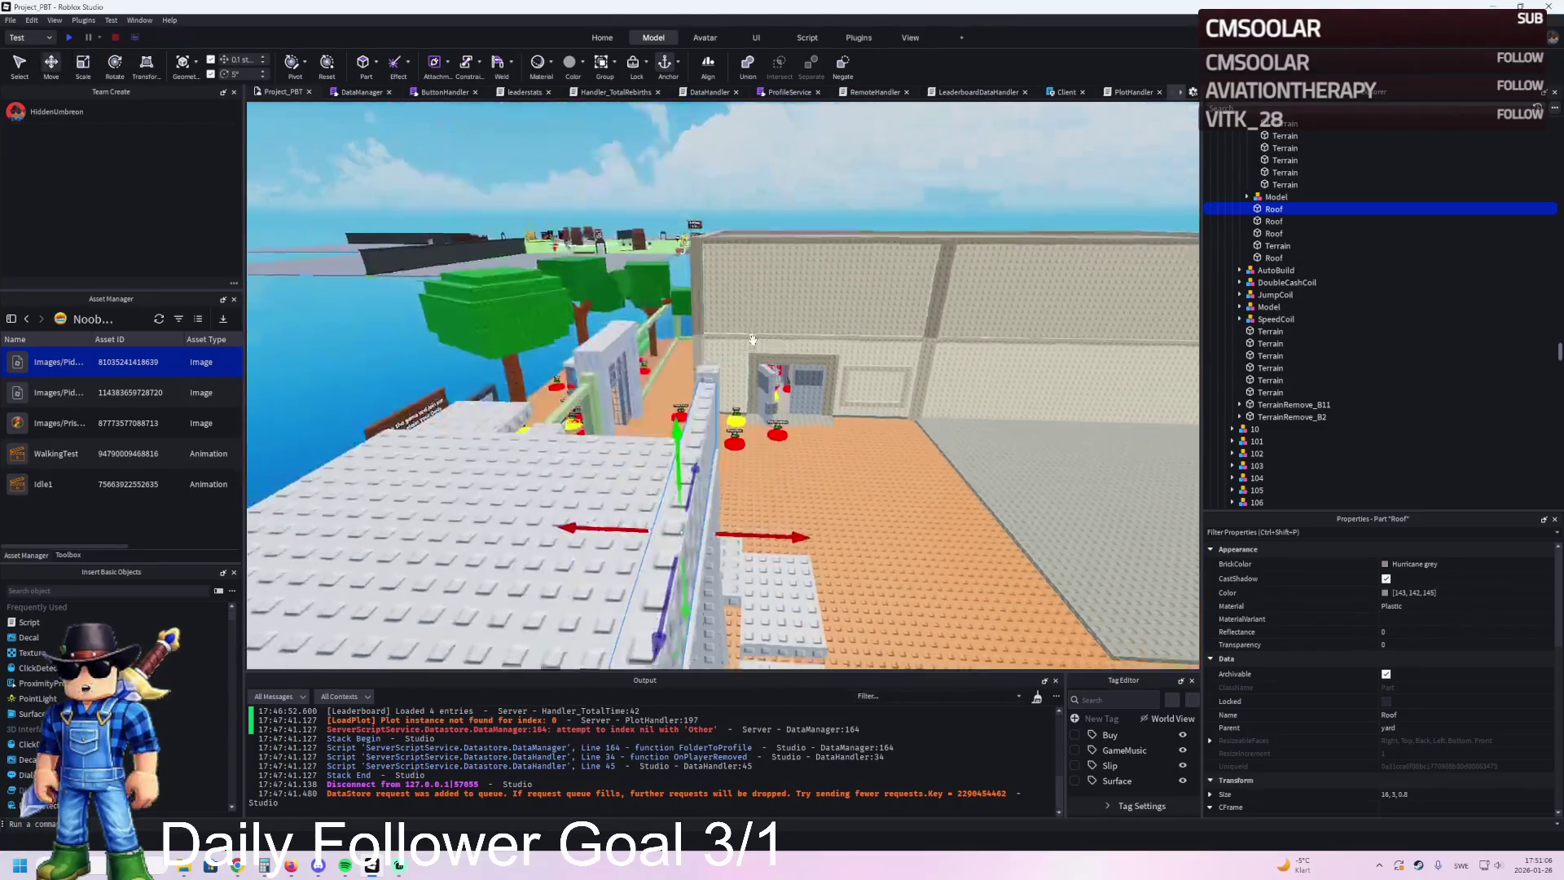
{"action": "key", "text": "ctrl+d"}
{"action": "key", "text": "w"}
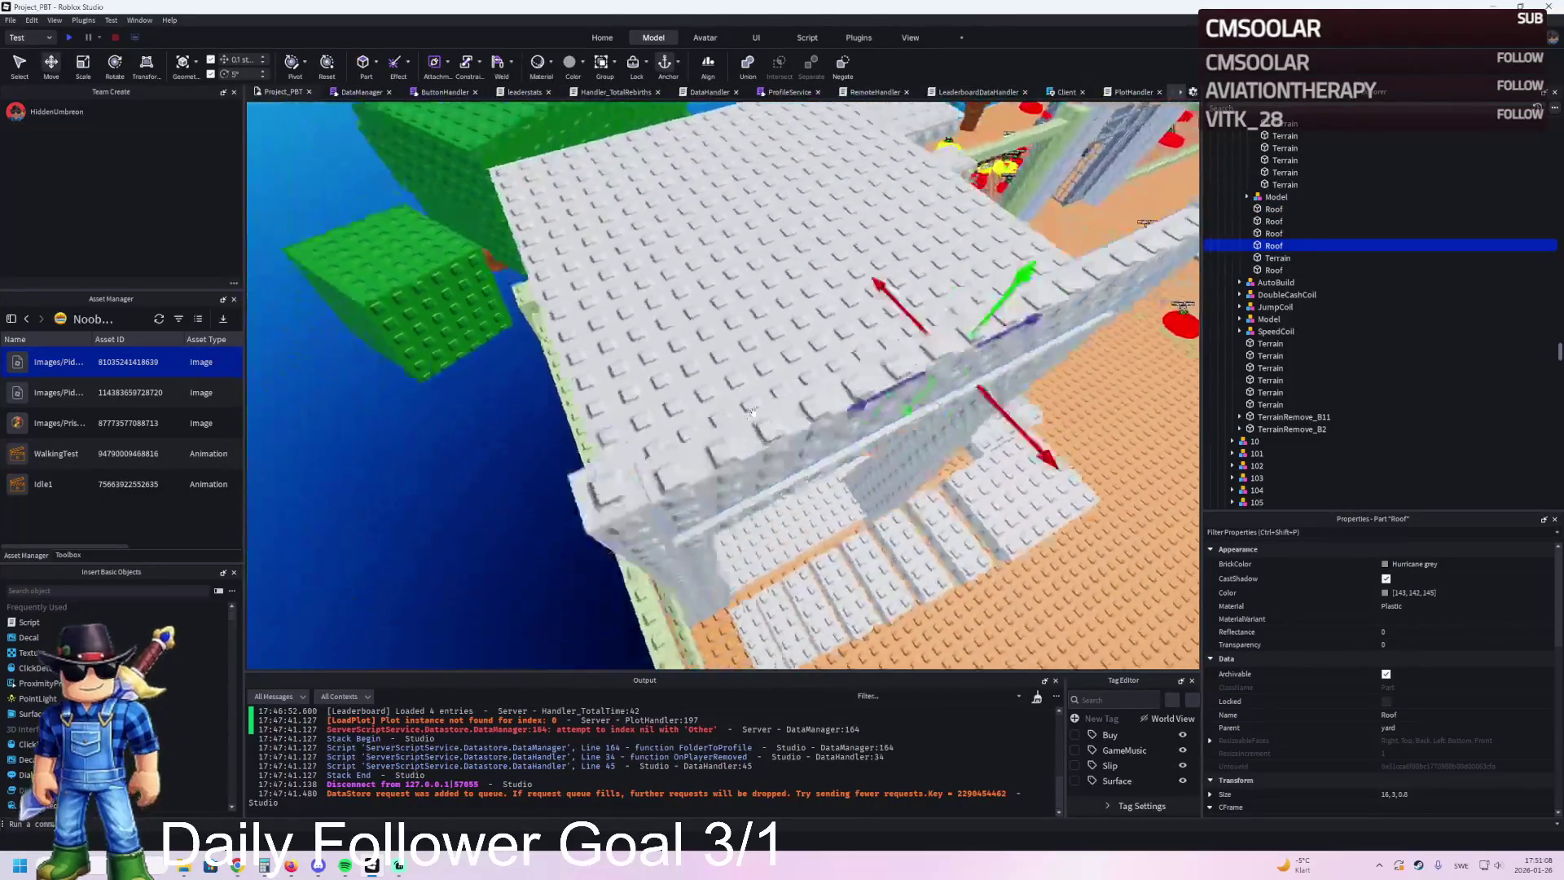
{"action": "key", "text": "Delete"}
{"action": "left_click", "coordinate": [637, 429]}
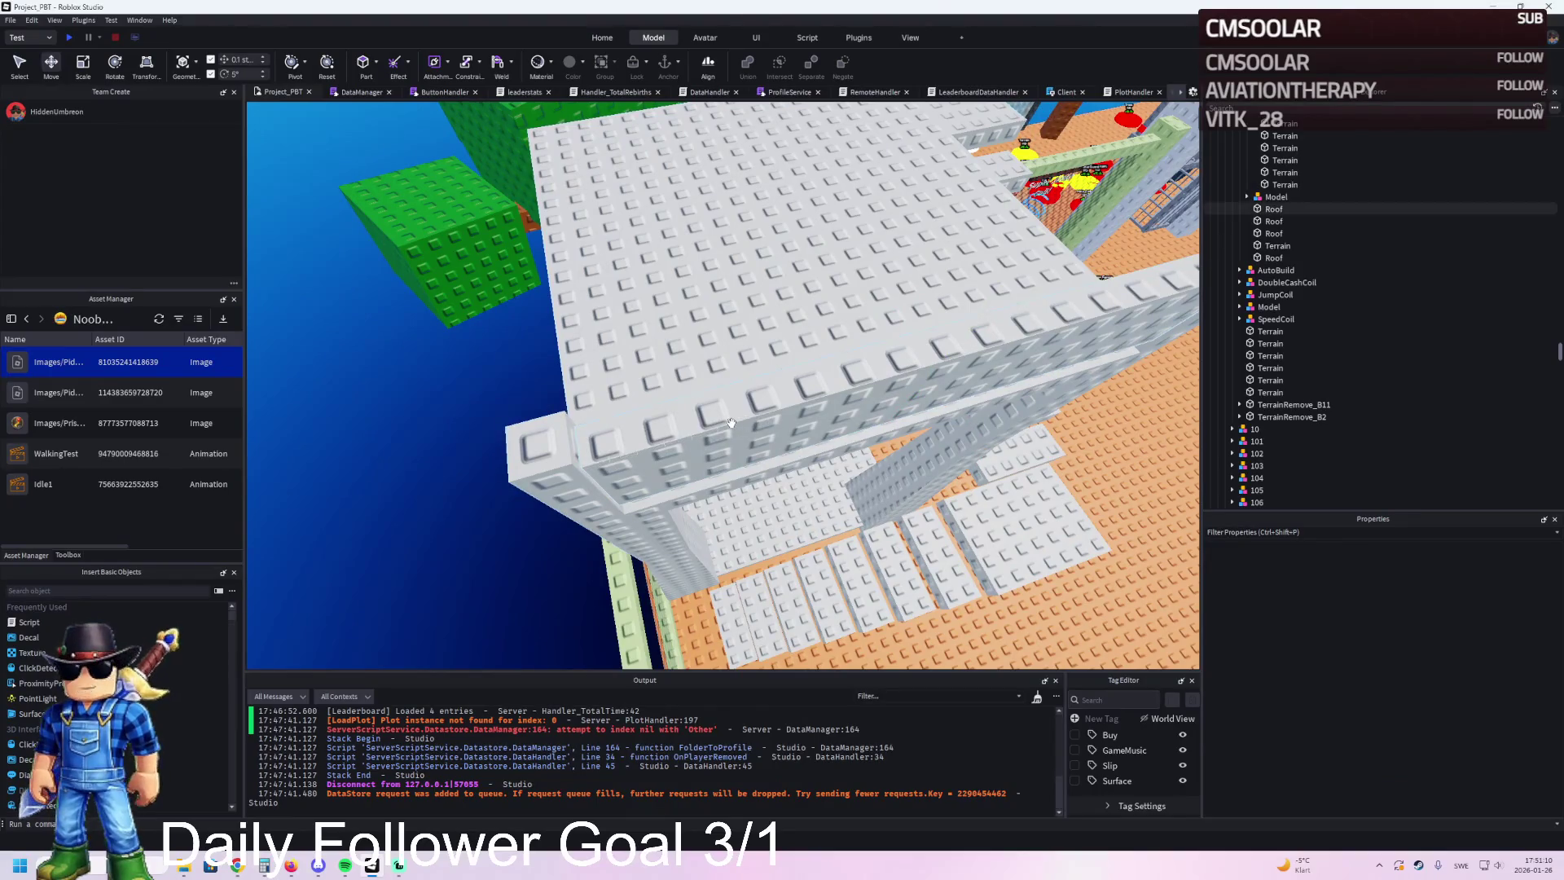
{"action": "left_click", "coordinate": [804, 399], "text": "ctrl"}
{"action": "key", "text": "ctrl+g"}
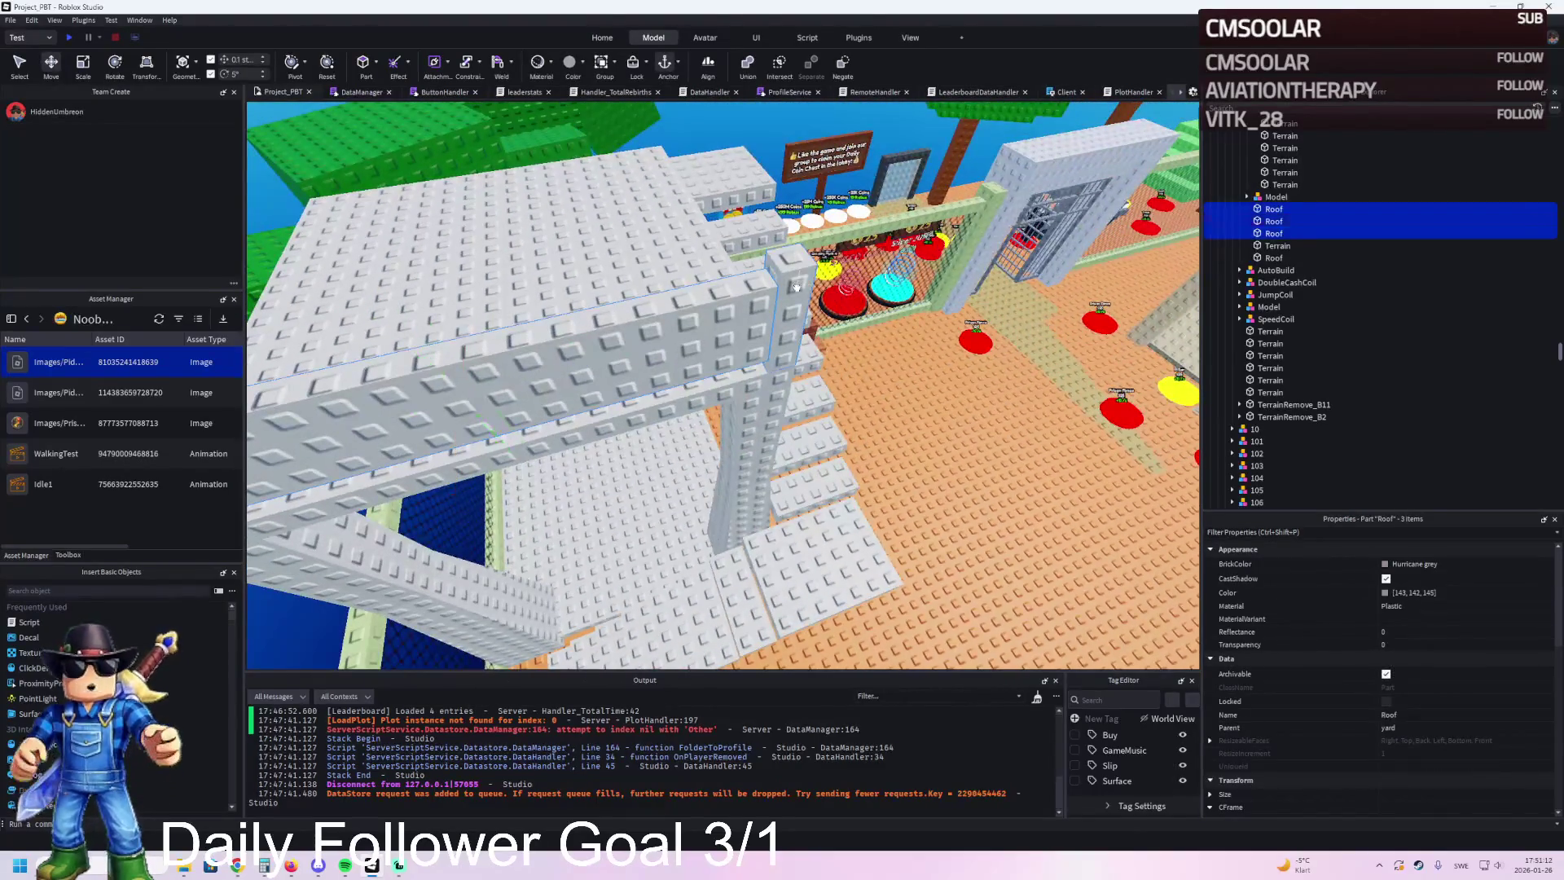
Step: Rename the new model to Raling and expand it in Explorer
{"action": "key", "text": "F2"}
{"action": "type", "text": "Raling"}
{"action": "key", "text": "Return"}
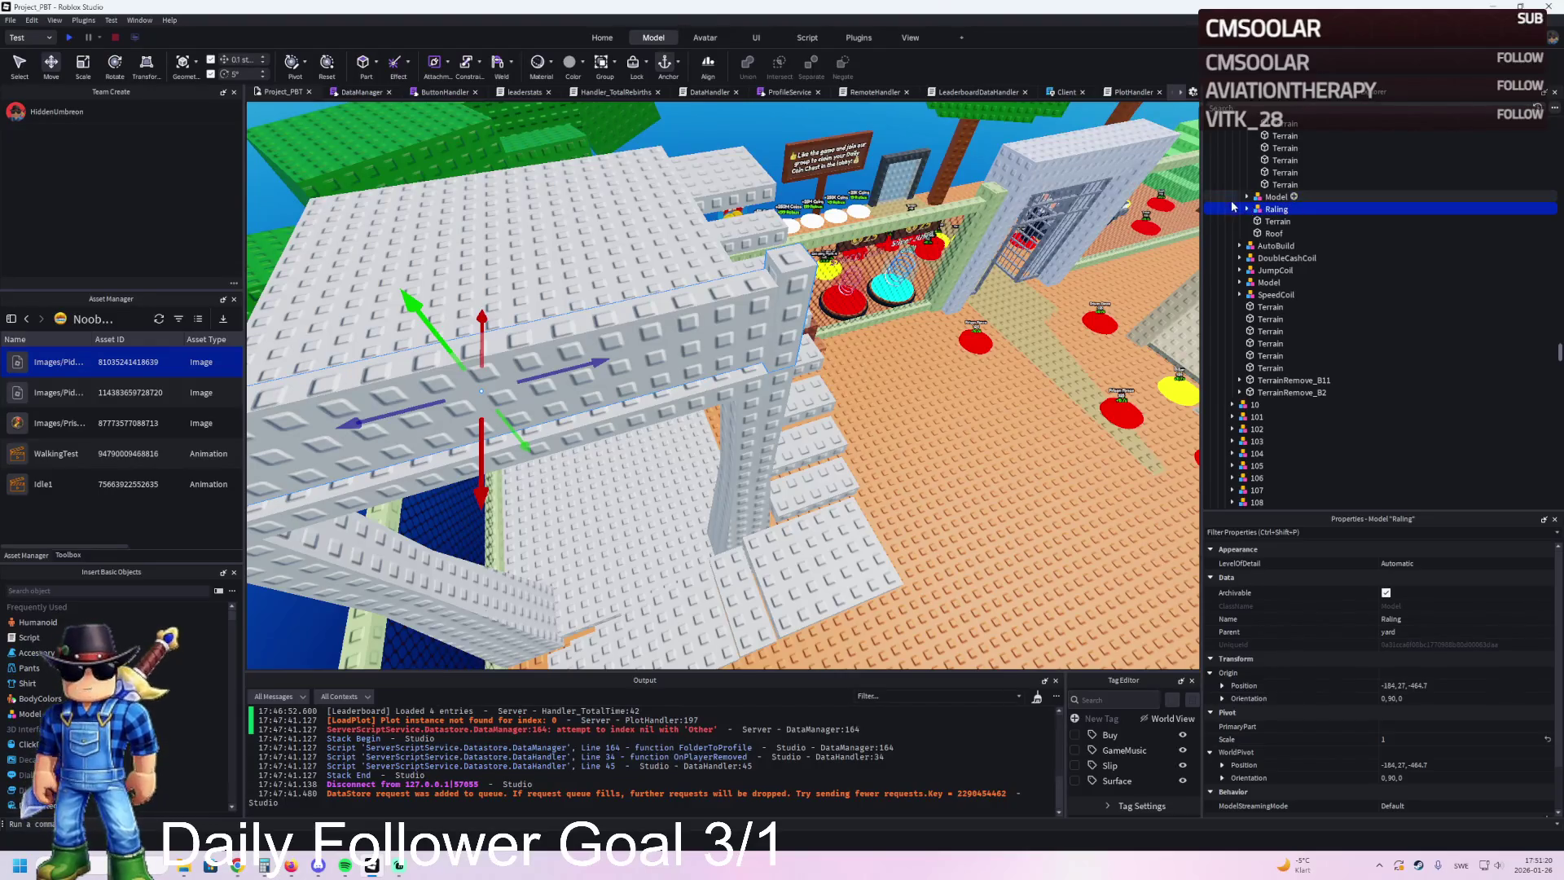
{"action": "left_click", "coordinate": [1246, 208]}
Step: Duplicate two Roof parts, rotate the copies 90 degrees, and slide them 8.2 studs left into place
{"action": "left_click", "coordinate": [1280, 221]}
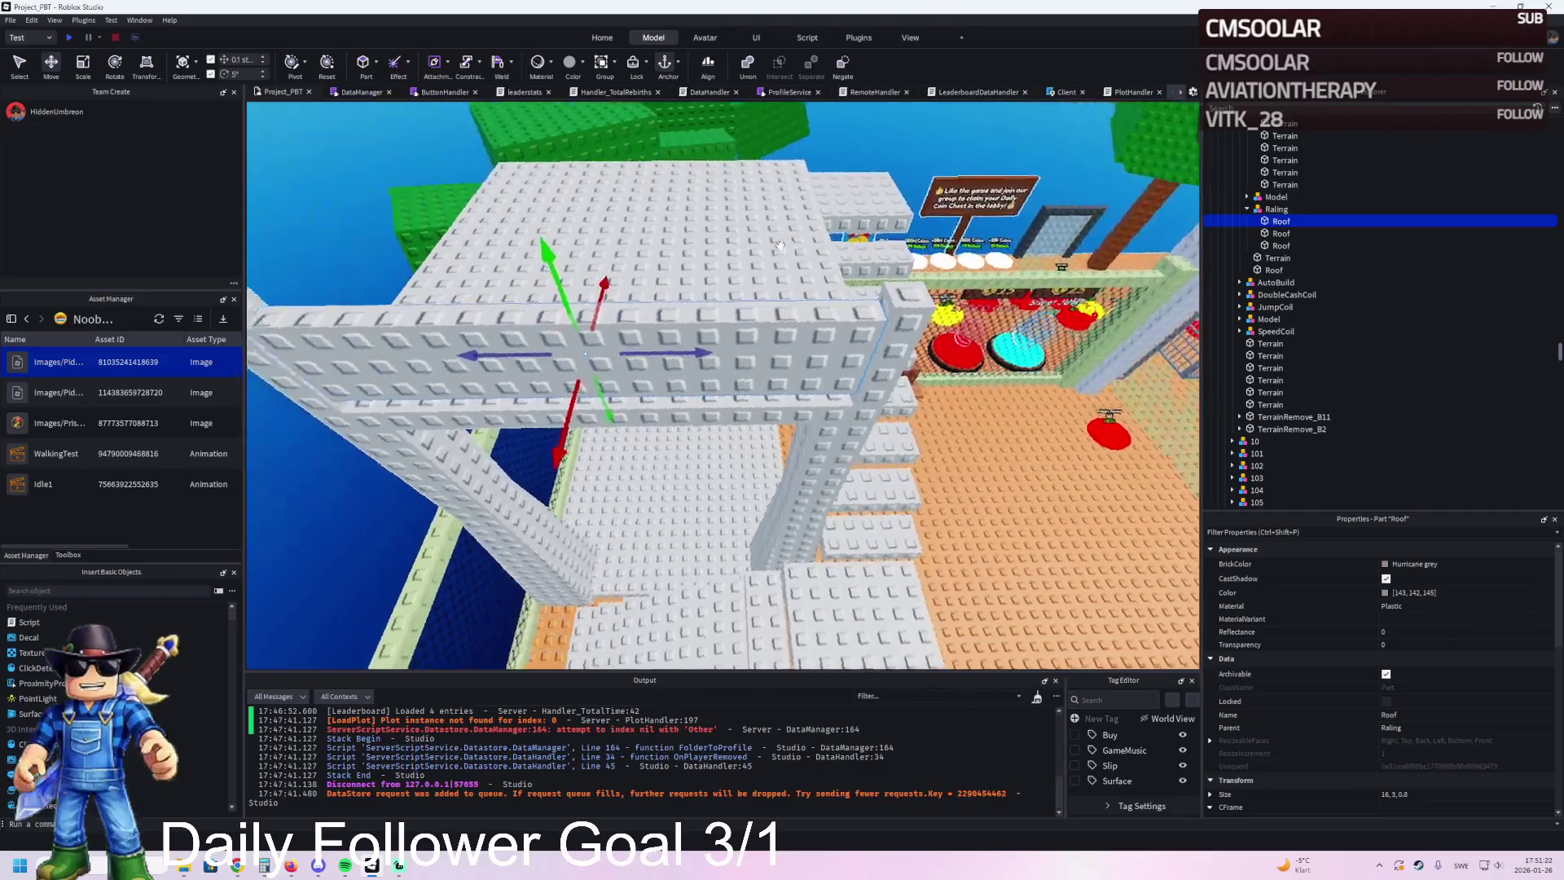
{"action": "left_click", "coordinate": [695, 352], "text": "ctrl"}
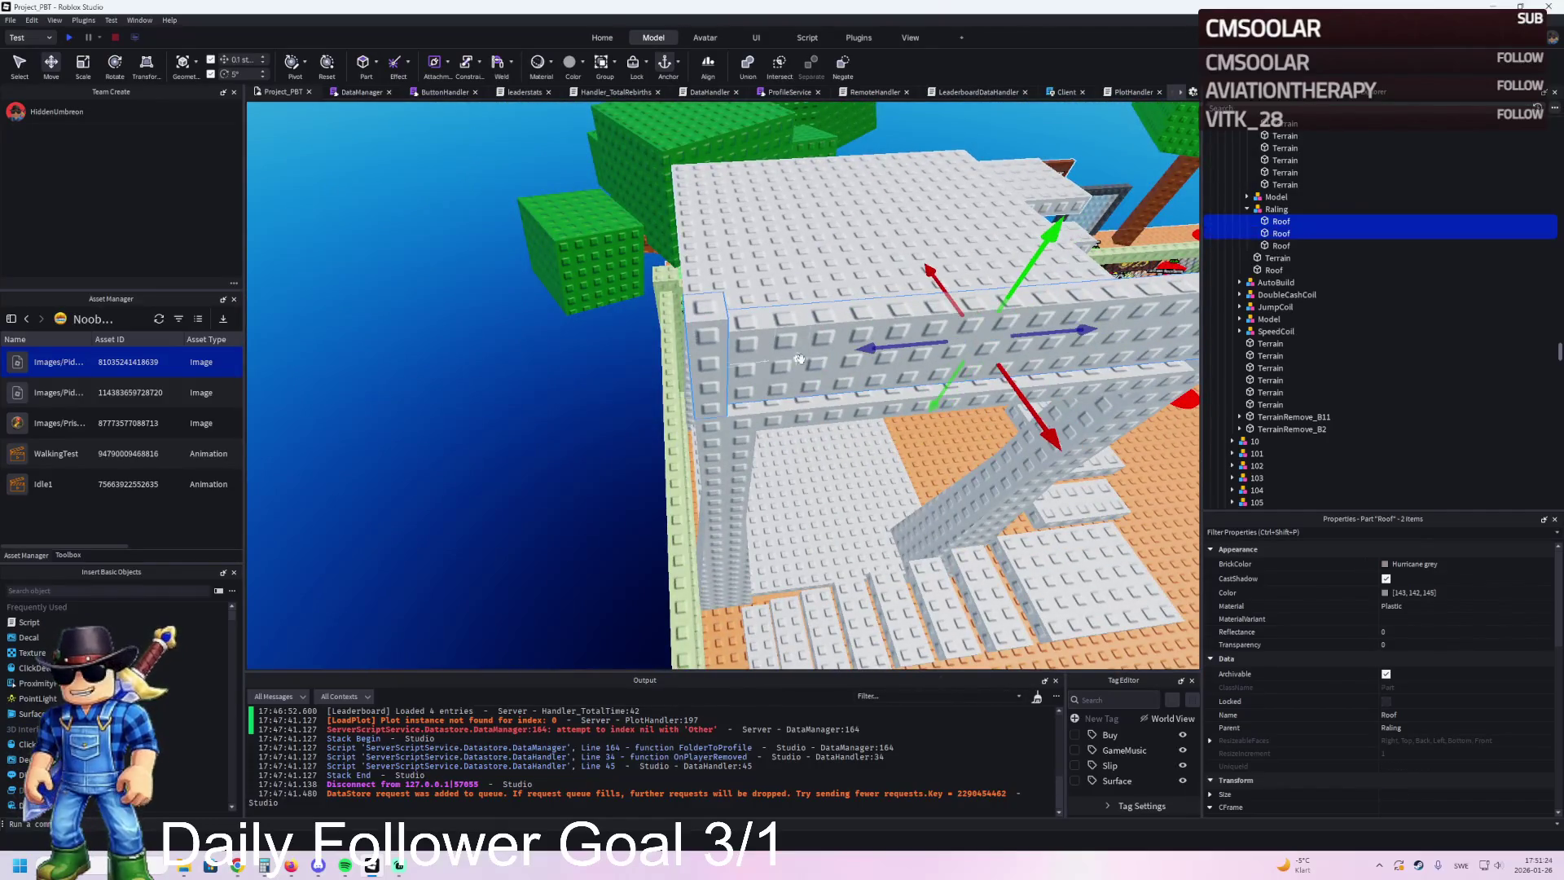
{"action": "key", "text": "ctrl+d"}
{"action": "key", "text": "ctrl+r"}
{"action": "mouse_move", "coordinate": [913, 343]}
{"action": "left_mouse_down"}
{"action": "mouse_move", "coordinate": [628, 367]}
{"action": "mouse_move", "coordinate": [689, 263]}
{"action": "mouse_move", "coordinate": [619, 325]}
{"action": "mouse_move", "coordinate": [344, 368]}
{"action": "left_mouse_up"}
{"action": "mouse_move", "coordinate": [652, 250]}
{"action": "left_mouse_down"}
{"action": "mouse_move", "coordinate": [737, 246]}
{"action": "mouse_move", "coordinate": [807, 334]}
{"action": "mouse_move", "coordinate": [896, 269]}
{"action": "mouse_move", "coordinate": [987, 289]}
{"action": "left_mouse_up"}
{"action": "left_click", "coordinate": [929, 298]}
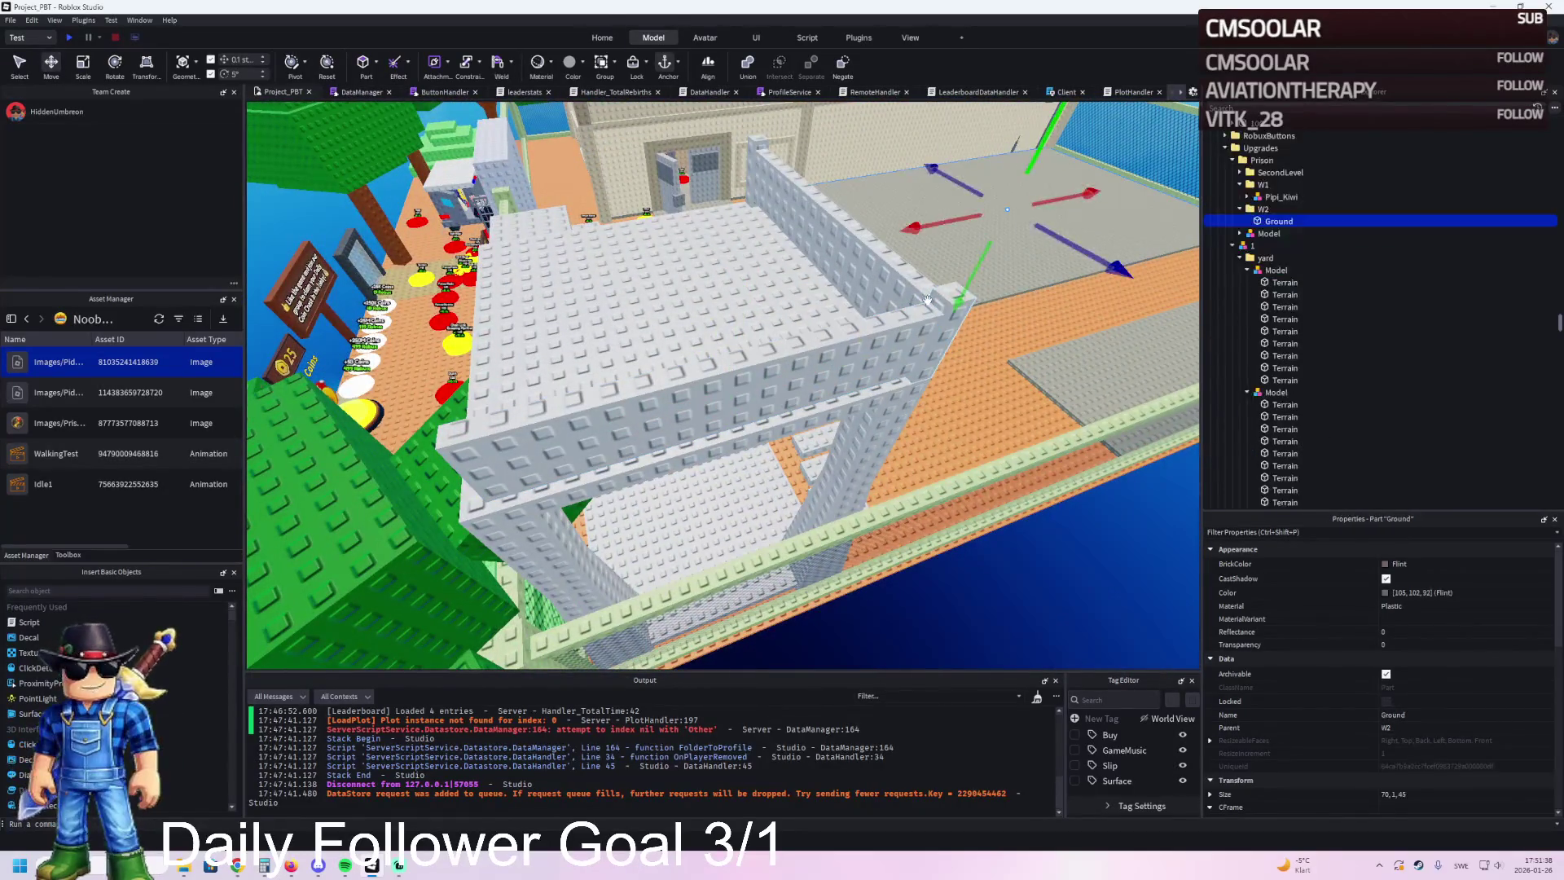
Step: Move the corner part 16.9 studs along the slab and select two more upright parts
{"action": "left_click", "coordinate": [912, 344]}
{"action": "mouse_move", "coordinate": [911, 343]}
{"action": "left_mouse_down"}
{"action": "mouse_move", "coordinate": [835, 342]}
{"action": "mouse_move", "coordinate": [713, 419]}
{"action": "mouse_move", "coordinate": [593, 383]}
{"action": "left_mouse_up"}
{"action": "left_click", "coordinate": [1281, 258], "text": "ctrl"}
{"action": "left_click", "coordinate": [827, 139], "text": "ctrl"}
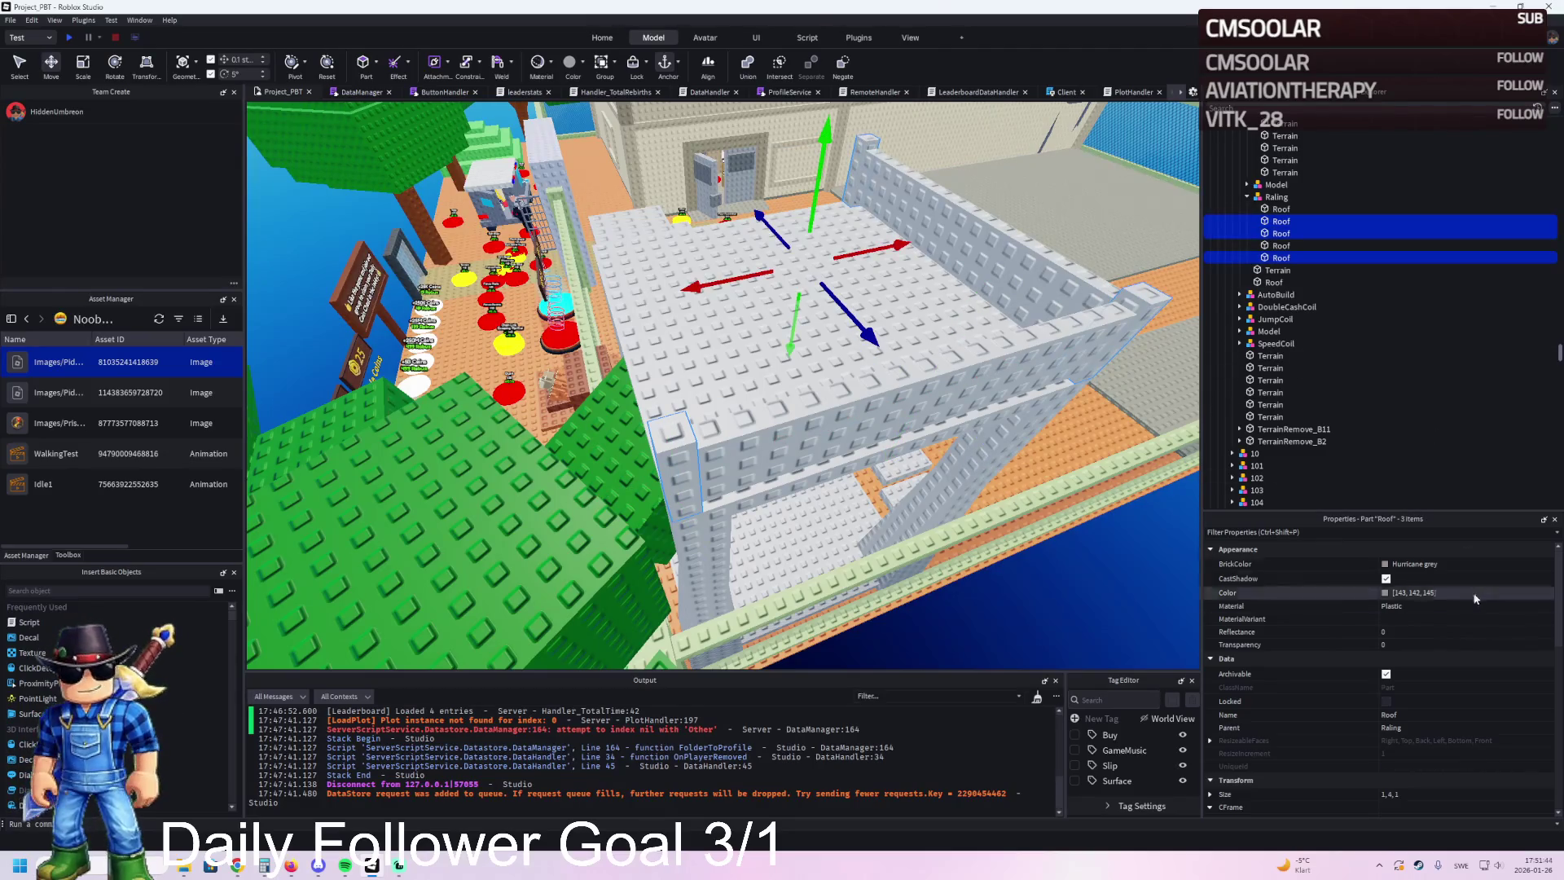
Step: Rename the three selected upright parts to Pillars
{"action": "scroll", "coordinate": [1438, 663], "scroll_direction": "down", "scroll_amount": 5}
{"action": "scroll", "coordinate": [1434, 676], "scroll_direction": "down", "scroll_amount": 5}
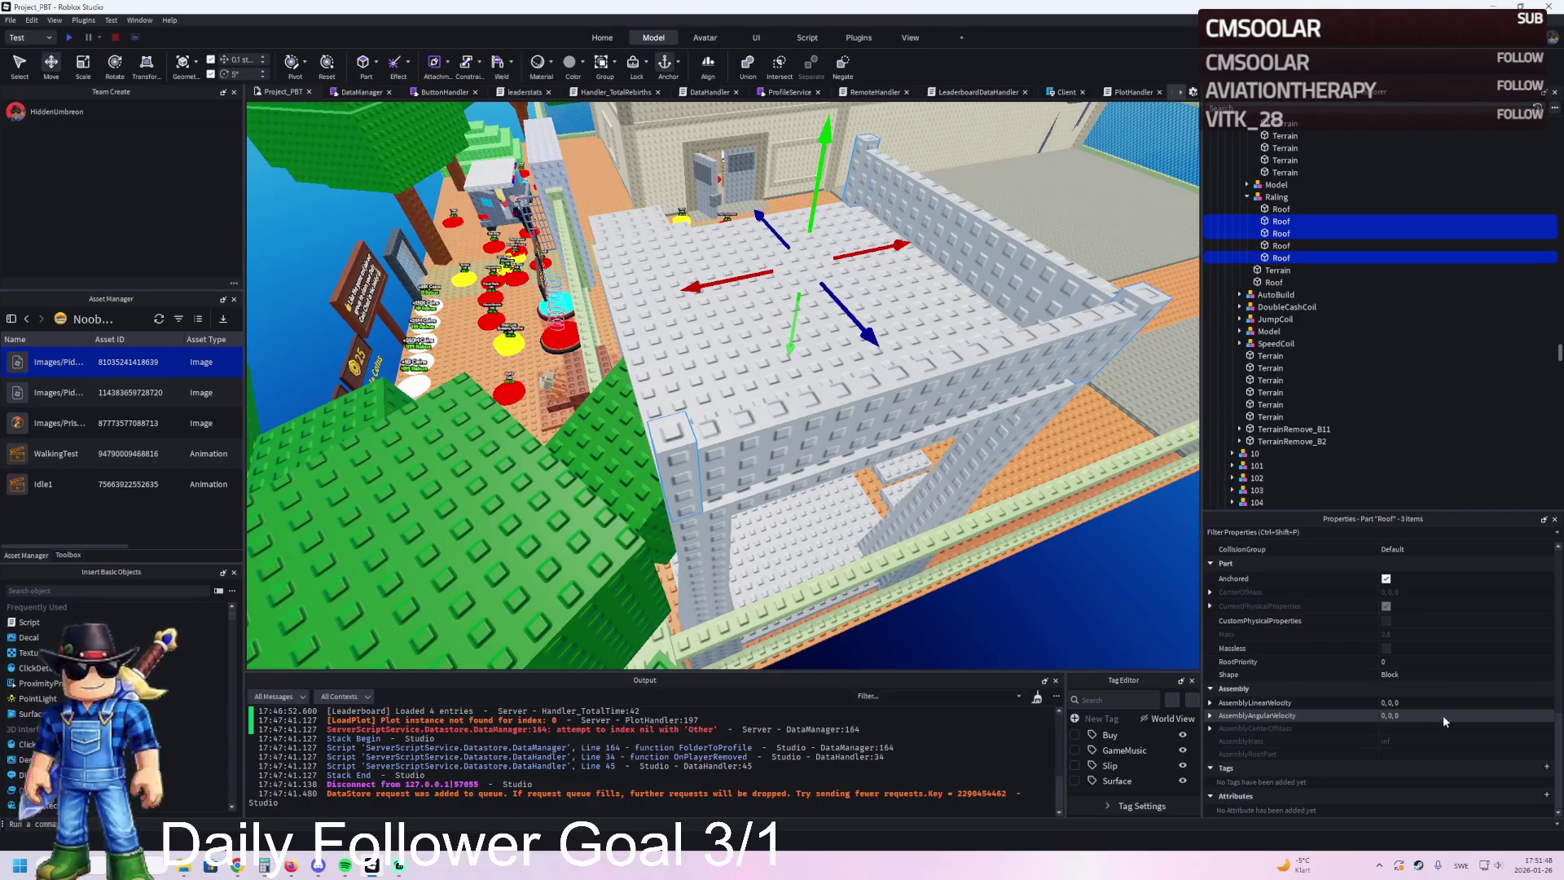
{"action": "scroll", "coordinate": [1441, 707], "scroll_direction": "up", "scroll_amount": 5}
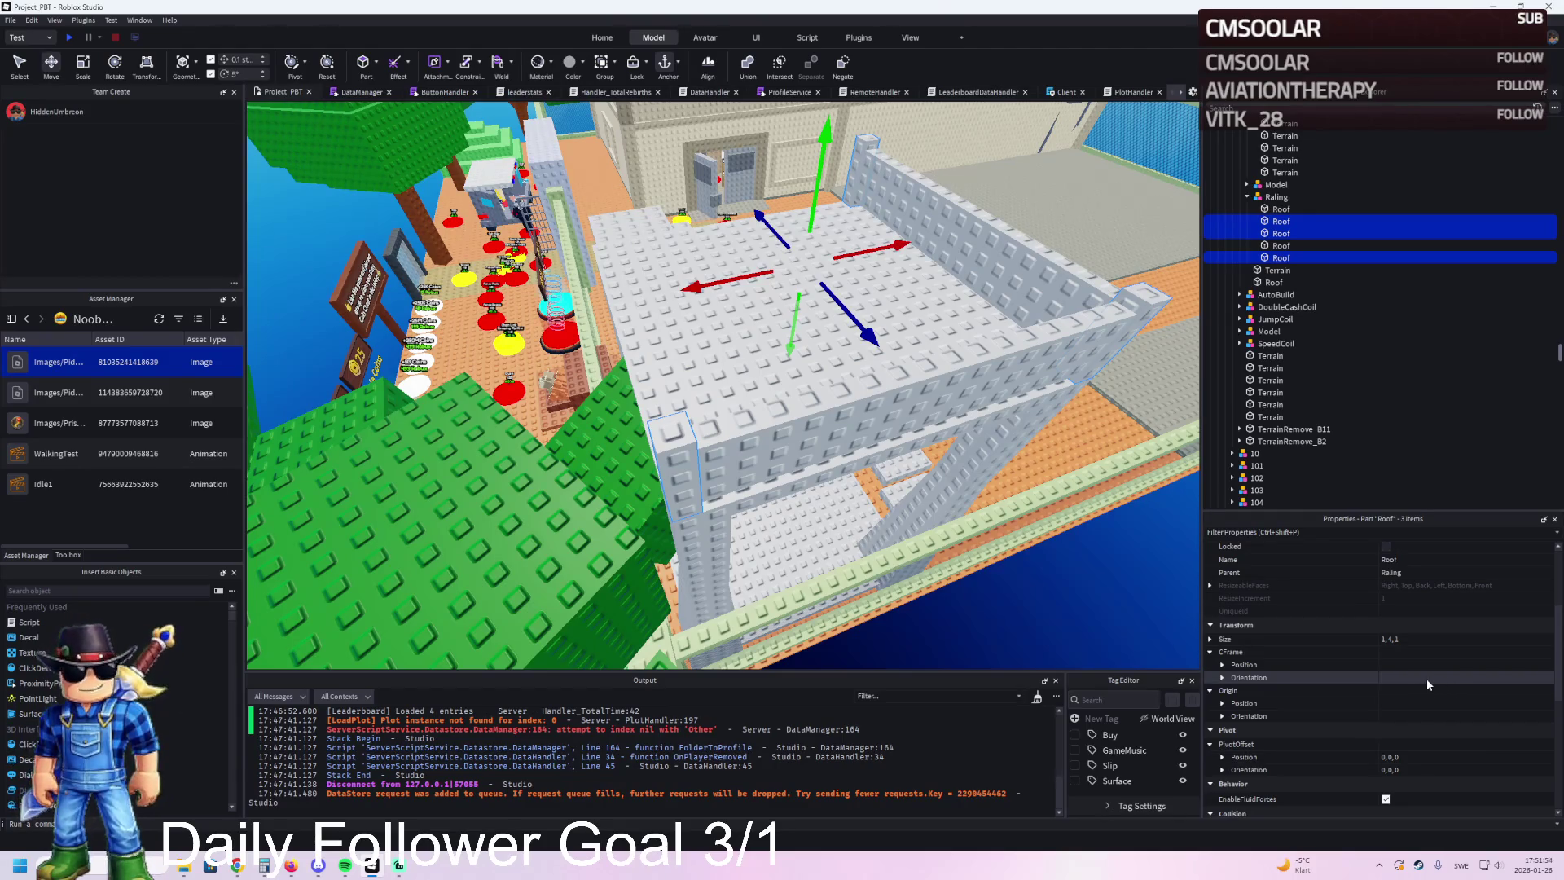
{"action": "scroll", "coordinate": [1424, 637], "scroll_direction": "up", "scroll_amount": 4}
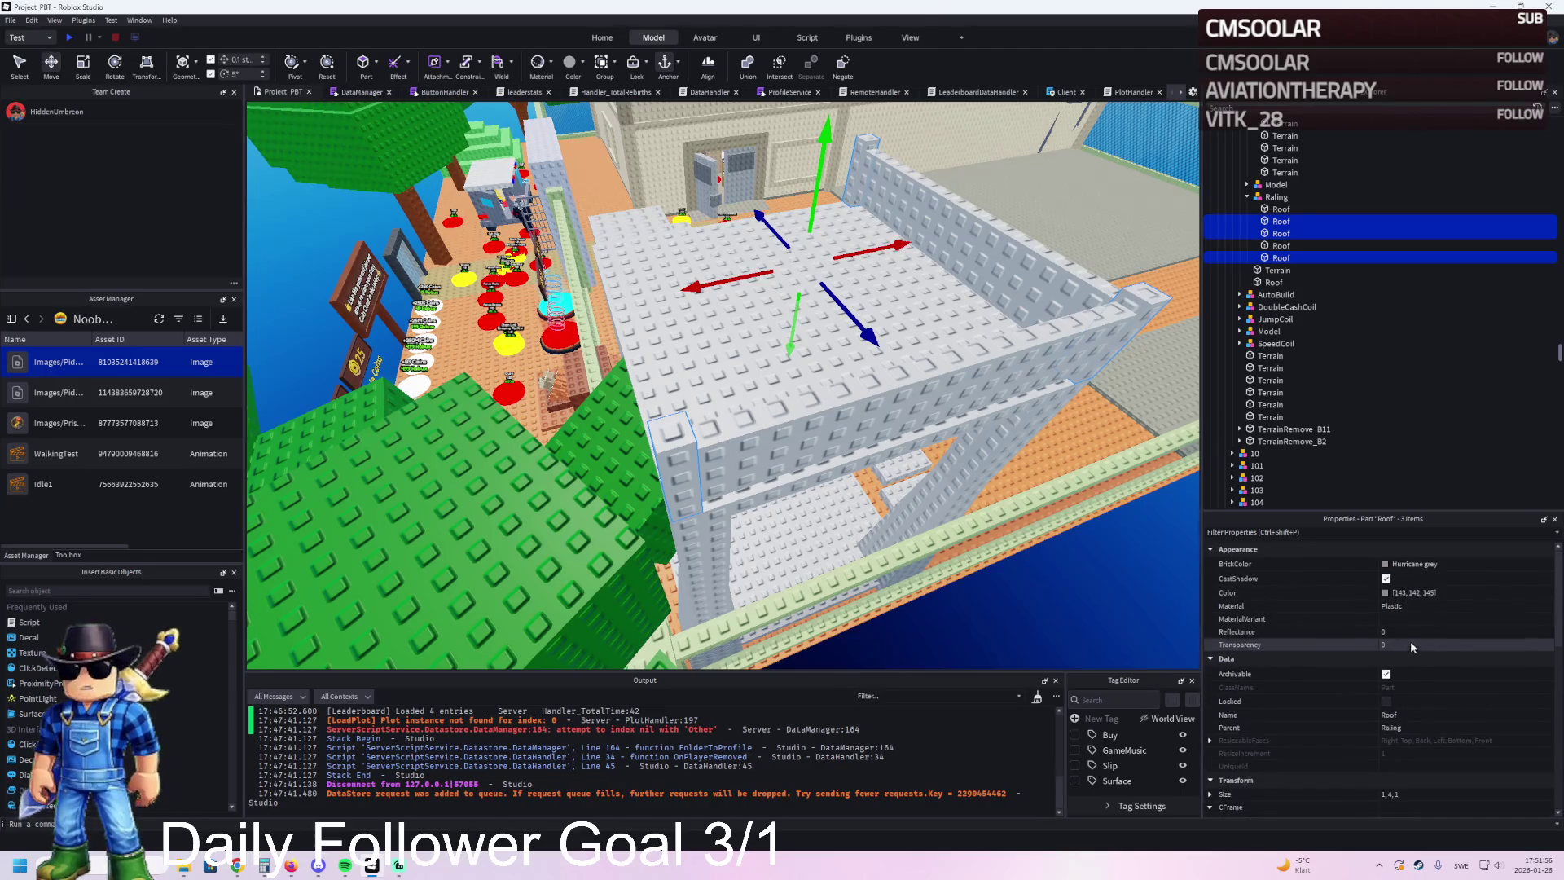
{"action": "left_click", "coordinate": [1437, 715]}
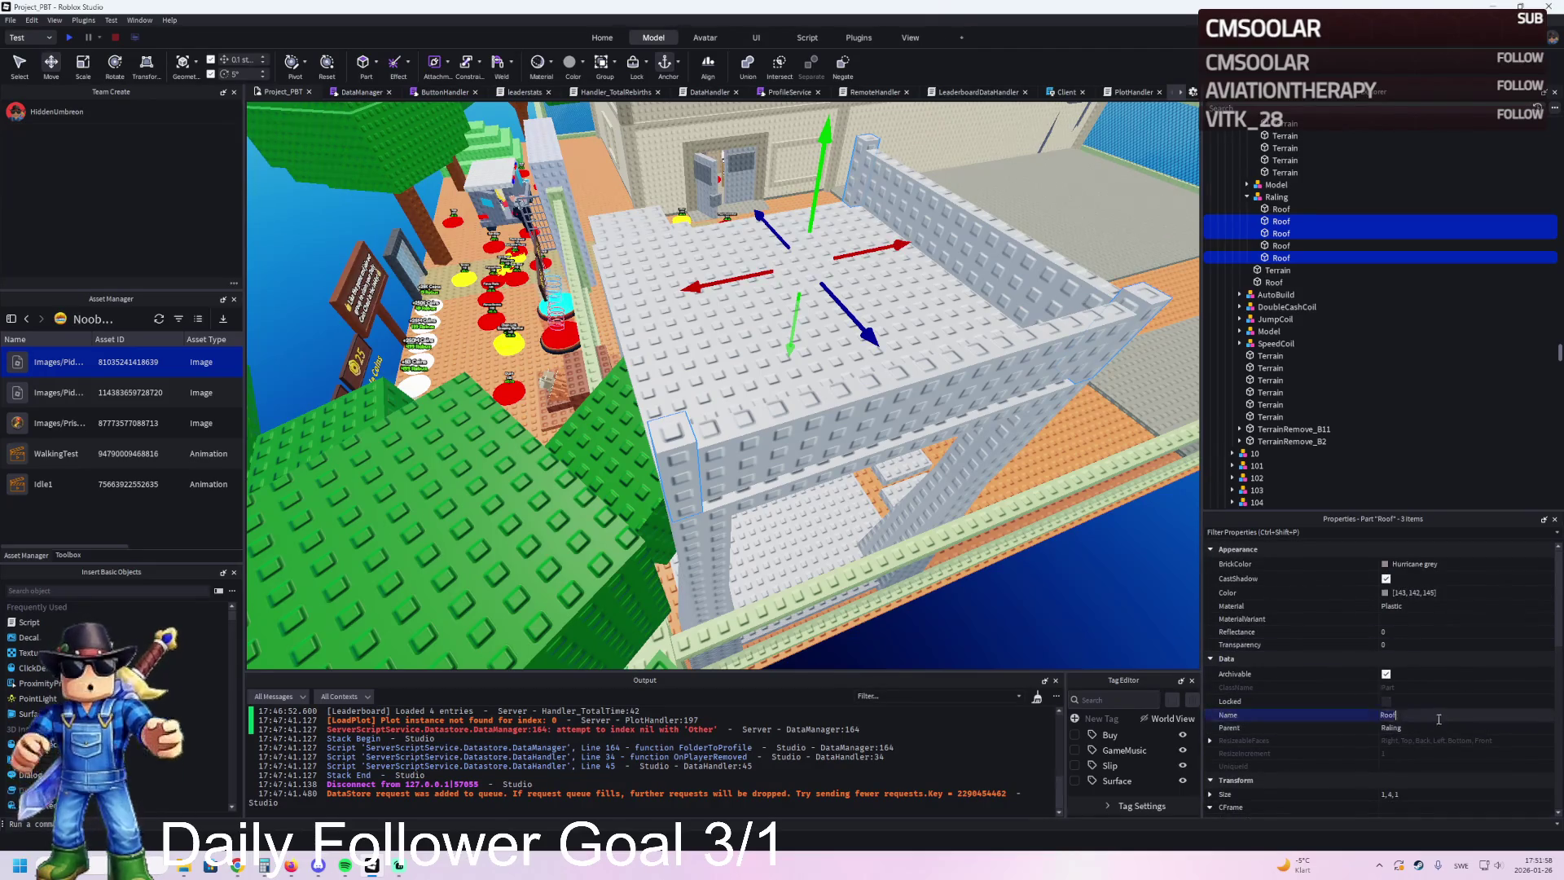
{"action": "type", "text": "Pillars"}
{"action": "key", "text": "Return"}
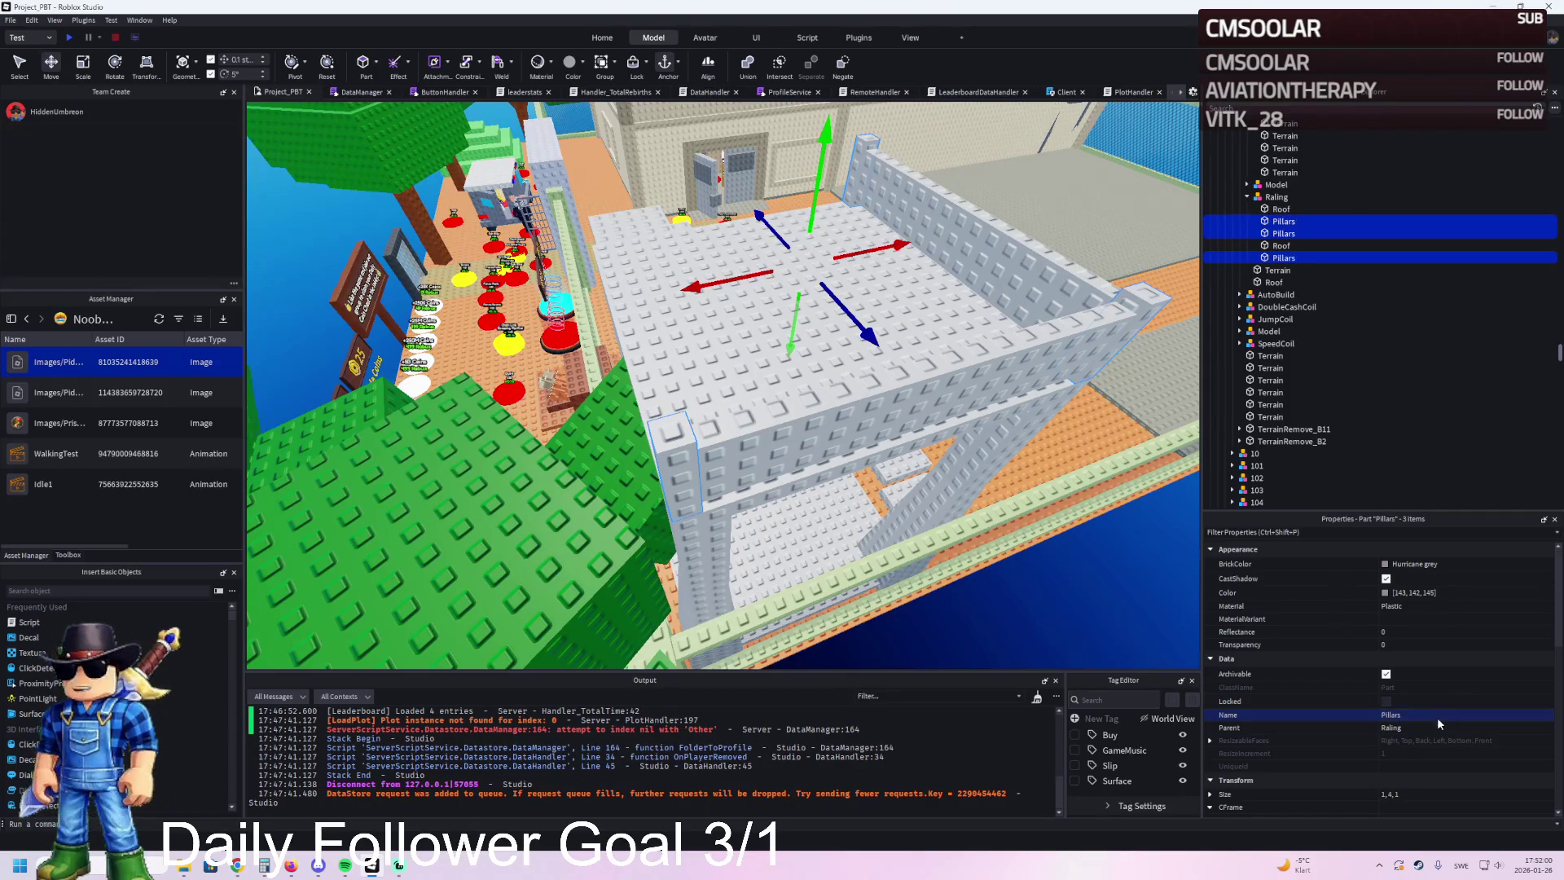
Step: Duplicate a pillar, slide the copy along the wall, then delete it
{"action": "left_click", "coordinate": [665, 409]}
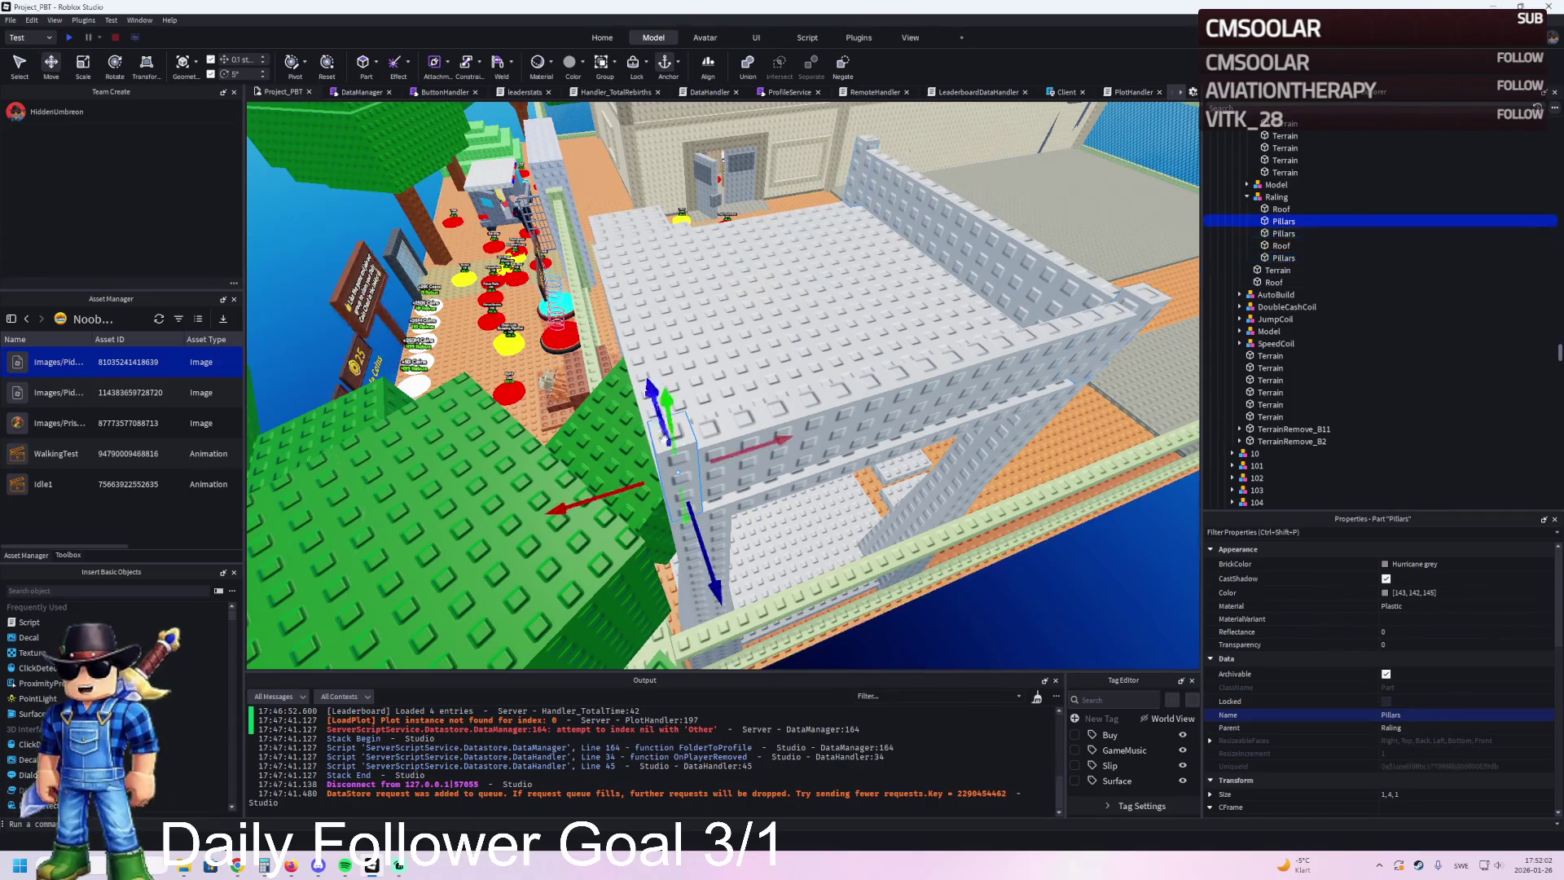
{"action": "key", "text": "ctrl+d"}
{"action": "mouse_move", "coordinate": [737, 450]}
{"action": "left_mouse_down"}
{"action": "mouse_move", "coordinate": [725, 460]}
{"action": "mouse_move", "coordinate": [725, 301]}
{"action": "mouse_move", "coordinate": [379, 371]}
{"action": "left_mouse_up"}
{"action": "key", "text": "Delete"}
{"action": "left_click", "coordinate": [1049, 169]}
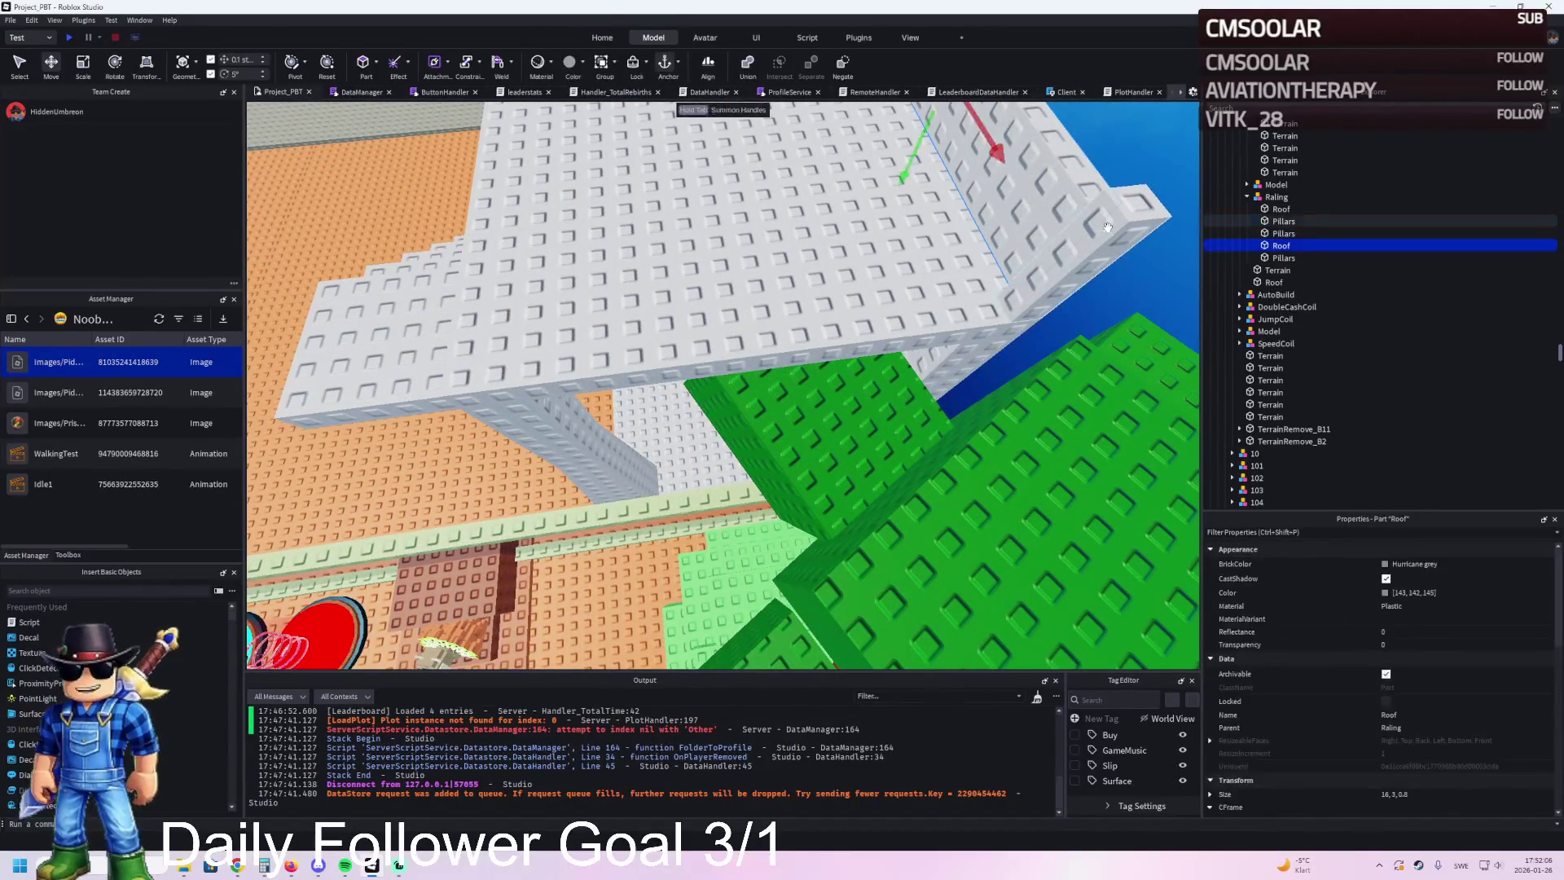
Step: Duplicate a pillar-and-roof pair and line the copy up along the railing
{"action": "key", "text": "ctrl+d"}
{"action": "left_click_drag", "start_coordinate": [977, 225], "coordinate": [800, 267]}
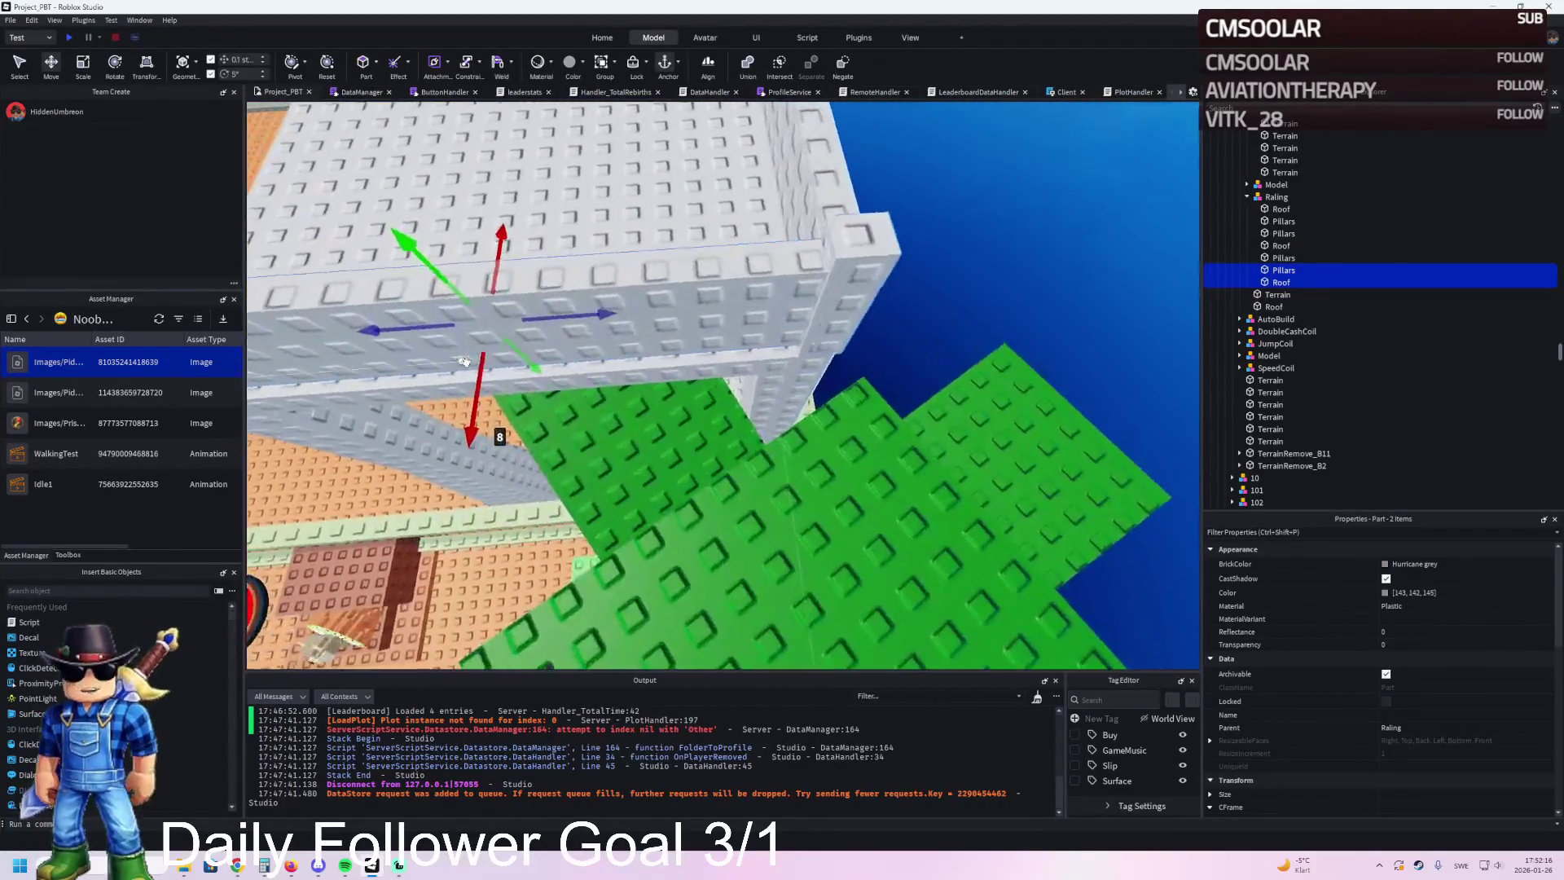
{"action": "left_click_drag", "start_coordinate": [584, 456], "coordinate": [573, 458]}
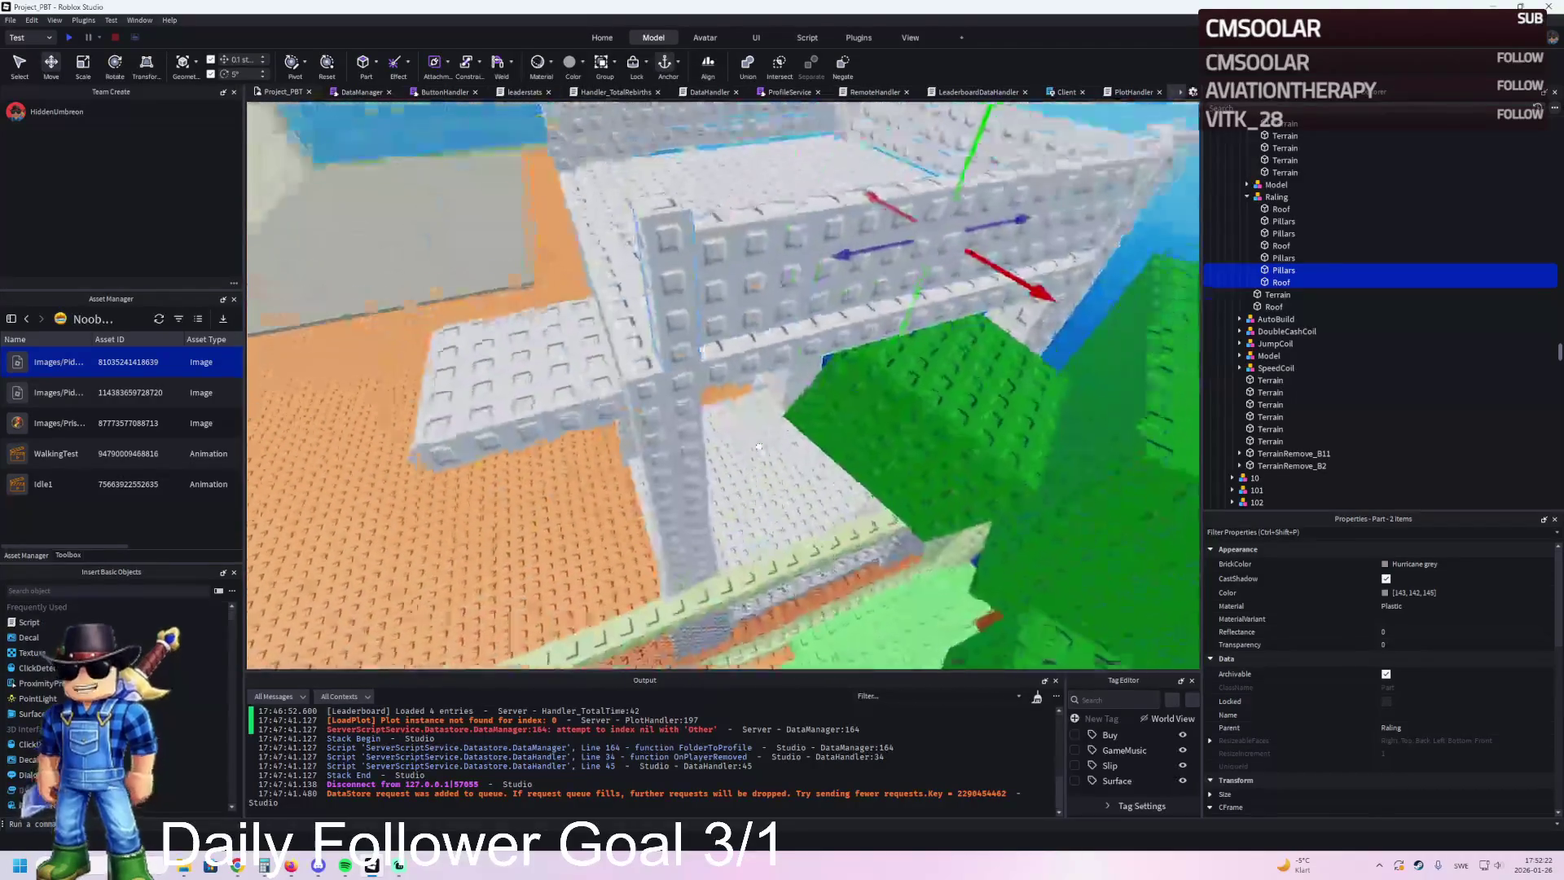
{"action": "left_click_drag", "start_coordinate": [807, 300], "coordinate": [778, 312]}
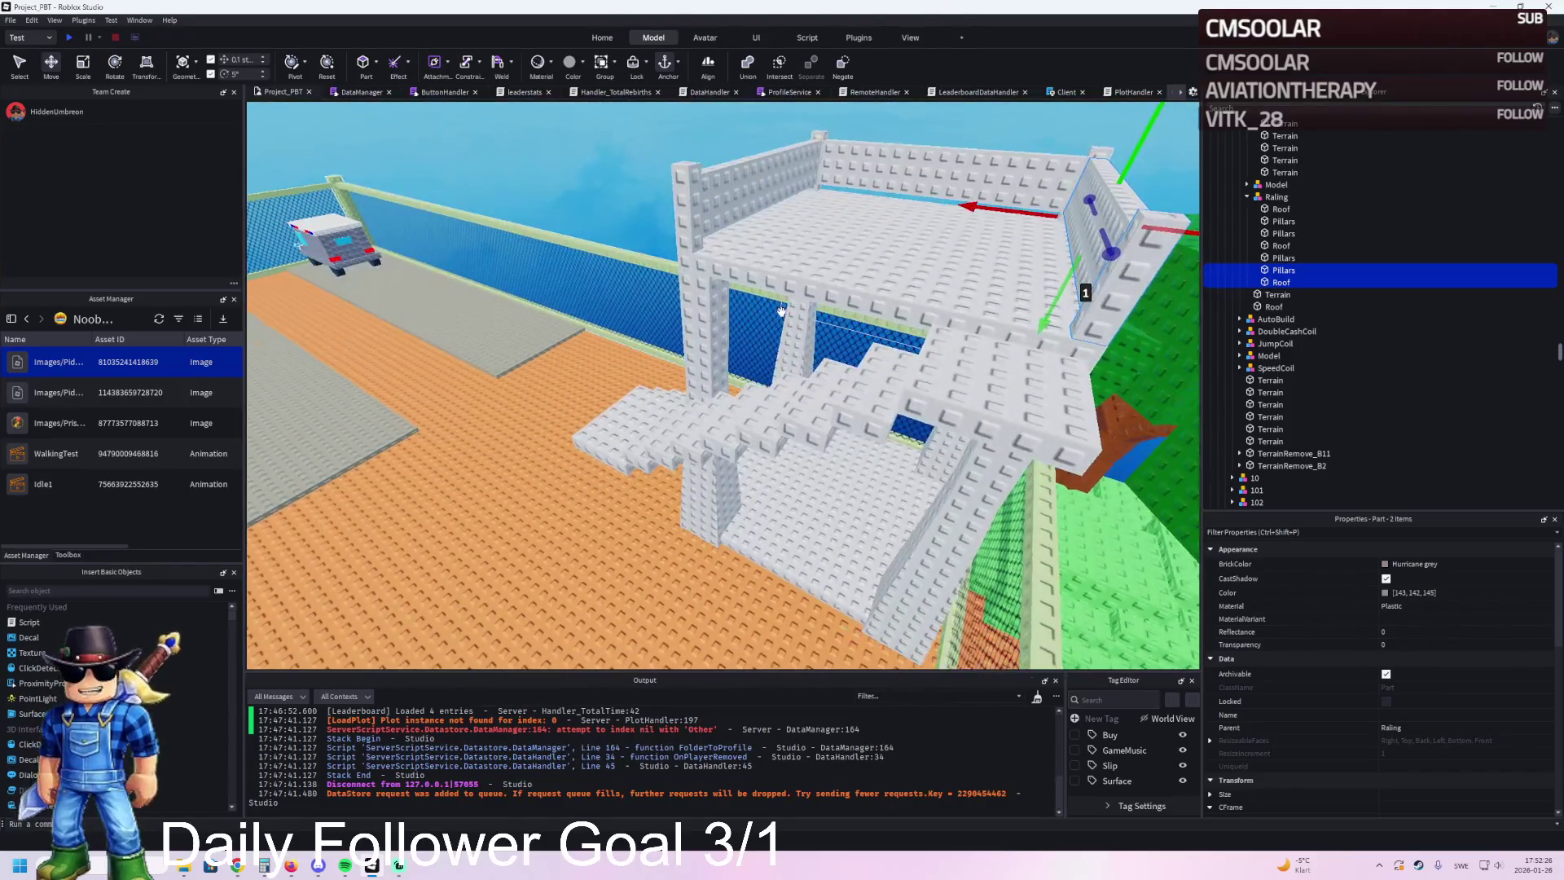
Step: Duplicate a single pillar and slide it 4.1 studs into place on the wall
{"action": "left_click", "coordinate": [855, 423]}
{"action": "key", "text": "ctrl+d"}
{"action": "mouse_move", "coordinate": [929, 426]}
{"action": "left_mouse_down"}
{"action": "mouse_move", "coordinate": [784, 445]}
{"action": "mouse_move", "coordinate": [901, 433]}
{"action": "mouse_move", "coordinate": [794, 435]}
{"action": "left_mouse_up"}
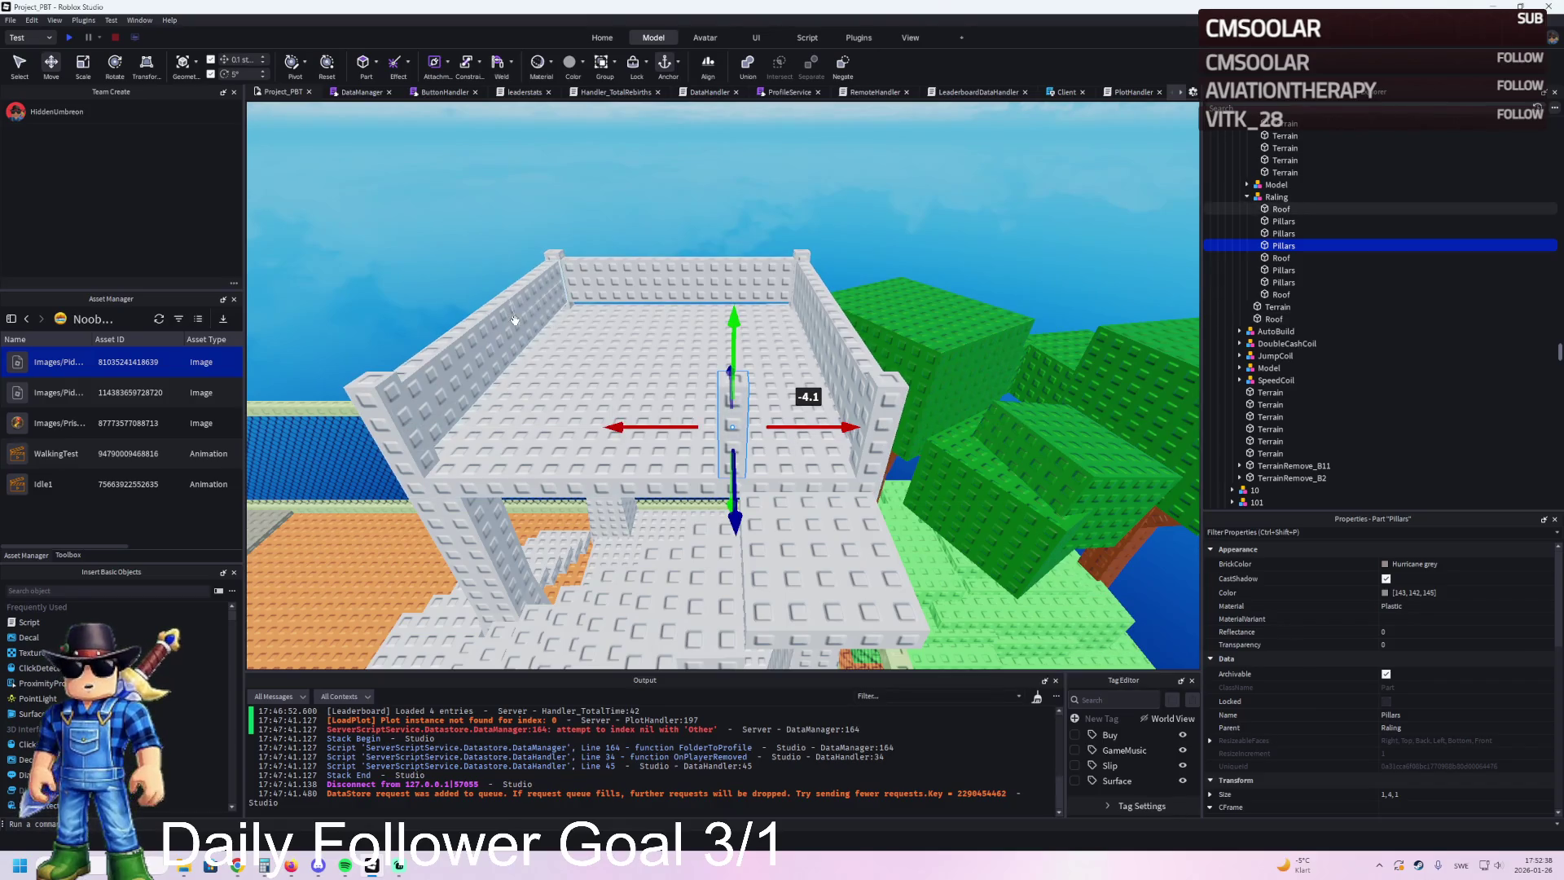
Step: Move a Pillars and Roof pair 8 studs outward and 8 studs sideways along the front
{"action": "left_click", "coordinate": [509, 354]}
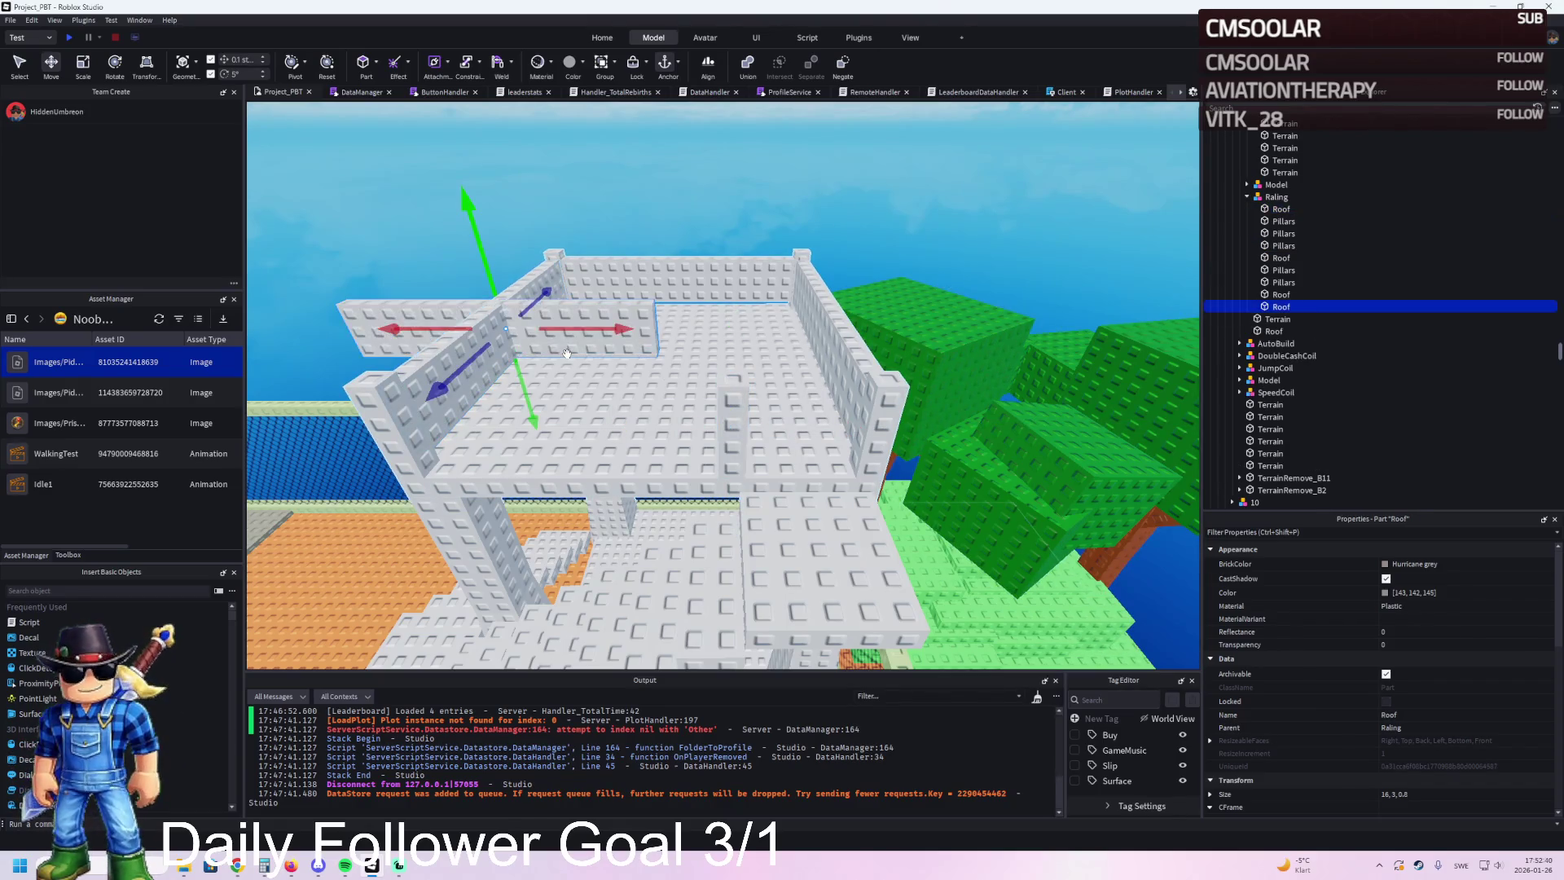
{"action": "scroll", "coordinate": [566, 354], "scroll_direction": "up", "scroll_amount": 3}
{"action": "left_click", "coordinate": [533, 346]}
{"action": "left_click", "coordinate": [487, 359]}
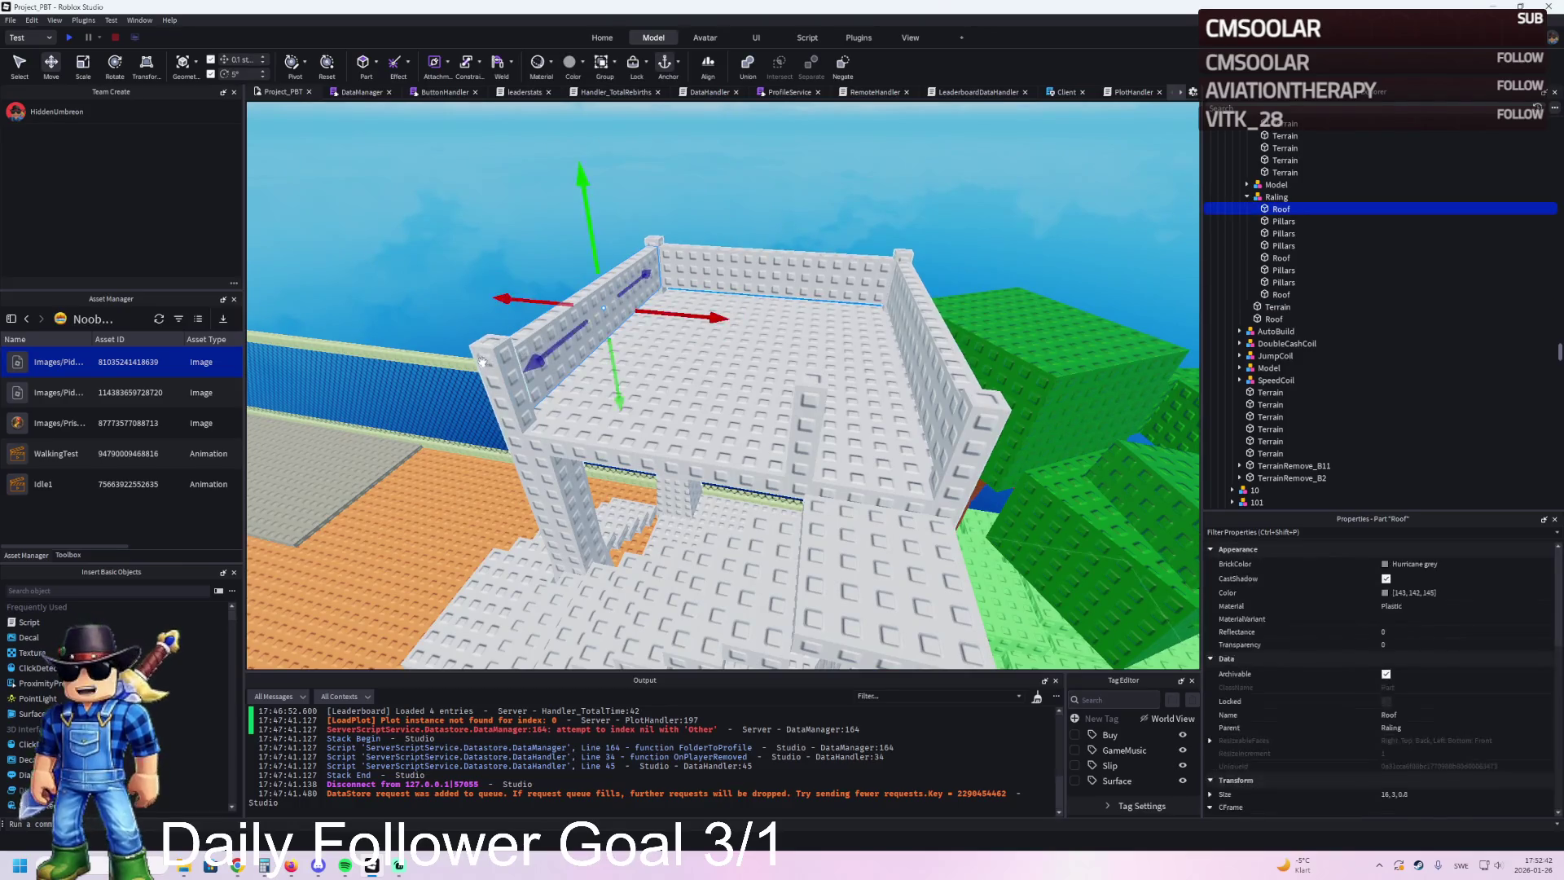
{"action": "left_click", "coordinate": [486, 358], "text": "ctrl"}
{"action": "left_click", "coordinate": [534, 359]}
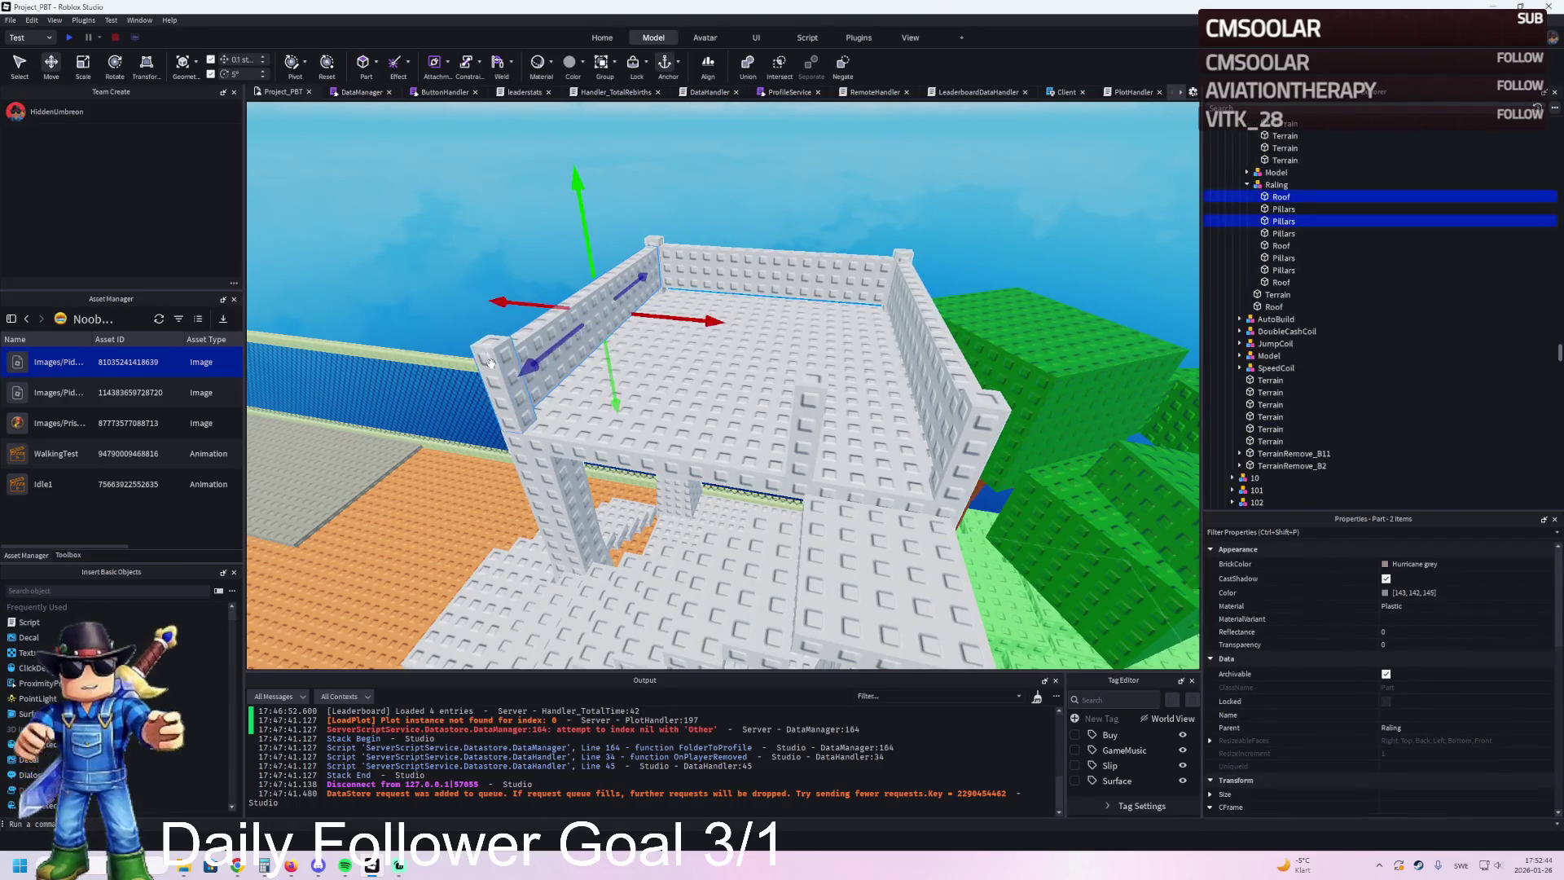
{"action": "left_click_drag", "start_coordinate": [551, 347], "coordinate": [411, 417]}
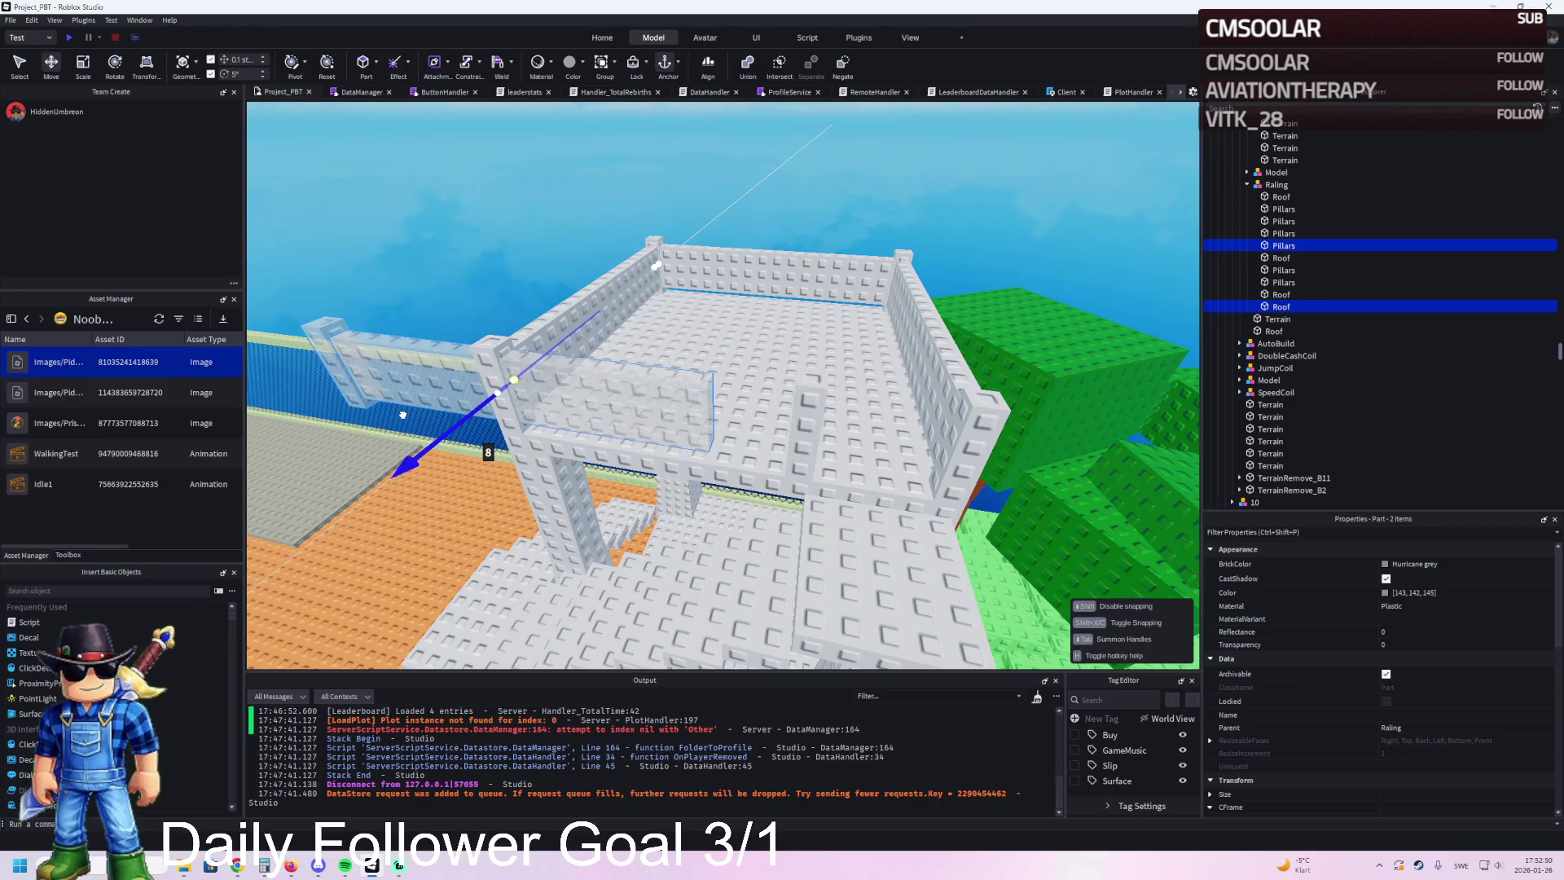
{"action": "scroll", "coordinate": [440, 403], "scroll_direction": "up", "scroll_amount": 3}
{"action": "scroll", "coordinate": [479, 392], "scroll_direction": "up", "scroll_amount": 3}
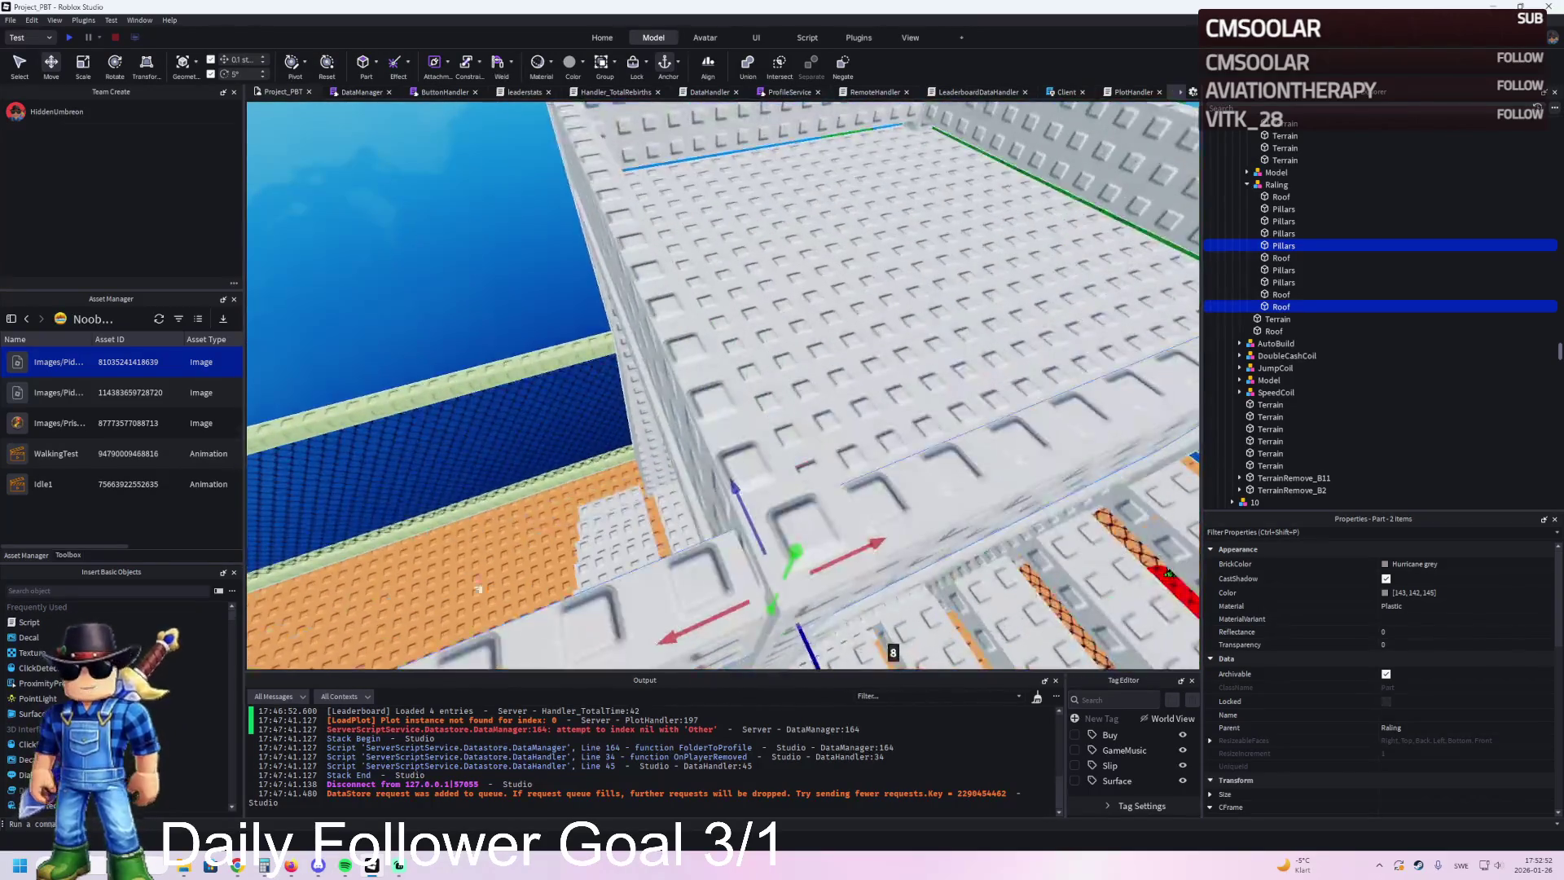
{"action": "scroll", "coordinate": [570, 407], "scroll_direction": "down", "scroll_amount": 2}
{"action": "mouse_move", "coordinate": [855, 431]}
{"action": "left_mouse_down"}
{"action": "mouse_move", "coordinate": [873, 482]}
{"action": "mouse_move", "coordinate": [891, 476]}
{"action": "left_mouse_up"}
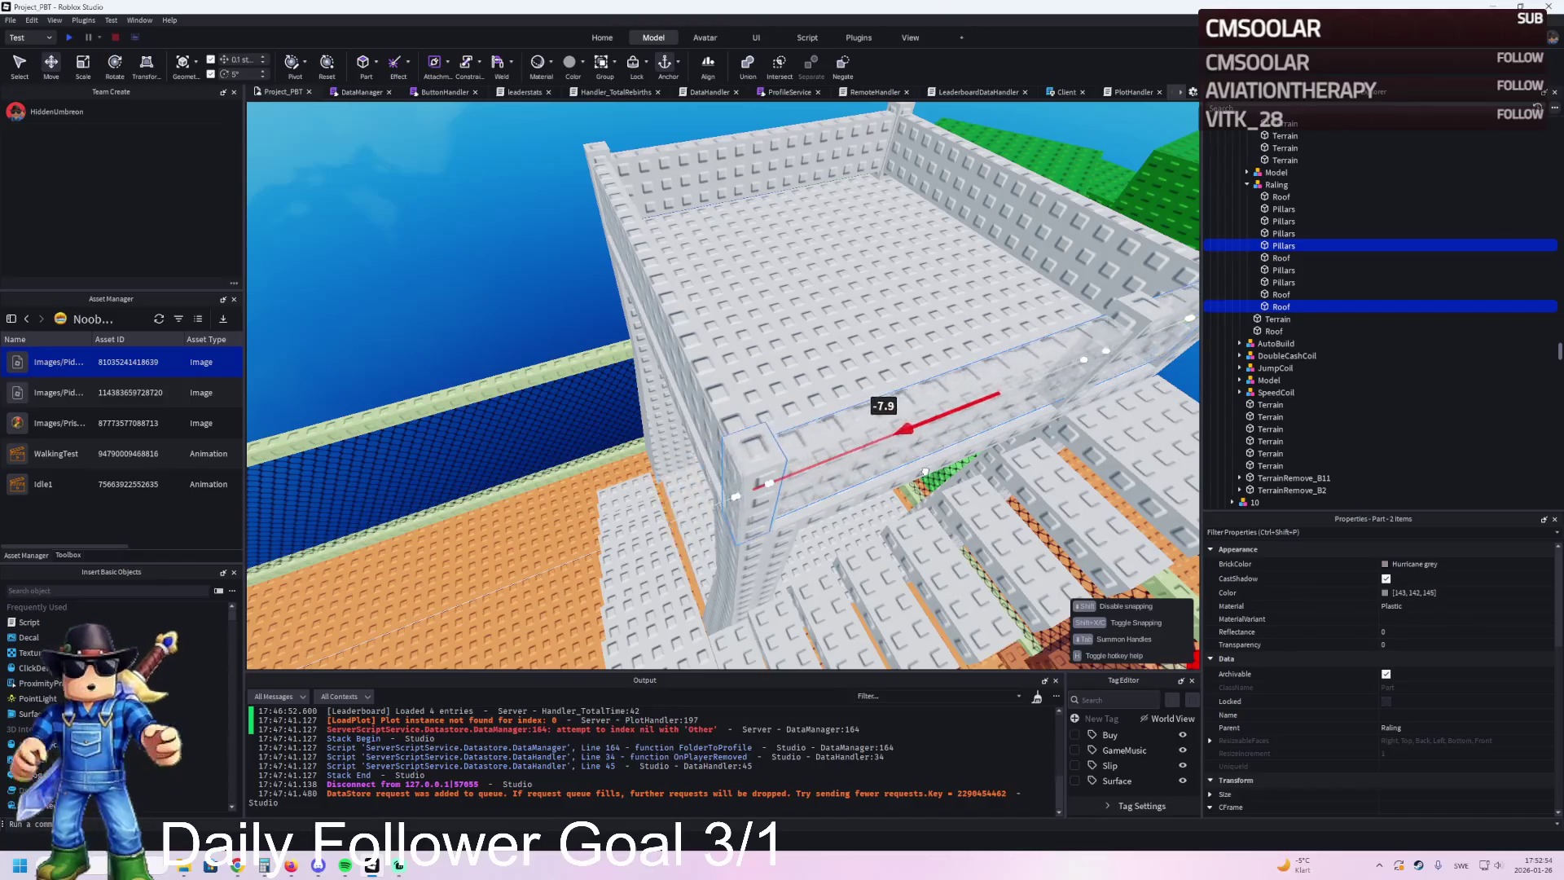
{"action": "scroll", "coordinate": [896, 473], "scroll_direction": "down", "scroll_amount": 5}
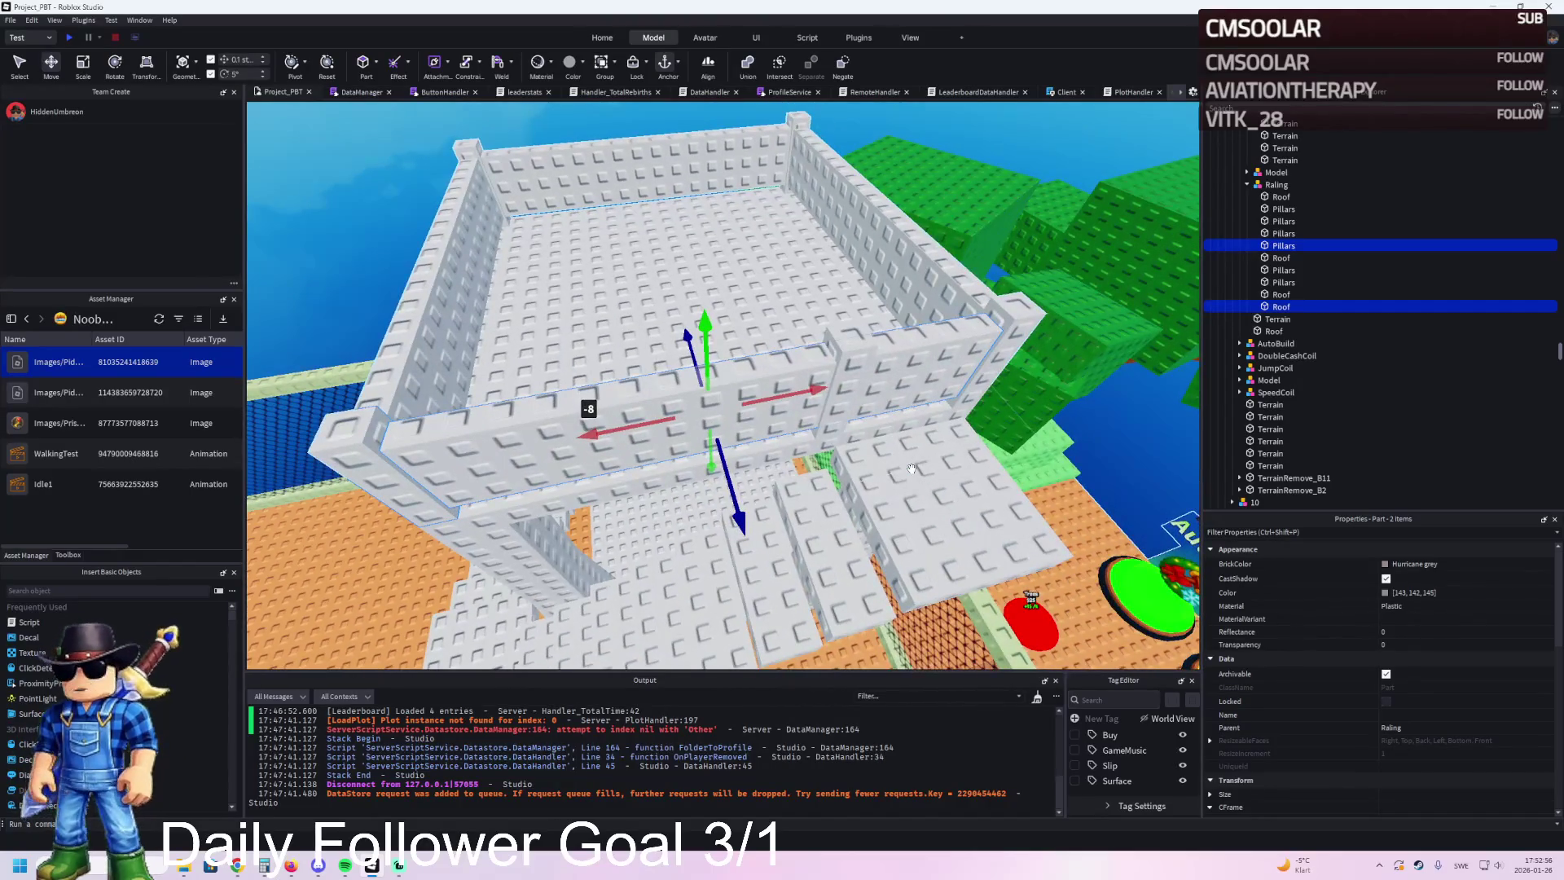
{"action": "scroll", "coordinate": [912, 468], "scroll_direction": "up", "scroll_amount": 1}
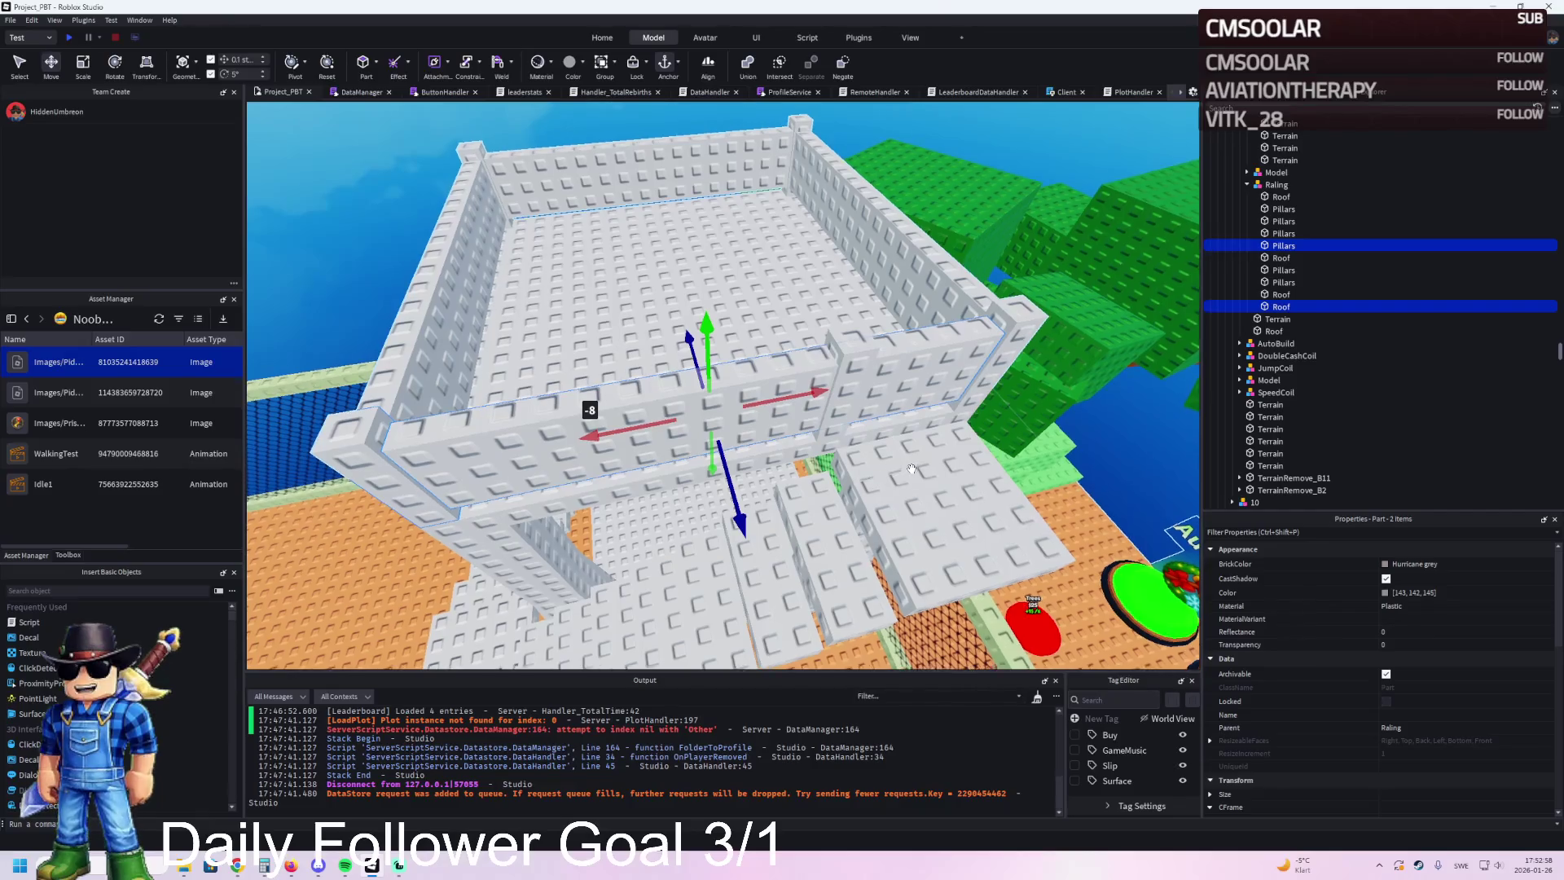
Step: Delete the surplus pillar part
{"action": "key", "text": "alt"}
{"action": "left_click_drag", "start_coordinate": [911, 468], "coordinate": [718, 462]}
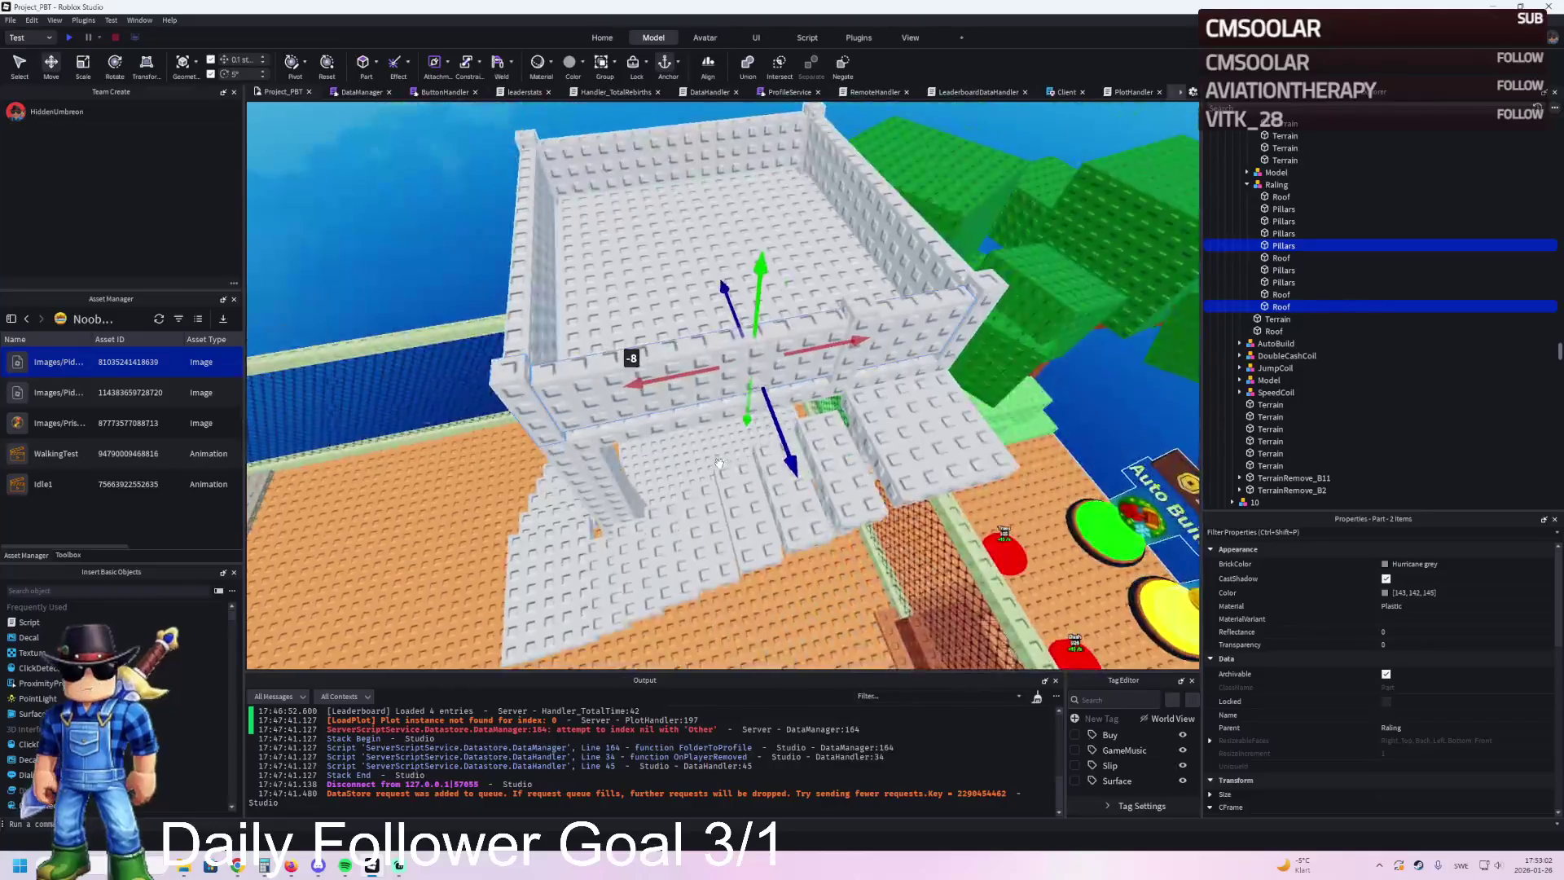
{"action": "scroll", "coordinate": [718, 462], "scroll_direction": "up", "scroll_amount": 2}
{"action": "left_click", "coordinate": [373, 359]}
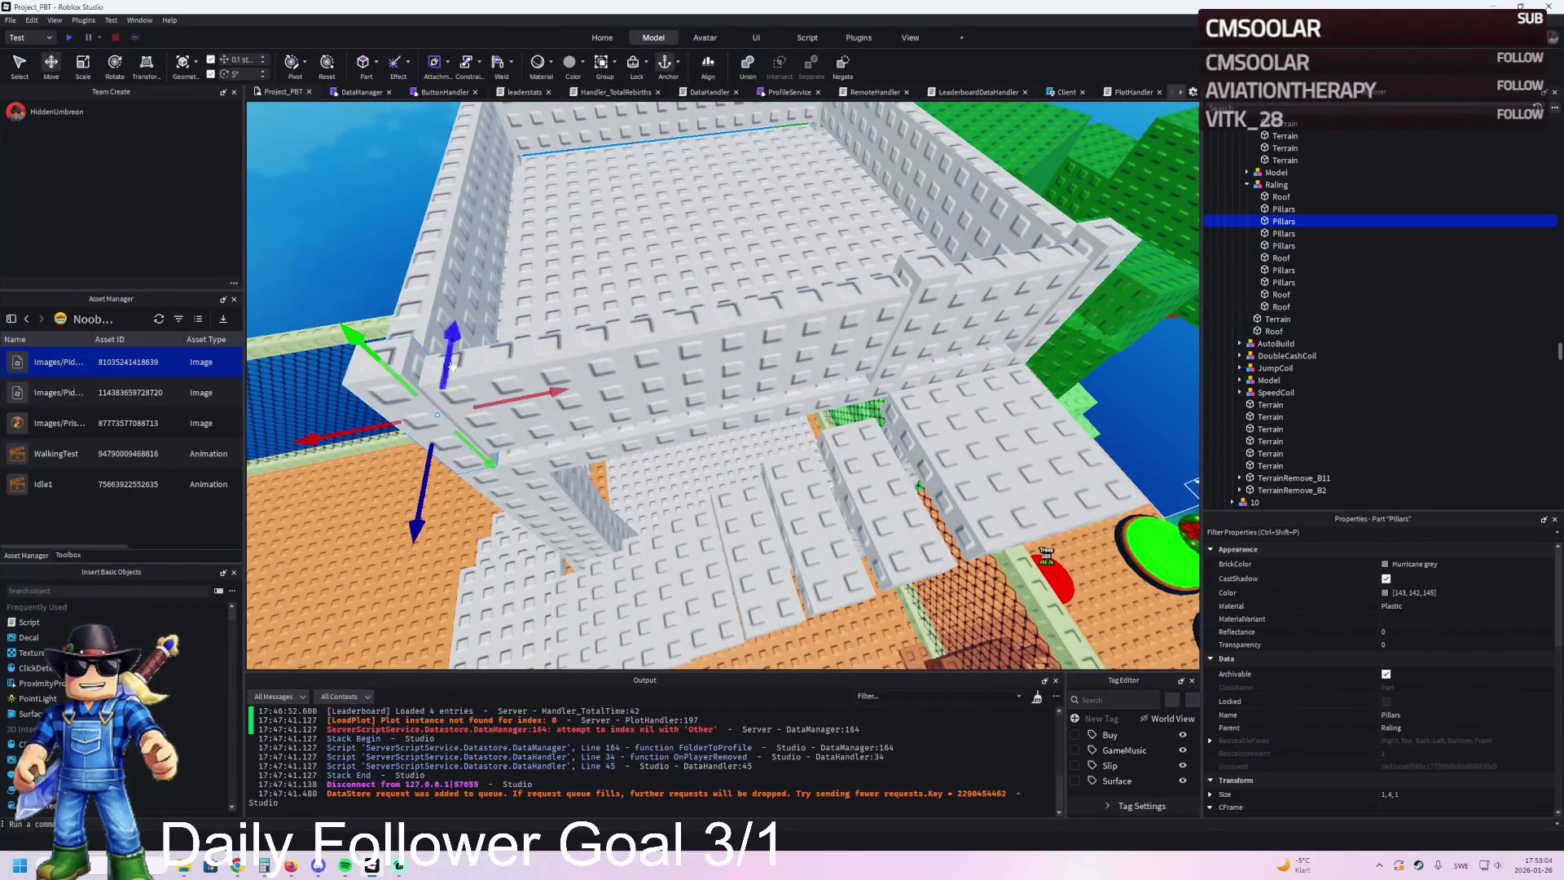
{"action": "key", "text": "Delete"}
Step: Shorten the Roof wall piece to about 11 studs with the Scale tool
{"action": "left_click", "coordinate": [746, 324]}
{"action": "key", "text": "ctrl+3"}
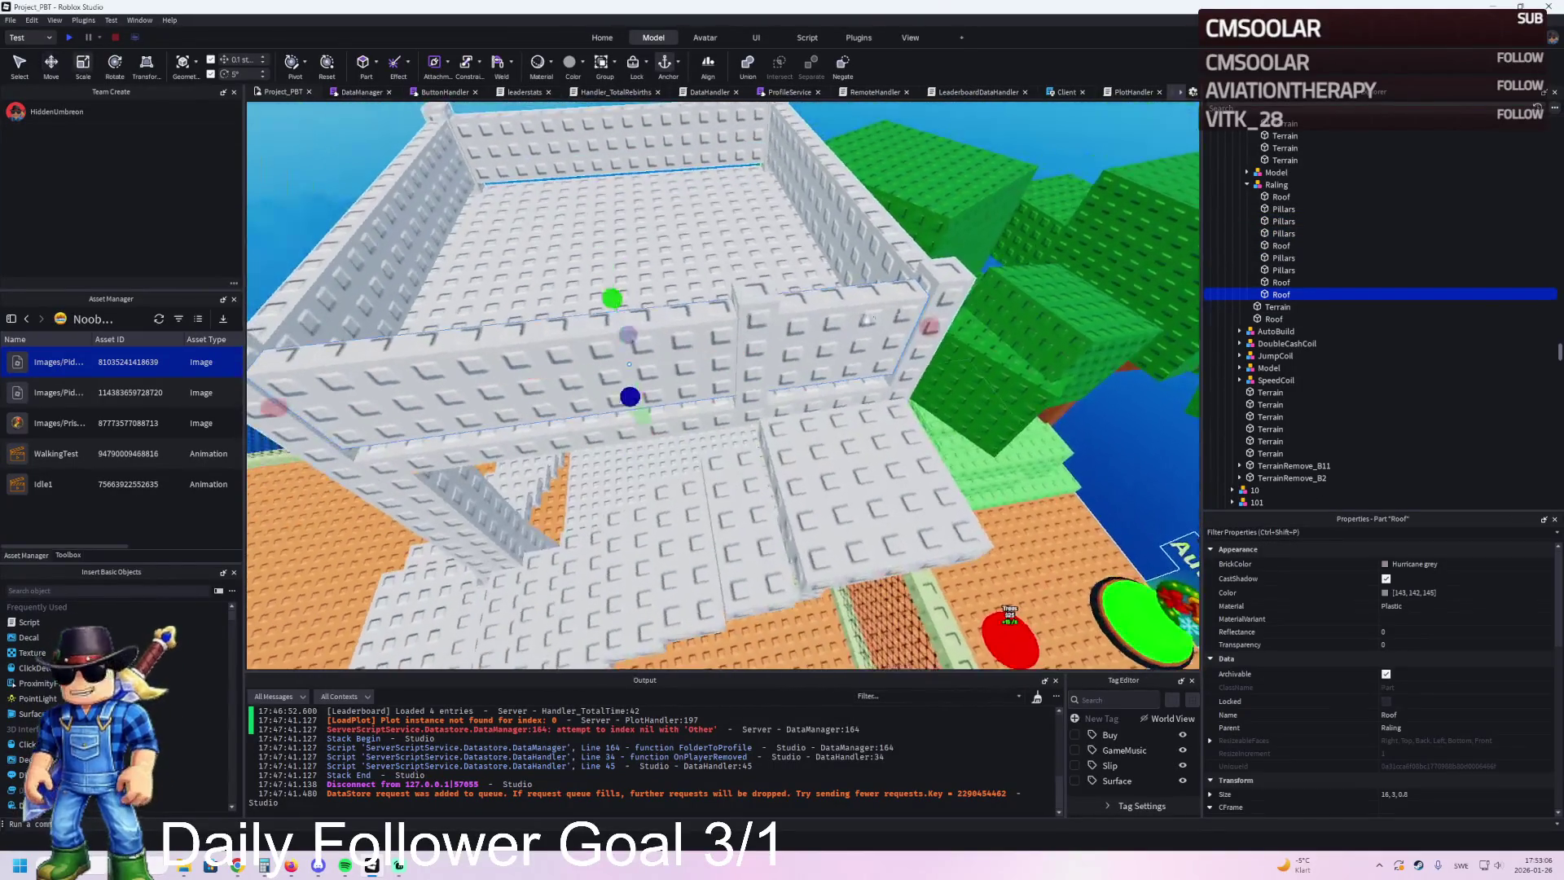
{"action": "mouse_move", "coordinate": [934, 322]}
{"action": "left_mouse_down"}
{"action": "mouse_move", "coordinate": [738, 350]}
{"action": "mouse_move", "coordinate": [757, 366]}
{"action": "mouse_move", "coordinate": [756, 348]}
{"action": "mouse_move", "coordinate": [687, 358]}
{"action": "left_mouse_up"}
{"action": "left_click", "coordinate": [750, 350]}
{"action": "key", "text": "ctrl+2"}
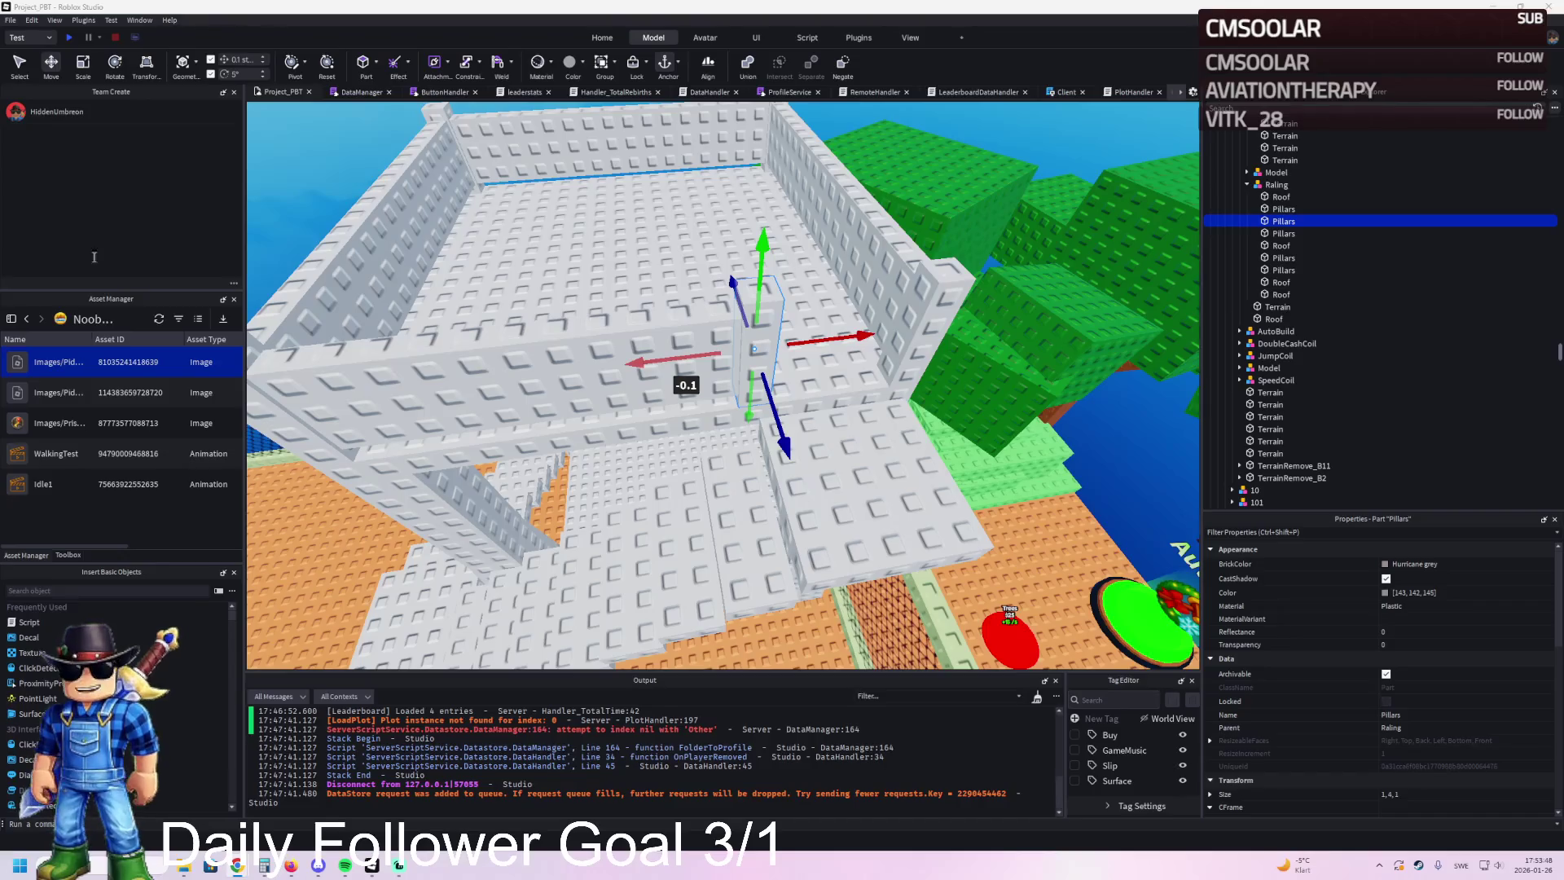
Step: Switch from Roblox Studio to the Chrome browser window
{"action": "key", "text": "alt+Tab"}
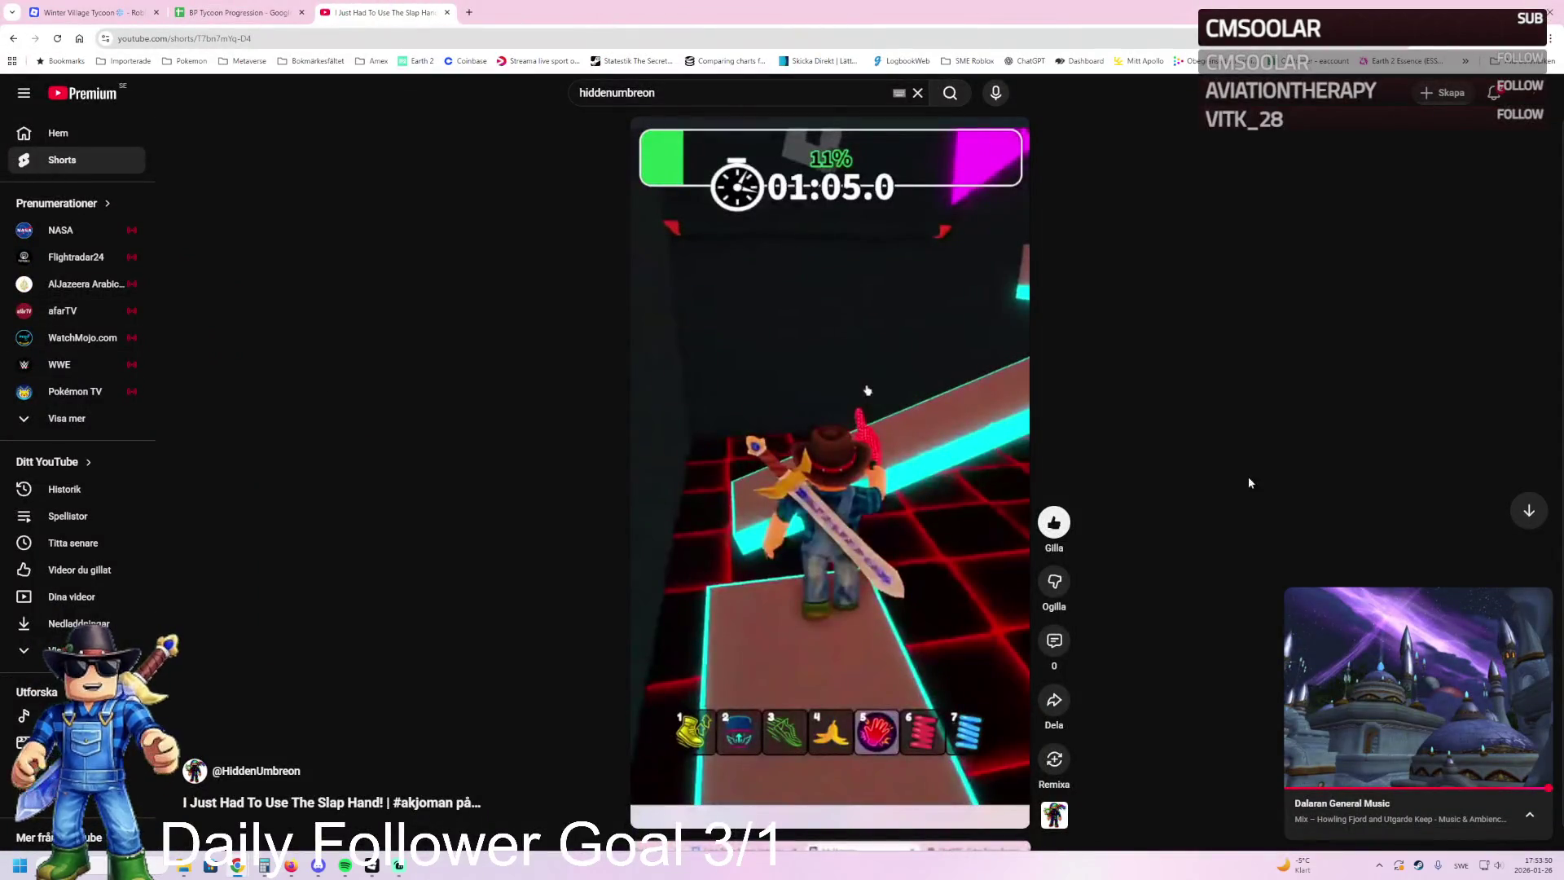
Step: Close the miniplayer and Shorts tab, then bring the Diablo 3 Inspired Dungeon video tab forward
{"action": "left_click", "coordinate": [1539, 601]}
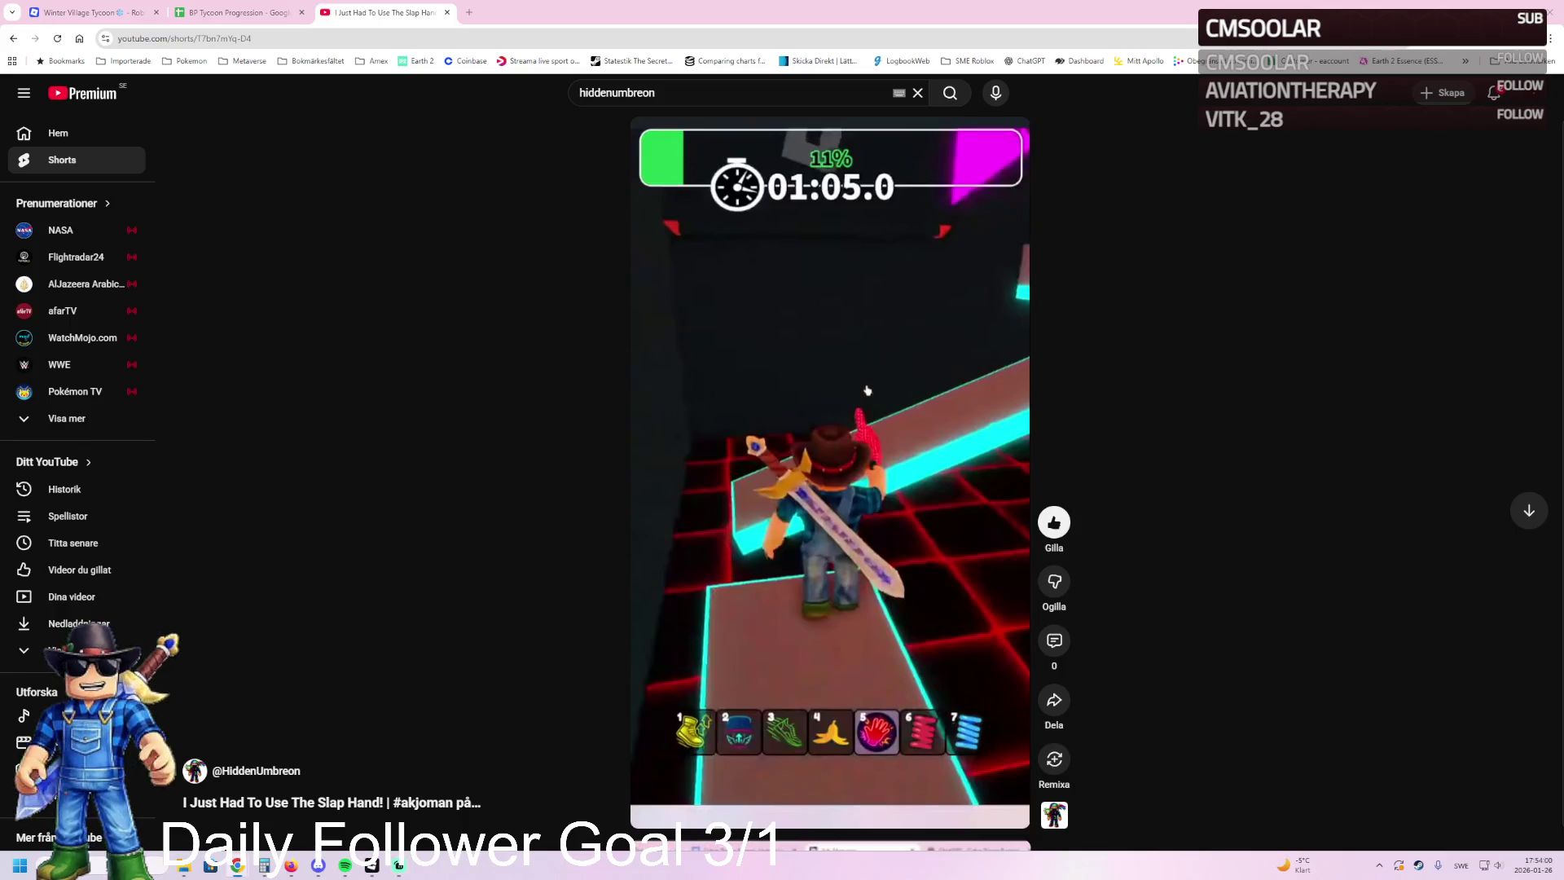
{"action": "left_click", "coordinate": [791, 408]}
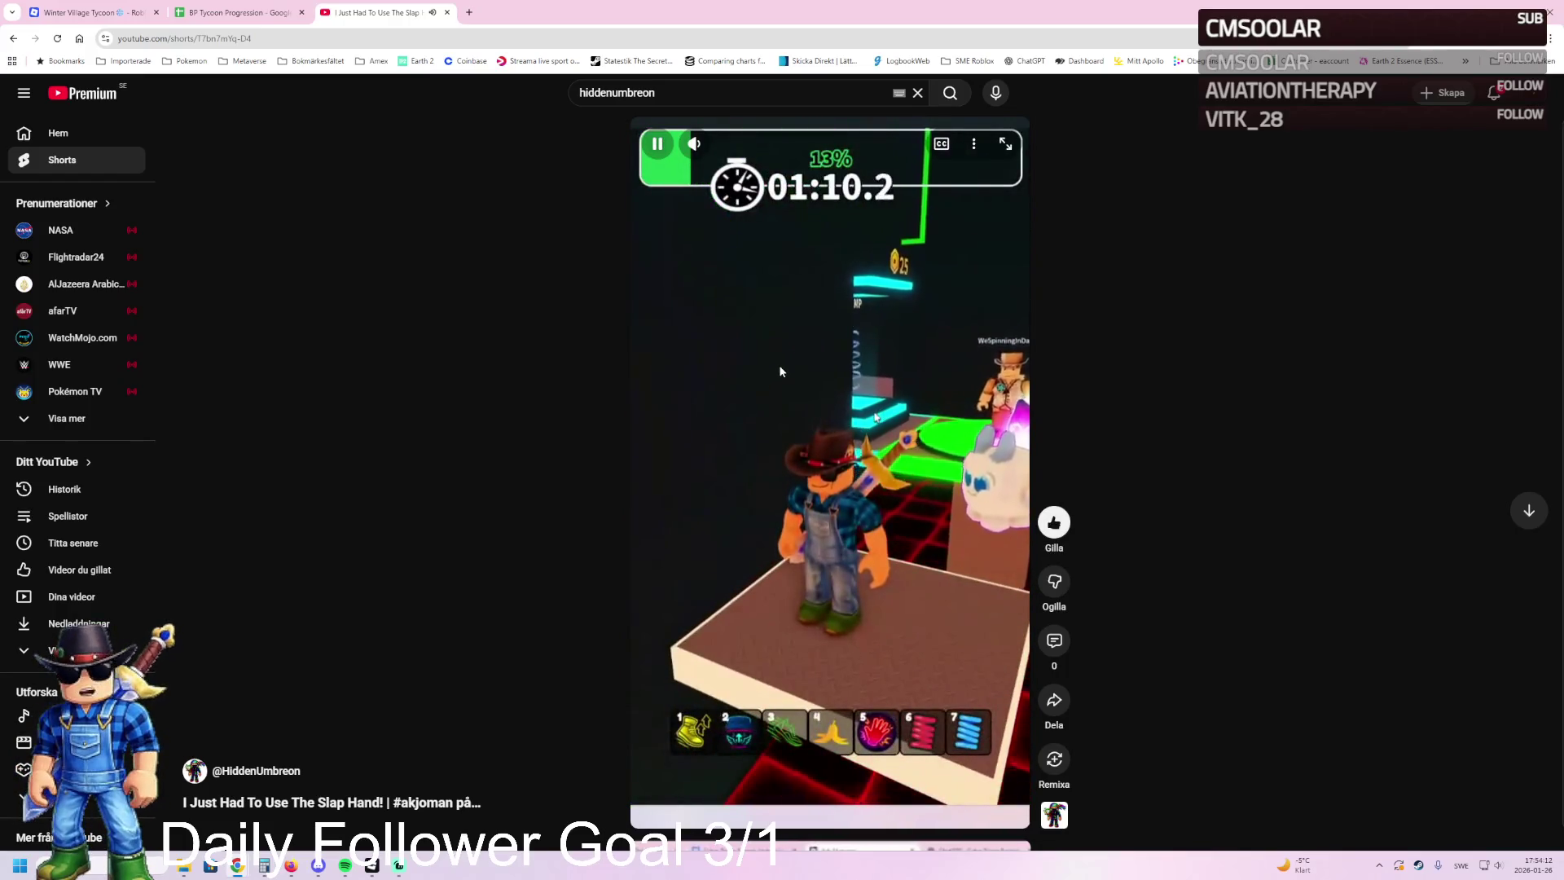
{"action": "left_click", "coordinate": [796, 362]}
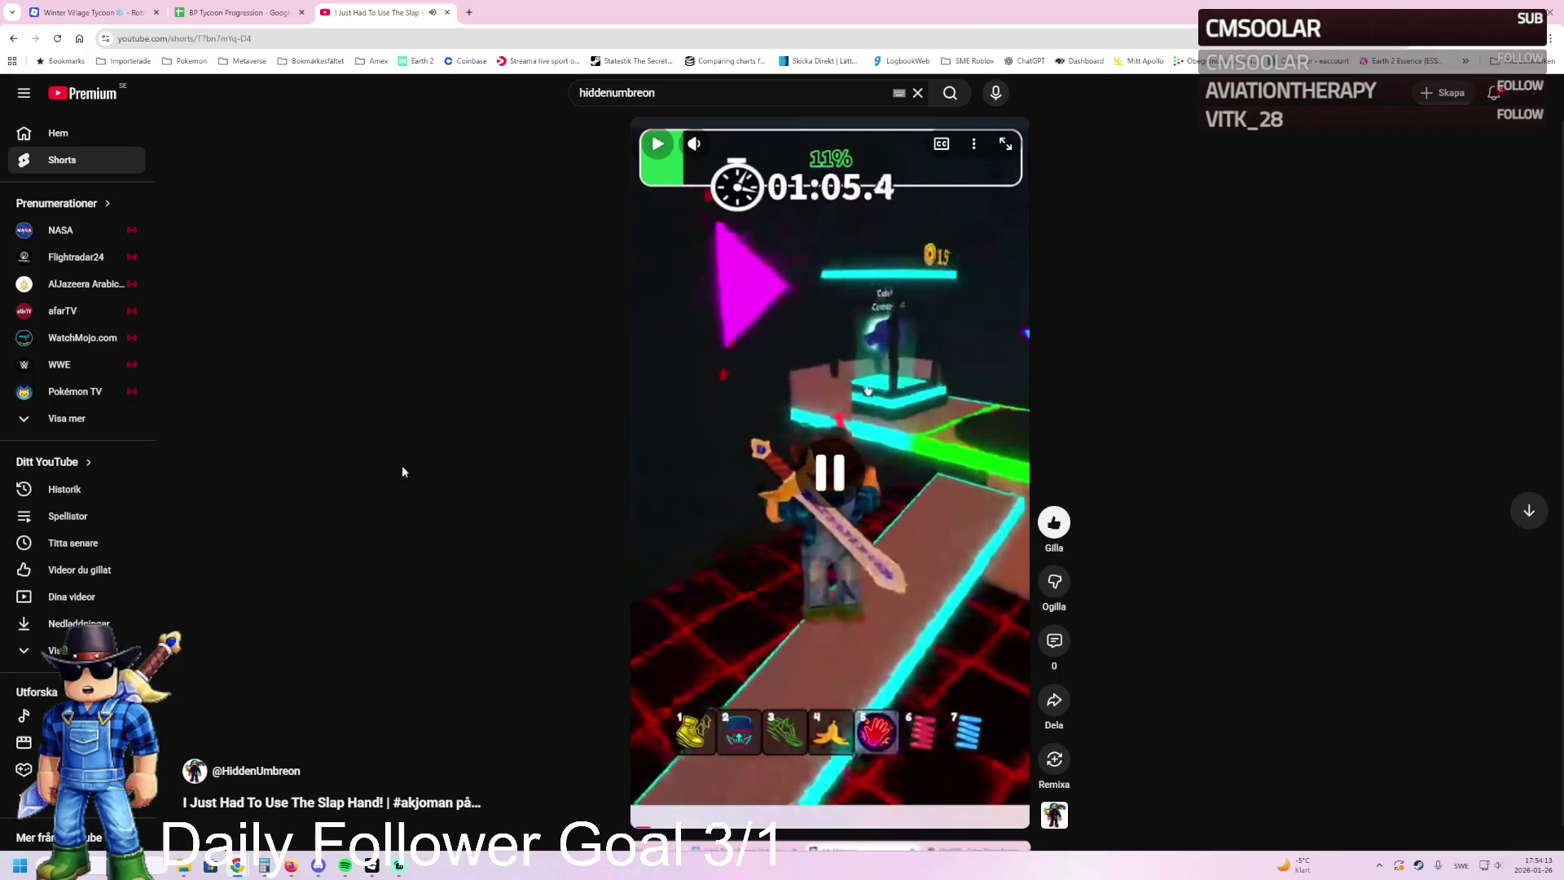
{"action": "left_click", "coordinate": [447, 13]}
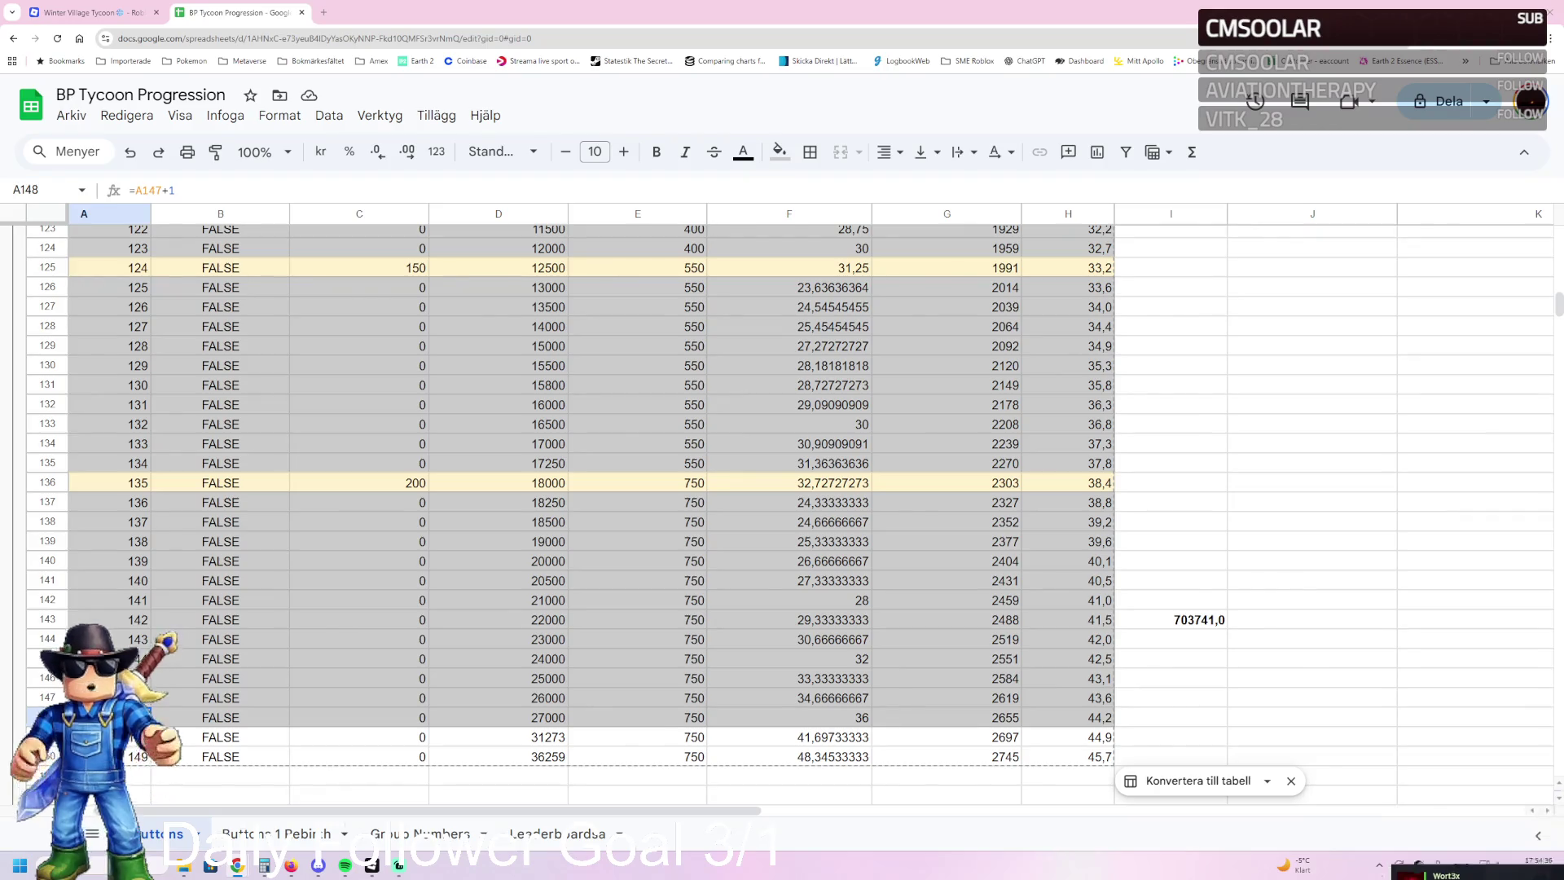
{"action": "left_click_drag", "start_coordinate": [570, 244], "coordinate": [576, 5]}
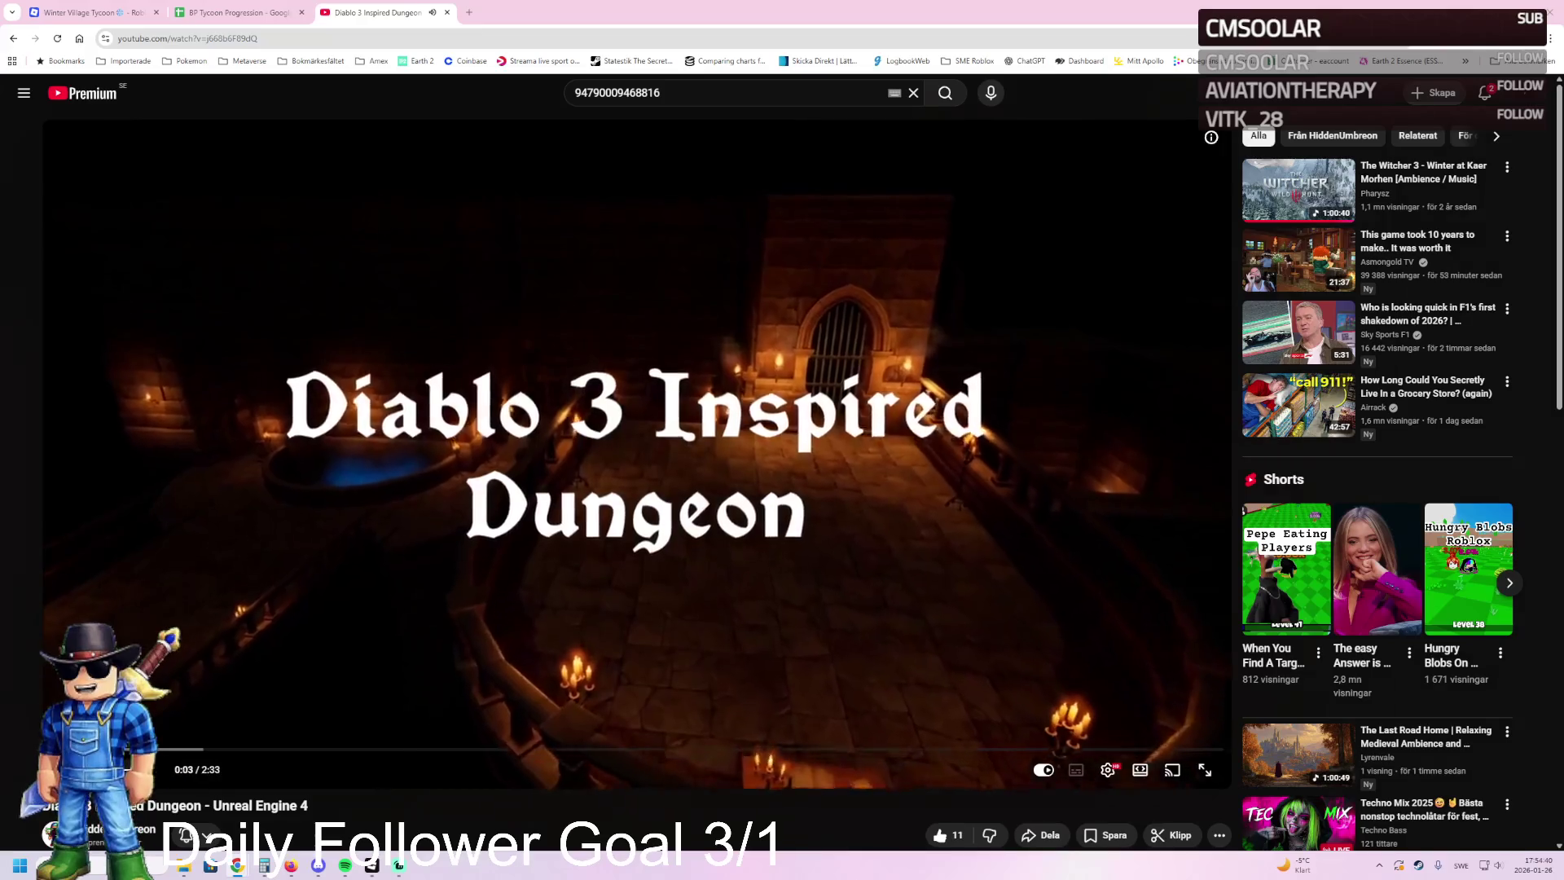
Step: Watch the Diablo 3 Inspired Dungeon video fullscreen after checking its quality settings
{"action": "left_click", "coordinate": [1205, 769]}
{"action": "left_click", "coordinate": [1472, 860]}
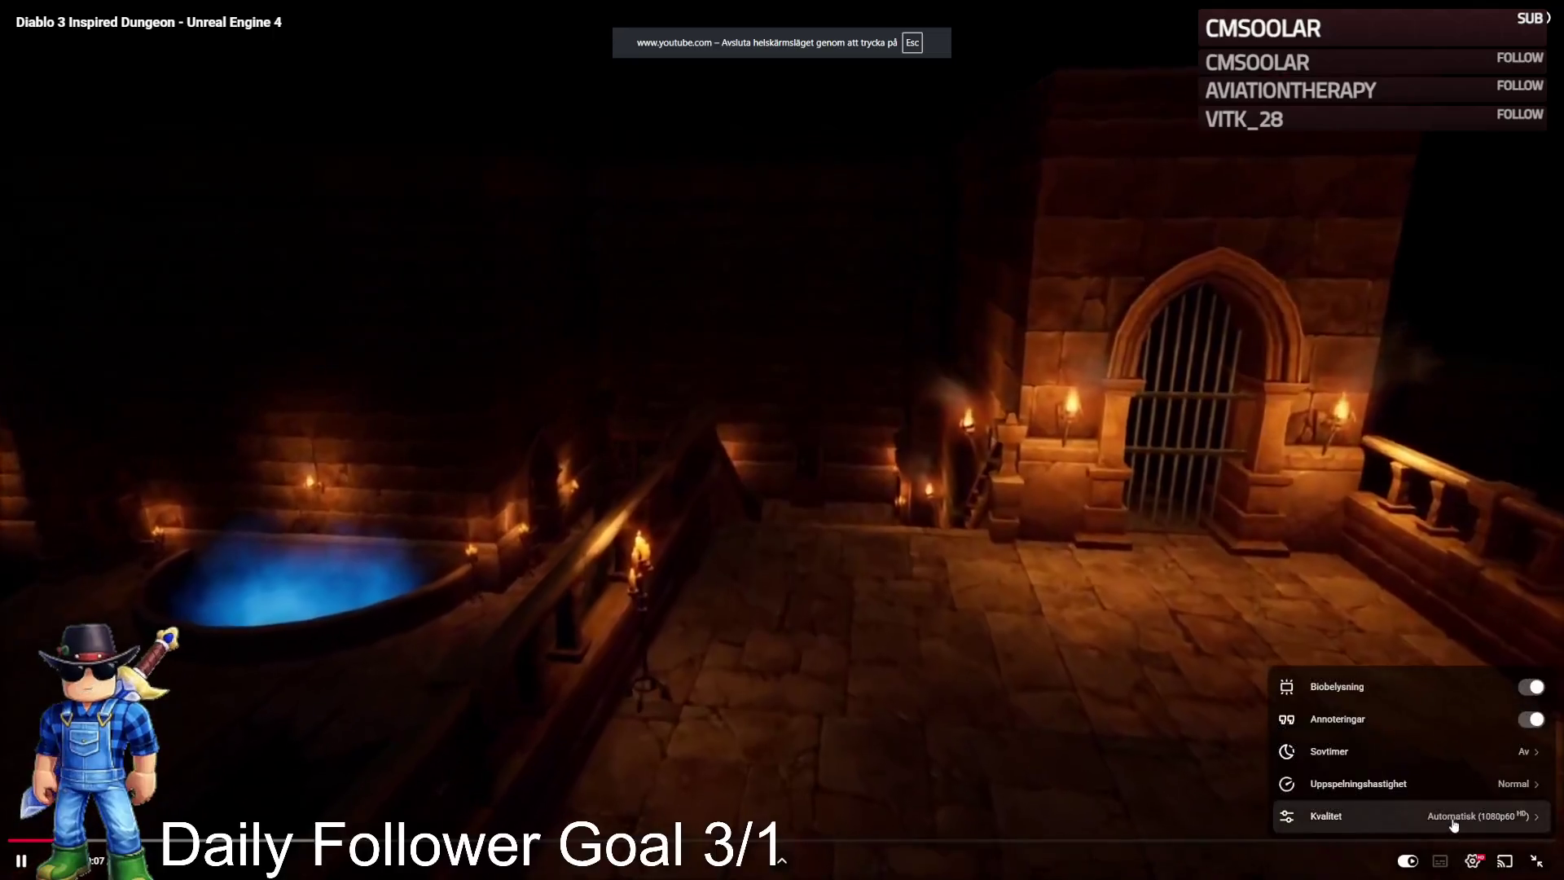
{"action": "left_click", "coordinate": [1458, 810]}
{"action": "left_click", "coordinate": [1431, 687]}
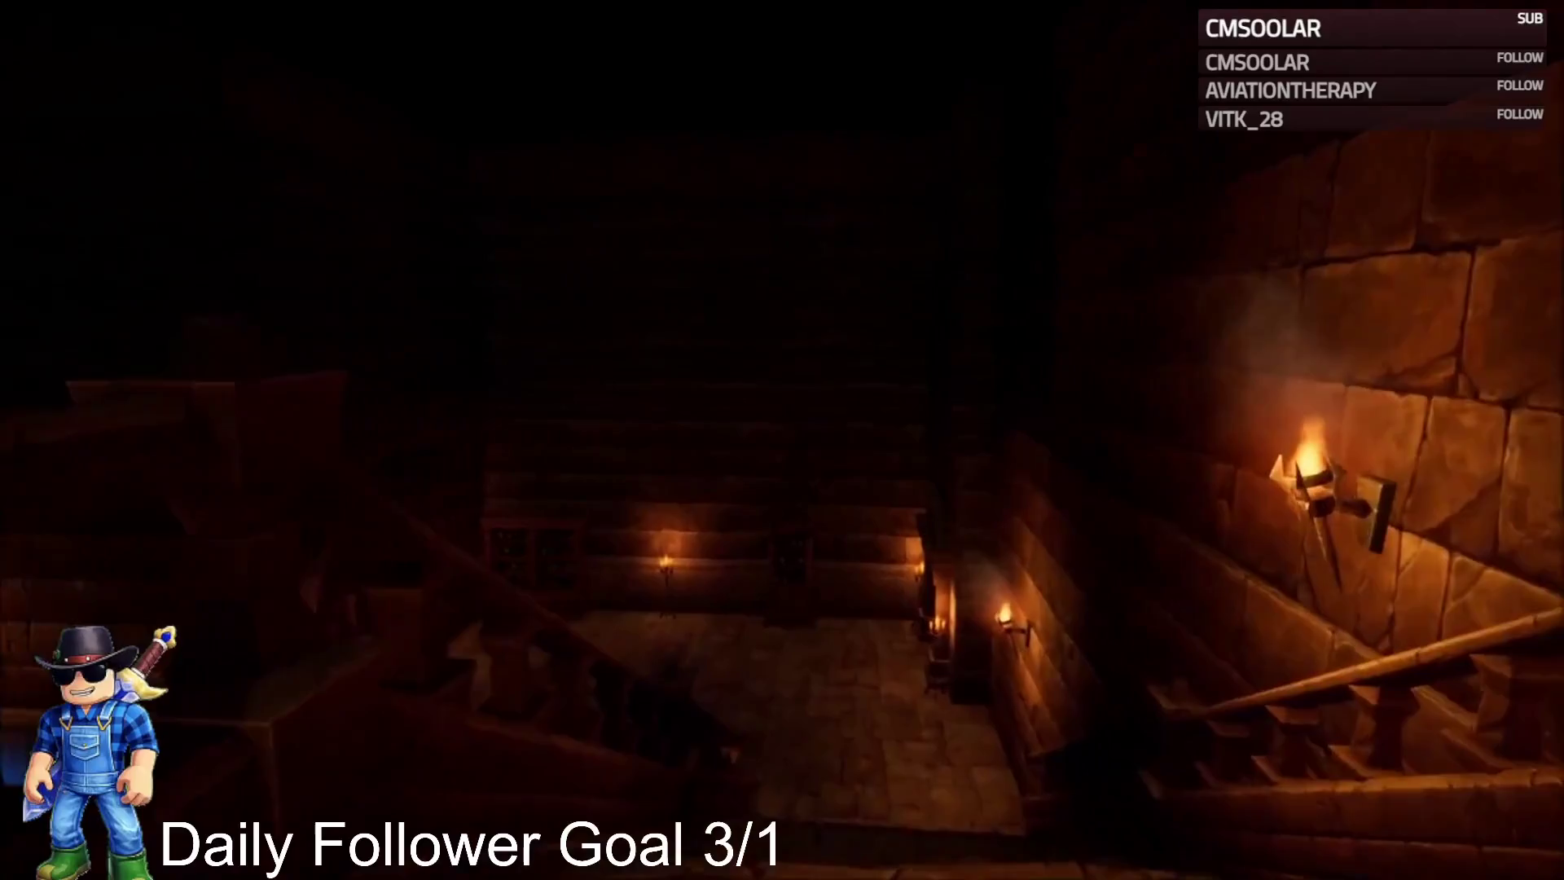
{"action": "double_click", "coordinate": [878, 465]}
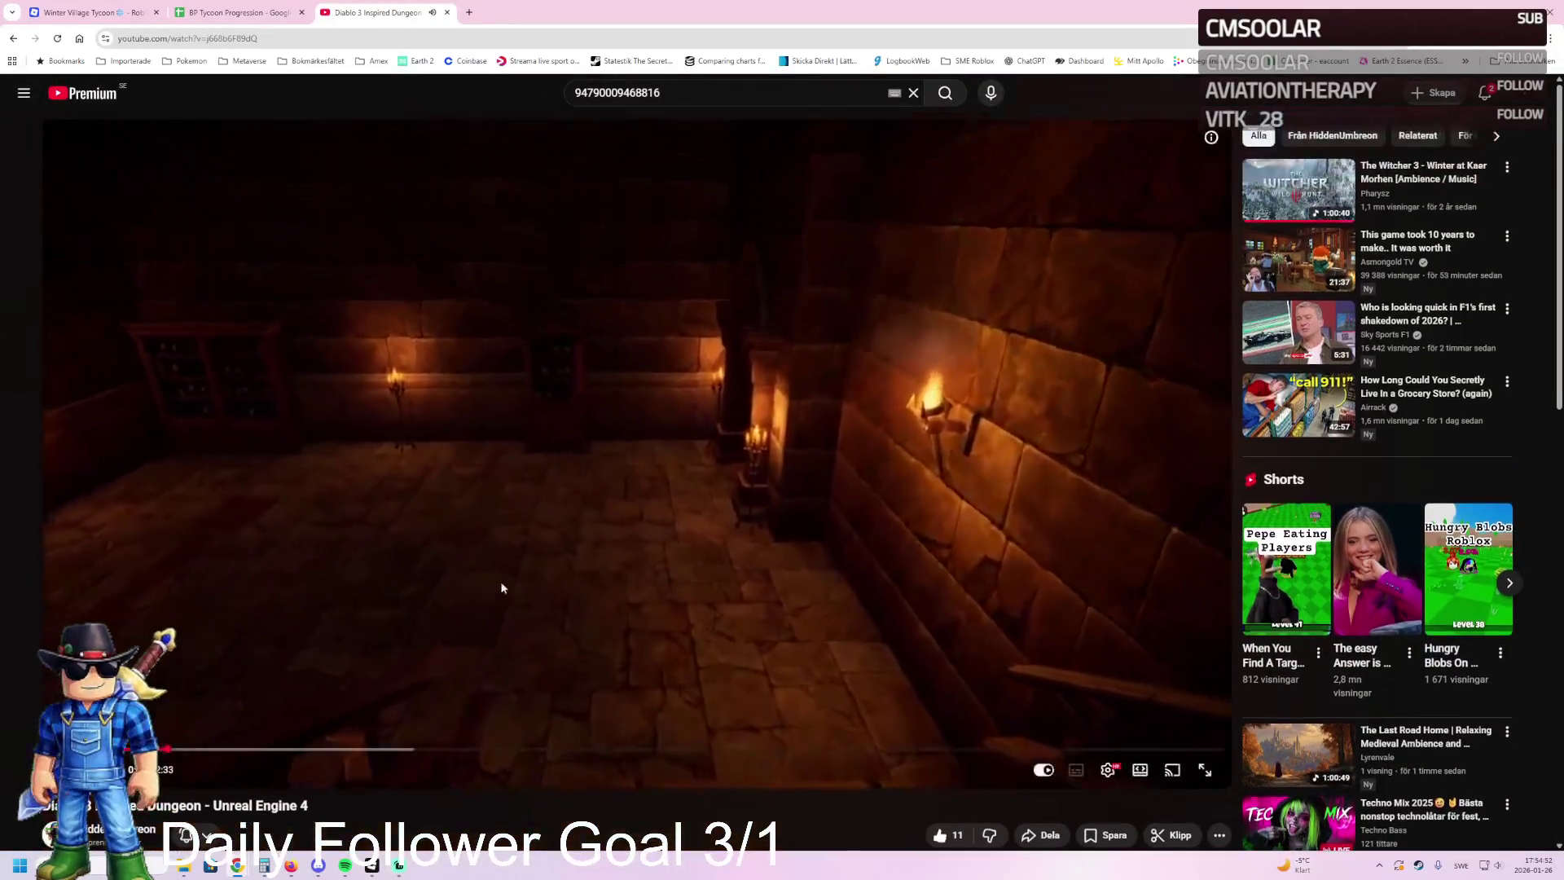
{"action": "double_click", "coordinate": [500, 580]}
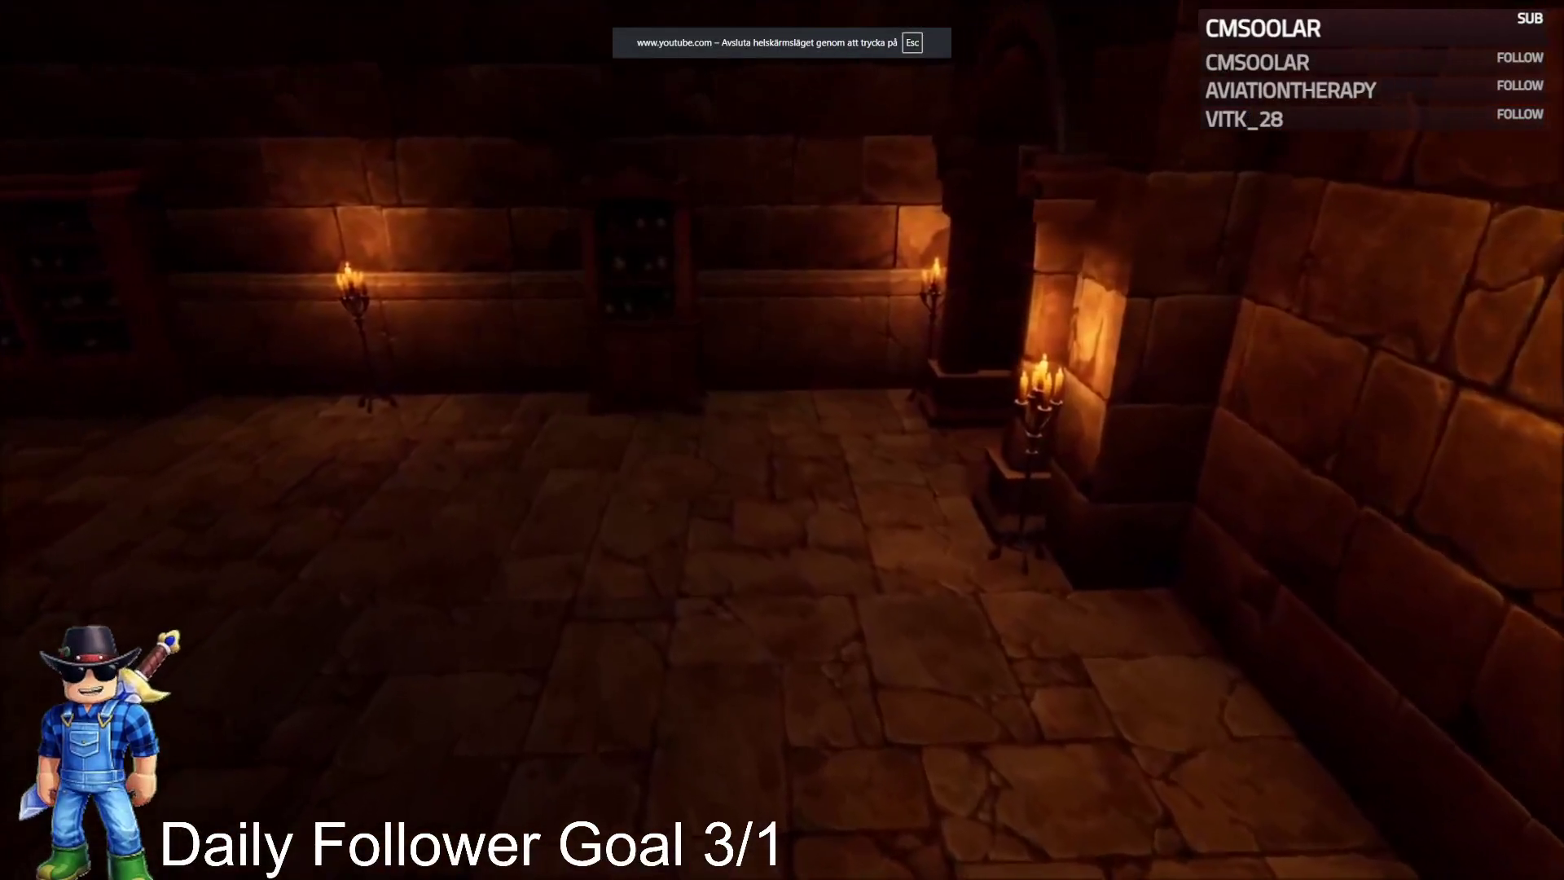
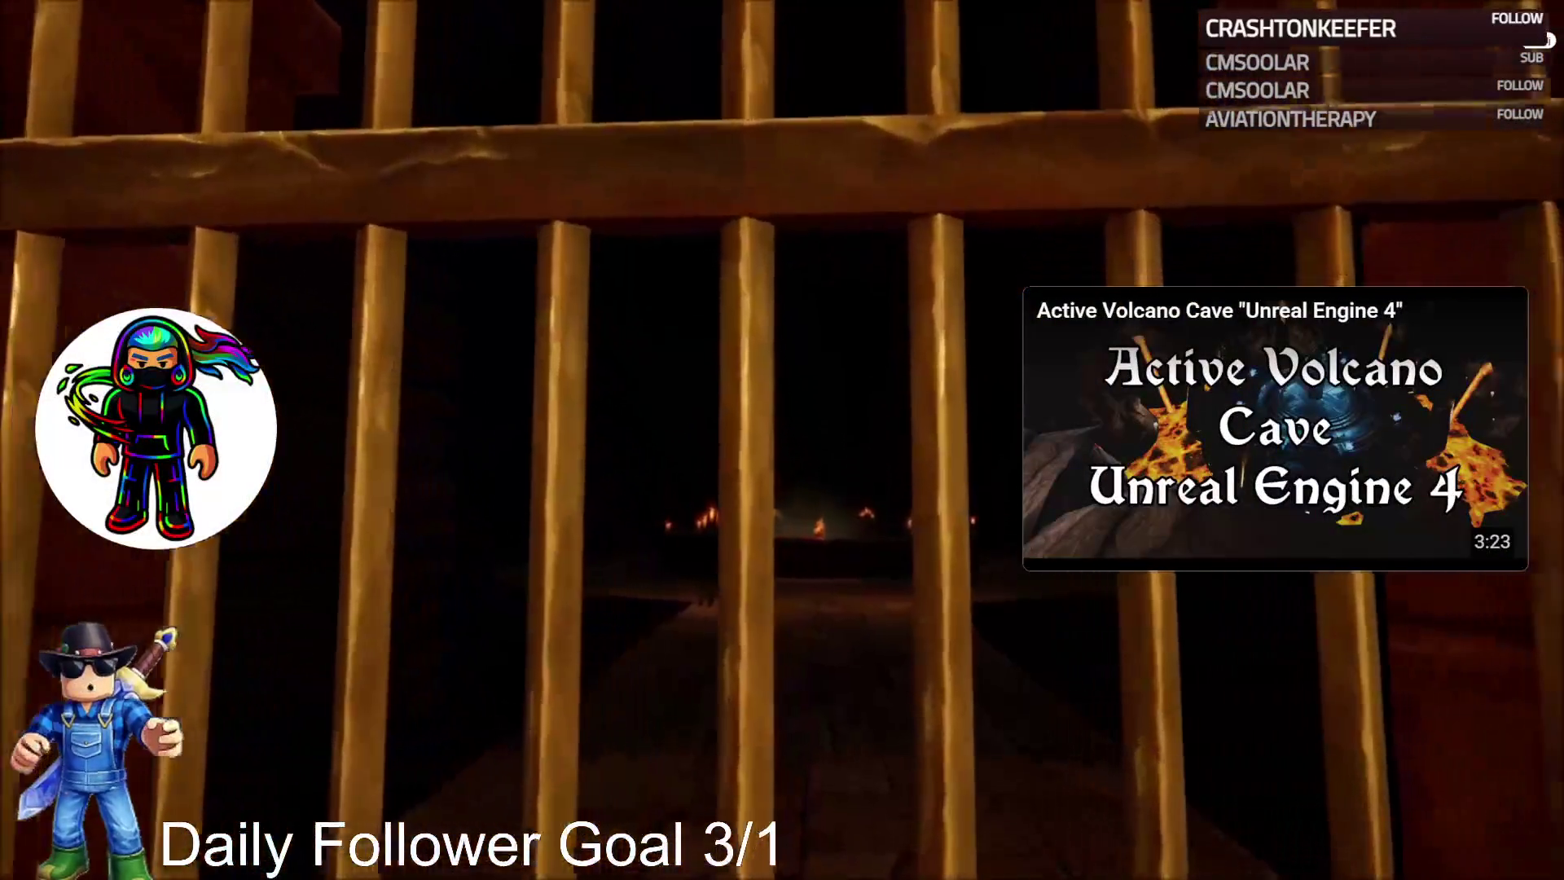
Step: Exit and pause the volcano video, then play The Secret of Gillwood 2.0 Trailer full screen
{"action": "key", "text": "Escape"}
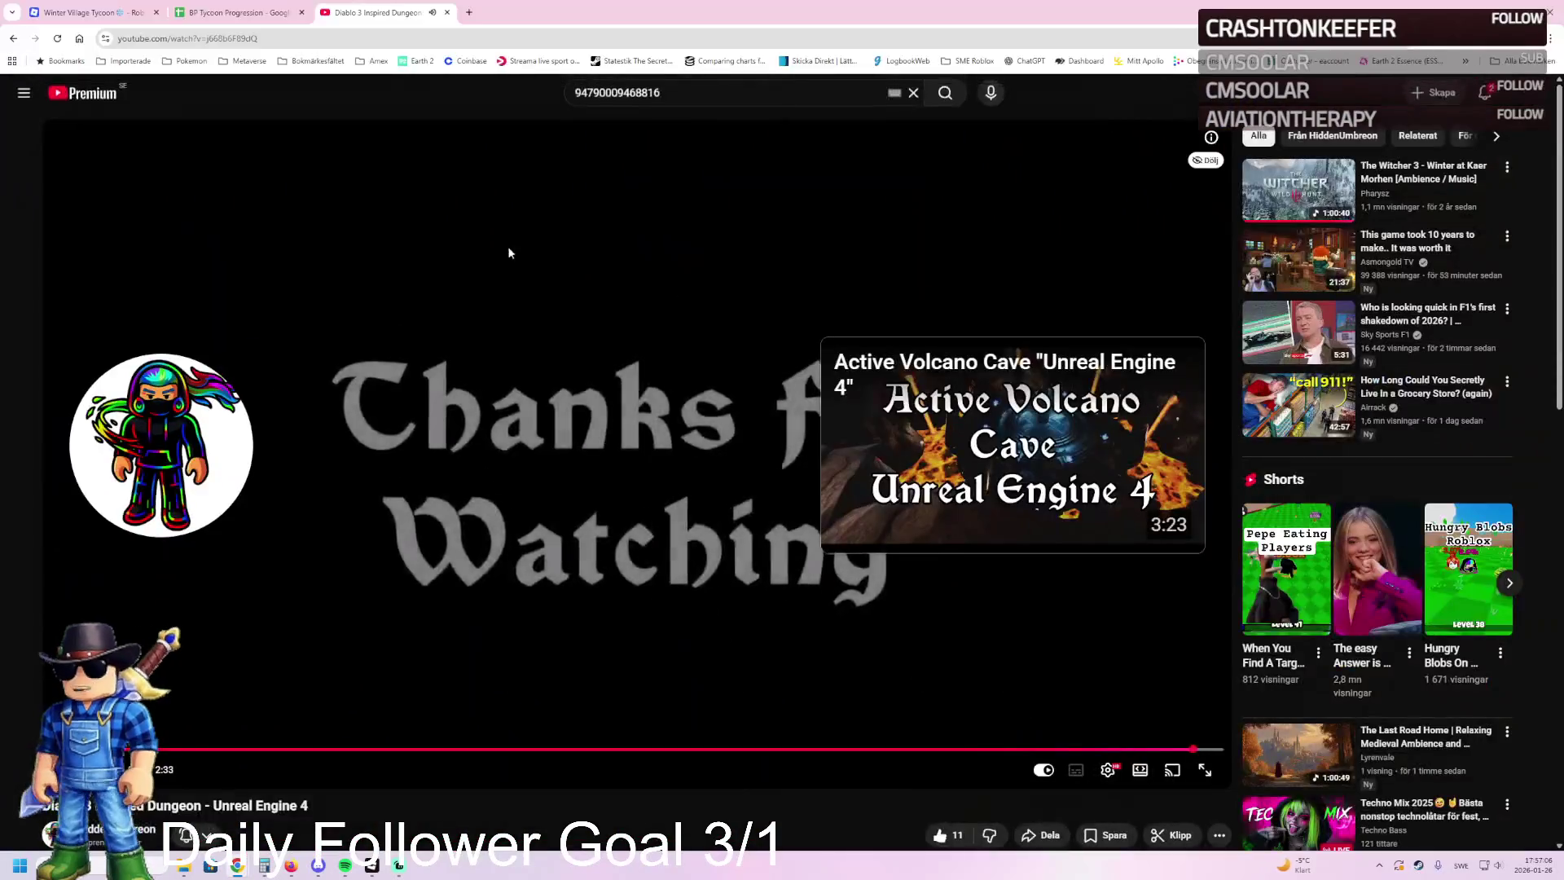
{"action": "left_click", "coordinate": [505, 243]}
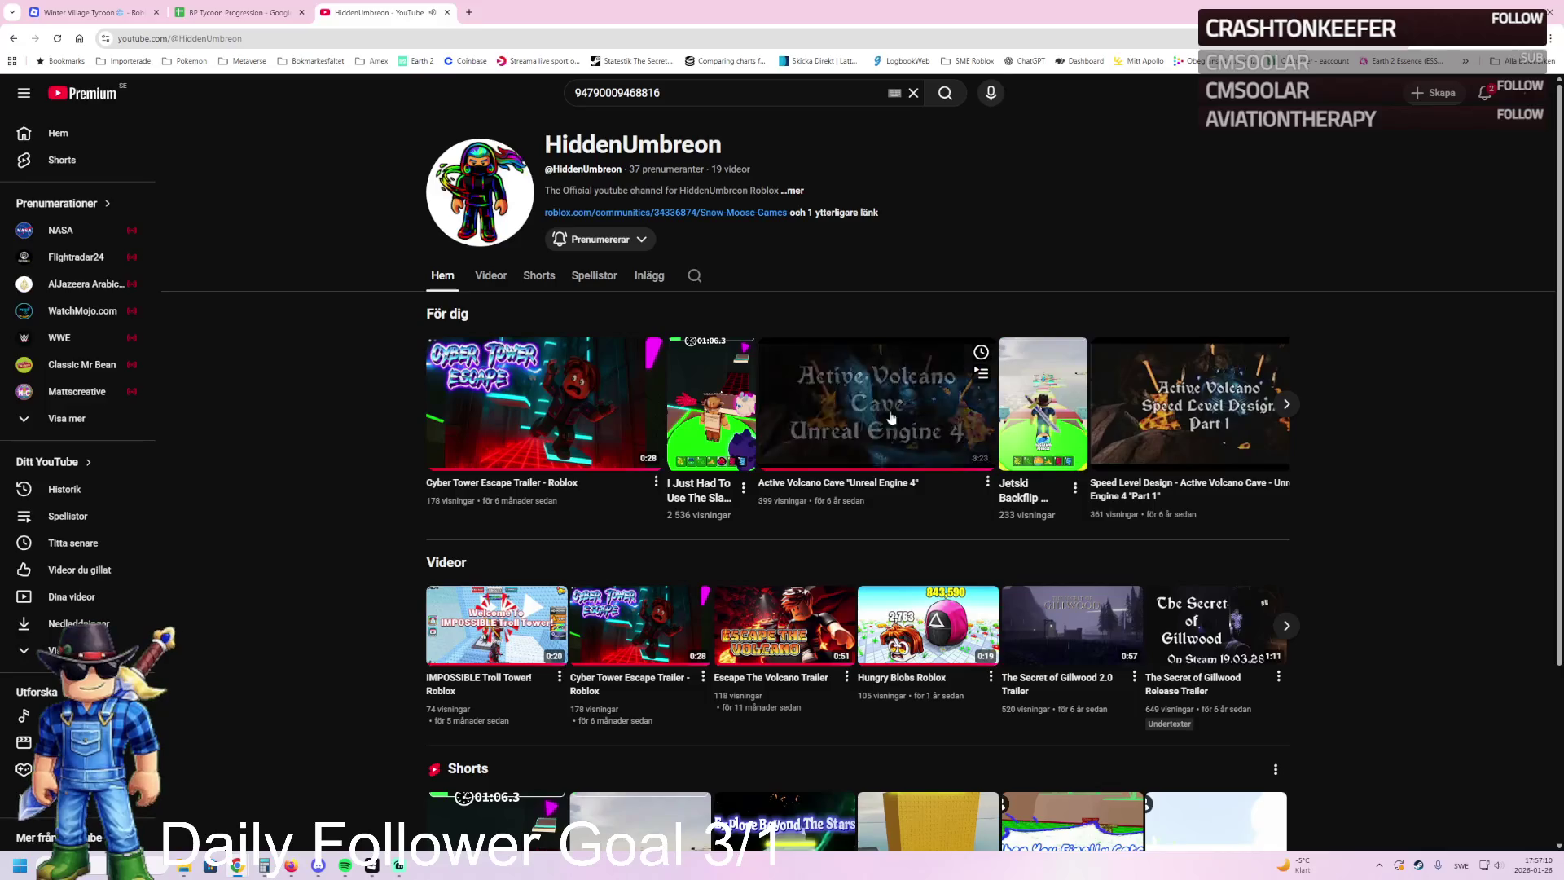
{"action": "left_click", "coordinate": [1048, 626]}
{"action": "left_click", "coordinate": [783, 574]}
{"action": "left_click", "coordinate": [1207, 772]}
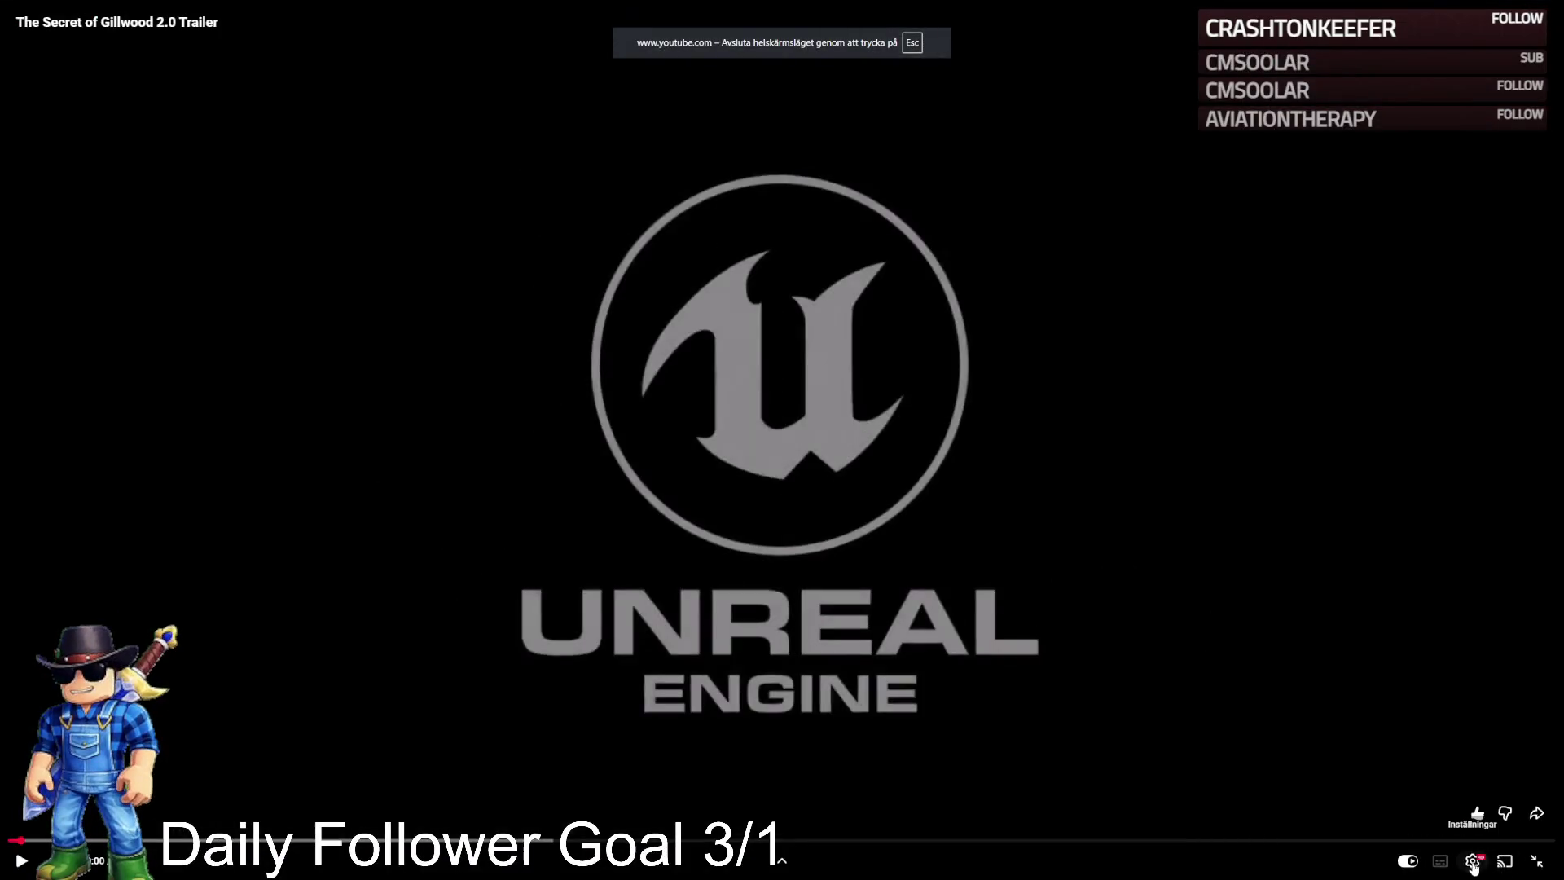
Step: Set the trailer quality to 1080p60, watch it to the end, then exit full screen
{"action": "left_click", "coordinate": [1440, 825]}
{"action": "left_click", "coordinate": [1445, 685]}
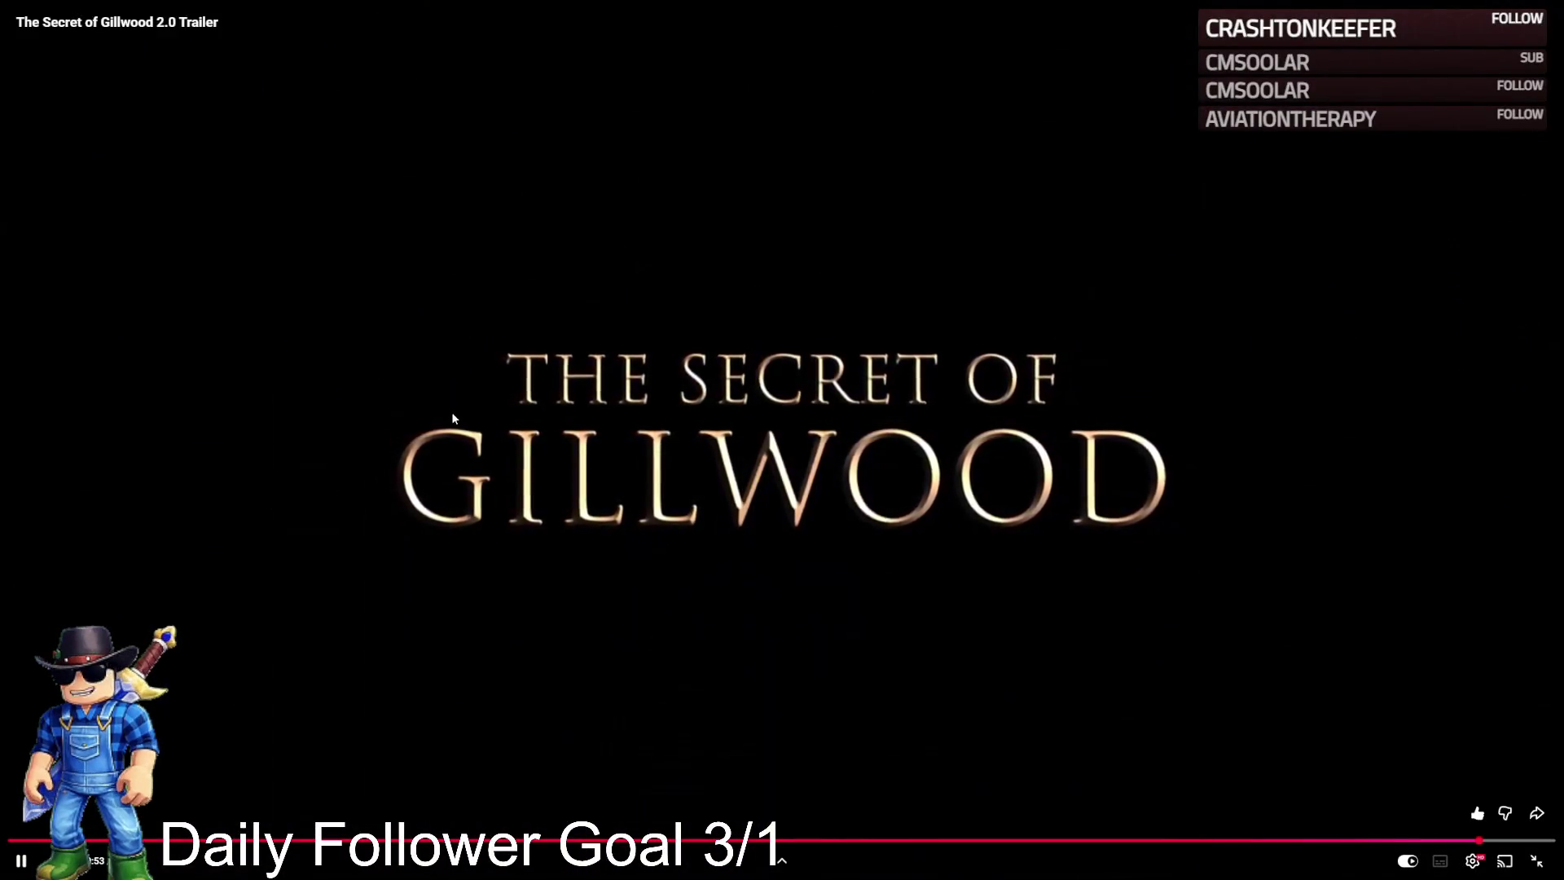
{"action": "key", "text": "Escape"}
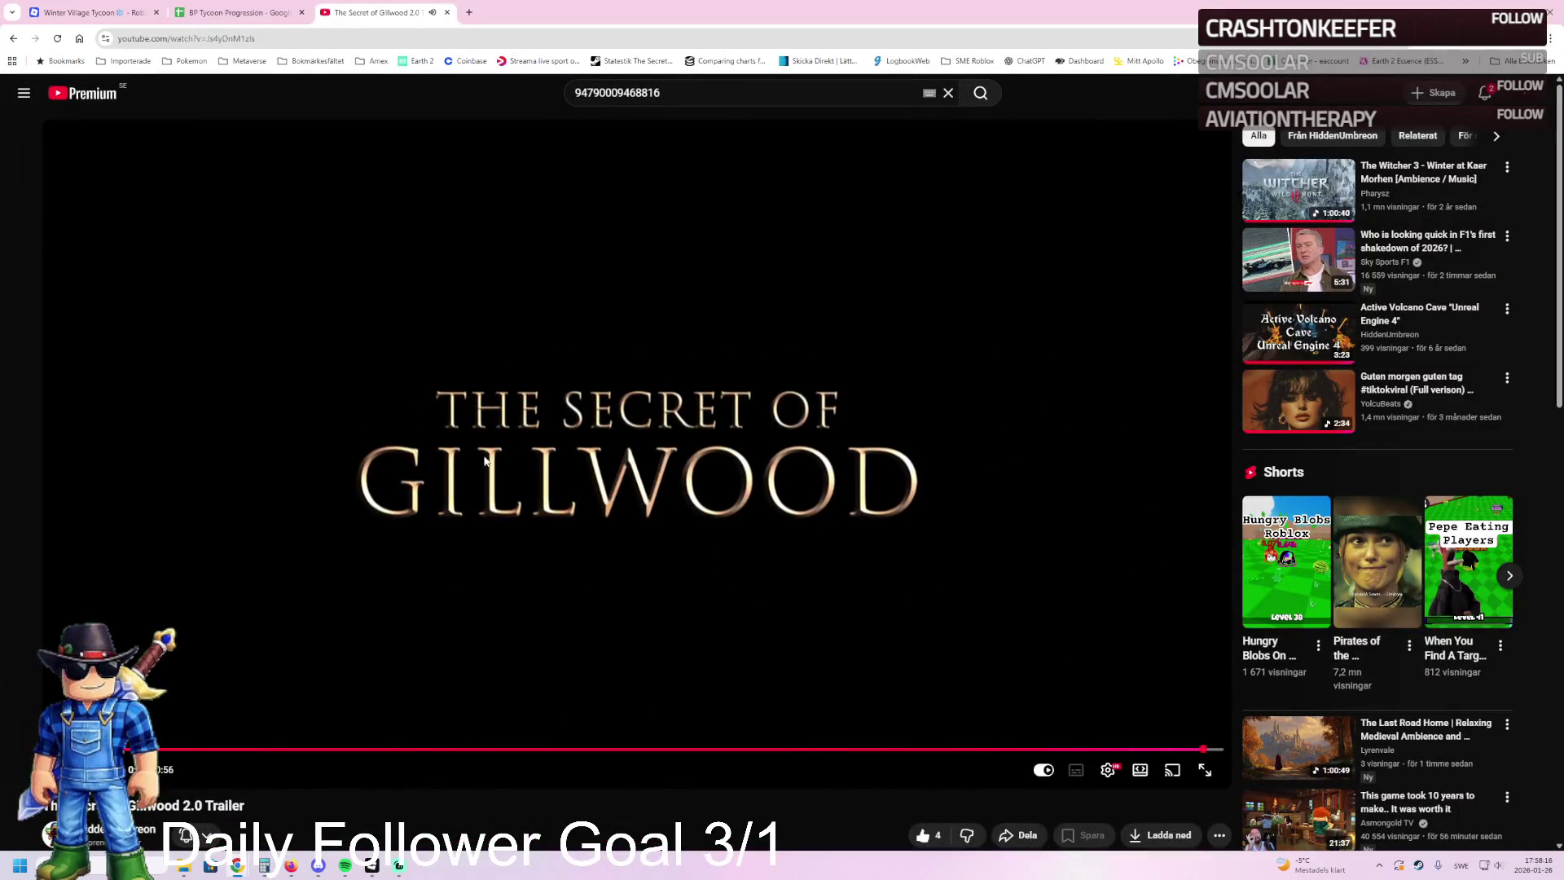
Step: Queue Escape The Volcano Trailer from the channel's Videos list, then switch to Gillwood Update 2018-12-11
{"action": "scroll", "coordinate": [494, 793], "scroll_direction": "down", "scroll_amount": 2}
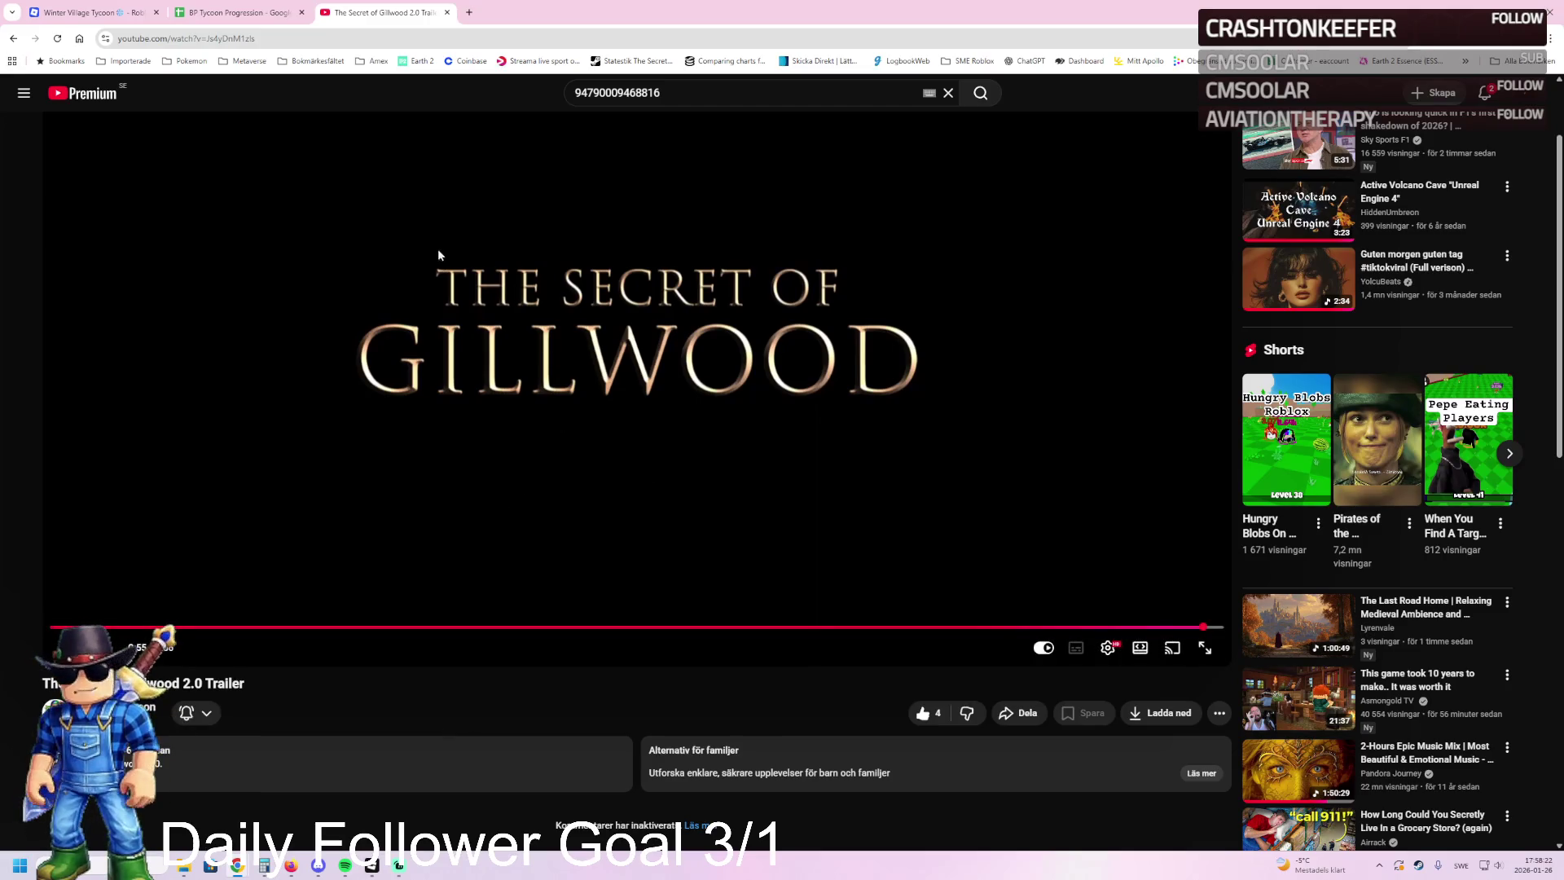
{"action": "scroll", "coordinate": [391, 424], "scroll_direction": "up", "scroll_amount": 2}
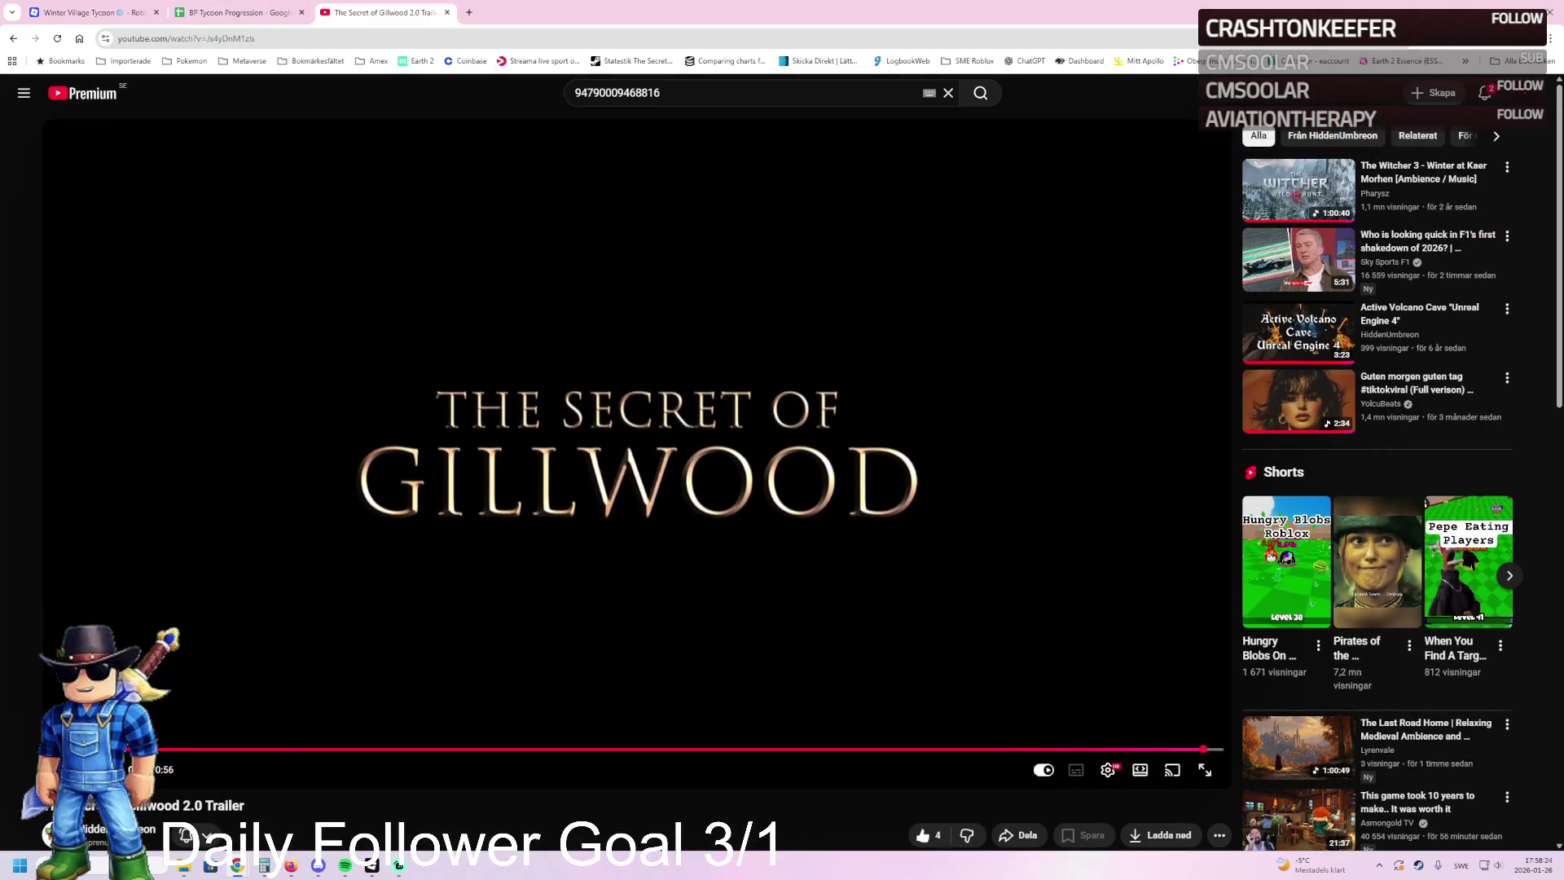
{"action": "left_click", "coordinate": [93, 828]}
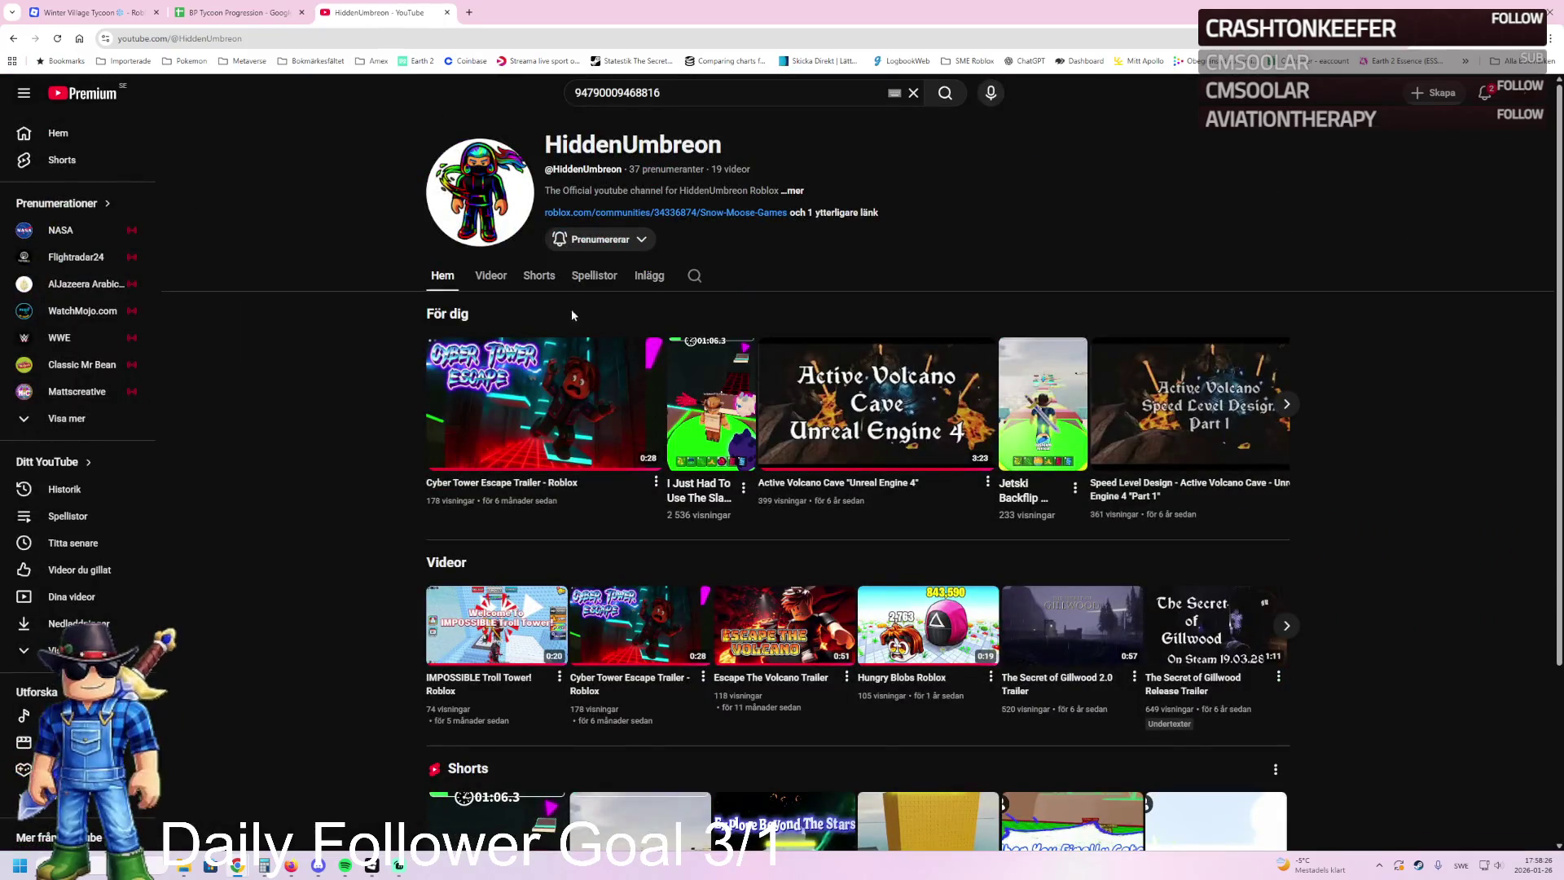
{"action": "left_click", "coordinate": [513, 275]}
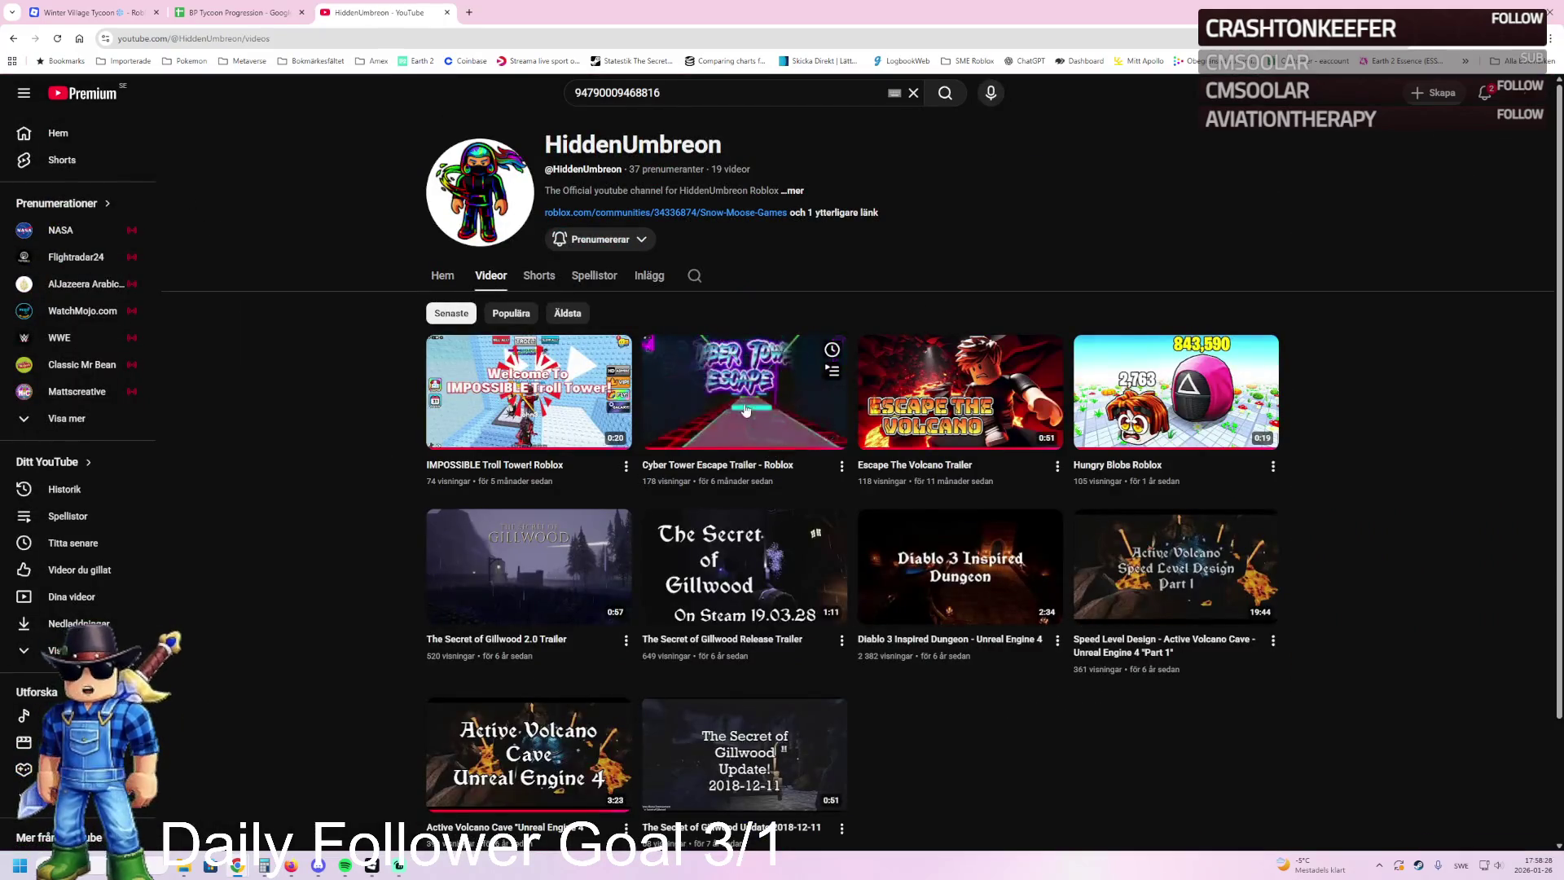
{"action": "middle_click", "coordinate": [956, 390]}
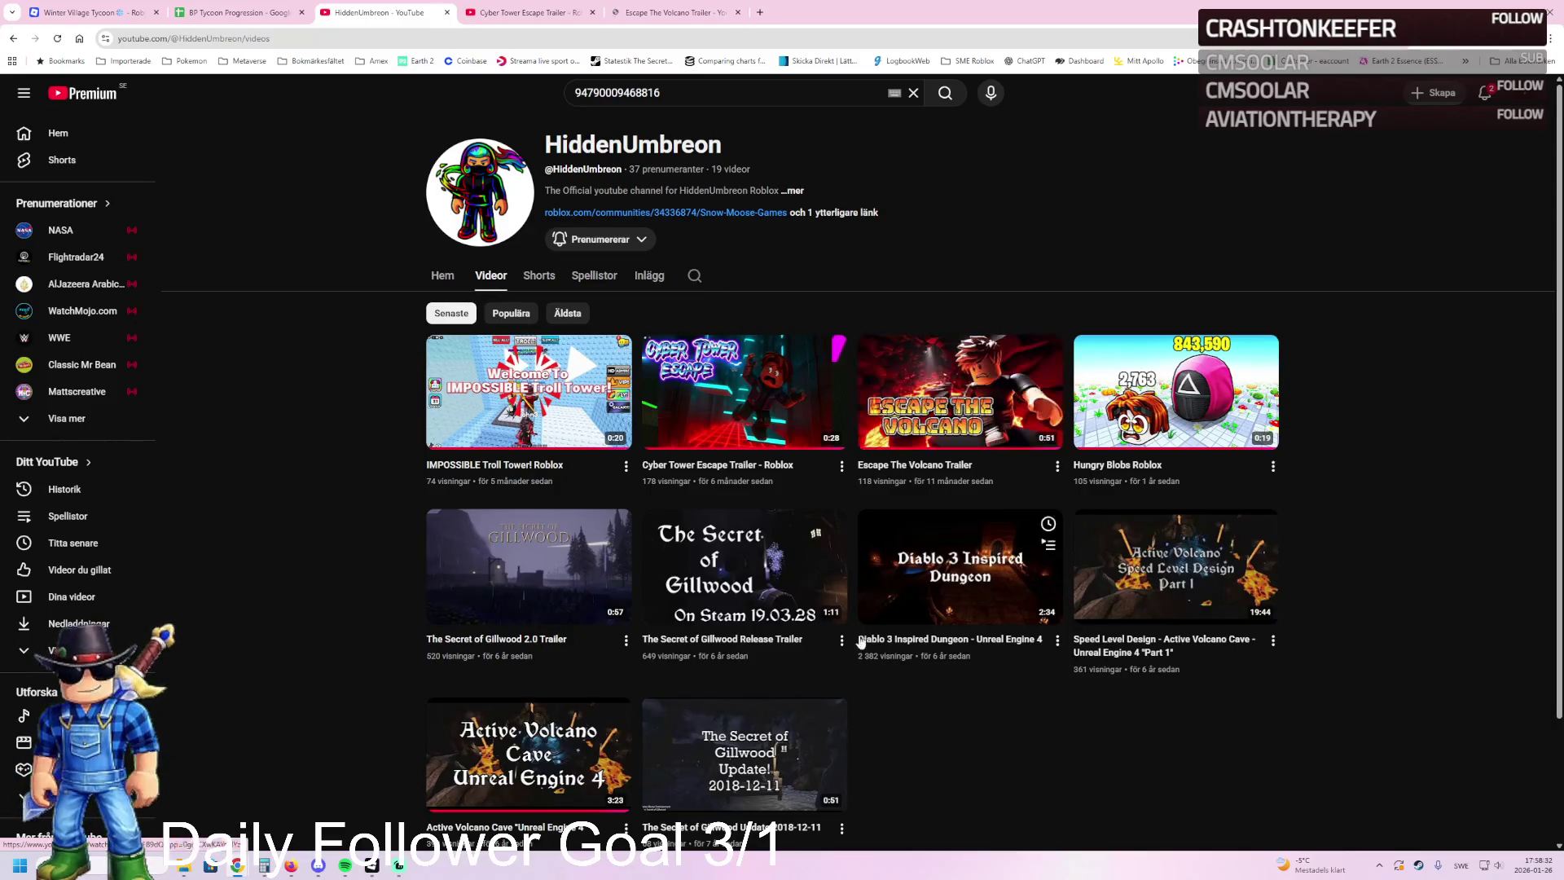
{"action": "scroll", "coordinate": [896, 646], "scroll_direction": "down", "scroll_amount": 2}
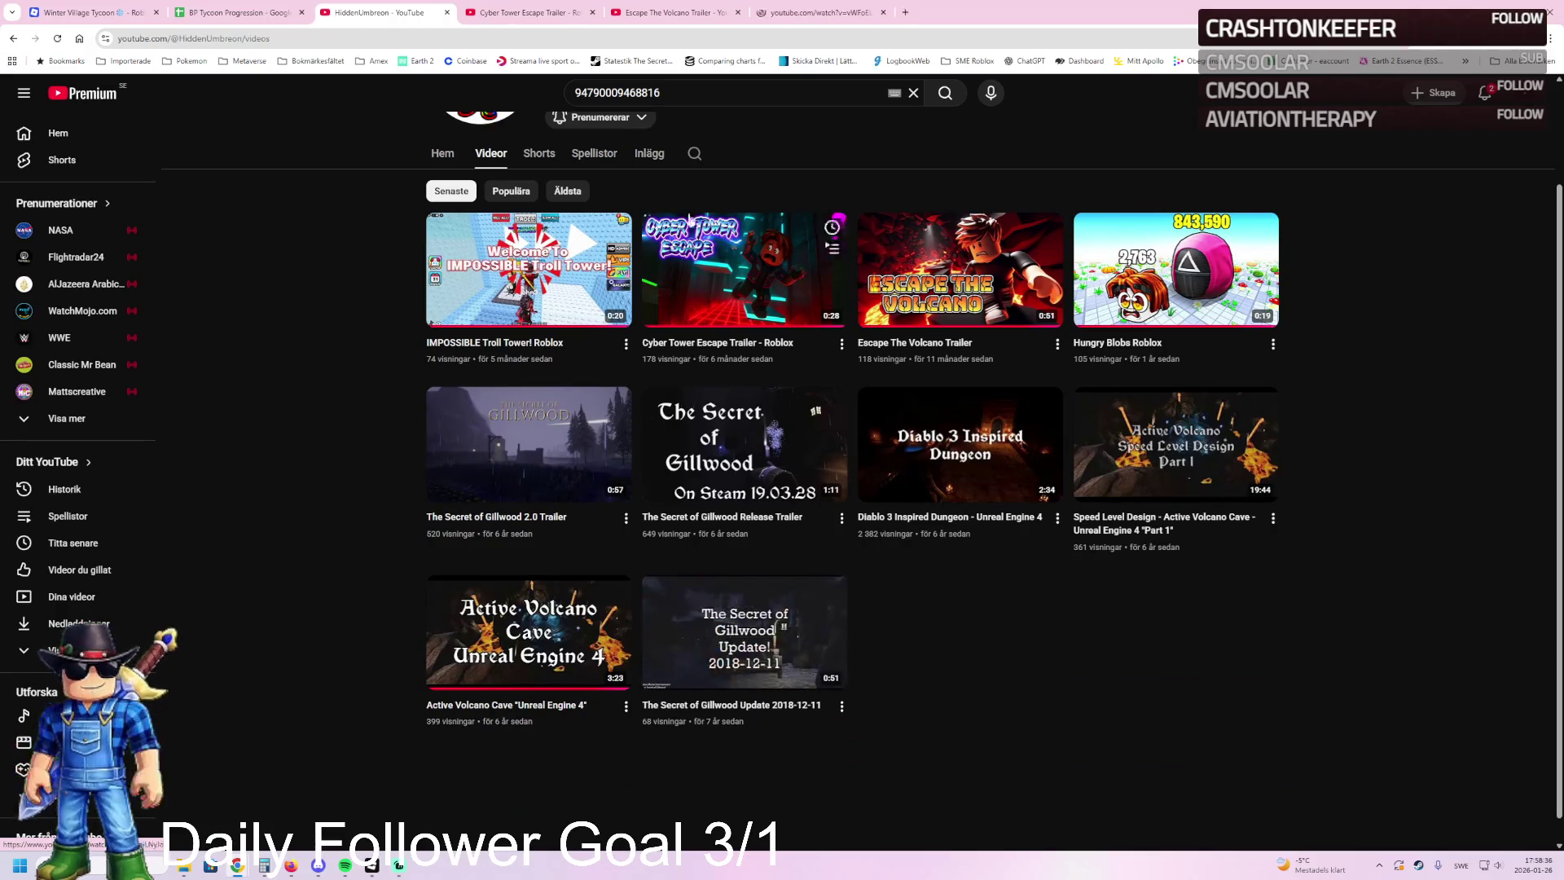
{"action": "left_click", "coordinate": [810, 10]}
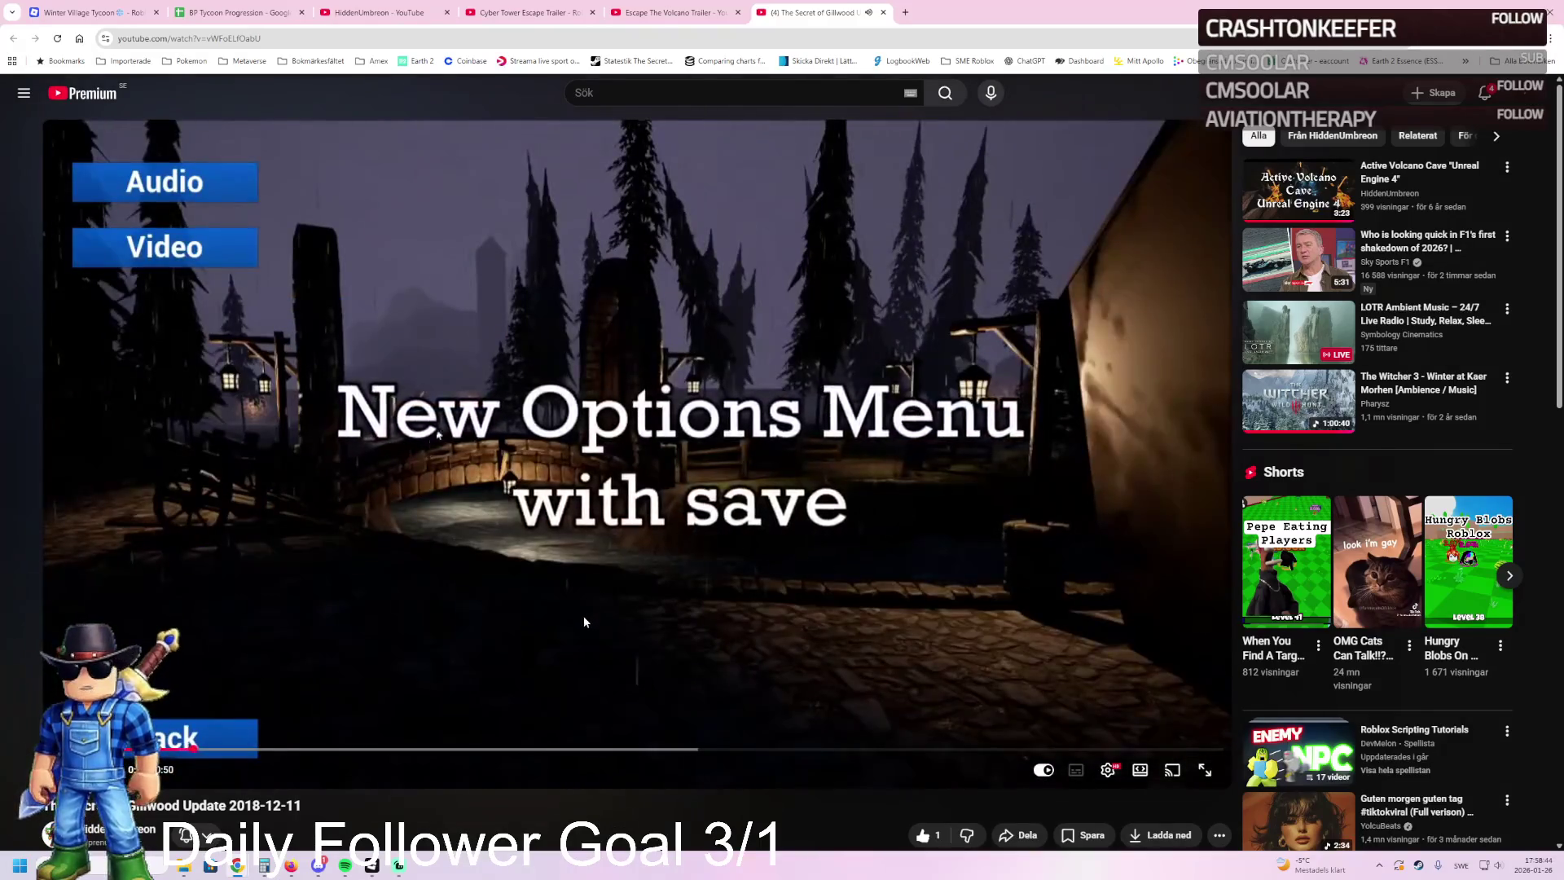
Step: Back on the channel's video list, open The Secret of Gillwood Release Trailer in a background tab
{"action": "scroll", "coordinate": [617, 802], "scroll_direction": "down", "scroll_amount": 2}
{"action": "scroll", "coordinate": [595, 777], "scroll_direction": "up", "scroll_amount": 2}
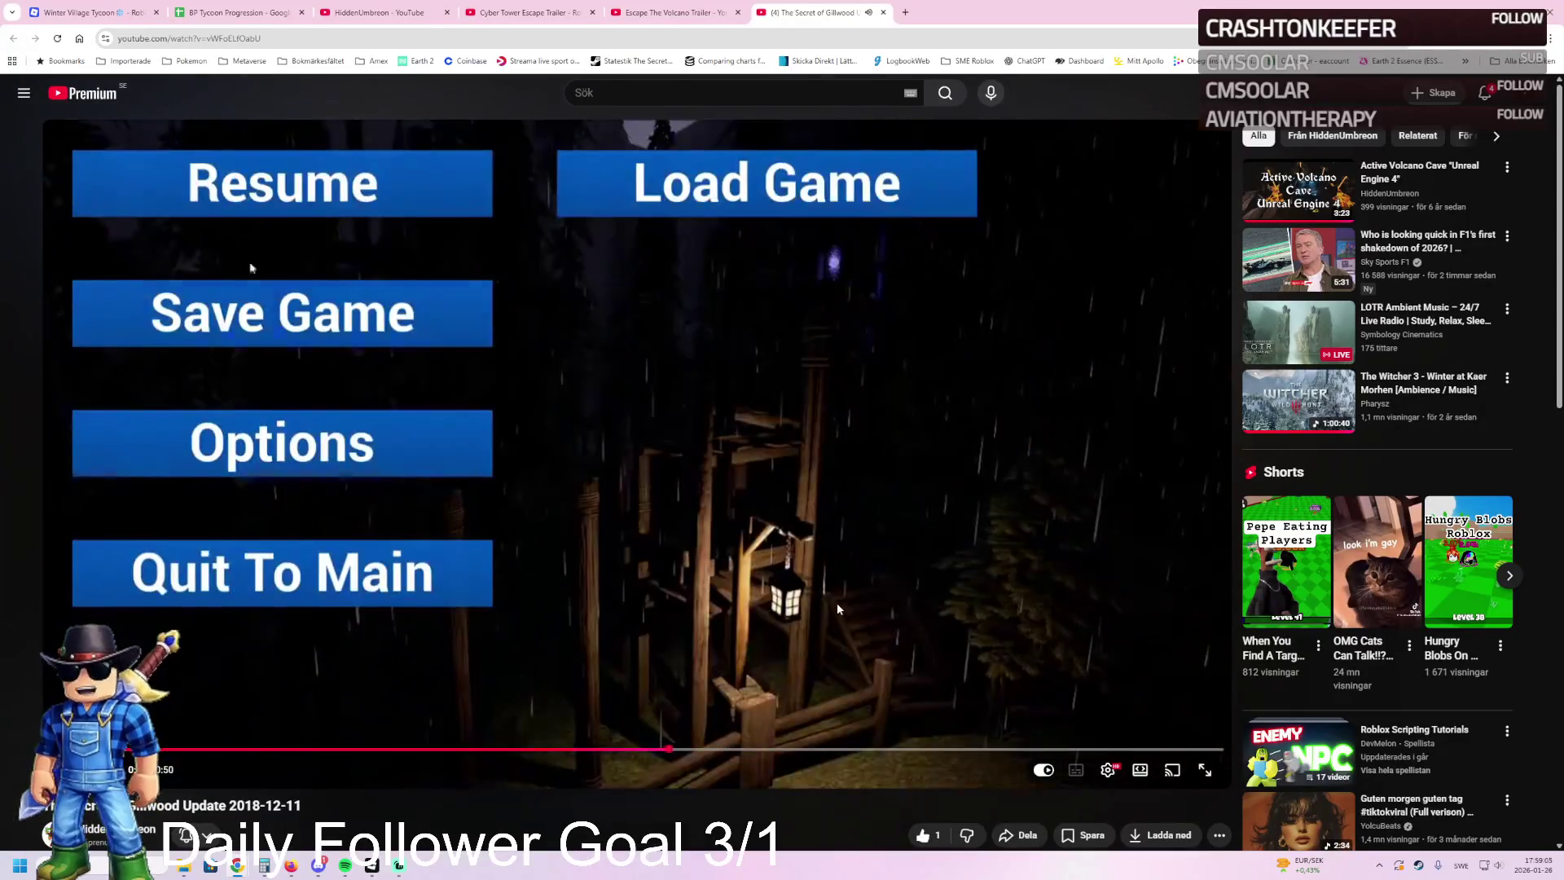
{"action": "left_click", "coordinate": [659, 12]}
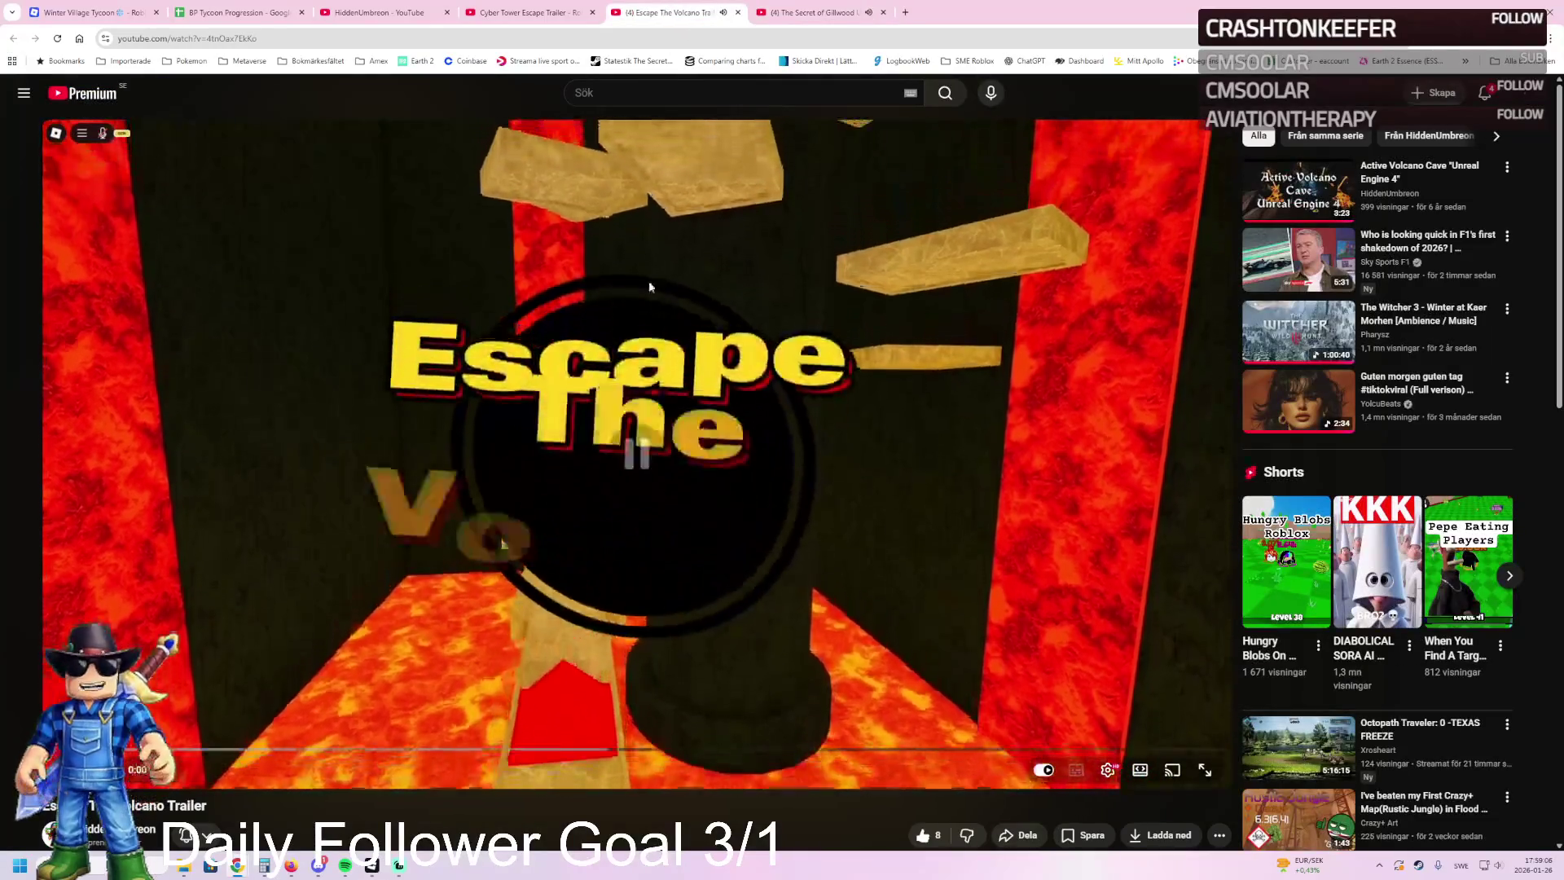
{"action": "left_click", "coordinate": [371, 13]}
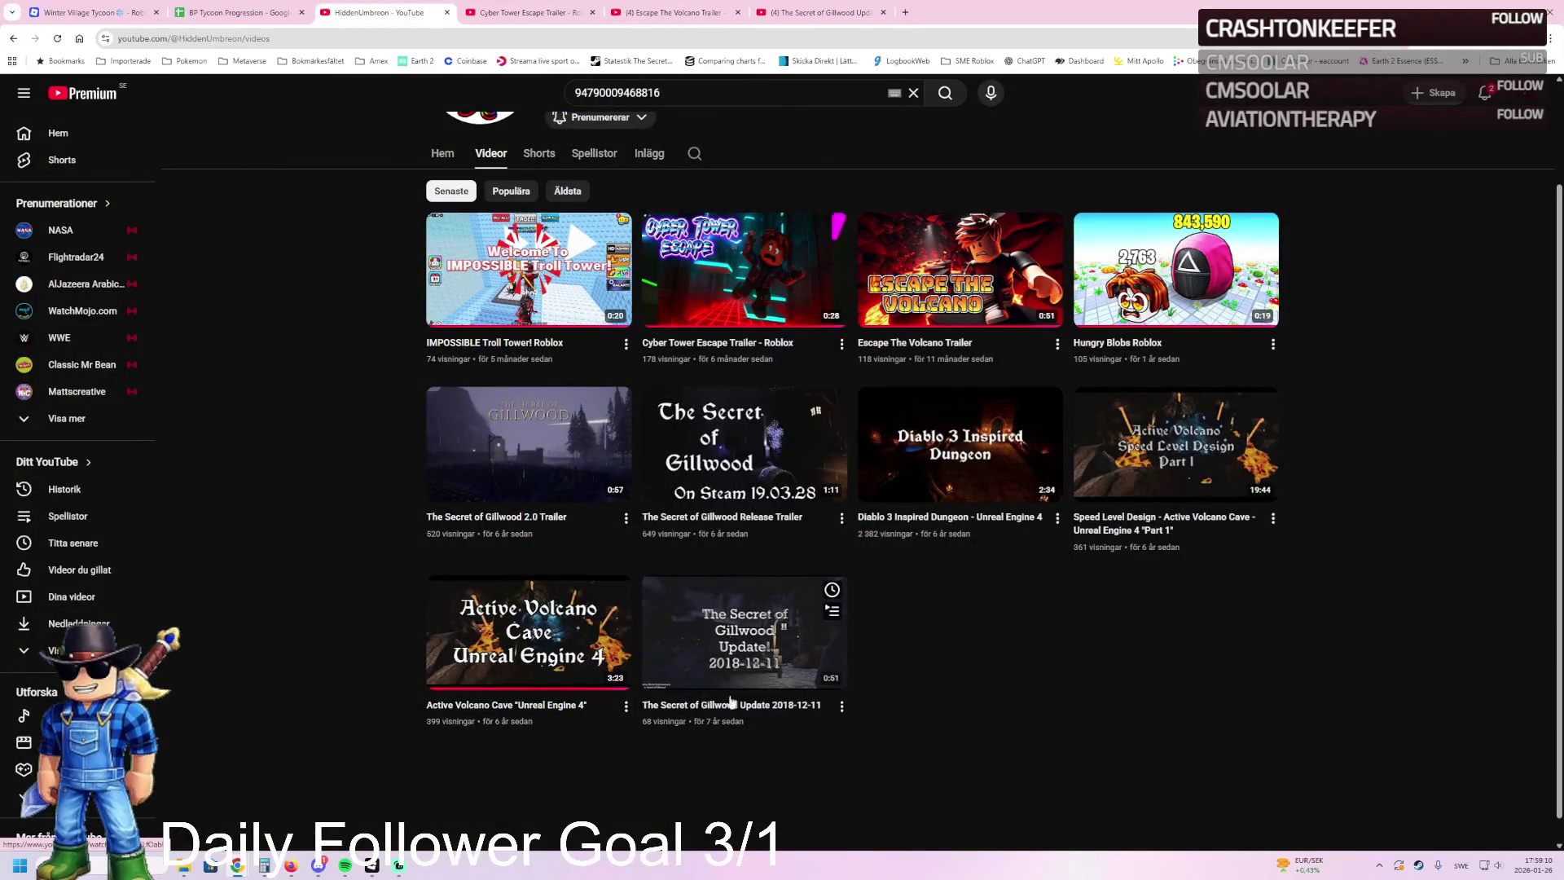
{"action": "middle_click", "coordinate": [763, 447]}
{"action": "scroll", "coordinate": [708, 352], "scroll_direction": "up", "scroll_amount": 1}
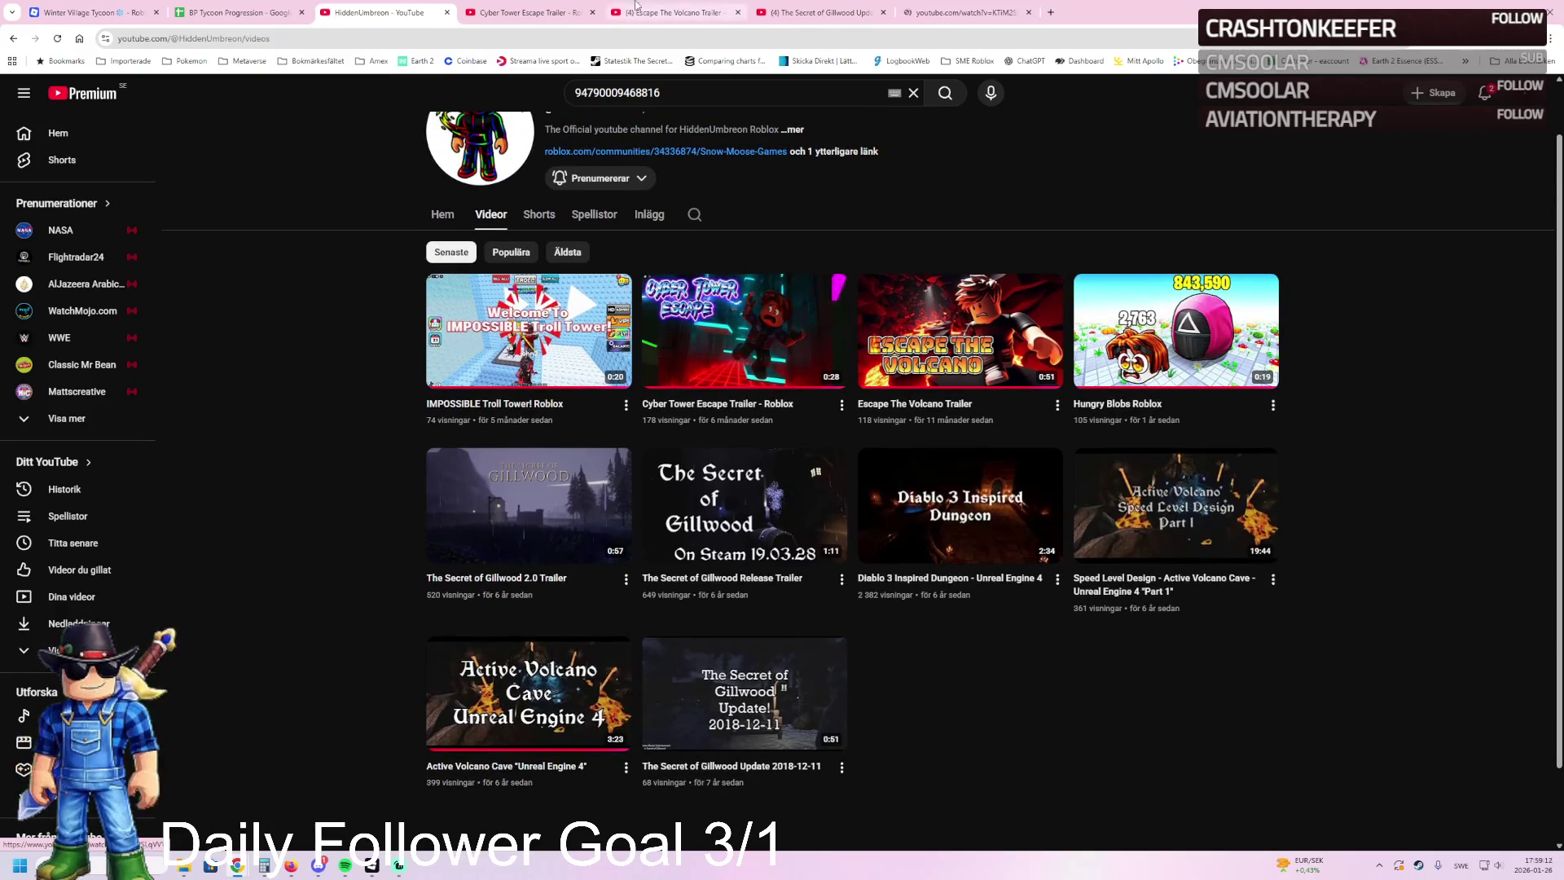
Step: Watch the Gillwood Release Trailer full screen, close its tab, and return to the channel videos
{"action": "left_click", "coordinate": [926, 8]}
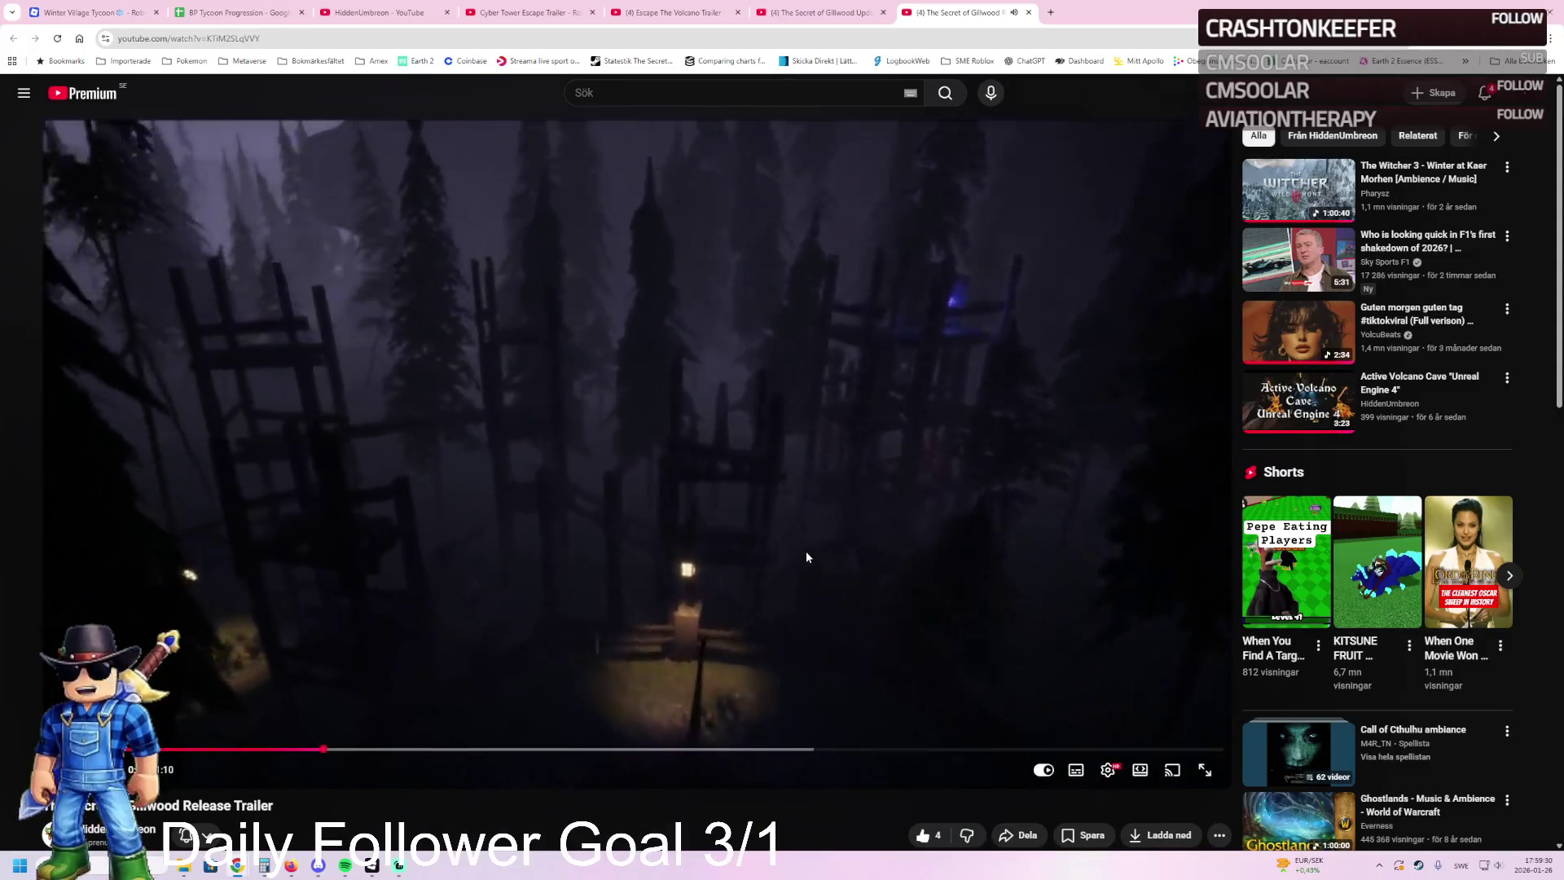
{"action": "double_click", "coordinate": [805, 551]}
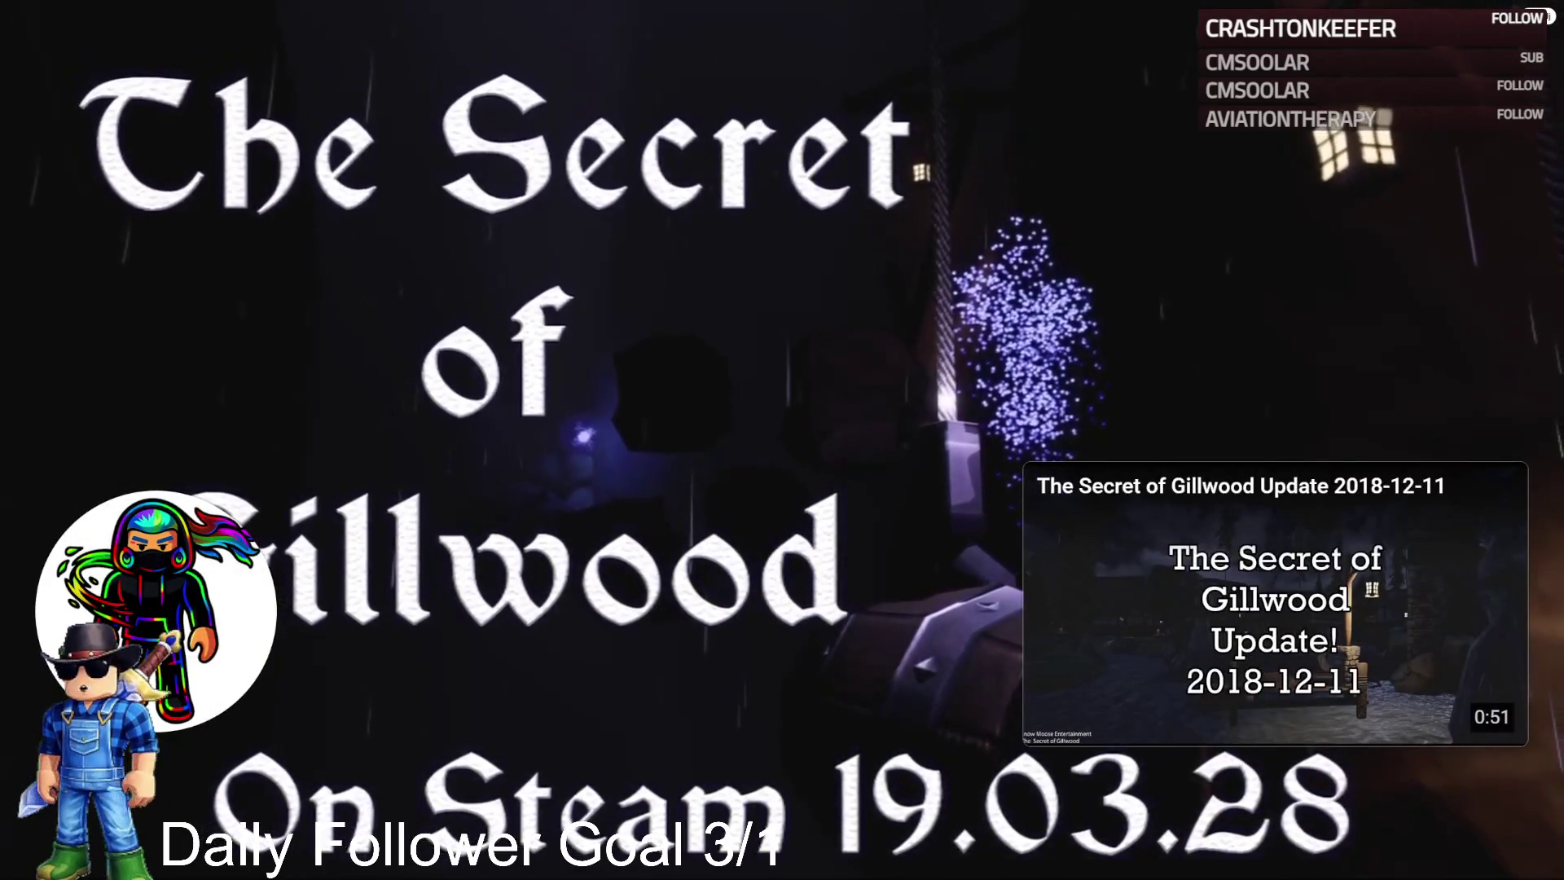
{"action": "double_click", "coordinate": [639, 350]}
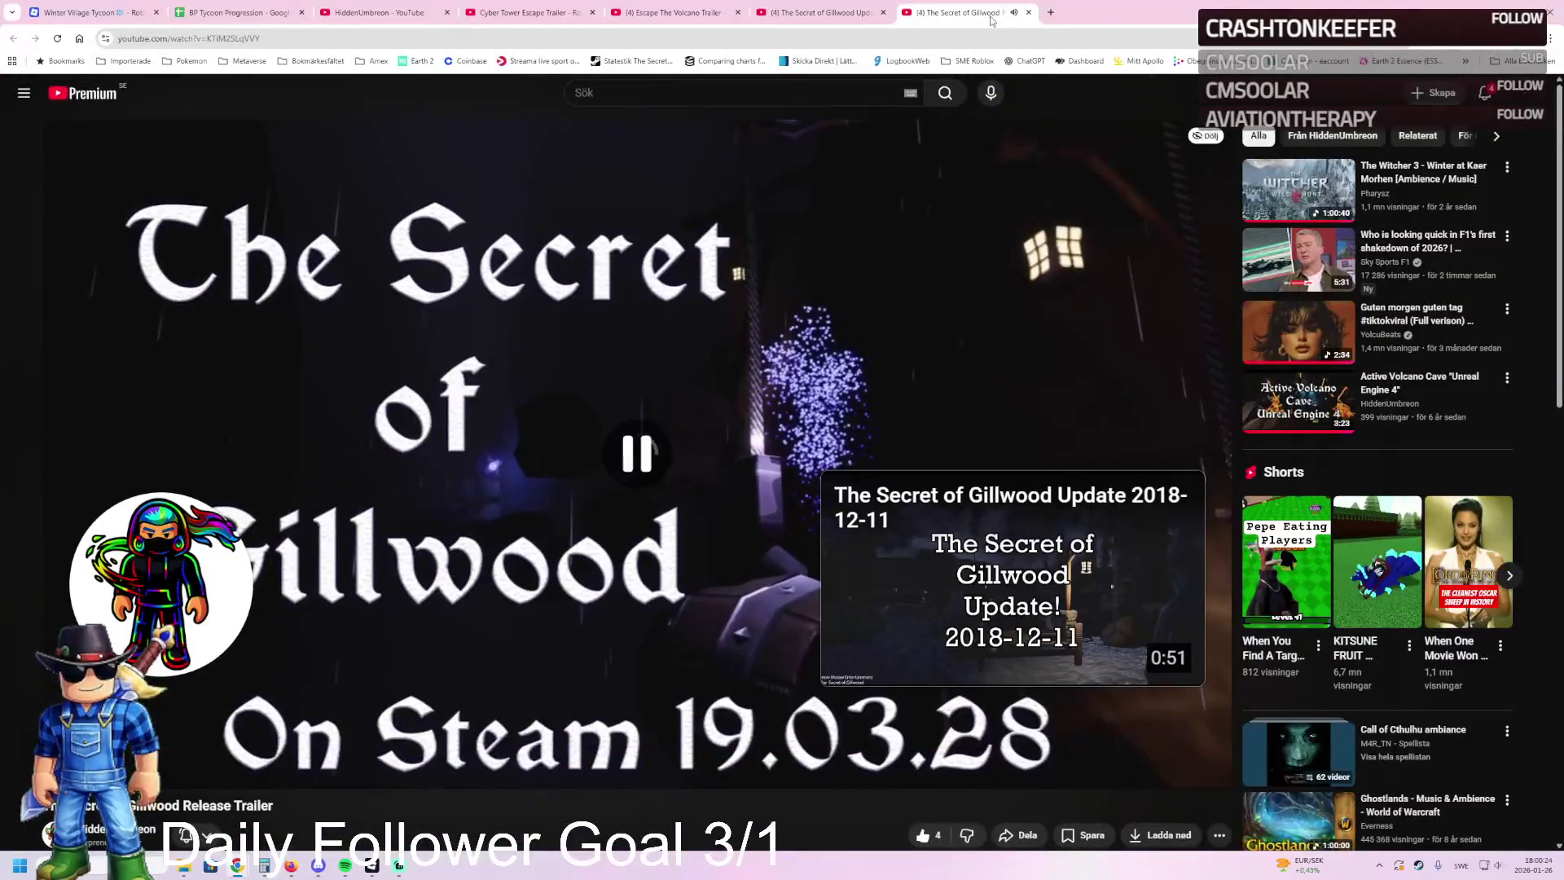
{"action": "left_click", "coordinate": [1029, 14]}
{"action": "left_click", "coordinate": [378, 12]}
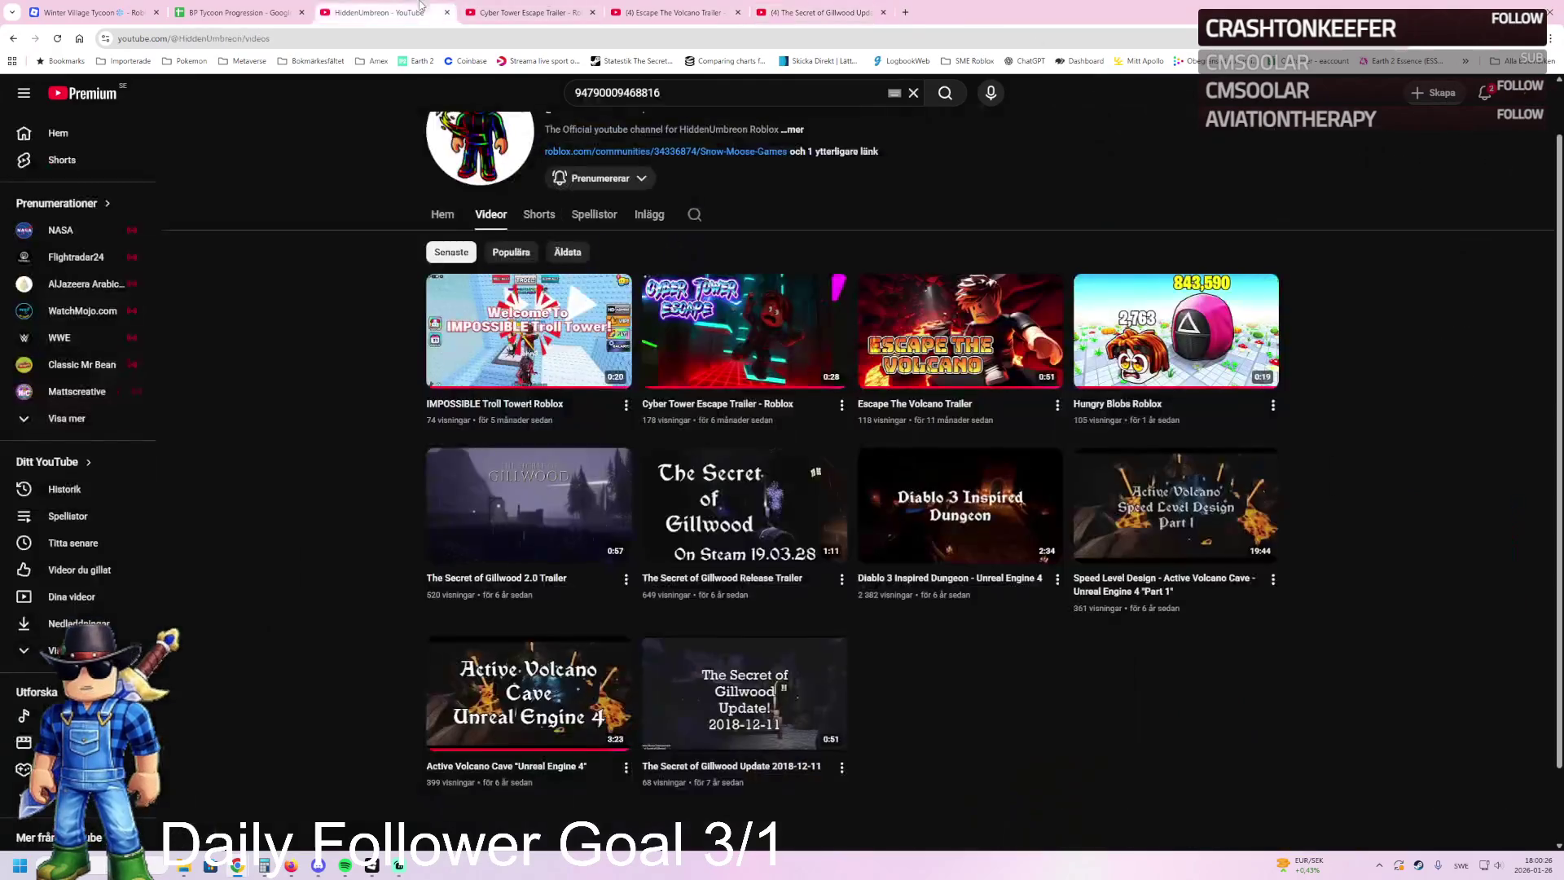
Step: From the Winter Village Tycoon page, go via Noob Studios Gaming to the Snow Moose Games community page
{"action": "left_click", "coordinate": [81, 12]}
{"action": "left_click", "coordinate": [937, 180]}
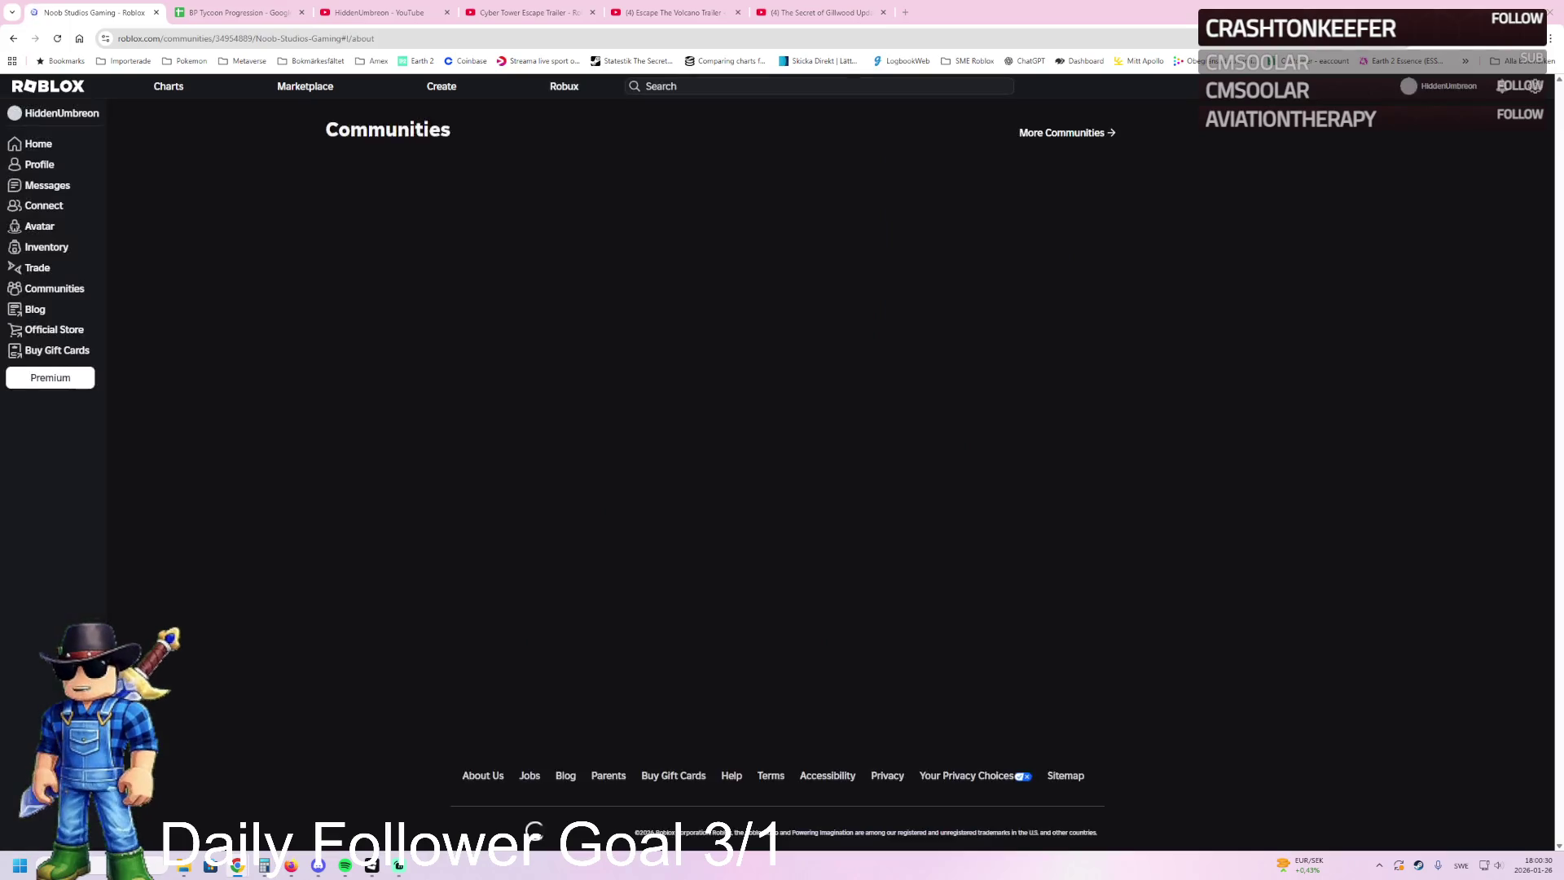
{"action": "scroll", "coordinate": [570, 310], "scroll_direction": "down", "scroll_amount": 2}
{"action": "scroll", "coordinate": [670, 266], "scroll_direction": "up", "scroll_amount": 2}
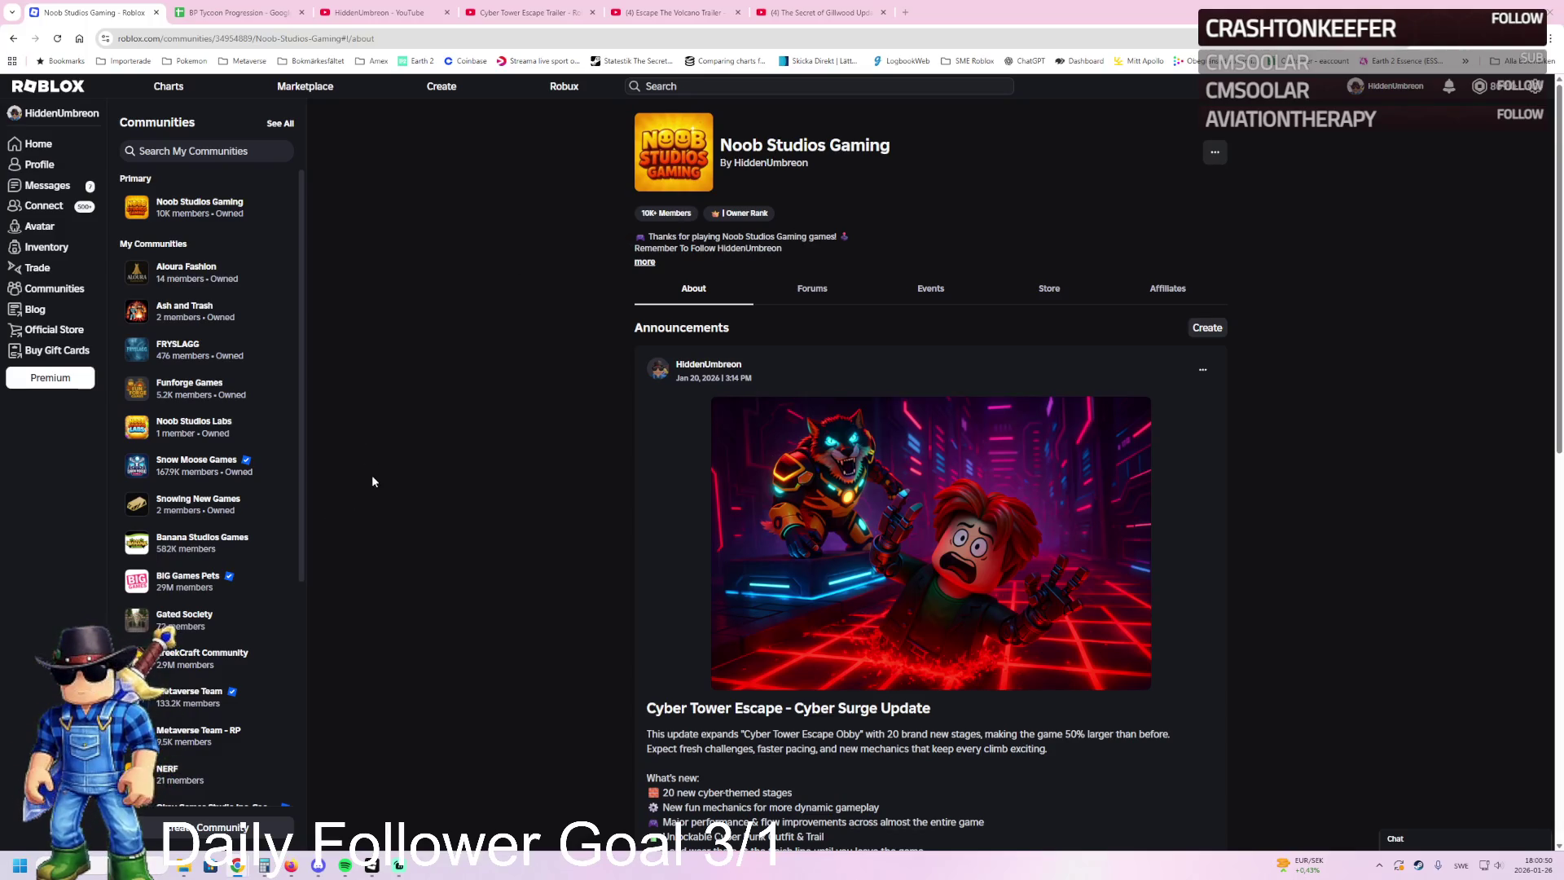
{"action": "left_click", "coordinate": [179, 466]}
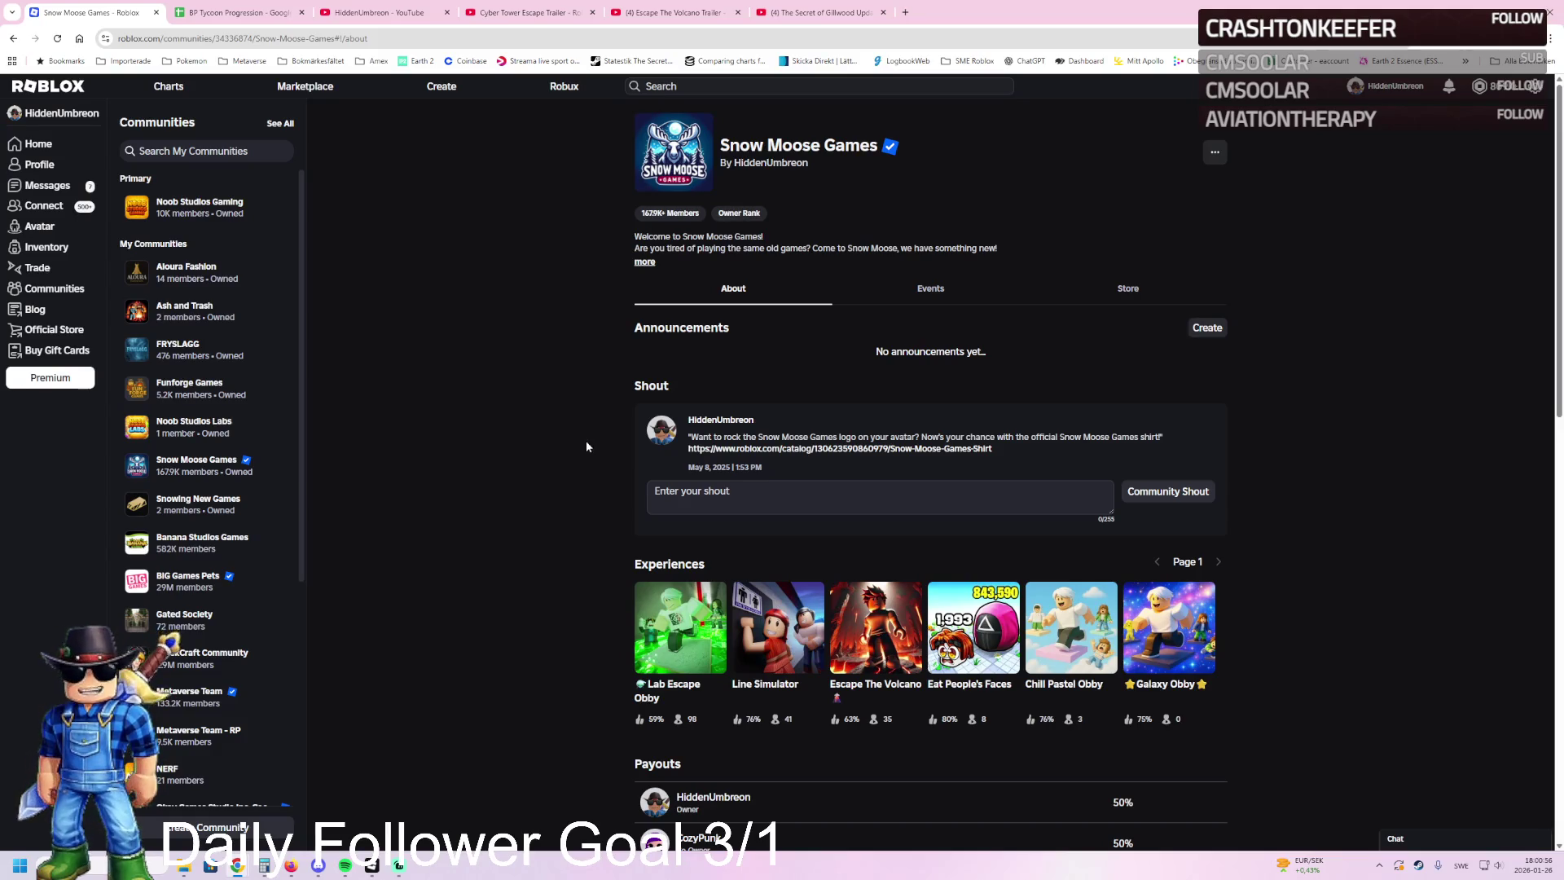
Step: Preview Line Simulator in a new tab, close it, and bring Roblox Studio to the front
{"action": "middle_click", "coordinate": [772, 636]}
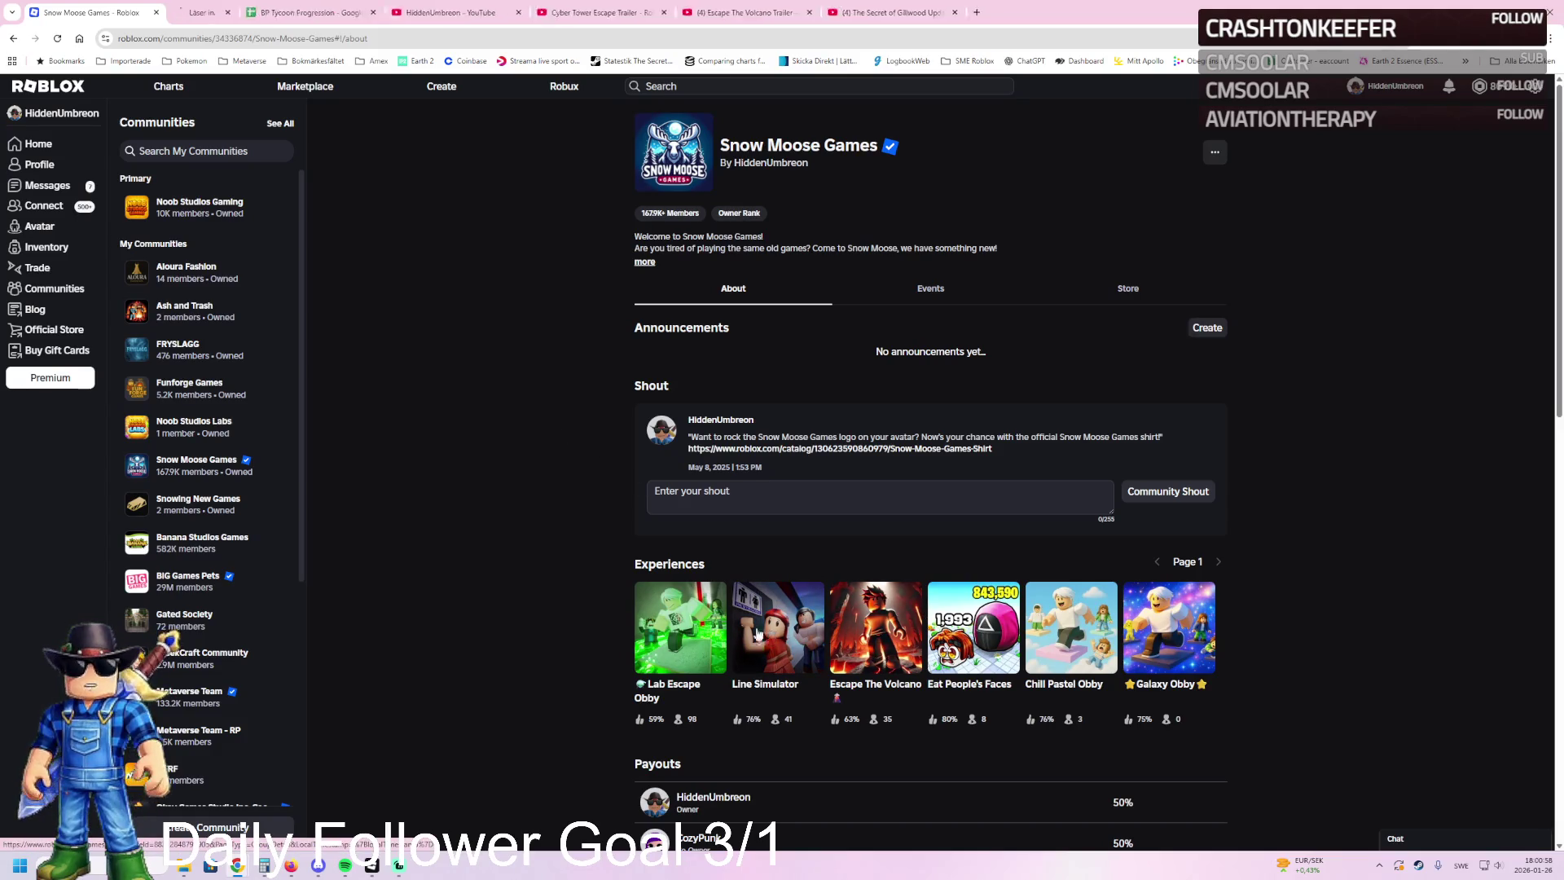
{"action": "left_click", "coordinate": [254, 7]}
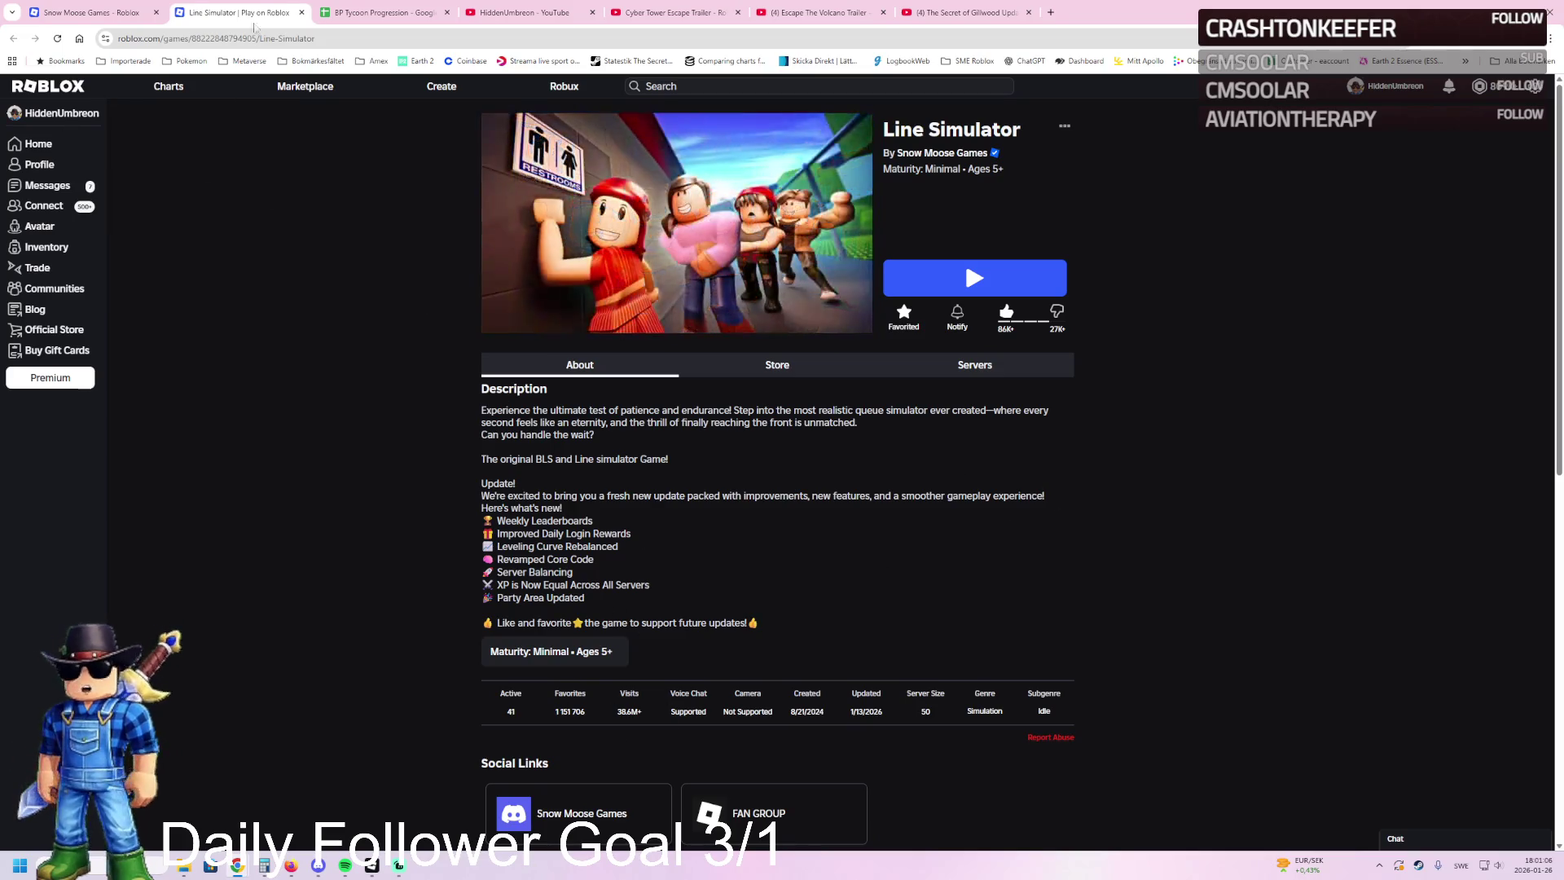
{"action": "left_click", "coordinate": [301, 13]}
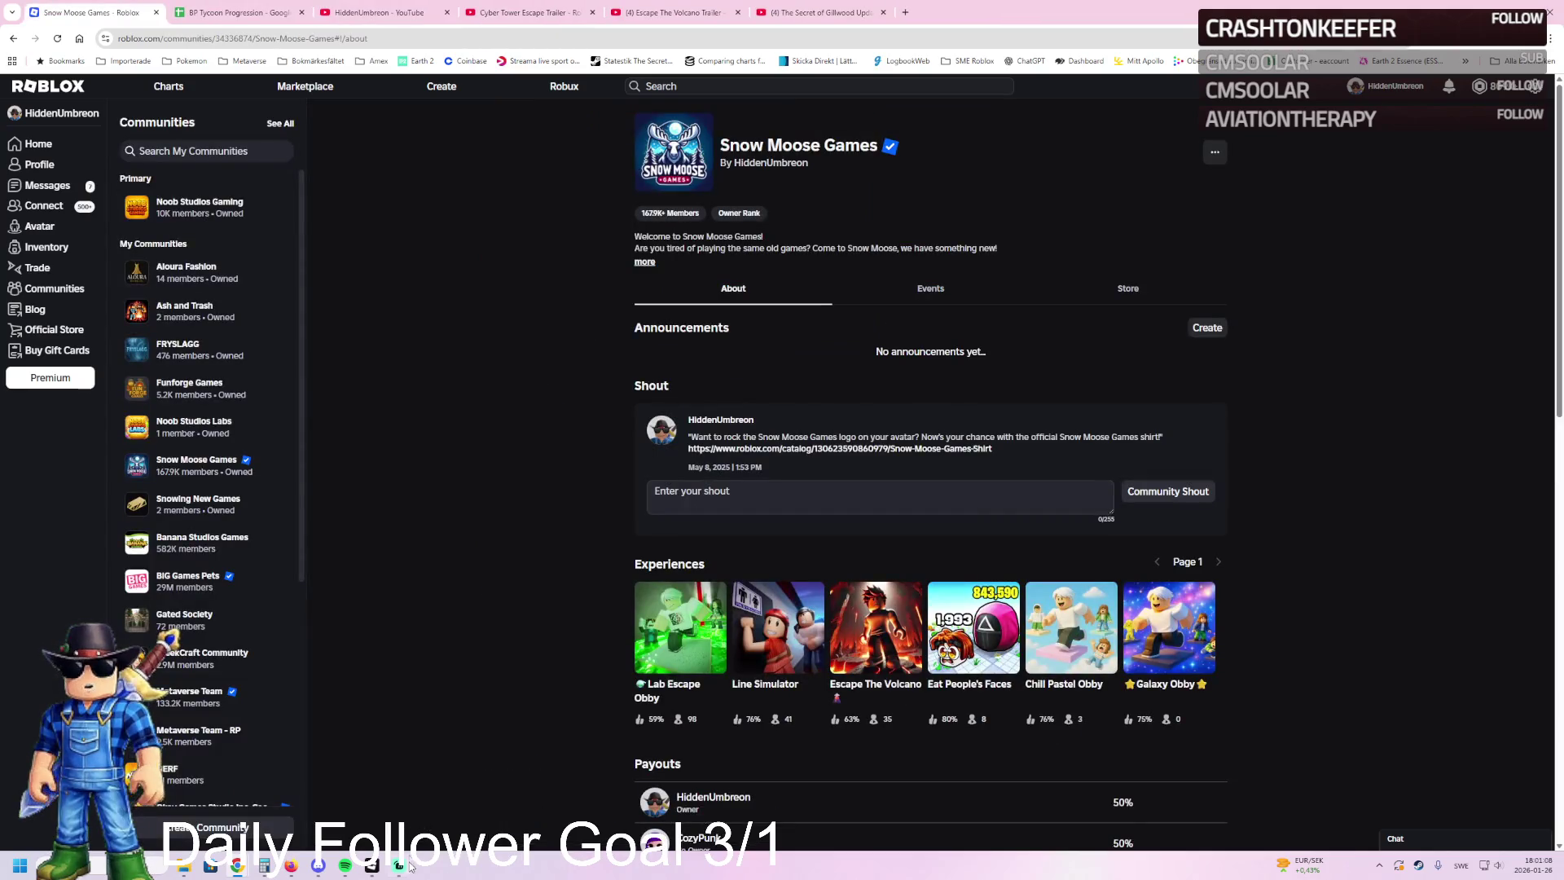
{"action": "left_click", "coordinate": [370, 867]}
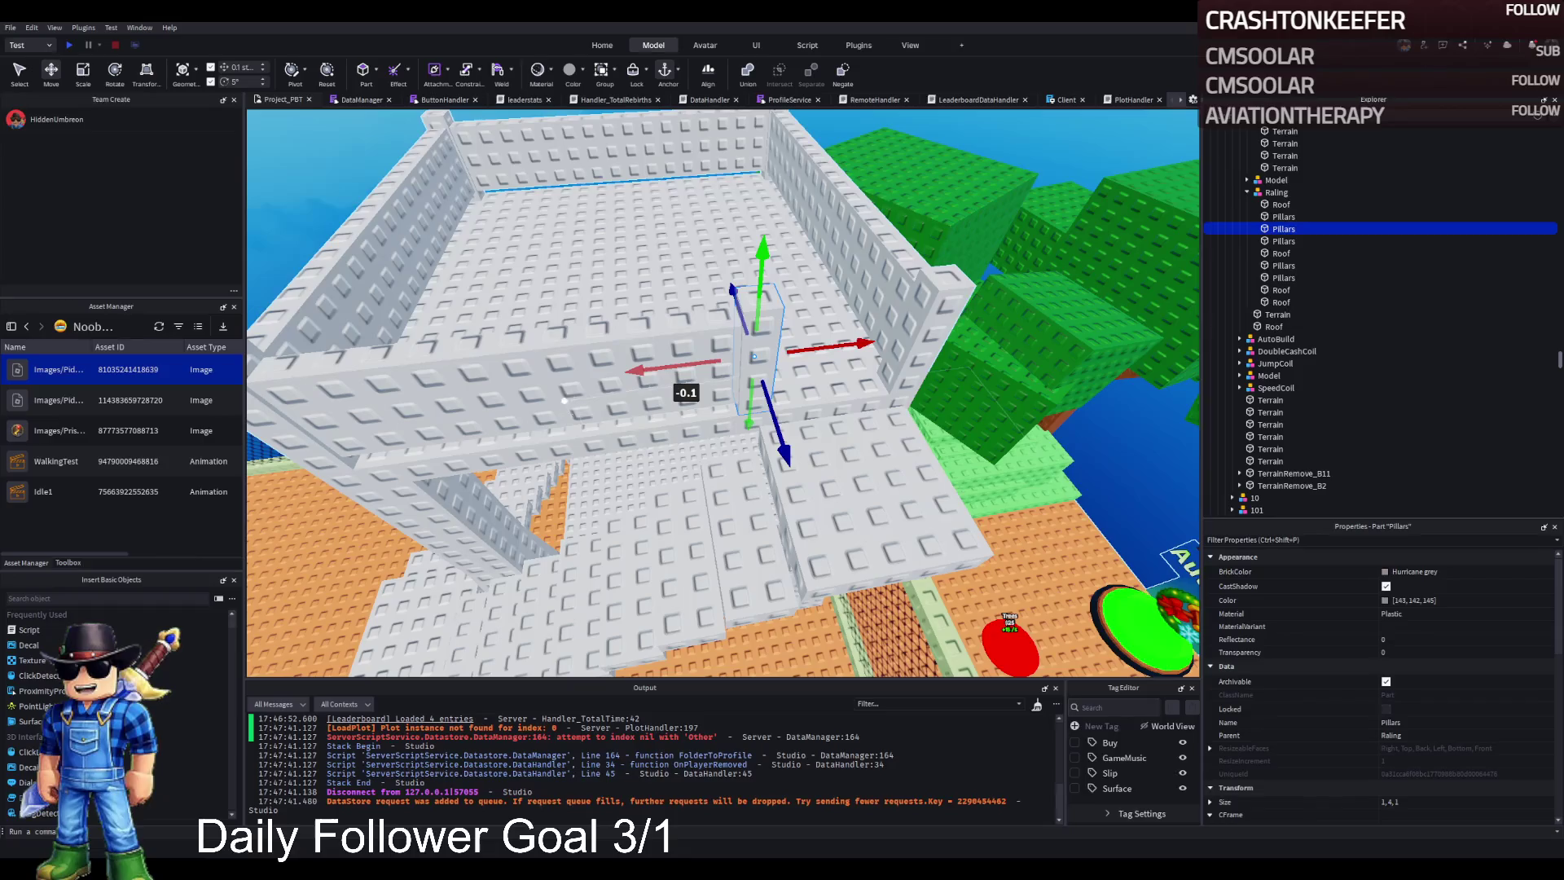
Step: Select the tower's Roof floor slab and resize it to about 10 by 10 studs
{"action": "key", "text": "s"}
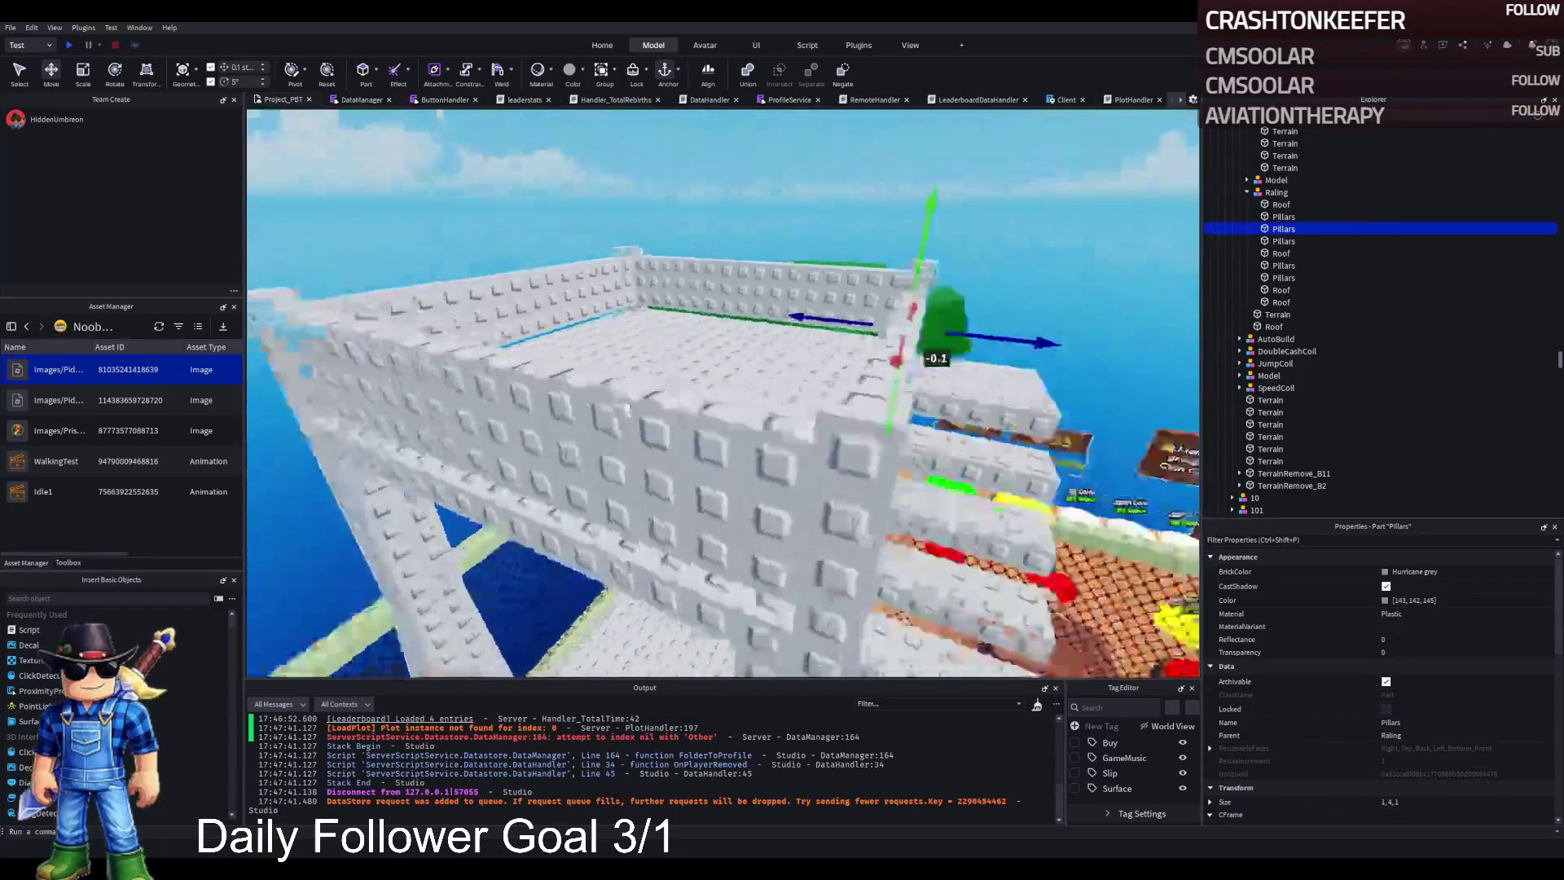
{"action": "key", "text": "s"}
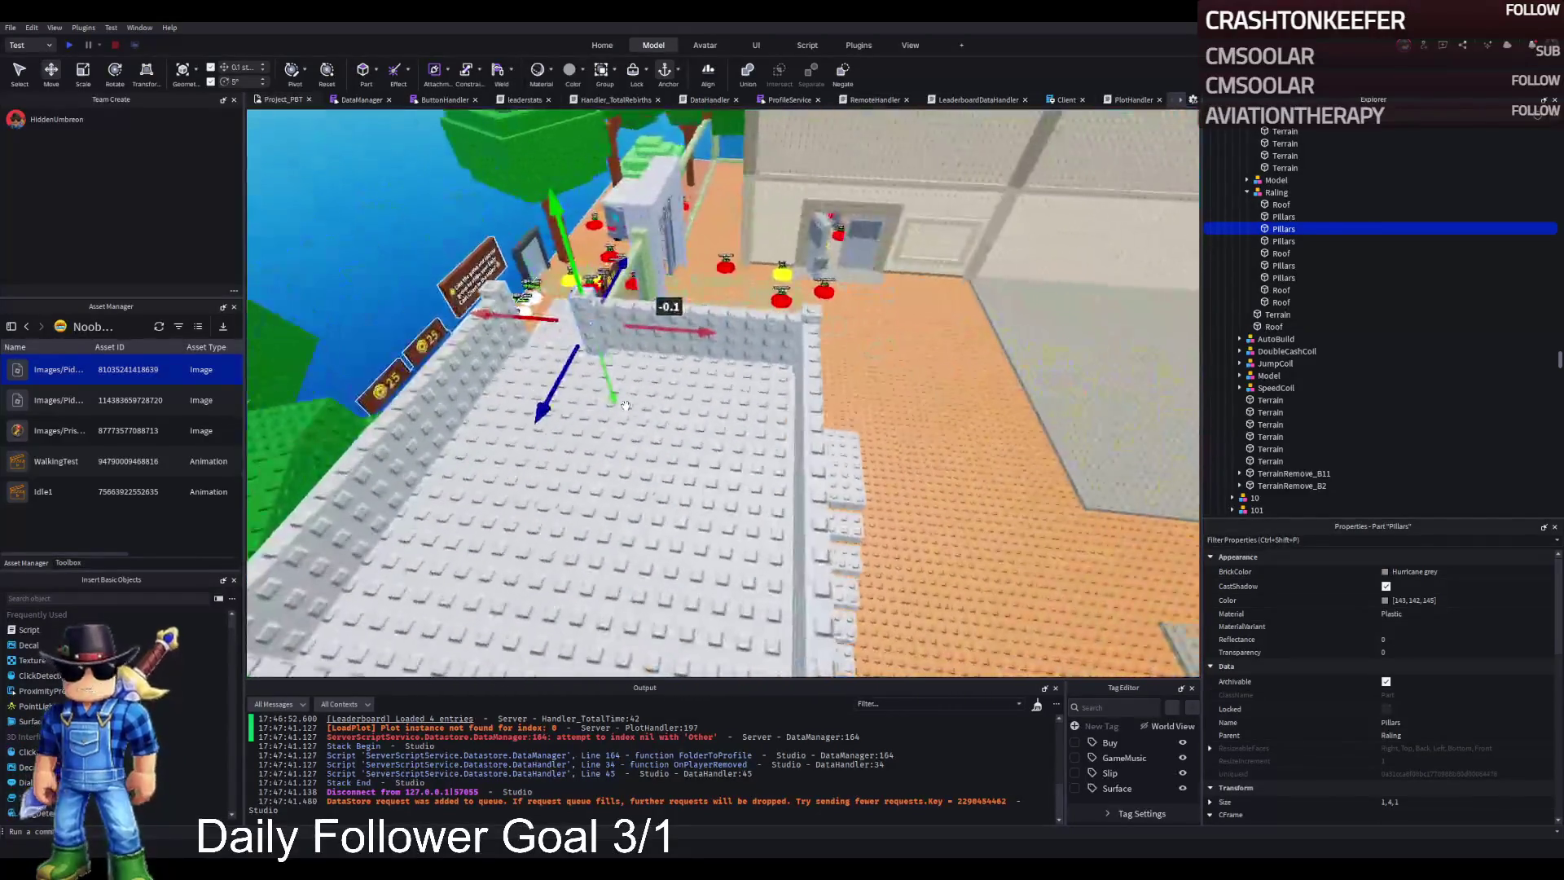
{"action": "key", "text": "s"}
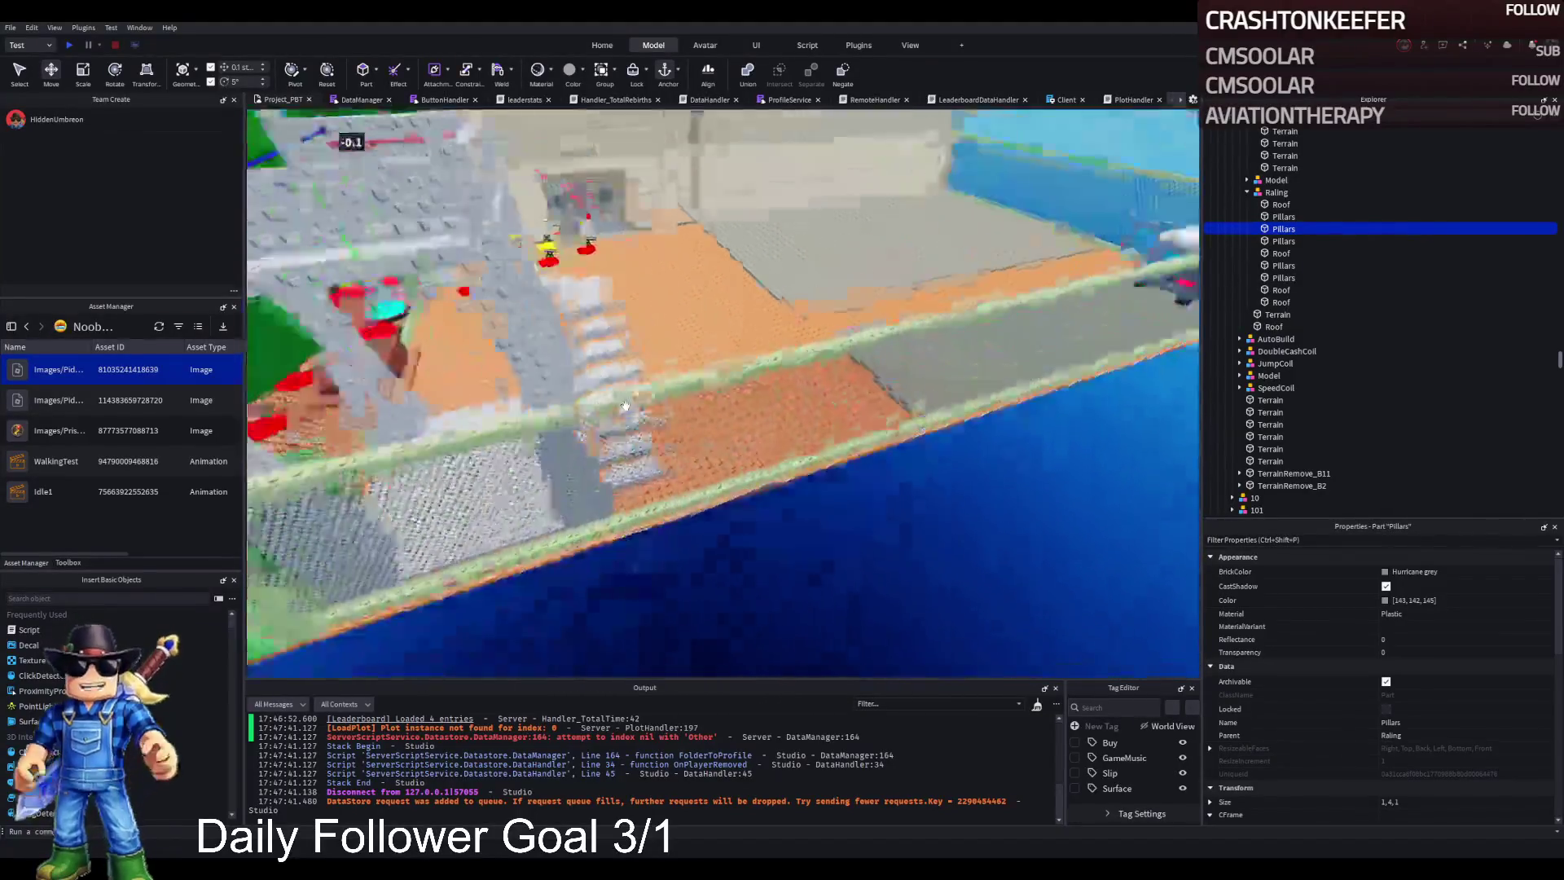
{"action": "key", "text": "s"}
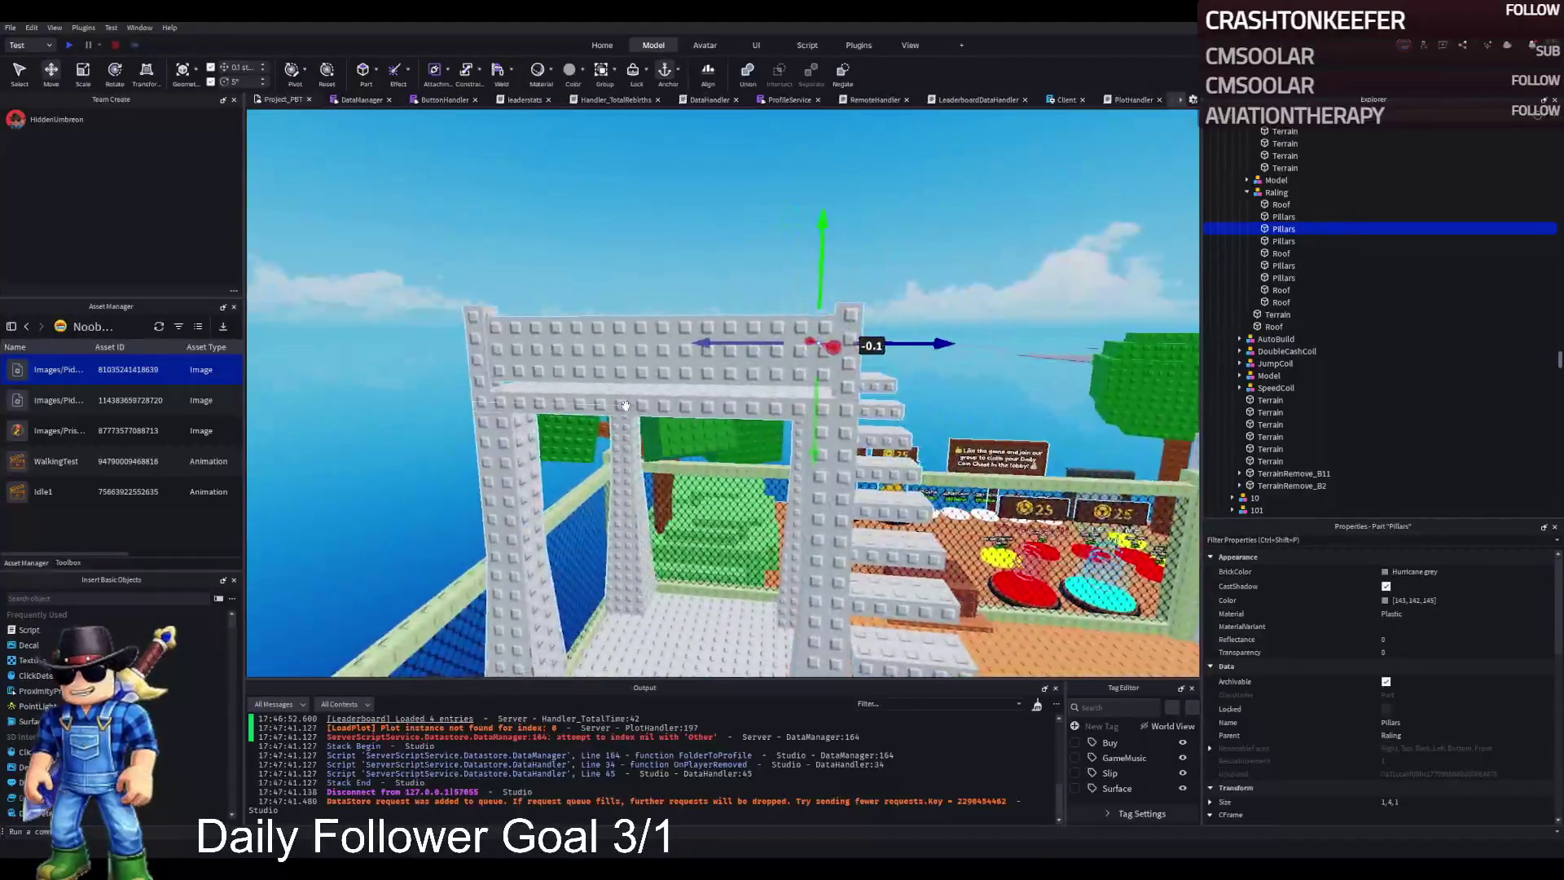
{"action": "key", "text": "w"}
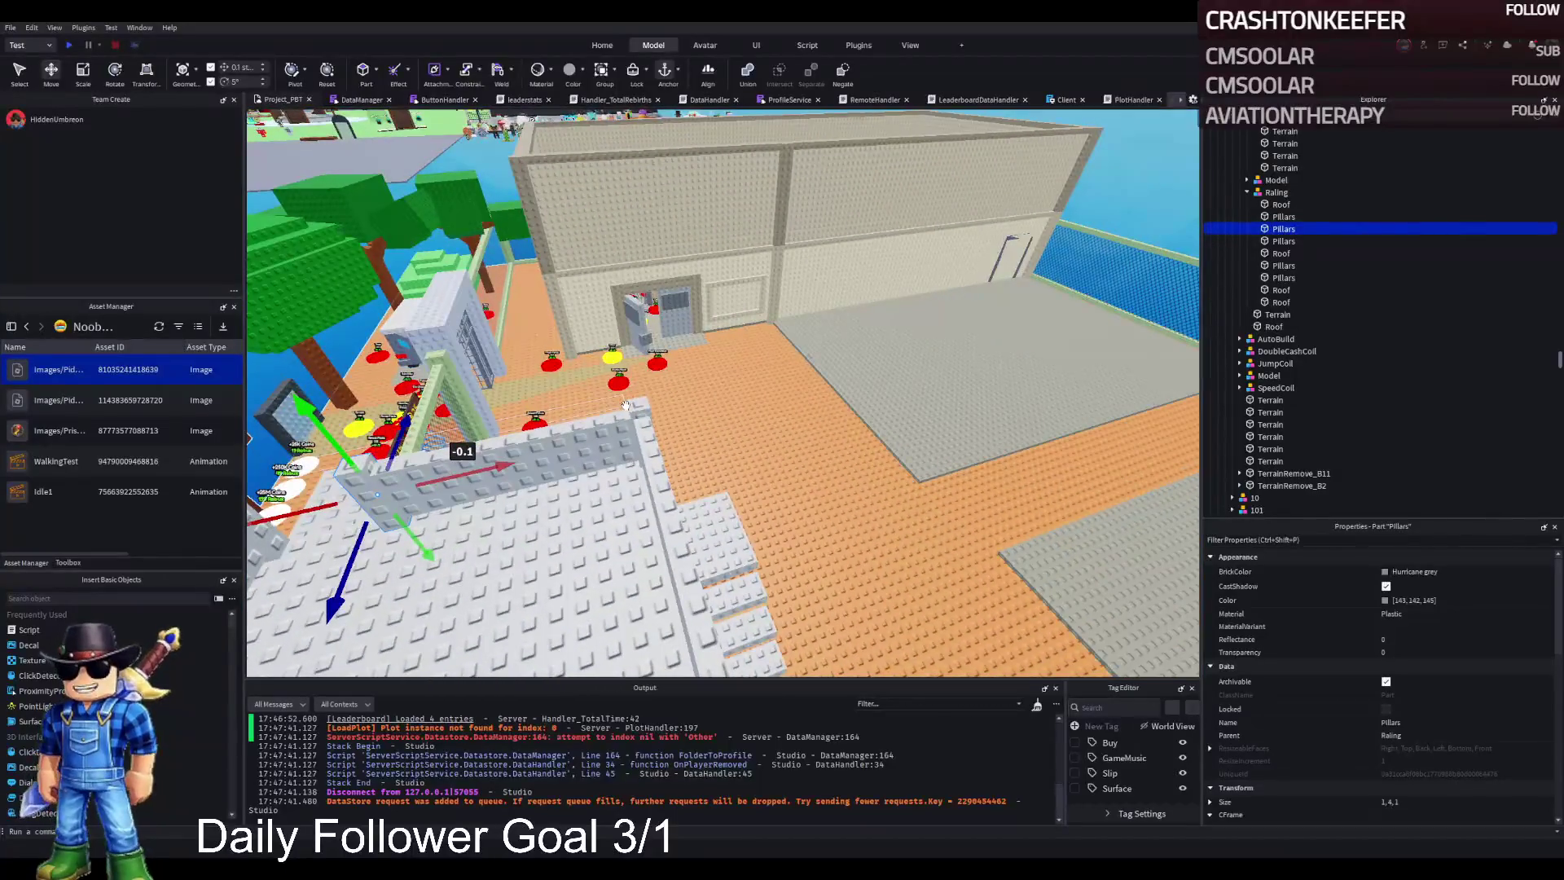
{"action": "key", "text": "d"}
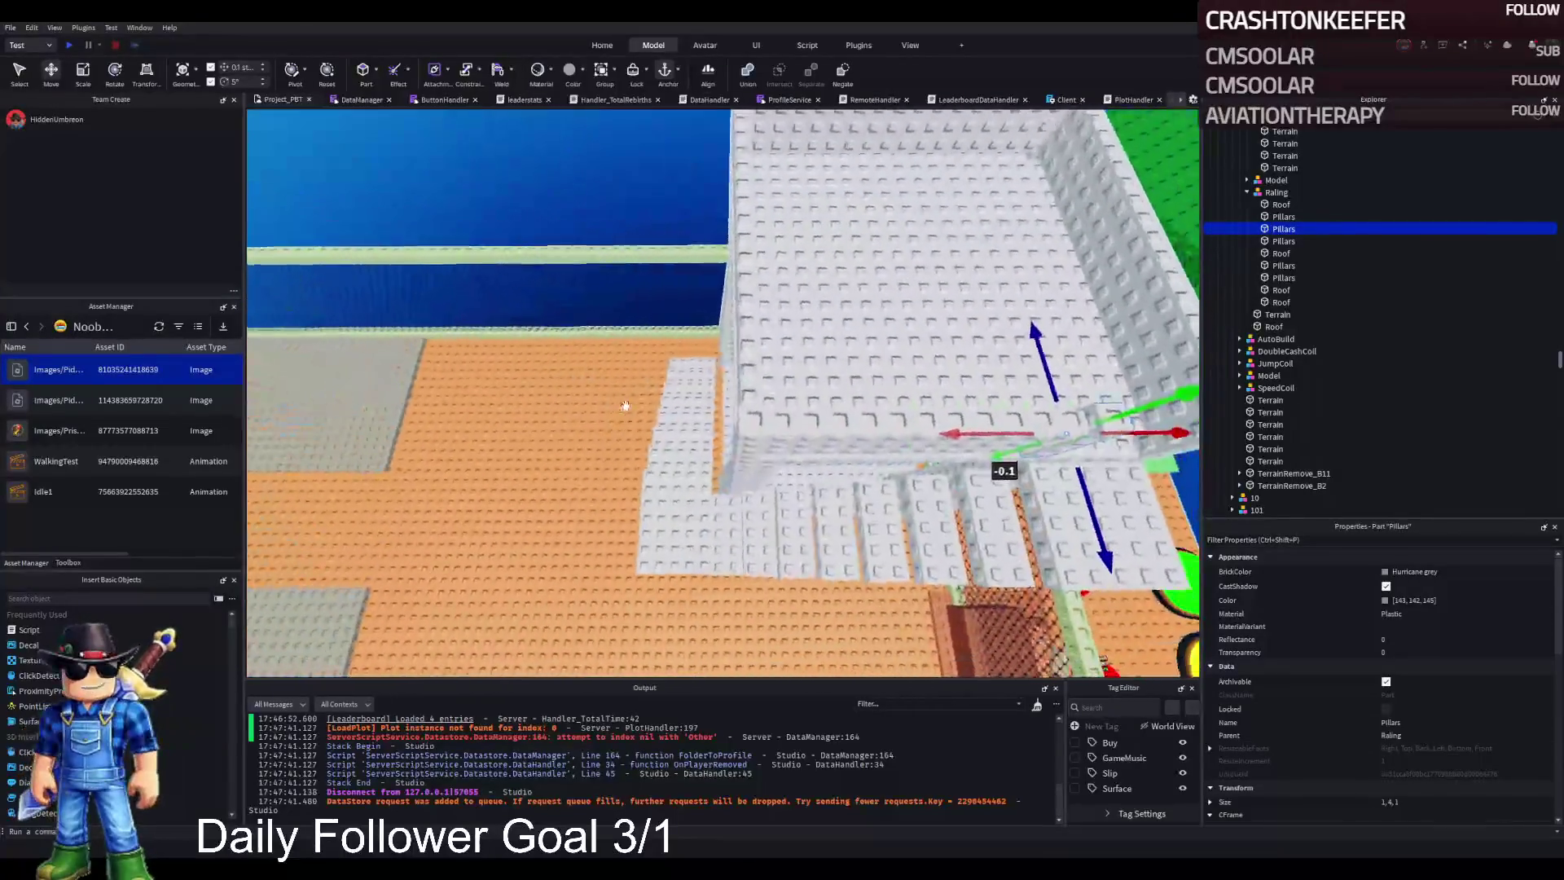
{"action": "key", "text": "s"}
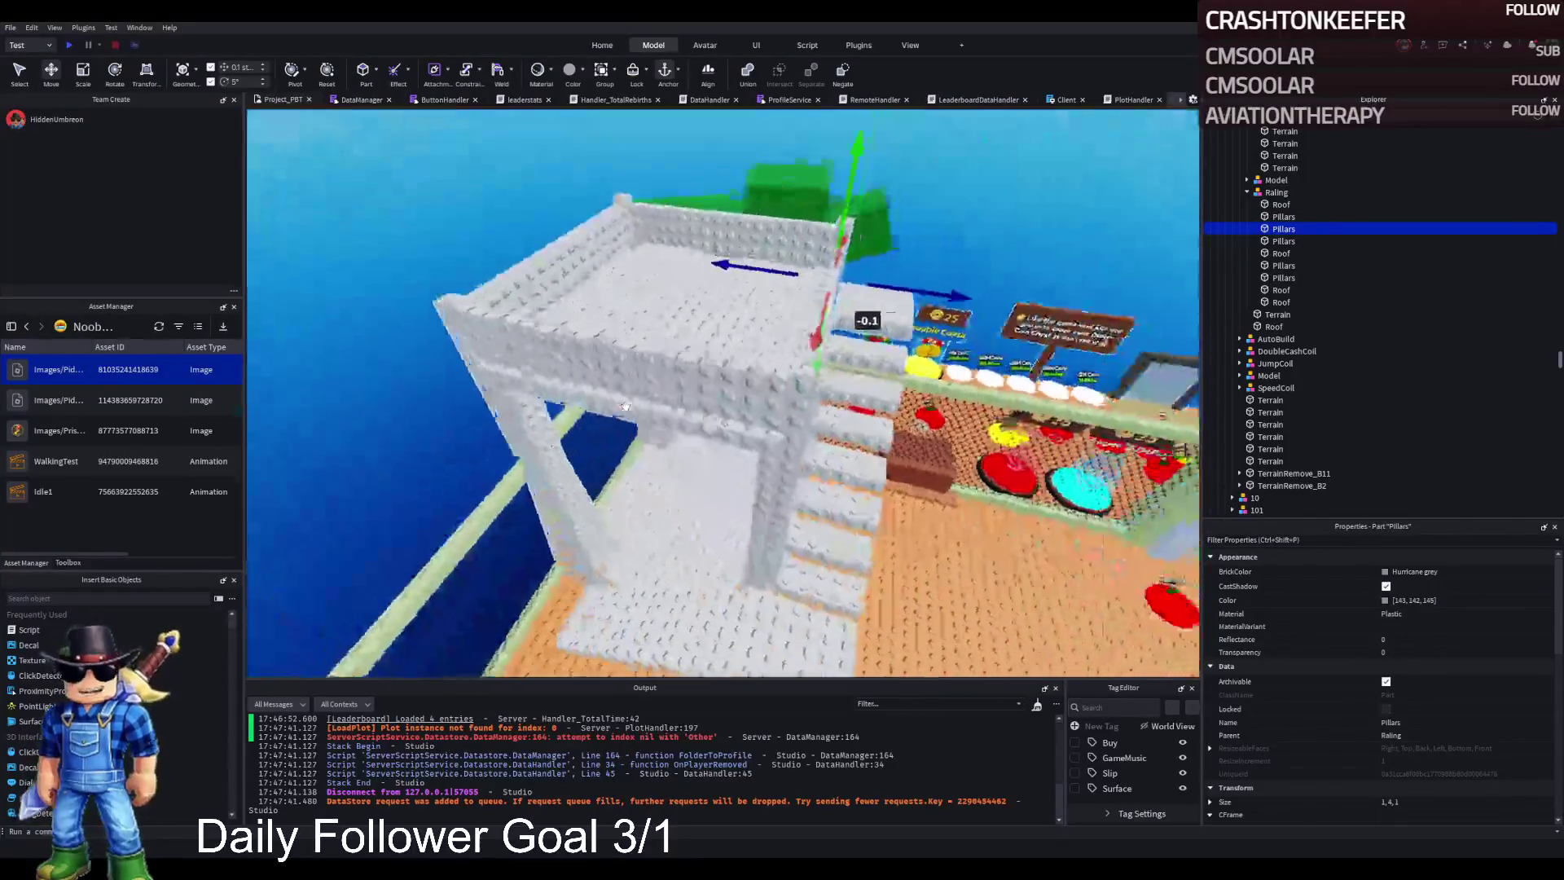
{"action": "key", "text": "w"}
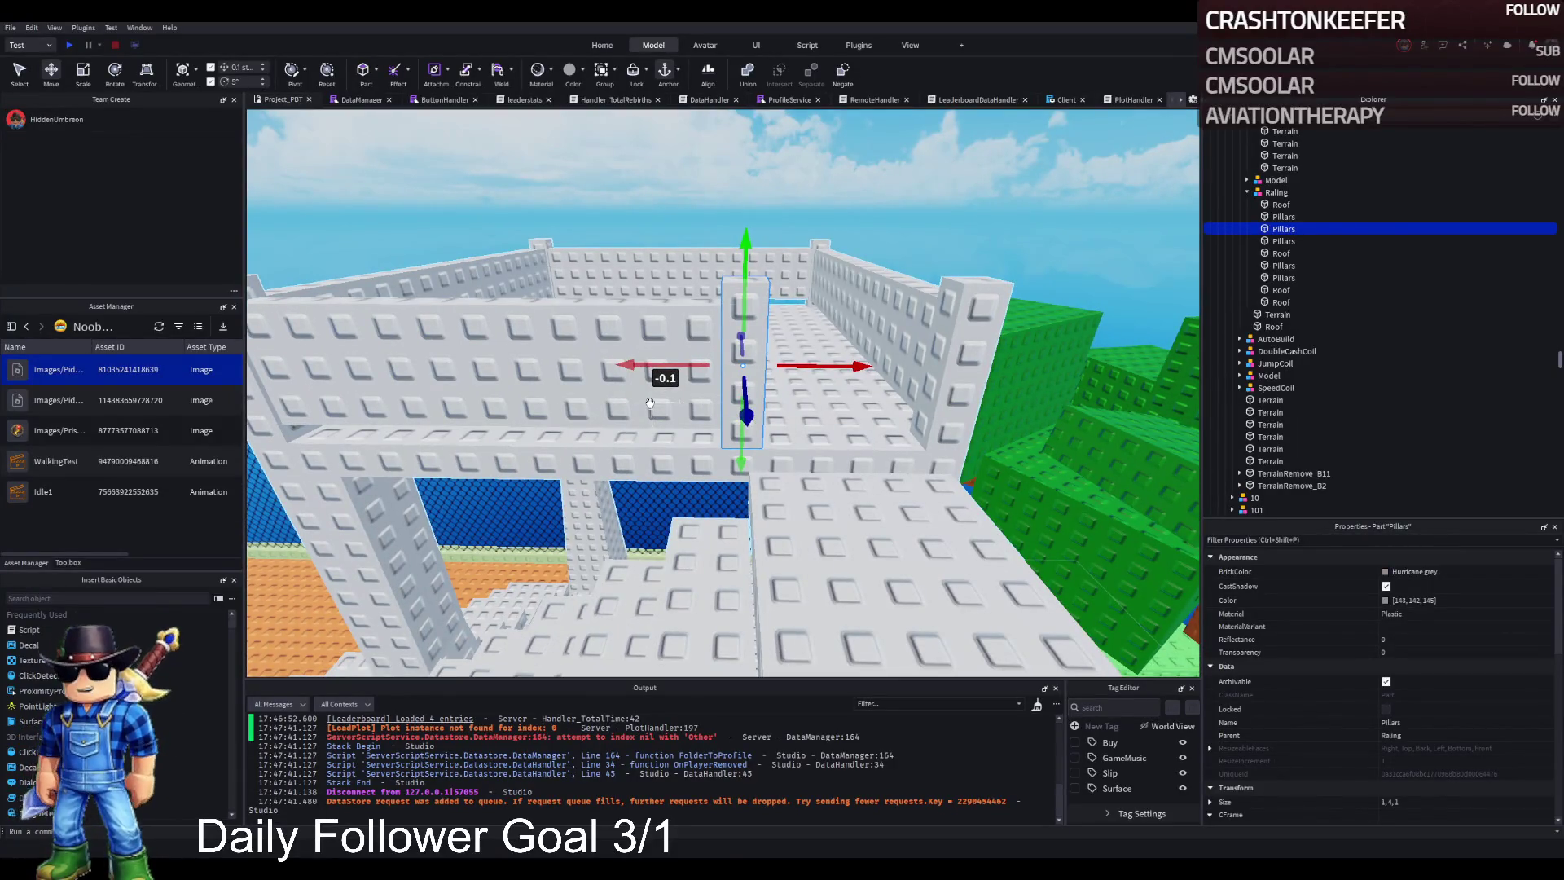
{"action": "key", "text": "d"}
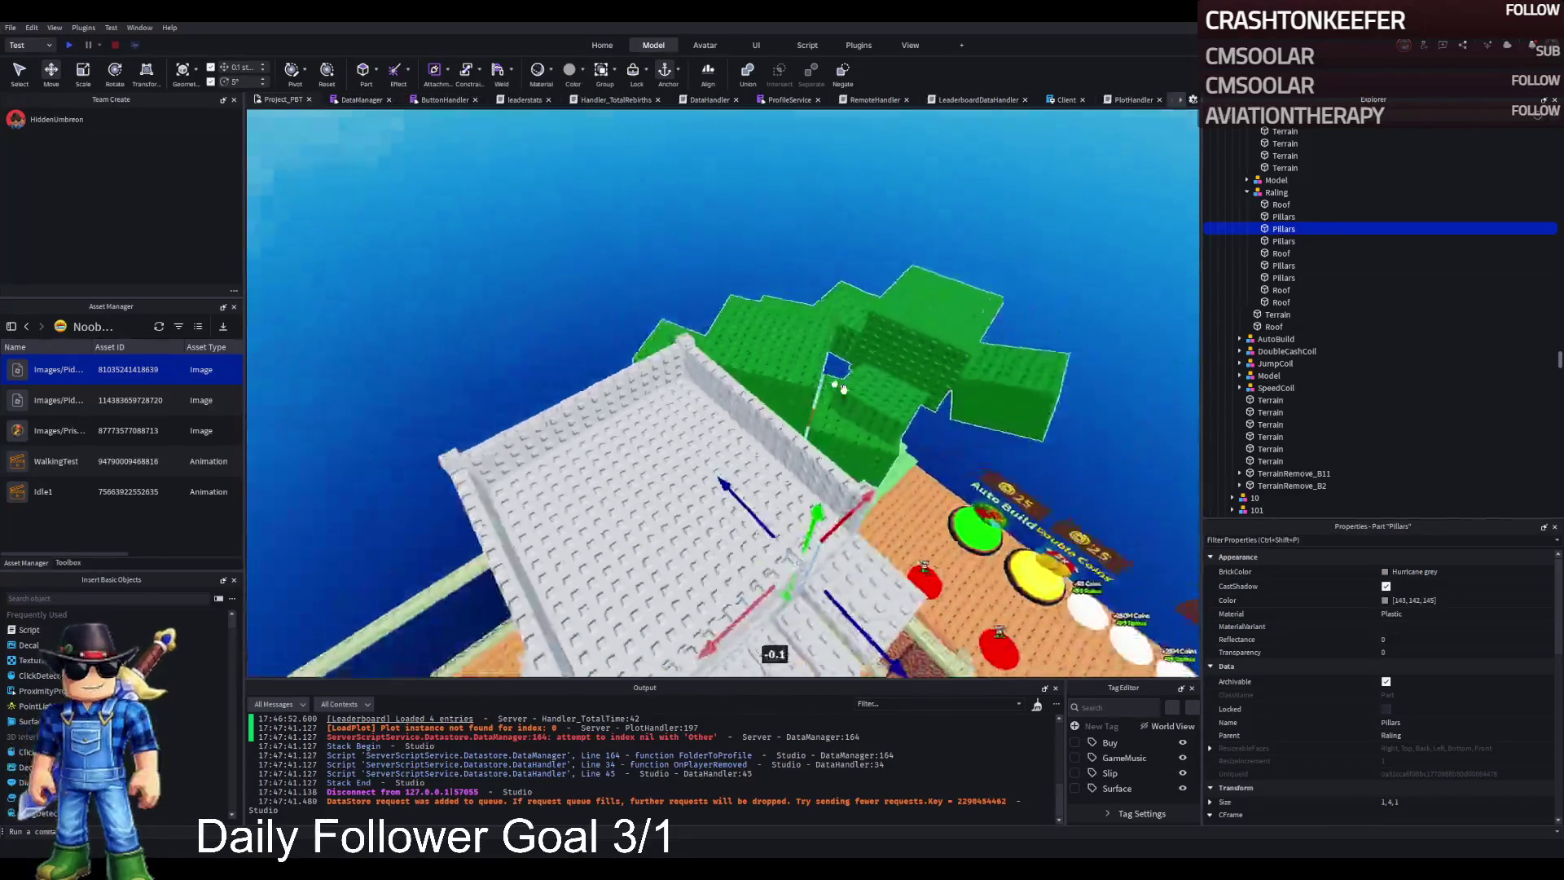
{"action": "key", "text": "q"}
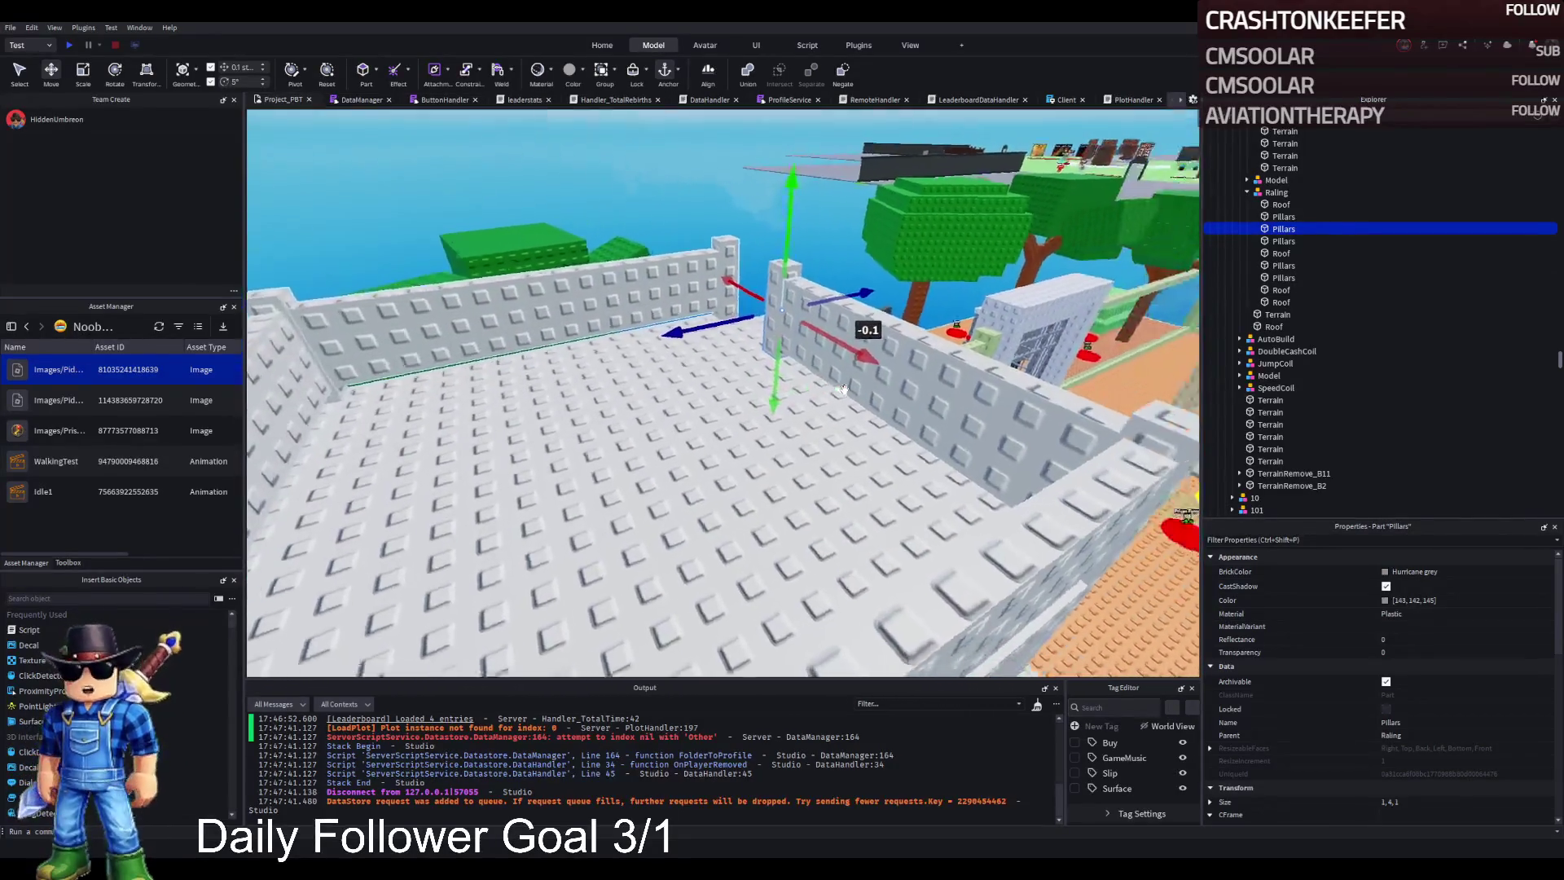
{"action": "key", "text": "d"}
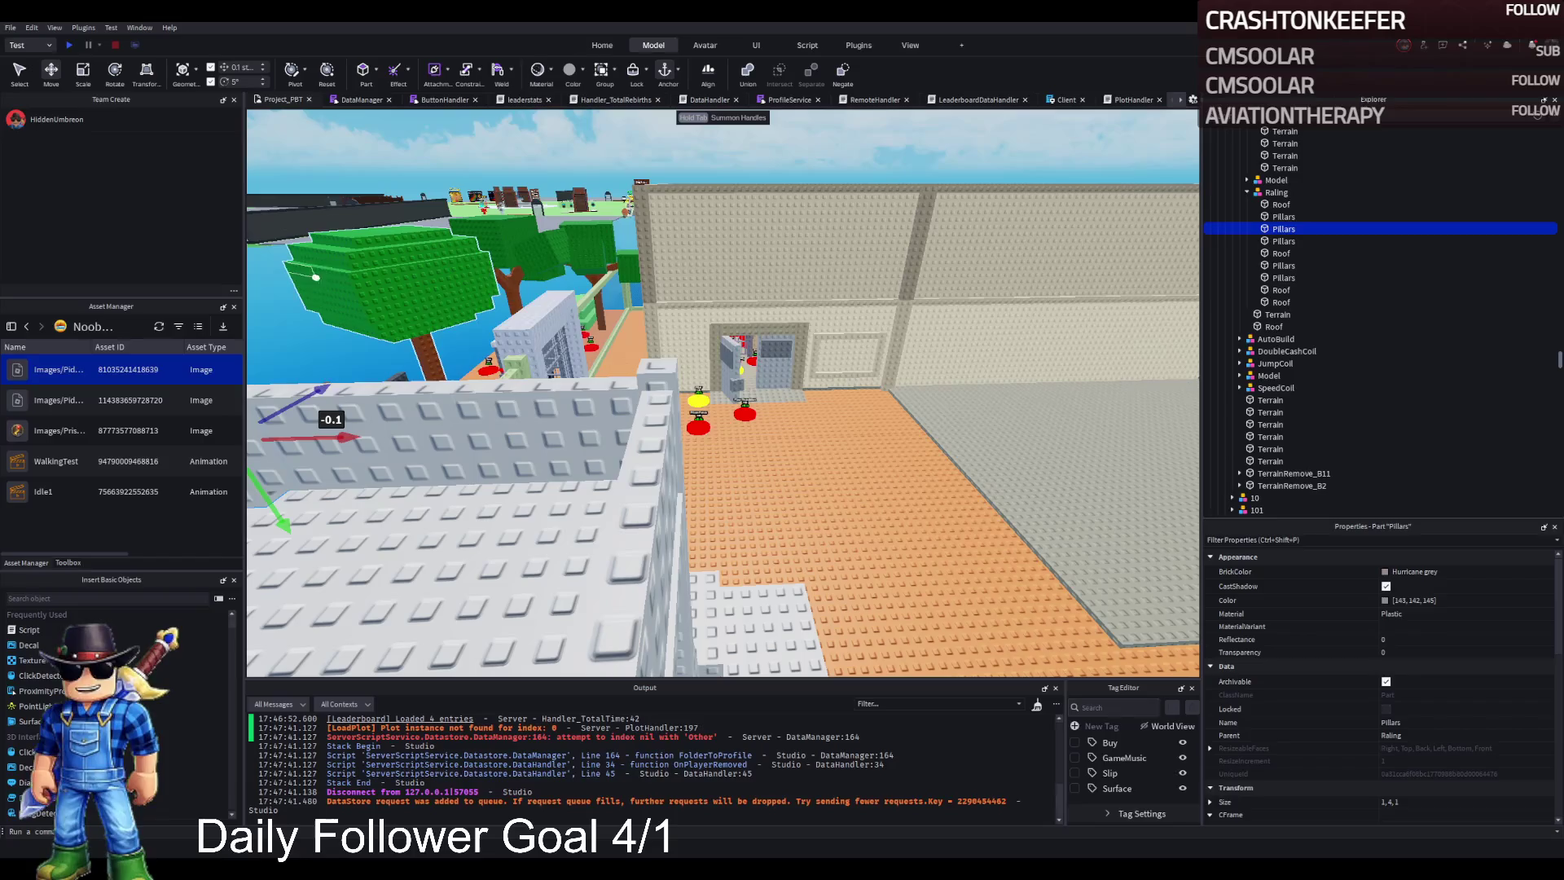
{"action": "key", "text": "d"}
{"action": "key", "text": "a"}
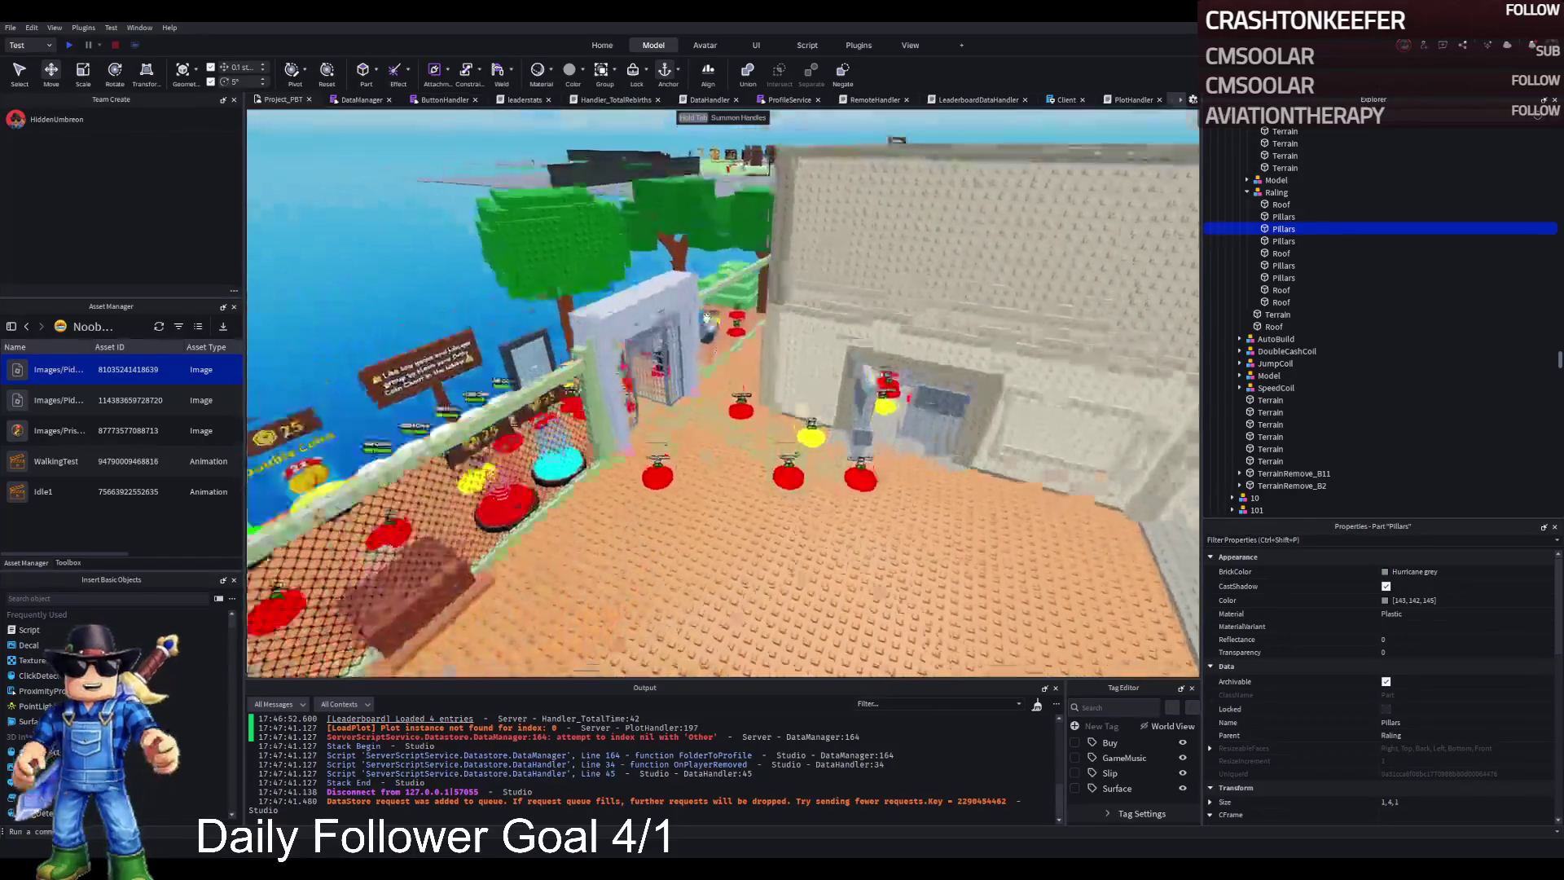
{"action": "key", "text": "w"}
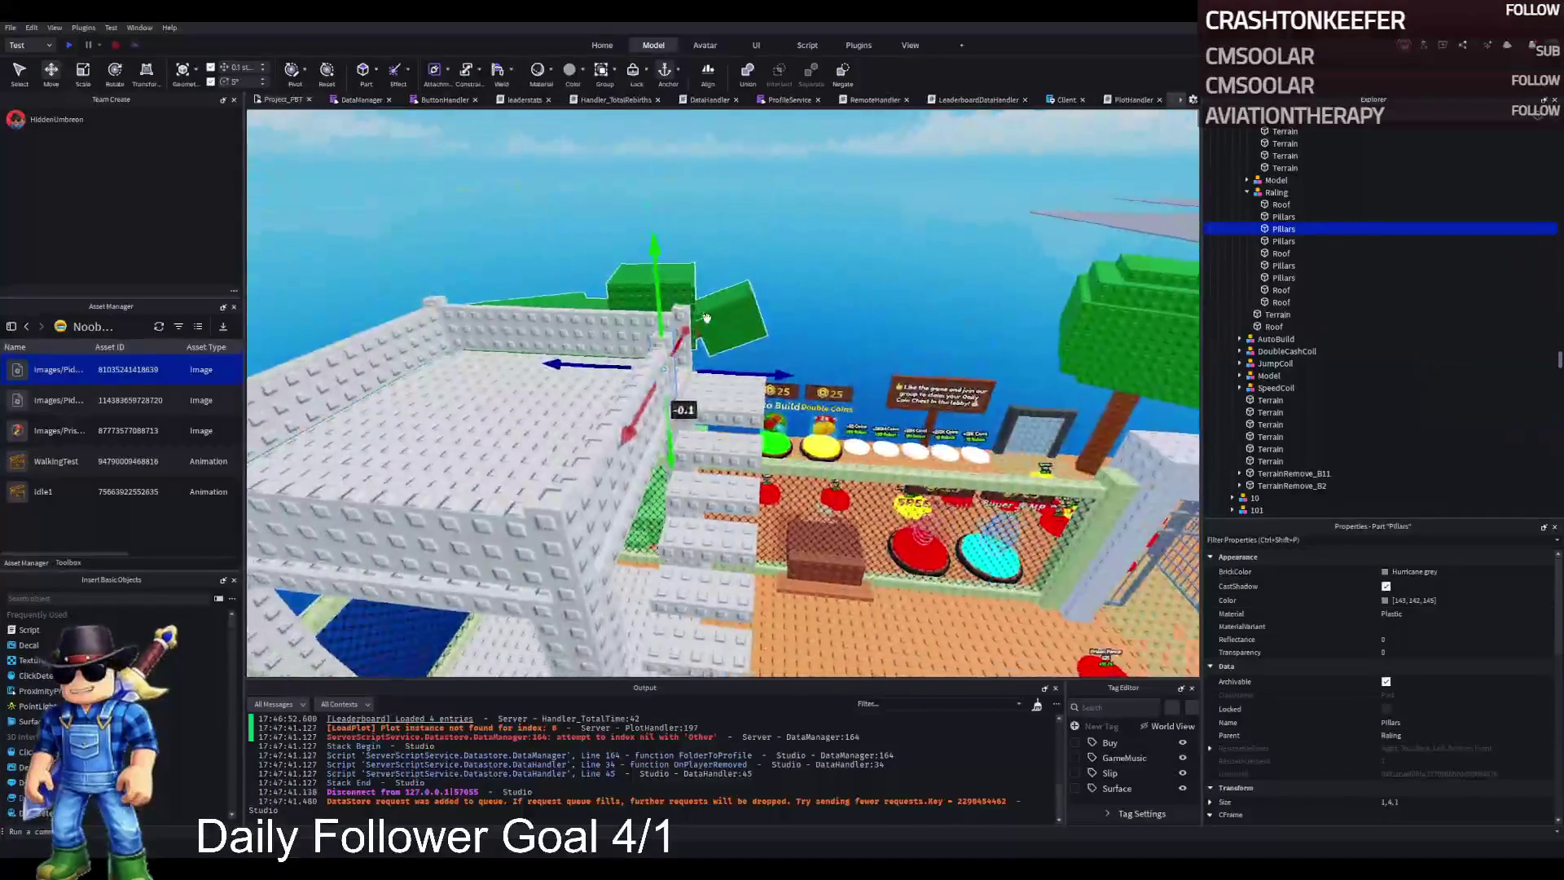
{"action": "key", "text": "s"}
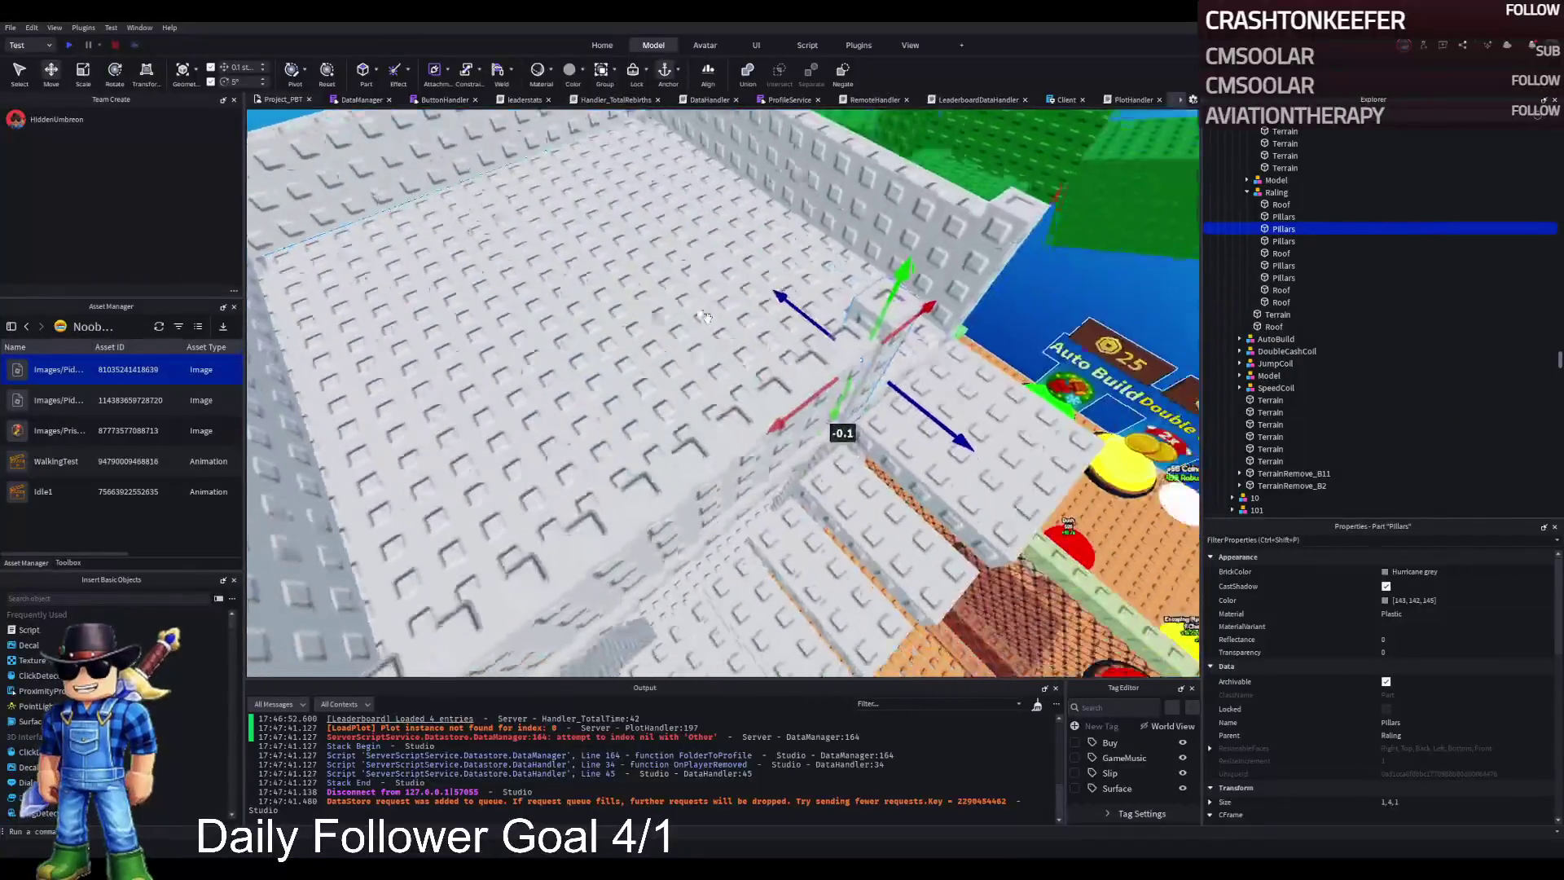
{"action": "key", "text": "a"}
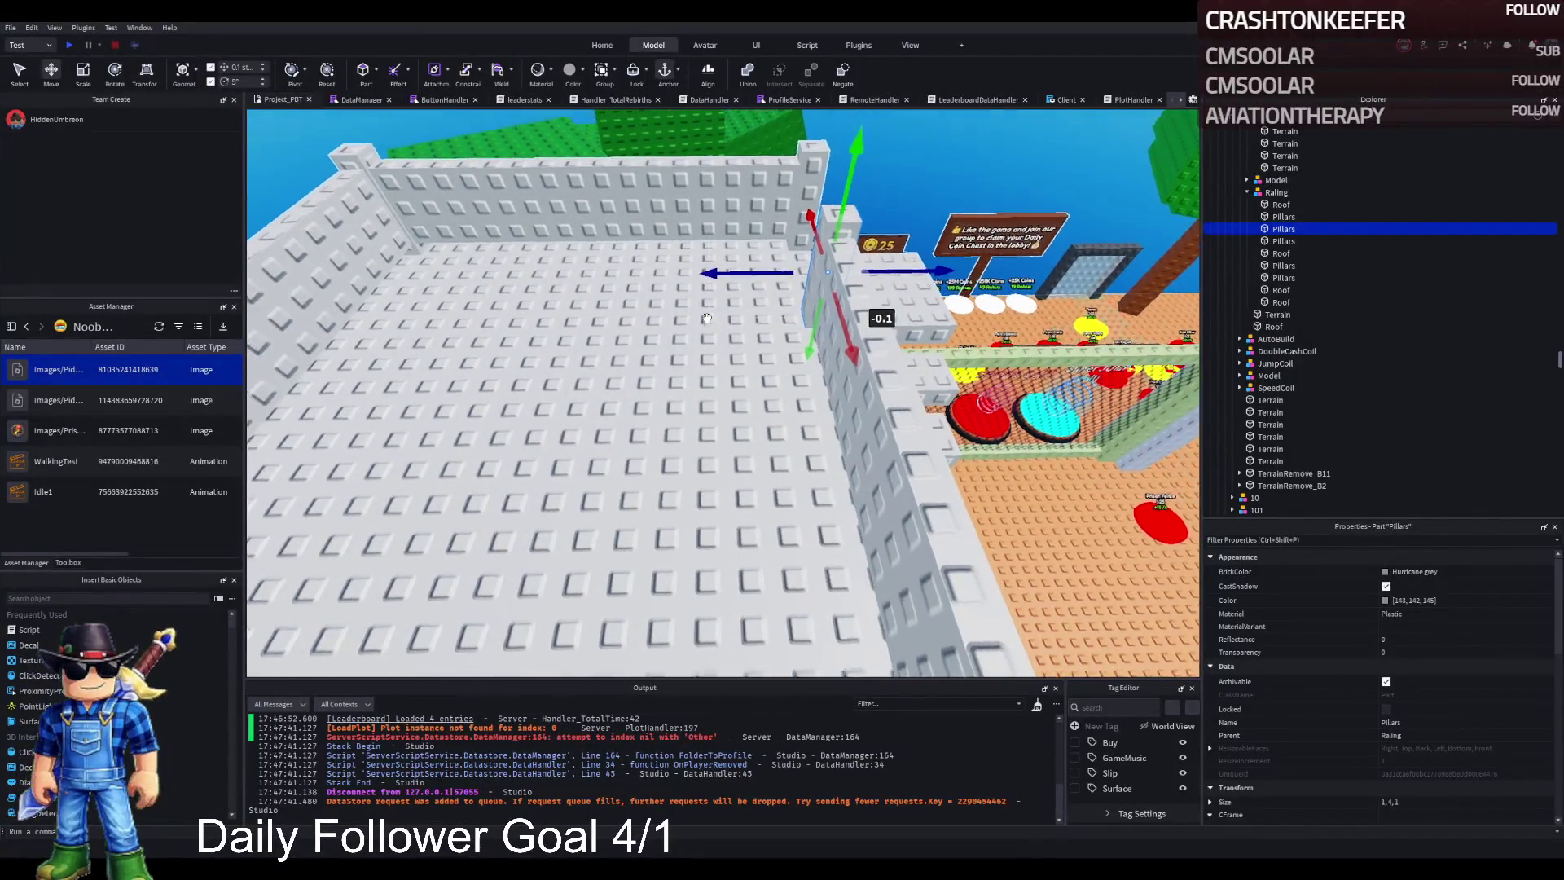
{"action": "left_click", "coordinate": [814, 456]}
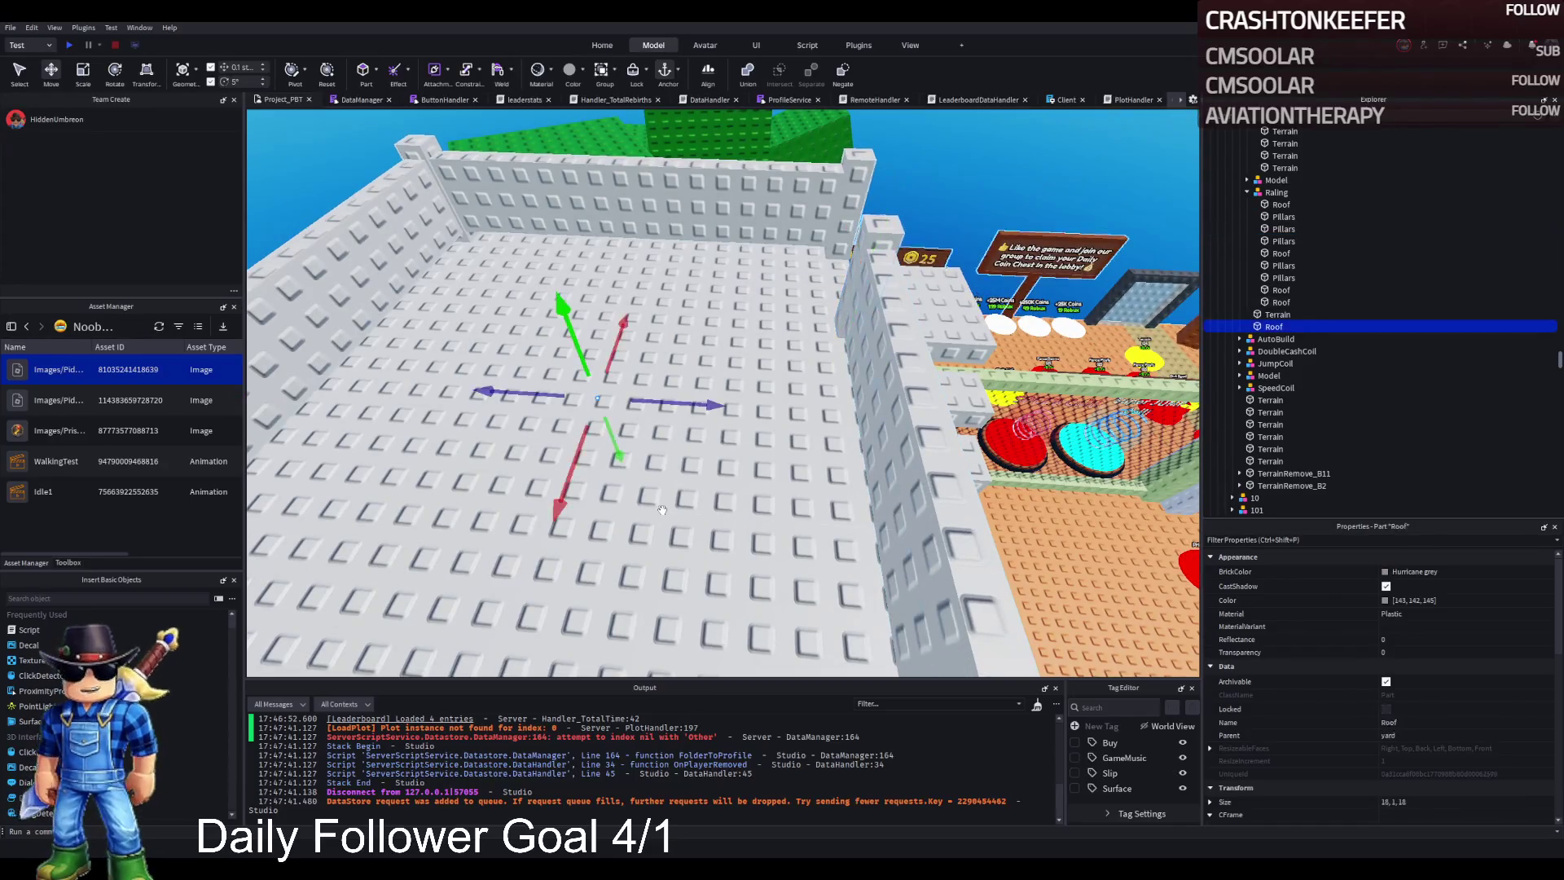
{"action": "key", "text": "f"}
{"action": "key", "text": "ctrl+3"}
{"action": "left_click_drag", "start_coordinate": [945, 375], "coordinate": [943, 376]}
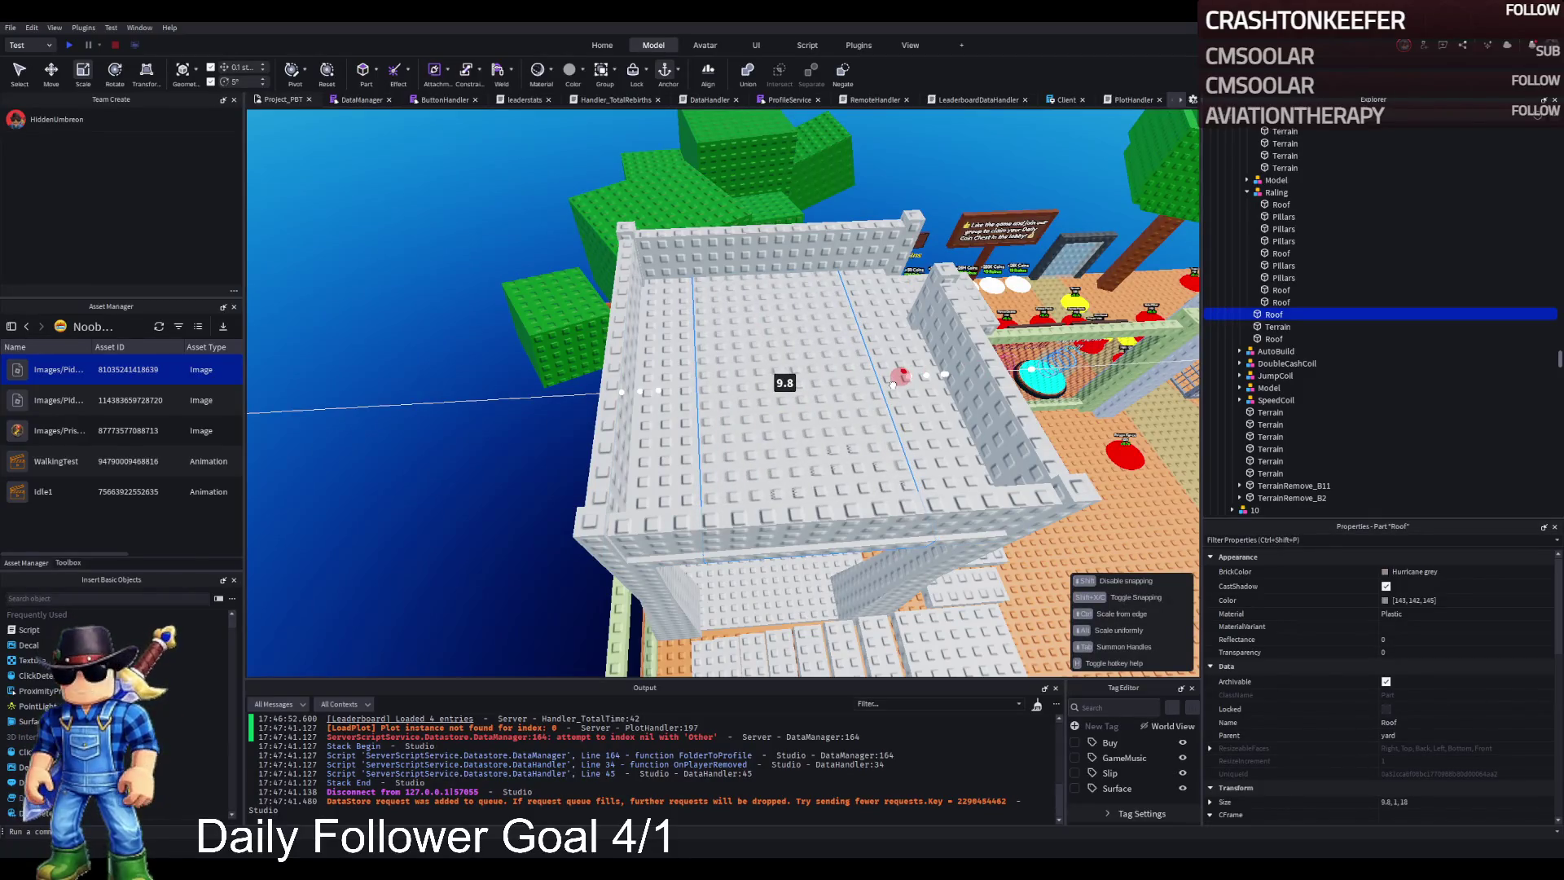
{"action": "left_click_drag", "start_coordinate": [893, 384], "coordinate": [816, 382]}
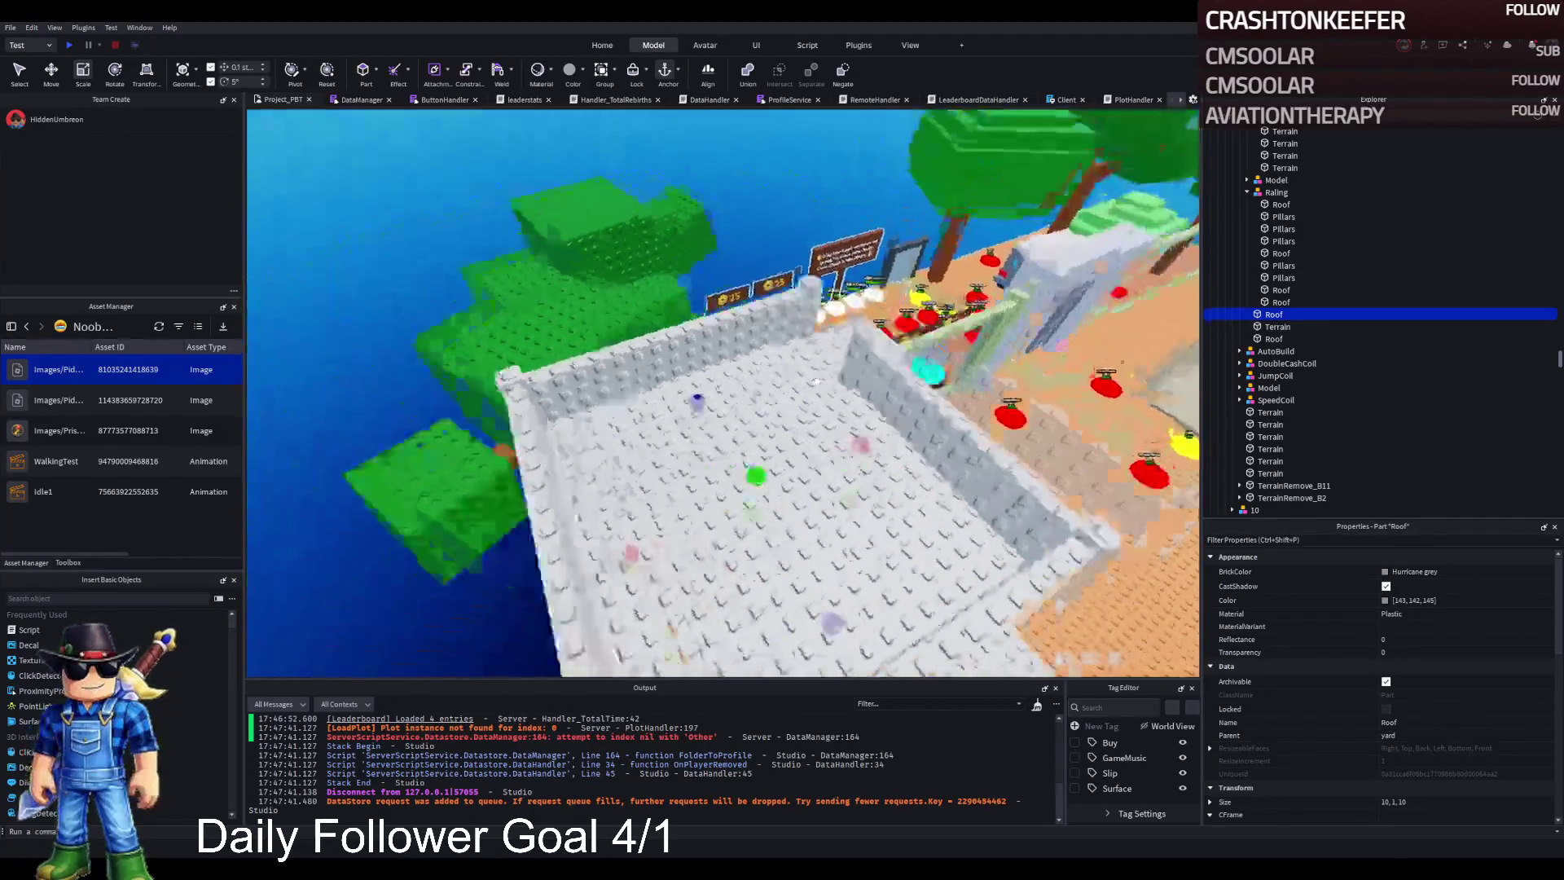
Step: Reposition the Roof slab slightly higher inside the white-walled enclosure
{"action": "key", "text": "ctrl+2"}
{"action": "mouse_move", "coordinate": [772, 281]}
{"action": "left_mouse_down"}
{"action": "mouse_move", "coordinate": [773, 267]}
{"action": "mouse_move", "coordinate": [743, 313]}
{"action": "mouse_move", "coordinate": [753, 350]}
{"action": "mouse_move", "coordinate": [775, 341]}
{"action": "mouse_move", "coordinate": [728, 296]}
{"action": "mouse_move", "coordinate": [745, 310]}
{"action": "mouse_move", "coordinate": [734, 318]}
{"action": "left_mouse_up"}
{"action": "scroll", "coordinate": [774, 267], "scroll_direction": "up", "scroll_amount": 5}
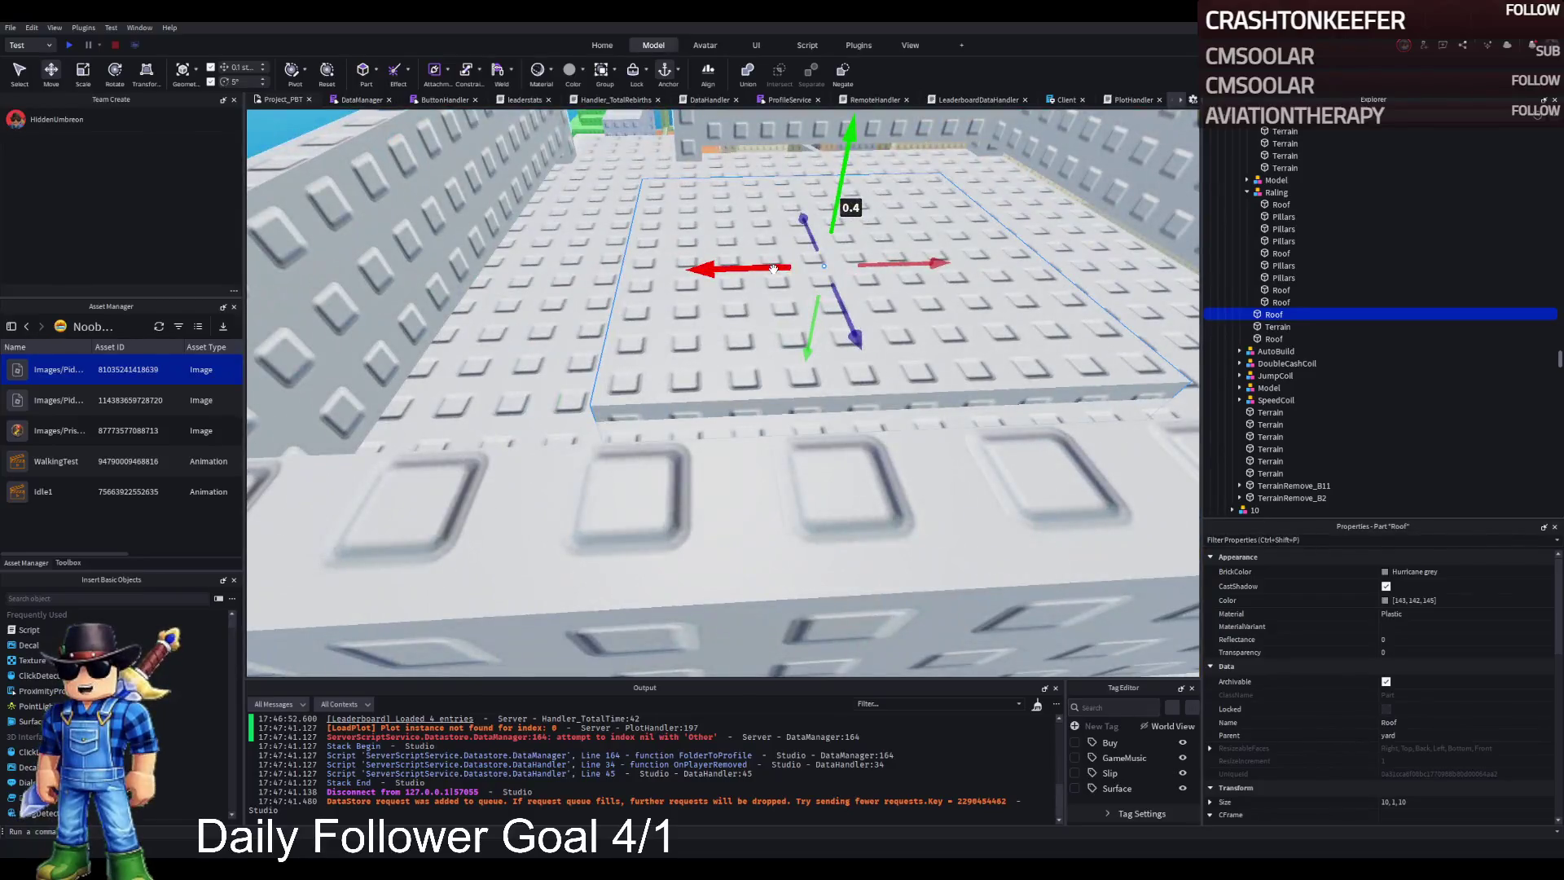
{"action": "scroll", "coordinate": [773, 269], "scroll_direction": "down", "scroll_amount": 5}
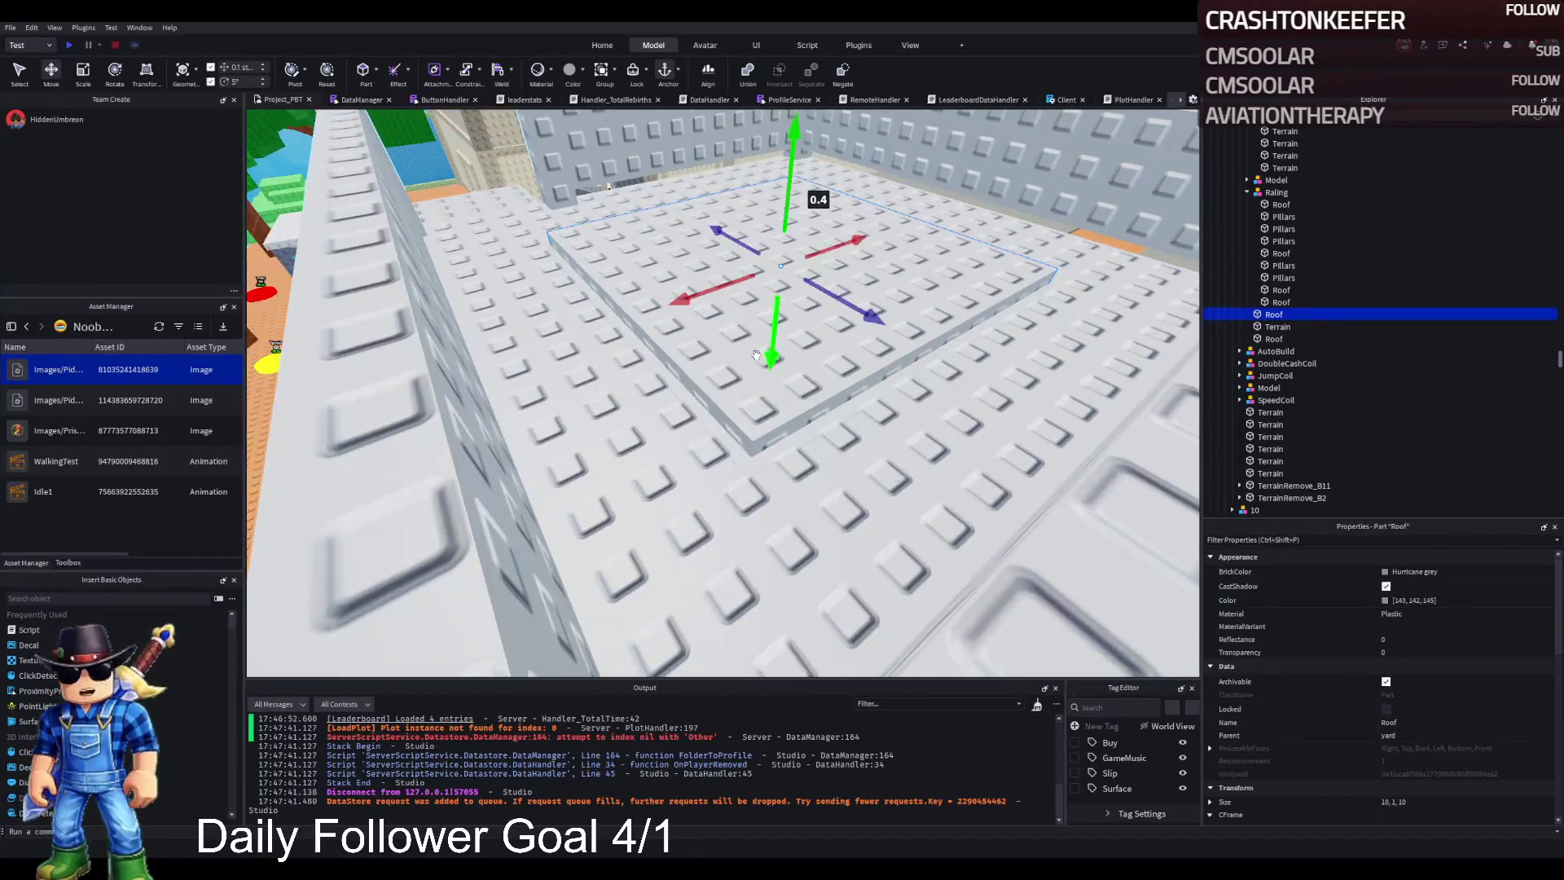
{"action": "left_click", "coordinate": [766, 346]}
{"action": "left_click", "coordinate": [770, 346]}
Step: Duplicate the Roof slab into thin 10×1×1 roof strips
{"action": "key", "text": "ctrl+d"}
{"action": "key", "text": "ctrl+3"}
{"action": "key", "text": "ctrl+2"}
{"action": "key", "text": "ctrl+d"}
Step: Slide a strip copy to the opposite side and delete the 10×10 Roof slab
{"action": "mouse_move", "coordinate": [636, 339]}
{"action": "left_mouse_down"}
{"action": "mouse_move", "coordinate": [604, 327]}
{"action": "mouse_move", "coordinate": [634, 321]}
{"action": "left_mouse_up"}
{"action": "scroll", "coordinate": [668, 310], "scroll_direction": "down", "scroll_amount": 5}
{"action": "left_click", "coordinate": [618, 396]}
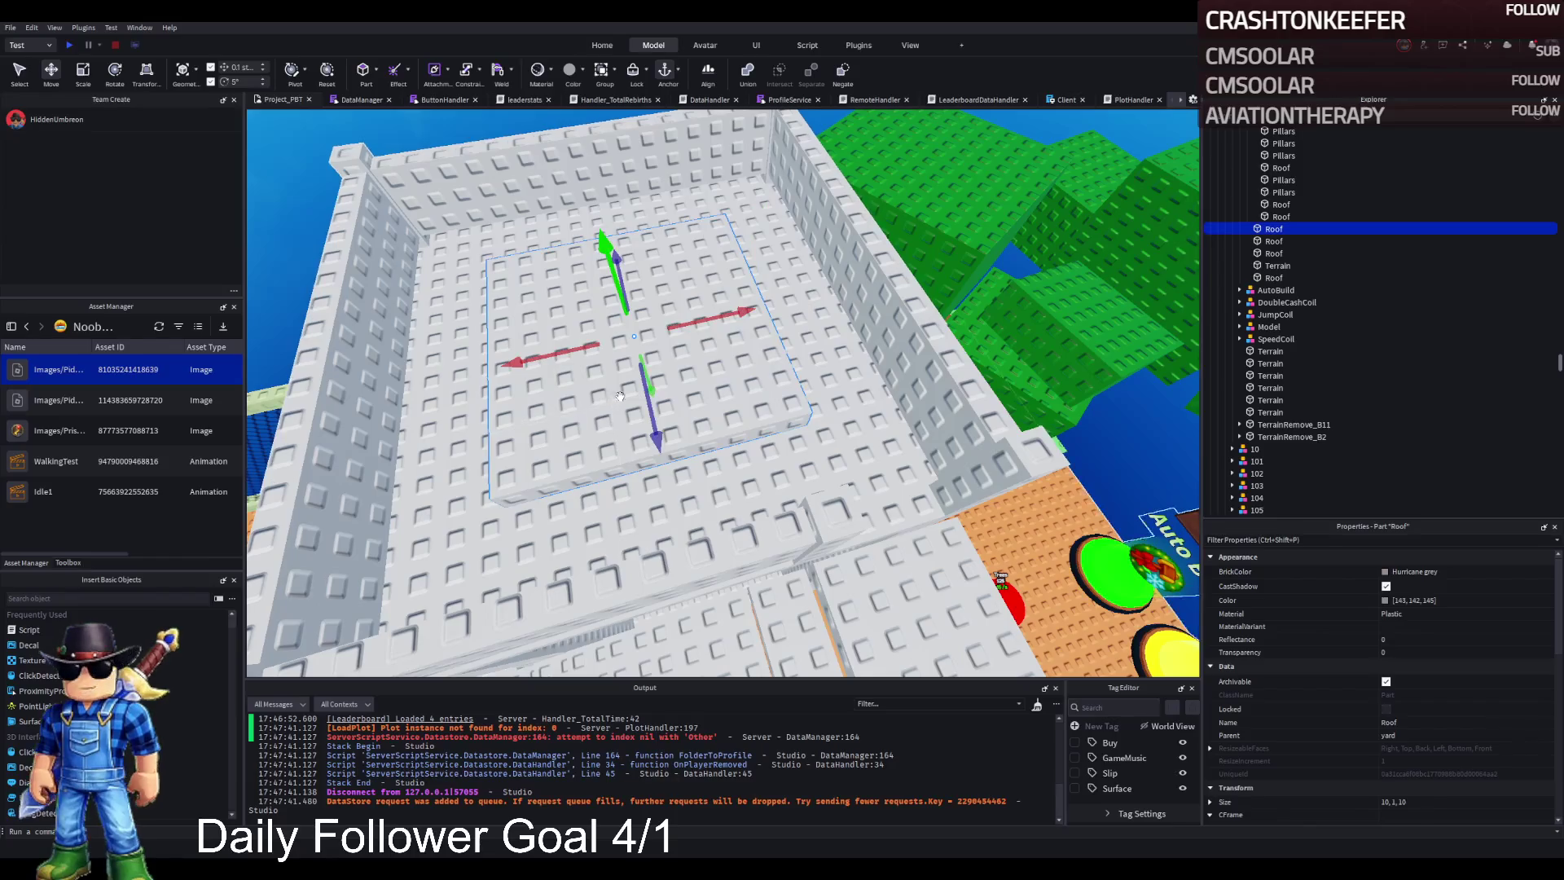
{"action": "key", "text": "Delete"}
Step: Duplicate both strips, rotate the copies 90 degrees, and shorten them to 8 studs
{"action": "left_click", "coordinate": [753, 342]}
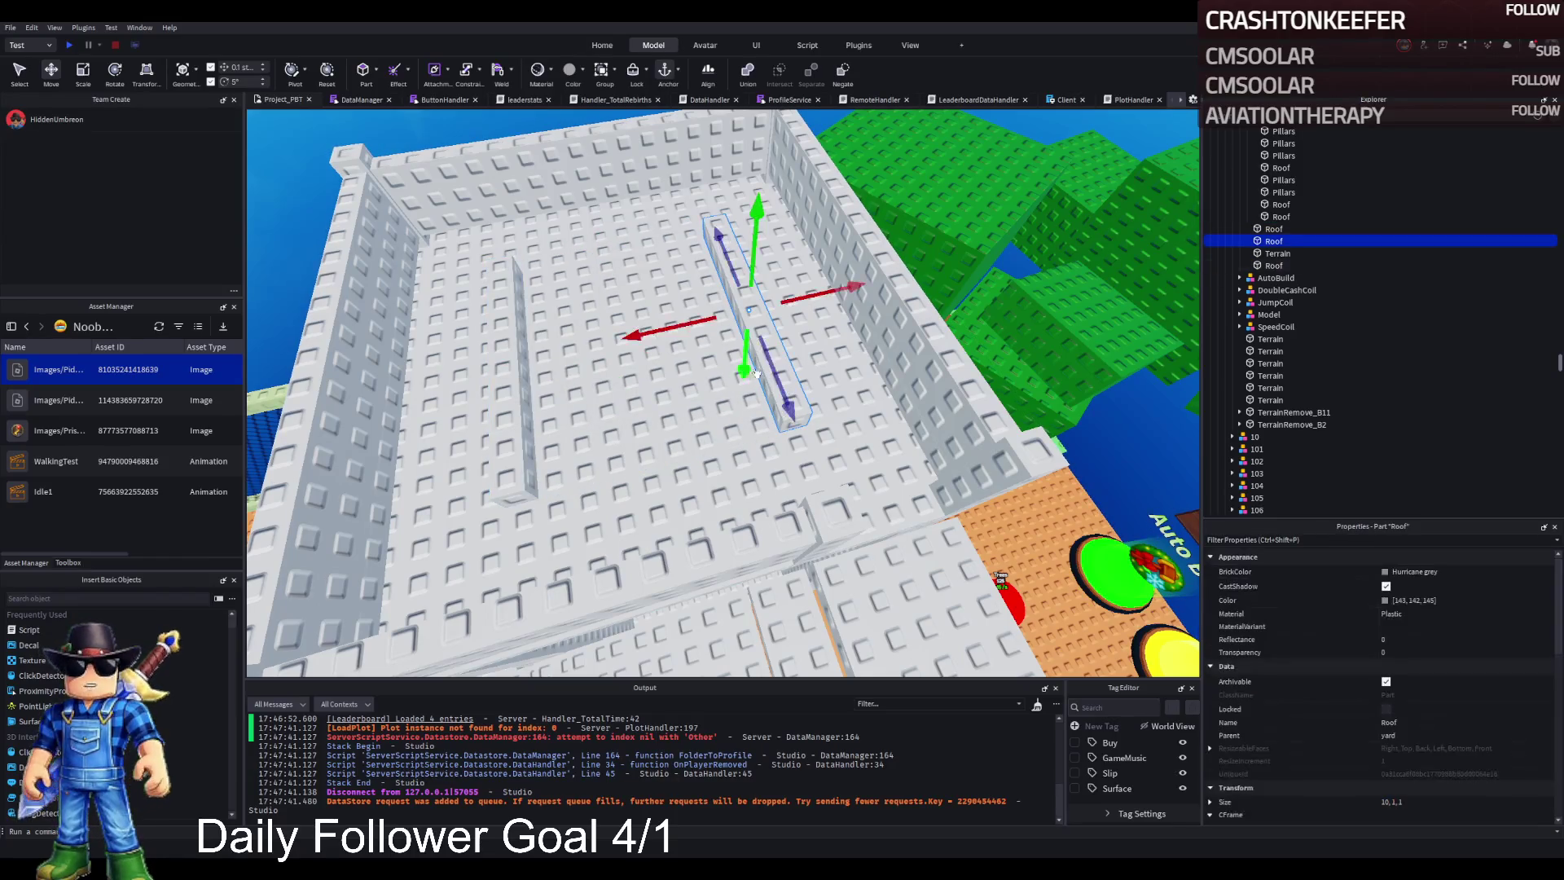
{"action": "left_click", "coordinate": [516, 429], "text": "ctrl"}
{"action": "key", "text": "ctrl+d"}
{"action": "key", "text": "ctrl+r"}
{"action": "left_click", "coordinate": [759, 405]}
{"action": "key", "text": "ctrl+3"}
{"action": "left_click_drag", "start_coordinate": [827, 397], "coordinate": [805, 405]}
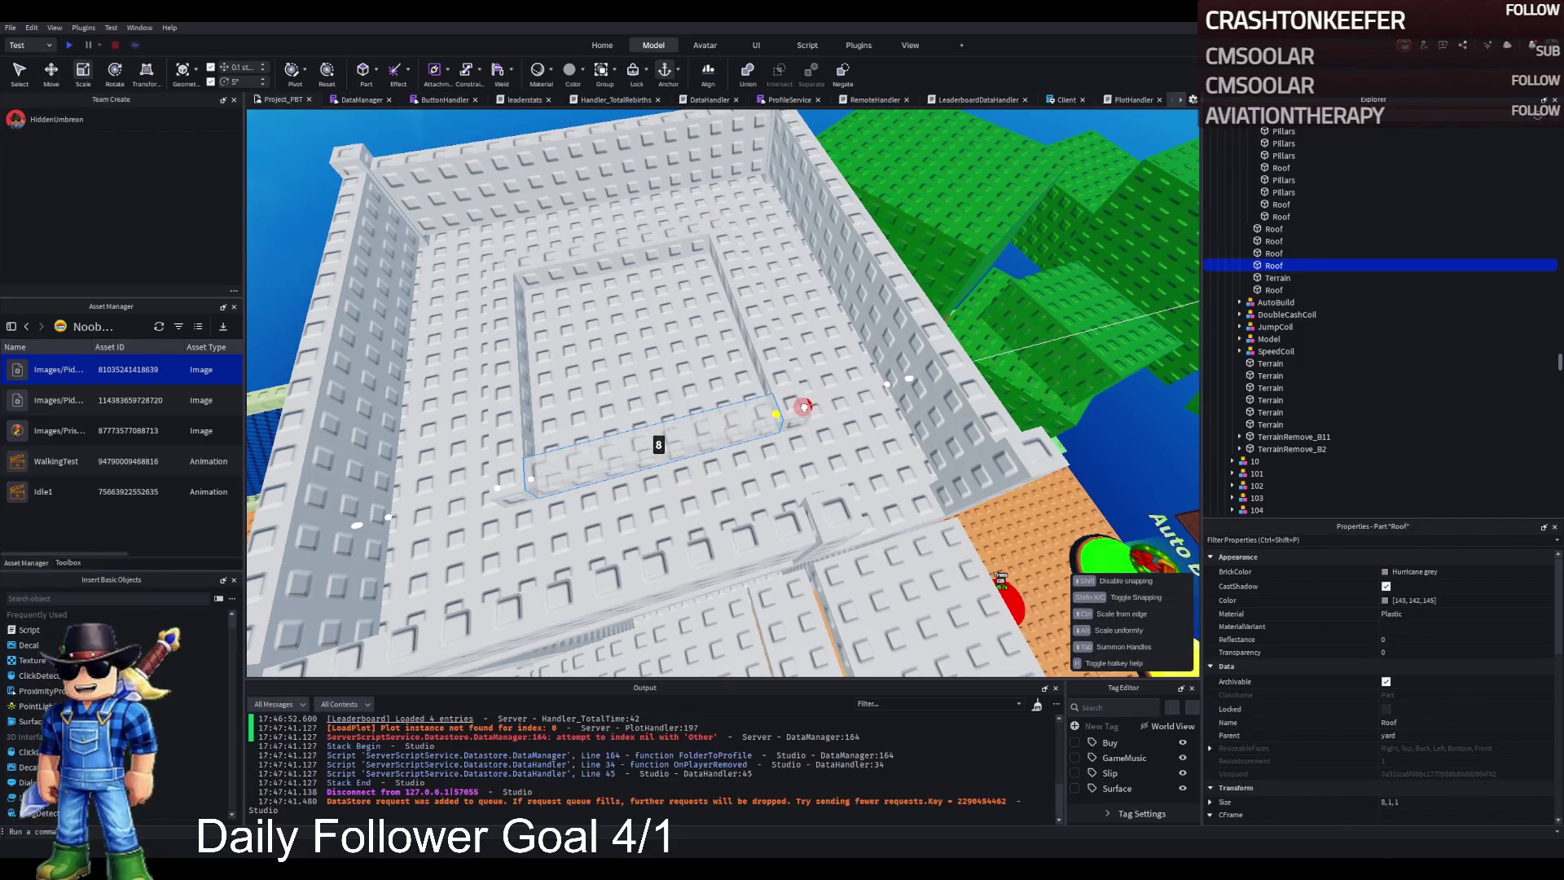
{"action": "left_click", "coordinate": [619, 250]}
{"action": "left_click_drag", "start_coordinate": [754, 224], "coordinate": [730, 239]}
Step: Stretch all four strips upward into 12-stud tall walls boxing the tower top
{"action": "scroll", "coordinate": [745, 292], "scroll_direction": "up", "scroll_amount": 5}
{"action": "scroll", "coordinate": [745, 292], "scroll_direction": "down", "scroll_amount": 5}
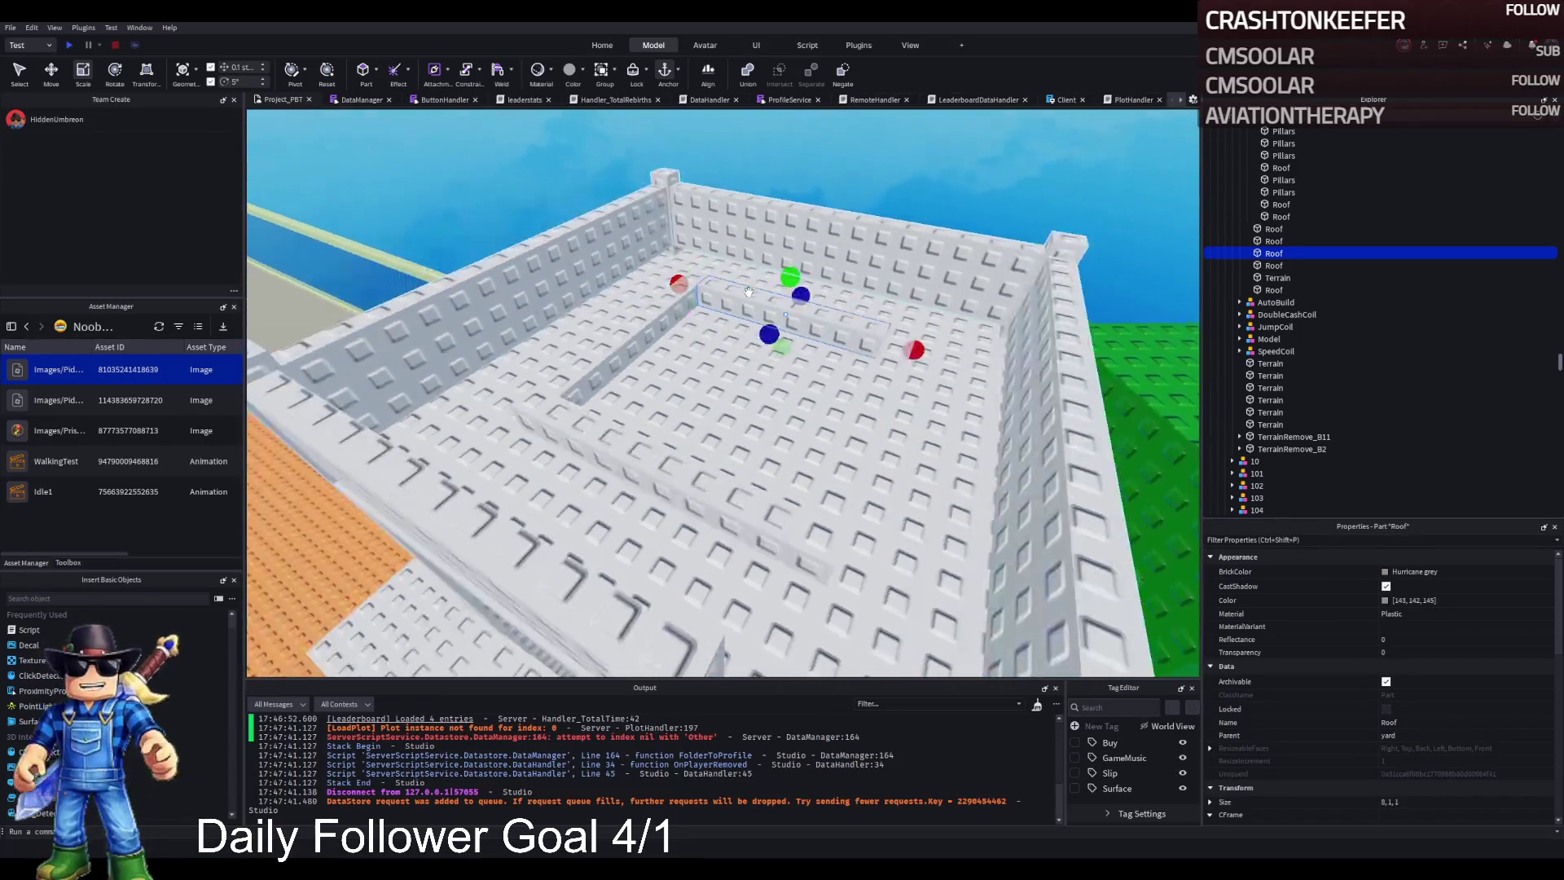
{"action": "mouse_move", "coordinate": [790, 277]}
{"action": "left_mouse_down"}
{"action": "mouse_move", "coordinate": [787, 244]}
{"action": "mouse_move", "coordinate": [843, 330]}
{"action": "mouse_move", "coordinate": [848, 198]}
{"action": "left_mouse_up"}
{"action": "left_click", "coordinate": [711, 460]}
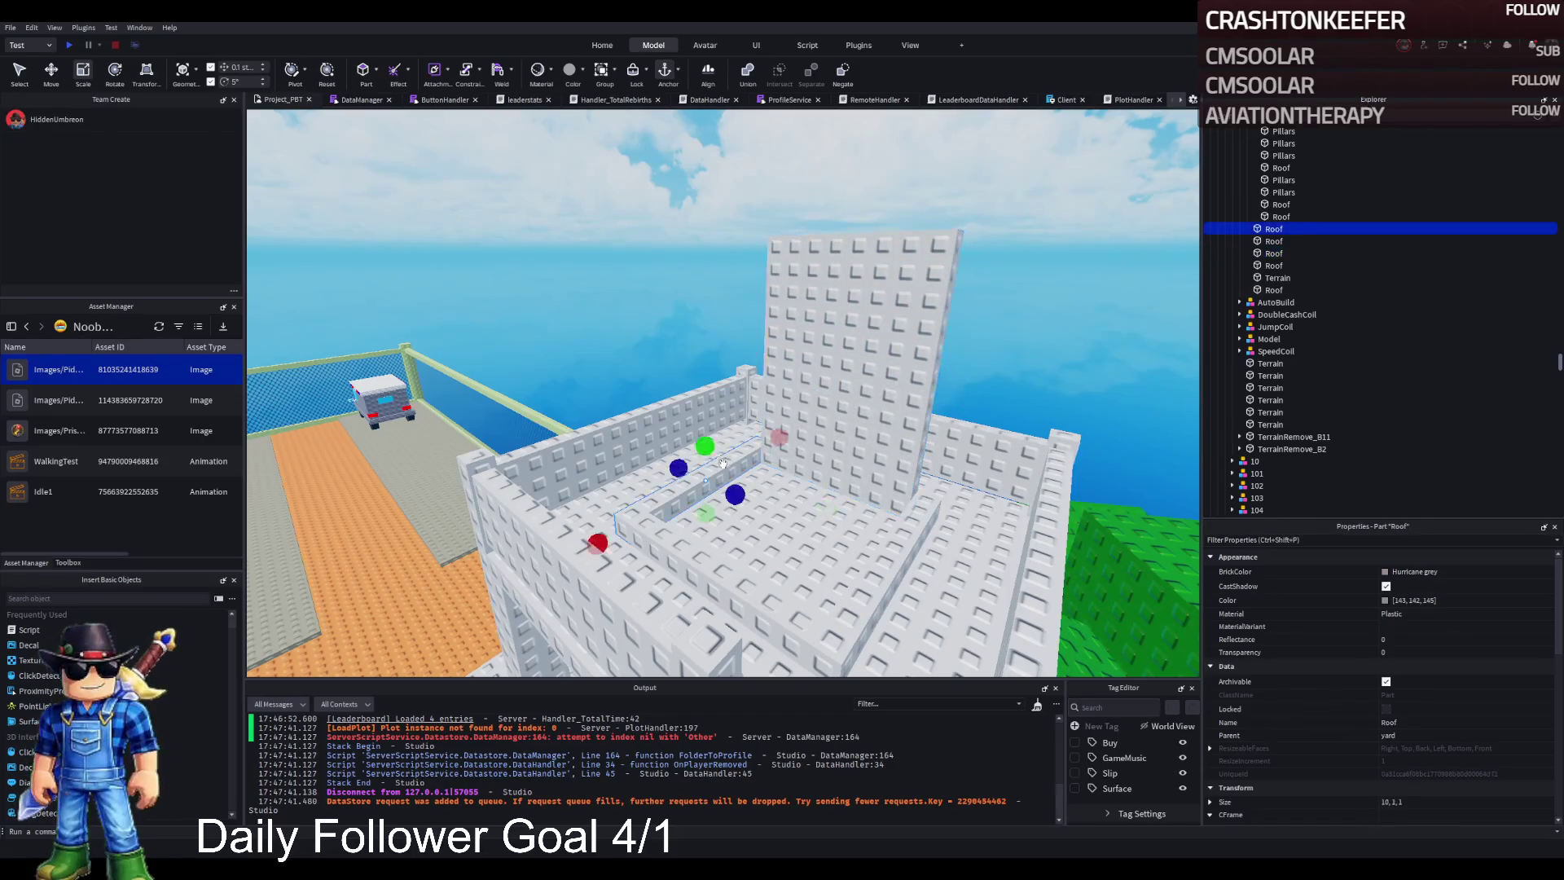
{"action": "left_click_drag", "start_coordinate": [714, 442], "coordinate": [718, 203]}
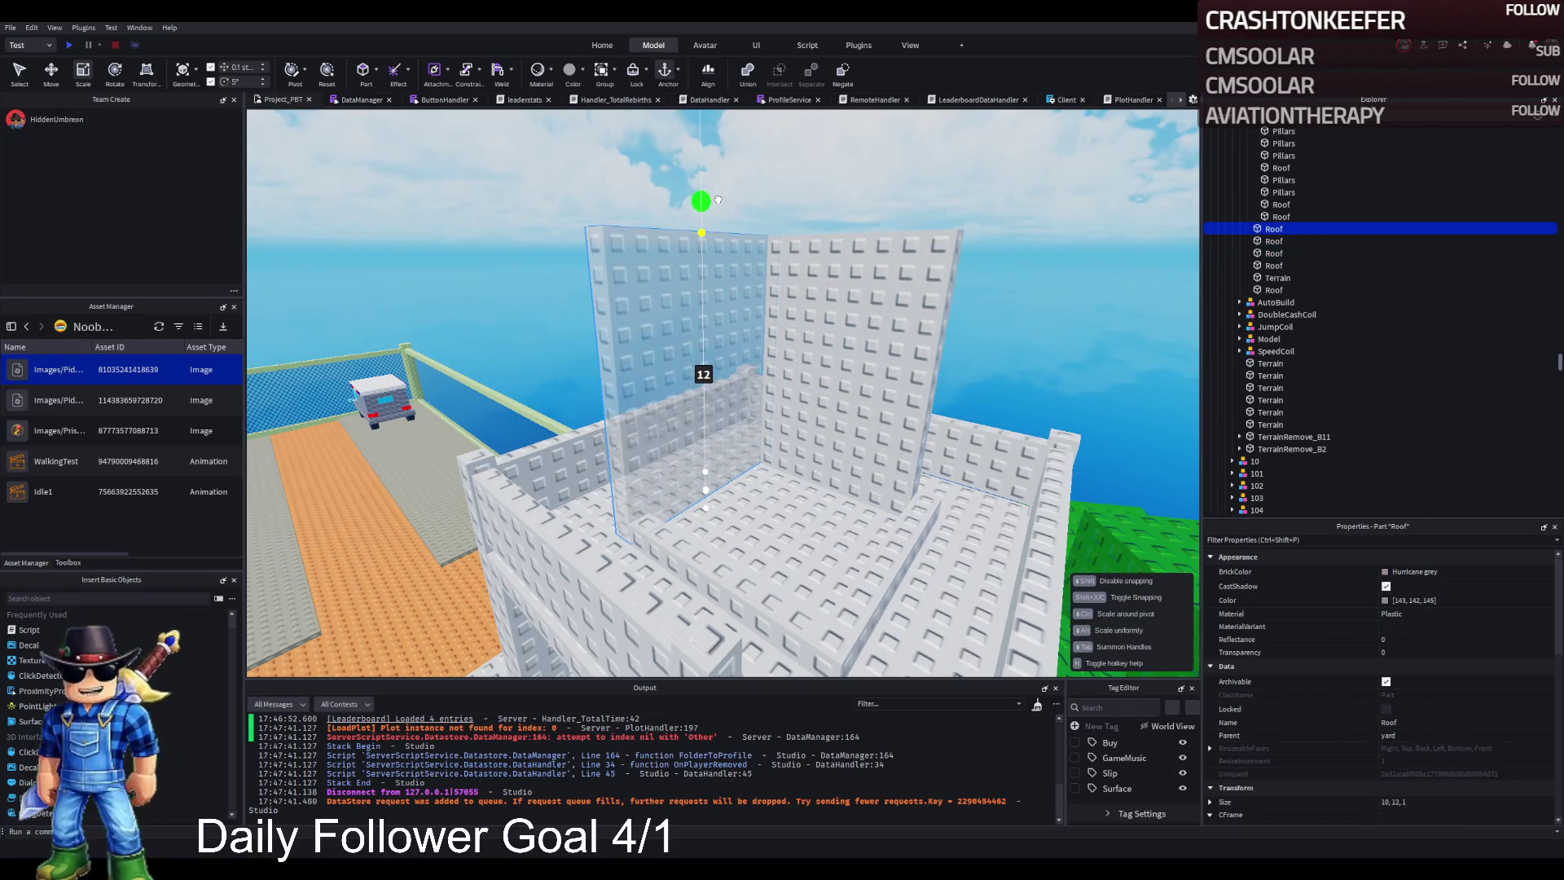
{"action": "left_click", "coordinate": [692, 570]}
{"action": "left_click_drag", "start_coordinate": [698, 541], "coordinate": [708, 188]}
{"action": "left_click", "coordinate": [897, 571]}
{"action": "mouse_move", "coordinate": [891, 530]}
{"action": "left_mouse_down"}
{"action": "mouse_move", "coordinate": [936, 204]}
{"action": "mouse_move", "coordinate": [880, 196]}
{"action": "left_mouse_up"}
{"action": "key", "text": "e"}
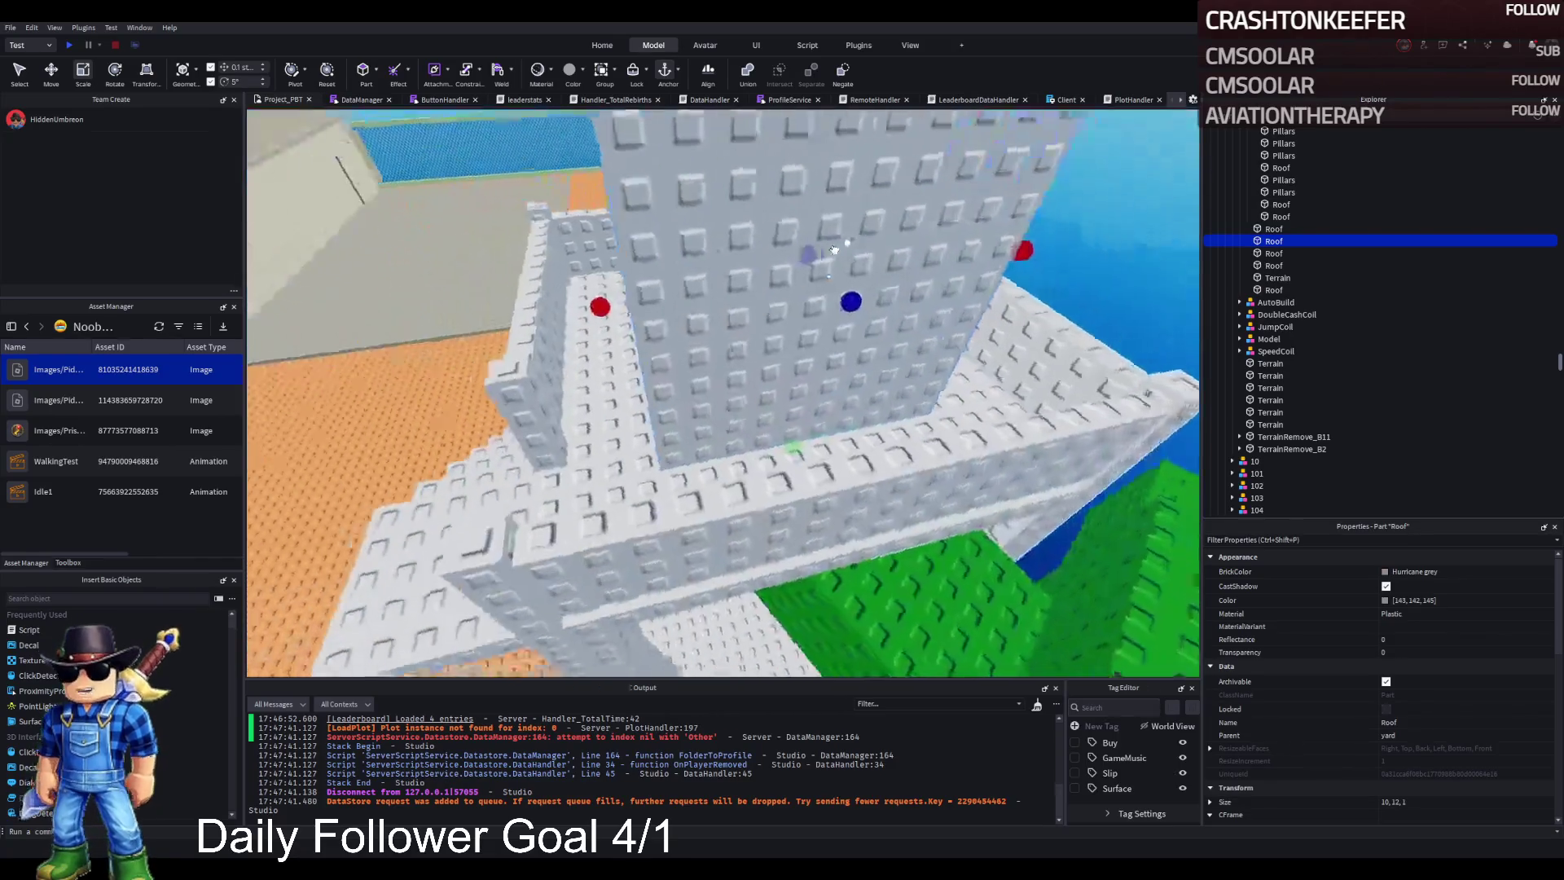
{"action": "key", "text": "e"}
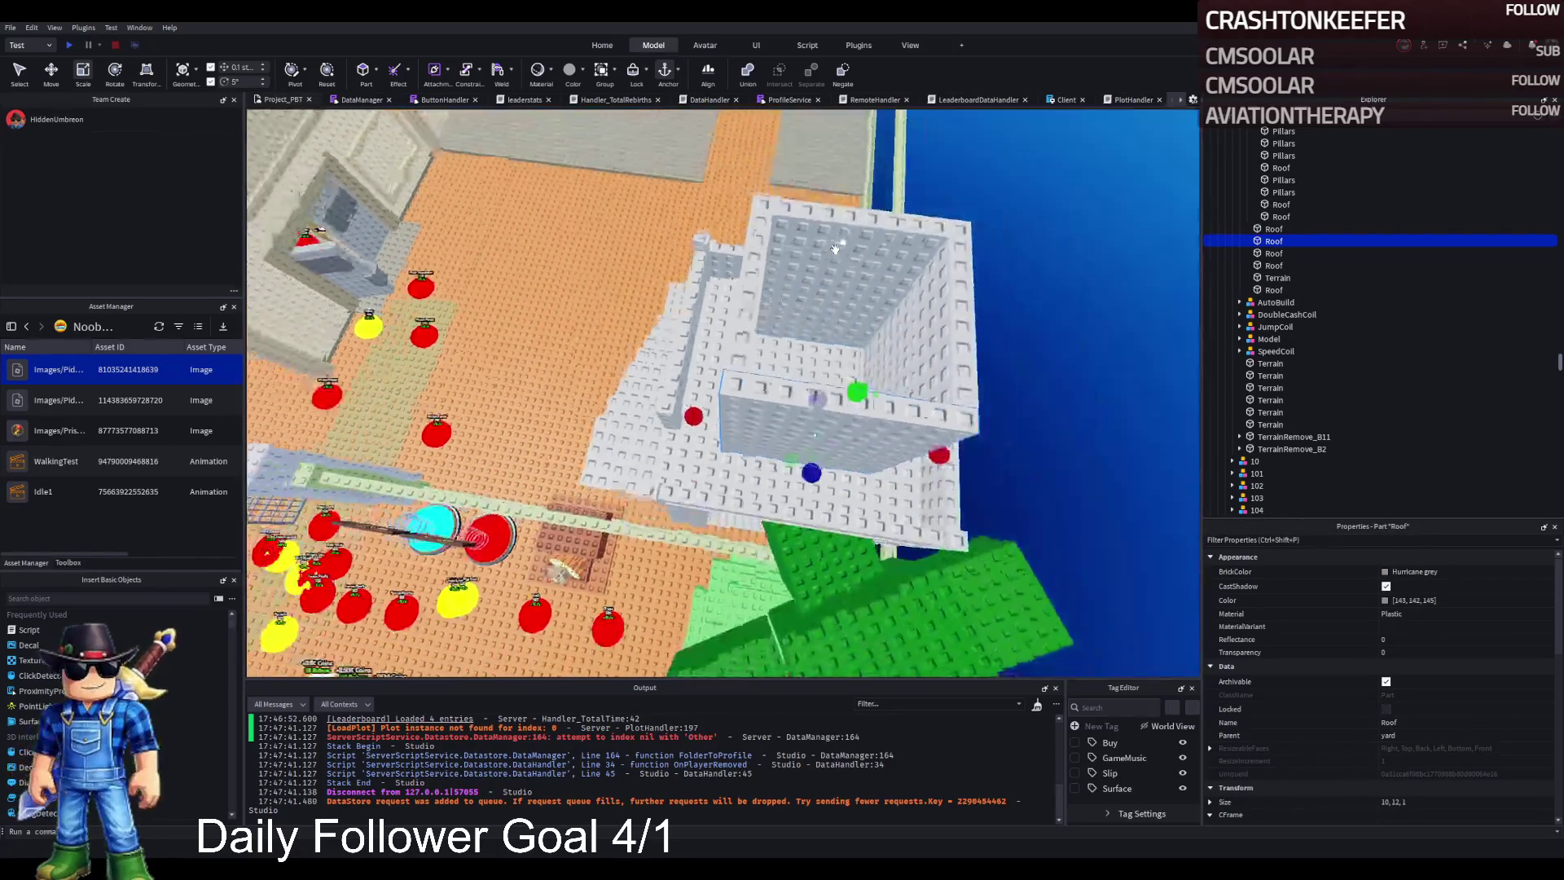
{"action": "left_click_drag", "start_coordinate": [834, 247], "coordinate": [819, 256]}
{"action": "key", "text": "q"}
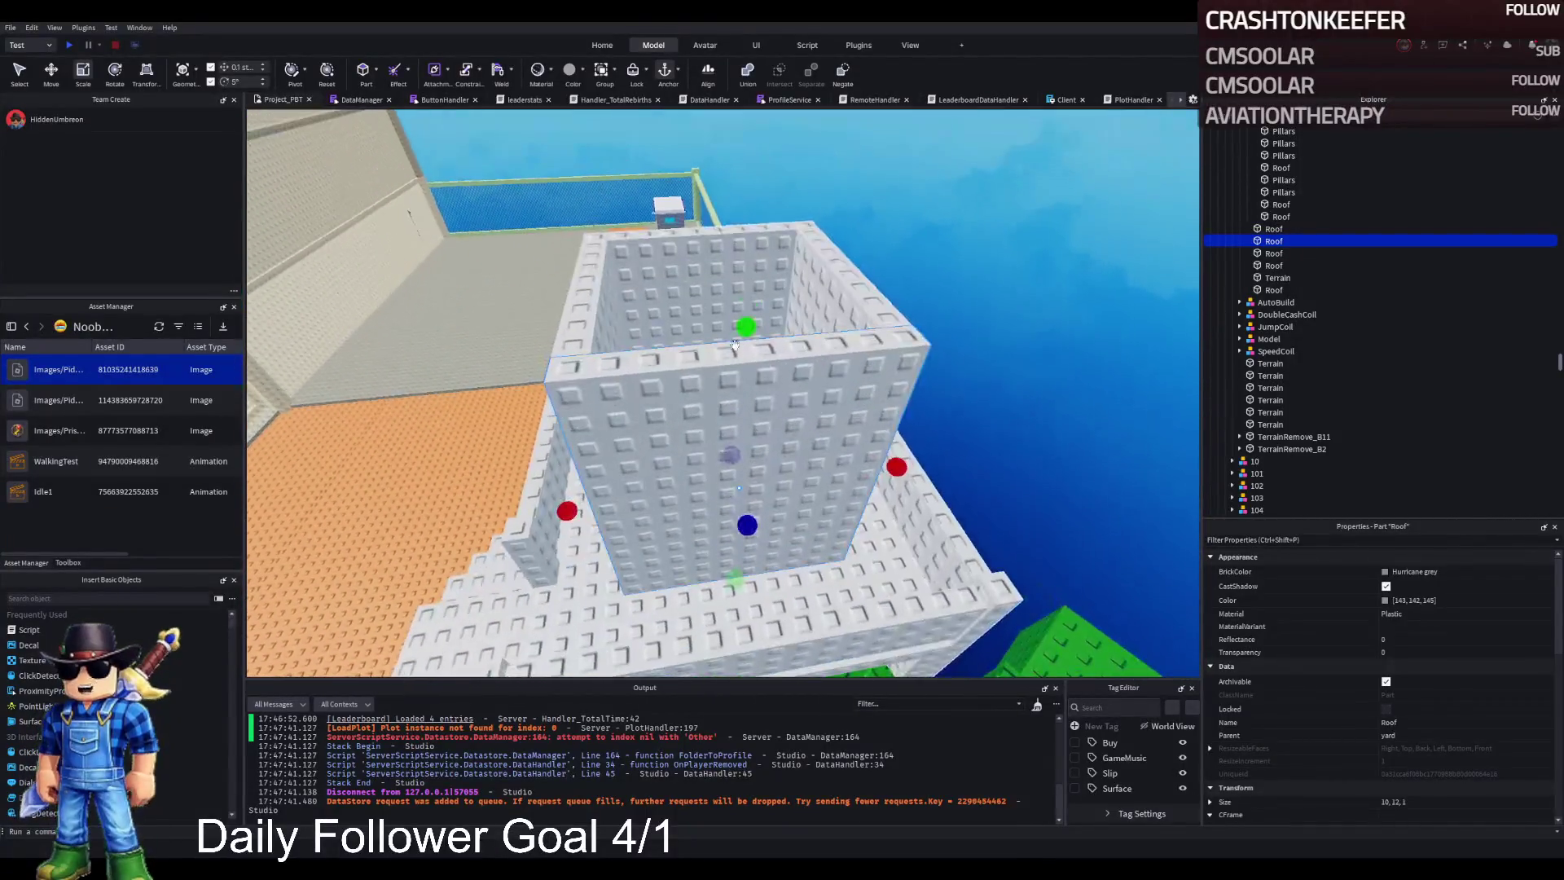
Step: Narrow one wall to 8 wide and duplicate it into a 10-deep roof slab
{"action": "left_click", "coordinate": [596, 306]}
{"action": "left_click_drag", "start_coordinate": [596, 305], "coordinate": [720, 390]}
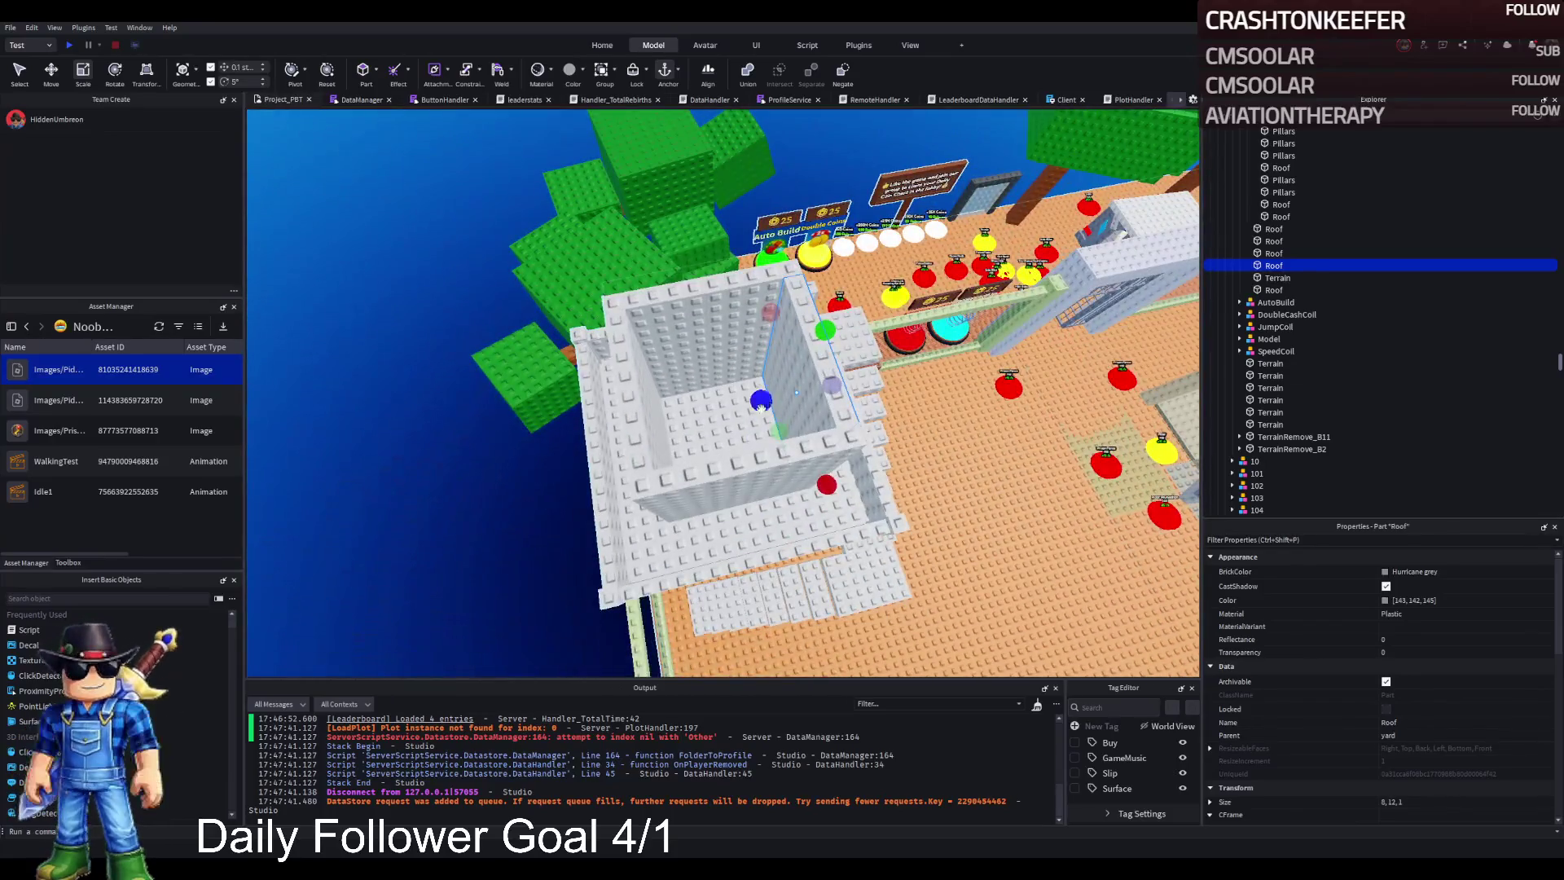
{"action": "key", "text": "ctrl+d"}
{"action": "left_click_drag", "start_coordinate": [760, 405], "coordinate": [733, 409]}
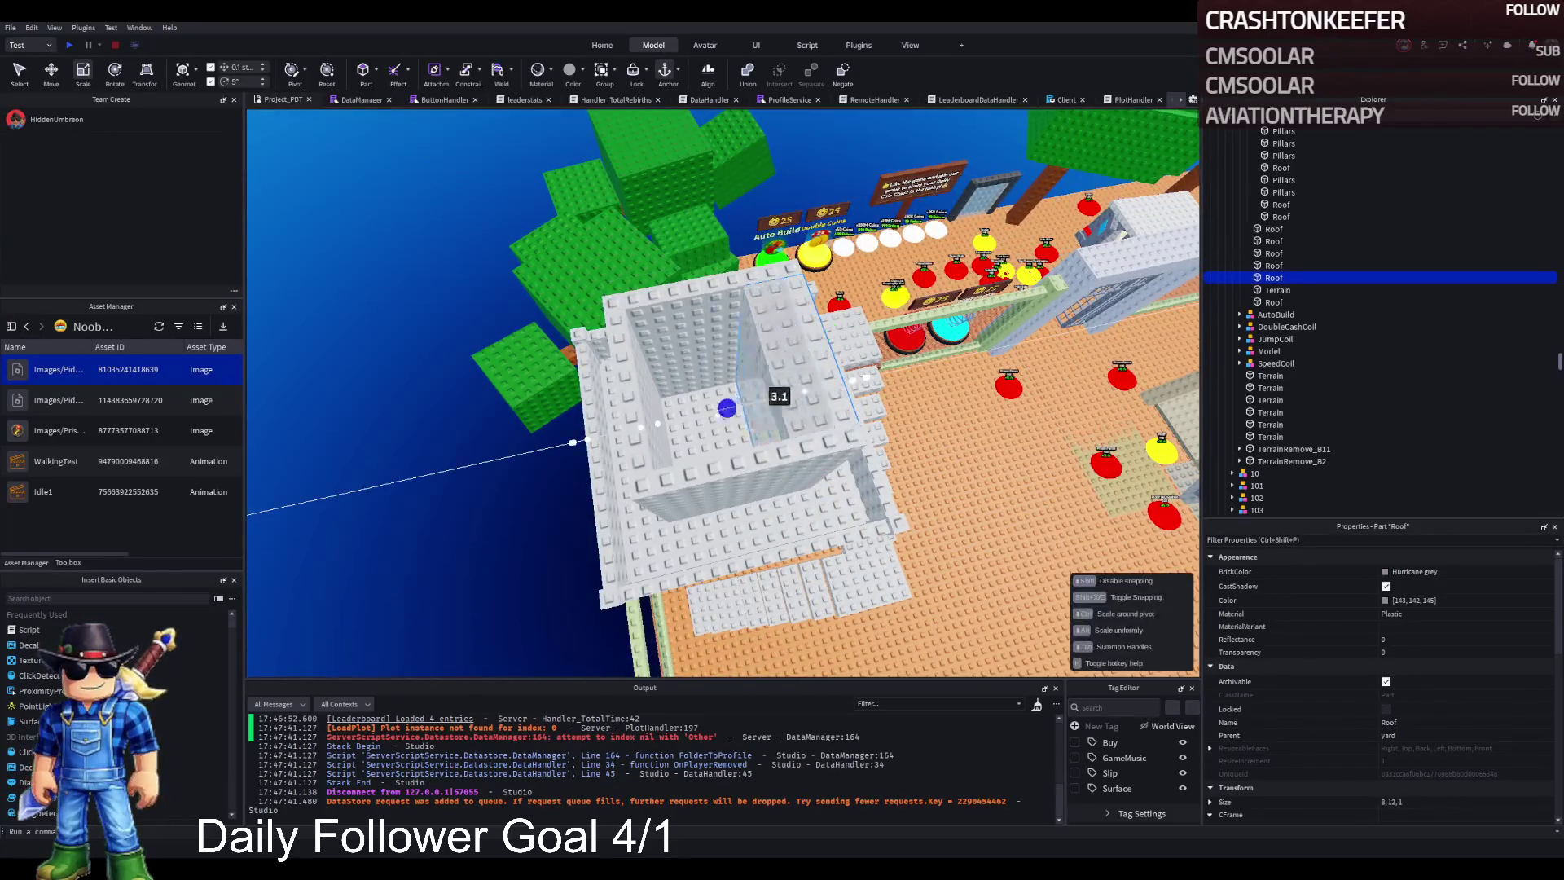
{"action": "left_click_drag", "start_coordinate": [616, 445], "coordinate": [618, 443]}
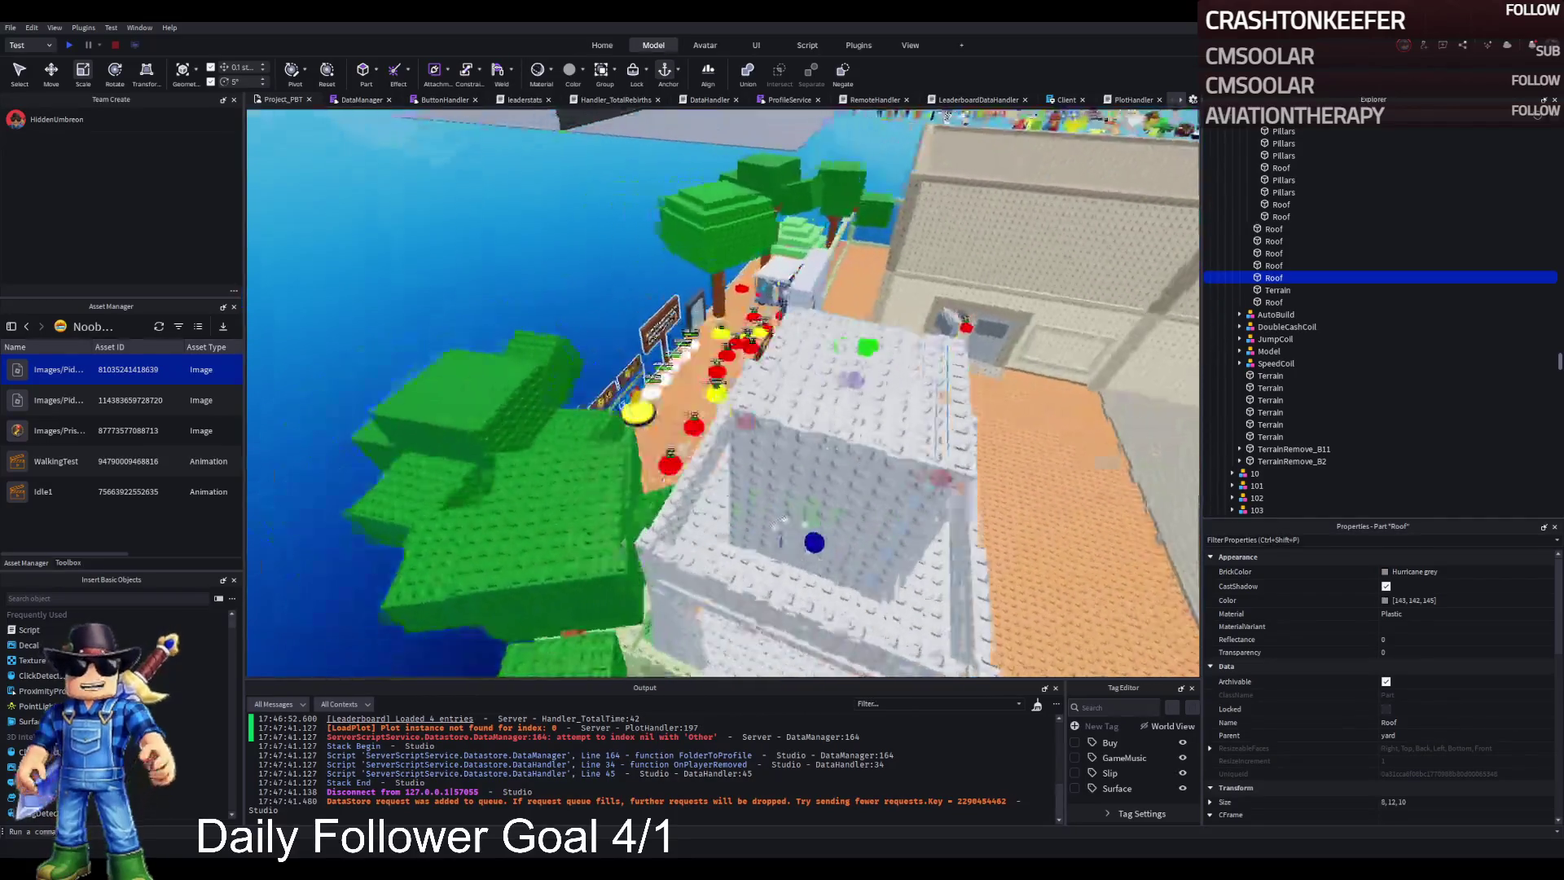
{"action": "left_click_drag", "start_coordinate": [825, 477], "coordinate": [775, 477]}
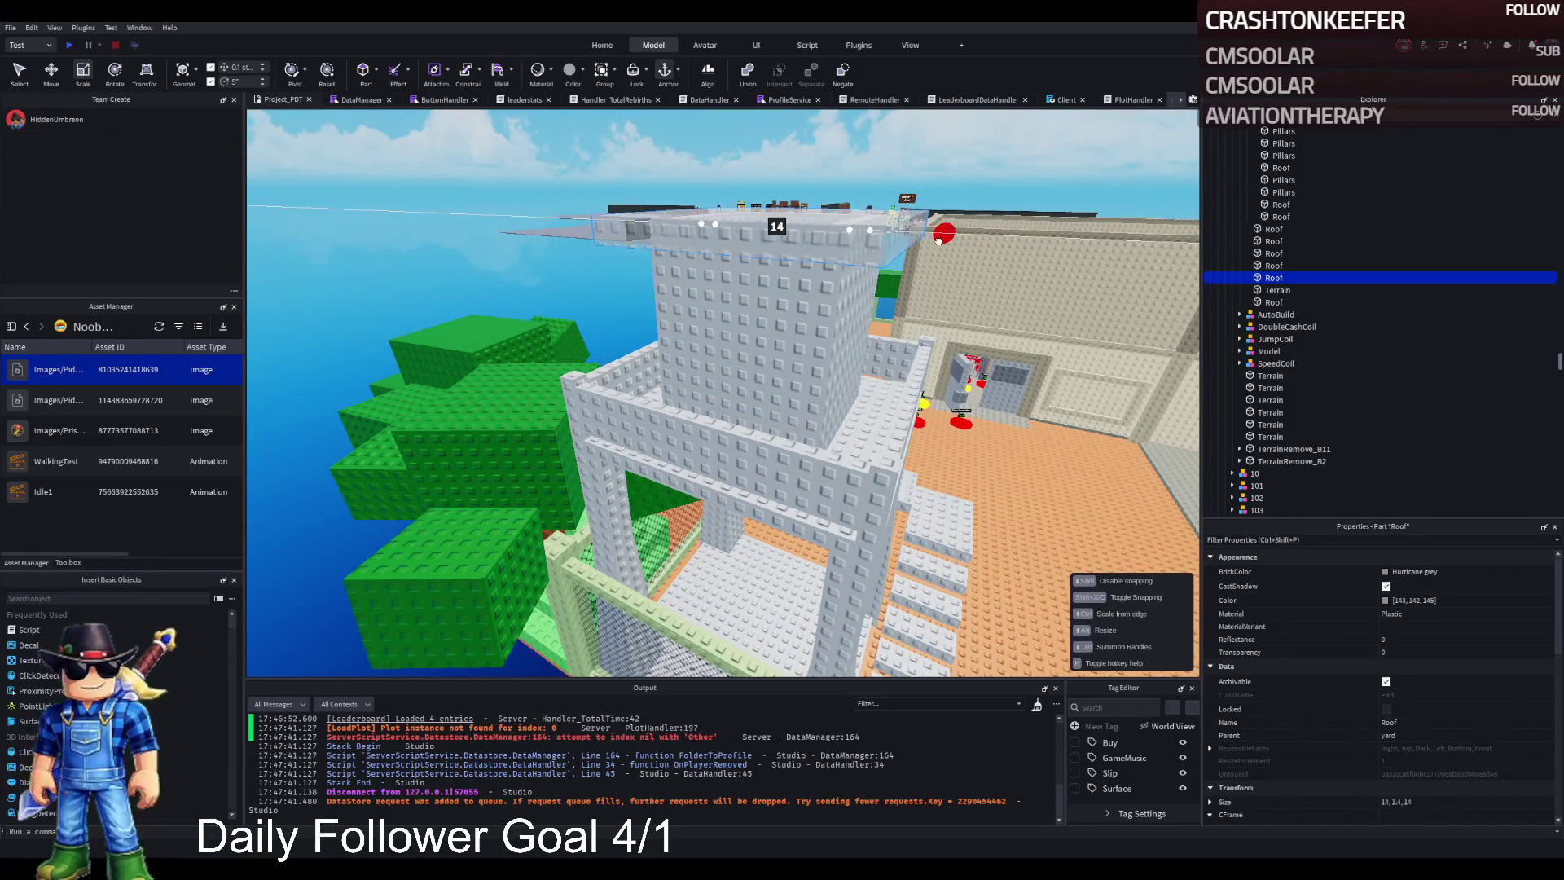
Step: Lift the roof slab onto the tower top and circle around to check it
{"action": "key", "text": "s"}
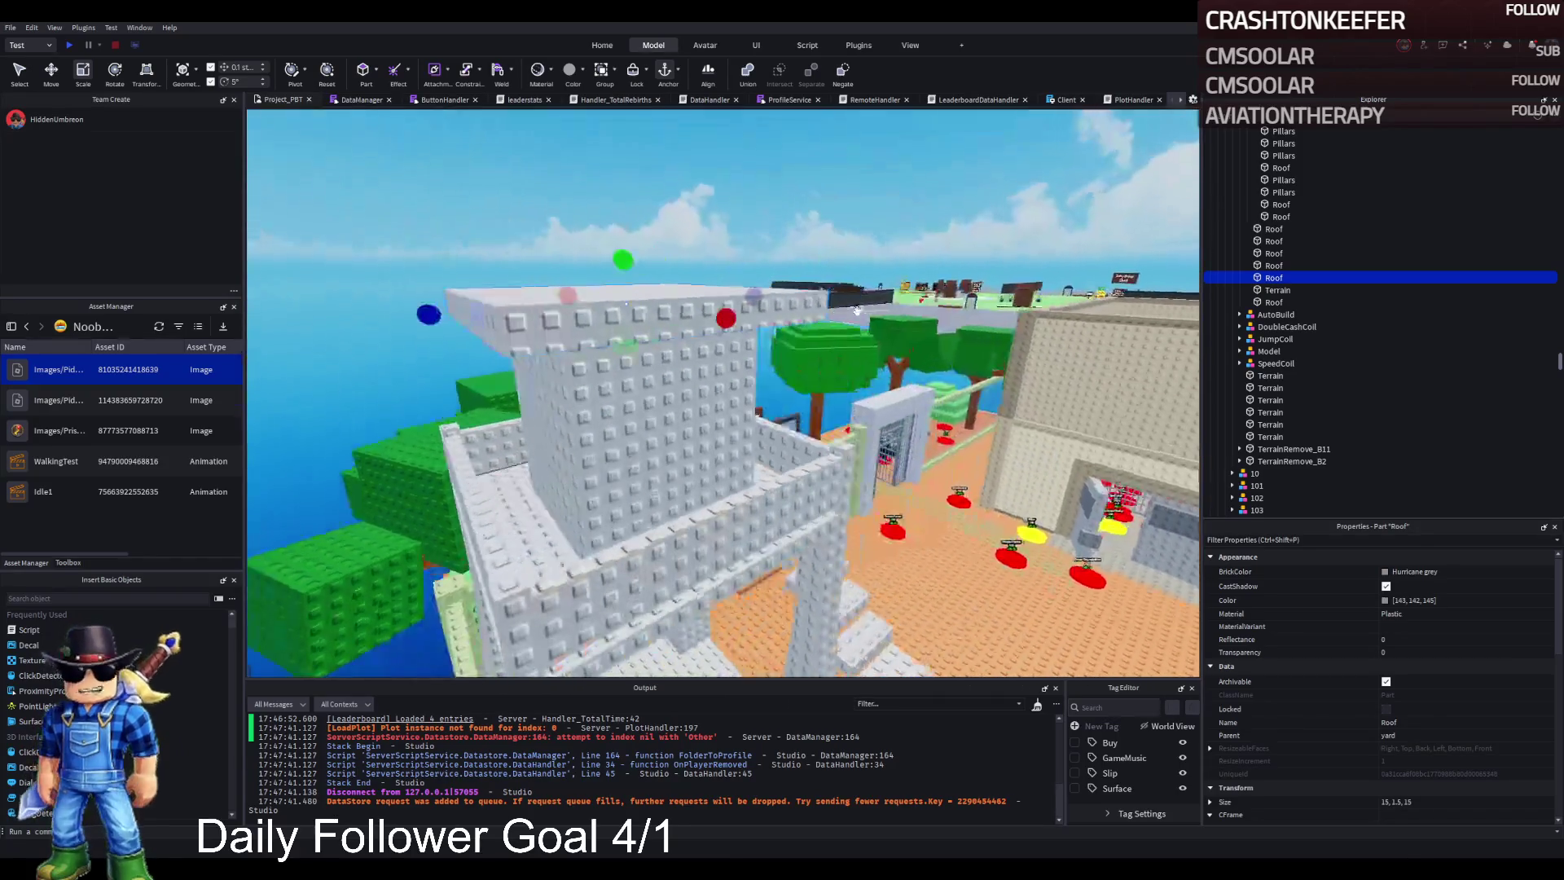
{"action": "left_click_drag", "start_coordinate": [625, 396], "coordinate": [630, 357]}
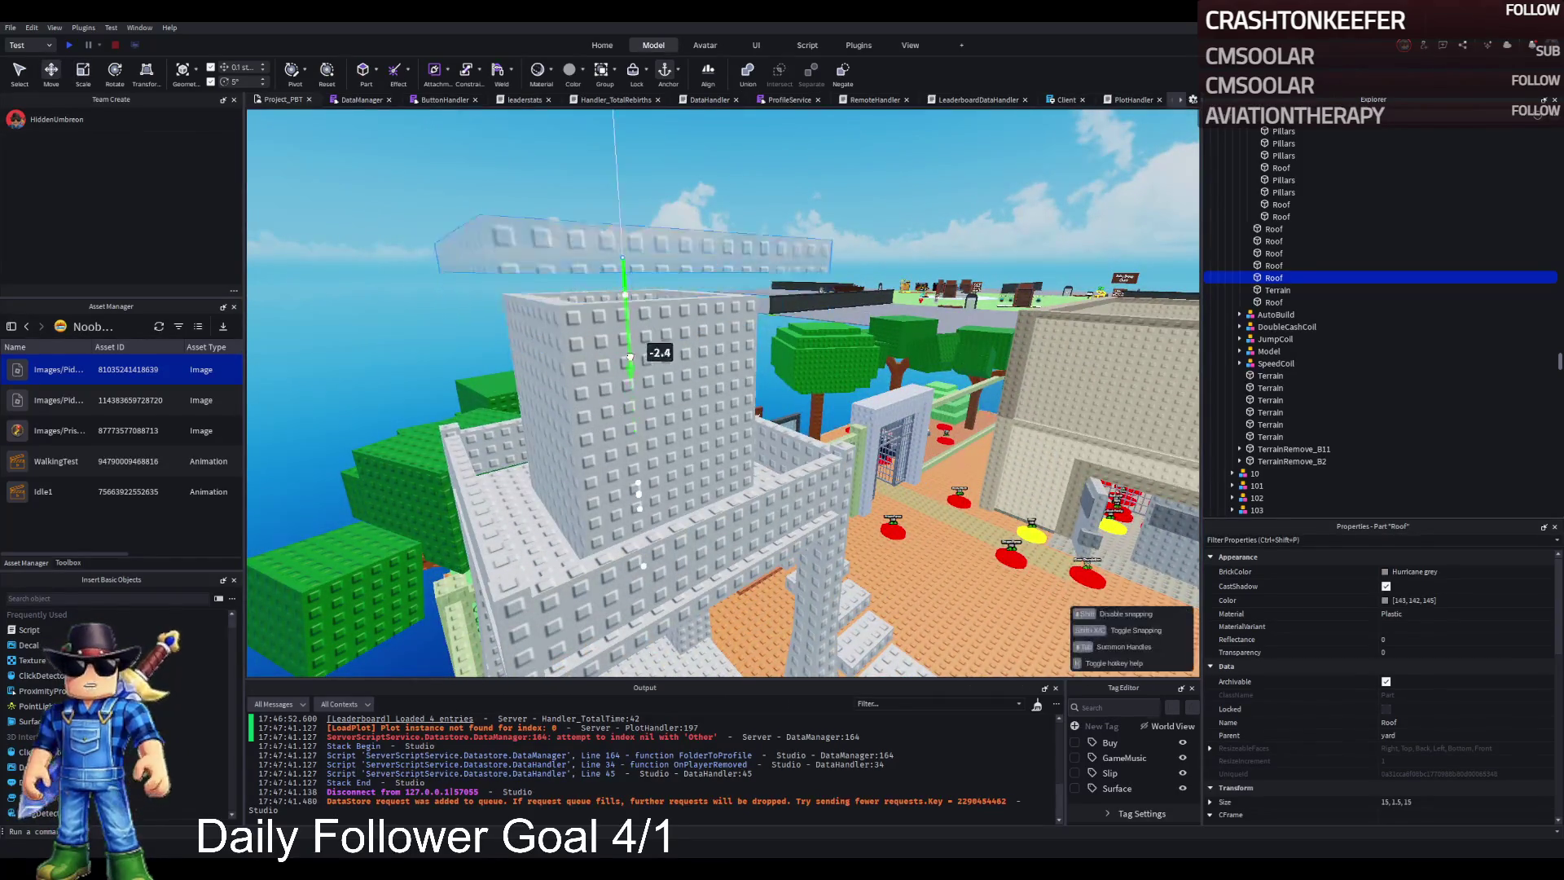
{"action": "key", "text": "s"}
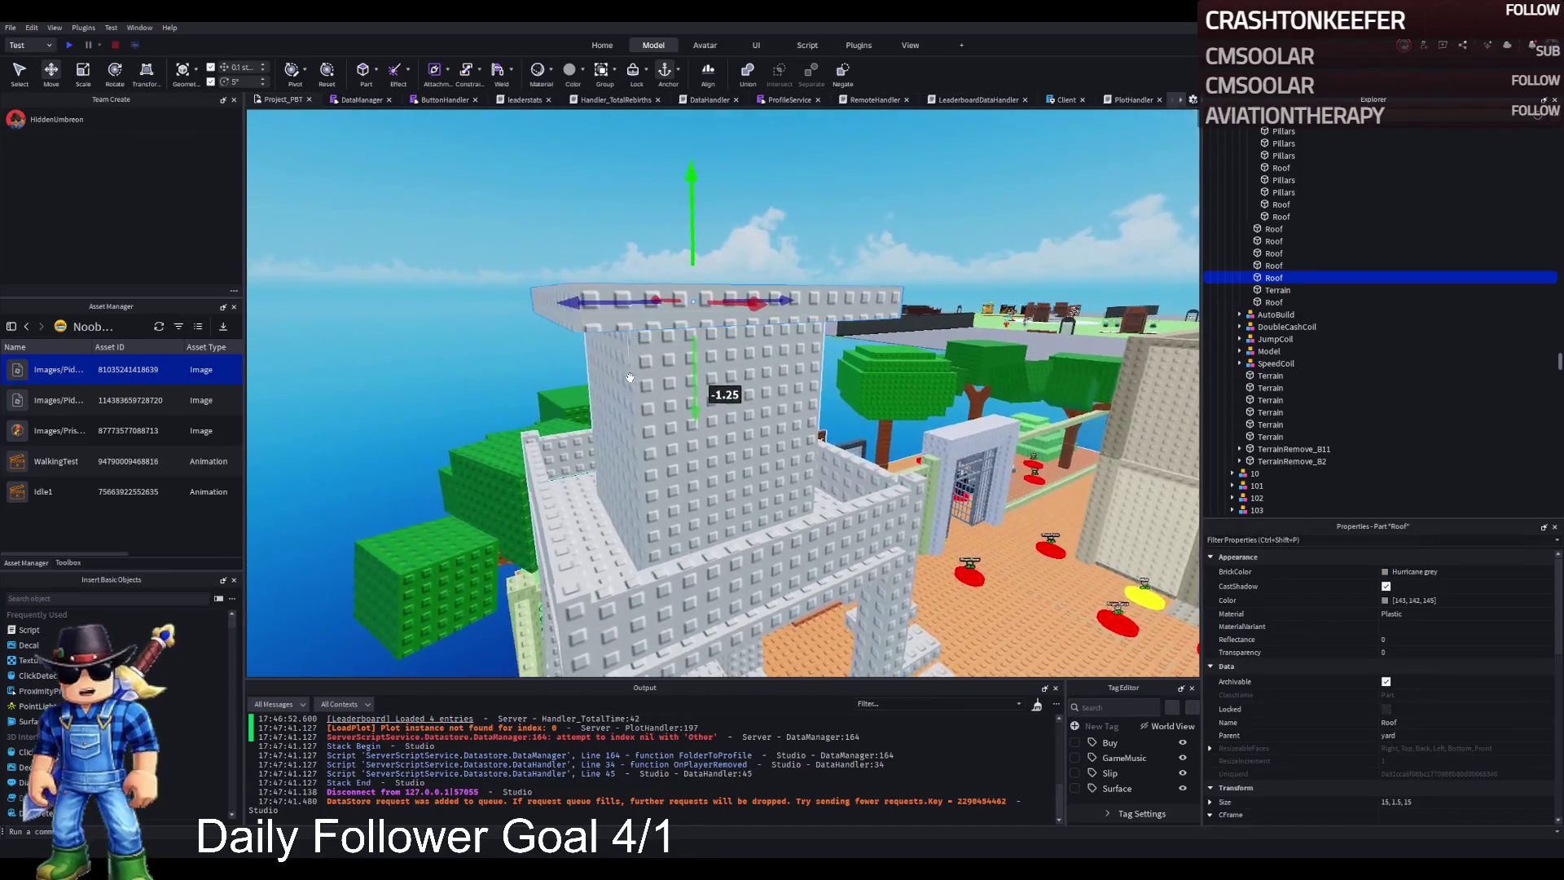
{"action": "key", "text": "Left"}
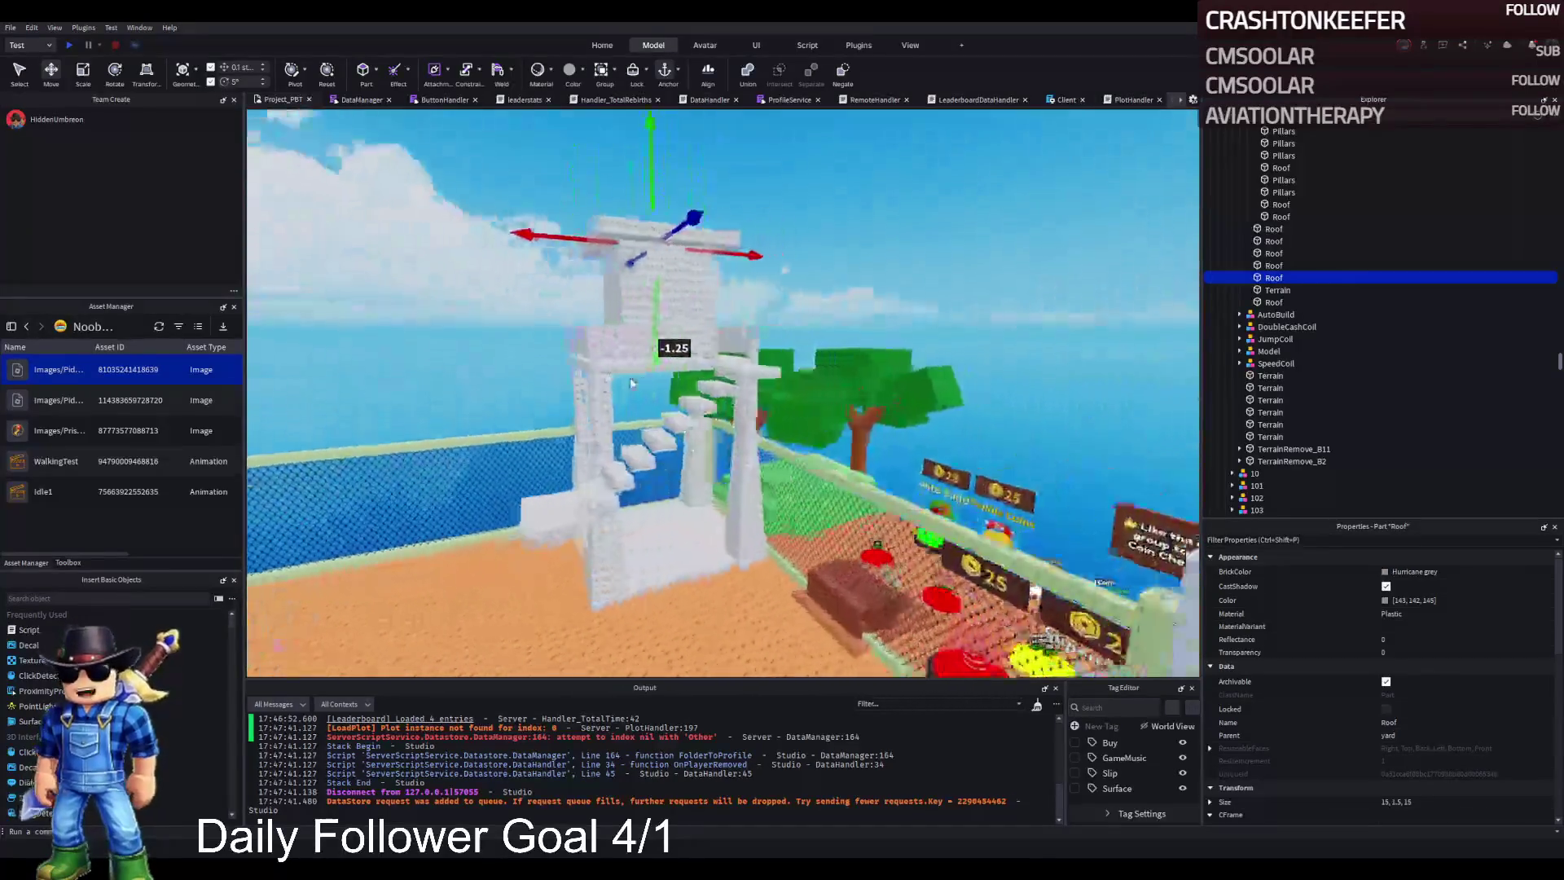
{"action": "key", "text": "Left"}
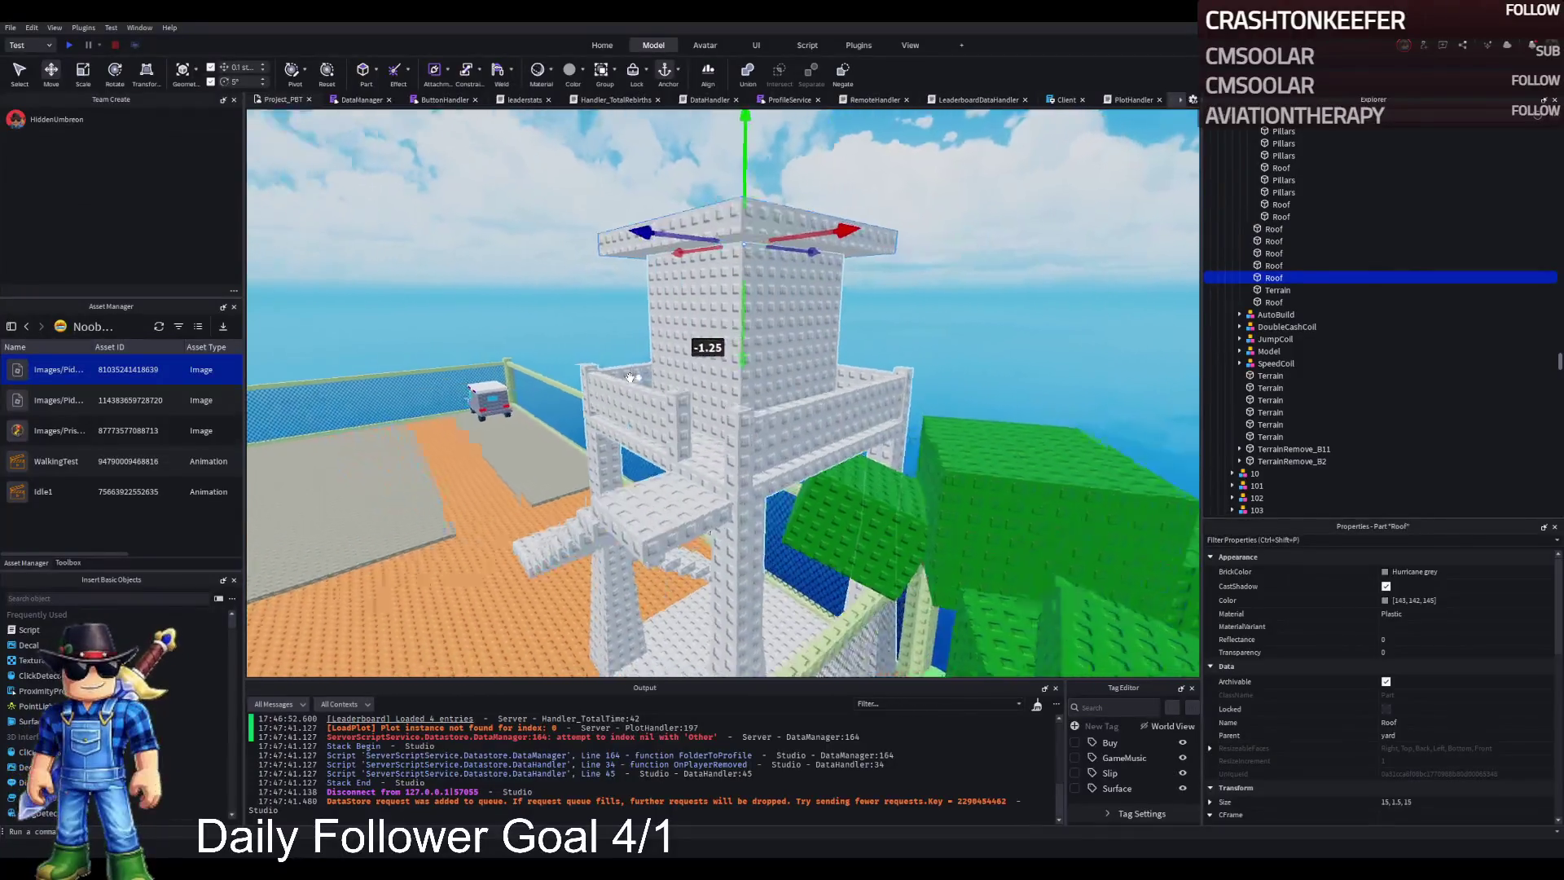
Step: Delete the roof slab, restore it with undo, then start a playtest with F5
{"action": "key", "text": "Delete"}
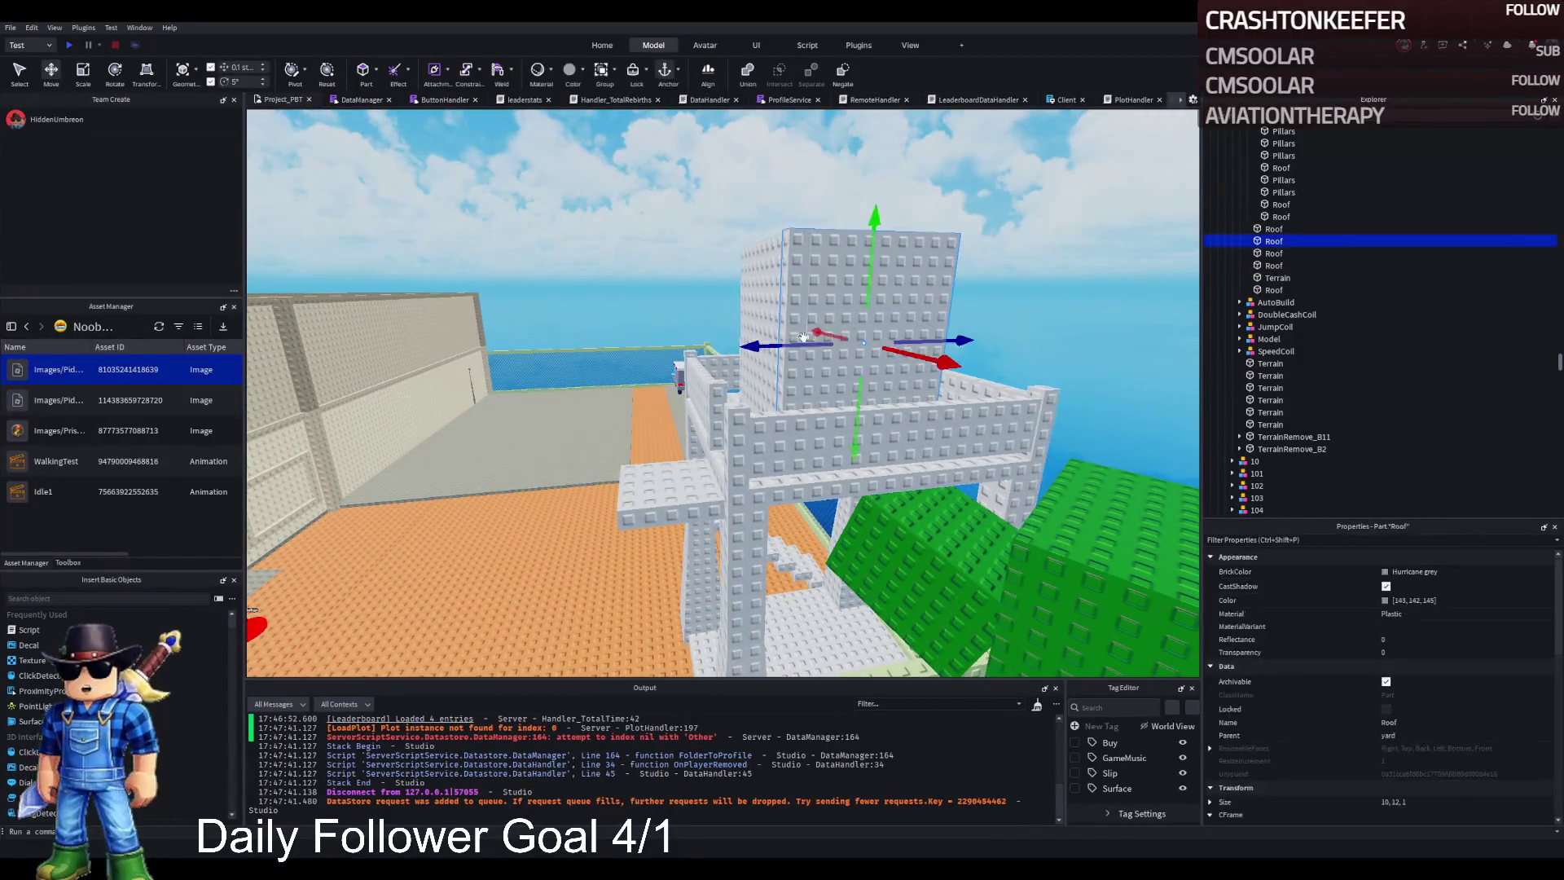
{"action": "key", "text": "e"}
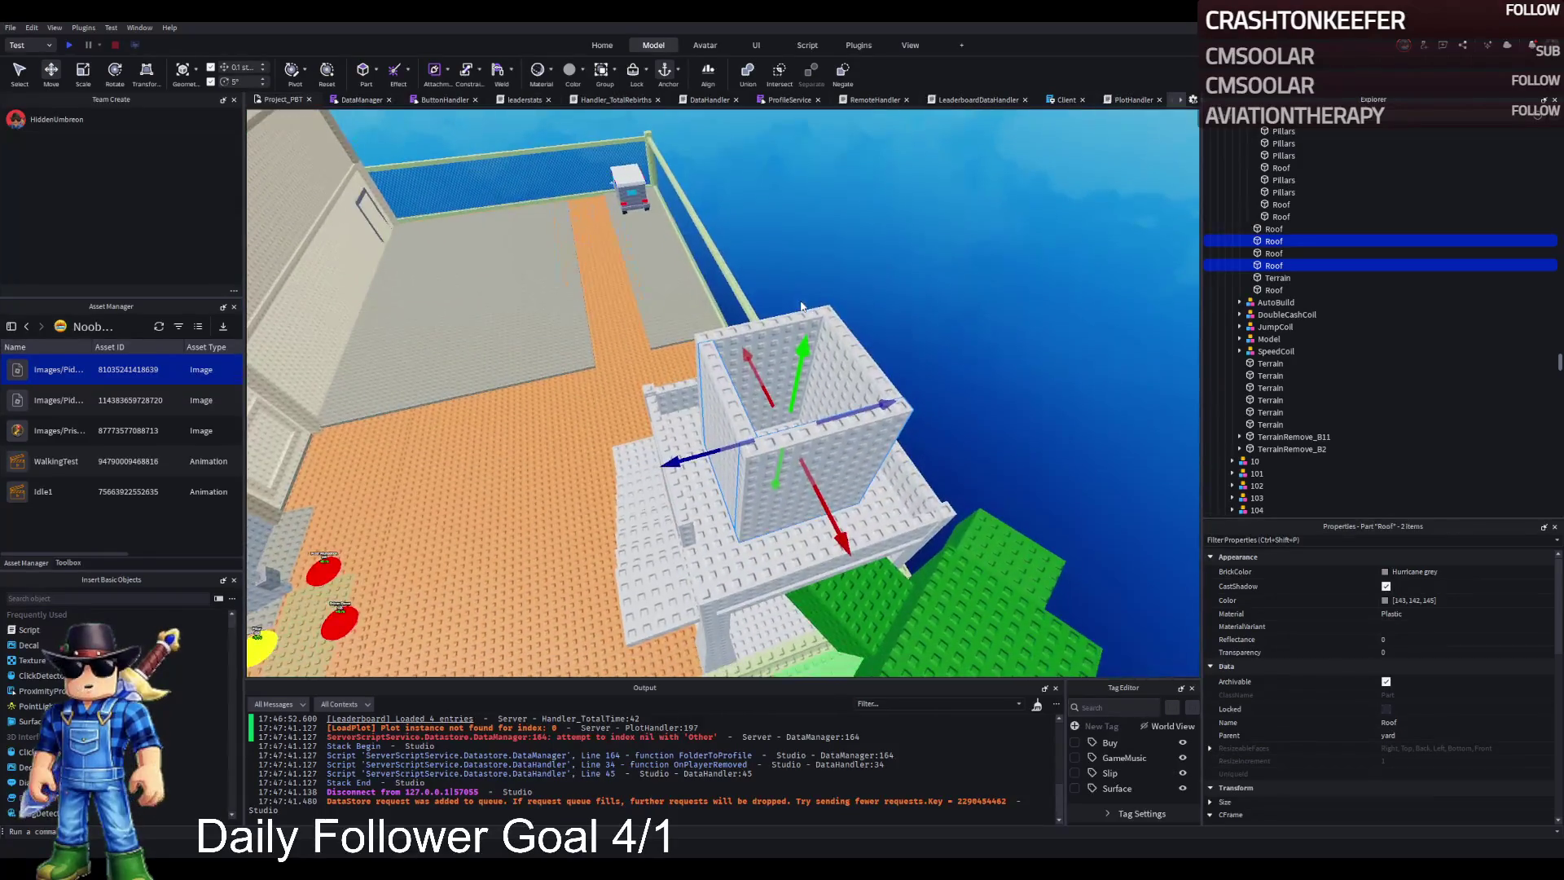
{"action": "key", "text": "ctrl+z"}
{"action": "key", "text": "Left"}
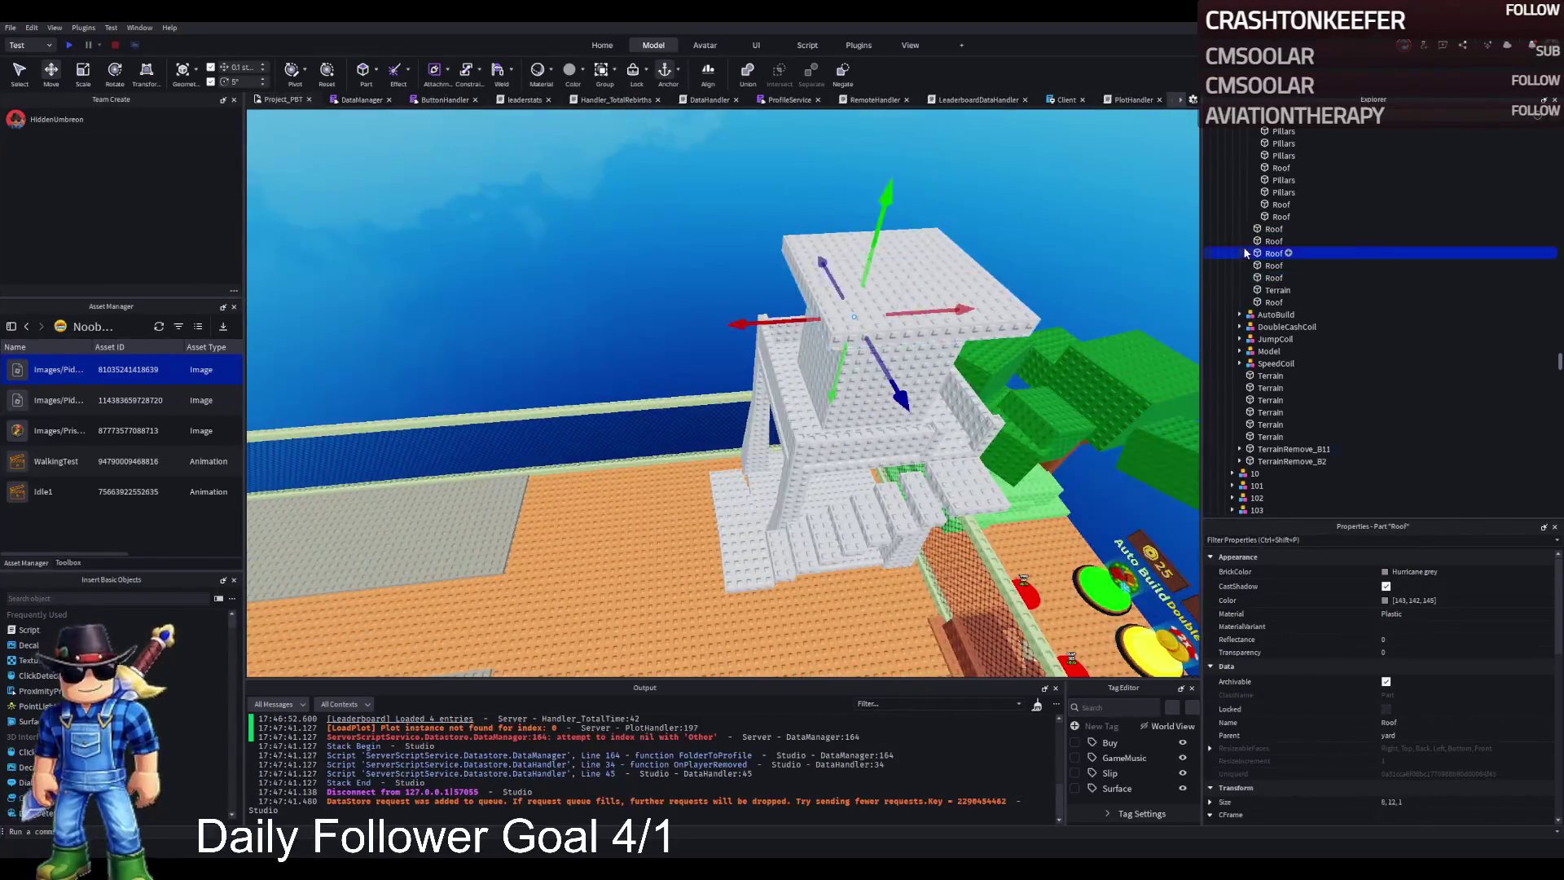
{"action": "key", "text": "Left"}
{"action": "key", "text": "Left"}
{"action": "key", "text": "Left"}
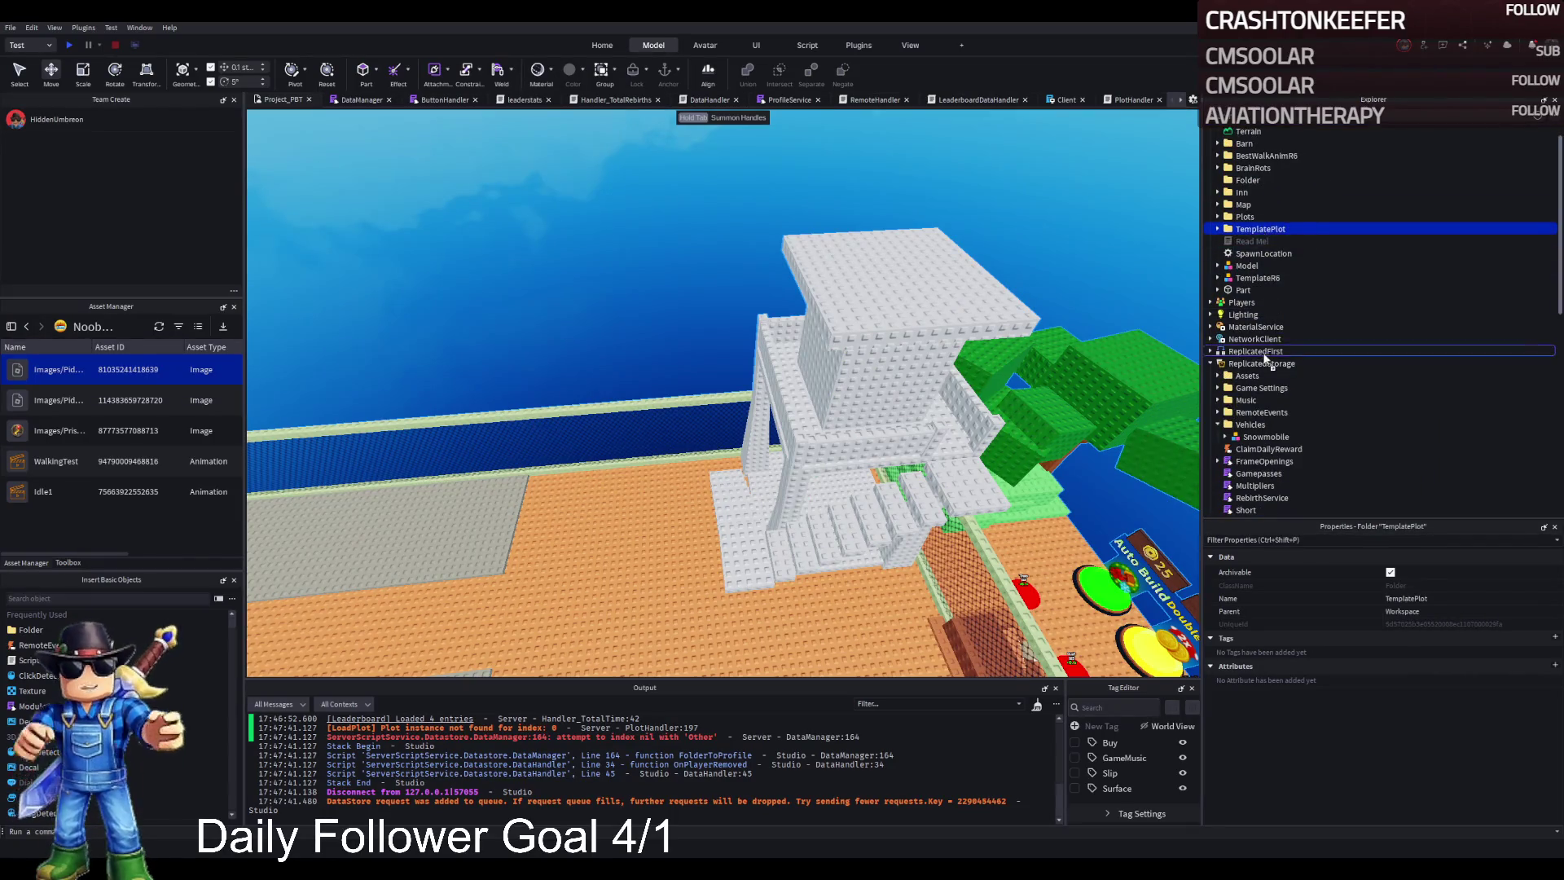
{"action": "key", "text": "F5"}
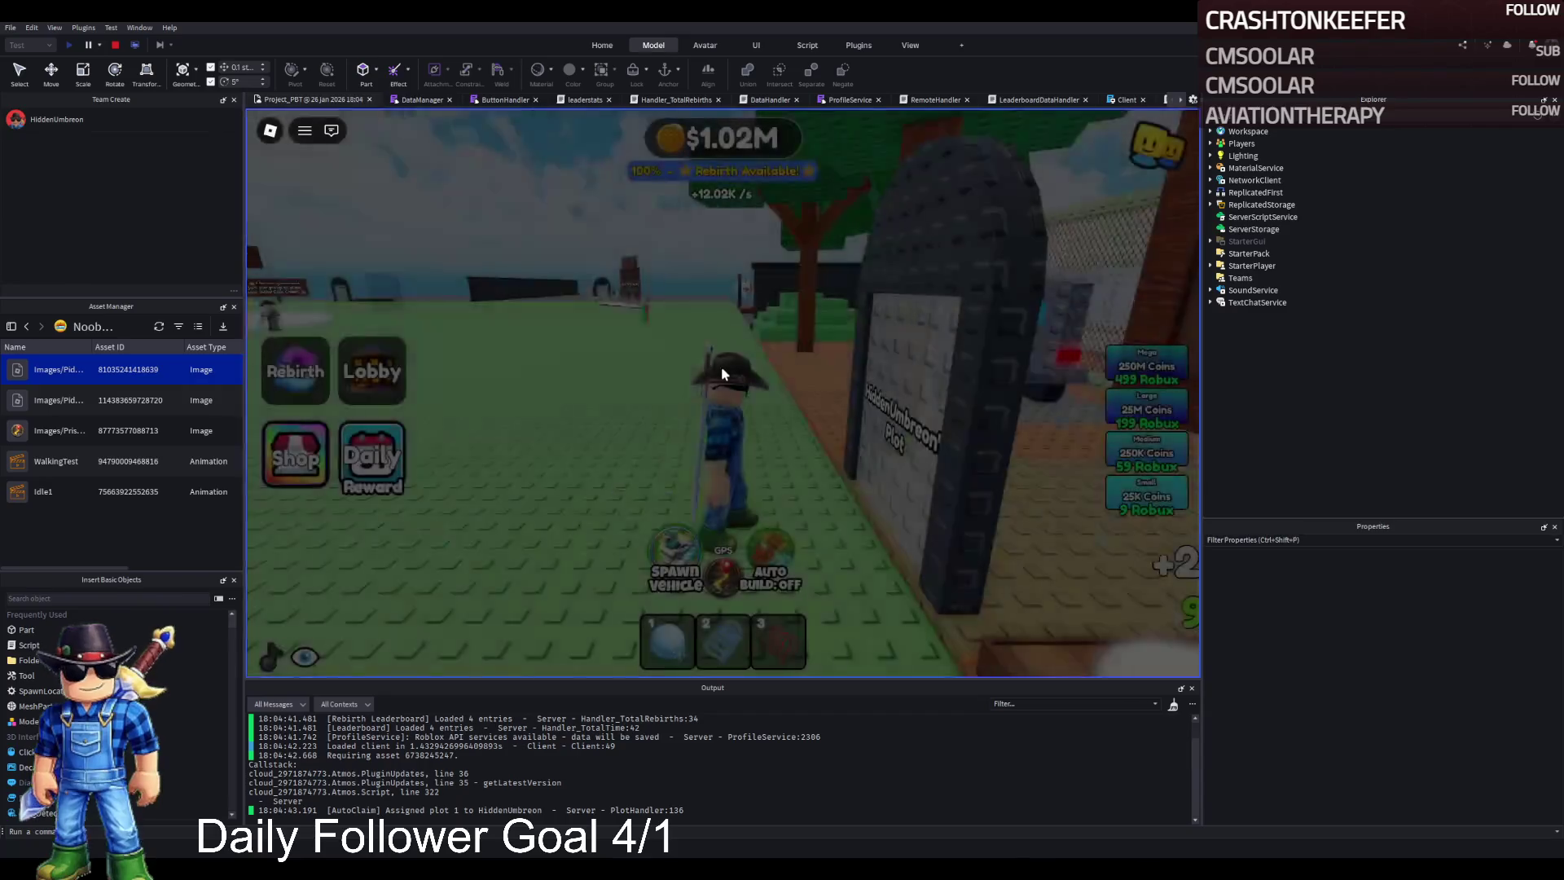
Step: Walk the character out the gate, up the stone steps and along the wall to the tower, then stop
{"action": "key", "text": "w"}
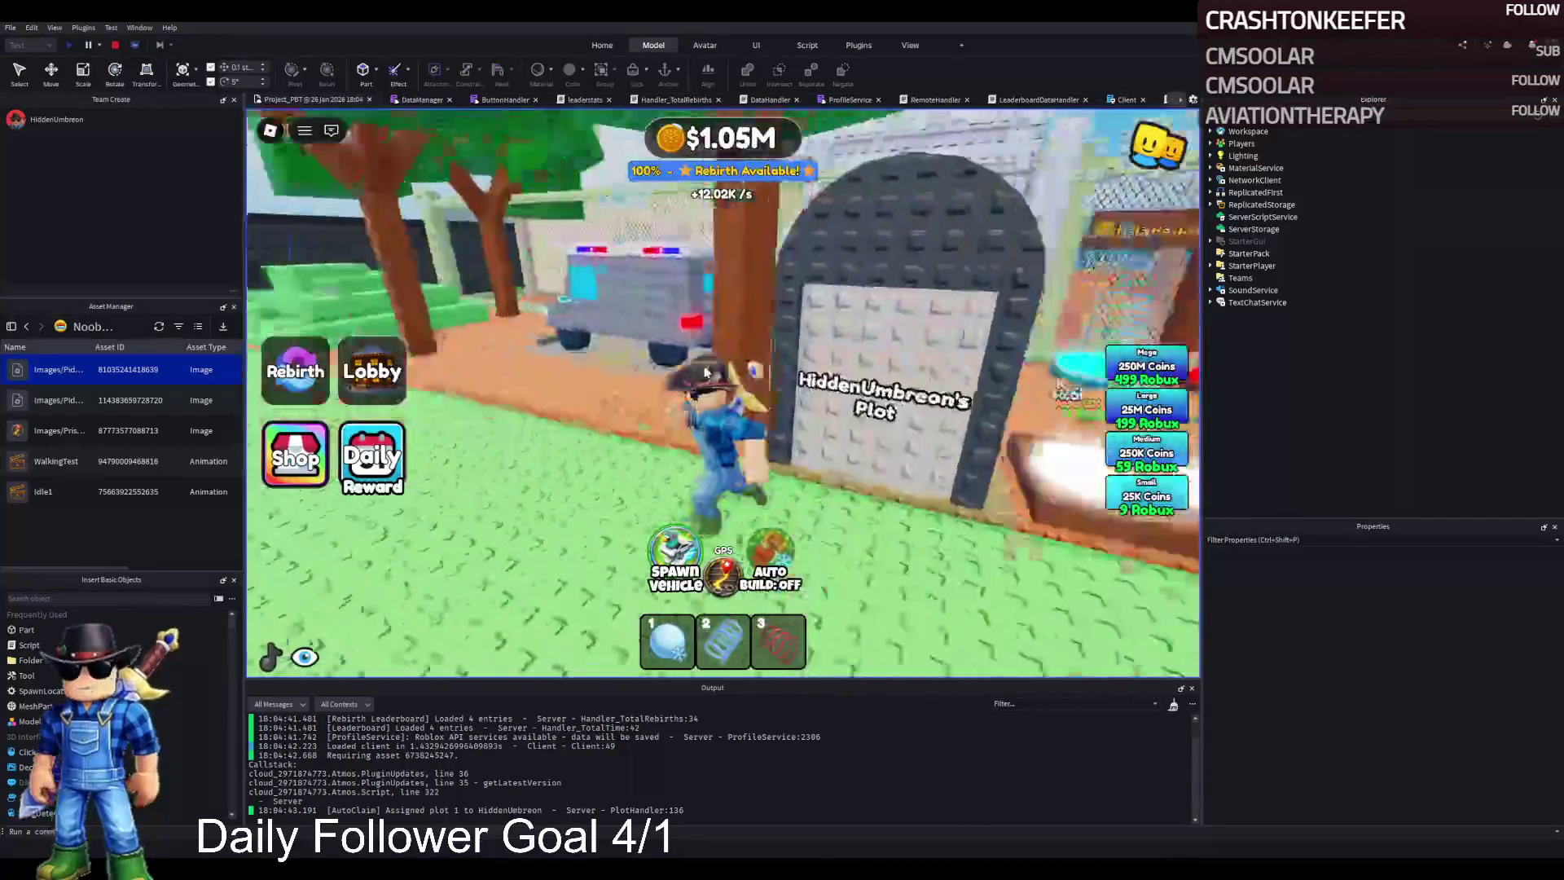
{"action": "key", "text": "w"}
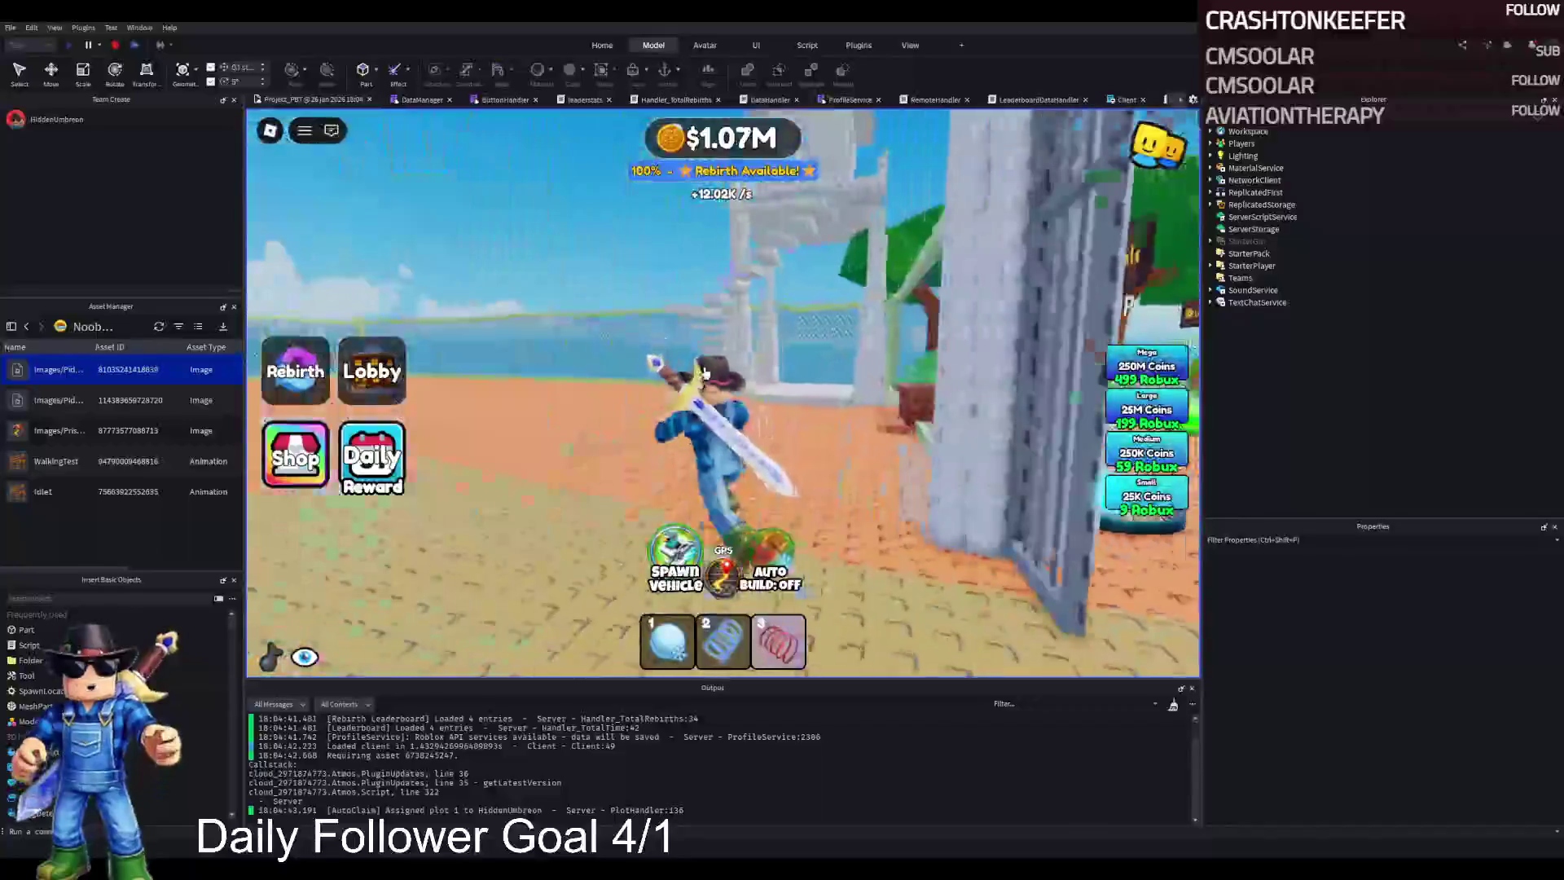
{"action": "key", "text": "w"}
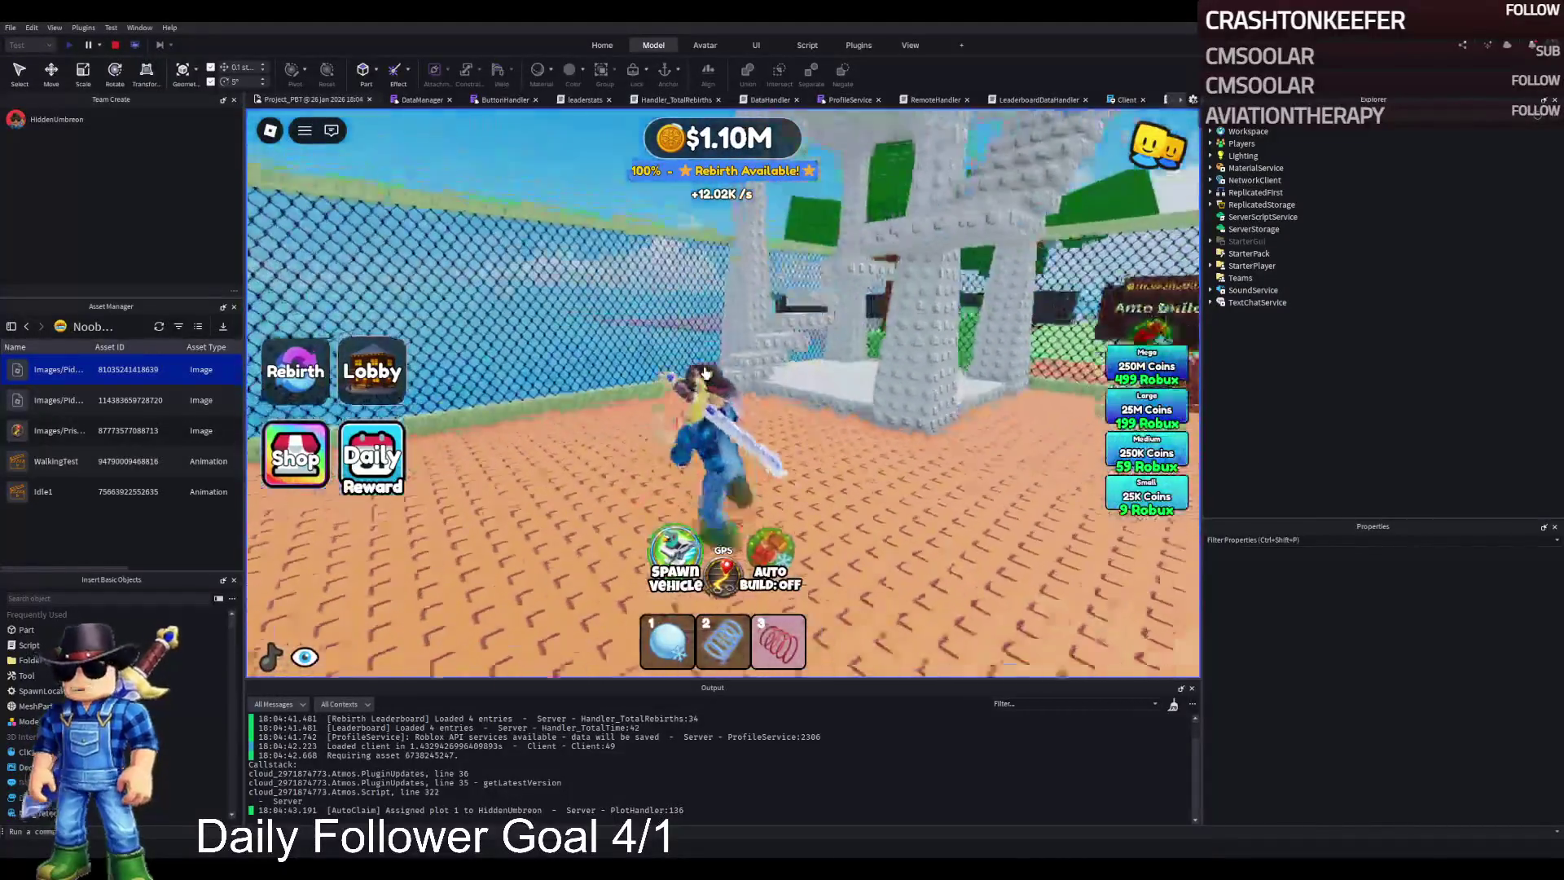
{"action": "key", "text": "w"}
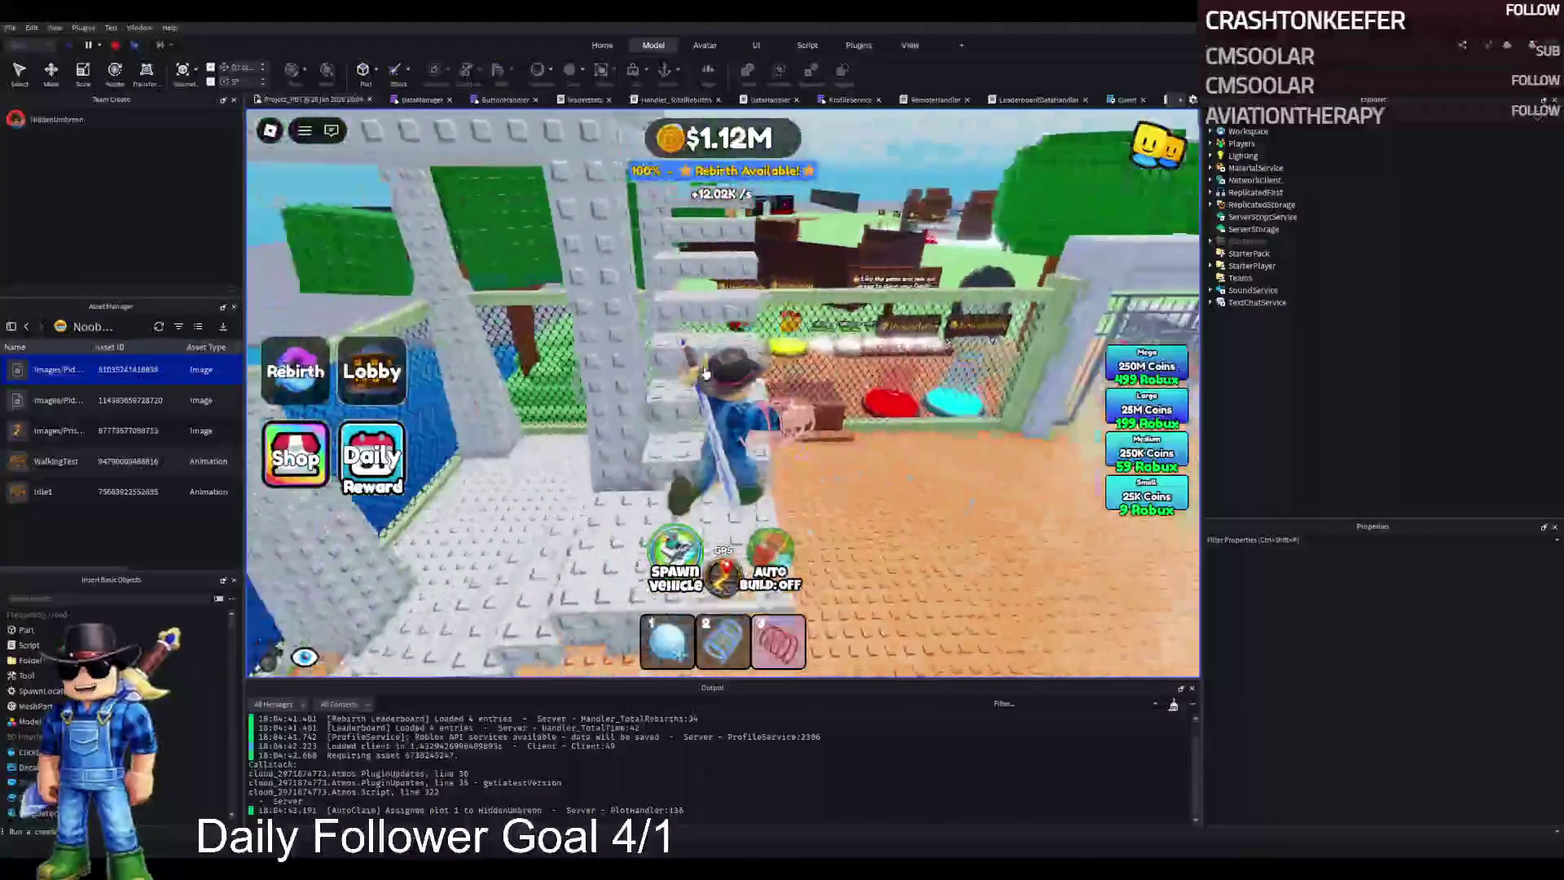
{"action": "key", "text": "w"}
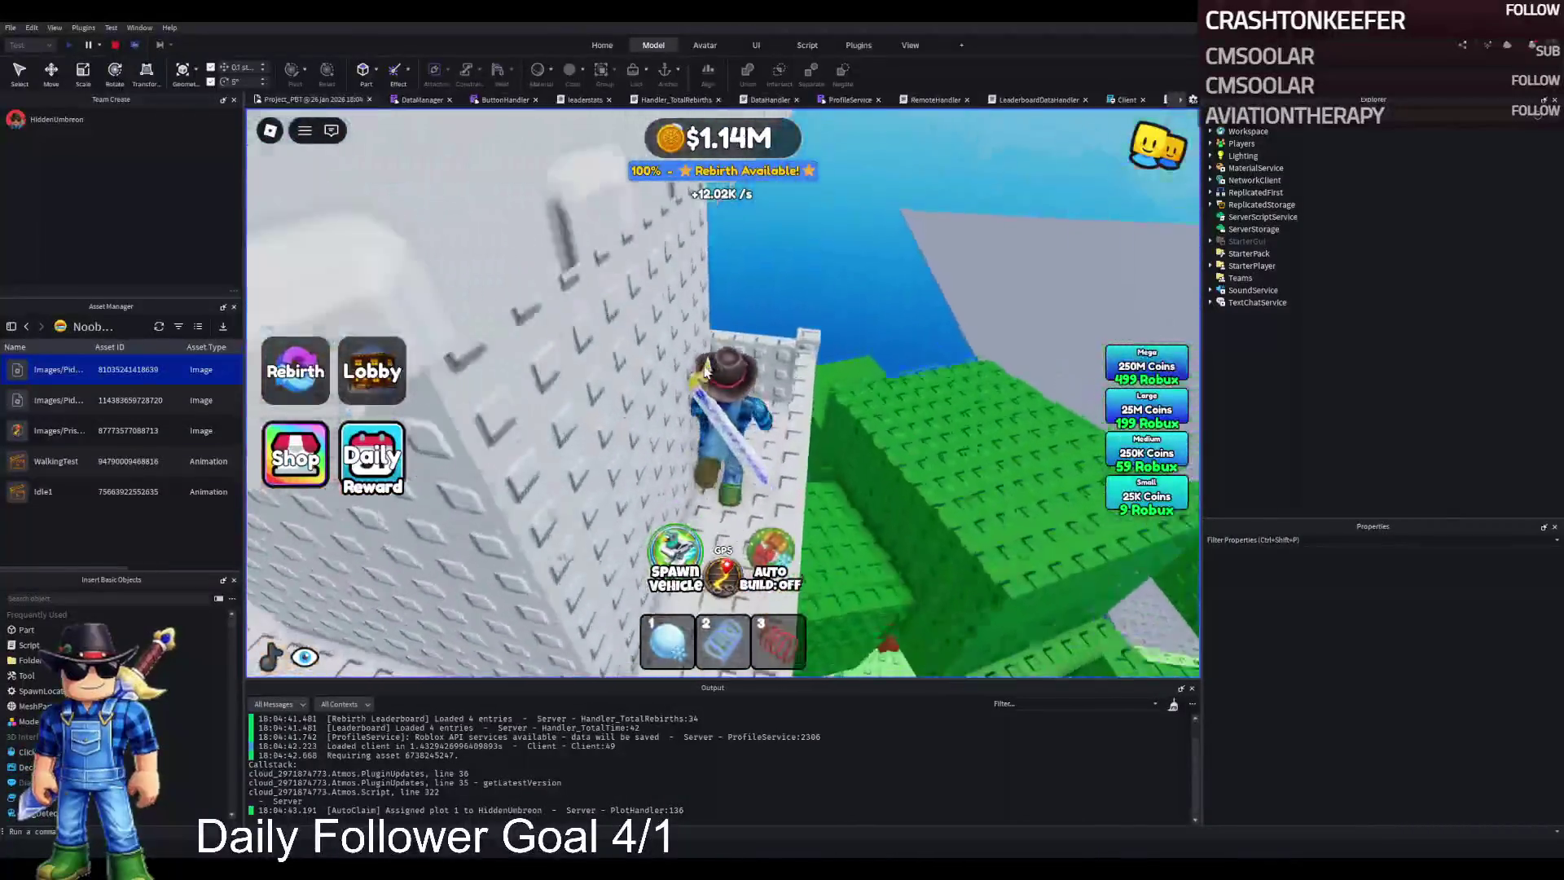
{"action": "key", "text": "w"}
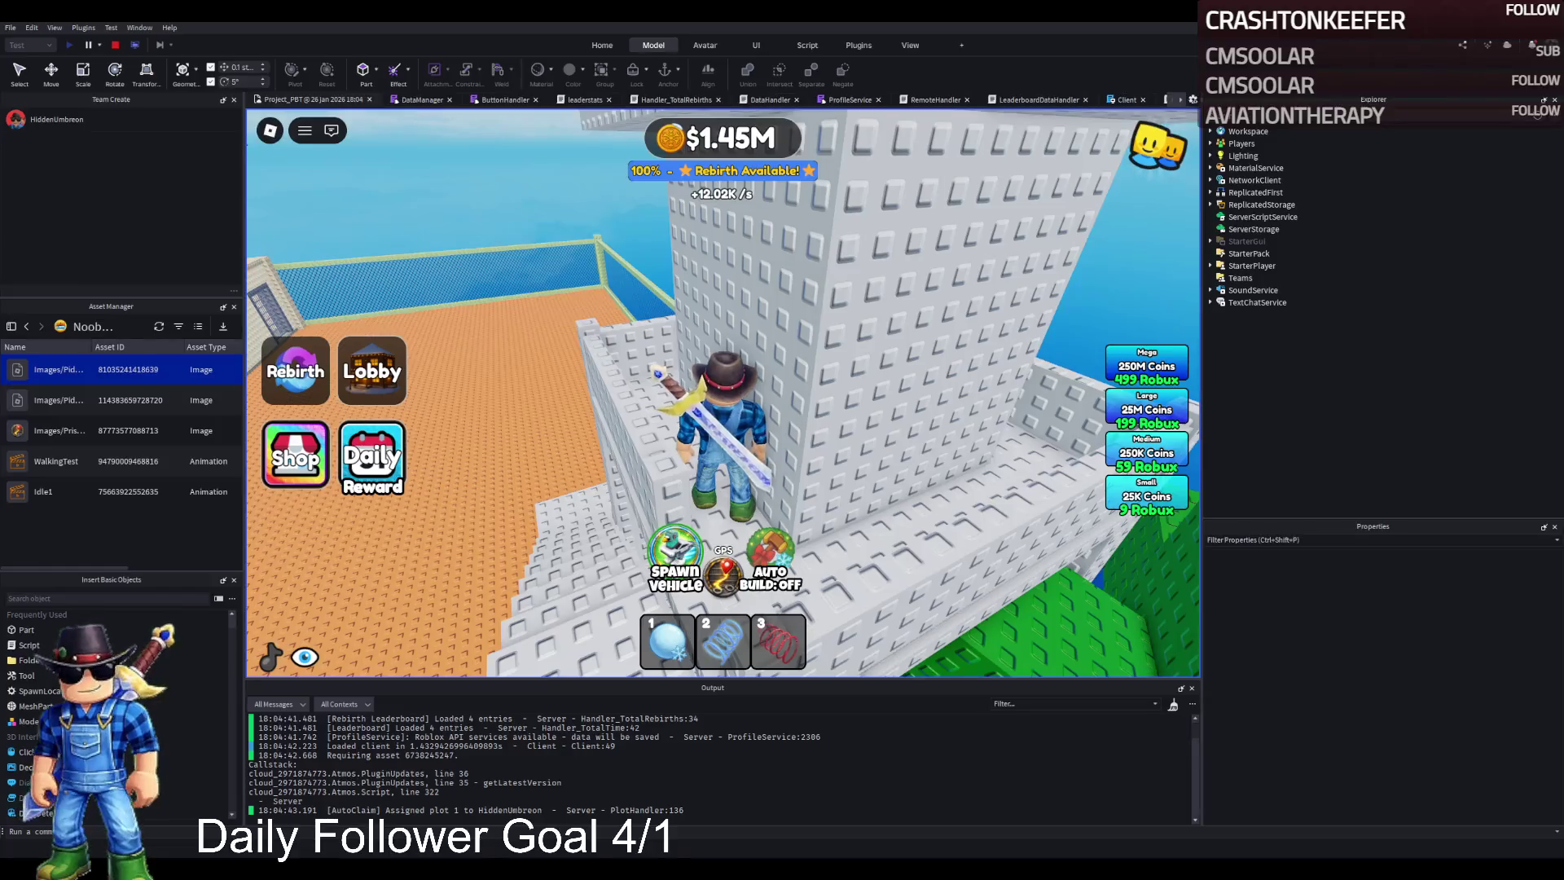
{"action": "key", "text": "w"}
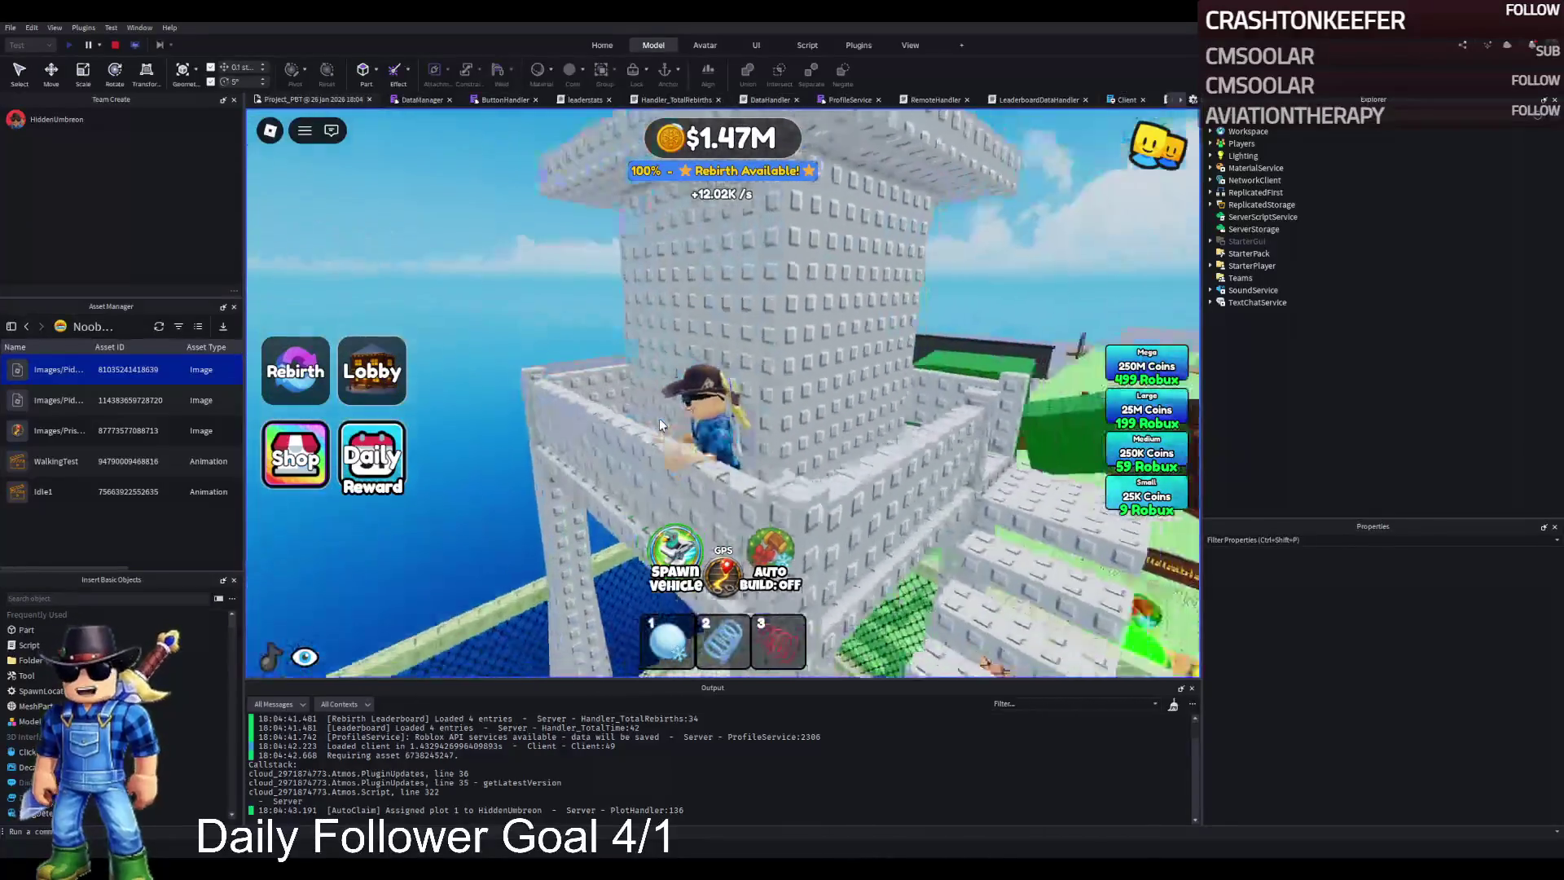
{"action": "key", "text": "w"}
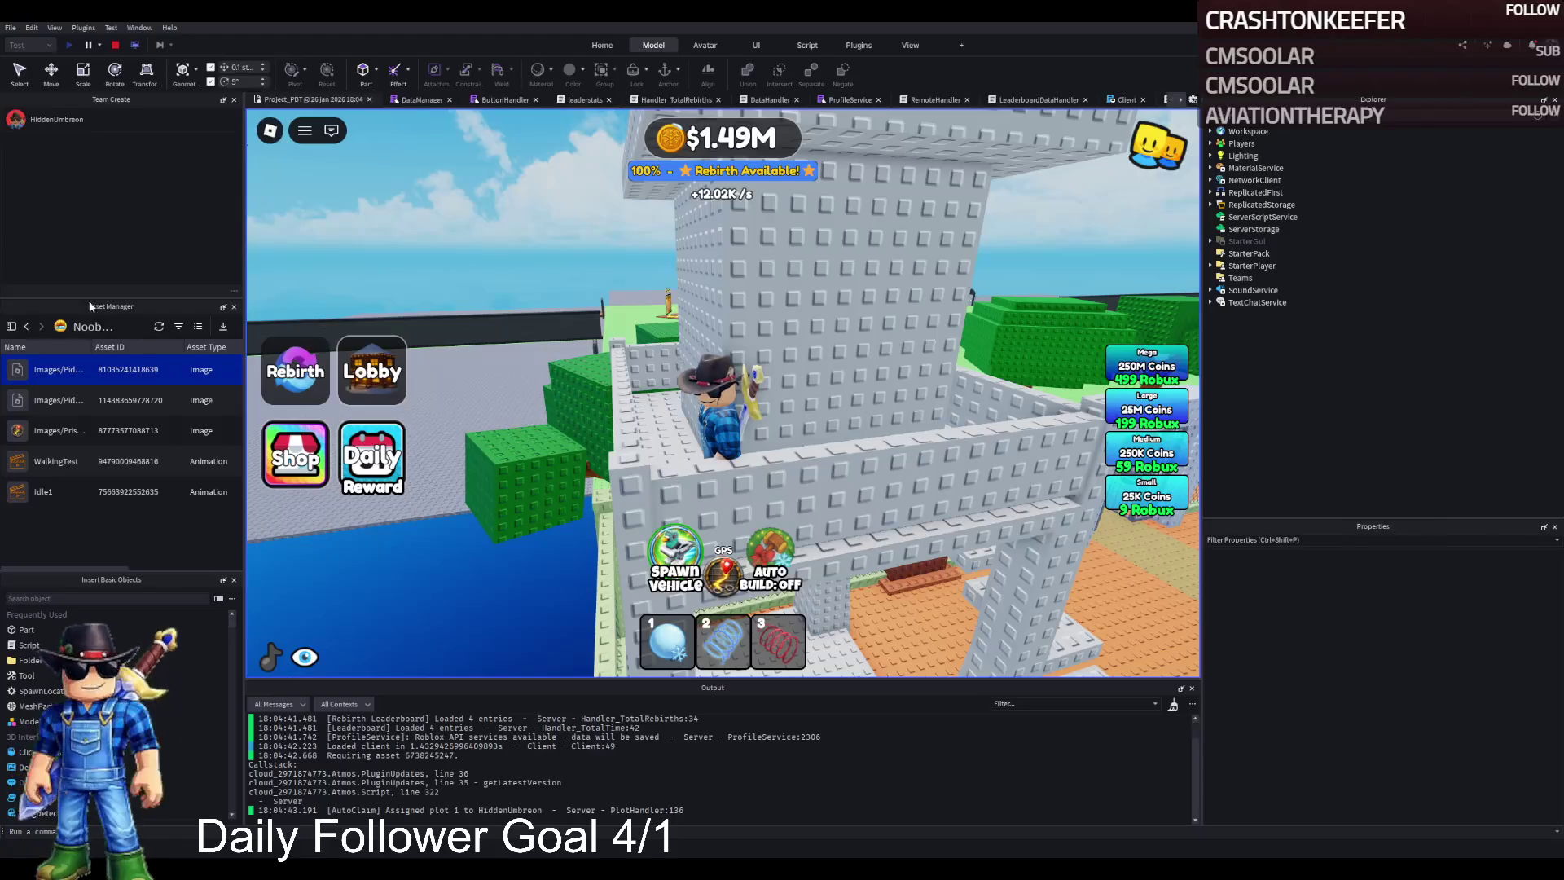
{"action": "left_click", "coordinate": [115, 45]}
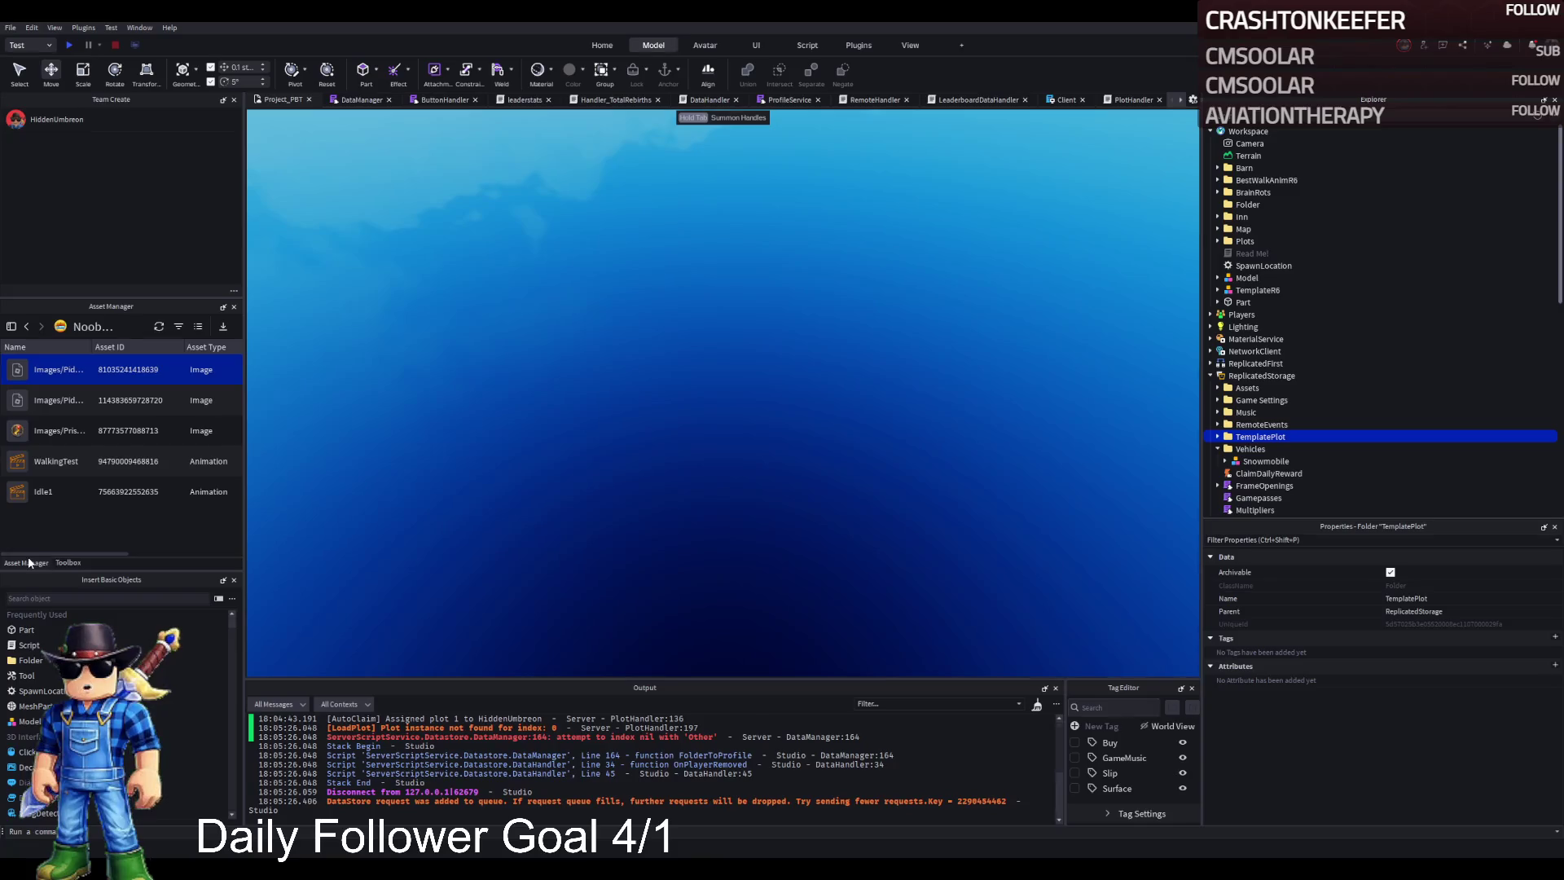
Step: Move TemplatePlot into Workspace and insert the guard tower model from the Toolbox search results
{"action": "left_click", "coordinate": [68, 562]}
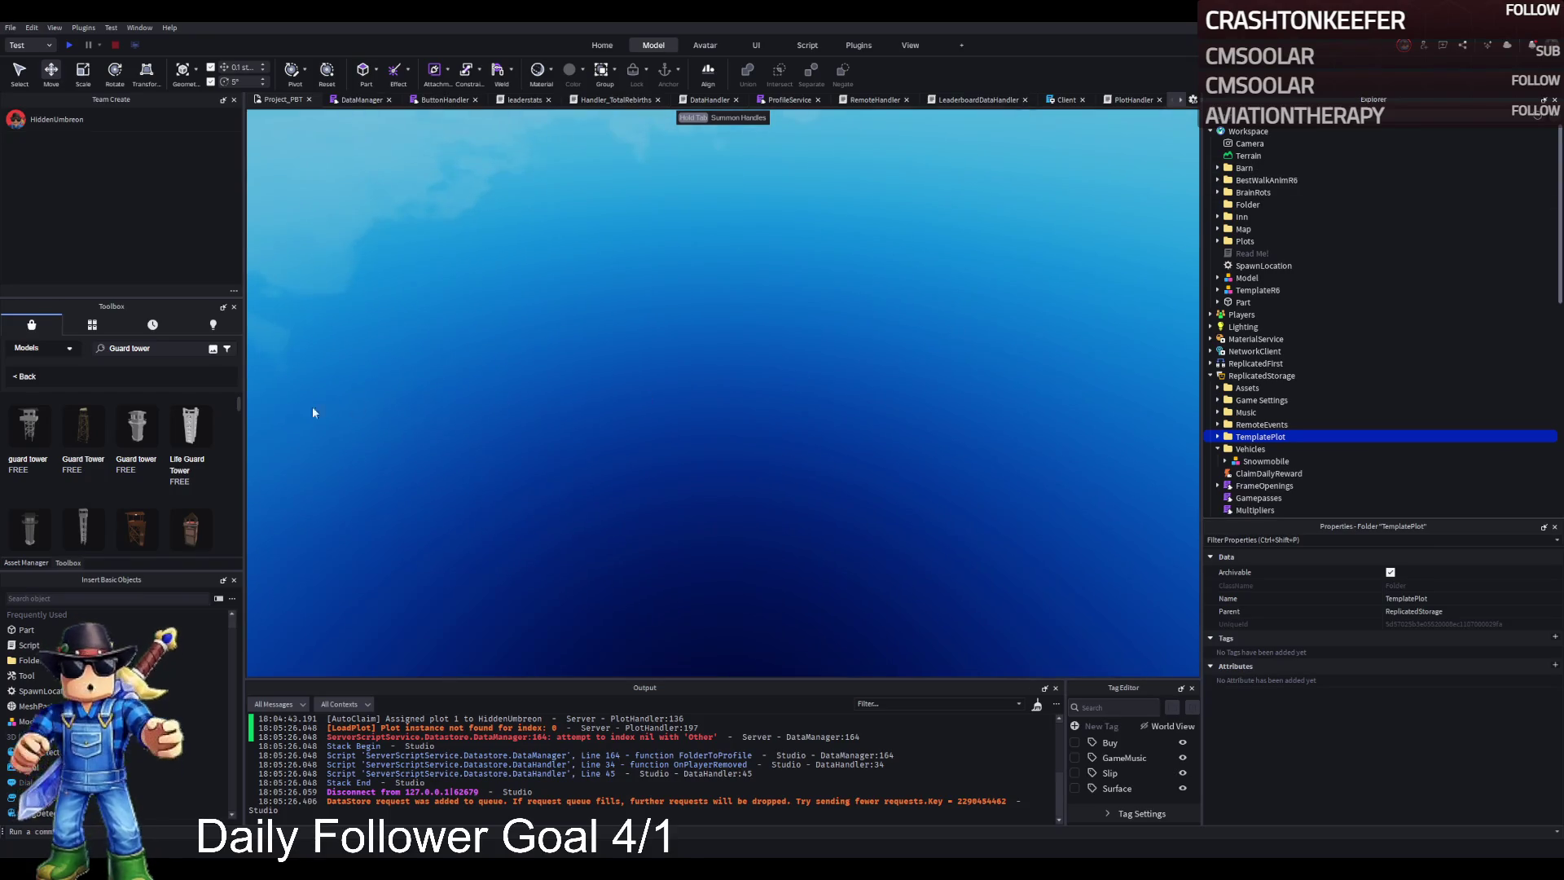
{"action": "key", "text": "ctrl+z"}
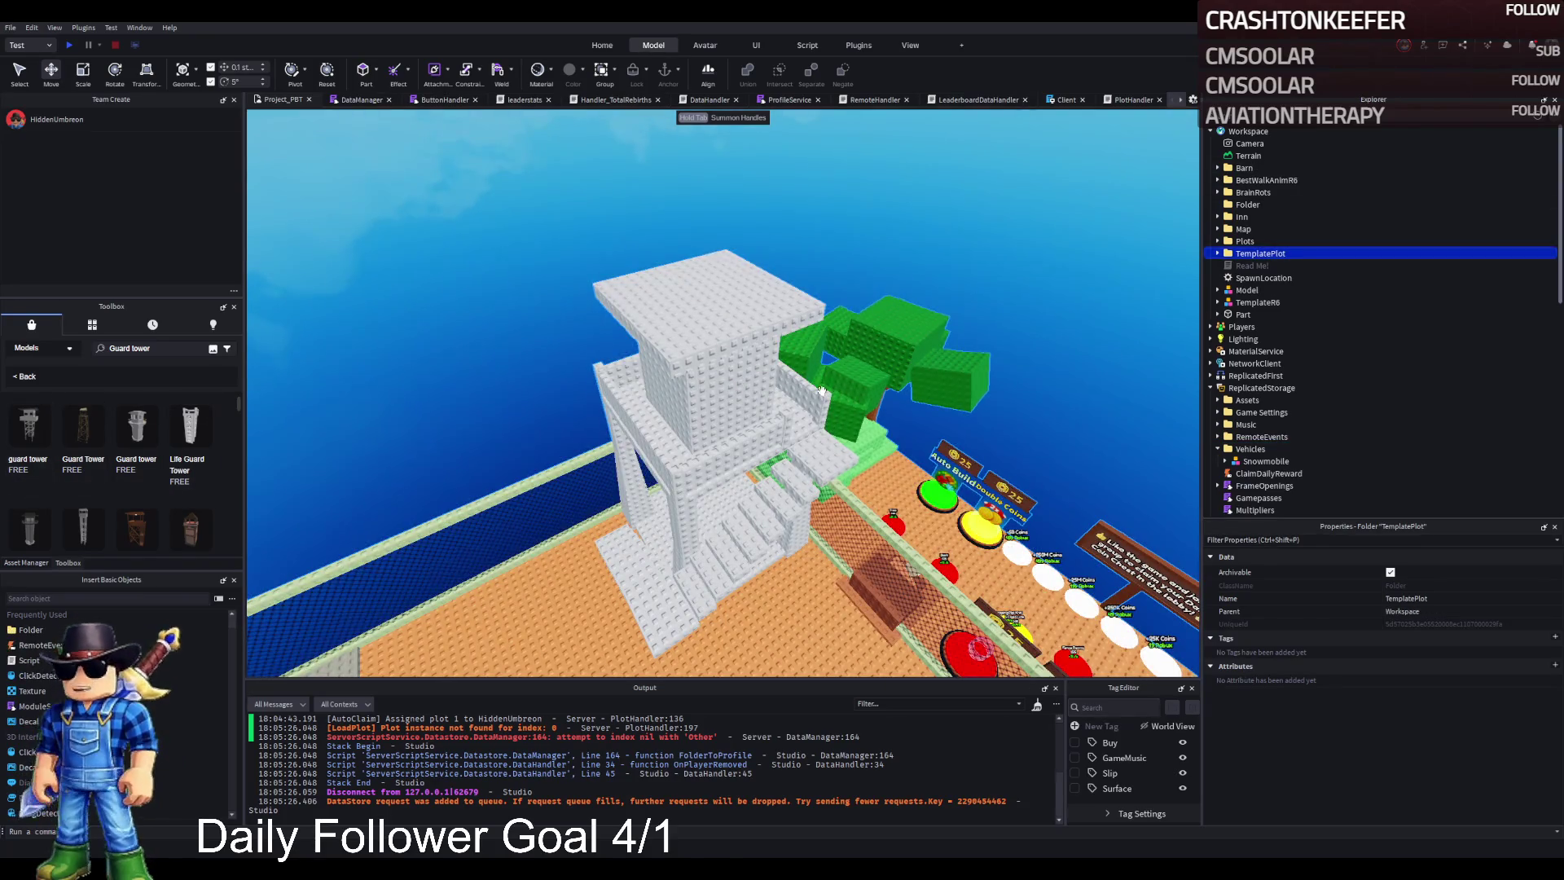
{"action": "key", "text": "f"}
{"action": "key", "text": "a"}
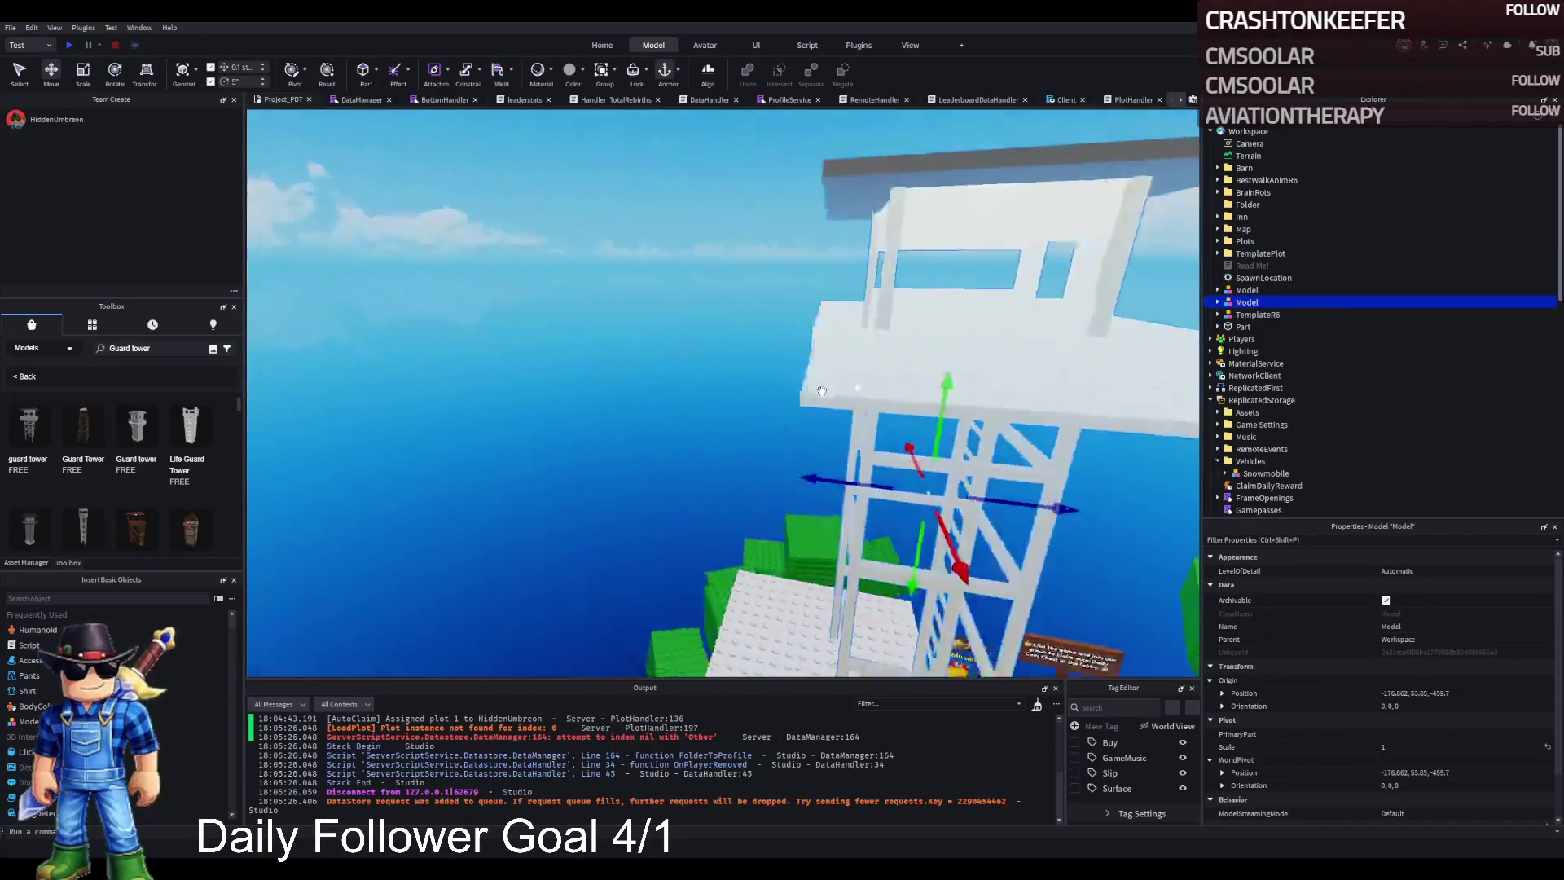
{"action": "scroll", "coordinate": [821, 391], "scroll_direction": "down", "scroll_amount": 5}
Step: Set the guard tower on the plot, slide it along Z and lower it 6 studs to -192, 16.25, -432.6
{"action": "mouse_move", "coordinate": [673, 262]}
{"action": "left_mouse_down"}
{"action": "mouse_move", "coordinate": [794, 472]}
{"action": "mouse_move", "coordinate": [807, 549]}
{"action": "left_mouse_up"}
{"action": "scroll", "coordinate": [807, 549], "scroll_direction": "up", "scroll_amount": 3}
{"action": "key", "text": "f"}
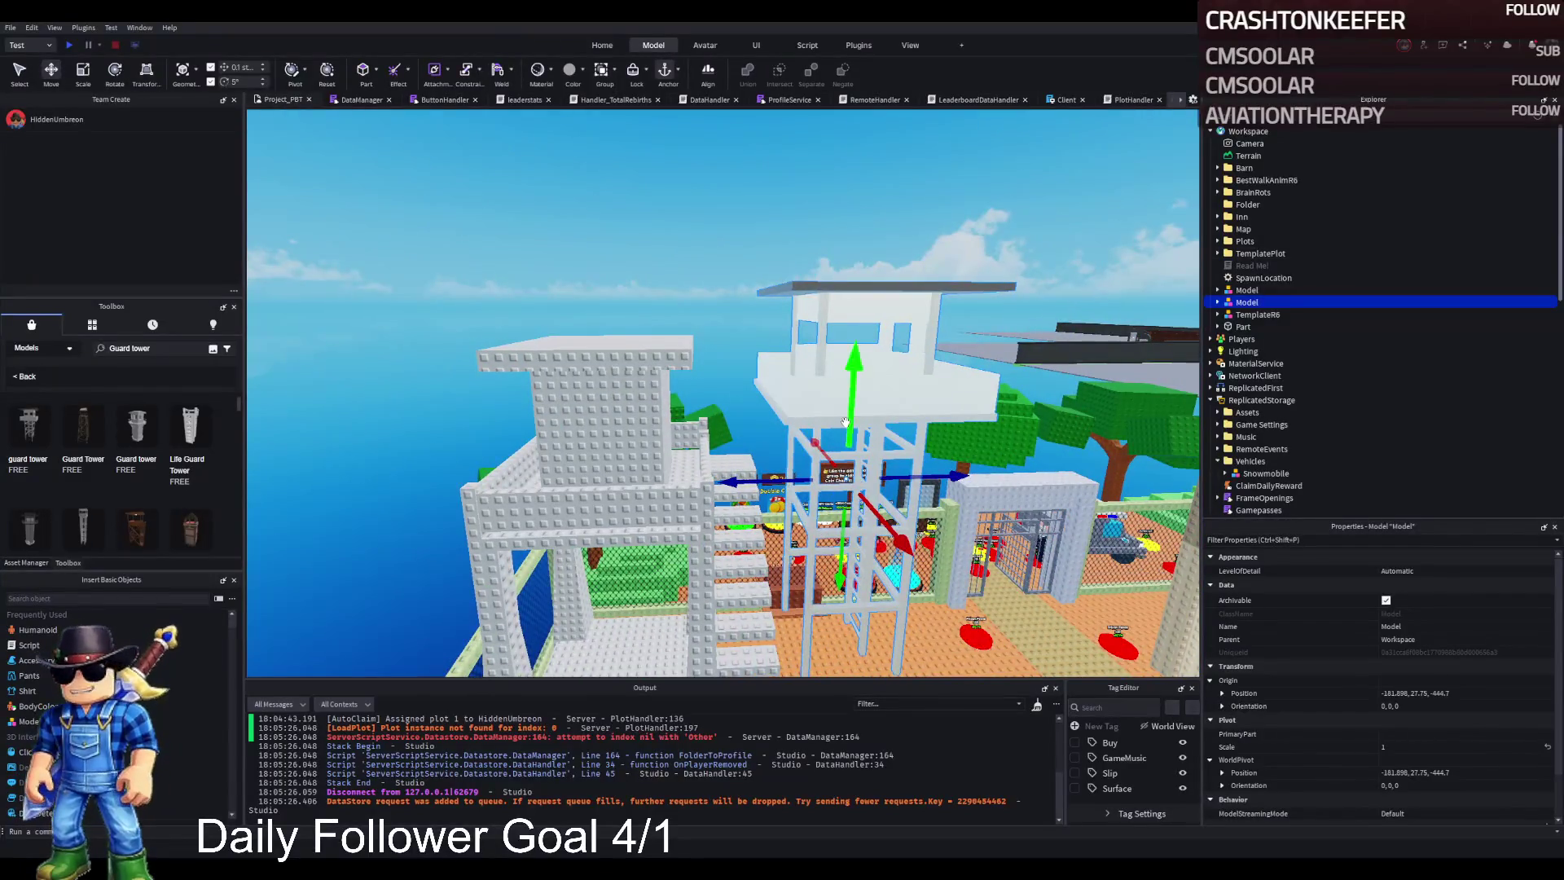
{"action": "scroll", "coordinate": [846, 422], "scroll_direction": "up", "scroll_amount": 5}
{"action": "mouse_move", "coordinate": [887, 411]}
{"action": "left_mouse_down"}
{"action": "mouse_move", "coordinate": [688, 559]}
{"action": "mouse_move", "coordinate": [607, 646]}
{"action": "mouse_move", "coordinate": [583, 454]}
{"action": "left_mouse_up"}
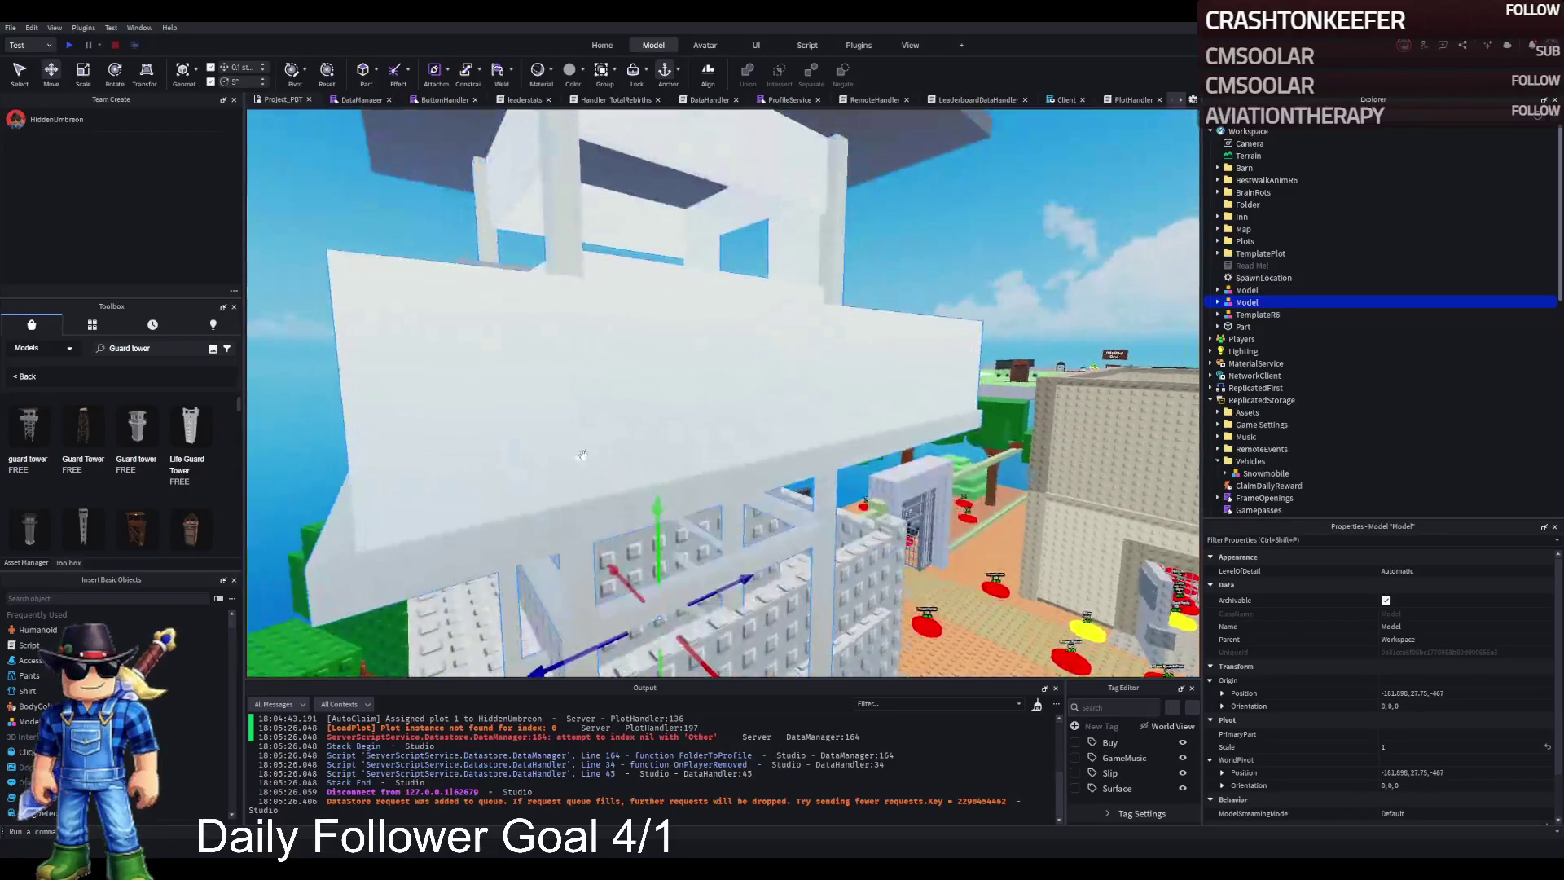
{"action": "mouse_move", "coordinate": [658, 512]}
{"action": "left_mouse_down"}
{"action": "mouse_move", "coordinate": [690, 615]}
{"action": "mouse_move", "coordinate": [743, 513]}
{"action": "left_mouse_up"}
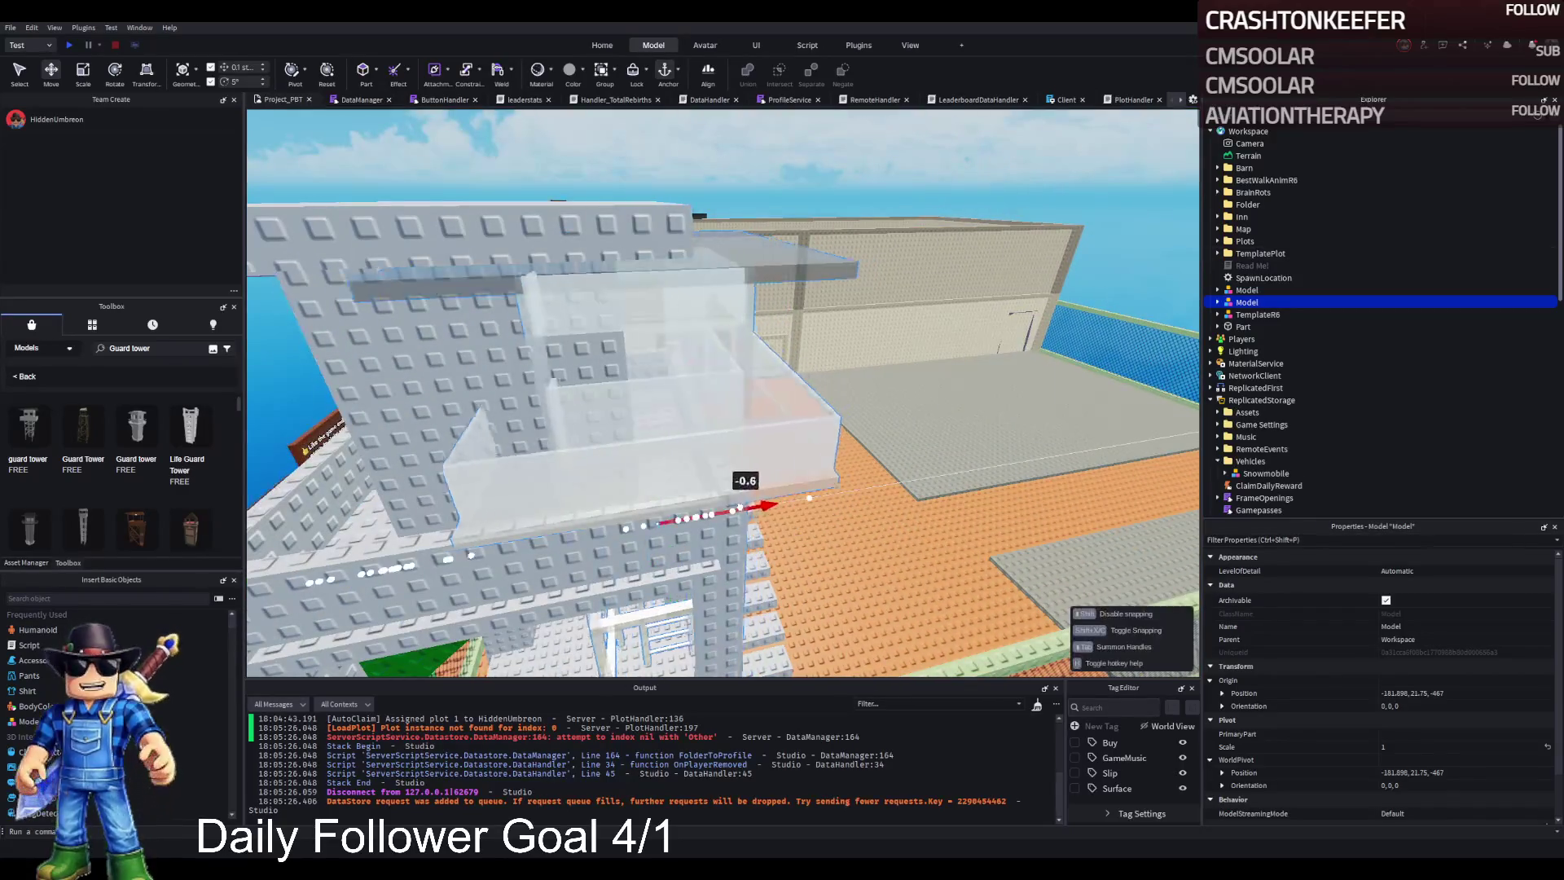
Step: Orbit over to the brick tower and select one of its roof parts
{"action": "mouse_move", "coordinate": [648, 501]}
{"action": "left_mouse_down"}
{"action": "mouse_move", "coordinate": [753, 470]}
{"action": "mouse_move", "coordinate": [764, 505]}
{"action": "mouse_move", "coordinate": [878, 615]}
{"action": "left_mouse_up"}
{"action": "key", "text": "d"}
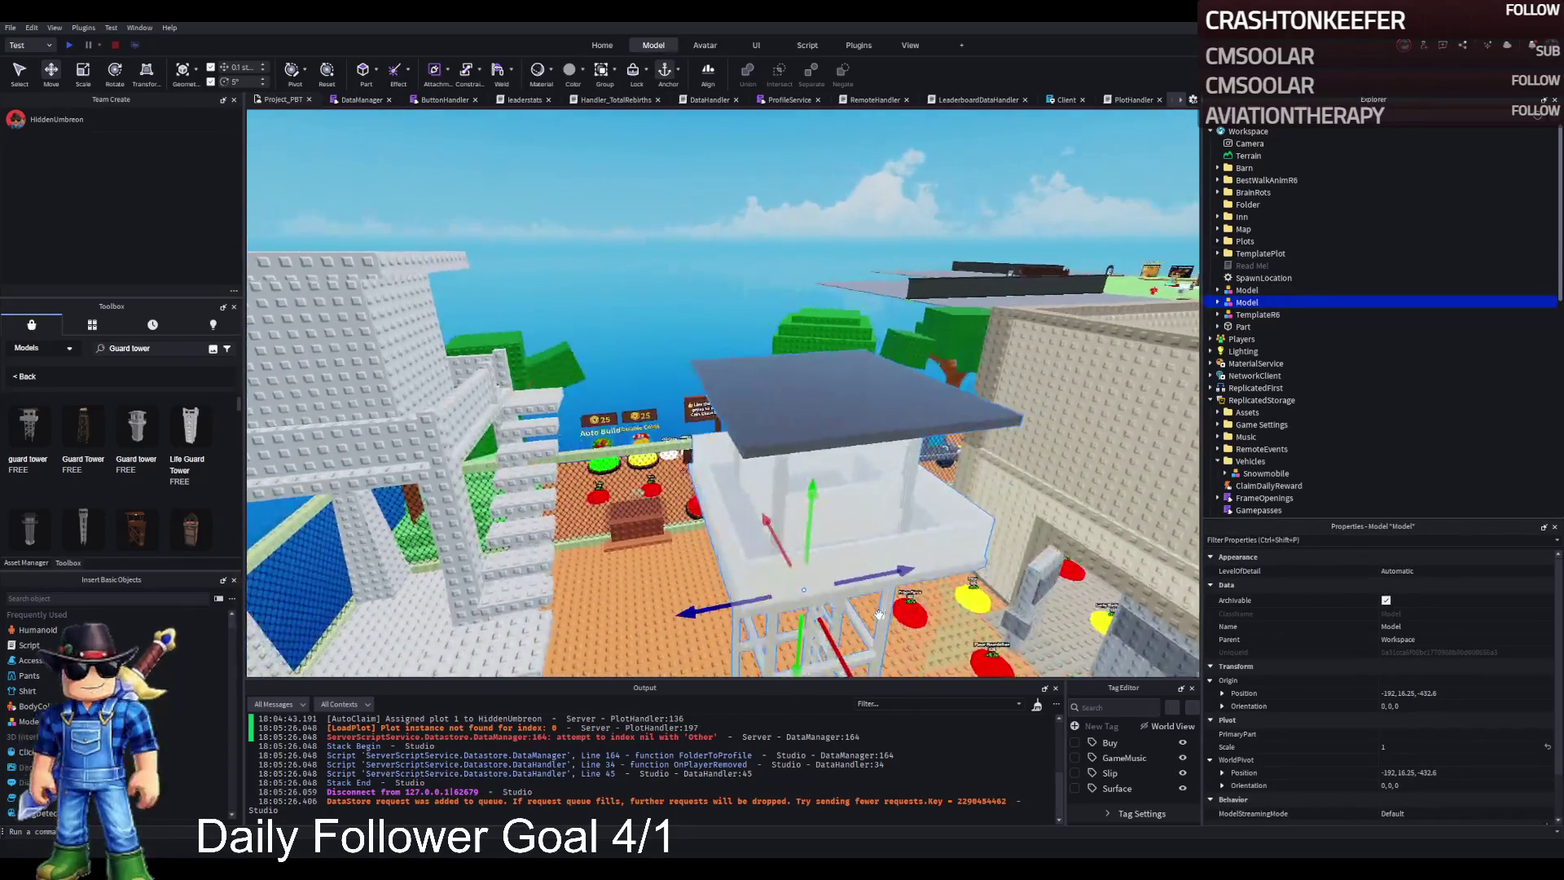
{"action": "key", "text": "w"}
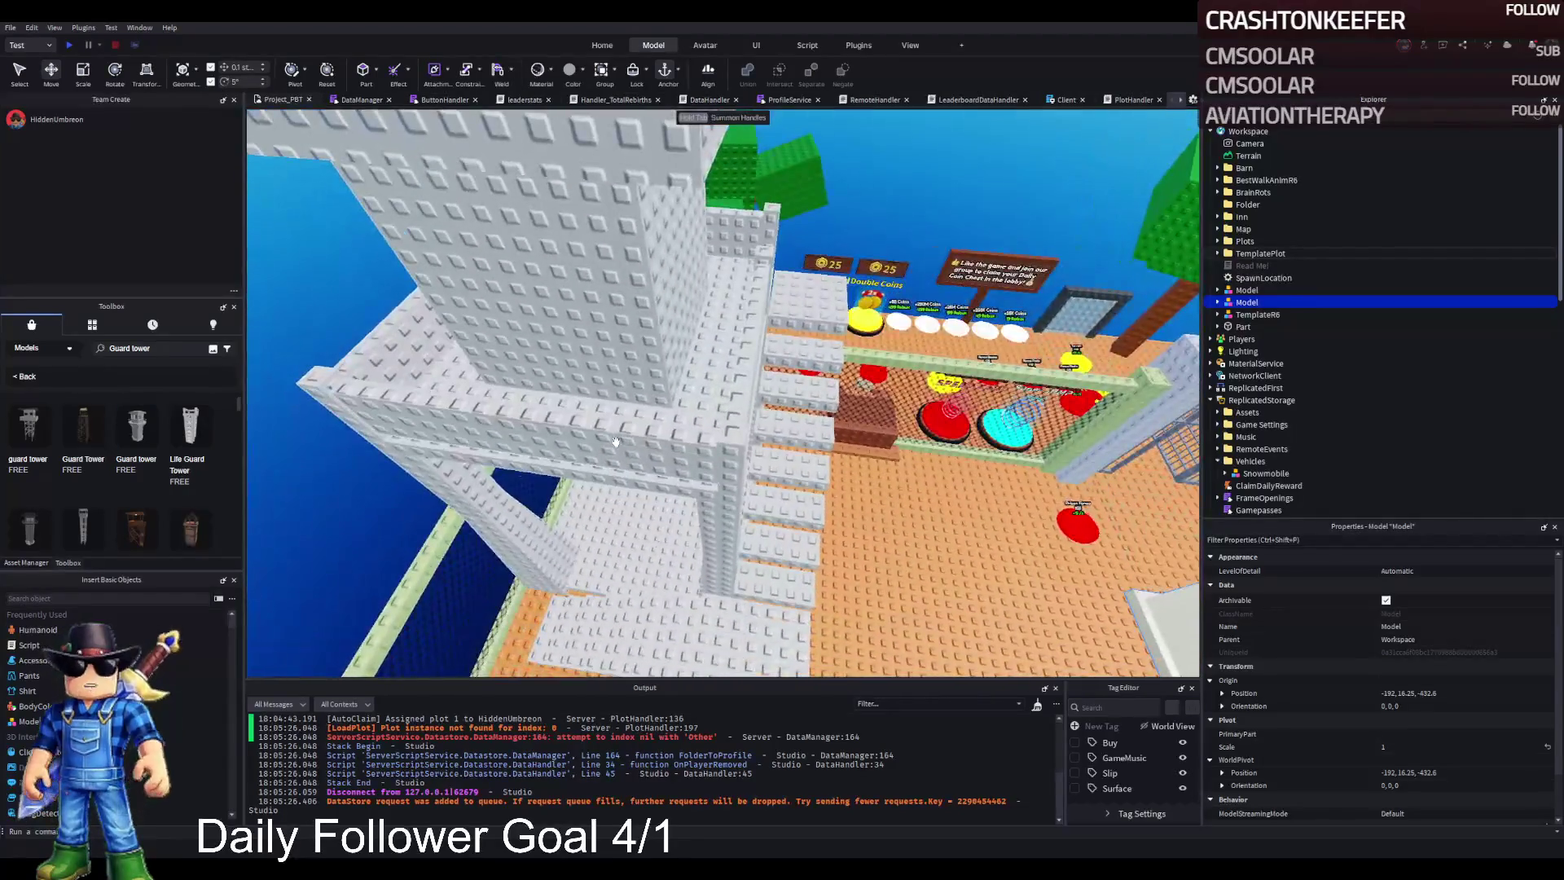
{"action": "left_click", "coordinate": [612, 447]}
Step: Set the selected upper Roof wall parts' Size Z to 0.5
{"action": "key", "text": "a"}
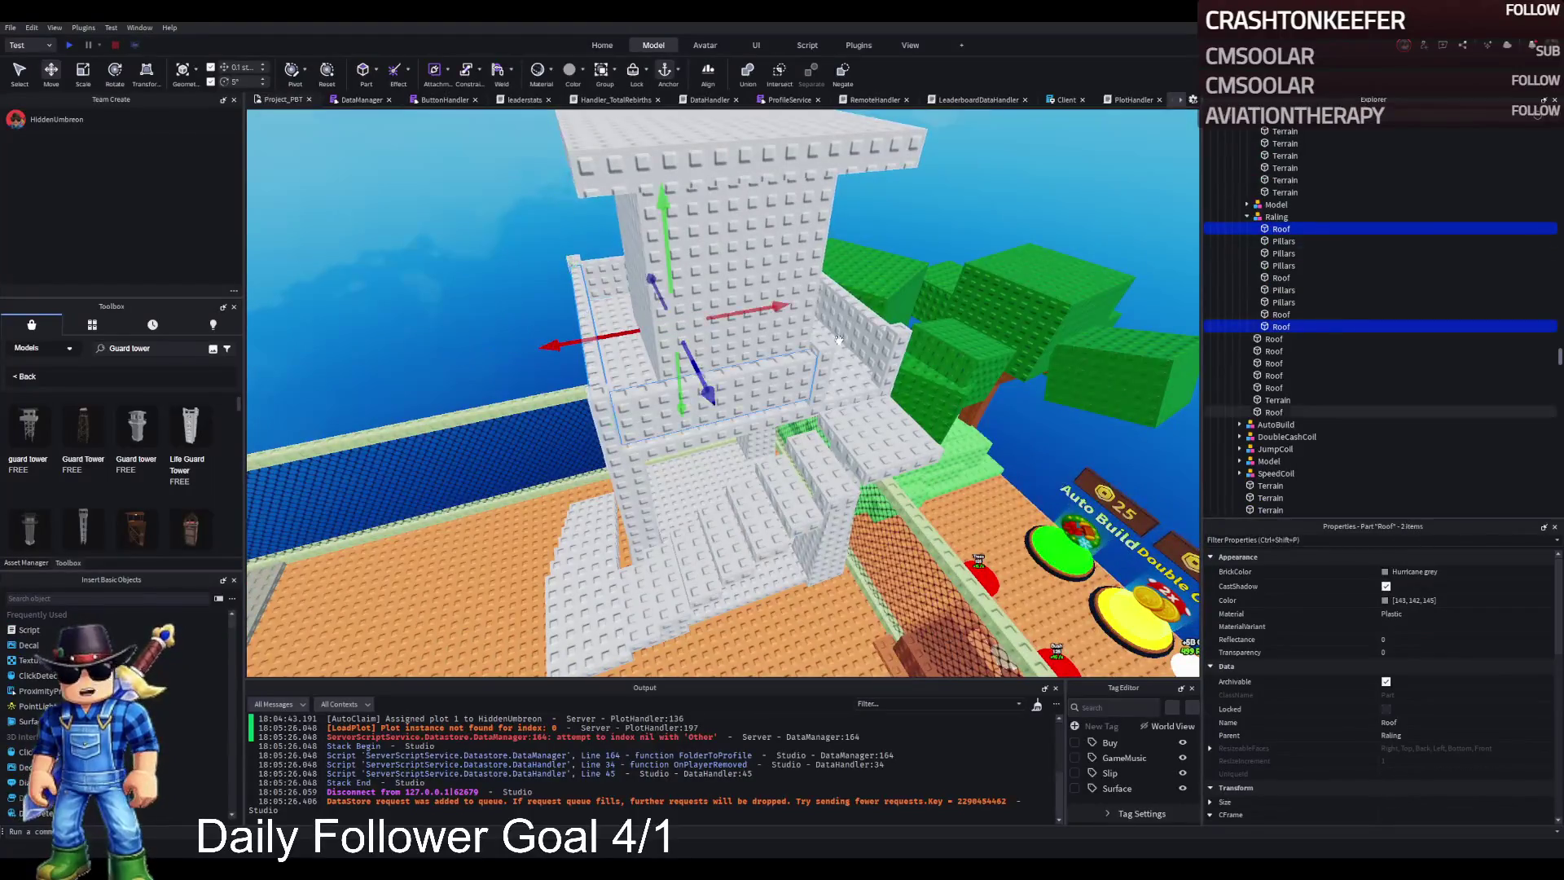
{"action": "key", "text": "w"}
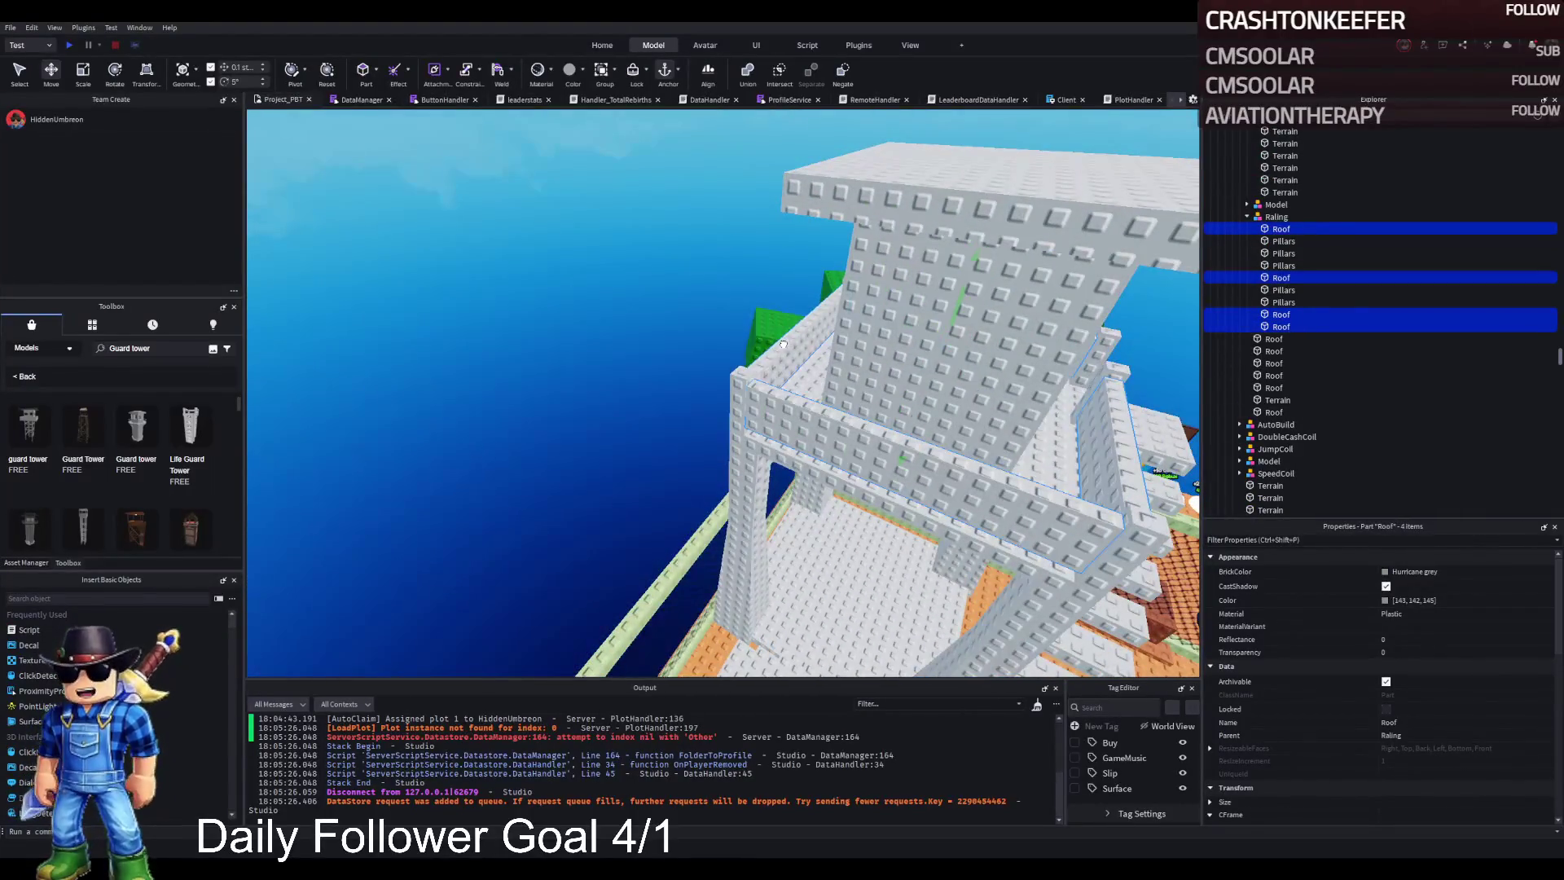
{"action": "scroll", "coordinate": [1395, 712], "scroll_direction": "down", "scroll_amount": 4}
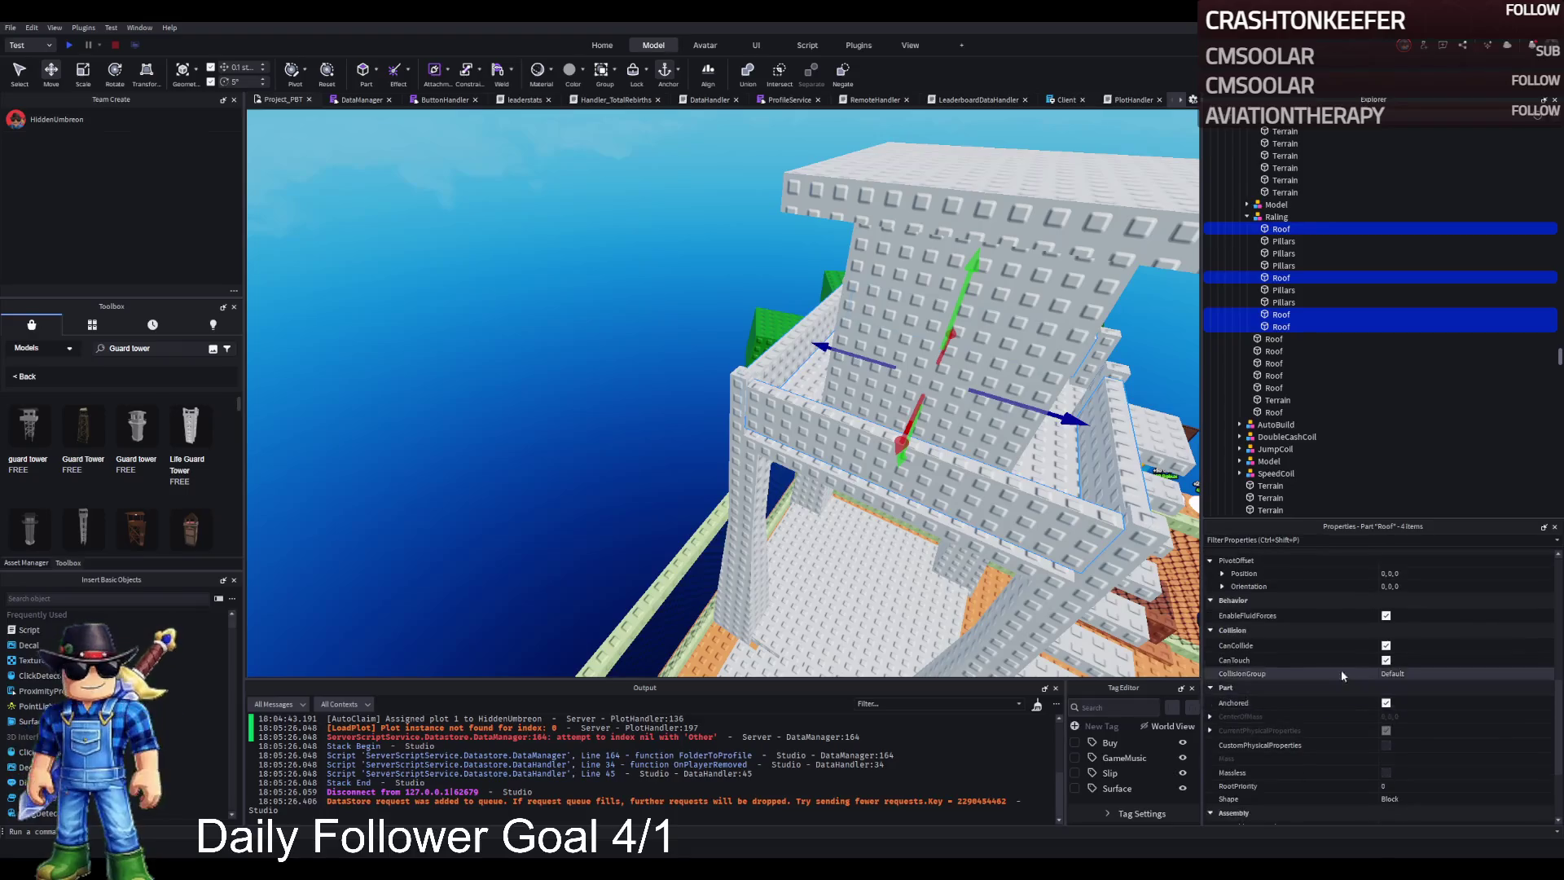
{"action": "scroll", "coordinate": [1415, 668], "scroll_direction": "up", "scroll_amount": 10}
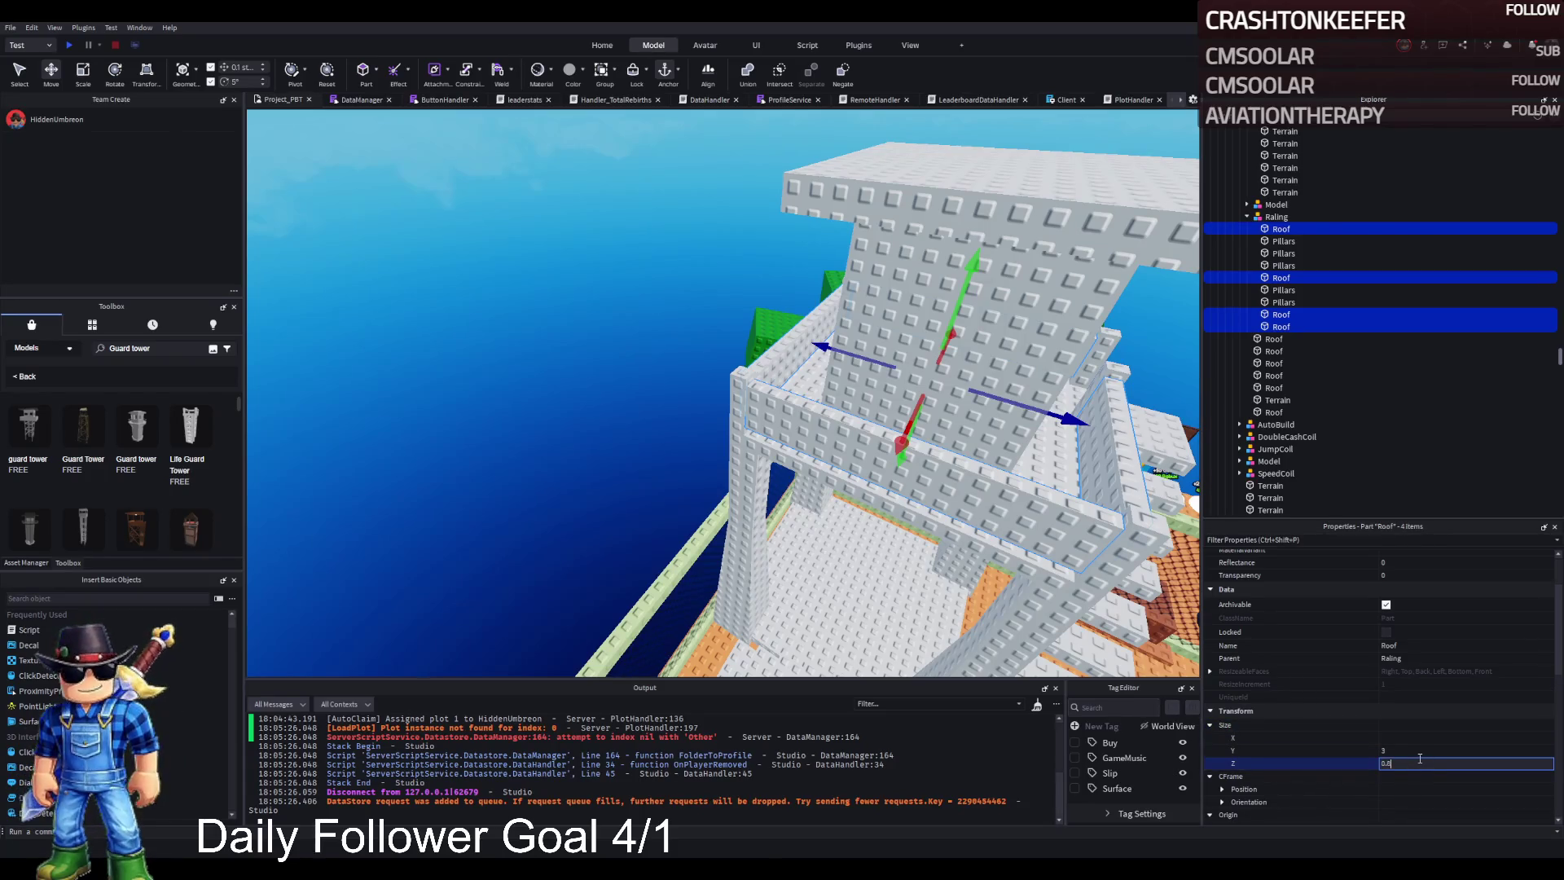
{"action": "type", "text": "5"}
{"action": "key", "text": "Return"}
{"action": "key", "text": "f"}
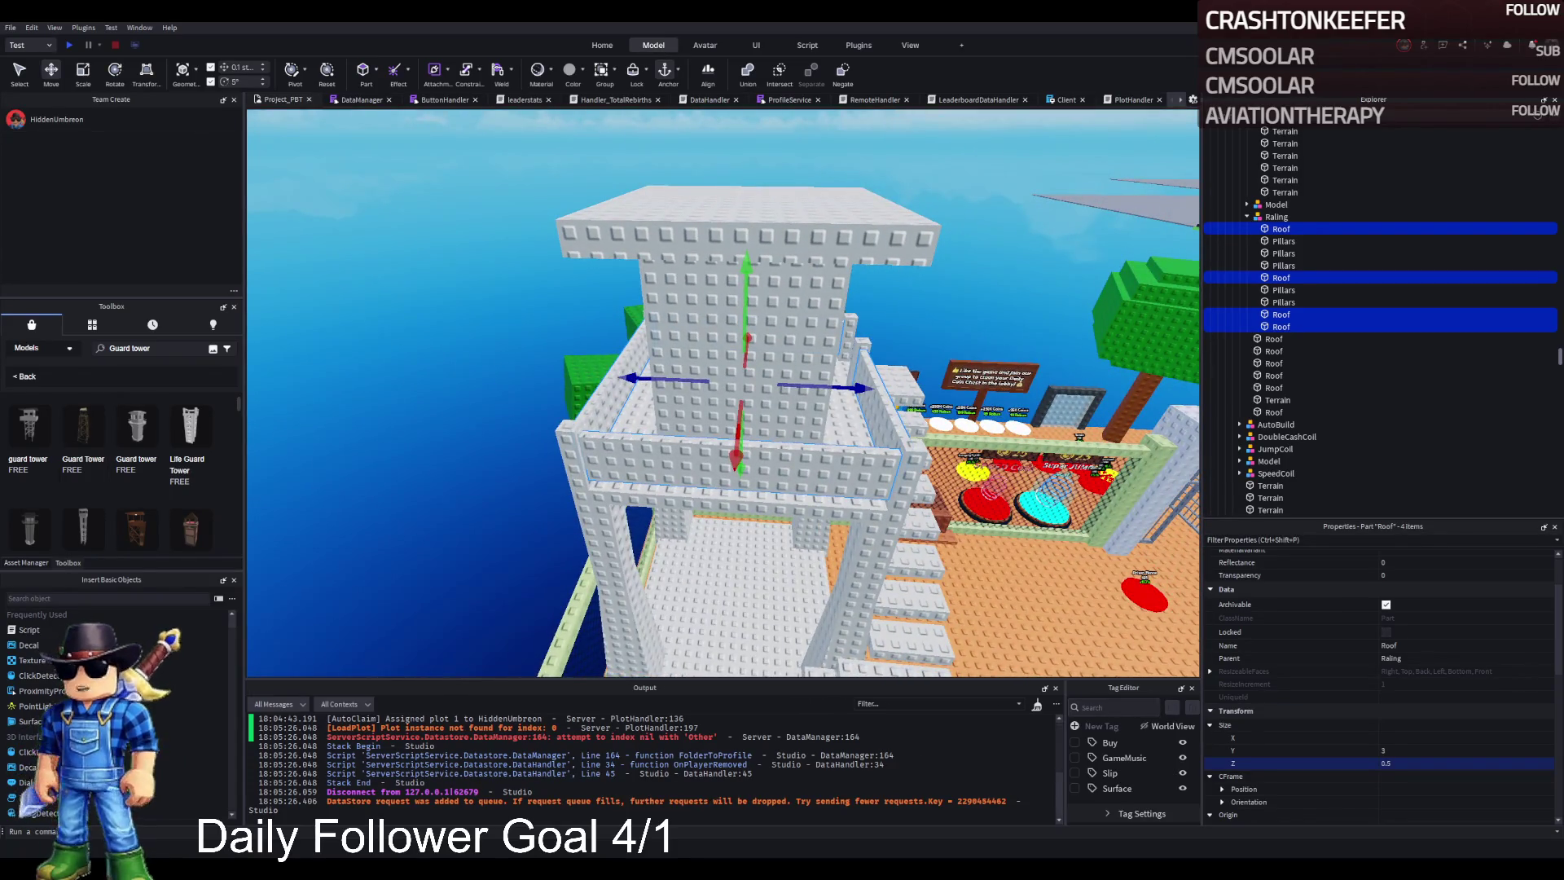
Step: Inspect the thinned walls, railing and floor from several camera angles
{"action": "key", "text": "w"}
{"action": "key", "text": "s"}
{"action": "key", "text": "d"}
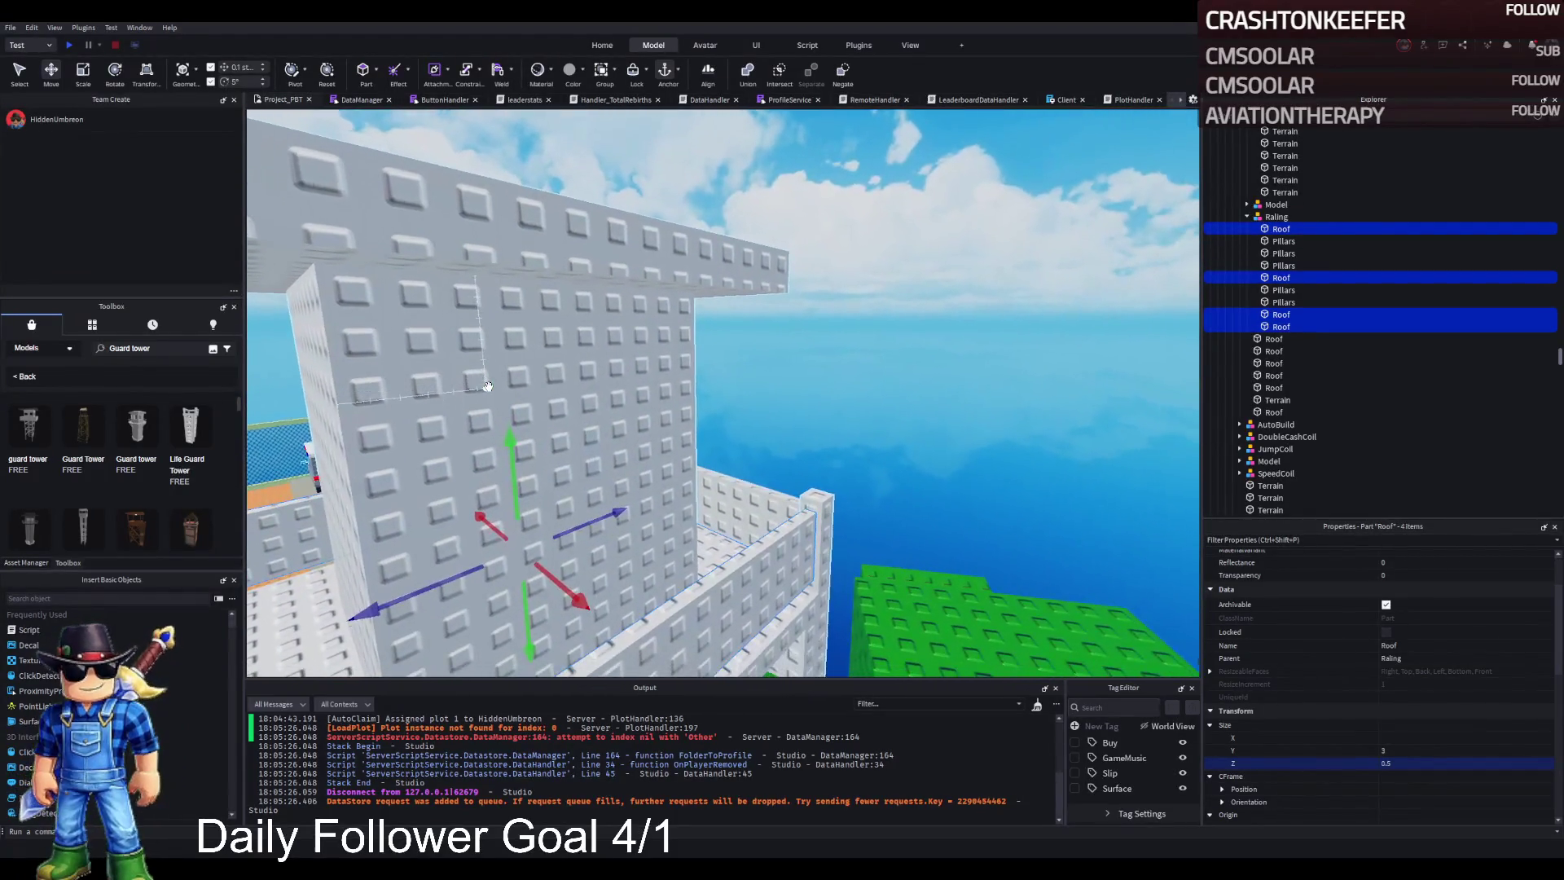
{"action": "key", "text": "s"}
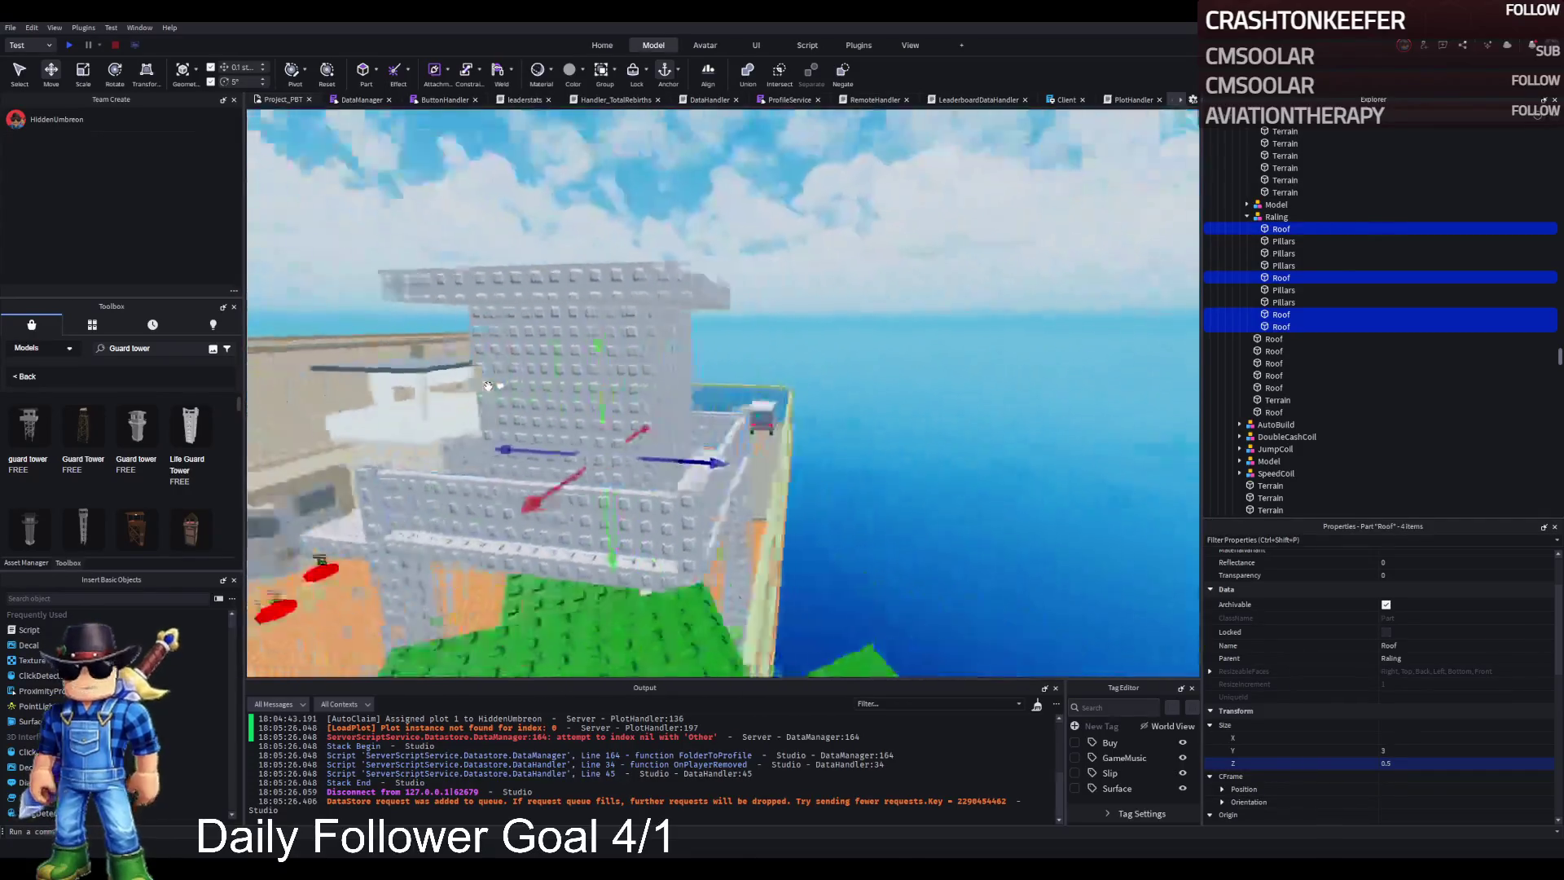
{"action": "key", "text": "w"}
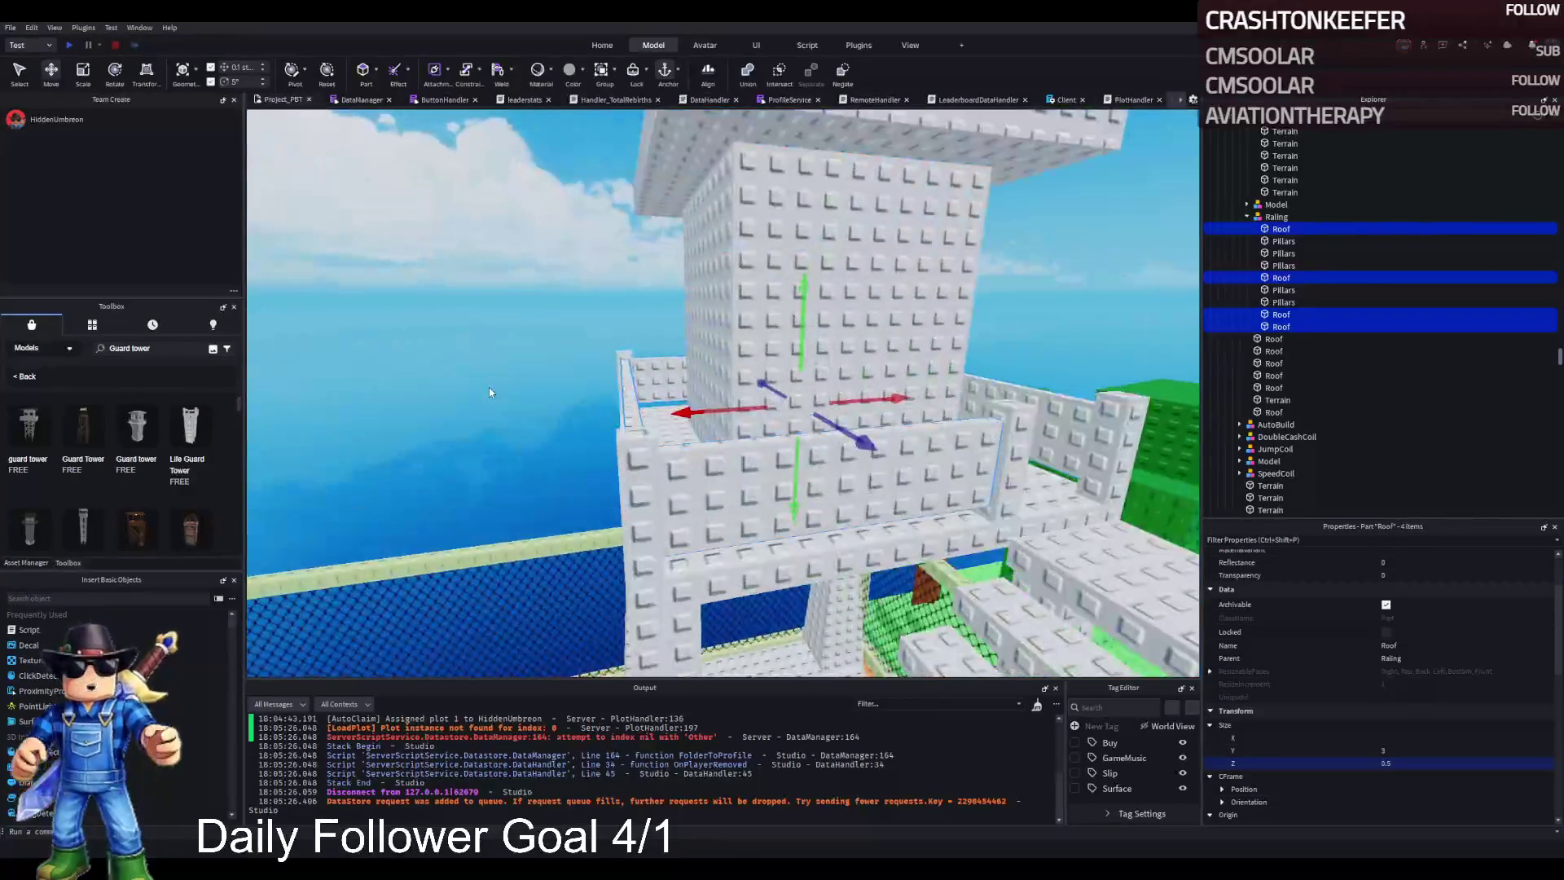
{"action": "key", "text": "w"}
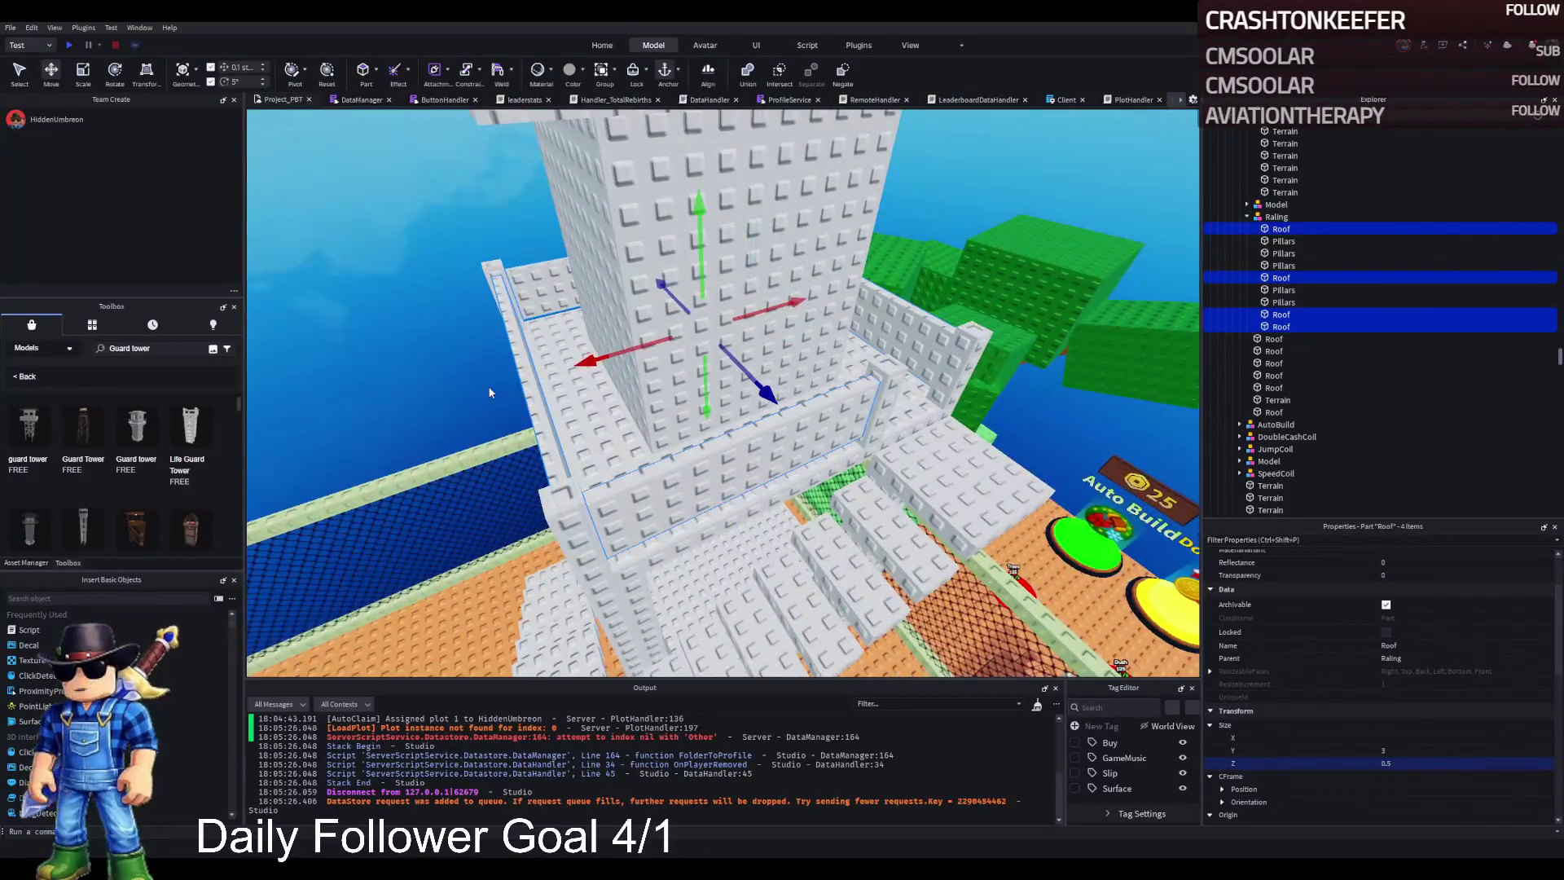
{"action": "key", "text": "s"}
Step: Select a single roof part and orbit around to face the tower's tall wall
{"action": "left_click", "coordinate": [698, 352]}
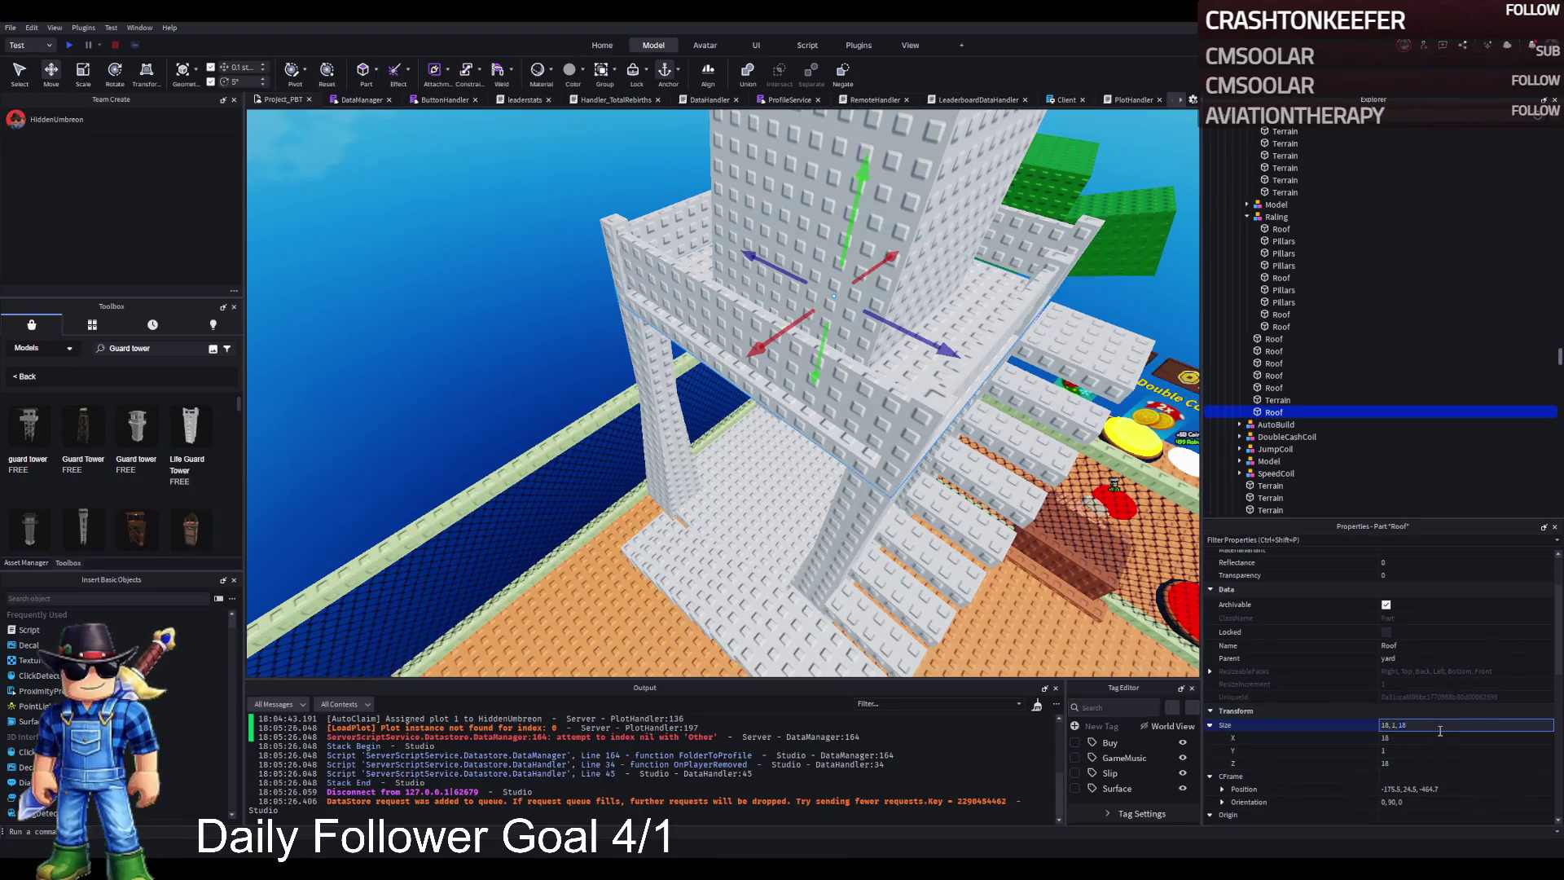
{"action": "key", "text": "w"}
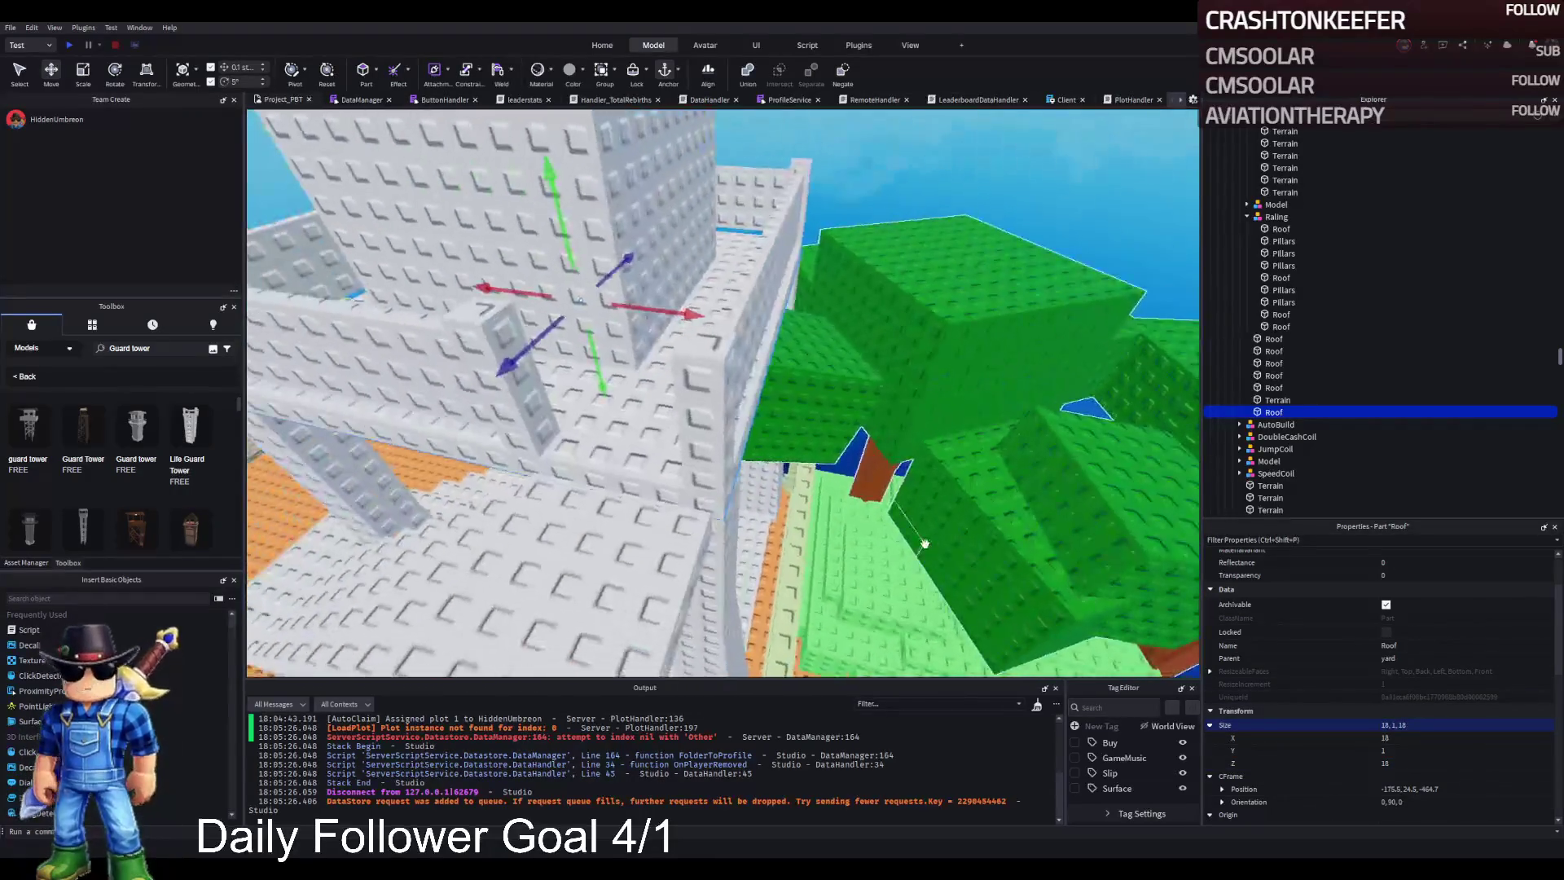
{"action": "key", "text": "d"}
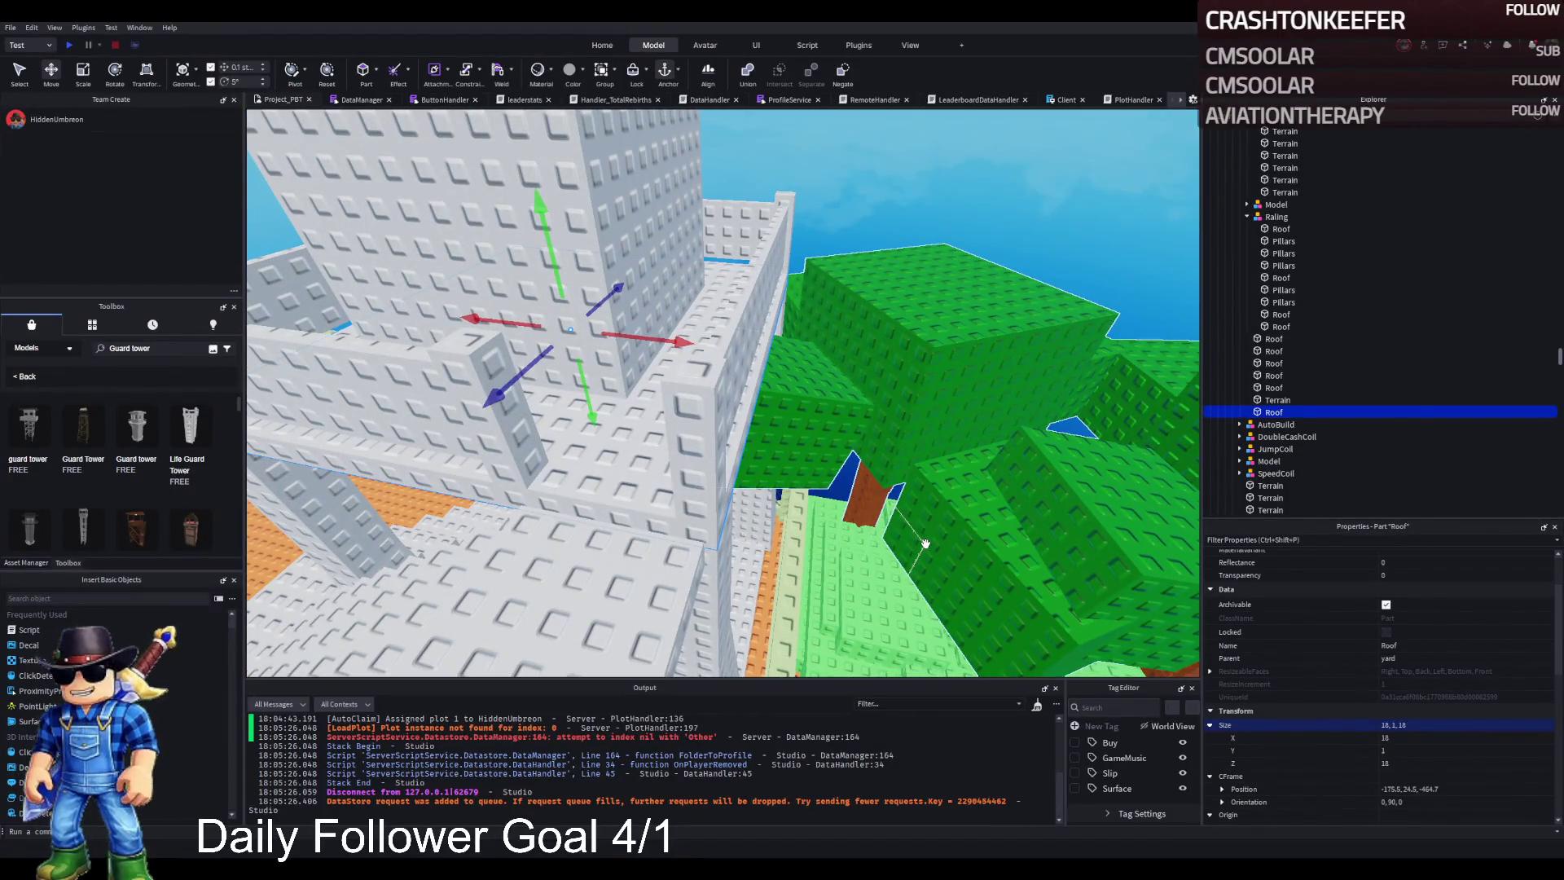
{"action": "key", "text": "a"}
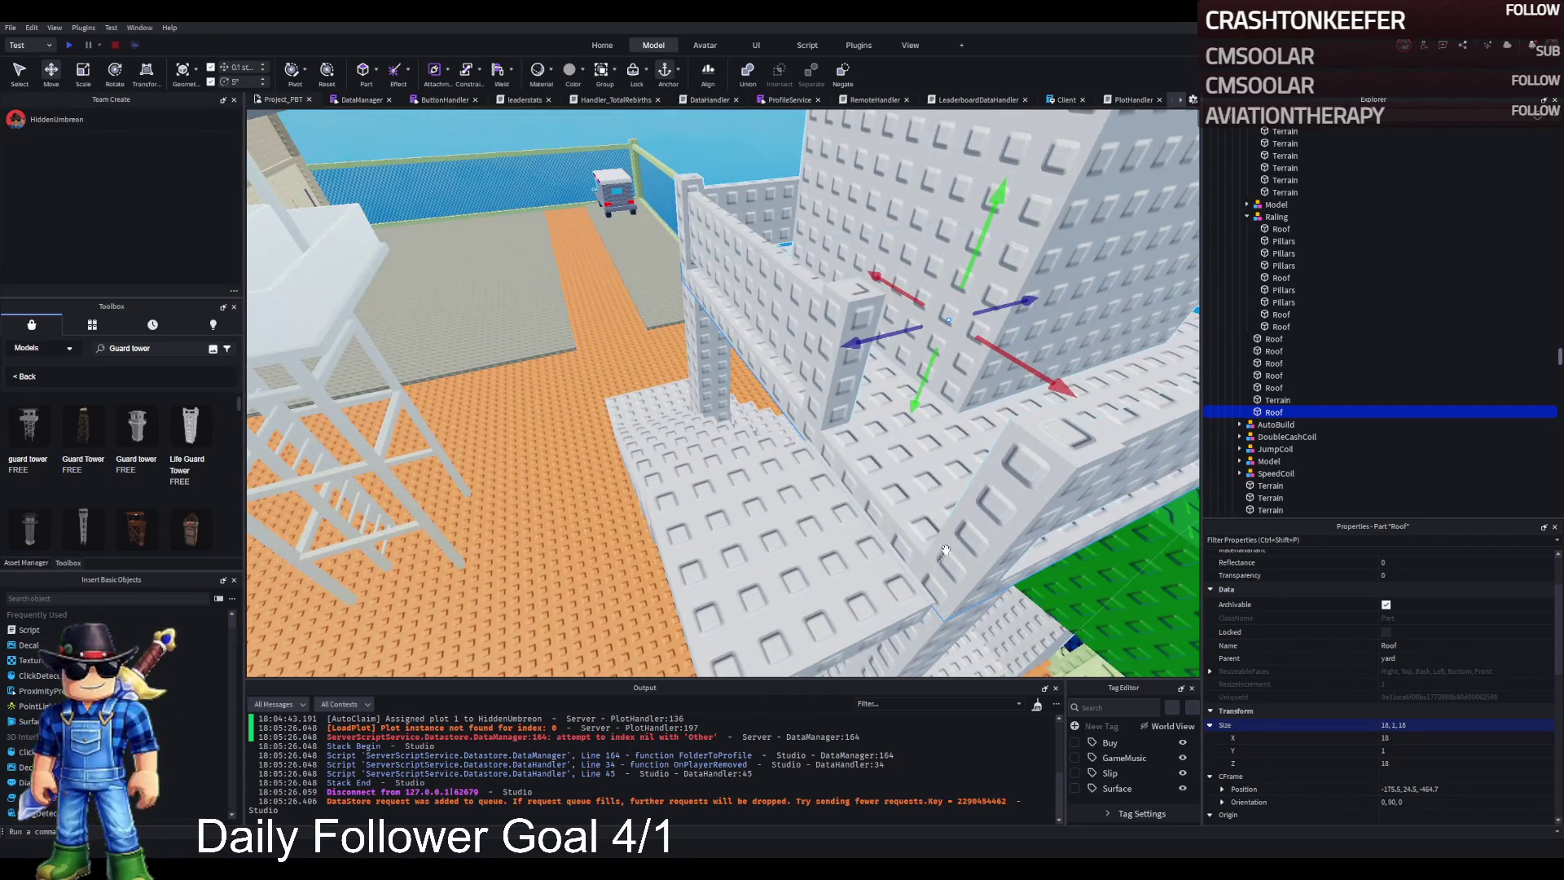
{"action": "key", "text": "a"}
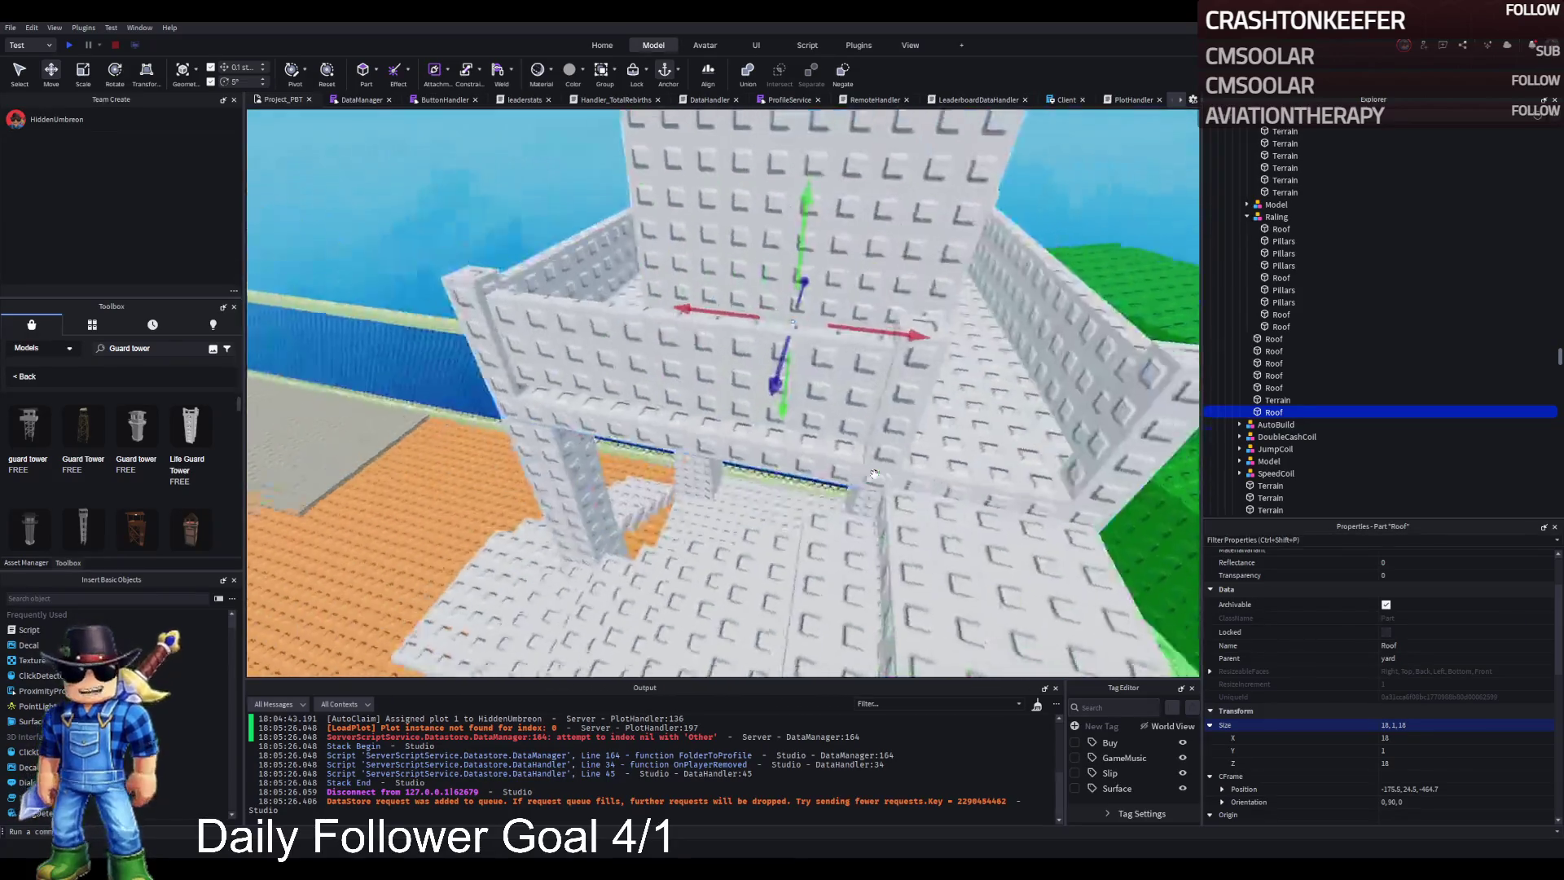
{"action": "key", "text": "a"}
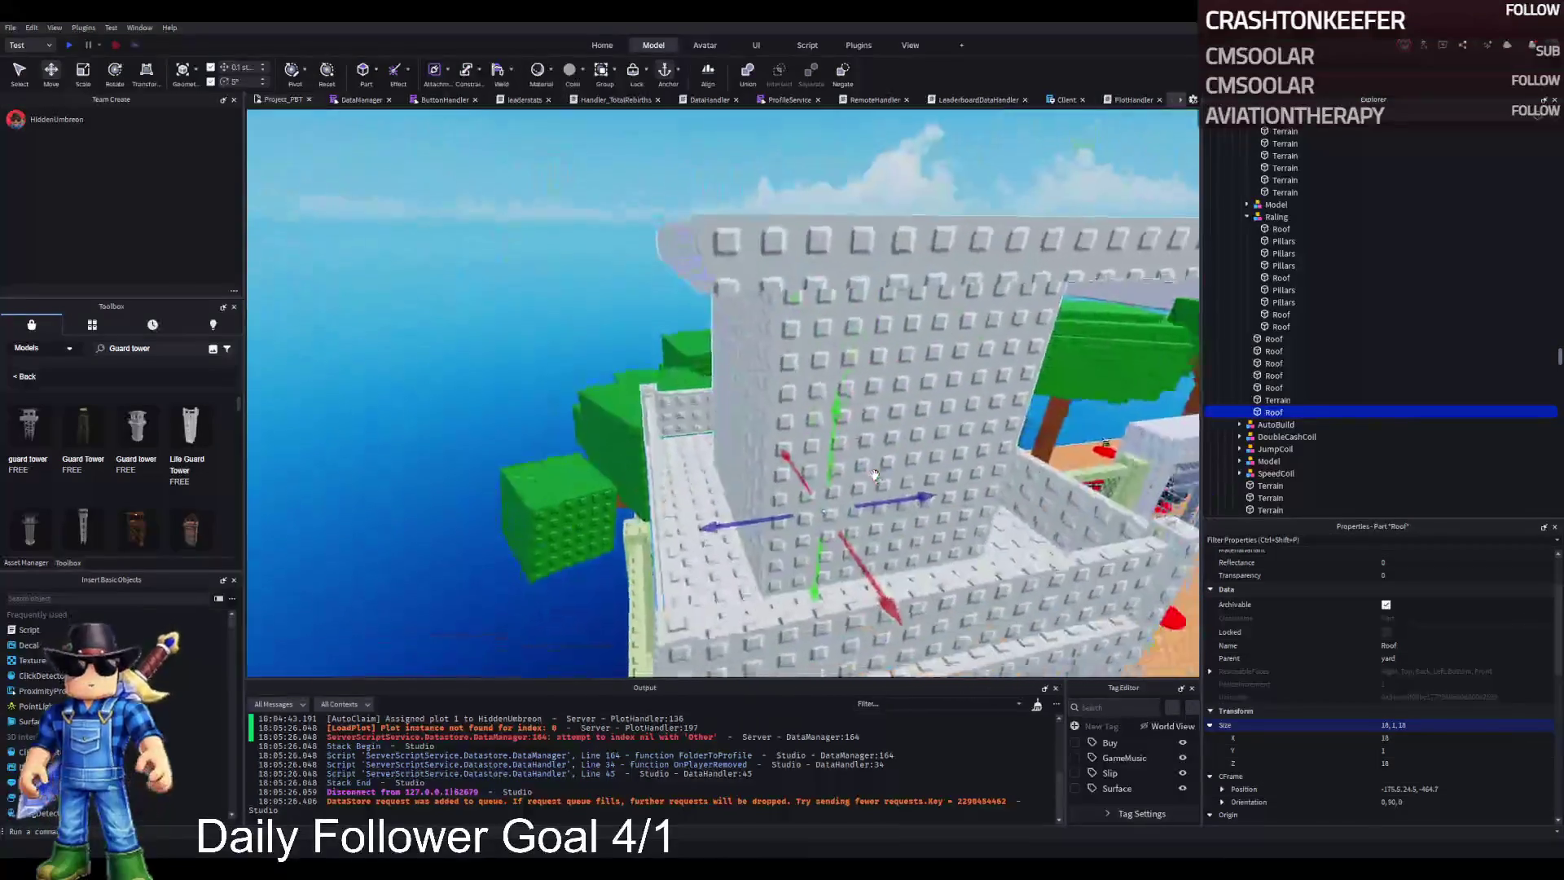
{"action": "left_click_drag", "start_coordinate": [873, 475], "coordinate": [845, 411]}
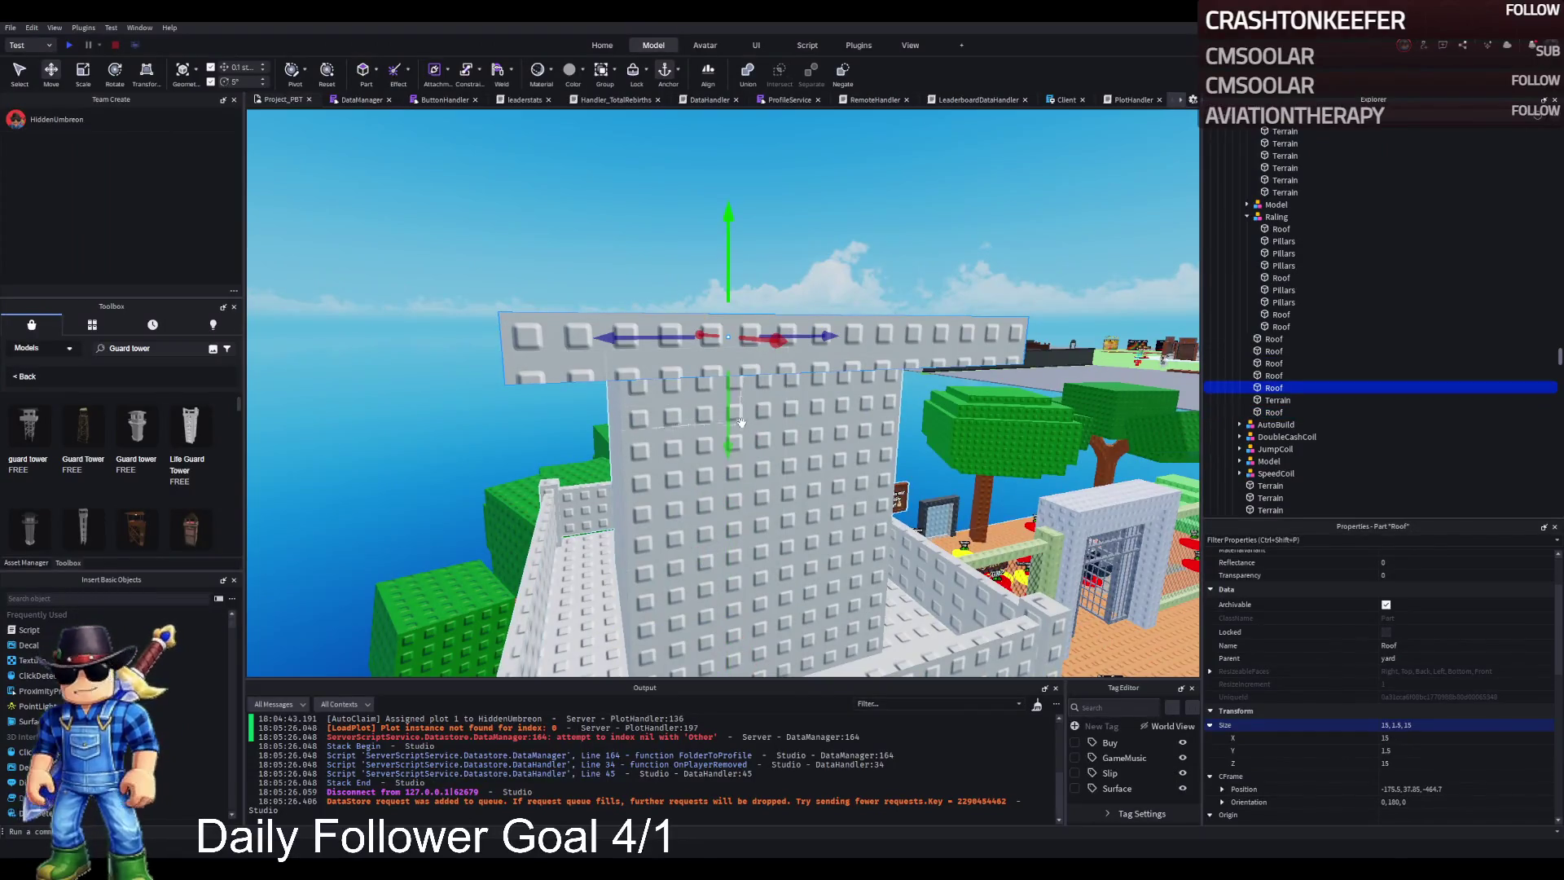
Step: Multi-select three of the tower's upper walls and frame them
{"action": "left_click", "coordinate": [772, 517]}
{"action": "key", "text": "a"}
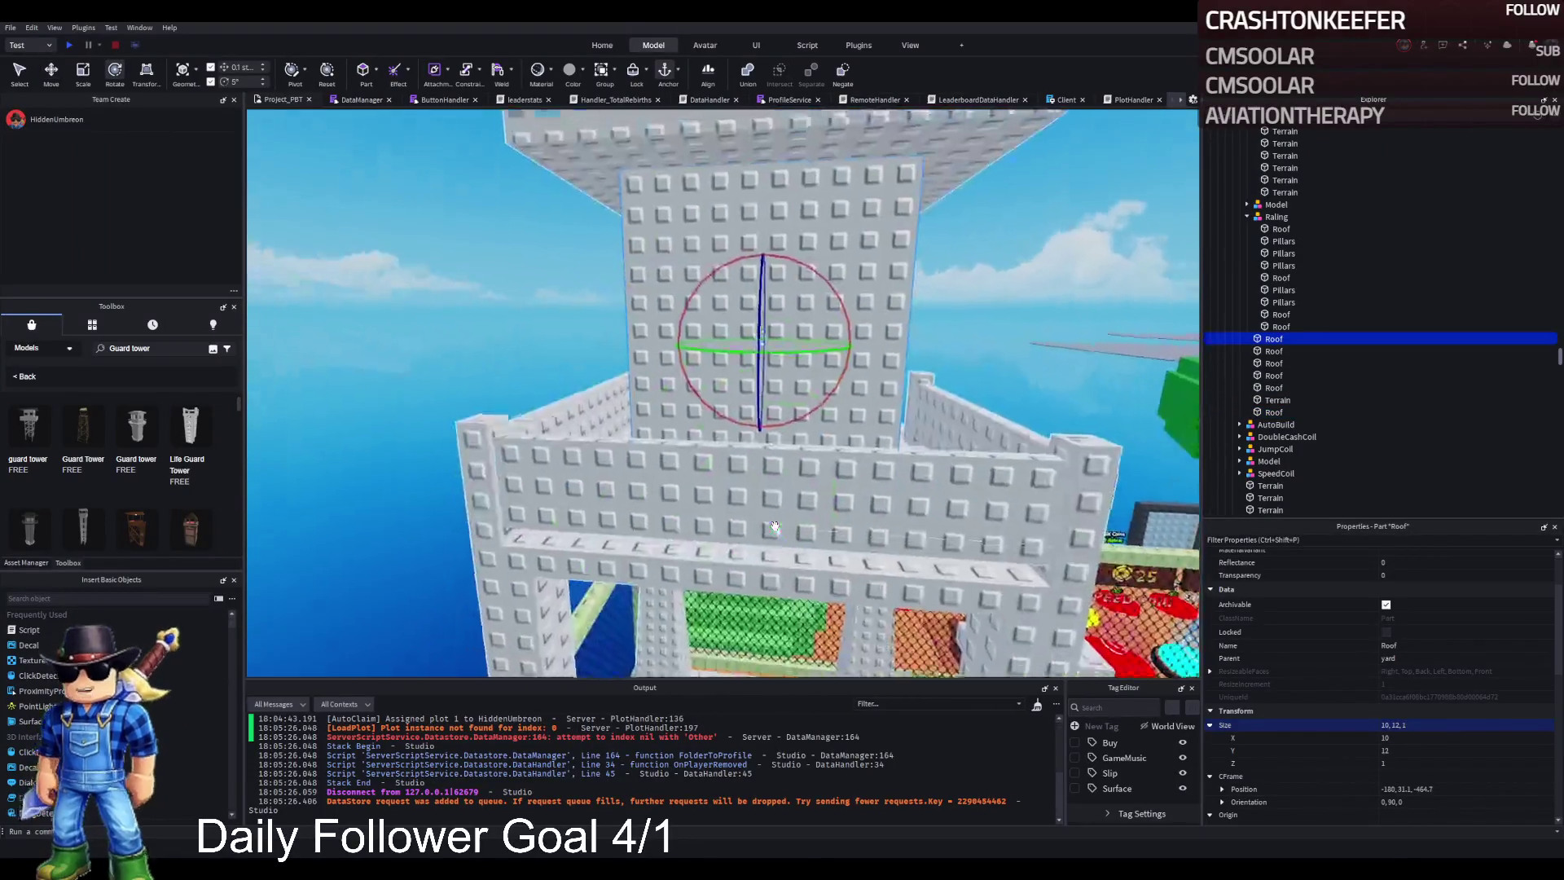
{"action": "key", "text": "d"}
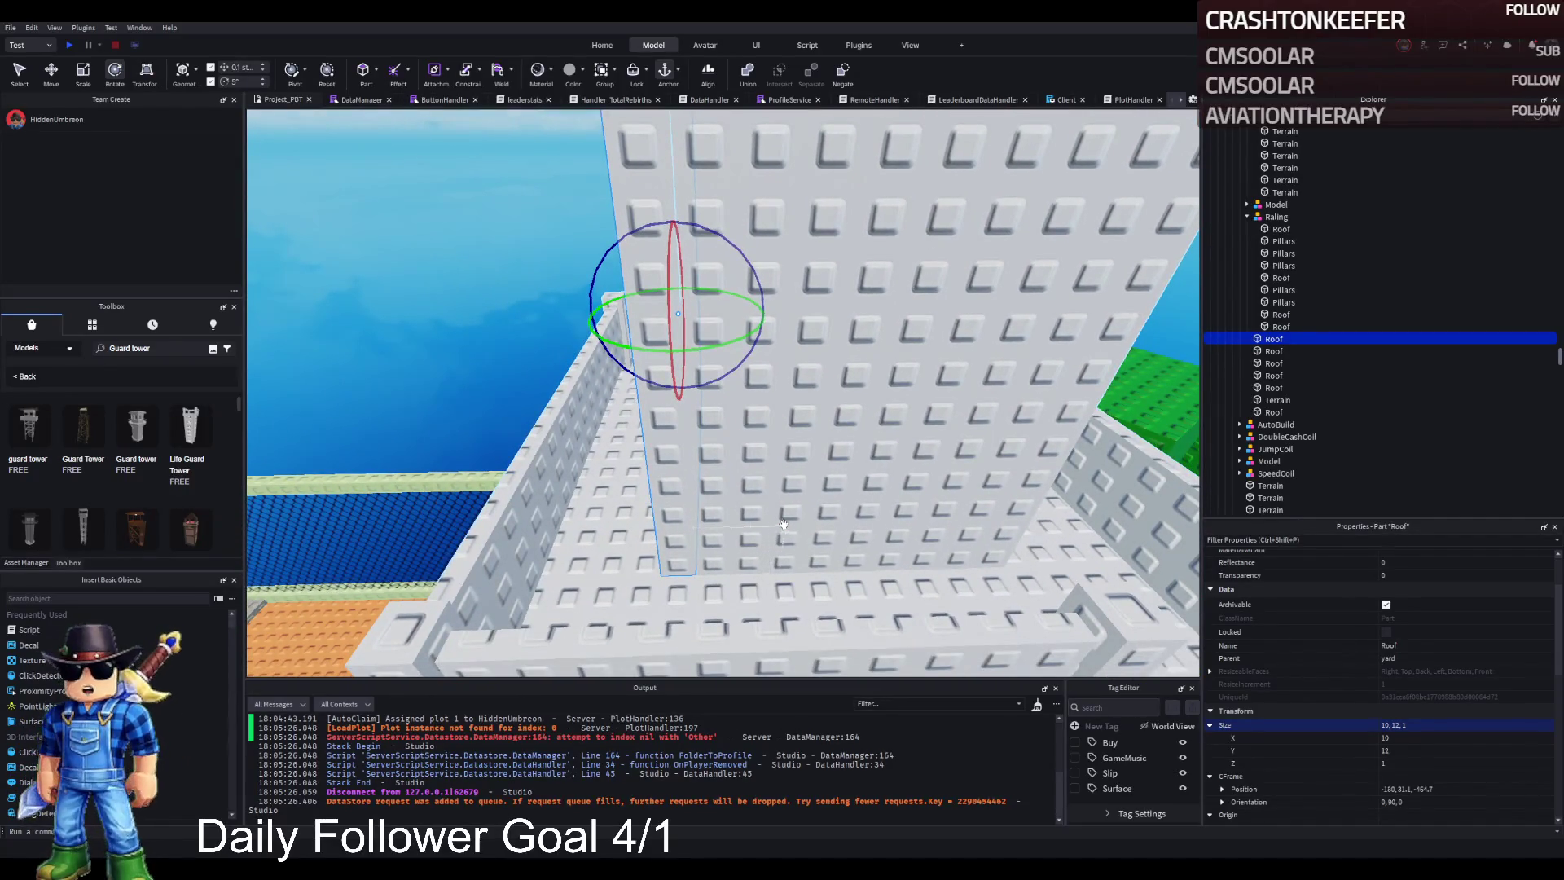
{"action": "key", "text": "d"}
{"action": "left_click", "coordinate": [592, 391], "text": "ctrl"}
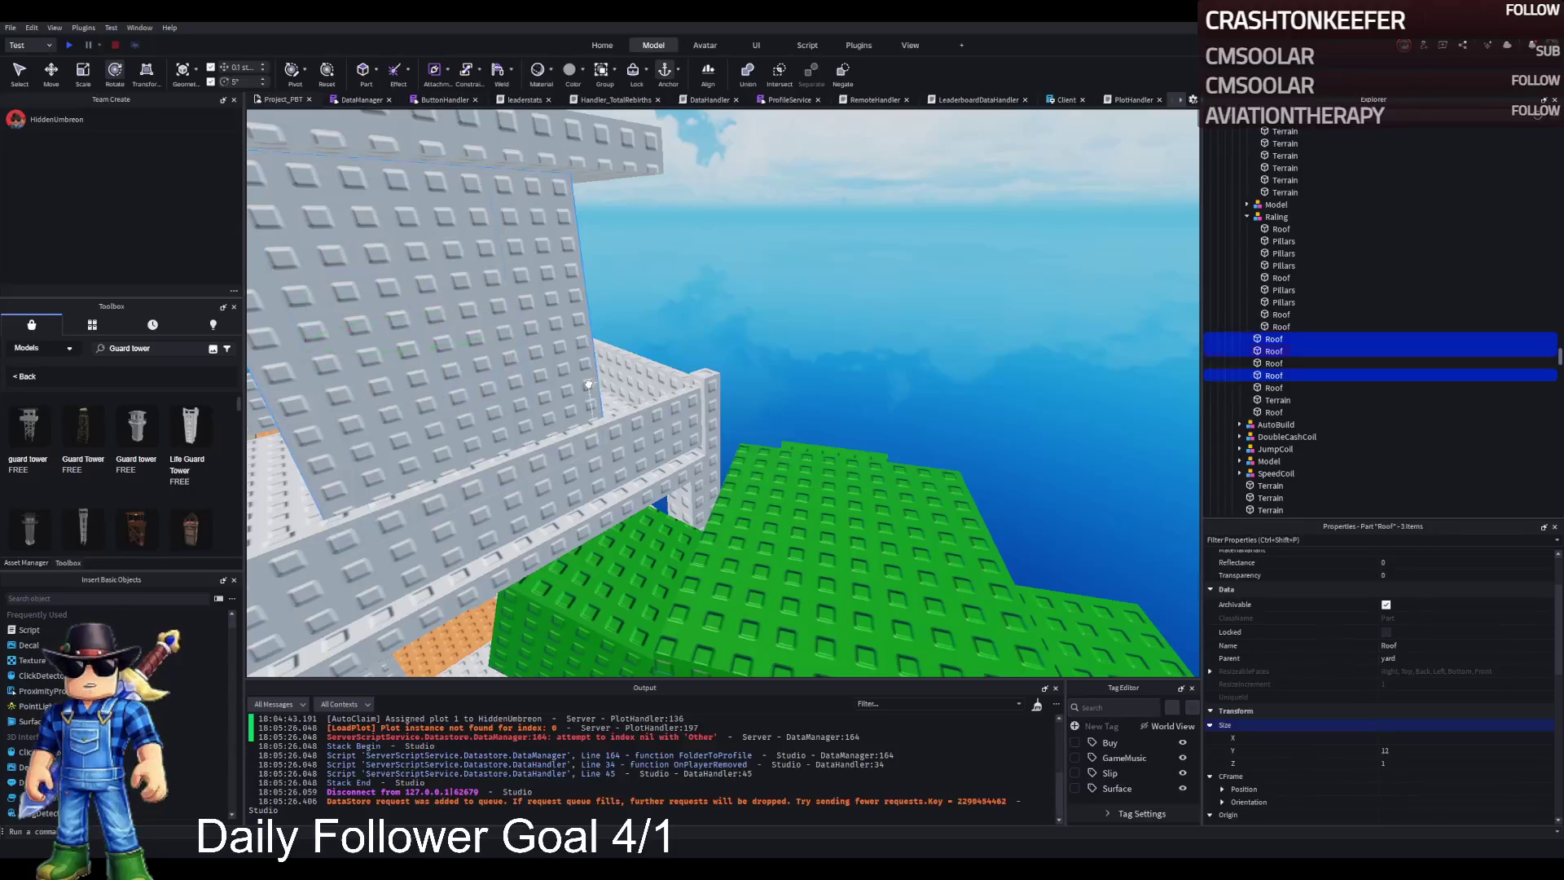
{"action": "key", "text": "s"}
{"action": "left_click", "coordinate": [722, 347], "text": "ctrl"}
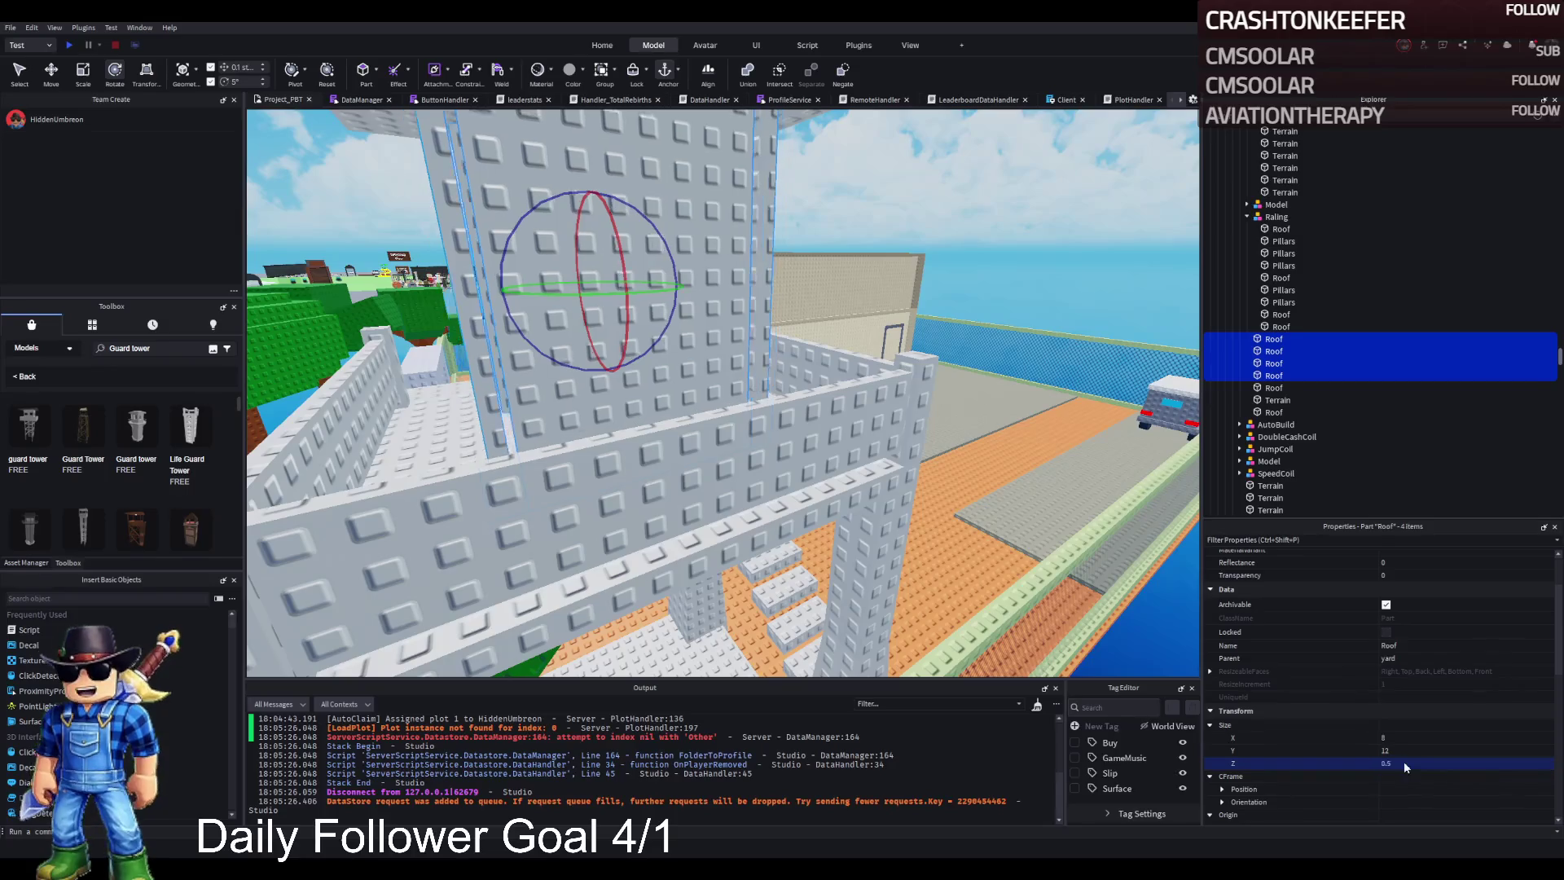
{"action": "key", "text": "f"}
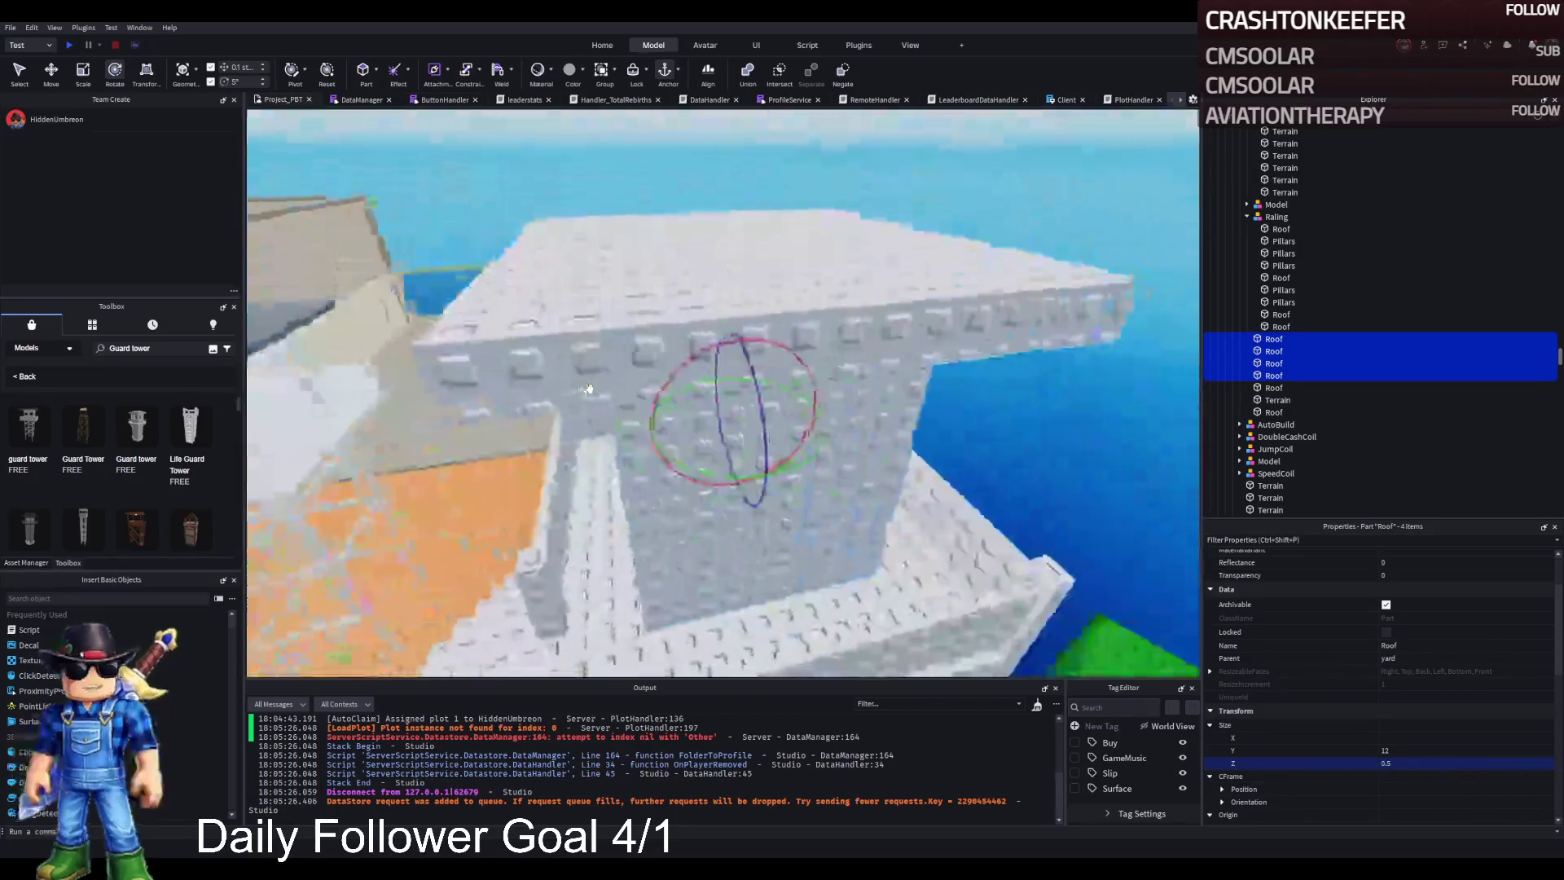
Step: Delete the stray Roof slab and select a remaining upper wall
{"action": "left_click", "coordinate": [589, 390]}
{"action": "key", "text": "Delete"}
{"action": "left_click", "coordinate": [649, 405]}
{"action": "key", "text": "f"}
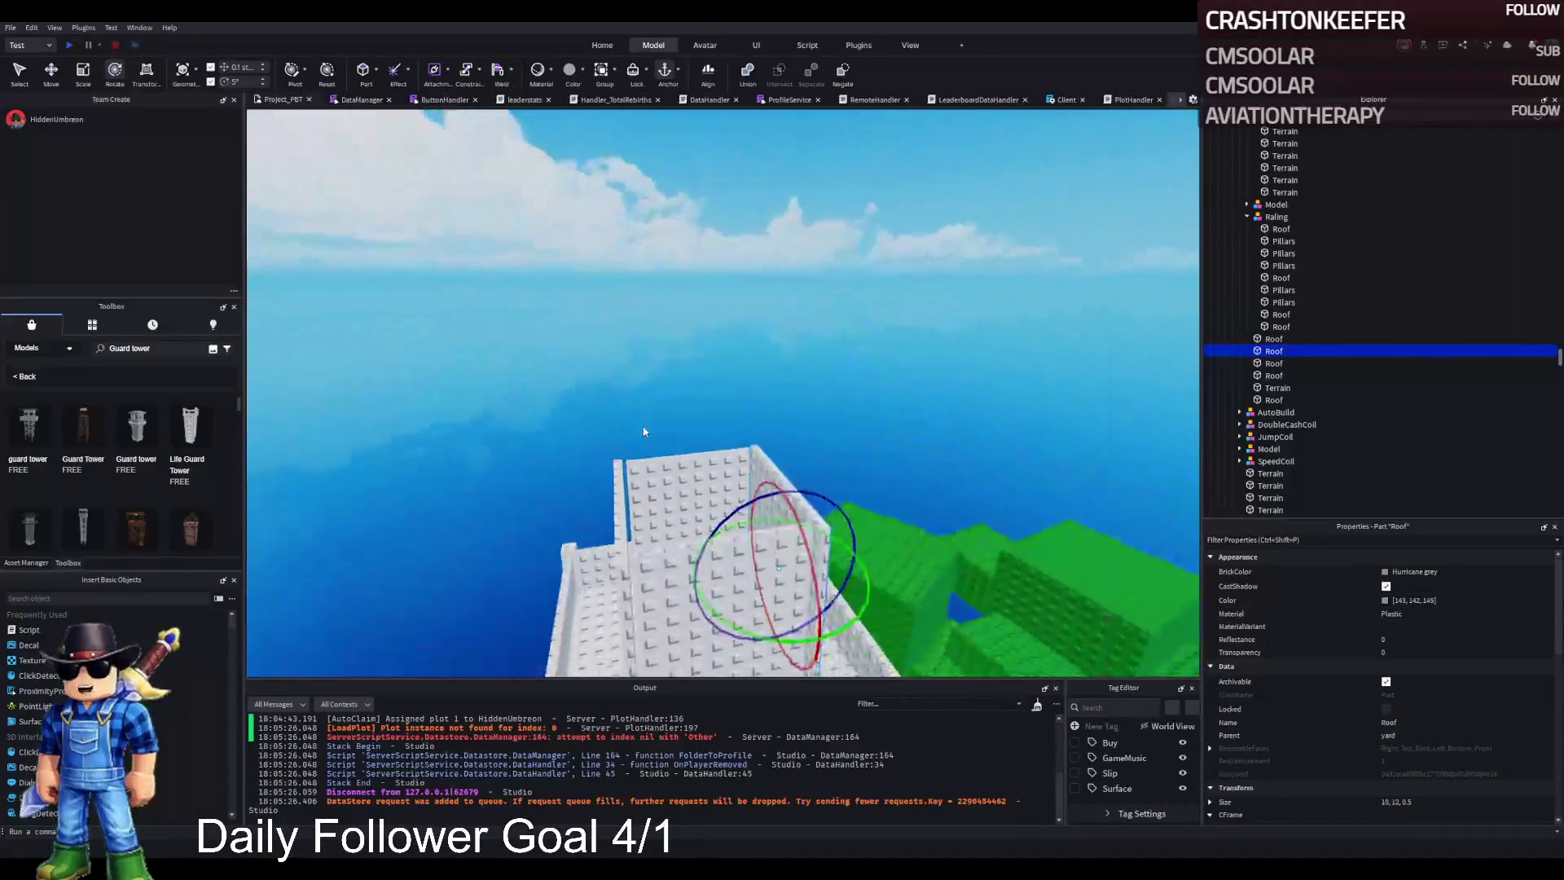
Step: With the Move tool active, drag the Medieval Guard Tower from the Toolbox in beside the white tower
{"action": "key", "text": "ctrl+2"}
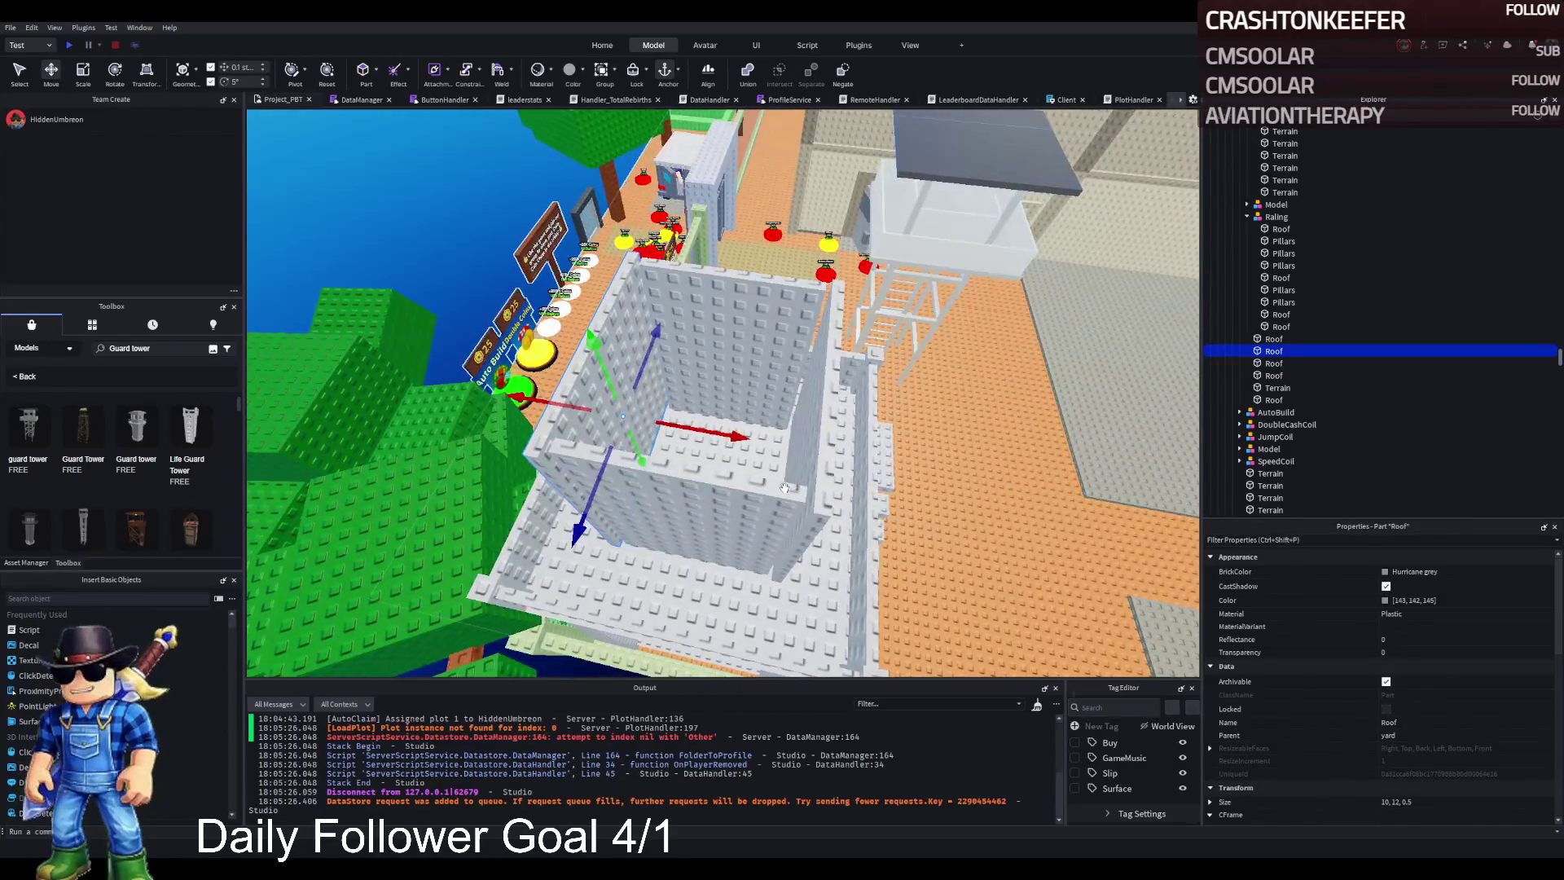
{"action": "scroll", "coordinate": [812, 461], "scroll_direction": "up", "scroll_amount": 10}
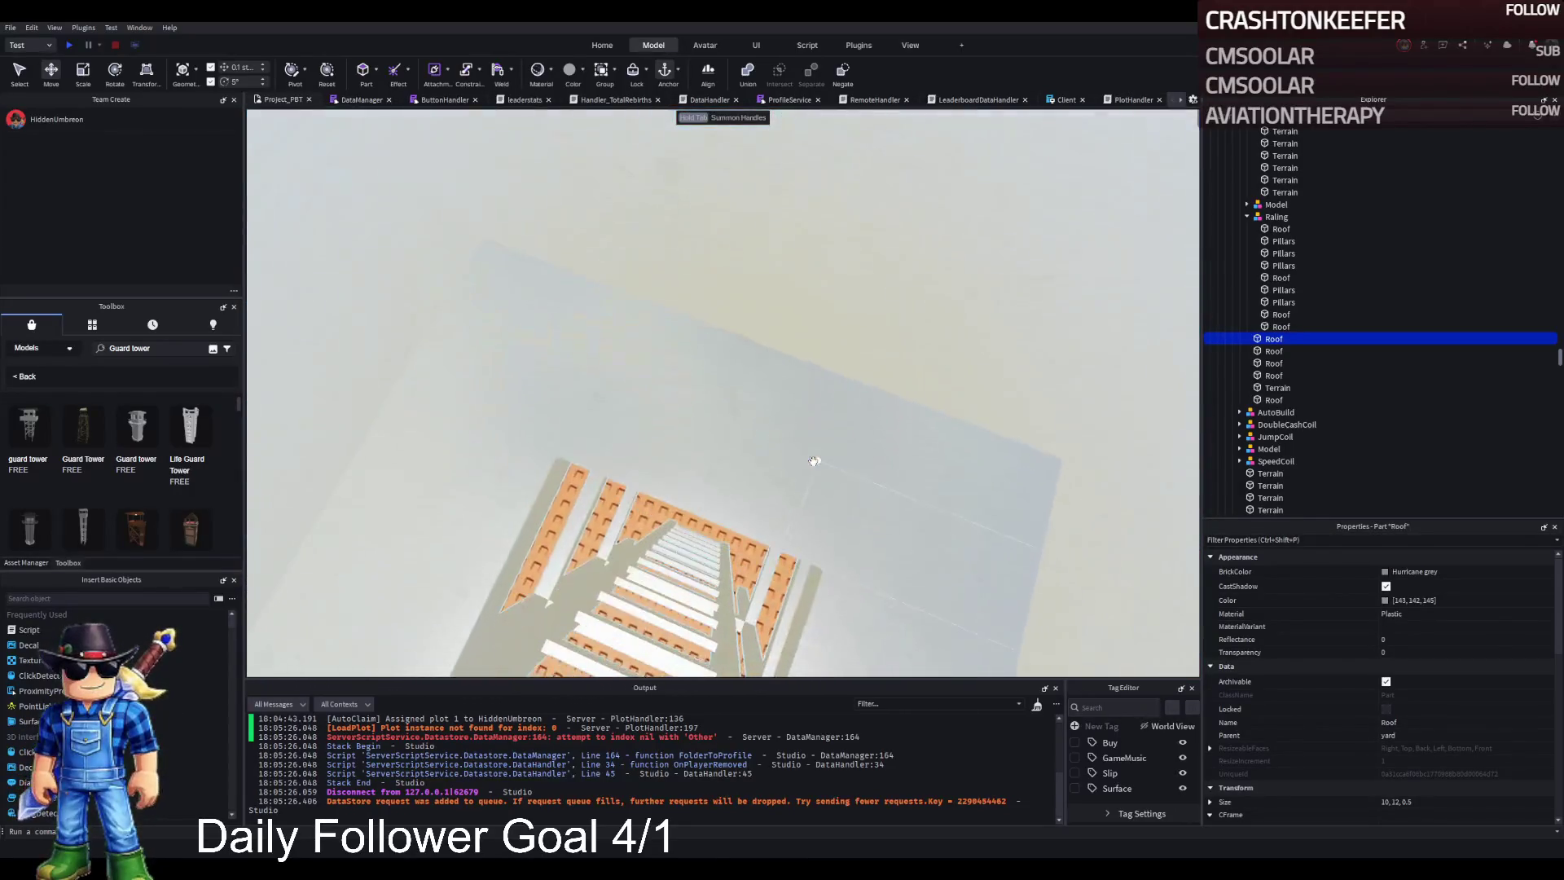
{"action": "scroll", "coordinate": [812, 461], "scroll_direction": "down", "scroll_amount": 10}
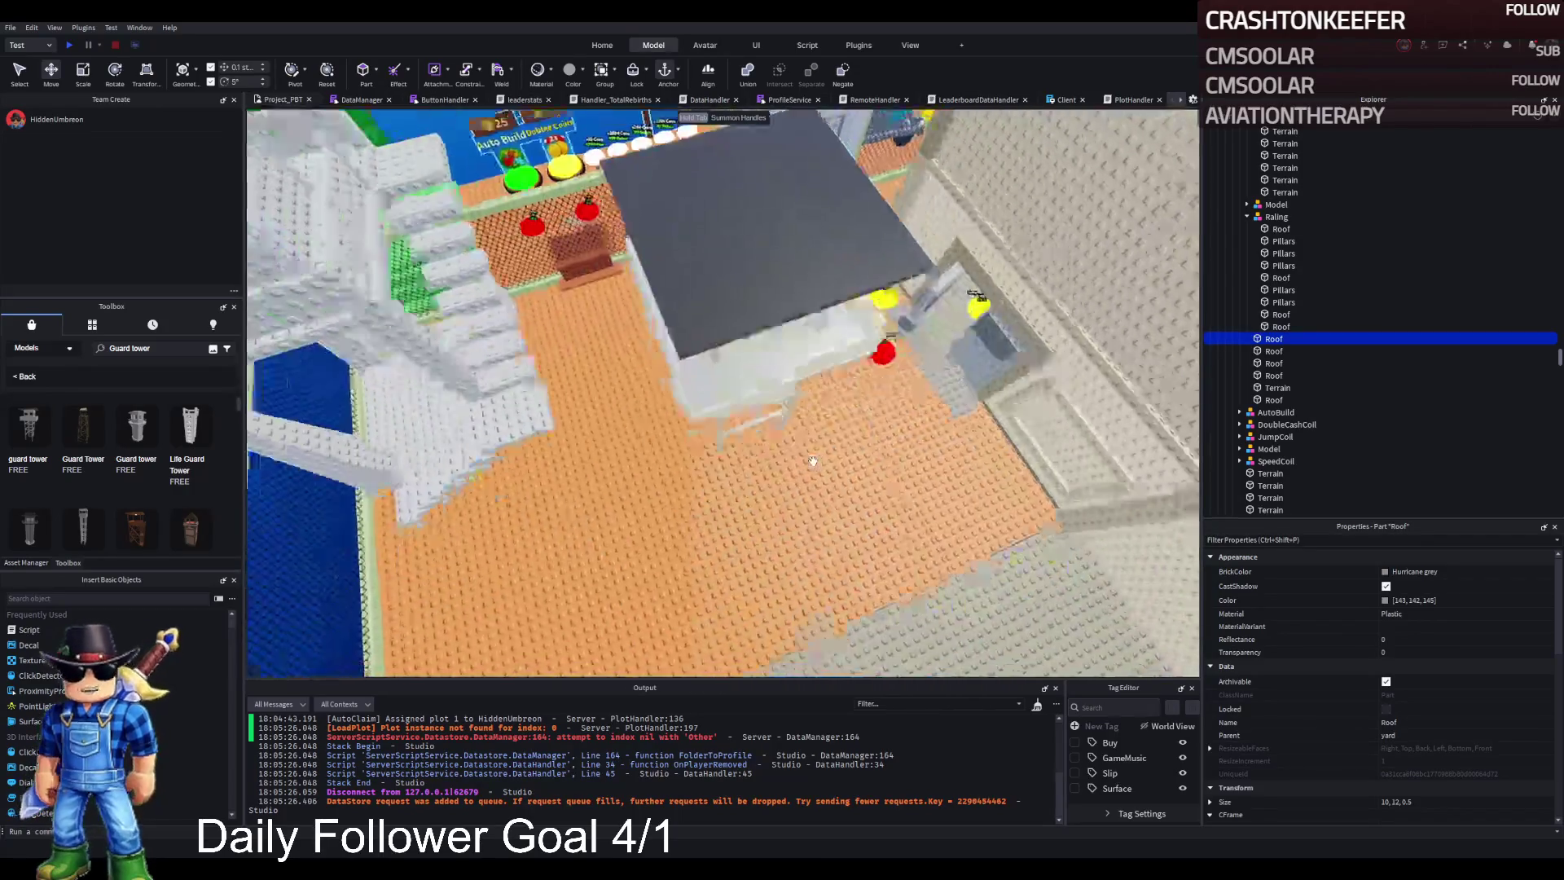
{"action": "key", "text": "f"}
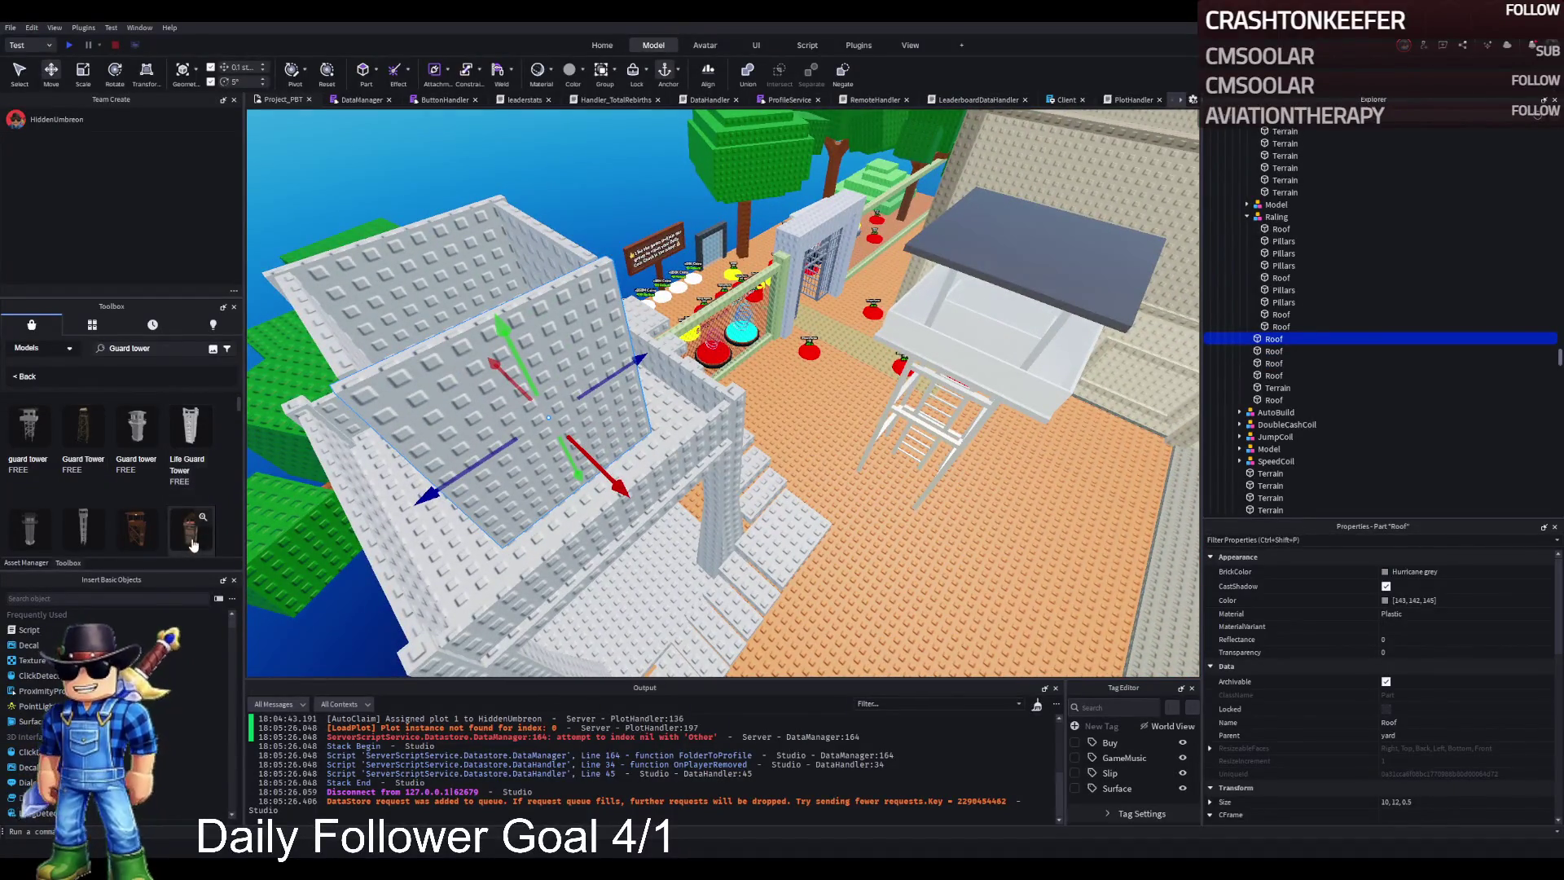
{"action": "left_click_drag", "start_coordinate": [833, 483], "coordinate": [839, 480]}
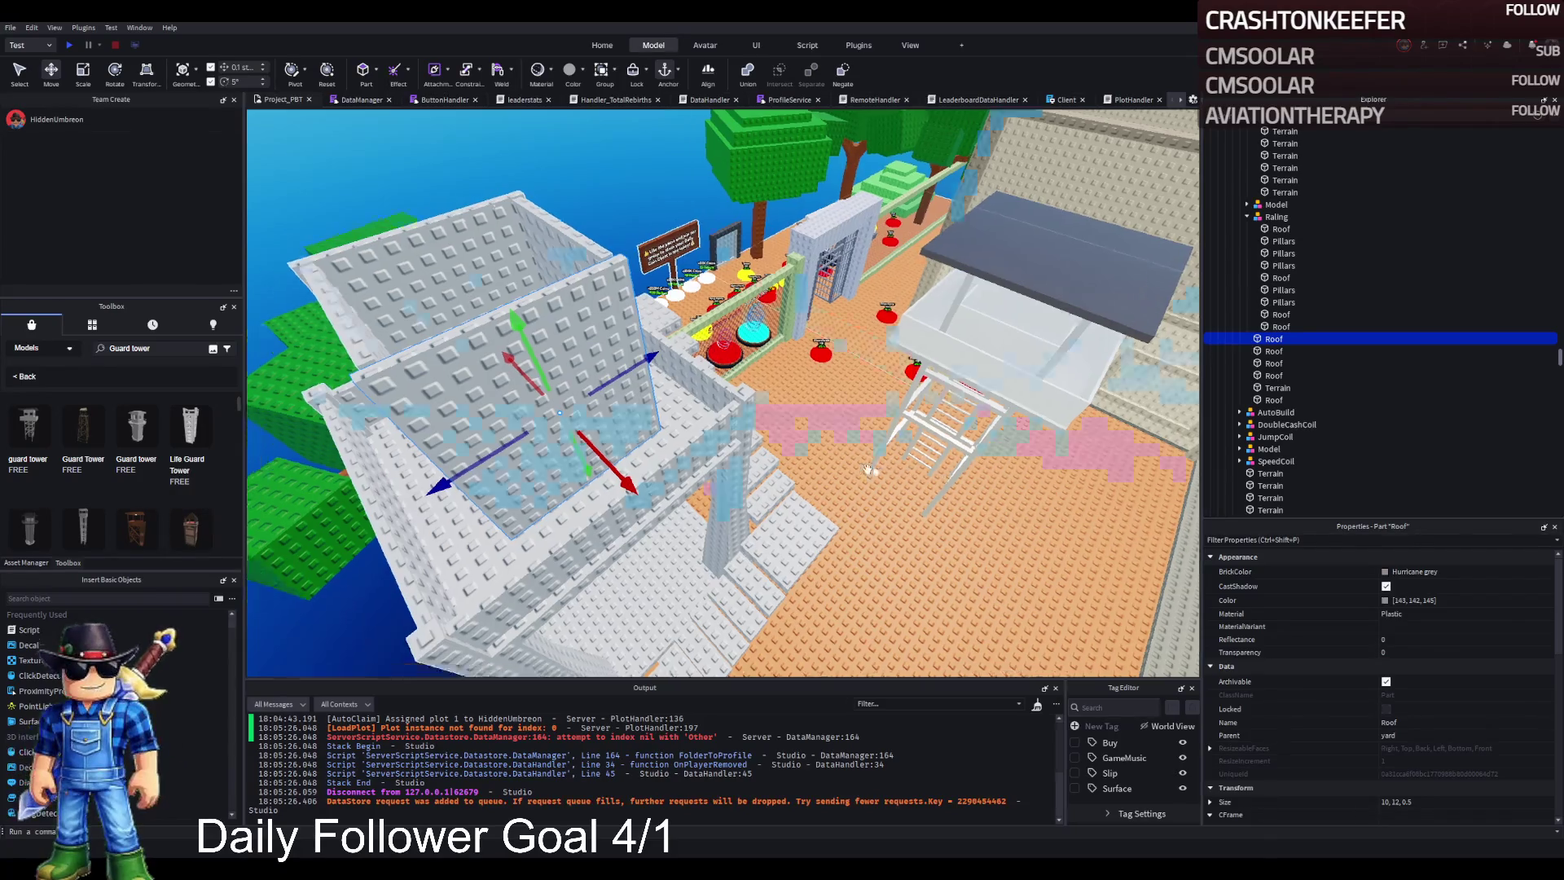
{"action": "key", "text": "f"}
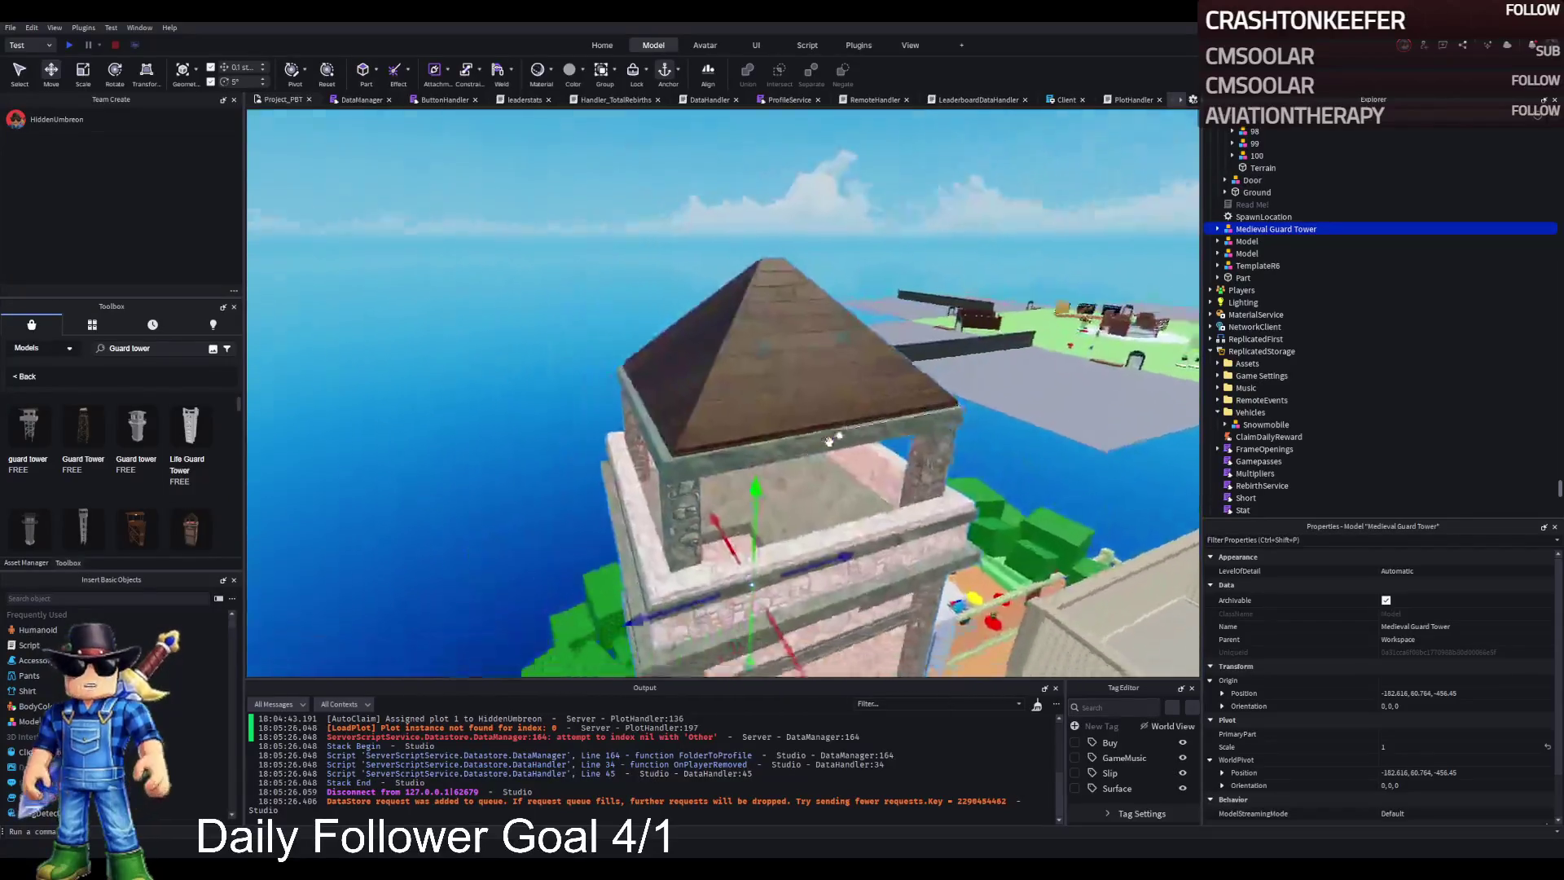
Step: Delete the Medieval Guard Tower, try the wooden Guard Tower for comparison, then delete it too
{"action": "key", "text": "Delete"}
{"action": "left_click_drag", "start_coordinate": [290, 534], "coordinate": [574, 511]}
{"action": "key", "text": "f"}
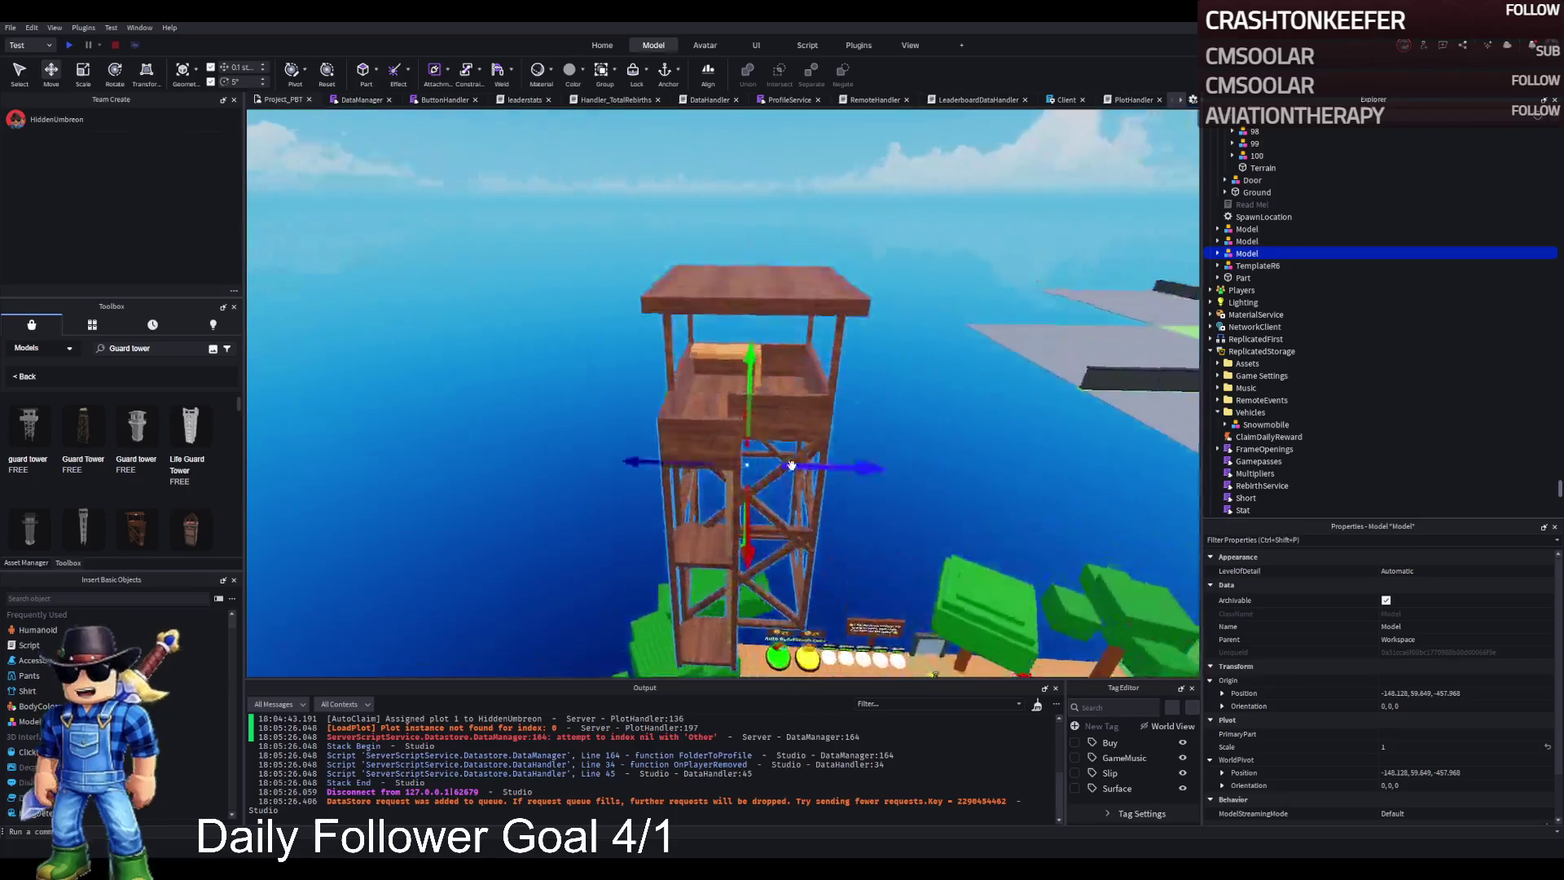
{"action": "key", "text": "Delete"}
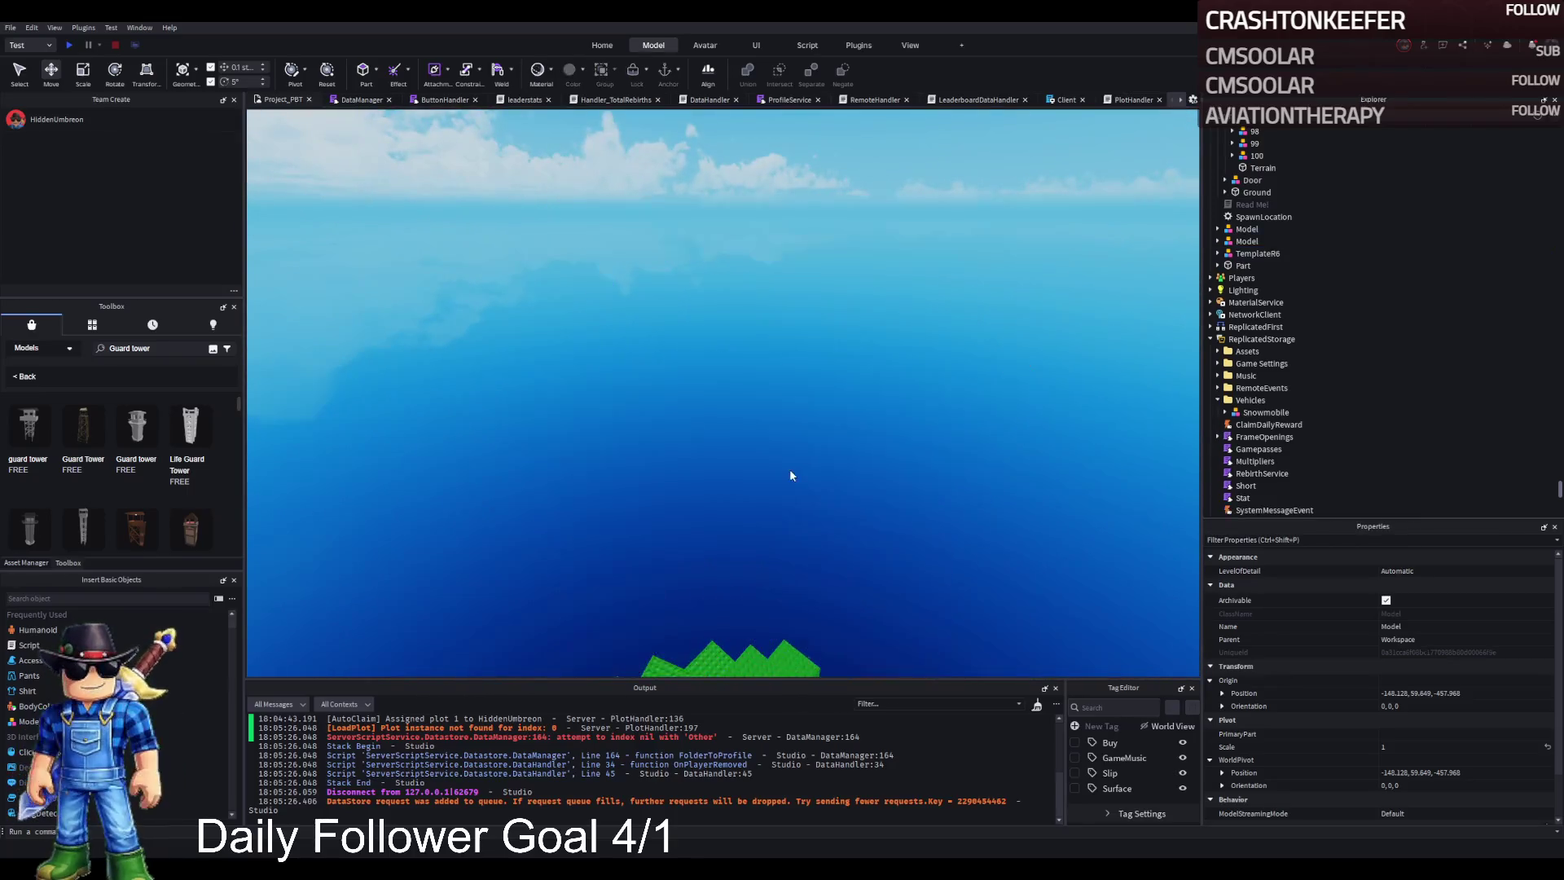
{"action": "left_click", "coordinate": [879, 358]}
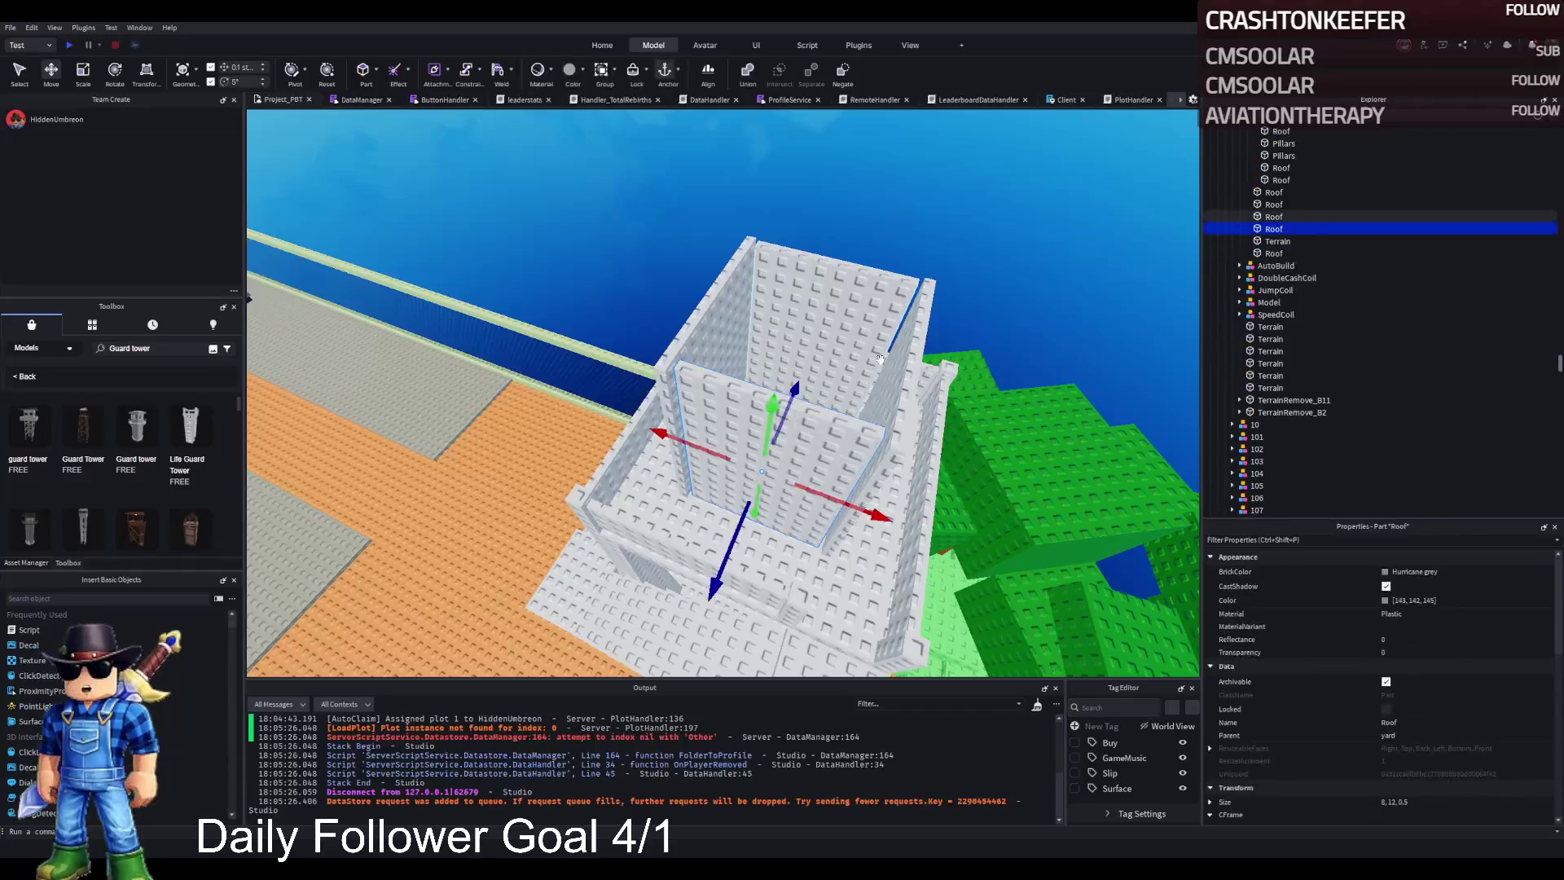
{"action": "key", "text": "ctrl+z"}
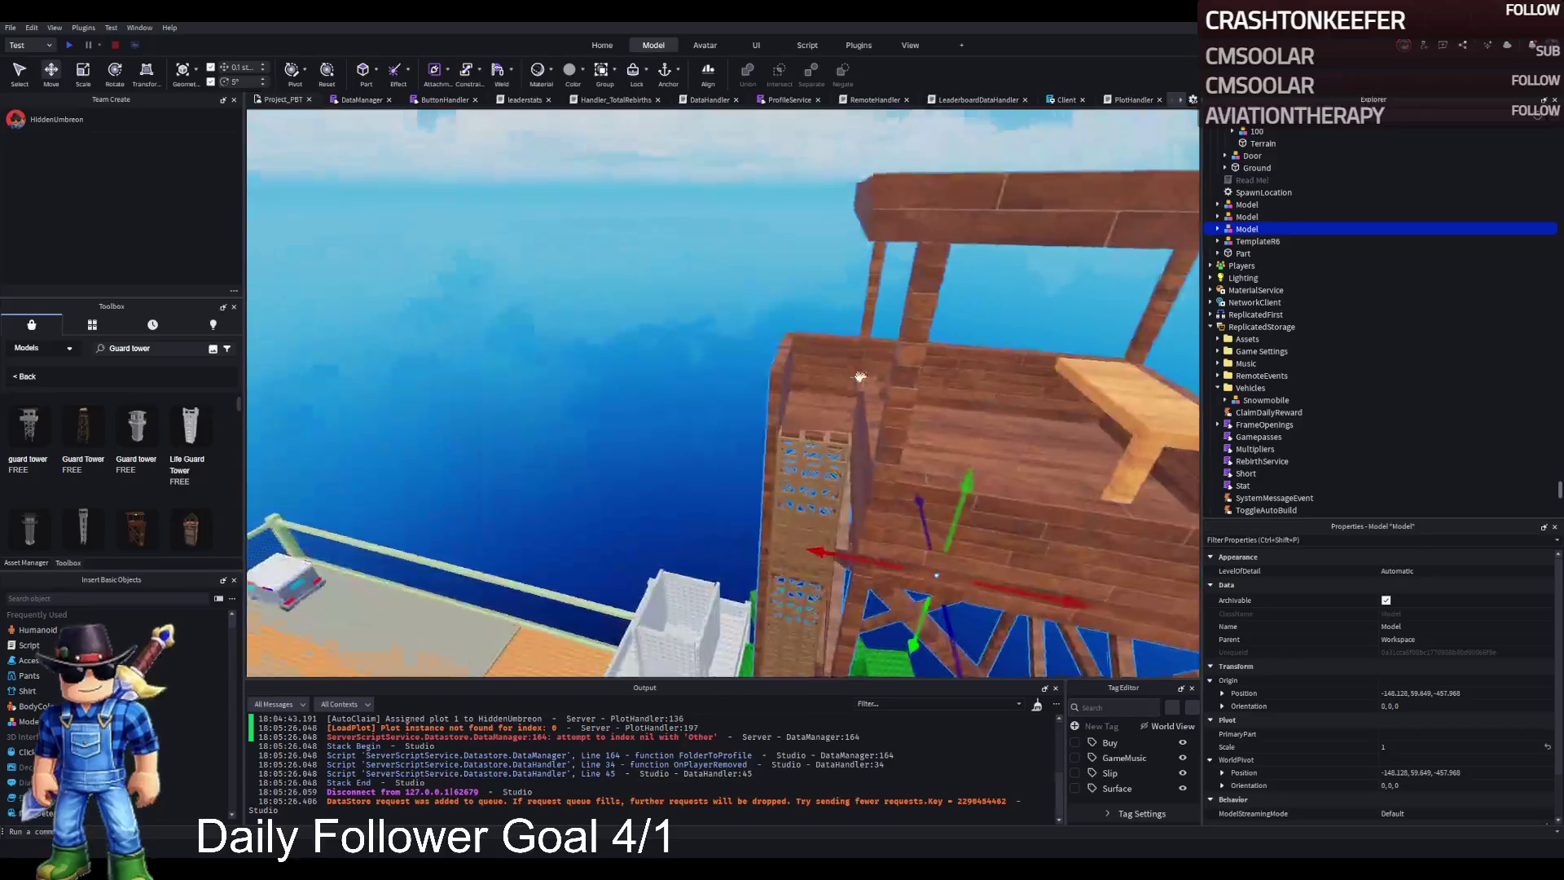
{"action": "key", "text": "Delete"}
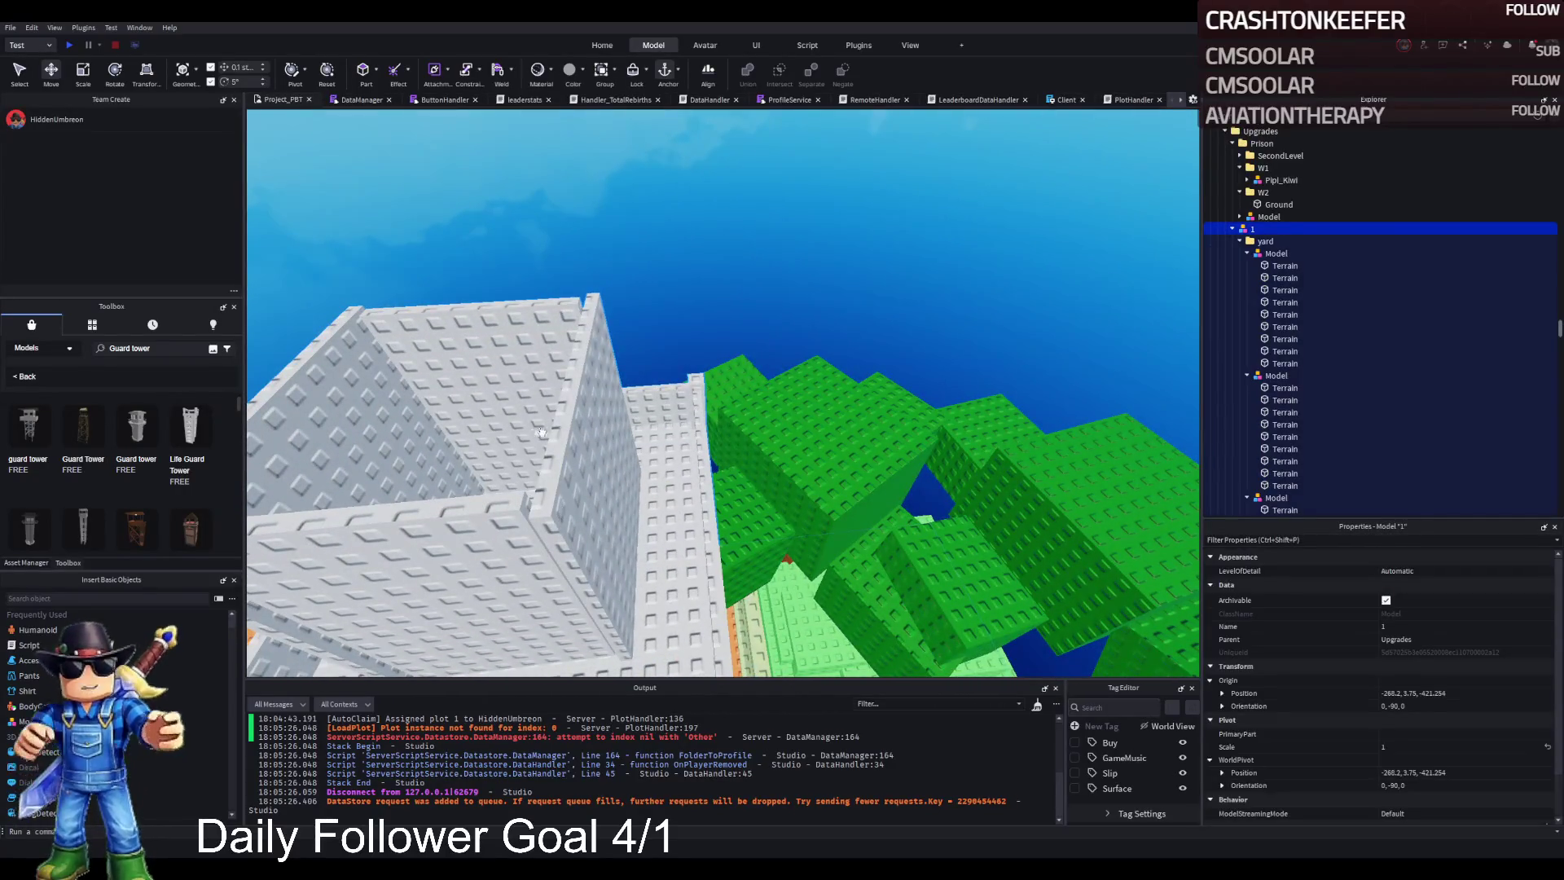
Step: Delete the remaining upper Roof wall parts
{"action": "left_click", "coordinate": [544, 430]}
{"action": "left_click", "coordinate": [444, 382], "text": "ctrl"}
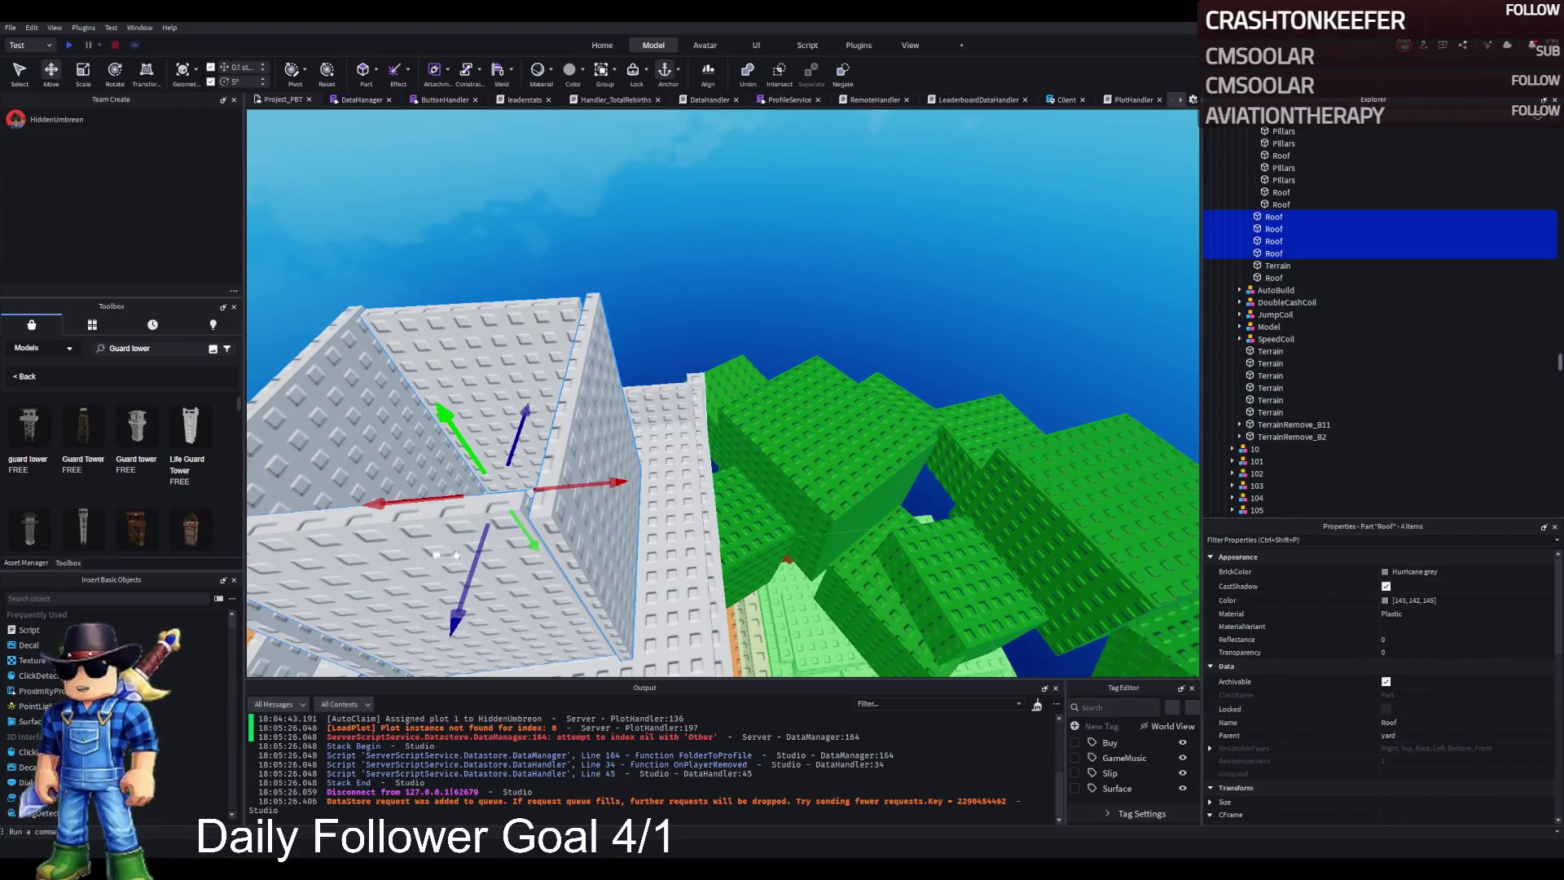
{"action": "key", "text": "Delete"}
{"action": "key", "text": "s"}
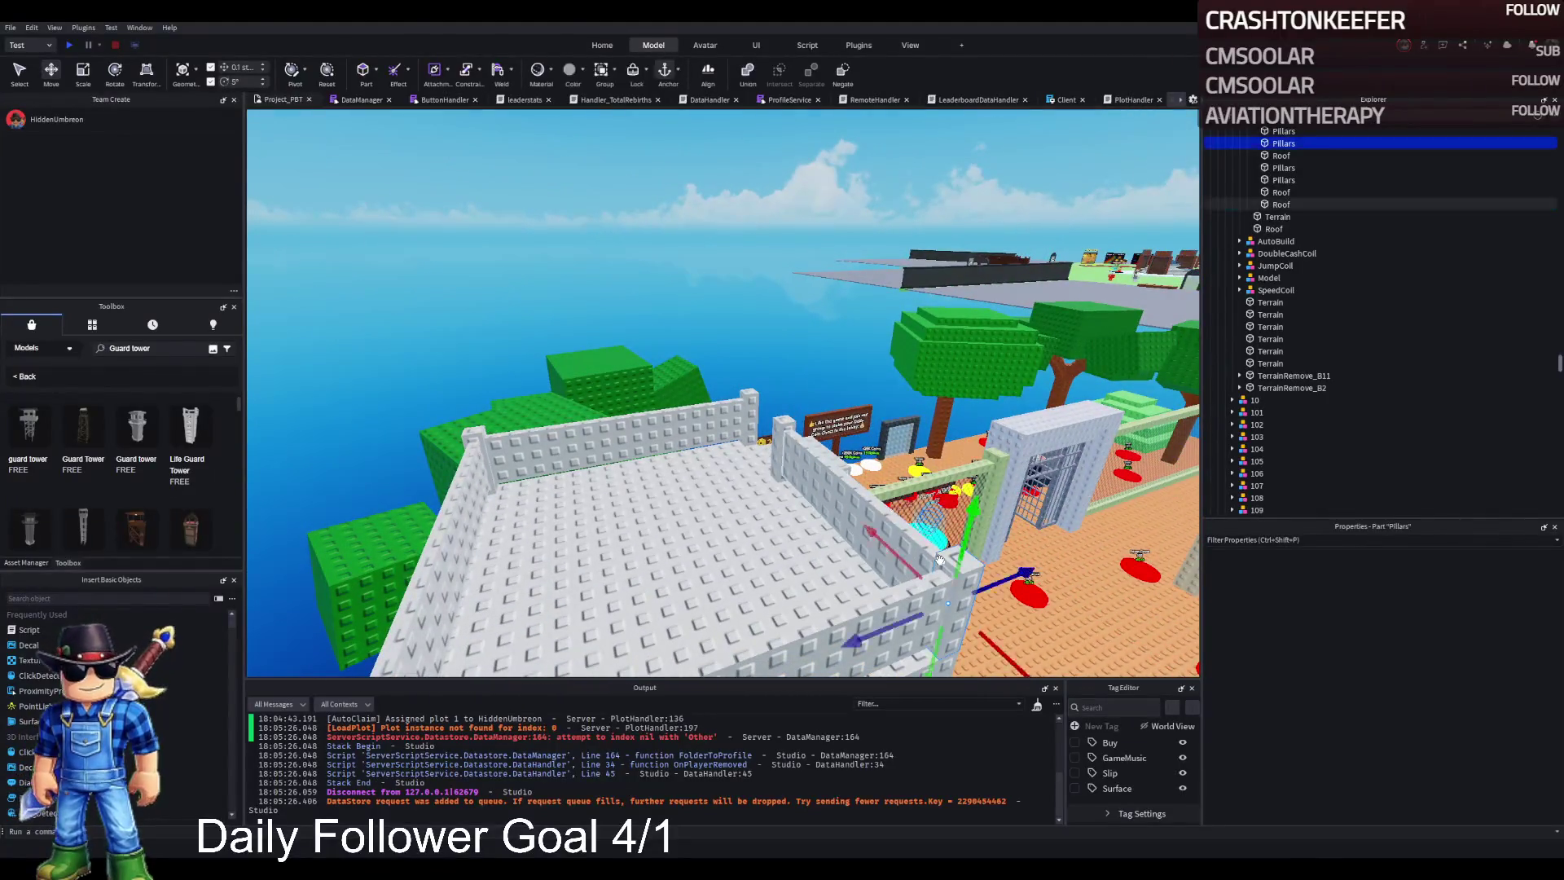
{"action": "key", "text": "s"}
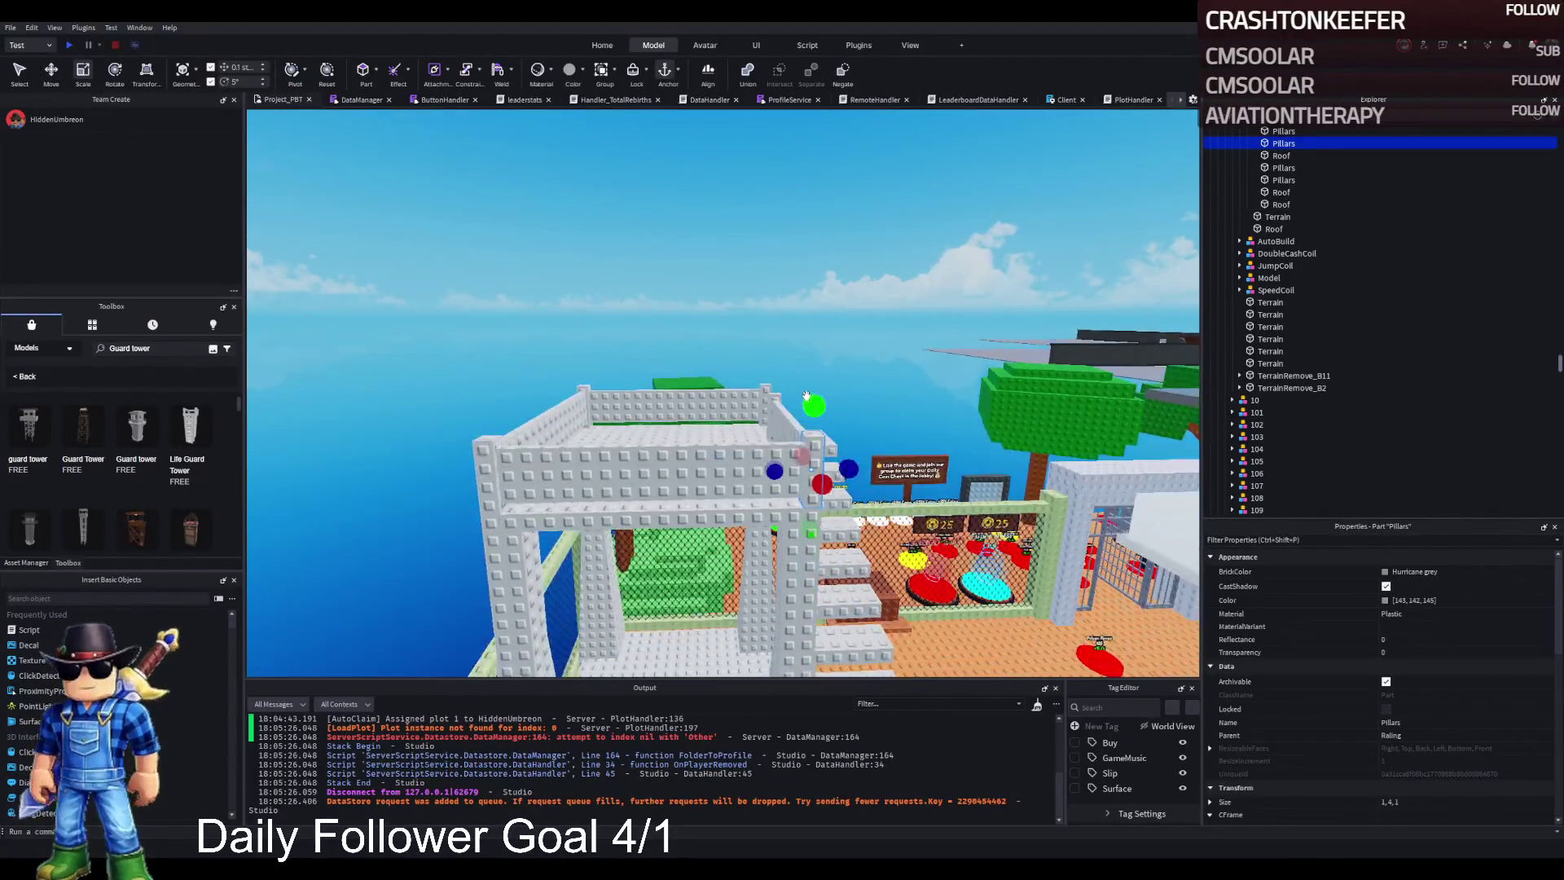
Step: Stretch all four corner pillars up to 15 studs tall
{"action": "left_click_drag", "start_coordinate": [814, 402], "coordinate": [815, 356]}
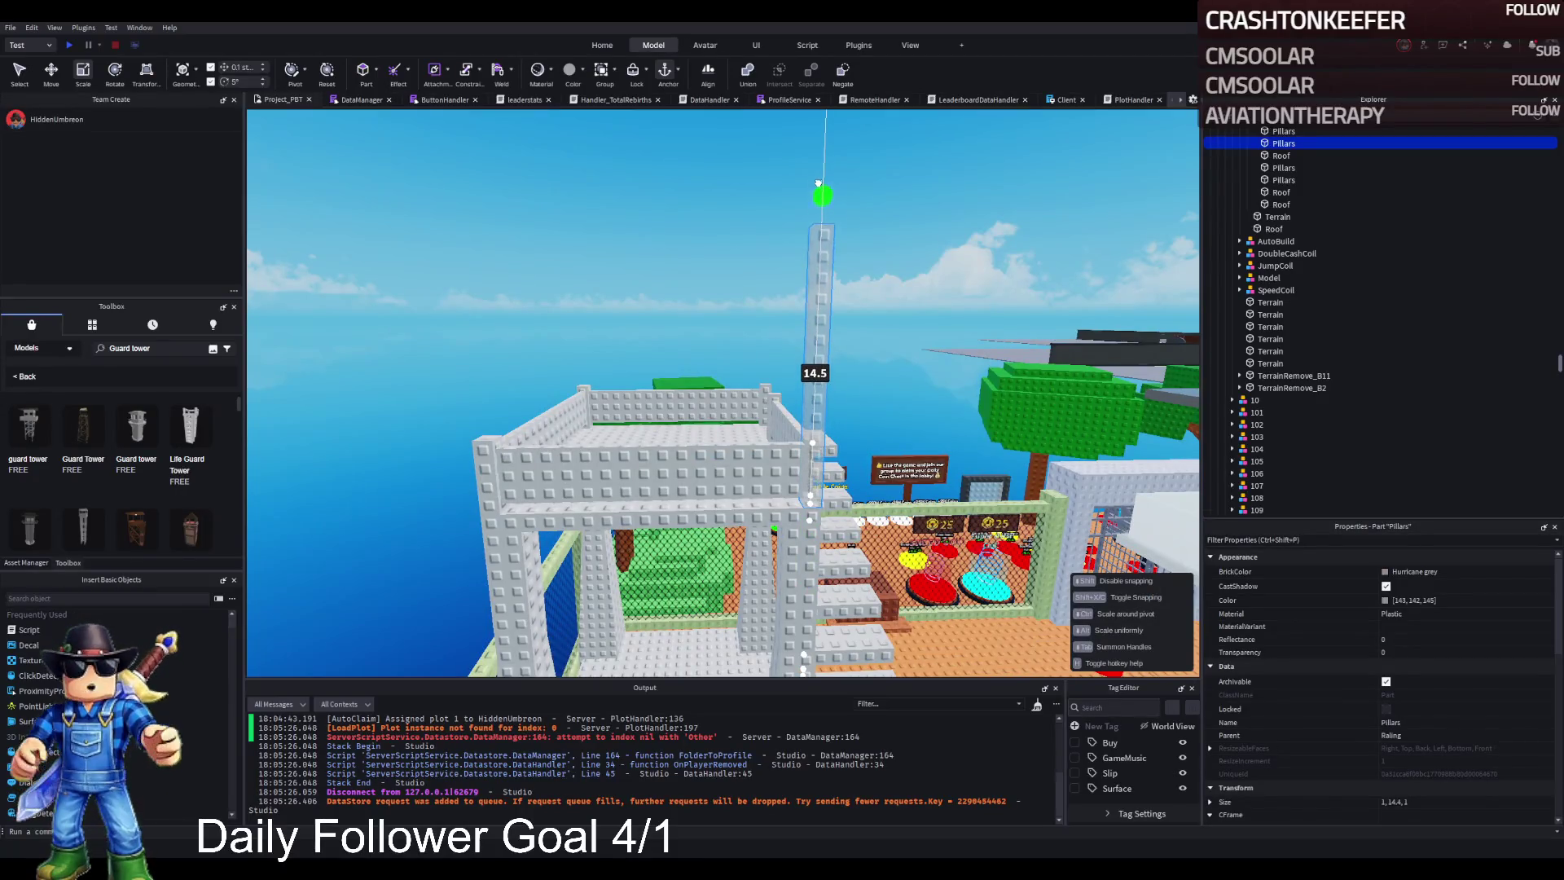
{"action": "left_click_drag", "start_coordinate": [817, 171], "coordinate": [817, 174]}
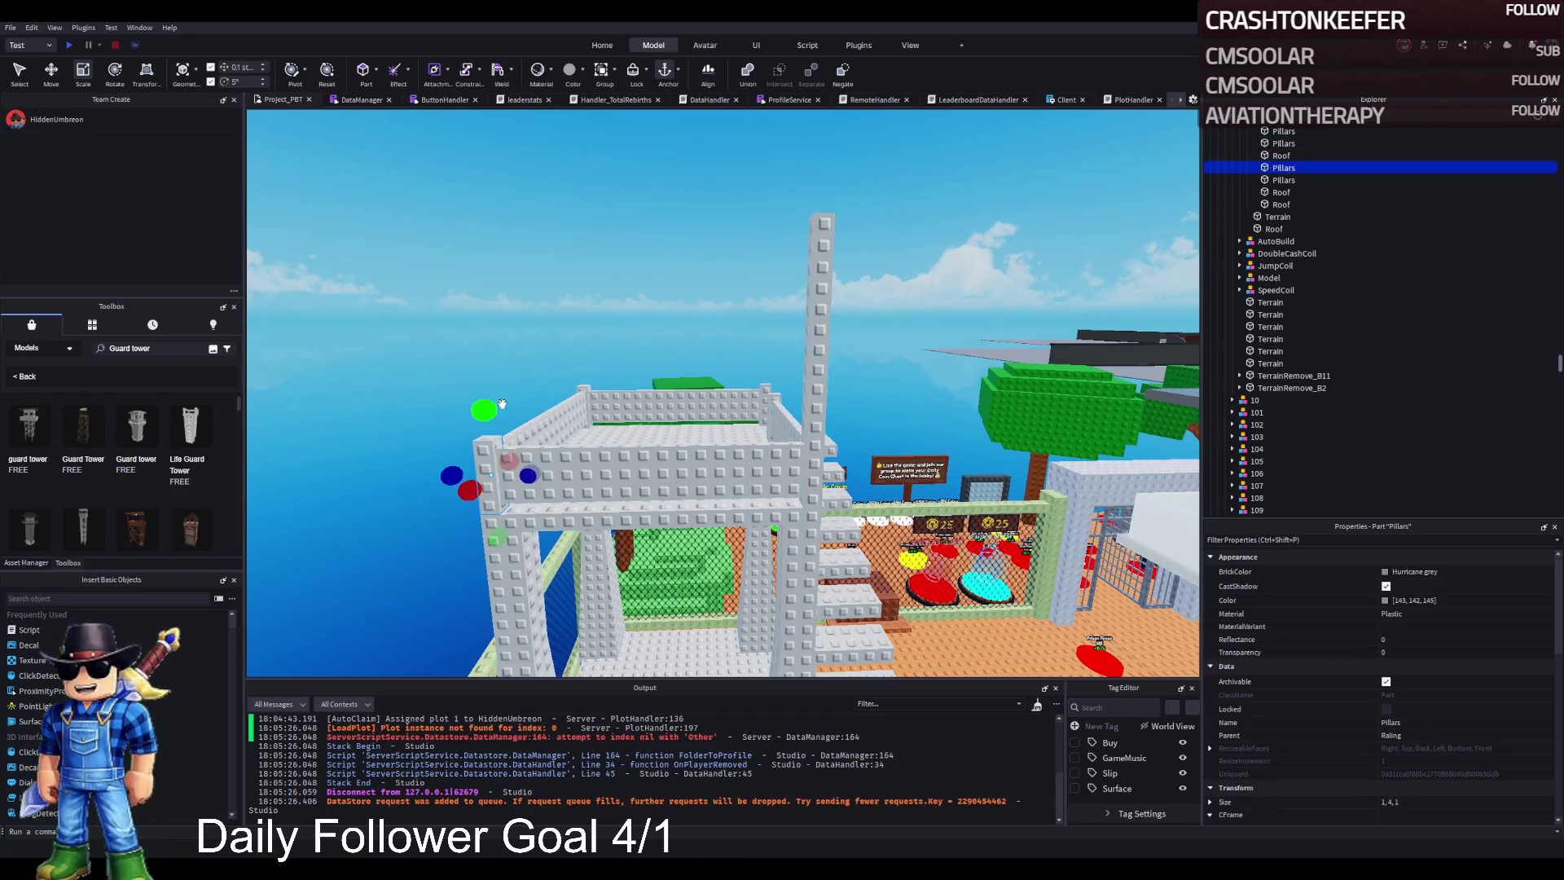
{"action": "left_click_drag", "start_coordinate": [485, 408], "coordinate": [509, 187]}
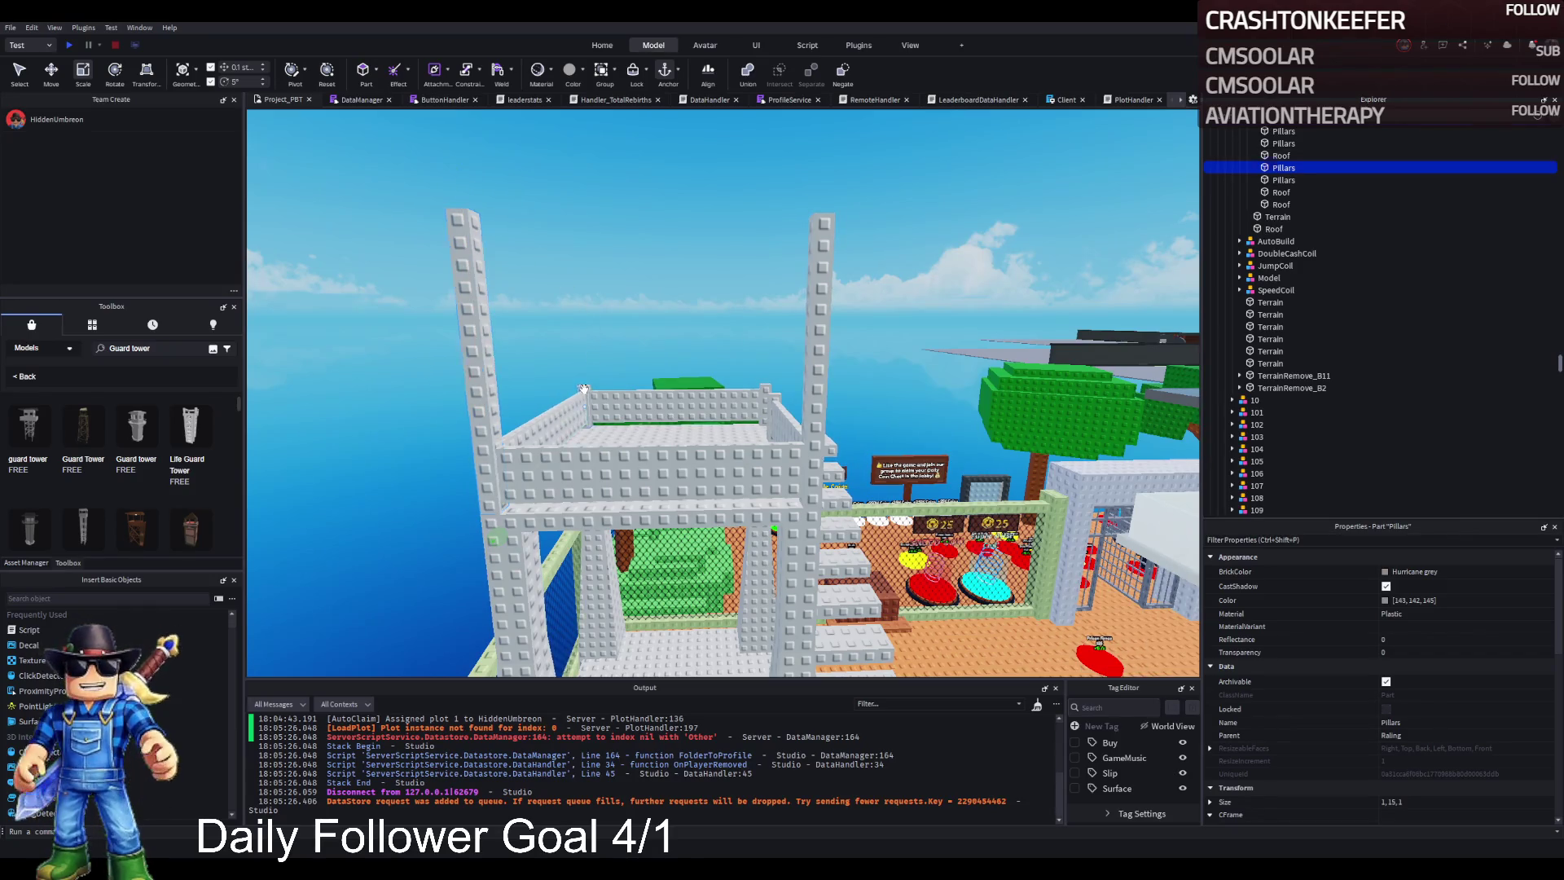
{"action": "left_click_drag", "start_coordinate": [588, 355], "coordinate": [594, 232]}
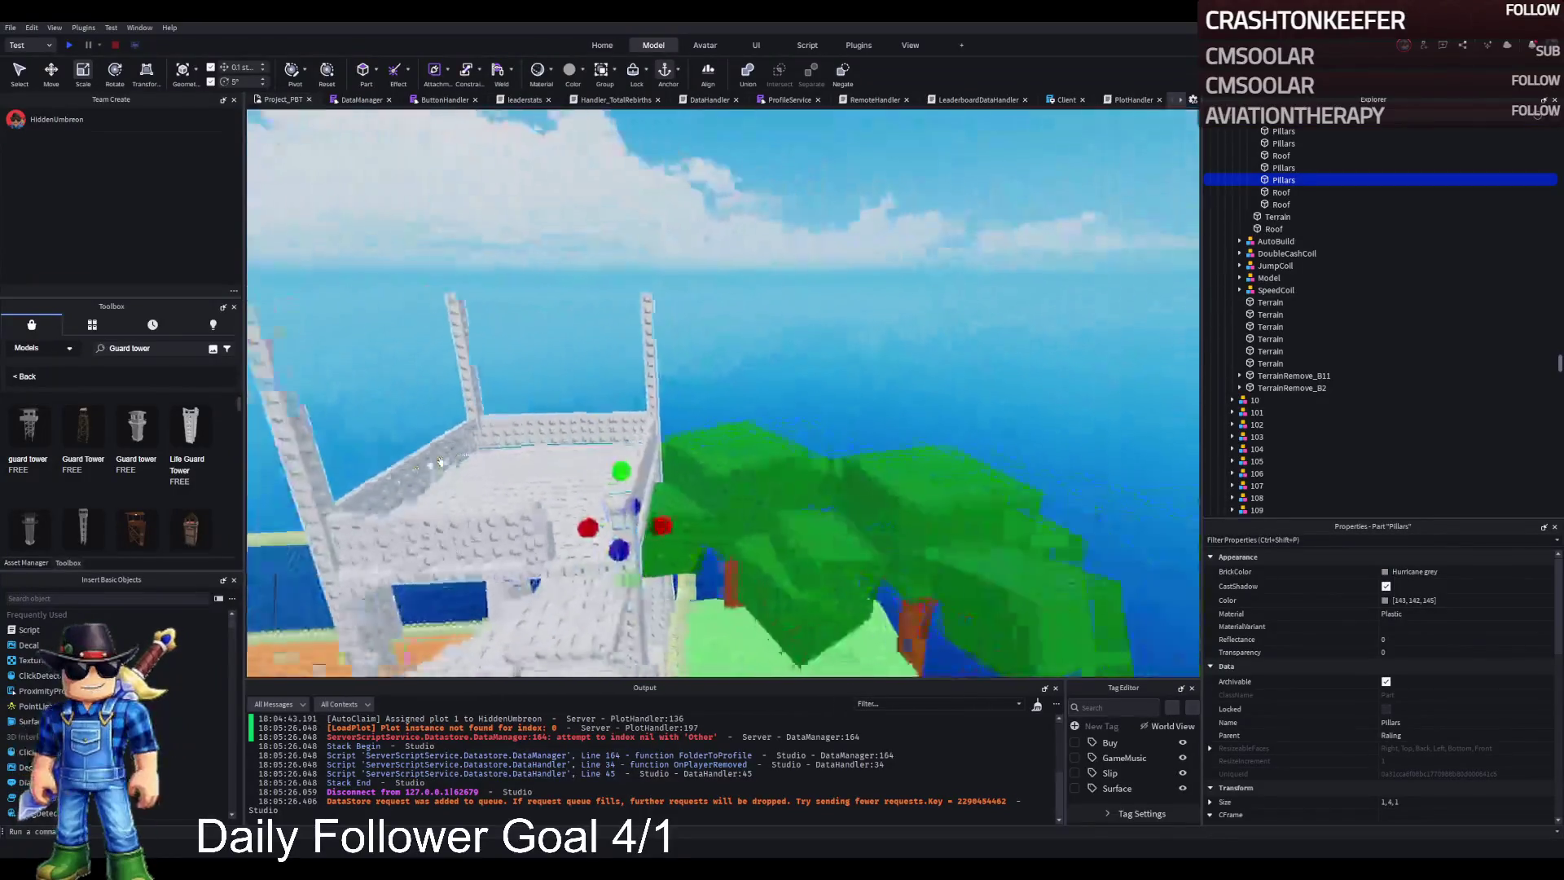
{"action": "left_click_drag", "start_coordinate": [741, 383], "coordinate": [740, 468]}
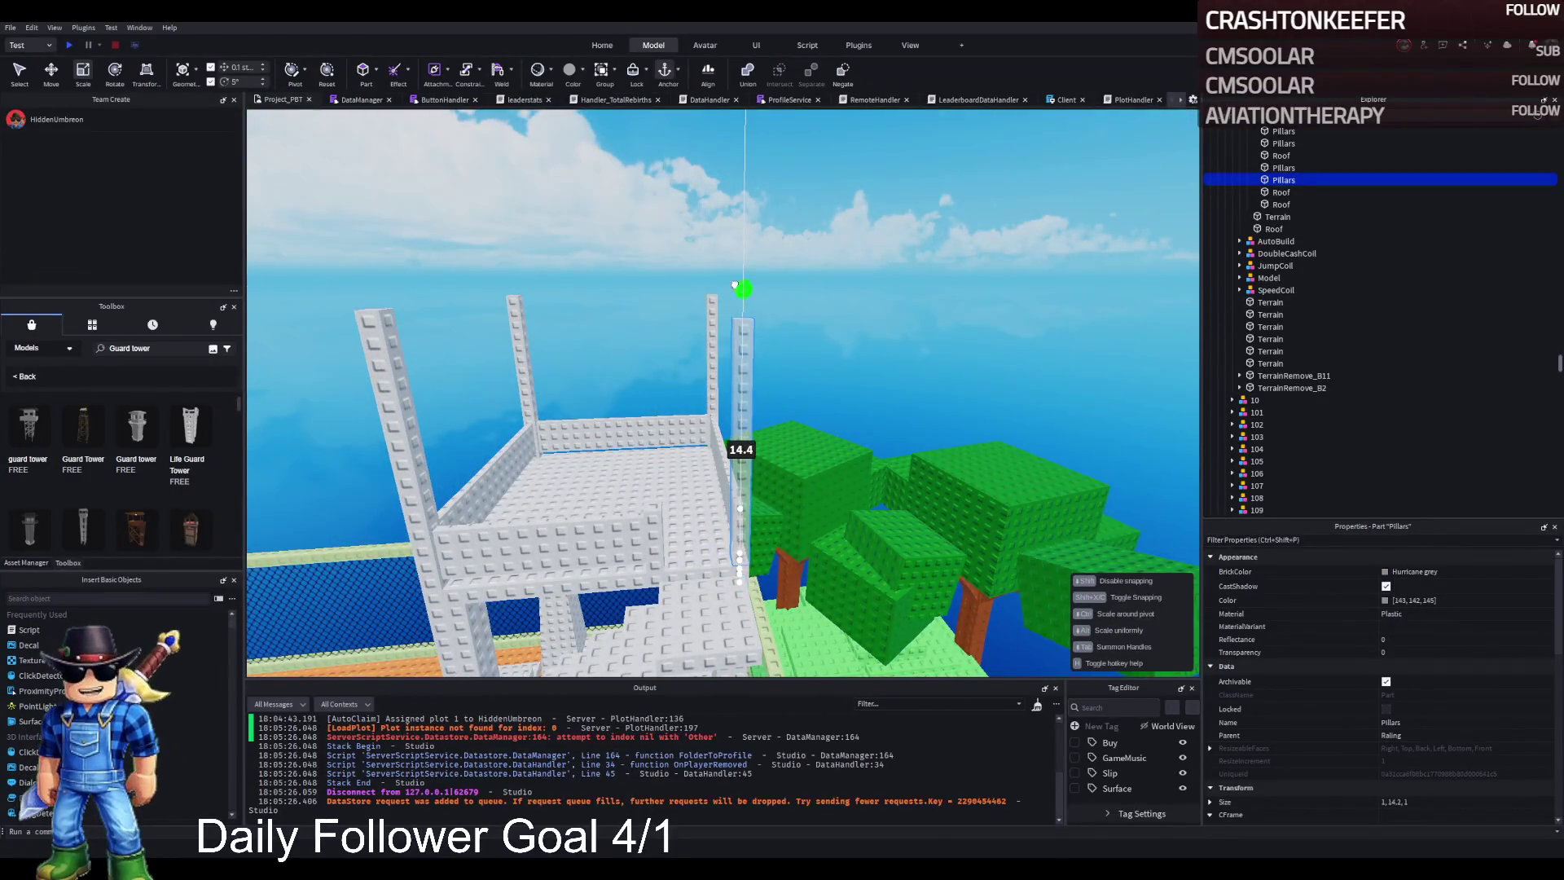
{"action": "left_click_drag", "start_coordinate": [740, 444], "coordinate": [740, 444]}
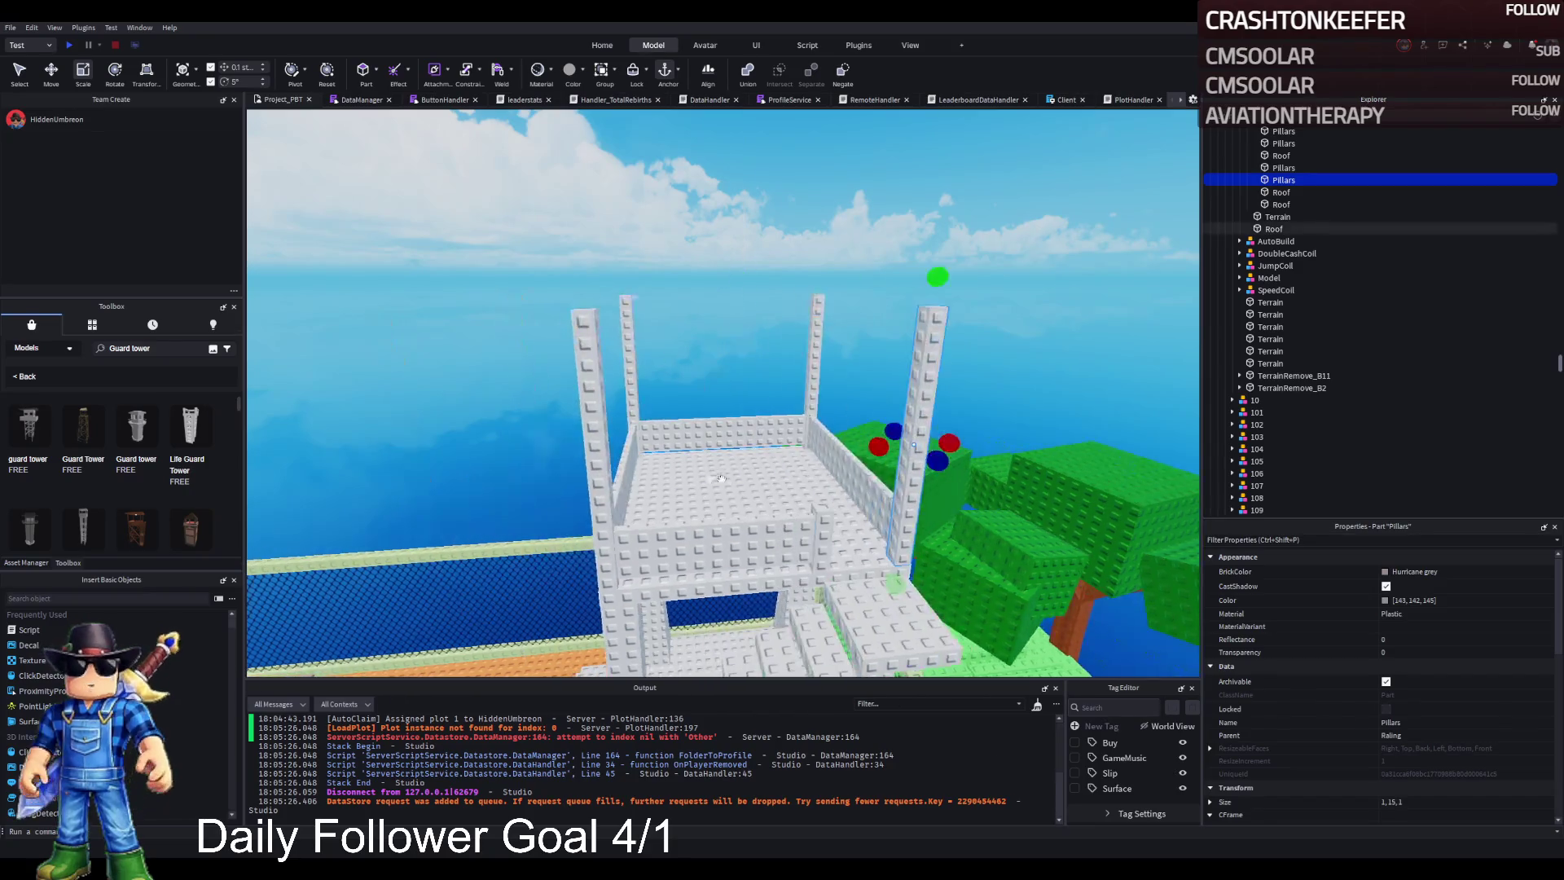
Step: Duplicate the square Roof slab and raise the copy about 16 studs onto the pillar tops
{"action": "key", "text": "ctrl+d"}
{"action": "key", "text": "ctrl+2"}
{"action": "mouse_move", "coordinate": [737, 382]}
{"action": "left_mouse_down"}
{"action": "mouse_move", "coordinate": [773, 358]}
{"action": "mouse_move", "coordinate": [778, 202]}
{"action": "mouse_move", "coordinate": [776, 220]}
{"action": "left_mouse_up"}
{"action": "scroll", "coordinate": [775, 219], "scroll_direction": "up", "scroll_amount": 5}
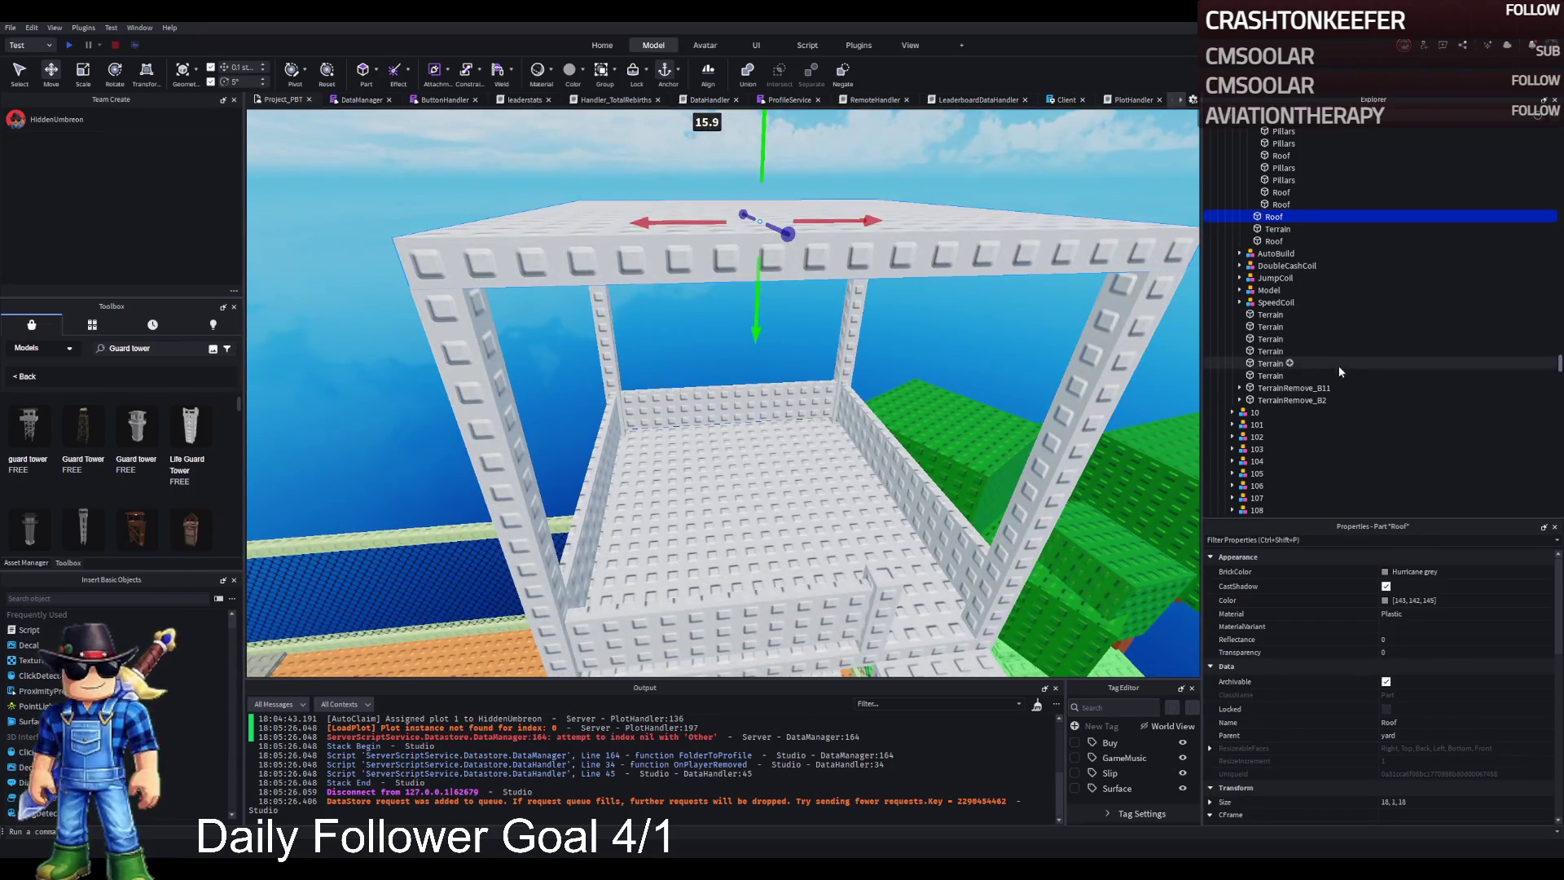
Step: Frame the top slab and resize the wedge roof piece across its width
{"action": "scroll", "coordinate": [1495, 704], "scroll_direction": "down", "scroll_amount": 5}
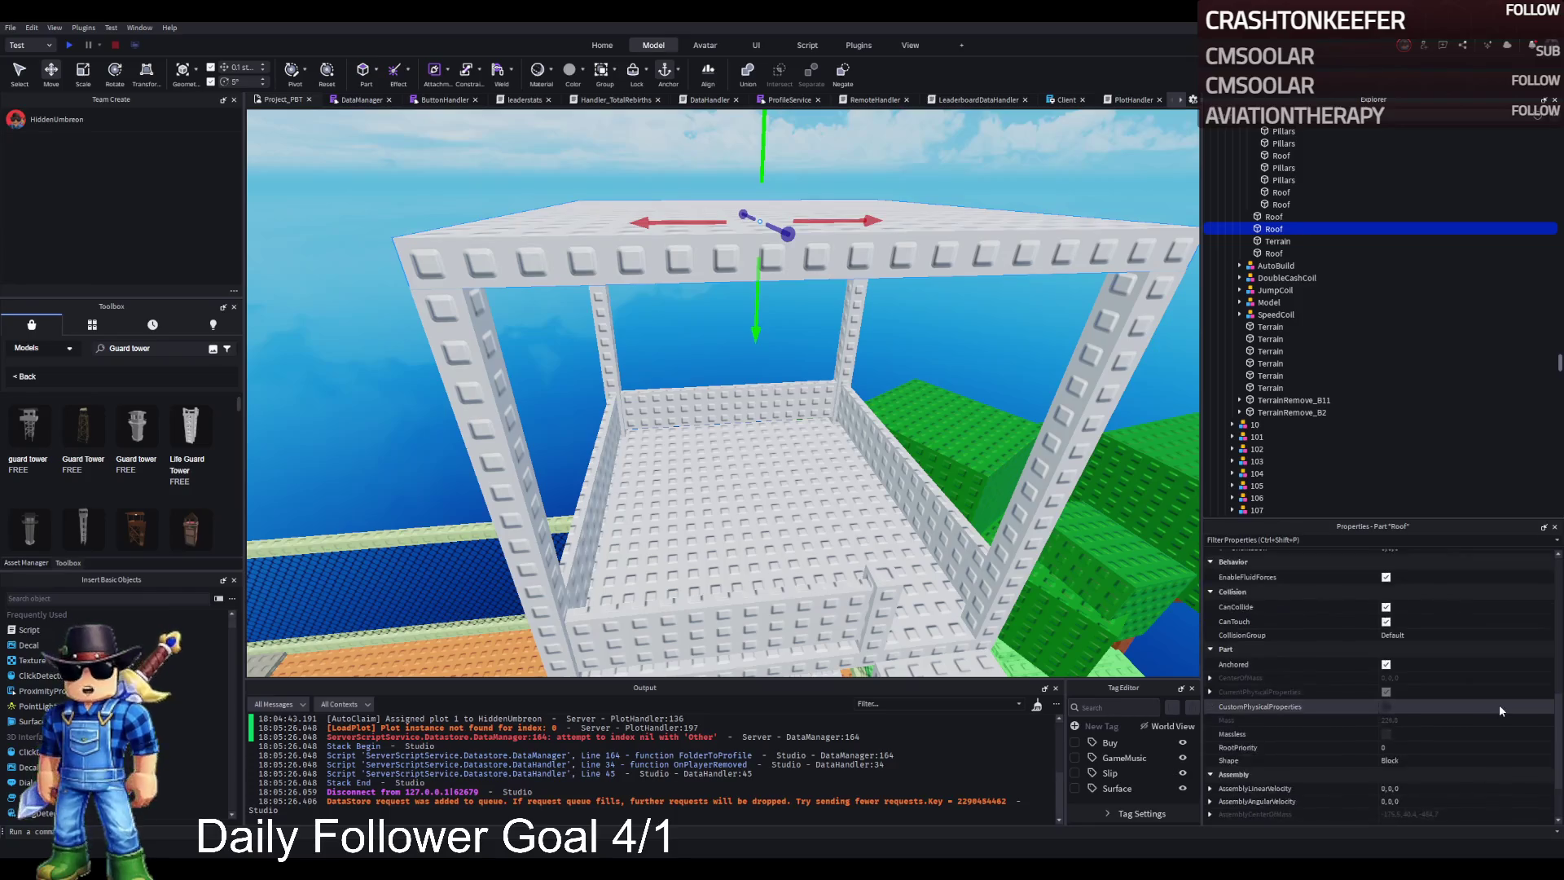
{"action": "scroll", "coordinate": [1498, 704], "scroll_direction": "down", "scroll_amount": 3}
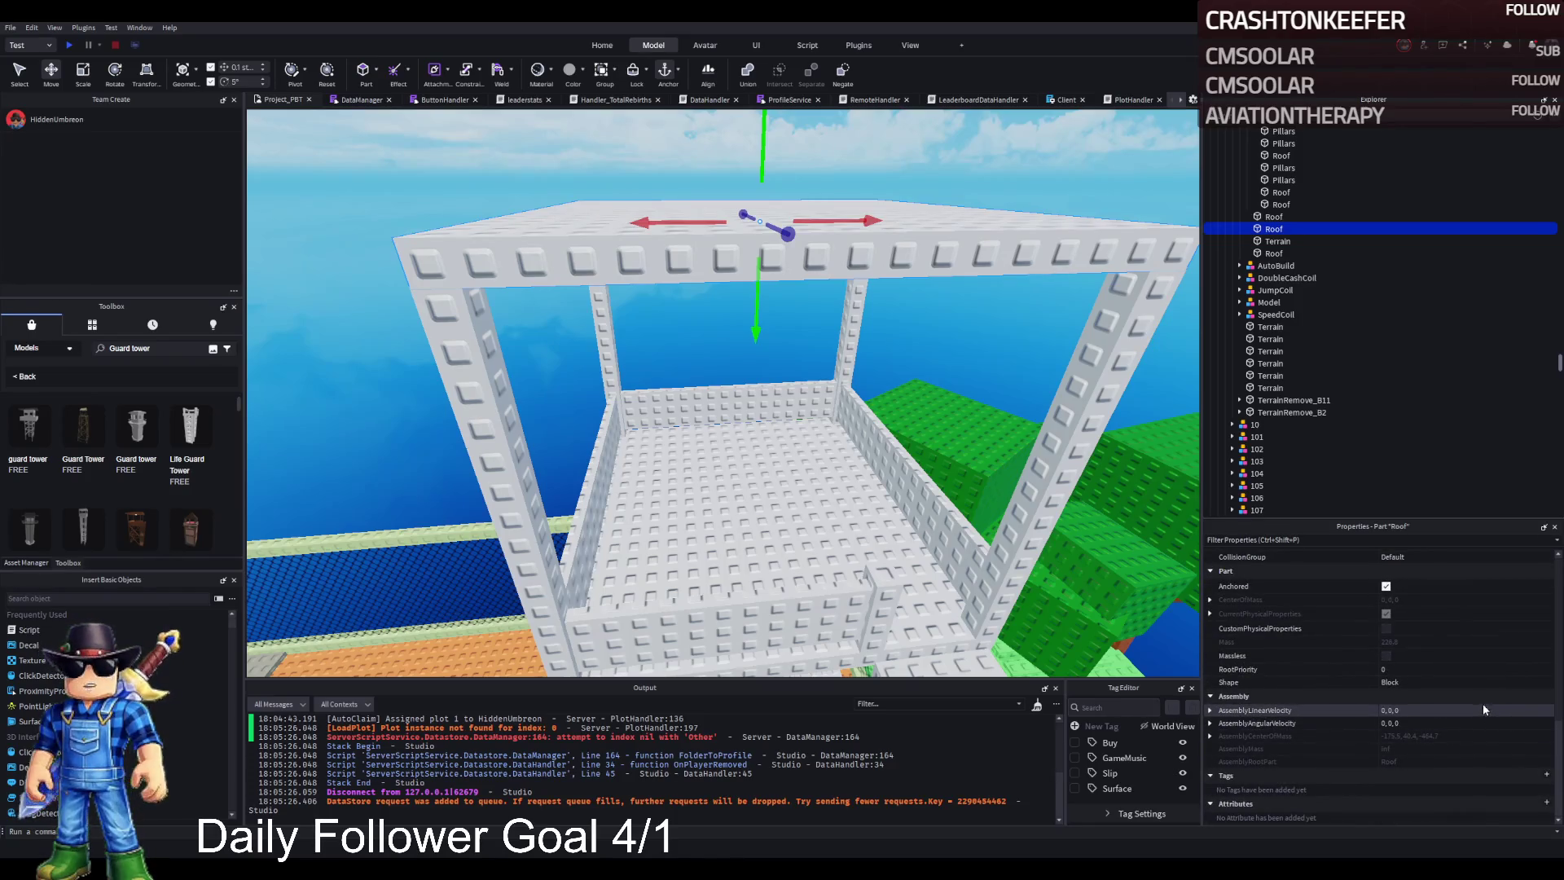
{"action": "key", "text": "s"}
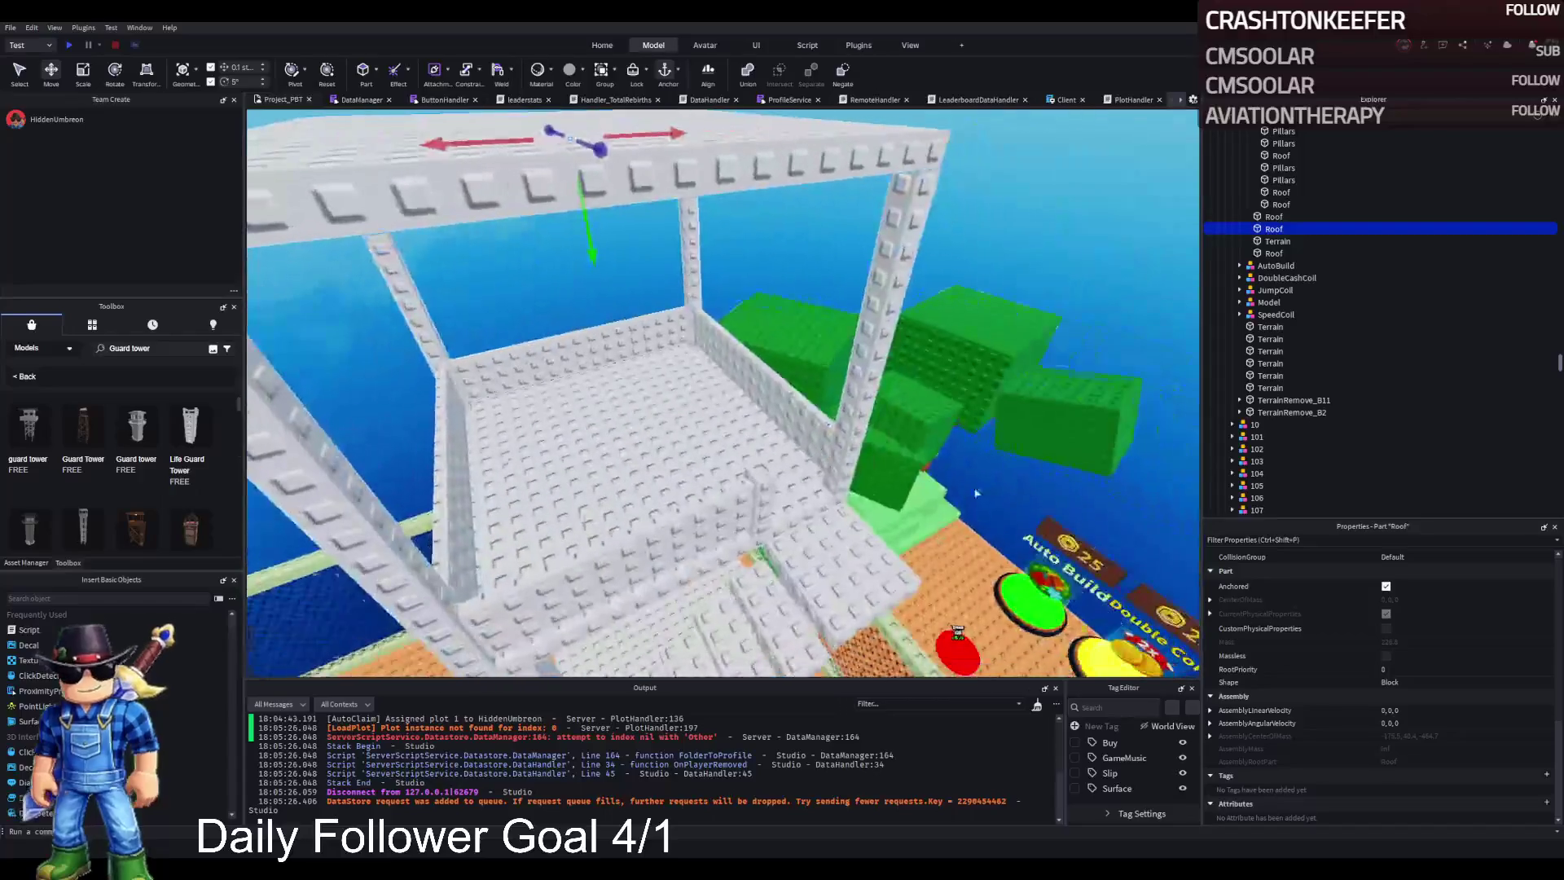
{"action": "key", "text": "f"}
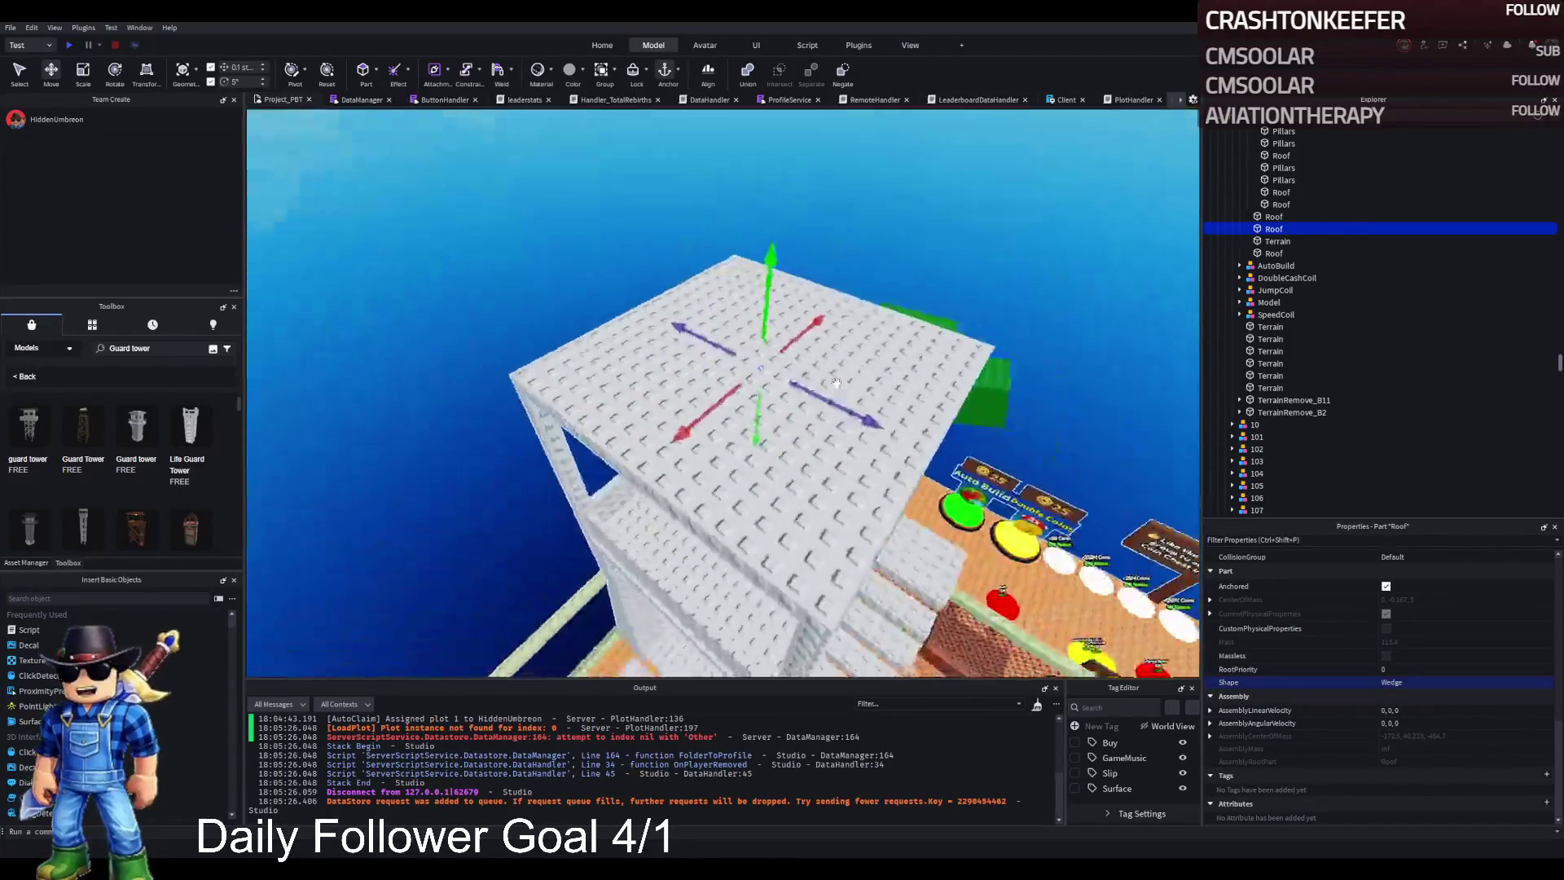
{"action": "key", "text": "d"}
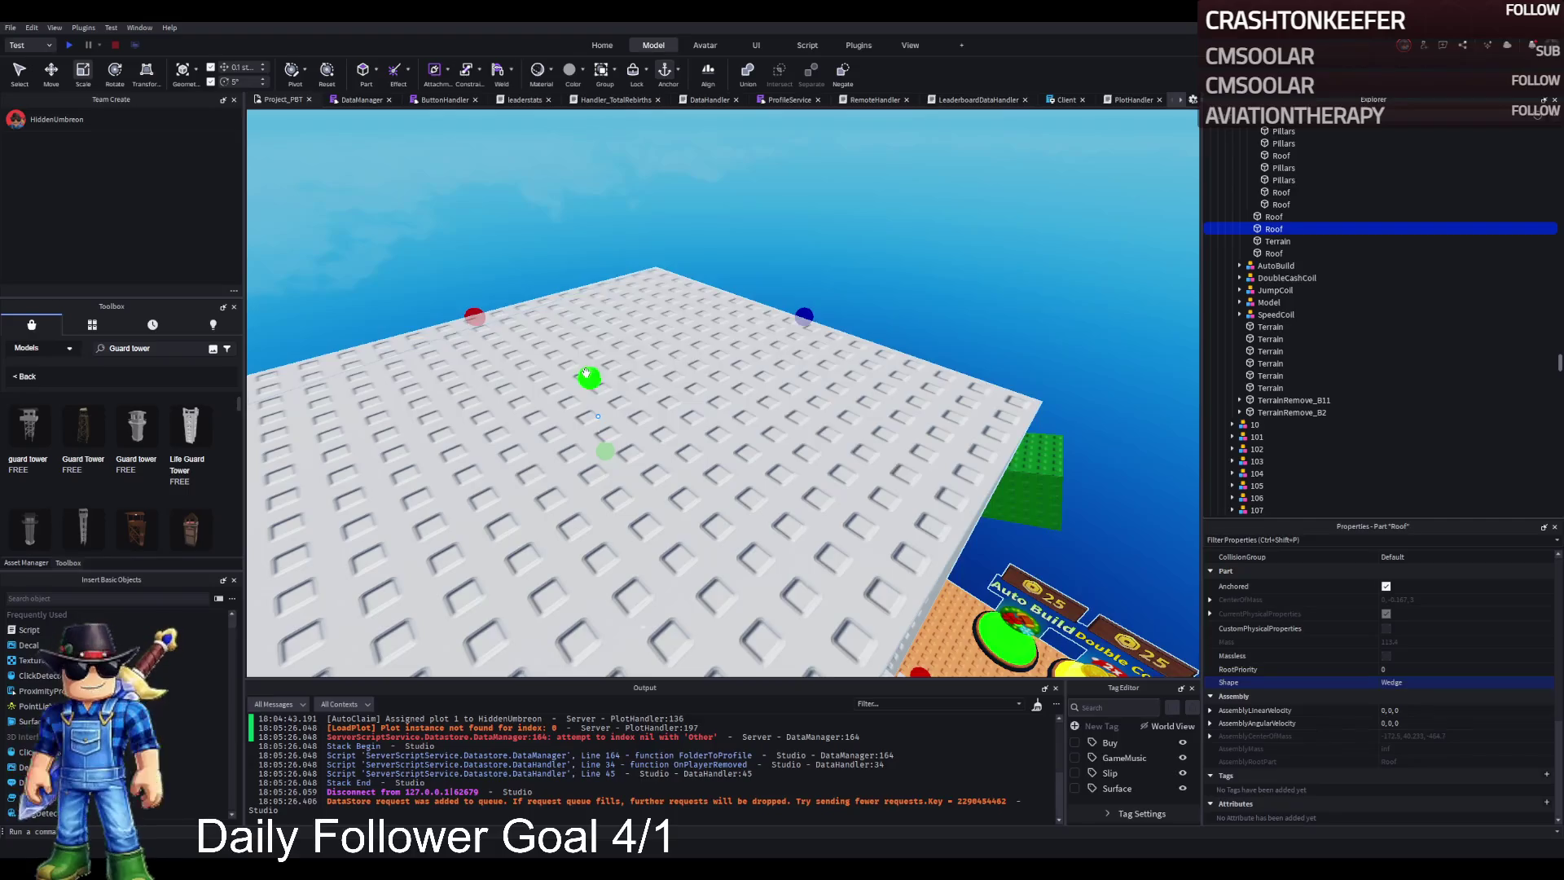
{"action": "key", "text": "d"}
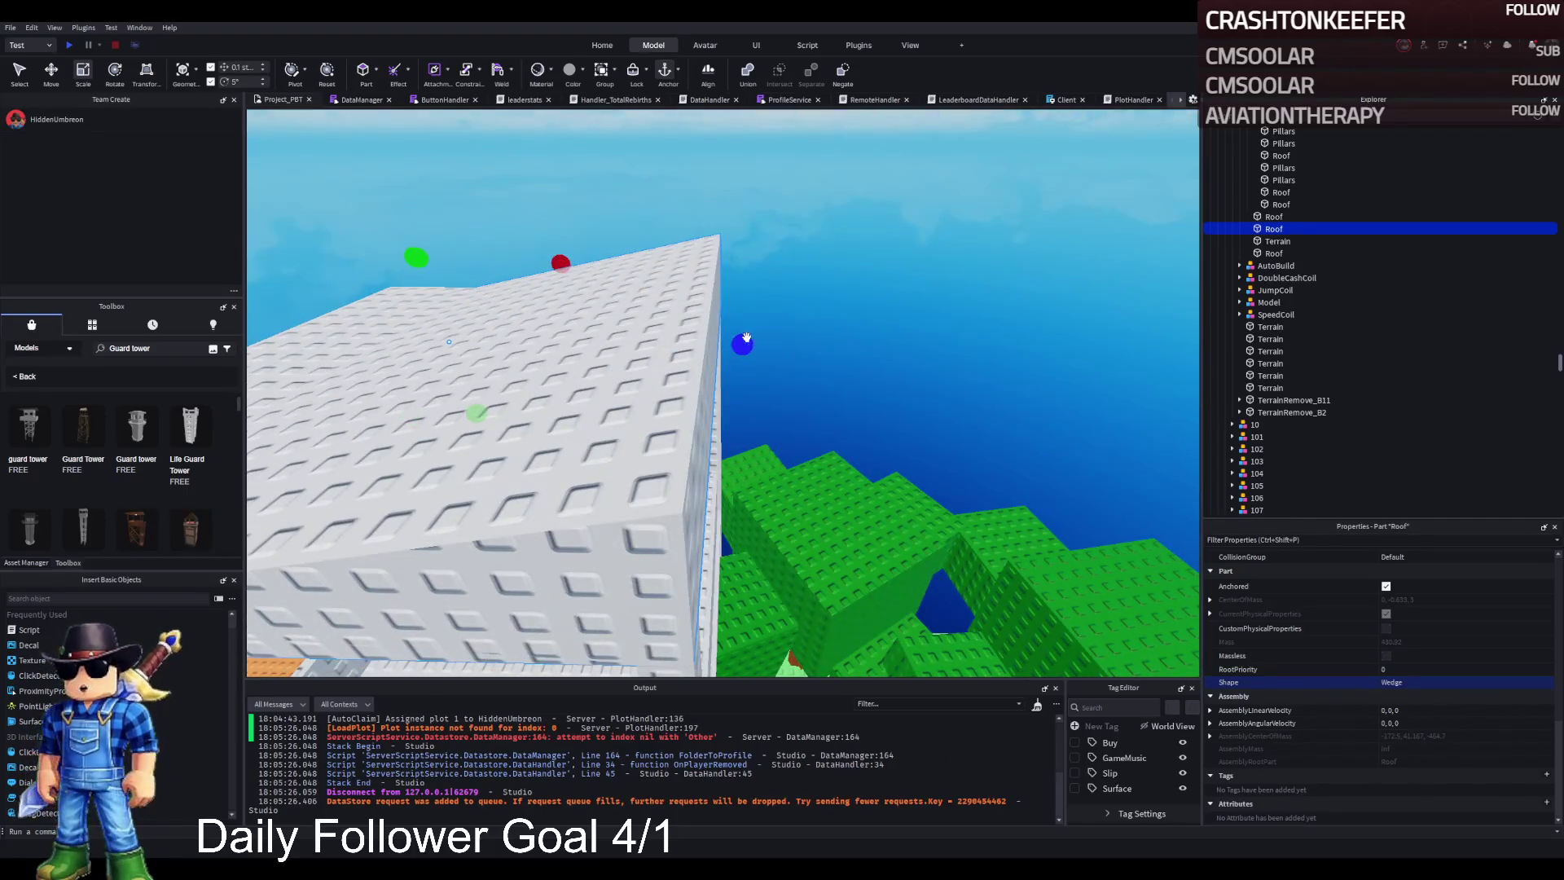
{"action": "key", "text": "a"}
{"action": "mouse_move", "coordinate": [962, 345]}
{"action": "left_mouse_down"}
{"action": "mouse_move", "coordinate": [645, 364]}
{"action": "mouse_move", "coordinate": [671, 377]}
{"action": "mouse_move", "coordinate": [759, 363]}
{"action": "left_mouse_up"}
Step: Scale the wedge roof piece taller
{"action": "key", "text": "q"}
{"action": "key", "text": "ctrl+3"}
{"action": "key", "text": "e"}
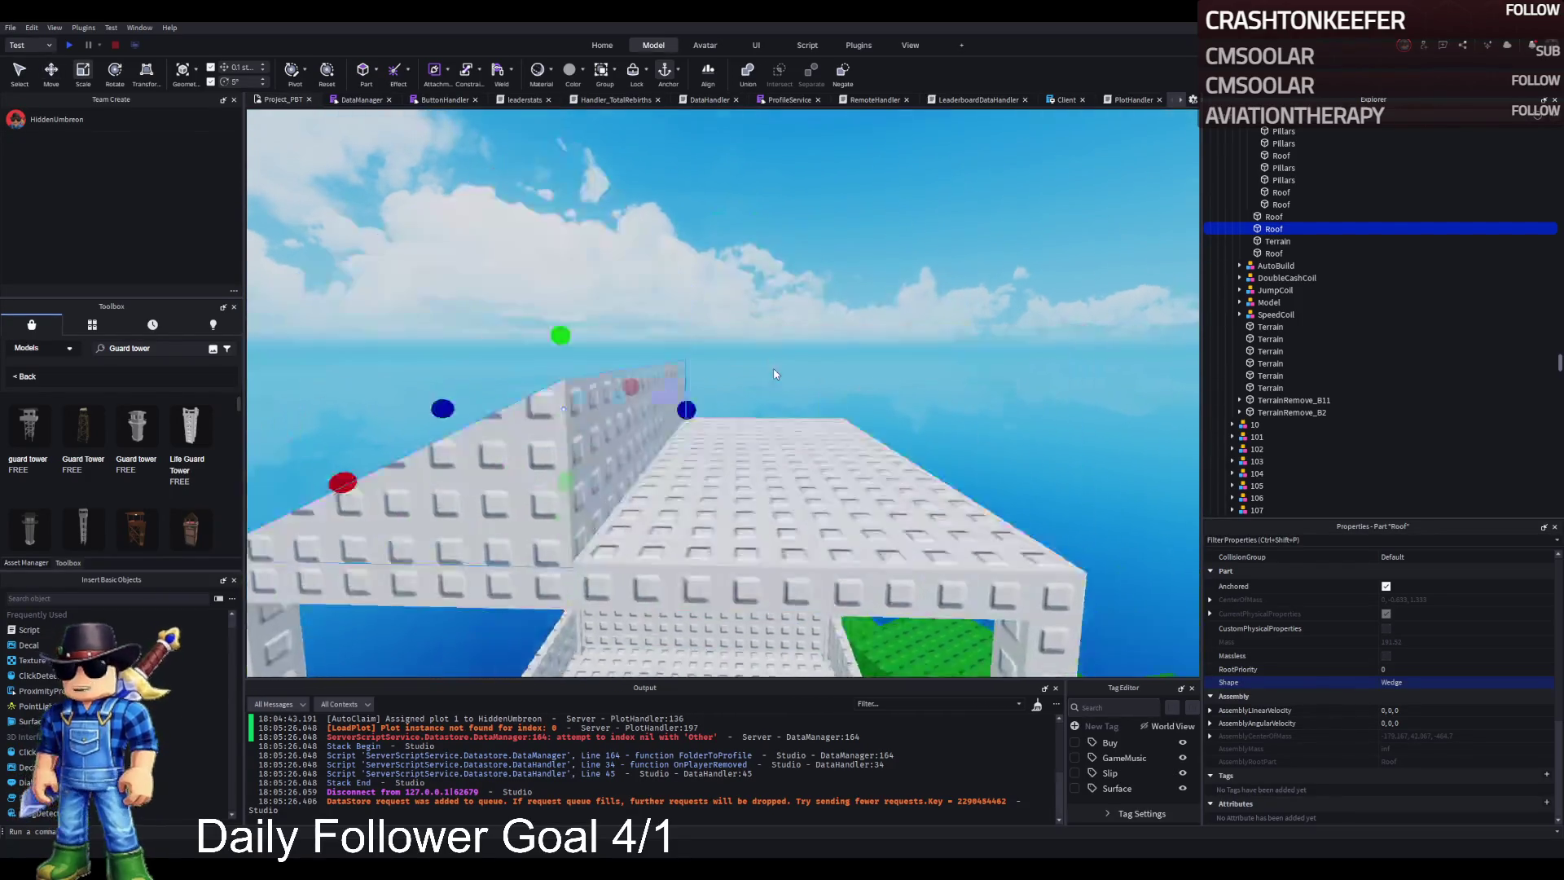
{"action": "left_click_drag", "start_coordinate": [675, 296], "coordinate": [688, 243]}
Step: Duplicate the wedge, rotate the copy to slope the other way and slide it about 10 studs over
{"action": "key", "text": "ctrl+d"}
{"action": "key", "text": "ctrl+r"}
{"action": "key", "text": "ctrl+r"}
{"action": "left_click_drag", "start_coordinate": [739, 335], "coordinate": [793, 340]}
{"action": "scroll", "coordinate": [782, 391], "scroll_direction": "up", "scroll_amount": 3}
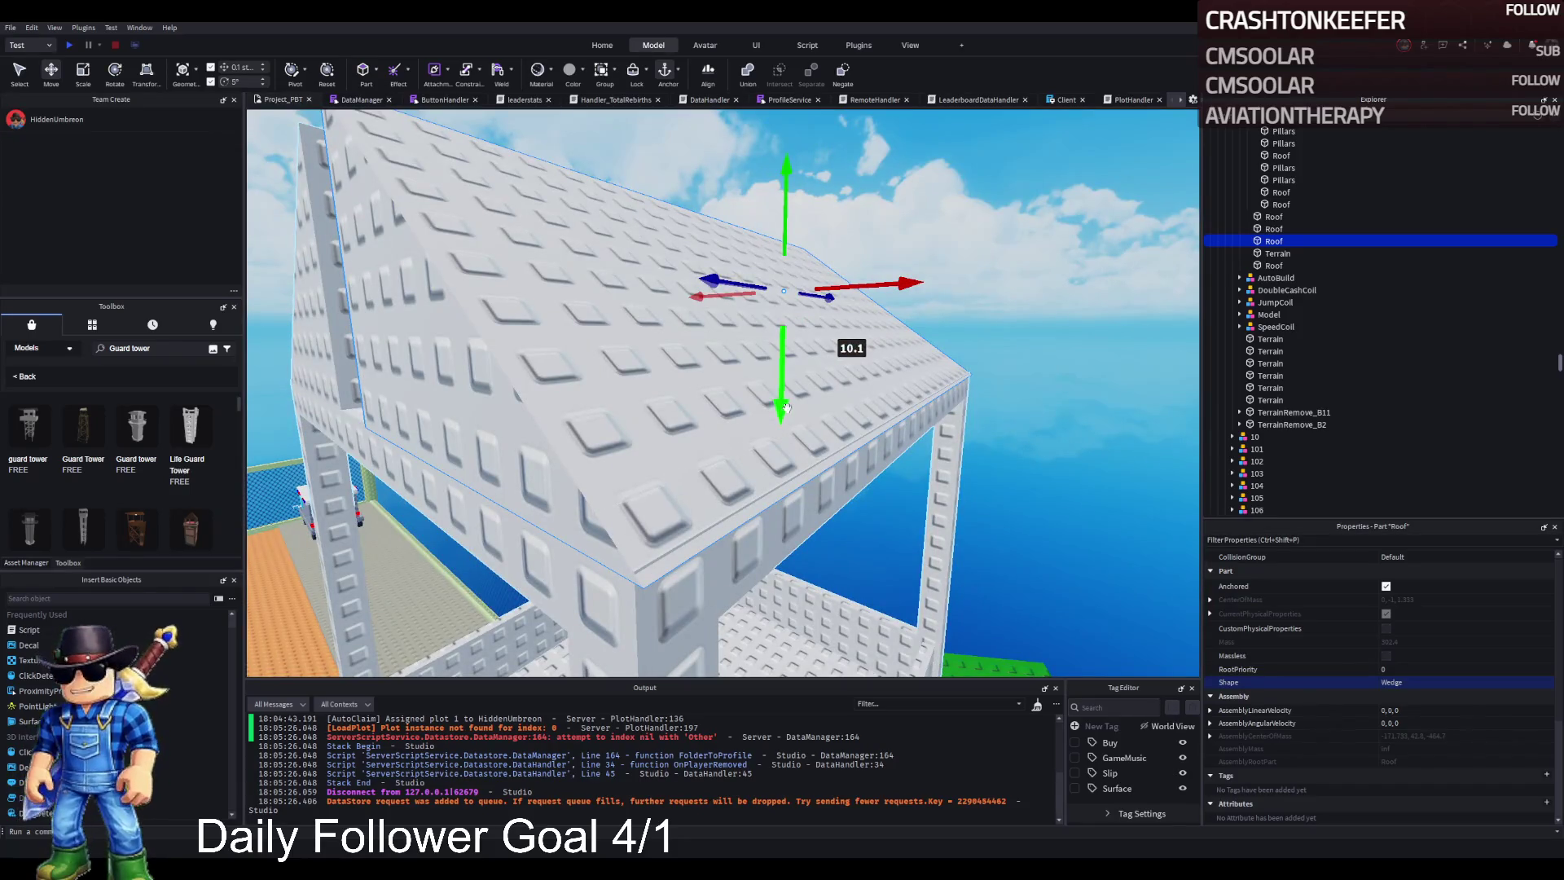
{"action": "left_click_drag", "start_coordinate": [784, 407], "coordinate": [639, 560]}
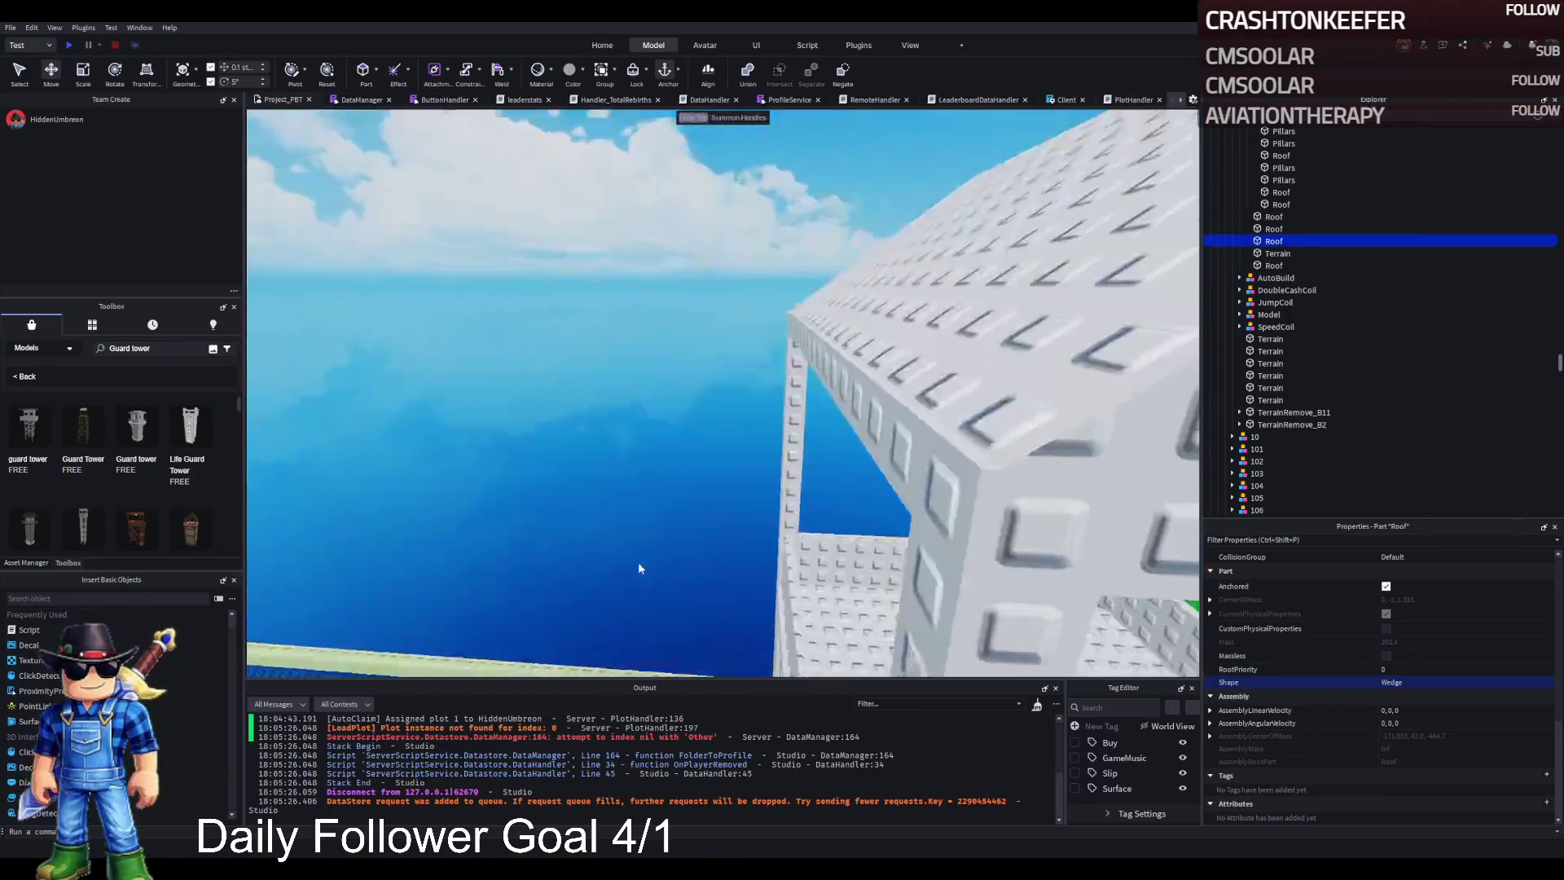
Step: Nudge the other roof wedge into place at the ridge and reselect a roof piece
{"action": "left_click", "coordinate": [979, 419]}
{"action": "left_click_drag", "start_coordinate": [979, 419], "coordinate": [979, 425]}
{"action": "key", "text": "f"}
{"action": "left_click", "coordinate": [971, 363]}
{"action": "left_click_drag", "start_coordinate": [970, 363], "coordinate": [971, 363]}
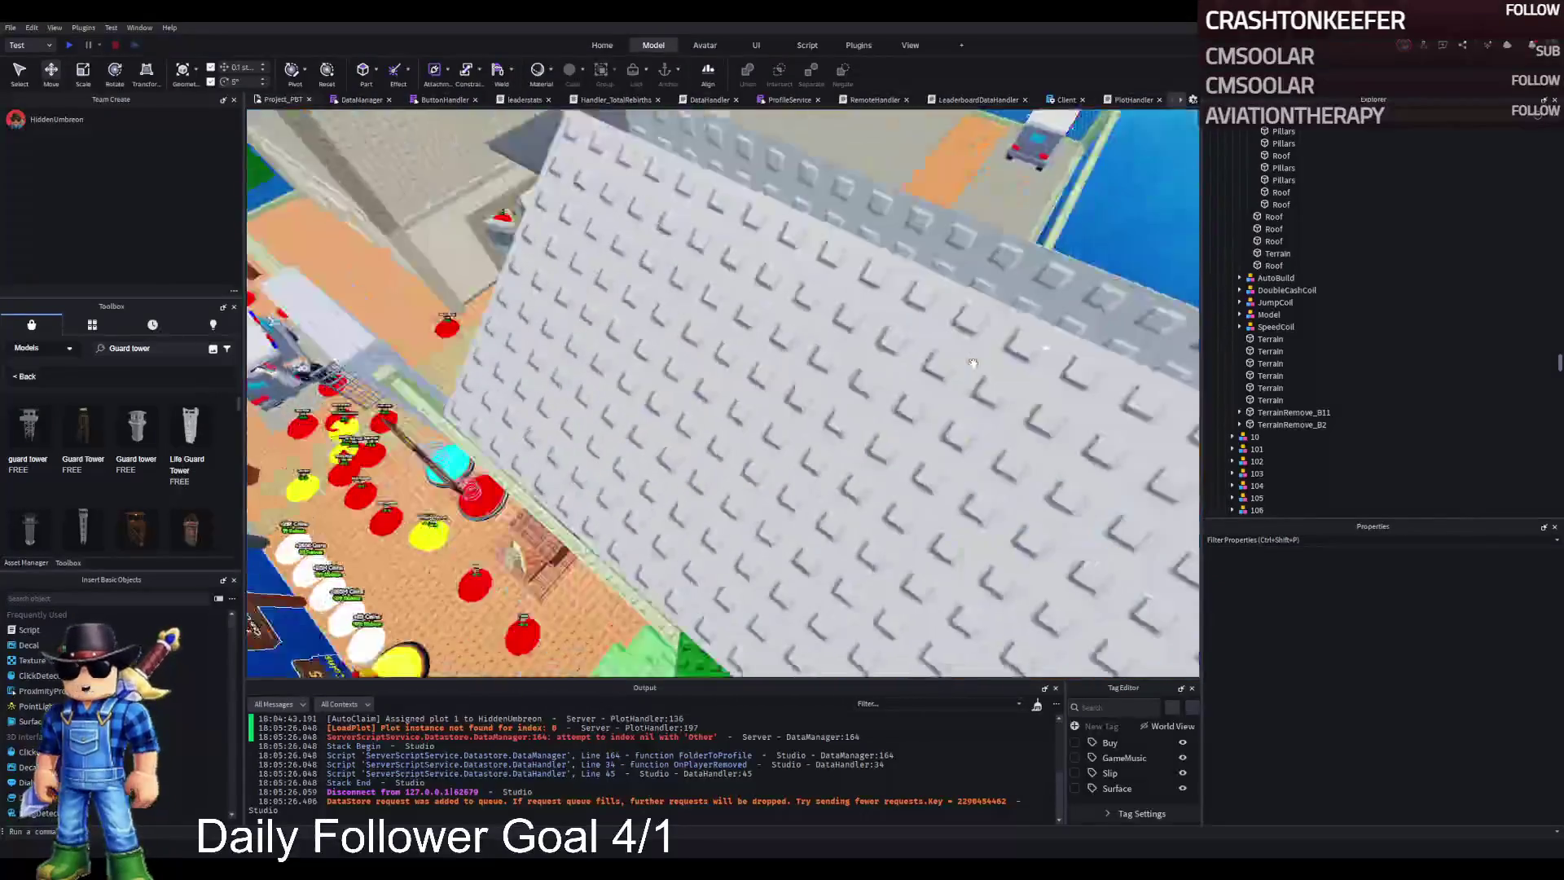
{"action": "left_click", "coordinate": [852, 430]}
Step: Narrow the roof piece to about 12.6 wide and the top slab to about 15.4 wide
{"action": "key", "text": "f"}
{"action": "key", "text": "ctrl+3"}
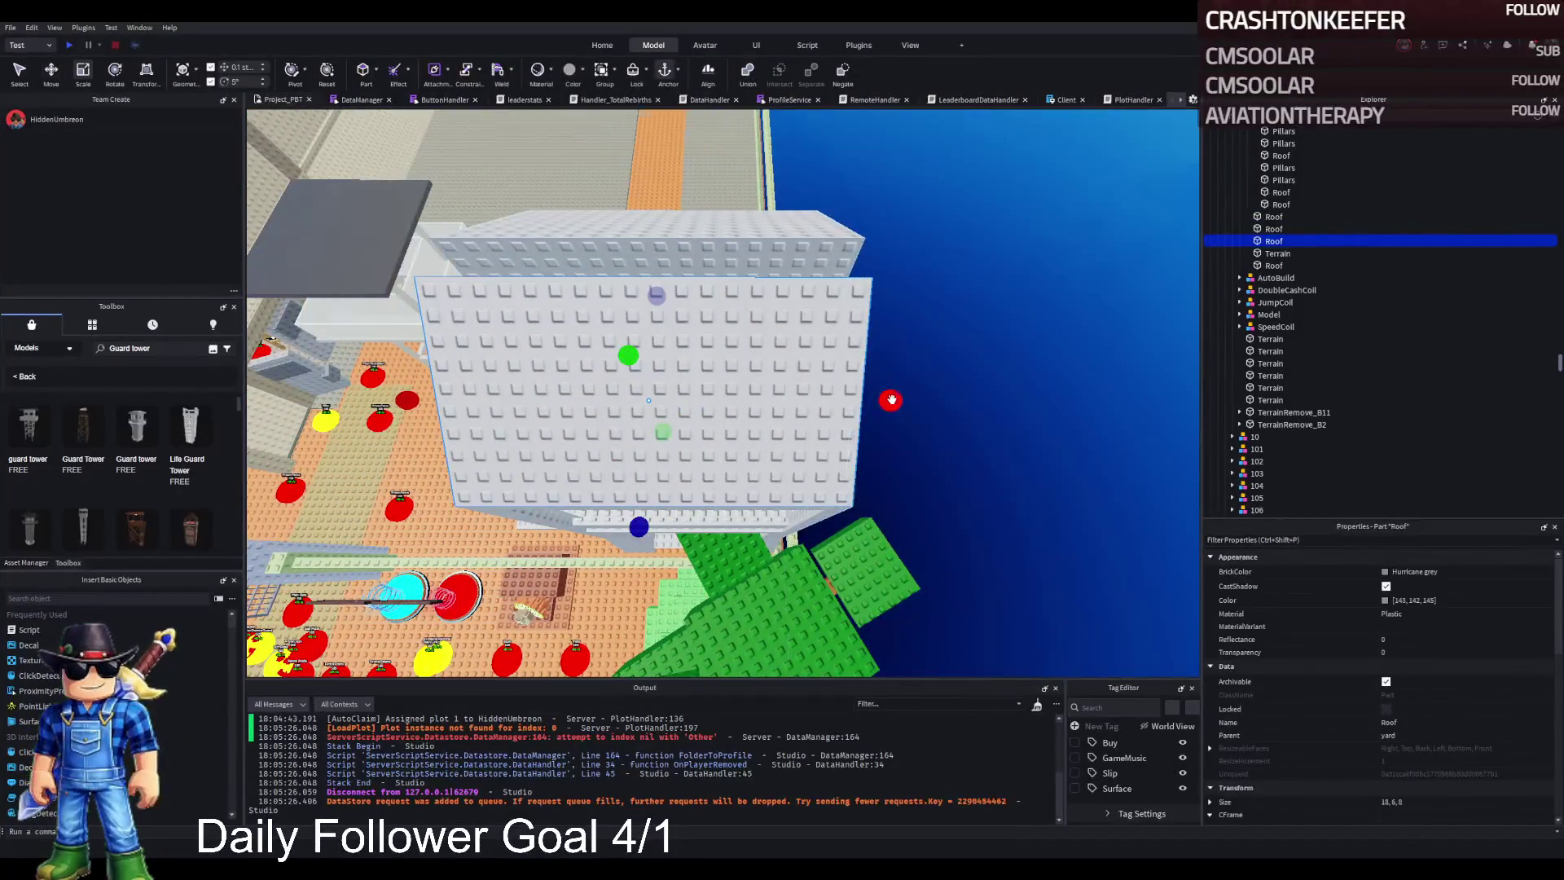
{"action": "left_click_drag", "start_coordinate": [891, 399], "coordinate": [825, 400]}
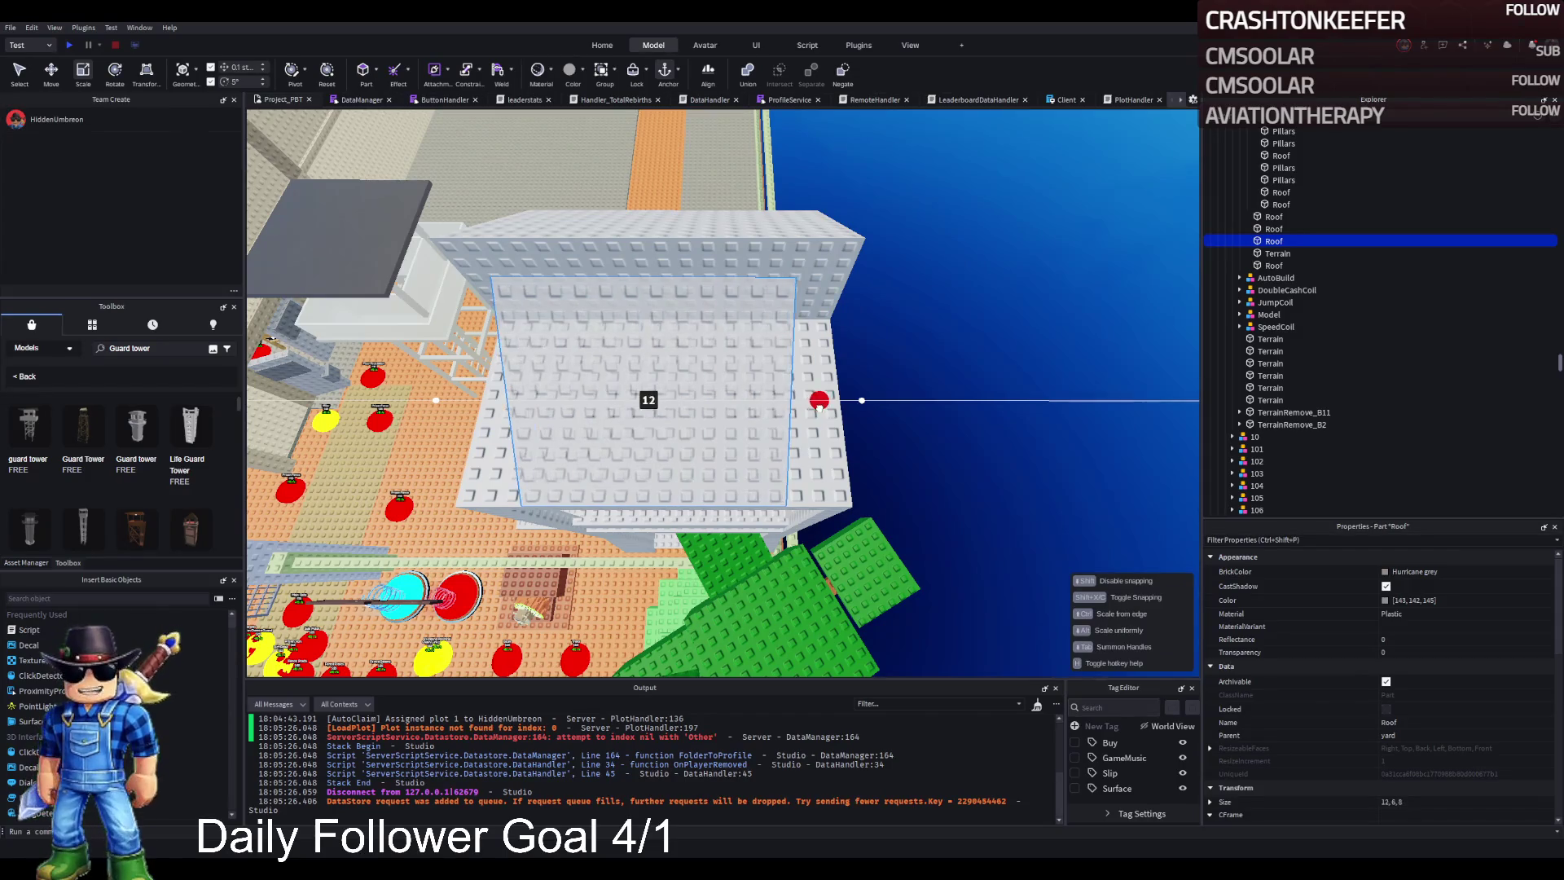
{"action": "left_click", "coordinate": [828, 261]}
{"action": "left_click_drag", "start_coordinate": [864, 225], "coordinate": [832, 229]}
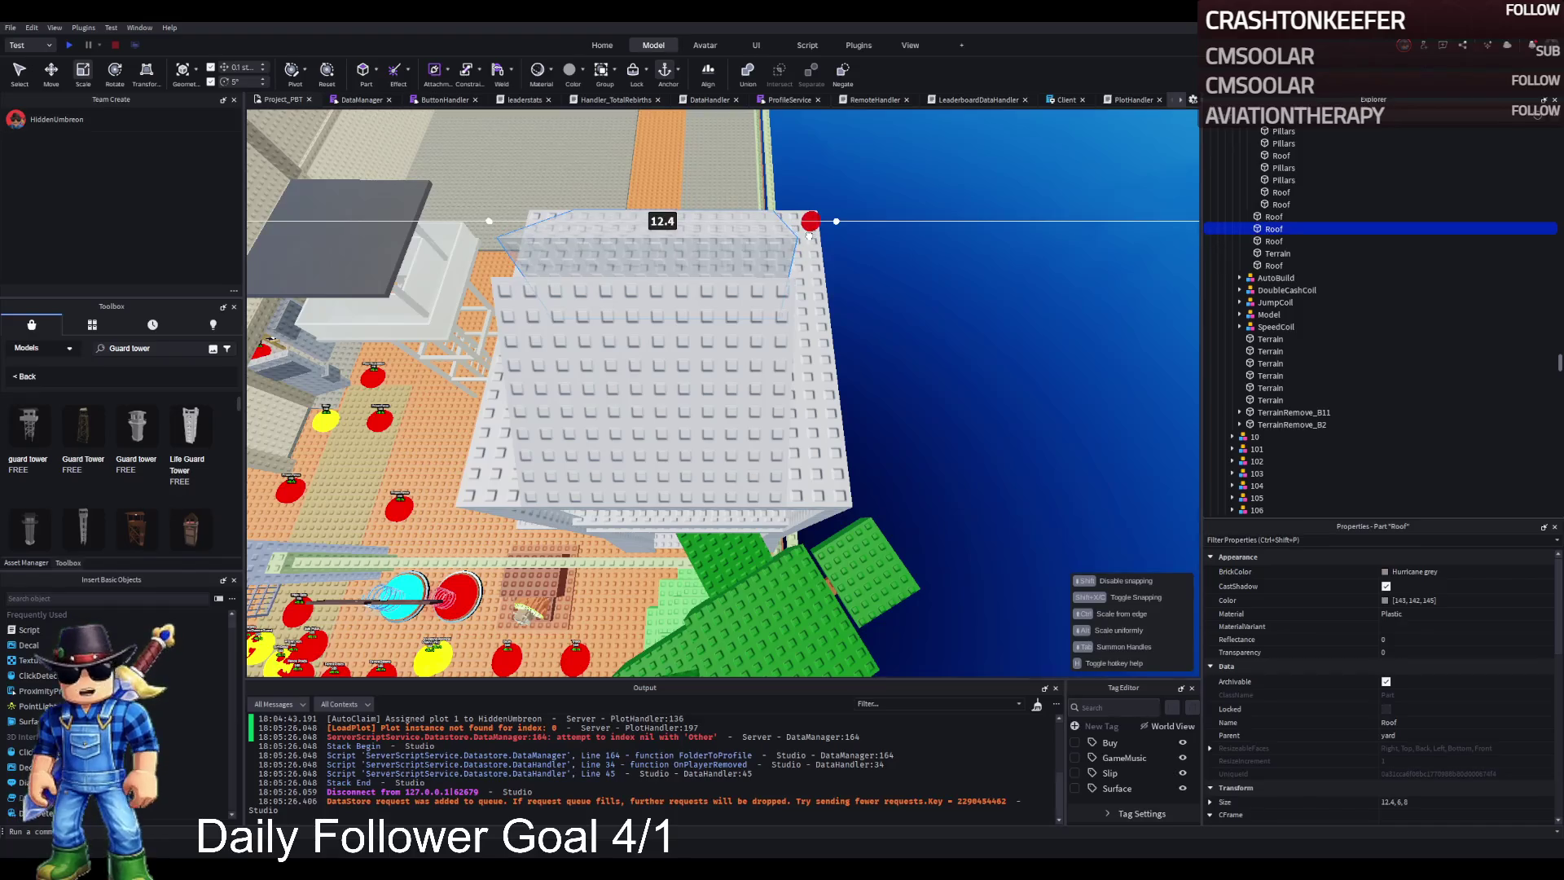
Step: Duplicate a Roof piece and set the copy's Shape to CornerWedge
{"action": "key", "text": "ctrl+d"}
{"action": "scroll", "coordinate": [1417, 764], "scroll_direction": "down", "scroll_amount": 5}
{"action": "scroll", "coordinate": [1417, 739], "scroll_direction": "down", "scroll_amount": 4}
{"action": "left_click", "coordinate": [1444, 684]}
{"action": "left_click", "coordinate": [1445, 684]}
Step: Slide the corner wedge to the roof end, shrink its width and duplicate it
{"action": "left_click_drag", "start_coordinate": [955, 459], "coordinate": [940, 451]}
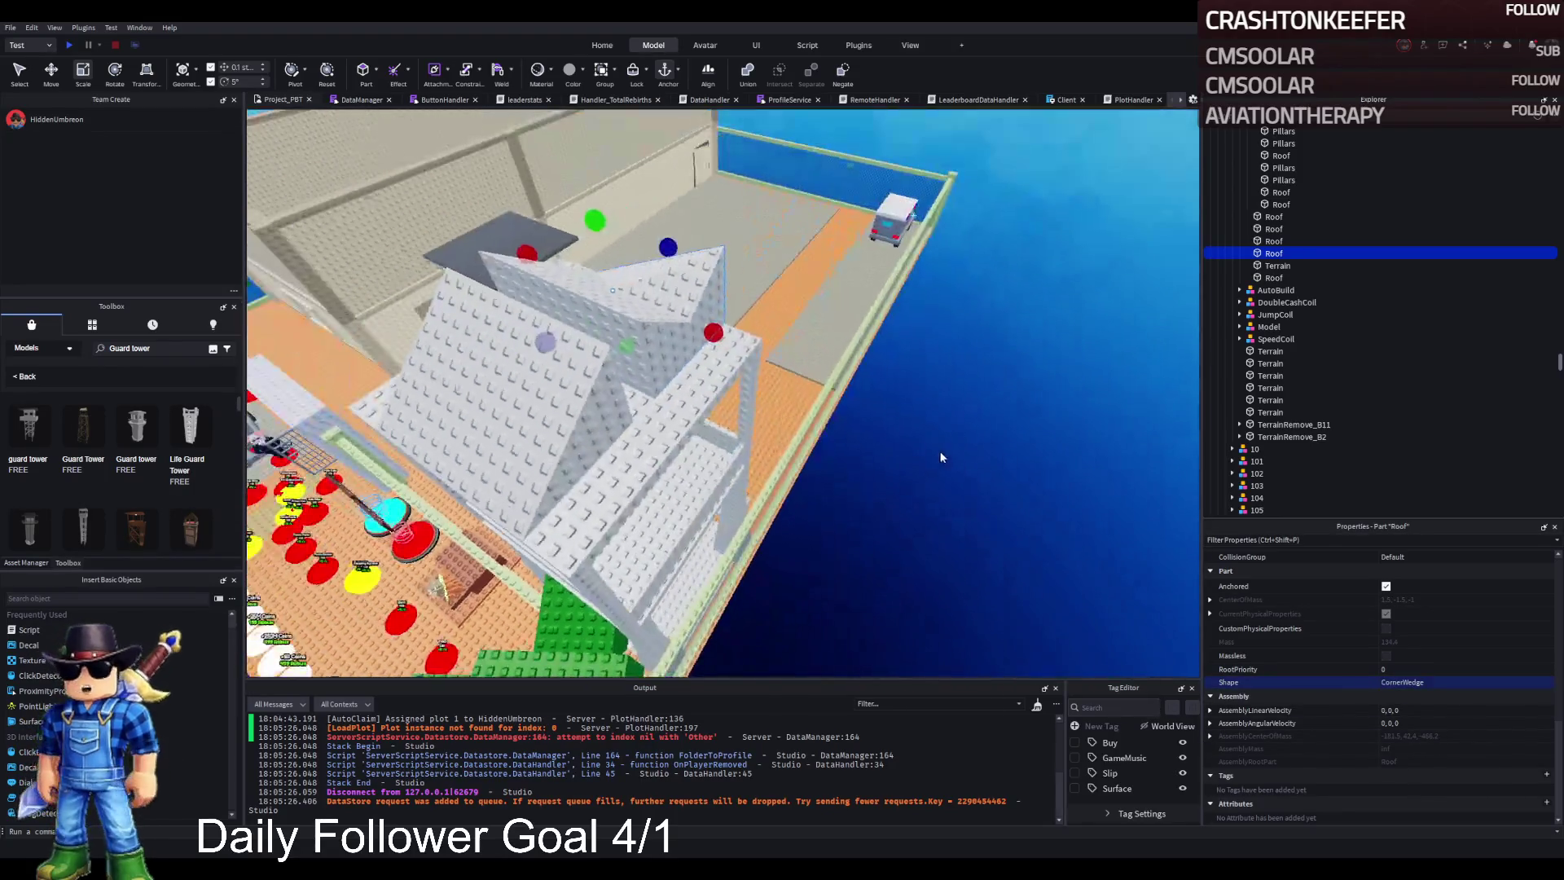
{"action": "left_click_drag", "start_coordinate": [717, 334], "coordinate": [753, 353]}
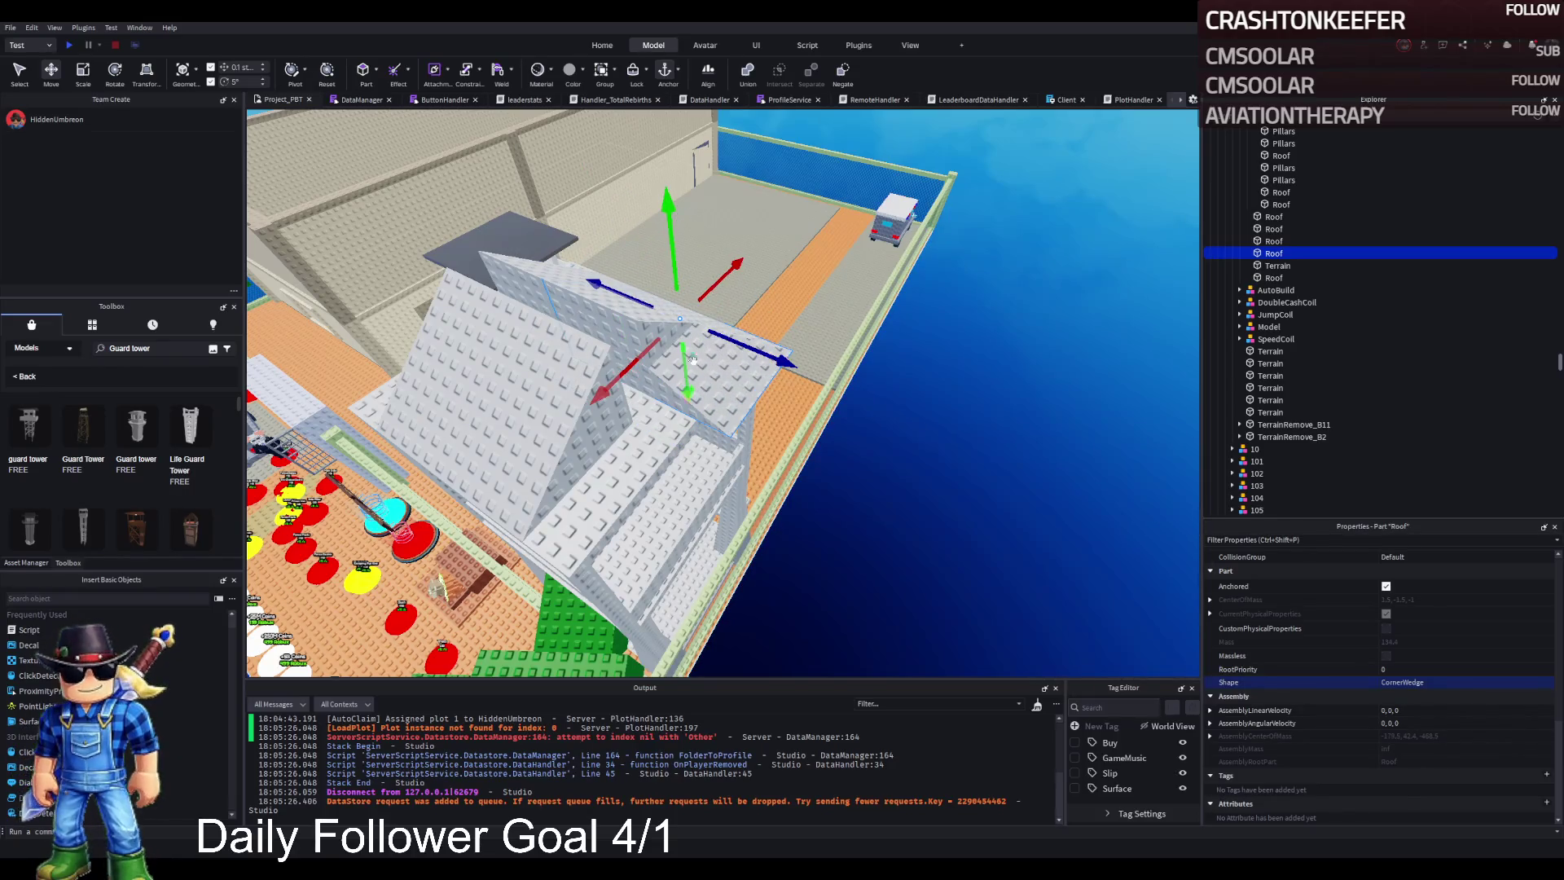
{"action": "left_click_drag", "start_coordinate": [651, 301], "coordinate": [725, 334]}
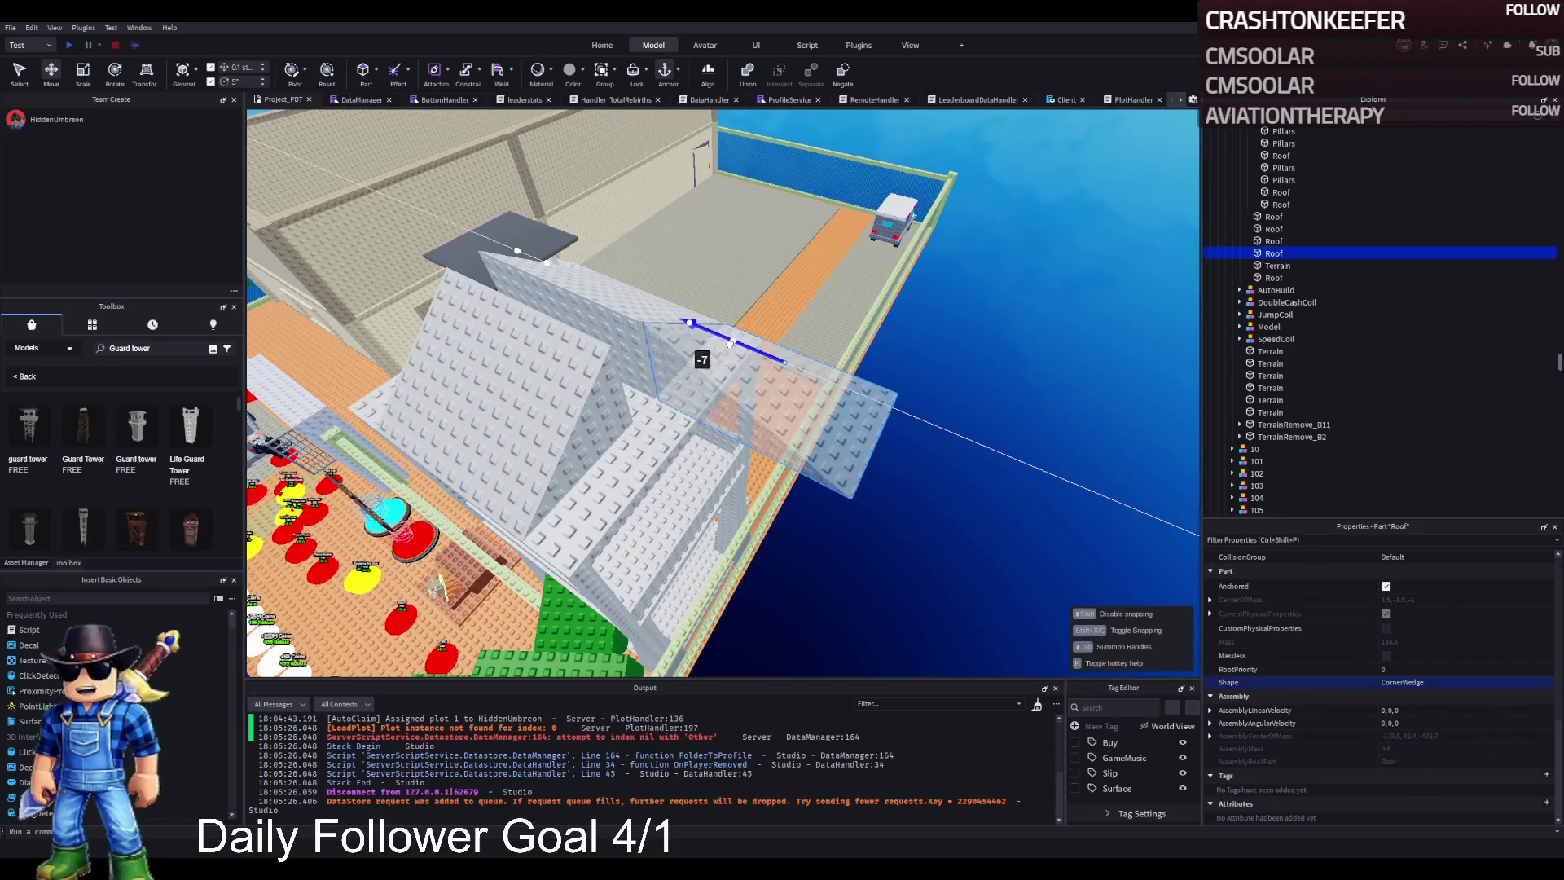
{"action": "scroll", "coordinate": [730, 342], "scroll_direction": "up", "scroll_amount": 5}
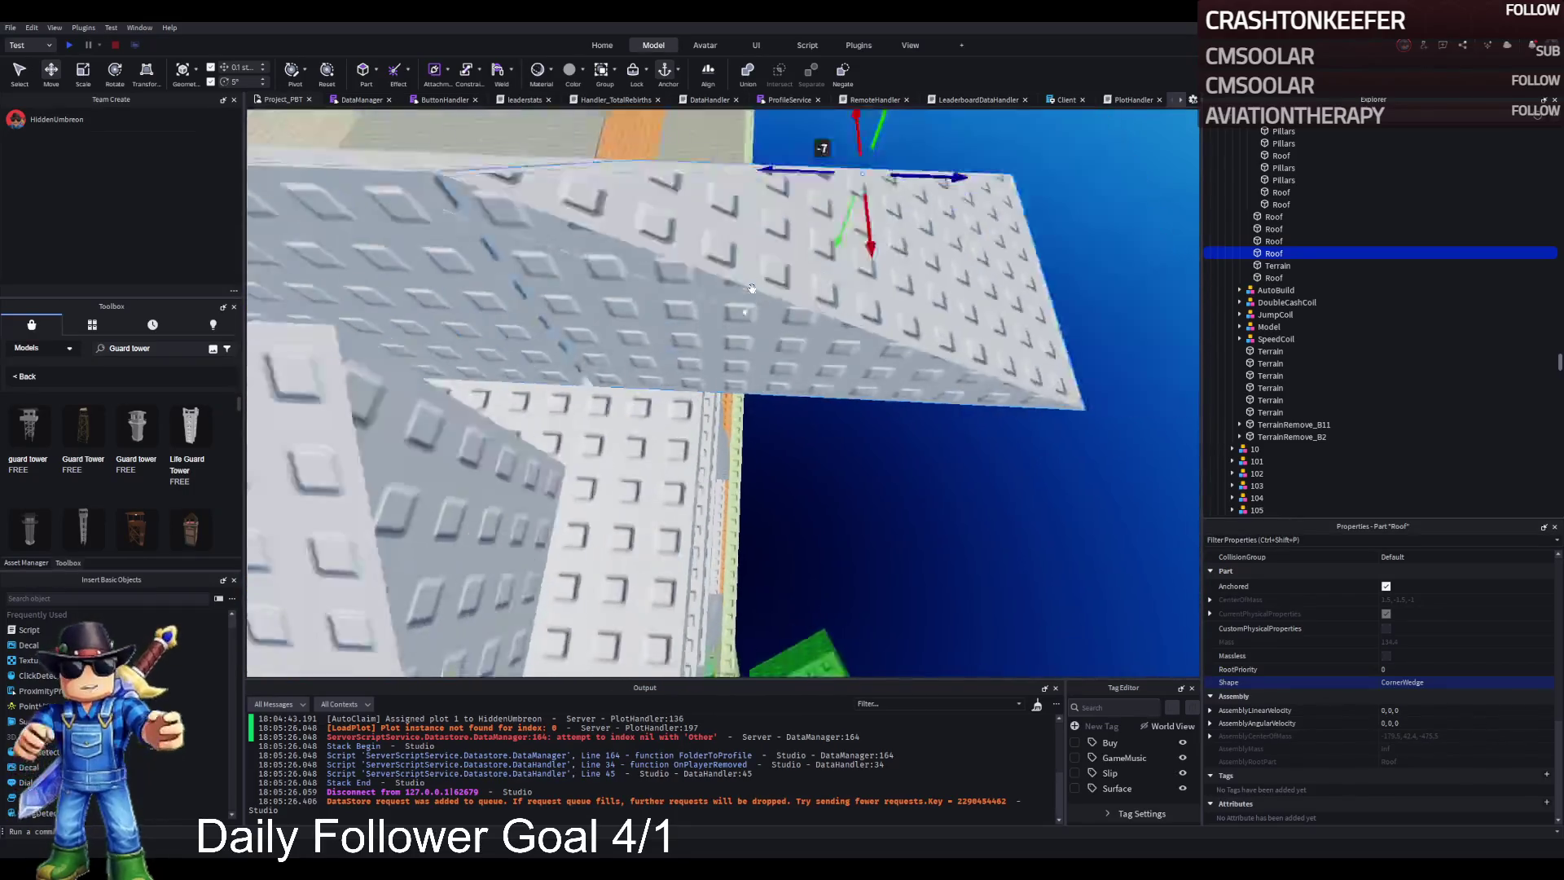
{"action": "scroll", "coordinate": [835, 290], "scroll_direction": "down", "scroll_amount": 5}
{"action": "scroll", "coordinate": [837, 291], "scroll_direction": "down", "scroll_amount": 3}
{"action": "scroll", "coordinate": [837, 291], "scroll_direction": "up", "scroll_amount": 5}
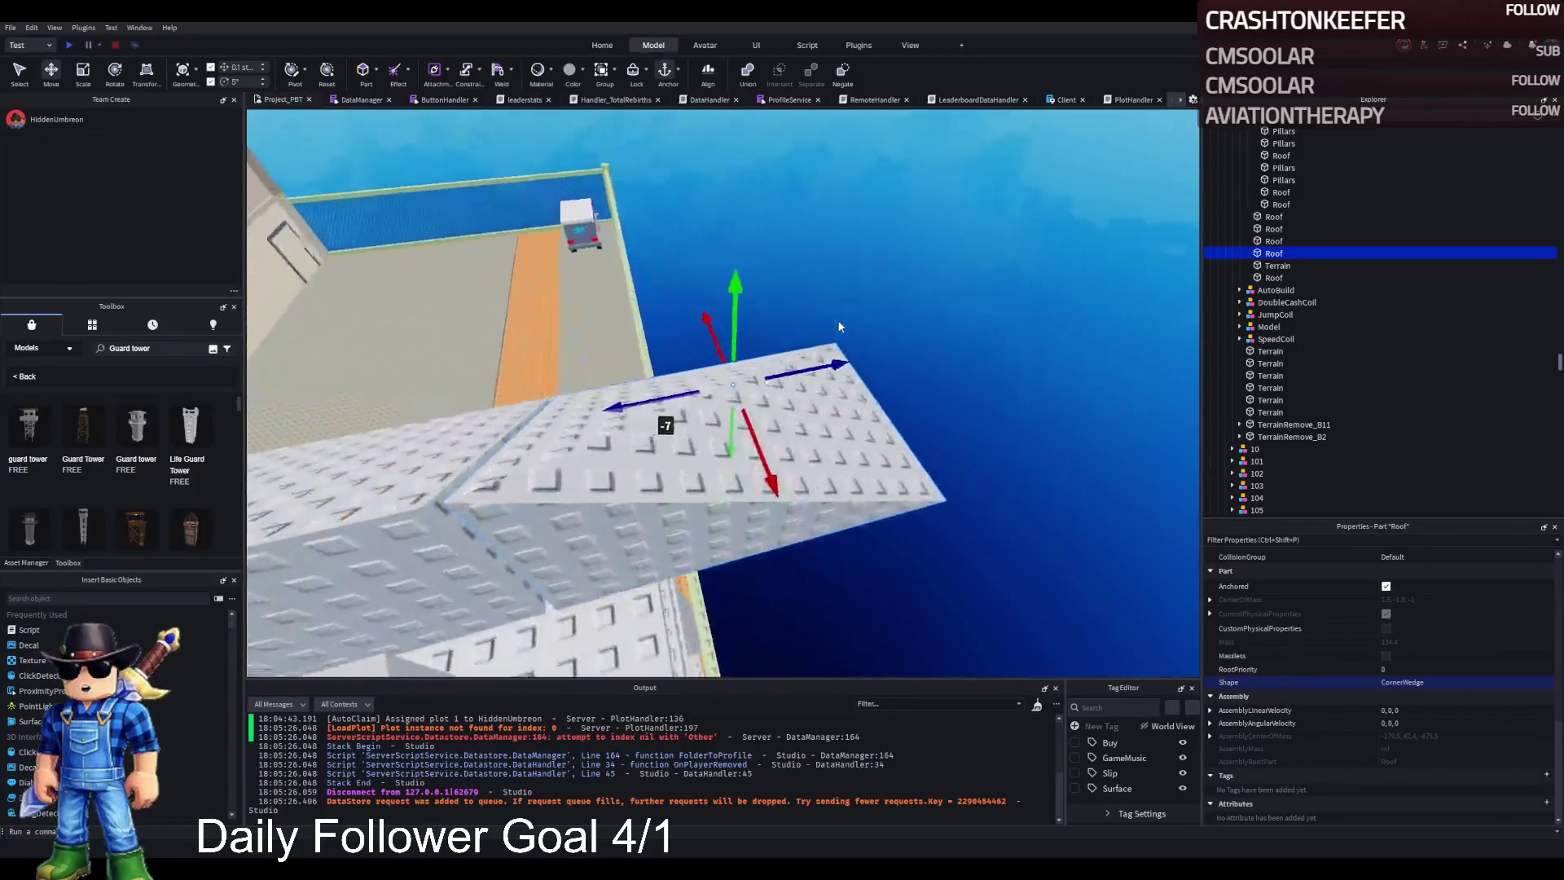
{"action": "scroll", "coordinate": [839, 326], "scroll_direction": "up", "scroll_amount": 5}
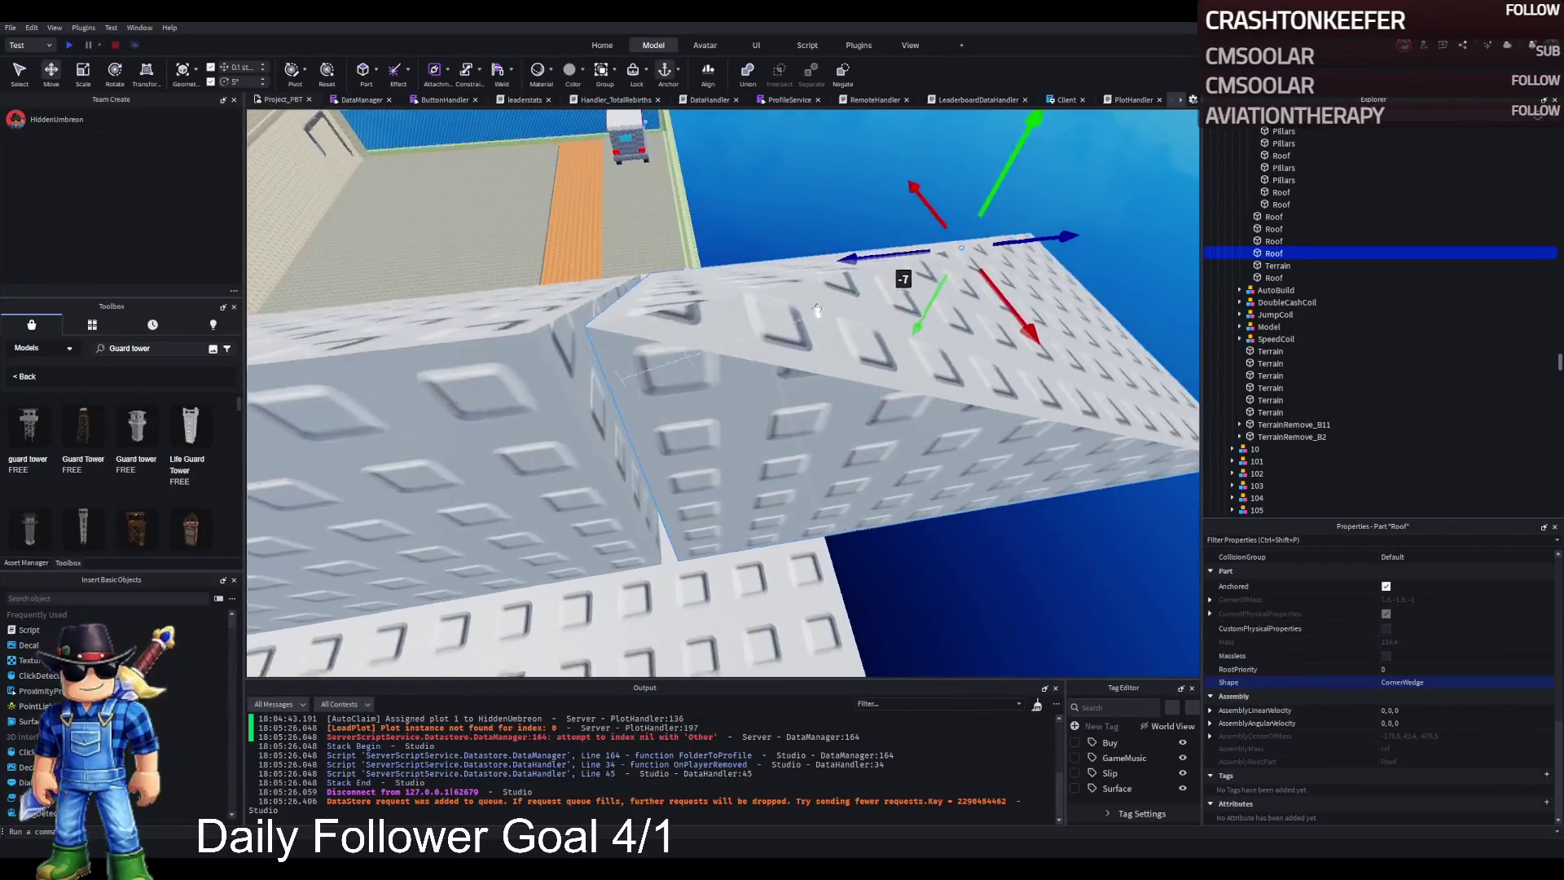
{"action": "key", "text": "ctrl+3"}
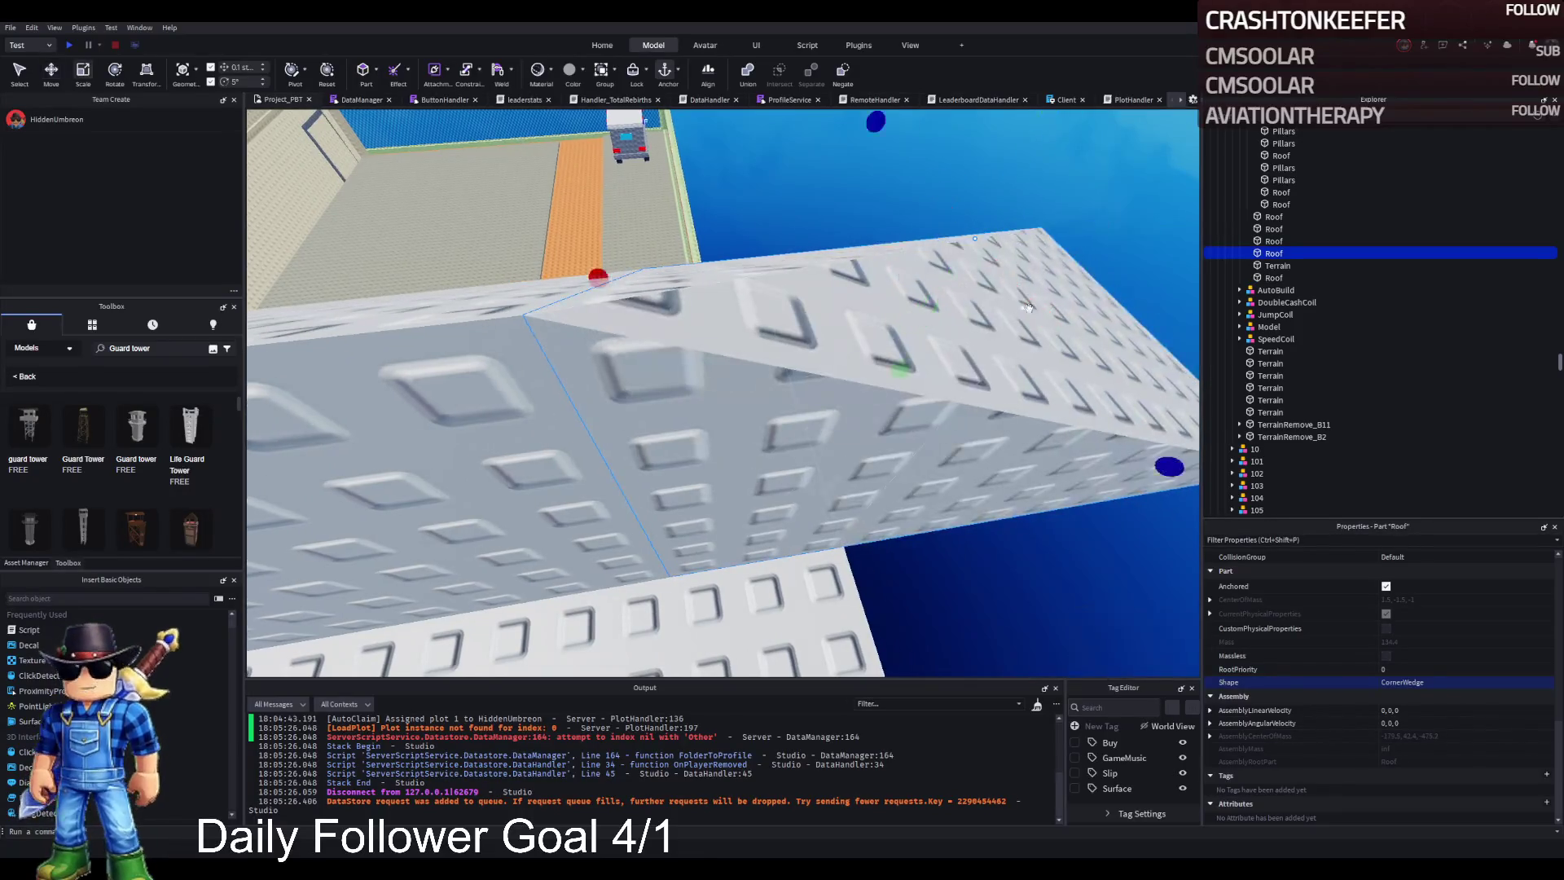
{"action": "mouse_move", "coordinate": [1117, 106]}
{"action": "left_mouse_down"}
{"action": "mouse_move", "coordinate": [959, 130]}
{"action": "mouse_move", "coordinate": [732, 255]}
{"action": "mouse_move", "coordinate": [765, 259]}
{"action": "left_mouse_up"}
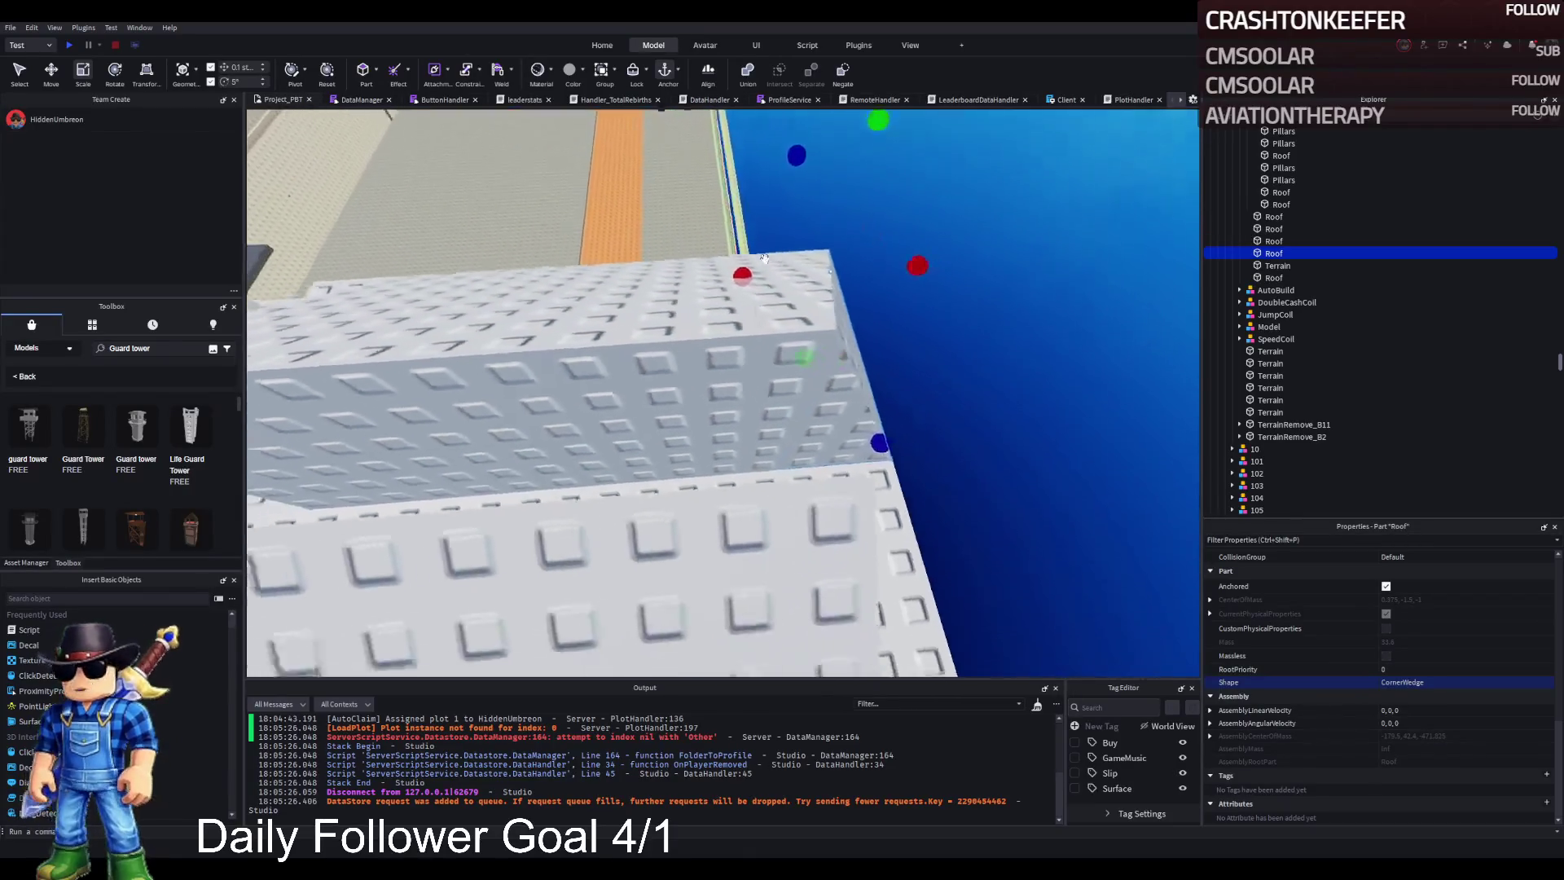
{"action": "key", "text": "ctrl+d"}
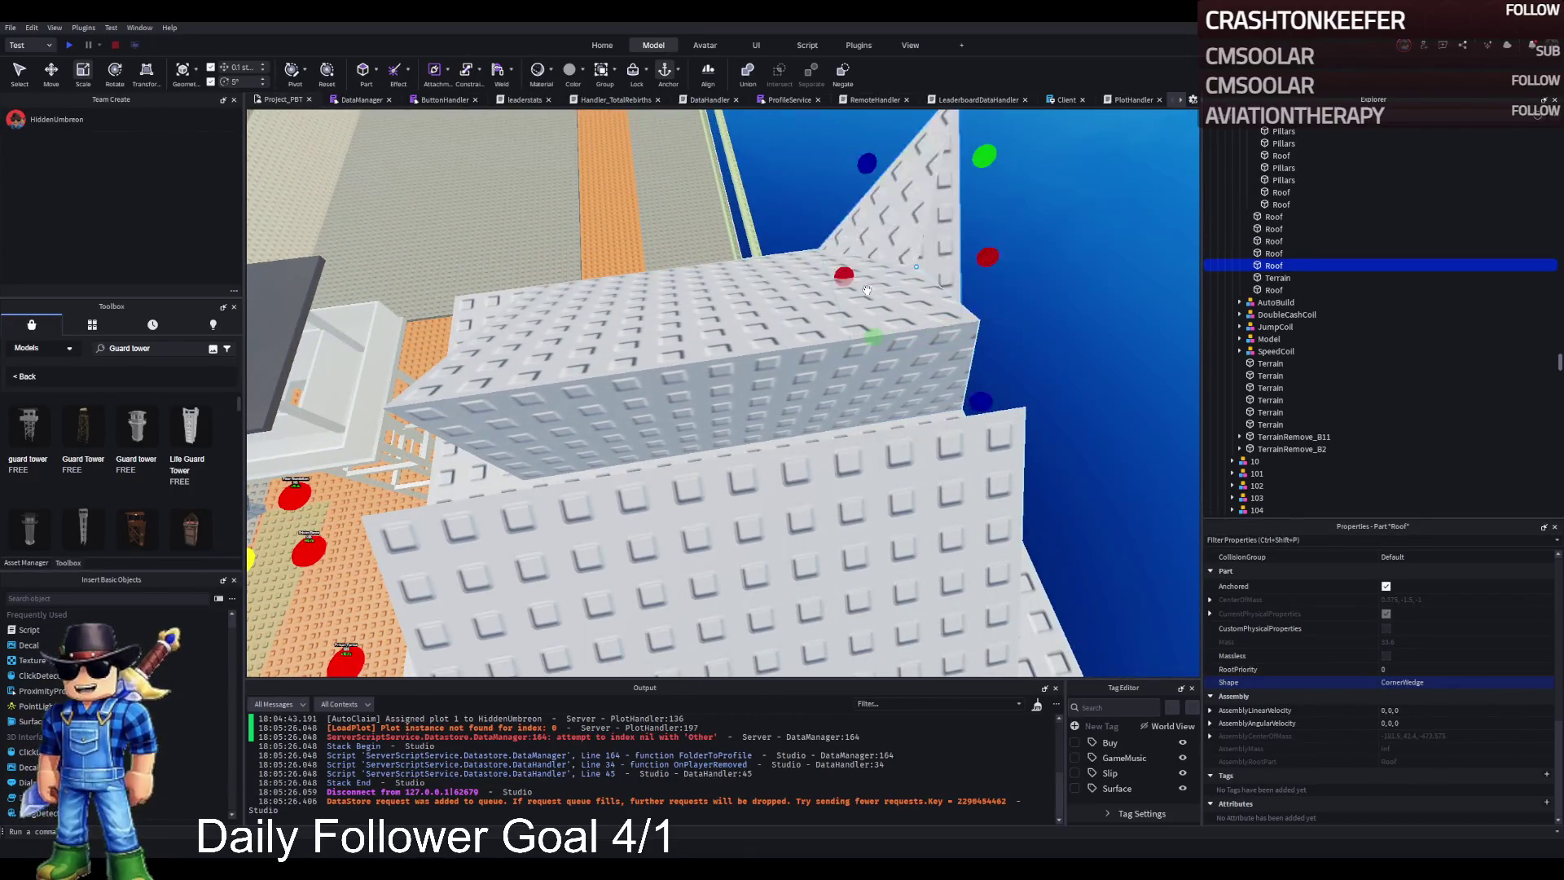
Step: Move the copied corner wedge about 15 studs and slide it sideways into position
{"action": "mouse_move", "coordinate": [847, 281]}
{"action": "left_mouse_down"}
{"action": "mouse_move", "coordinate": [730, 334]}
{"action": "mouse_move", "coordinate": [552, 339]}
{"action": "mouse_move", "coordinate": [586, 356]}
{"action": "left_mouse_up"}
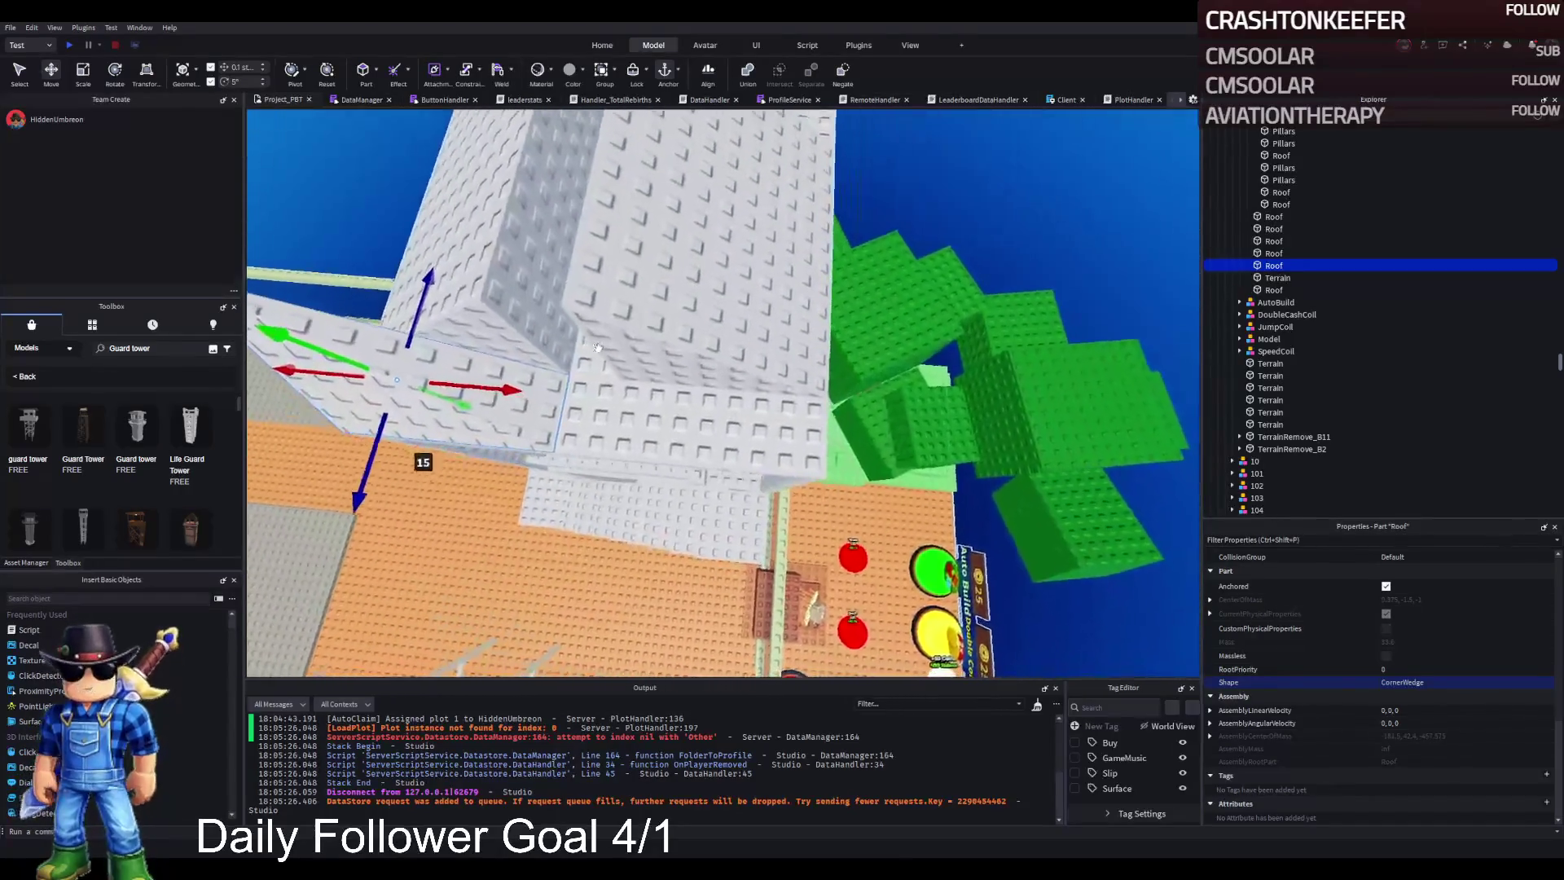
{"action": "mouse_move", "coordinate": [470, 381]}
{"action": "left_mouse_down"}
{"action": "mouse_move", "coordinate": [521, 363]}
{"action": "mouse_move", "coordinate": [670, 394]}
{"action": "left_mouse_up"}
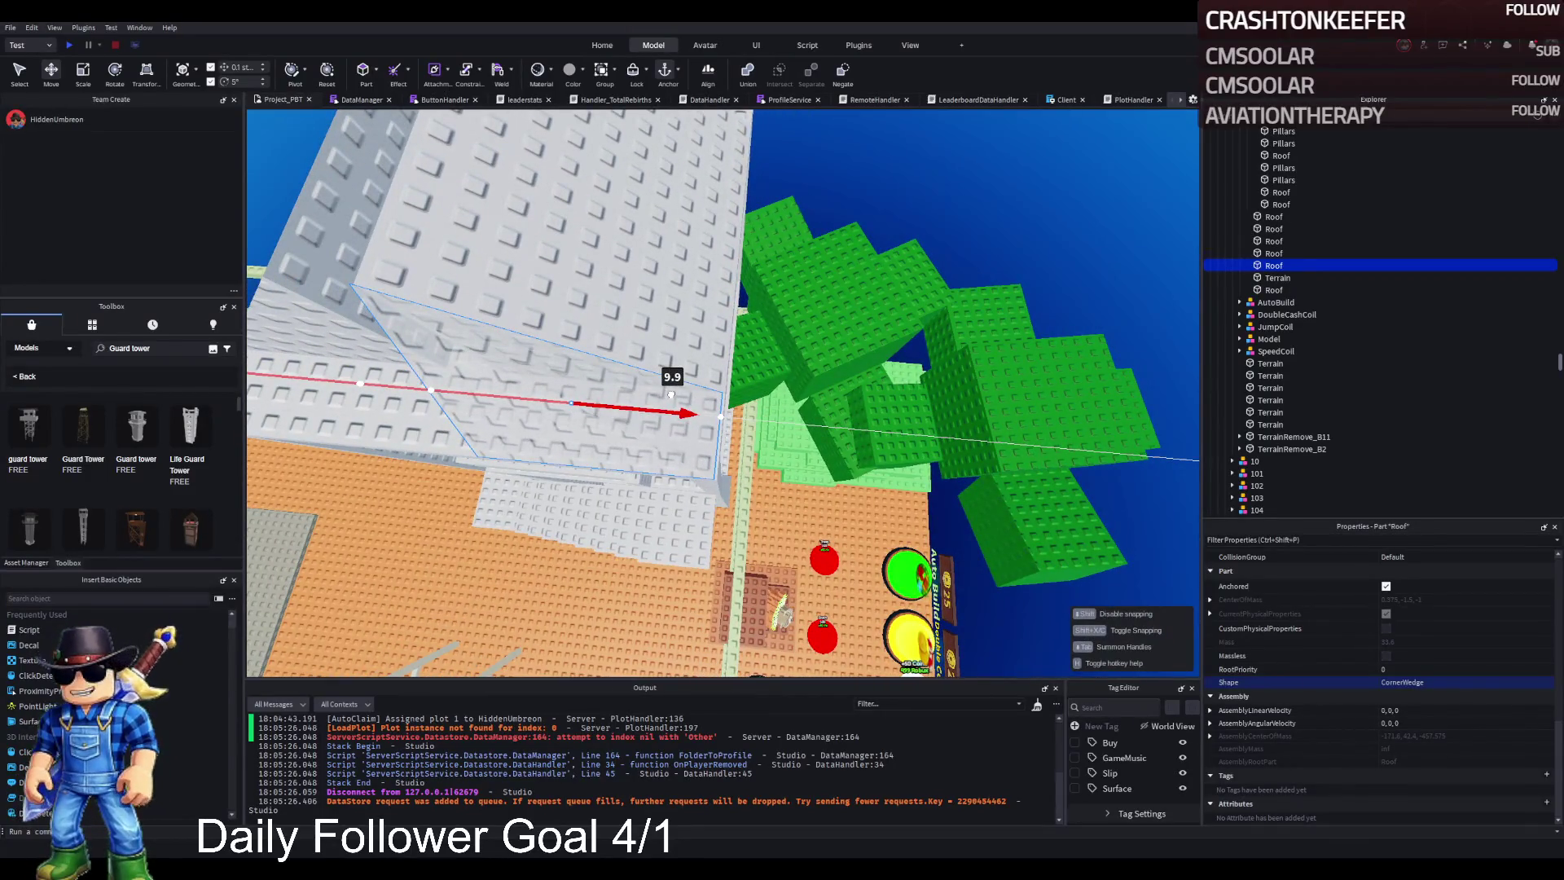
{"action": "key", "text": "s"}
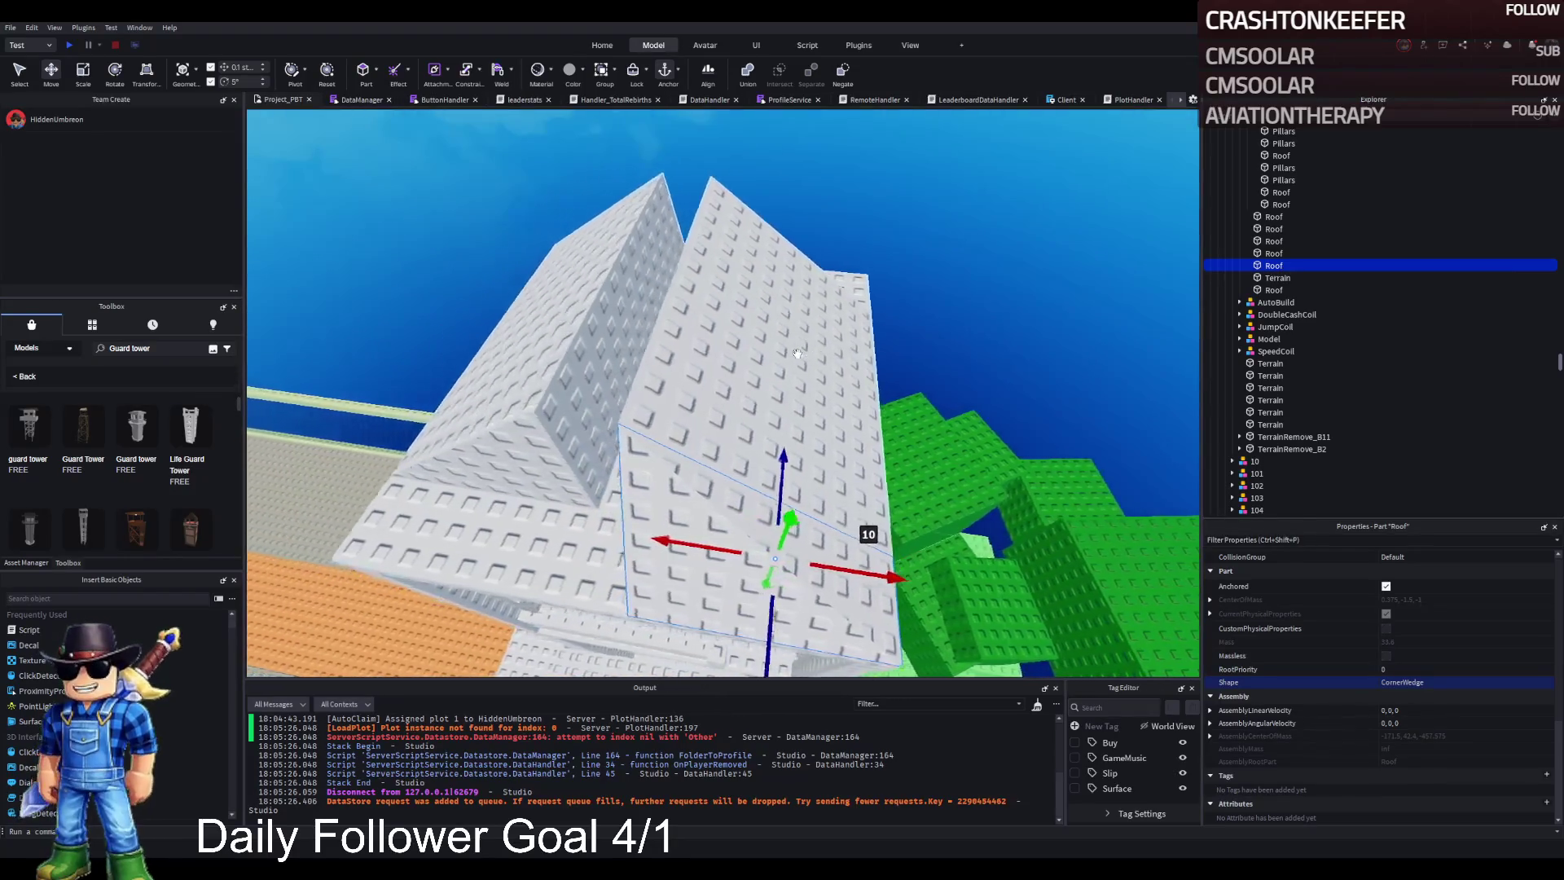
Step: Duplicate a roof wedge, slide the new piece 6 studs left and switch to the Scale tool
{"action": "key", "text": "ctrl+d"}
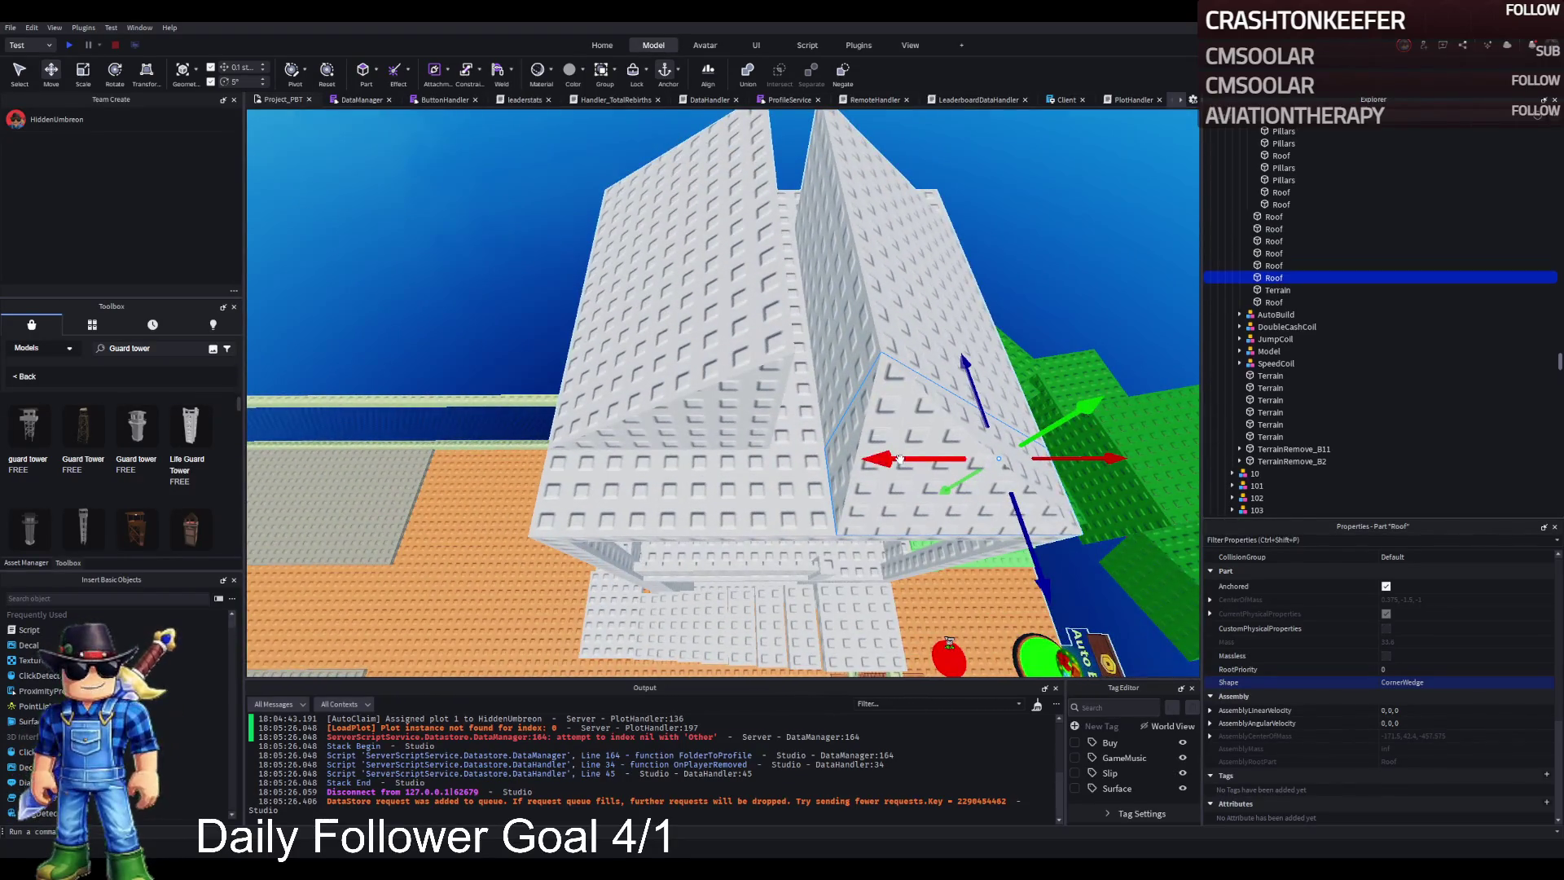
{"action": "left_click_drag", "start_coordinate": [855, 460], "coordinate": [678, 466]}
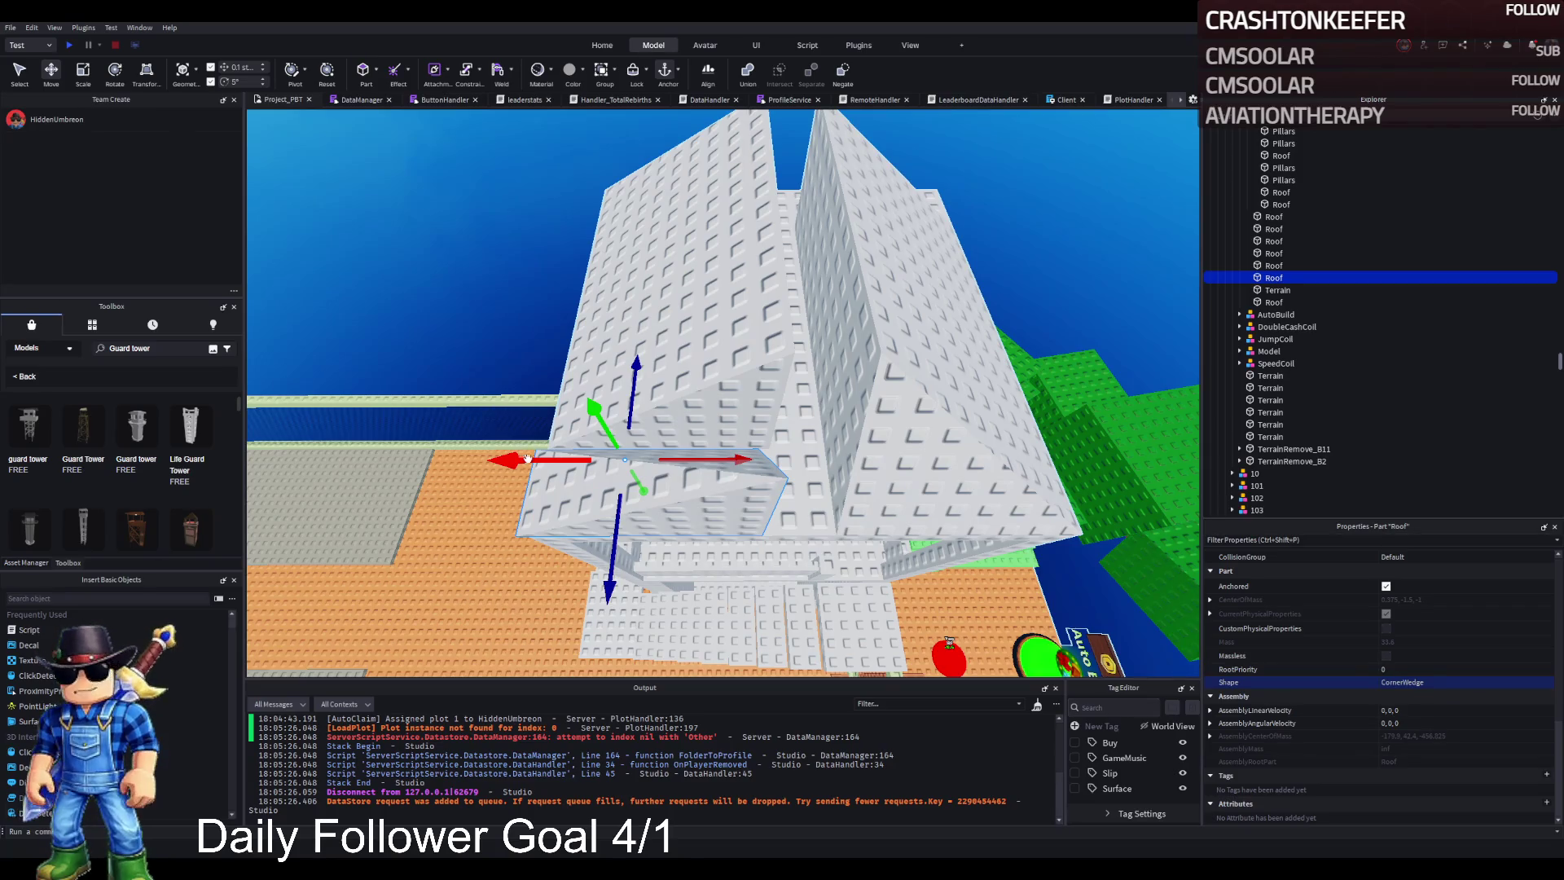
{"action": "scroll", "coordinate": [531, 458], "scroll_direction": "up", "scroll_amount": 5}
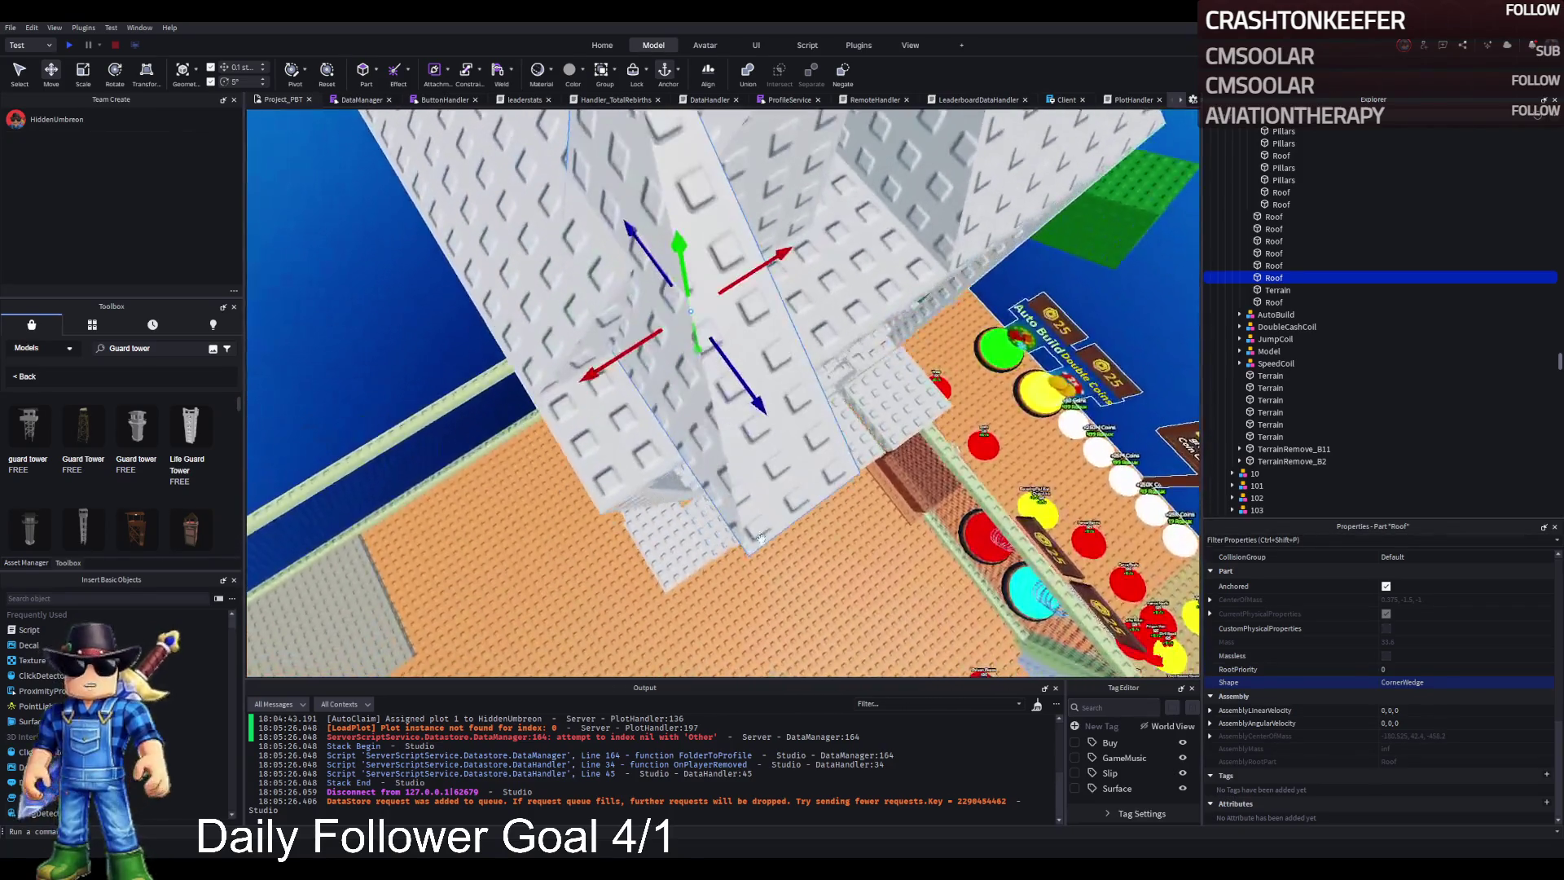
{"action": "scroll", "coordinate": [759, 538], "scroll_direction": "up", "scroll_amount": 5}
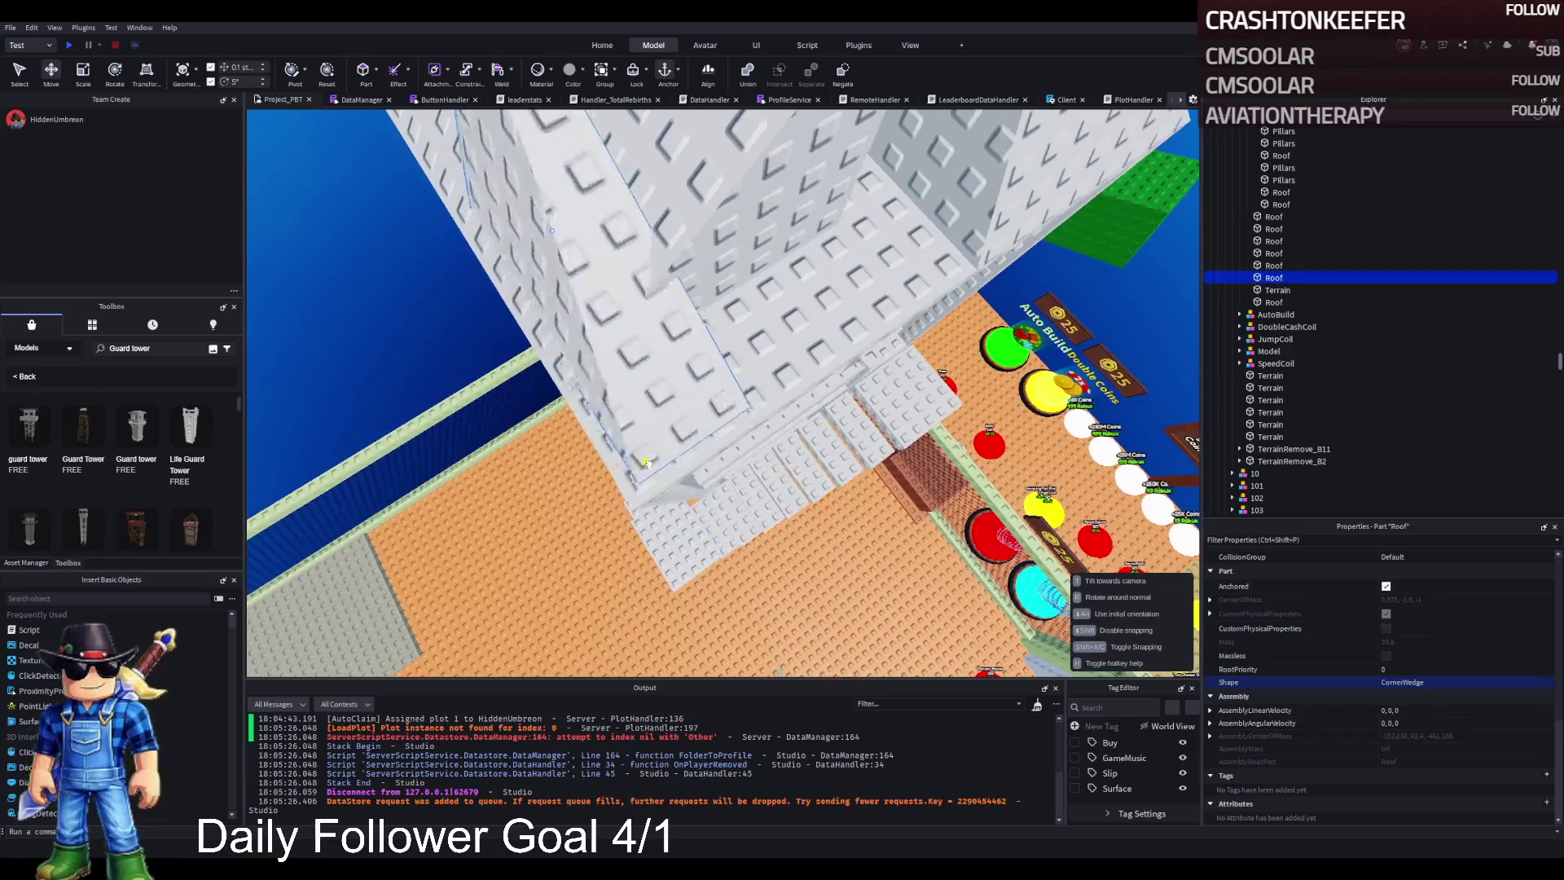
{"action": "scroll", "coordinate": [664, 460], "scroll_direction": "up", "scroll_amount": 5}
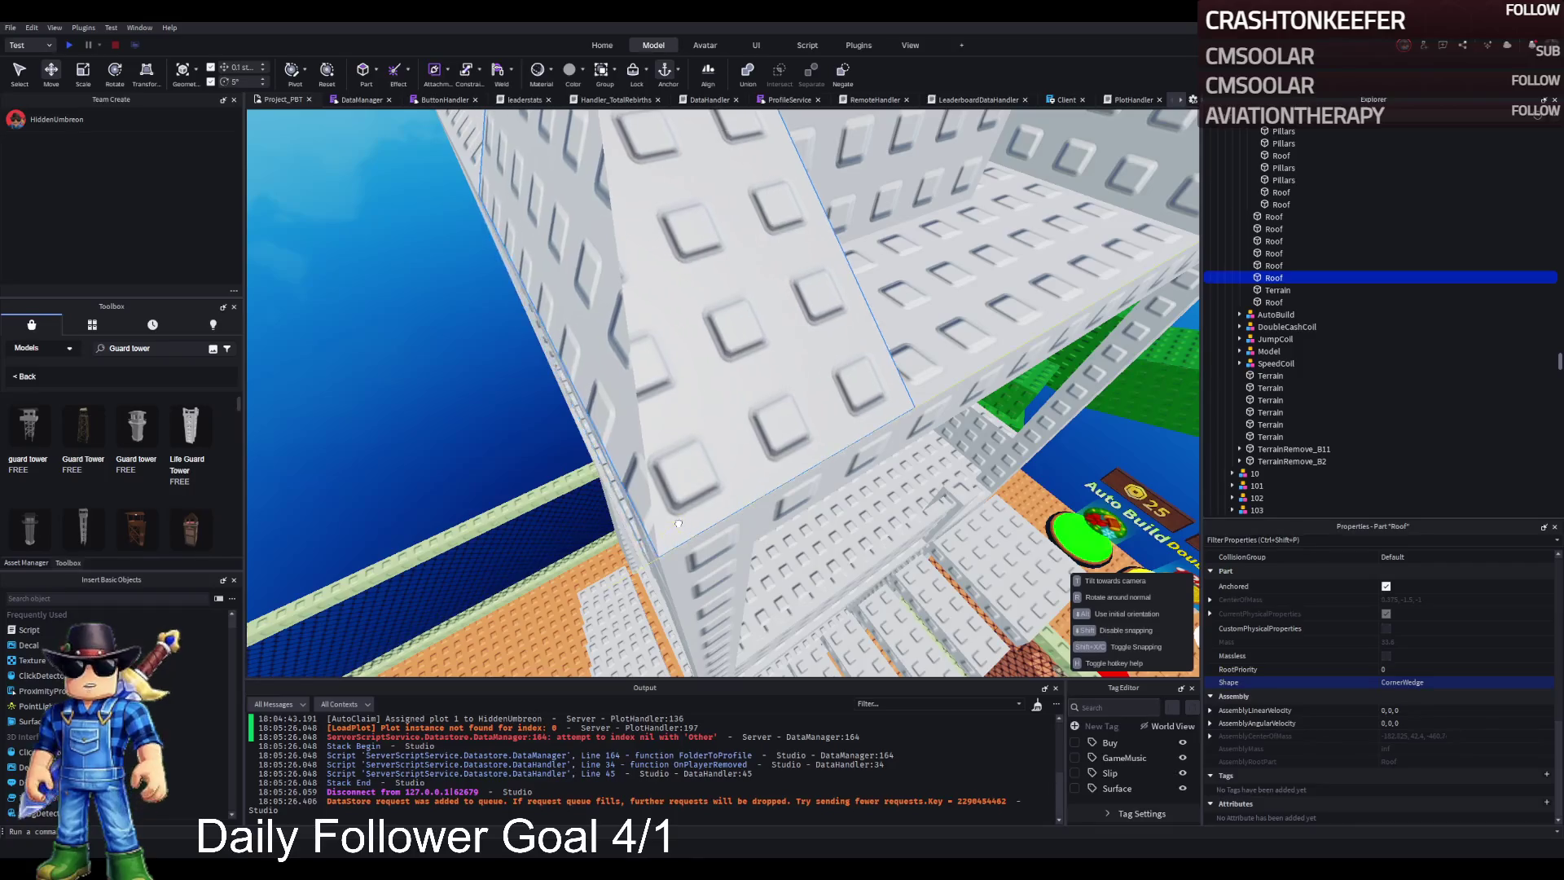
{"action": "scroll", "coordinate": [677, 523], "scroll_direction": "down", "scroll_amount": 5}
{"action": "key", "text": "ctrl+3"}
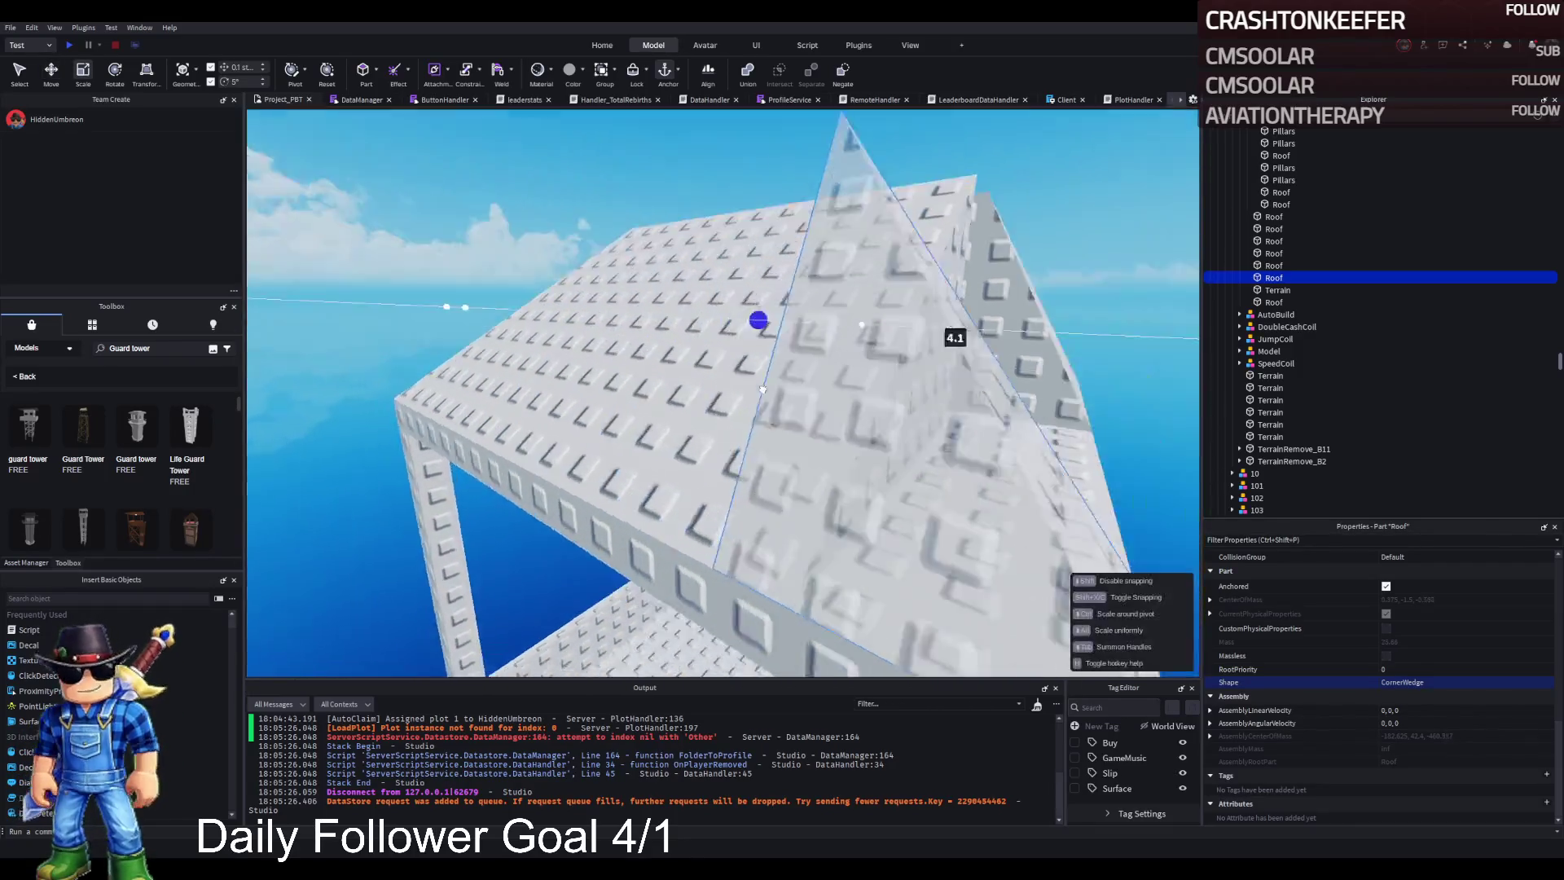
{"action": "scroll", "coordinate": [762, 389], "scroll_direction": "up", "scroll_amount": 8}
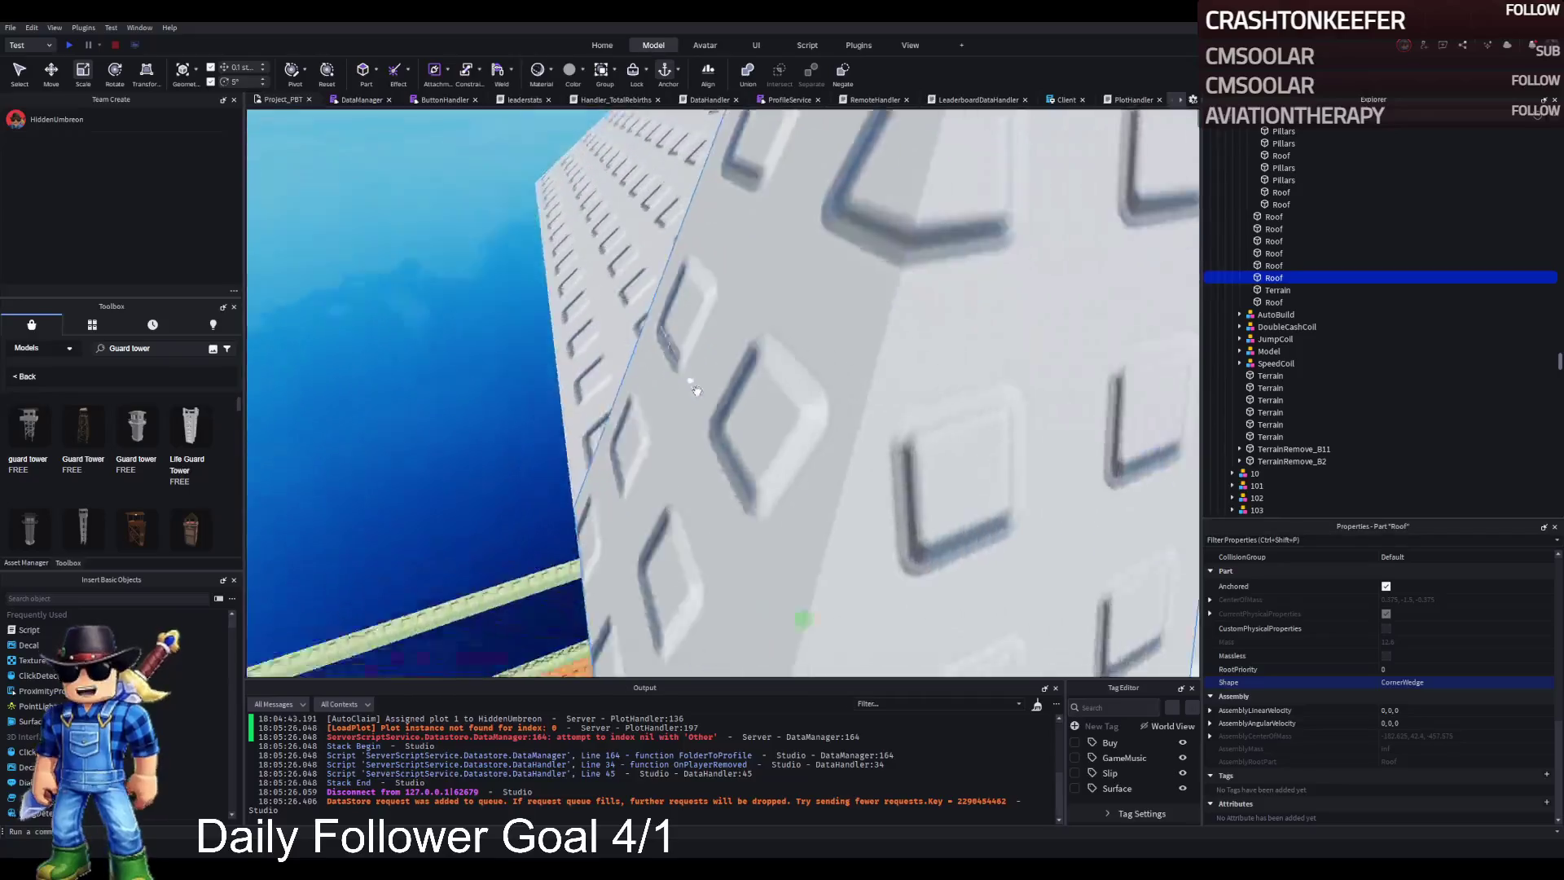
{"action": "scroll", "coordinate": [696, 390], "scroll_direction": "down", "scroll_amount": 8}
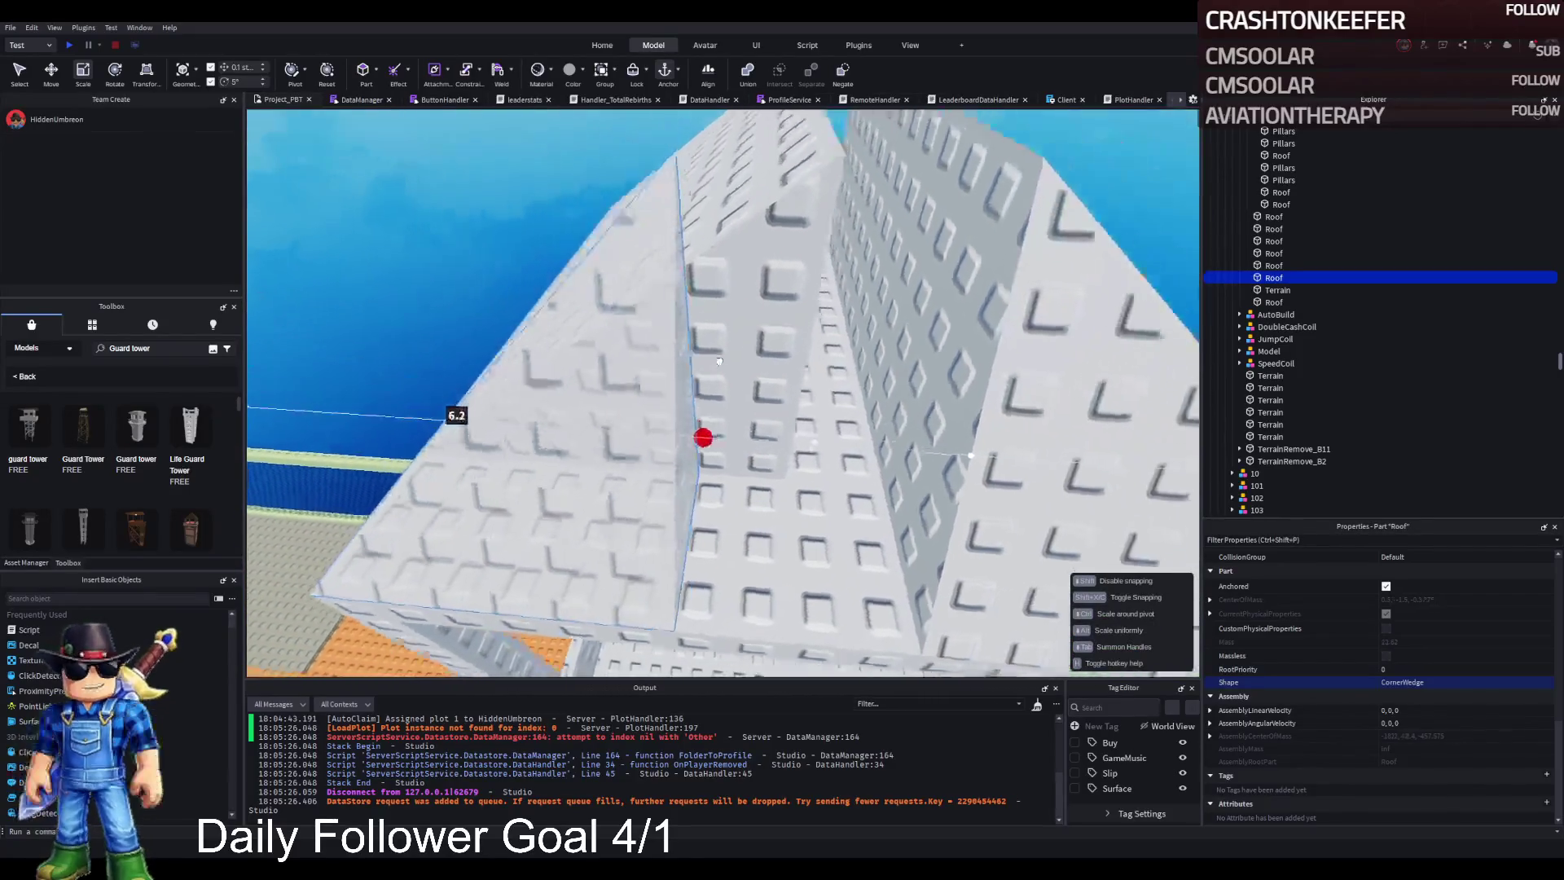
{"action": "scroll", "coordinate": [719, 361], "scroll_direction": "up", "scroll_amount": 3}
{"action": "scroll", "coordinate": [743, 376], "scroll_direction": "down", "scroll_amount": 8}
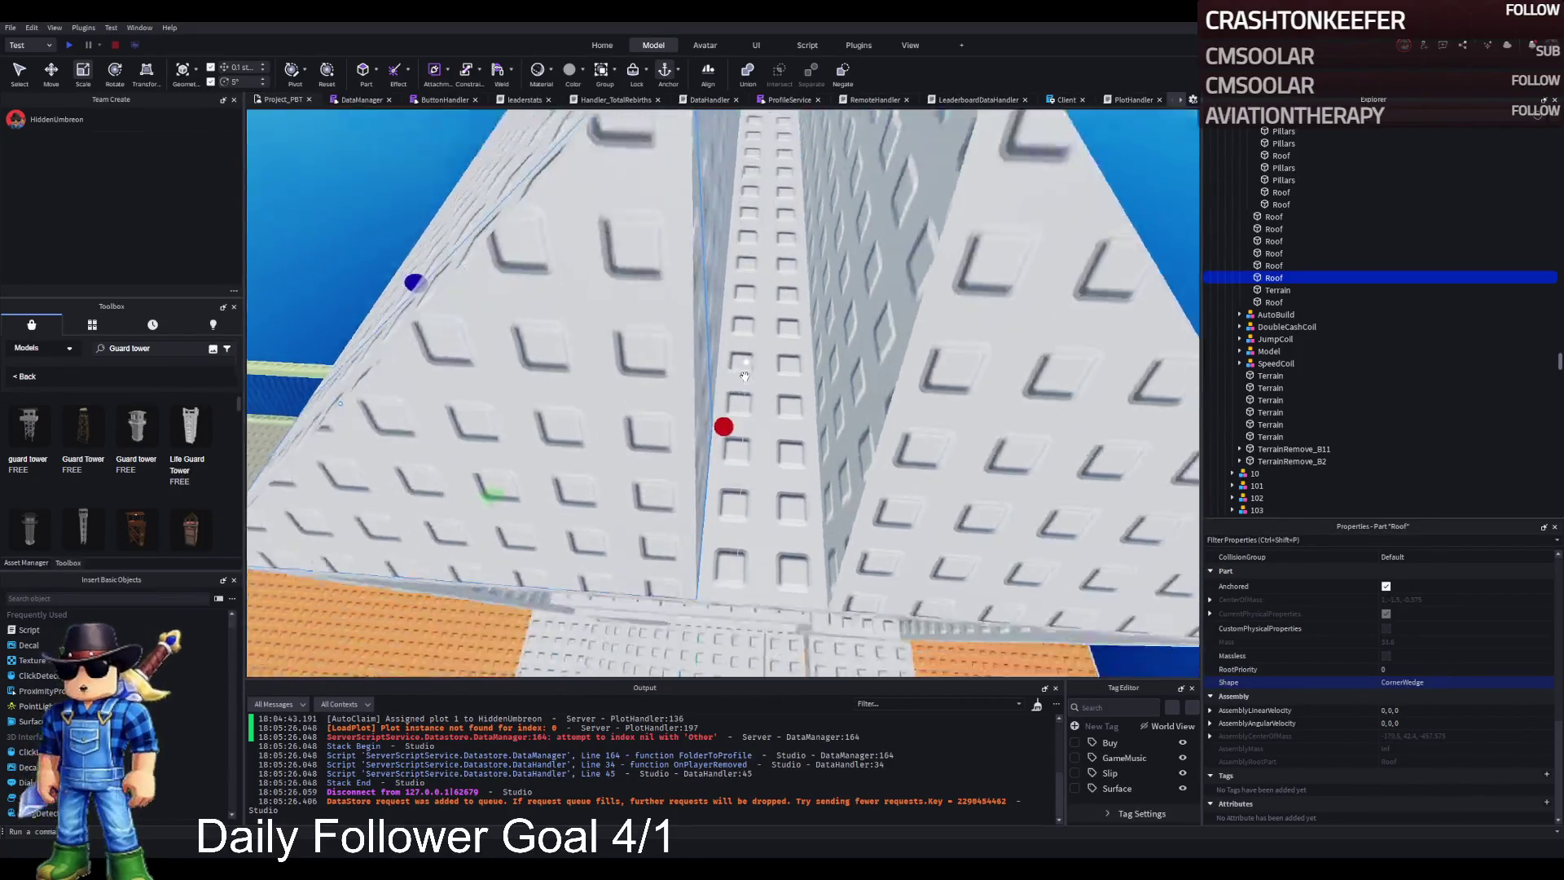
Step: Duplicate the wedge again and move it 10 studs along the roof into line
{"action": "key", "text": "ctrl+d"}
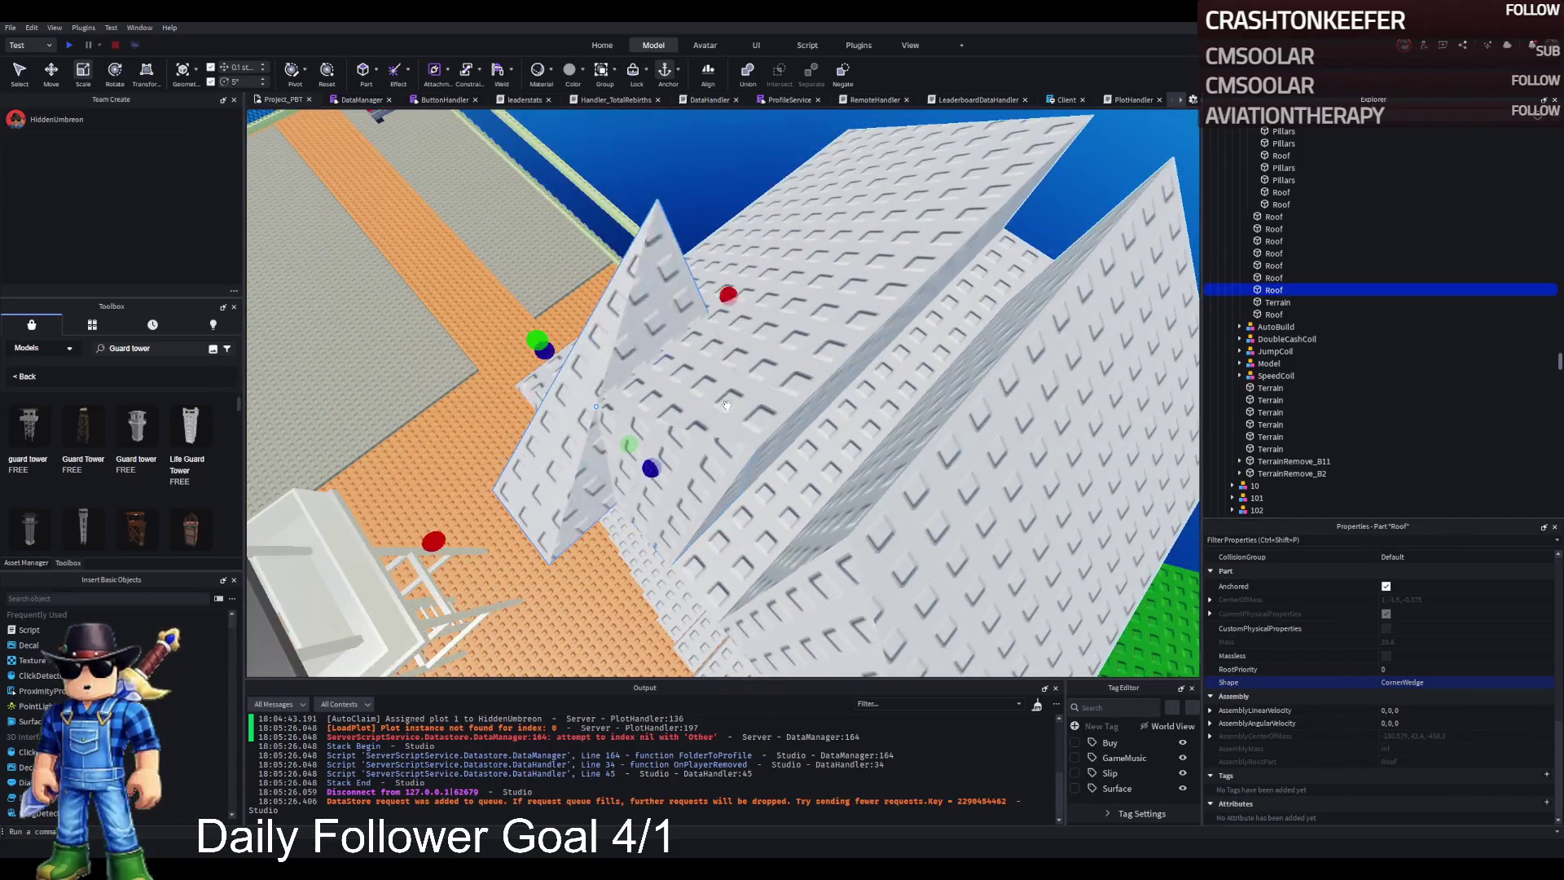
{"action": "mouse_move", "coordinate": [625, 376]}
{"action": "left_mouse_down"}
{"action": "mouse_move", "coordinate": [701, 351]}
{"action": "mouse_move", "coordinate": [680, 363]}
{"action": "left_mouse_up"}
{"action": "left_click_drag", "start_coordinate": [557, 213], "coordinate": [557, 214]}
{"action": "left_click_drag", "start_coordinate": [828, 432], "coordinate": [849, 395]}
{"action": "left_click", "coordinate": [857, 382]}
Step: Duplicate the roof wedge, rotate the copy, and move it into place on the roof
{"action": "key", "text": "ctrl+v"}
{"action": "key", "text": "ctrl+r"}
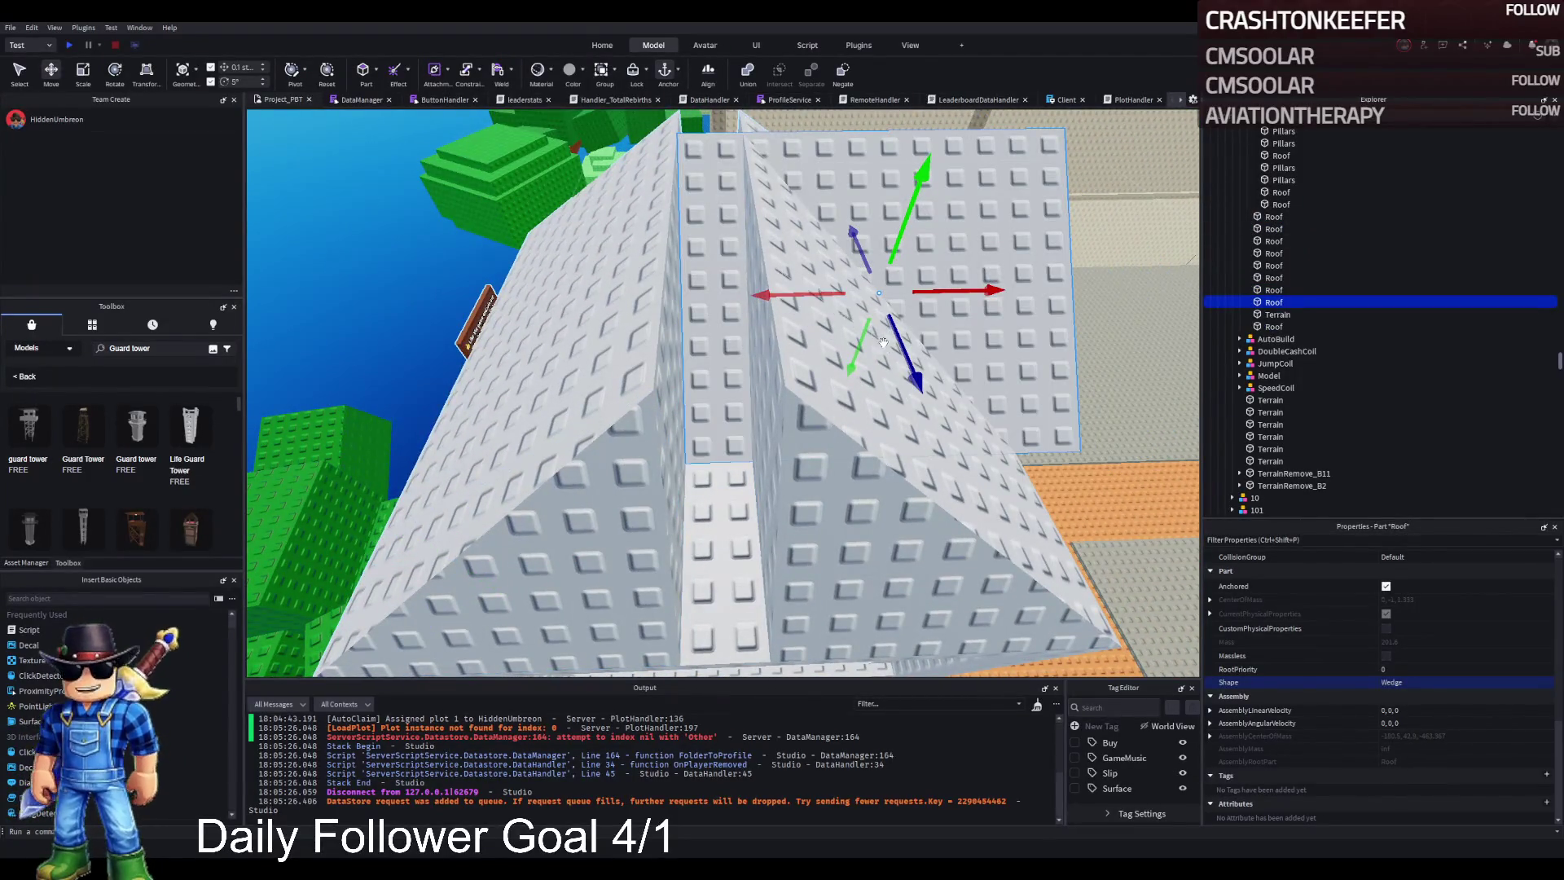
{"action": "mouse_move", "coordinate": [905, 358]}
{"action": "left_mouse_down"}
{"action": "mouse_move", "coordinate": [909, 259]}
{"action": "mouse_move", "coordinate": [943, 318]}
{"action": "mouse_move", "coordinate": [941, 416]}
{"action": "mouse_move", "coordinate": [1028, 506]}
{"action": "left_mouse_up"}
Step: Make the roof ridge piece taller with the Scale tool so it closes the peak
{"action": "key", "text": "ctrl+3"}
{"action": "key", "text": "f"}
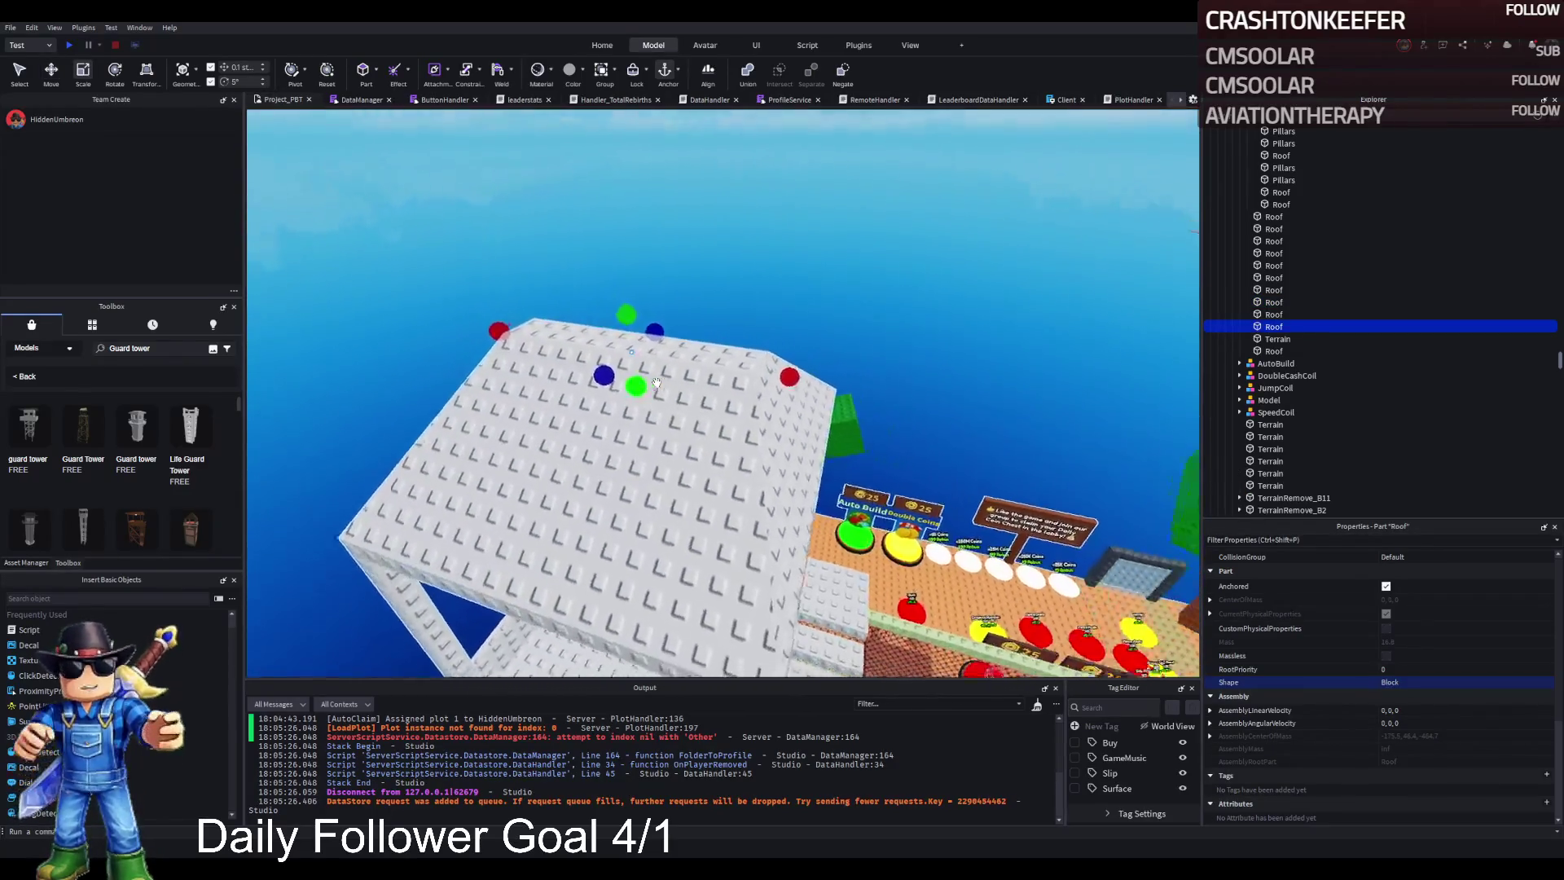
{"action": "left_click", "coordinate": [936, 277]}
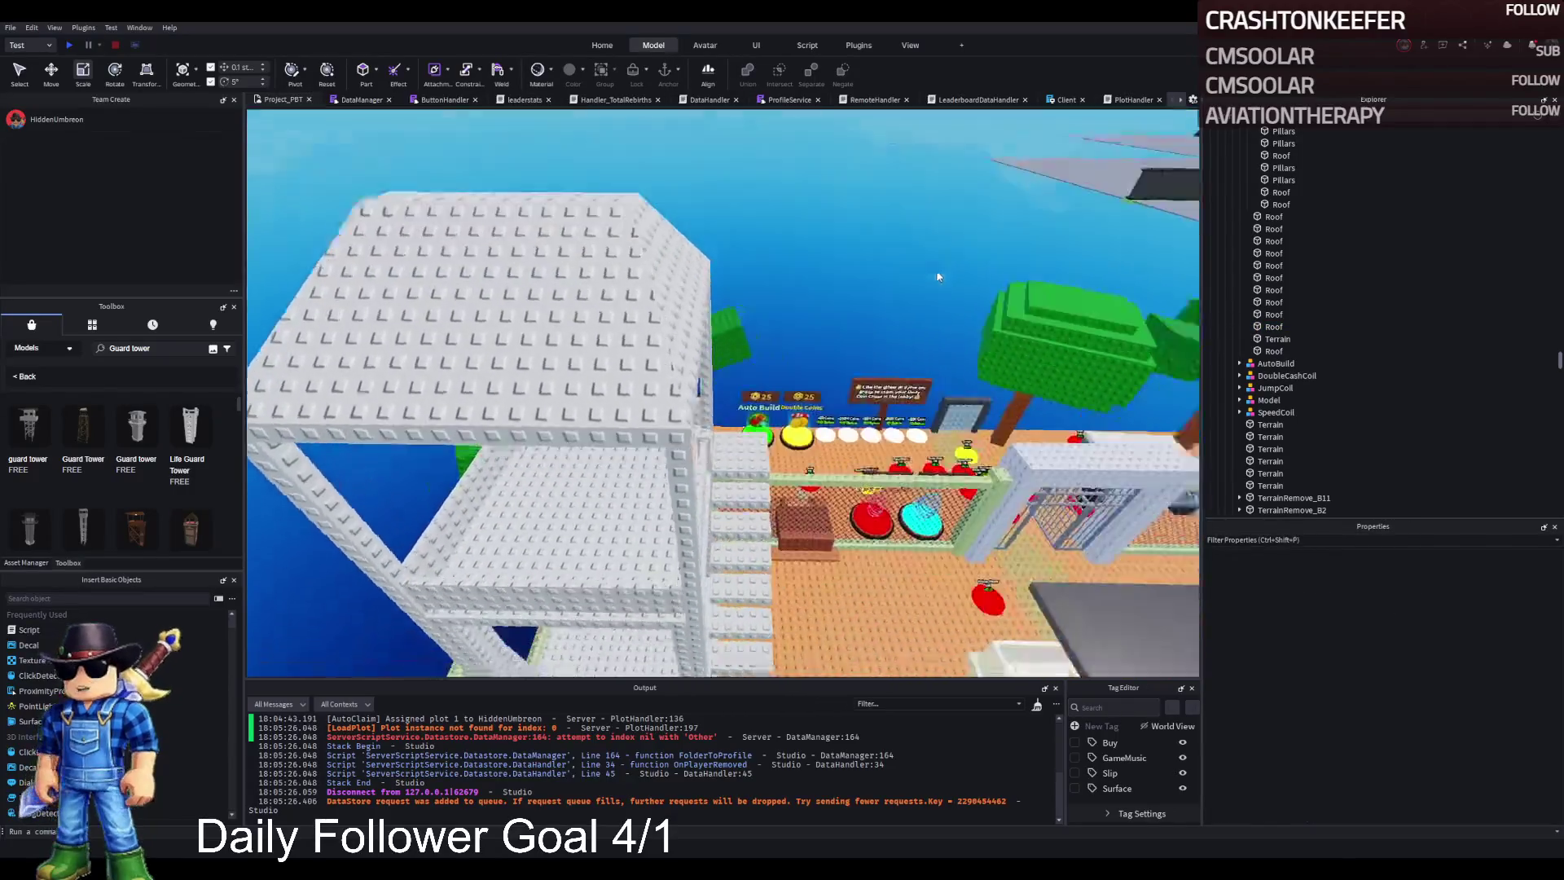
{"action": "key", "text": "w"}
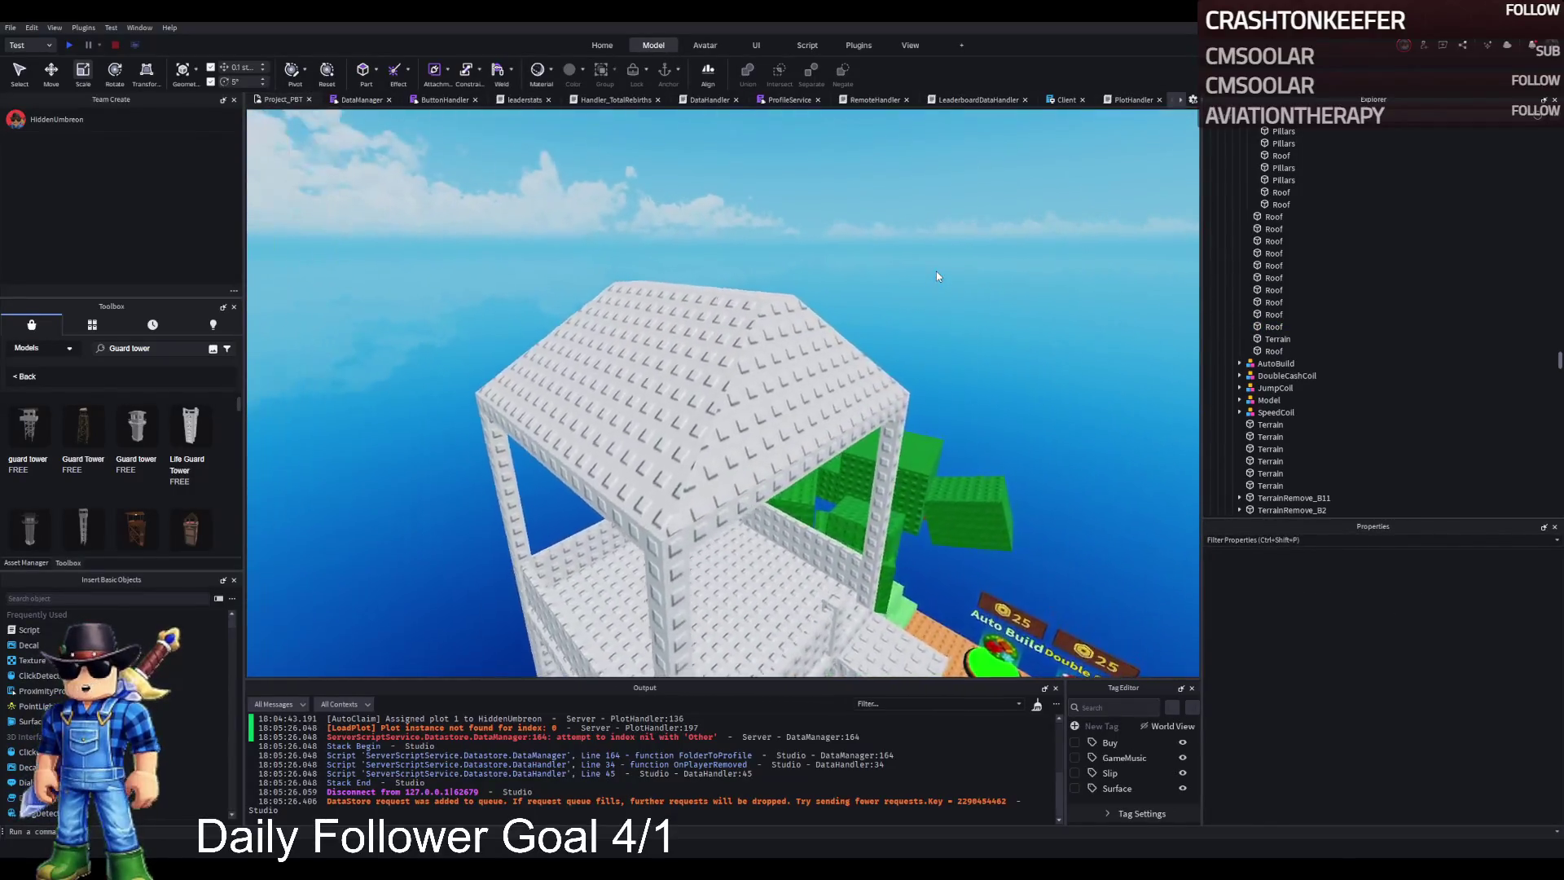
{"action": "key", "text": "w"}
{"action": "left_click", "coordinate": [851, 287]}
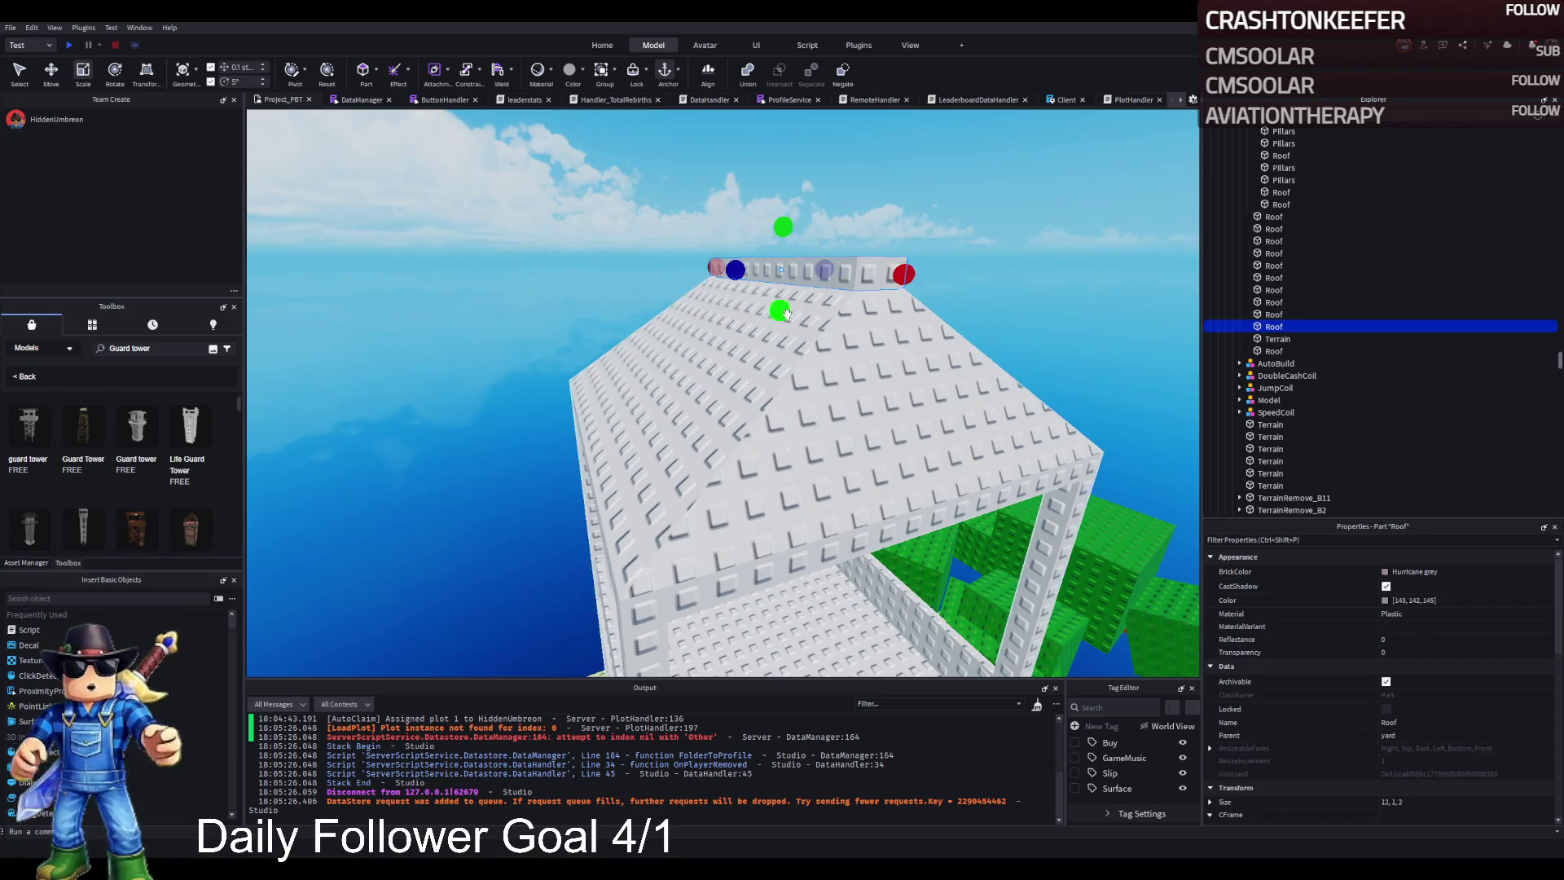
{"action": "key", "text": "w"}
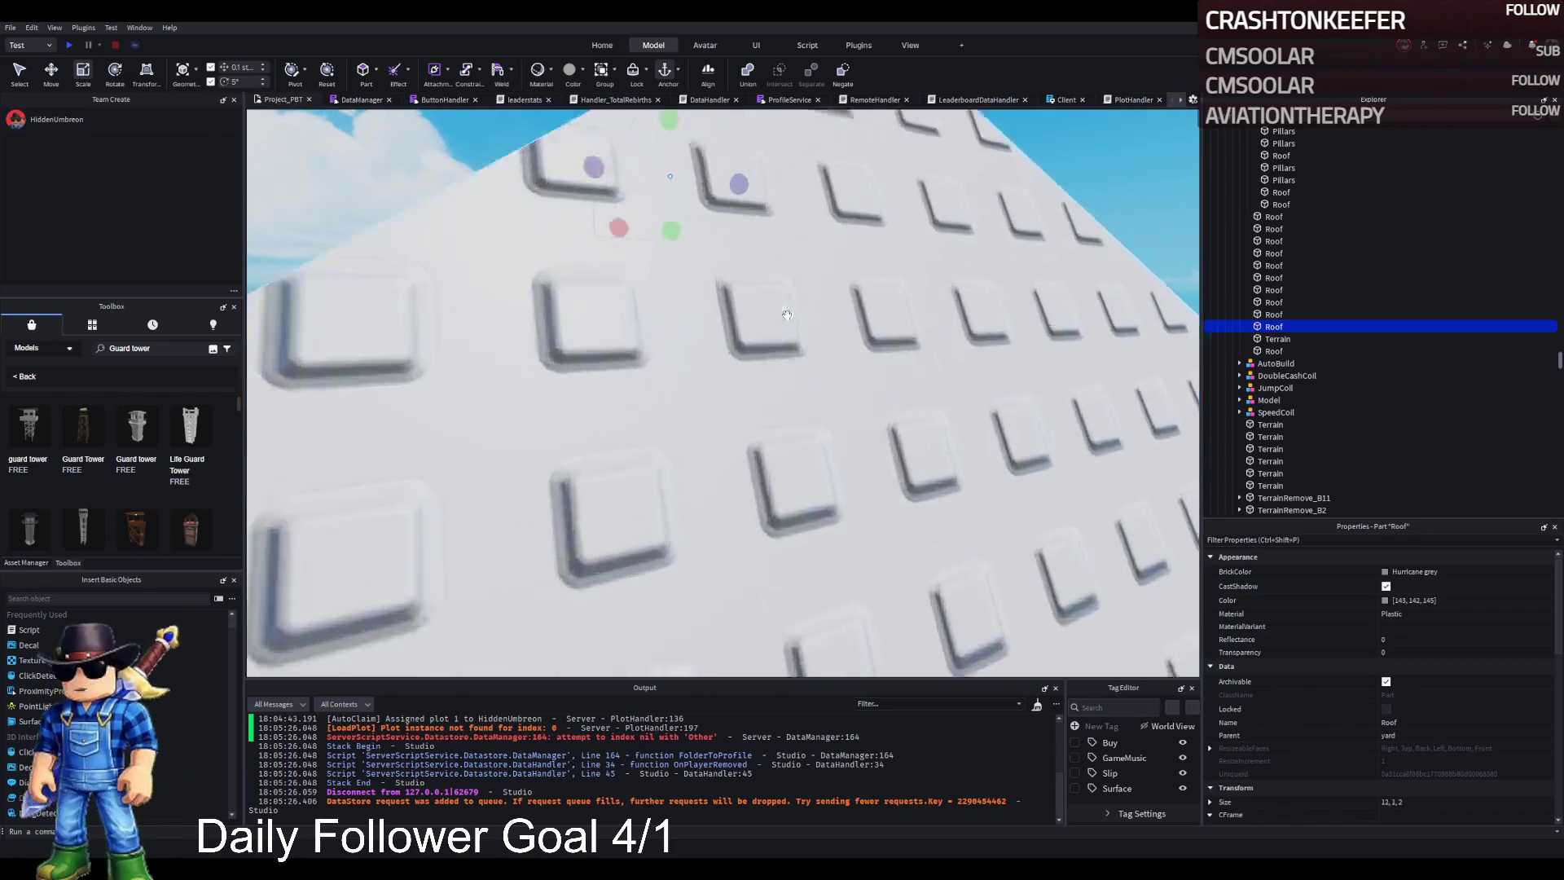
{"action": "key", "text": "w"}
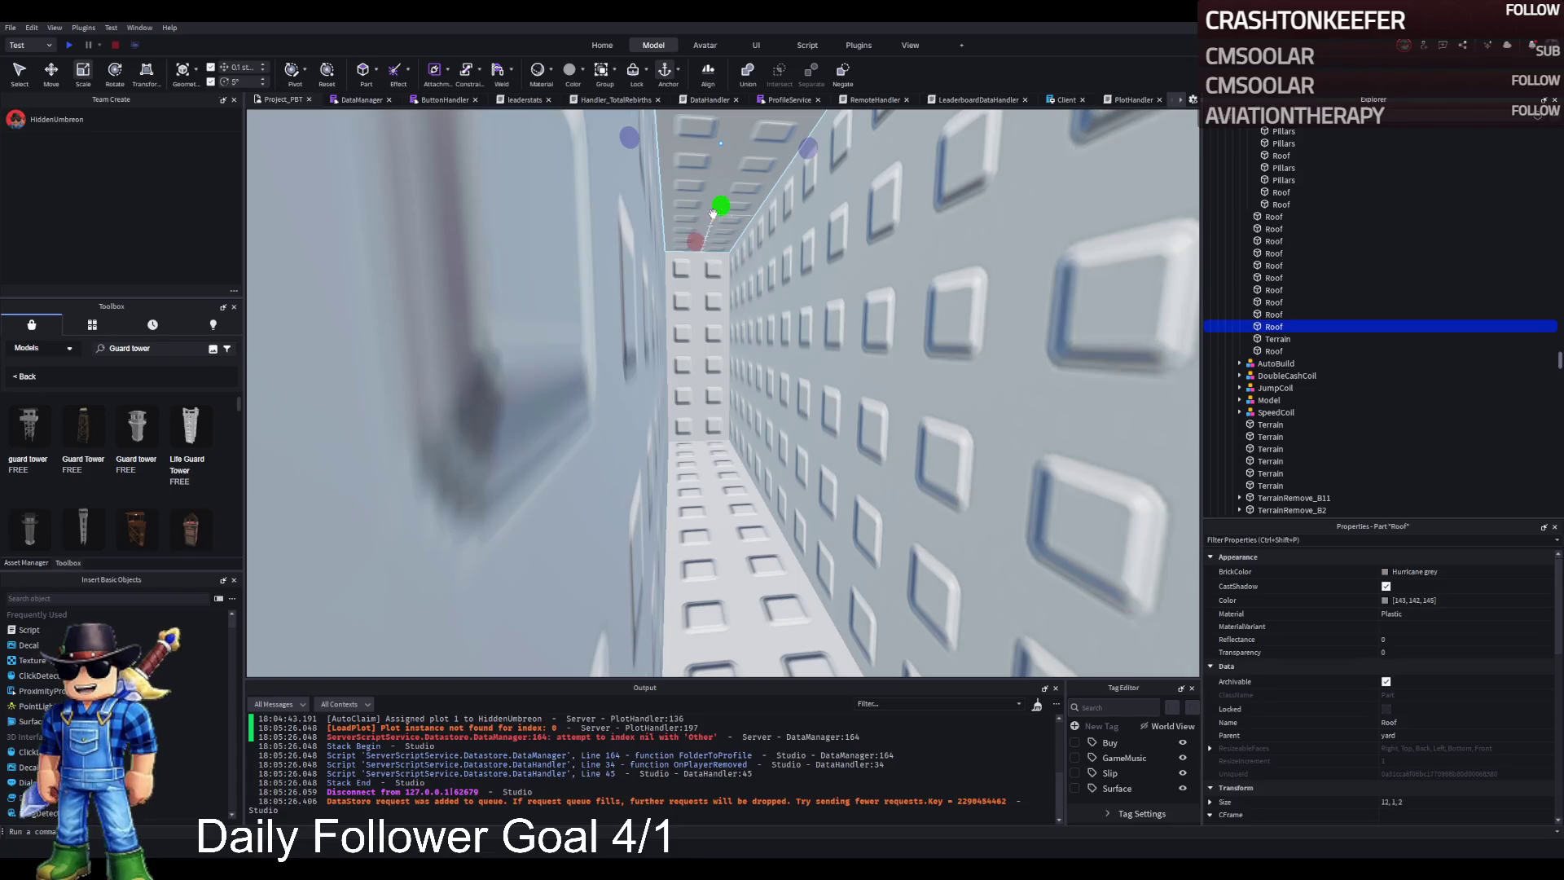
{"action": "mouse_move", "coordinate": [722, 247]}
{"action": "left_mouse_down"}
{"action": "mouse_move", "coordinate": [717, 344]}
{"action": "mouse_move", "coordinate": [755, 359]}
{"action": "mouse_move", "coordinate": [757, 382]}
{"action": "left_mouse_up"}
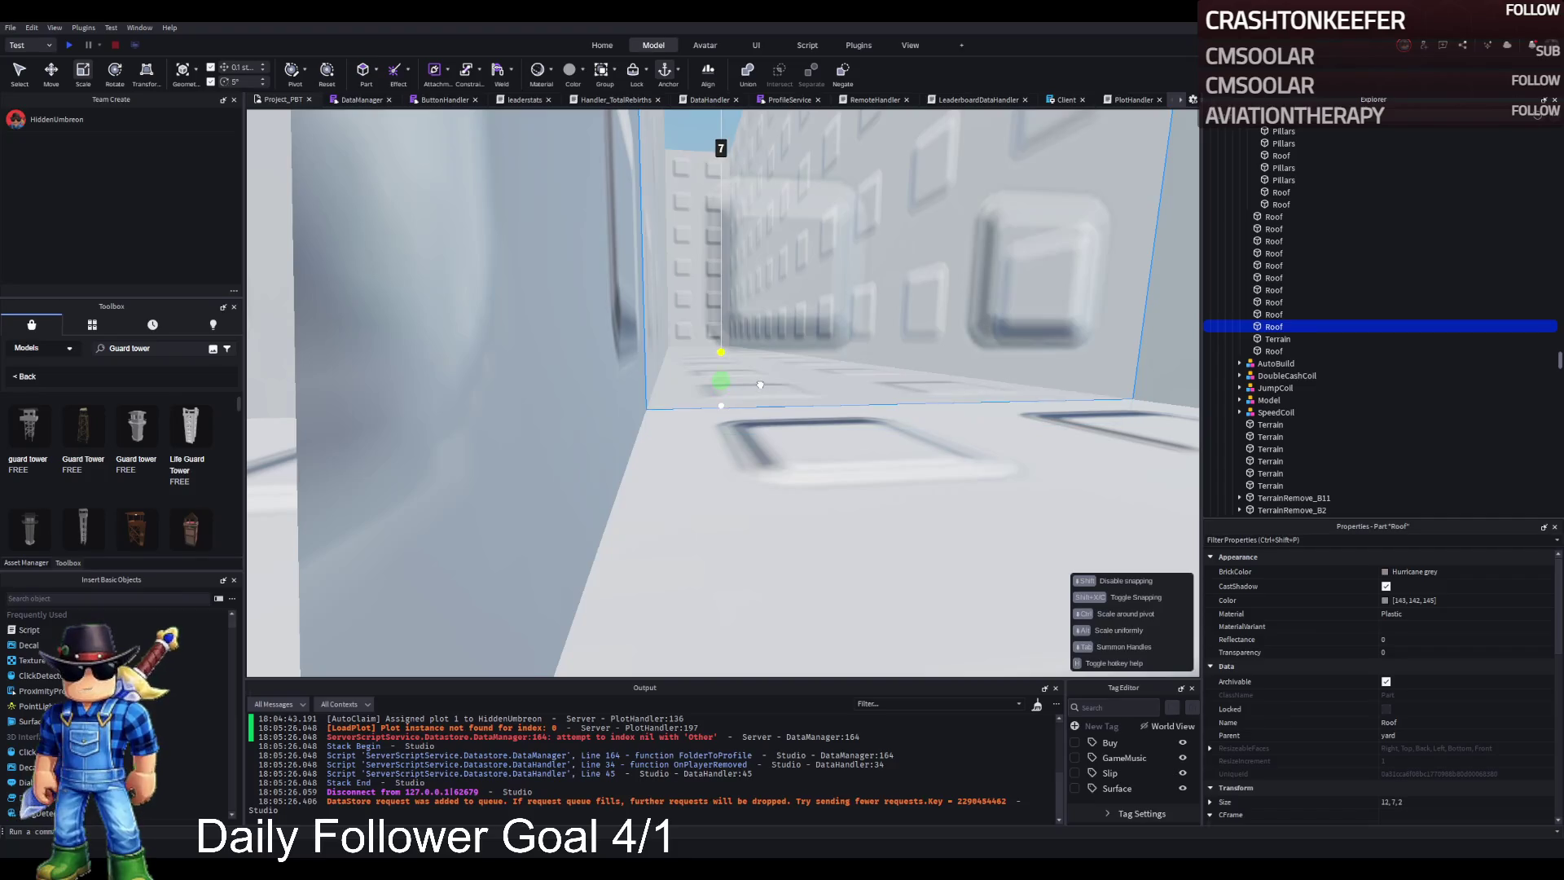
Step: Inspect the closed pitched roof, whose ridge piece is now about 12×6.4×2
{"action": "key", "text": "s"}
{"action": "key", "text": "s"}
{"action": "key", "text": "q"}
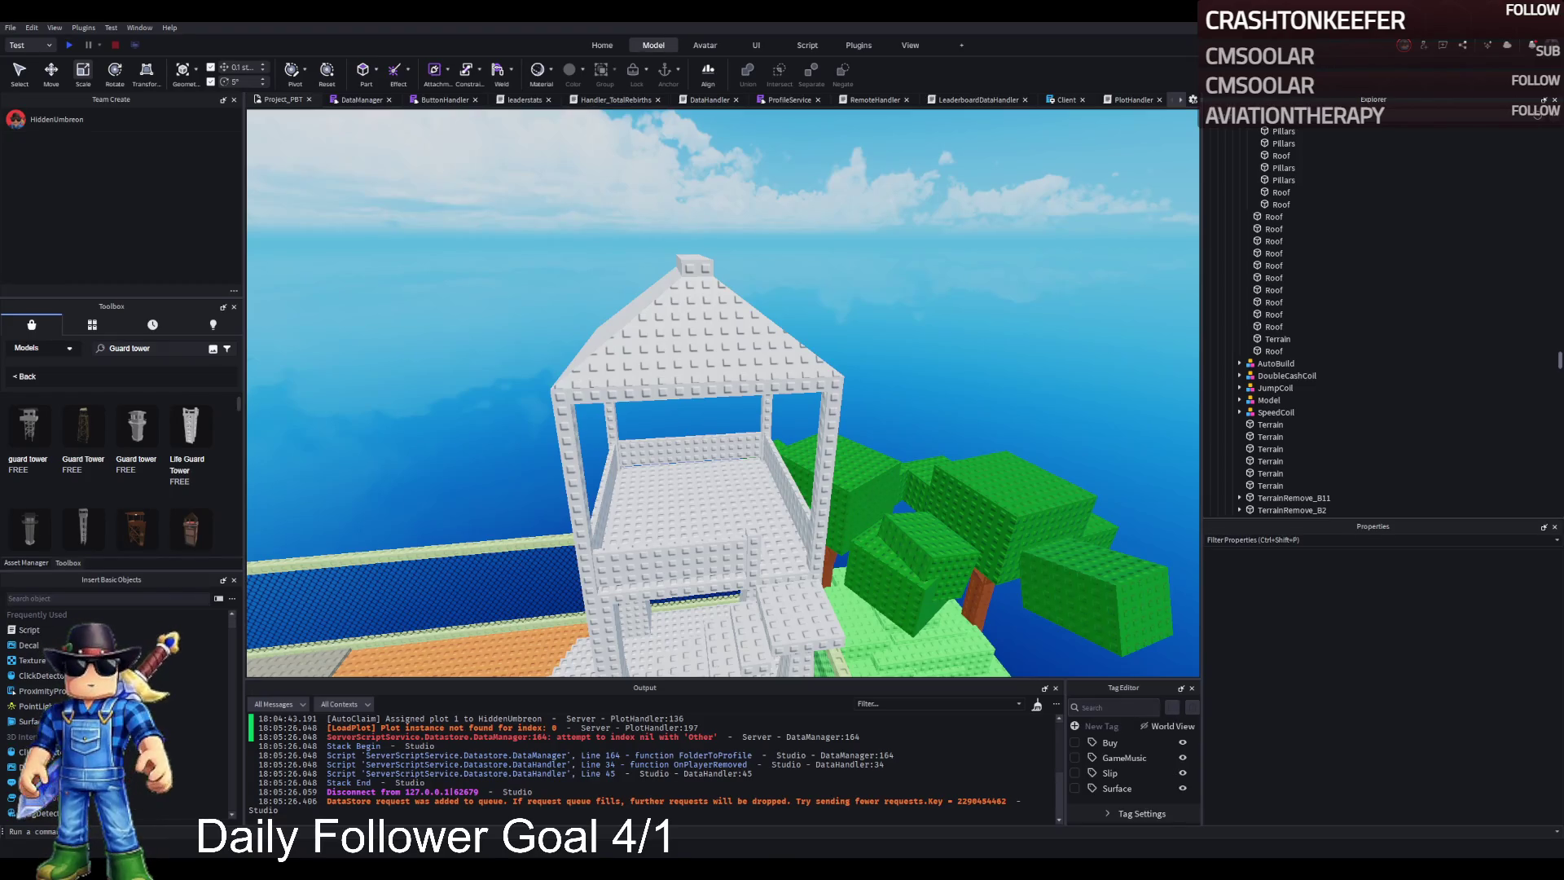
{"action": "scroll", "coordinate": [538, 394], "scroll_direction": "up", "scroll_amount": 5}
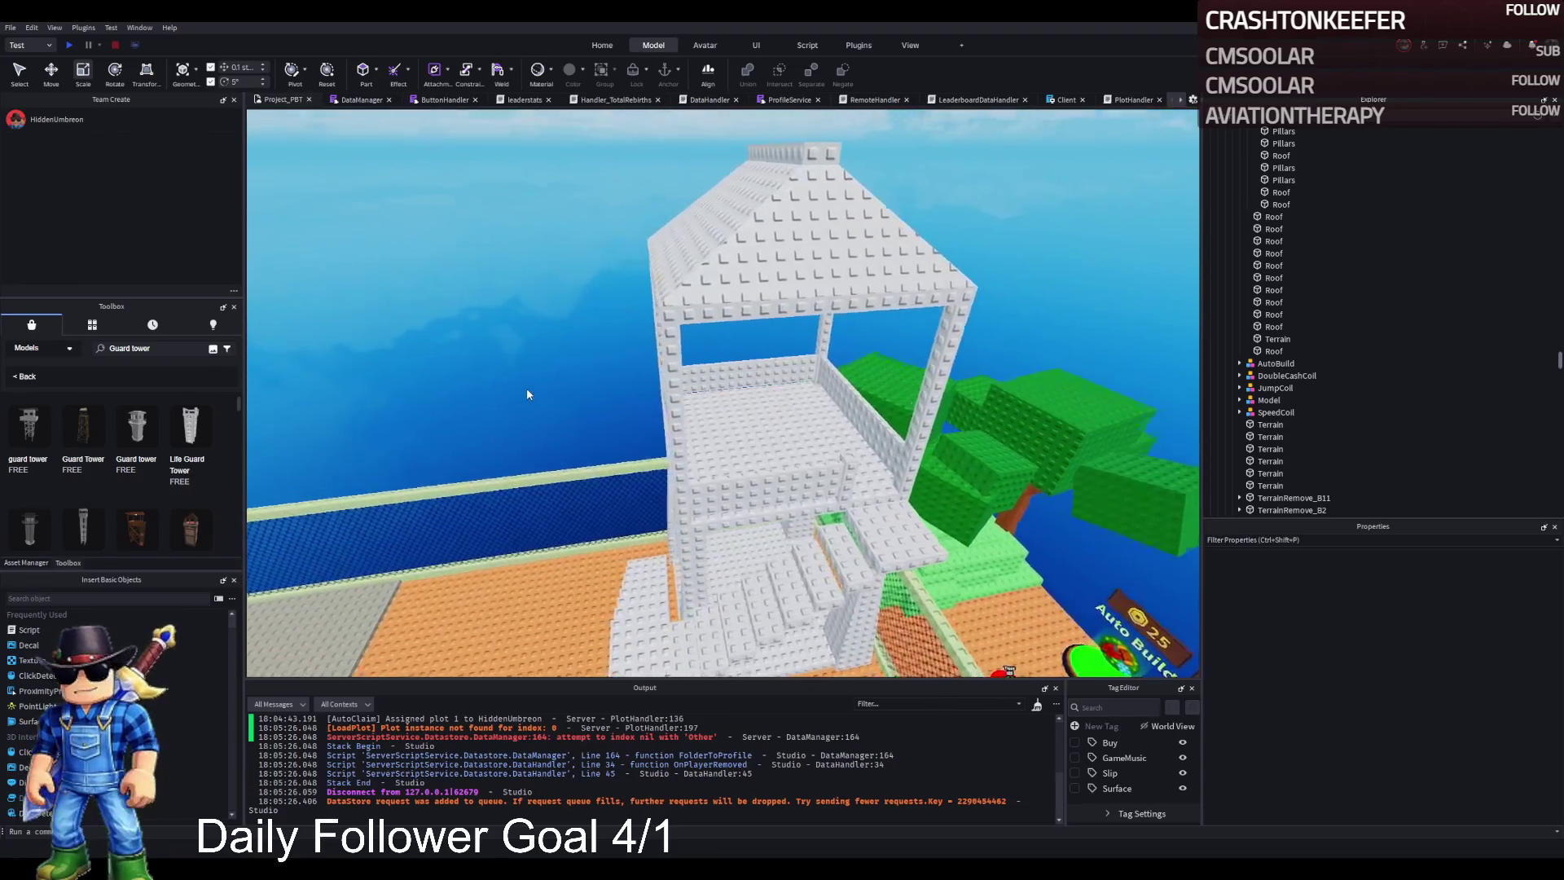
{"action": "key", "text": "f"}
{"action": "left_click", "coordinate": [719, 336]}
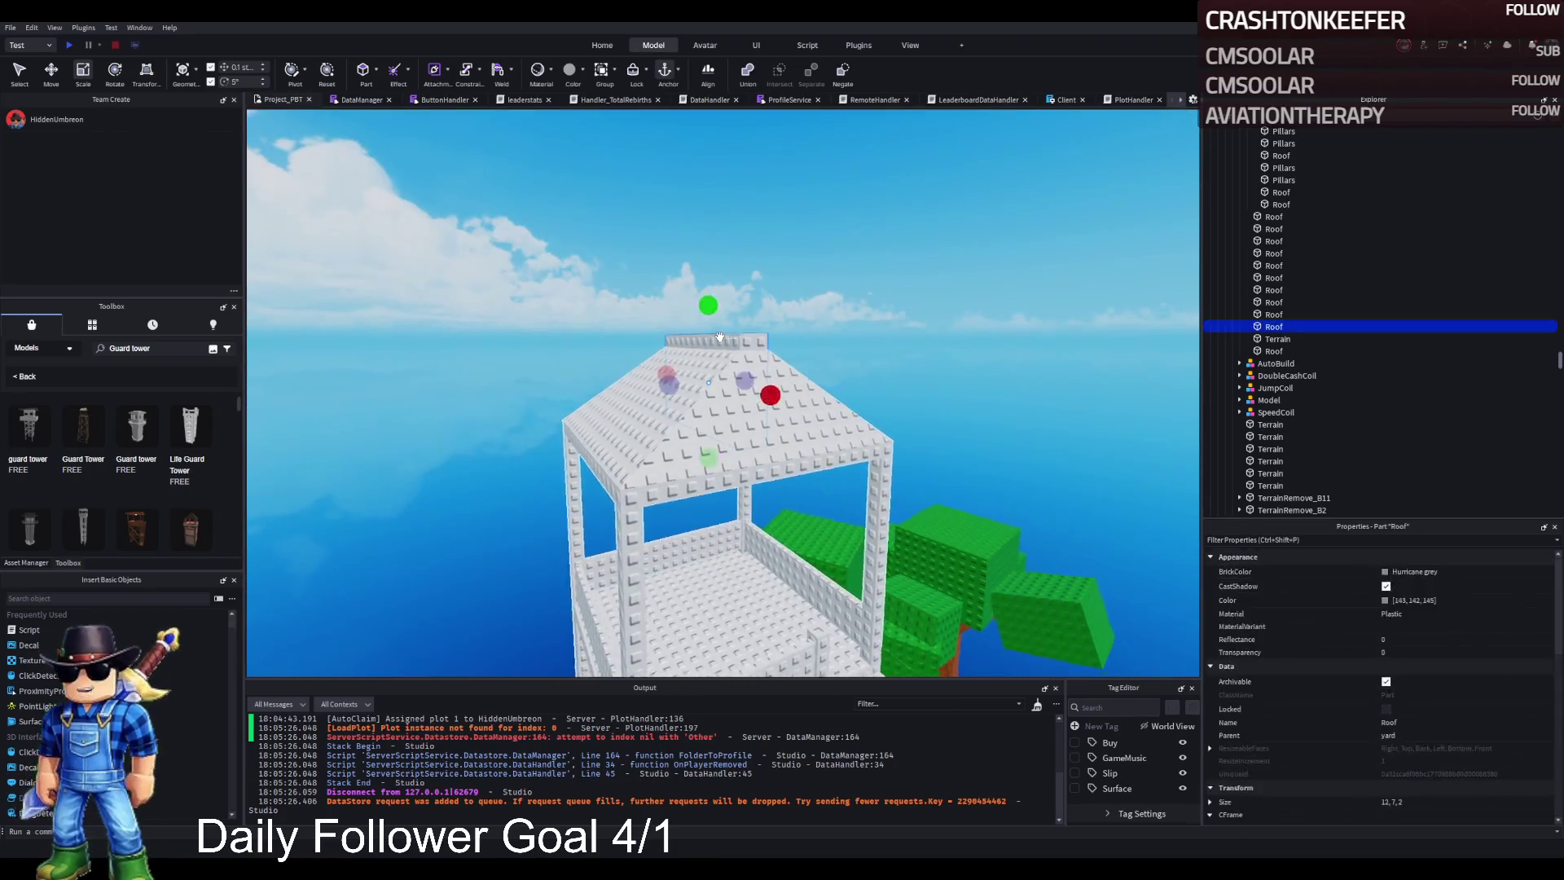
{"action": "scroll", "coordinate": [701, 318], "scroll_direction": "up", "scroll_amount": 2}
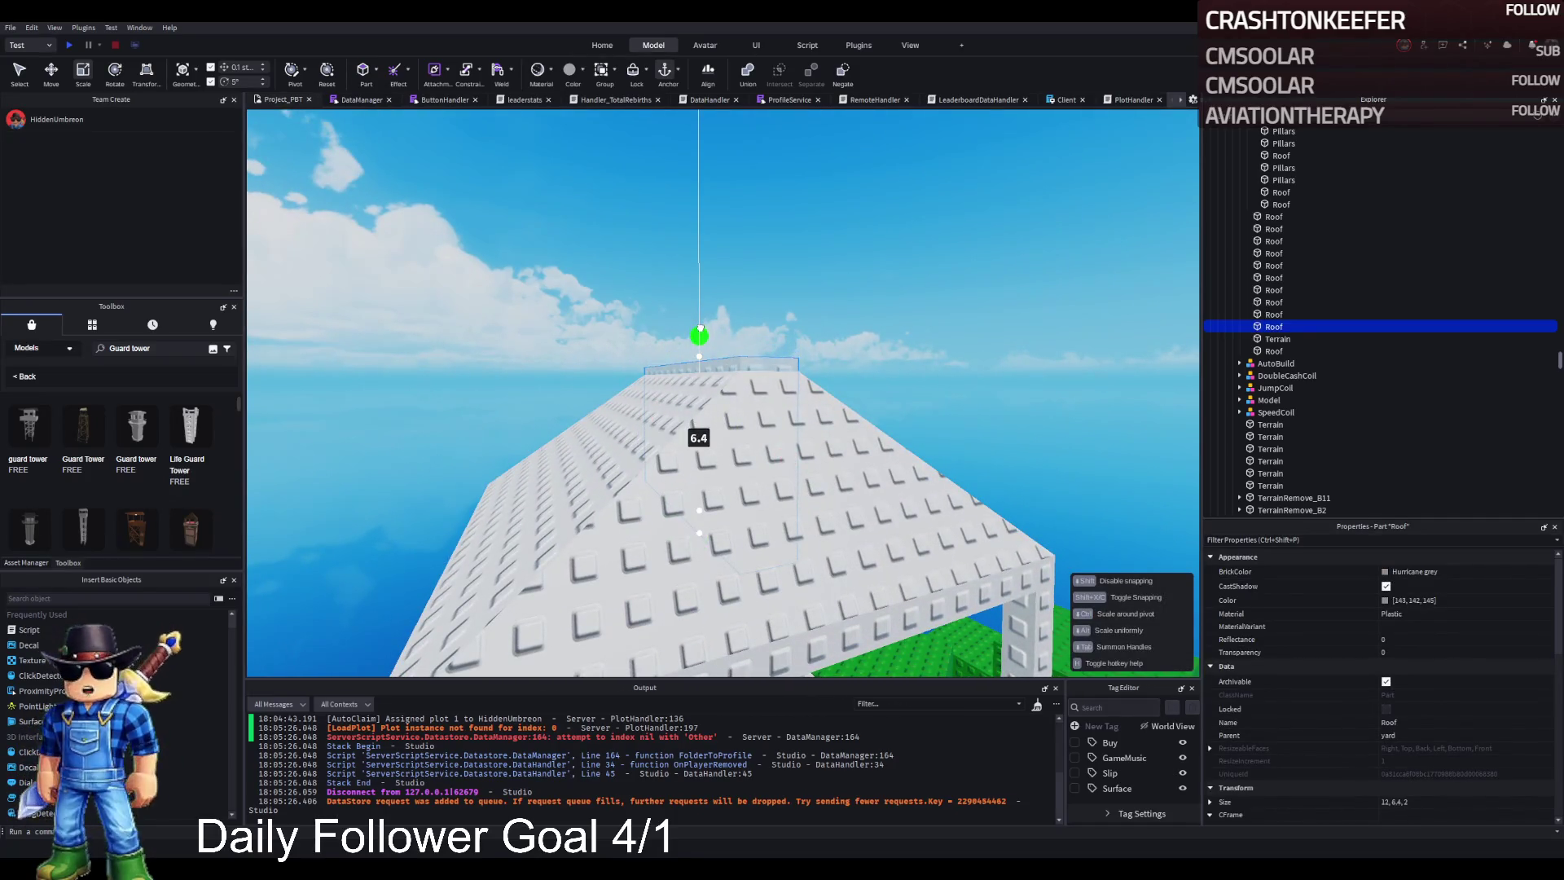
{"action": "left_click", "coordinate": [827, 316]}
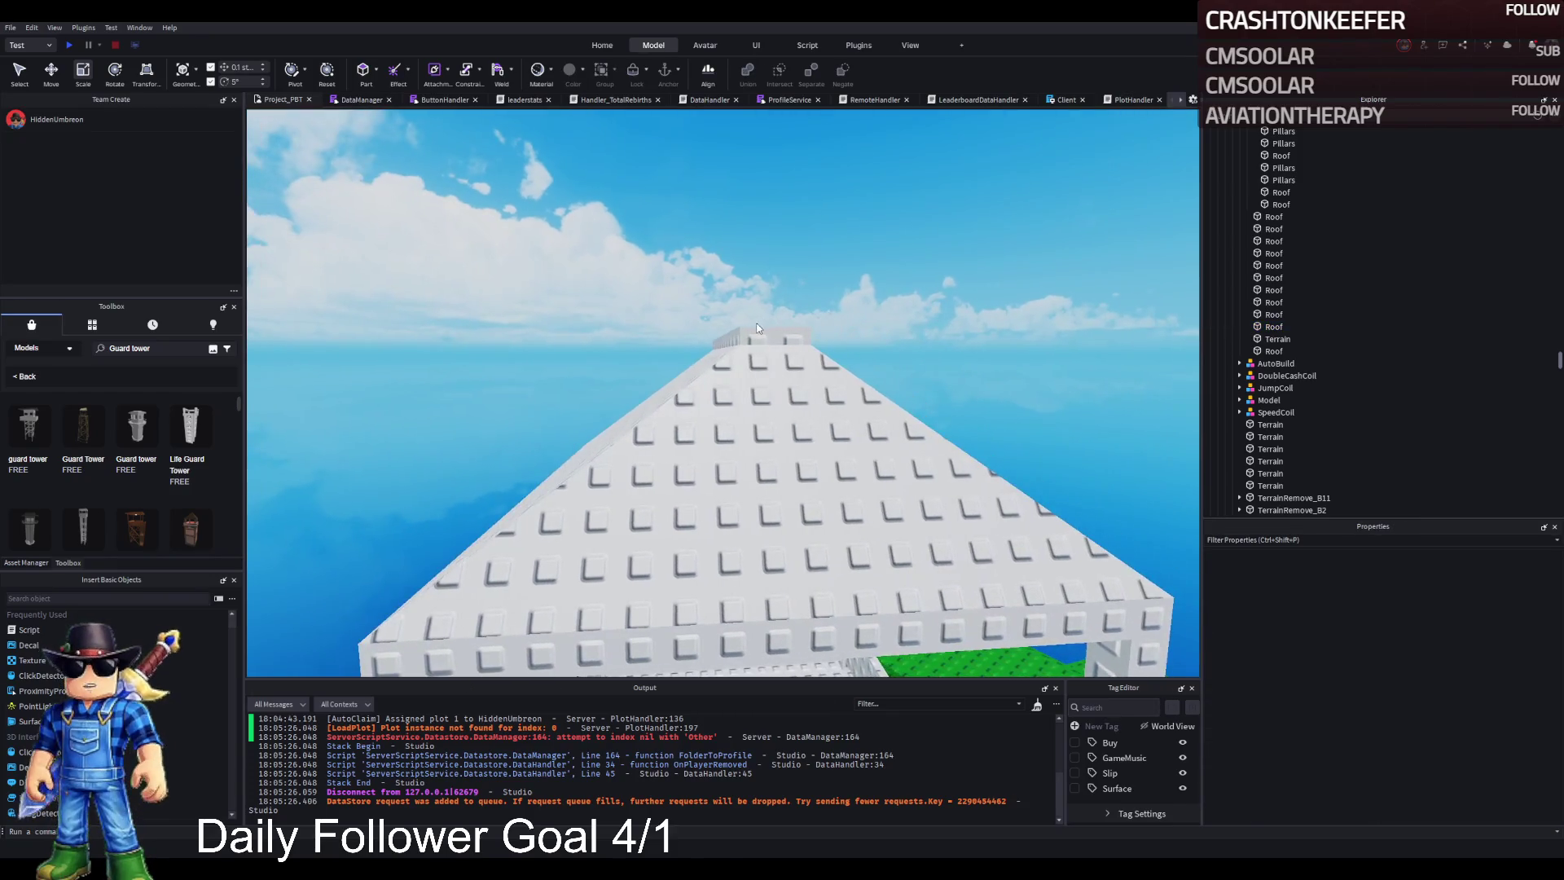
Step: Fly the view over the plot and around the white tower's frame
{"action": "key", "text": "w"}
{"action": "key", "text": "w"}
{"action": "key", "text": "w"}
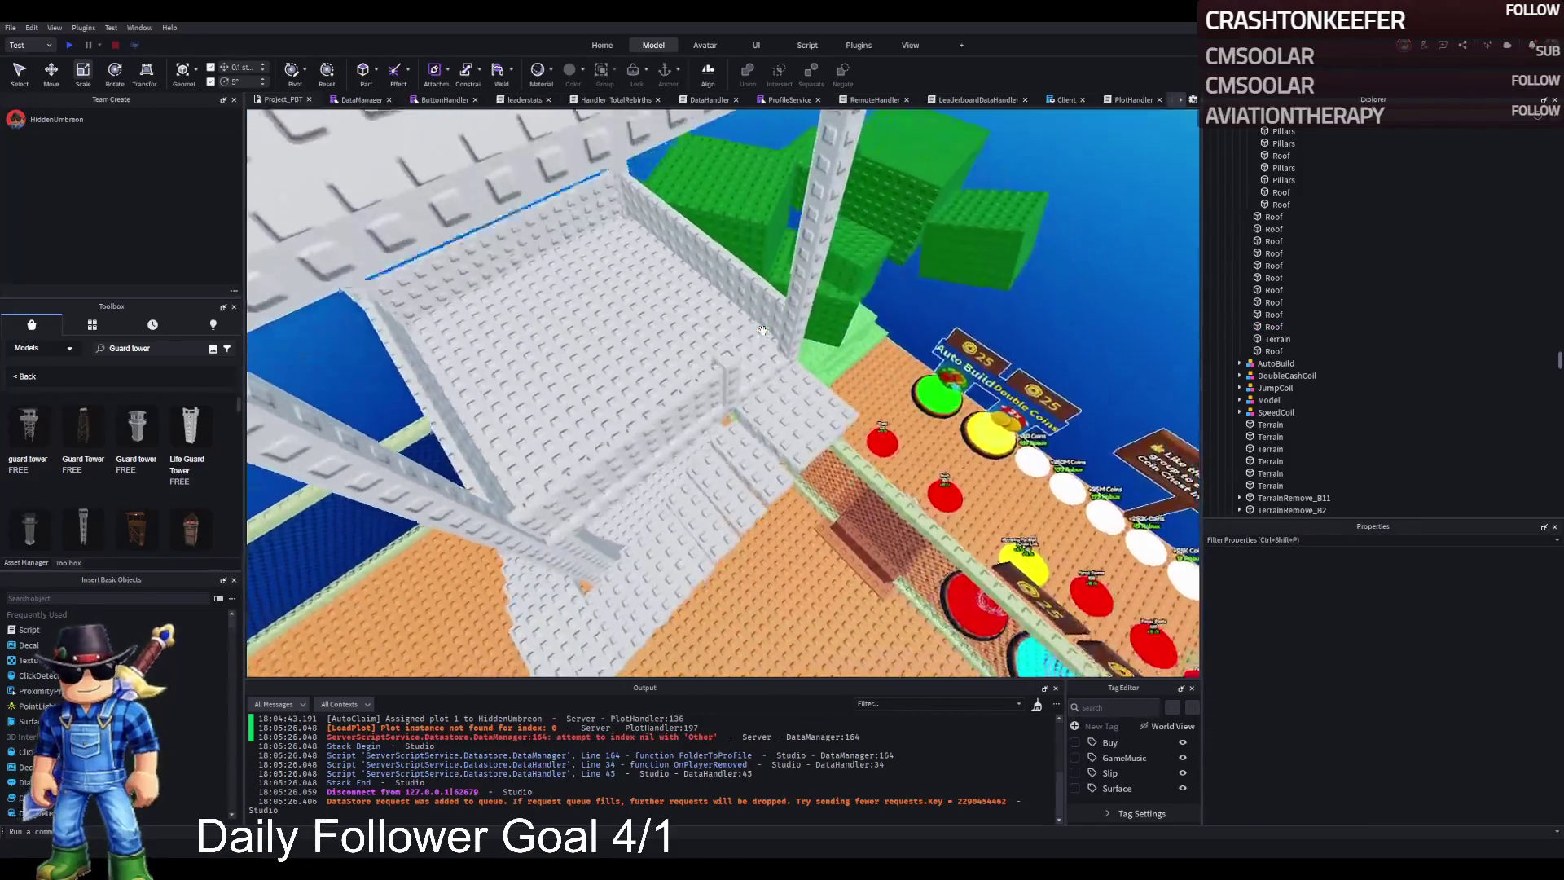
{"action": "key", "text": "w"}
{"action": "key", "text": "w"}
{"action": "key", "text": "w"}
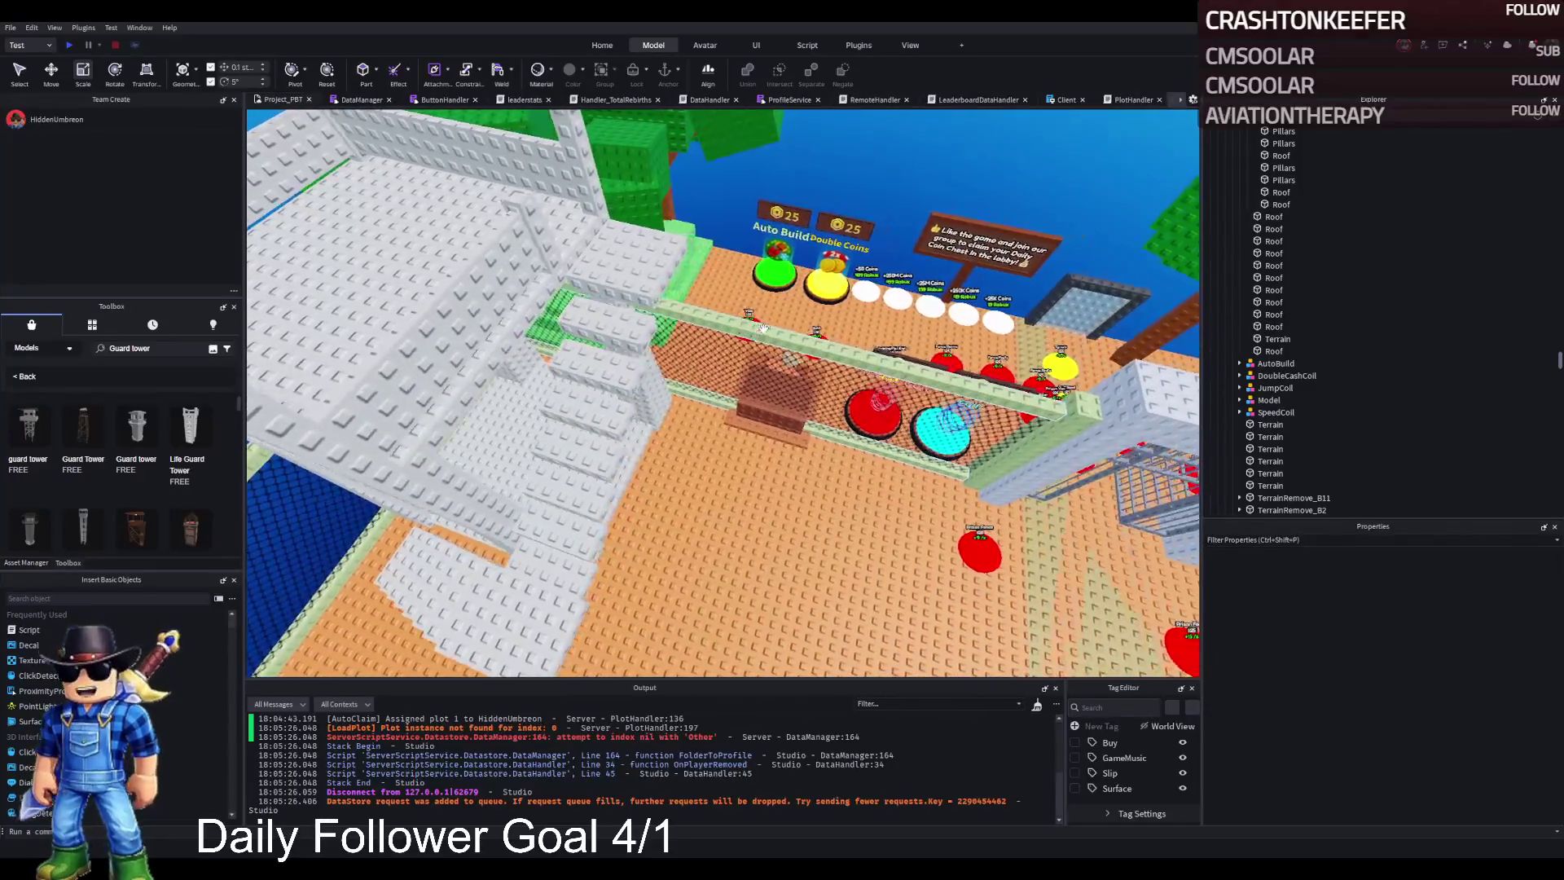
{"action": "key", "text": "s"}
{"action": "key", "text": "s"}
{"action": "key", "text": "s"}
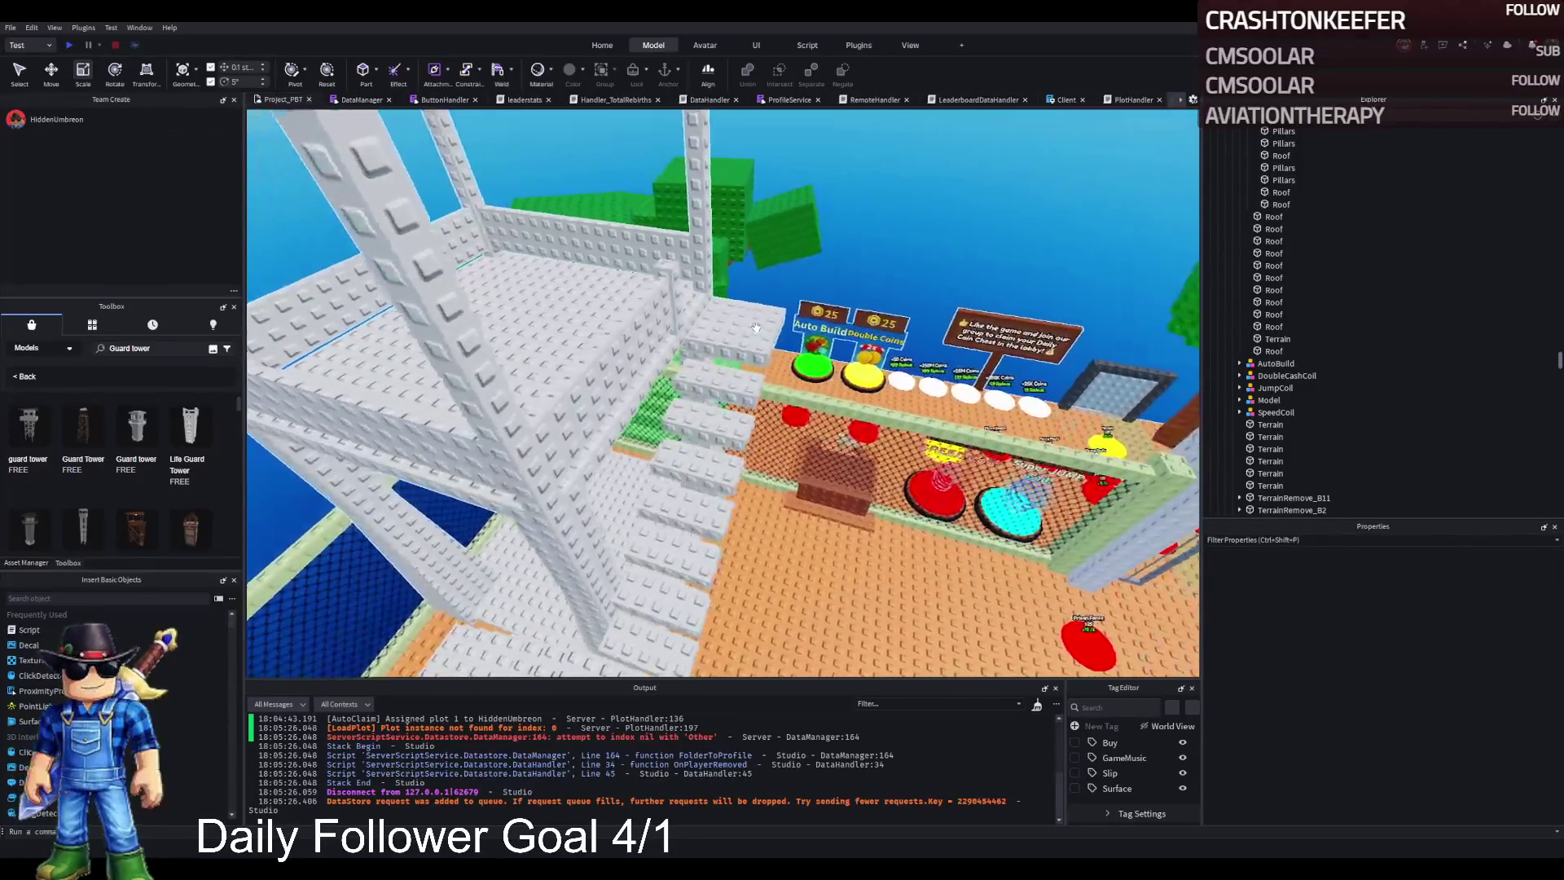
{"action": "key", "text": "d"}
{"action": "key", "text": "d"}
{"action": "key", "text": "d"}
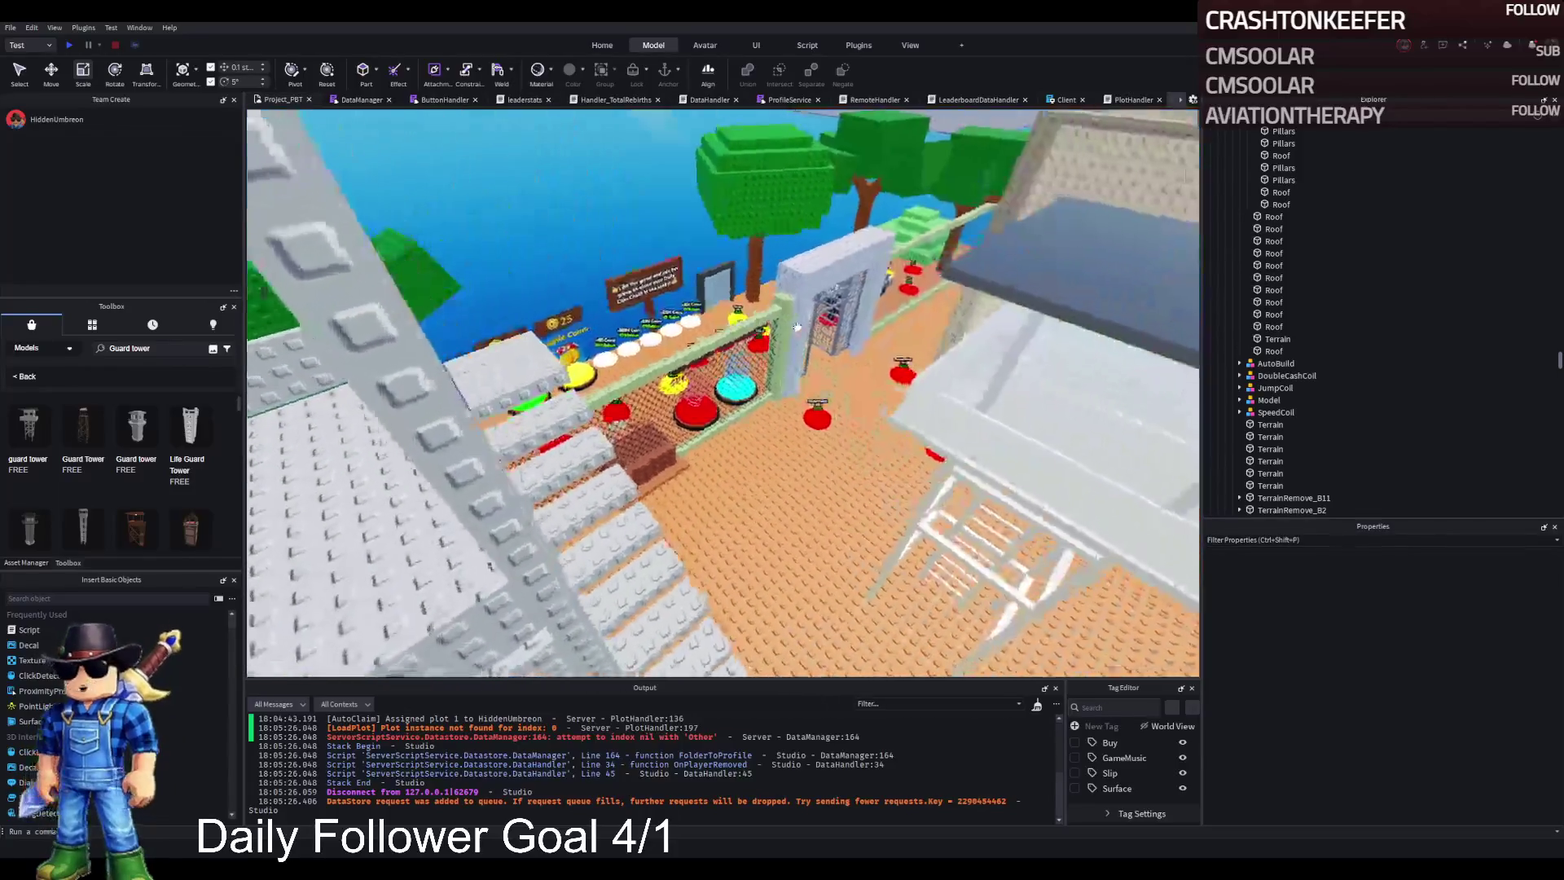
{"action": "left_click", "coordinate": [588, 378]}
{"action": "key", "text": "a"}
{"action": "key", "text": "a"}
{"action": "key", "text": "a"}
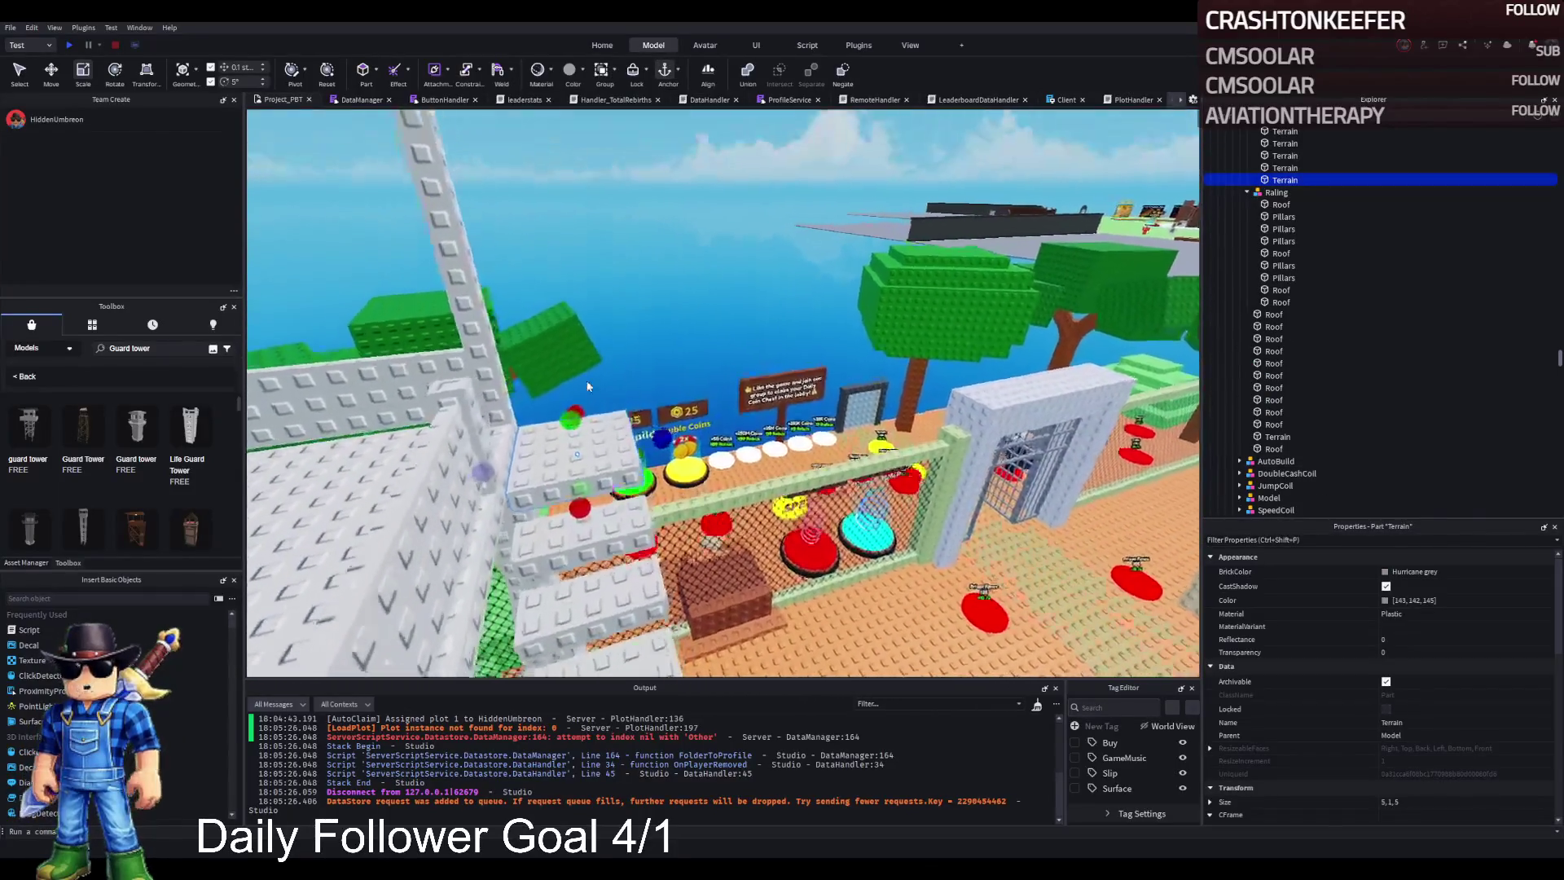
{"action": "key", "text": "w"}
{"action": "key", "text": "w"}
{"action": "key", "text": "w"}
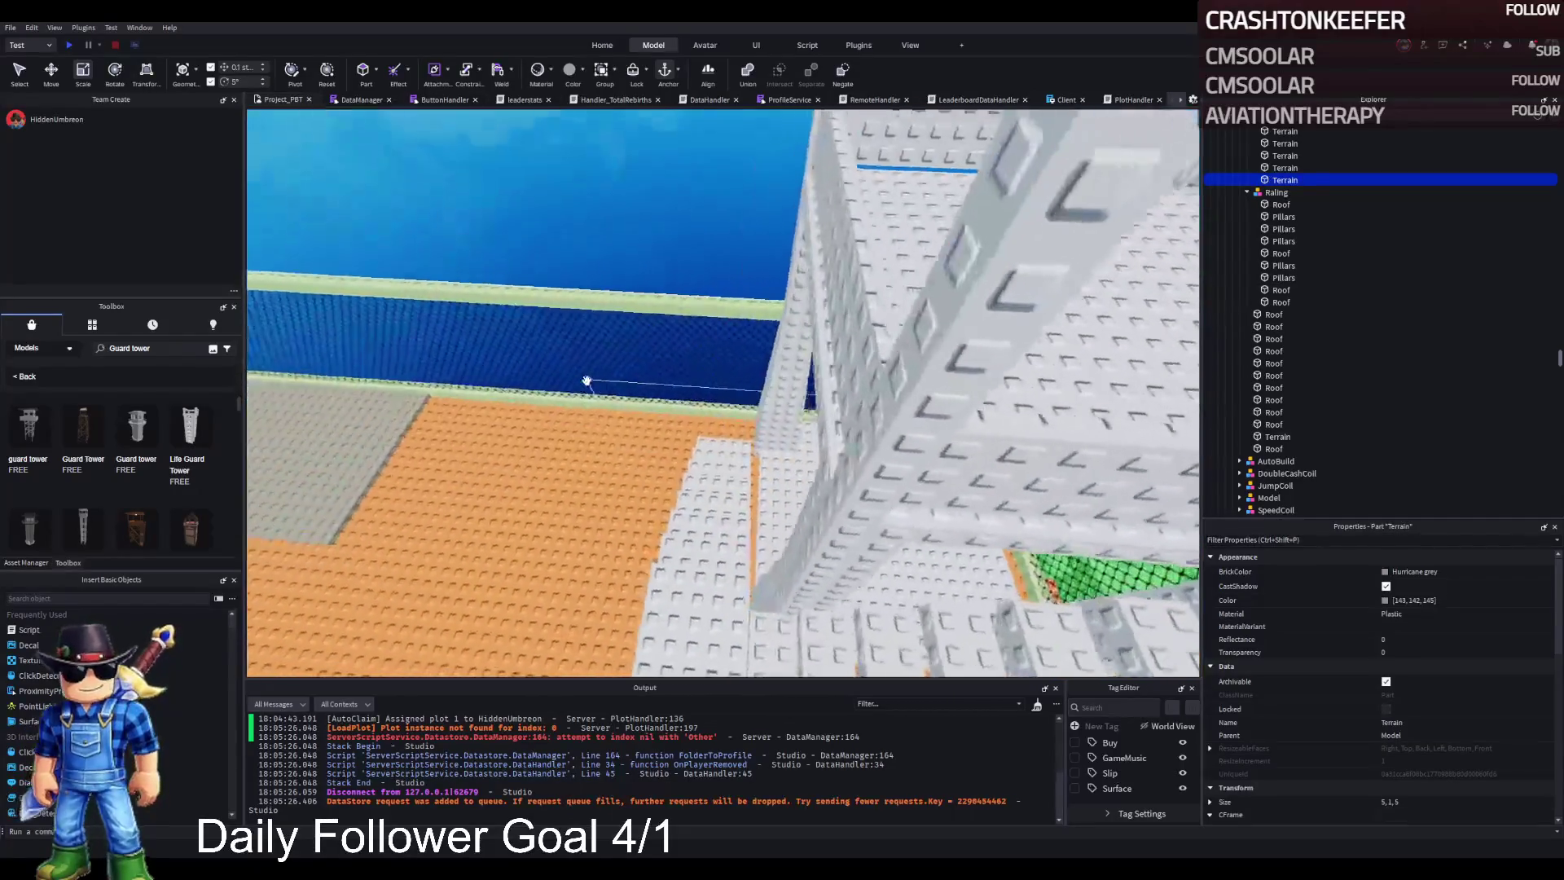
{"action": "key", "text": "q"}
{"action": "key", "text": "q"}
{"action": "key", "text": "q"}
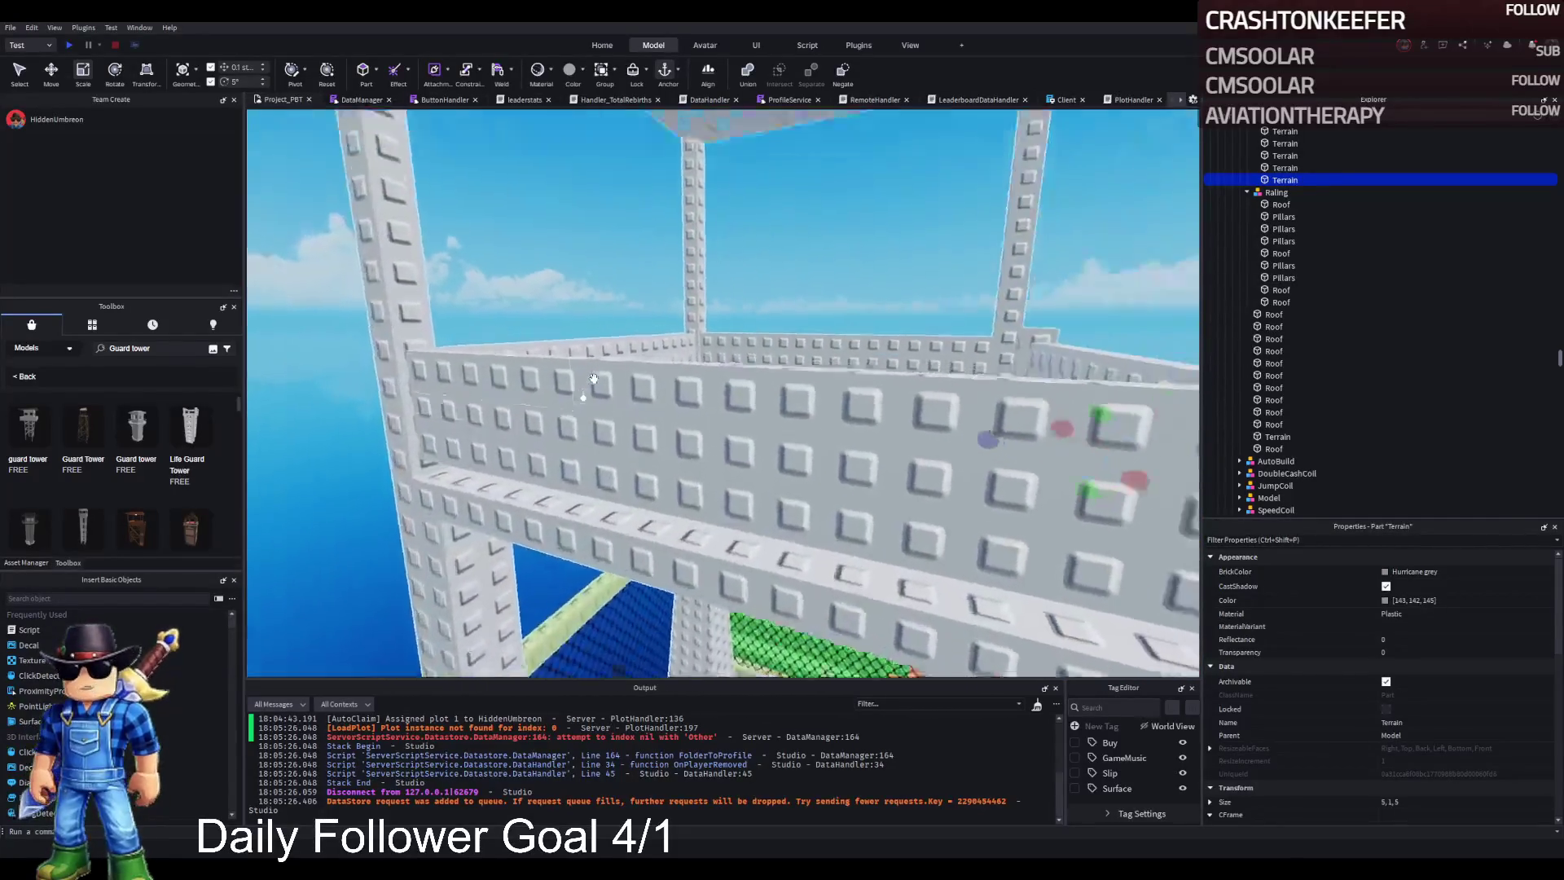
{"action": "key", "text": "s"}
{"action": "key", "text": "s"}
{"action": "key", "text": "s"}
{"action": "key", "text": "e"}
{"action": "key", "text": "e"}
{"action": "key", "text": "e"}
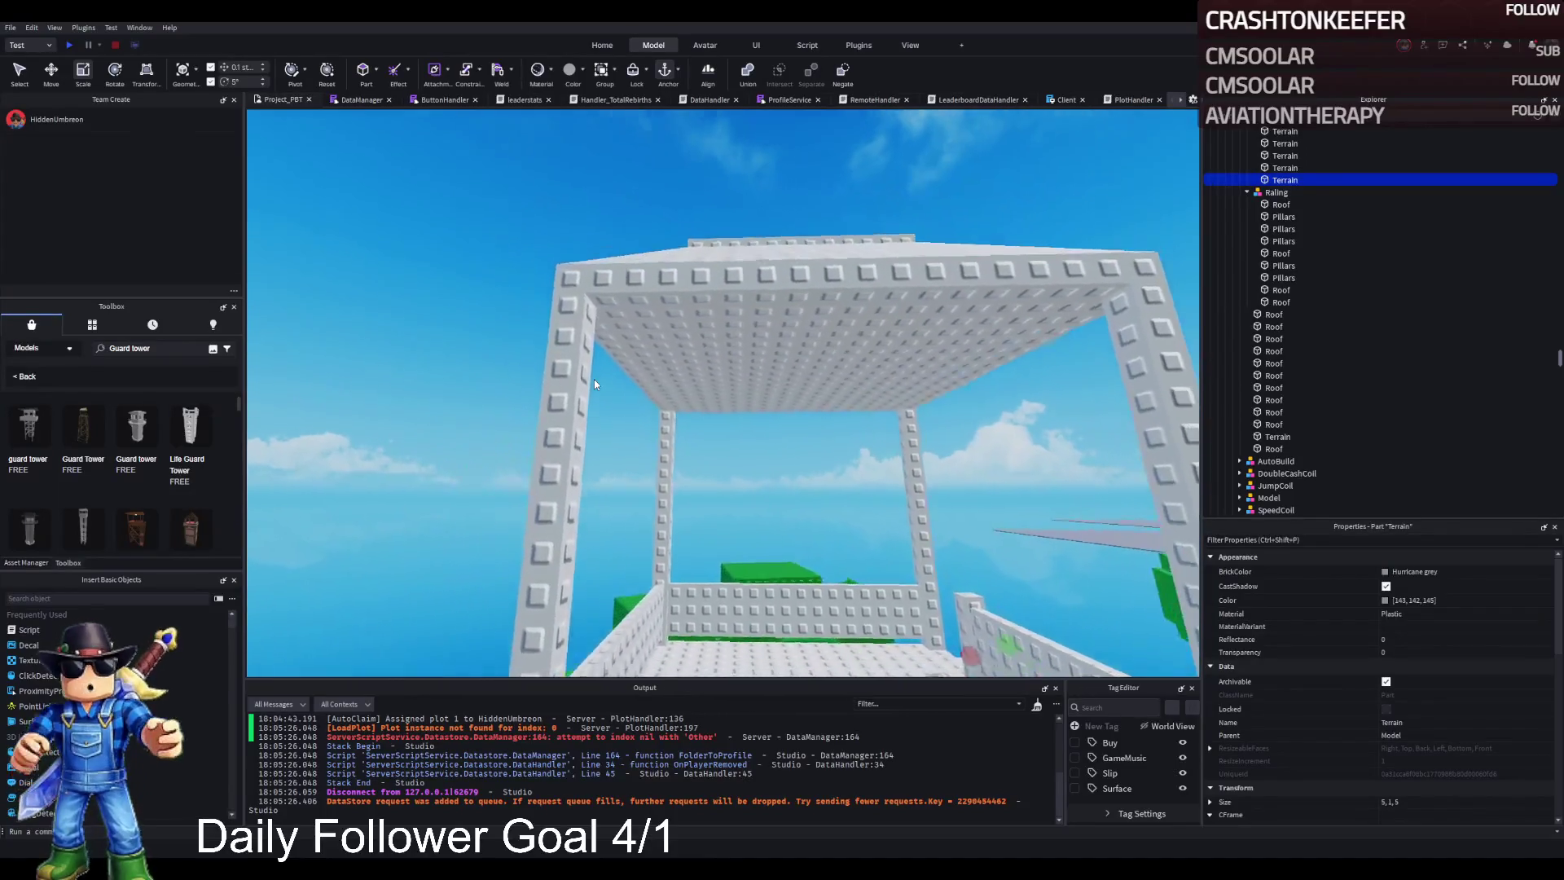
{"action": "key", "text": "a"}
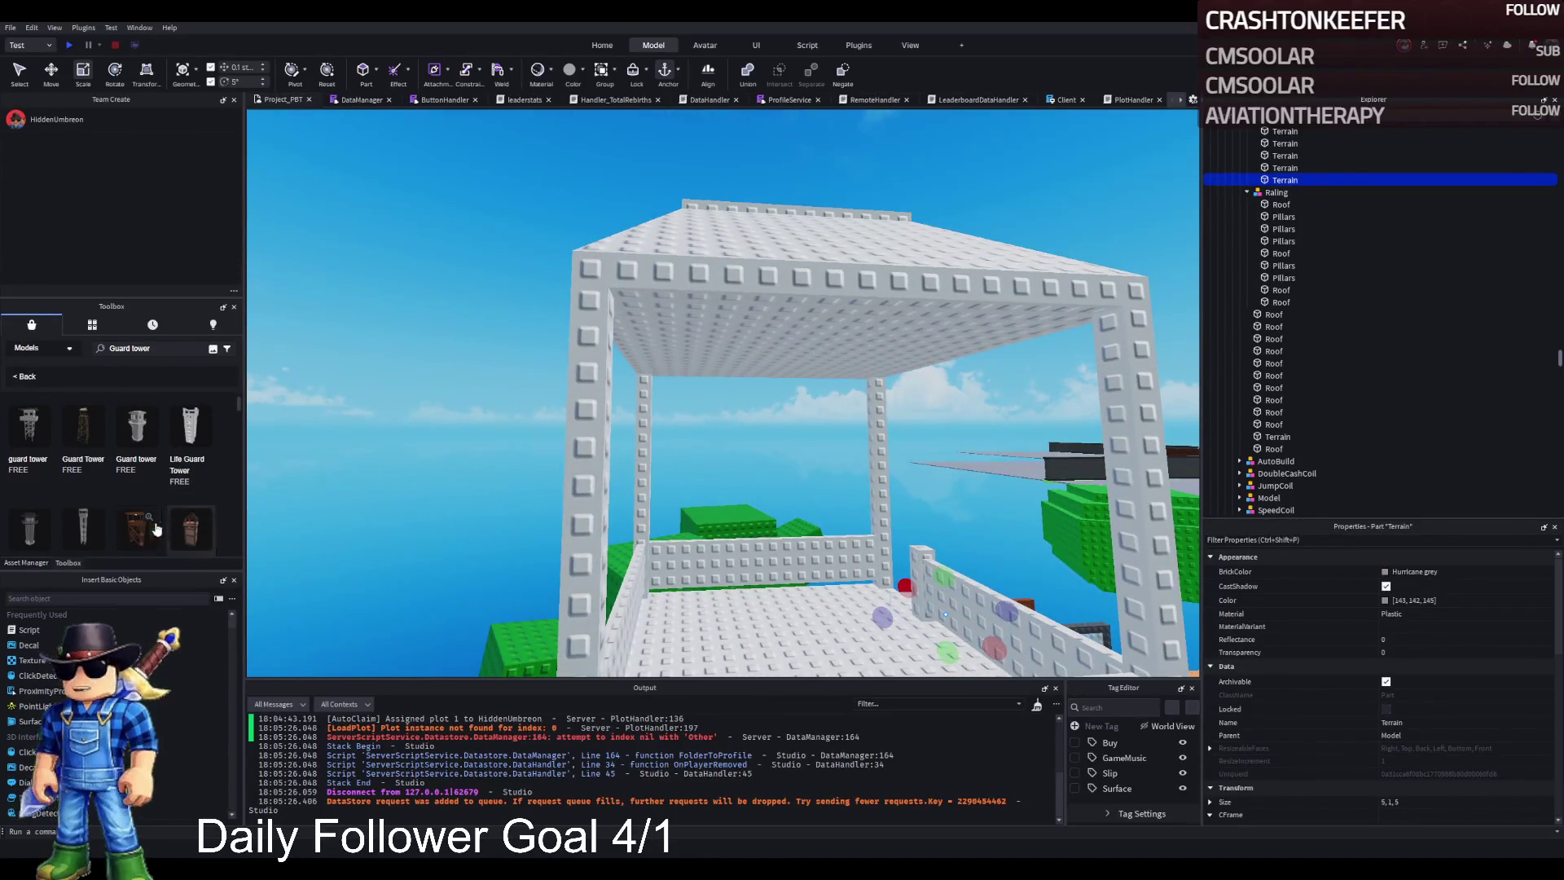
Step: Select the wooden guard tower model and delete it
{"action": "key", "text": "w"}
{"action": "key", "text": "w"}
{"action": "key", "text": "w"}
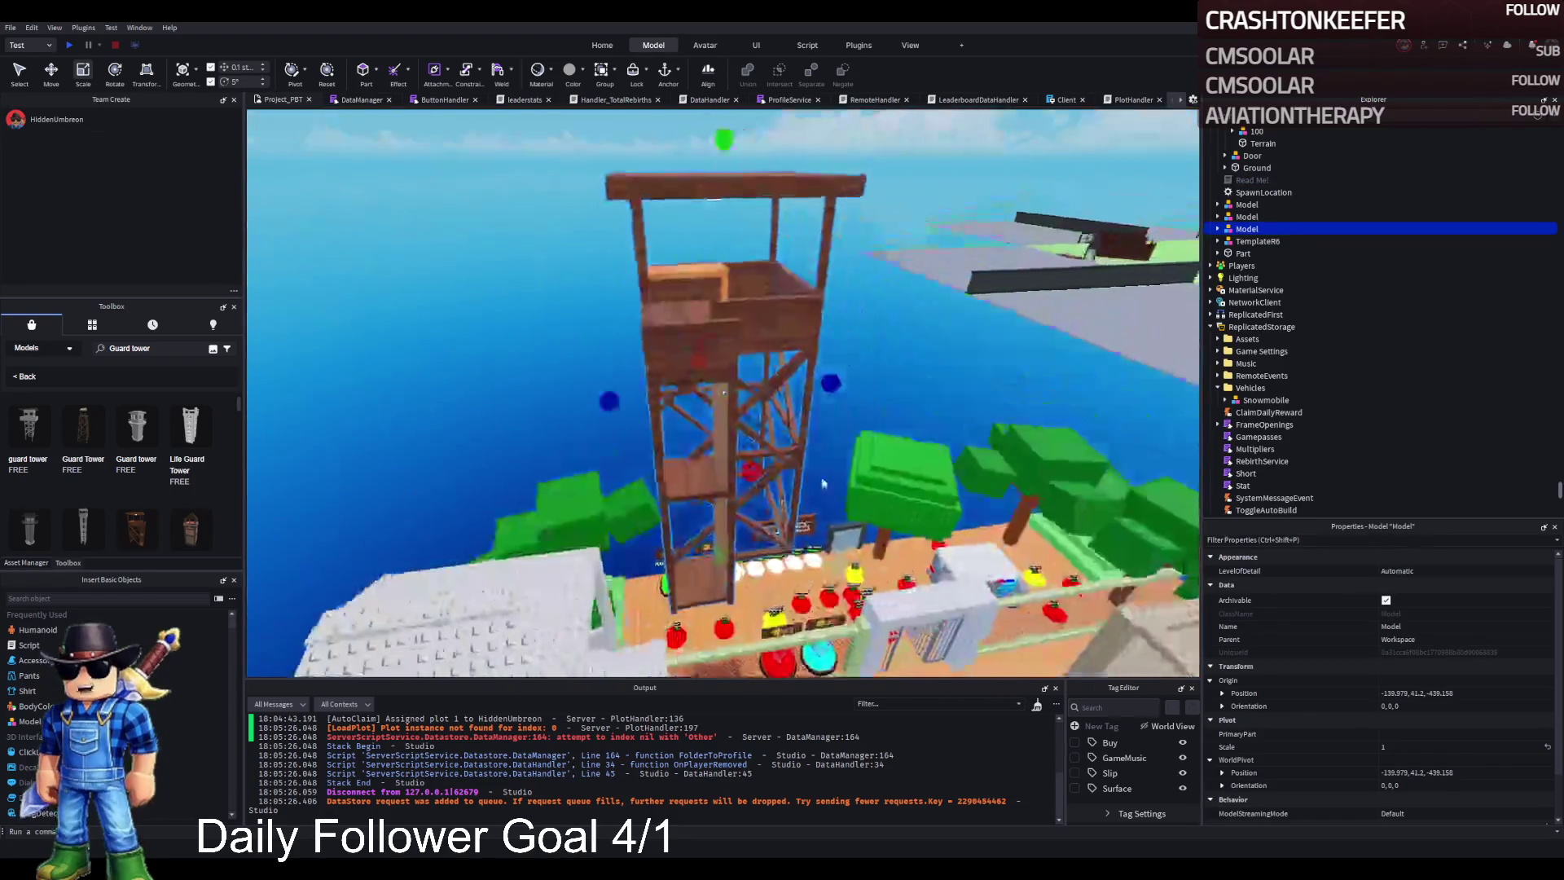
{"action": "left_click", "coordinate": [756, 464]}
{"action": "key", "text": "s"}
{"action": "key", "text": "s"}
{"action": "key", "text": "d"}
{"action": "key", "text": "d"}
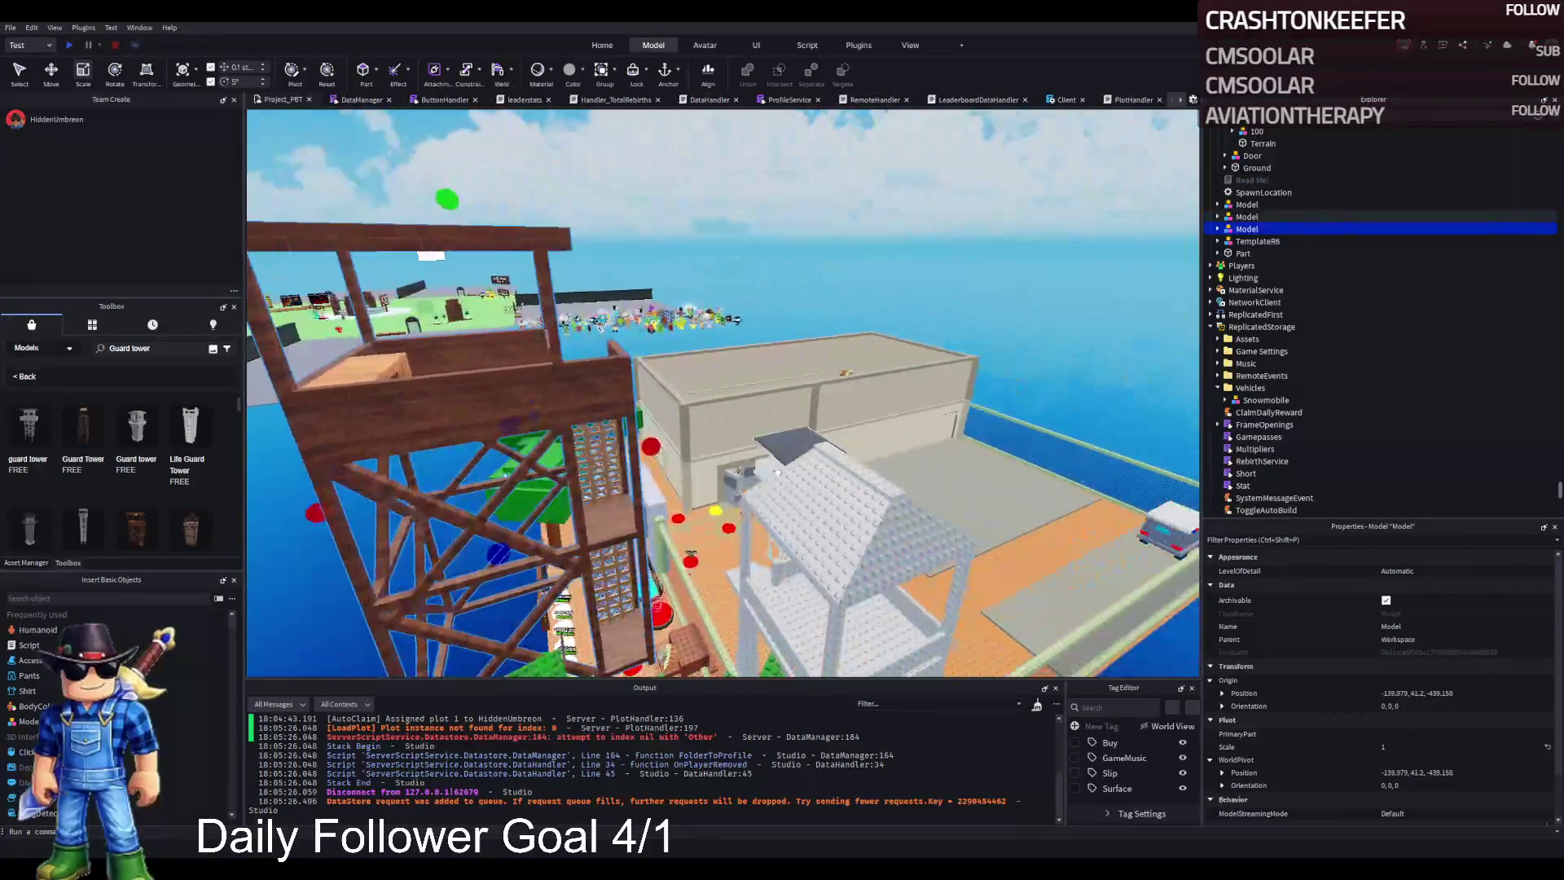
{"action": "key", "text": "Delete"}
{"action": "key", "text": "w"}
{"action": "key", "text": "w"}
{"action": "key", "text": "w"}
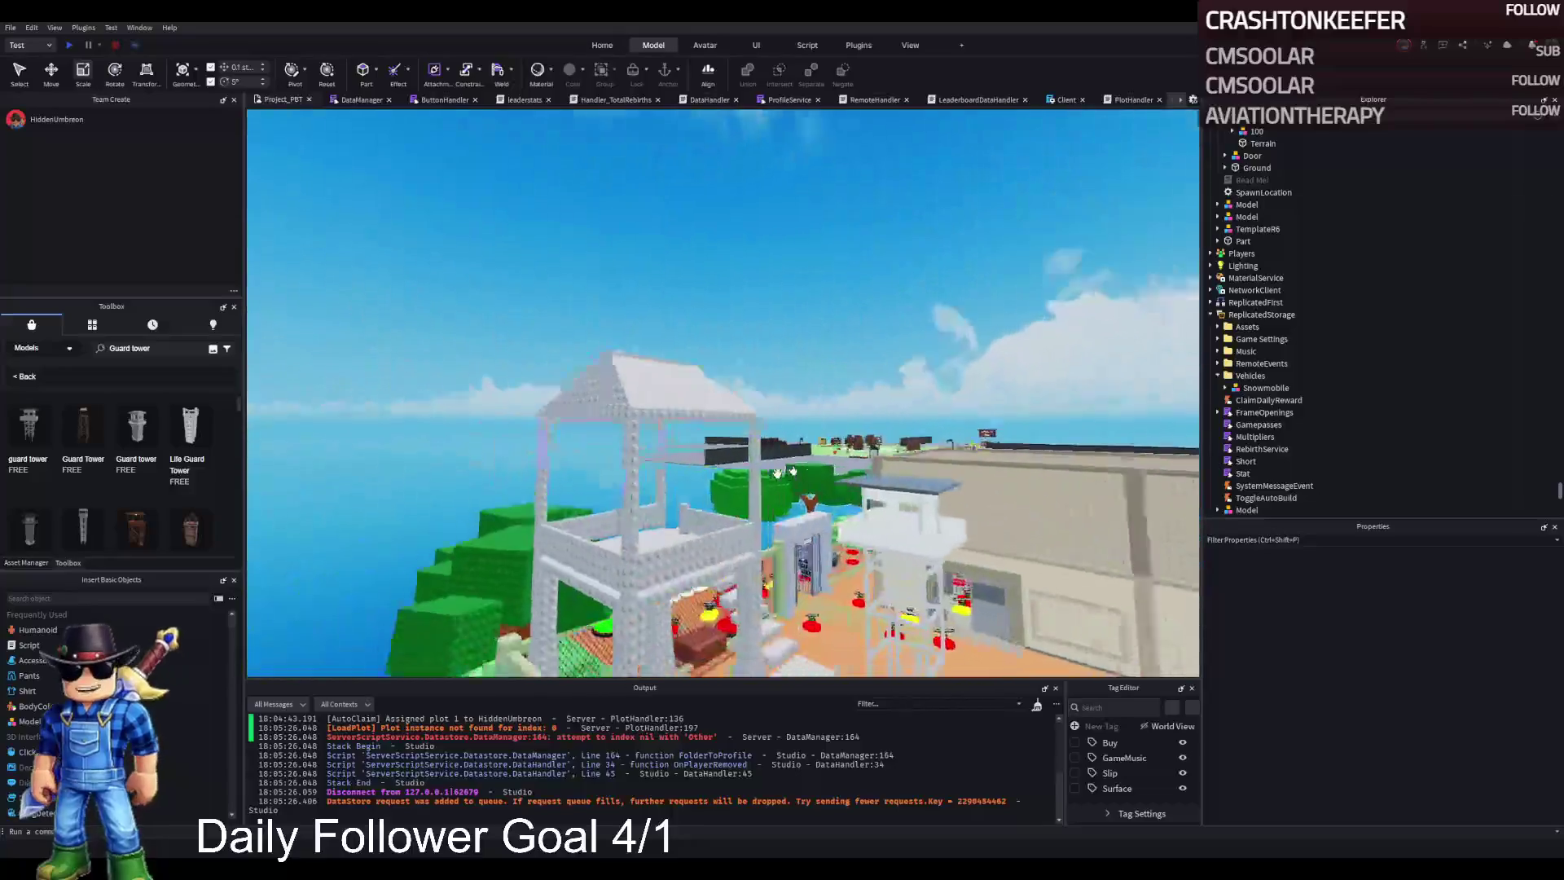
{"action": "key", "text": "w"}
{"action": "key", "text": "w"}
{"action": "key", "text": "w"}
{"action": "key", "text": "e"}
{"action": "key", "text": "e"}
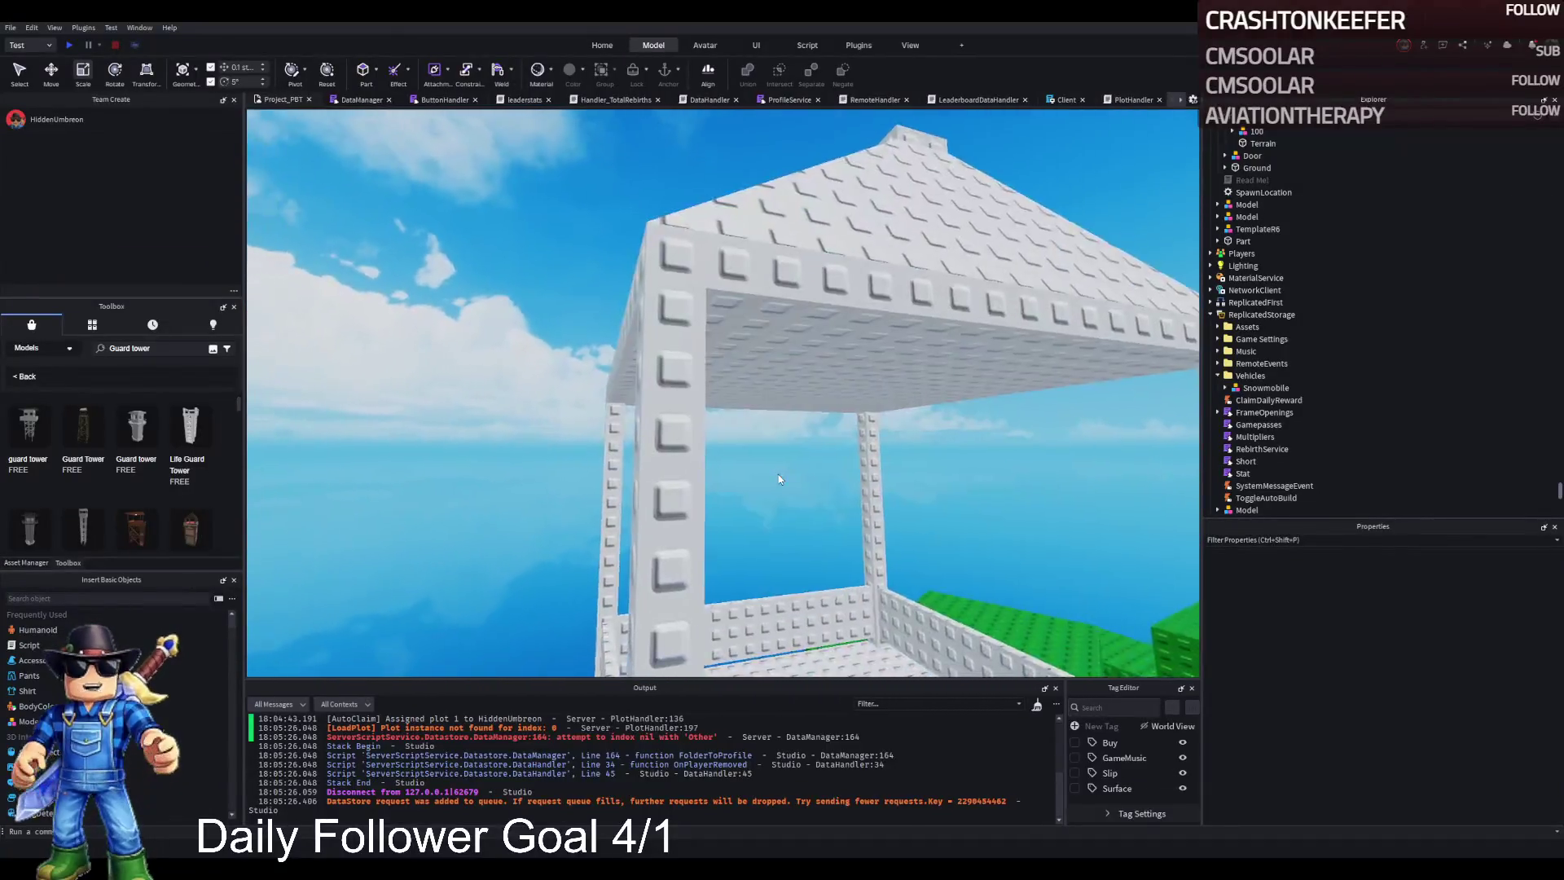
{"action": "left_click", "coordinate": [910, 530]}
Step: Extend two roof pieces outward with the scale handles
{"action": "key", "text": "q"}
{"action": "key", "text": "q"}
{"action": "key", "text": "d"}
{"action": "key", "text": "d"}
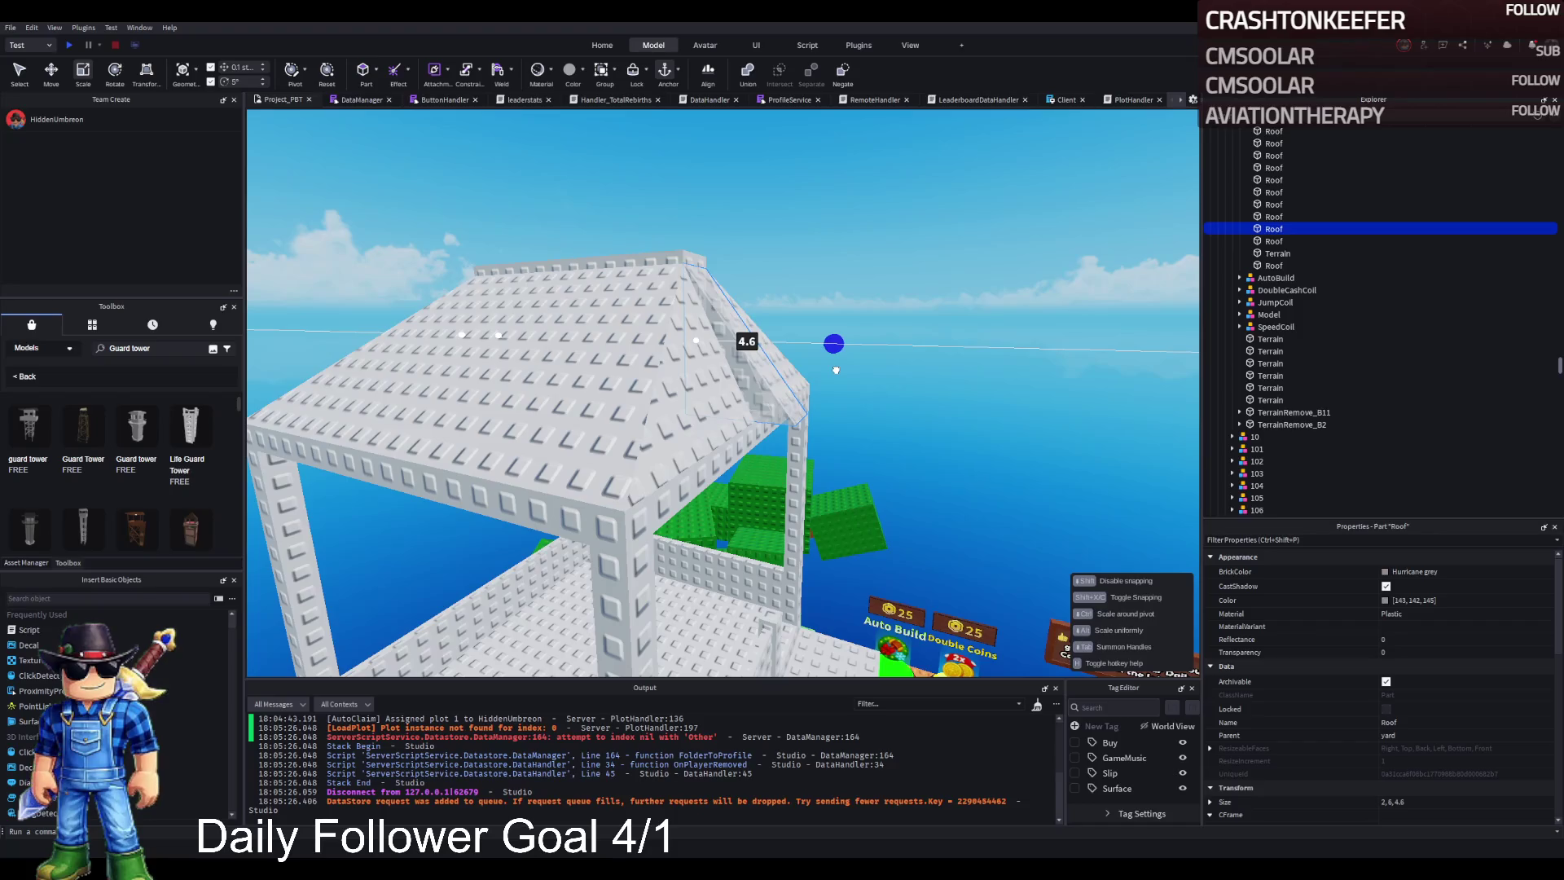
{"action": "left_click_drag", "start_coordinate": [731, 355], "coordinate": [780, 364]}
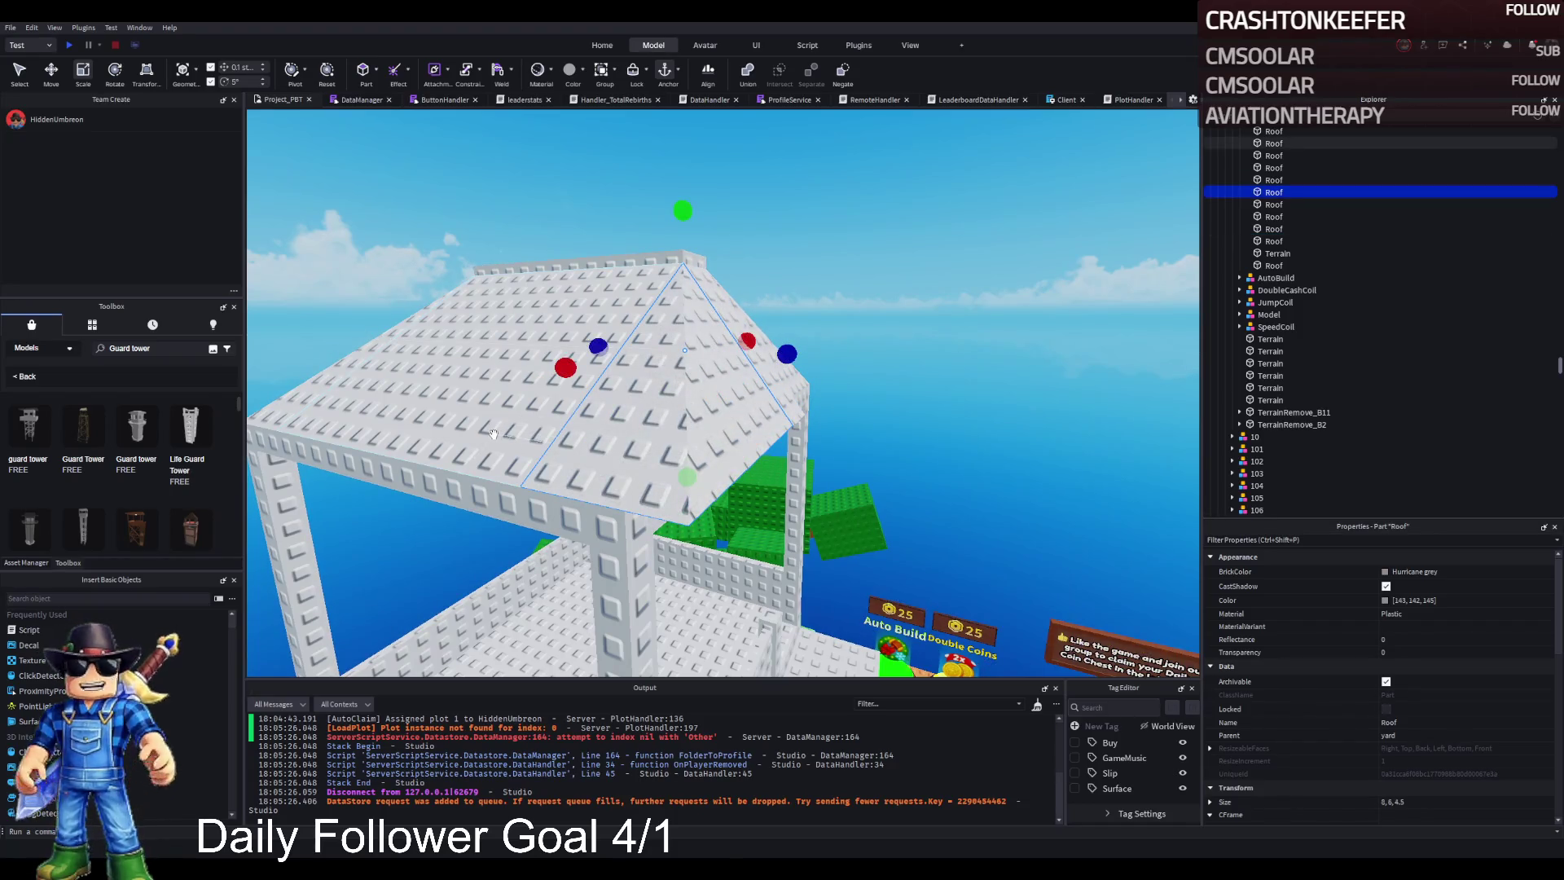
{"action": "left_click", "coordinate": [492, 431]}
{"action": "left_click_drag", "start_coordinate": [421, 302], "coordinate": [436, 332]}
{"action": "key", "text": "q"}
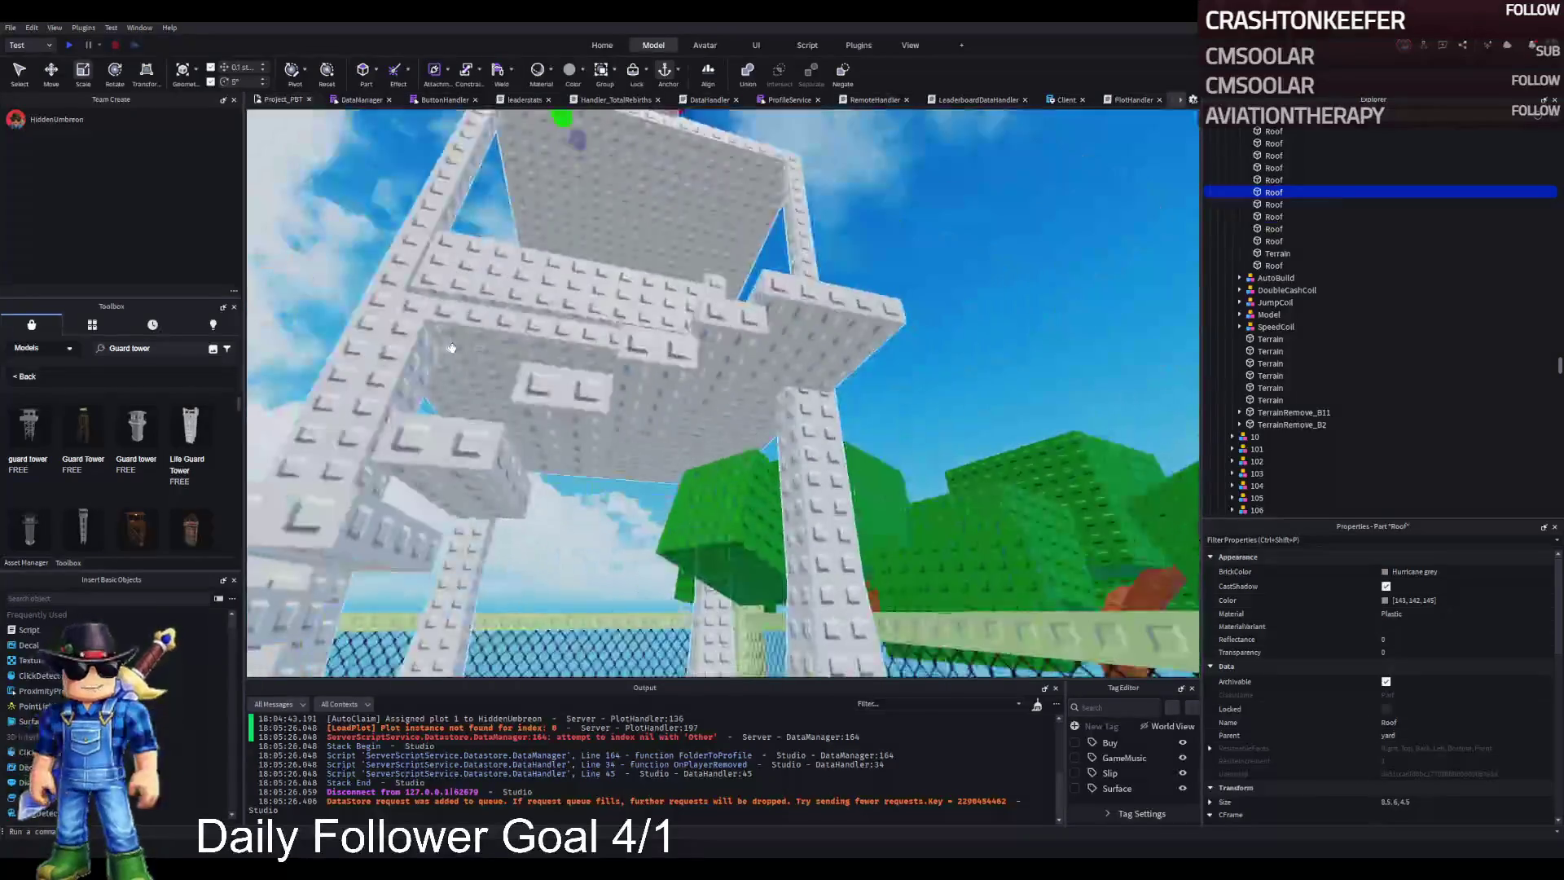
{"action": "key", "text": "e"}
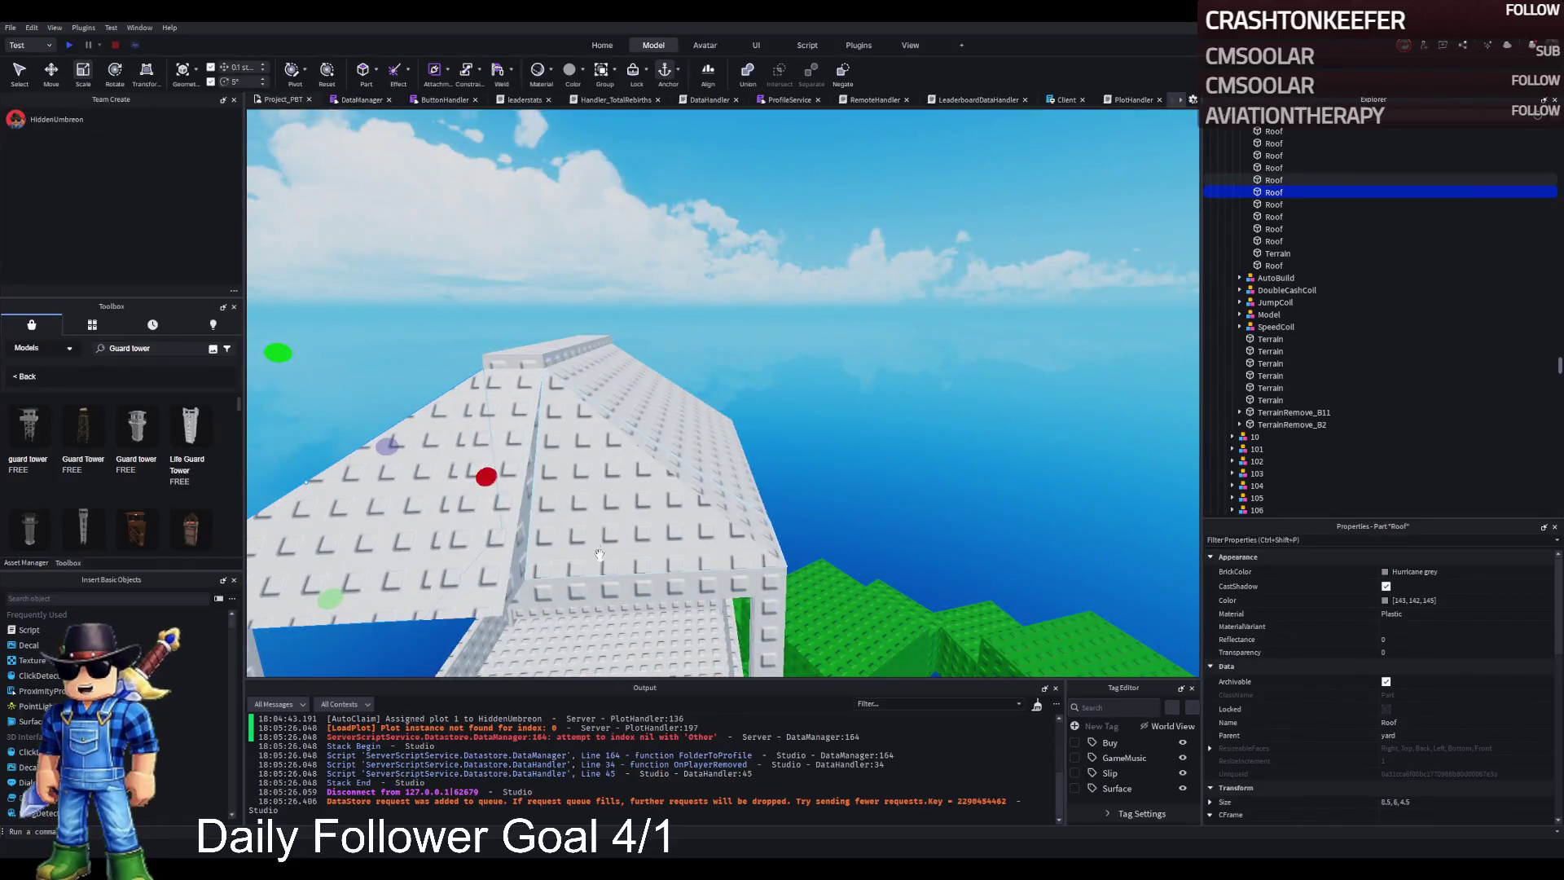
Step: Adjust another roof panel's length and width until it fits the tower top
{"action": "left_click", "coordinate": [599, 554]}
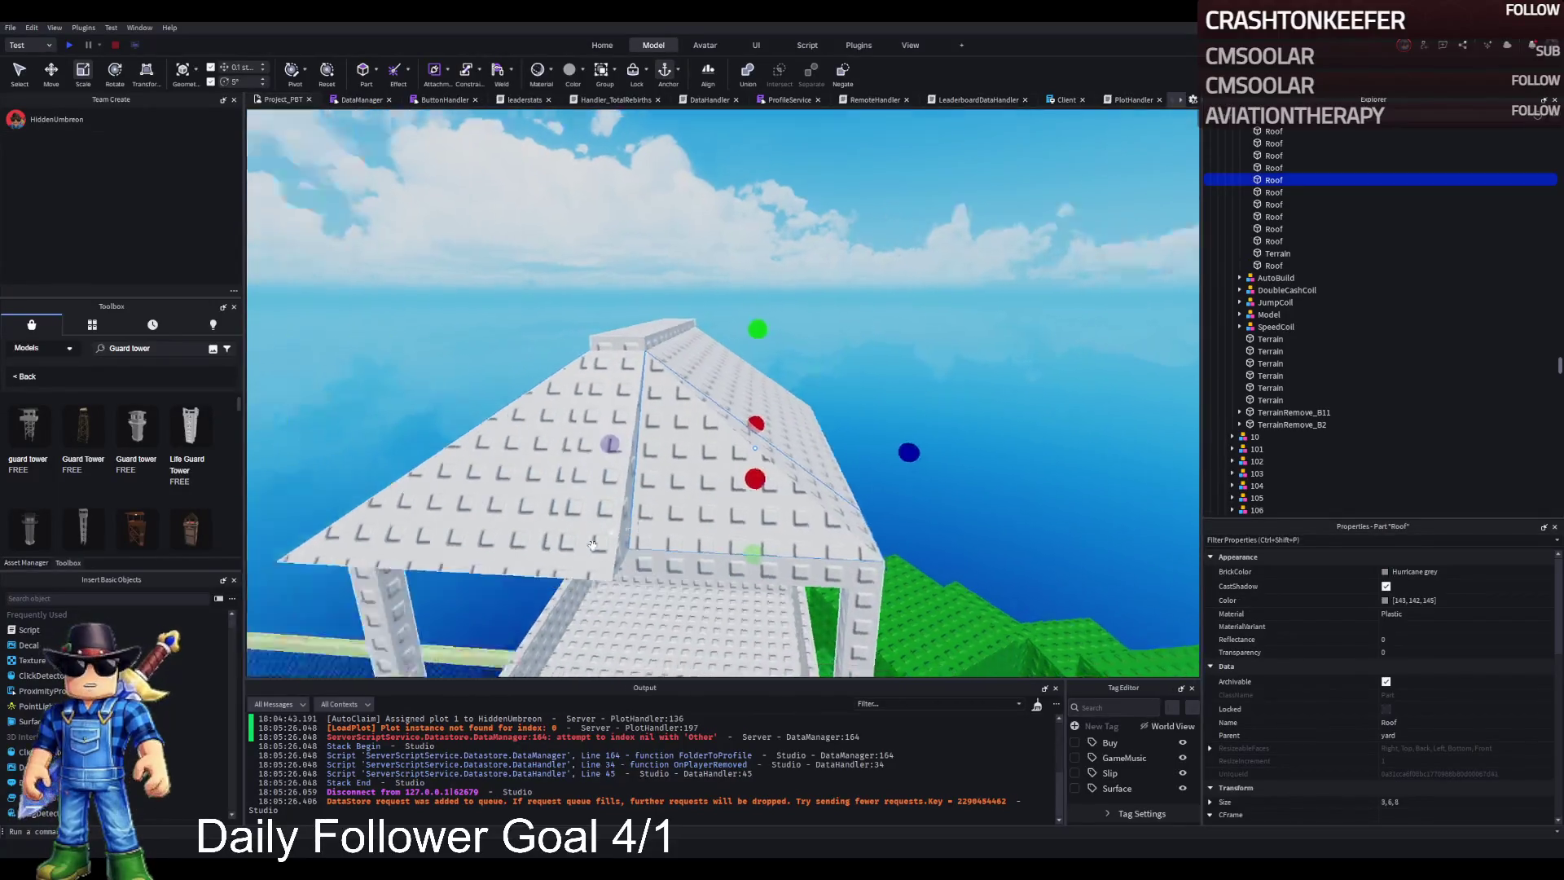
{"action": "left_click_drag", "start_coordinate": [757, 548], "coordinate": [753, 550]}
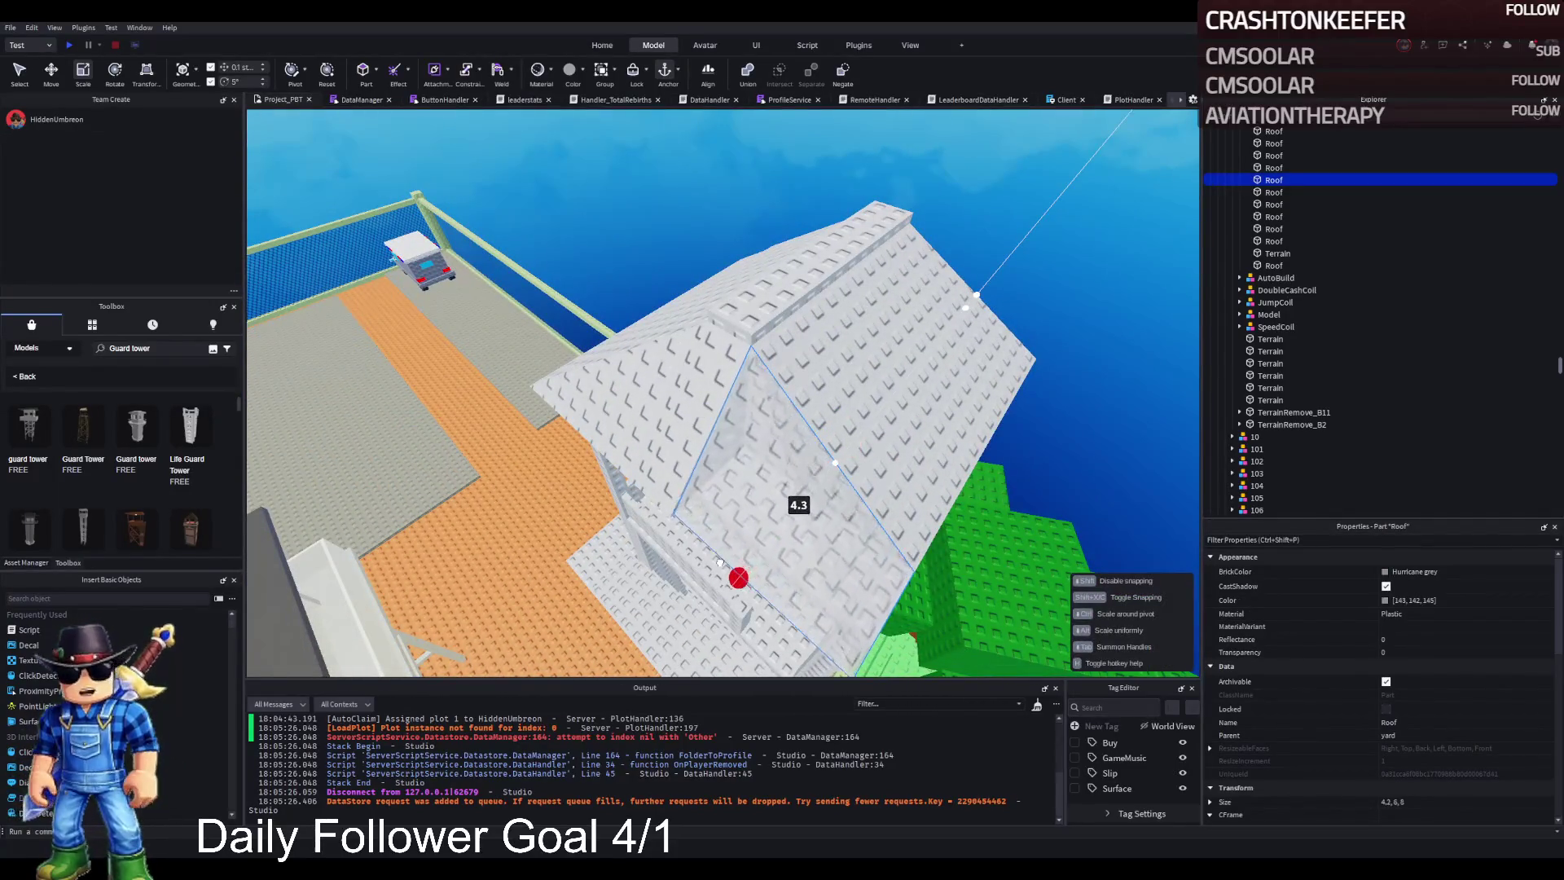
{"action": "left_click", "coordinate": [815, 456]}
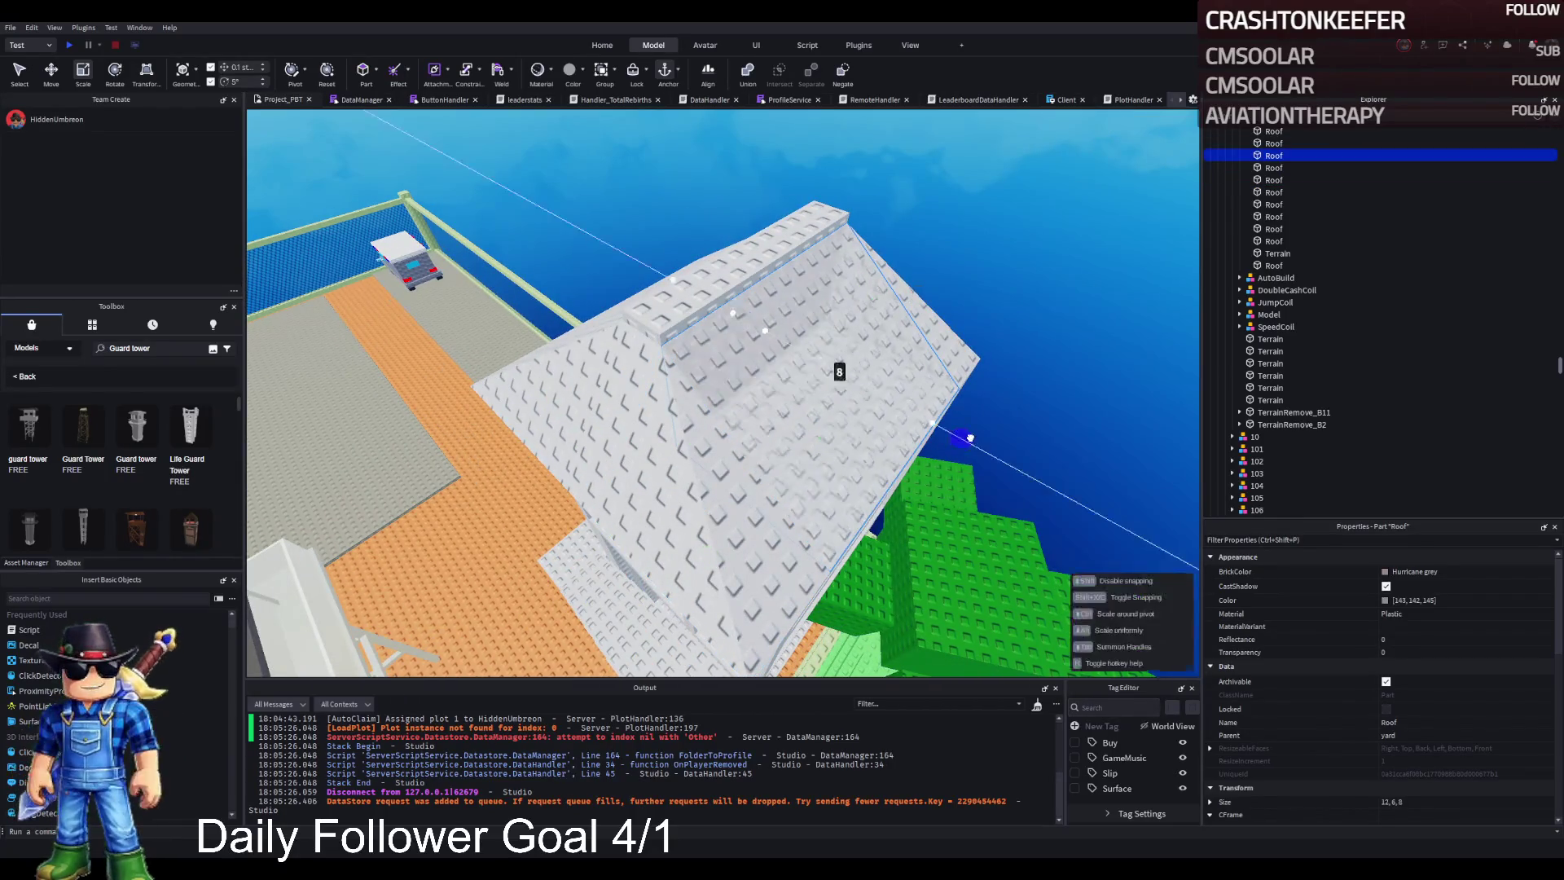
{"action": "left_click_drag", "start_coordinate": [984, 445], "coordinate": [982, 443]}
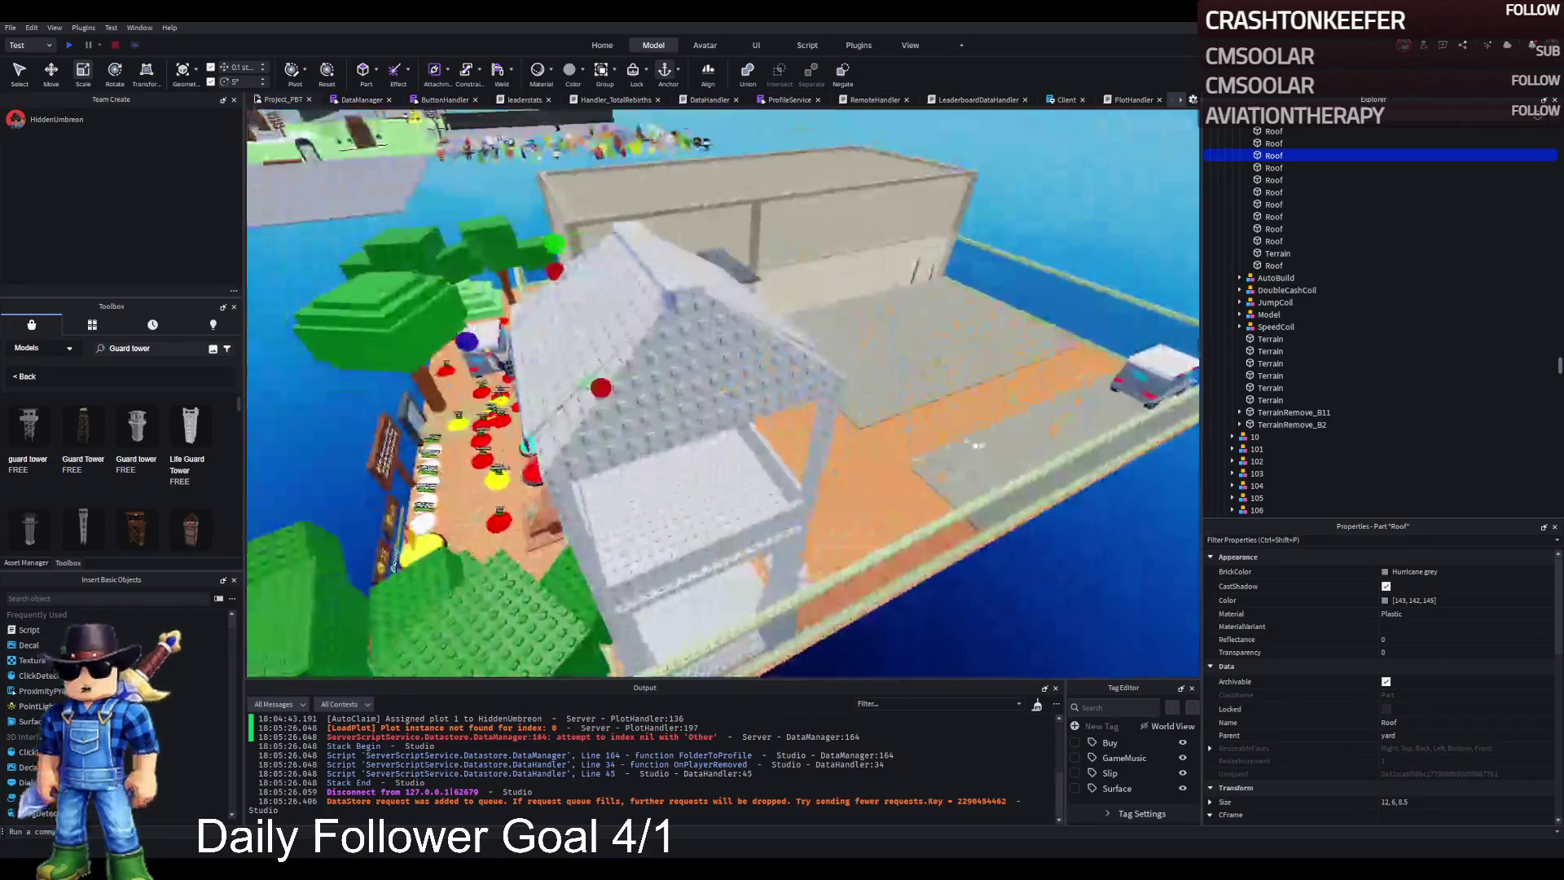
{"action": "left_click_drag", "start_coordinate": [713, 472], "coordinate": [705, 481]}
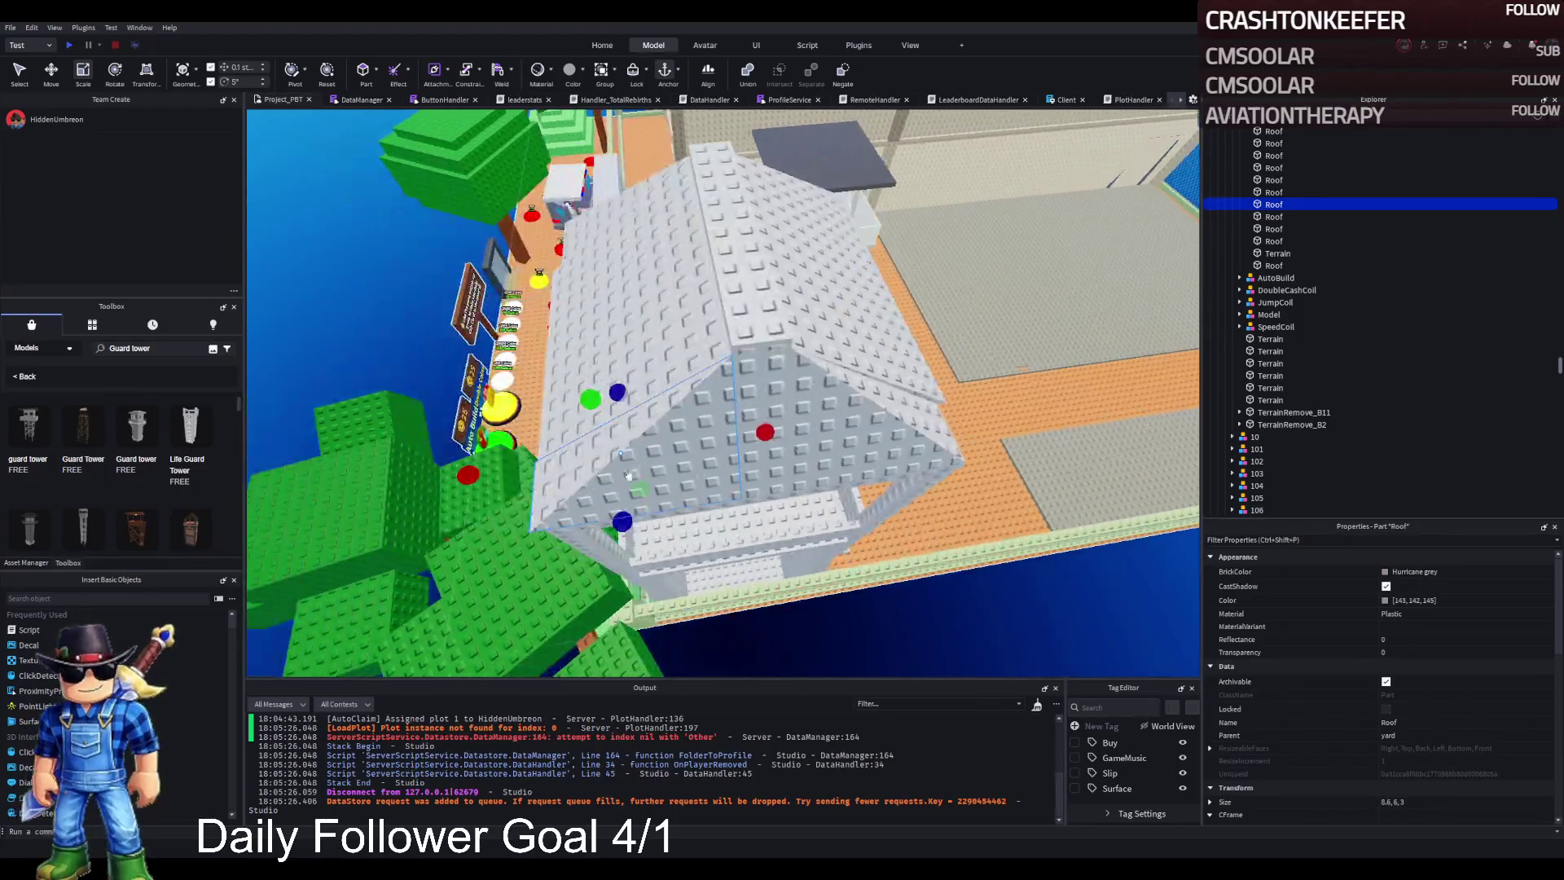
{"action": "left_click_drag", "start_coordinate": [483, 483], "coordinate": [476, 477]}
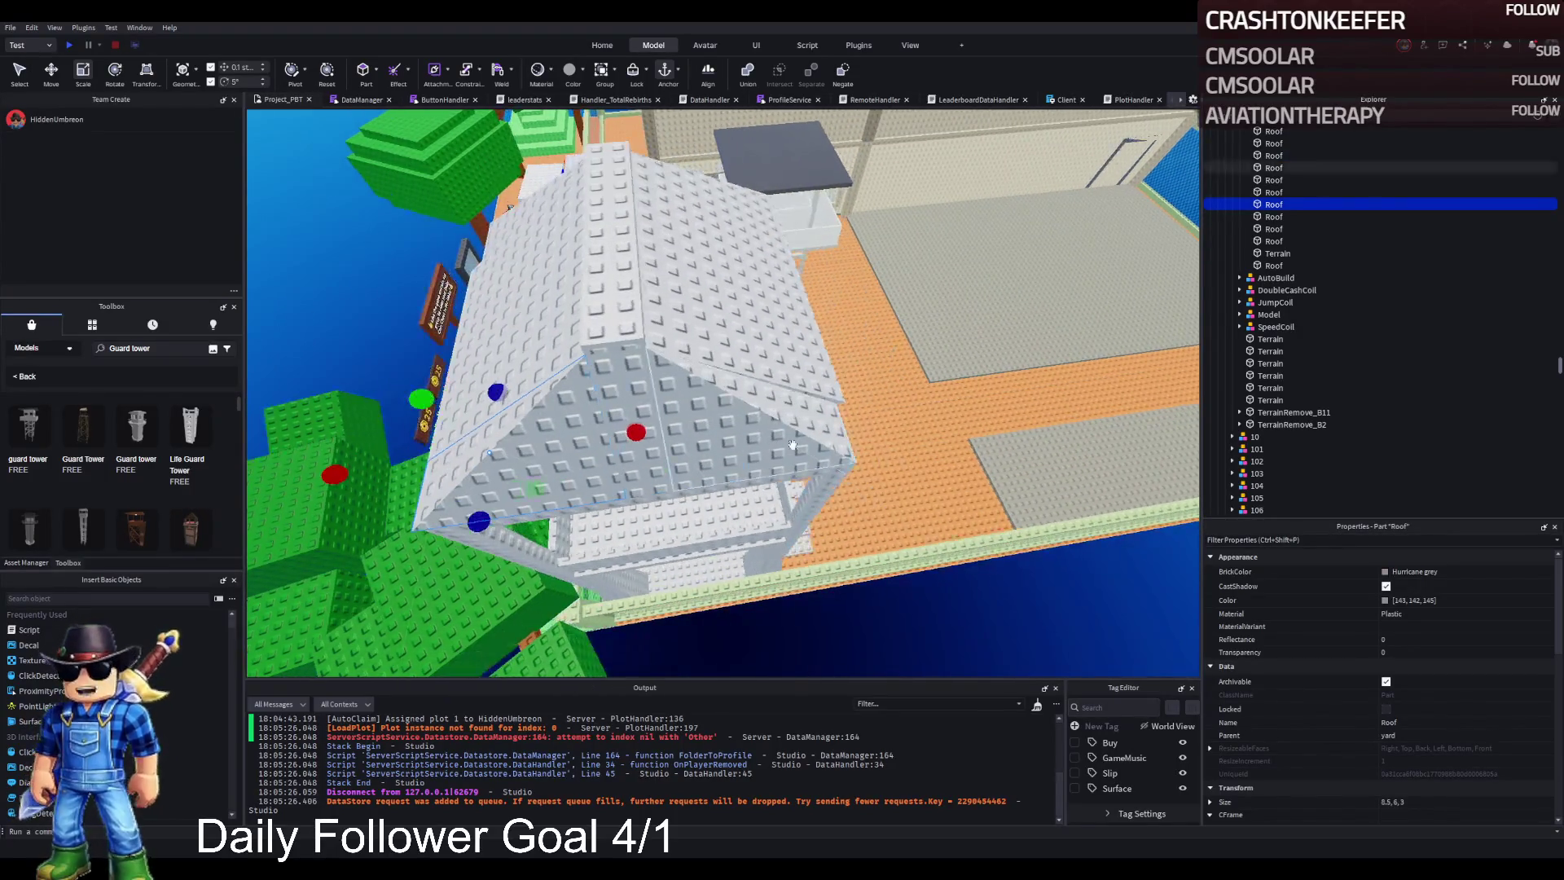
{"action": "left_click_drag", "start_coordinate": [892, 395], "coordinate": [902, 397]}
{"action": "left_click_drag", "start_coordinate": [740, 264], "coordinate": [729, 286]}
{"action": "left_click_drag", "start_coordinate": [714, 393], "coordinate": [724, 393]}
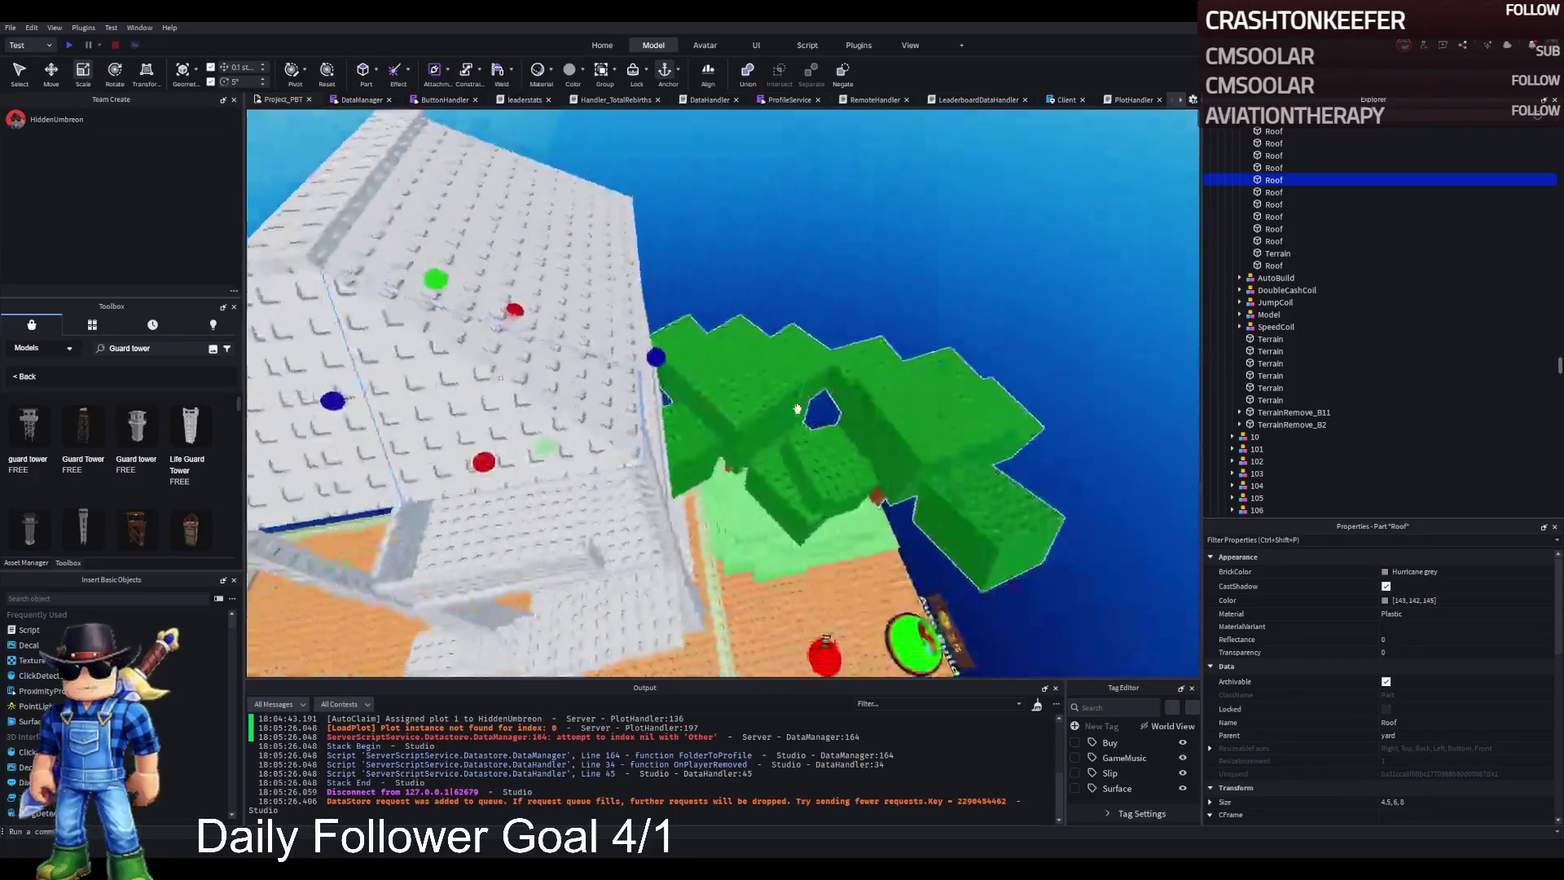
{"action": "left_click_drag", "start_coordinate": [600, 339], "coordinate": [628, 337]}
{"action": "left_click", "coordinate": [734, 256]}
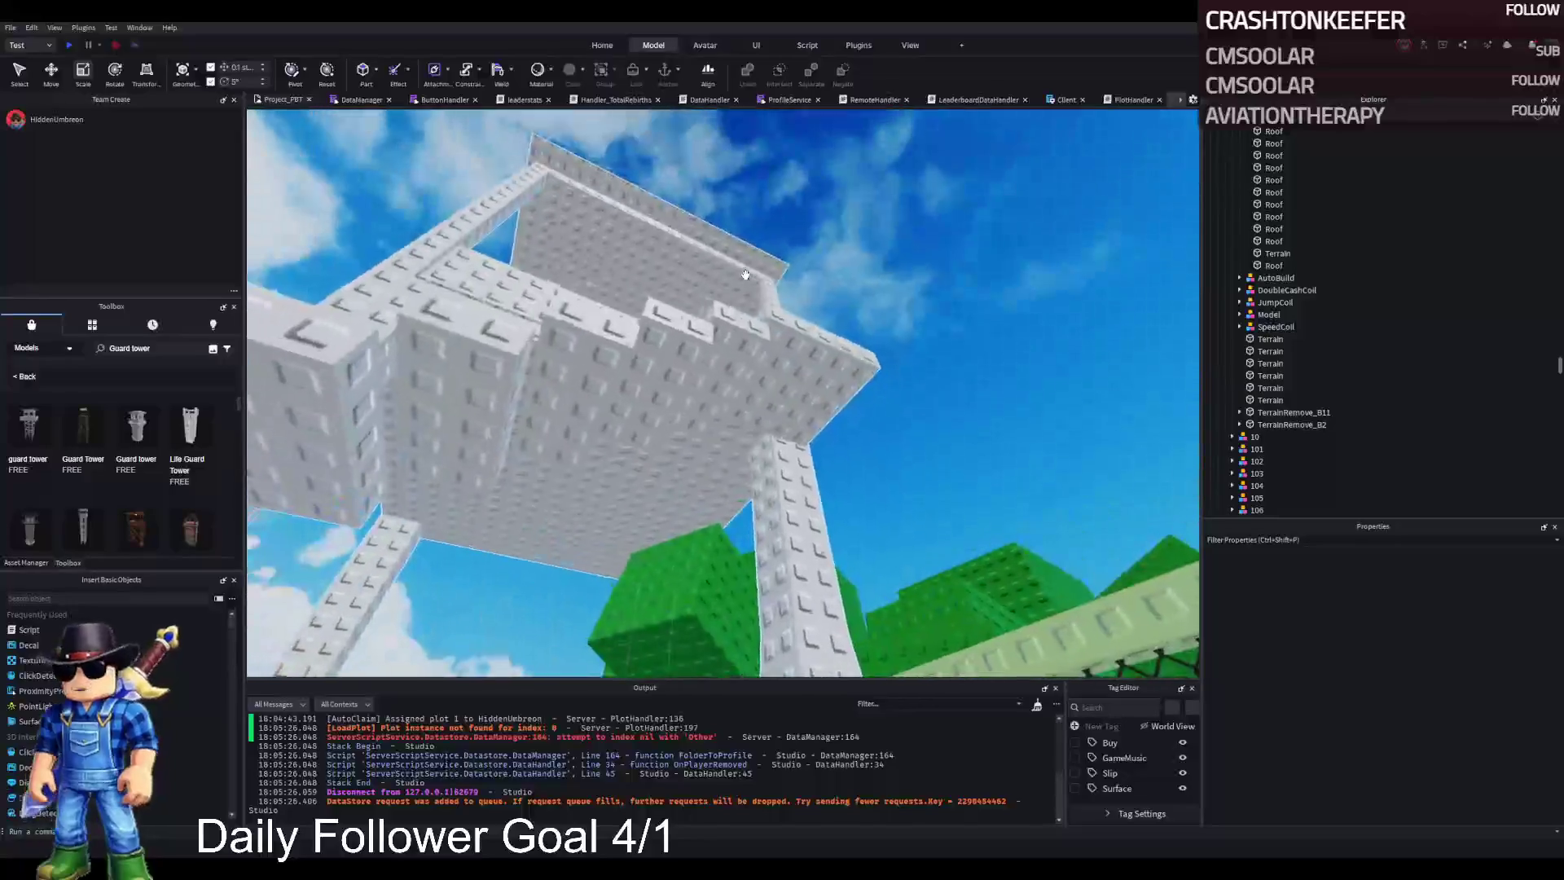
Step: Stretch a roof panel from below to about 6.5×6×4.5 studs
{"action": "key", "text": "s"}
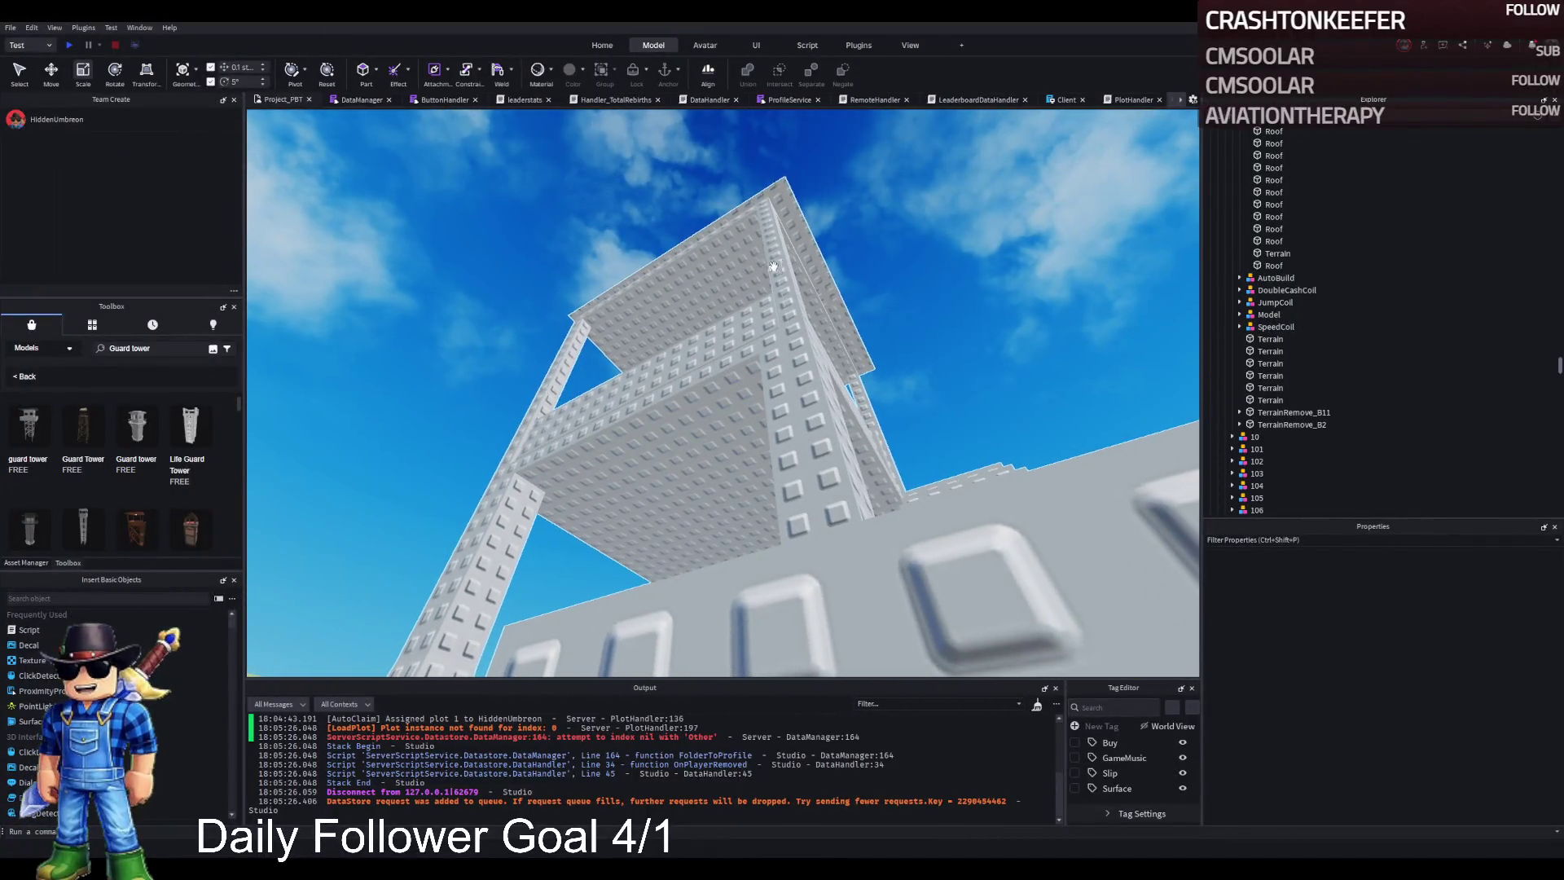
{"action": "left_click_drag", "start_coordinate": [818, 233], "coordinate": [817, 237]}
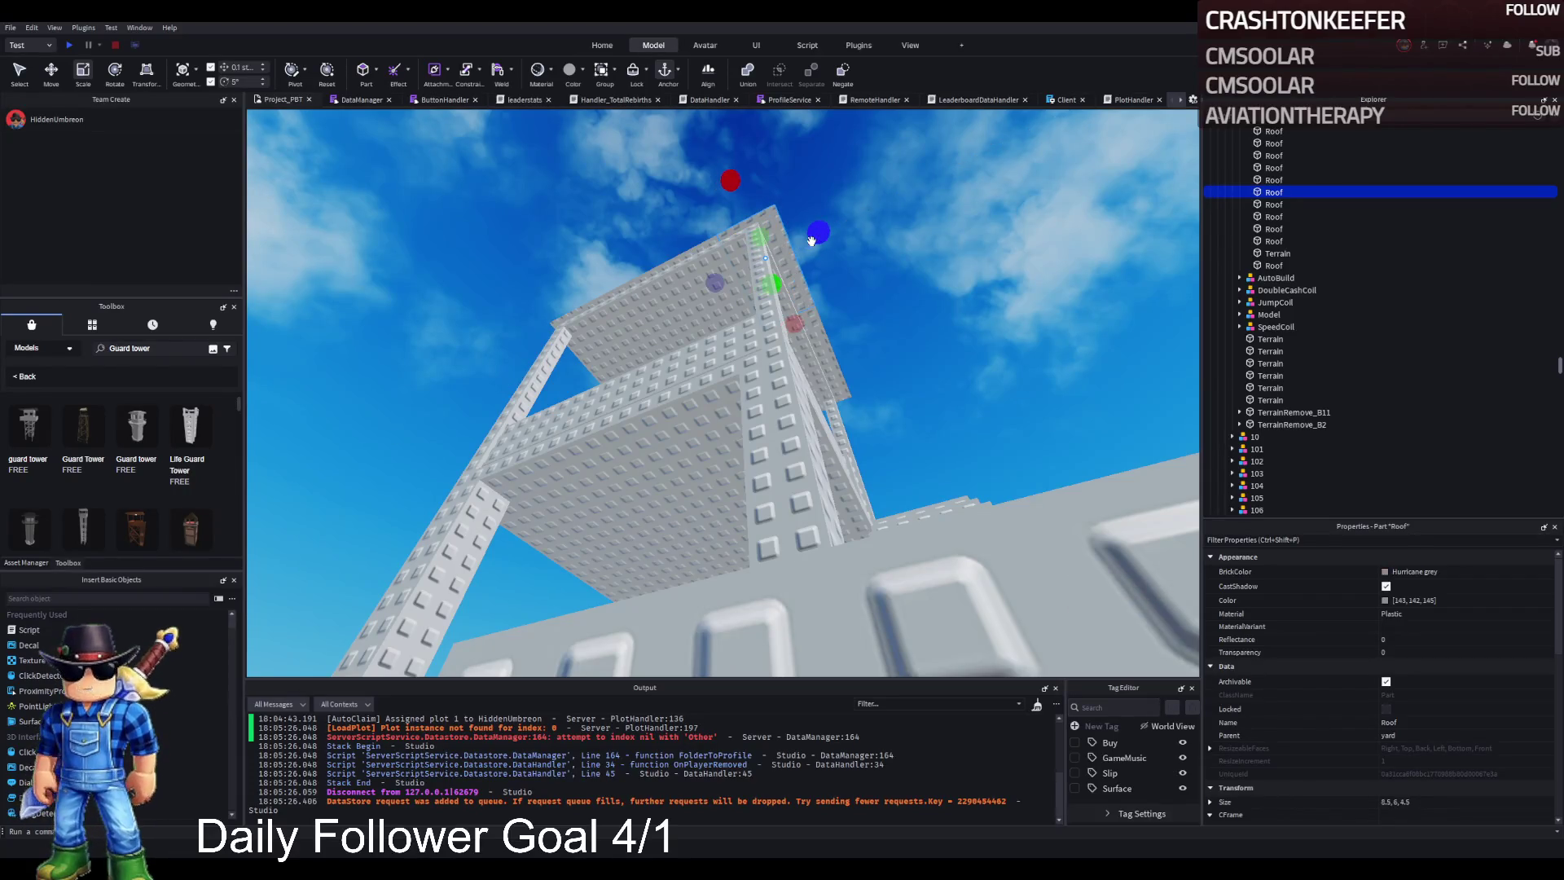
{"action": "key", "text": "e"}
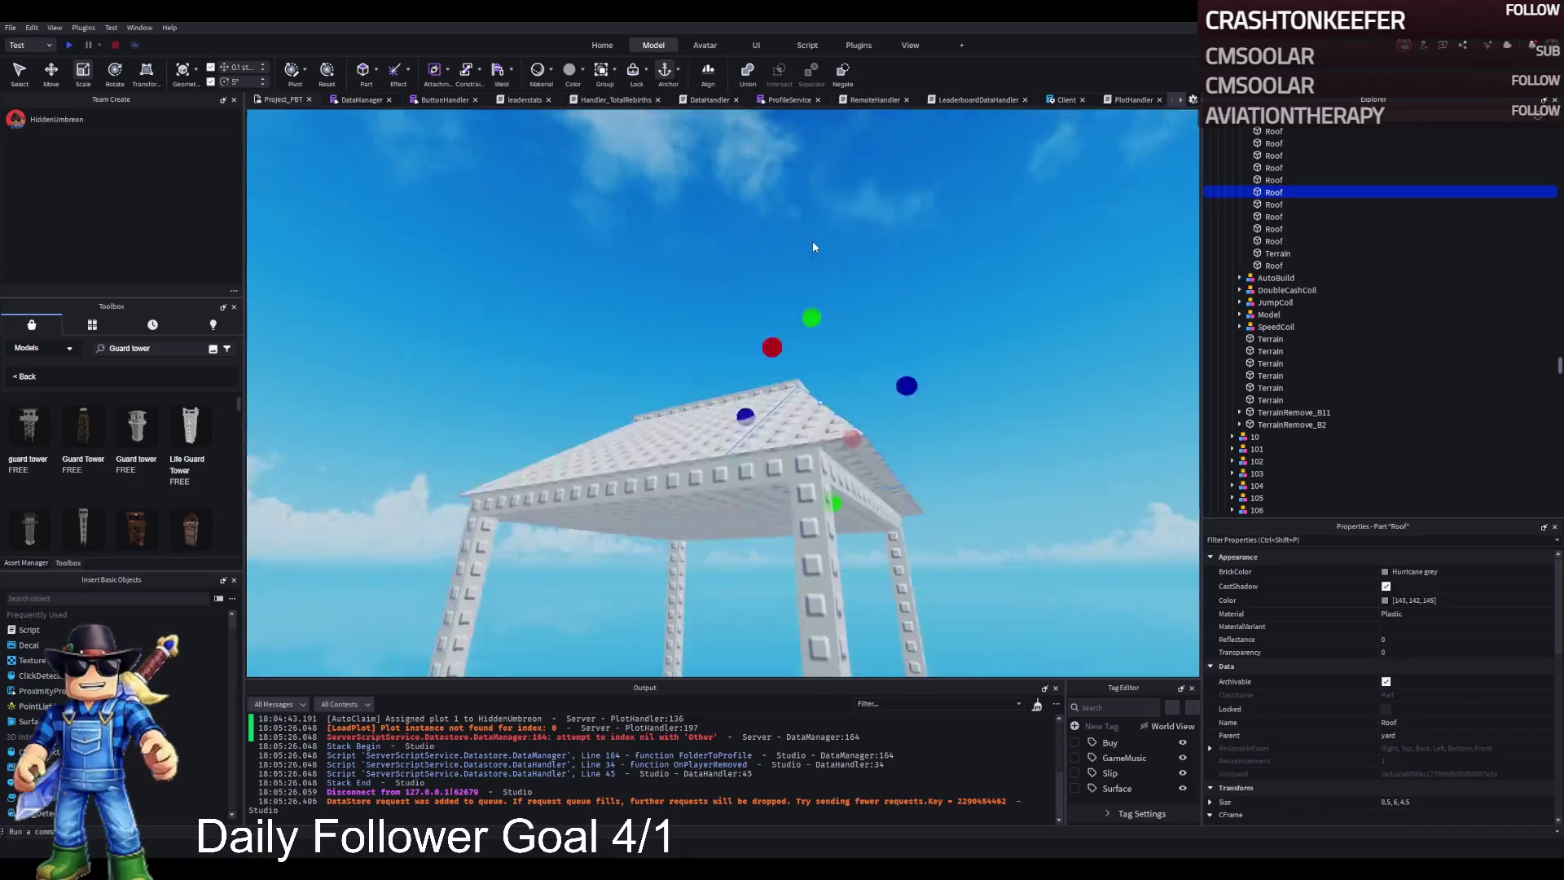
{"action": "key", "text": "q"}
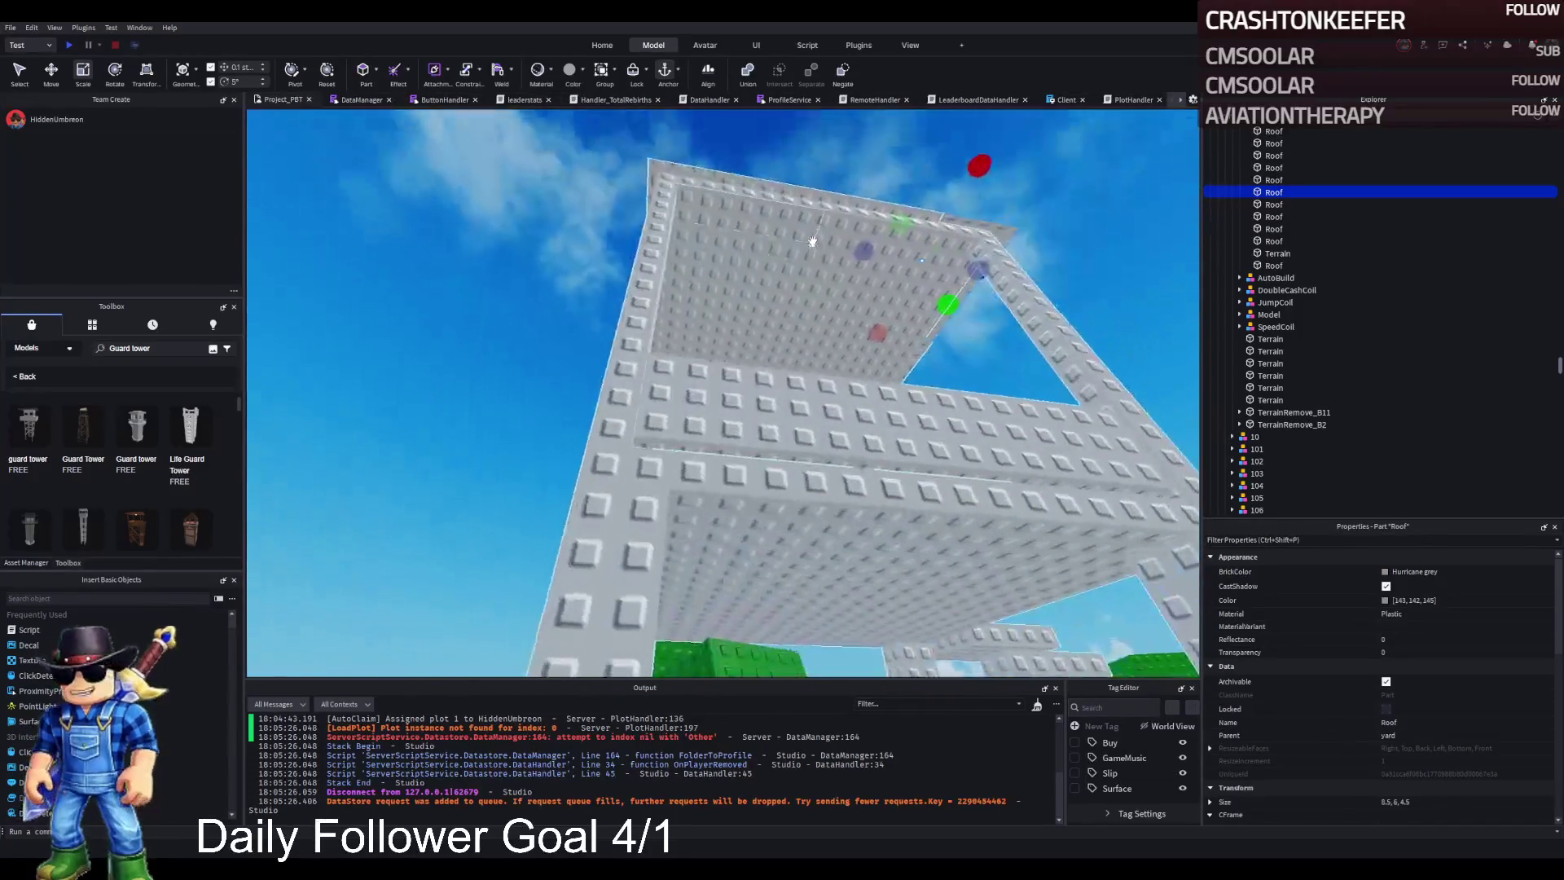
{"action": "left_click", "coordinate": [874, 147]}
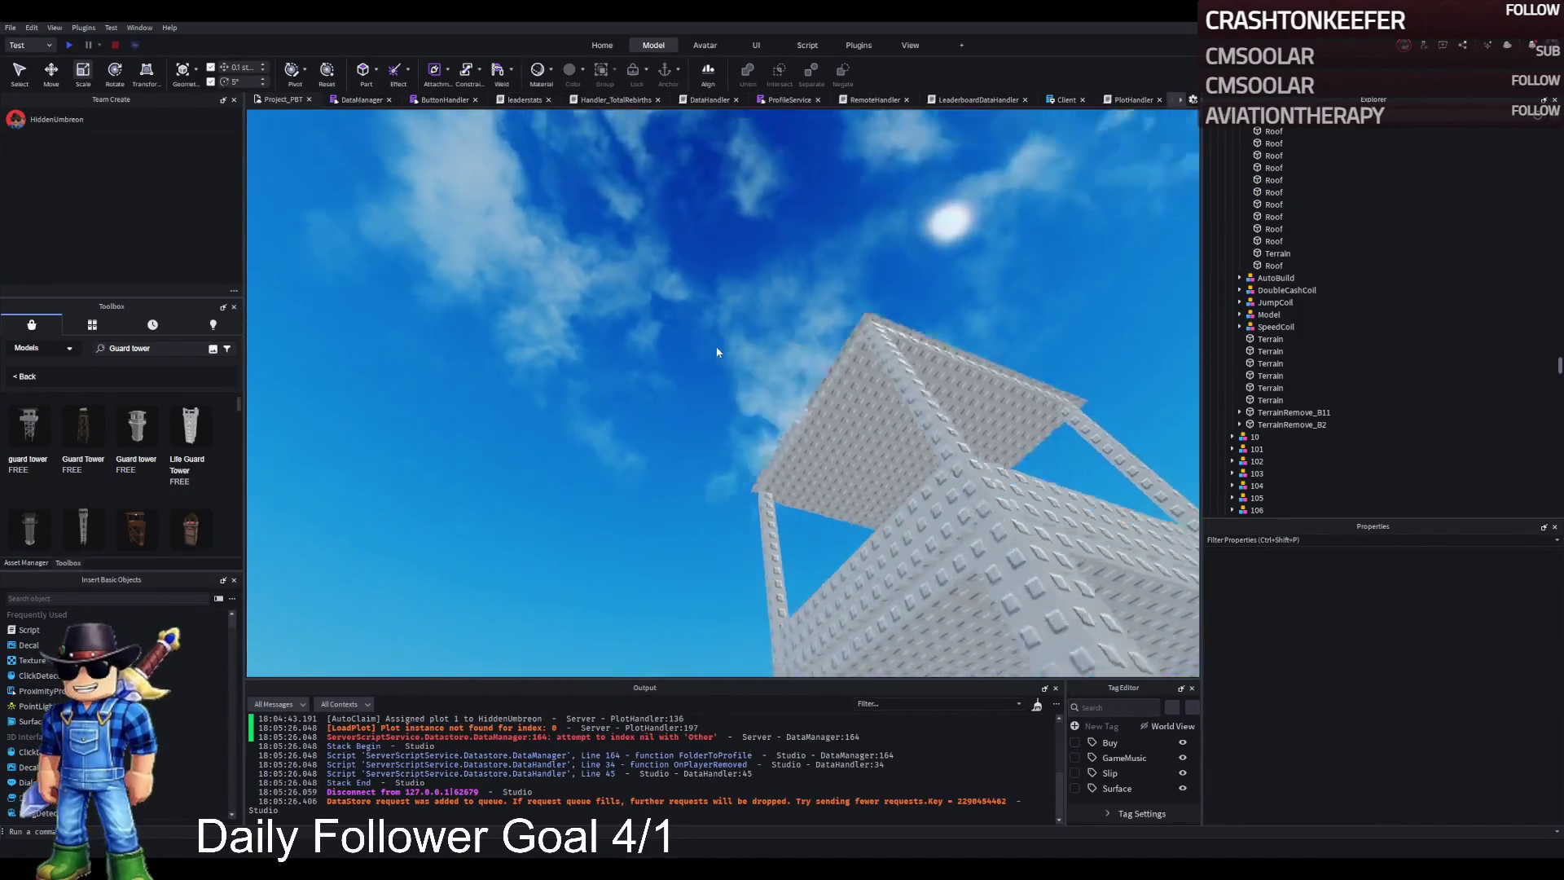
{"action": "left_click_drag", "start_coordinate": [716, 346], "coordinate": [715, 346]}
{"action": "left_click", "coordinate": [715, 346]}
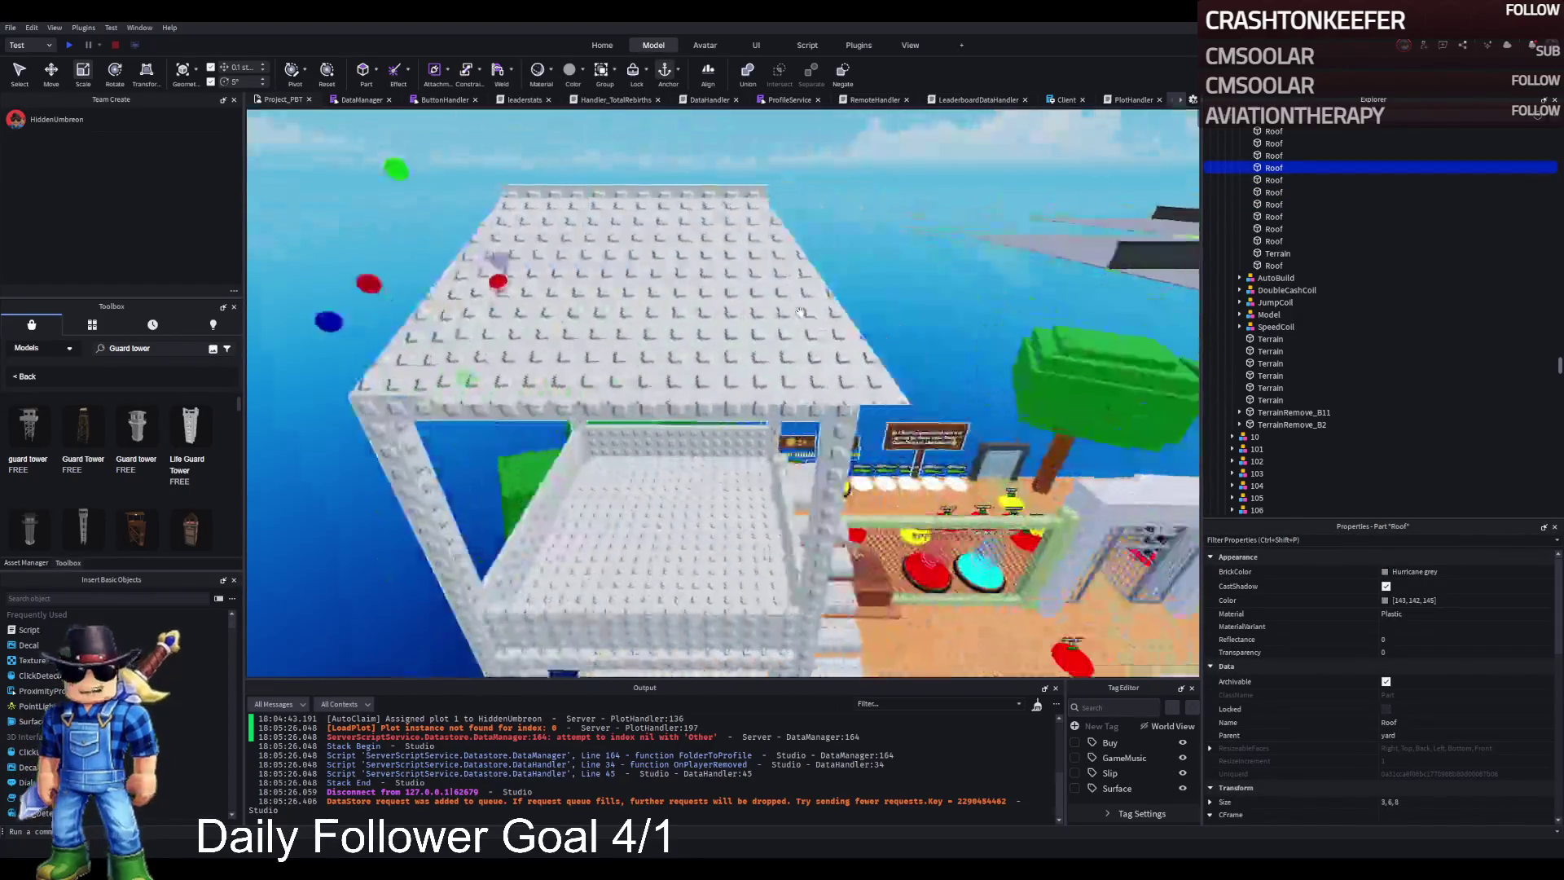
Step: Scale the flat roof slab down into a thin trim beam
{"action": "left_click_drag", "start_coordinate": [924, 343], "coordinate": [927, 332]}
{"action": "left_click", "coordinate": [721, 412]}
{"action": "scroll", "coordinate": [721, 413], "scroll_direction": "up", "scroll_amount": 5}
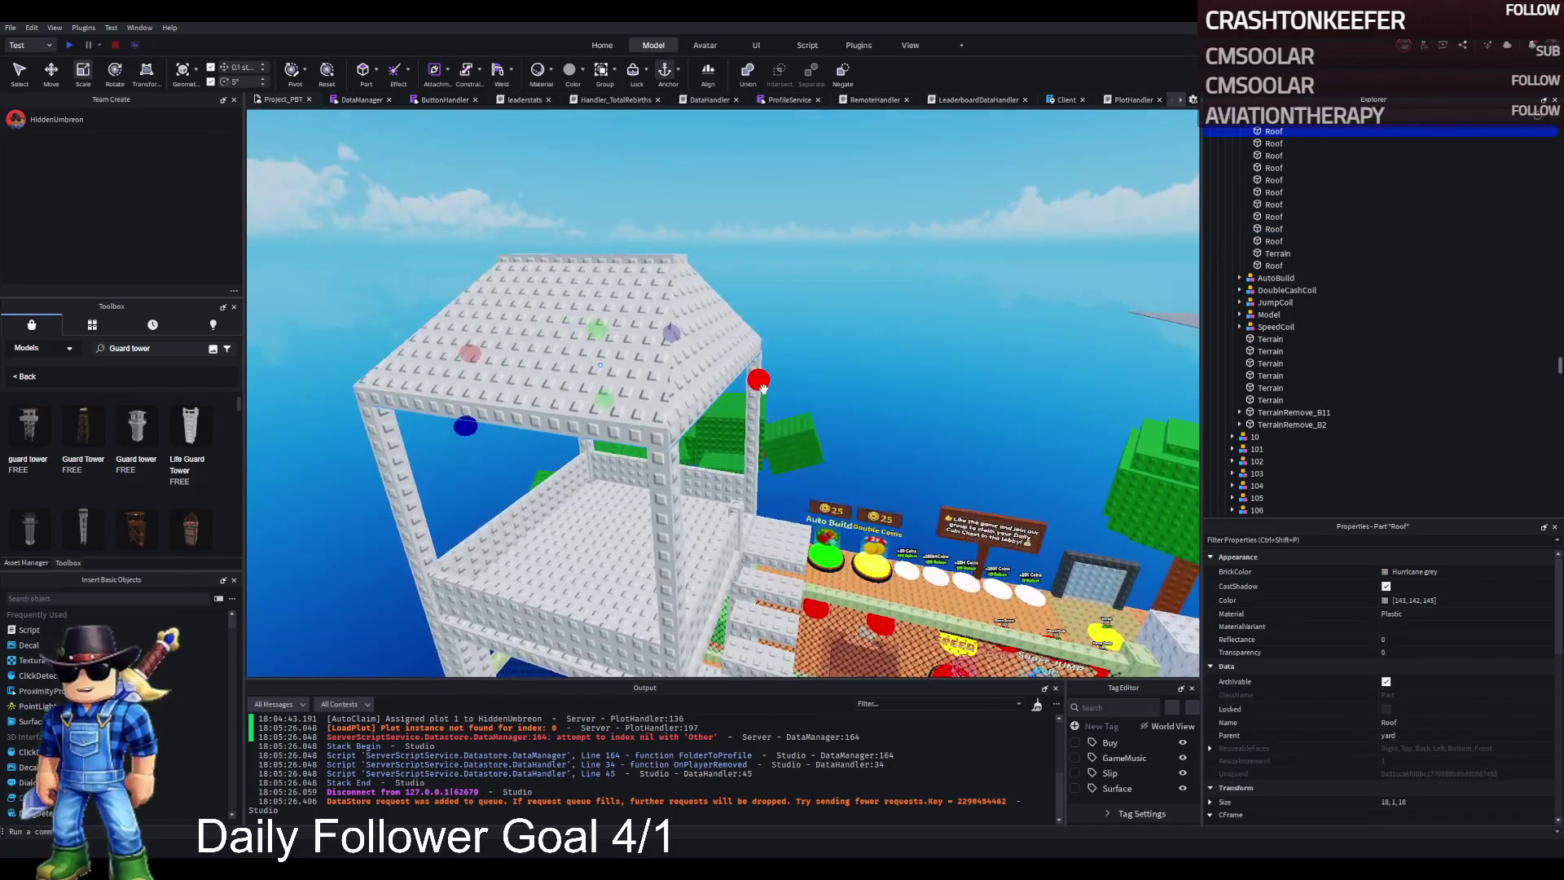
{"action": "left_click", "coordinate": [763, 388]}
{"action": "left_click_drag", "start_coordinate": [368, 335], "coordinate": [661, 383]}
{"action": "left_click_drag", "start_coordinate": [717, 330], "coordinate": [725, 320]}
{"action": "scroll", "coordinate": [743, 325], "scroll_direction": "up", "scroll_amount": 3}
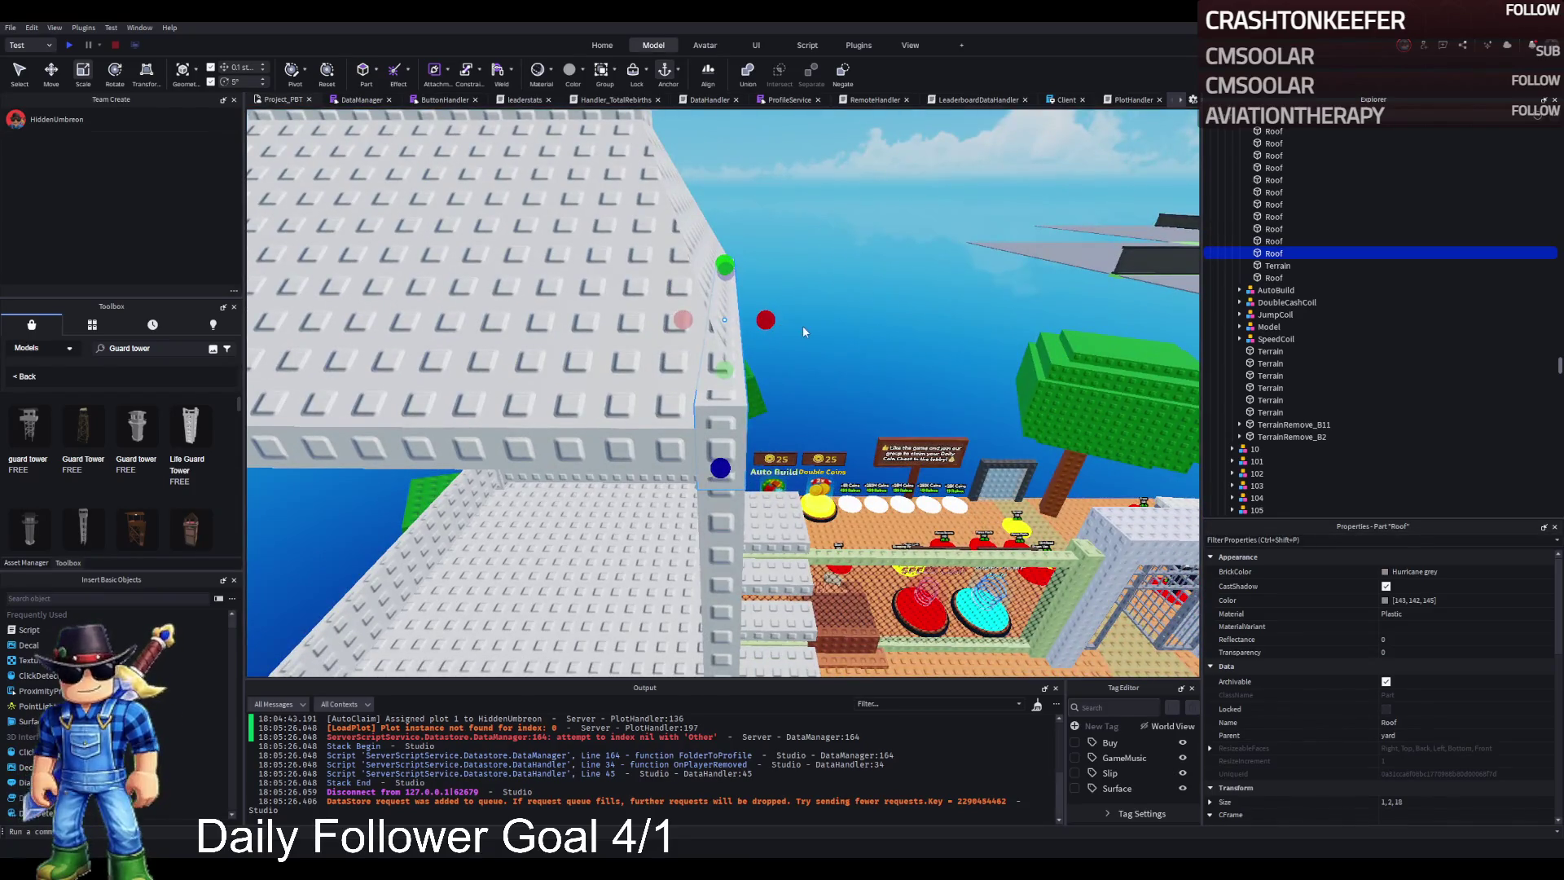
Step: Duplicate the trim beam and position both beams along the roof edges
{"action": "key", "text": "ctrl+2"}
{"action": "left_click_drag", "start_coordinate": [627, 309], "coordinate": [746, 311]}
{"action": "key", "text": "ctrl+d"}
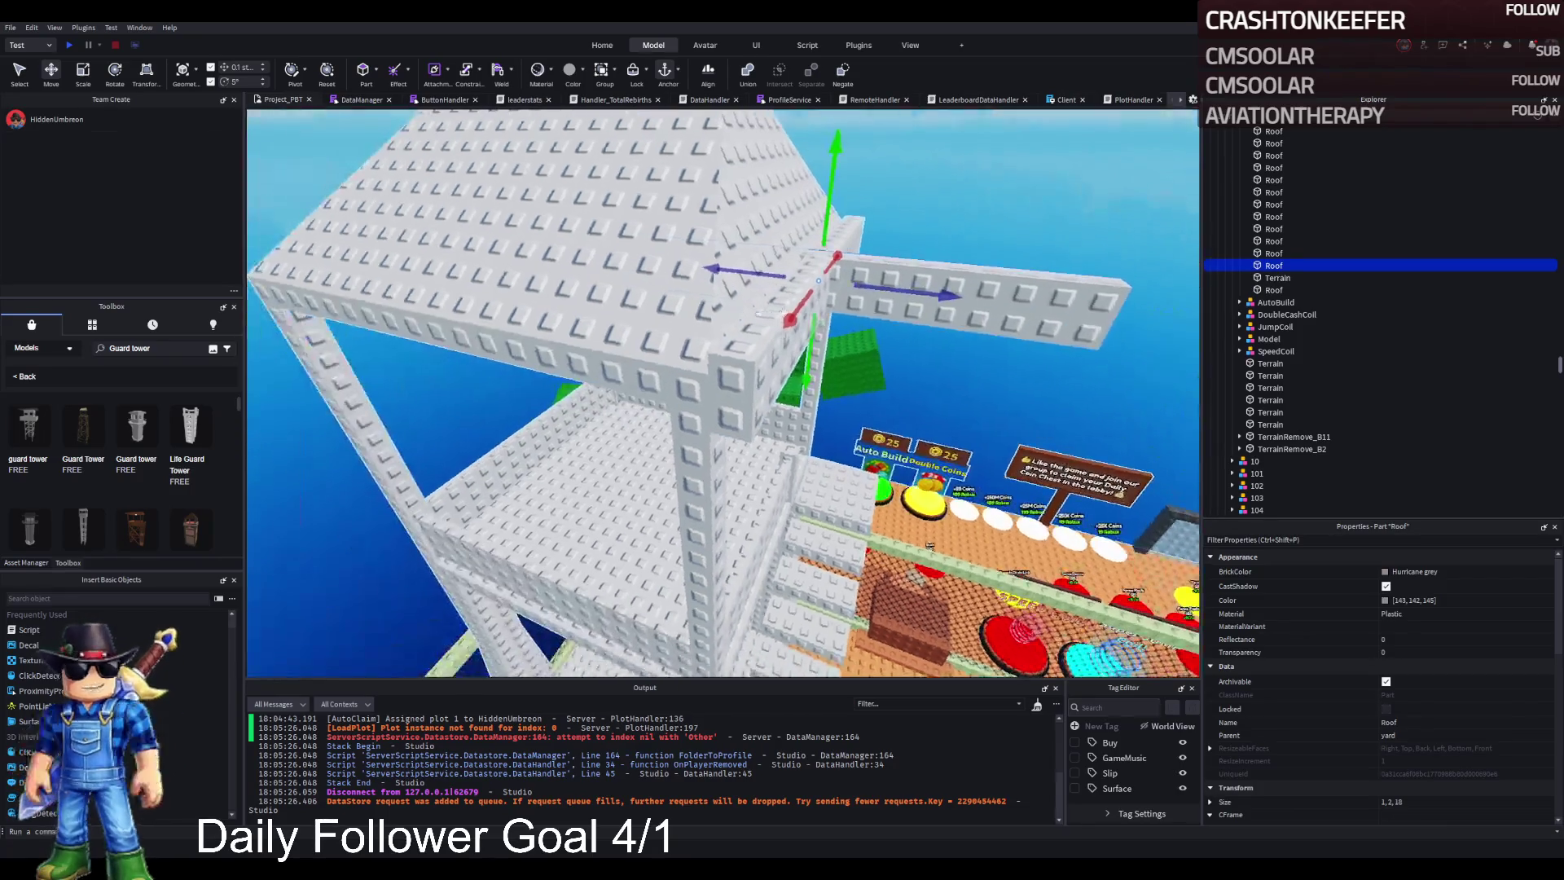
{"action": "mouse_move", "coordinate": [1108, 296]}
{"action": "left_mouse_down"}
{"action": "mouse_move", "coordinate": [1018, 342]}
{"action": "mouse_move", "coordinate": [734, 369]}
{"action": "left_mouse_up"}
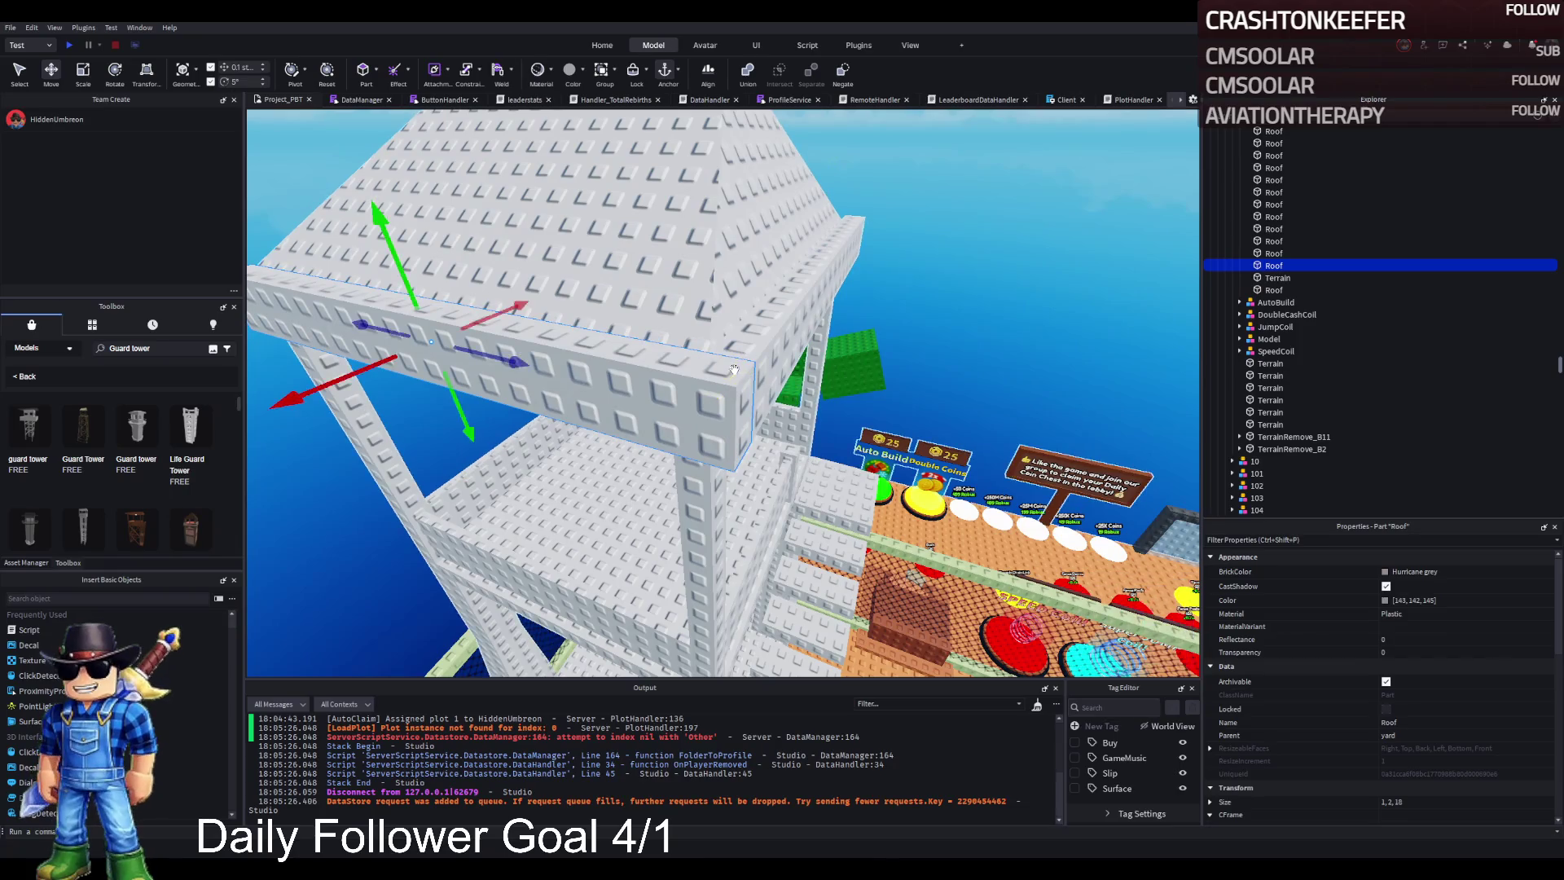
{"action": "left_click", "coordinate": [779, 328], "text": "ctrl"}
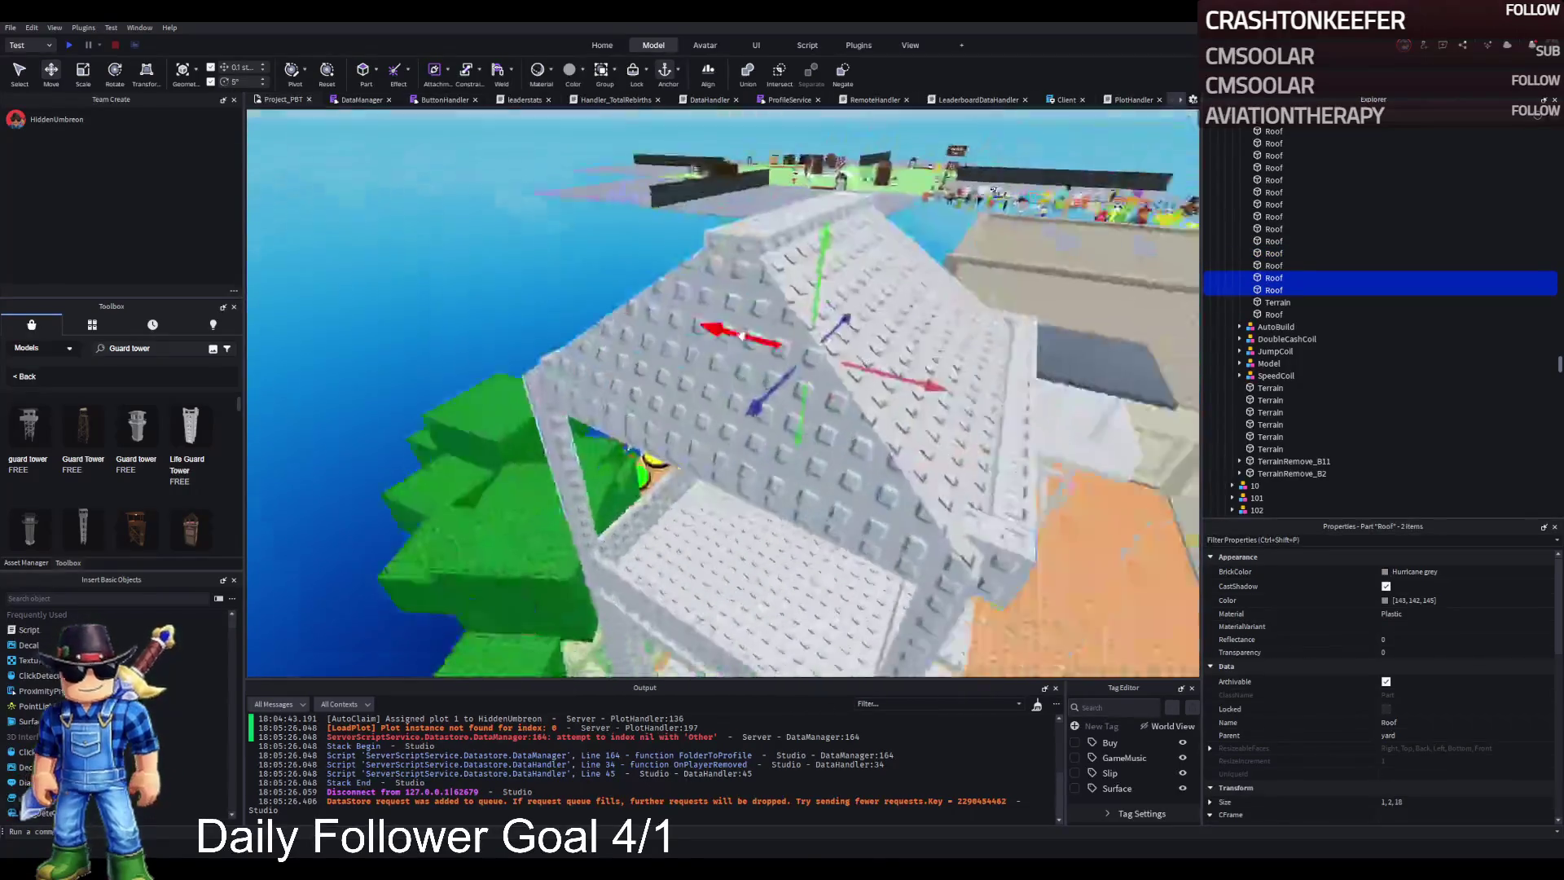
{"action": "scroll", "coordinate": [773, 329], "scroll_direction": "up", "scroll_amount": 5}
{"action": "scroll", "coordinate": [690, 332], "scroll_direction": "down", "scroll_amount": 5}
{"action": "scroll", "coordinate": [691, 332], "scroll_direction": "down", "scroll_amount": 1}
{"action": "left_click_drag", "start_coordinate": [716, 305], "coordinate": [678, 322]}
{"action": "scroll", "coordinate": [679, 322], "scroll_direction": "up", "scroll_amount": 5}
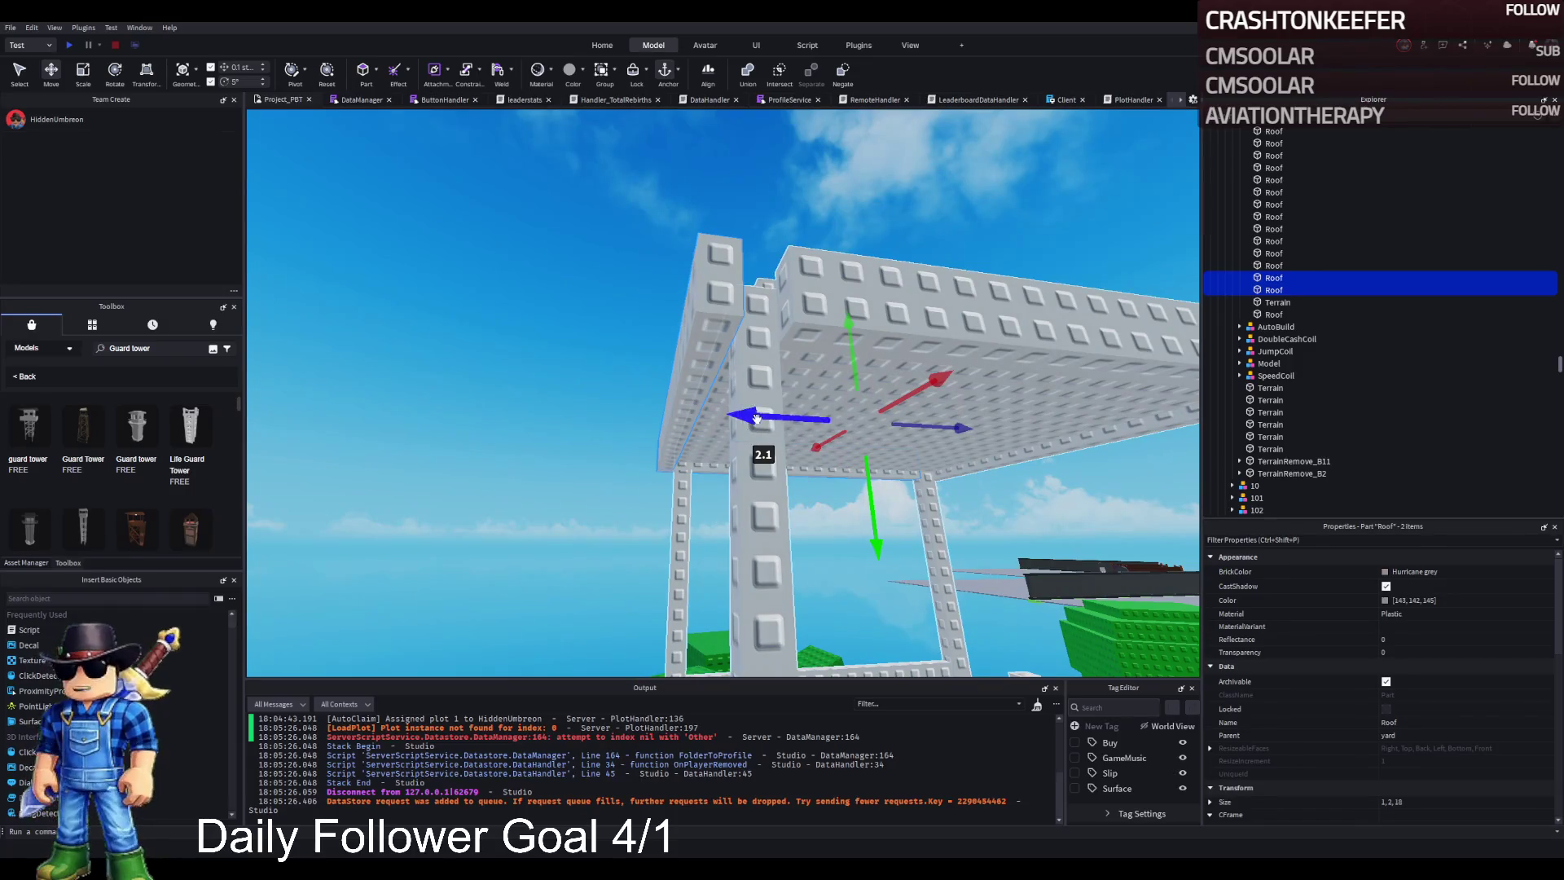
{"action": "left_click_drag", "start_coordinate": [755, 418], "coordinate": [860, 324]}
Step: Lengthen the 1×2 trim beams to roughly 18–18.6 studs to fit the edges
{"action": "left_click", "coordinate": [819, 294]}
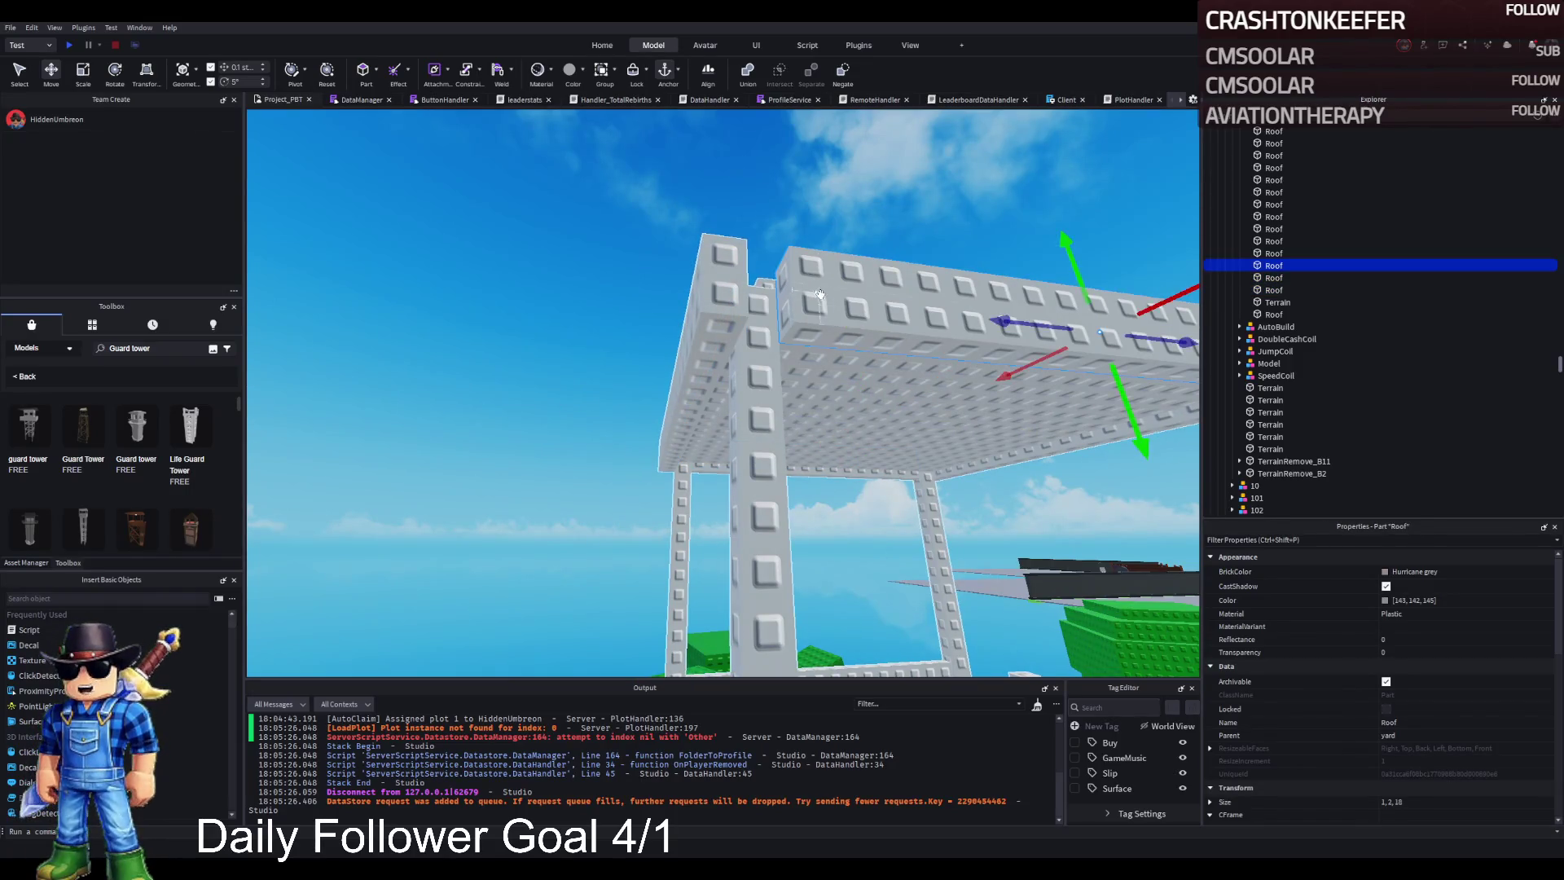
{"action": "left_click_drag", "start_coordinate": [757, 293], "coordinate": [712, 318]}
{"action": "key", "text": "f"}
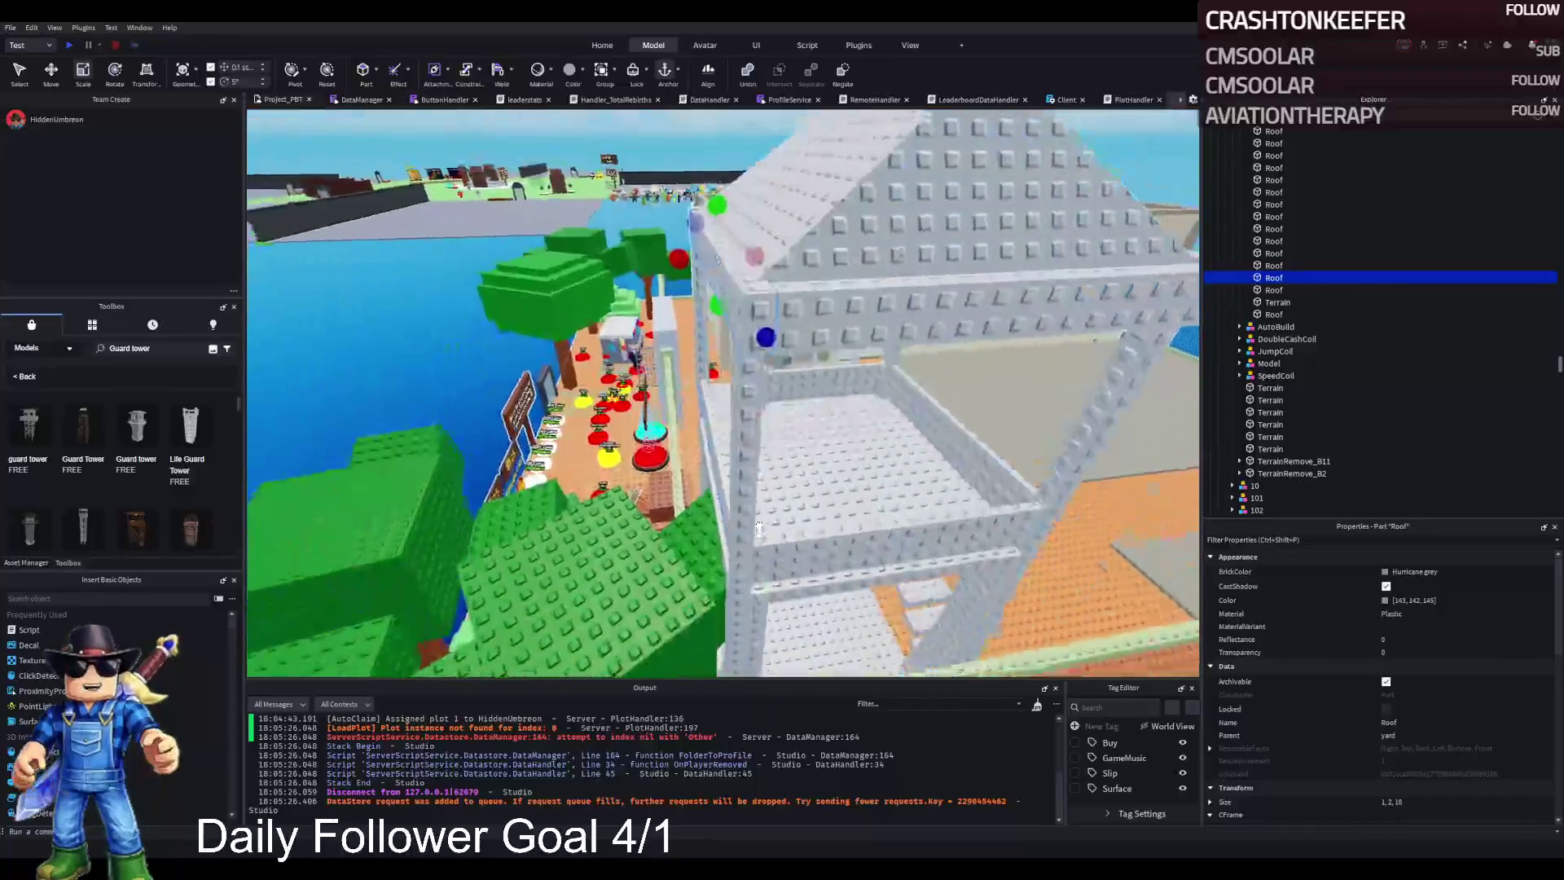
{"action": "key", "text": "ctrl+2"}
{"action": "key", "text": "a"}
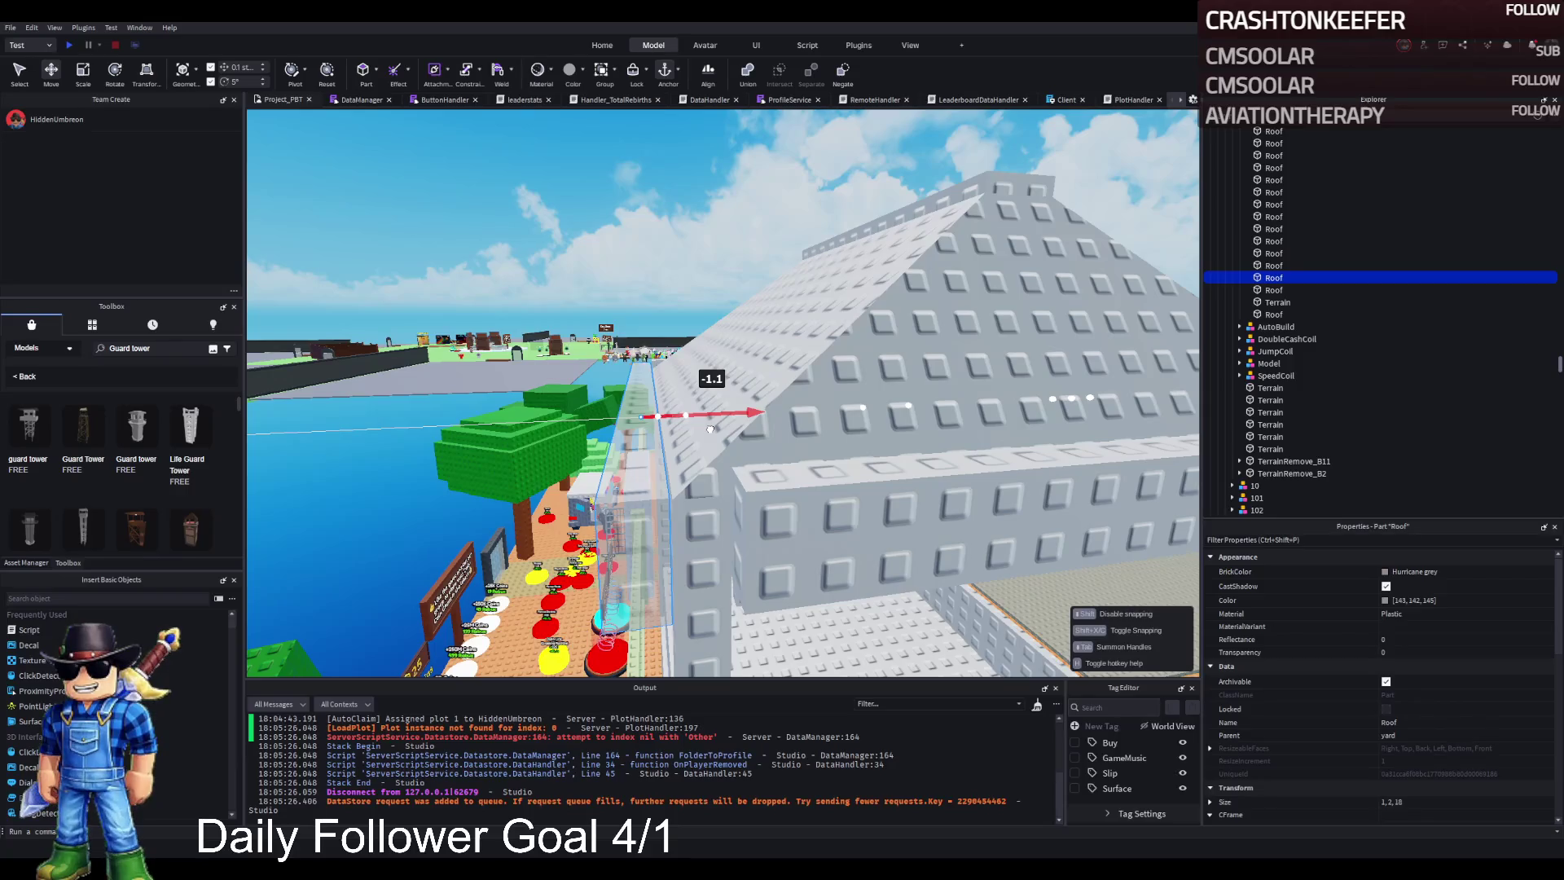
{"action": "left_click_drag", "start_coordinate": [710, 540], "coordinate": [652, 551]}
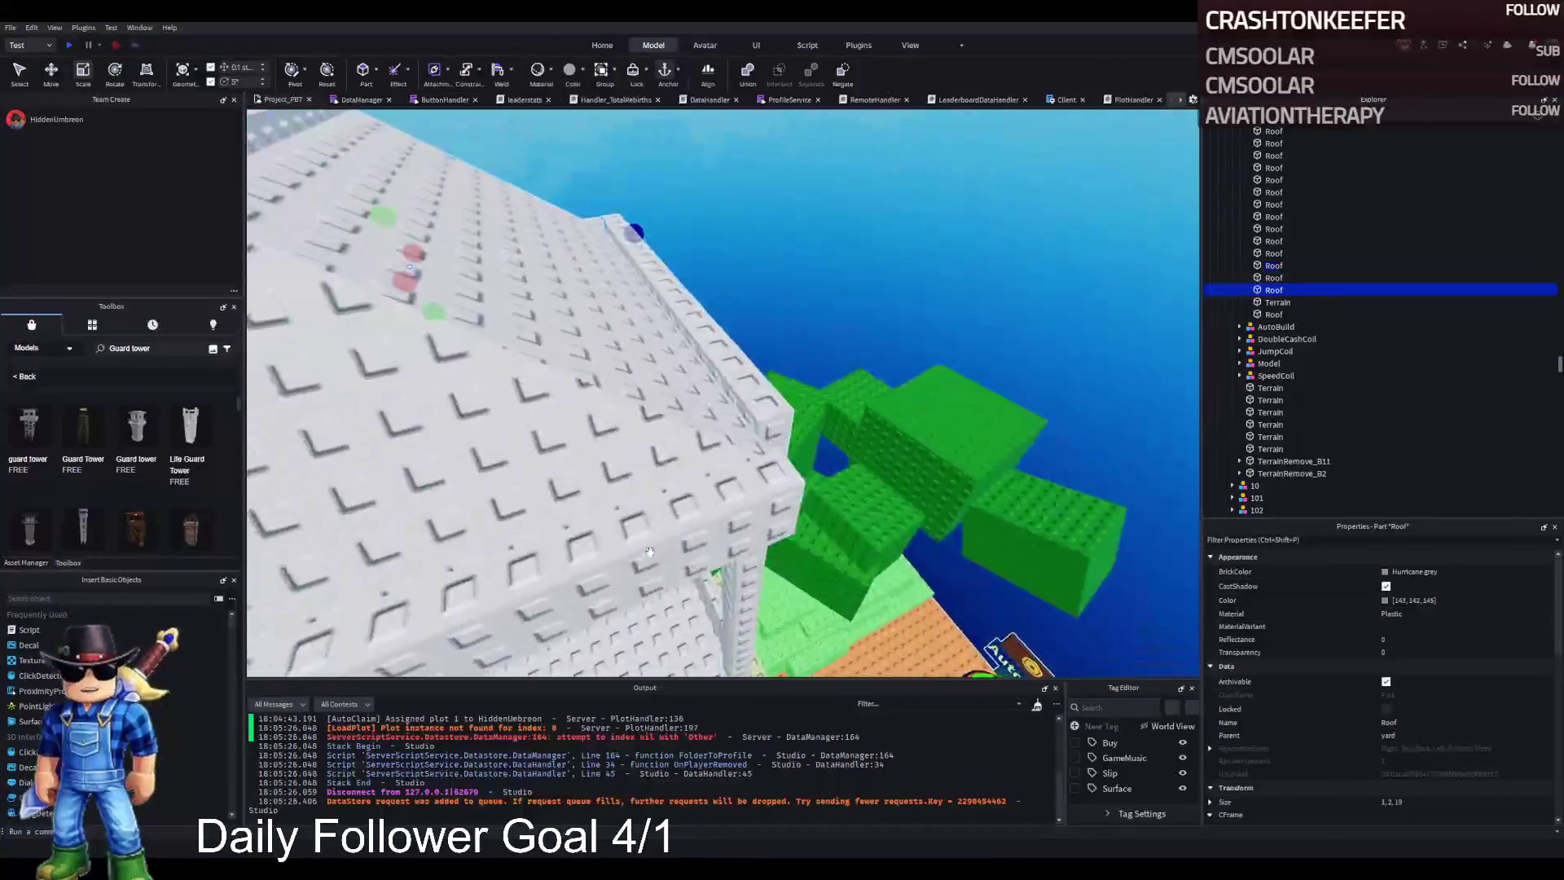
{"action": "left_click", "coordinate": [764, 422]}
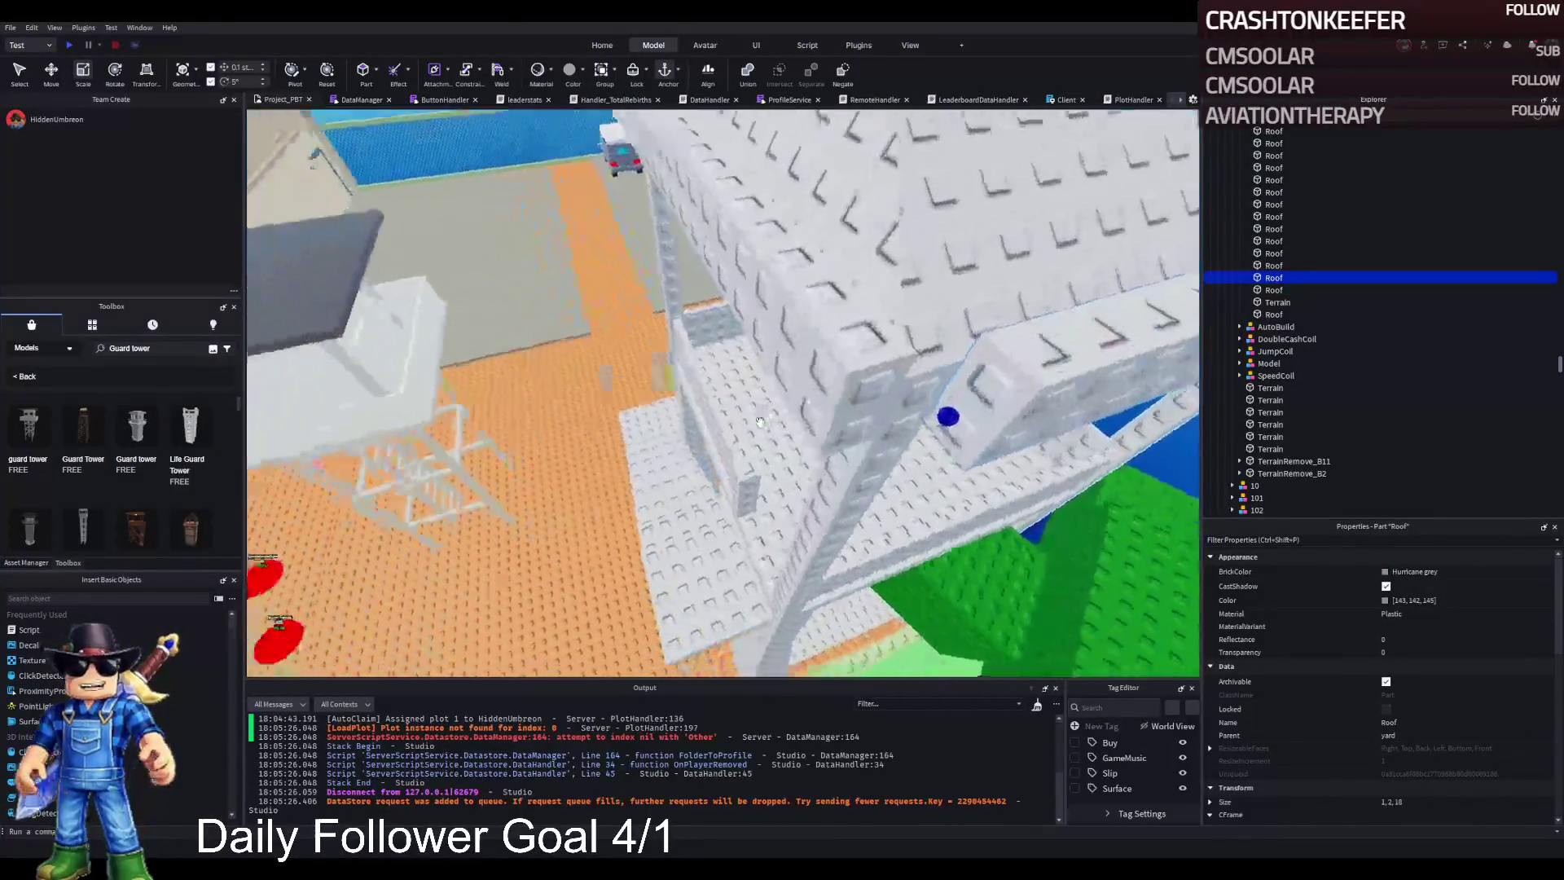
{"action": "mouse_move", "coordinate": [605, 409]}
{"action": "left_mouse_down"}
{"action": "mouse_move", "coordinate": [541, 426]}
{"action": "mouse_move", "coordinate": [454, 349]}
{"action": "left_mouse_up"}
{"action": "left_click", "coordinate": [423, 545]}
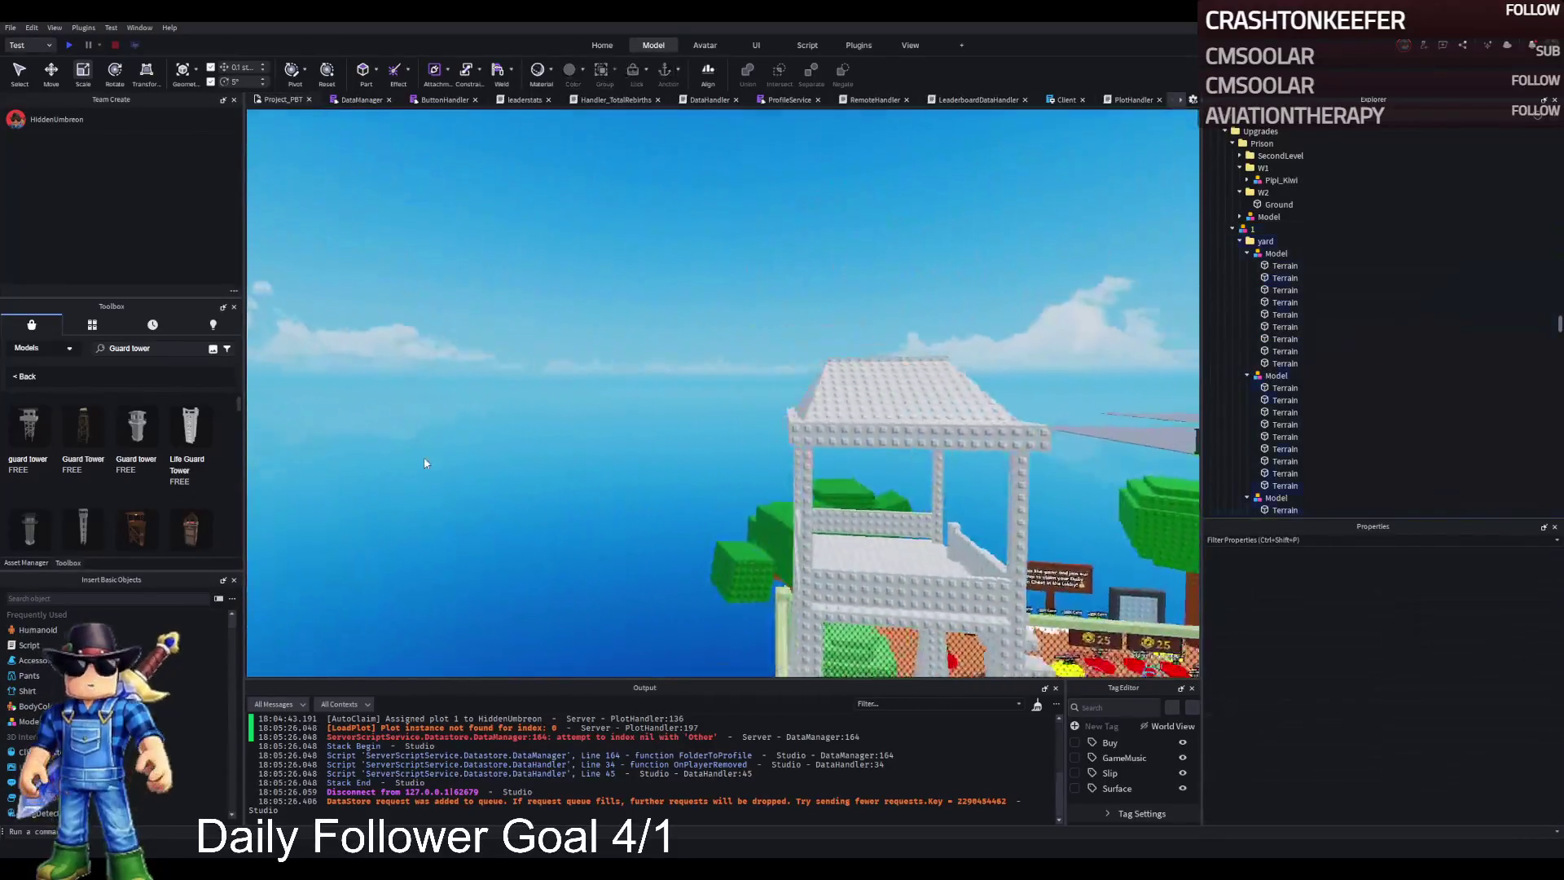
Step: Lower the four roof edge pieces slightly
{"action": "left_click", "coordinate": [423, 462]}
{"action": "key", "text": "w"}
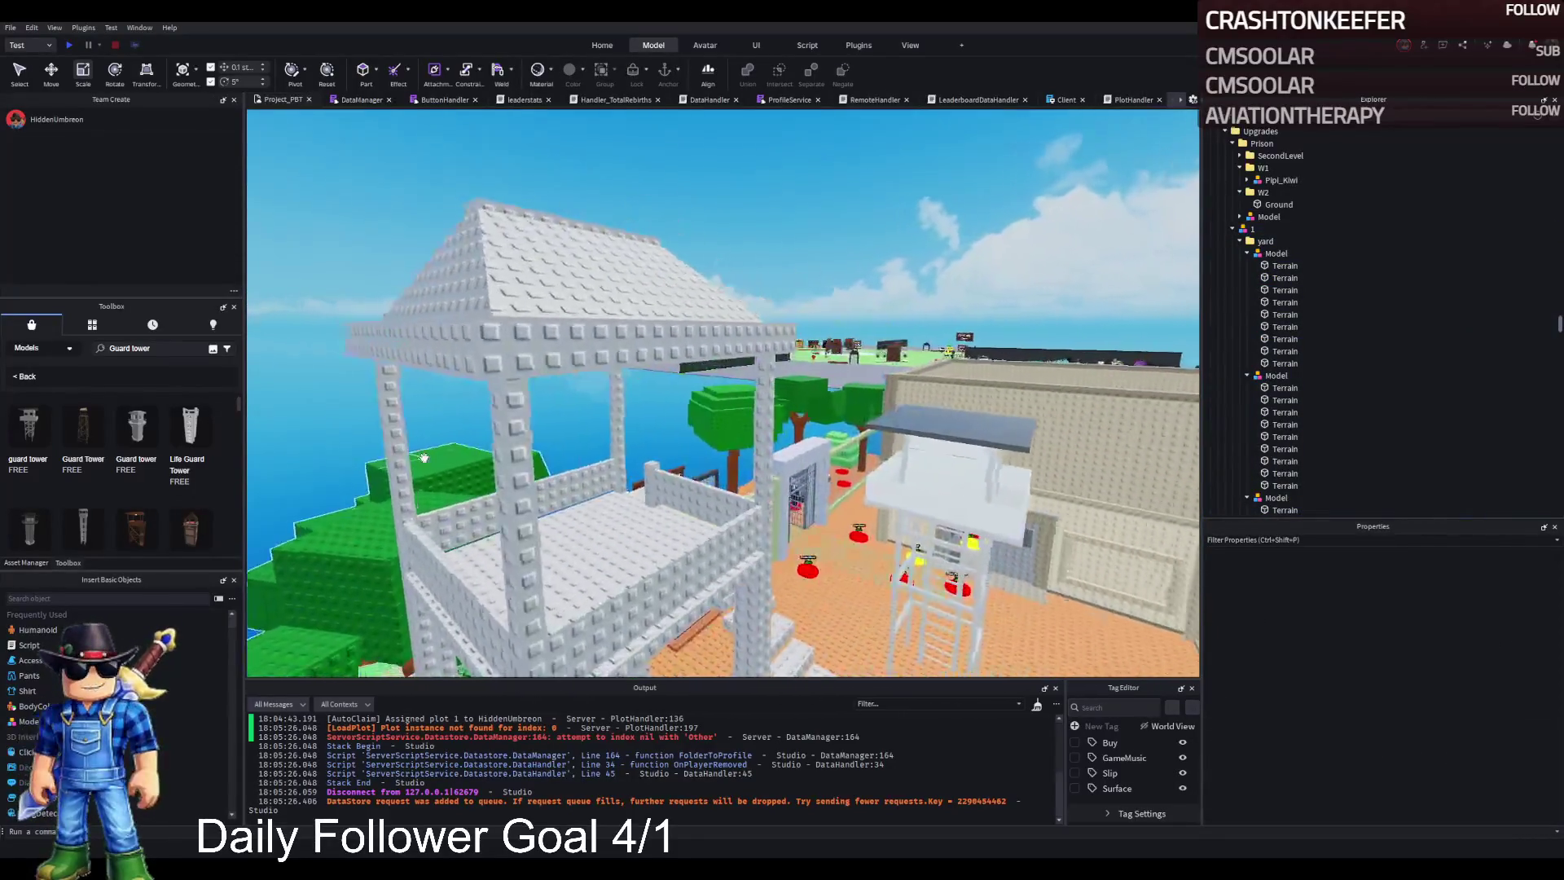
{"action": "key", "text": "a"}
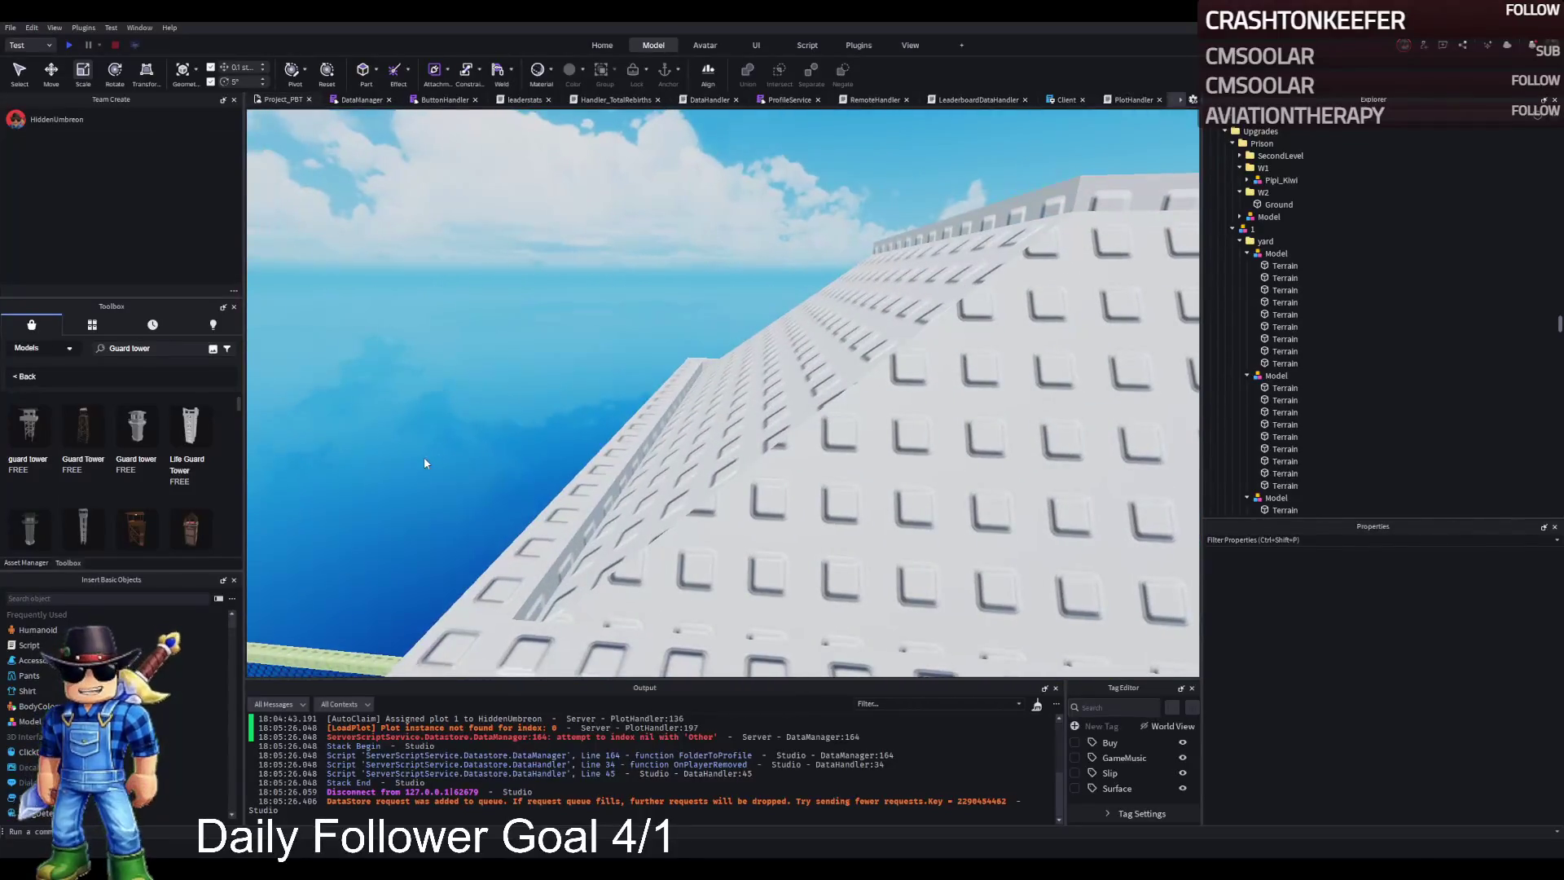
{"action": "key", "text": "s"}
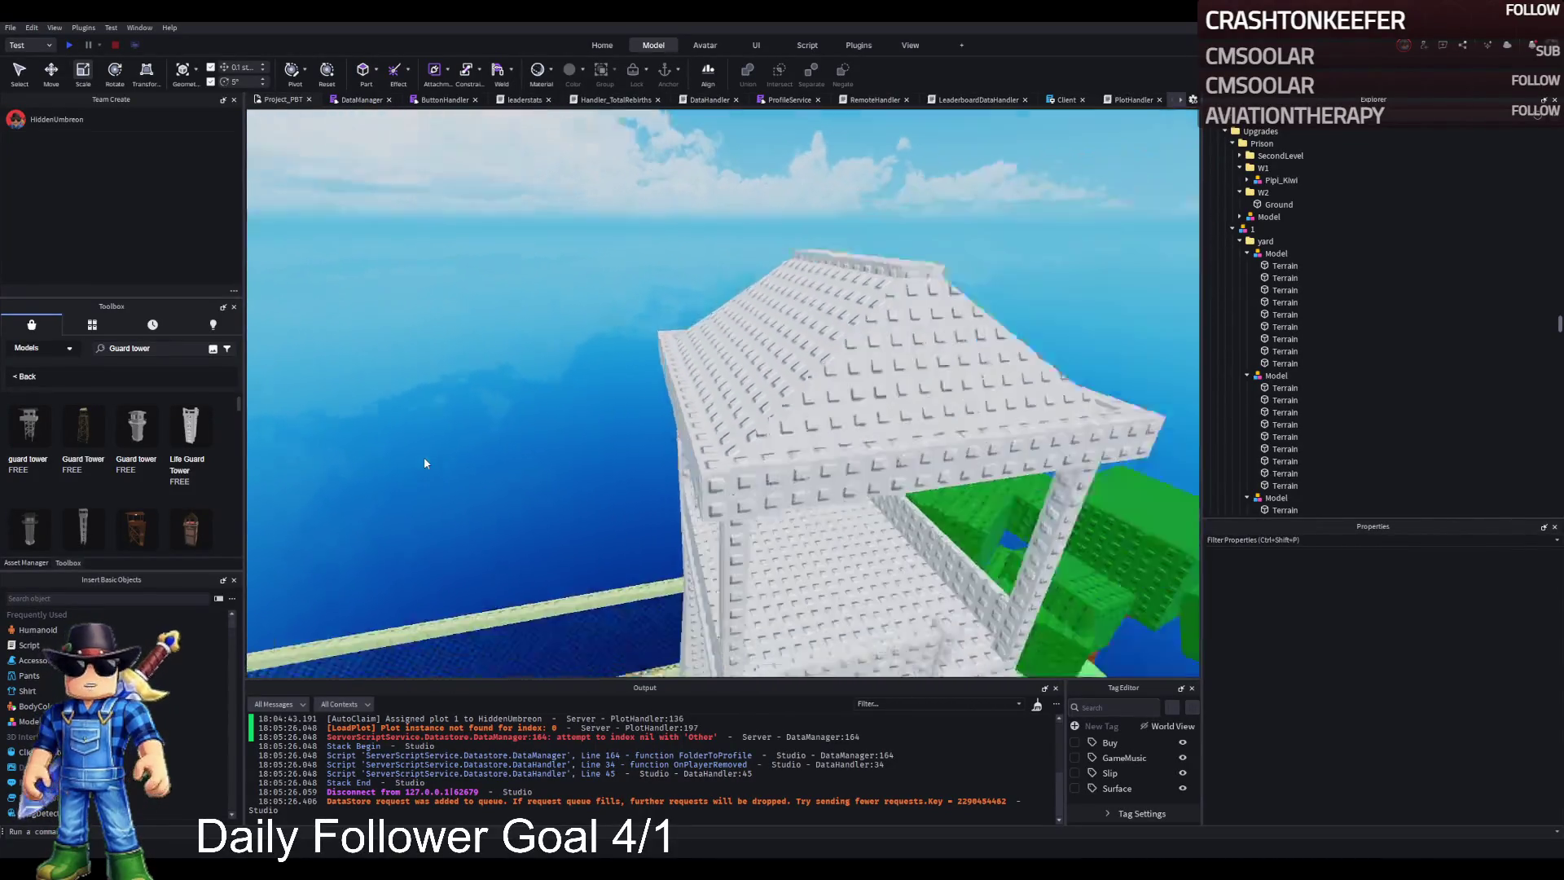
{"action": "left_click", "coordinate": [762, 450]}
{"action": "mouse_move", "coordinate": [700, 397]}
{"action": "left_mouse_down"}
{"action": "mouse_move", "coordinate": [769, 438]}
{"action": "mouse_move", "coordinate": [692, 448]}
{"action": "mouse_move", "coordinate": [643, 429]}
{"action": "left_mouse_up"}
{"action": "left_click_drag", "start_coordinate": [508, 353], "coordinate": [522, 364]}
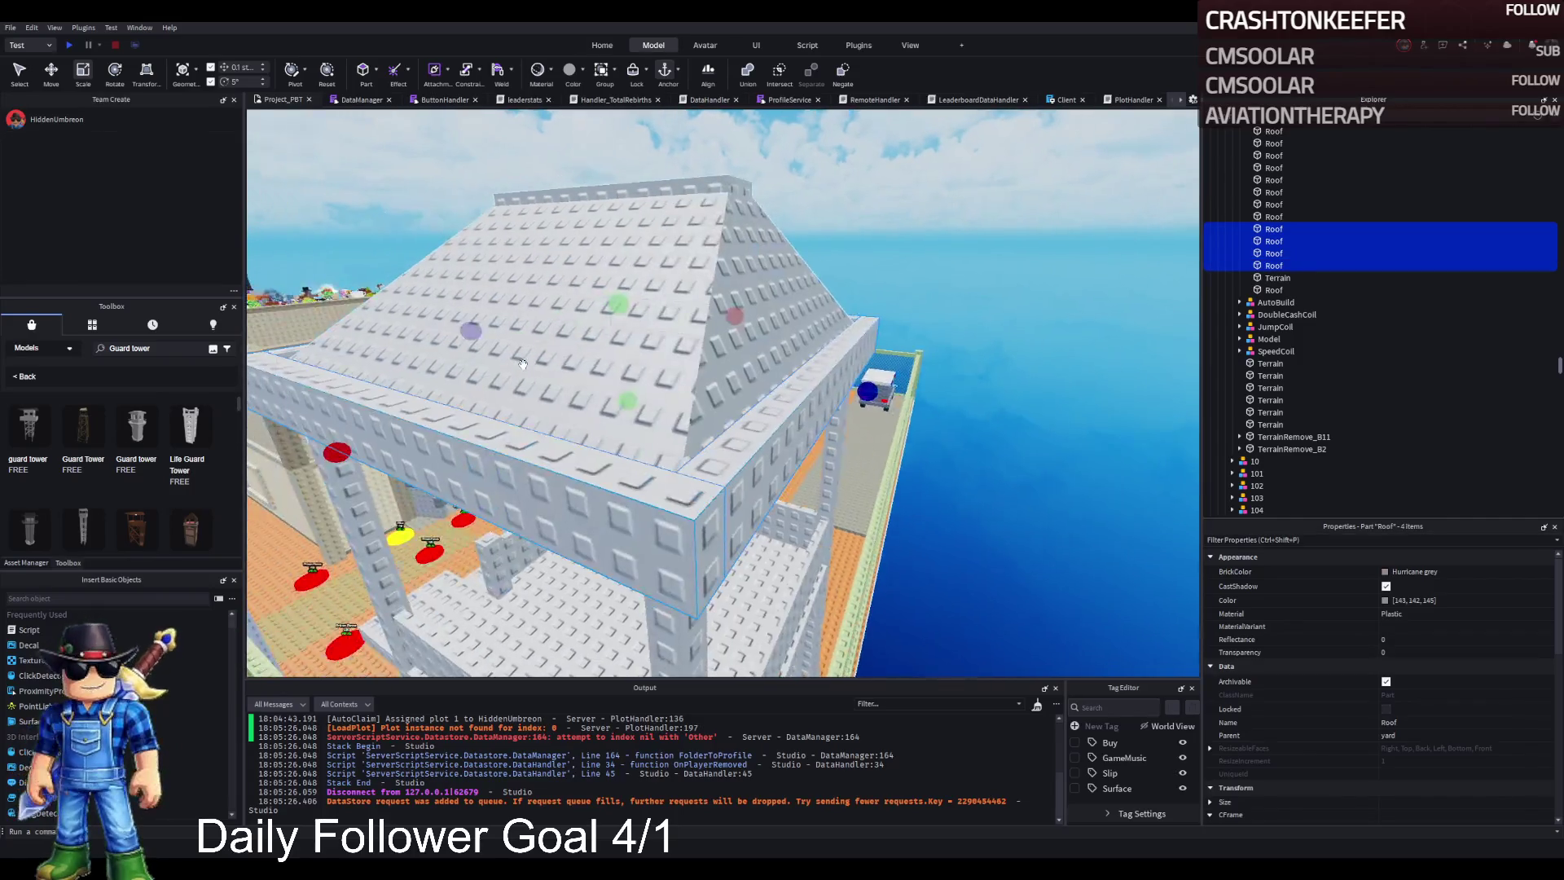
{"action": "left_click_drag", "start_coordinate": [631, 441], "coordinate": [626, 453]}
{"action": "left_click", "coordinate": [994, 317]}
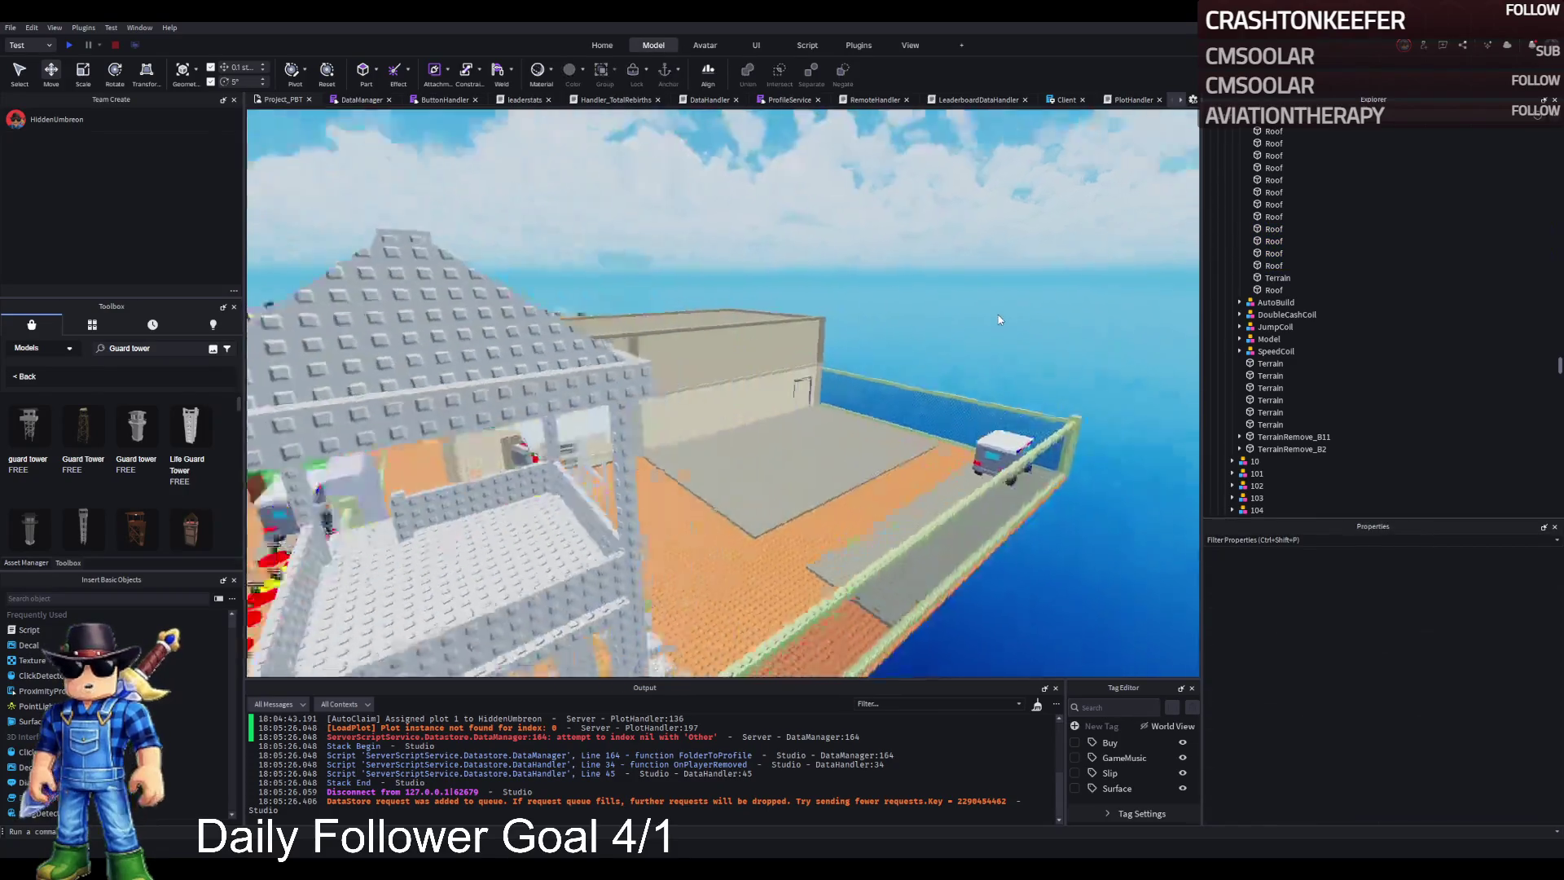
Step: Collapse the TemplatePlot folder and start a playtest with F5
{"action": "left_click_drag", "start_coordinate": [999, 319], "coordinate": [995, 314]}
{"action": "left_click_drag", "start_coordinate": [760, 447], "coordinate": [798, 458]}
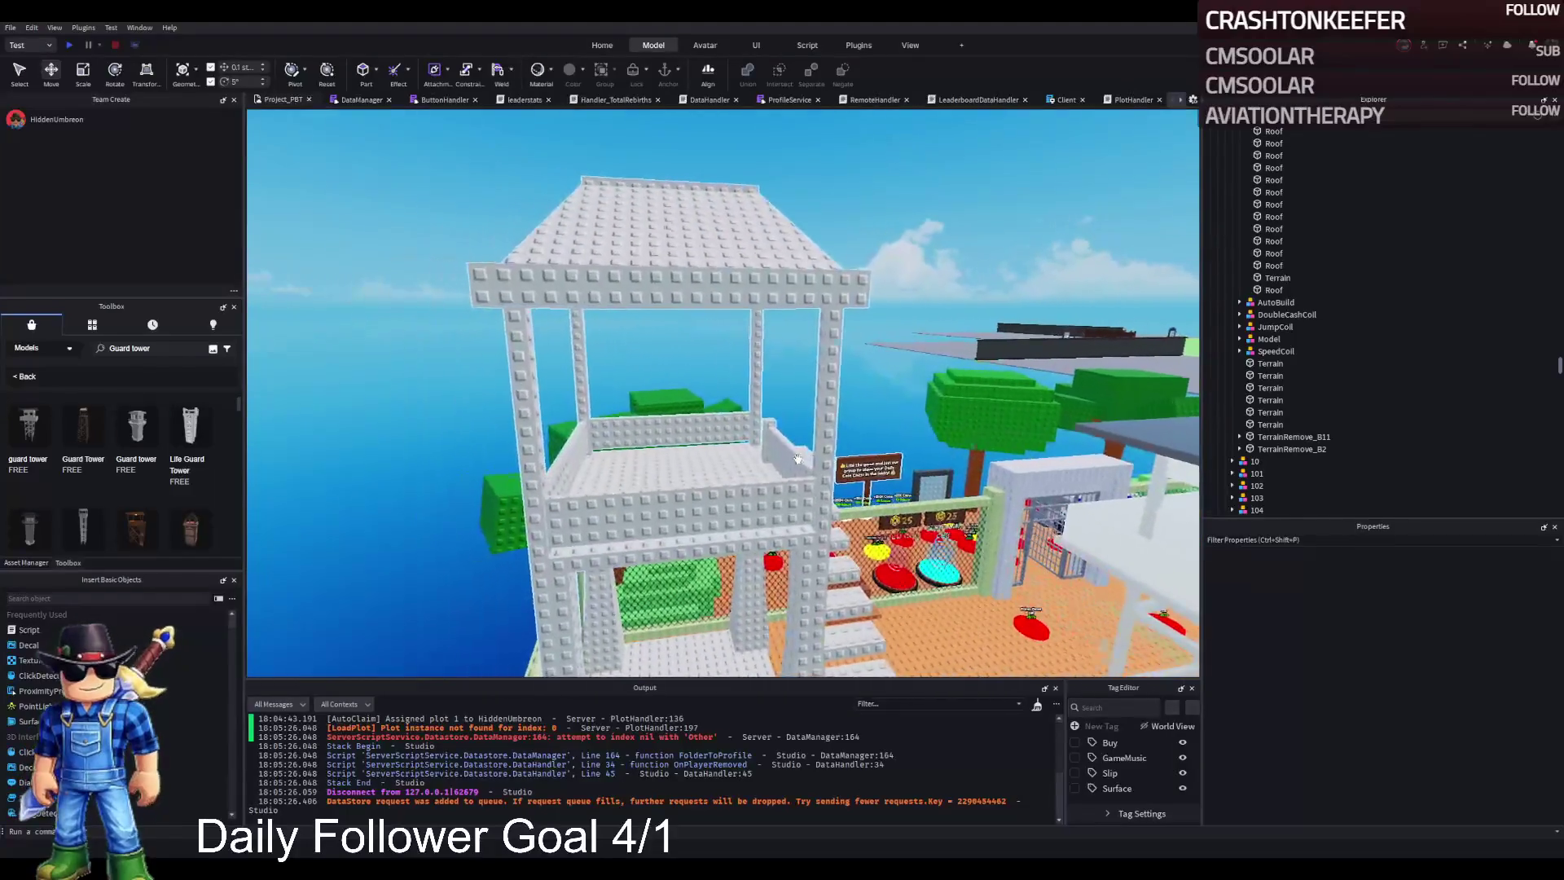
{"action": "left_click_drag", "start_coordinate": [718, 286], "coordinate": [780, 350]}
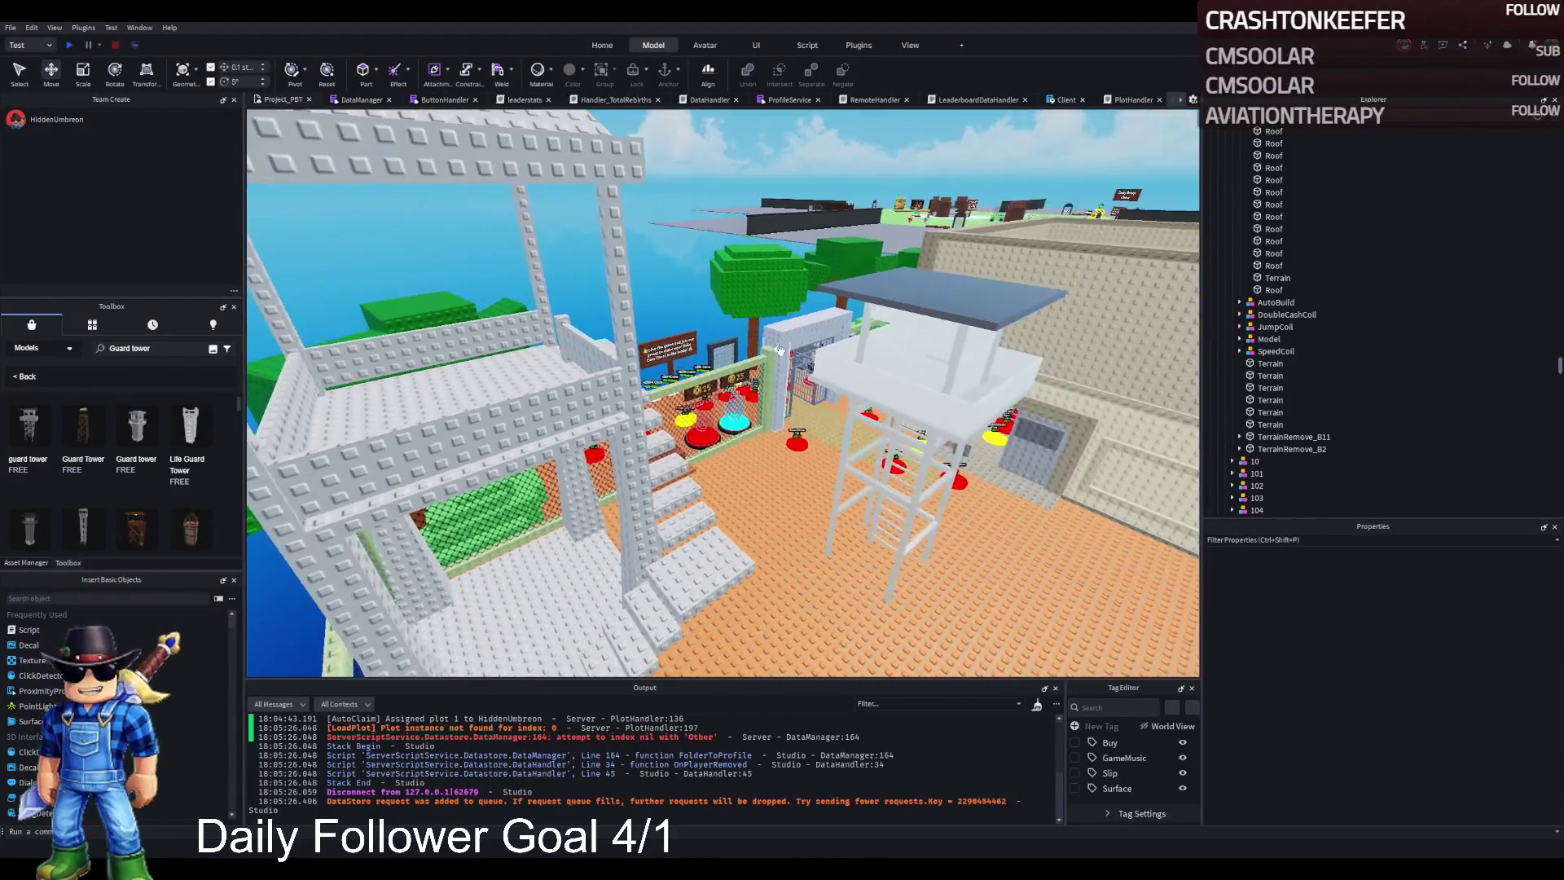
{"action": "left_click", "coordinate": [1251, 230]}
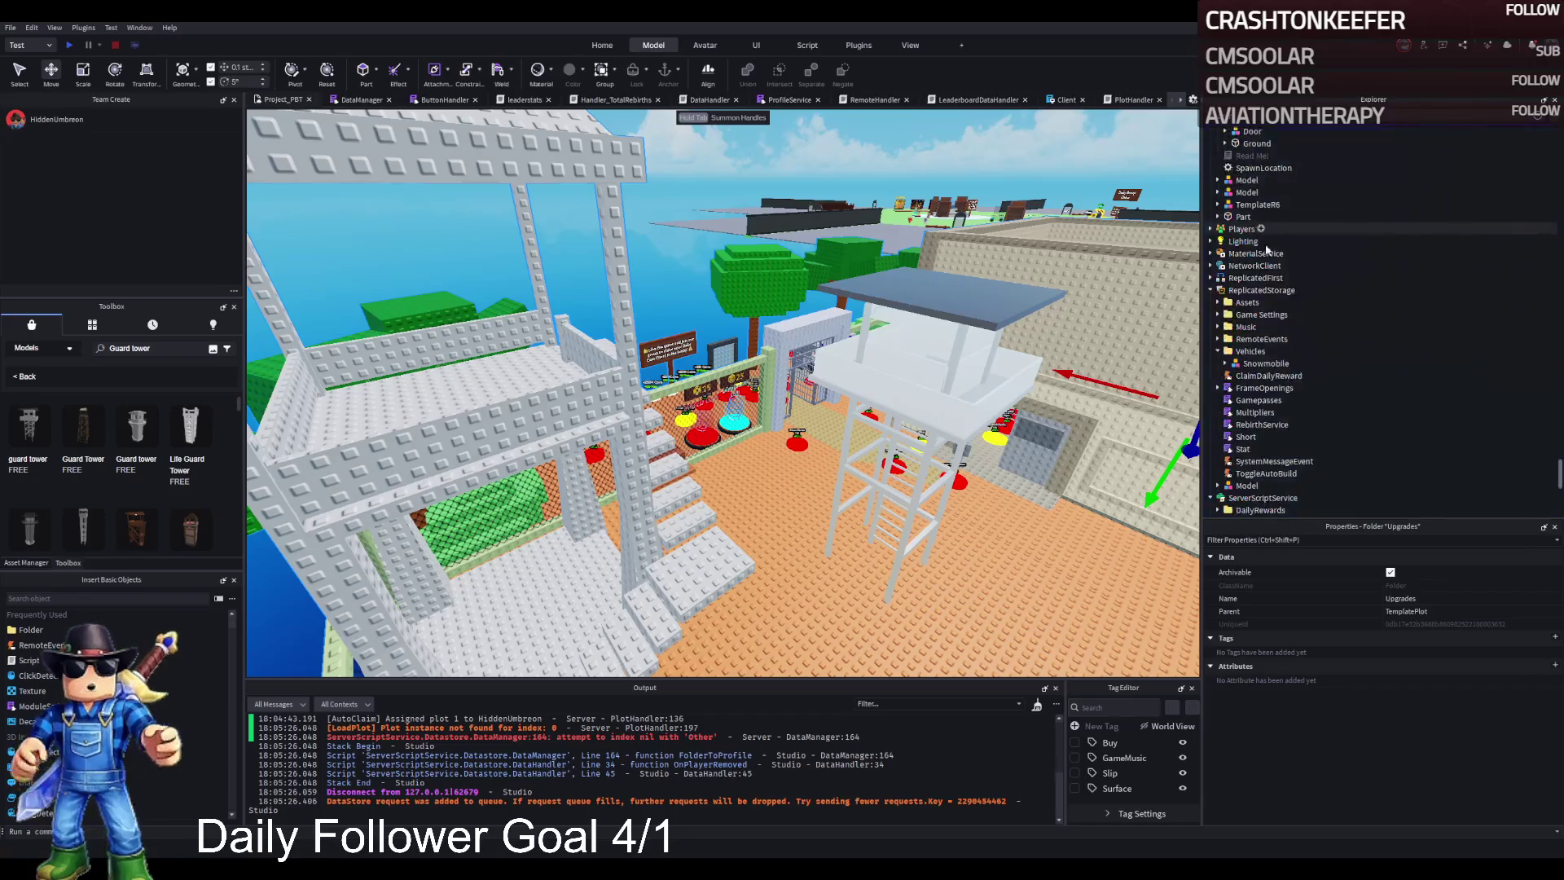
{"action": "scroll", "coordinate": [1281, 350], "scroll_direction": "up", "scroll_amount": 3}
{"action": "key", "text": "Left"}
{"action": "key", "text": "Left"}
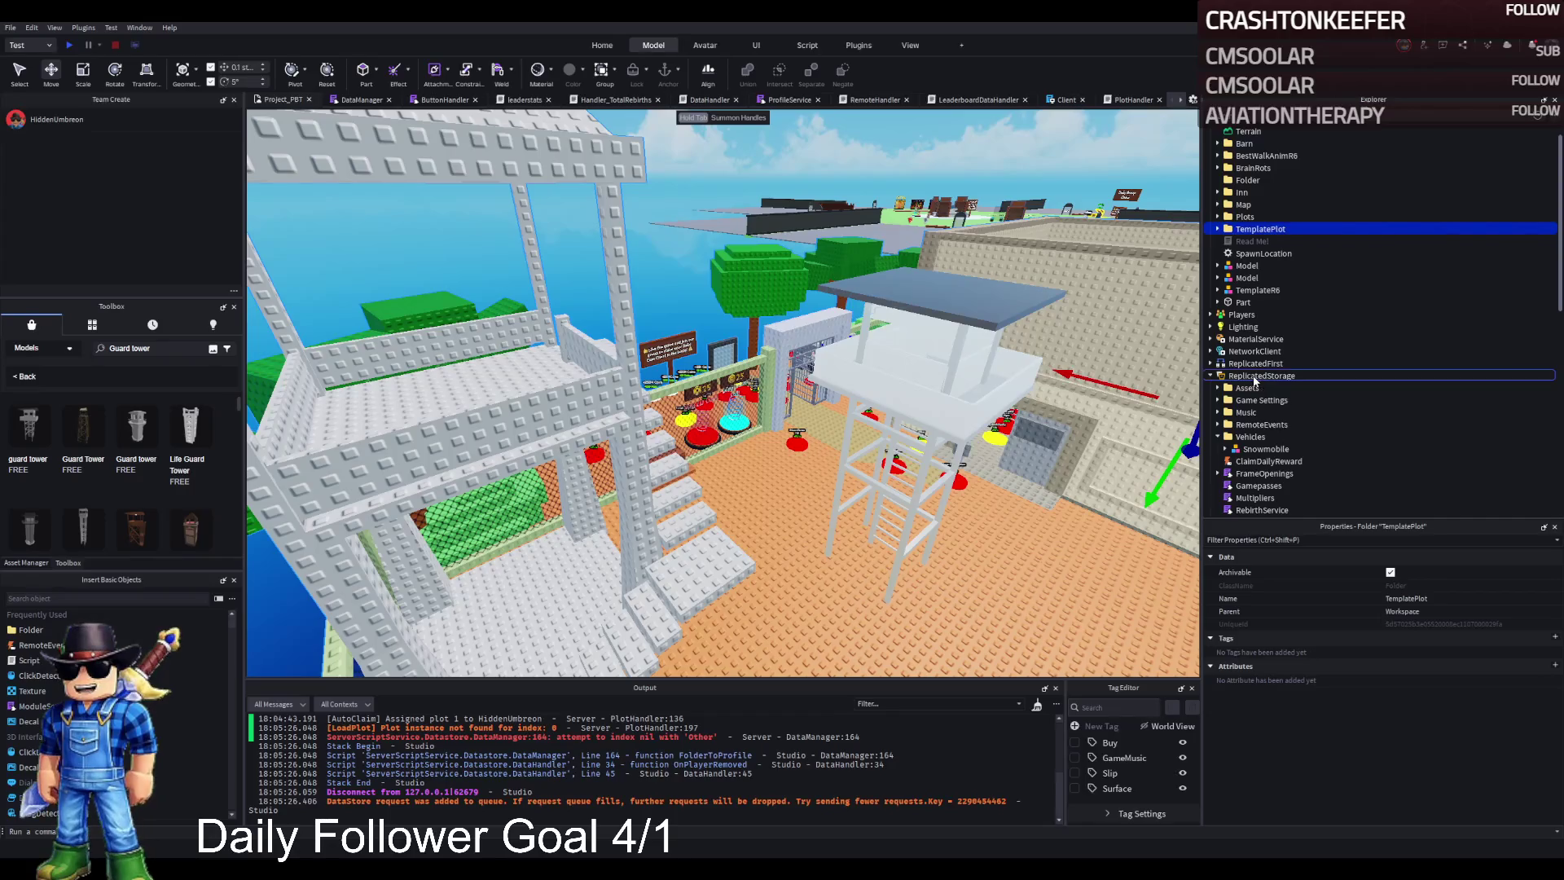
{"action": "key", "text": "F5"}
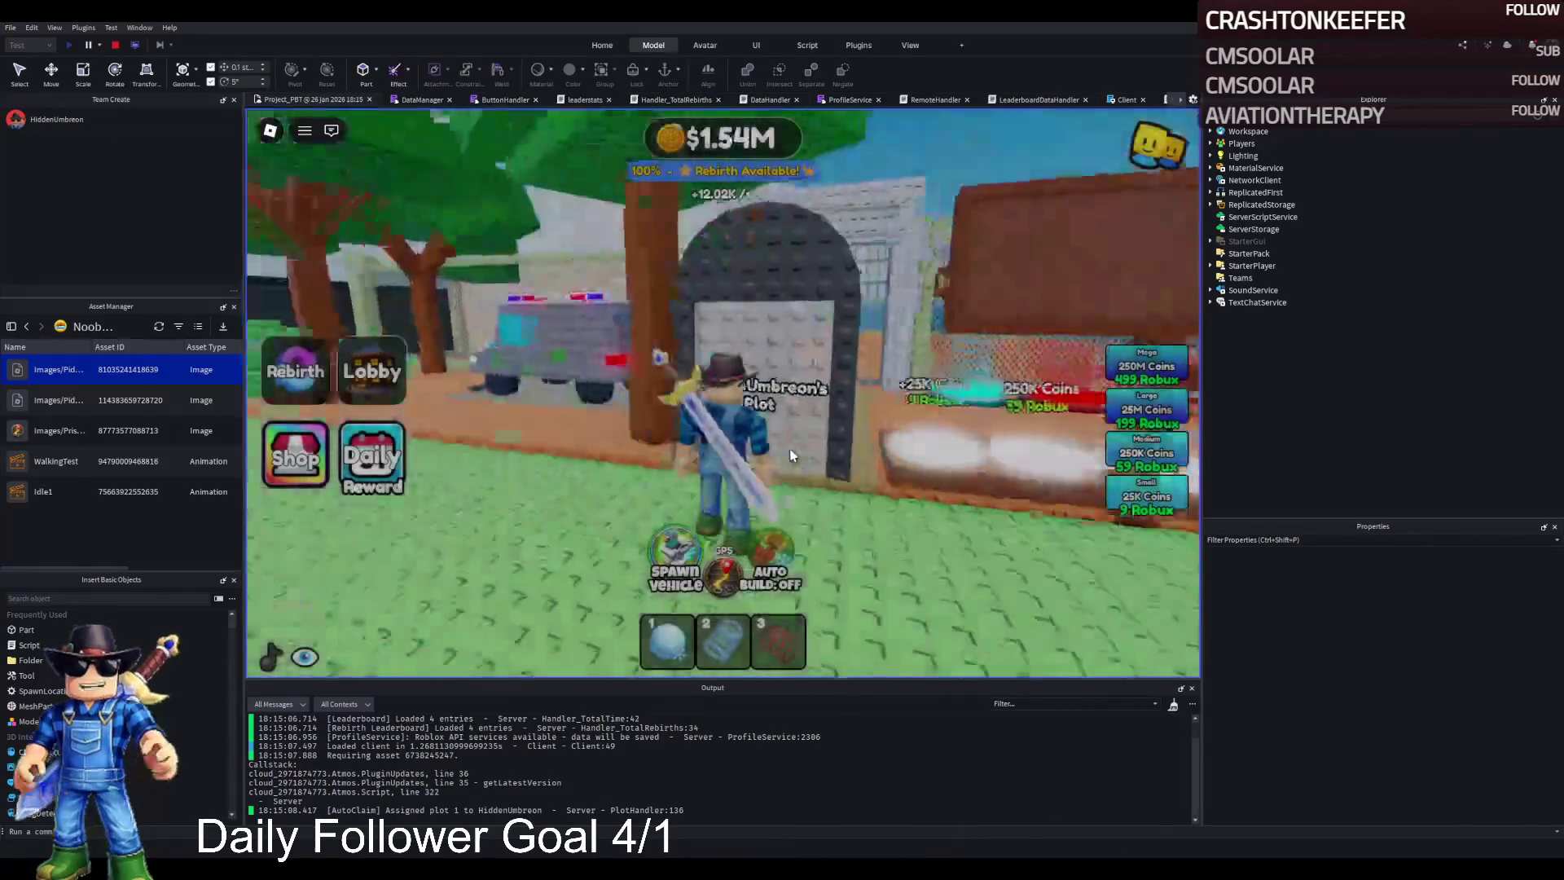
Step: Walk the character up the tower stairs and around its walled platform, then stop the playtest
{"action": "key", "text": "w"}
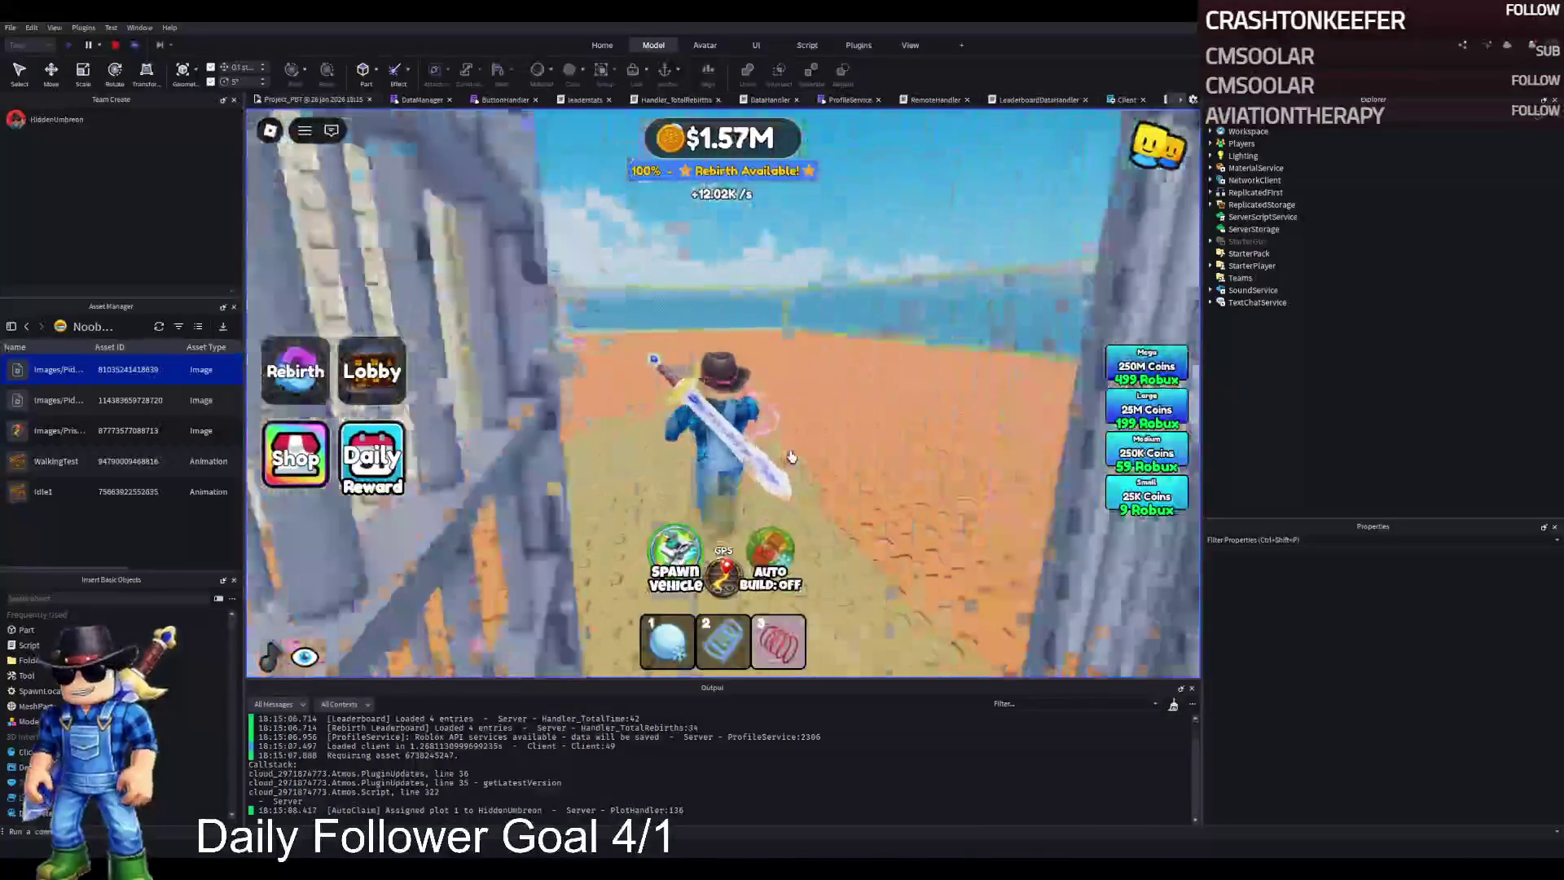
{"action": "key", "text": "w"}
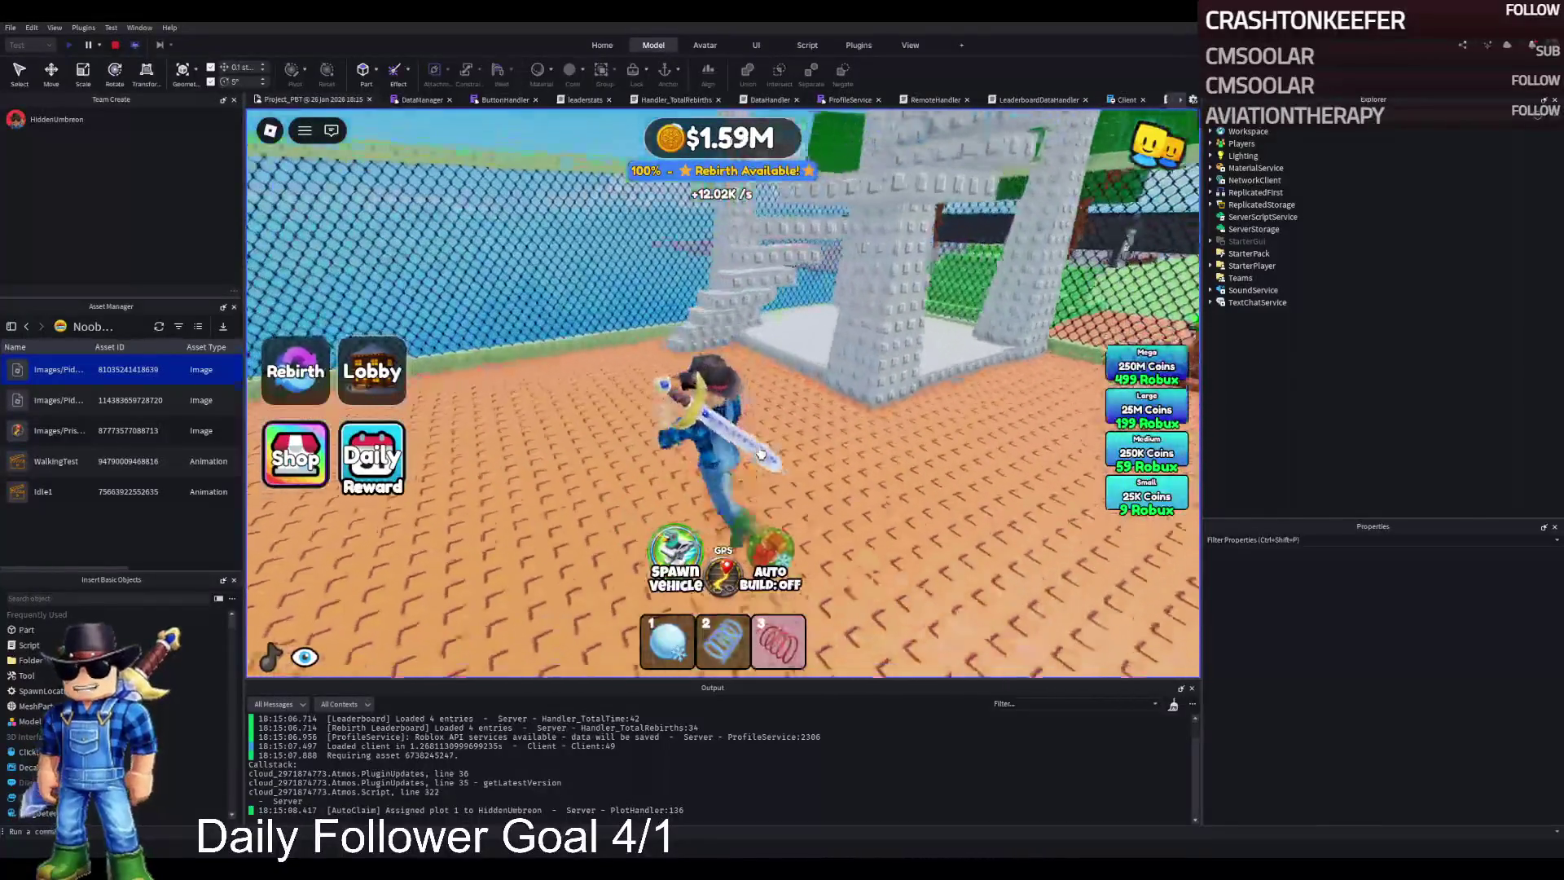
{"action": "key", "text": "w"}
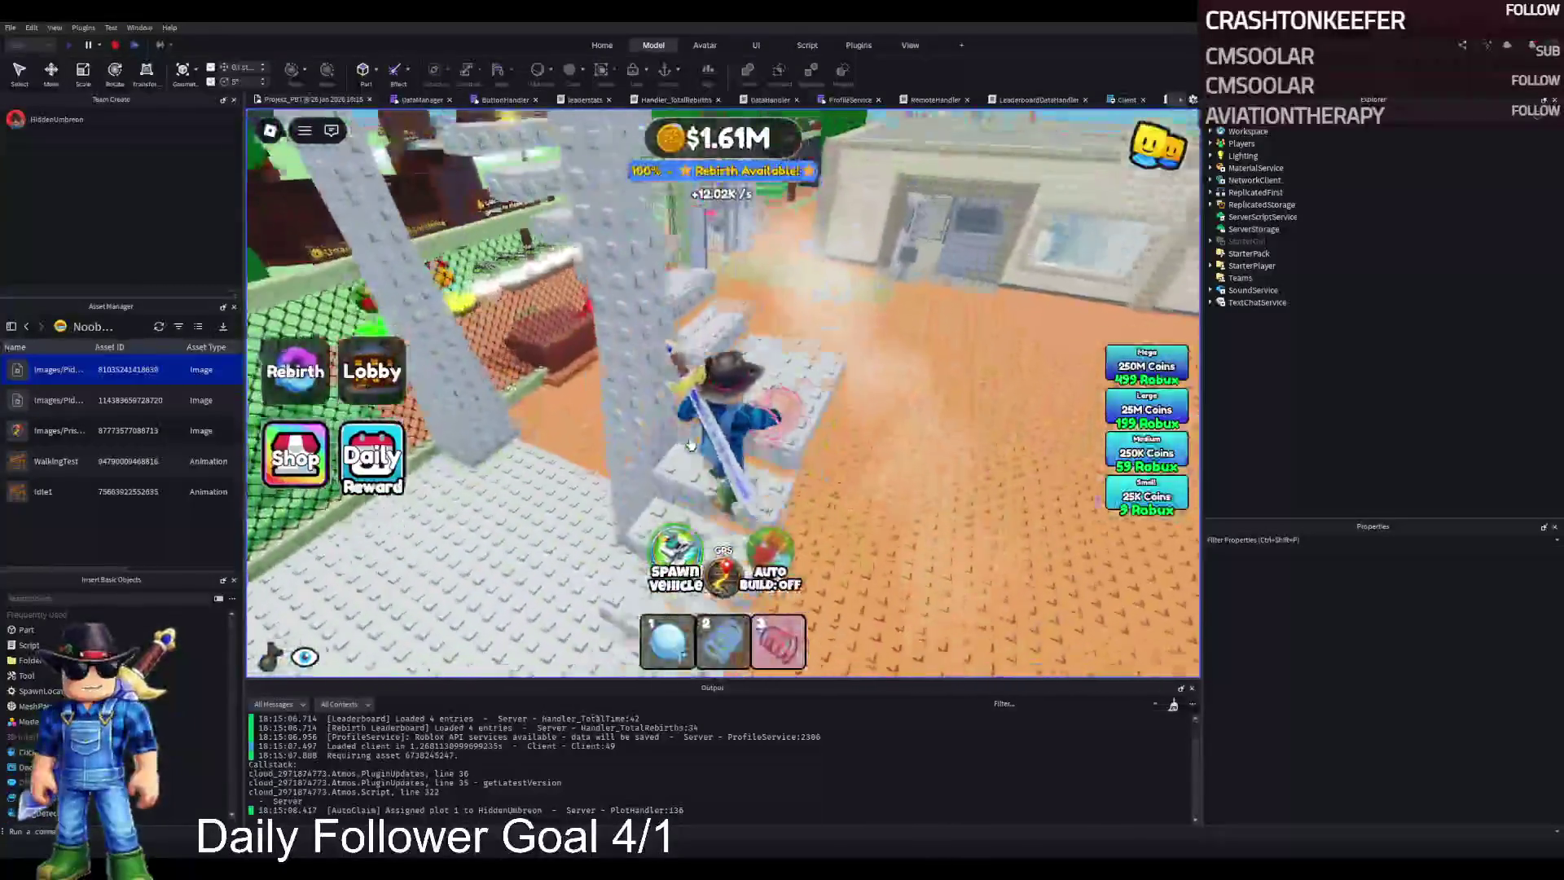
{"action": "key", "text": "w"}
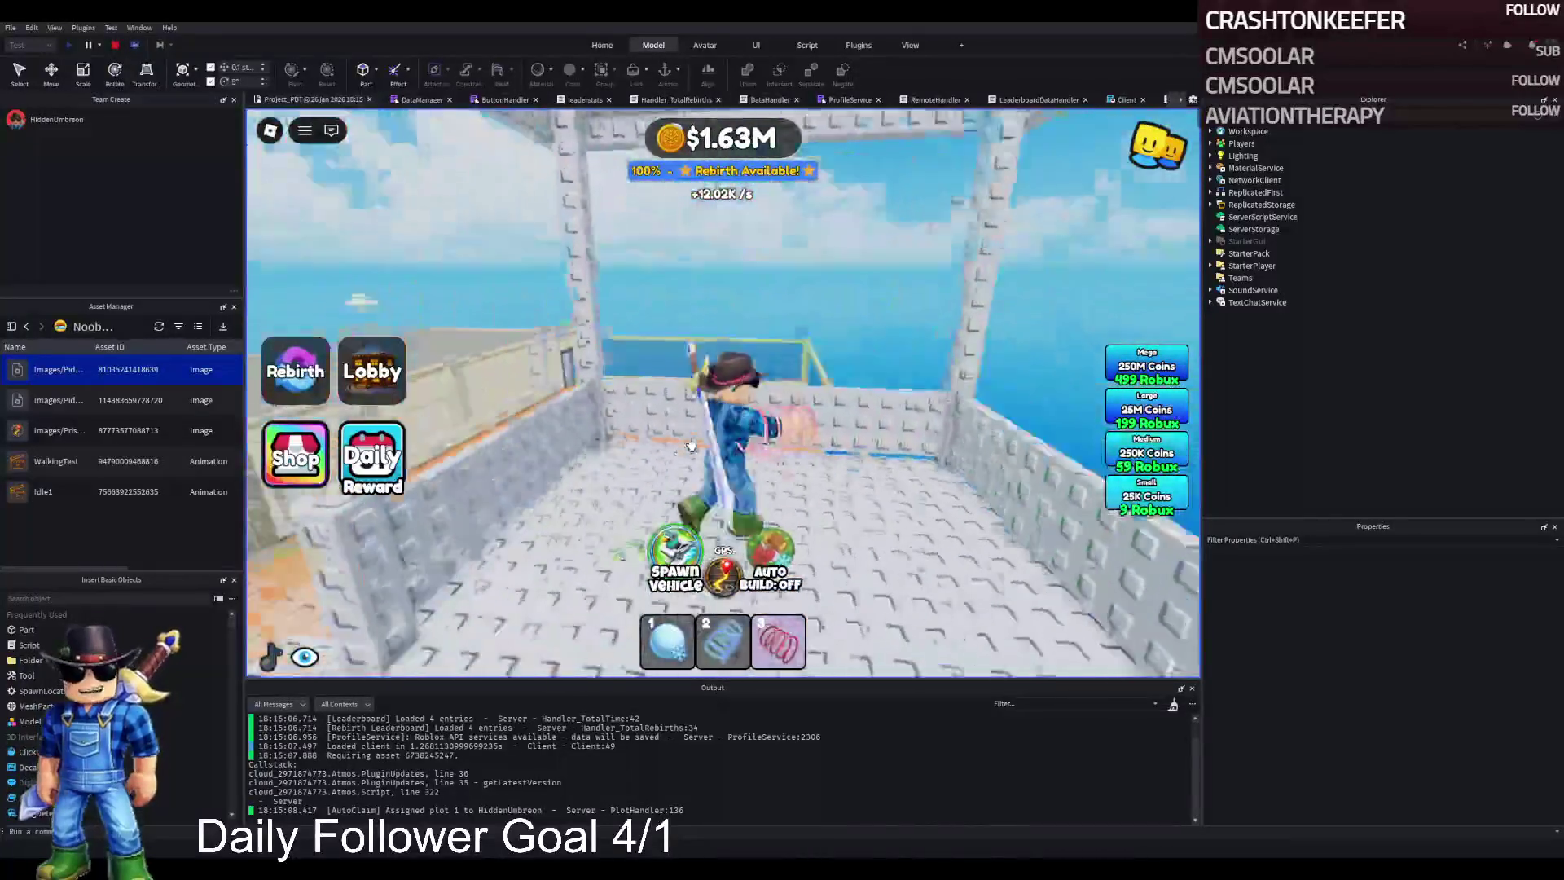
{"action": "key", "text": "w"}
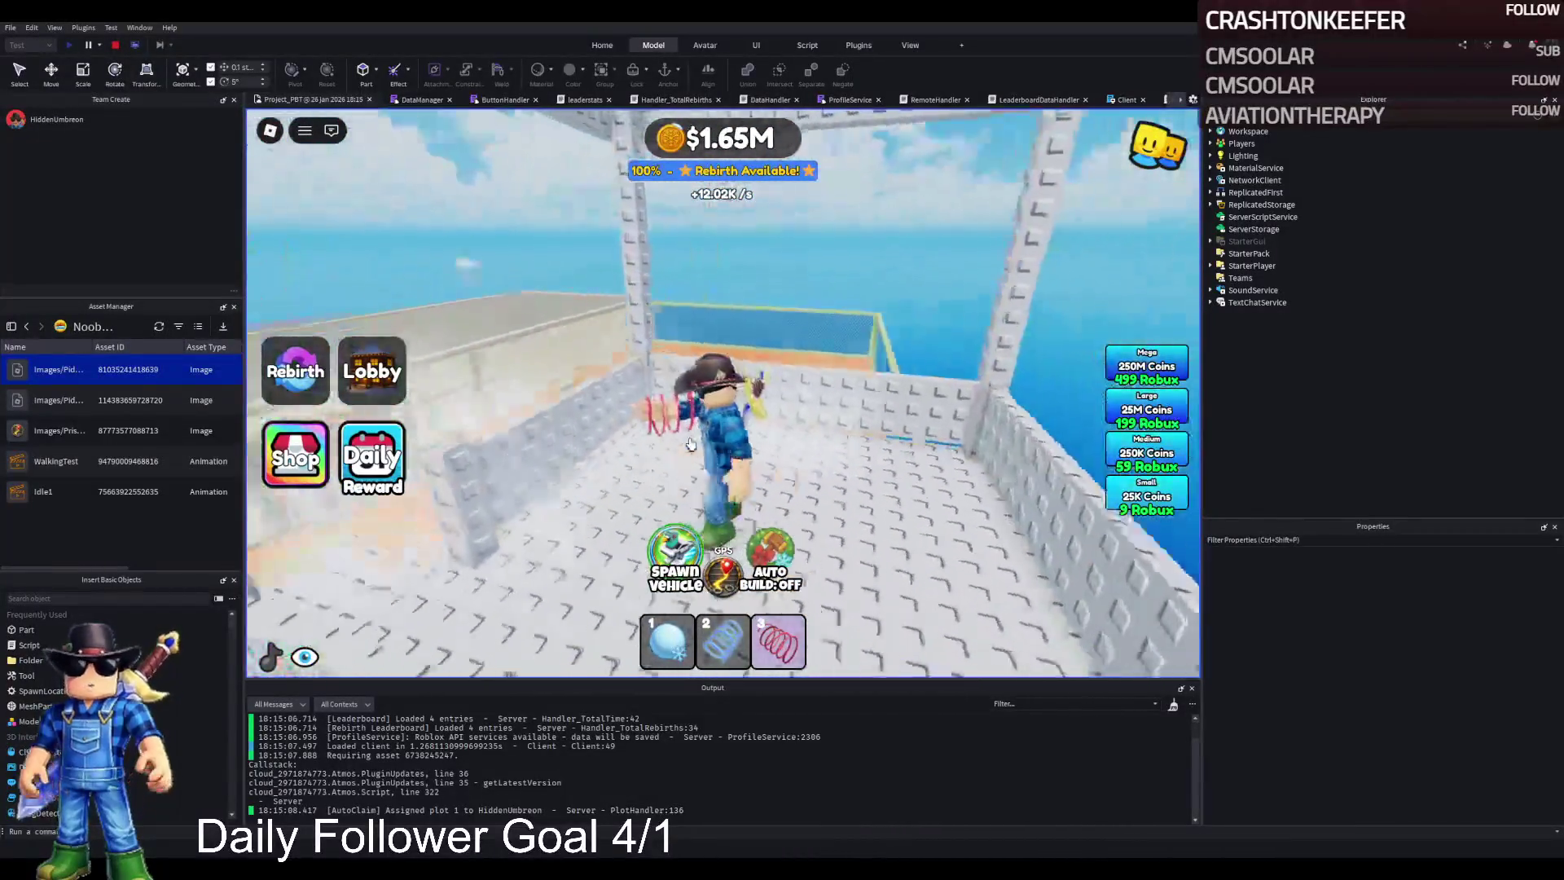
{"action": "key", "text": "w"}
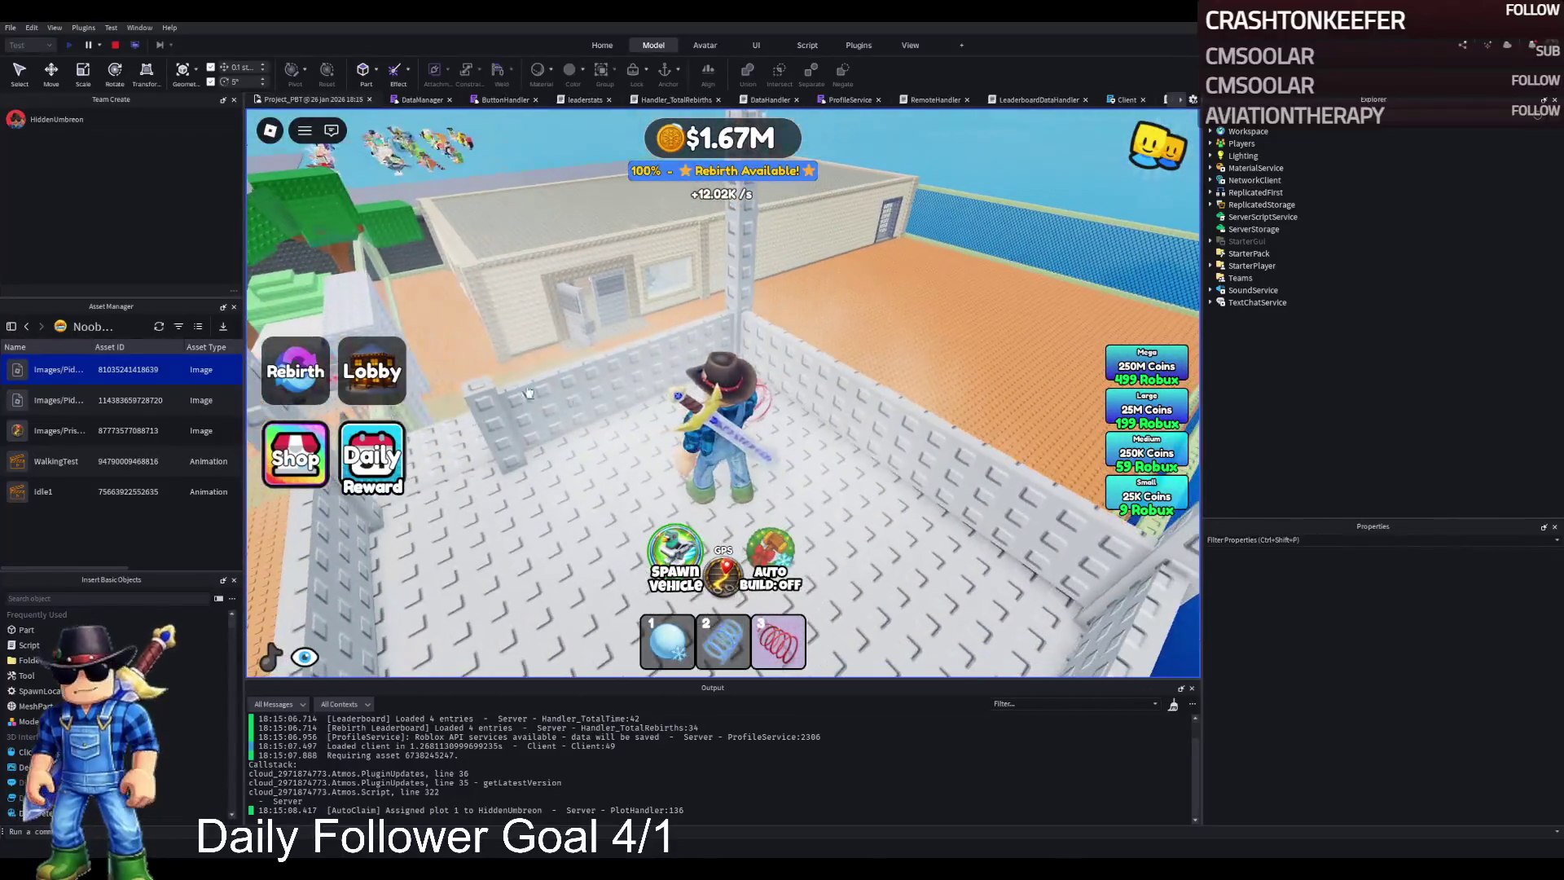
{"action": "left_click", "coordinate": [116, 47]}
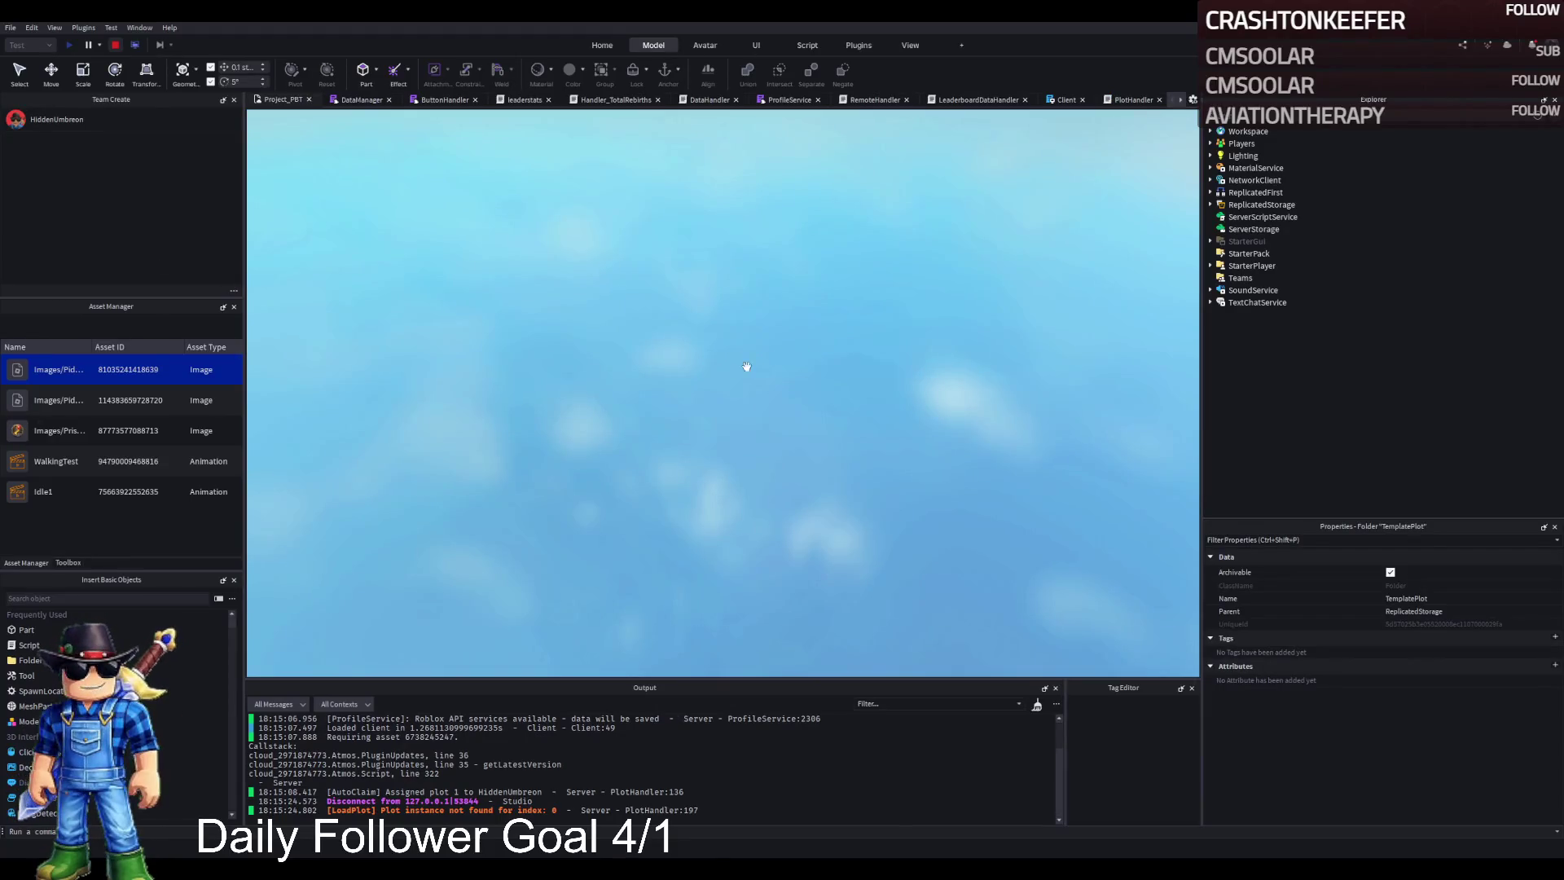
Step: Group all 14 Roof pieces into one model and lower it 2.2 studs
{"action": "key", "text": "w"}
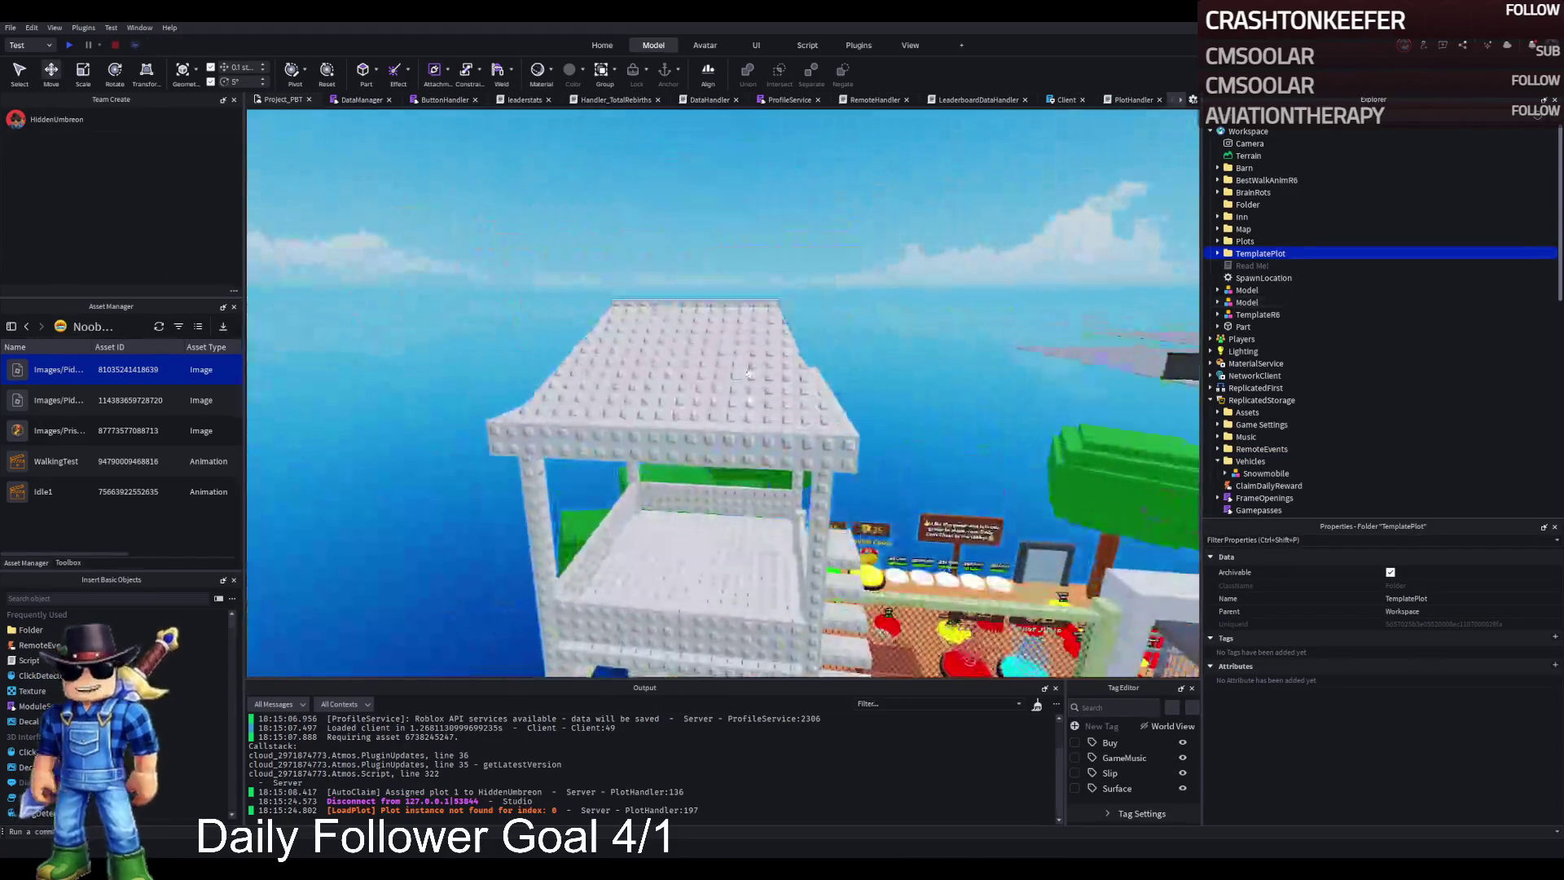
{"action": "left_click", "coordinate": [748, 372]}
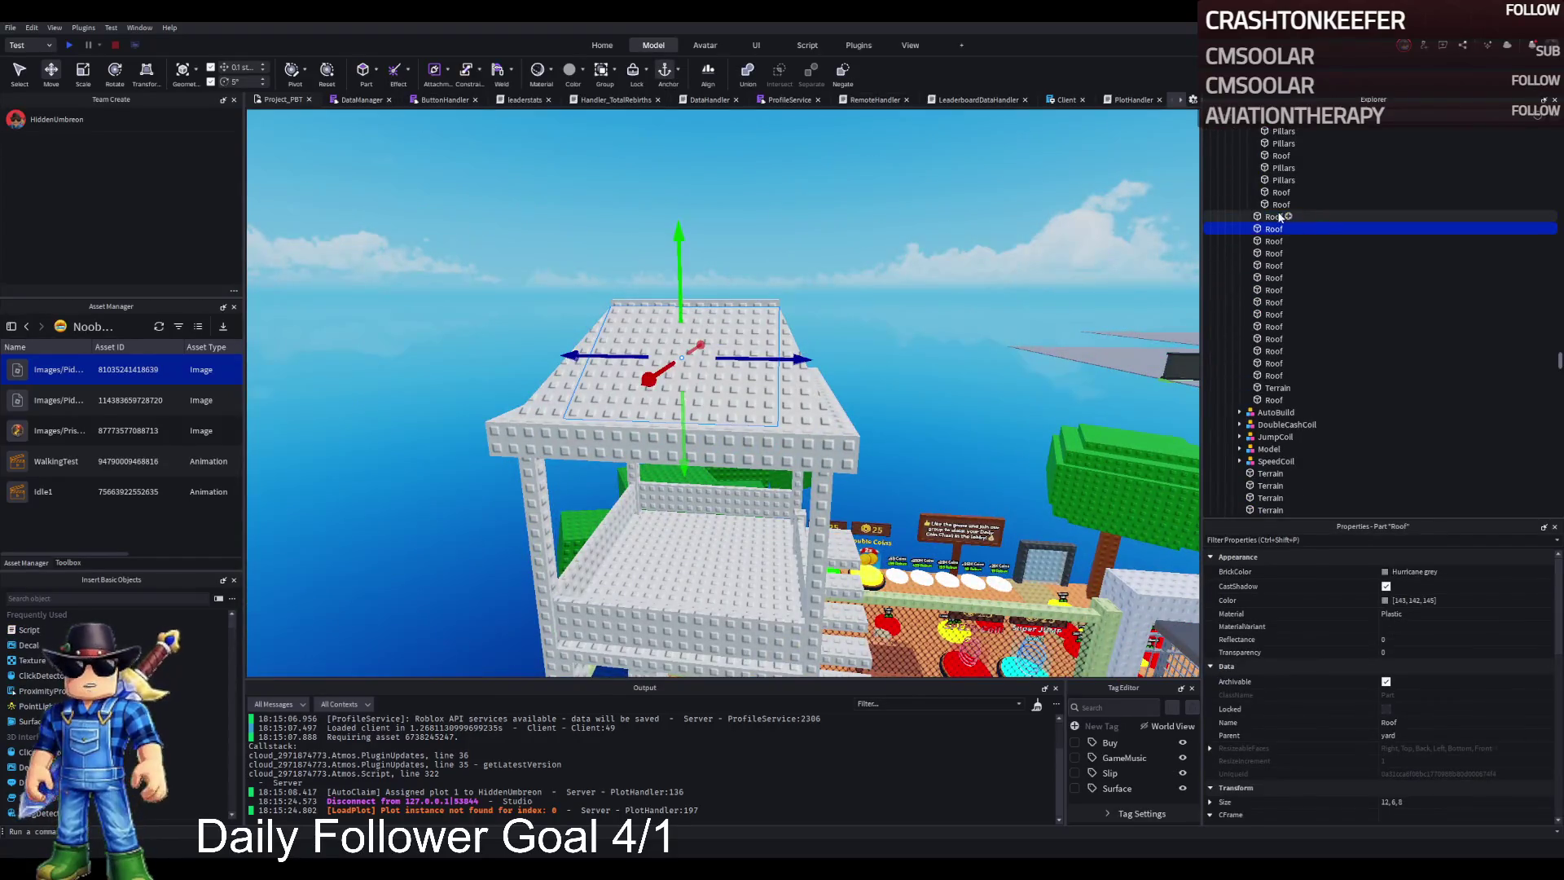
{"action": "scroll", "coordinate": [1280, 217], "scroll_direction": "up", "scroll_amount": 1}
{"action": "left_click", "coordinate": [1294, 241]}
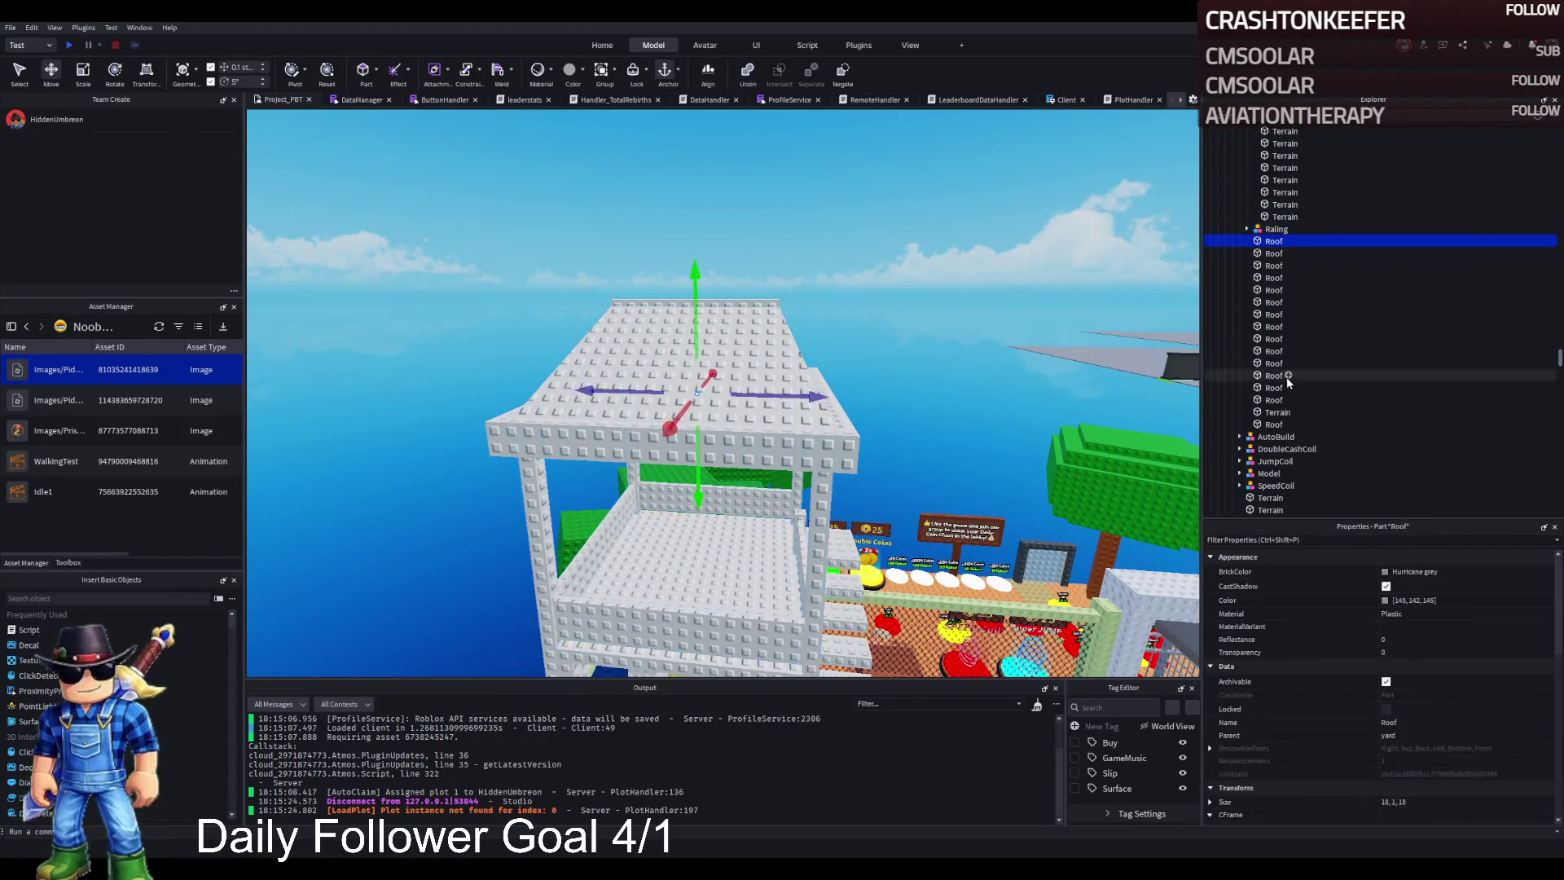
{"action": "left_click", "coordinate": [1276, 400], "text": "shift"}
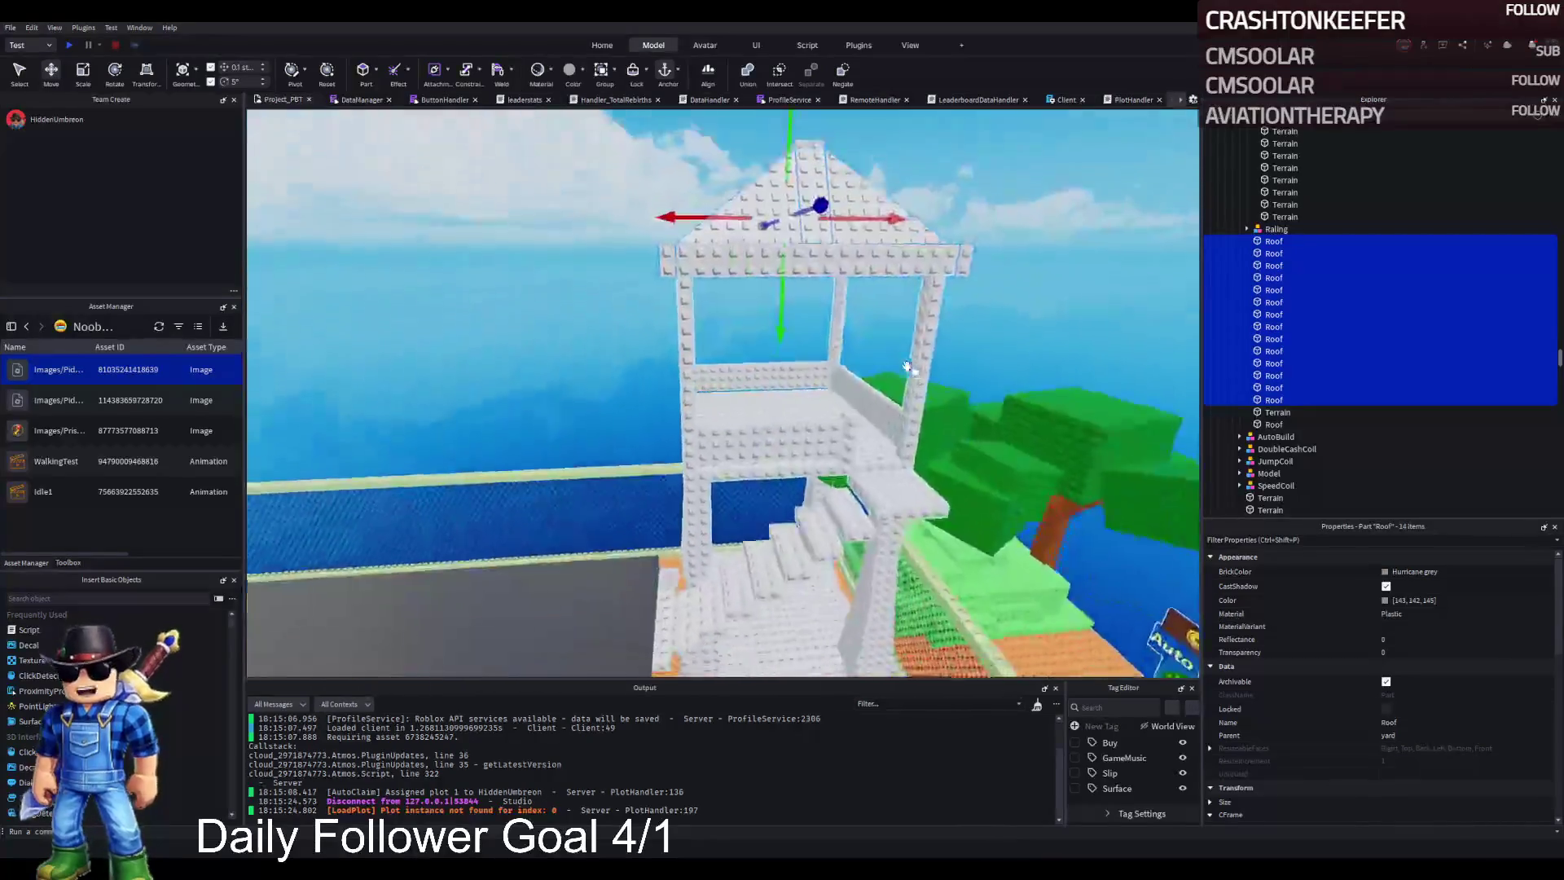
{"action": "key", "text": "f"}
{"action": "left_click_drag", "start_coordinate": [814, 444], "coordinate": [724, 378]}
{"action": "key", "text": "ctrl+z"}
{"action": "key", "text": "ctrl+g"}
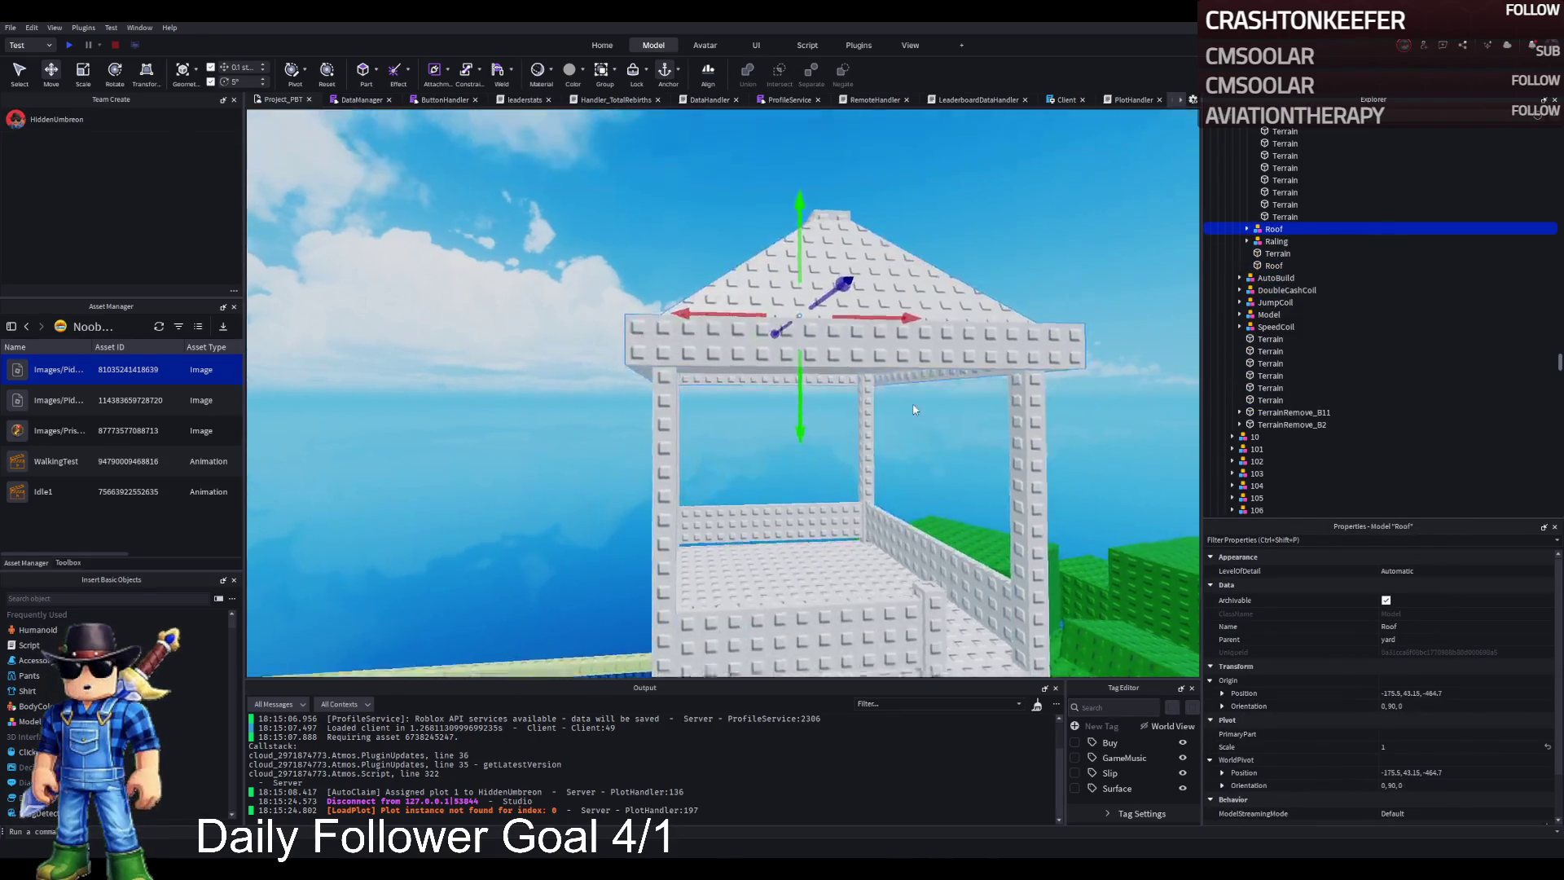
{"action": "left_click_drag", "start_coordinate": [801, 359], "coordinate": [814, 409]}
Step: Shorten one of the tower's corner pillars to 11.3 studs tall
{"action": "scroll", "coordinate": [813, 413], "scroll_direction": "down", "scroll_amount": 3}
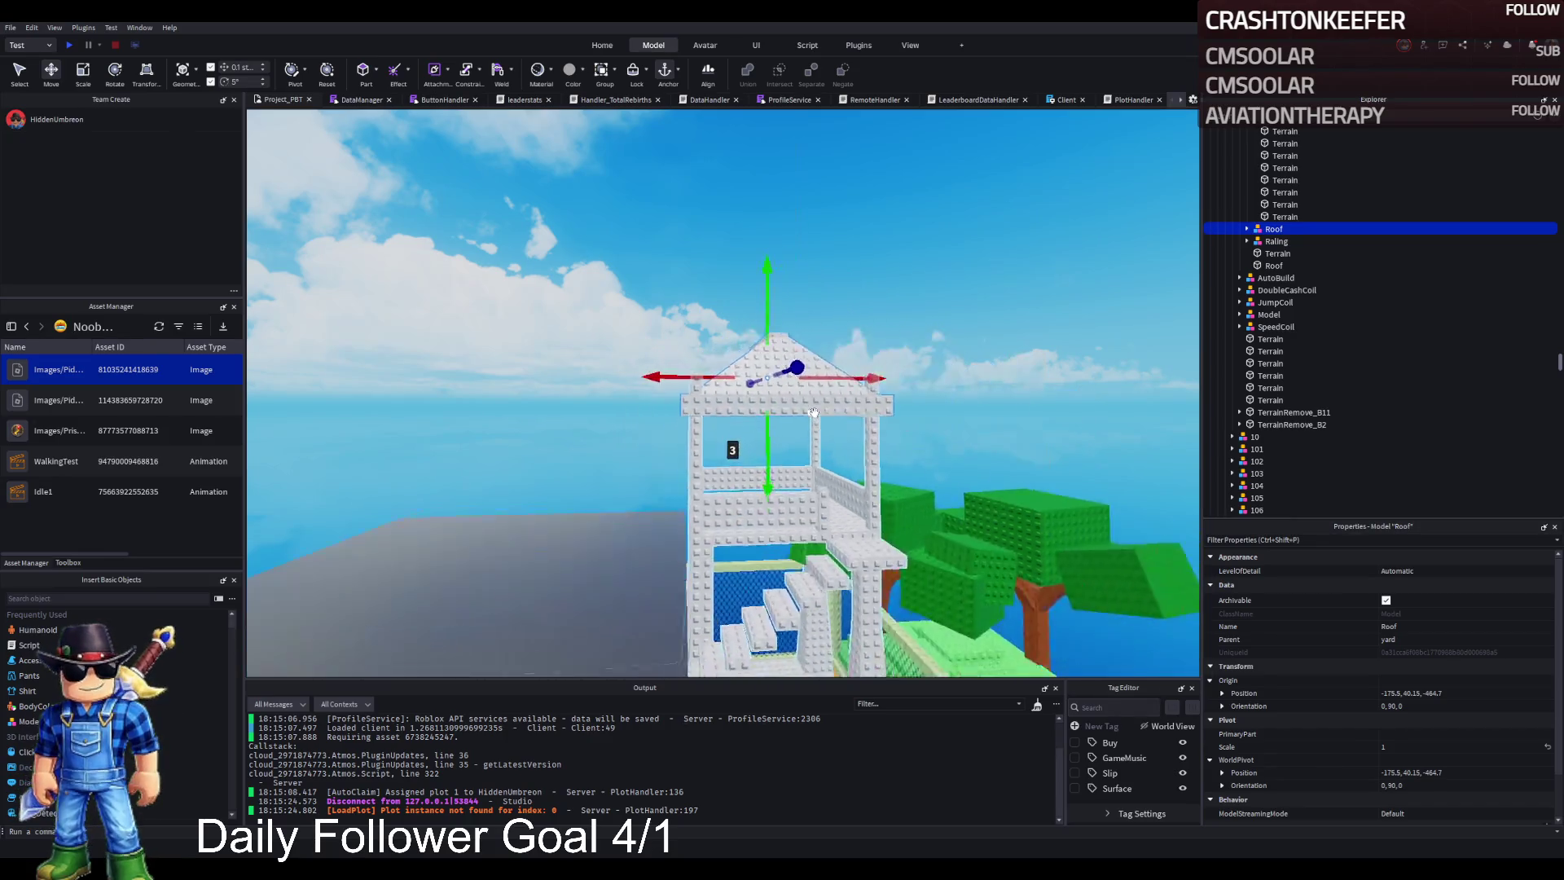
{"action": "scroll", "coordinate": [813, 413], "scroll_direction": "up", "scroll_amount": 2}
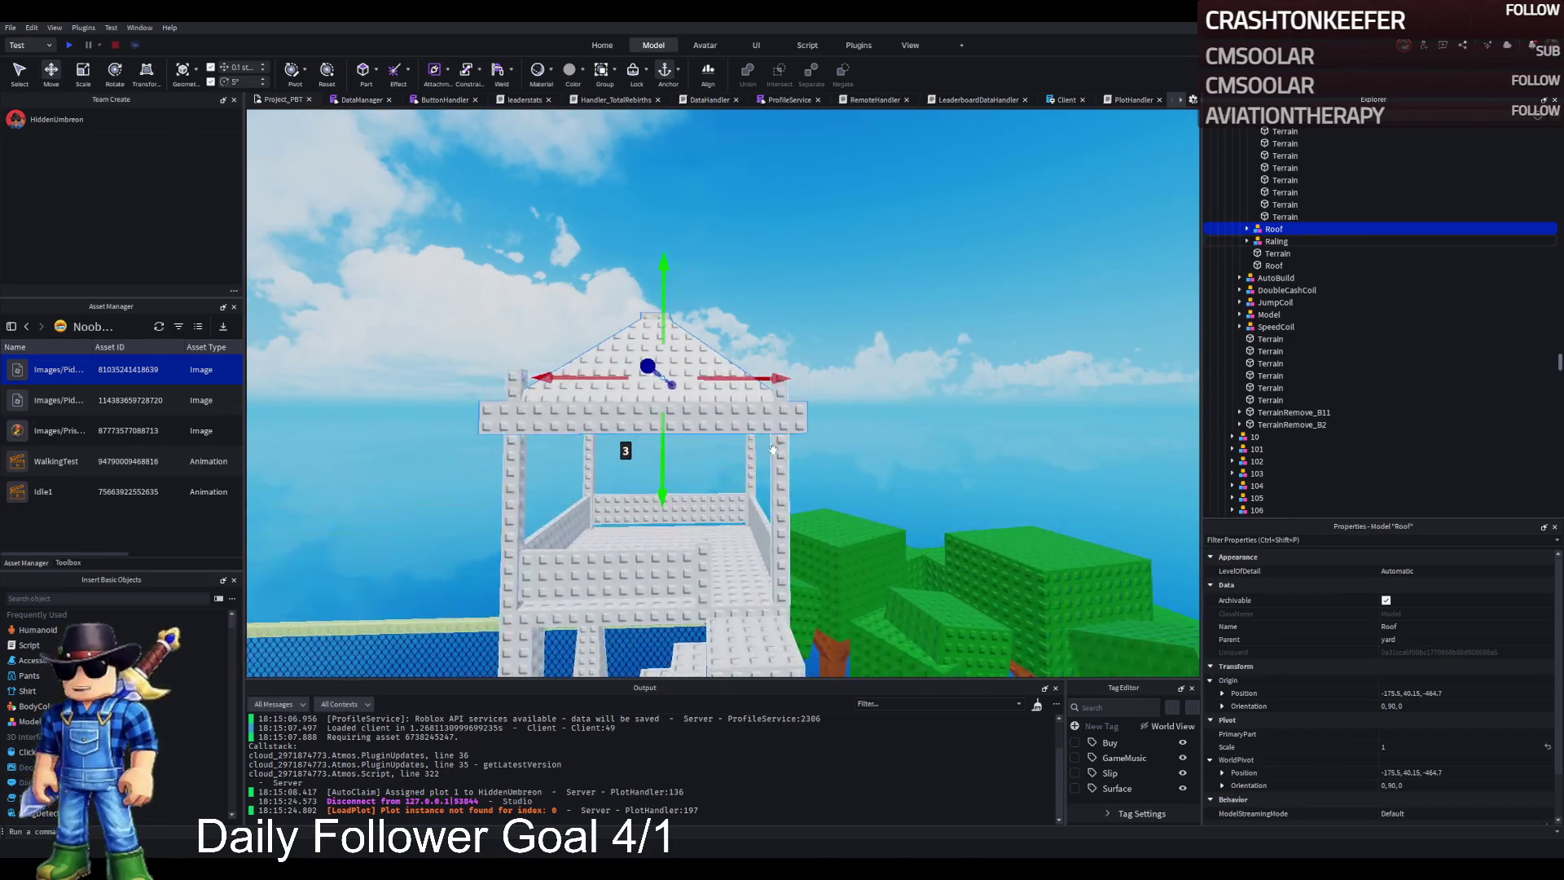
{"action": "left_click", "coordinate": [780, 454]}
{"action": "scroll", "coordinate": [779, 454], "scroll_direction": "up", "scroll_amount": 2}
{"action": "key", "text": "ctrl+3"}
{"action": "mouse_move", "coordinate": [799, 195]}
{"action": "left_mouse_down"}
{"action": "mouse_move", "coordinate": [800, 265]}
{"action": "mouse_move", "coordinate": [806, 236]}
{"action": "mouse_move", "coordinate": [832, 235]}
{"action": "left_mouse_up"}
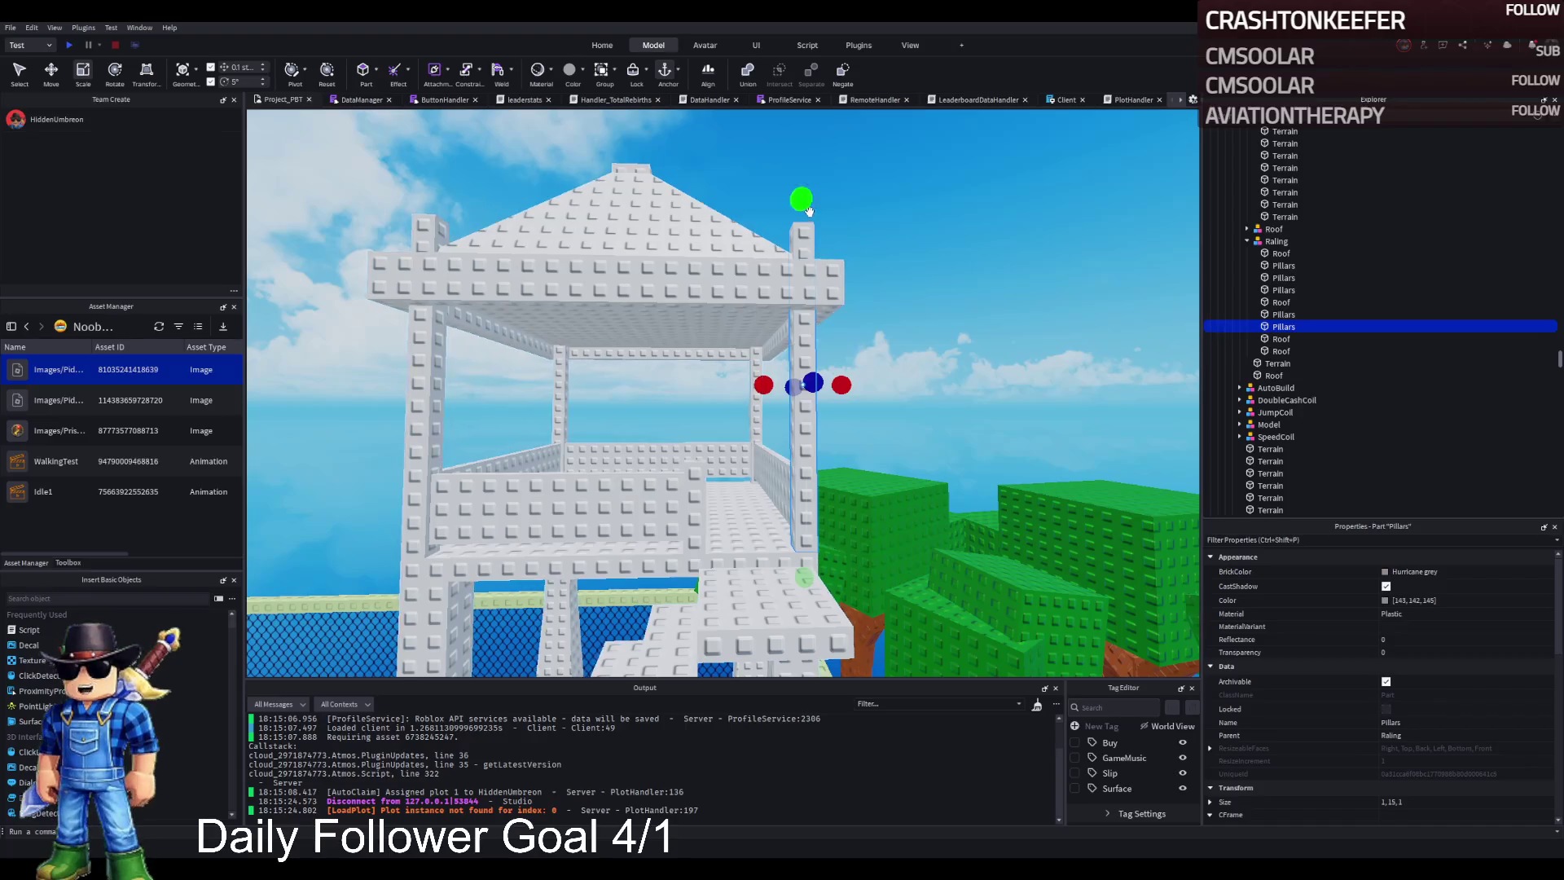
{"action": "scroll", "coordinate": [803, 262], "scroll_direction": "up", "scroll_amount": 10}
{"action": "left_click", "coordinate": [823, 228]}
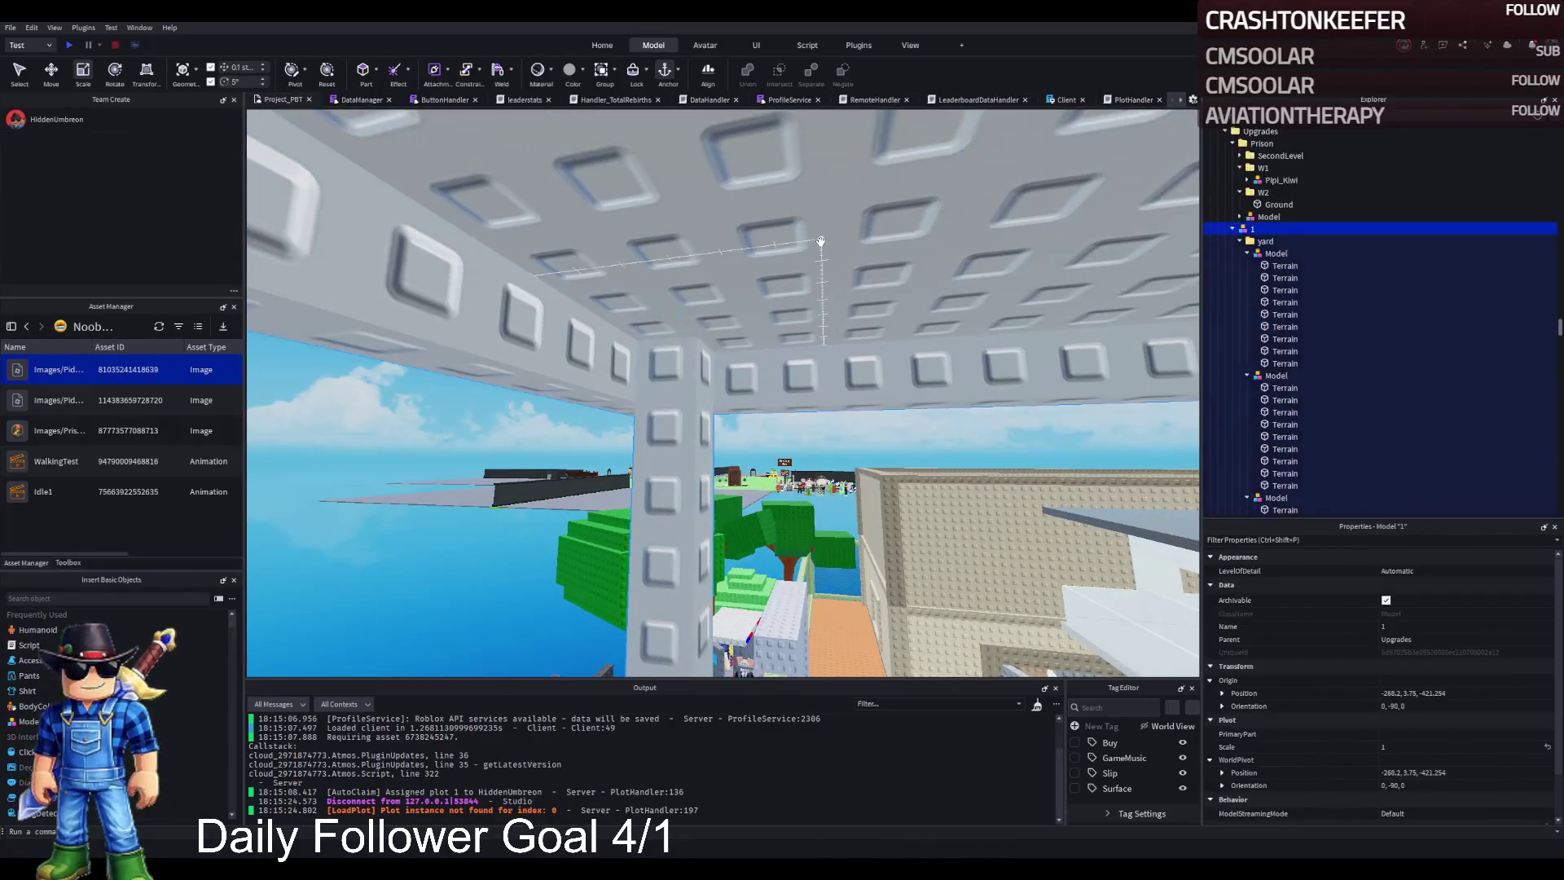
Step: Return to the Move tool and collapse the yard's expanded Model entries in Explorer
{"action": "key", "text": "ctrl+2"}
{"action": "left_click", "coordinate": [1270, 252]}
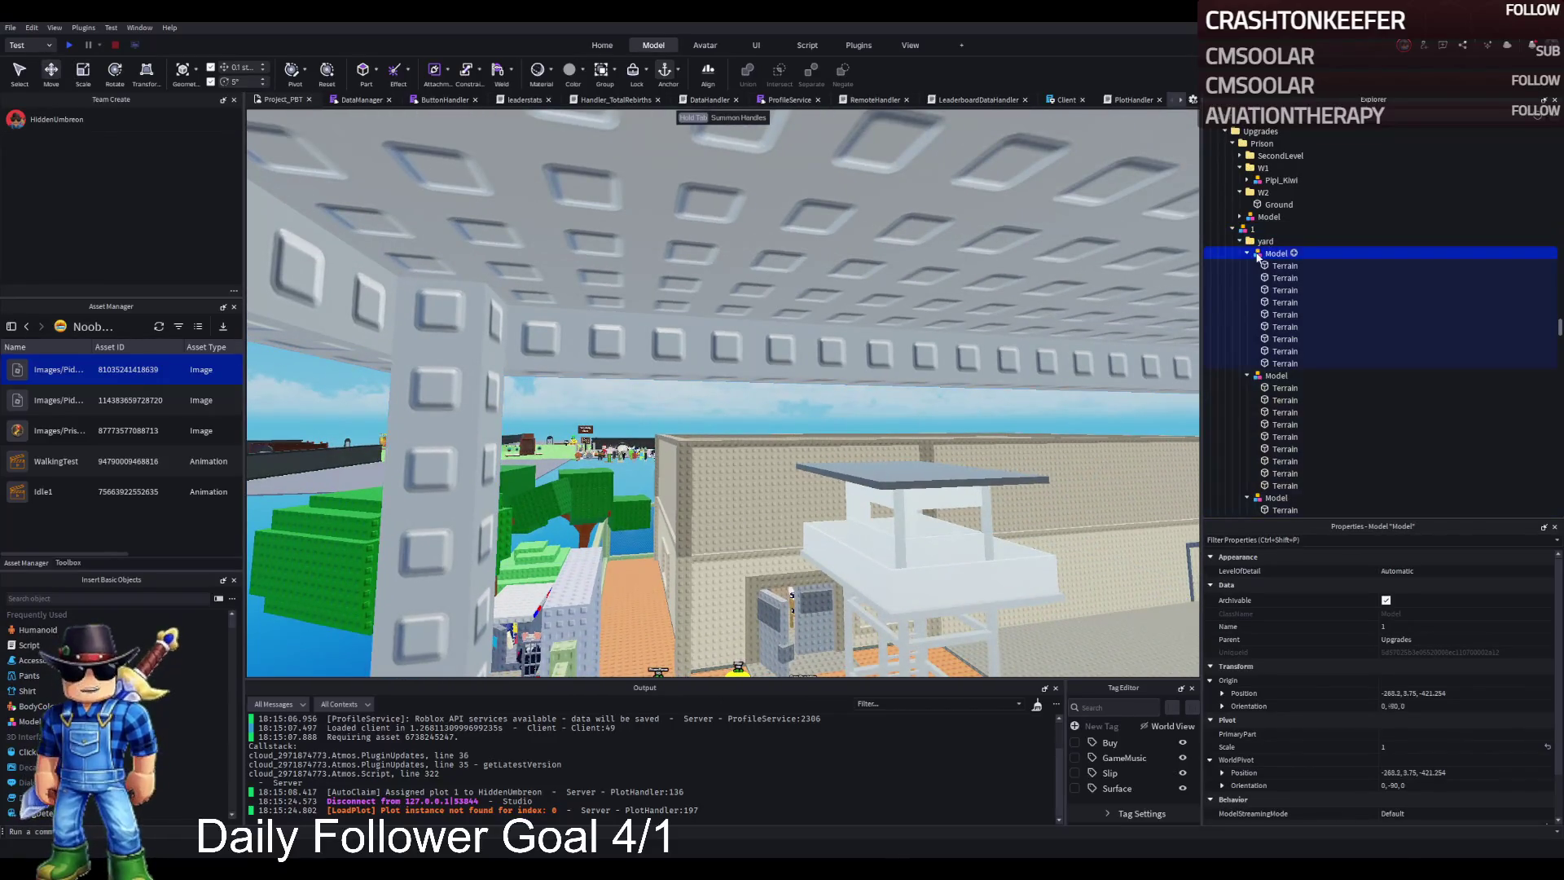
{"action": "left_click", "coordinate": [1246, 254]}
{"action": "left_click", "coordinate": [1246, 254]}
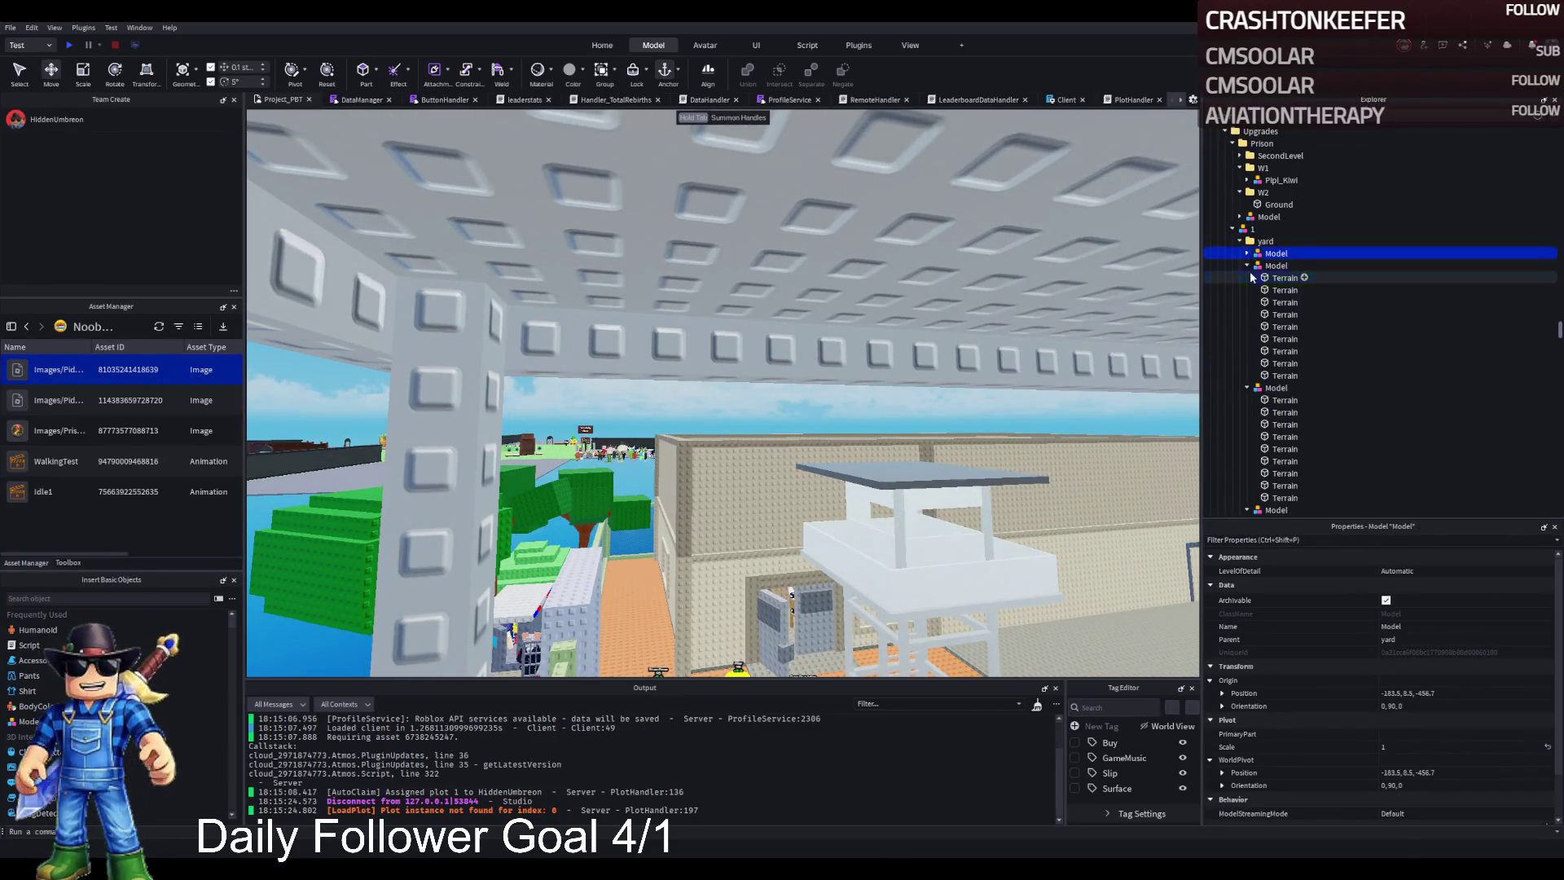
{"action": "left_click", "coordinate": [1251, 278]}
{"action": "left_click", "coordinate": [1246, 265]}
{"action": "left_click", "coordinate": [1246, 277]}
{"action": "left_click", "coordinate": [1246, 290]}
{"action": "left_click", "coordinate": [1246, 302]}
{"action": "left_click", "coordinate": [1246, 315]}
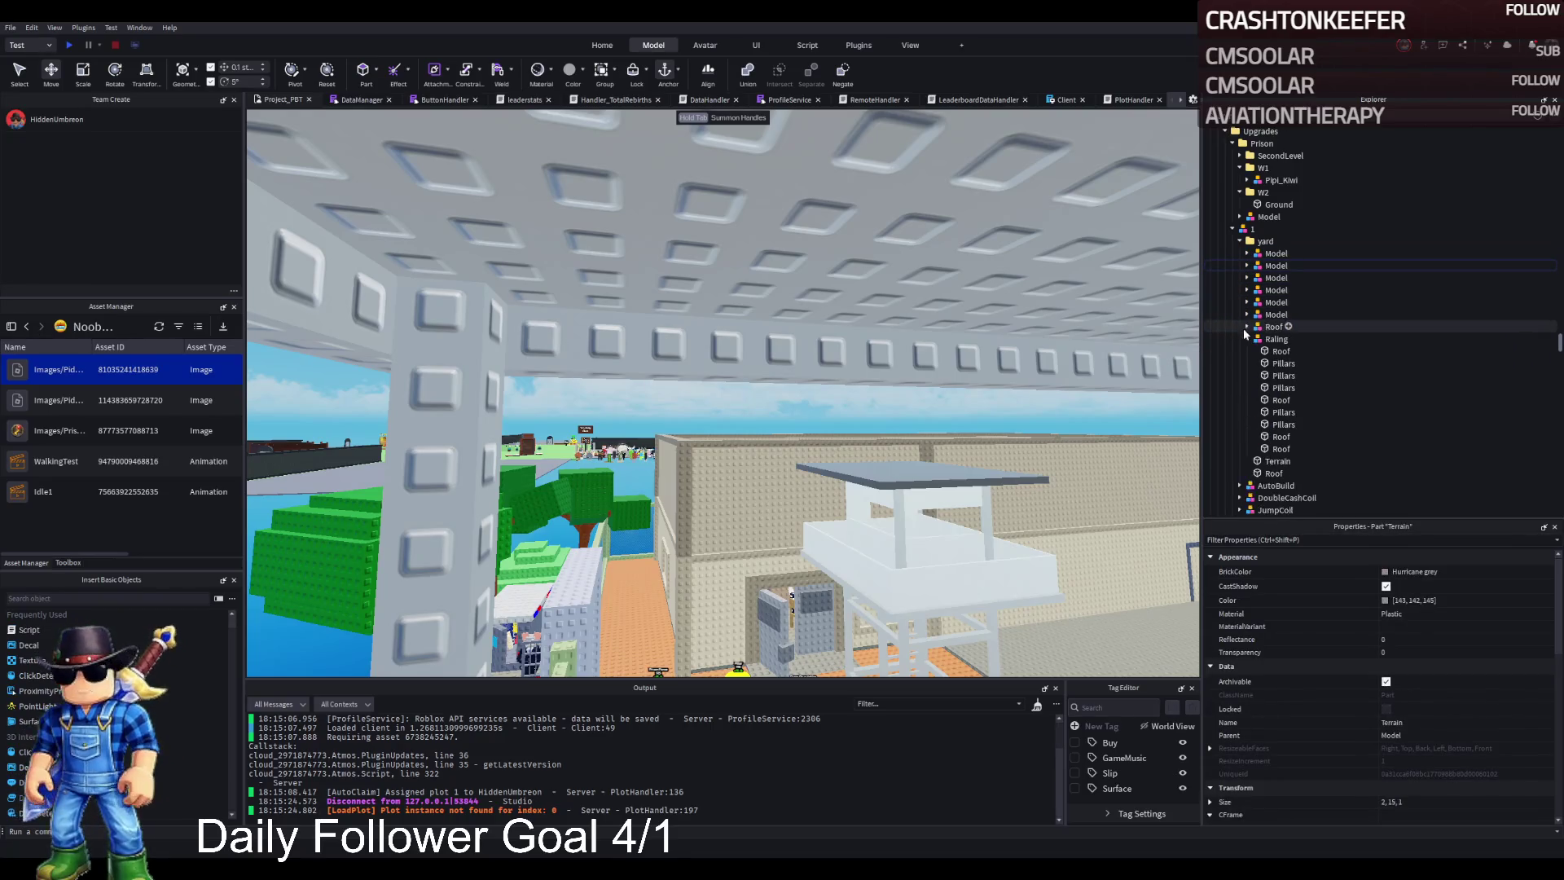
Step: Collapse the Railing group and bring the Roof model into camera focus
{"action": "left_click", "coordinate": [1246, 339]}
{"action": "left_click", "coordinate": [1273, 327]}
{"action": "key", "text": "f"}
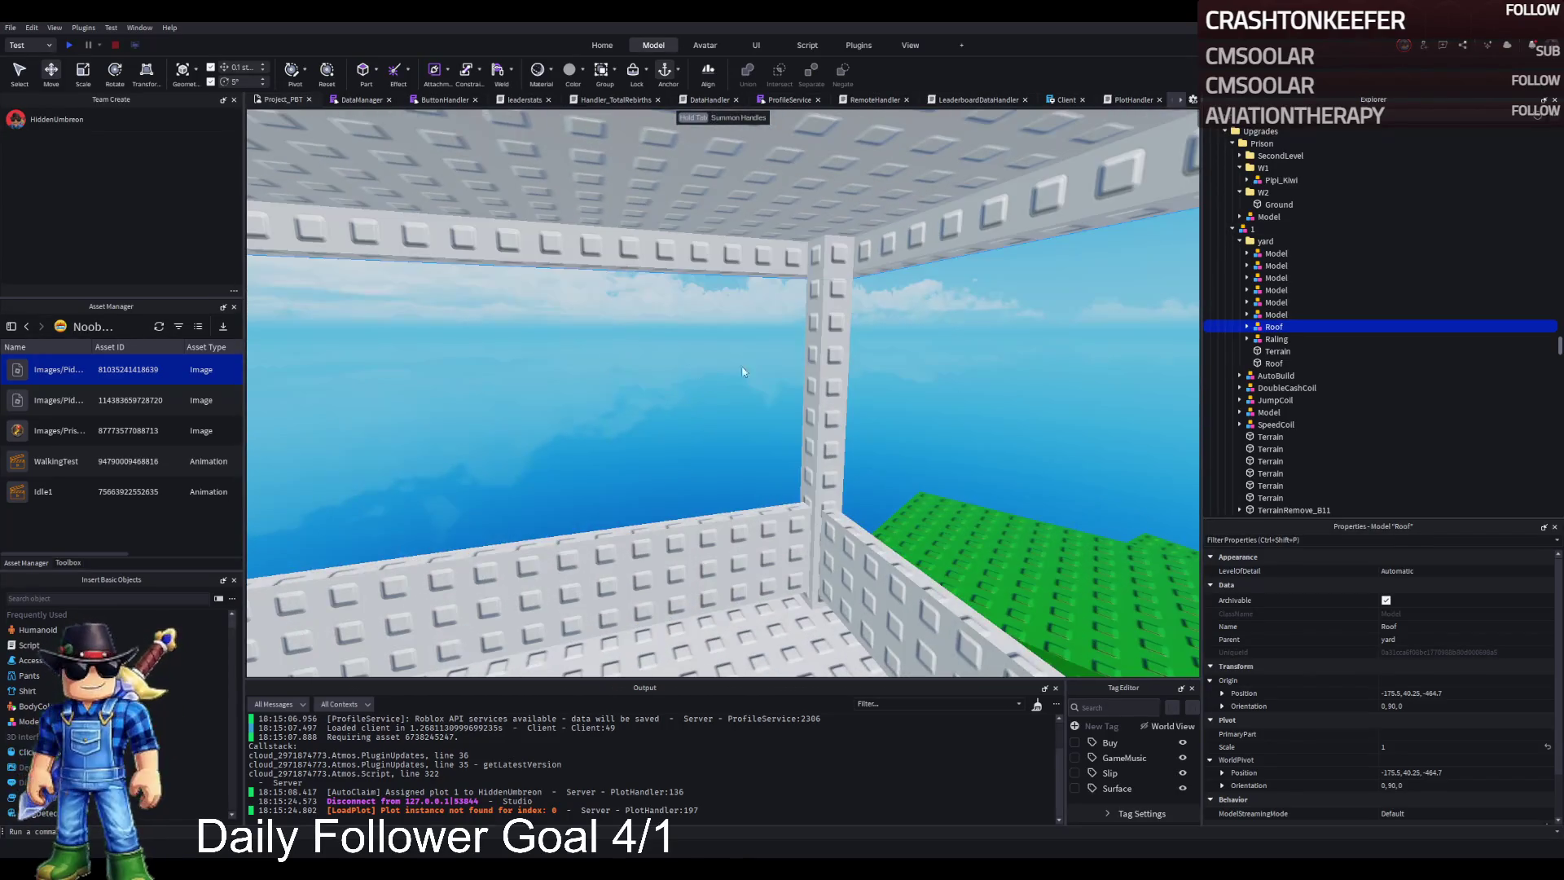
Step: Shorten two roof-supporting pillars from 15 studs to about 12.2 and 13.5 studs
{"action": "left_click", "coordinate": [826, 347]}
{"action": "key", "text": "ctrl+3"}
{"action": "mouse_move", "coordinate": [826, 358]}
{"action": "left_mouse_down"}
{"action": "mouse_move", "coordinate": [806, 423]}
{"action": "mouse_move", "coordinate": [822, 334]}
{"action": "left_mouse_up"}
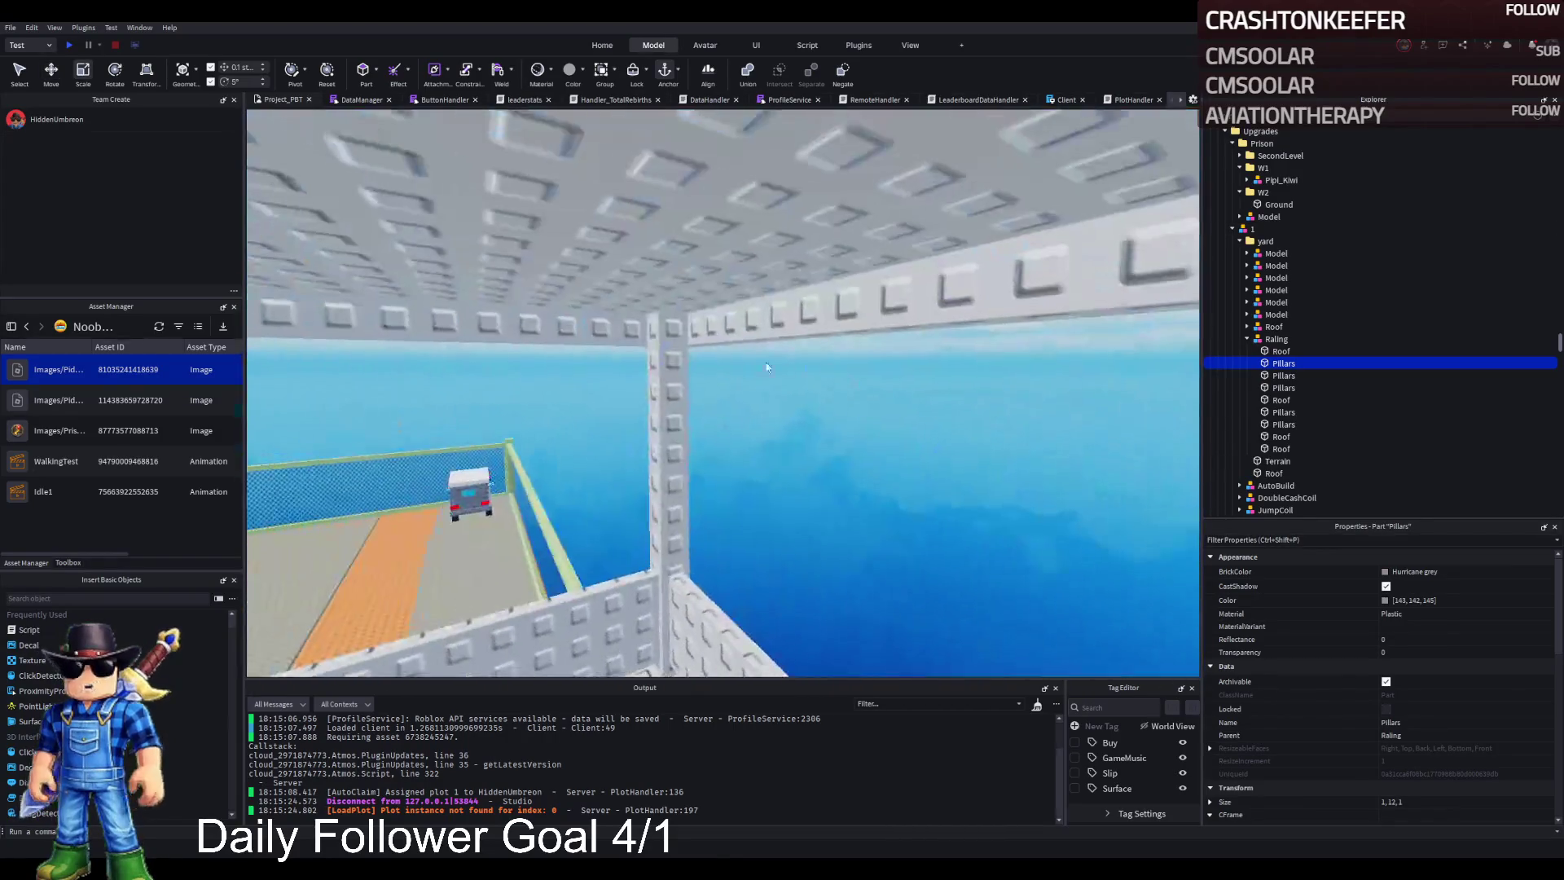
{"action": "left_click", "coordinate": [665, 392]}
{"action": "left_click_drag", "start_coordinate": [666, 195], "coordinate": [681, 293]}
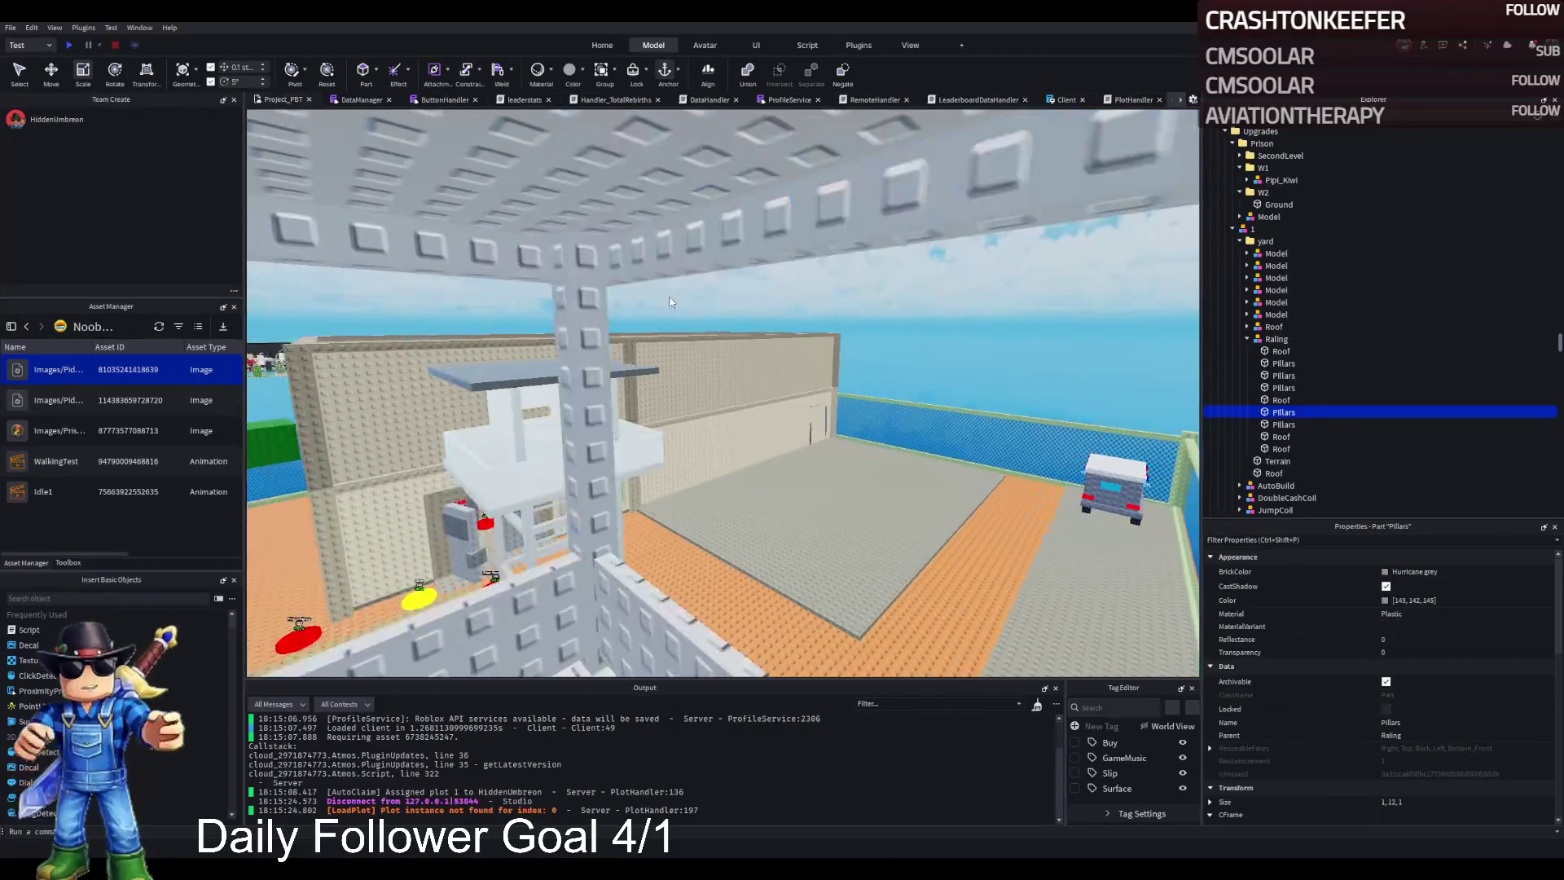
Step: Shorten a third full-height pillar slightly, then fly the camera out and back to check the tower
{"action": "left_click", "coordinate": [603, 352]}
{"action": "left_click_drag", "start_coordinate": [626, 358], "coordinate": [636, 372]}
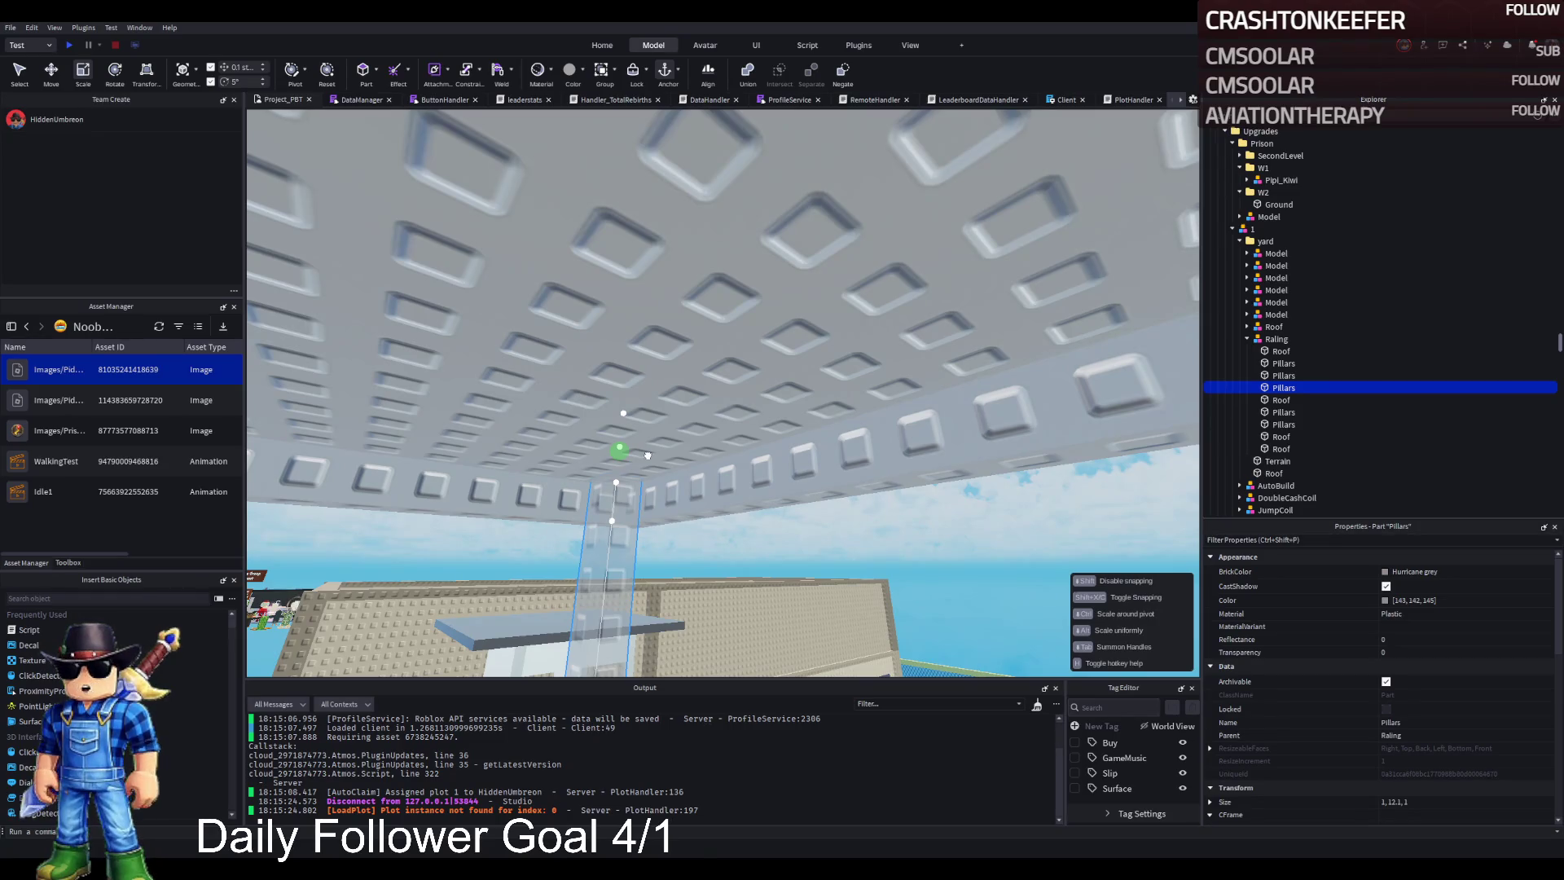
{"action": "left_click_drag", "start_coordinate": [646, 456], "coordinate": [646, 456]}
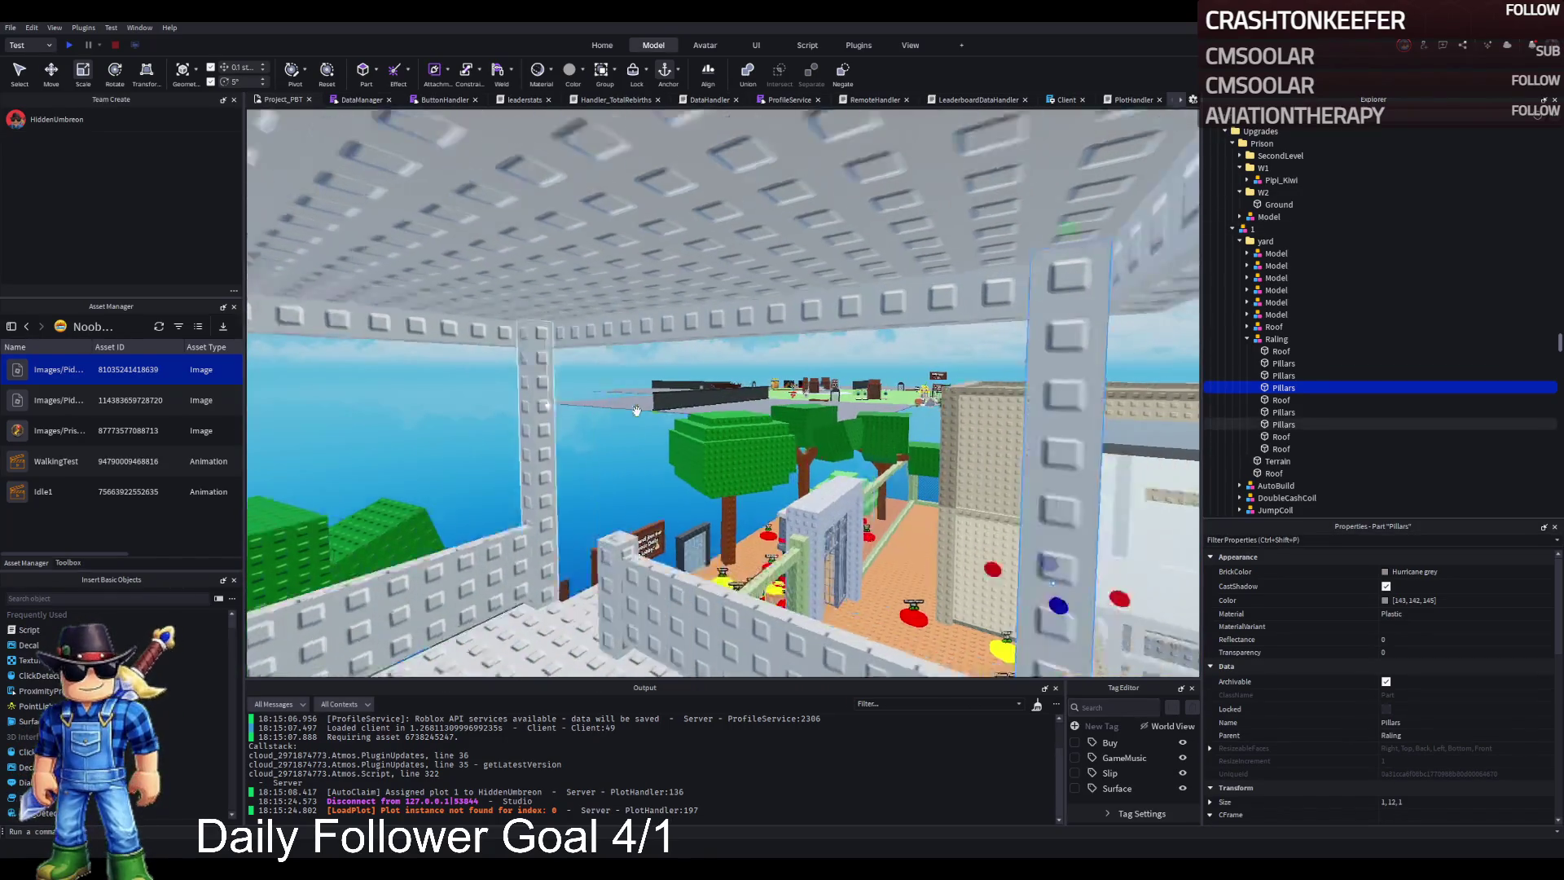
{"action": "key", "text": "s"}
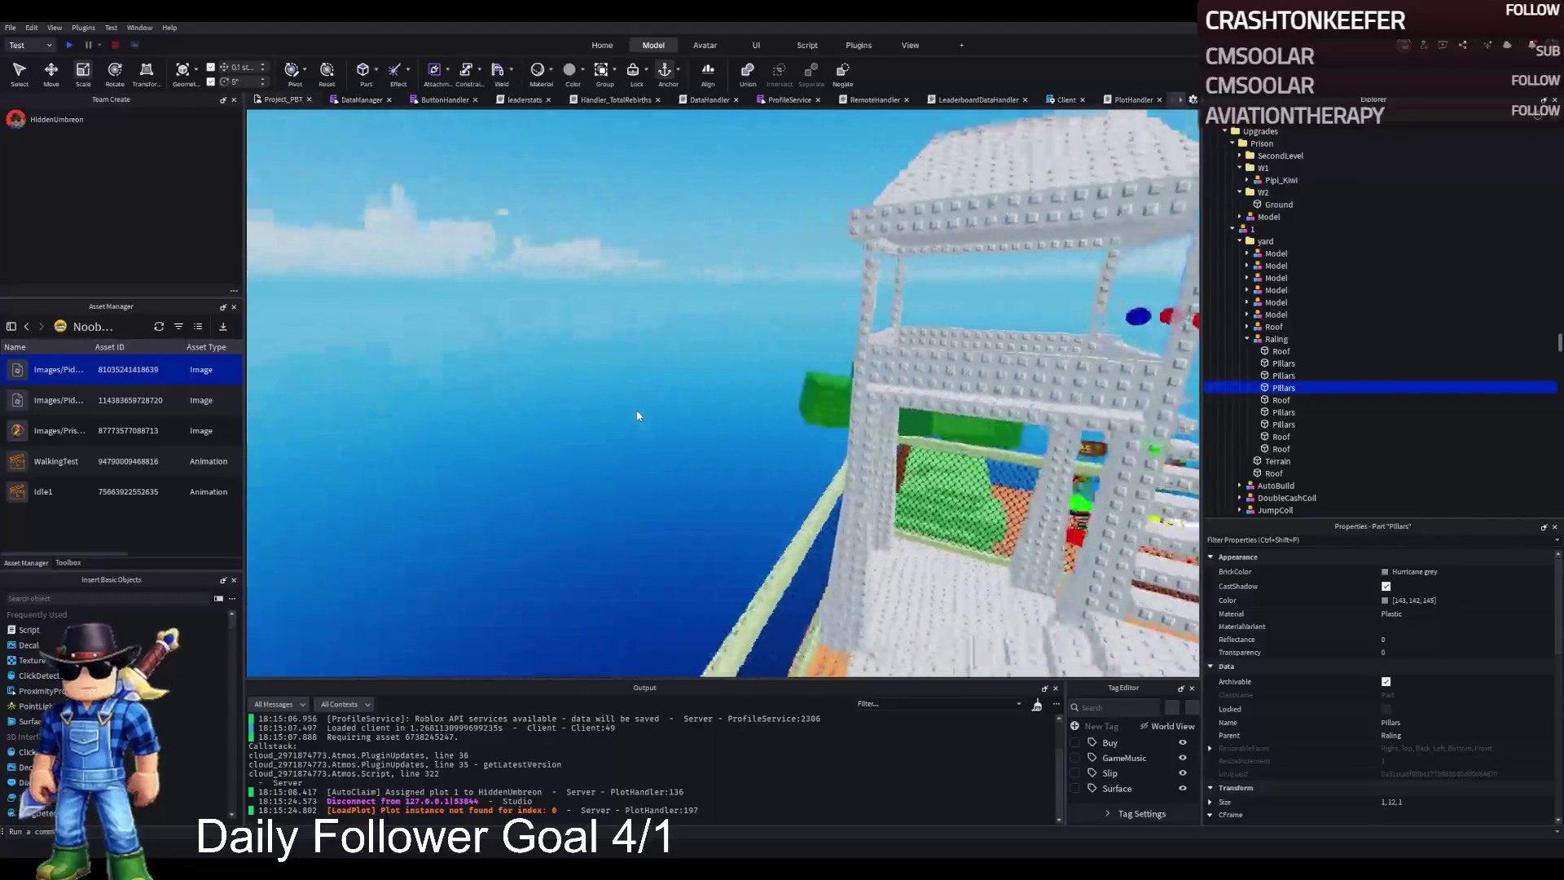
{"action": "key", "text": "w"}
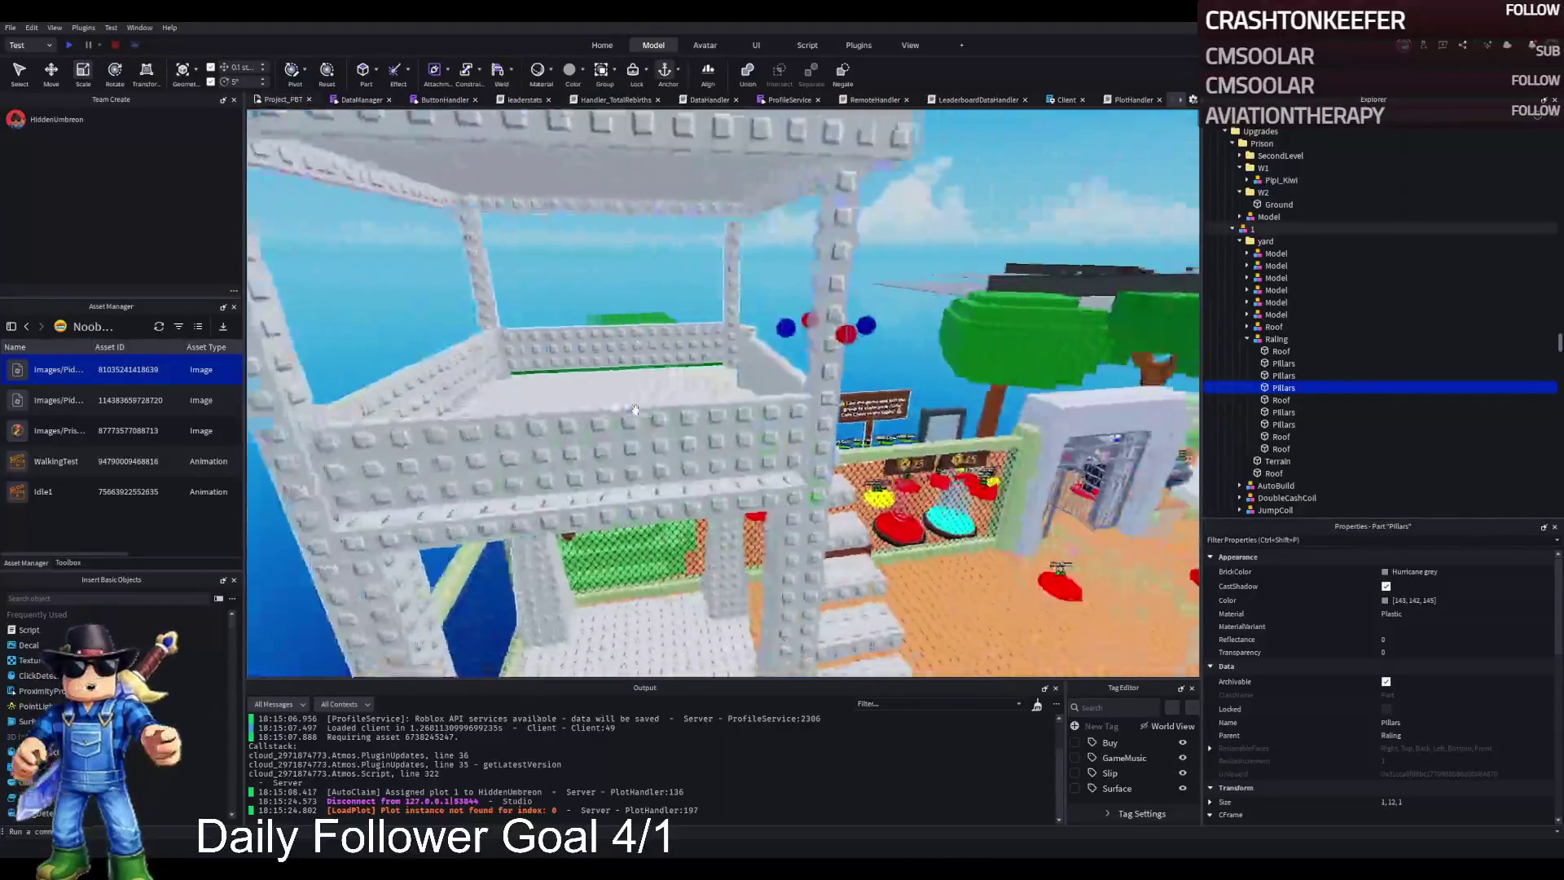
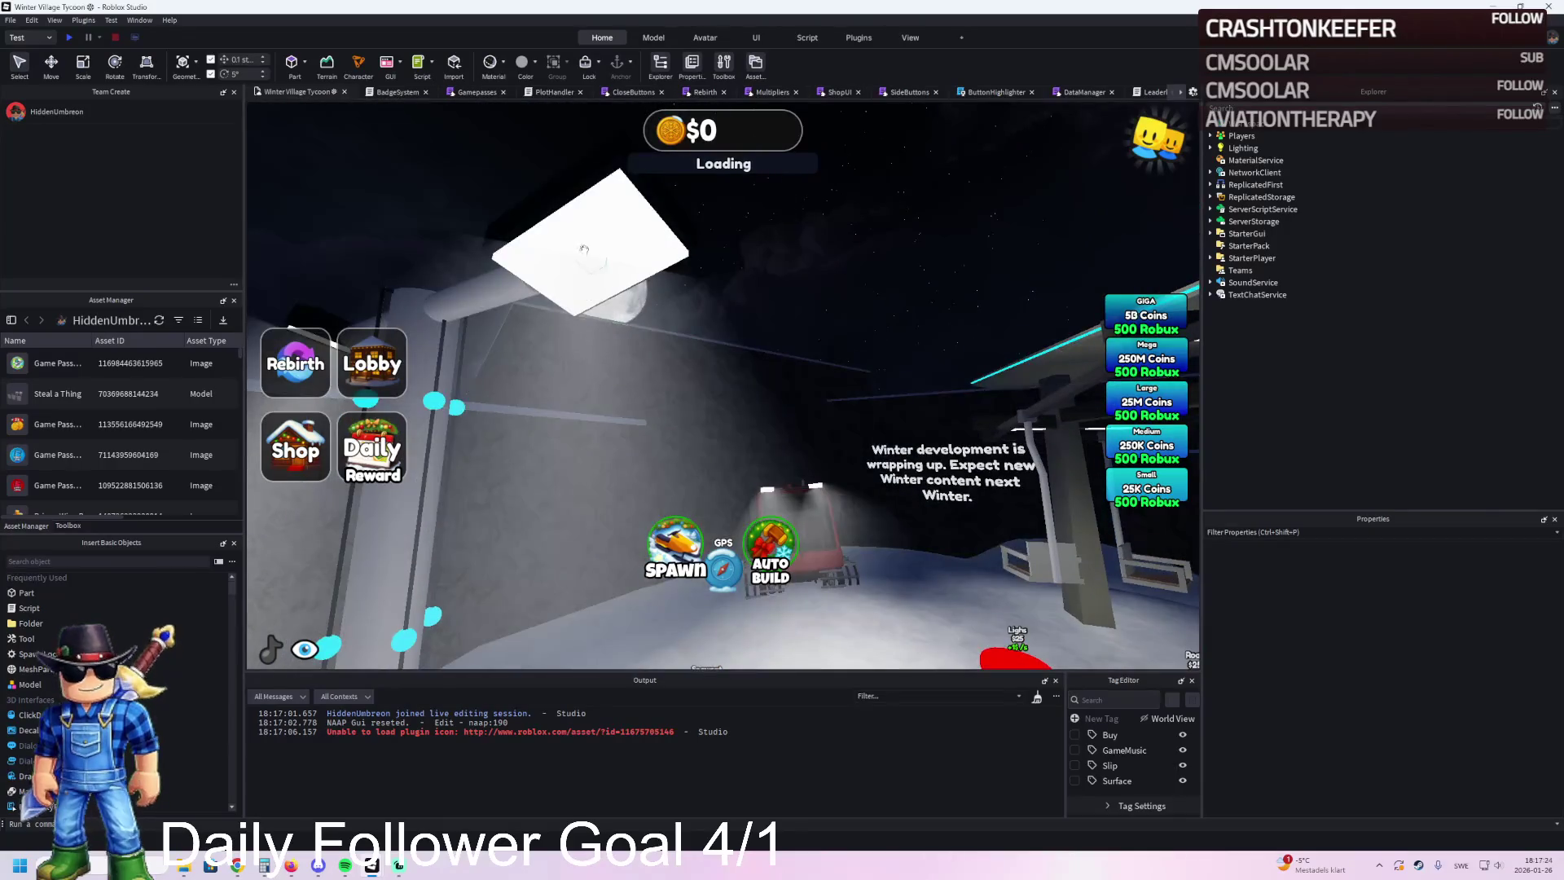
Step: Select the light pole's lamp and its parent Part, then switch to the Project_PBT window
{"action": "left_click", "coordinate": [592, 246]}
{"action": "left_click", "coordinate": [1283, 196]}
{"action": "key", "text": "ctrl+2"}
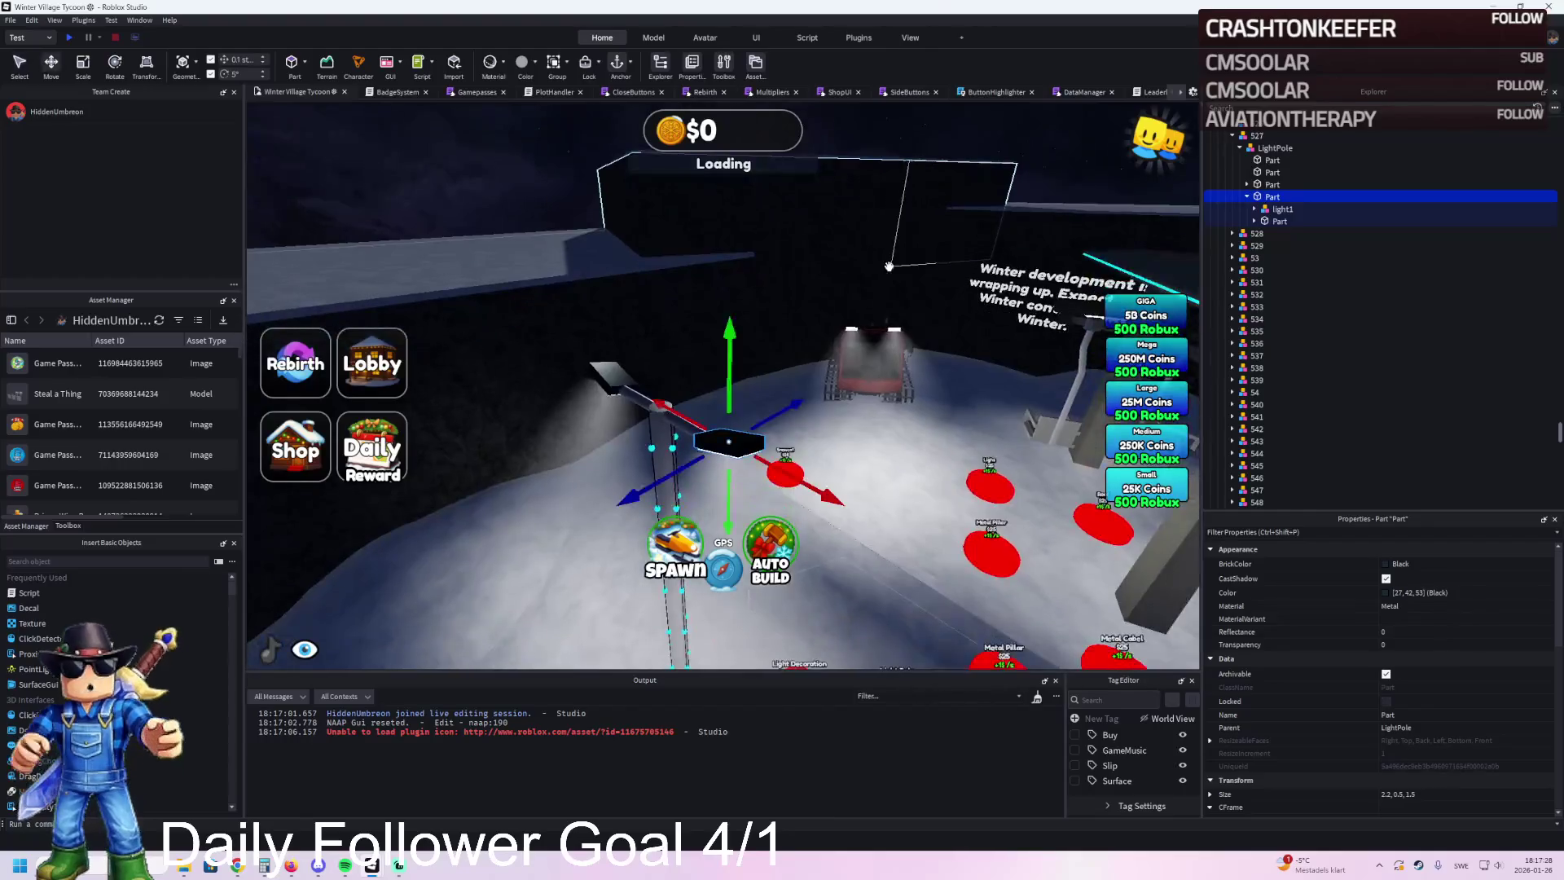
{"action": "key", "text": "f"}
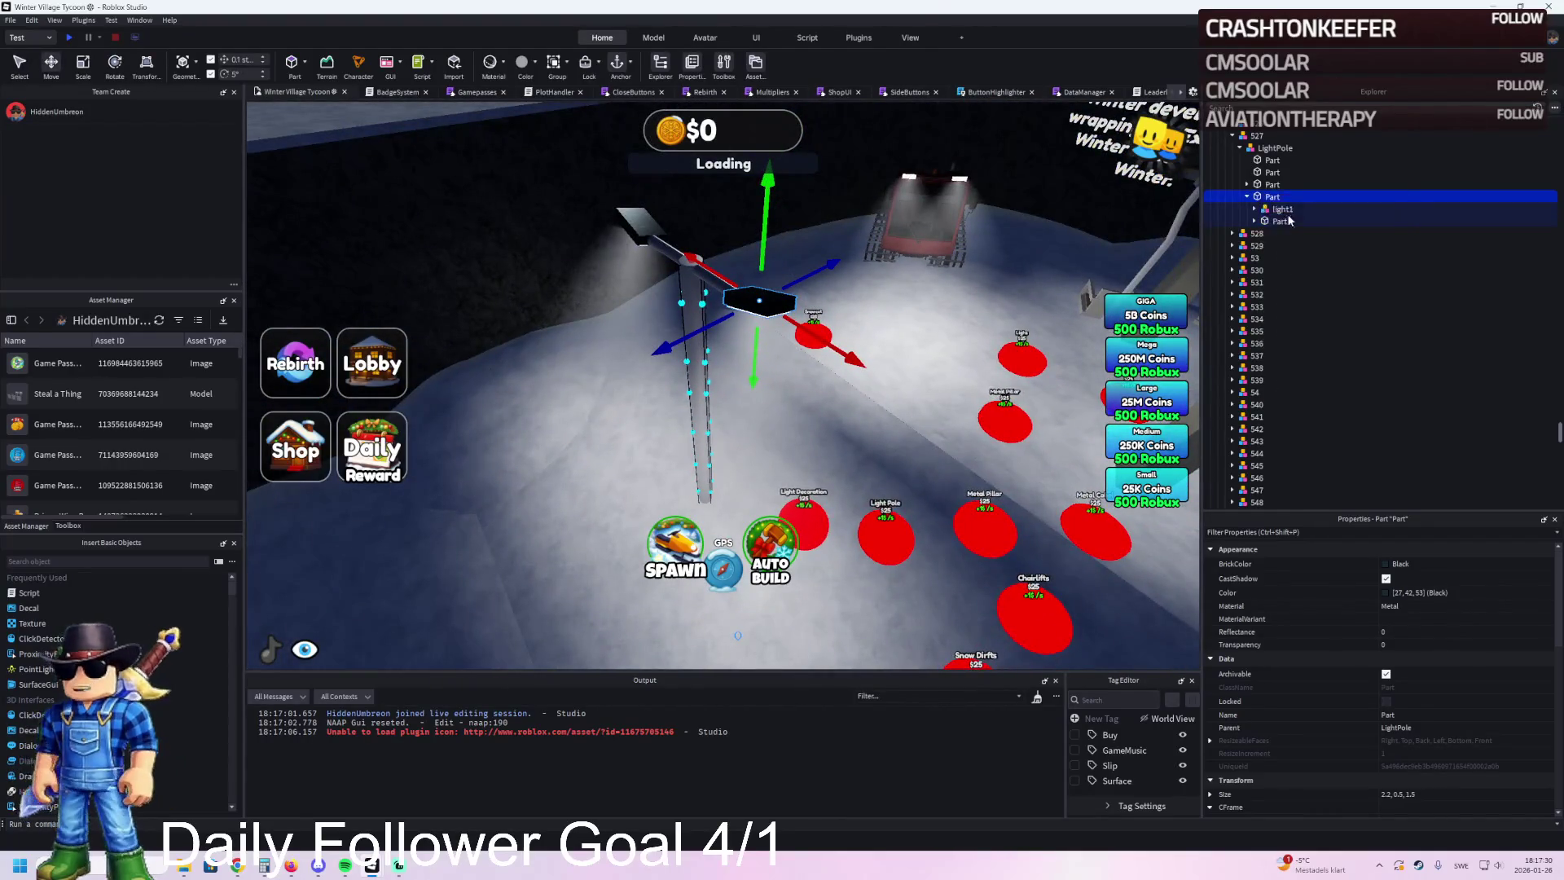
{"action": "mouse_move", "coordinate": [371, 868]}
{"action": "left_click", "coordinate": [456, 774]}
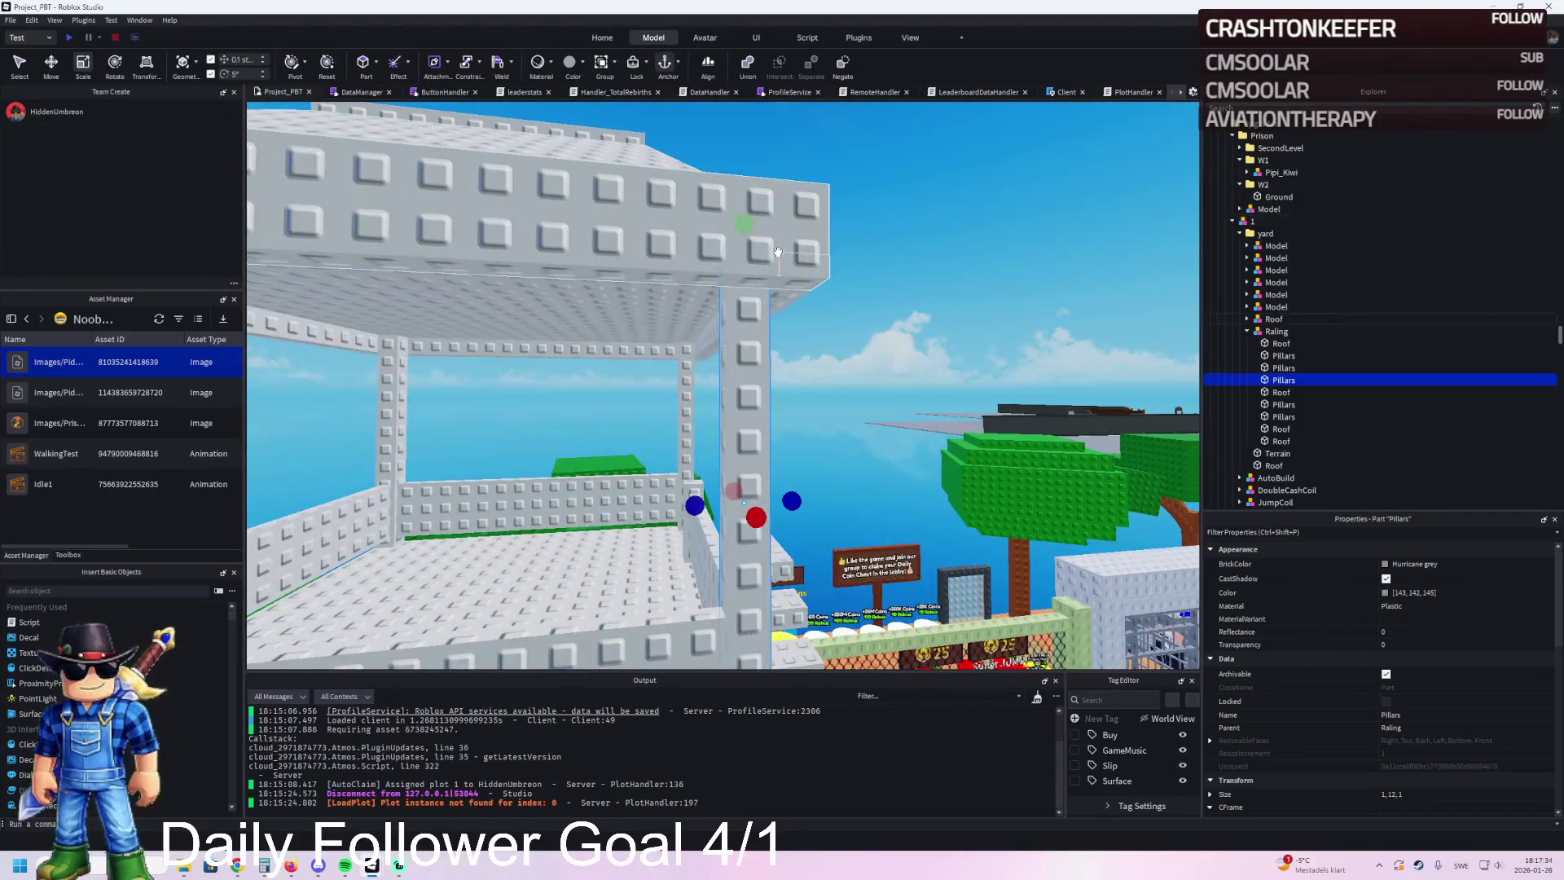
Step: Paste the lamp part into the yard folder and lower it 7.9 studs onto a tower pillar
{"action": "left_click", "coordinate": [782, 261]}
{"action": "left_click", "coordinate": [1258, 245]}
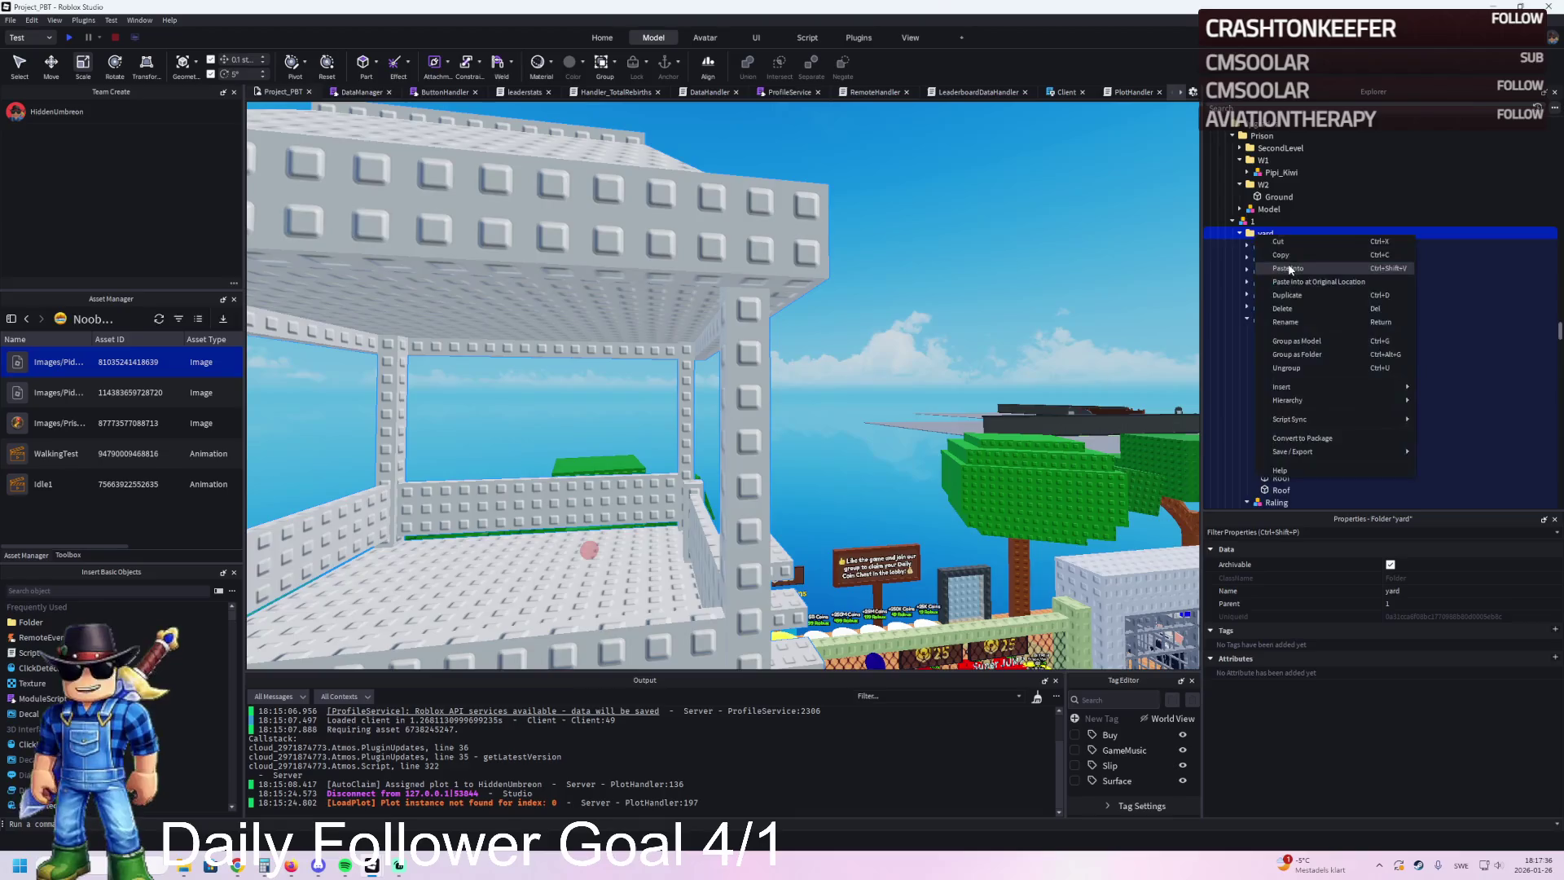
{"action": "key", "text": "f"}
{"action": "key", "text": "ctrl+2"}
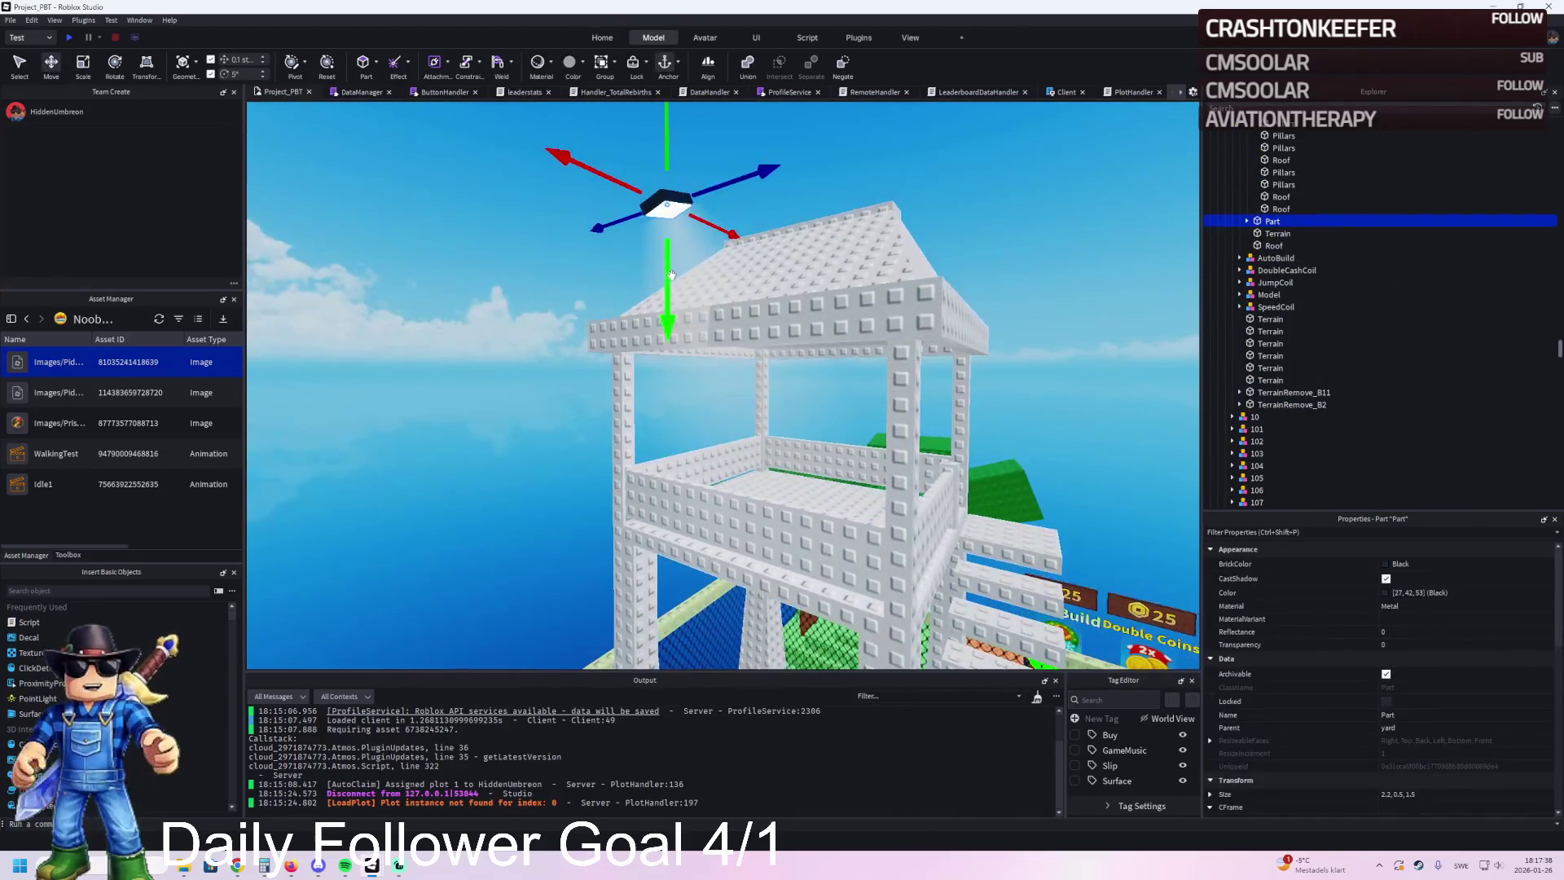
{"action": "mouse_move", "coordinate": [668, 273]}
{"action": "left_mouse_down"}
{"action": "mouse_move", "coordinate": [698, 440]}
{"action": "mouse_move", "coordinate": [700, 382]}
{"action": "mouse_move", "coordinate": [721, 359]}
{"action": "left_mouse_up"}
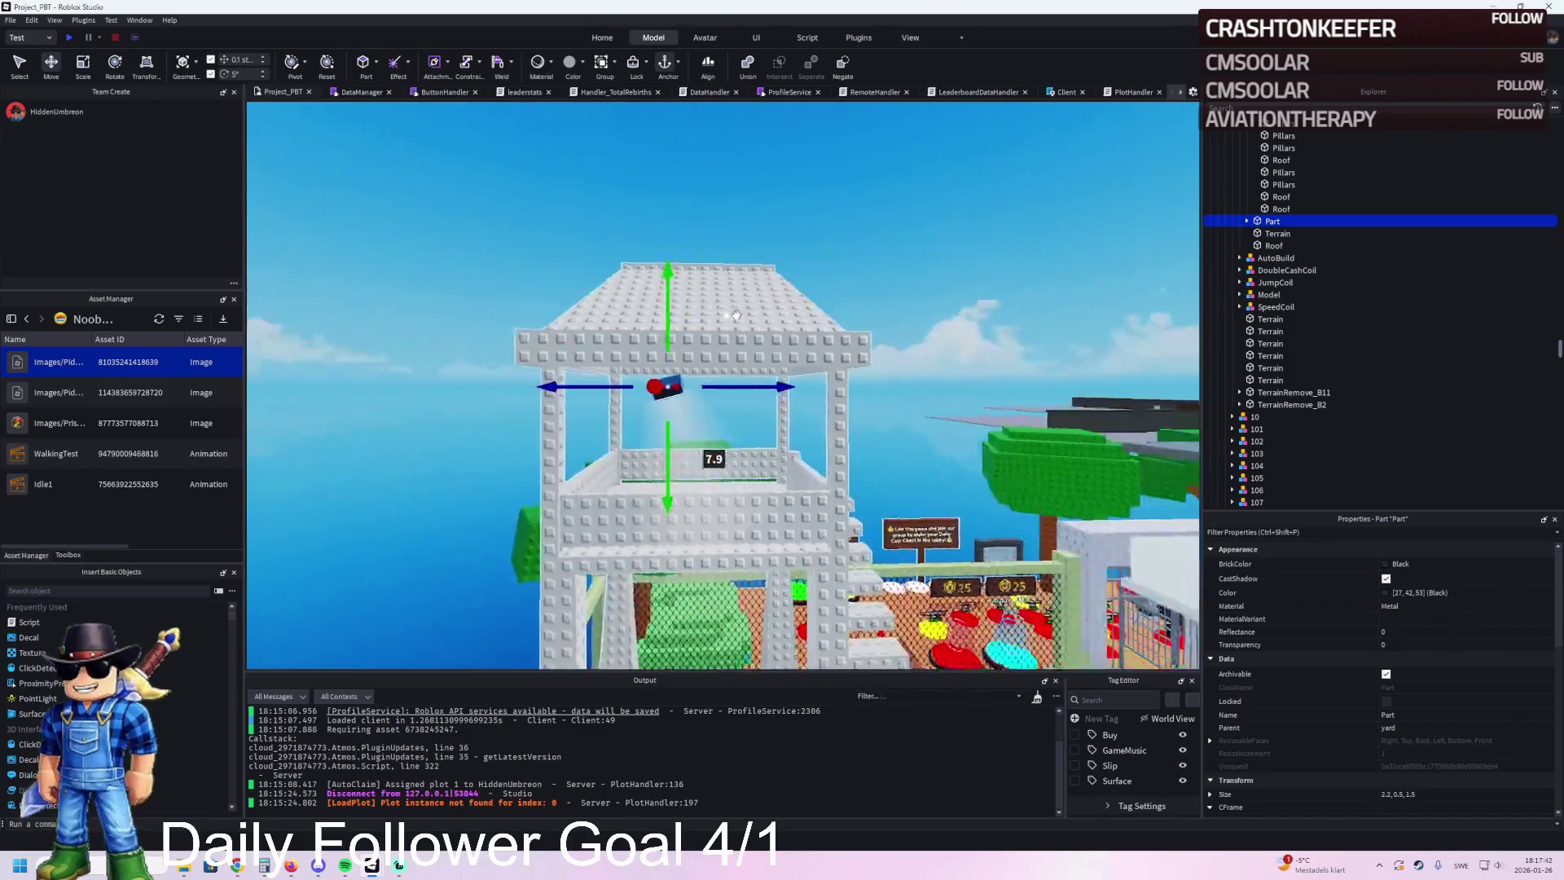
{"action": "scroll", "coordinate": [1254, 269], "scroll_direction": "up", "scroll_amount": 3}
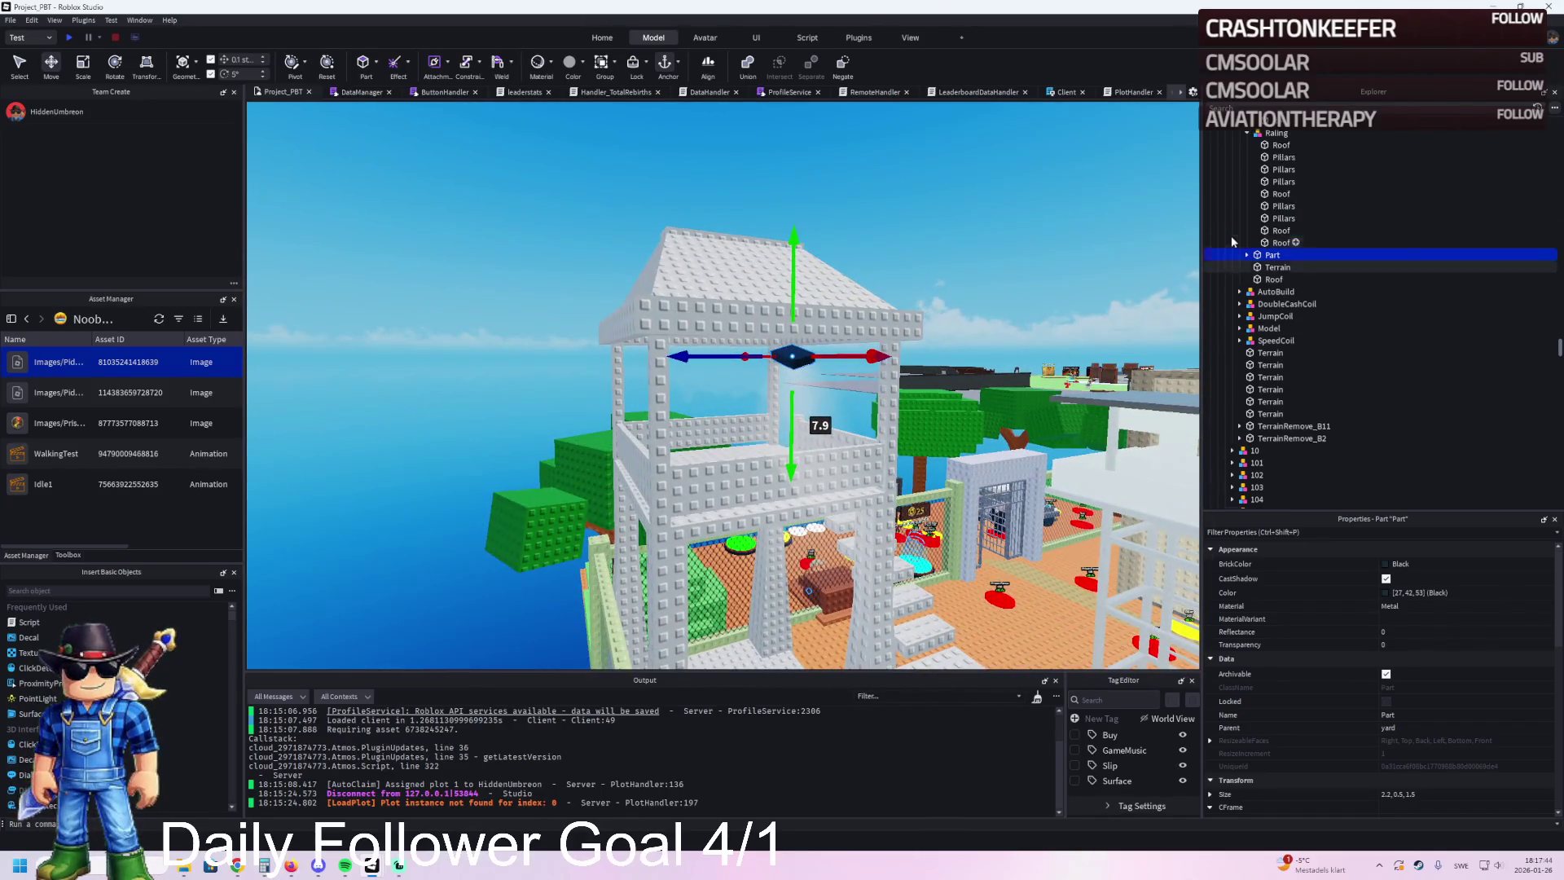
{"action": "left_click_drag", "start_coordinate": [1270, 320], "coordinate": [1256, 366]}
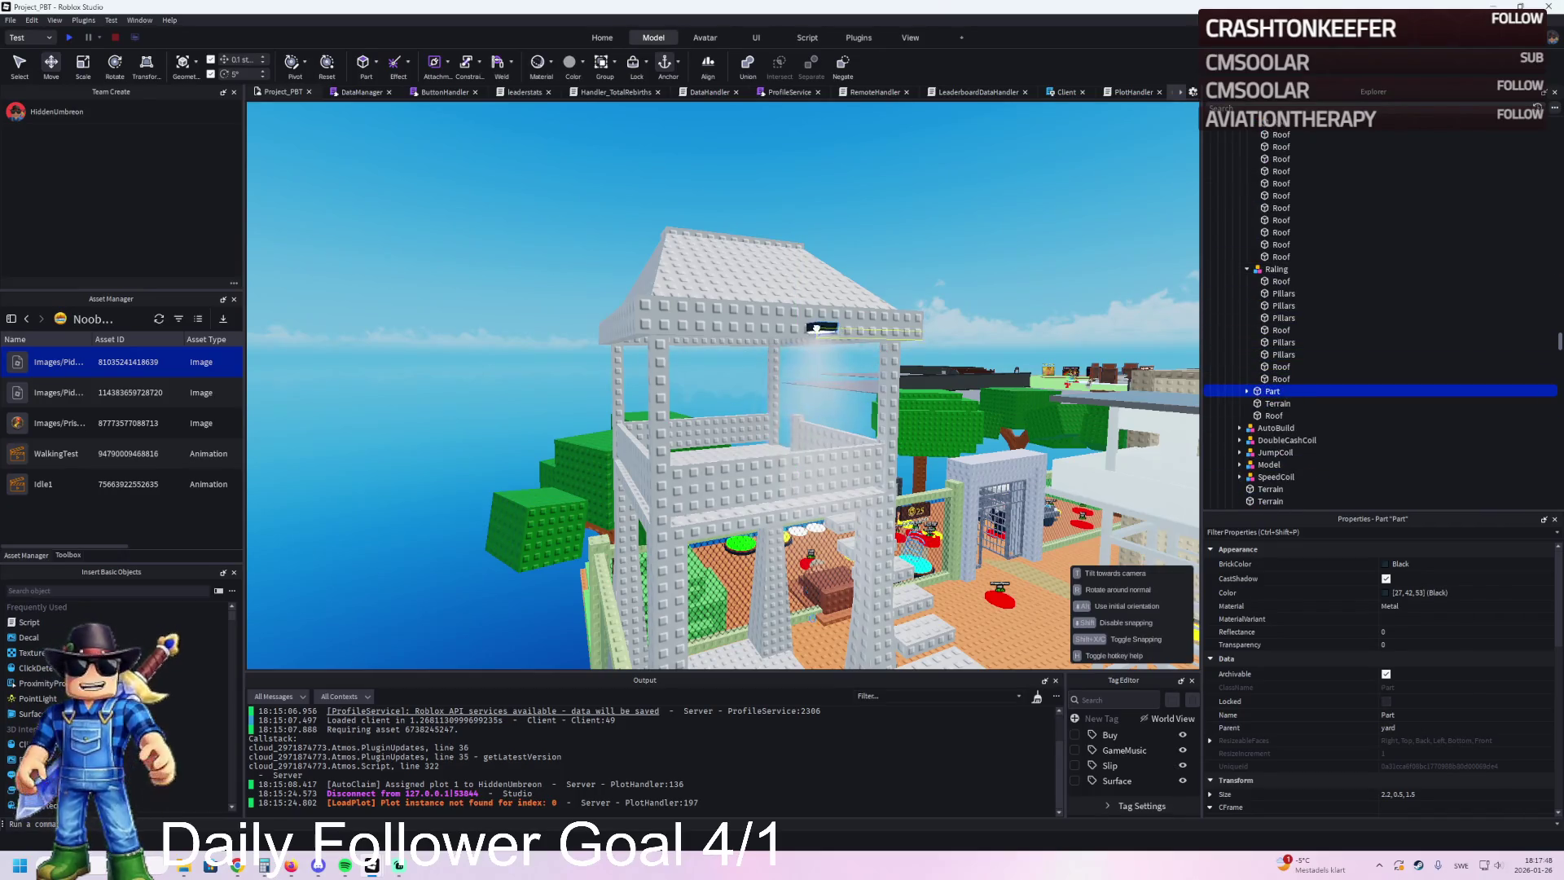
{"action": "scroll", "coordinate": [816, 328], "scroll_direction": "up", "scroll_amount": 5}
{"action": "mouse_move", "coordinate": [664, 310]}
{"action": "left_mouse_down"}
{"action": "mouse_move", "coordinate": [771, 316]}
{"action": "mouse_move", "coordinate": [687, 313]}
{"action": "left_mouse_up"}
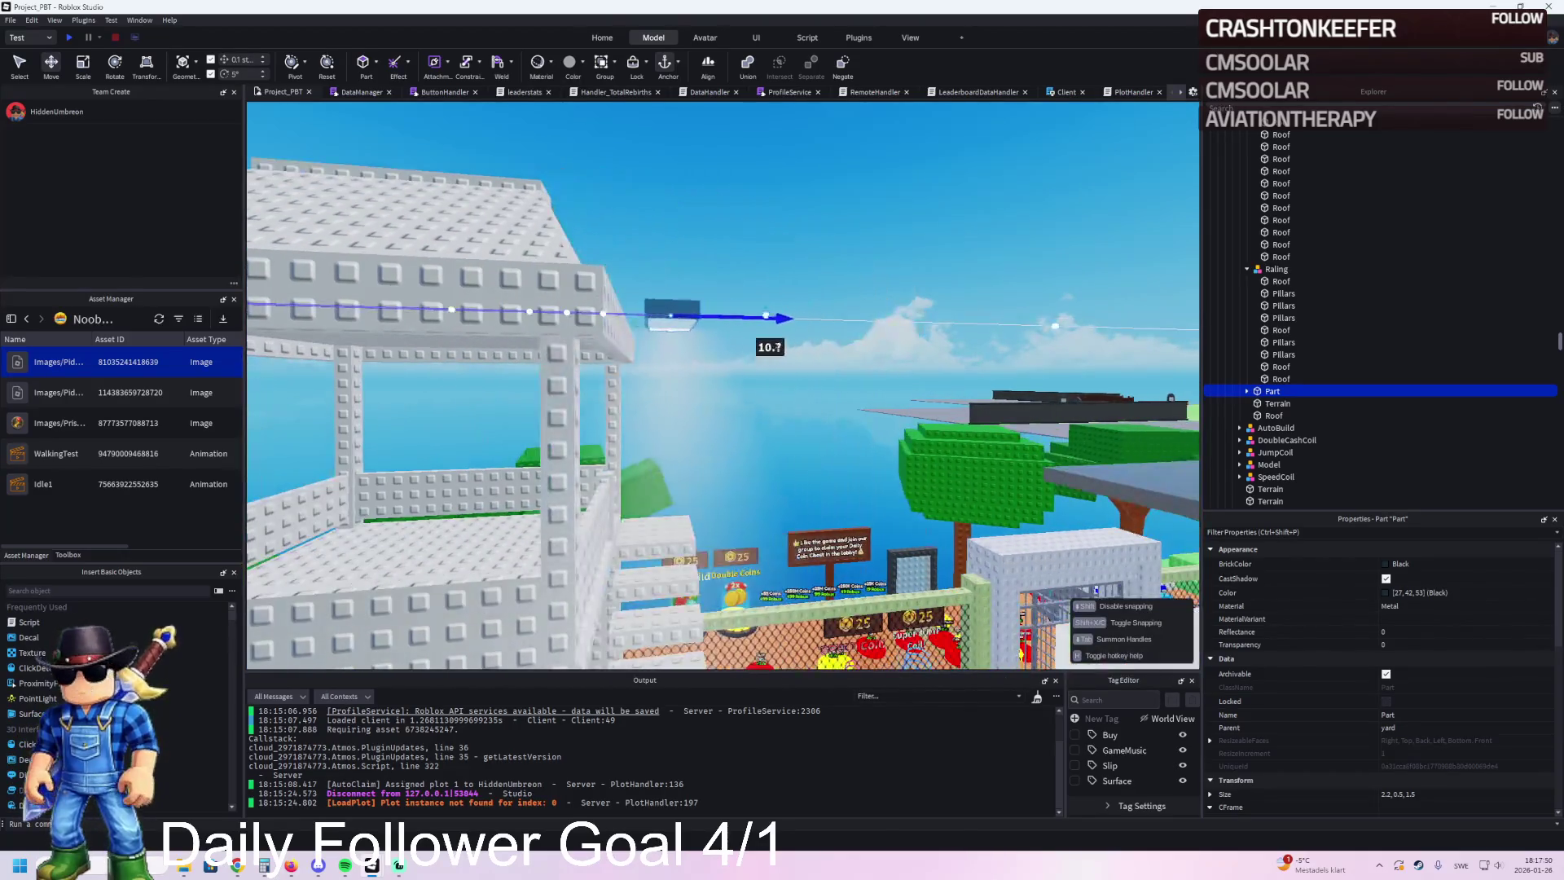
{"action": "mouse_move", "coordinate": [576, 321]}
{"action": "left_mouse_down"}
{"action": "mouse_move", "coordinate": [559, 330]}
{"action": "mouse_move", "coordinate": [562, 521]}
{"action": "left_mouse_up"}
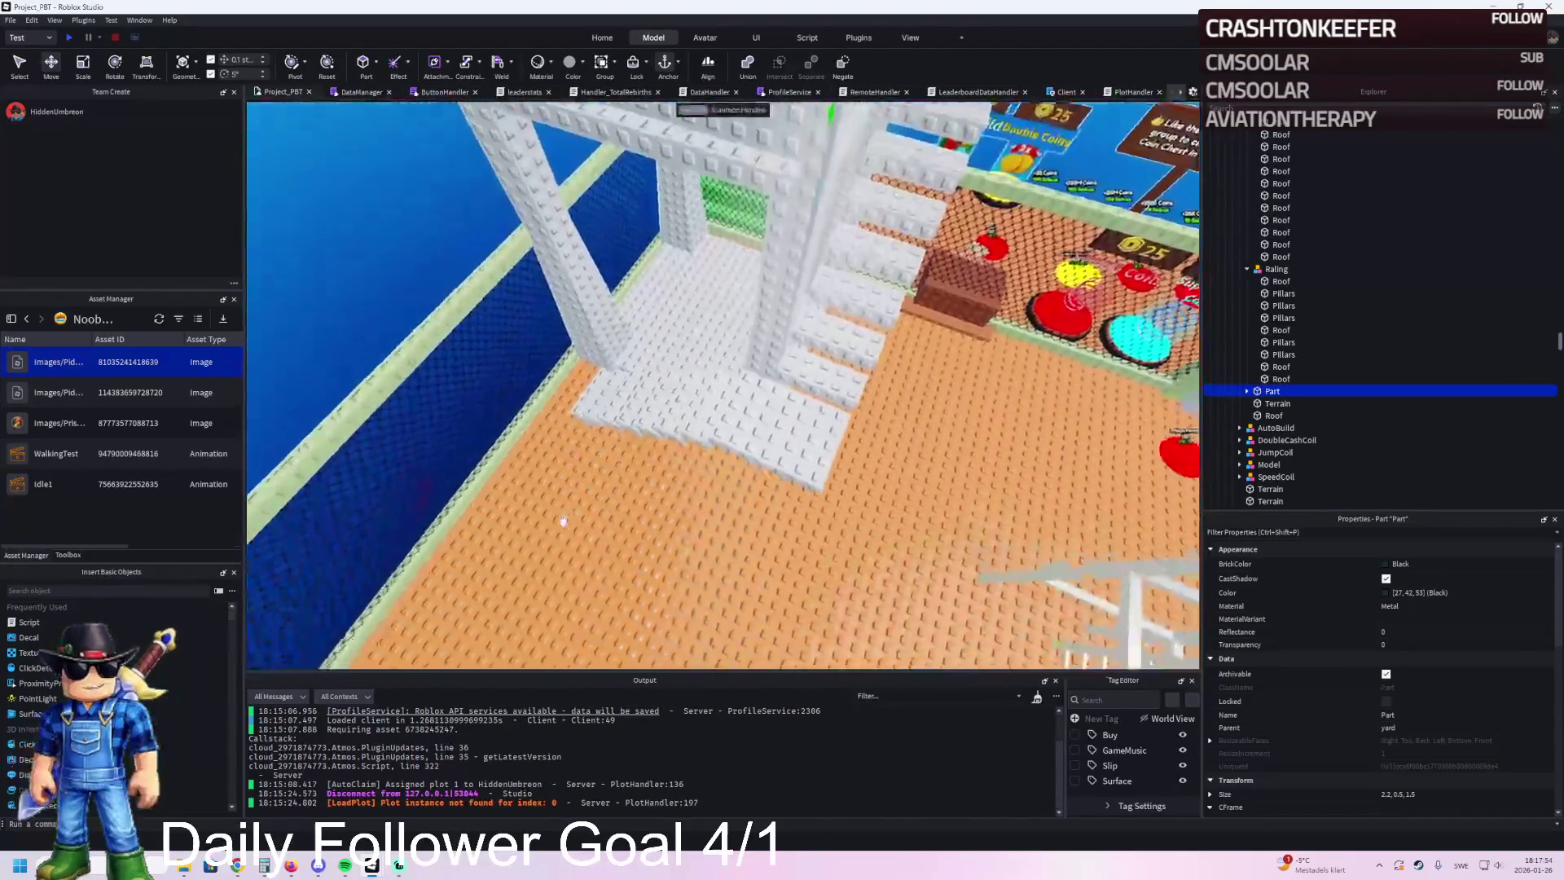
Step: Turn the lamp around its vertical axis and tilt it by 50 degrees
{"action": "key", "text": "w"}
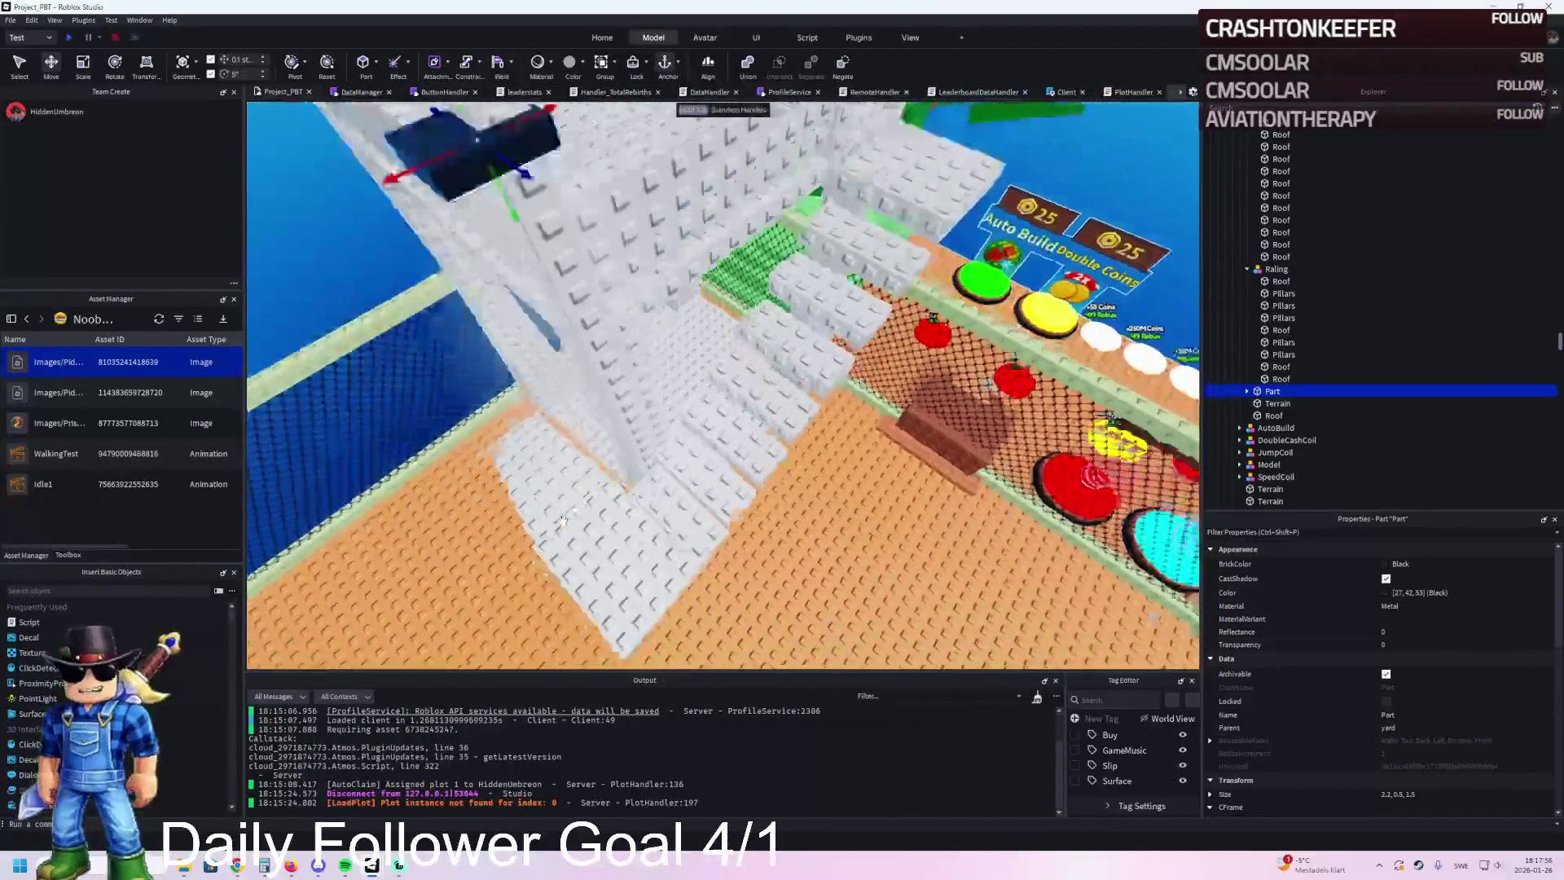
{"action": "left_click_drag", "start_coordinate": [811, 473], "coordinate": [807, 487]}
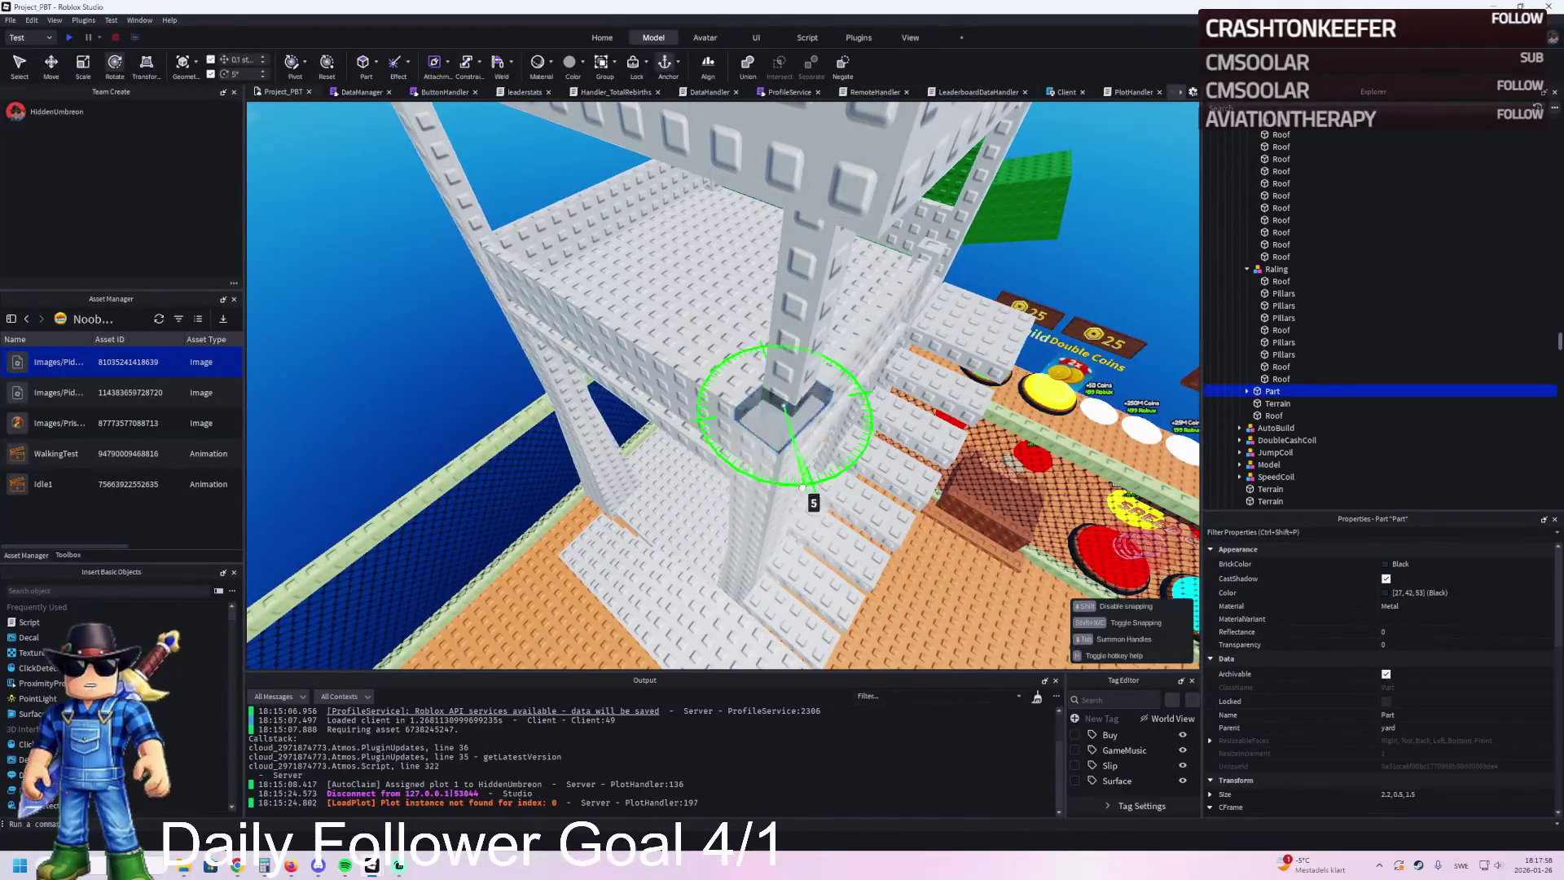
{"action": "left_click_drag", "start_coordinate": [712, 486], "coordinate": [712, 486]}
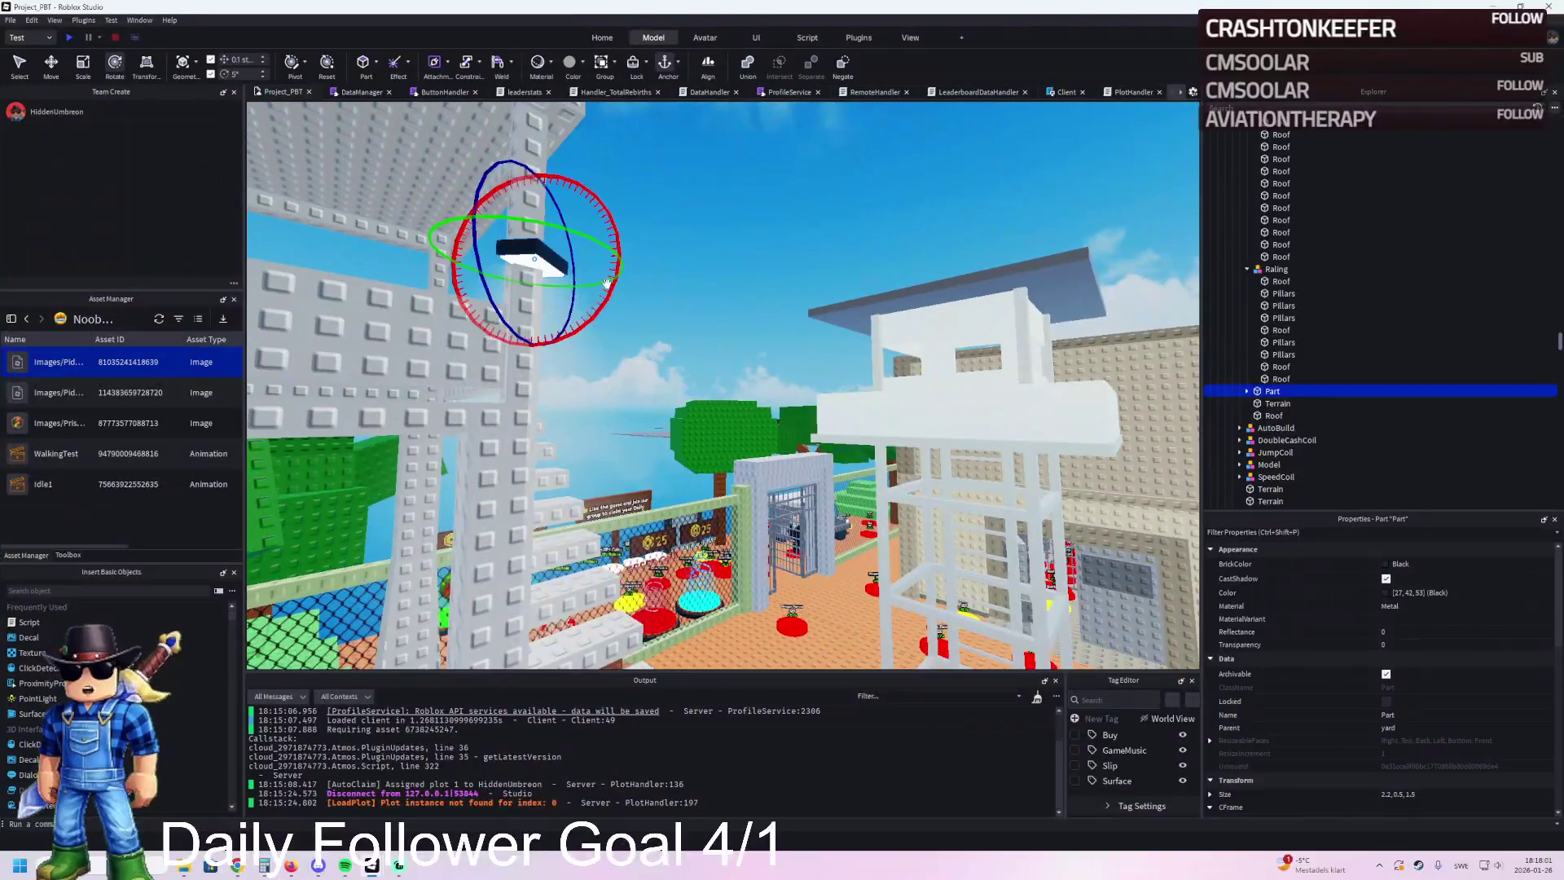
{"action": "left_click_drag", "start_coordinate": [606, 283], "coordinate": [642, 143]}
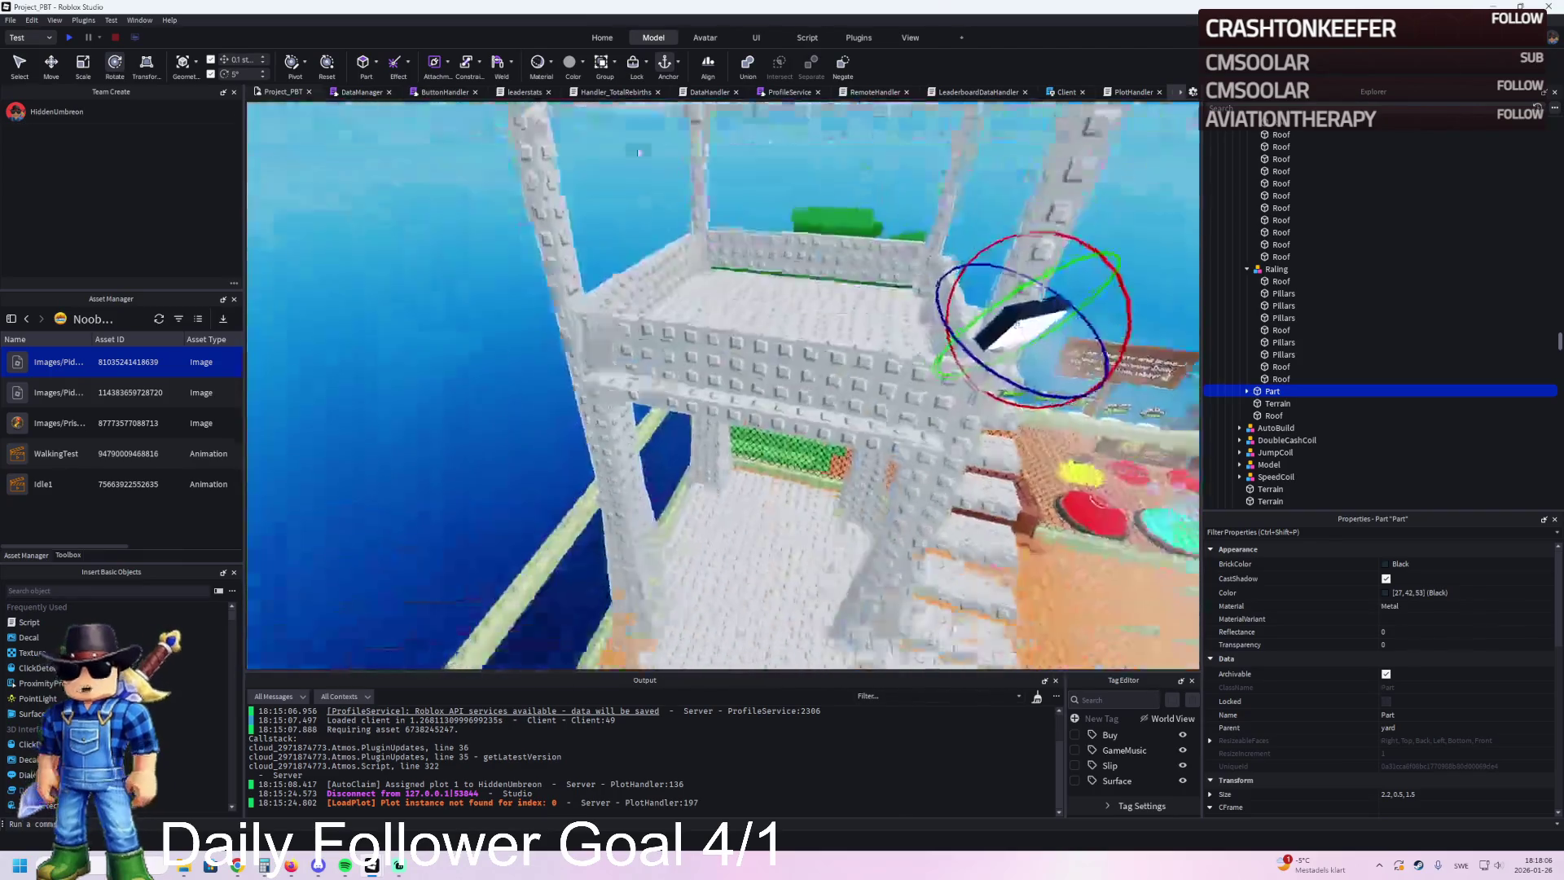
Step: Slide the lamp left along the watchtower's upper railing and select the railing beam
{"action": "key", "text": "ctrl+2"}
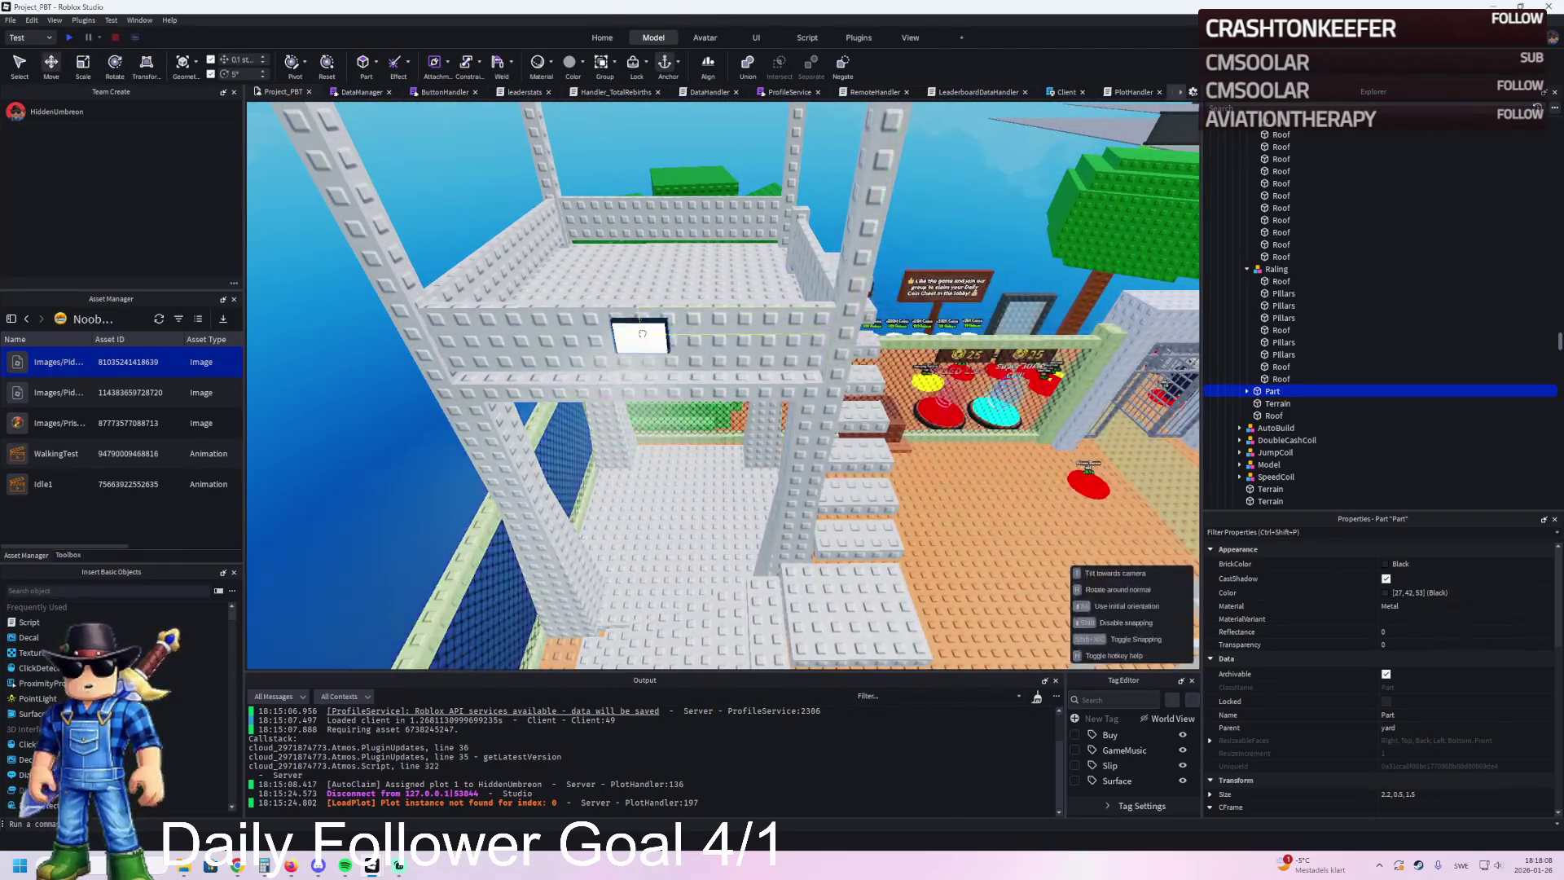
{"action": "scroll", "coordinate": [618, 324], "scroll_direction": "up", "scroll_amount": 3}
{"action": "key", "text": "a"}
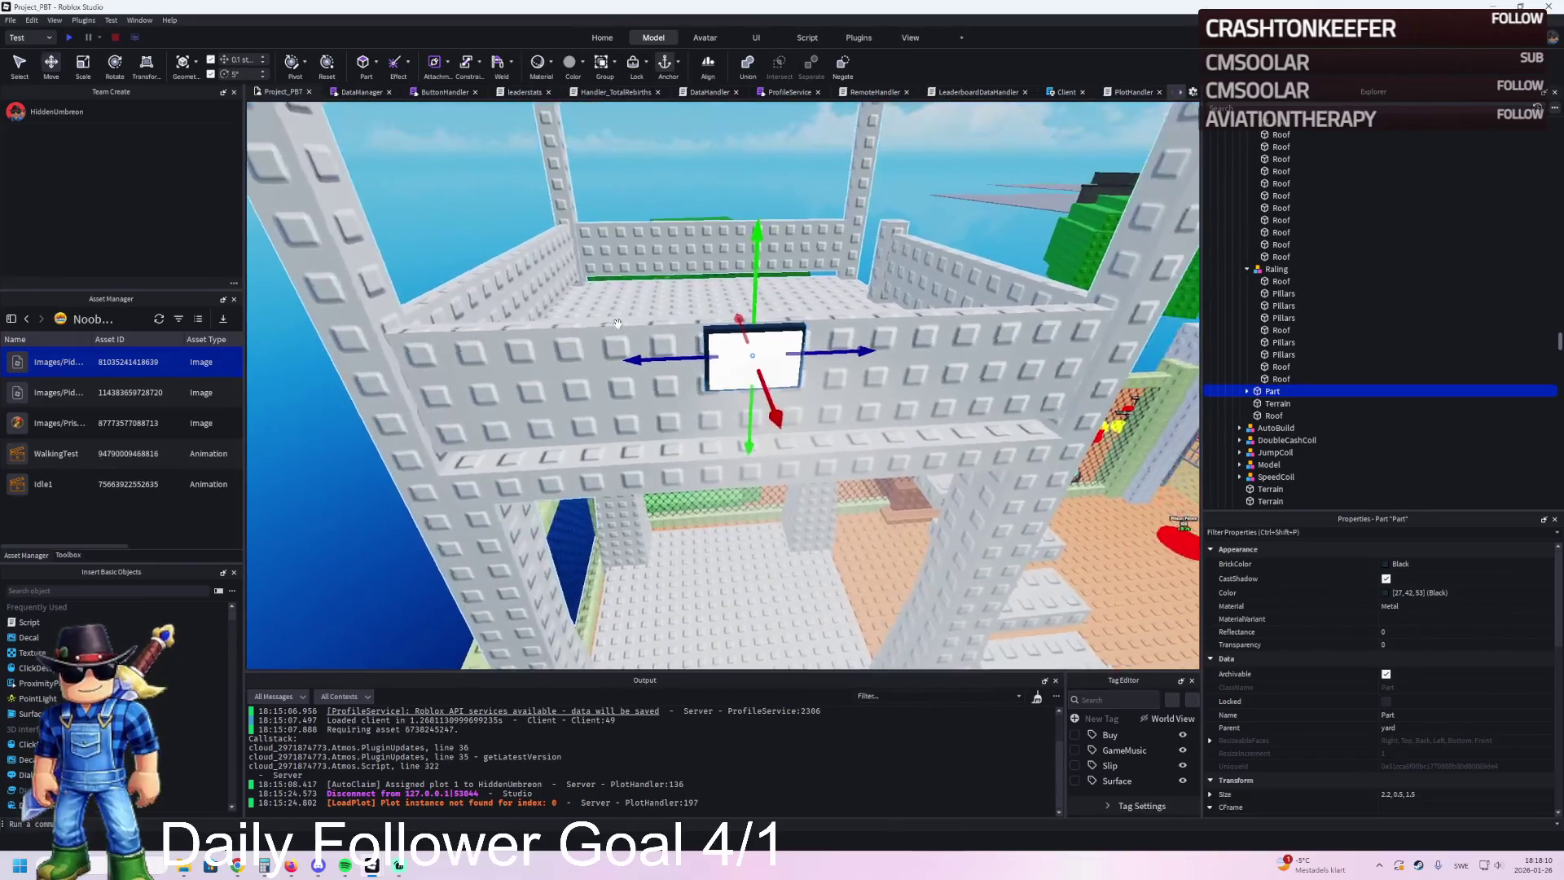
{"action": "mouse_move", "coordinate": [882, 356]}
{"action": "left_mouse_down"}
{"action": "mouse_move", "coordinate": [733, 383]}
{"action": "mouse_move", "coordinate": [619, 379]}
{"action": "left_mouse_up"}
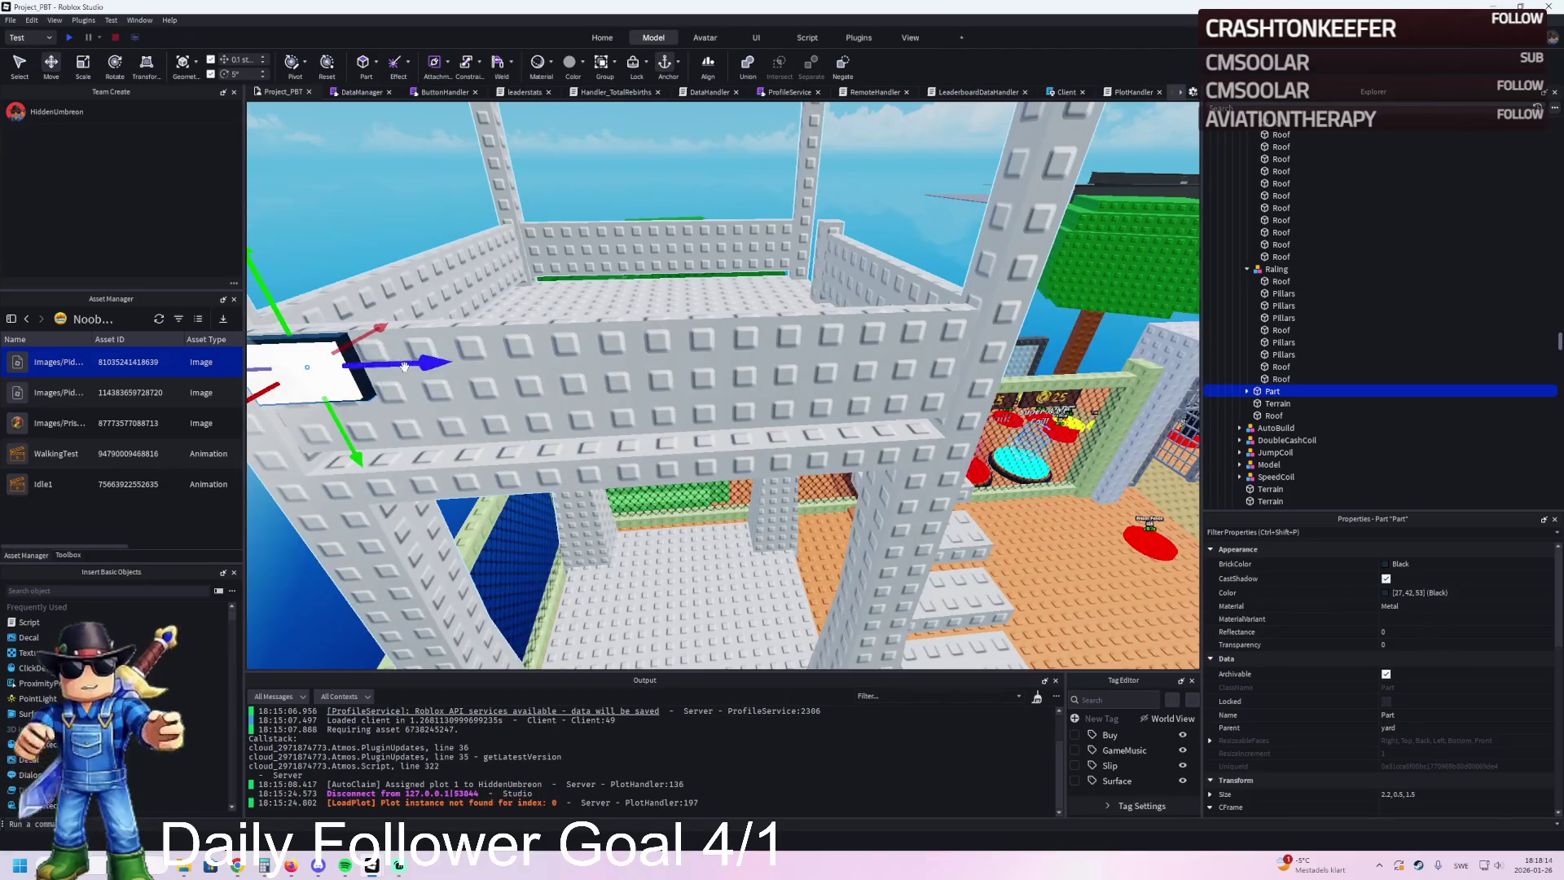
{"action": "left_click", "coordinate": [500, 359]}
Step: Check the railing beam's Position, then slide the lamp 13.8 studs along the railing
{"action": "scroll", "coordinate": [1425, 700], "scroll_direction": "down", "scroll_amount": 2}
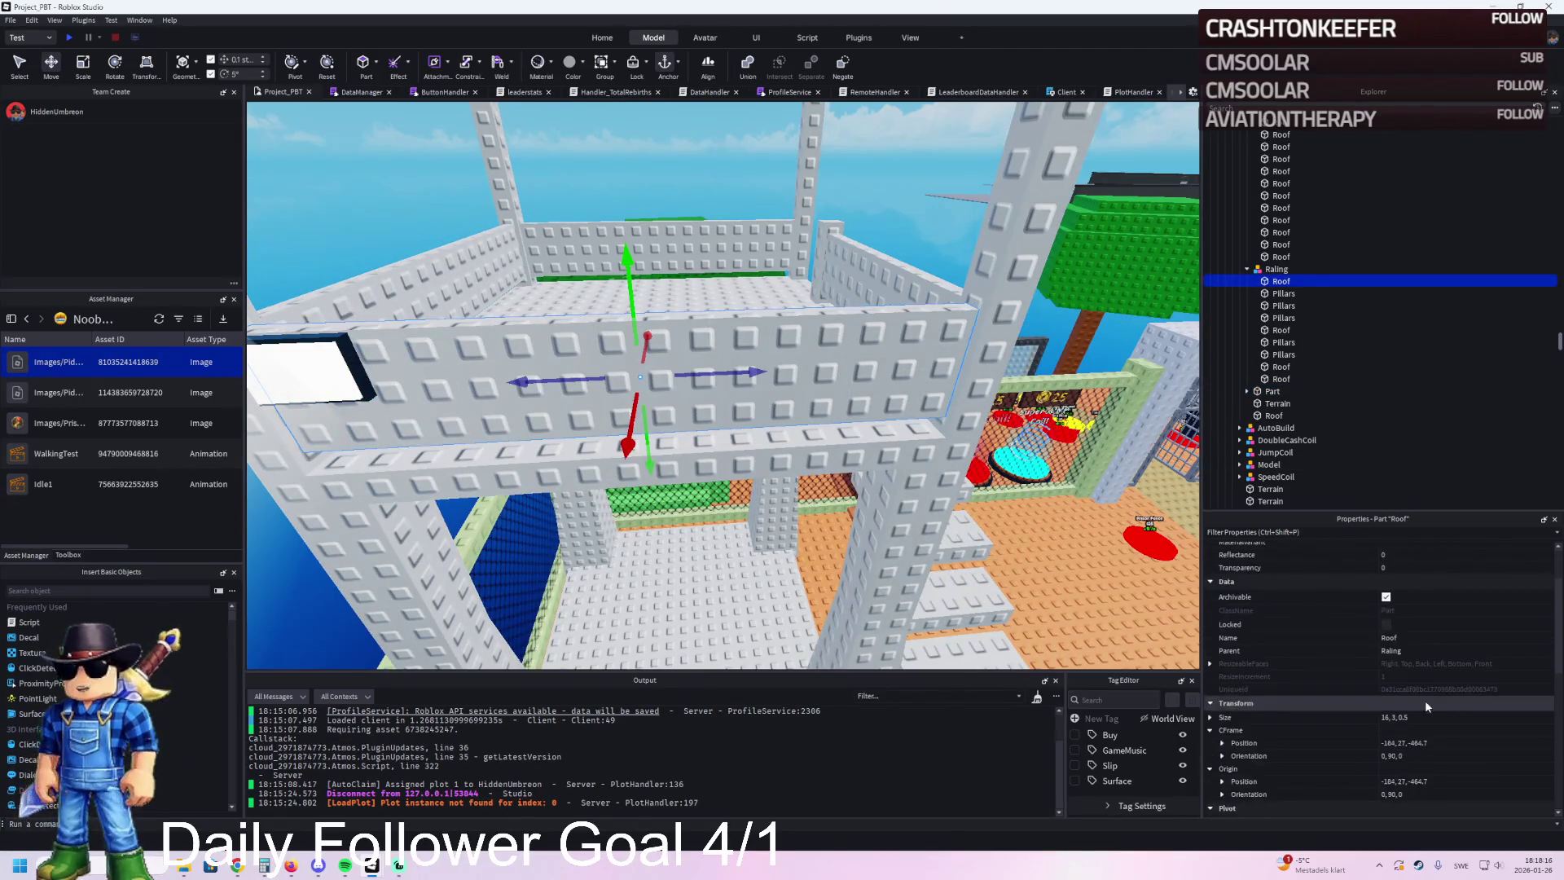
{"action": "left_click", "coordinate": [1448, 741]}
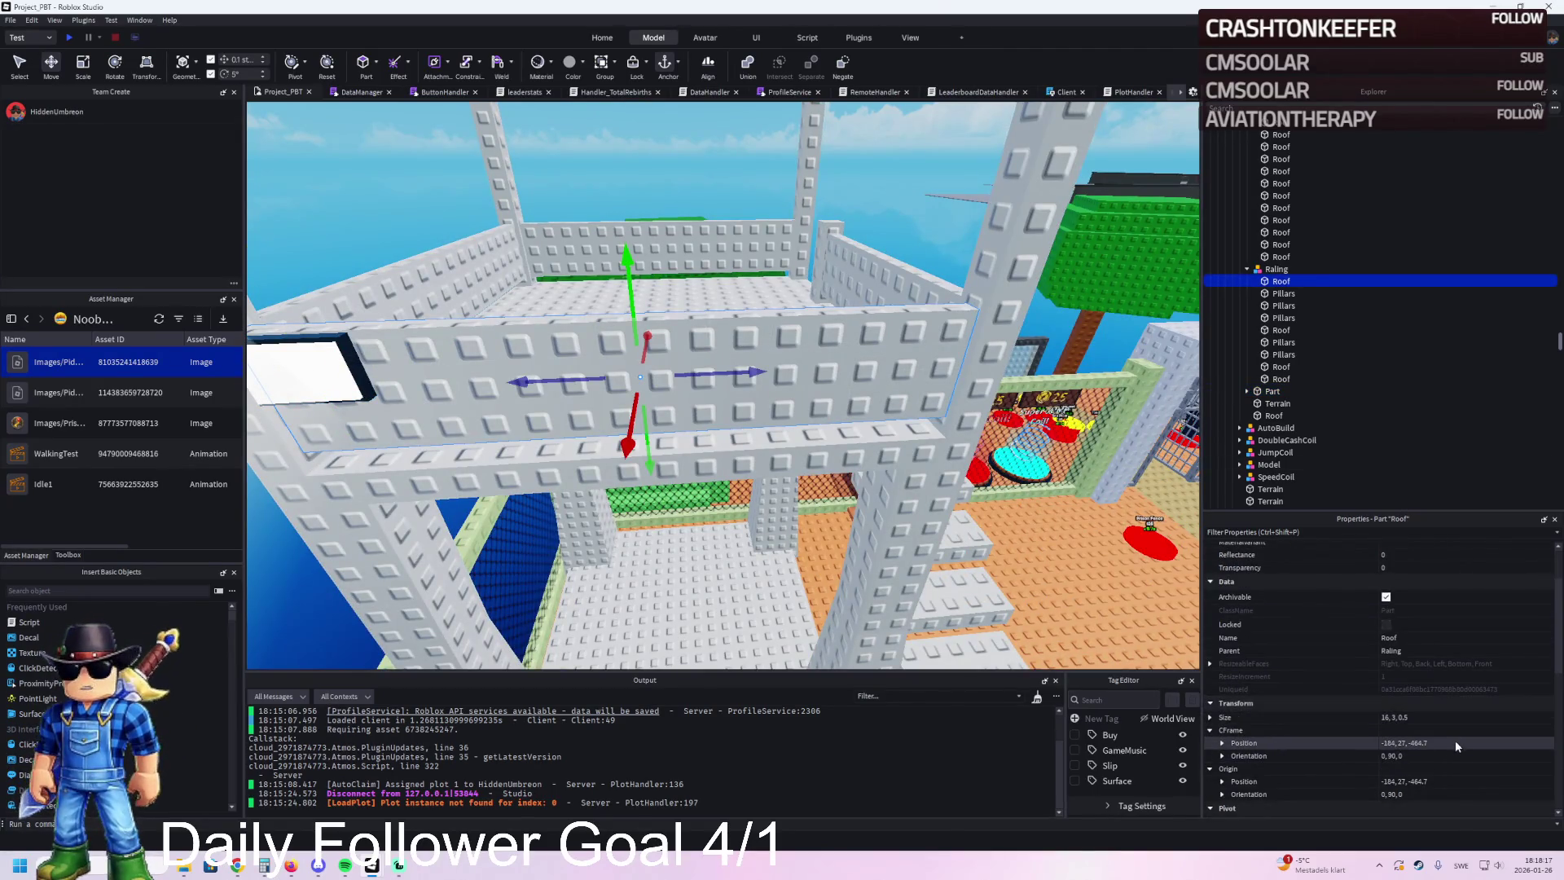
{"action": "left_click", "coordinate": [328, 365]}
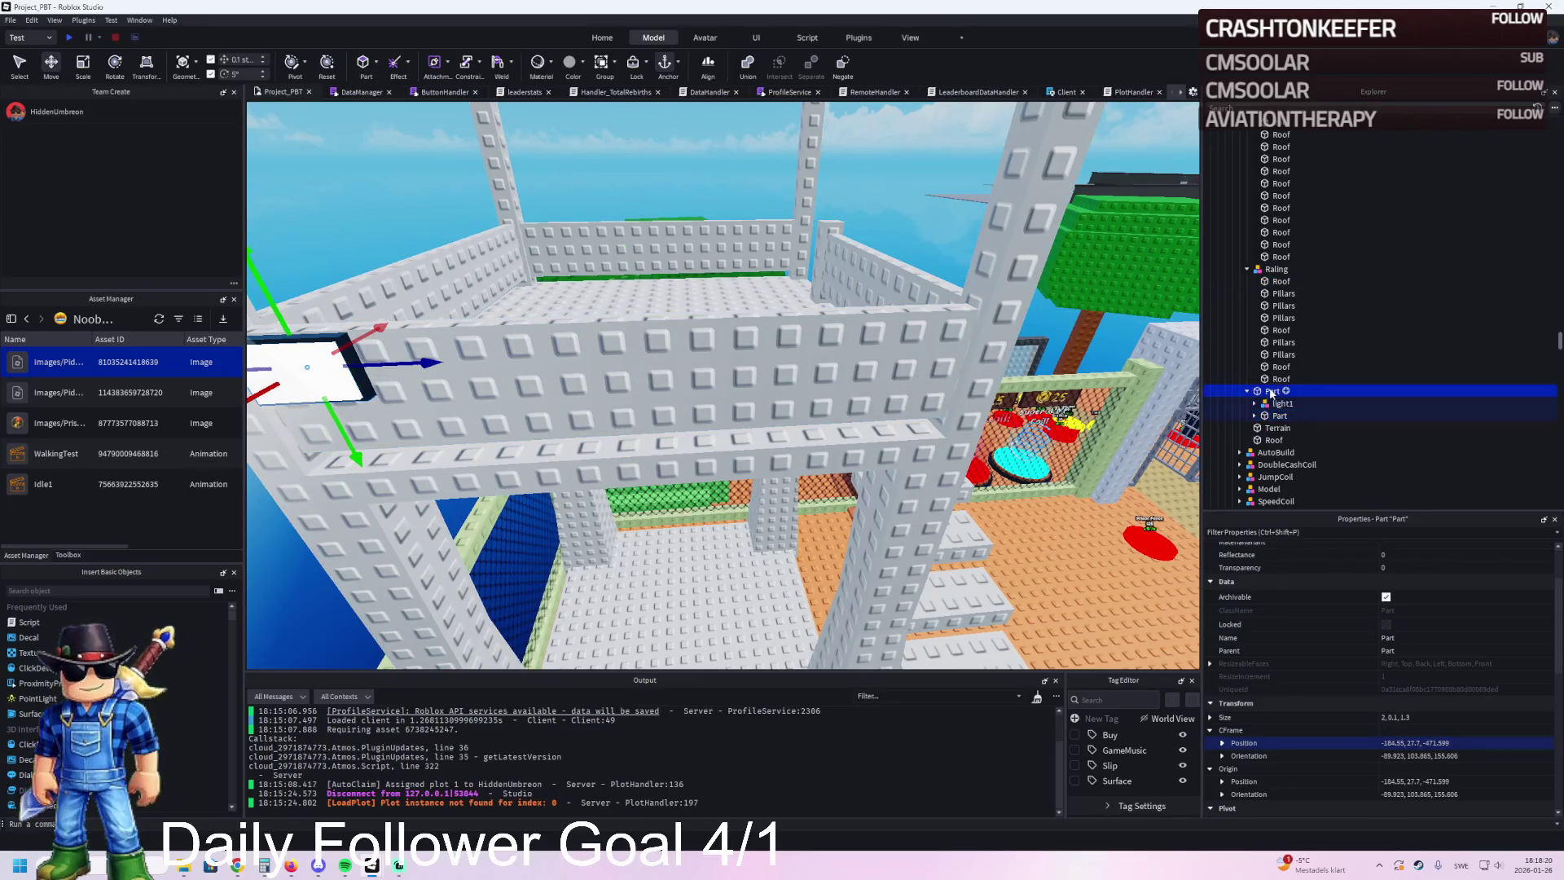
{"action": "key", "text": "Return"}
{"action": "key", "text": "f"}
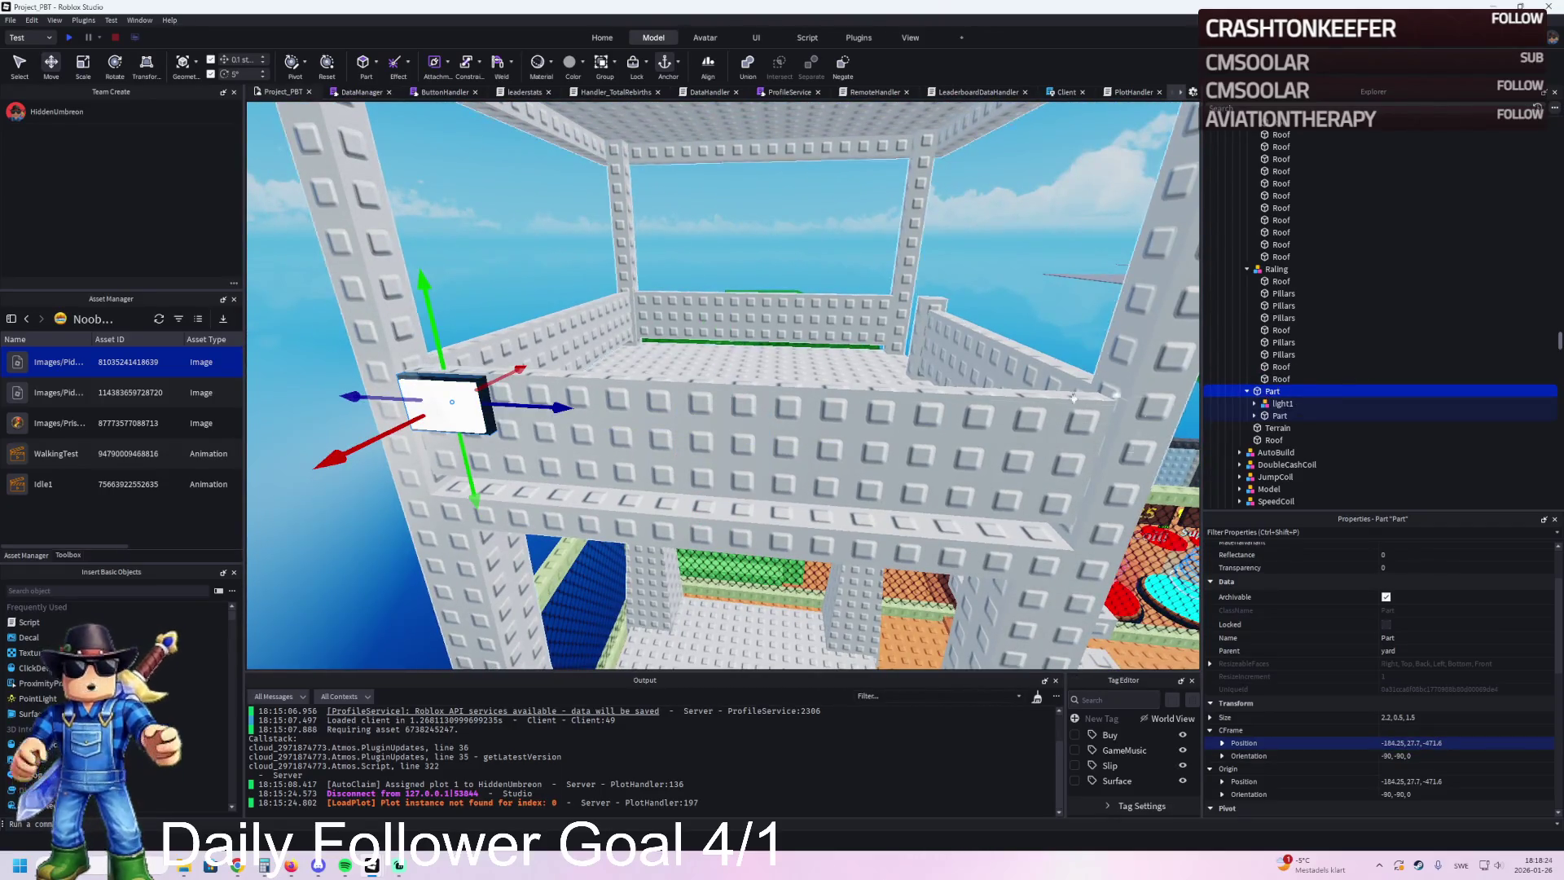
{"action": "left_click_drag", "start_coordinate": [544, 408], "coordinate": [725, 444]}
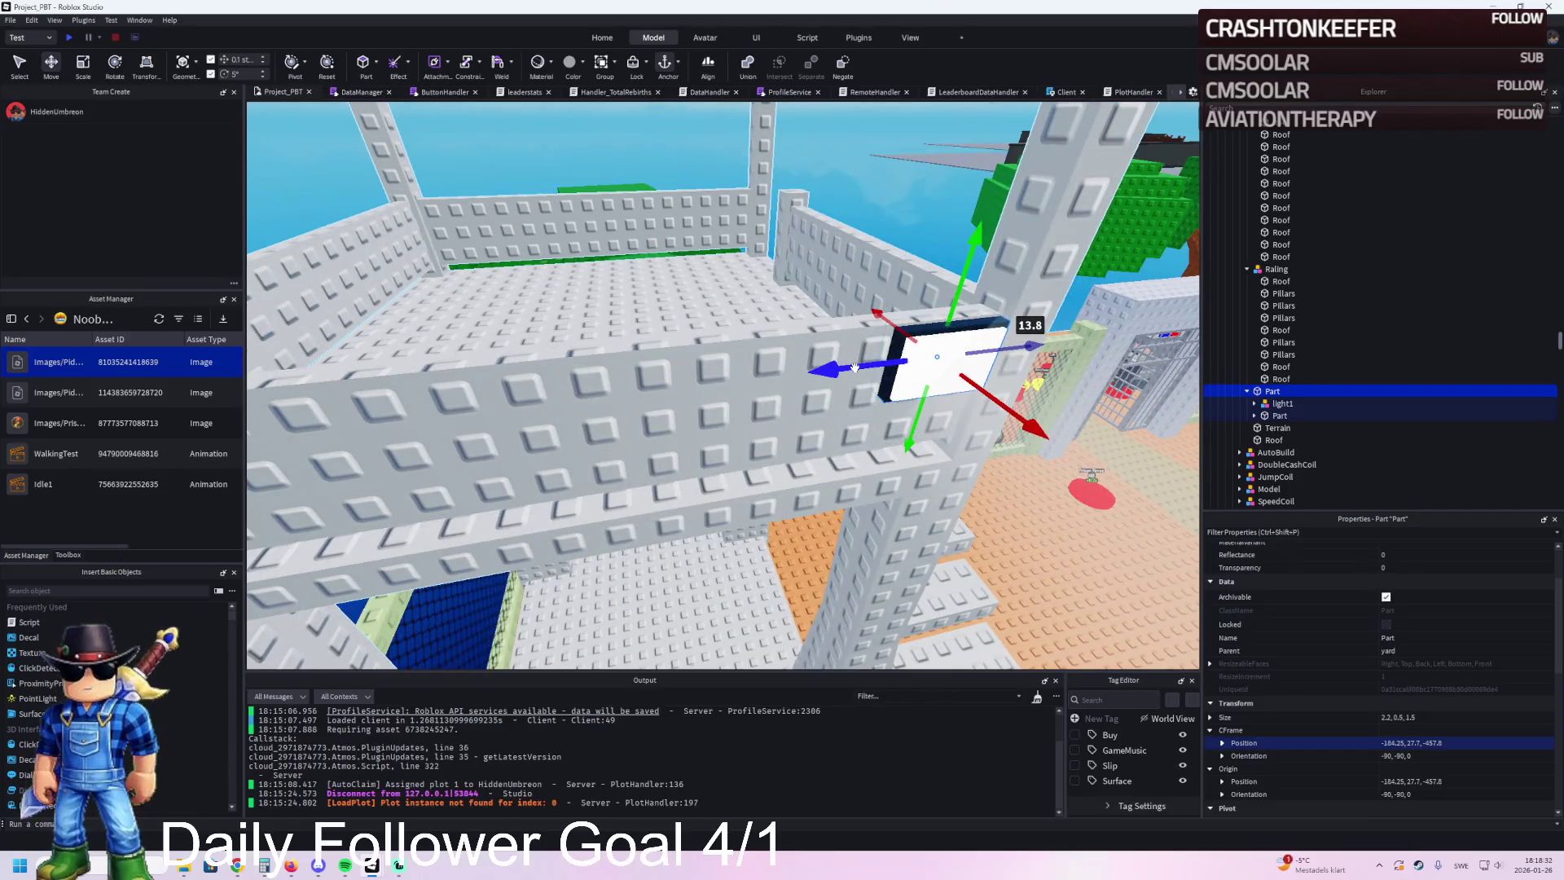
Step: Compute half of 13.8 in Calculator, giving 6.9
{"action": "key", "text": "super"}
{"action": "type", "text": "calc"}
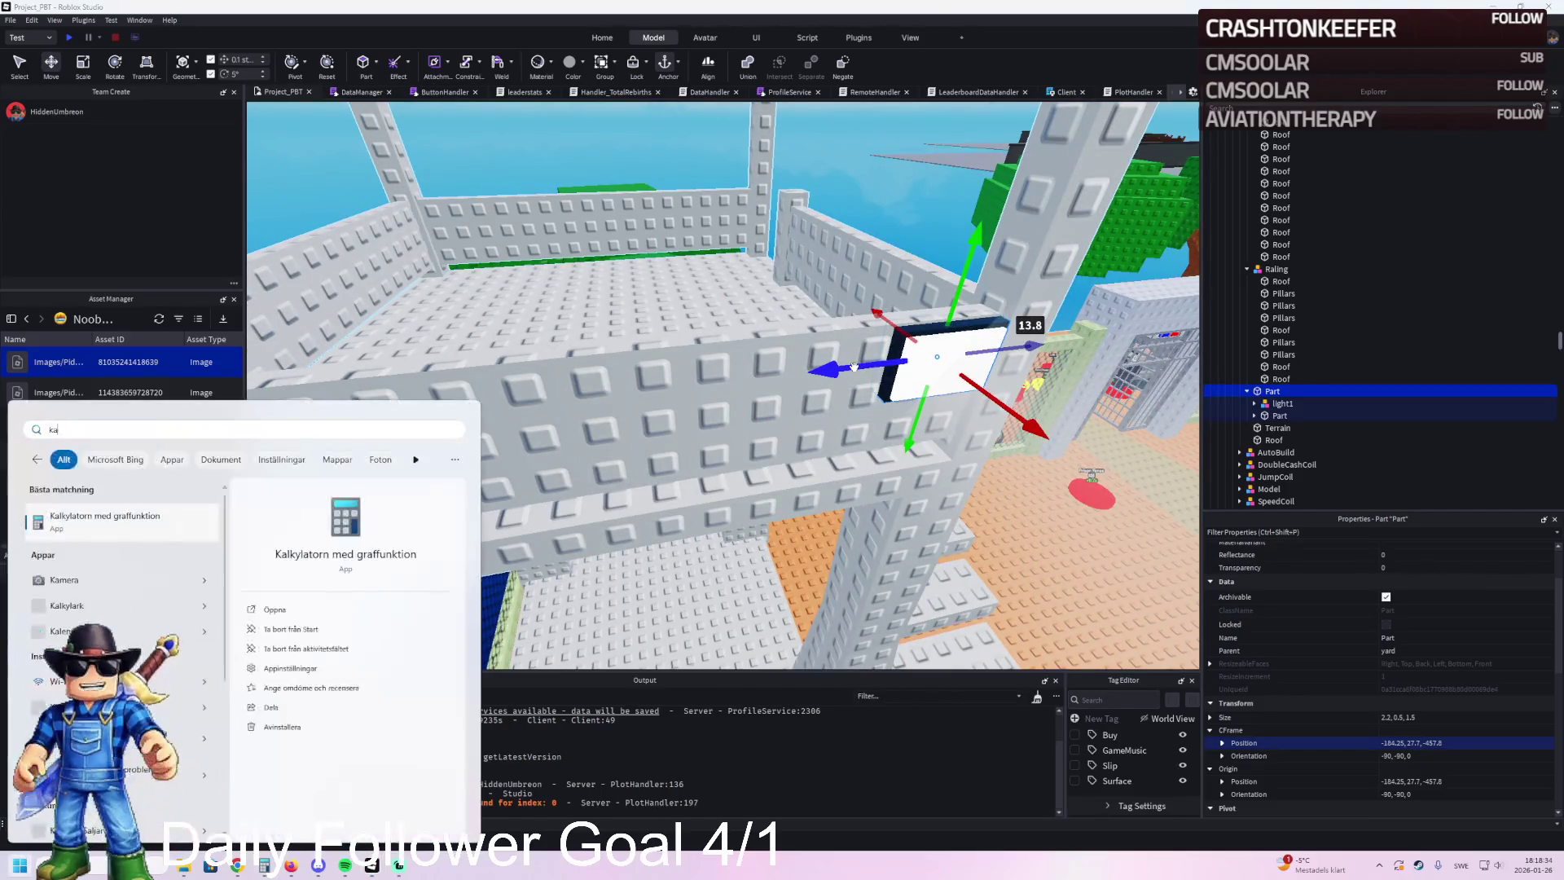
{"action": "key", "text": "Return"}
{"action": "type", "text": "1"}
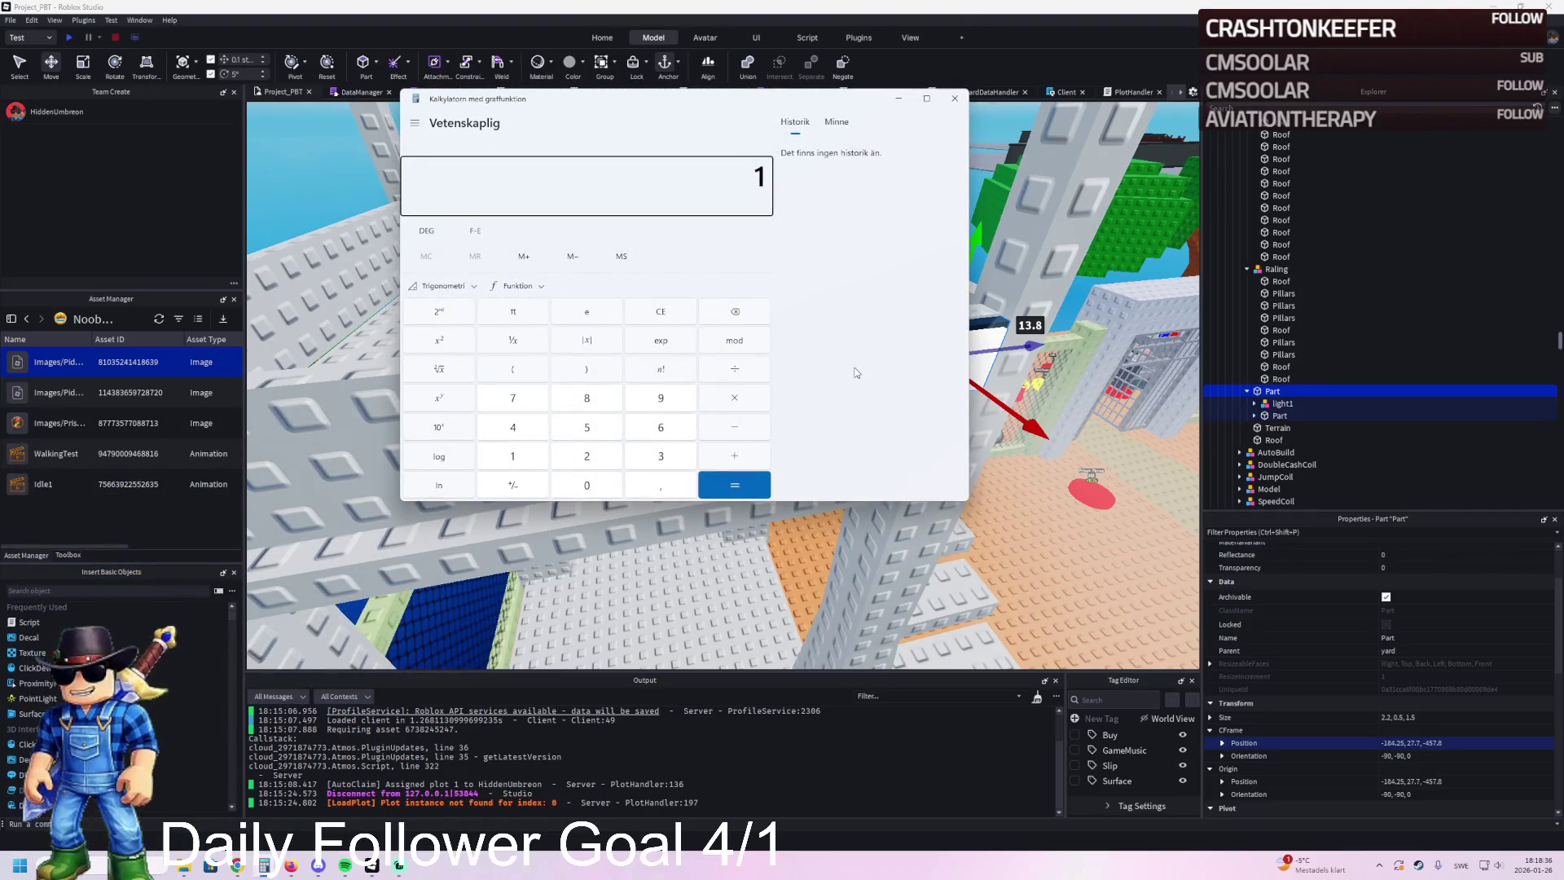
{"action": "key", "text": "Return"}
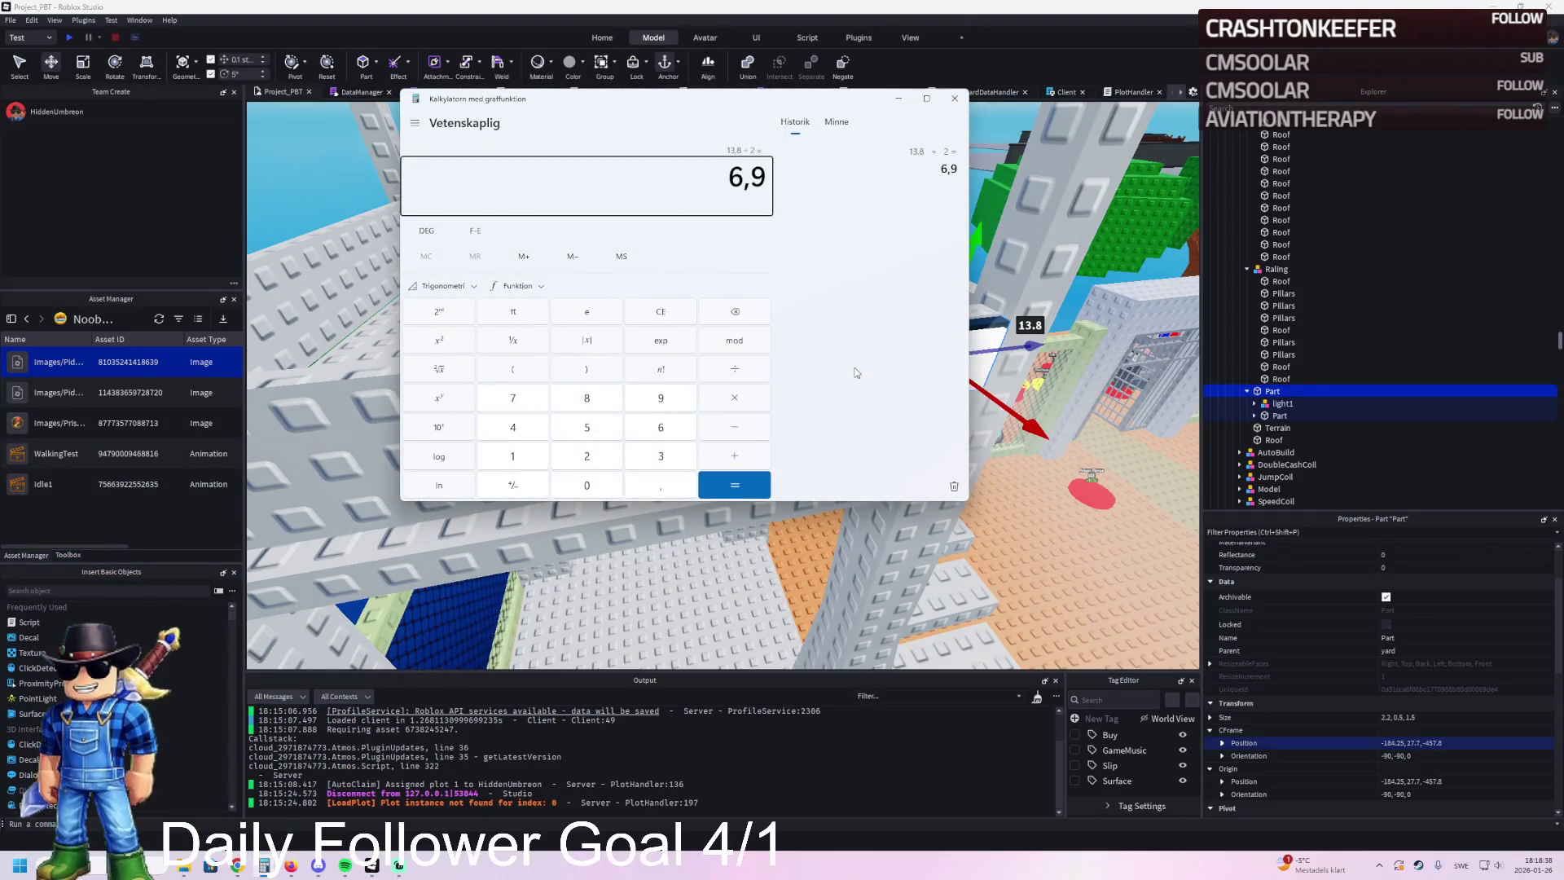
{"action": "left_click", "coordinate": [945, 106]}
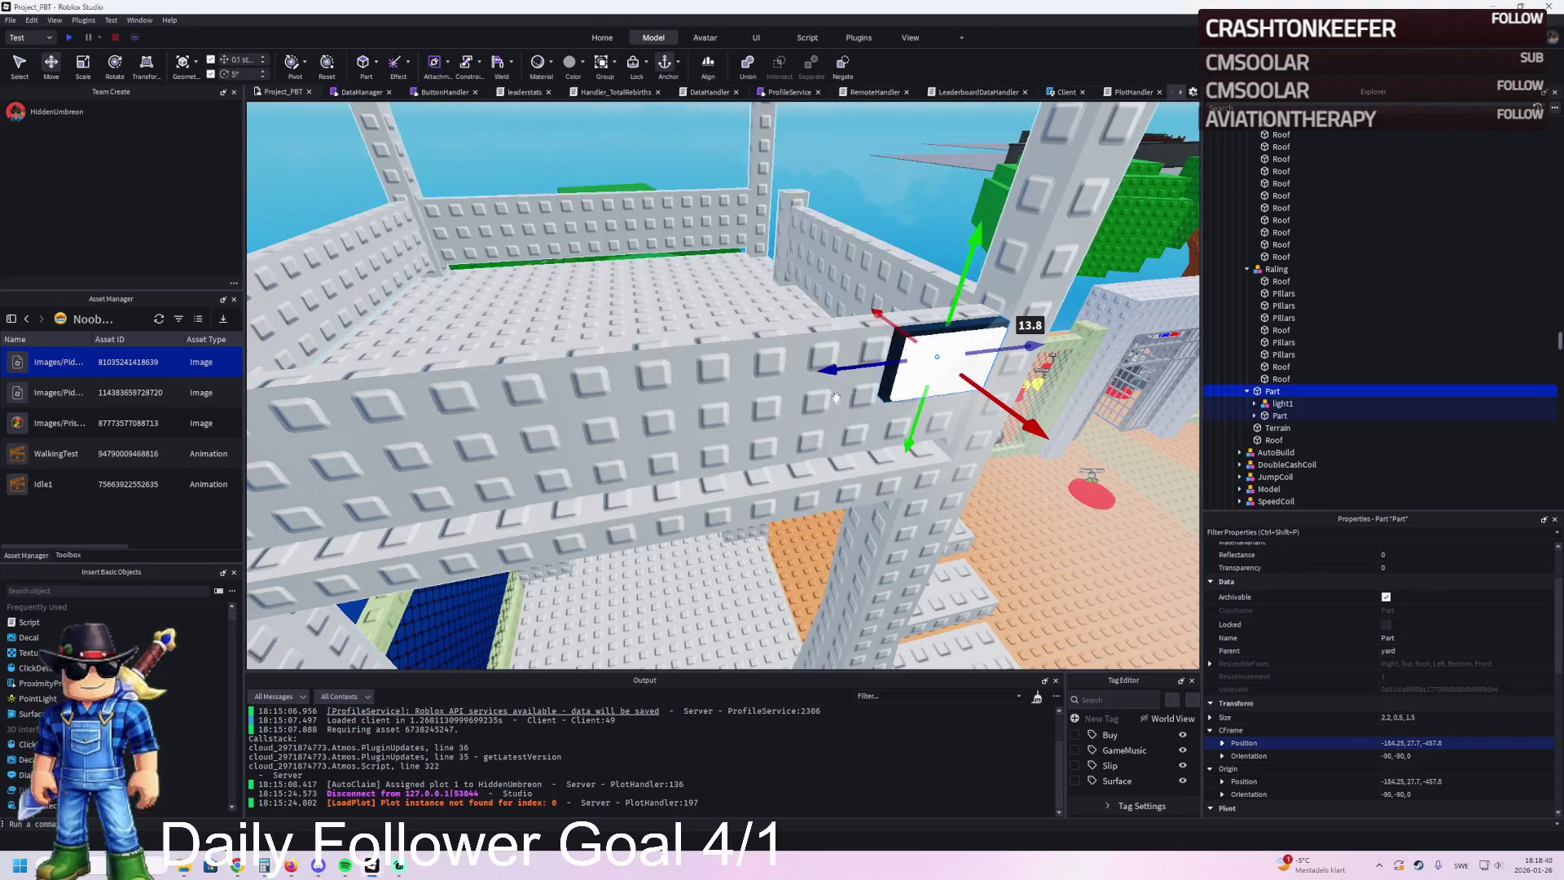
Step: Move the lamp back 6.9 studs to centre it and group it into a model named Light
{"action": "mouse_move", "coordinate": [847, 368]}
{"action": "left_mouse_down"}
{"action": "mouse_move", "coordinate": [819, 398]}
{"action": "mouse_move", "coordinate": [570, 386]}
{"action": "mouse_move", "coordinate": [582, 423]}
{"action": "mouse_move", "coordinate": [625, 396]}
{"action": "left_mouse_up"}
{"action": "left_click_drag", "start_coordinate": [663, 340], "coordinate": [606, 366]}
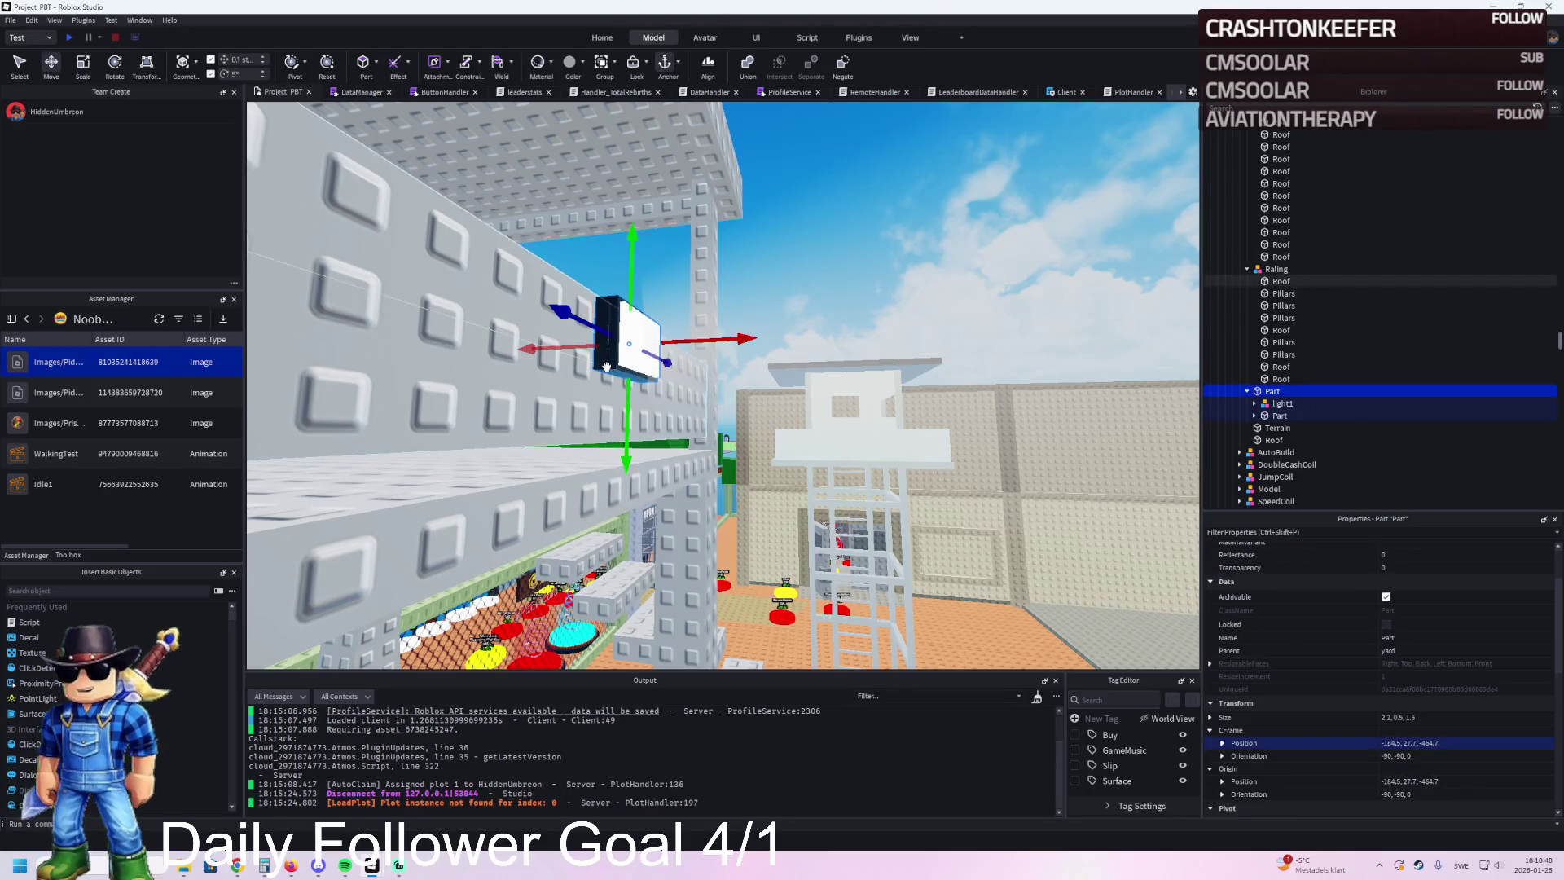
{"action": "key", "text": "ctrl+g"}
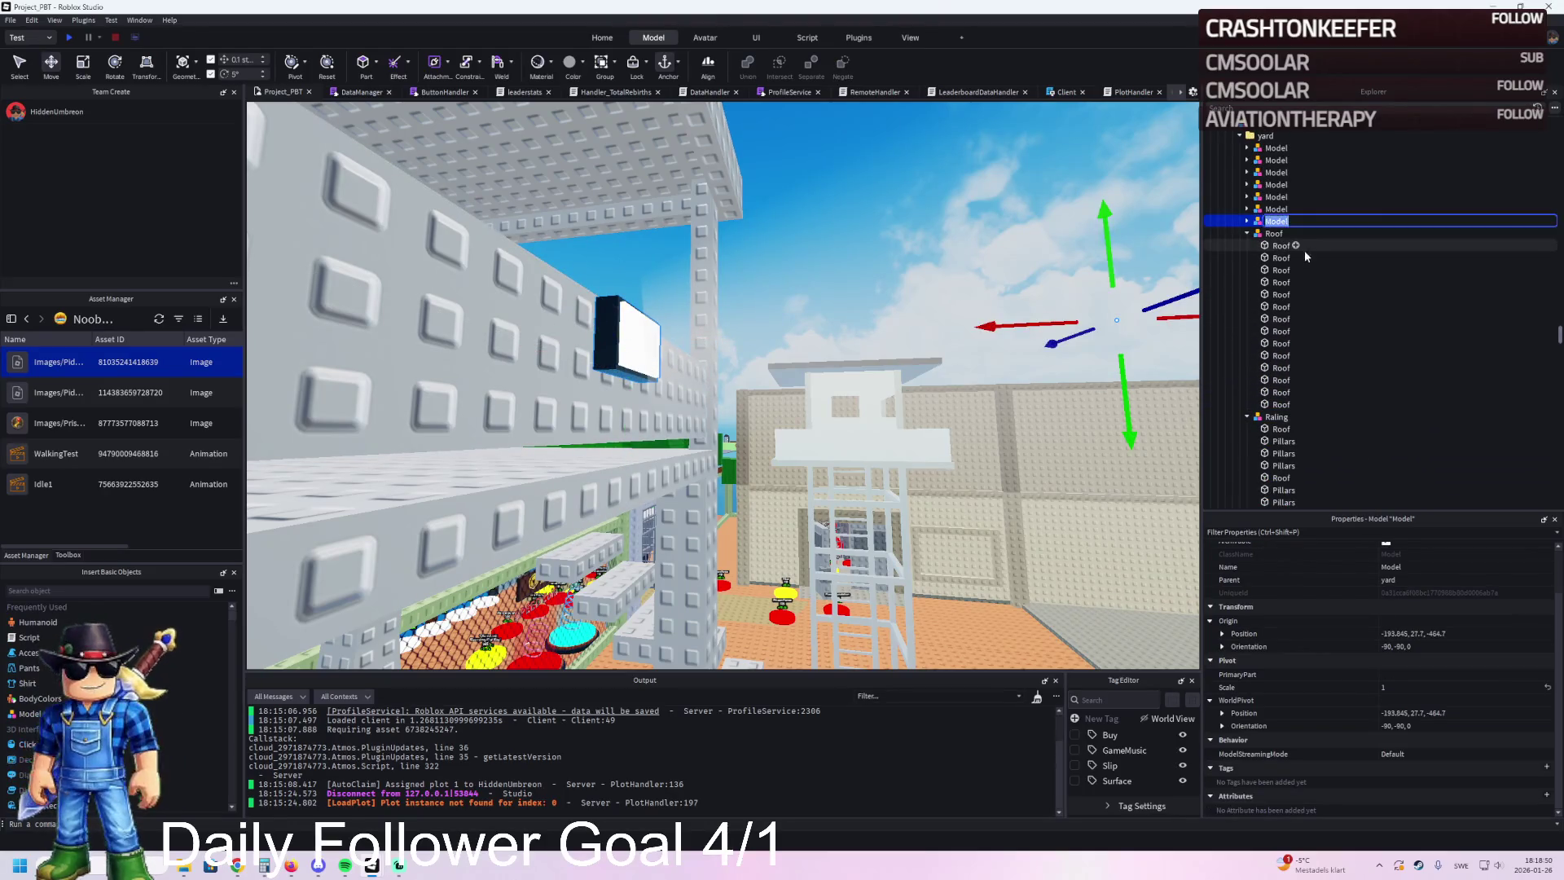
{"action": "type", "text": "Light"}
{"action": "key", "text": "Return"}
Step: Move the nested part directly under Light and resize it into a flat panel 0.5 studs thick
{"action": "left_click", "coordinate": [1281, 257]}
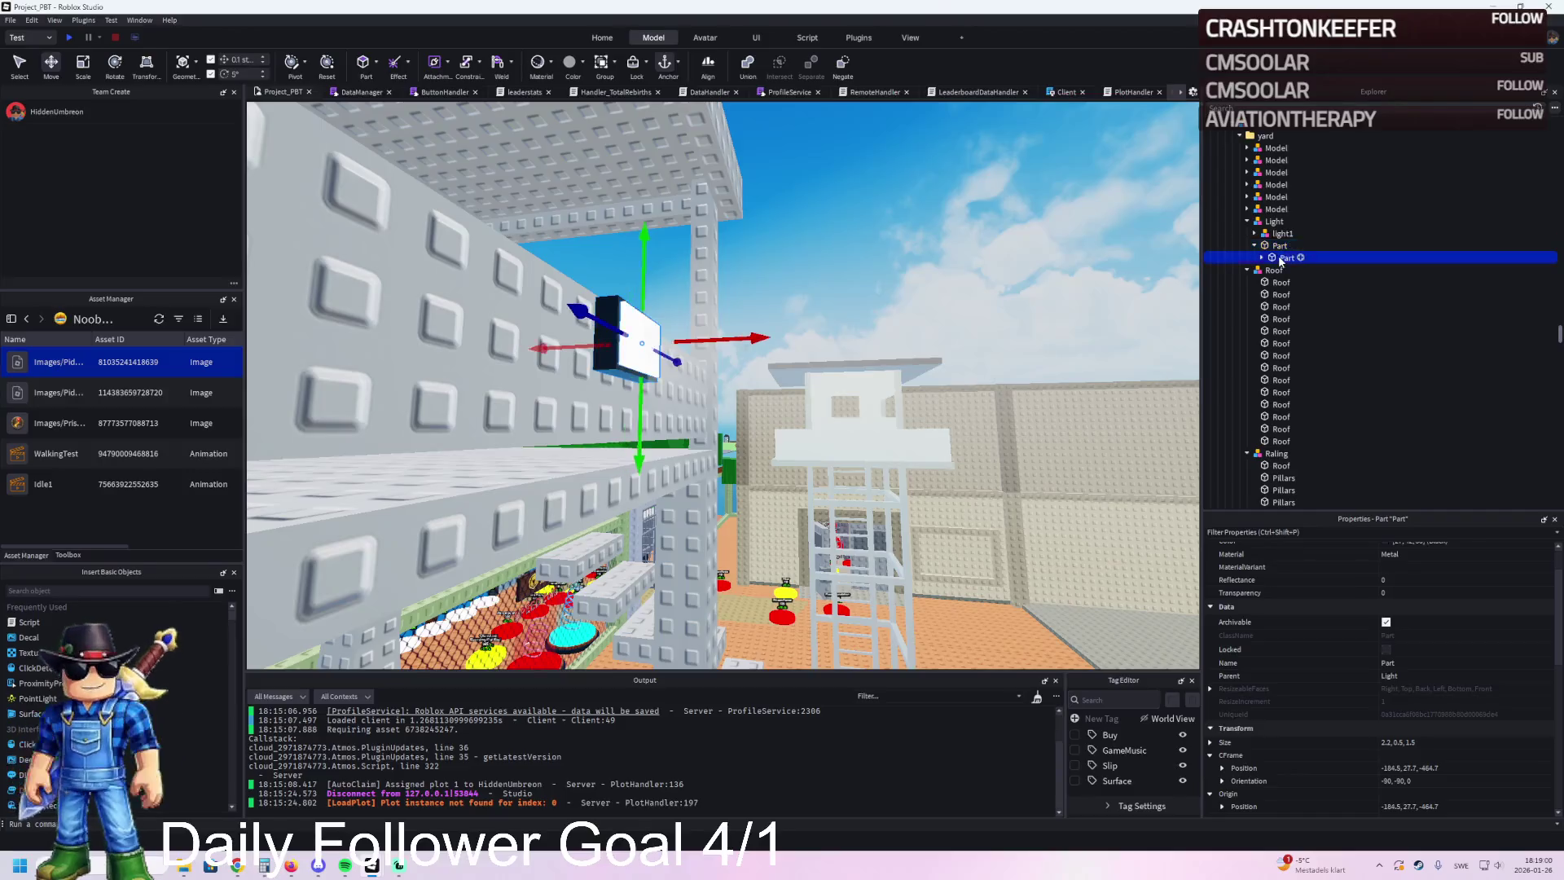
{"action": "left_click_drag", "start_coordinate": [1281, 260], "coordinate": [1275, 222]}
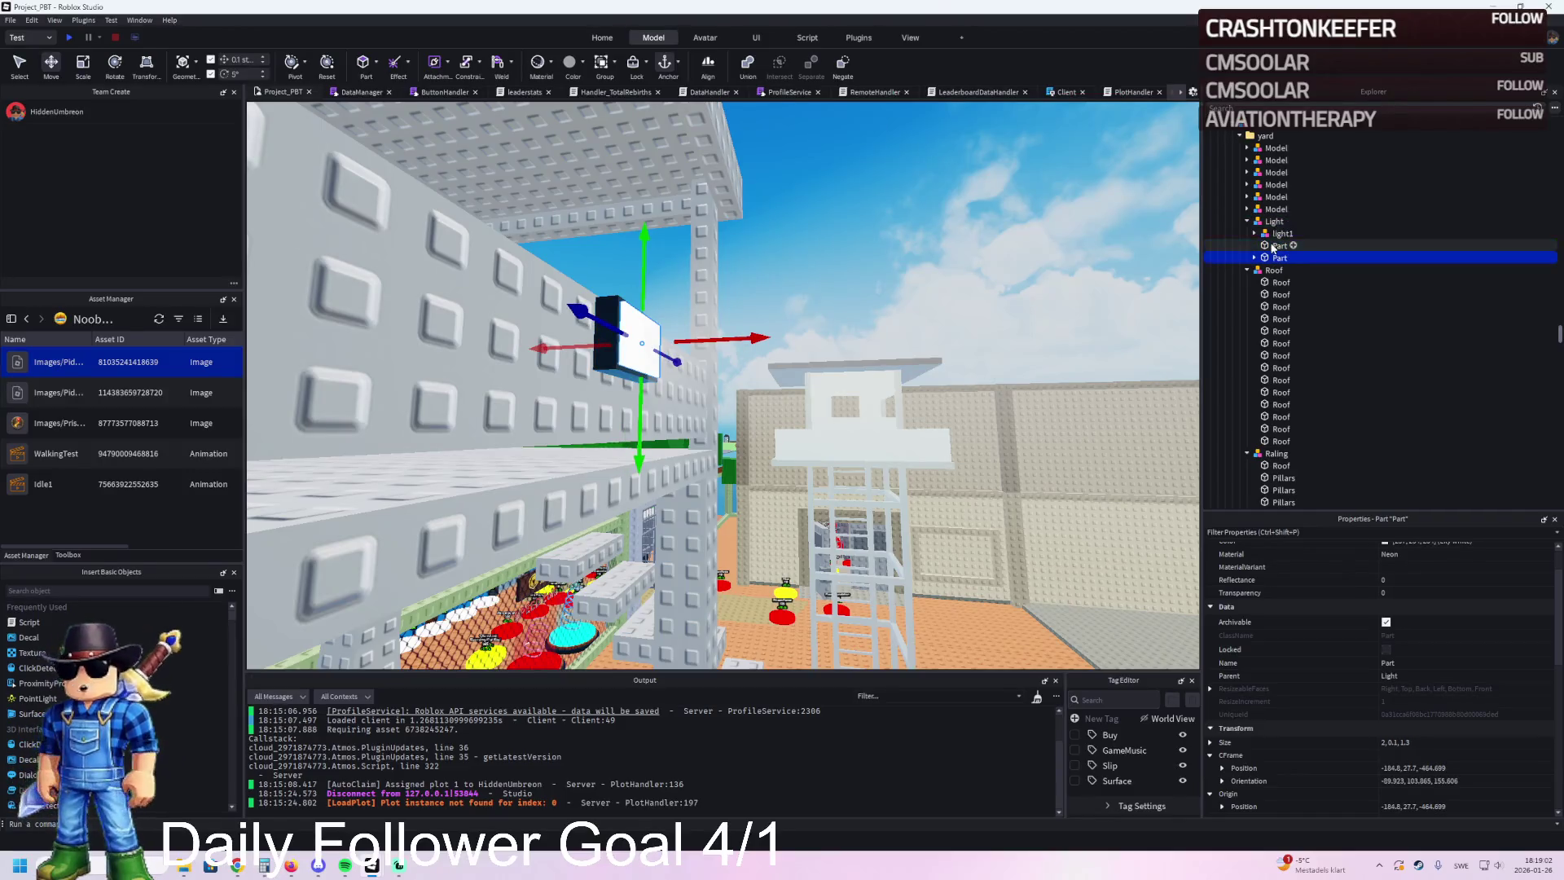
{"action": "key", "text": "f"}
{"action": "key", "text": "ctrl+3"}
{"action": "left_click_drag", "start_coordinate": [725, 426], "coordinate": [727, 477]}
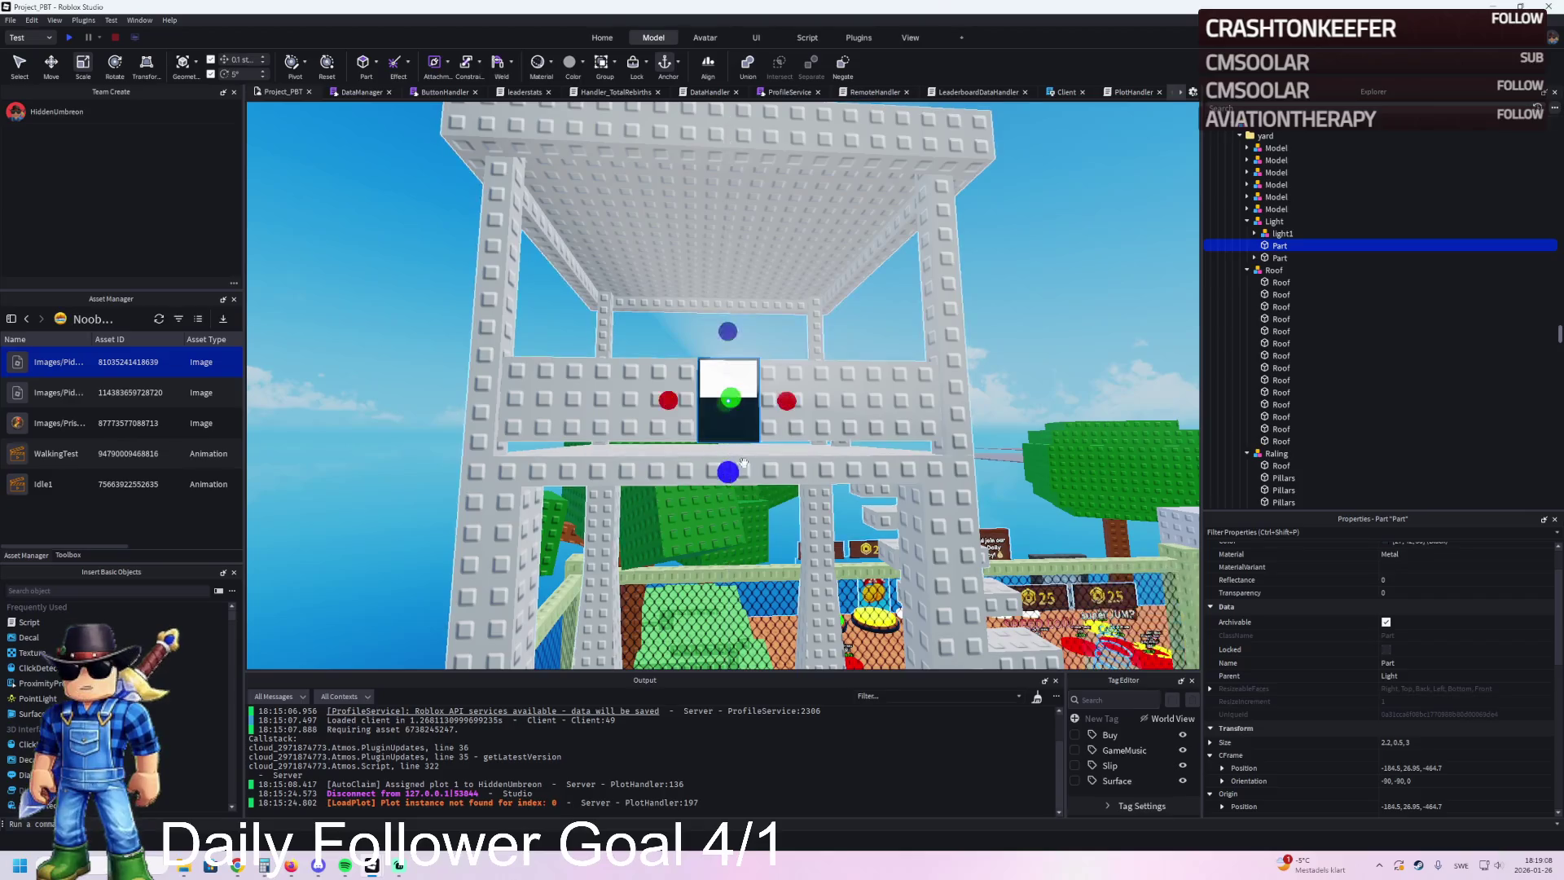
{"action": "left_click_drag", "start_coordinate": [785, 402], "coordinate": [824, 408]}
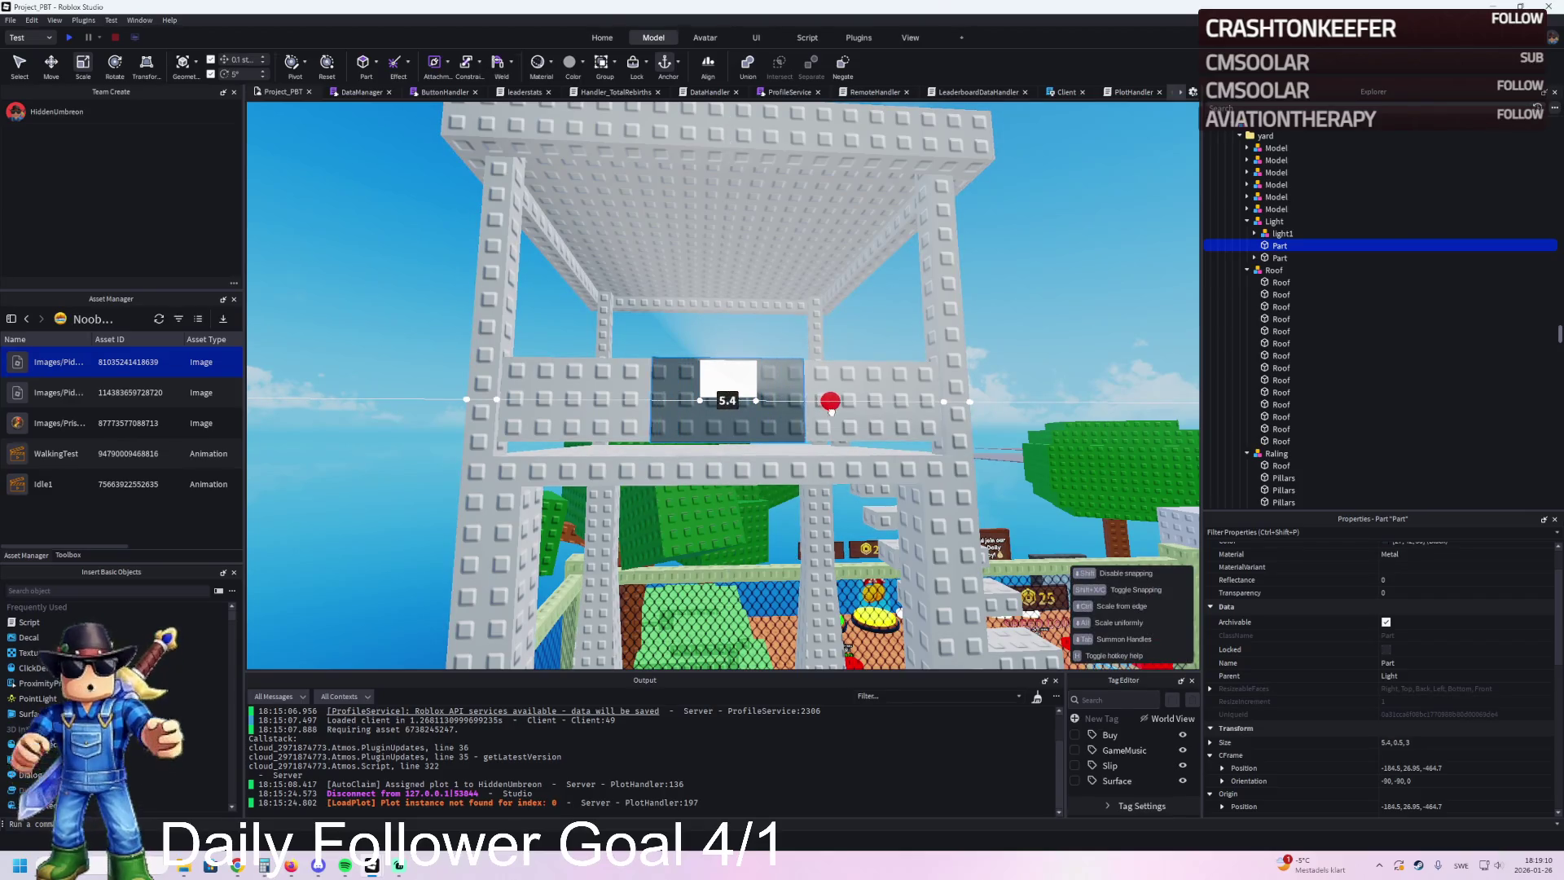
Step: Size the second Light panel part to 5 × 0.1 × 3 studs
{"action": "left_click", "coordinate": [1275, 257]}
{"action": "left_click", "coordinate": [1271, 246]}
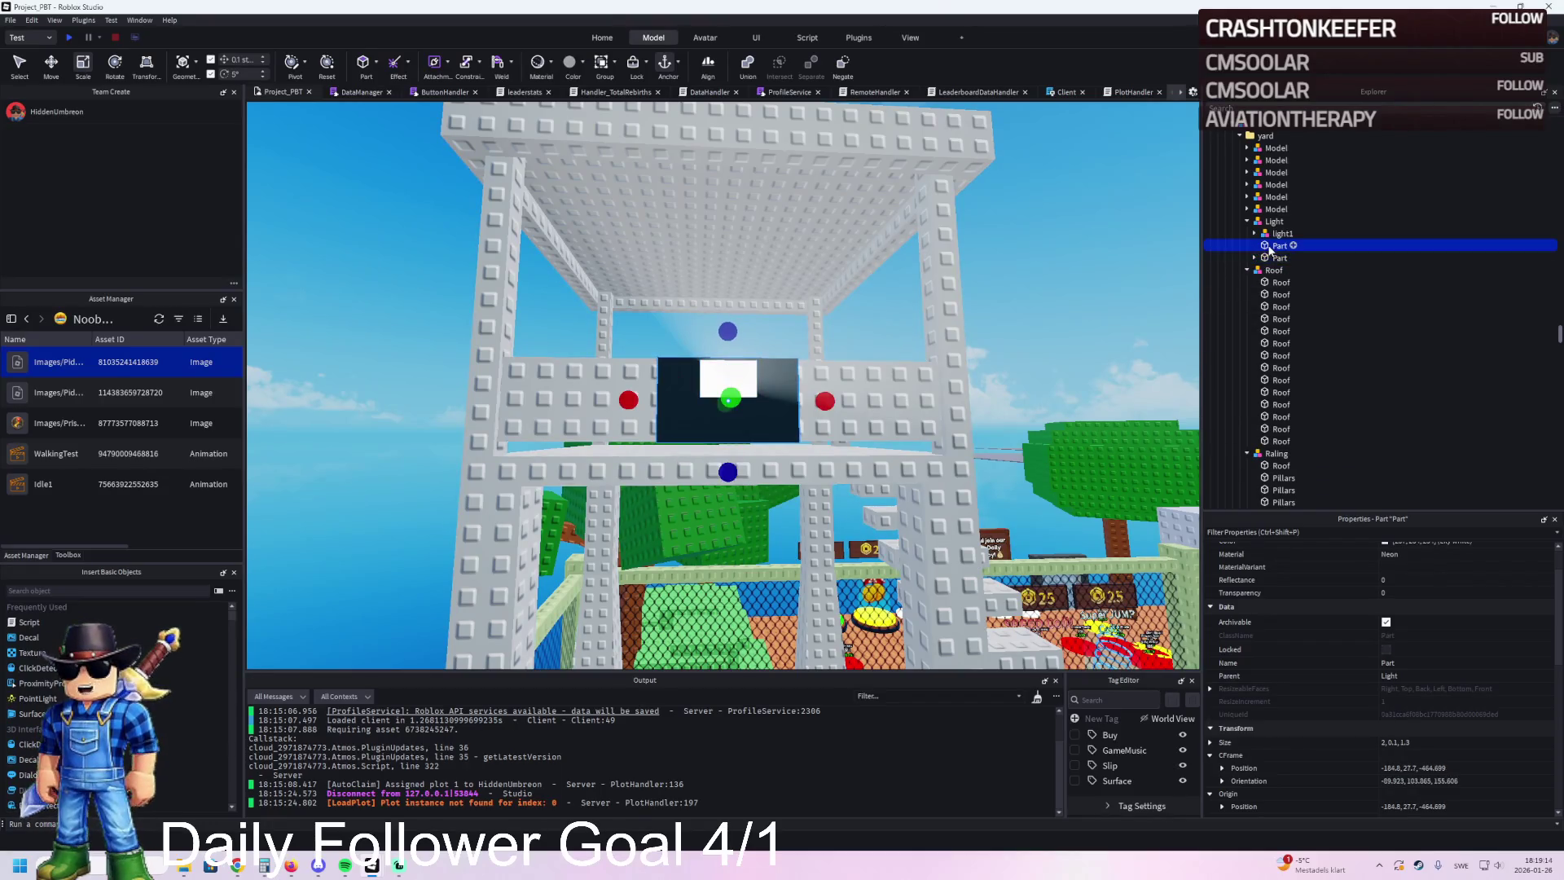
{"action": "left_click", "coordinate": [725, 374]}
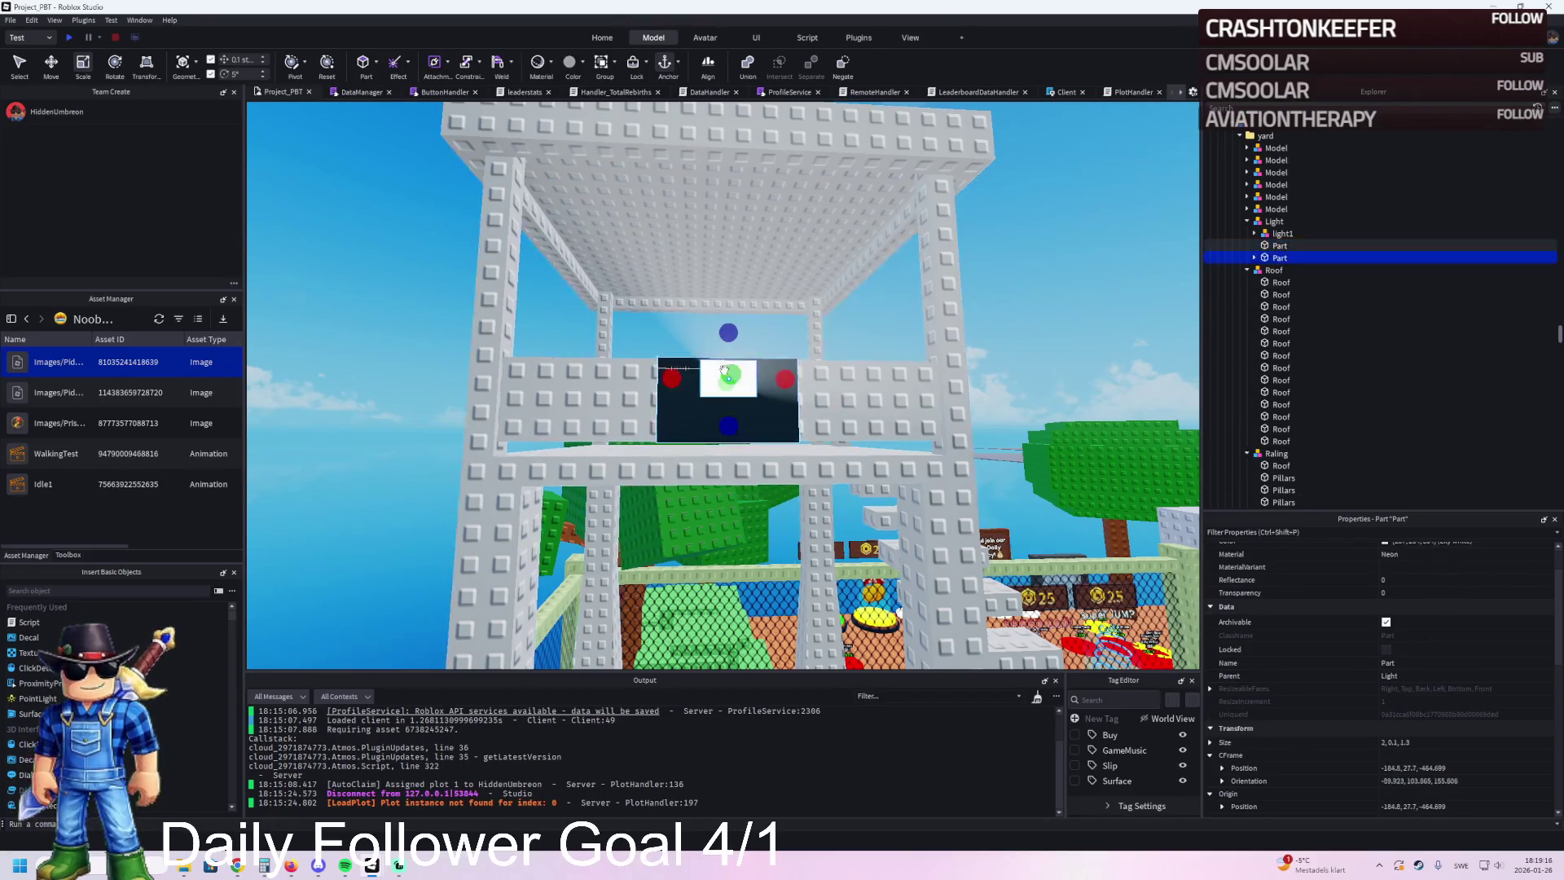
{"action": "left_click_drag", "start_coordinate": [784, 368], "coordinate": [831, 380]}
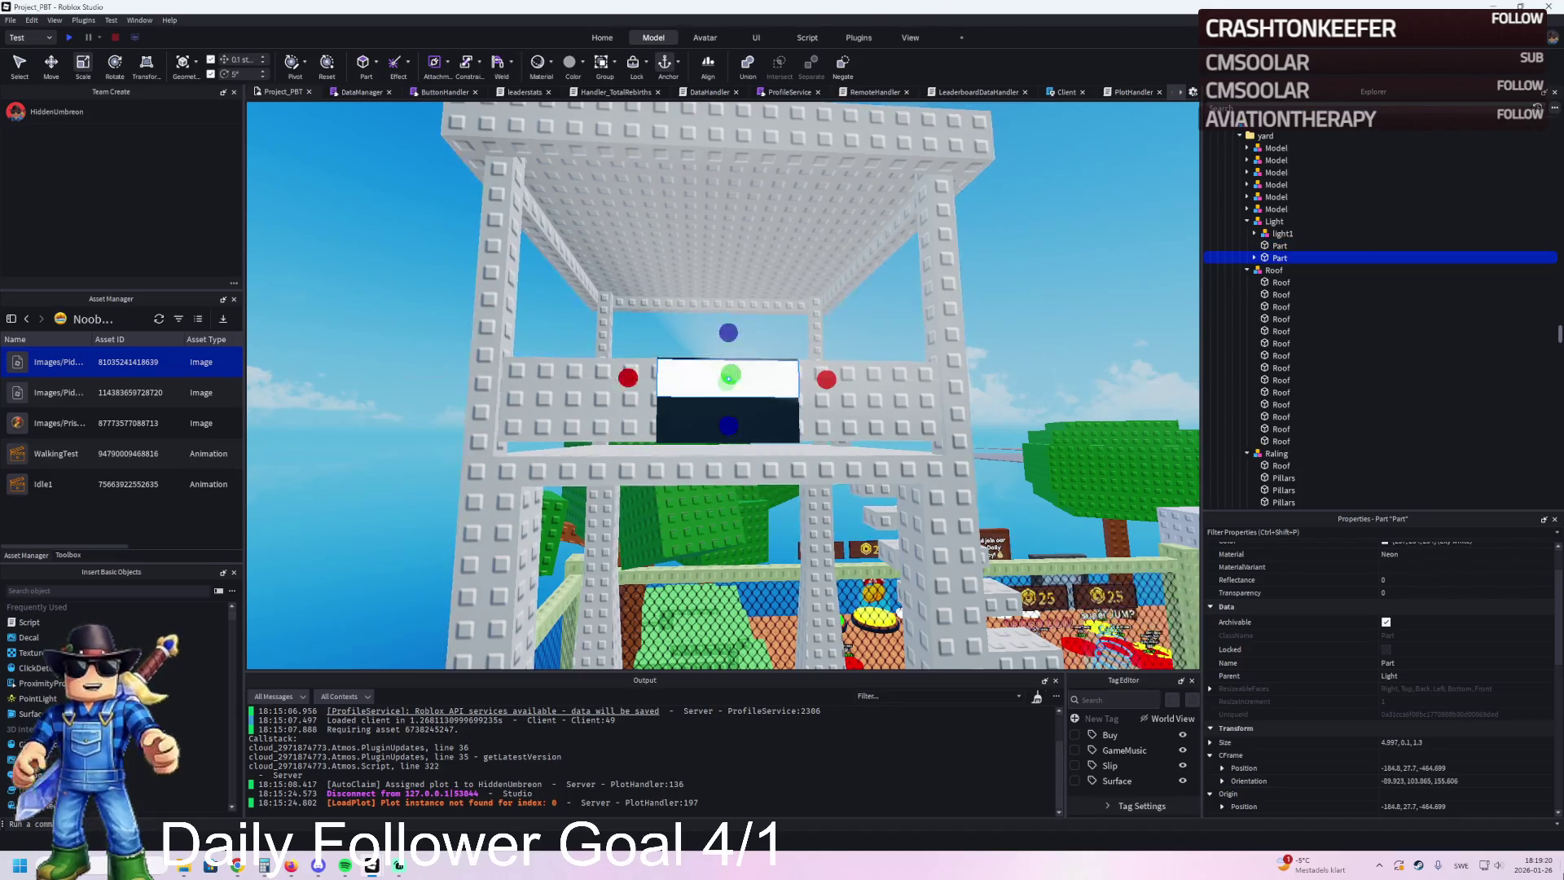
{"action": "double_click", "coordinate": [1389, 742]}
{"action": "type", "text": "4"}
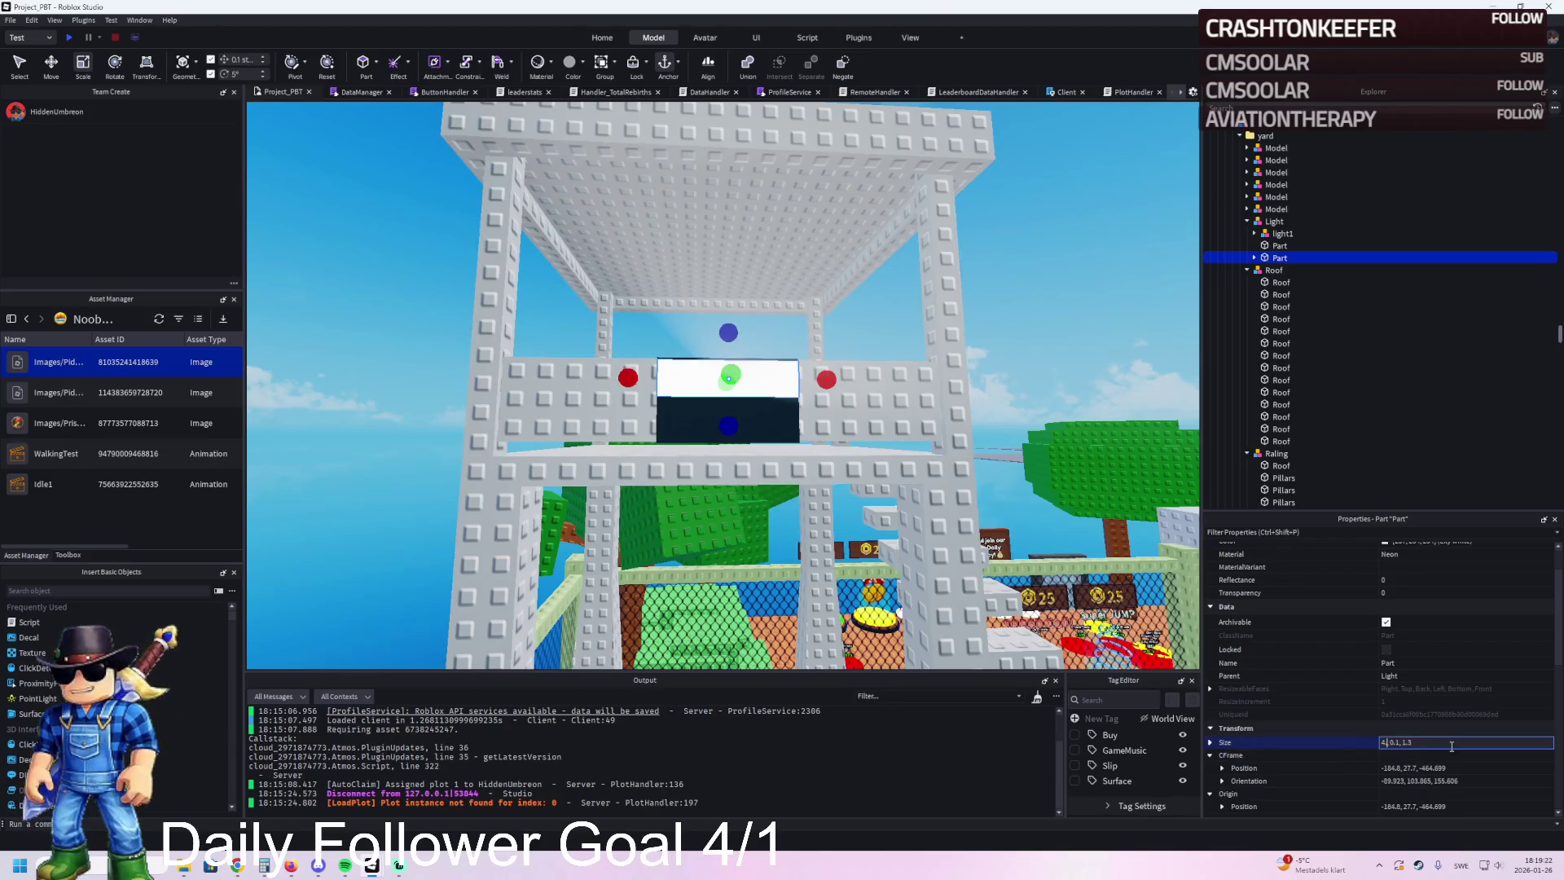
{"action": "key", "text": "Return"}
{"action": "scroll", "coordinate": [814, 407], "scroll_direction": "up", "scroll_amount": 6}
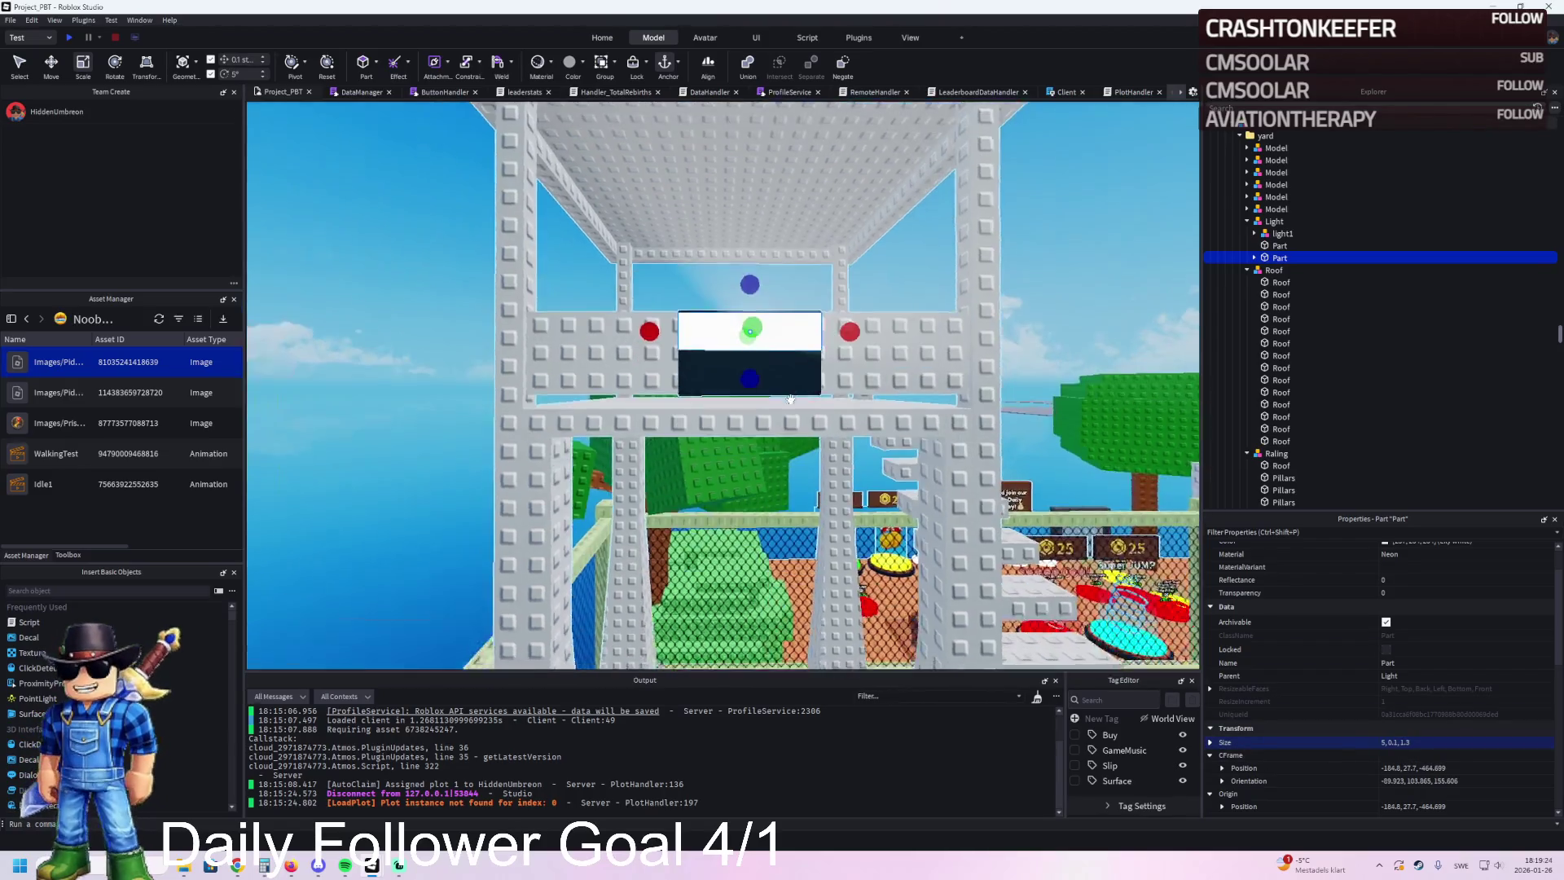
{"action": "left_click_drag", "start_coordinate": [861, 411], "coordinate": [869, 548]}
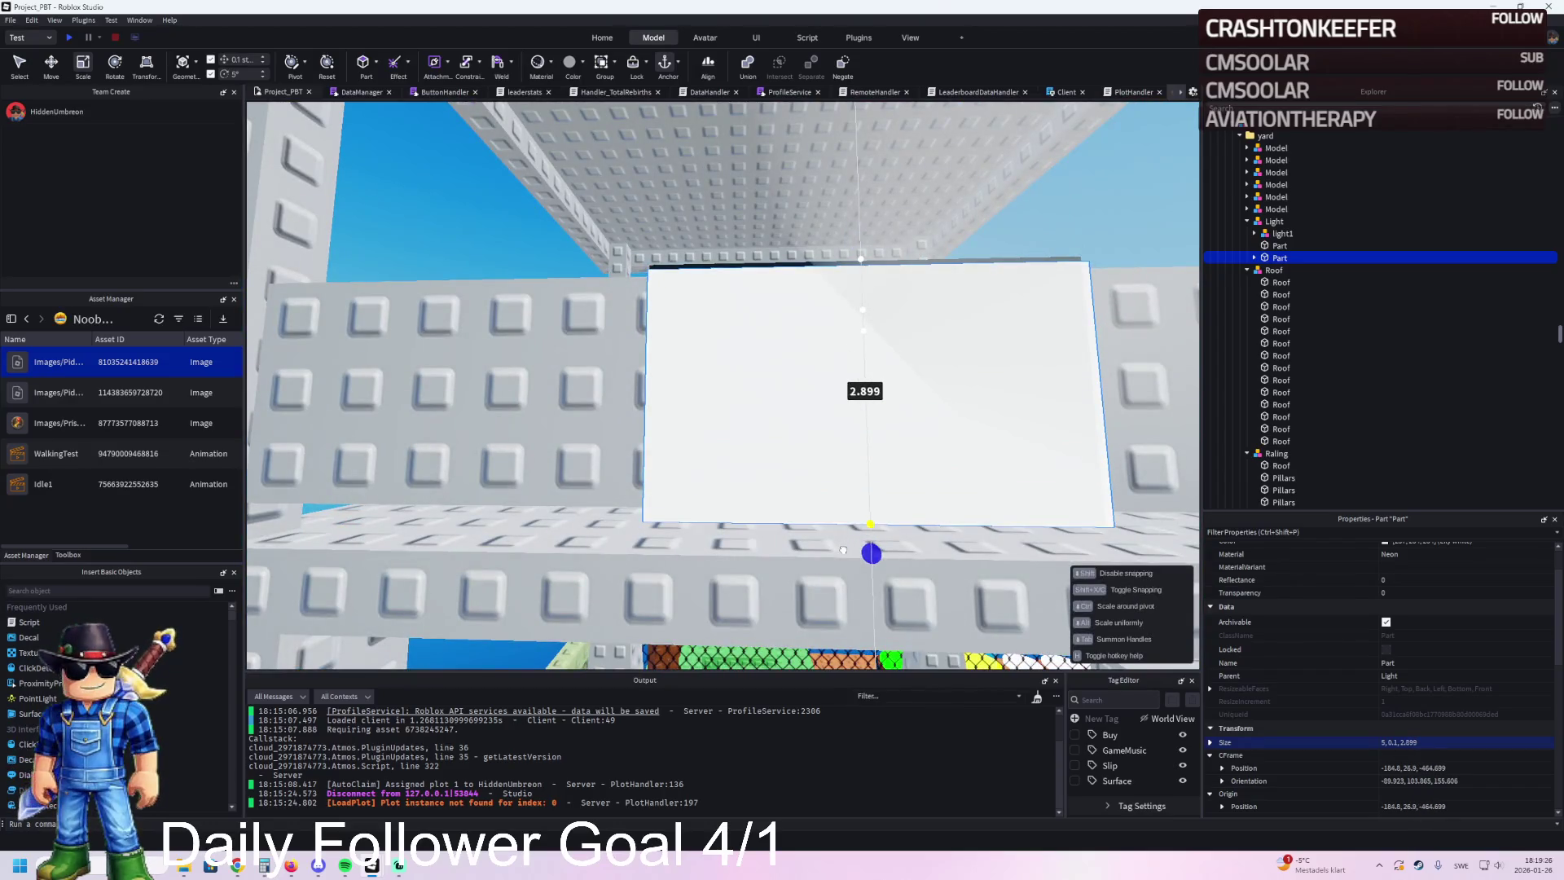
{"action": "scroll", "coordinate": [730, 304], "scroll_direction": "down", "scroll_amount": 5}
{"action": "left_click_drag", "start_coordinate": [734, 277], "coordinate": [741, 262]}
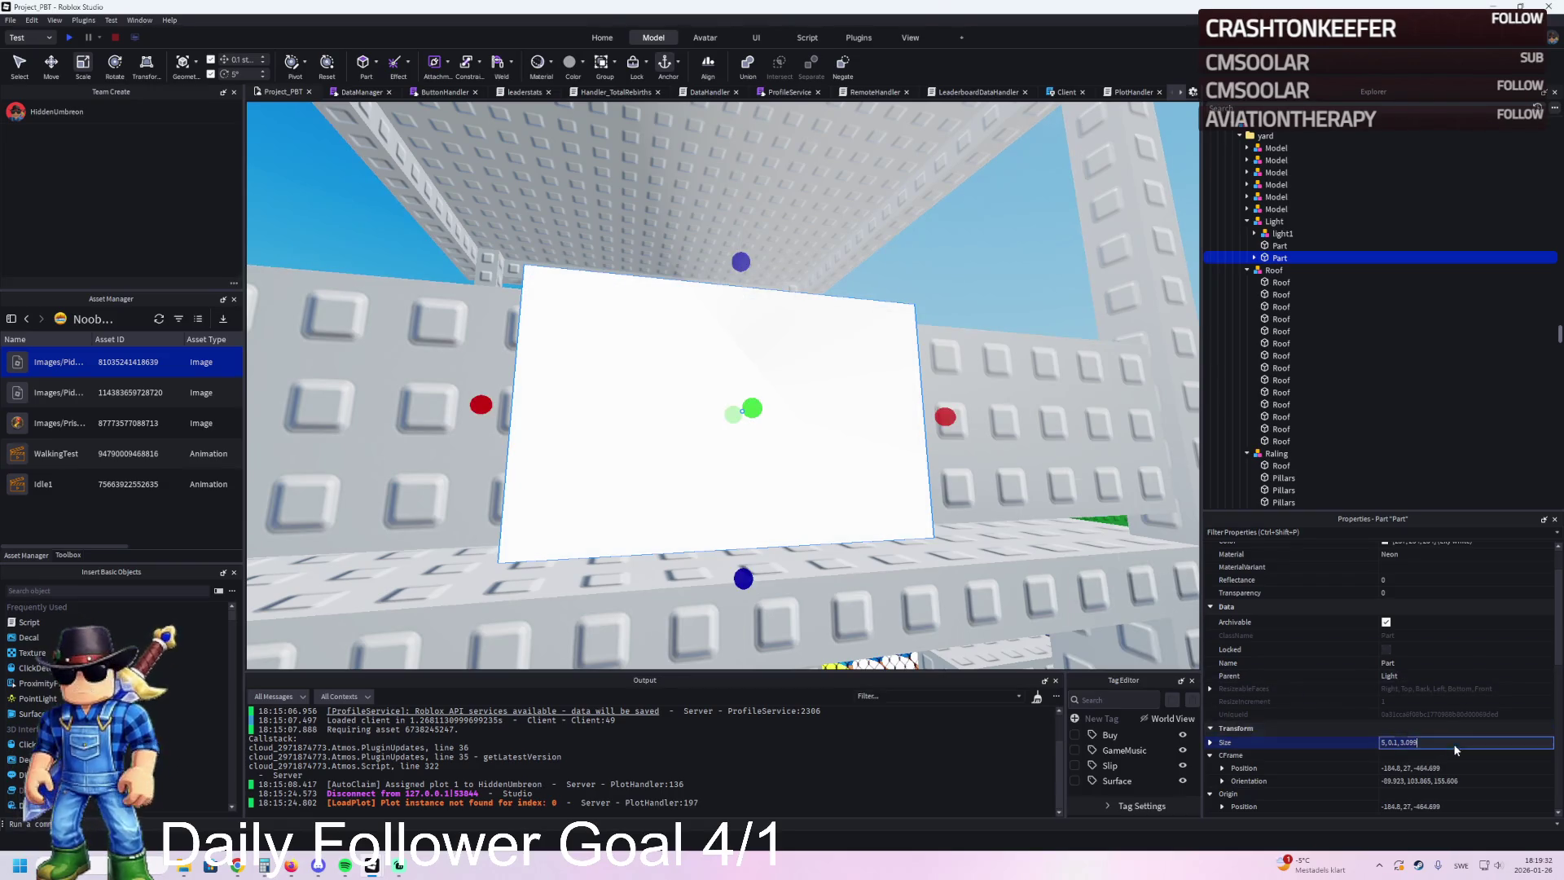
{"action": "key", "text": "Return"}
Step: Rotate the panel upright against the tower wall to orientation -90, -90, 0
{"action": "scroll", "coordinate": [591, 440], "scroll_direction": "down", "scroll_amount": 5}
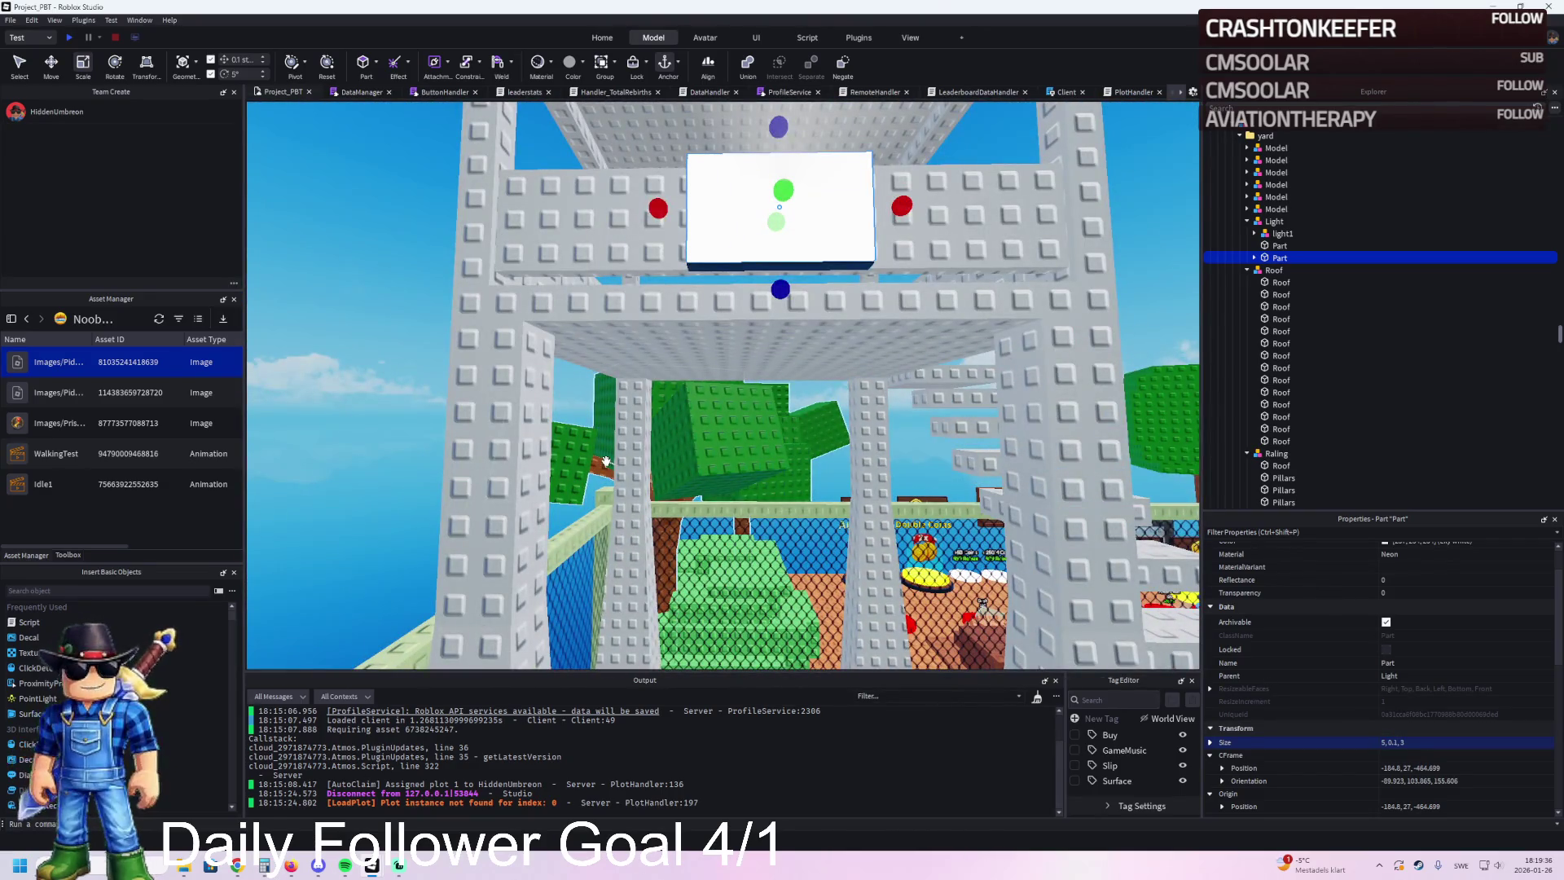
{"action": "key", "text": "f"}
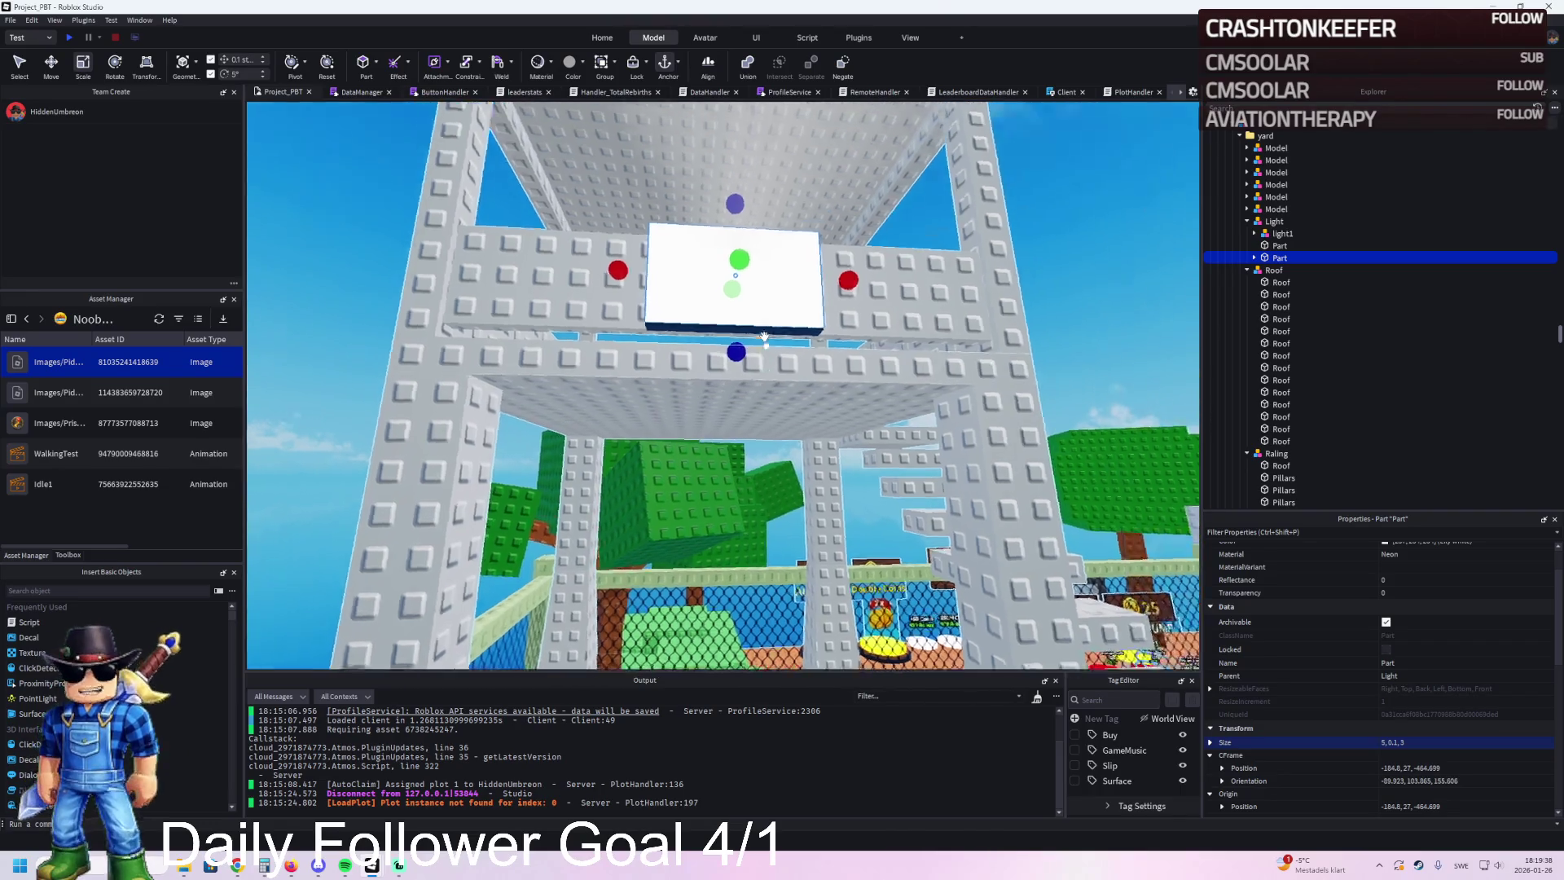
{"action": "left_click_drag", "start_coordinate": [725, 409], "coordinate": [722, 448]}
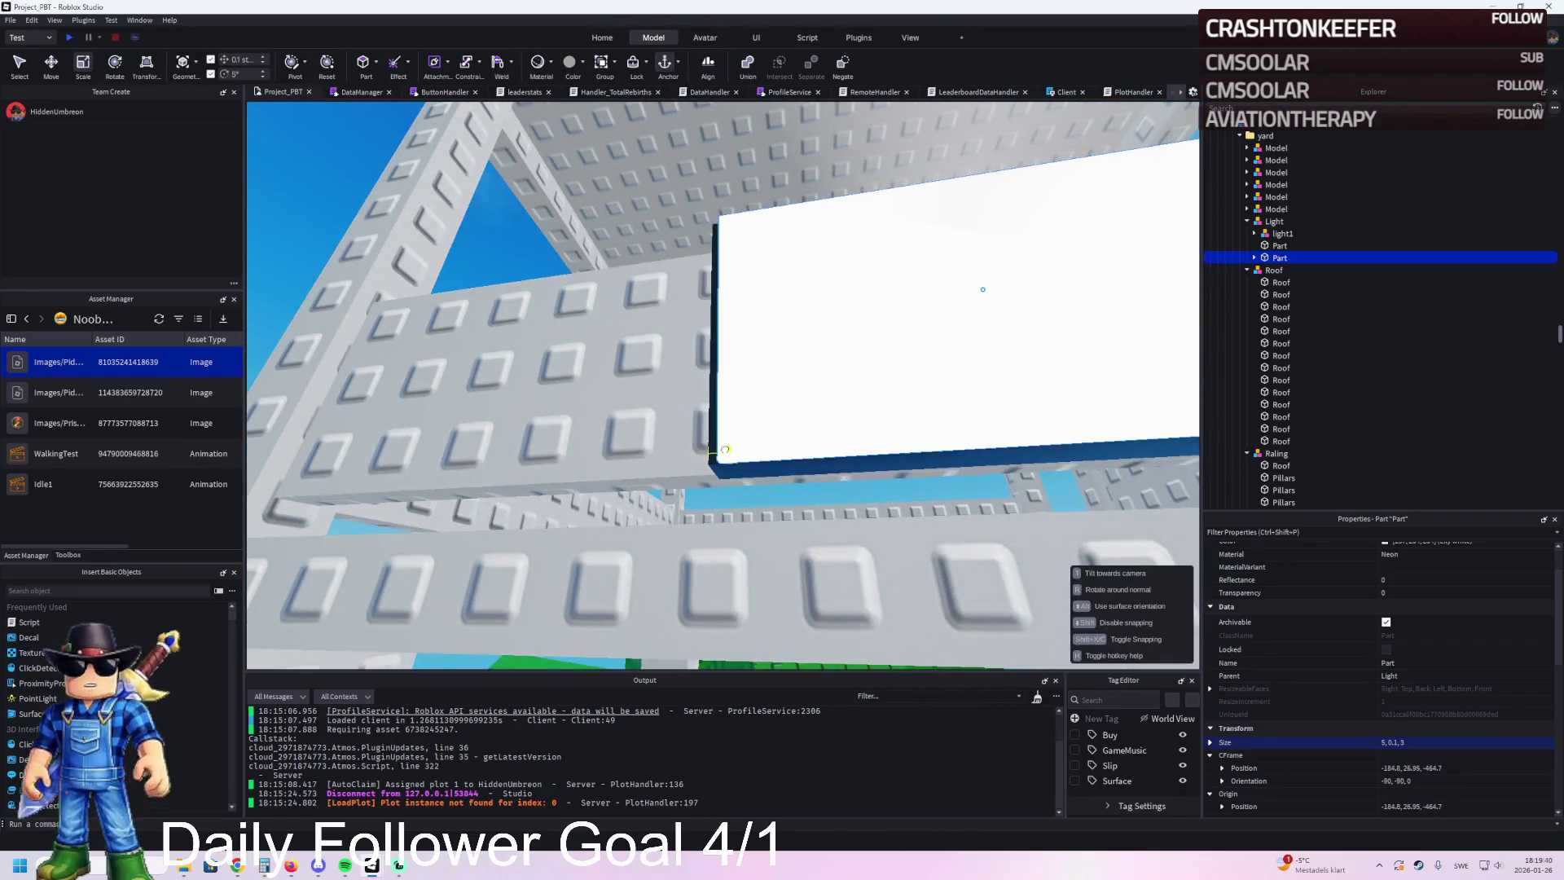
{"action": "scroll", "coordinate": [722, 448], "scroll_direction": "down", "scroll_amount": 10}
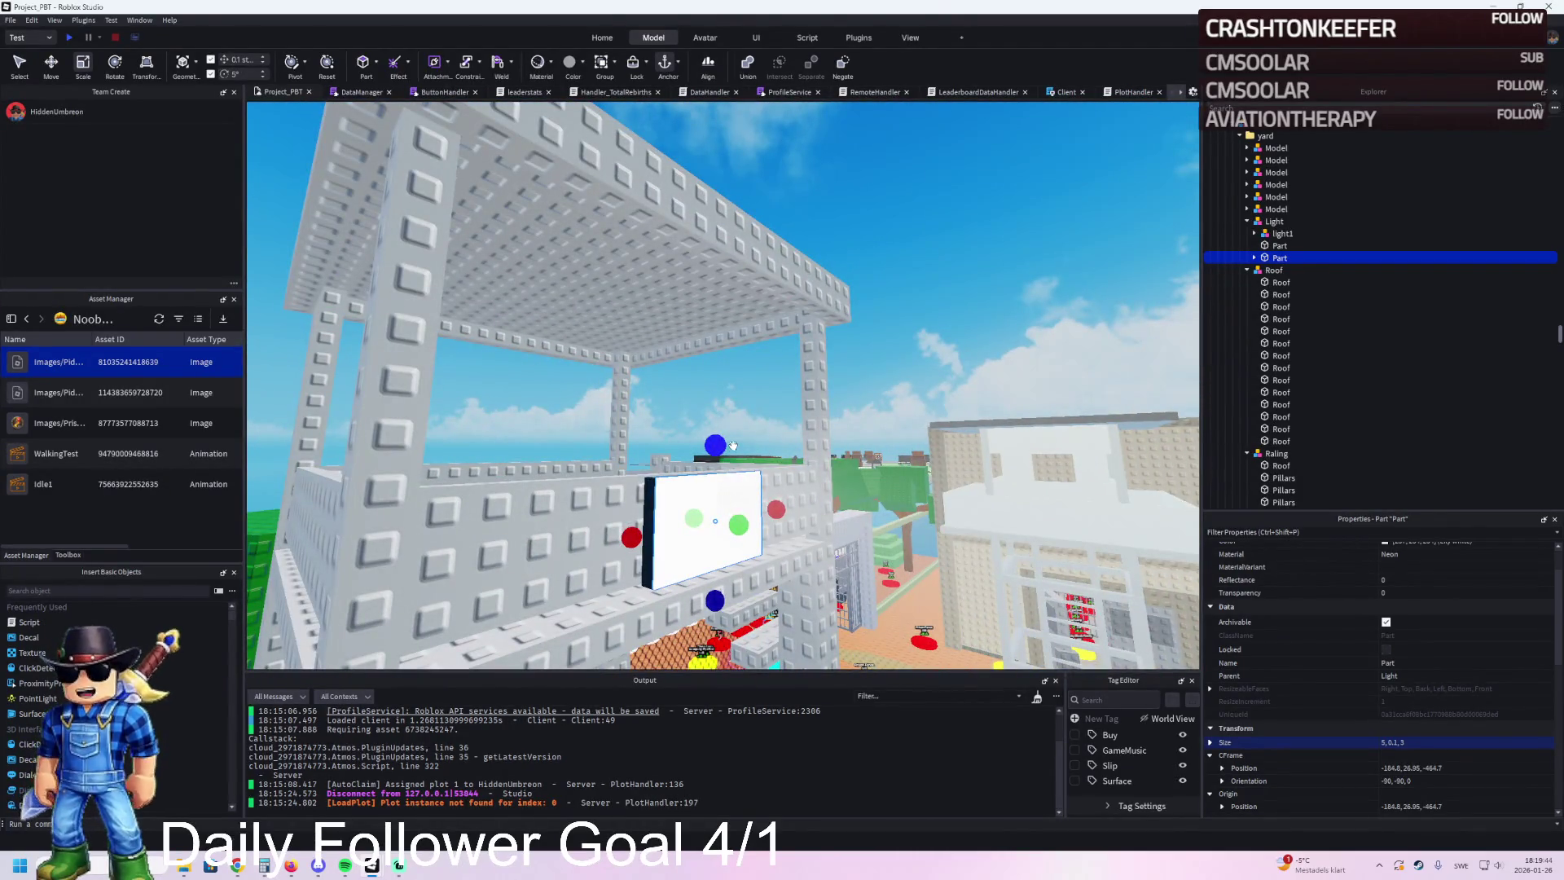
Step: Shift the whole Light model 1.2 studs along the X axis
{"action": "key", "text": "d"}
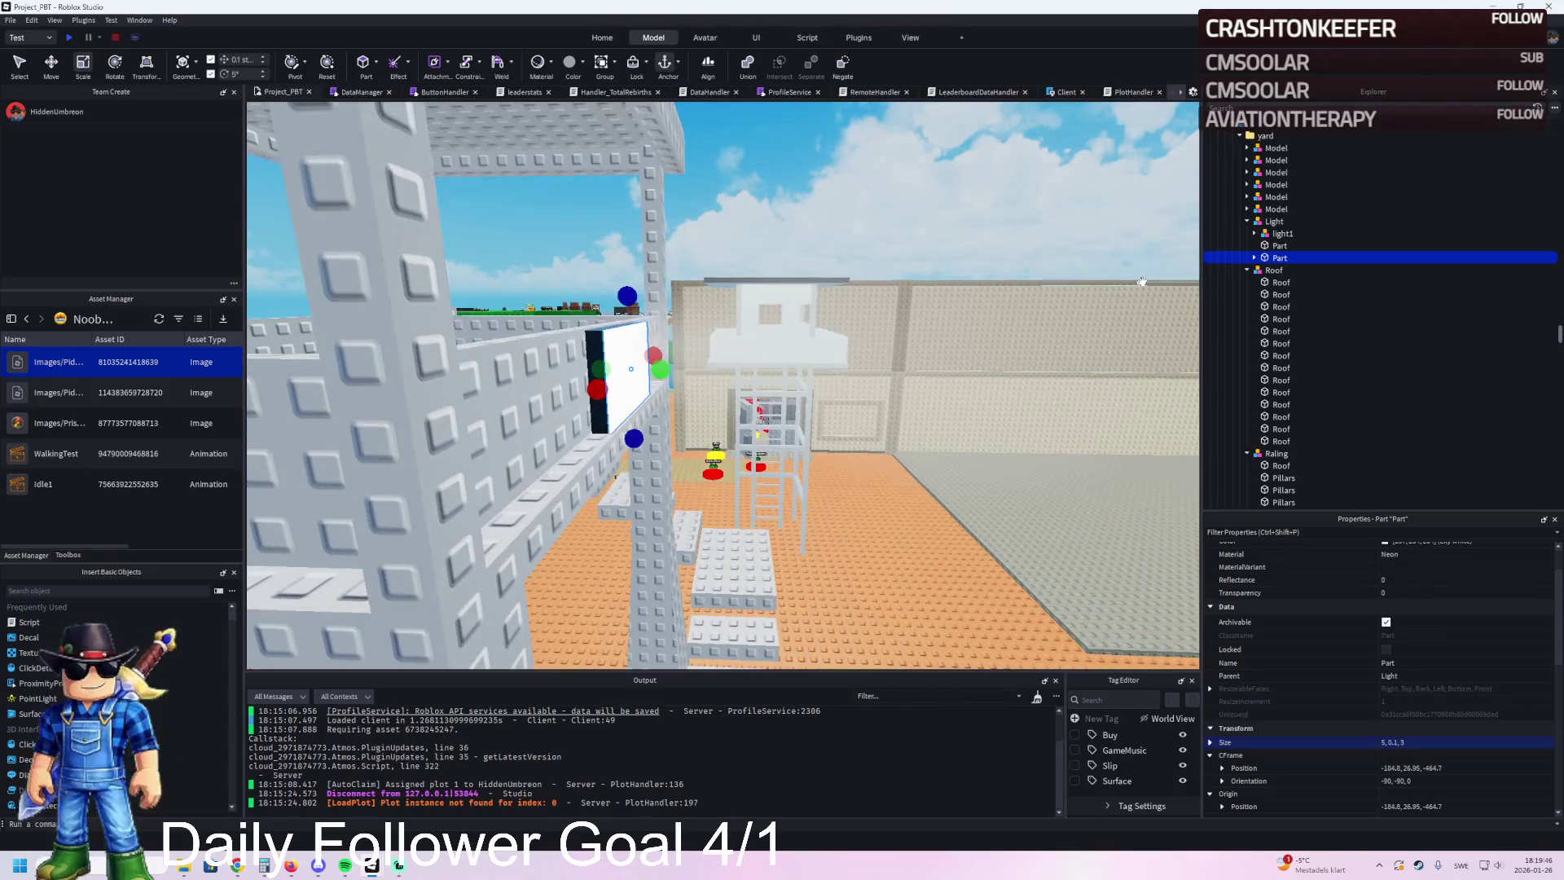
{"action": "left_click", "coordinate": [1273, 221]}
{"action": "key", "text": "ctrl+2"}
{"action": "key", "text": "f"}
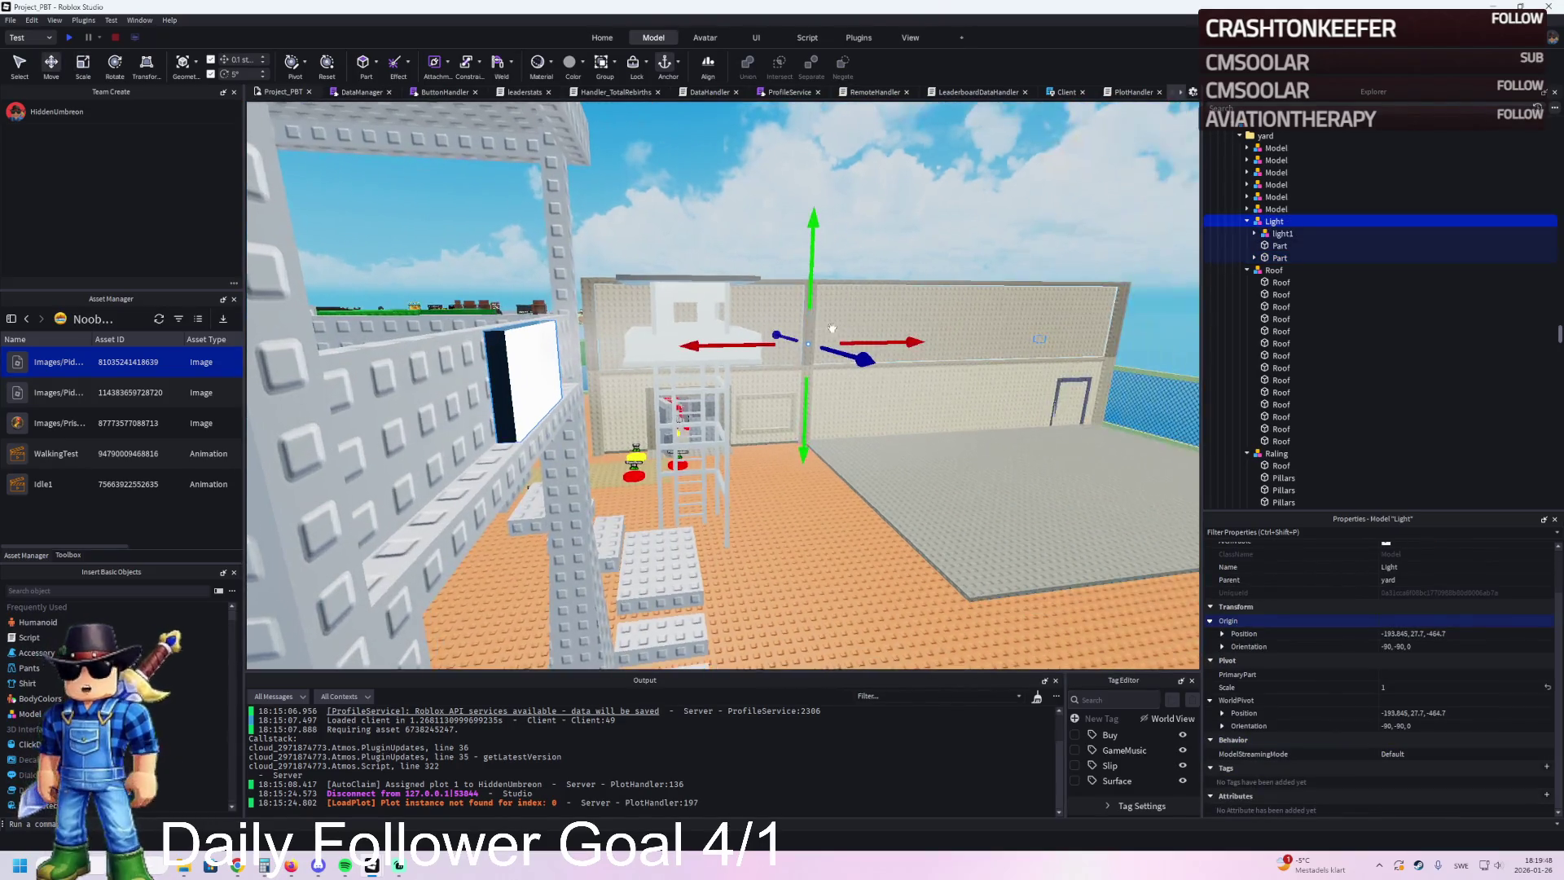
{"action": "mouse_move", "coordinate": [720, 346]}
{"action": "left_mouse_down"}
{"action": "mouse_move", "coordinate": [748, 344]}
{"action": "mouse_move", "coordinate": [733, 345]}
{"action": "left_mouse_up"}
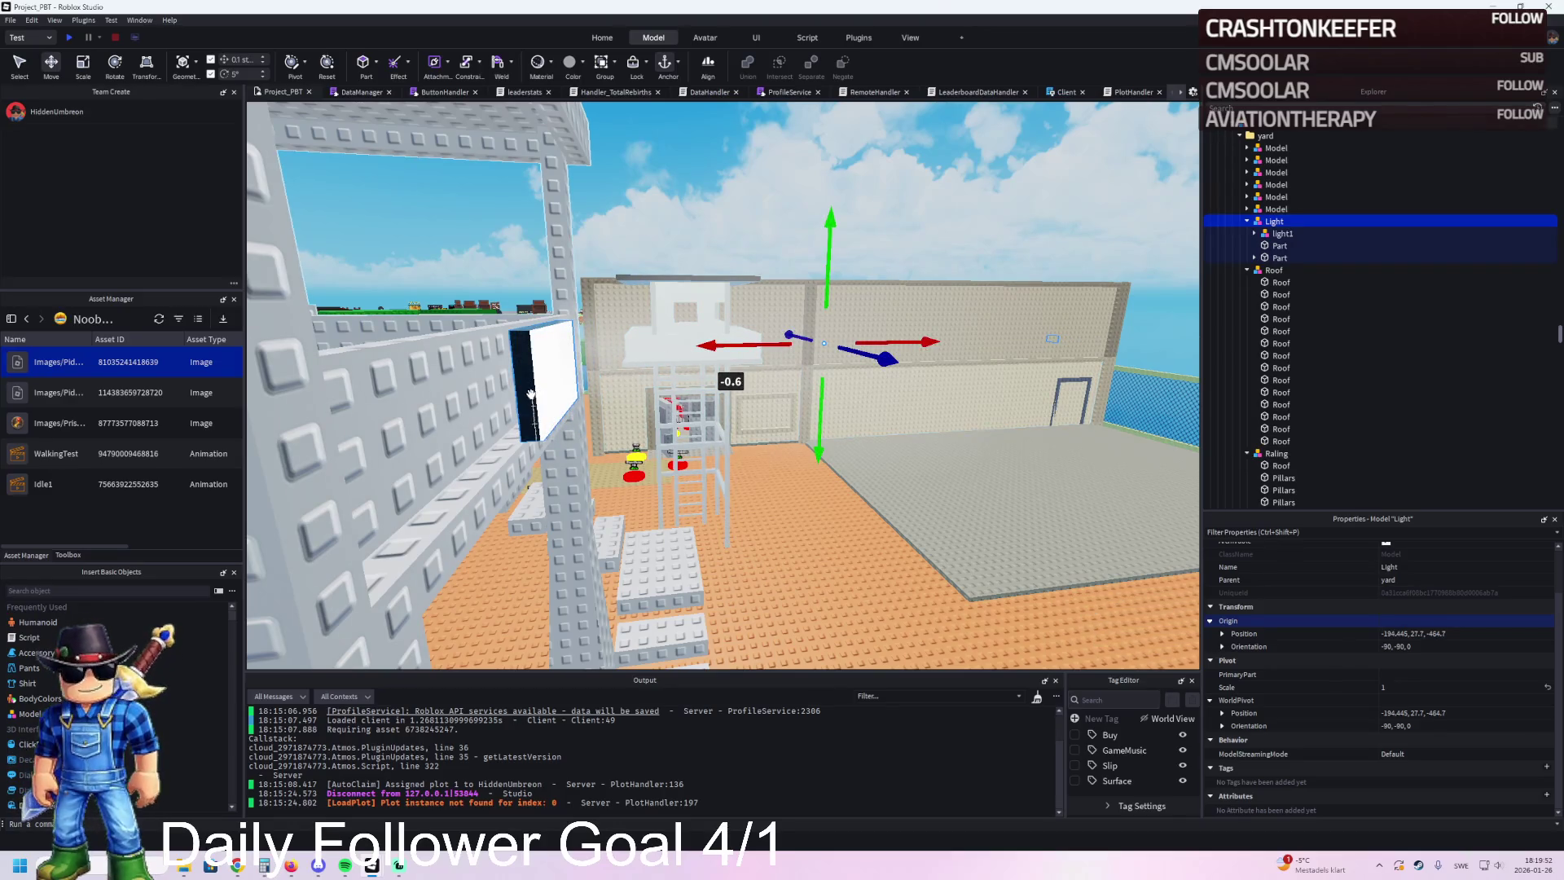
Step: Select the Light's panel part beside the wall and duplicate it
{"action": "left_click", "coordinate": [475, 394]}
{"action": "key", "text": "f"}
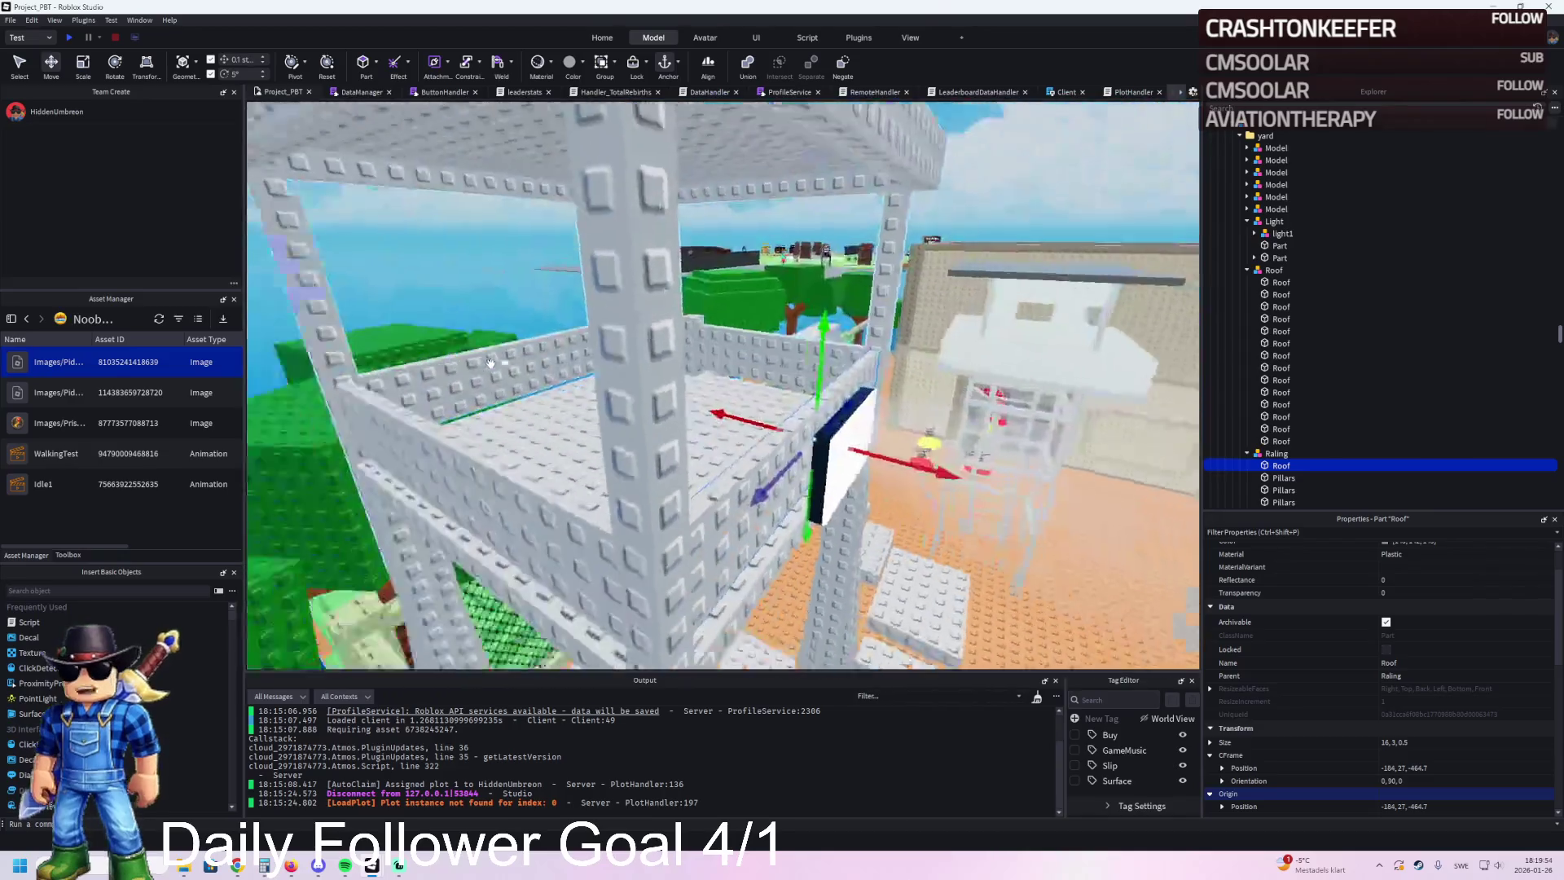
{"action": "key", "text": "w"}
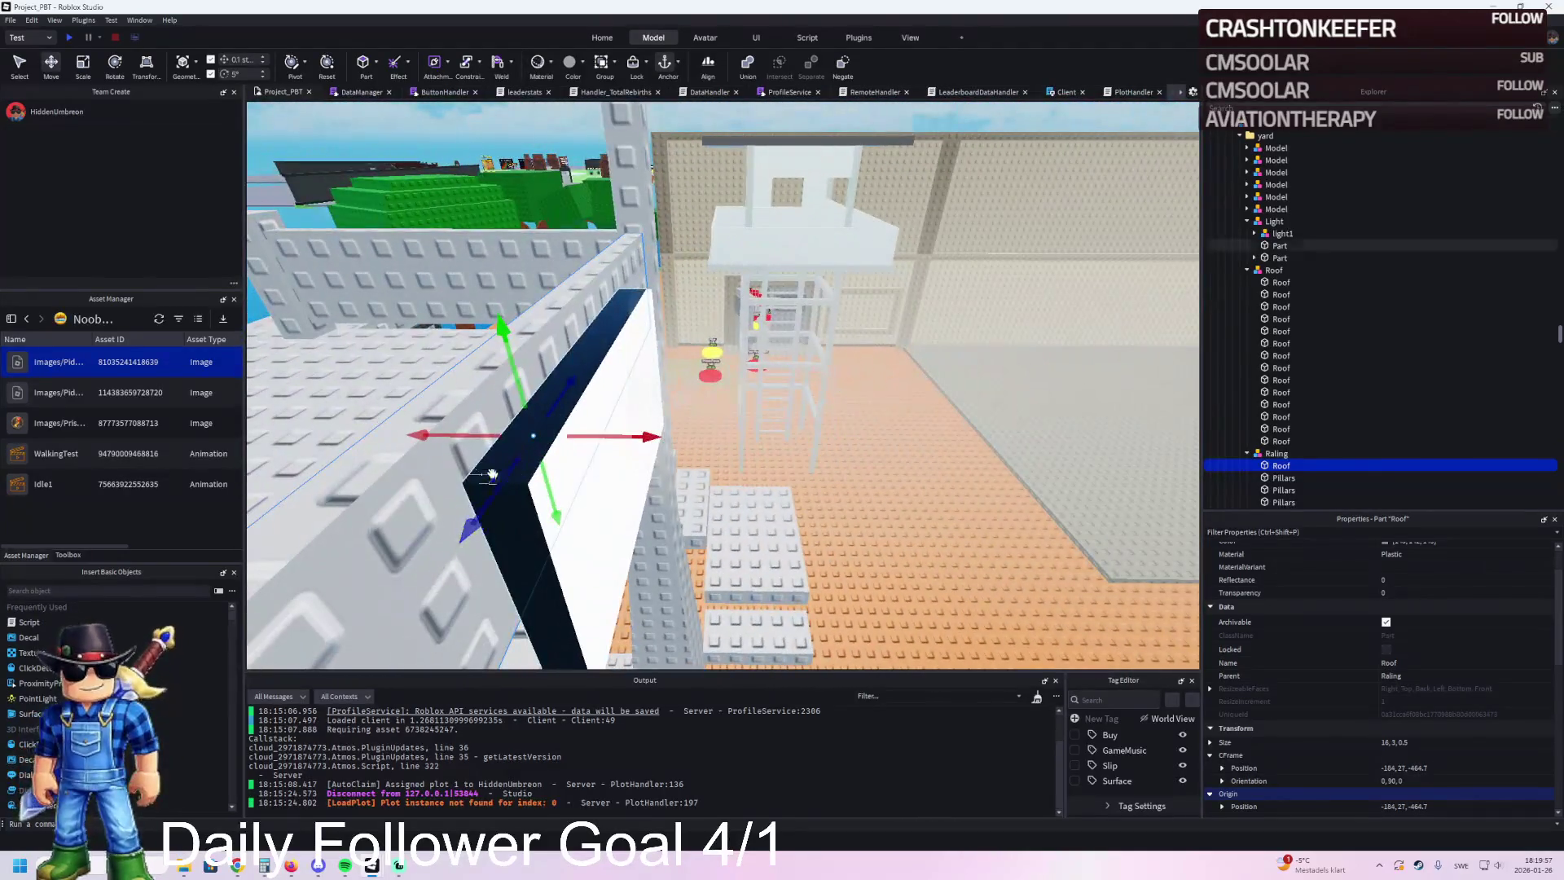
{"action": "left_click", "coordinate": [492, 475]}
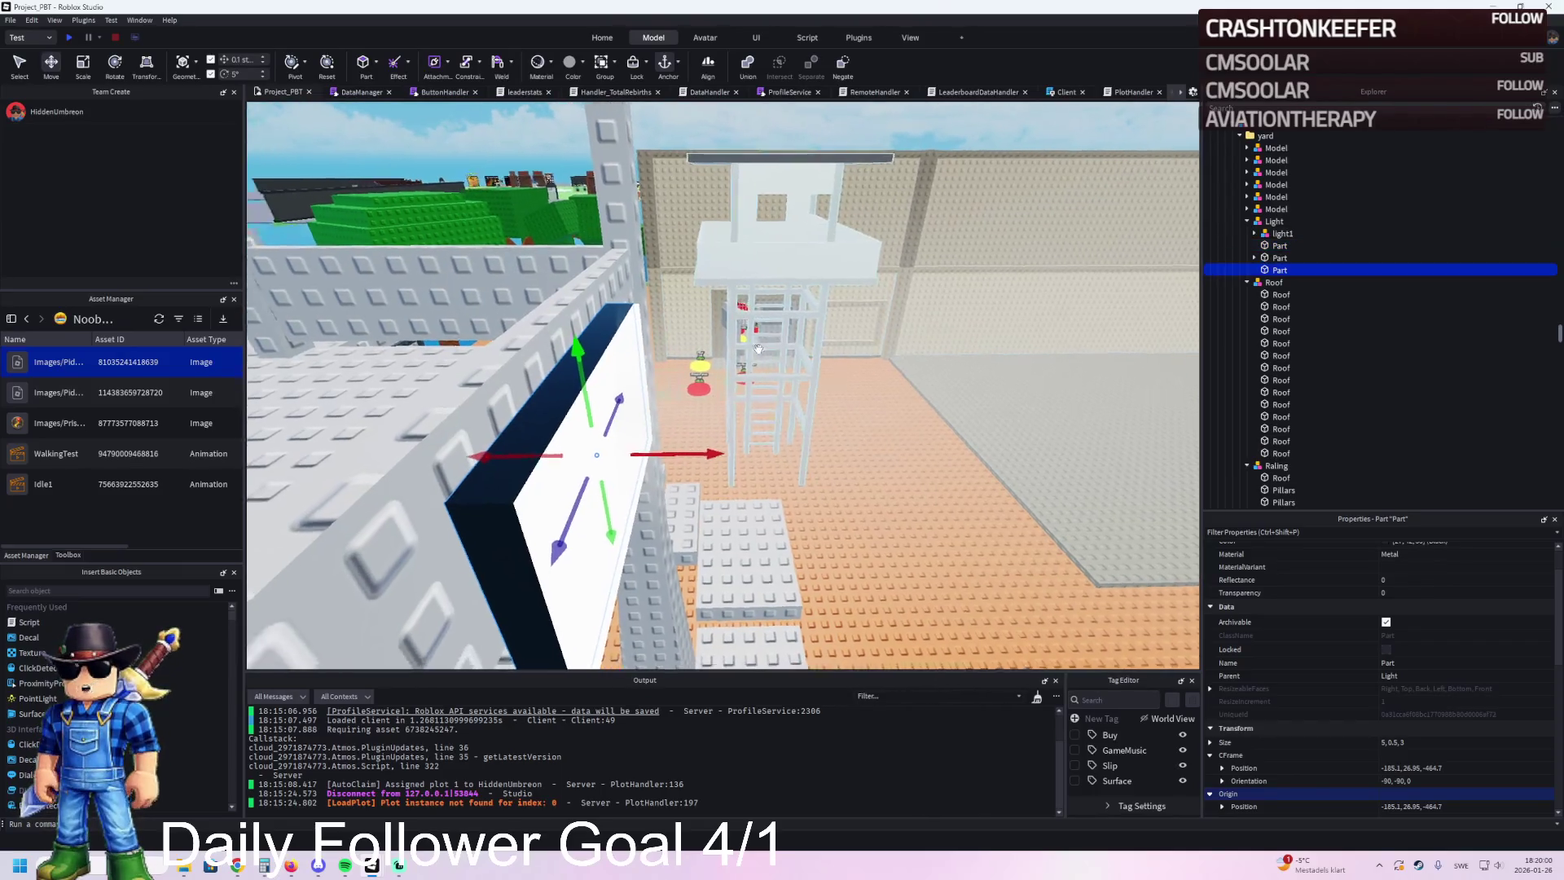
{"action": "key", "text": "ctrl+d"}
{"action": "key", "text": "ctrl+3"}
Step: Lengthen the copied part slightly and change its Shape to Wedge
{"action": "mouse_move", "coordinate": [659, 320]}
{"action": "left_mouse_down"}
{"action": "mouse_move", "coordinate": [676, 94]}
{"action": "mouse_move", "coordinate": [681, 233]}
{"action": "left_mouse_up"}
{"action": "key", "text": "q"}
{"action": "scroll", "coordinate": [681, 233], "scroll_direction": "down", "scroll_amount": 5}
{"action": "scroll", "coordinate": [1466, 745], "scroll_direction": "down", "scroll_amount": 5}
{"action": "left_click", "coordinate": [1479, 740]}
{"action": "left_click", "coordinate": [1473, 674]}
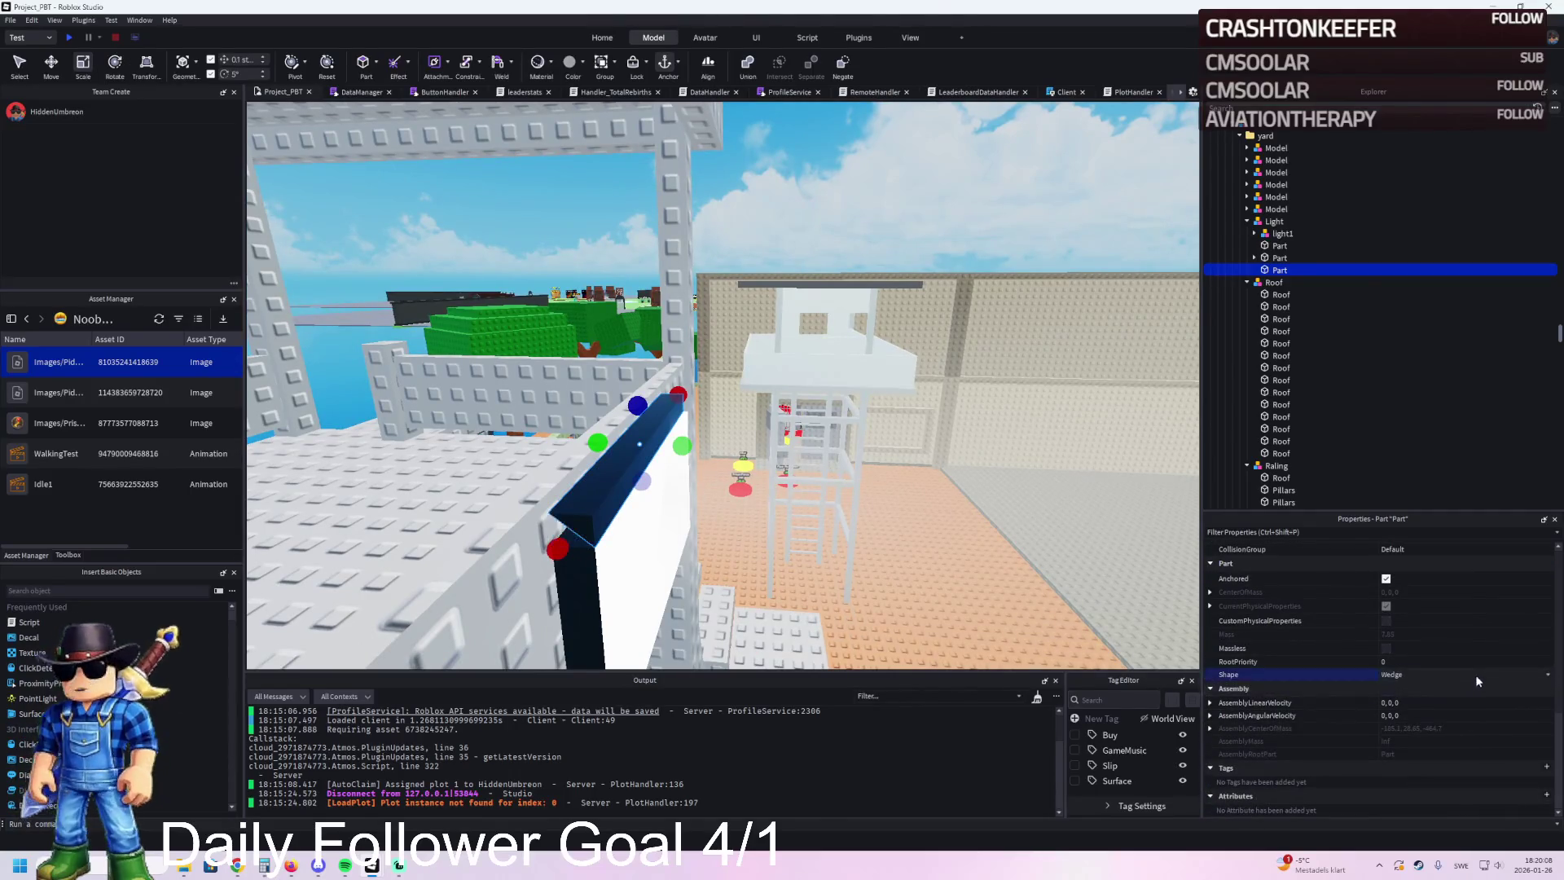
{"action": "scroll", "coordinate": [833, 427], "scroll_direction": "up", "scroll_amount": 10}
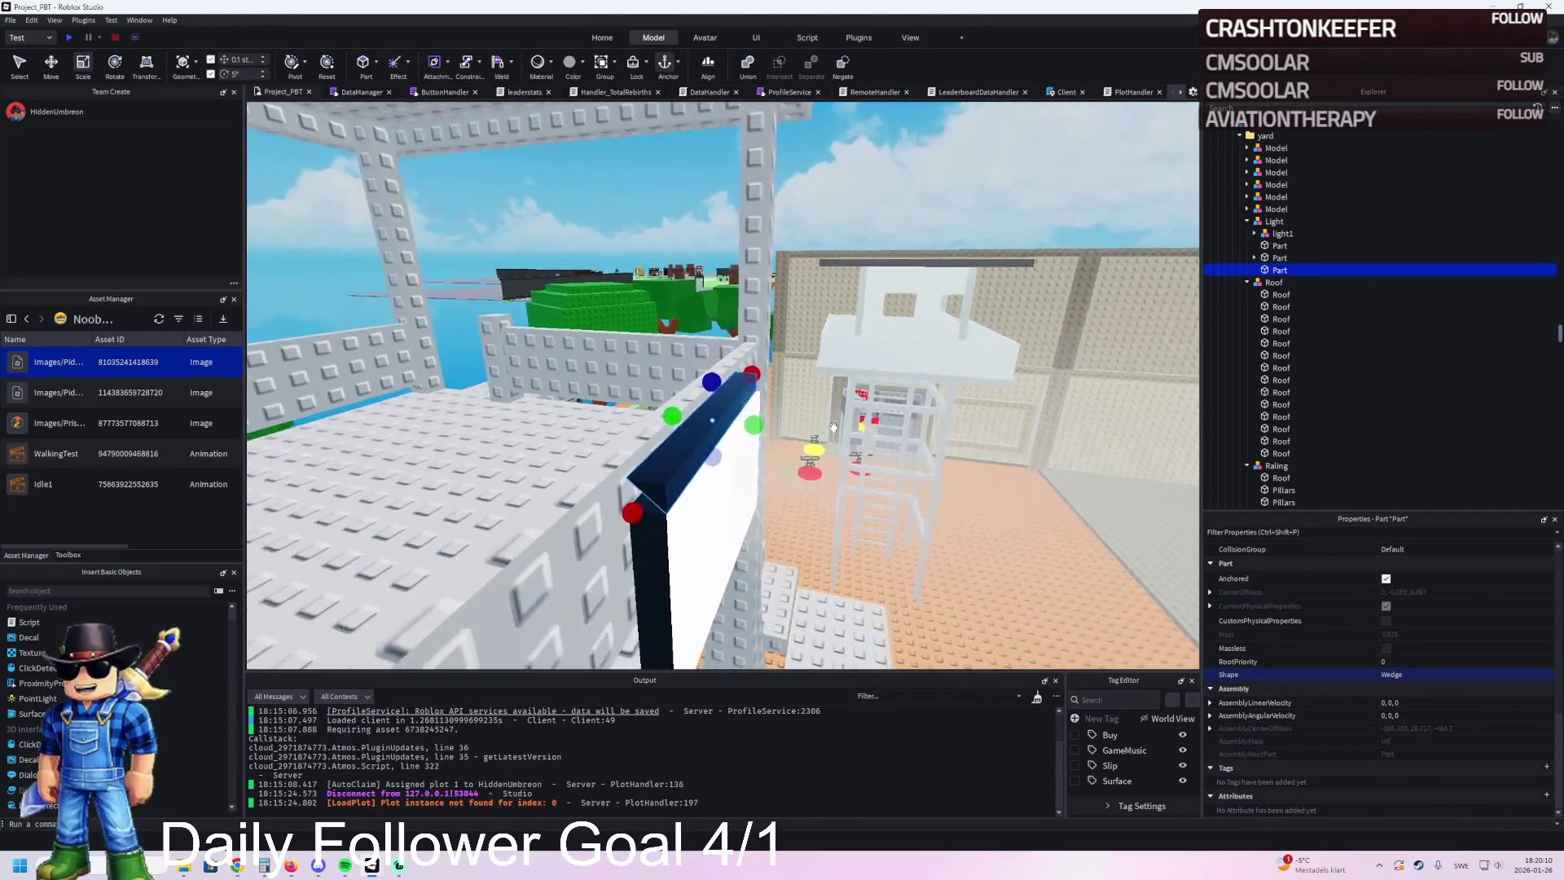
{"action": "scroll", "coordinate": [833, 426], "scroll_direction": "down", "scroll_amount": 10}
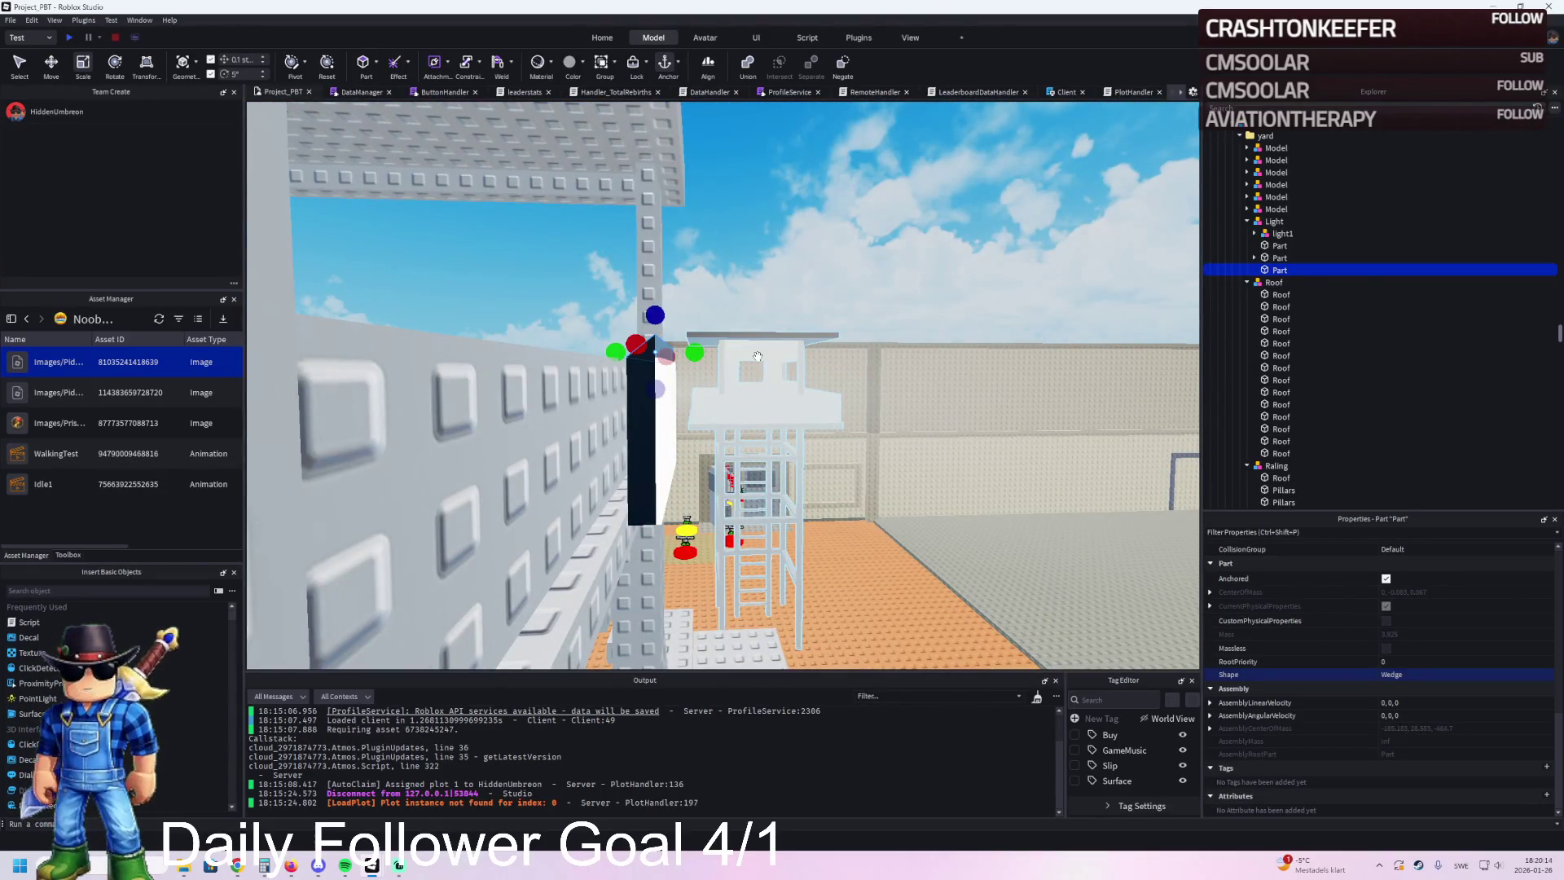
Step: Lengthen the wedge, then shift it sideways and up and turn it to sit above the panel
{"action": "key", "text": "d"}
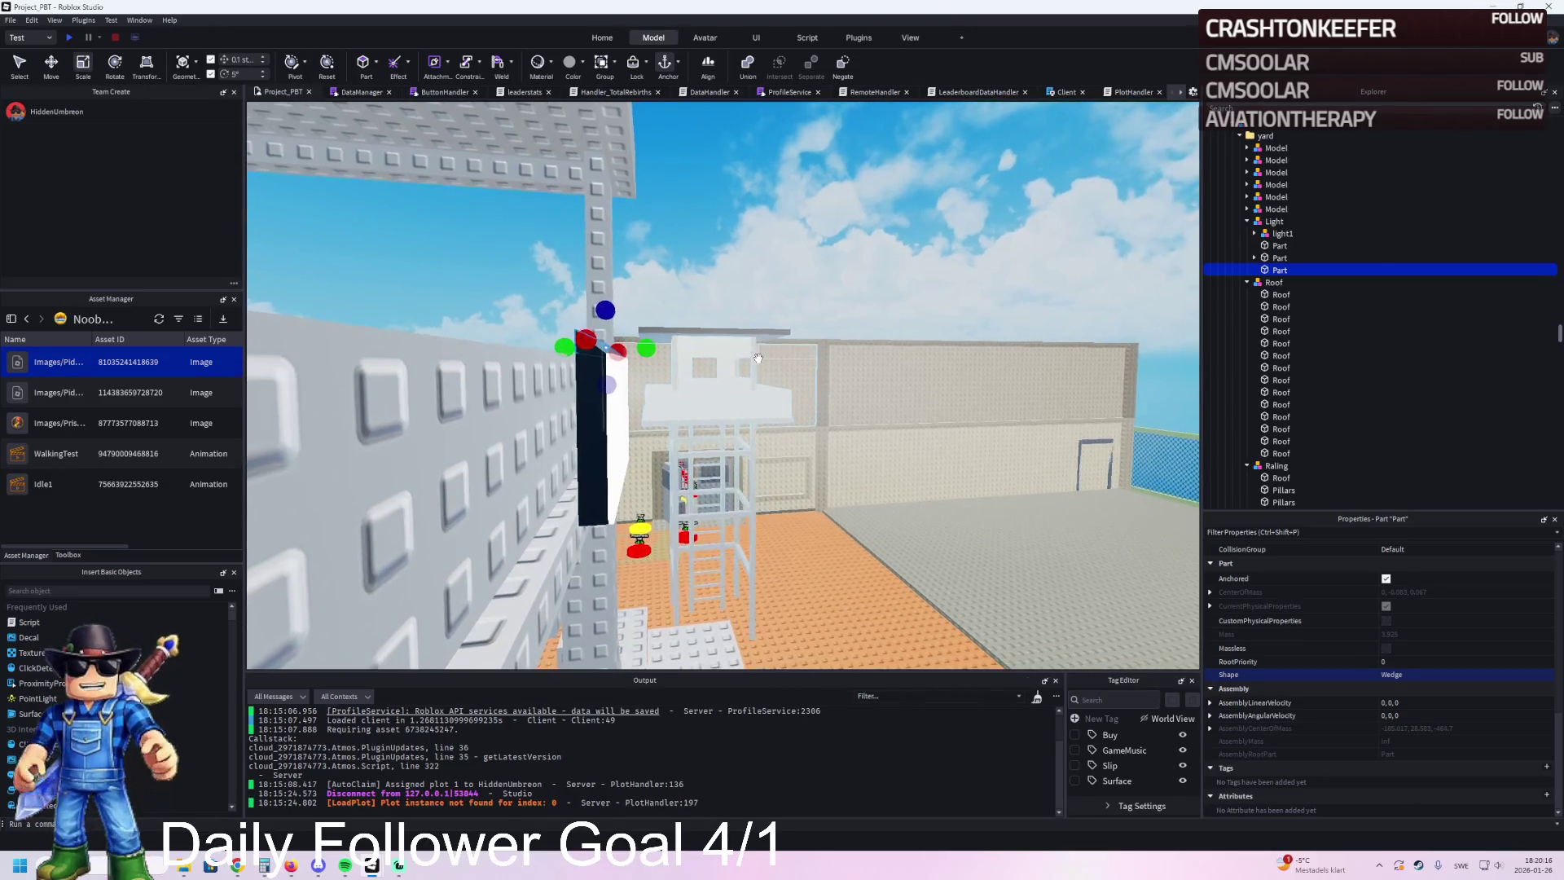
{"action": "key", "text": "e"}
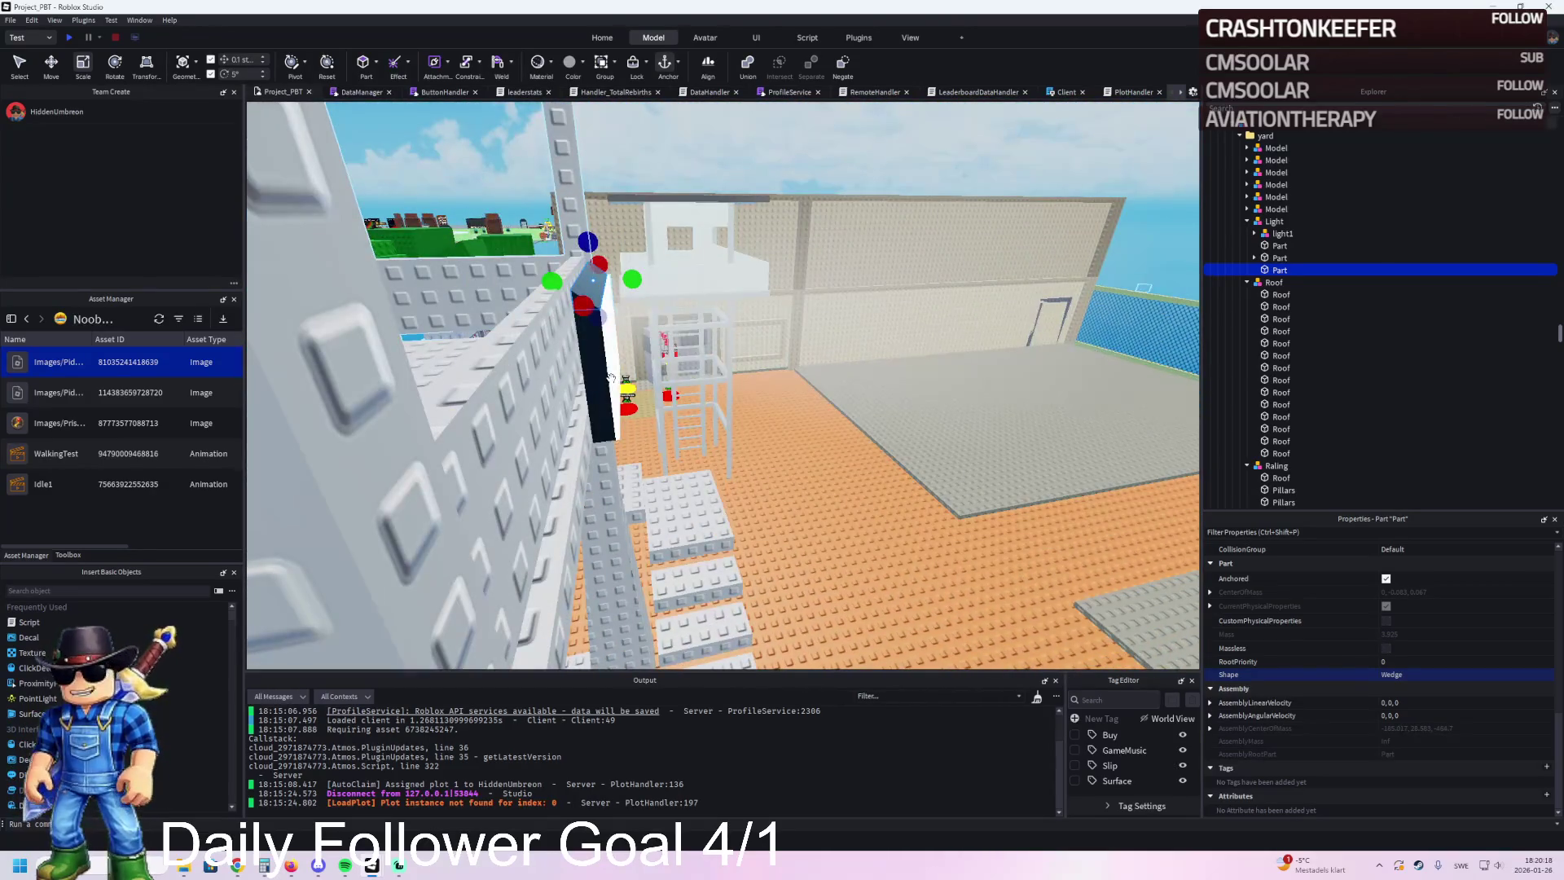
{"action": "left_click_drag", "start_coordinate": [632, 280], "coordinate": [666, 283]}
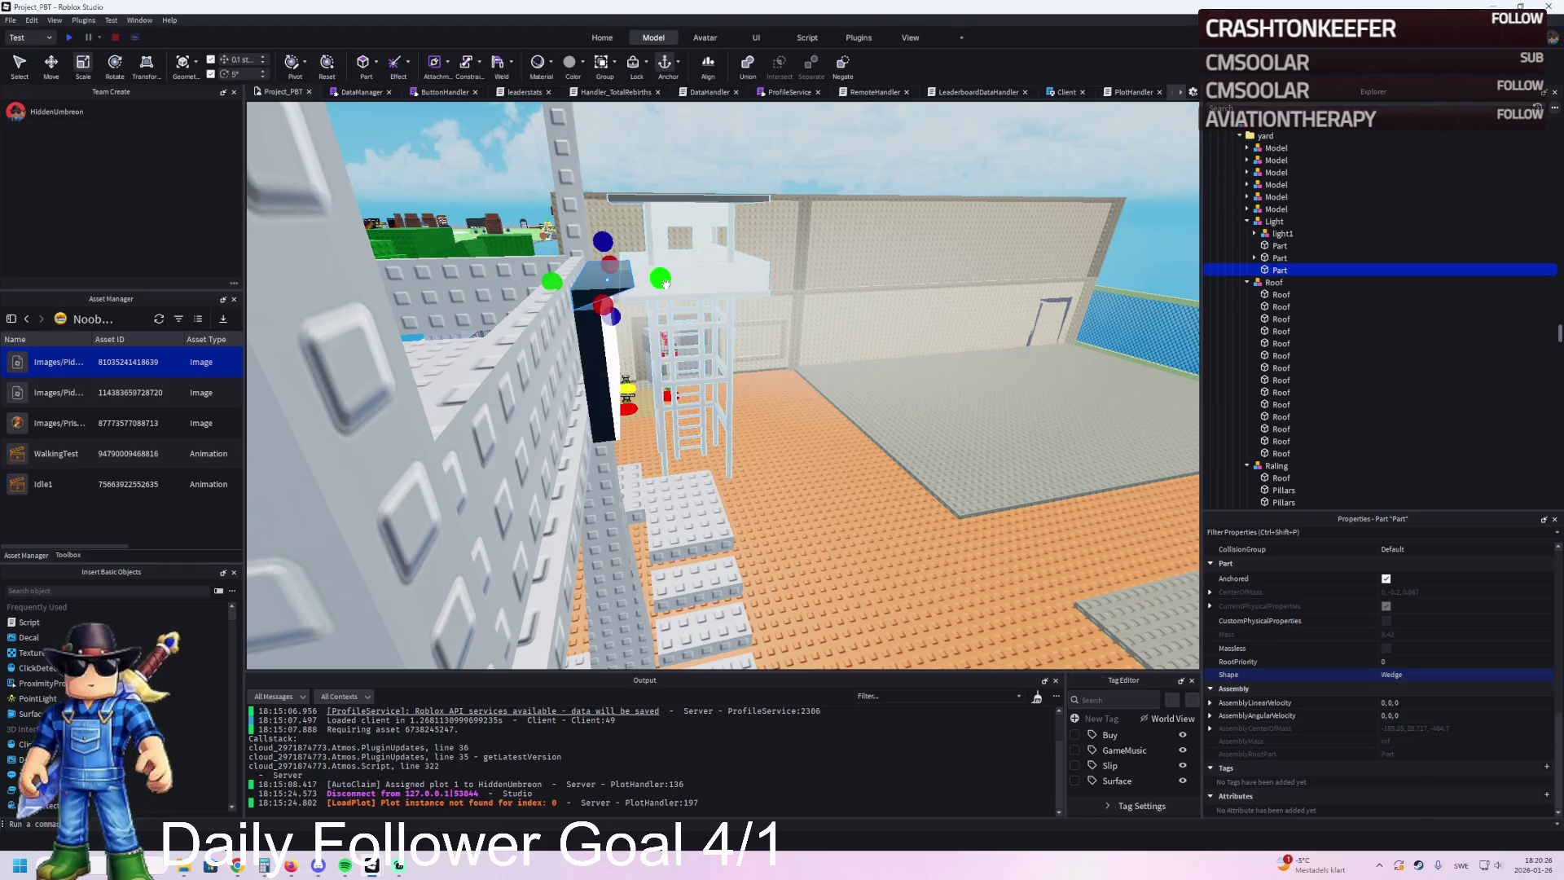
{"action": "scroll", "coordinate": [666, 283], "scroll_direction": "up", "scroll_amount": 2}
{"action": "key", "text": "ctrl+2"}
{"action": "left_click_drag", "start_coordinate": [684, 313], "coordinate": [692, 313]}
{"action": "left_click_drag", "start_coordinate": [653, 375], "coordinate": [656, 387]}
{"action": "right_click", "coordinate": [657, 387]}
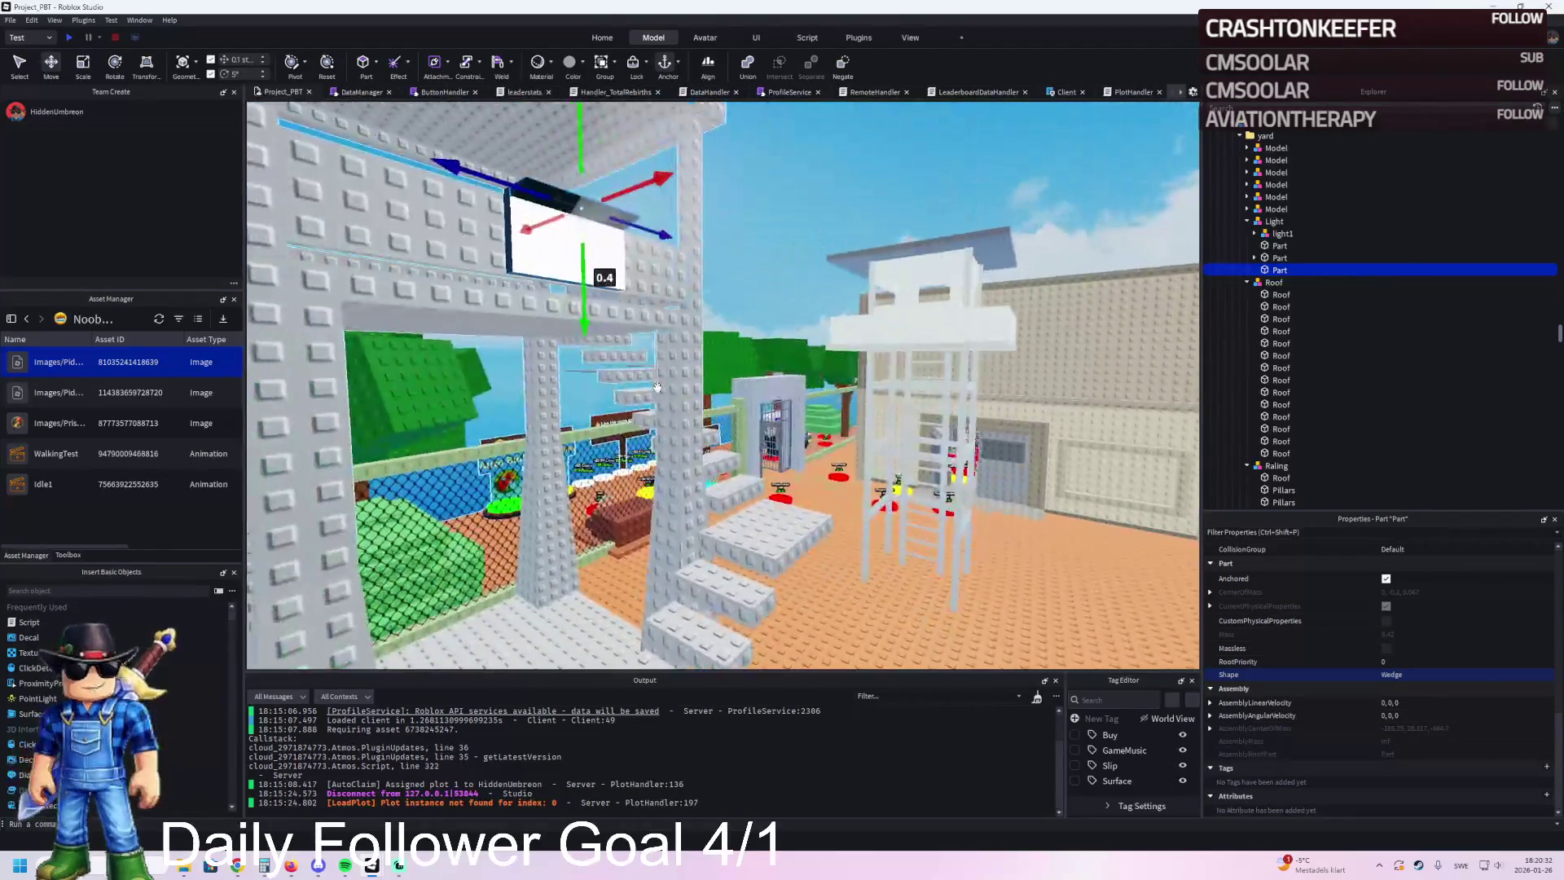
{"action": "right_click", "coordinate": [658, 388]}
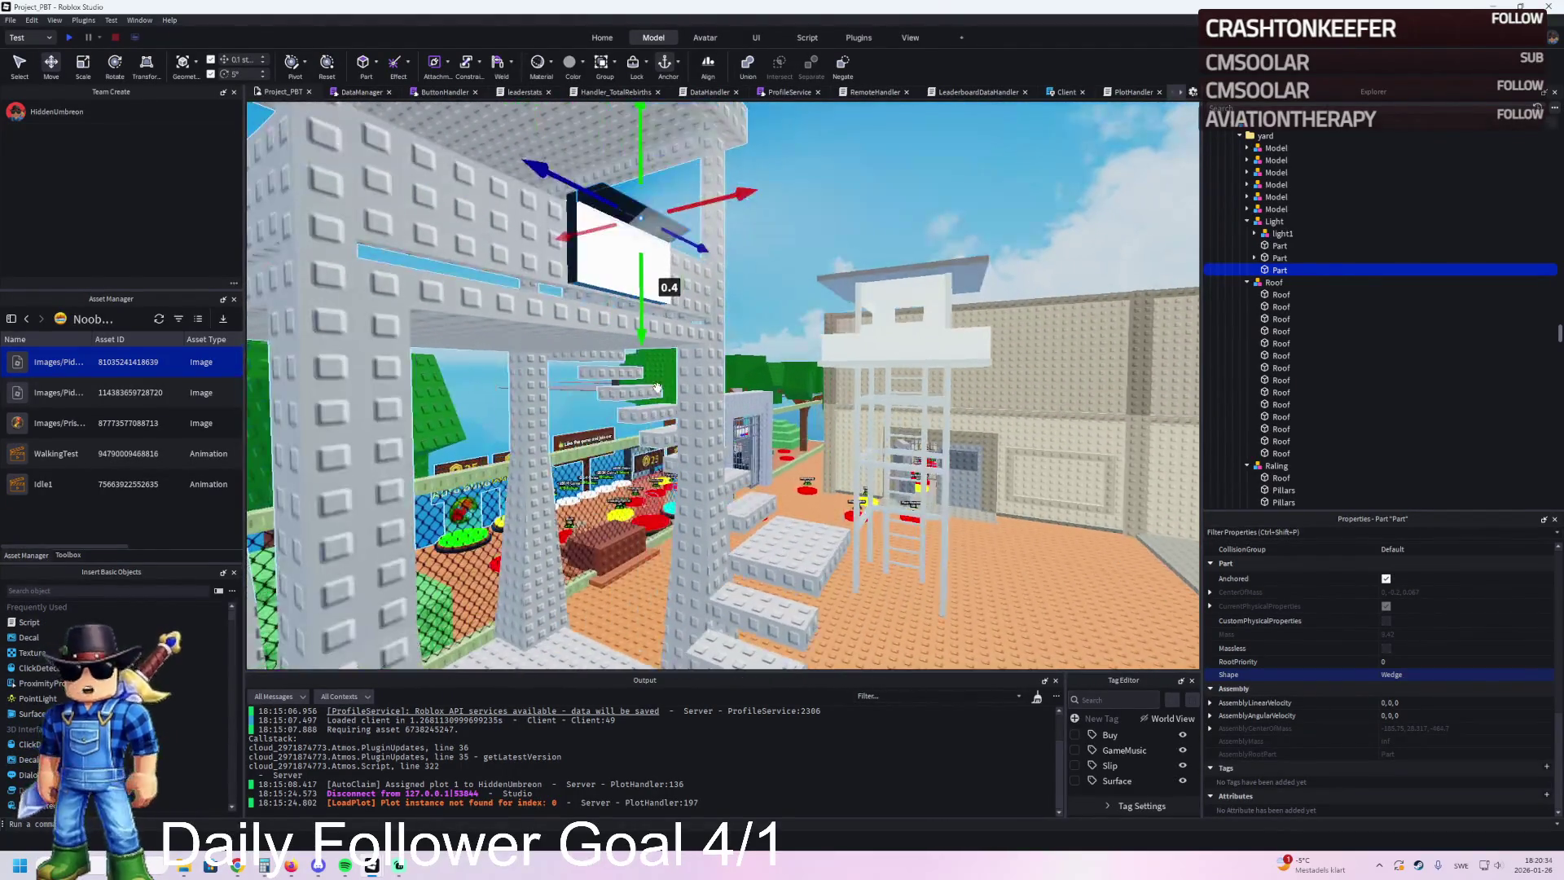
{"action": "key", "text": "ctrl+t"}
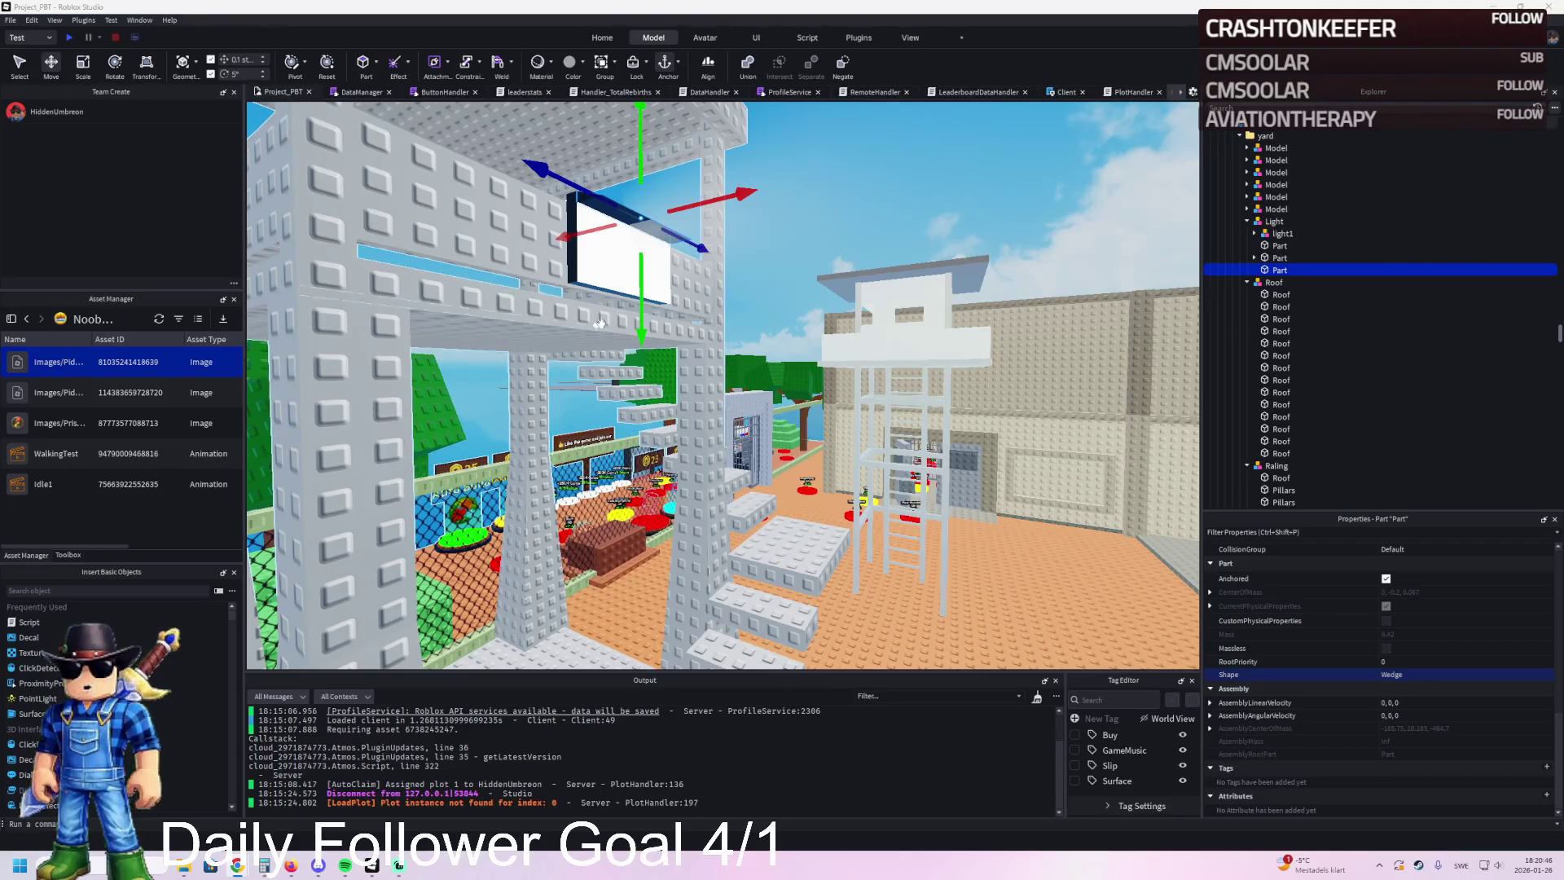
{"action": "key", "text": "d"}
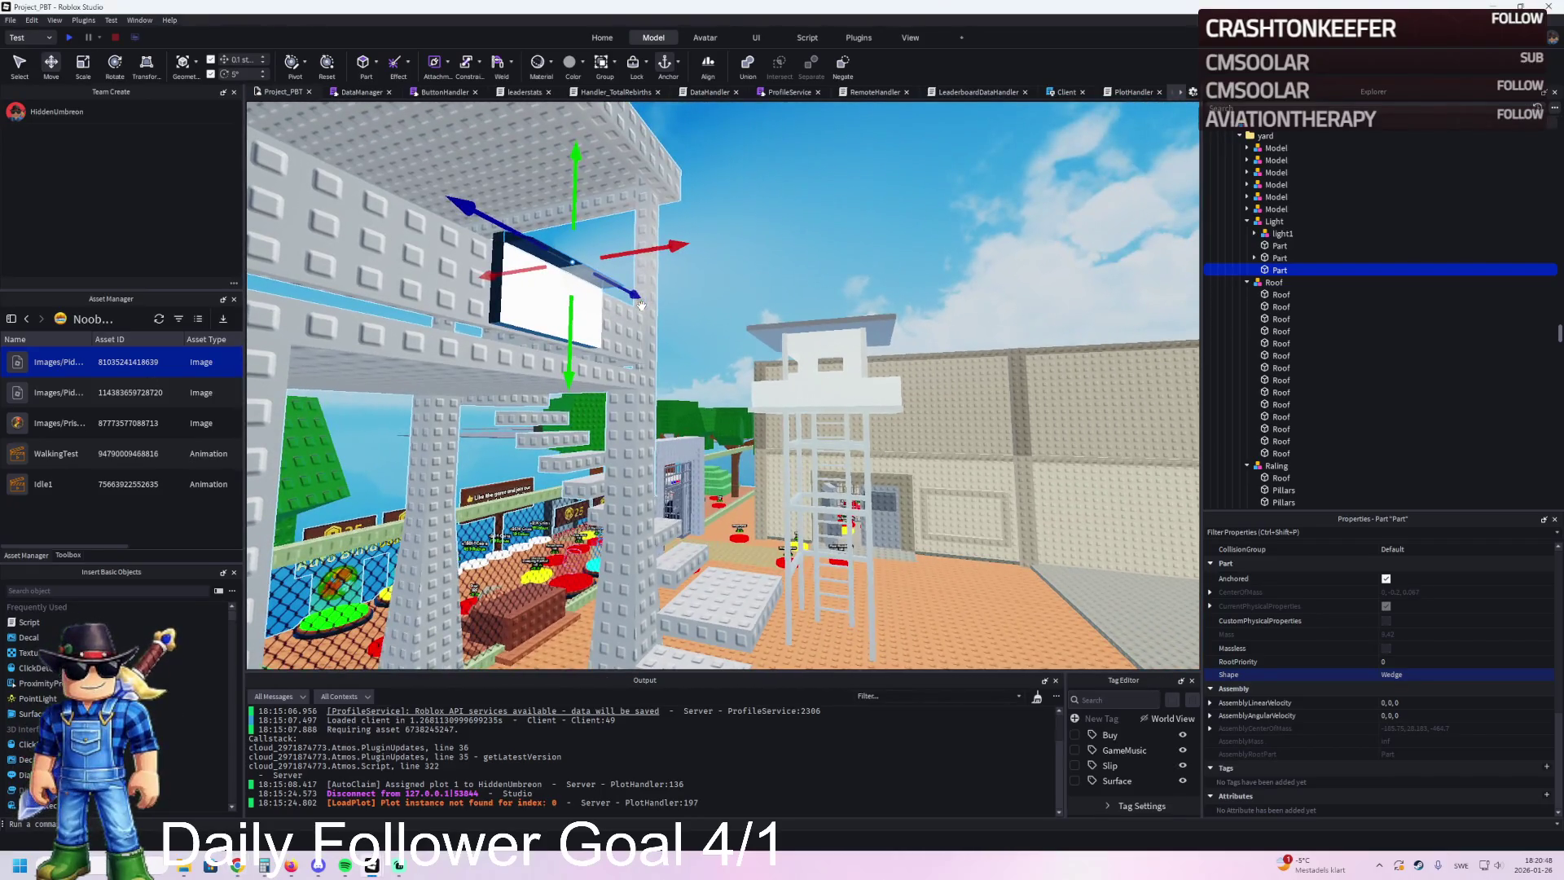
{"action": "key", "text": "w"}
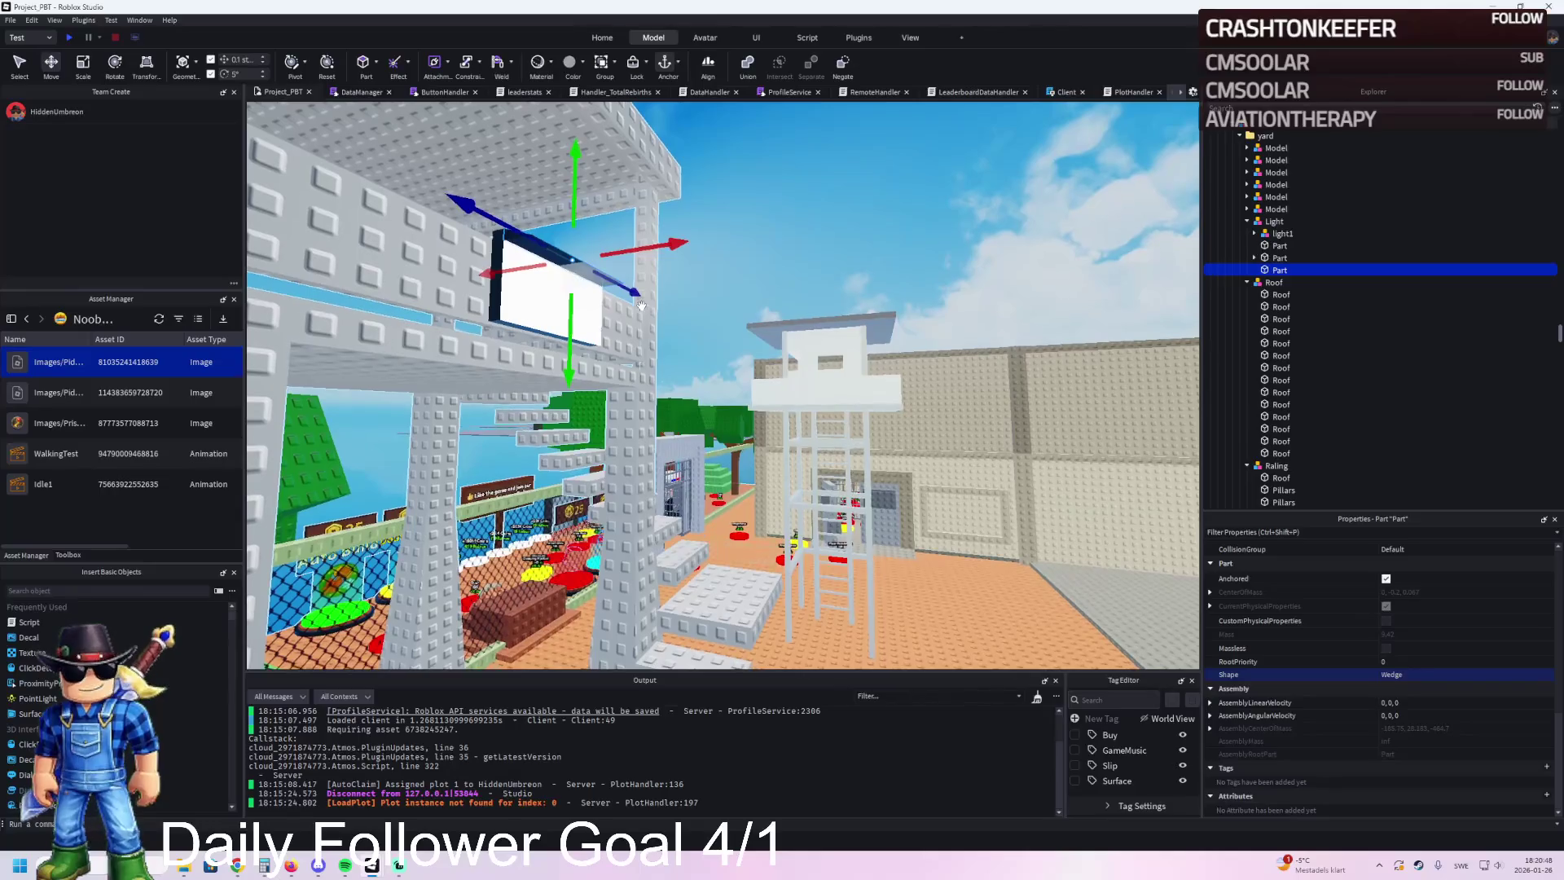
{"action": "key", "text": "d"}
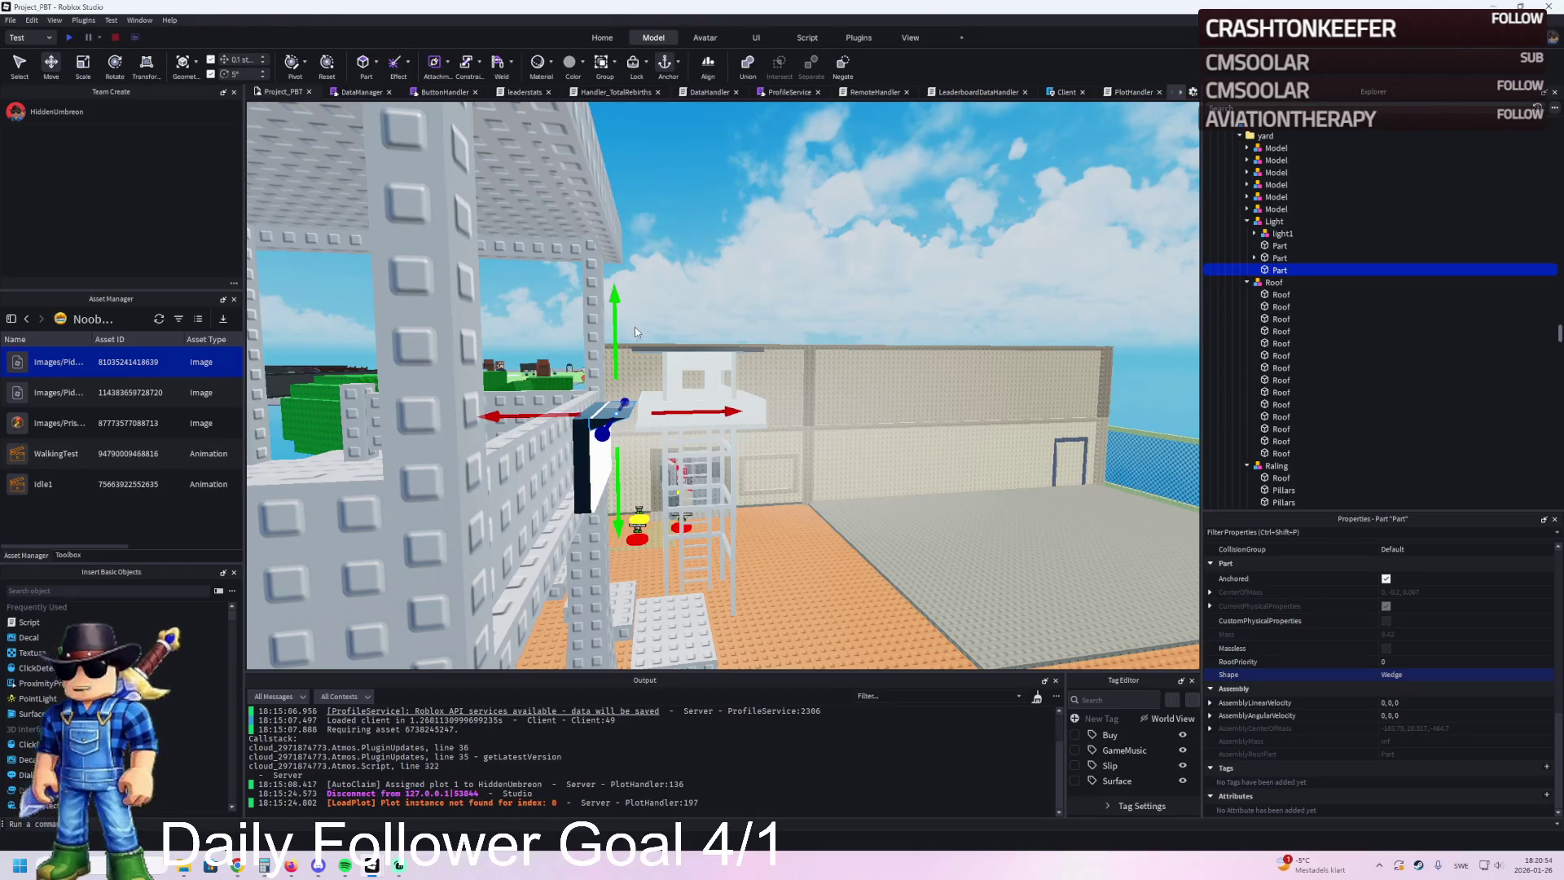
Step: Enlarge the wedge to about 2 studs, lower it, then widen it and adjust its depth
{"action": "key", "text": "ctrl+3"}
{"action": "left_click_drag", "start_coordinate": [607, 373], "coordinate": [615, 355]}
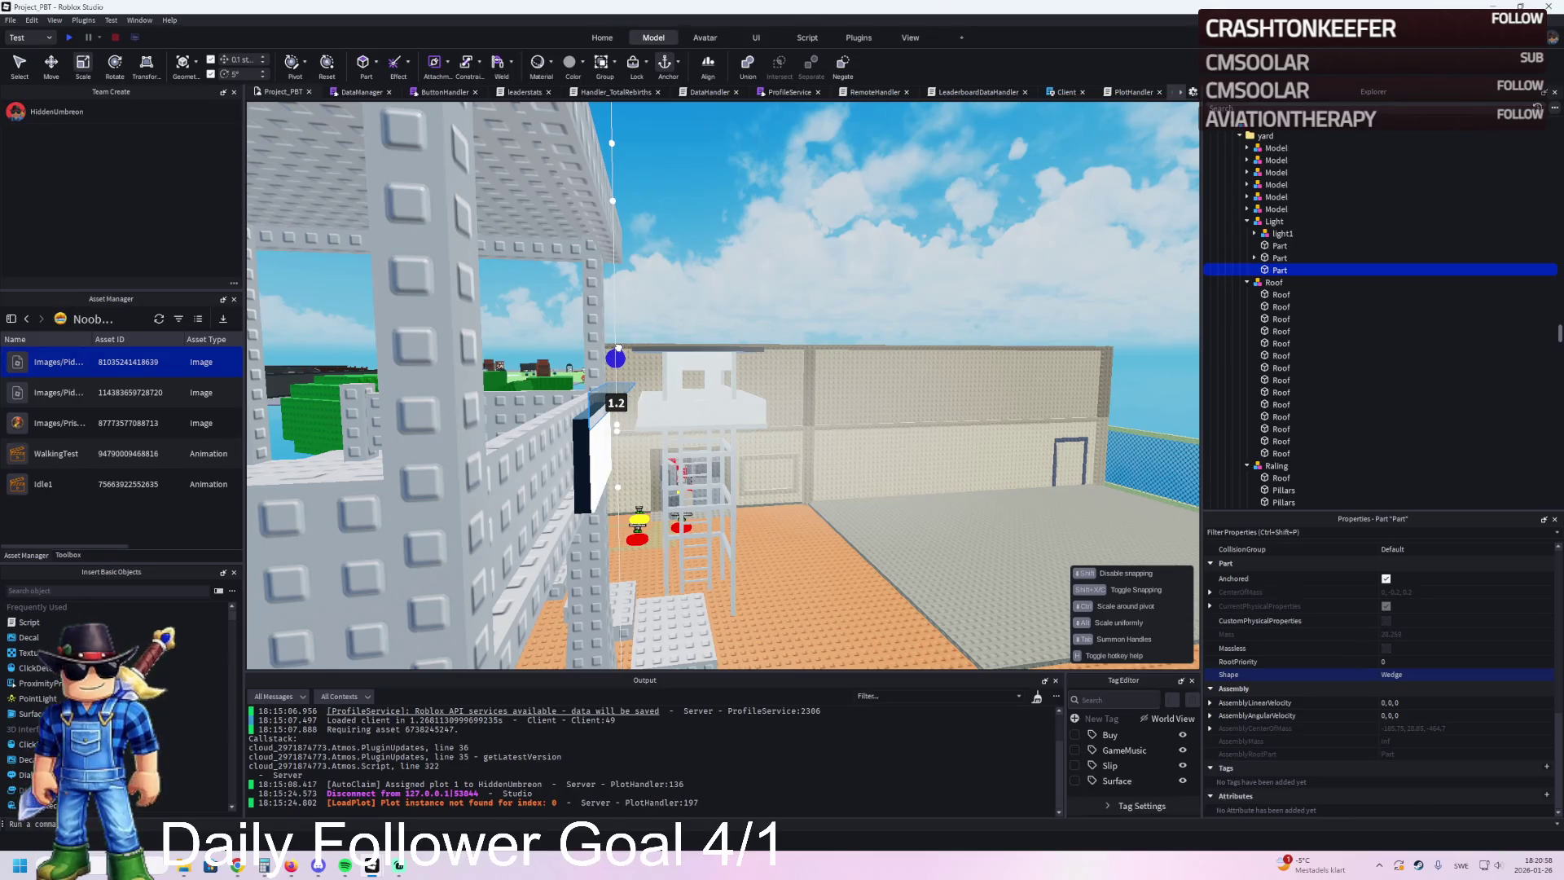
{"action": "left_click_drag", "start_coordinate": [623, 339], "coordinate": [627, 327]}
{"action": "key", "text": "f"}
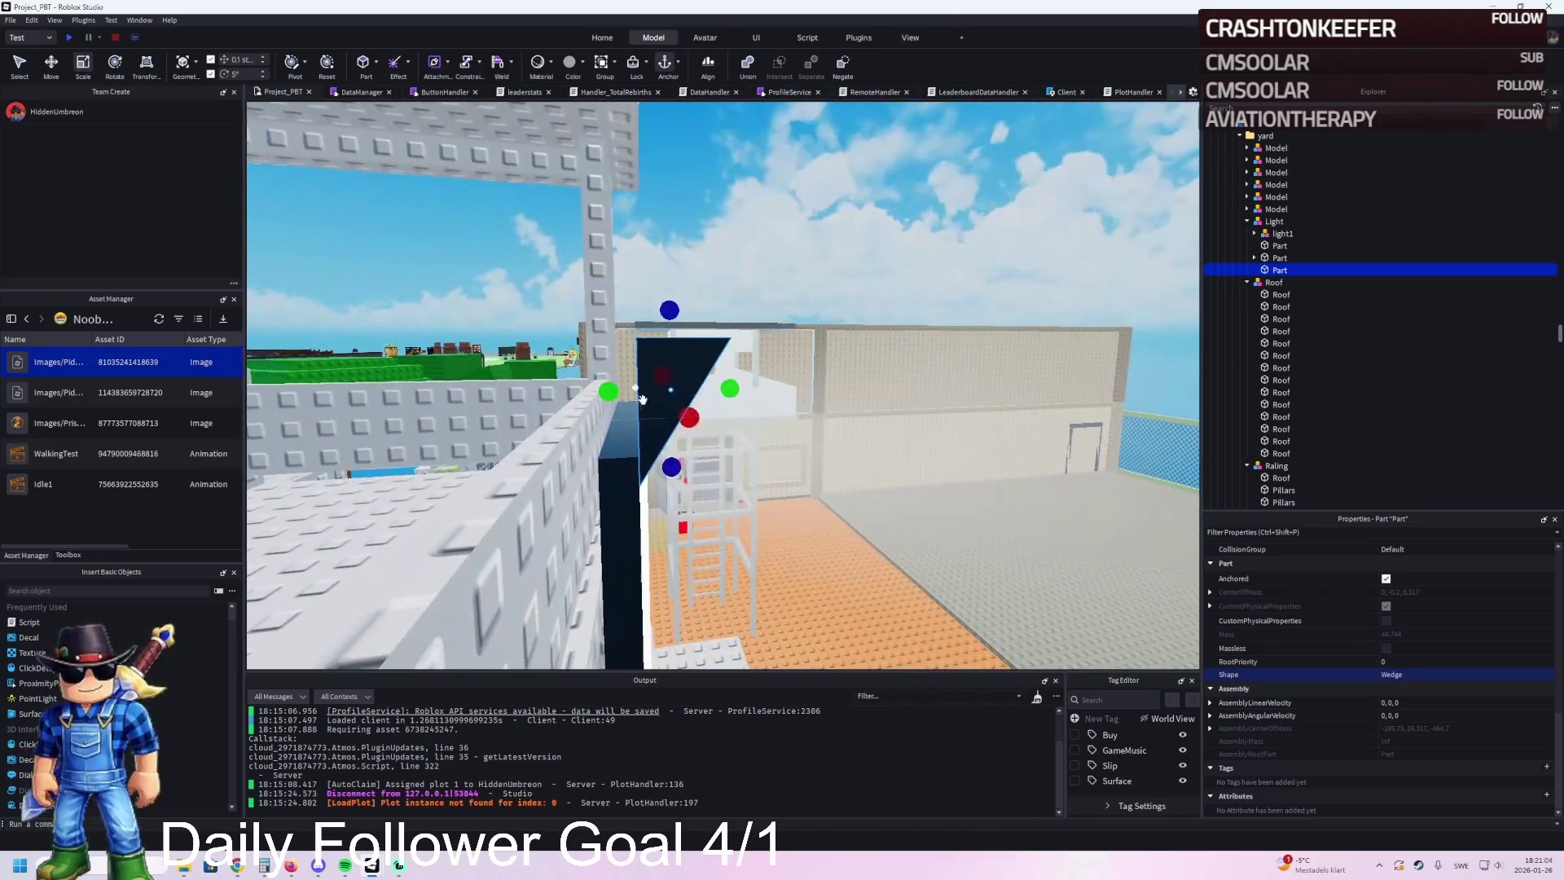
{"action": "key", "text": "ctrl+2"}
{"action": "left_click_drag", "start_coordinate": [673, 464], "coordinate": [682, 494]}
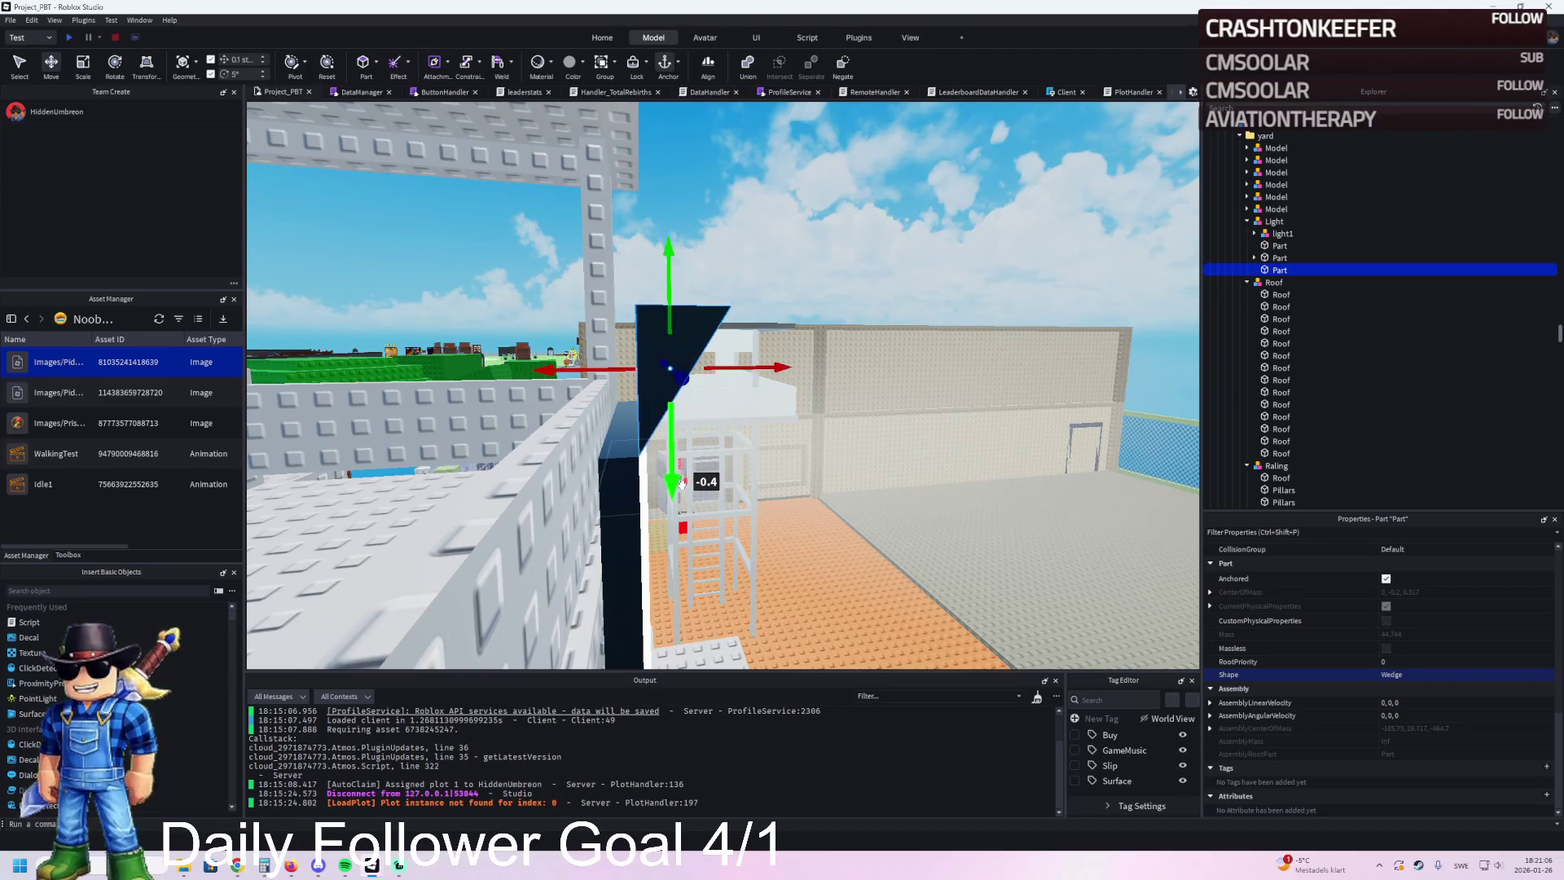
{"action": "scroll", "coordinate": [722, 396], "scroll_direction": "up", "scroll_amount": 2}
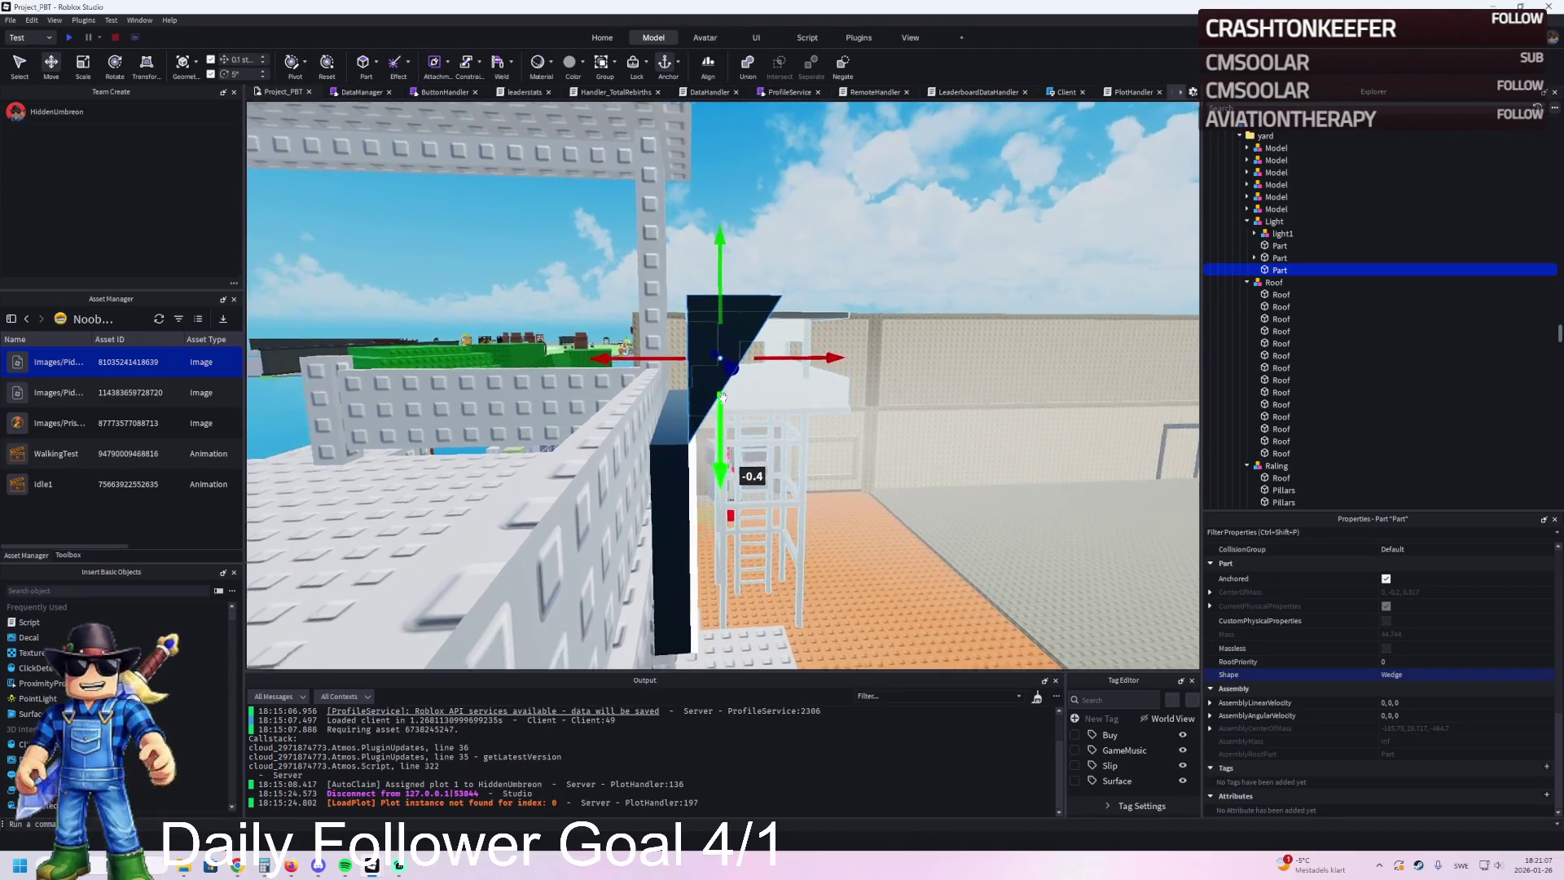
{"action": "key", "text": "ctrl+3"}
{"action": "mouse_move", "coordinate": [791, 340]}
{"action": "left_mouse_down"}
{"action": "mouse_move", "coordinate": [827, 337]}
{"action": "mouse_move", "coordinate": [818, 277]}
{"action": "mouse_move", "coordinate": [862, 240]}
{"action": "left_mouse_up"}
{"action": "left_click", "coordinate": [801, 381]}
{"action": "key", "text": "ctrl+z"}
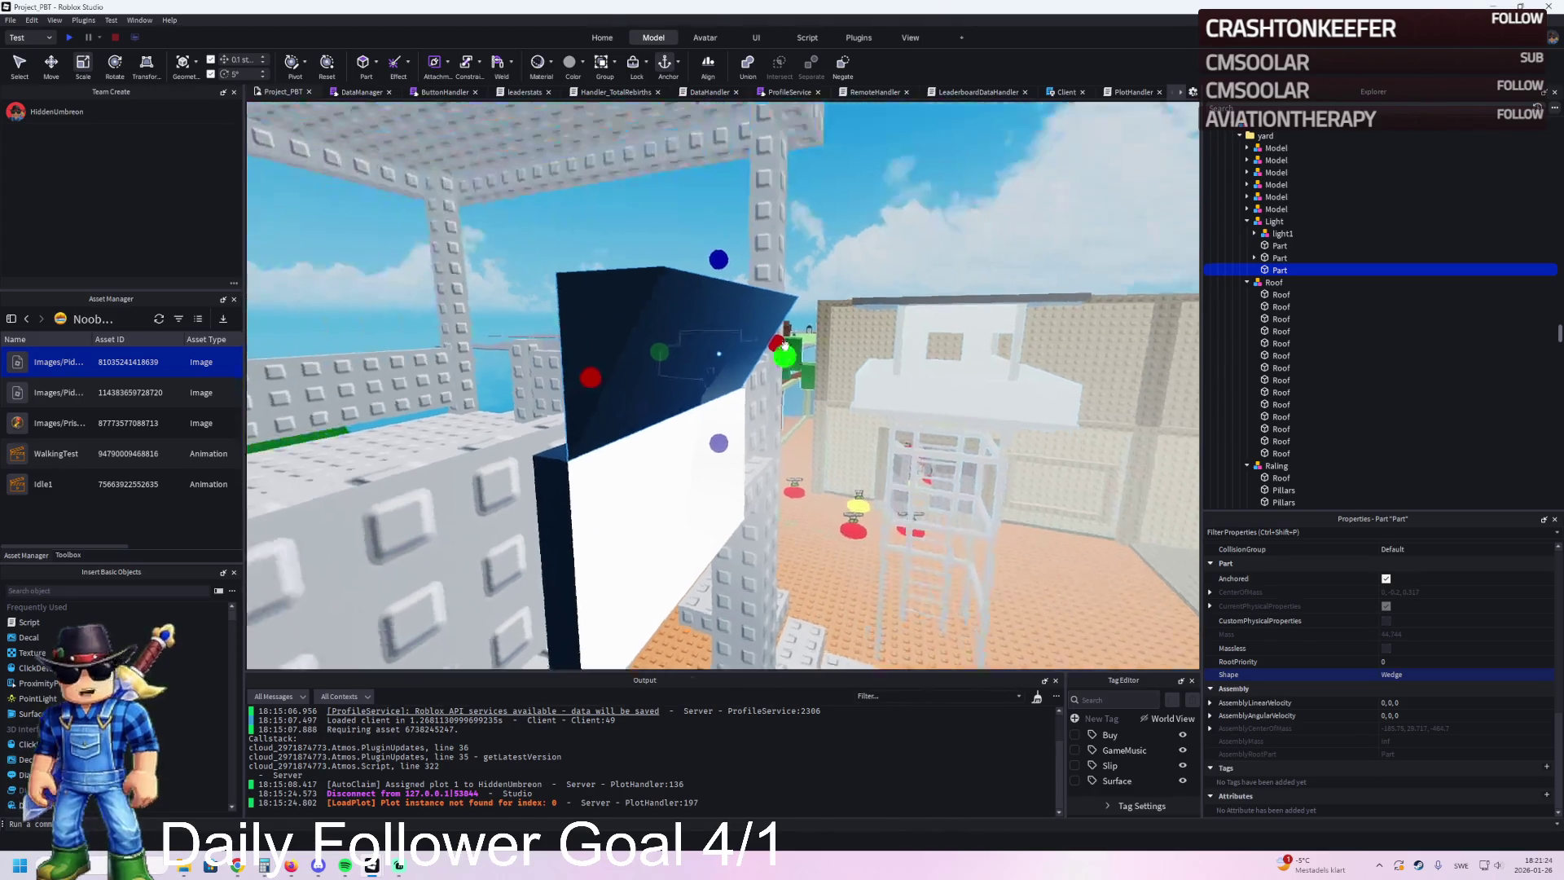
{"action": "left_click_drag", "start_coordinate": [729, 289], "coordinate": [737, 351]}
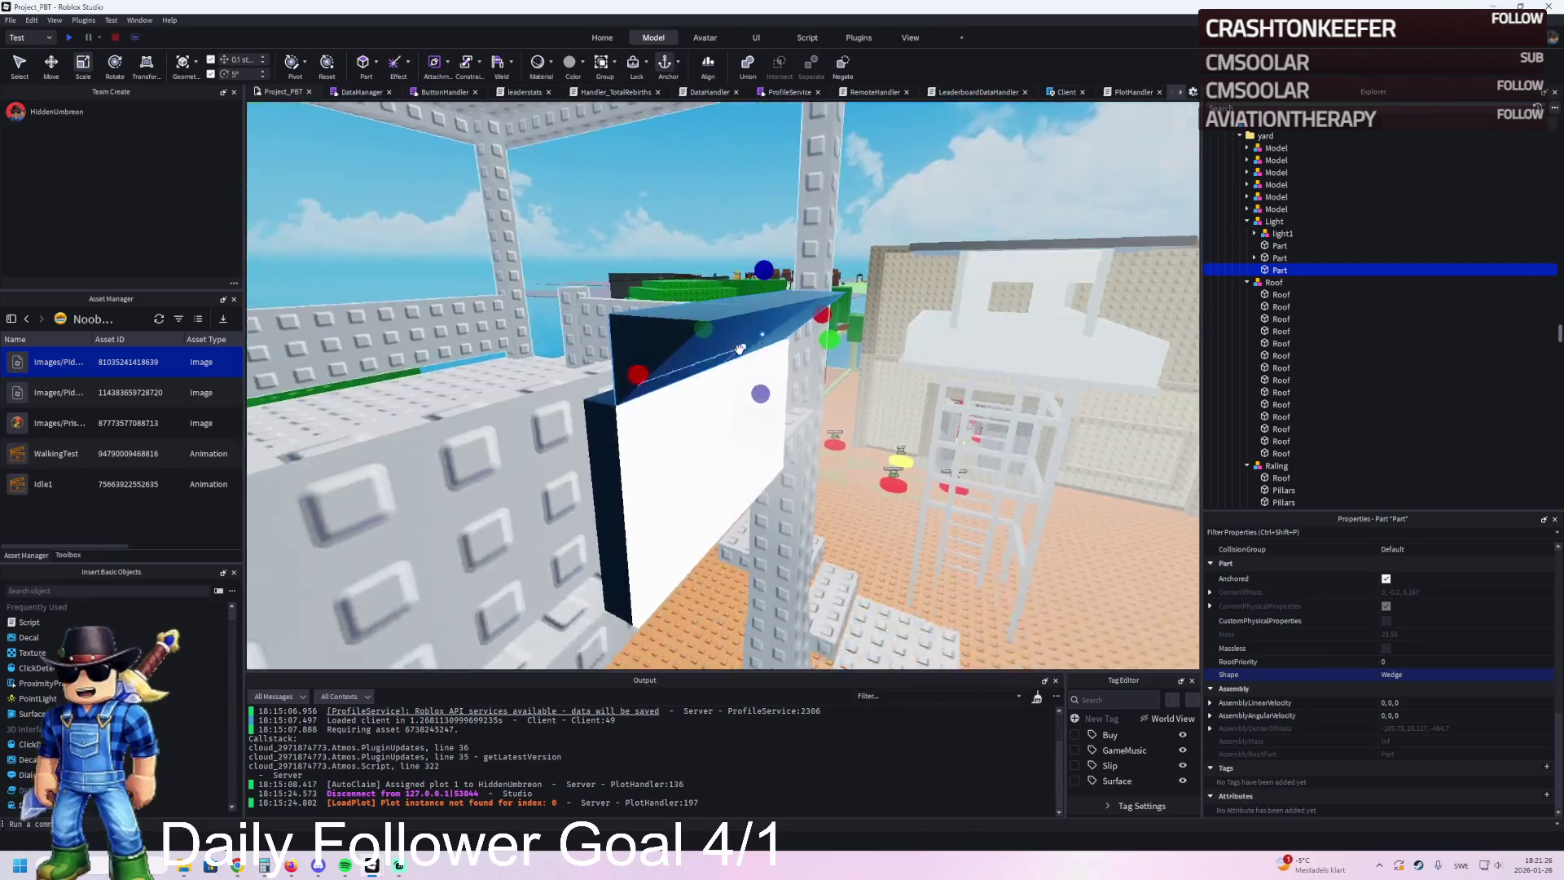
Step: Duplicate the wedge, rotate it flat and slide it down 0.4 studs
{"action": "key", "text": "ctrl+d"}
{"action": "key", "text": "ctrl+t"}
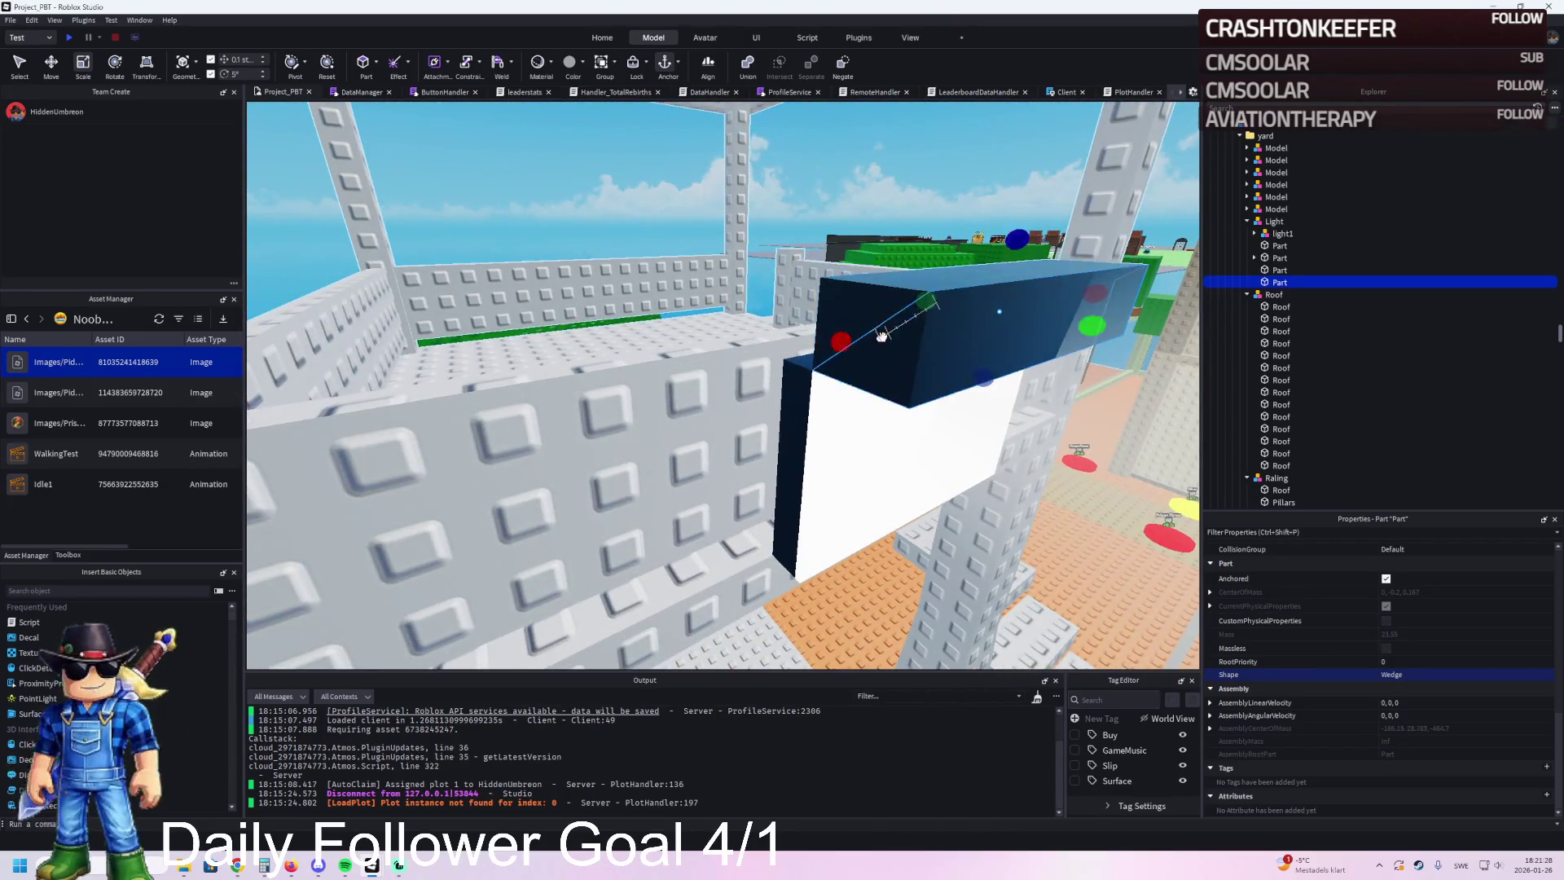
{"action": "key", "text": "ctrl+2"}
{"action": "mouse_move", "coordinate": [984, 294]}
{"action": "left_mouse_down"}
{"action": "mouse_move", "coordinate": [956, 334]}
{"action": "mouse_move", "coordinate": [976, 429]}
{"action": "left_mouse_up"}
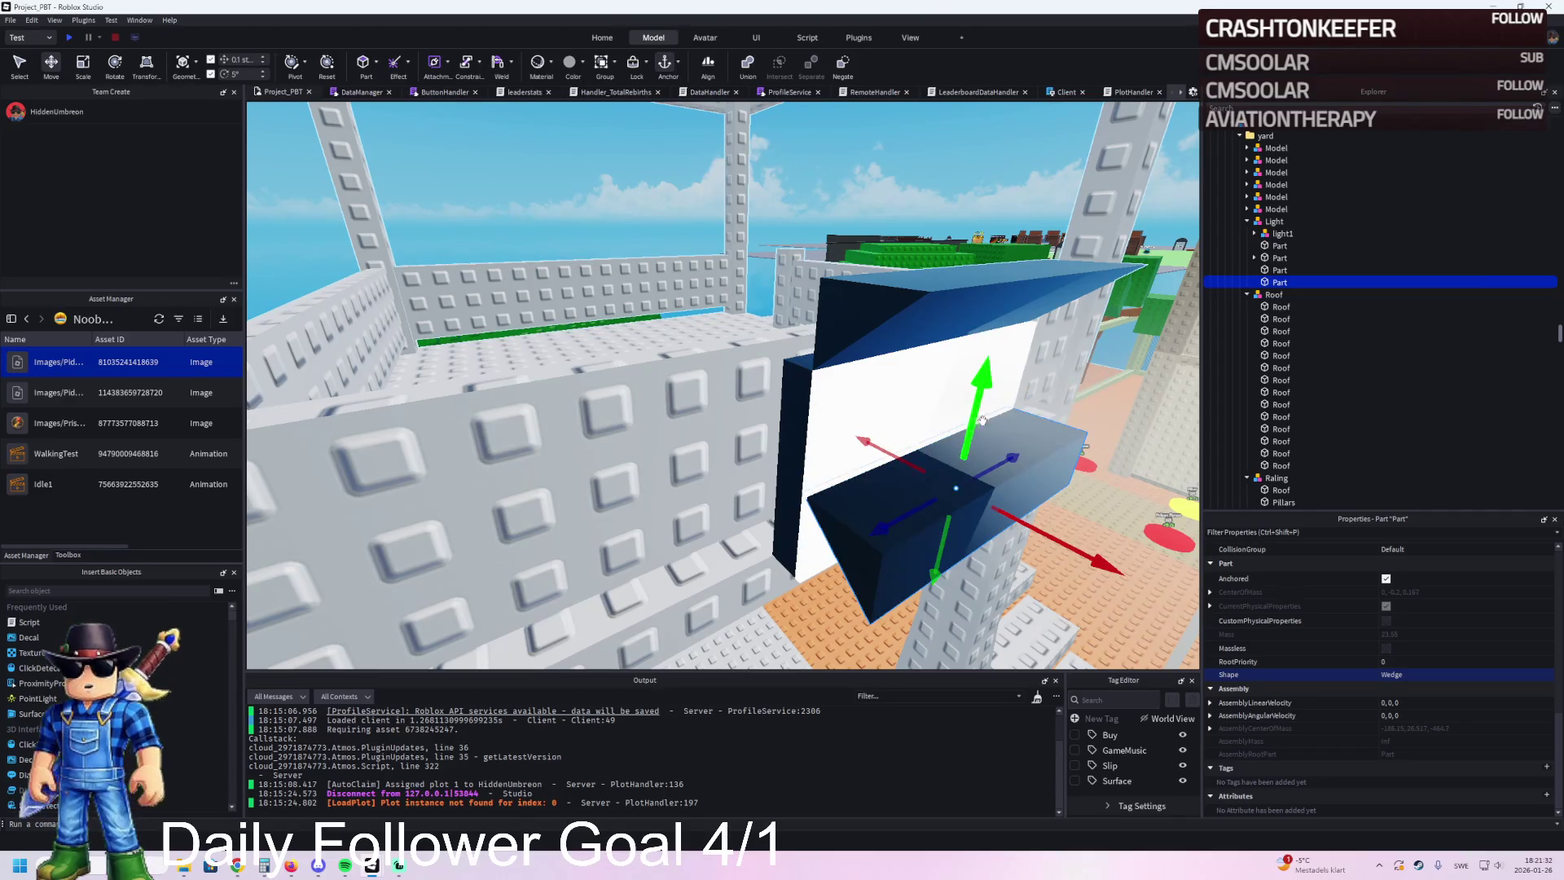
{"action": "key", "text": "q"}
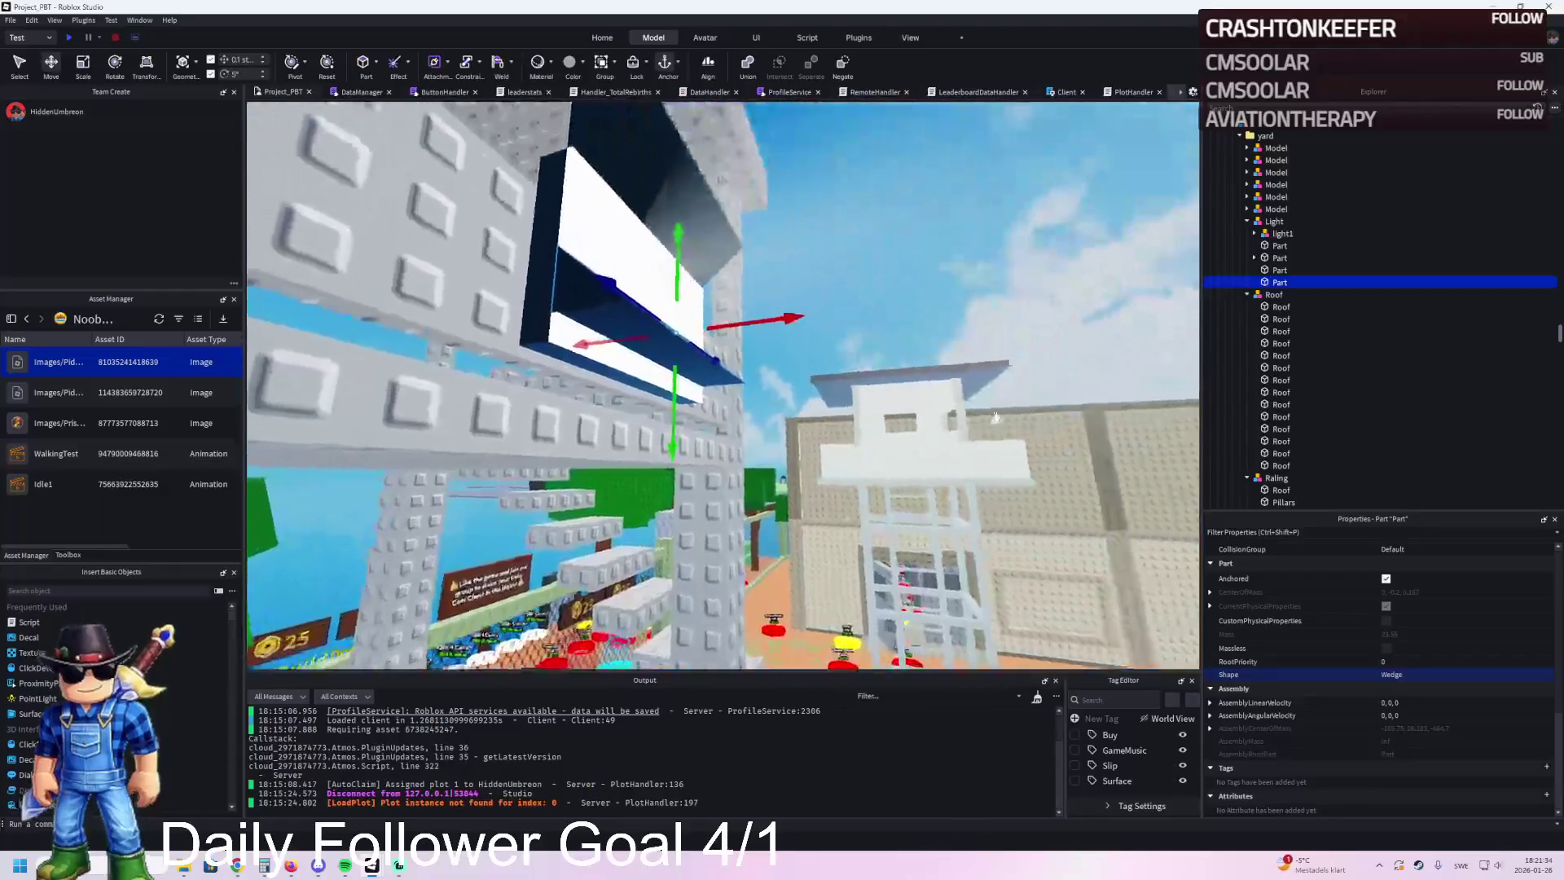
{"action": "key", "text": "e"}
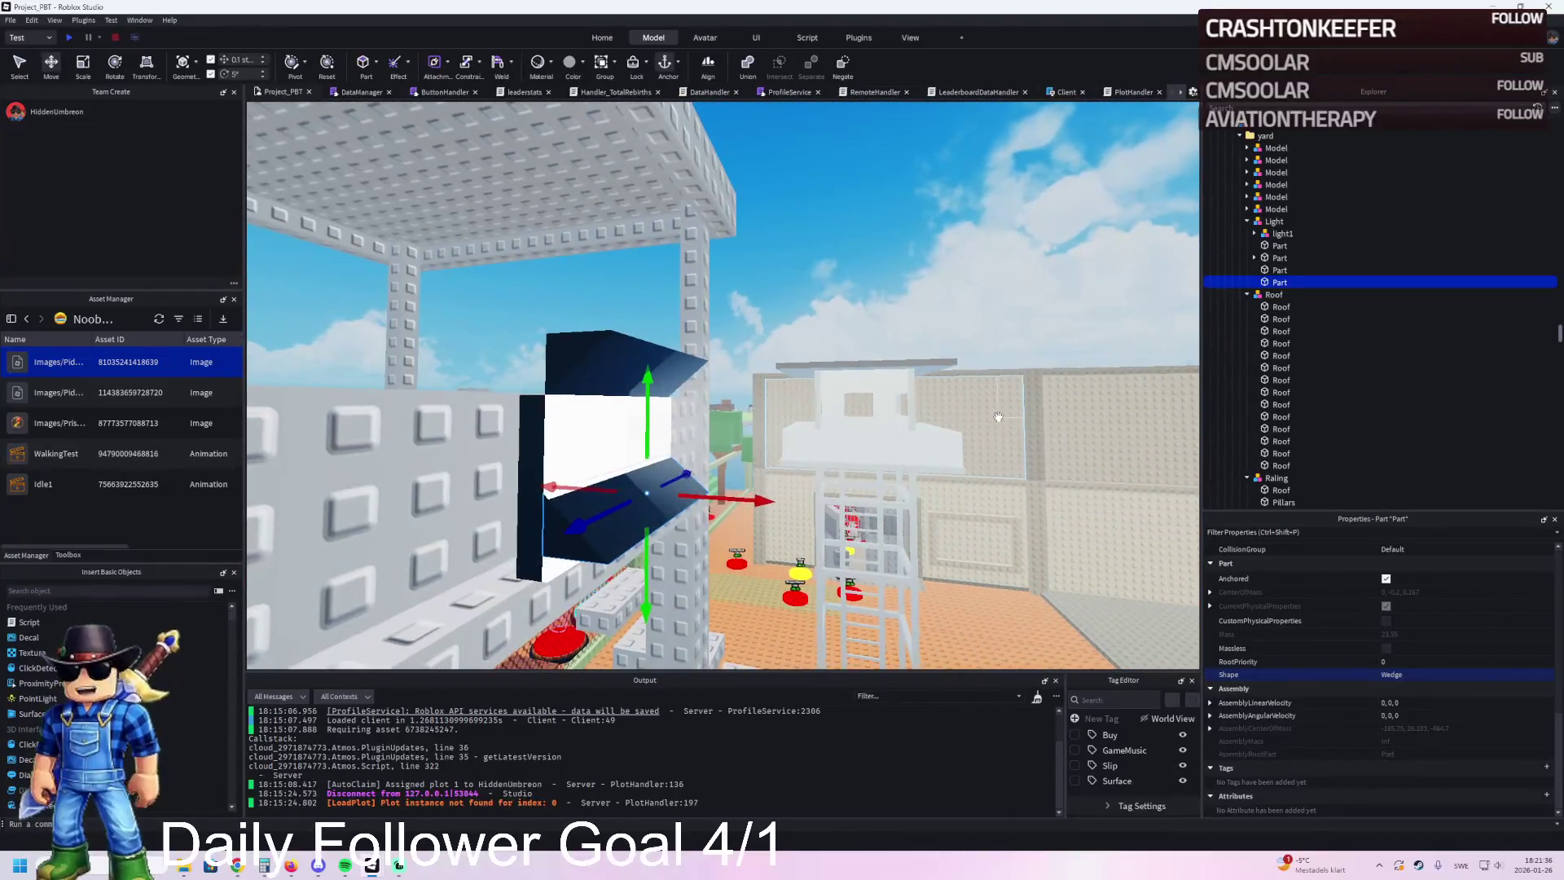
{"action": "key", "text": "ctrl+t"}
{"action": "key", "text": "ctrl+r"}
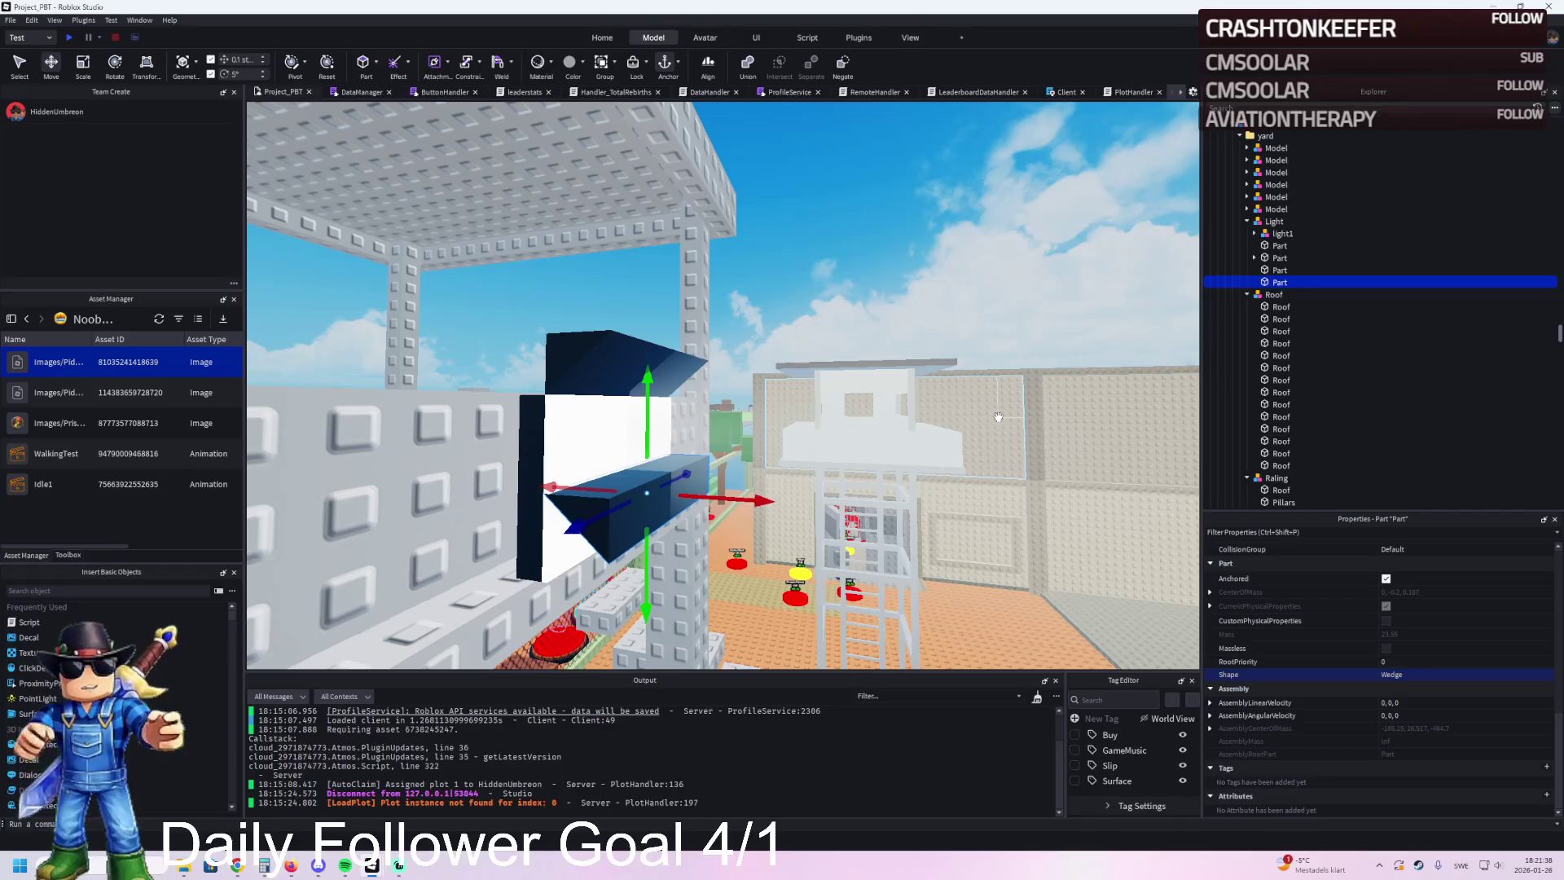
{"action": "key", "text": "w"}
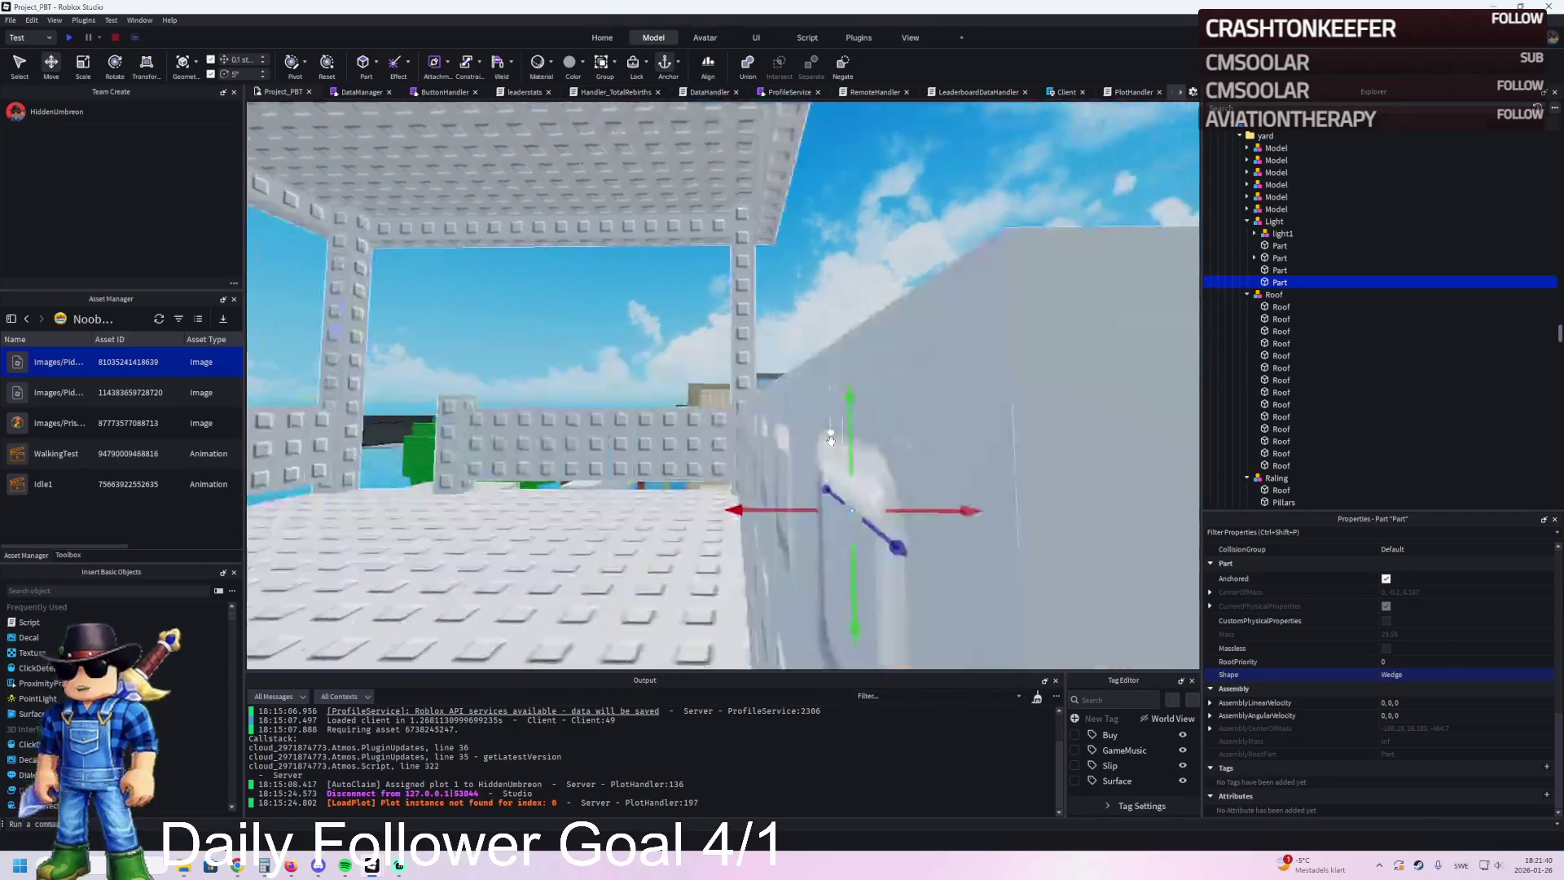
{"action": "key", "text": "f"}
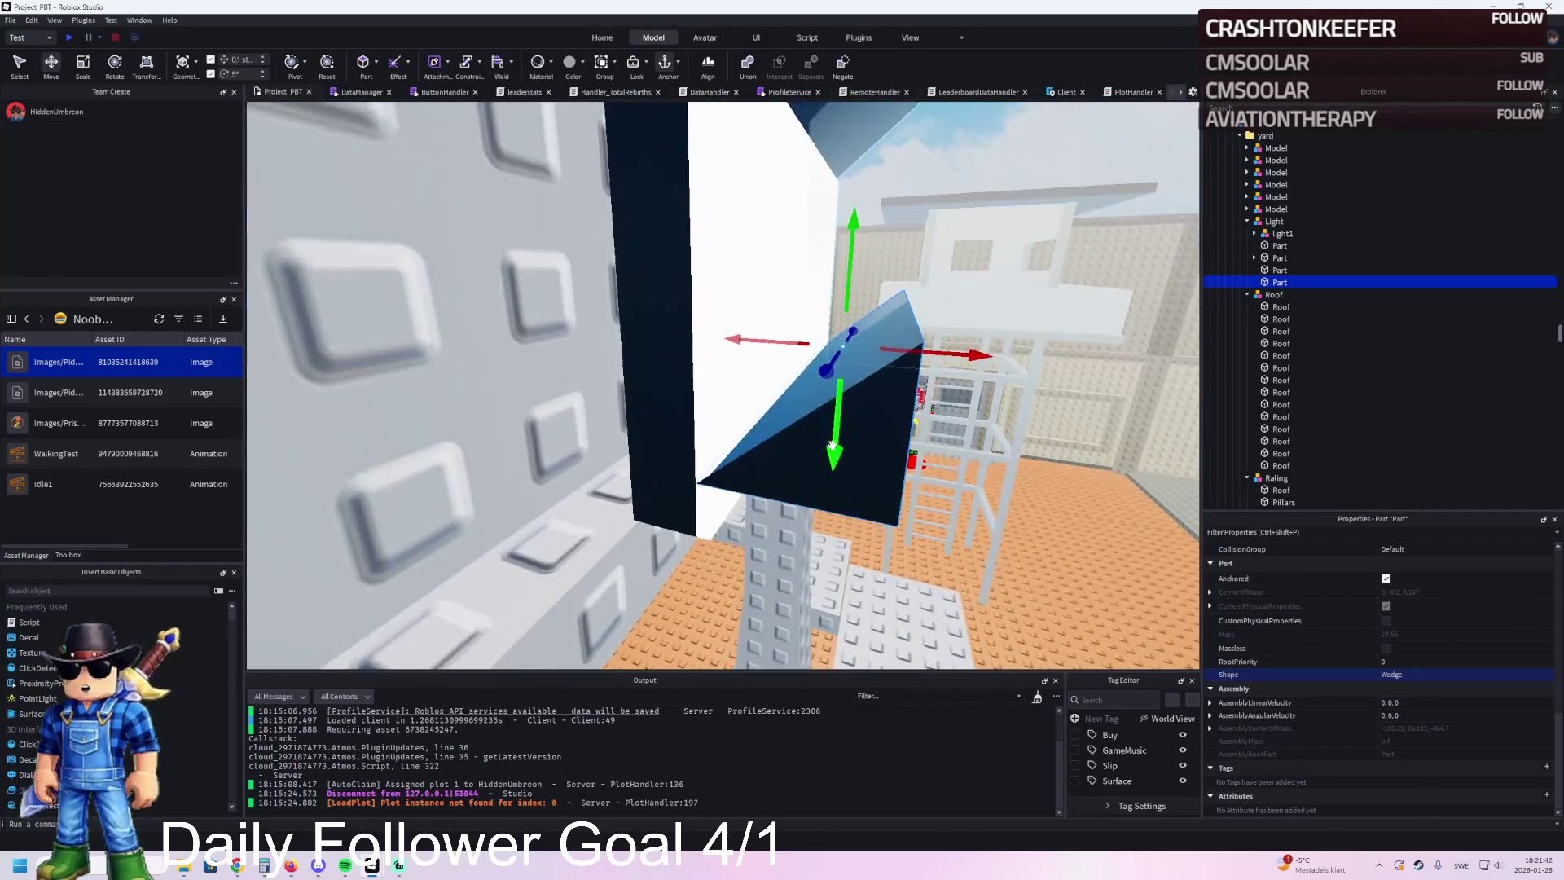
{"action": "left_click_drag", "start_coordinate": [835, 452], "coordinate": [832, 486]}
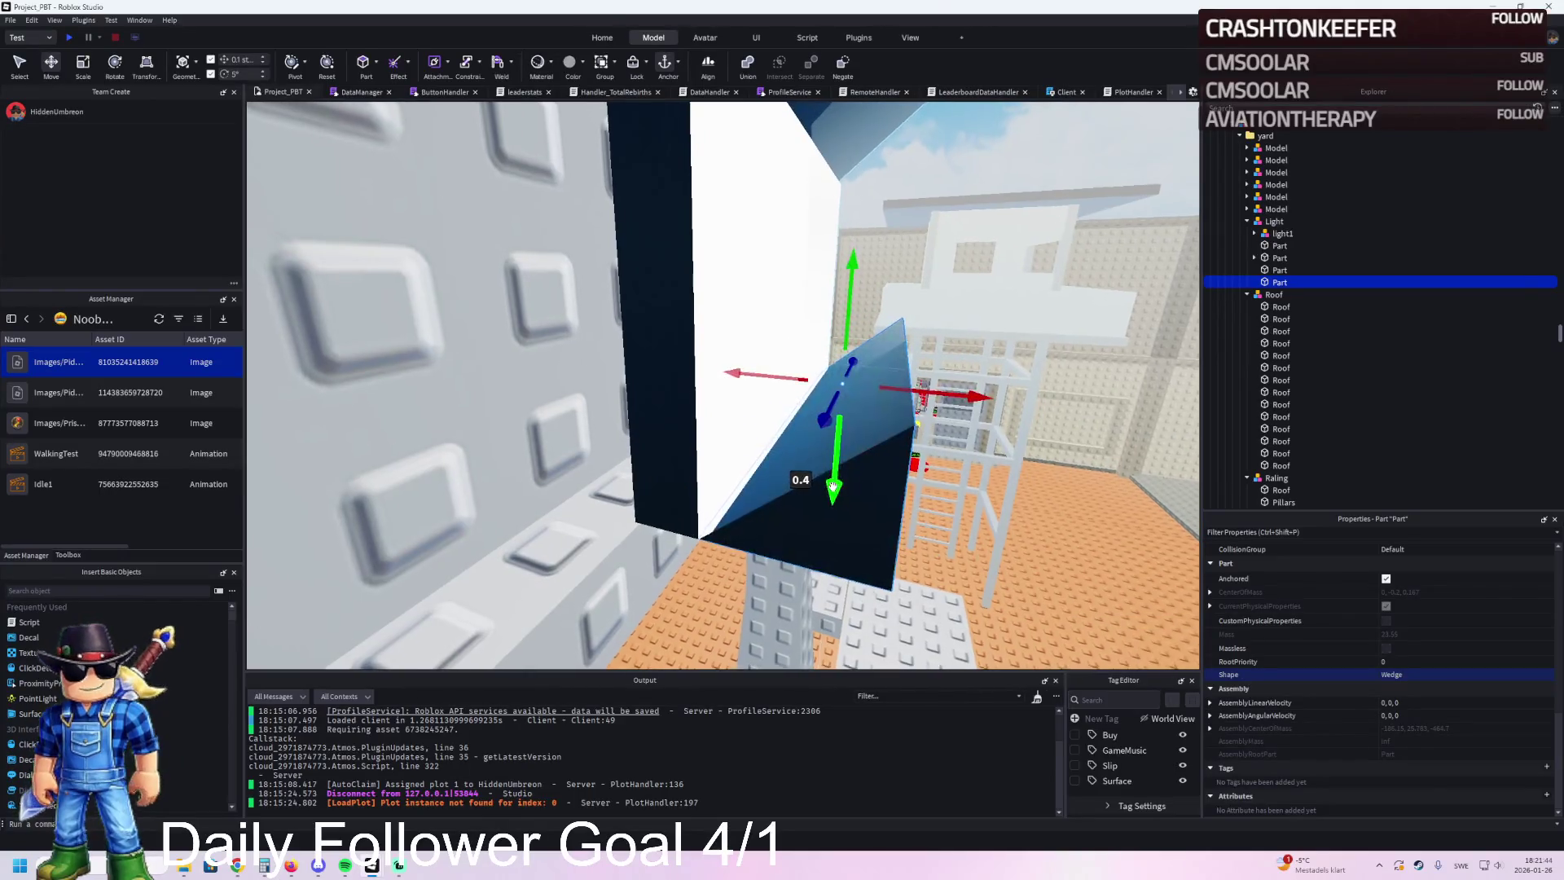
Step: Flip the copied wedge, drop it 1.1 studs below the panel, then duplicate both wedges
{"action": "scroll", "coordinate": [832, 486], "scroll_direction": "down", "scroll_amount": 10}
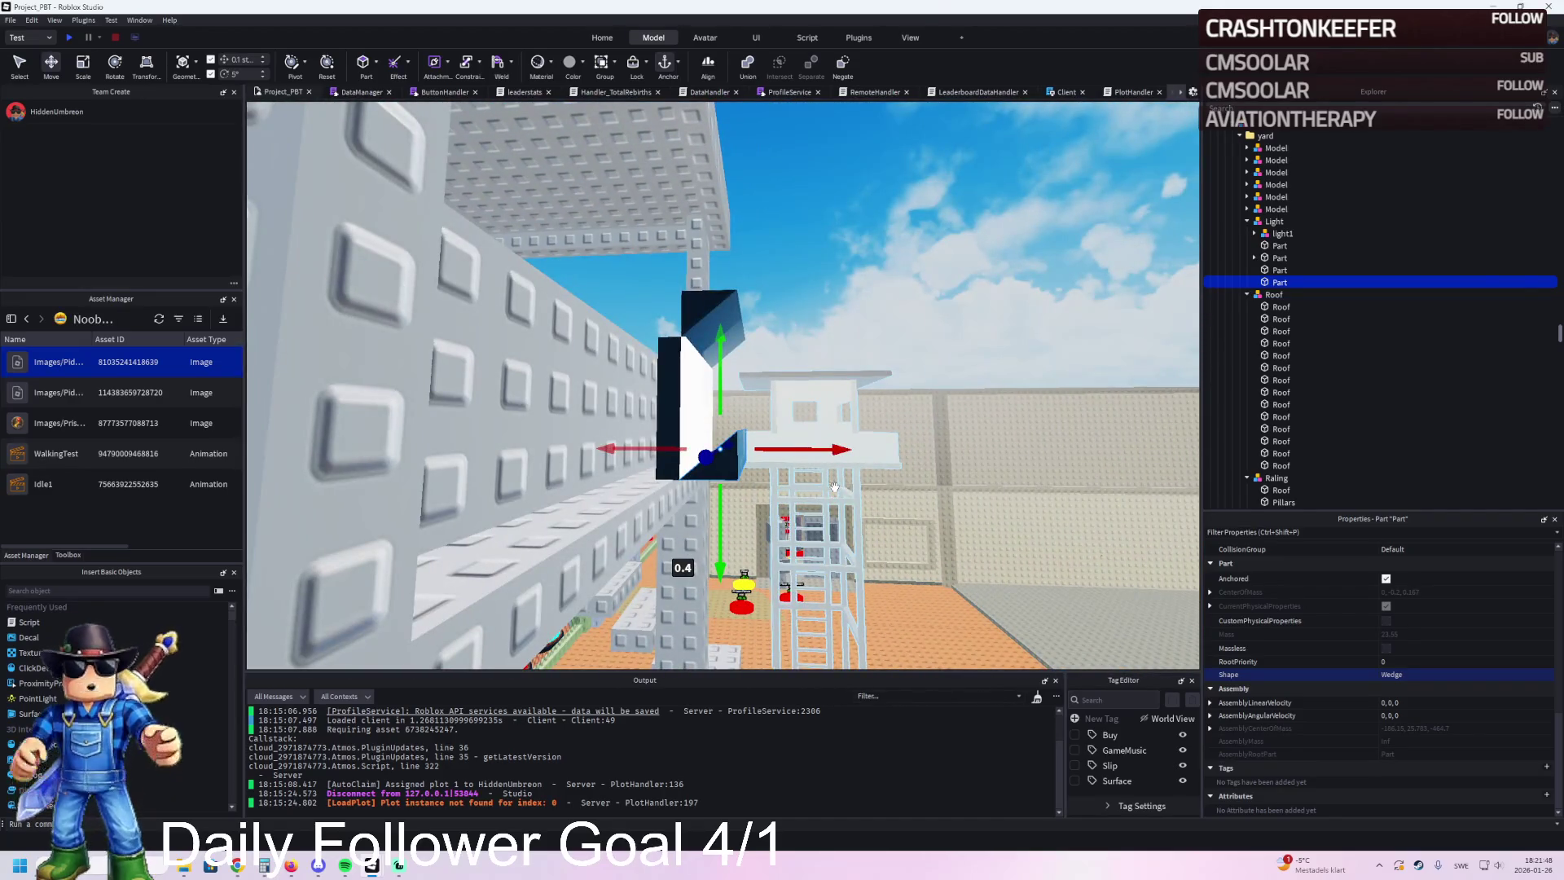
{"action": "key", "text": "ctrl+r"}
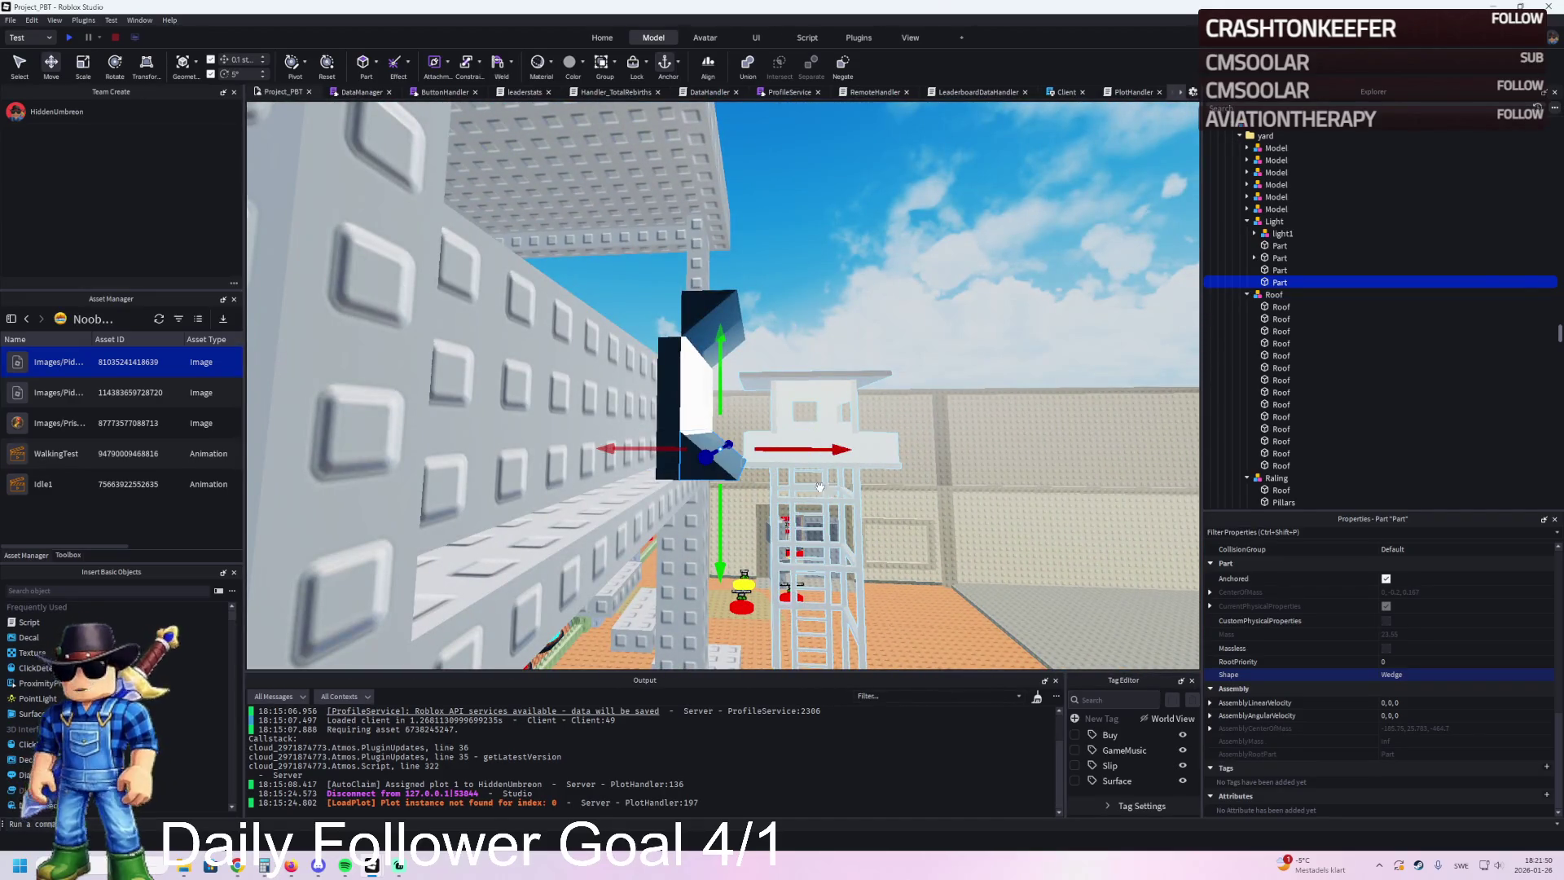
{"action": "left_click_drag", "start_coordinate": [721, 386], "coordinate": [722, 426]}
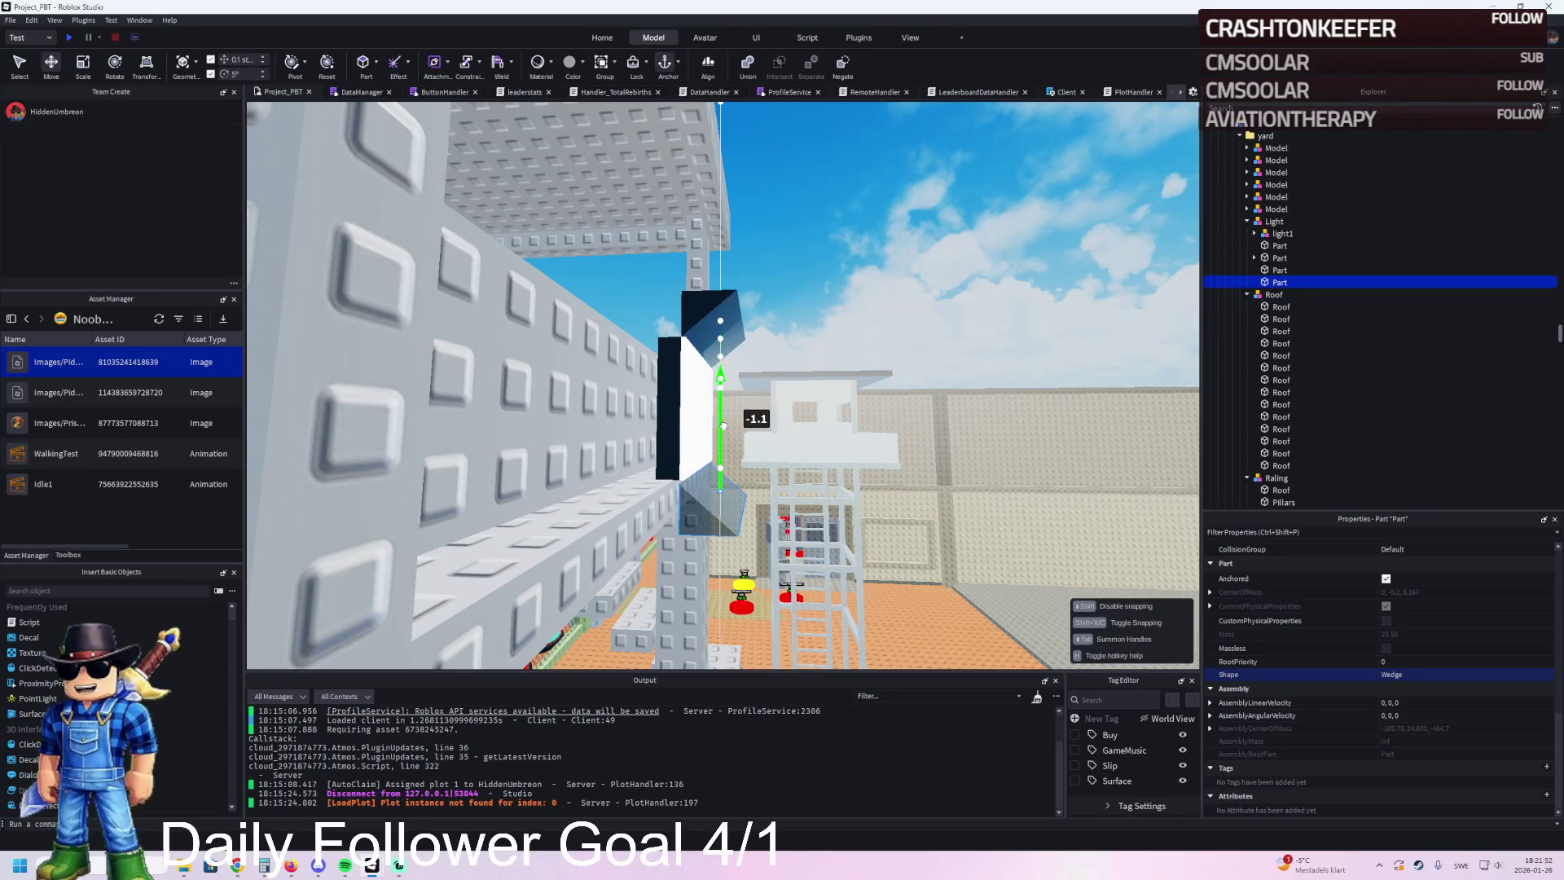
{"action": "scroll", "coordinate": [725, 422], "scroll_direction": "up", "scroll_amount": 5}
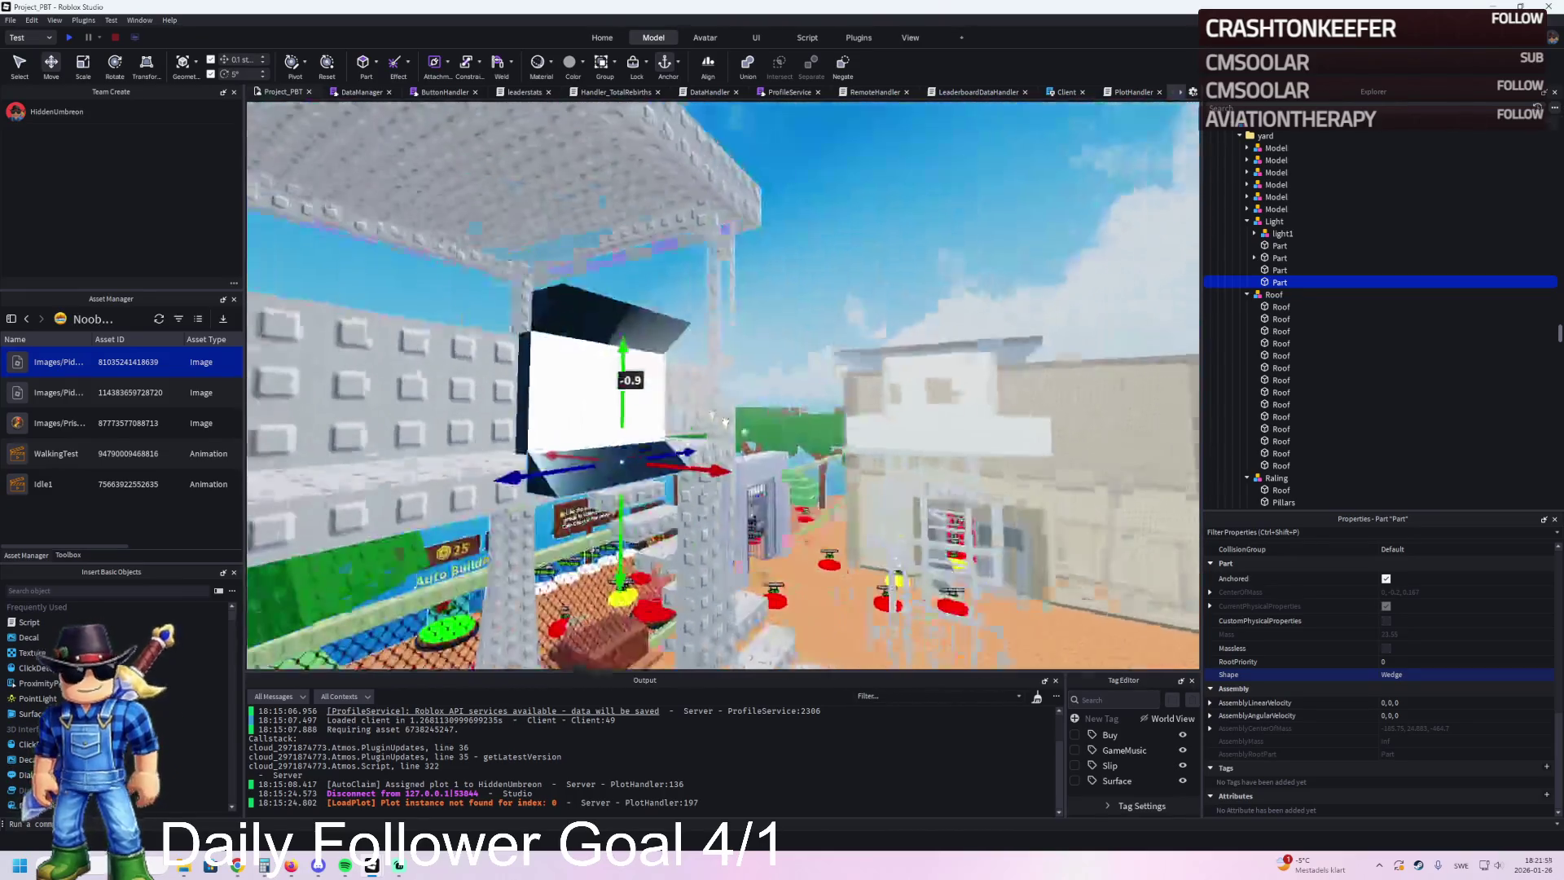
{"action": "left_click", "coordinate": [596, 326], "text": "ctrl"}
{"action": "key", "text": "ctrl+d"}
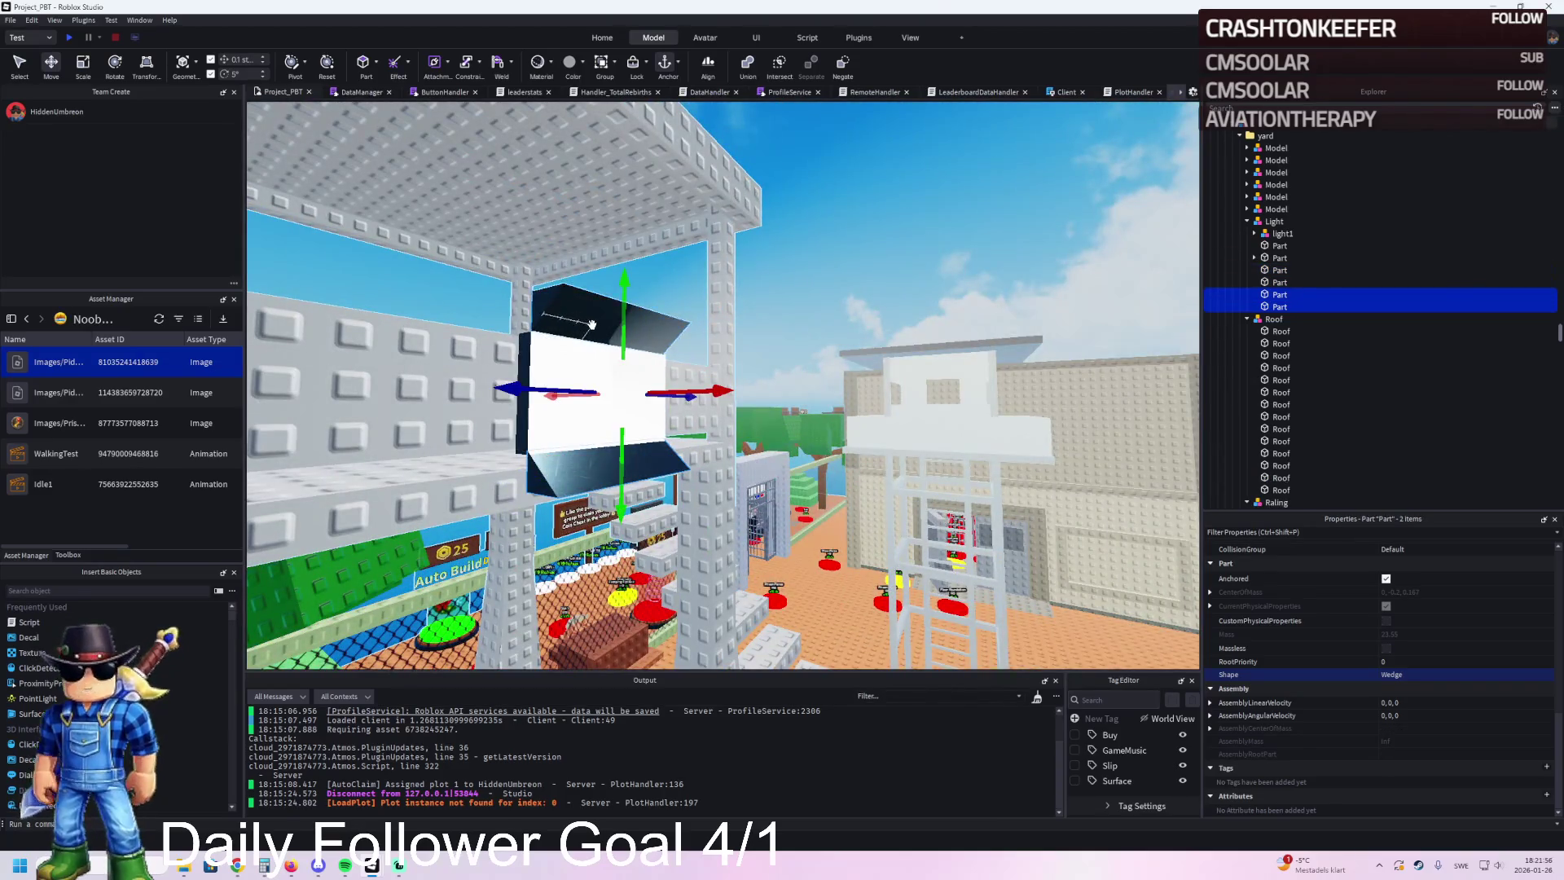
{"action": "scroll", "coordinate": [617, 333], "scroll_direction": "up", "scroll_amount": 10}
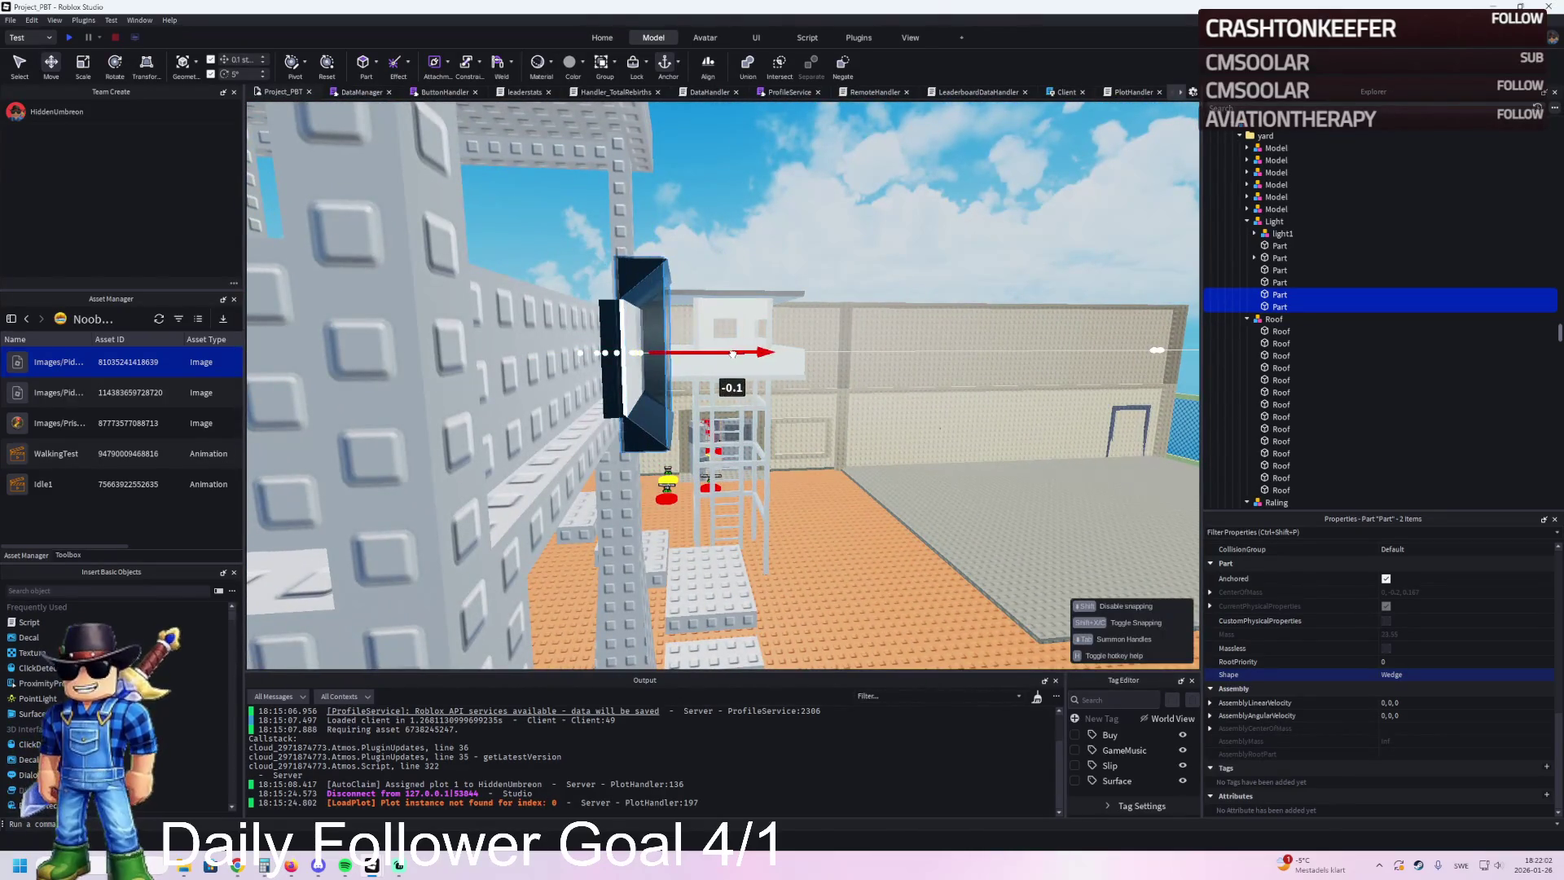
Step: Resize one part of the light fixture to 5.1 studs
{"action": "left_click", "coordinate": [864, 307]}
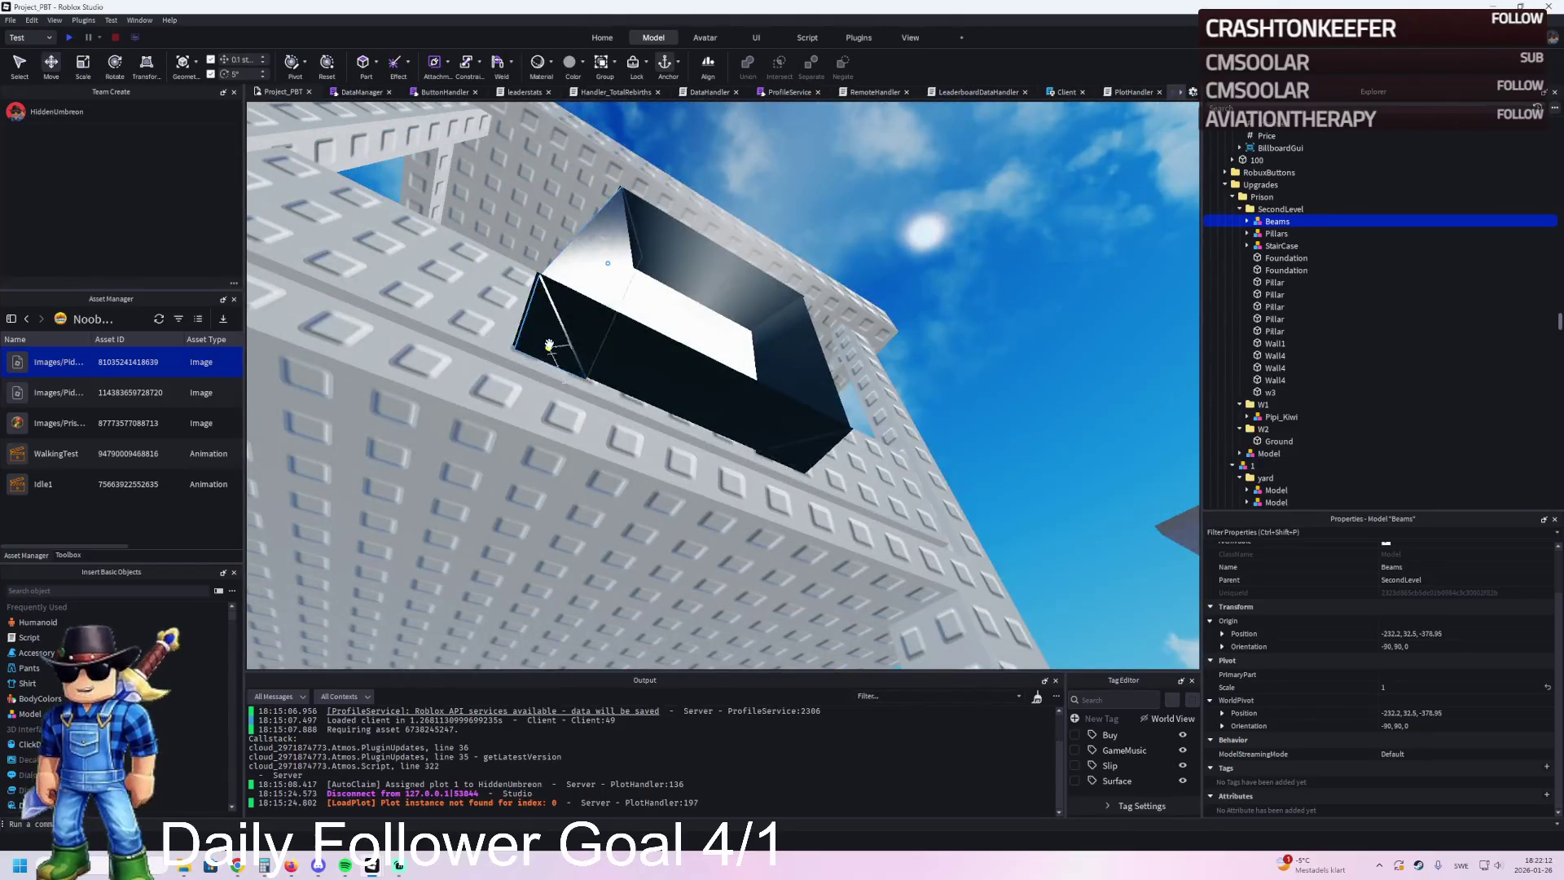
{"action": "left_click", "coordinate": [549, 344]}
{"action": "key", "text": "ctrl+3"}
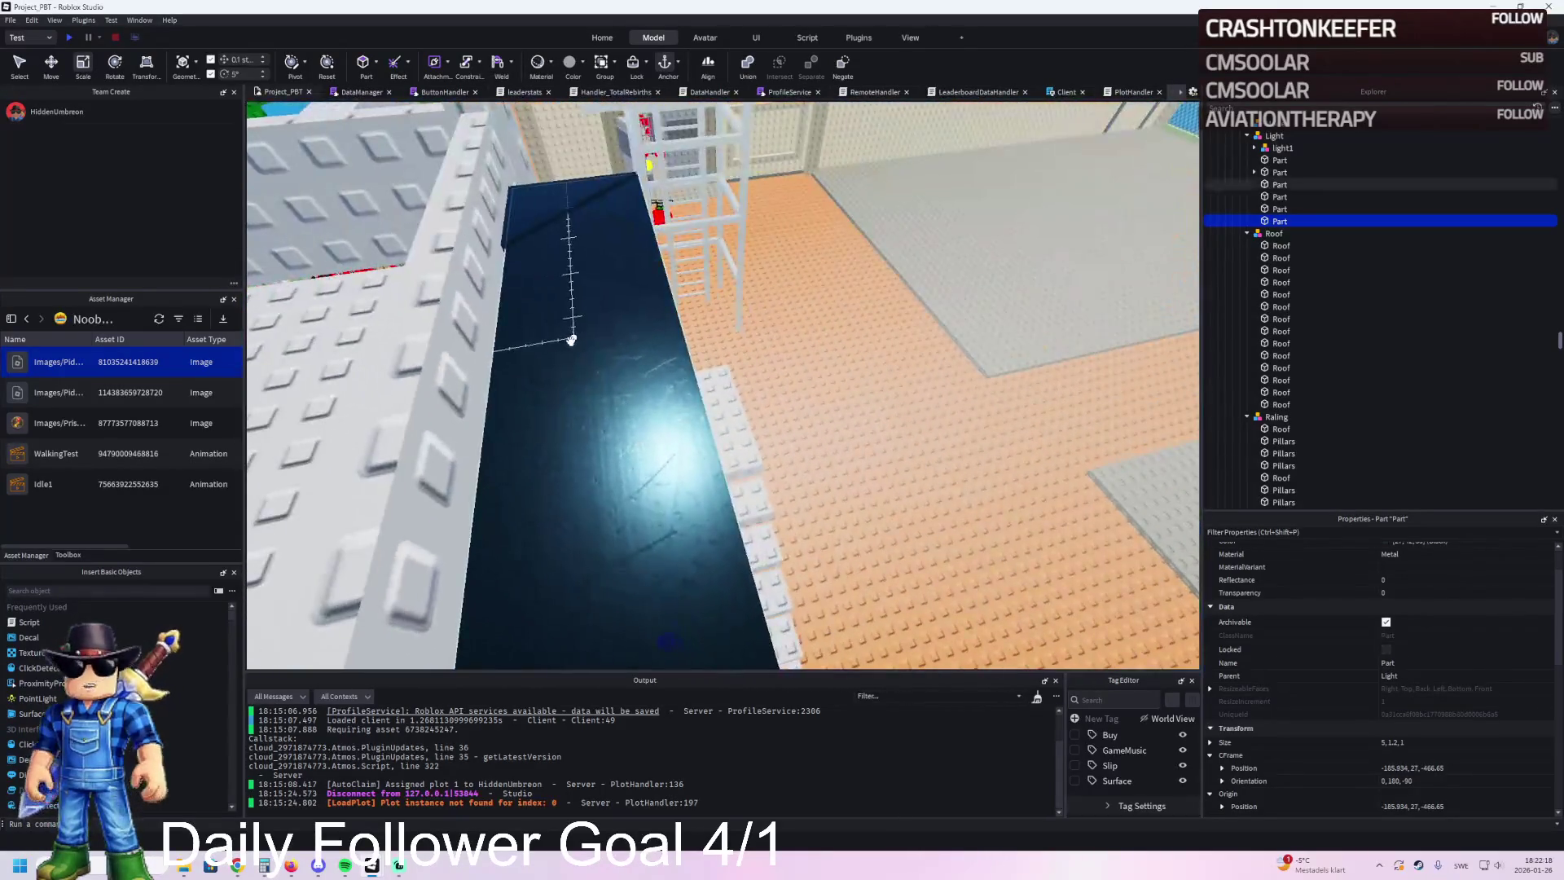
{"action": "left_click", "coordinate": [571, 340]}
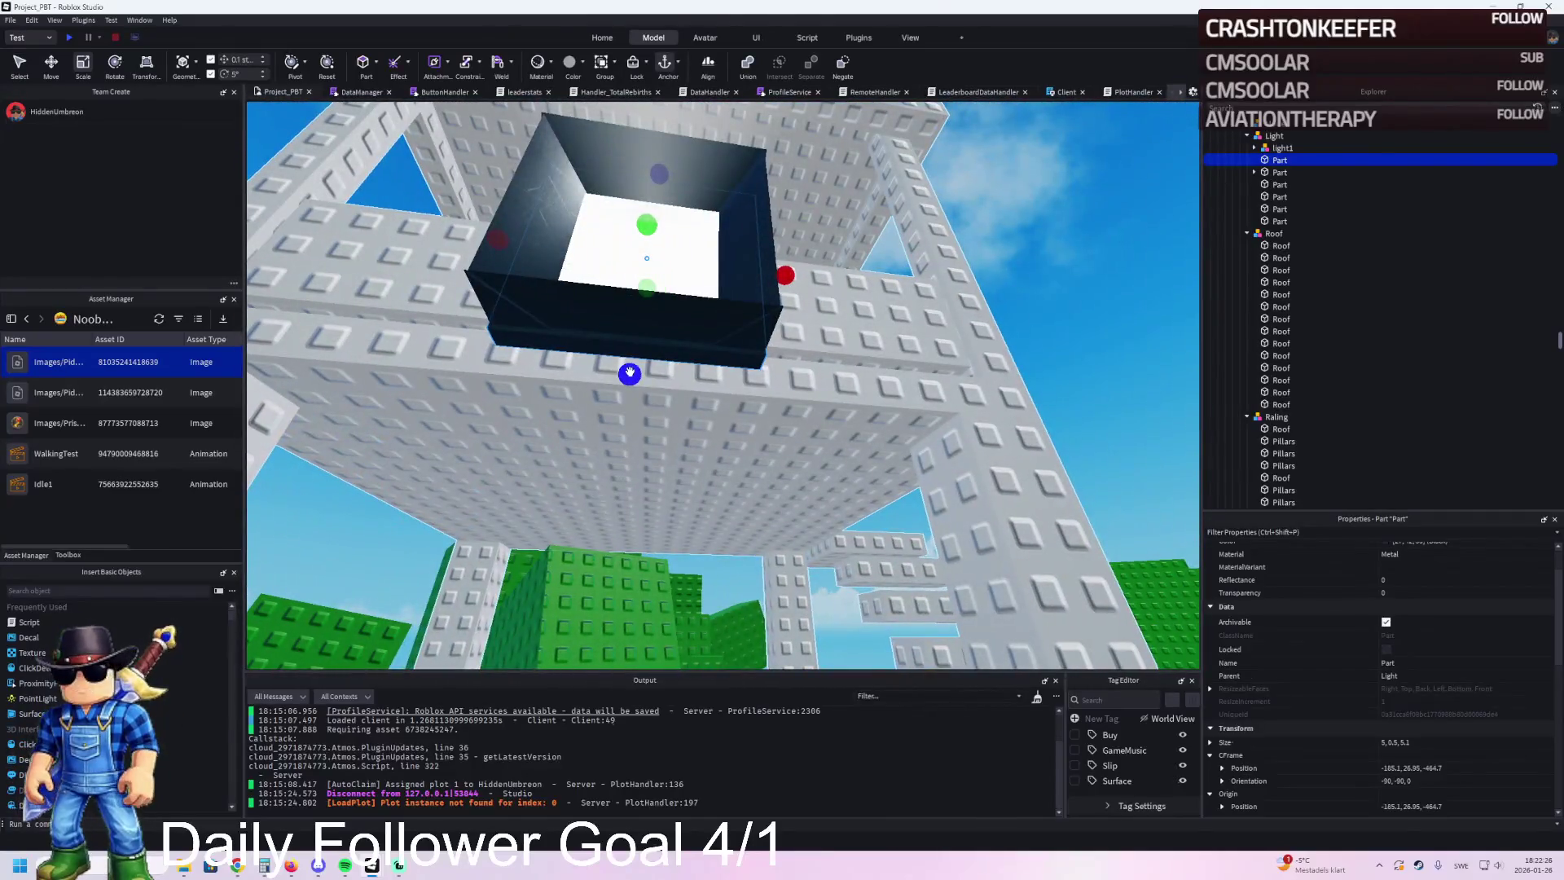
{"action": "left_click_drag", "start_coordinate": [629, 374], "coordinate": [631, 370]}
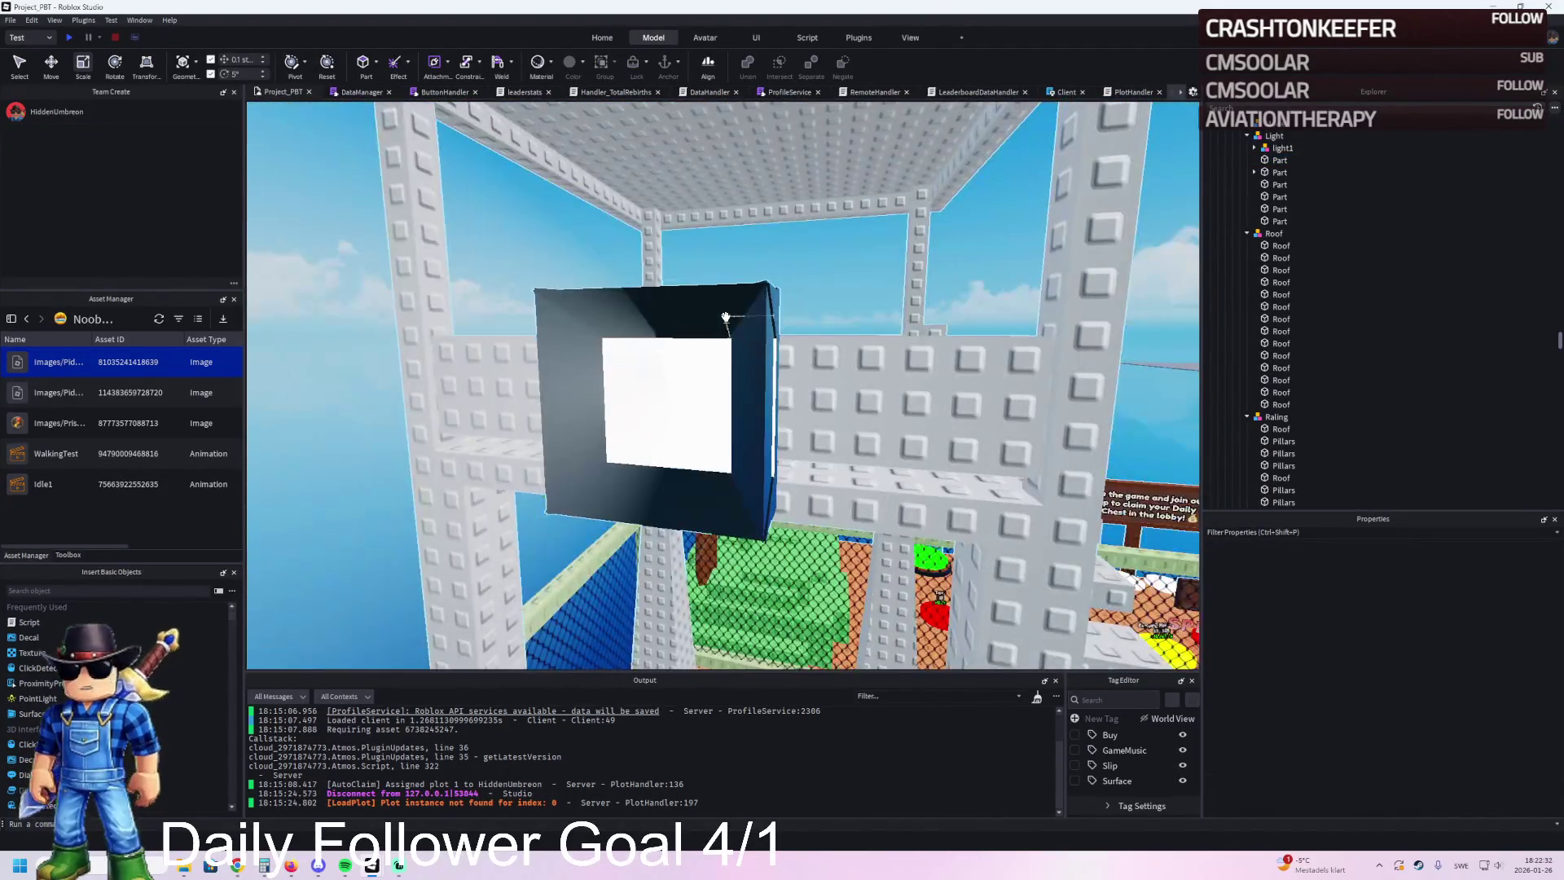
Step: Delete the four dark frame pieces, then restore them with undo
{"action": "left_click", "coordinate": [760, 339]}
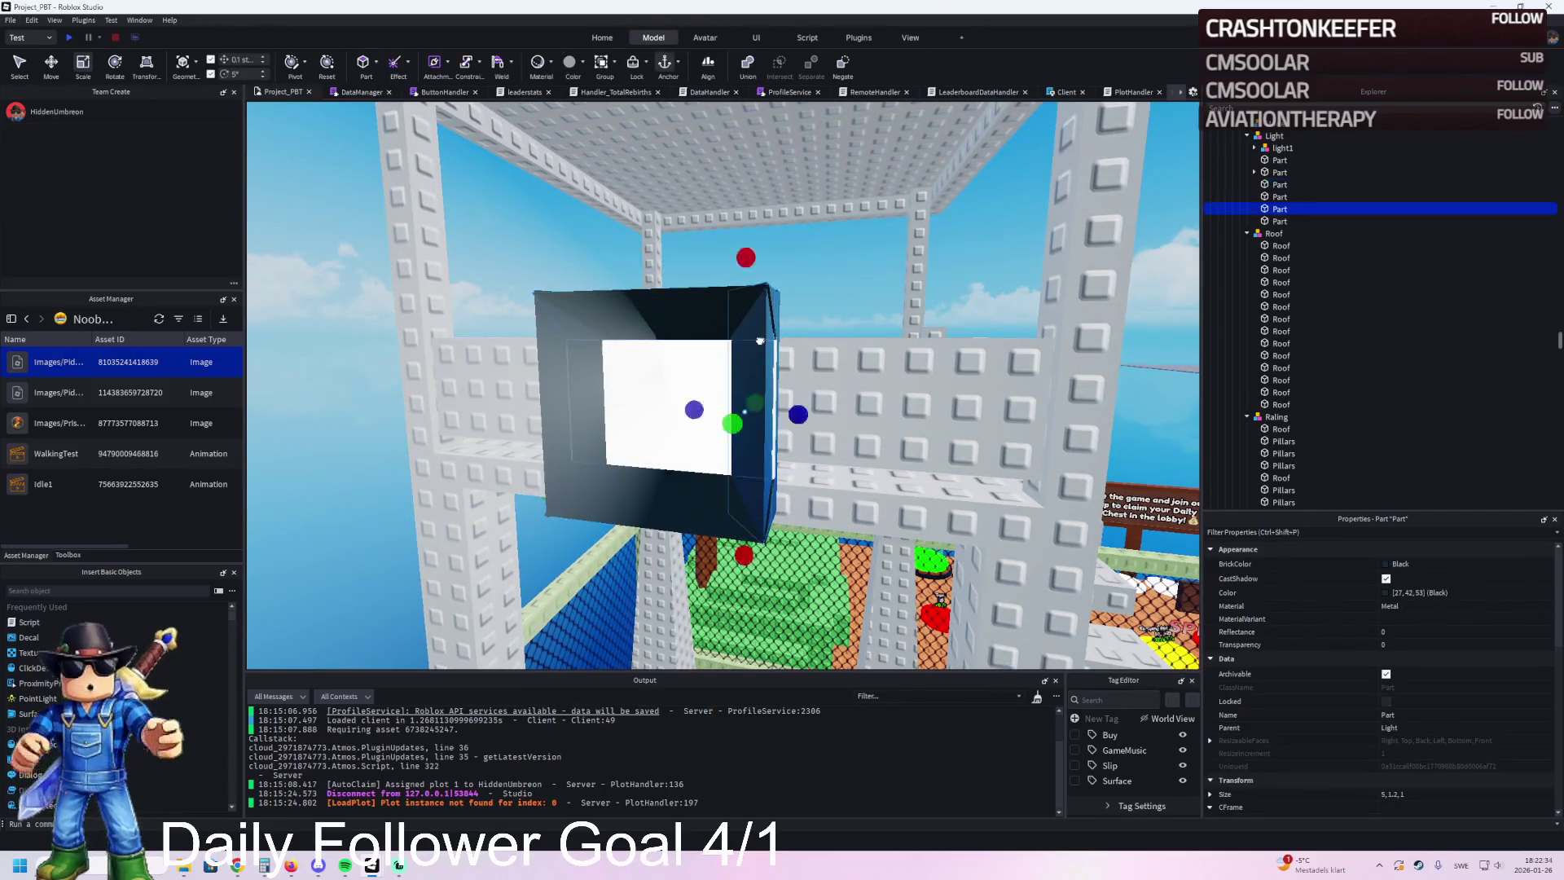
{"action": "left_click", "coordinate": [554, 408], "text": "ctrl"}
{"action": "left_click", "coordinate": [674, 518], "text": "ctrl"}
{"action": "left_click", "coordinate": [698, 498], "text": "ctrl"}
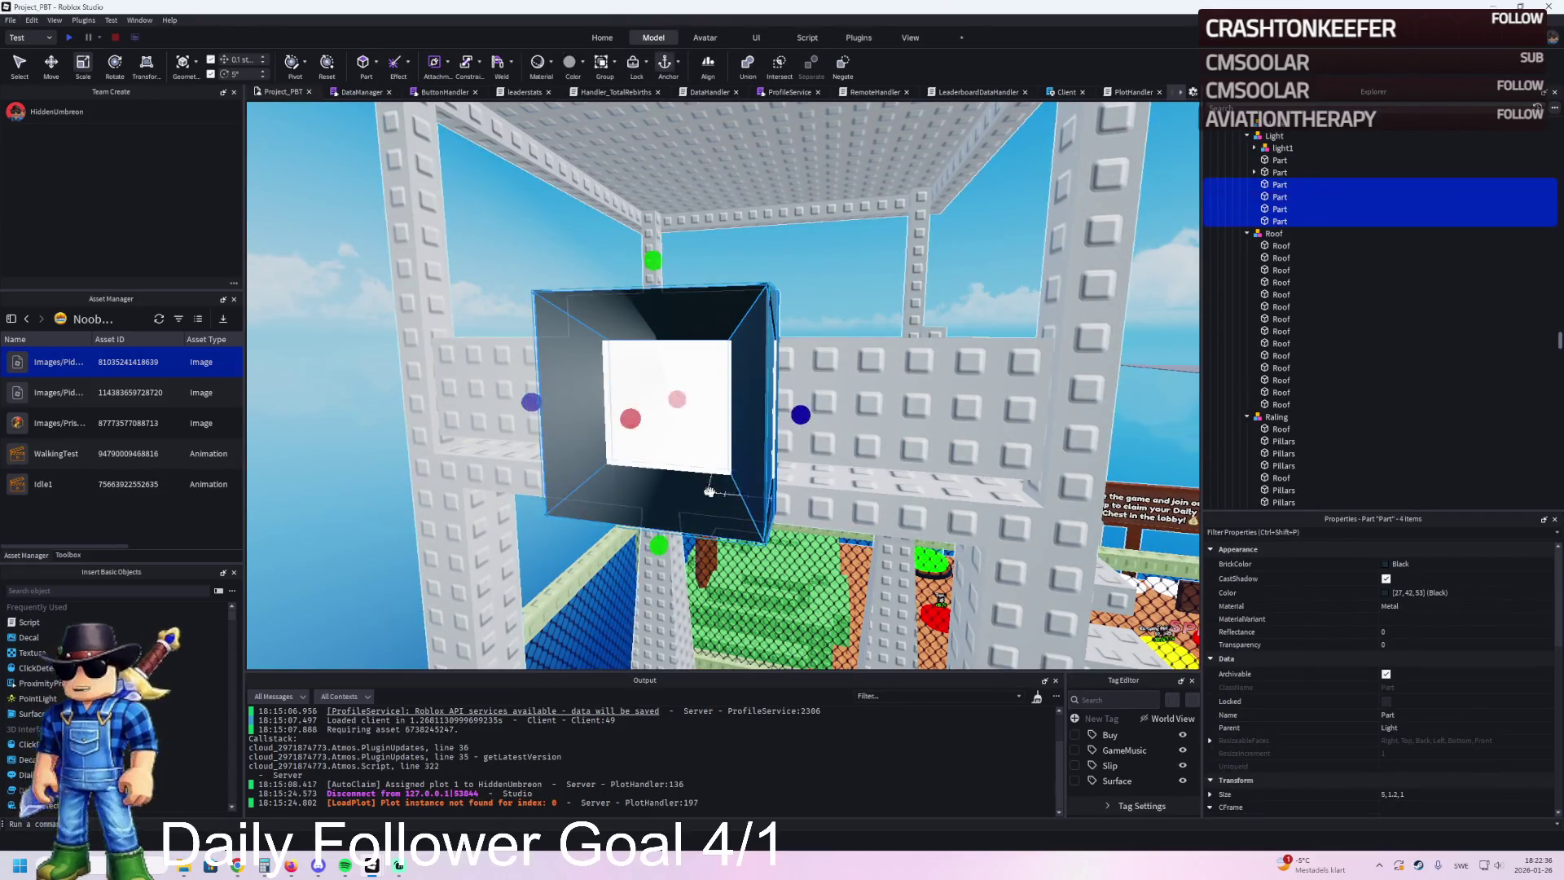
{"action": "key", "text": "Delete"}
{"action": "left_click", "coordinate": [720, 323]}
{"action": "key", "text": "f"}
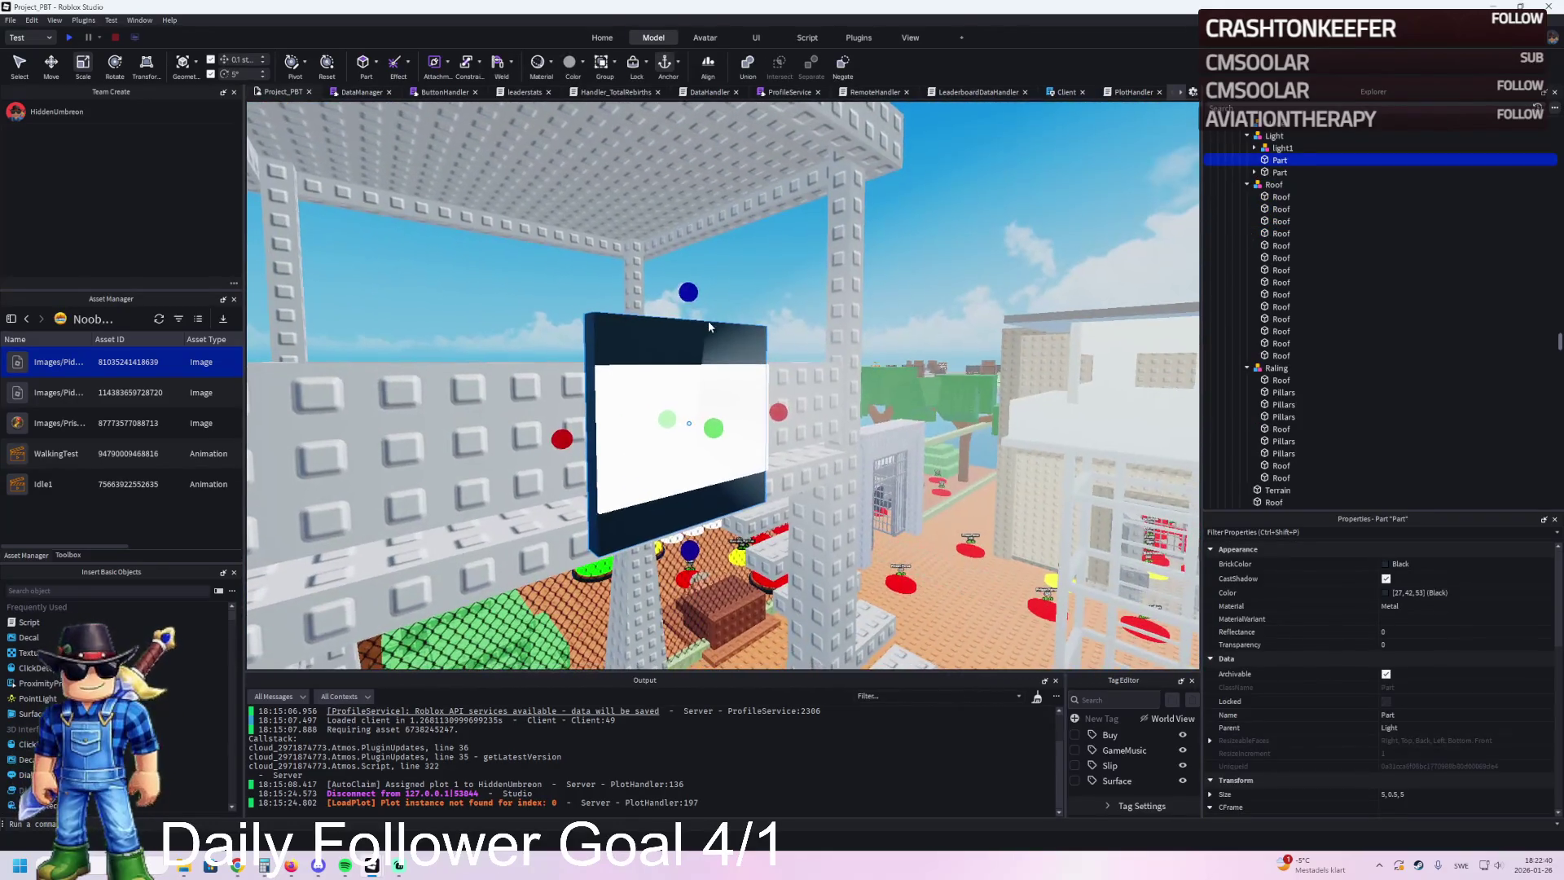
{"action": "key", "text": "ctrl+z"}
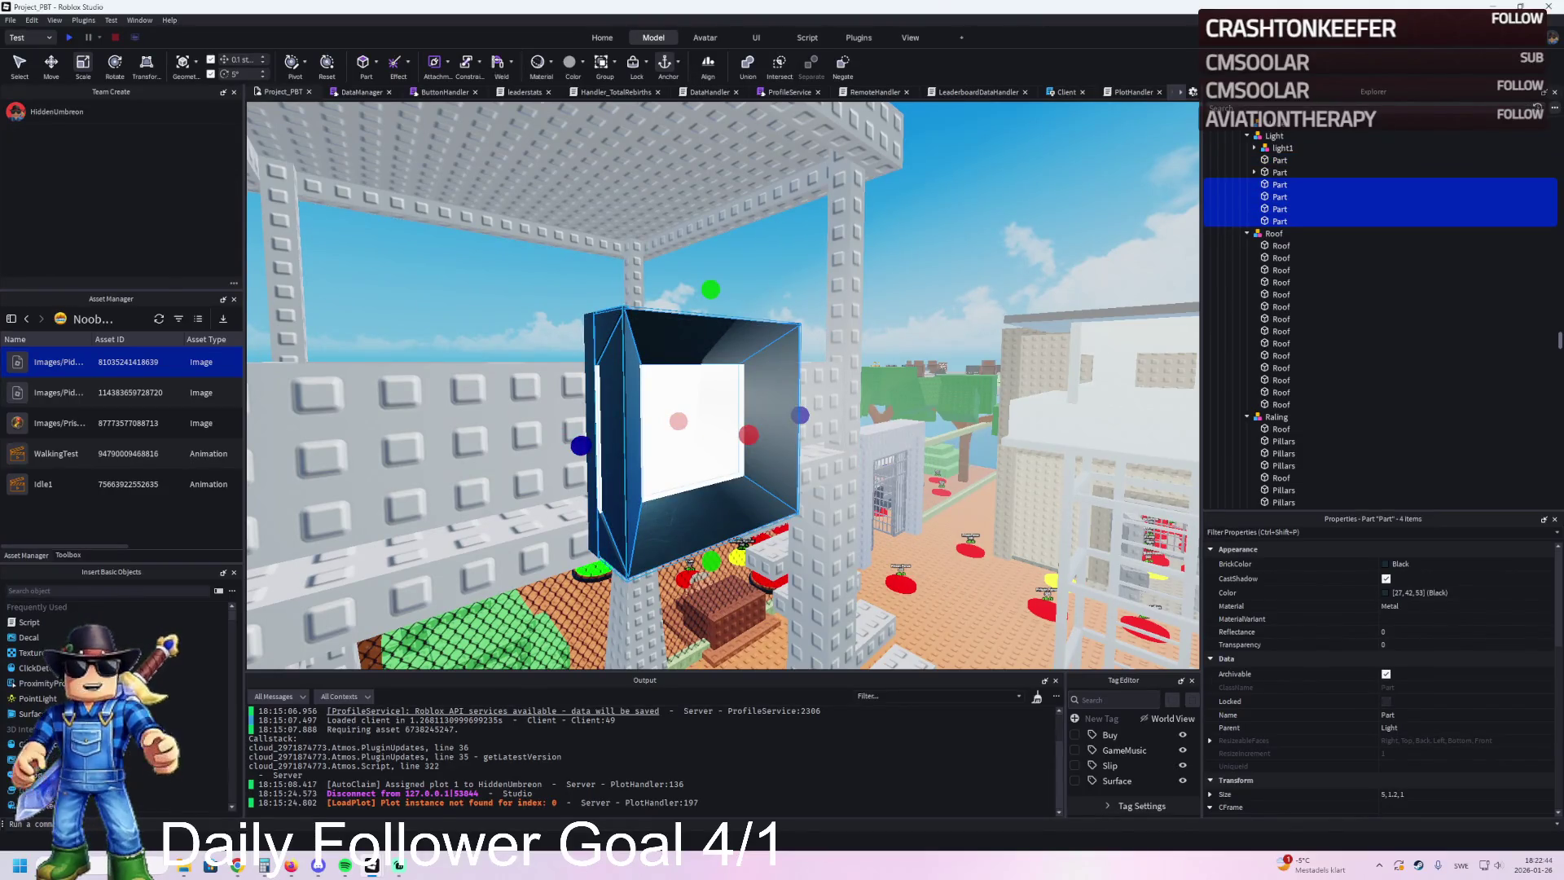
Step: Slide one frame piece 1.6 studs sideways
{"action": "key", "text": "a"}
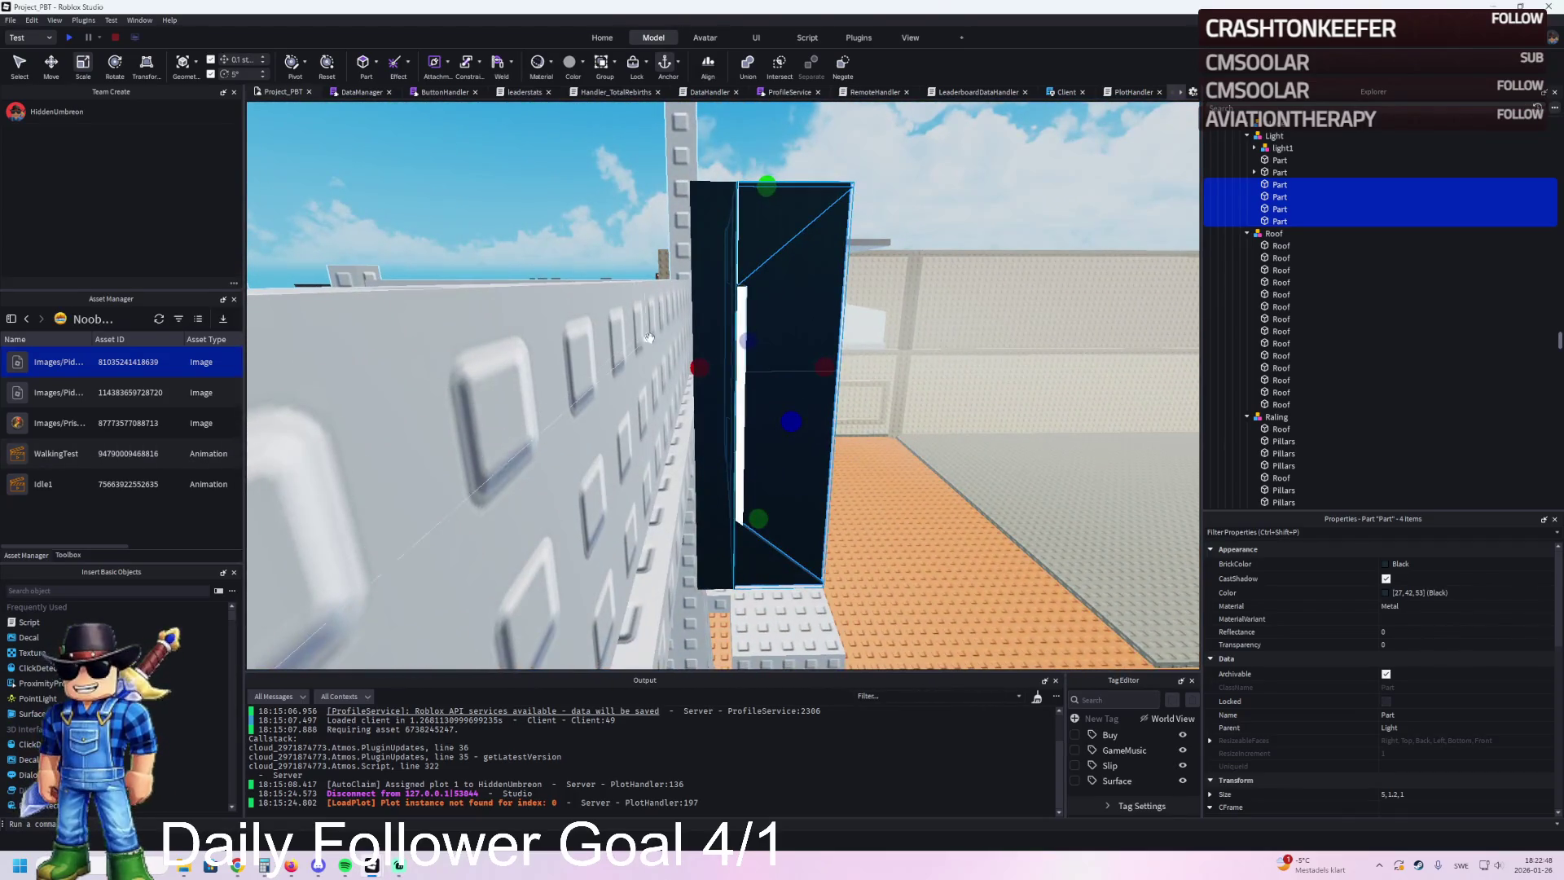
{"action": "left_click", "coordinate": [809, 369]}
{"action": "left_click_drag", "start_coordinate": [705, 407], "coordinate": [820, 394]}
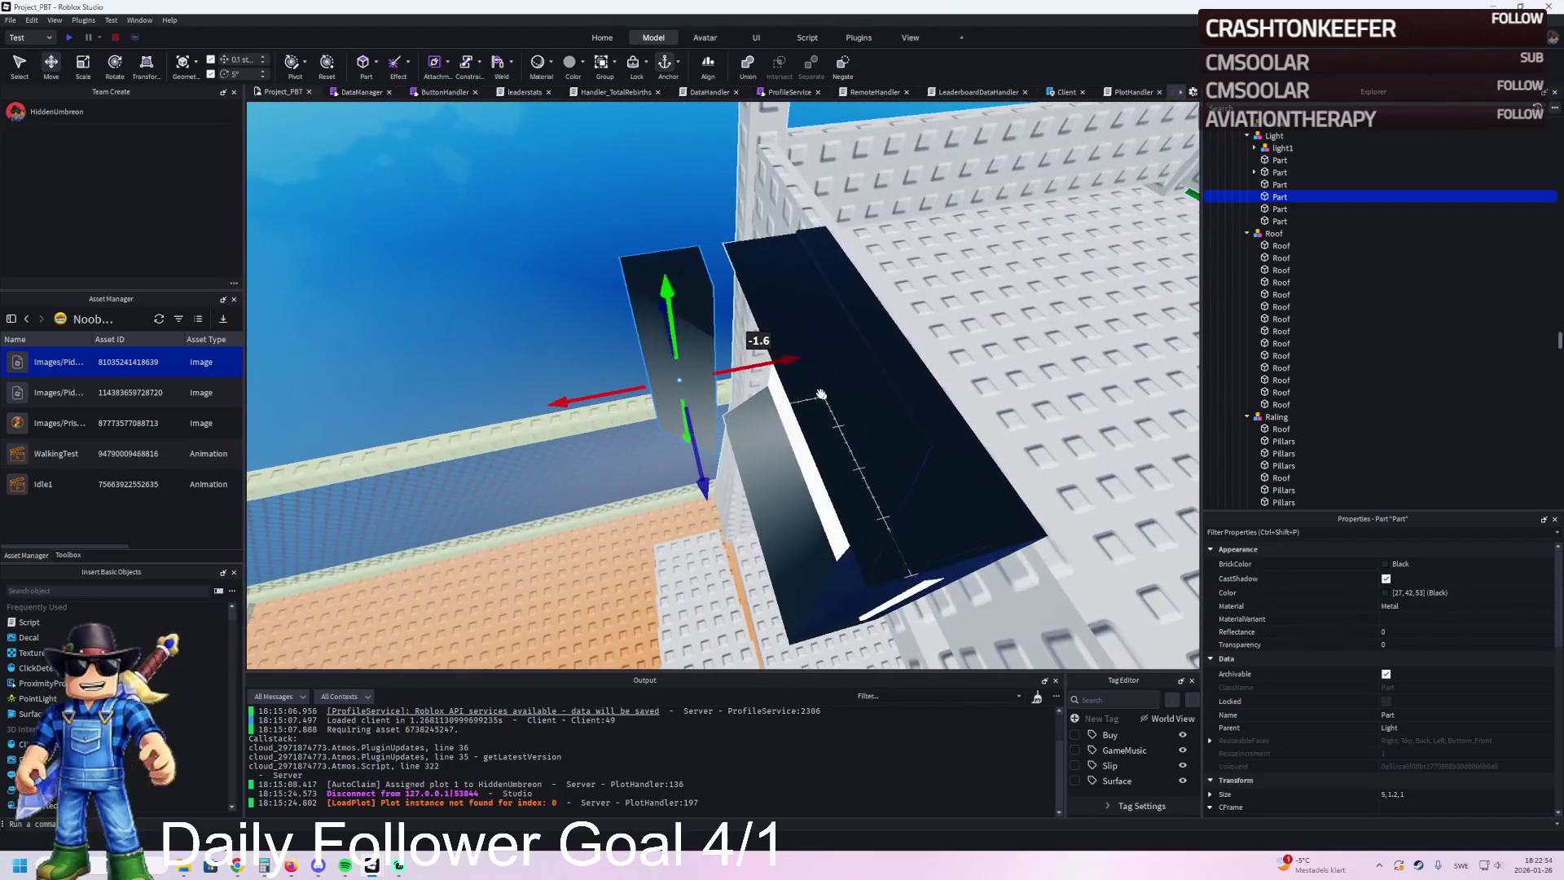
{"action": "left_click", "coordinate": [485, 329]}
{"action": "key", "text": "s"}
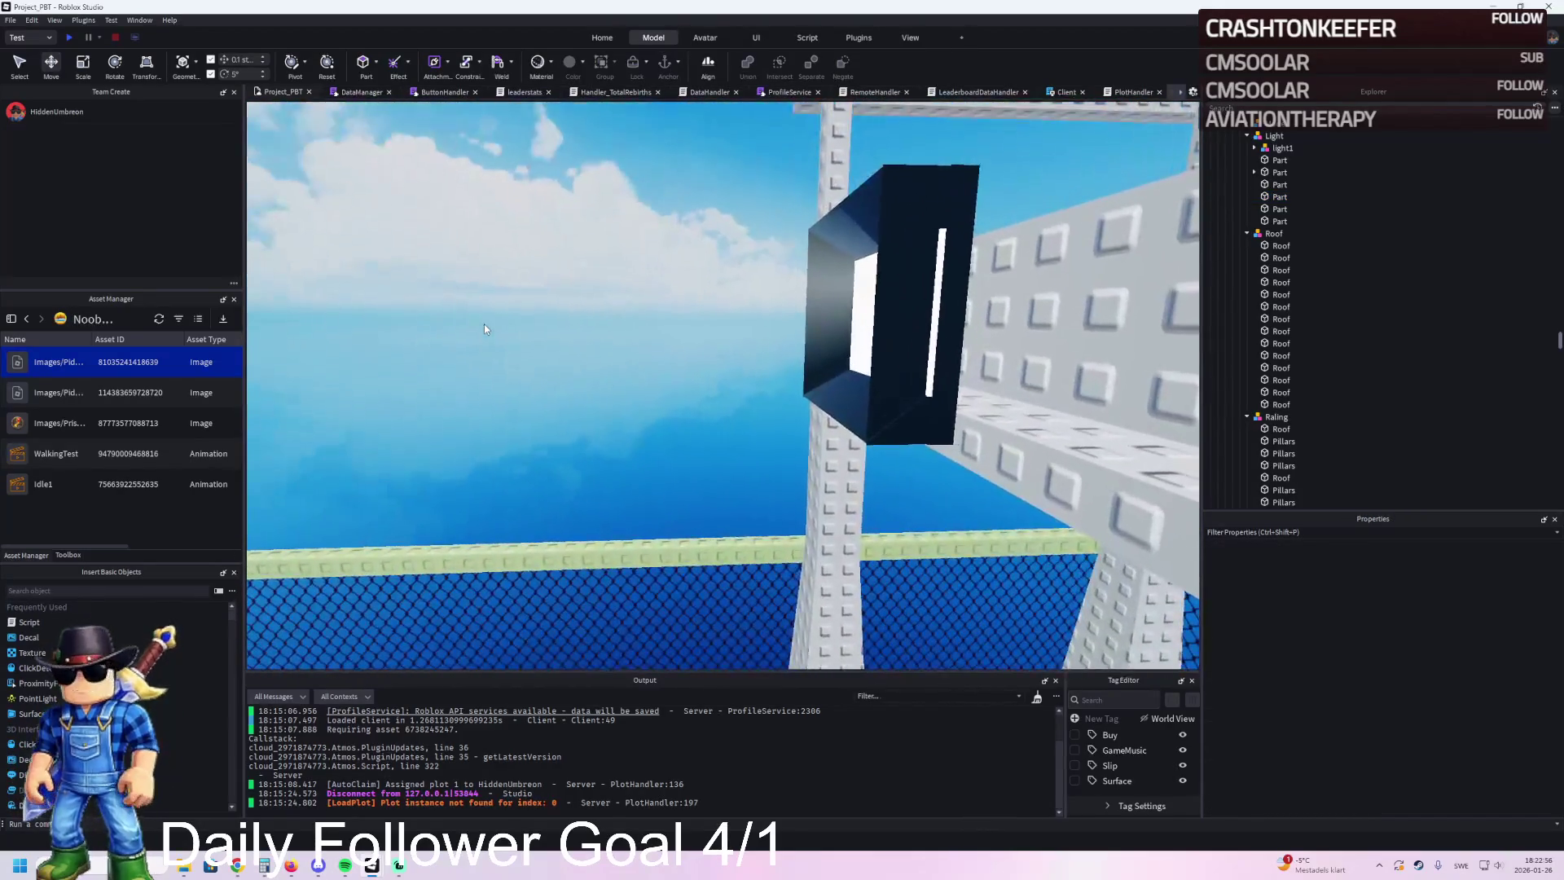
{"action": "key", "text": "e"}
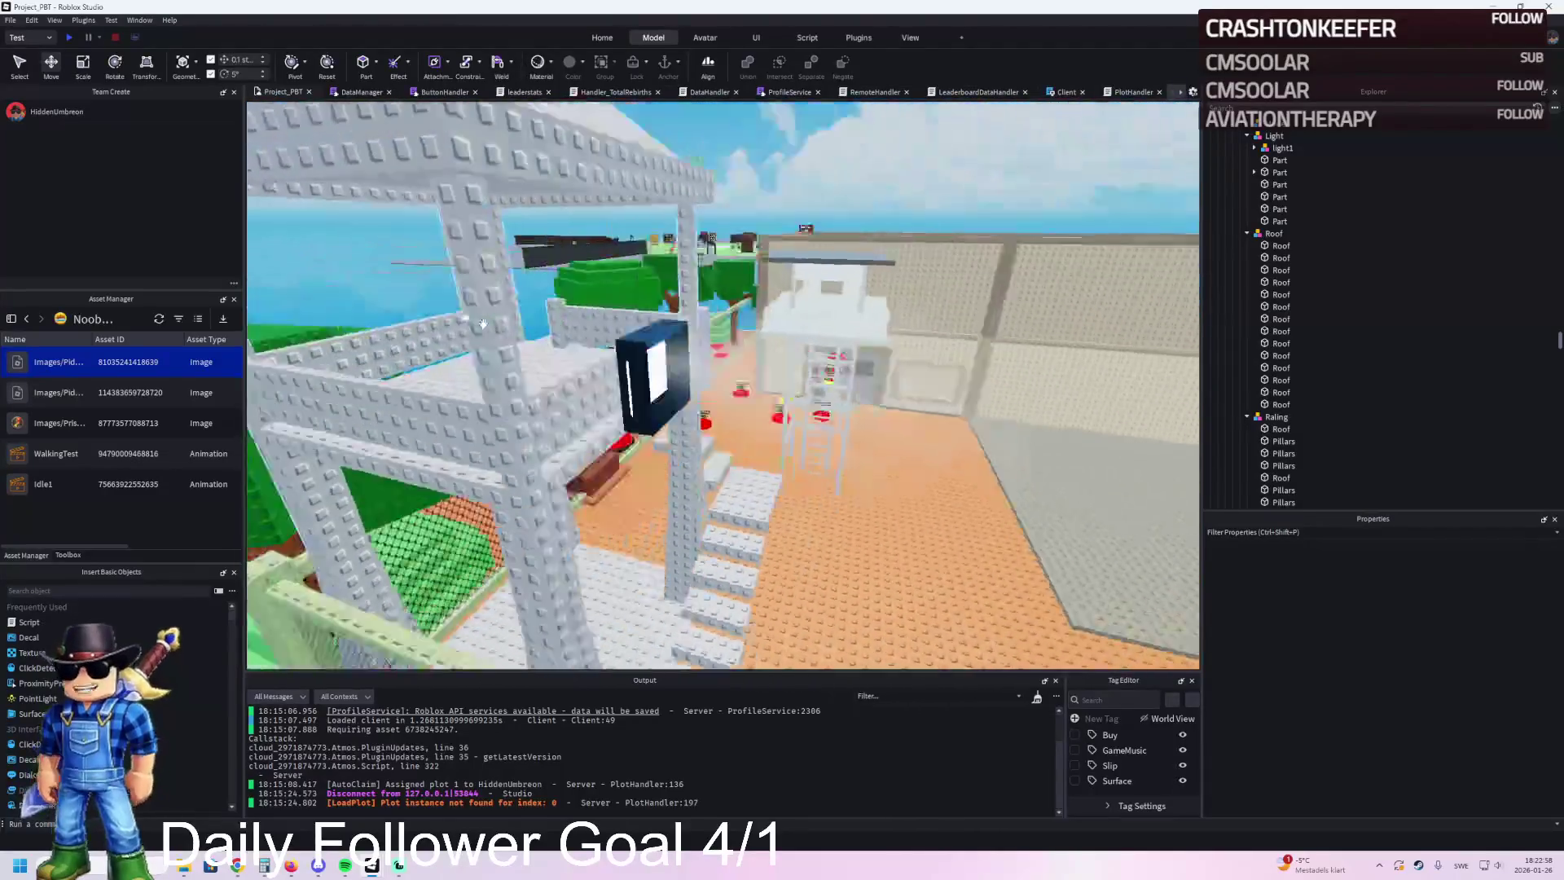
{"action": "key", "text": "q"}
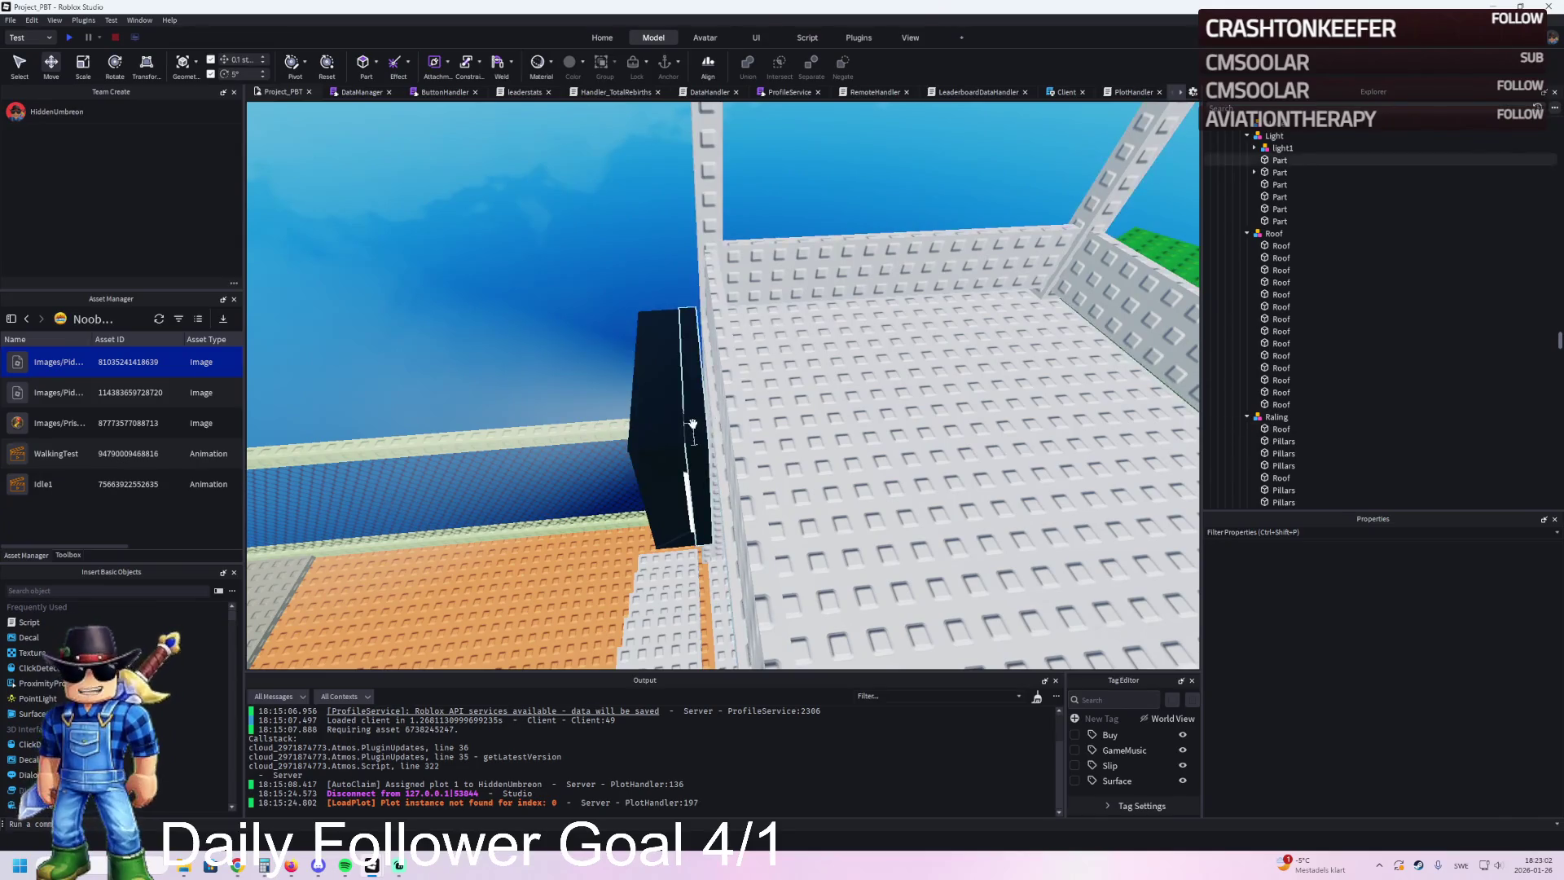
Step: Push the black fixture part forward 0.05 studs along its depth
{"action": "left_click", "coordinate": [692, 423]}
{"action": "key", "text": "ctrl+3"}
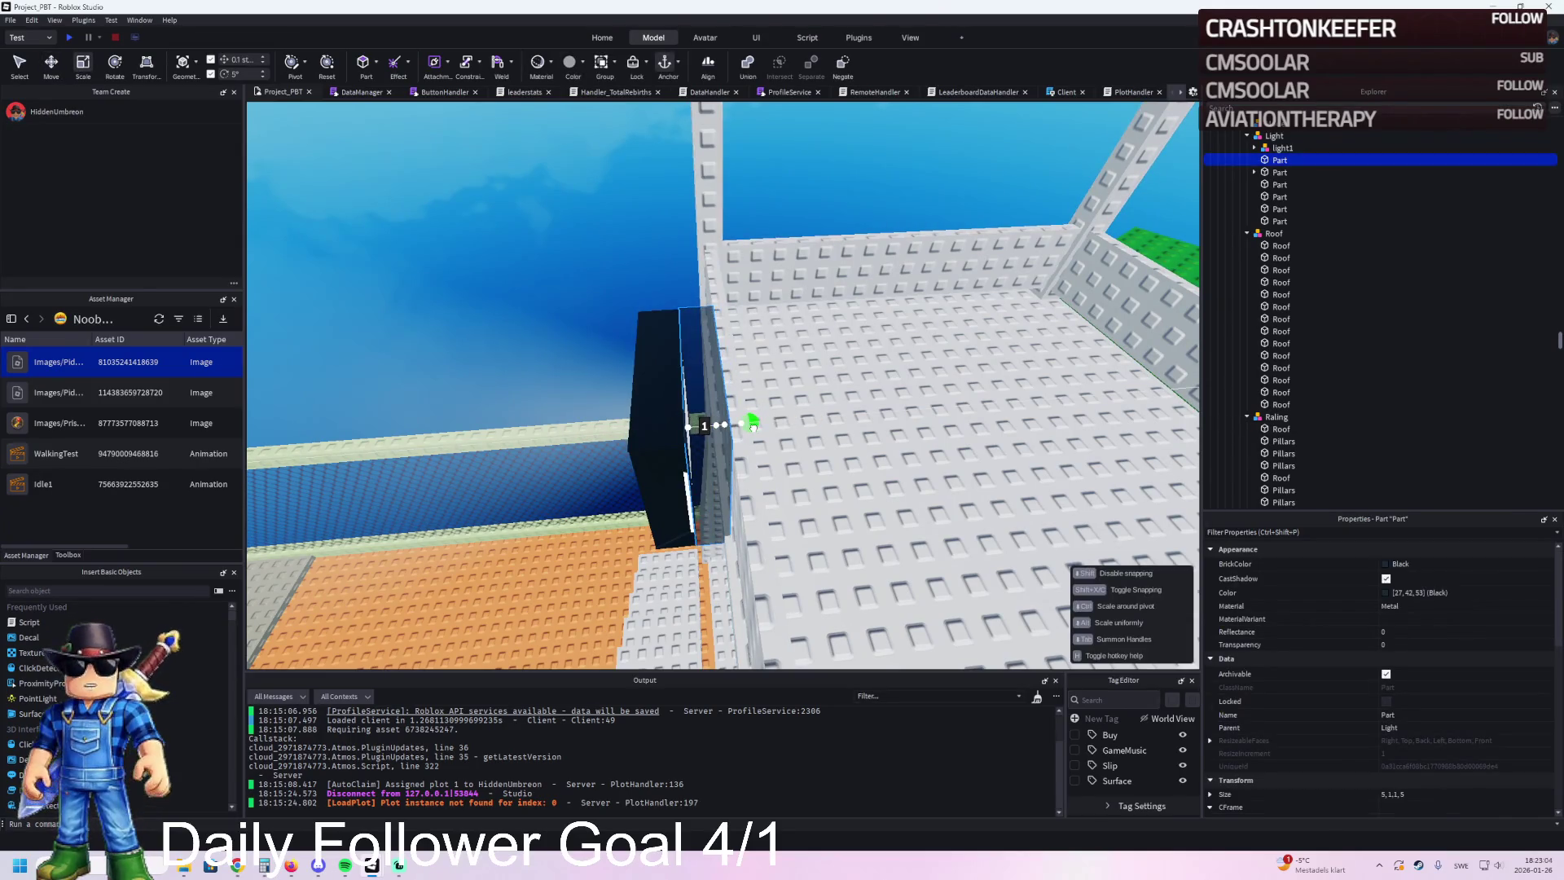
{"action": "left_click", "coordinate": [1293, 145]}
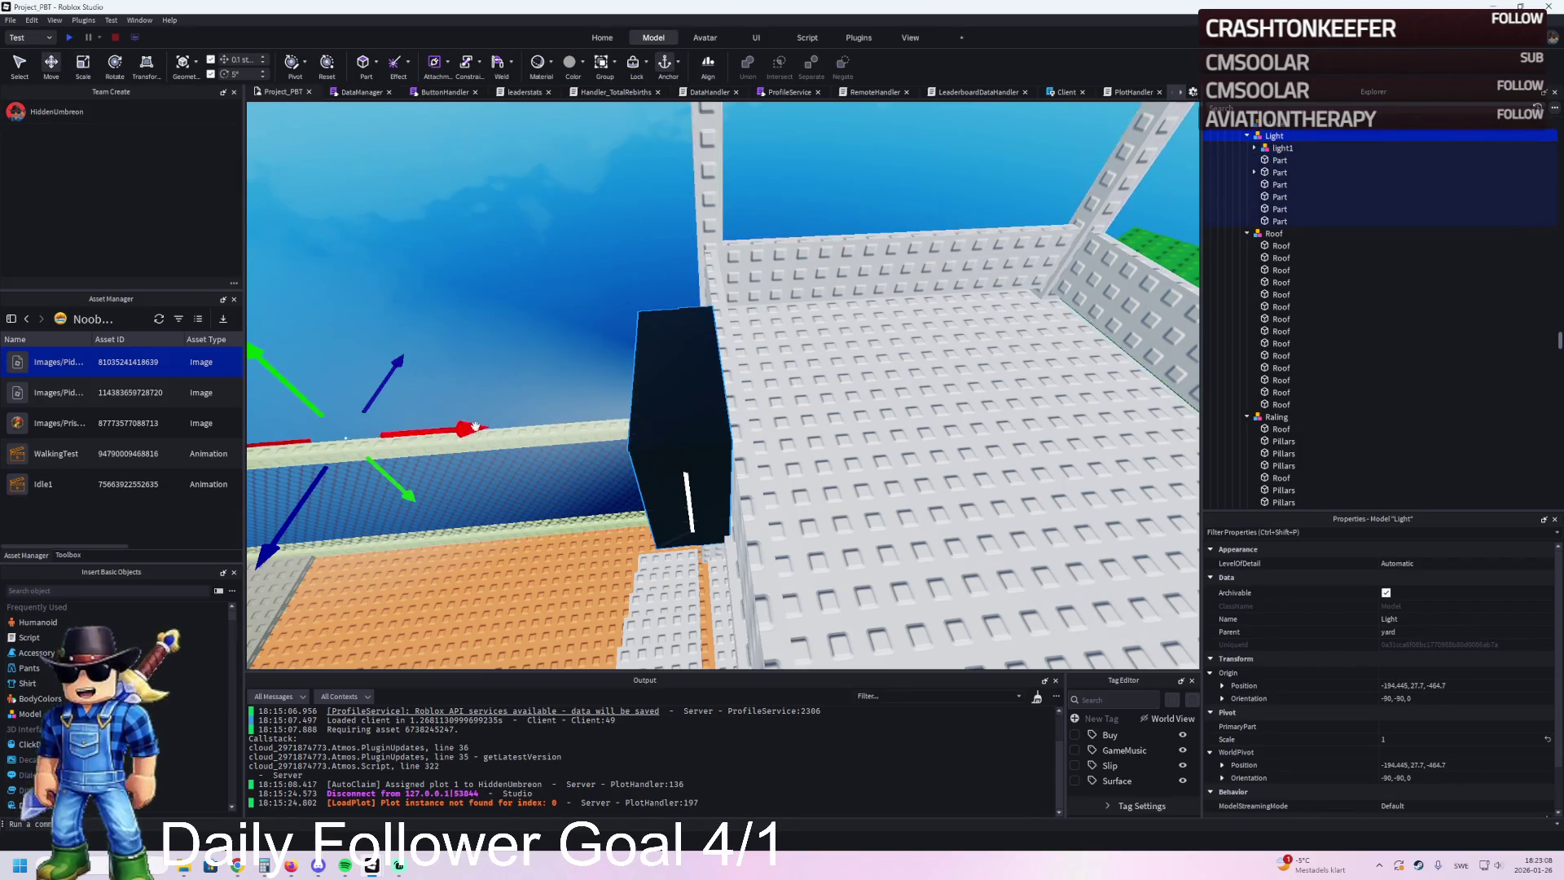
{"action": "left_click", "coordinate": [499, 236]}
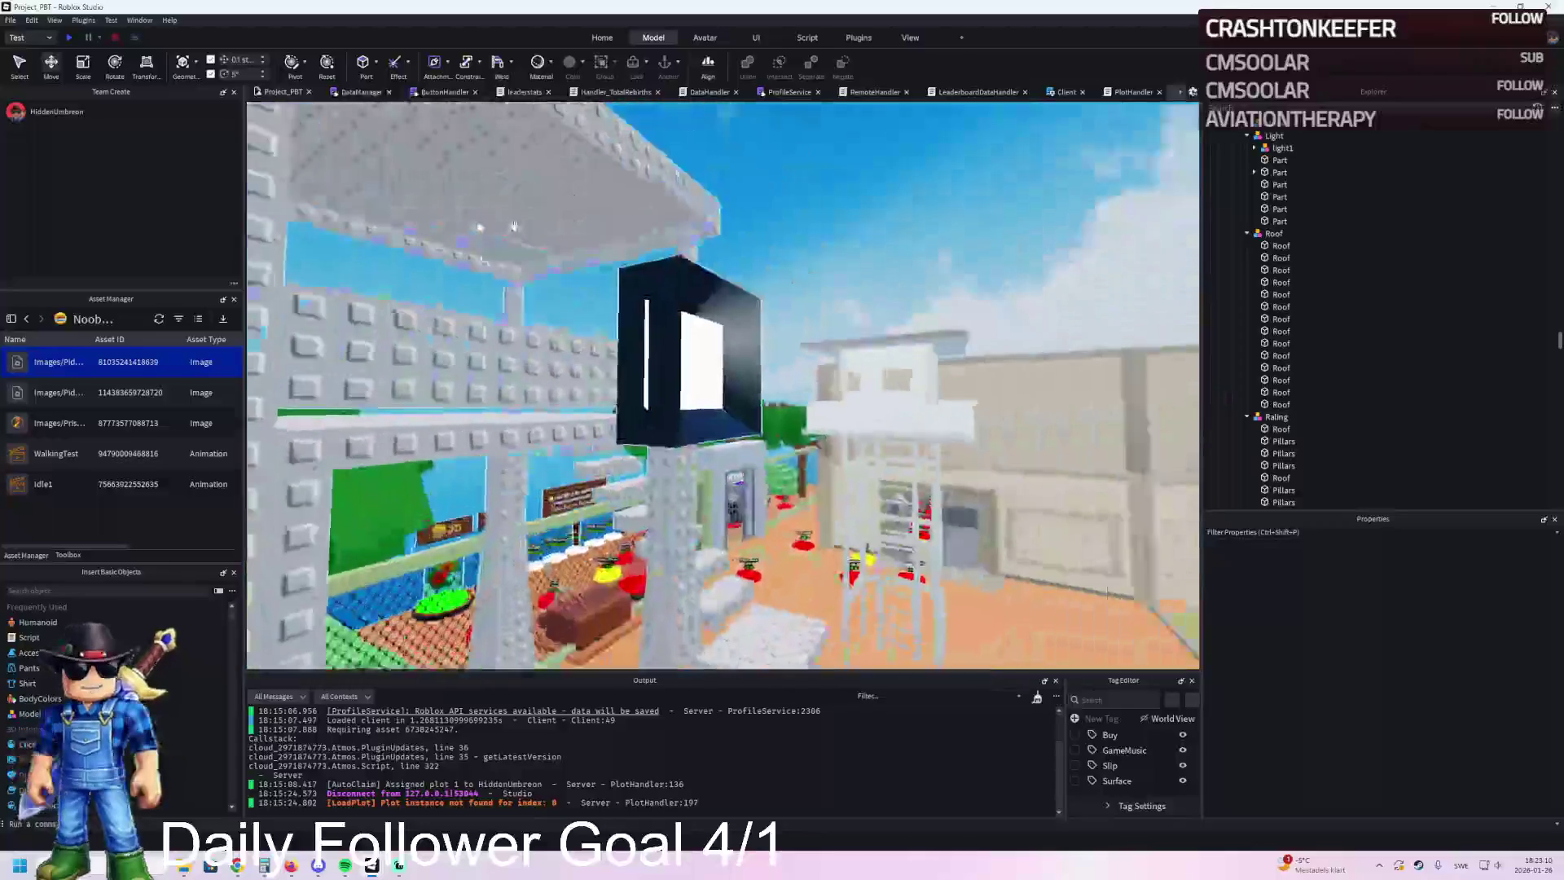
{"action": "left_click", "coordinate": [496, 279]}
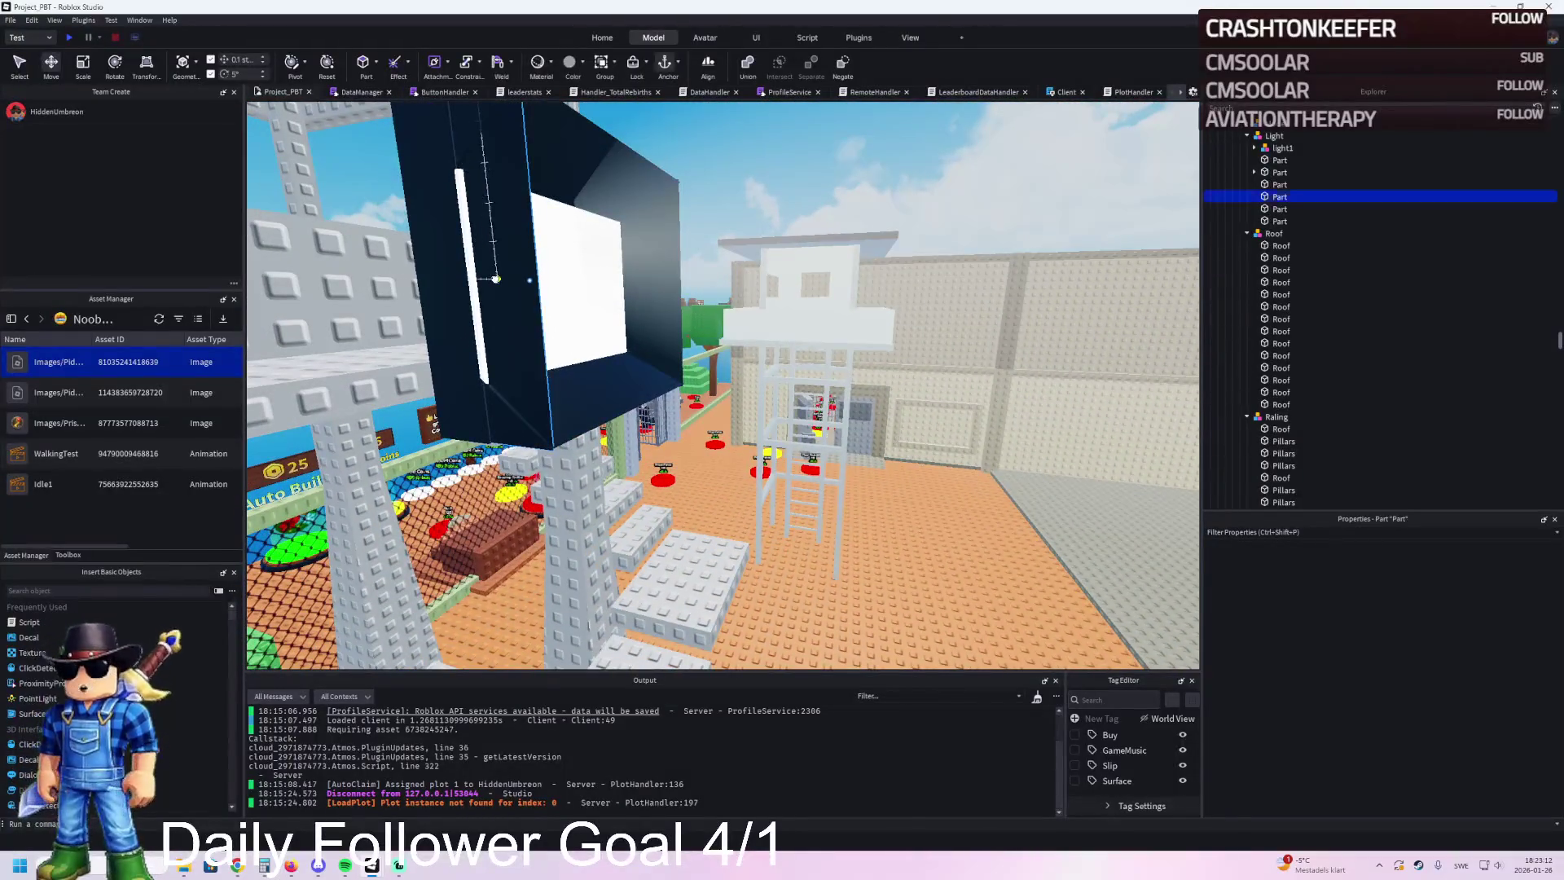
{"action": "mouse_move", "coordinate": [429, 271]}
{"action": "left_mouse_down"}
{"action": "mouse_move", "coordinate": [432, 318]}
{"action": "mouse_move", "coordinate": [676, 345]}
{"action": "mouse_move", "coordinate": [912, 305]}
{"action": "left_mouse_up"}
{"action": "left_click_drag", "start_coordinate": [996, 360], "coordinate": [996, 359]}
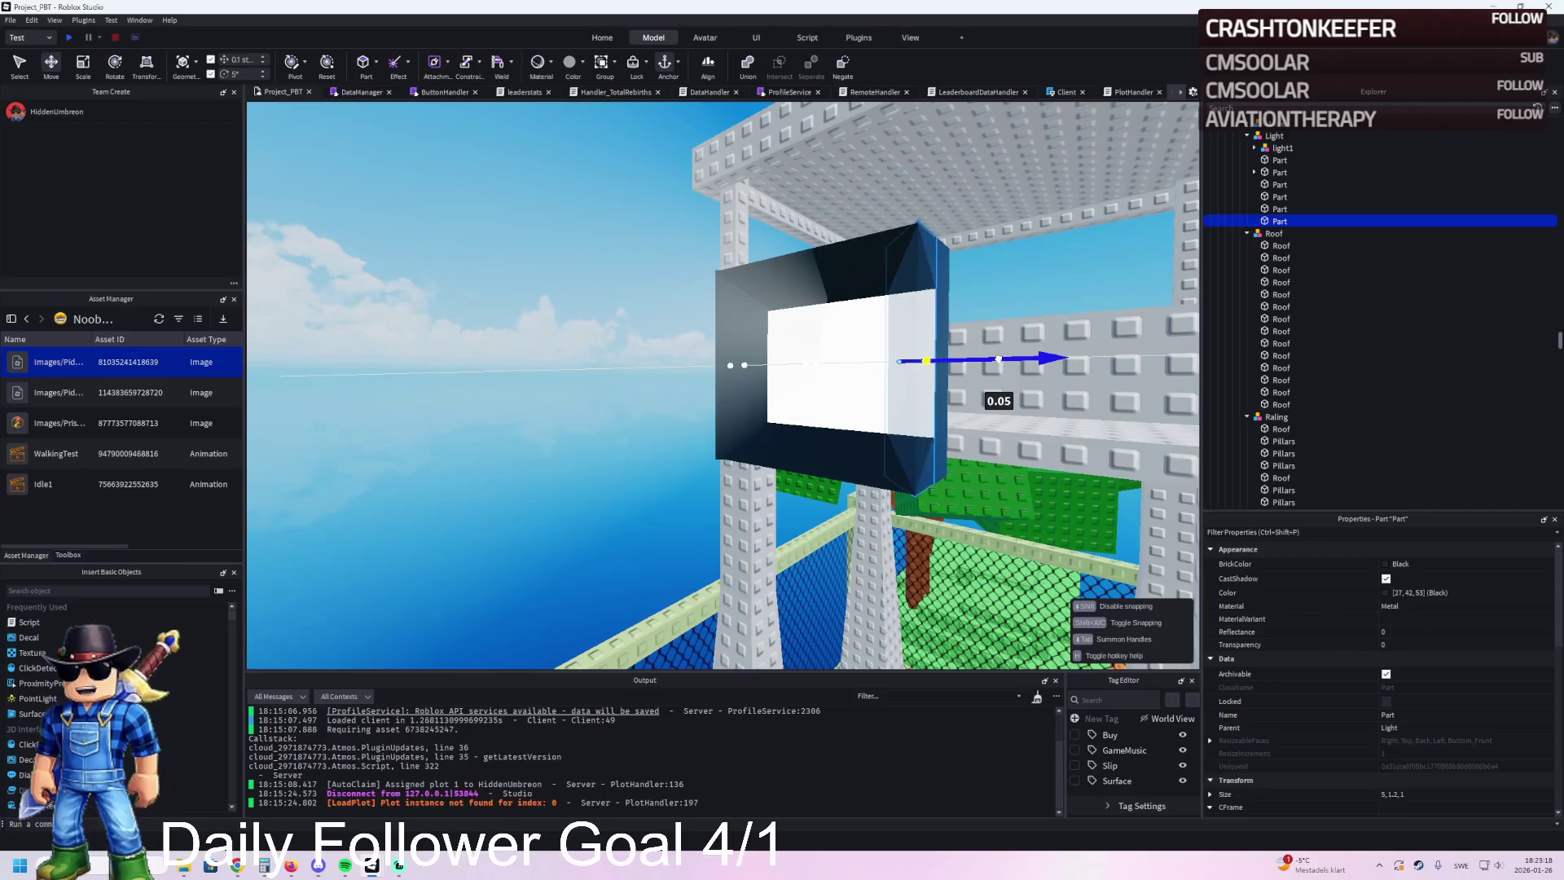
{"action": "left_click", "coordinate": [691, 554]}
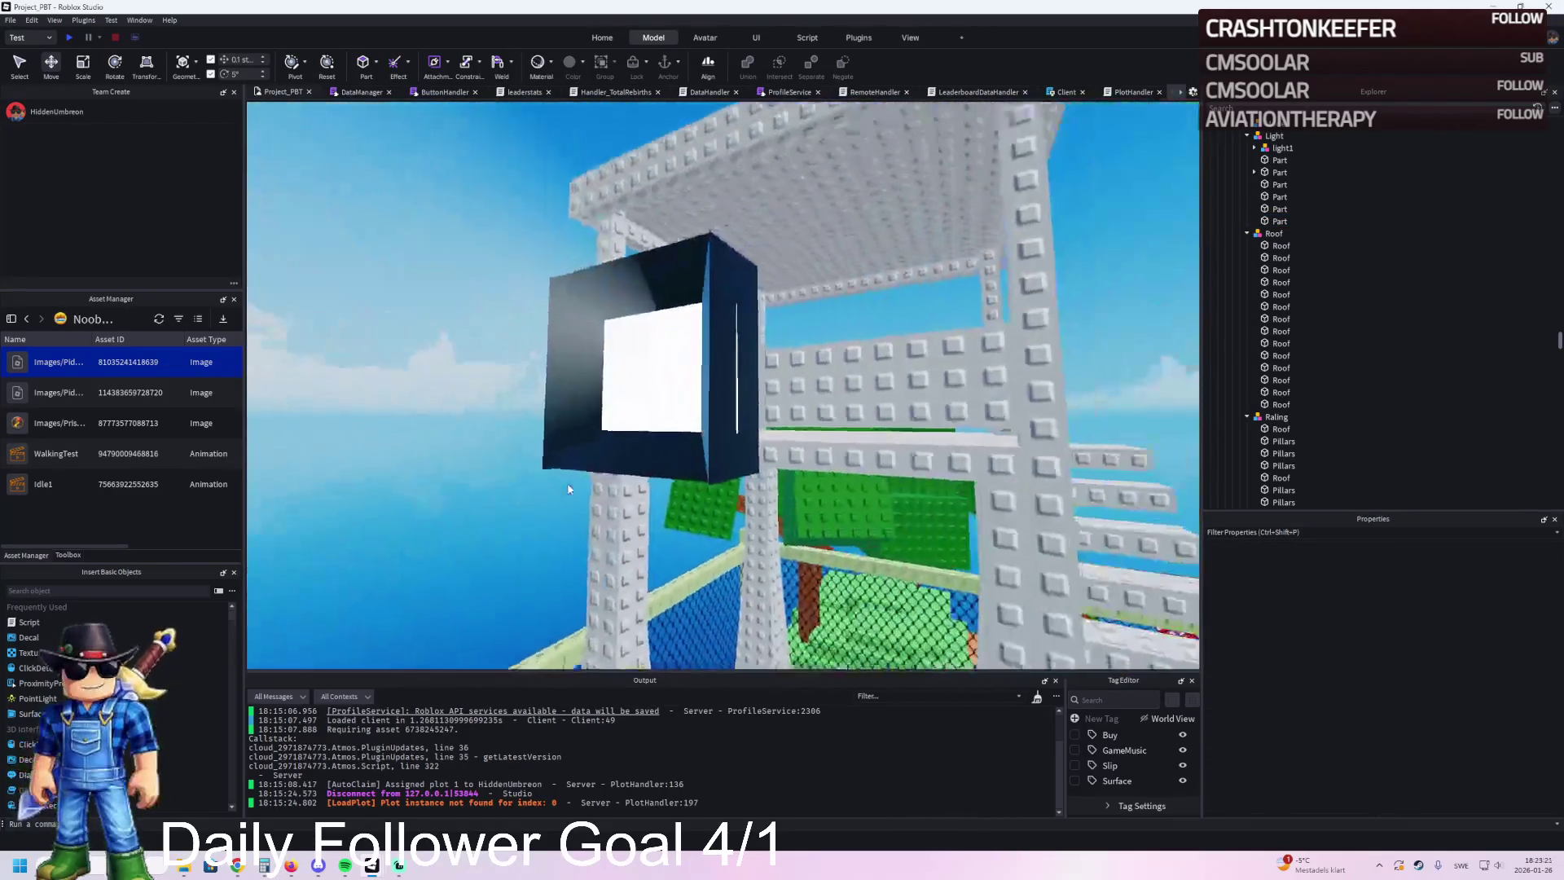
Step: Scale up the white neon panel until it covers the light's face
{"action": "left_click", "coordinate": [642, 402]}
{"action": "left_click_drag", "start_coordinate": [426, 357], "coordinate": [415, 358]}
{"action": "left_click", "coordinate": [649, 370]}
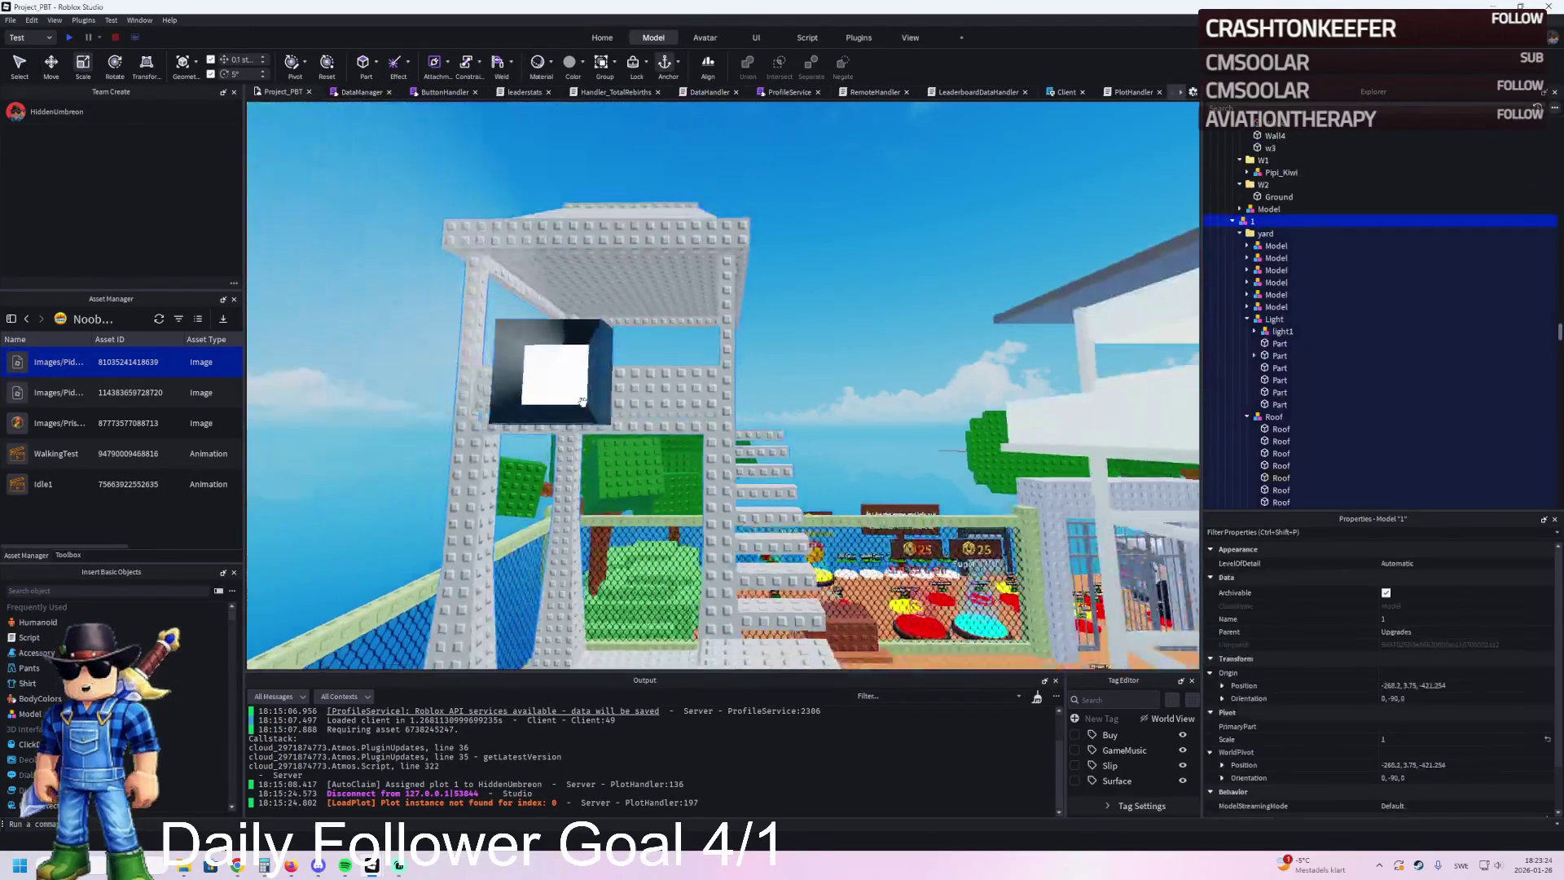
Step: Fly the camera around the tower to inspect the black light housing
{"action": "key", "text": "w"}
{"action": "key", "text": "s"}
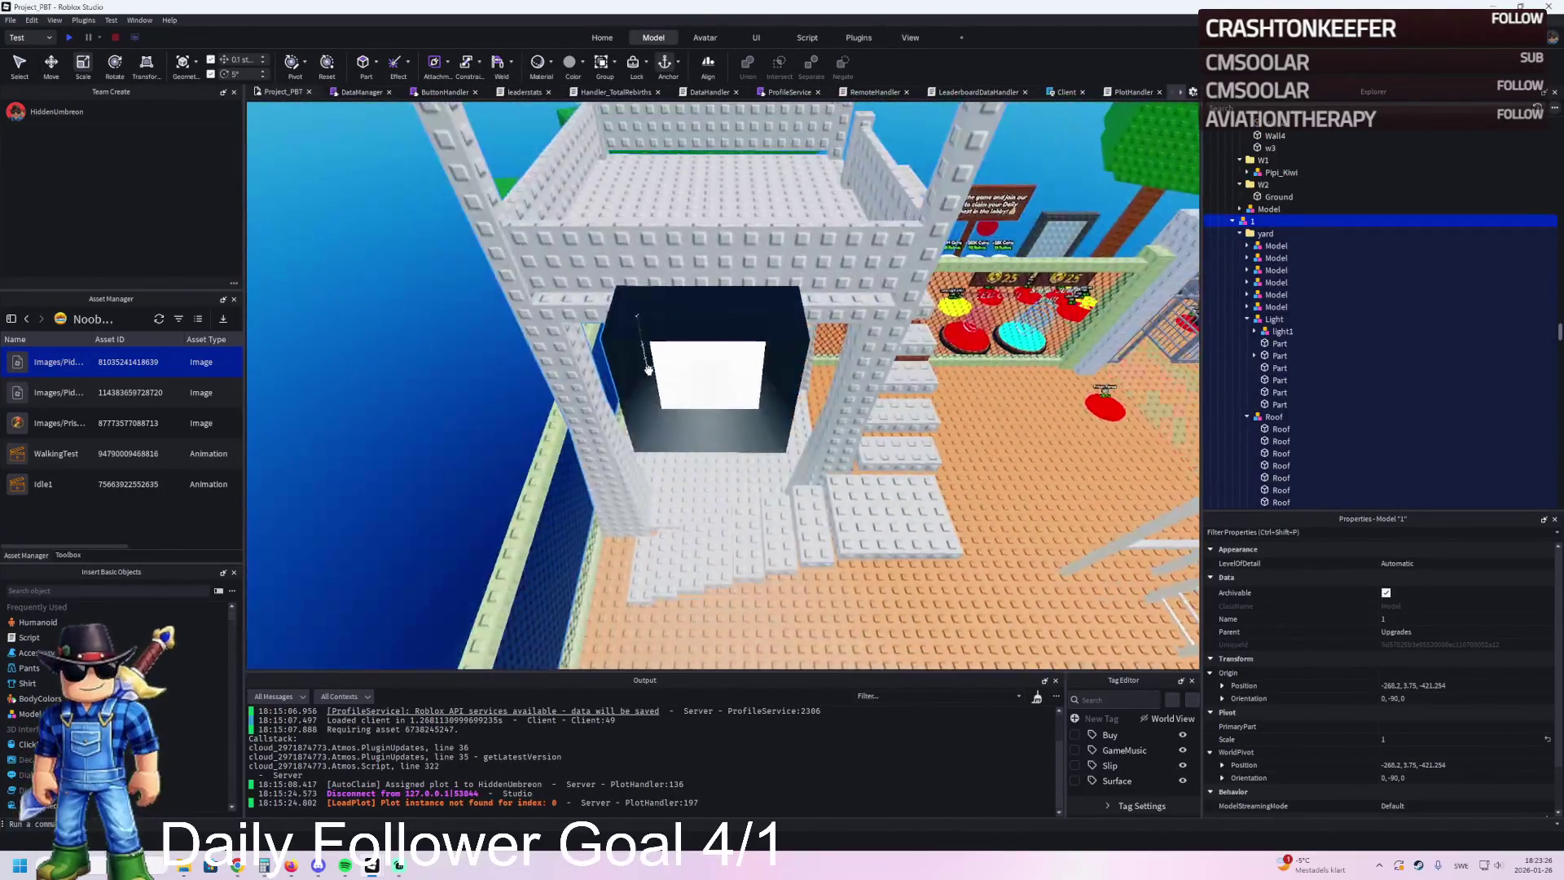
{"action": "key", "text": "a"}
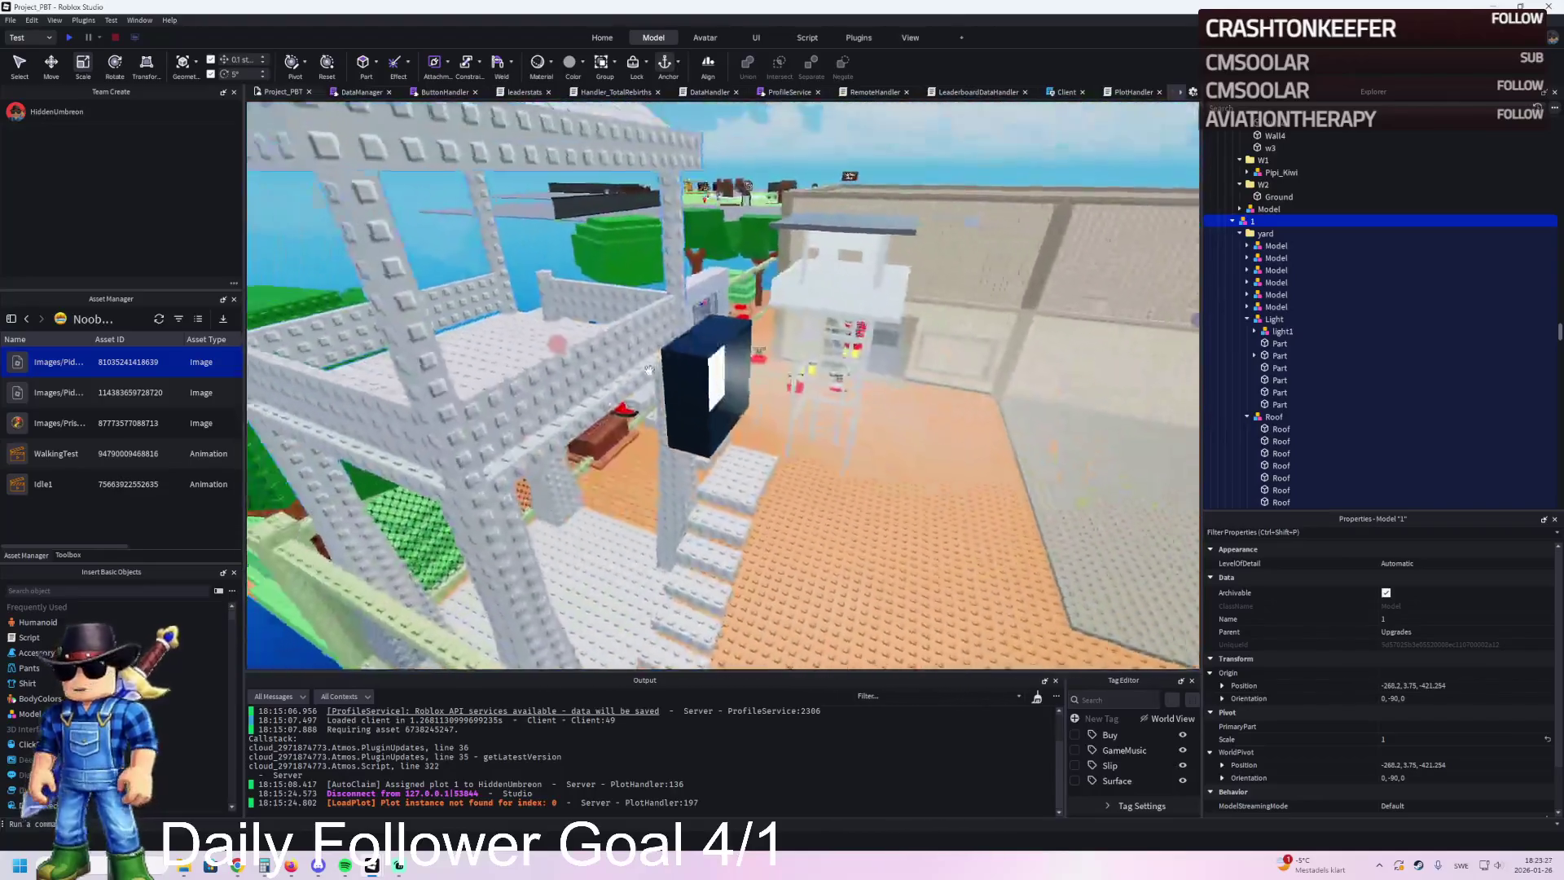
{"action": "key", "text": "s"}
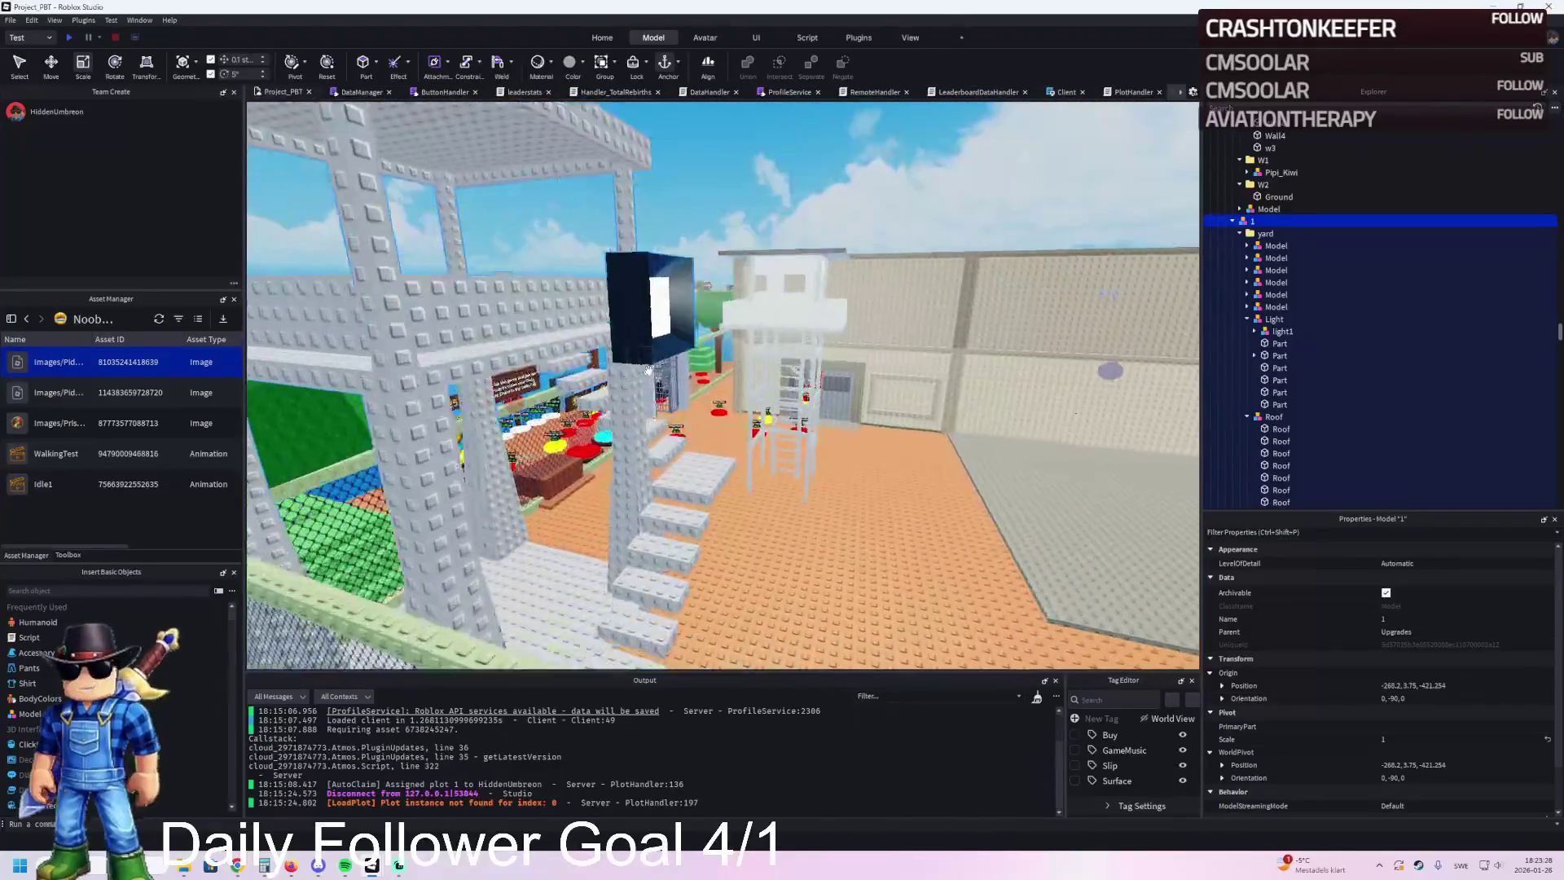
{"action": "key", "text": "a"}
{"action": "key", "text": "w"}
{"action": "key", "text": "s"}
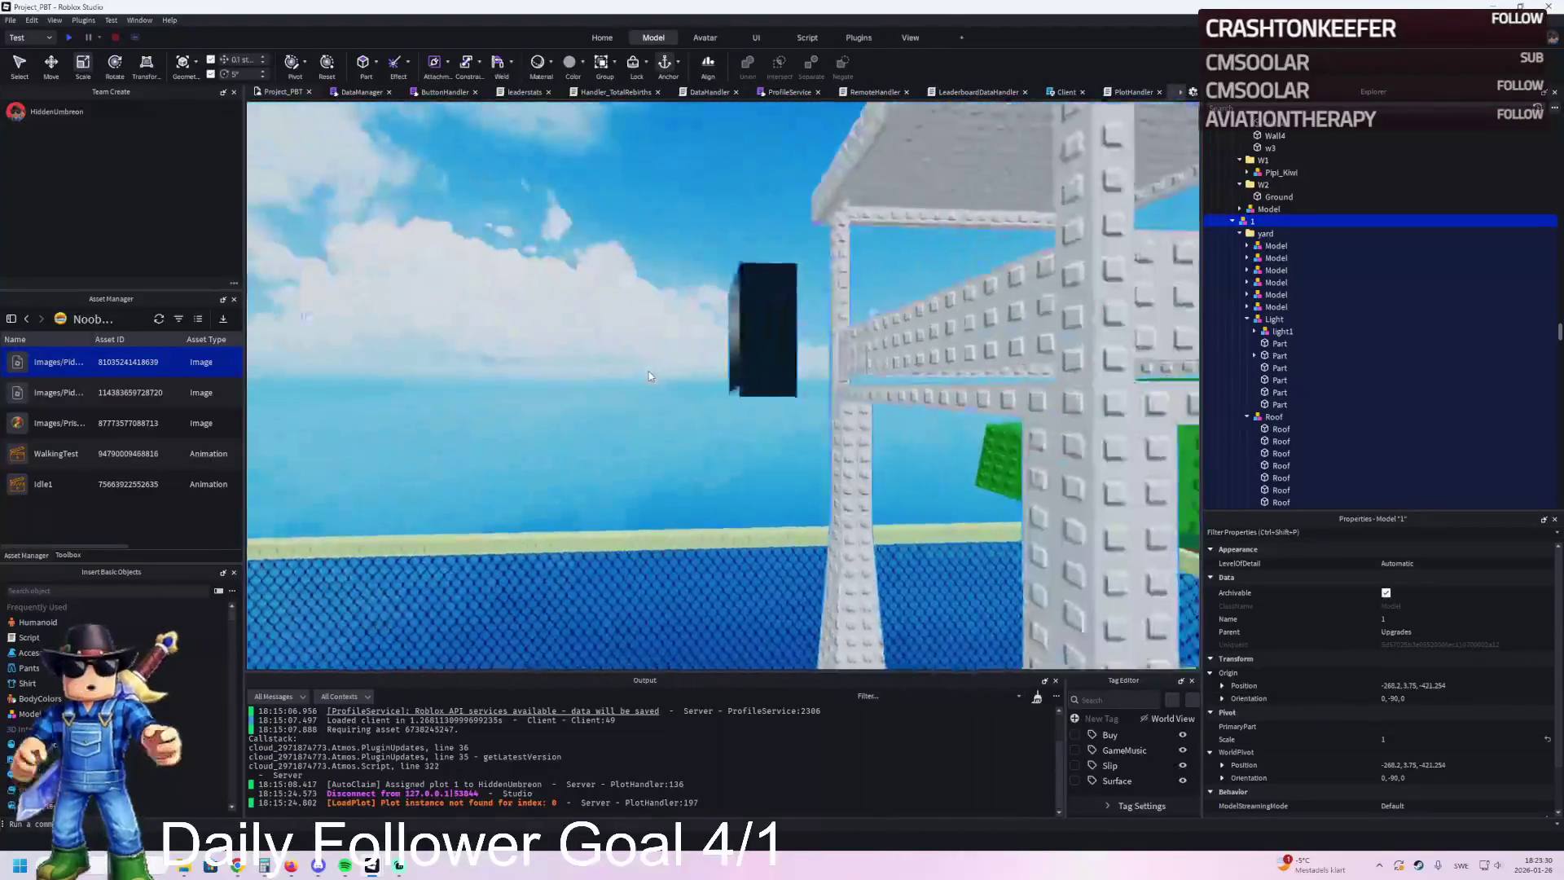
{"action": "key", "text": "a"}
{"action": "key", "text": "s"}
{"action": "key", "text": "w"}
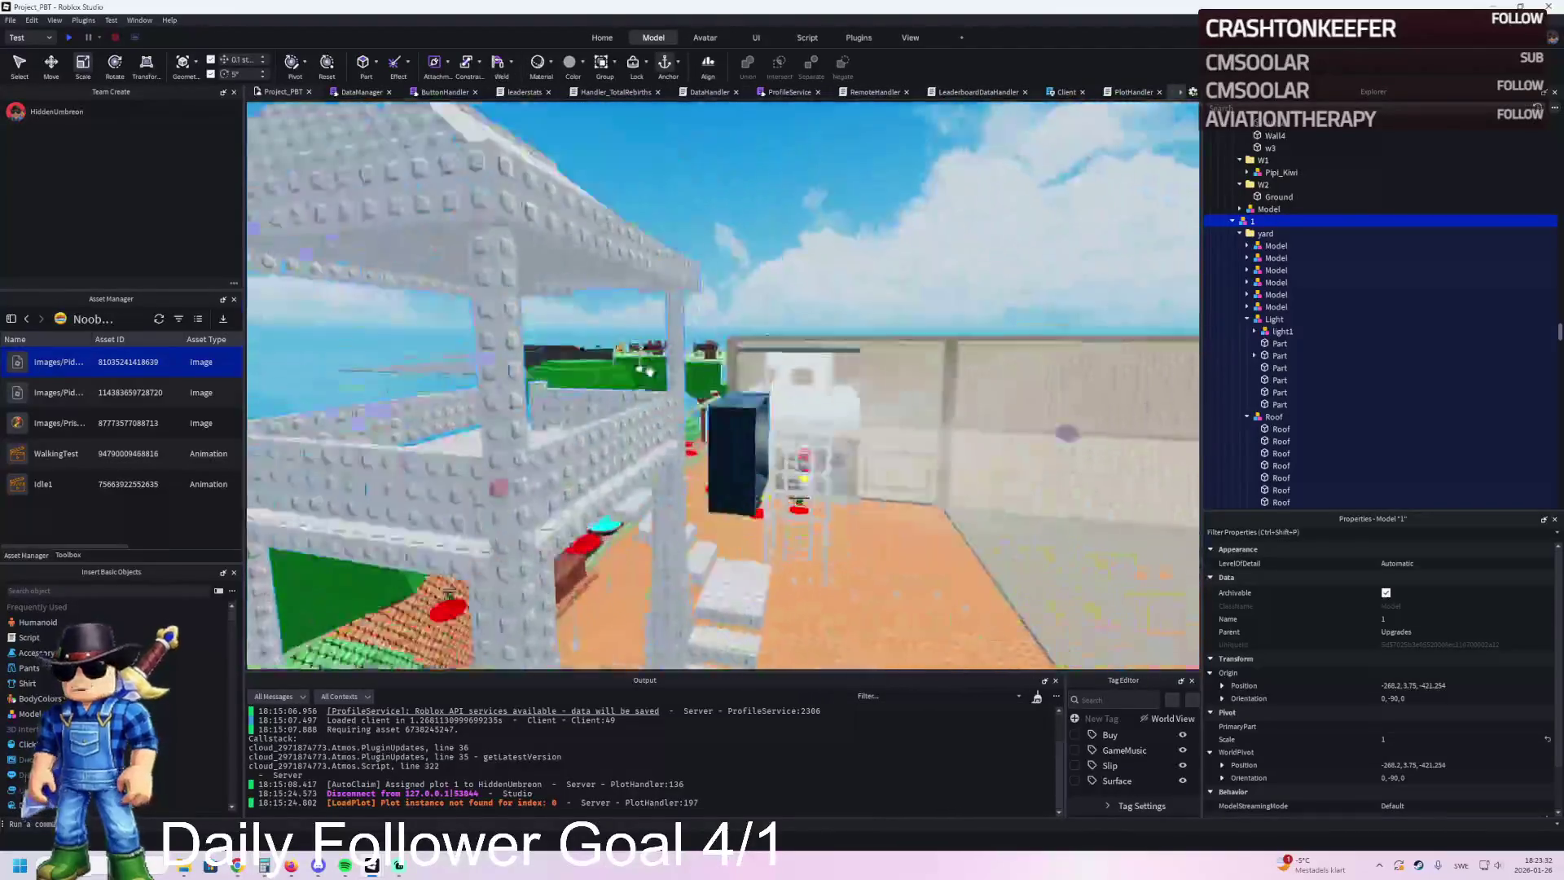
{"action": "left_click", "coordinate": [664, 338]}
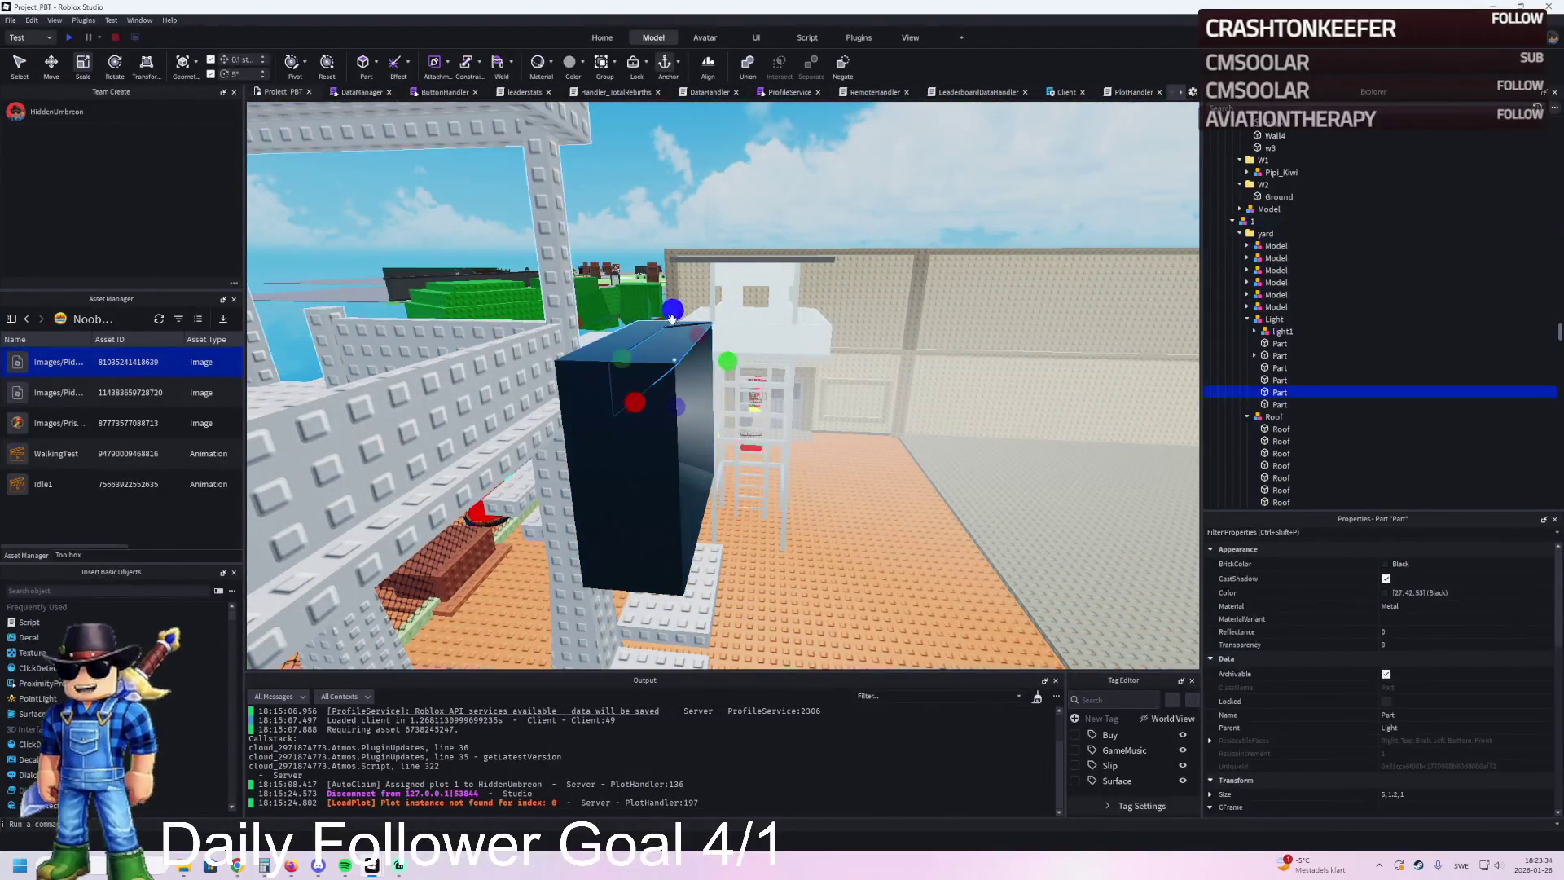
{"action": "left_click_drag", "start_coordinate": [758, 292], "coordinate": [731, 376]}
{"action": "left_click", "coordinate": [665, 459]}
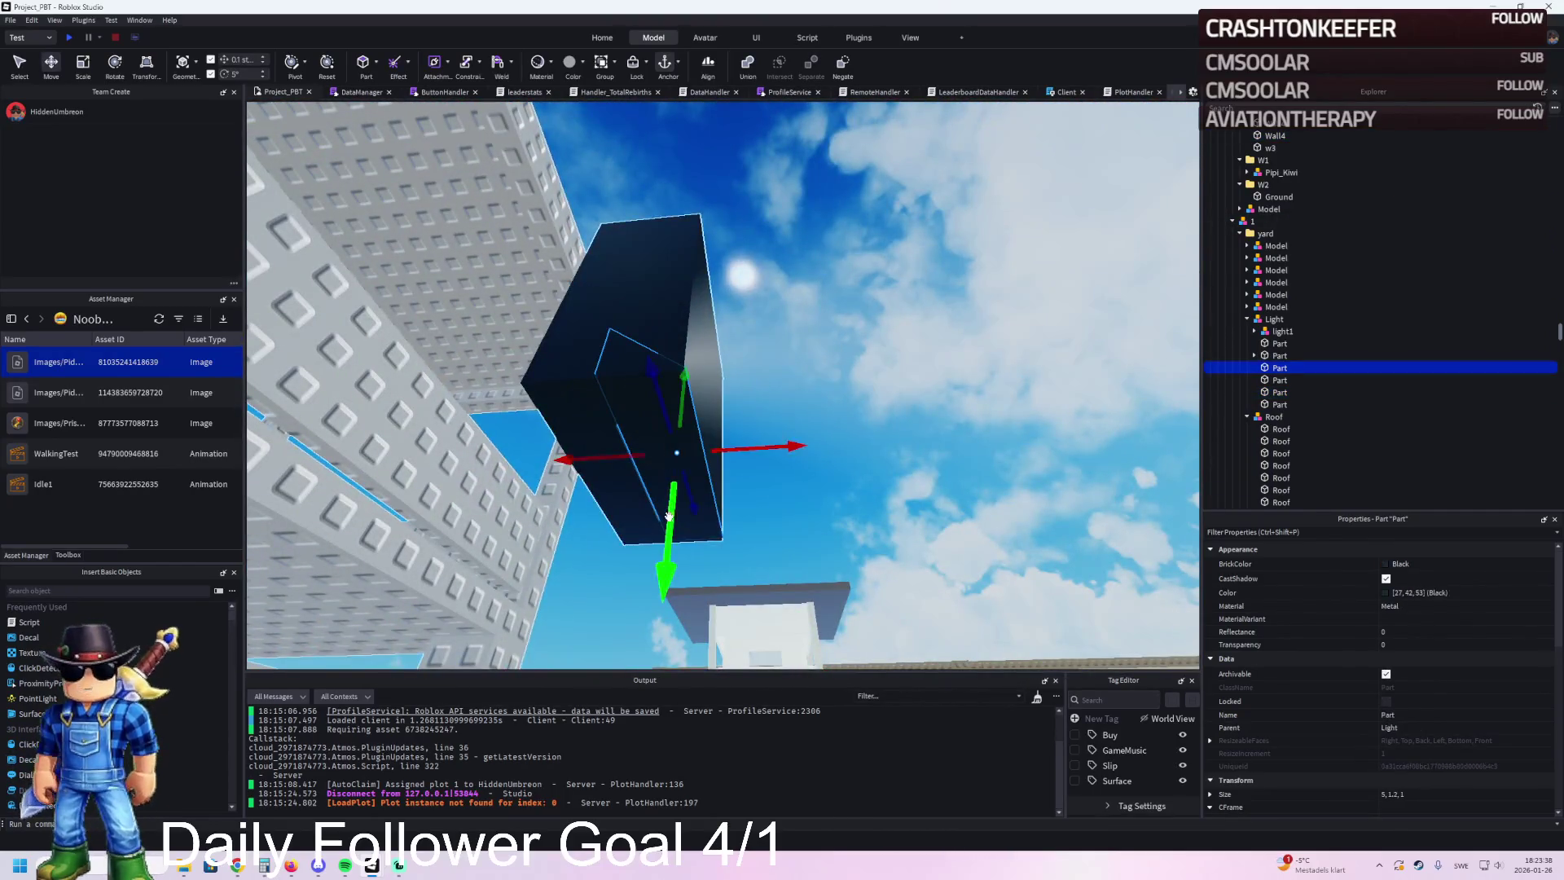
{"action": "left_click", "coordinate": [848, 457]}
{"action": "key", "text": "w"}
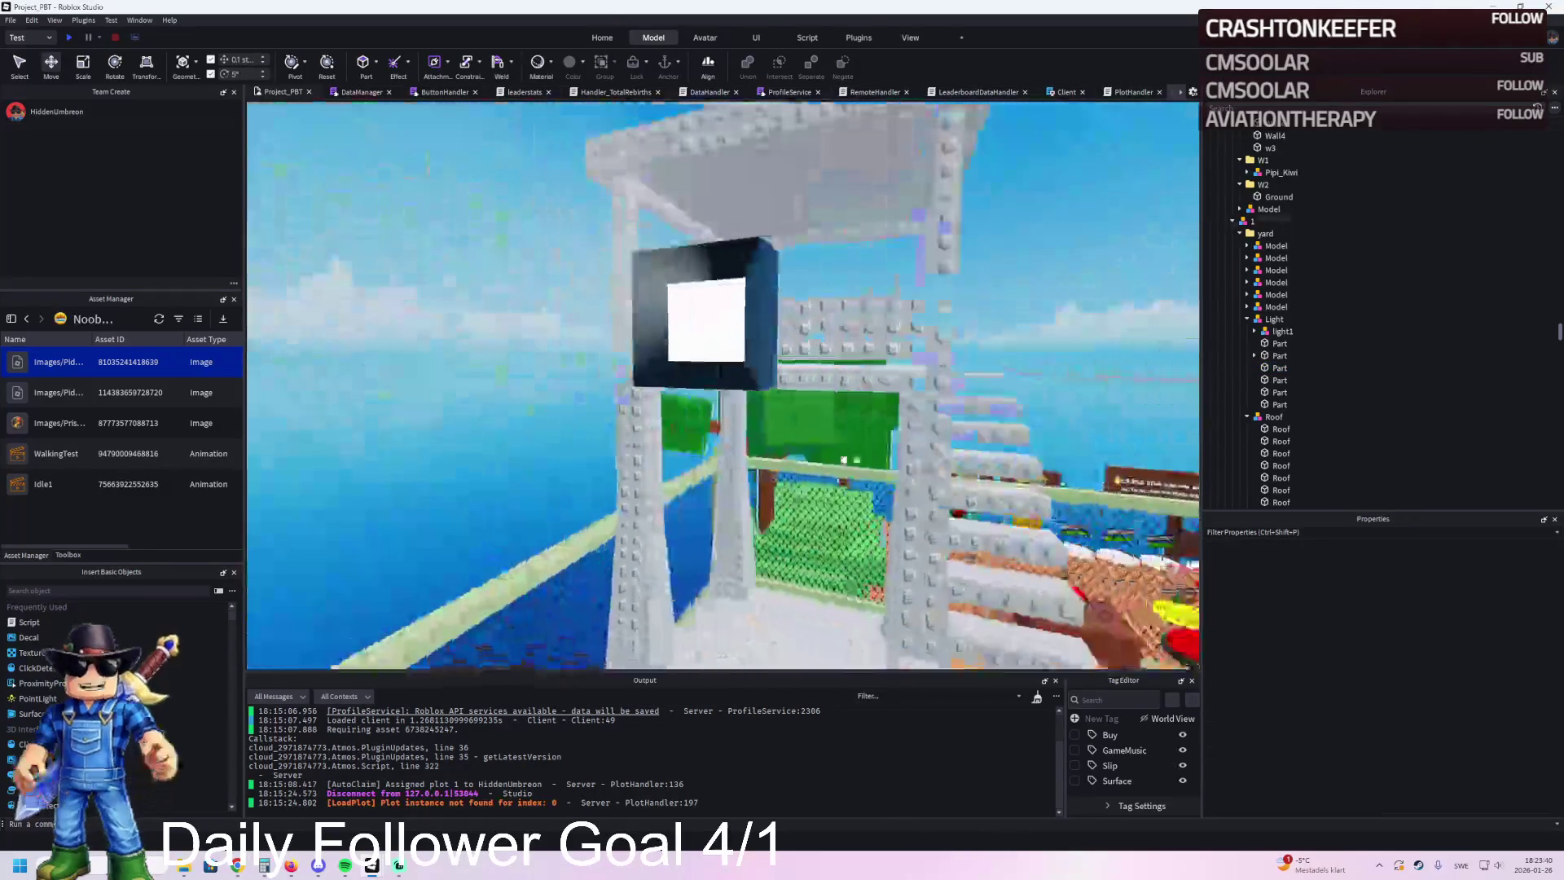
{"action": "key", "text": "s"}
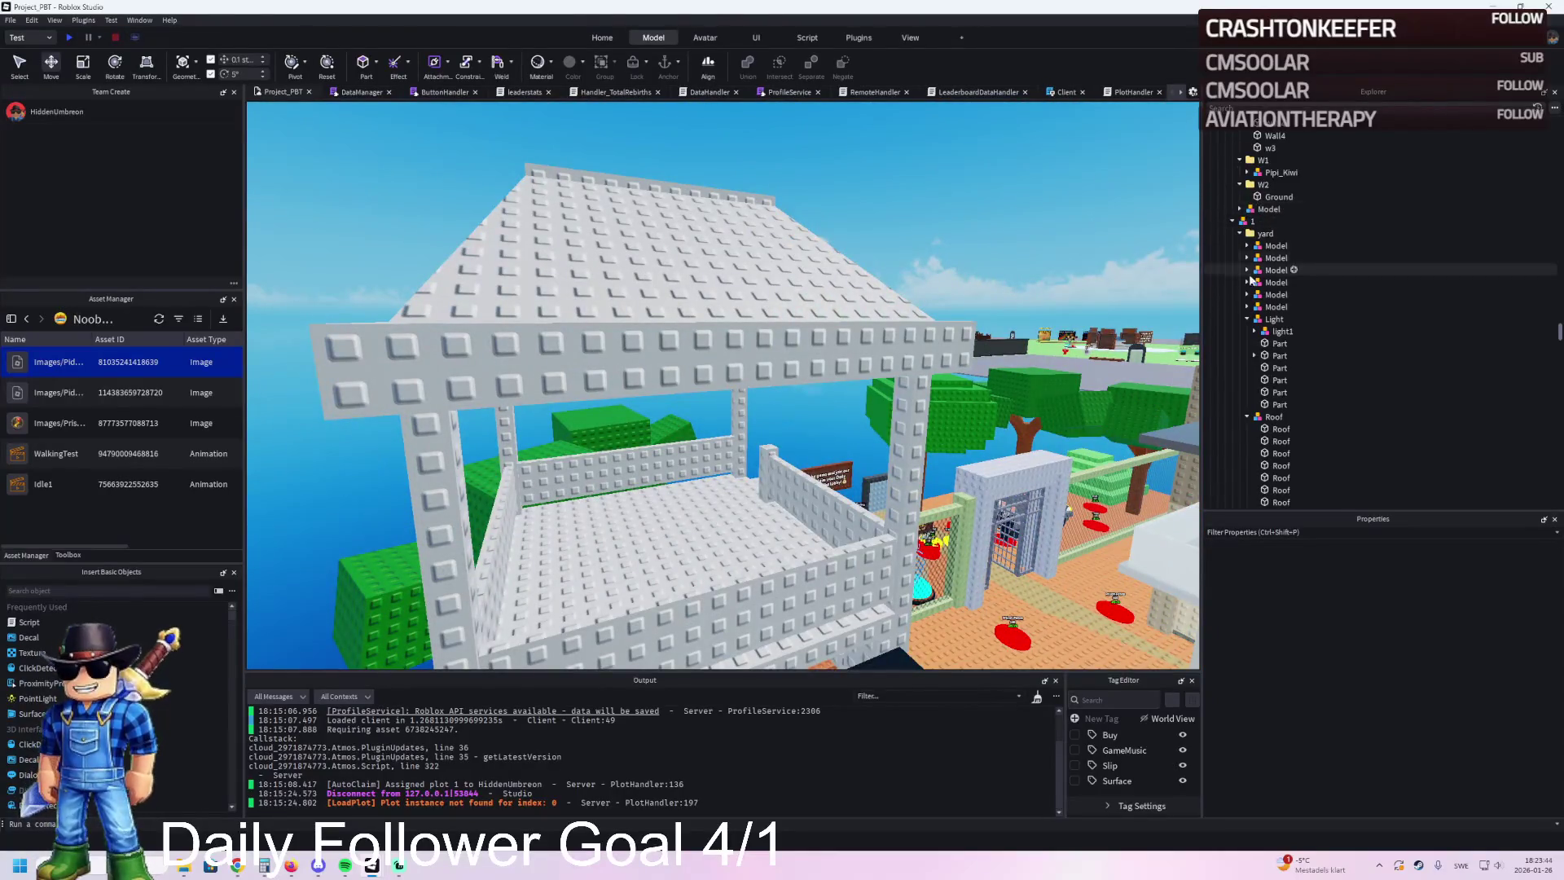
Step: Shift the whole Light model about 10 studs sideways
{"action": "left_click", "coordinate": [1251, 322]}
{"action": "left_click", "coordinate": [1248, 319]}
{"action": "key", "text": "f"}
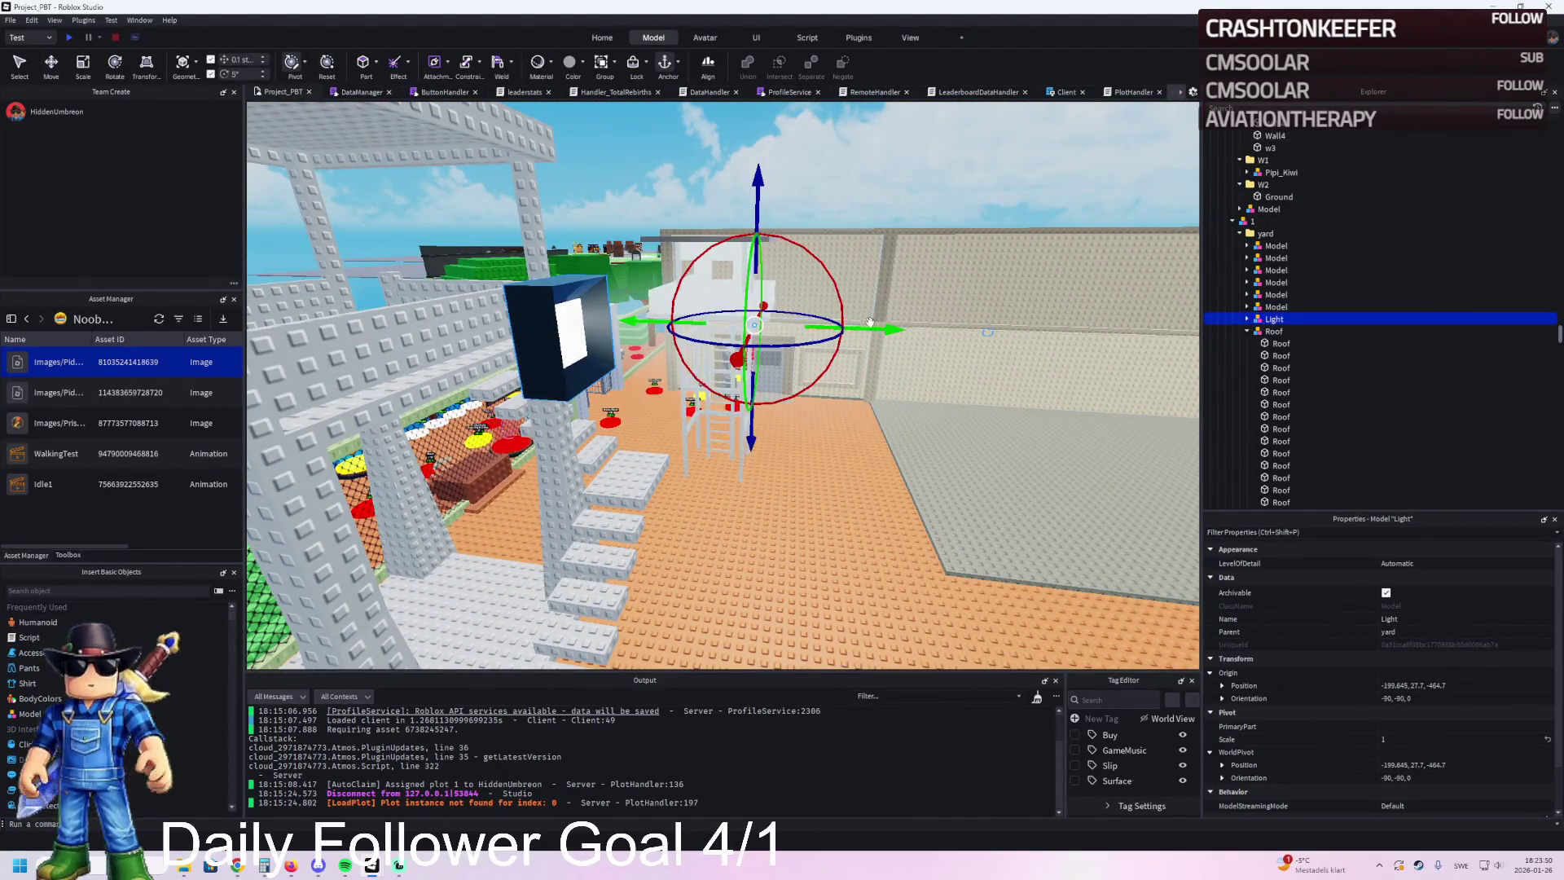
{"action": "left_click_drag", "start_coordinate": [674, 340], "coordinate": [651, 325]}
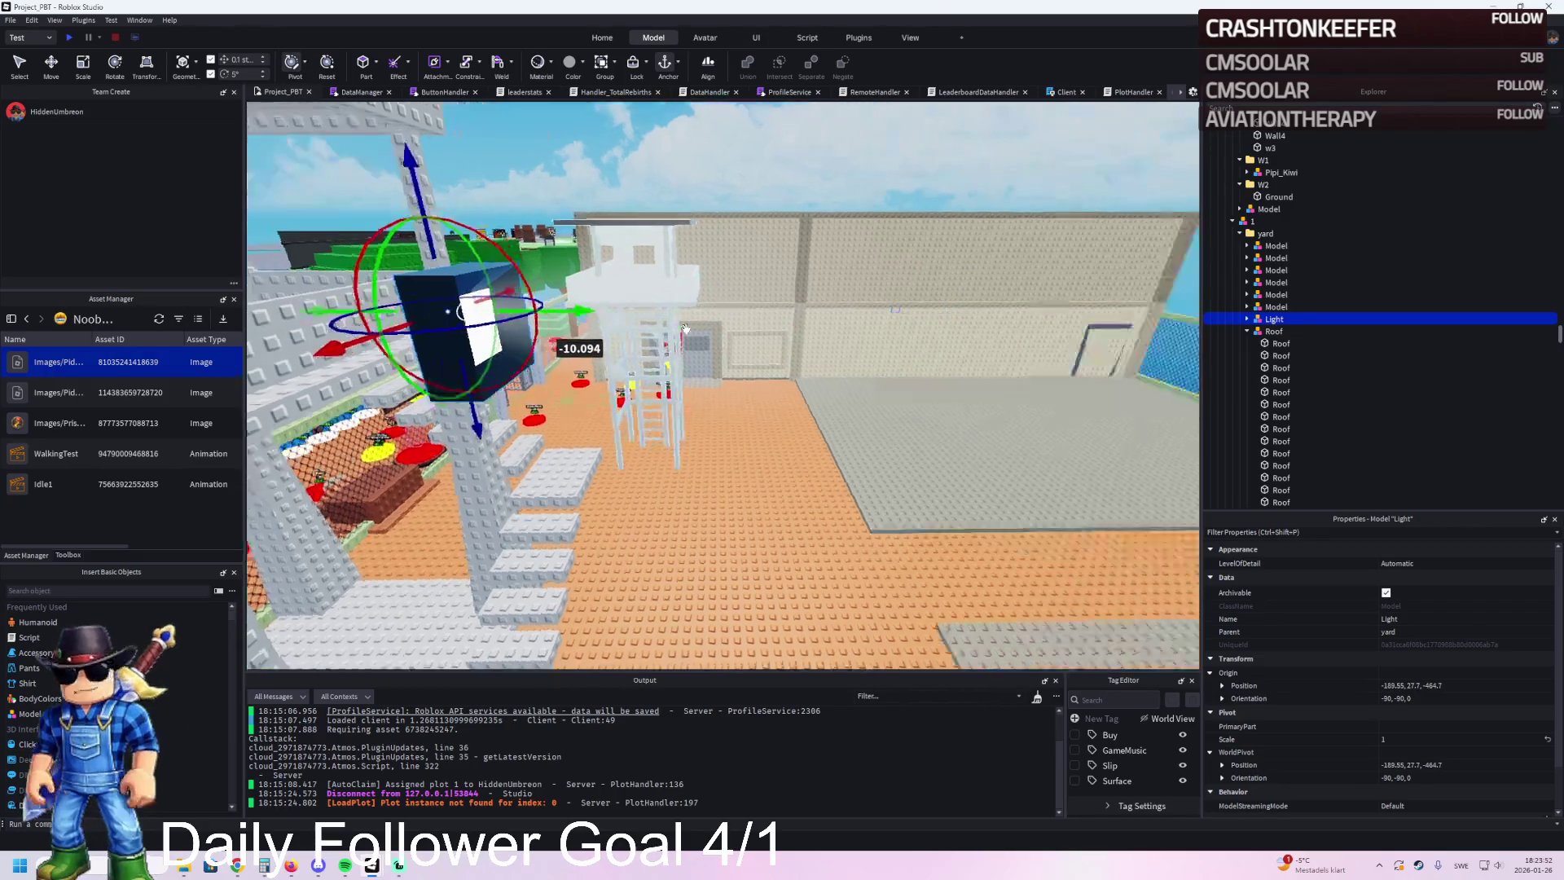
{"action": "scroll", "coordinate": [630, 298], "scroll_direction": "up", "scroll_amount": 5}
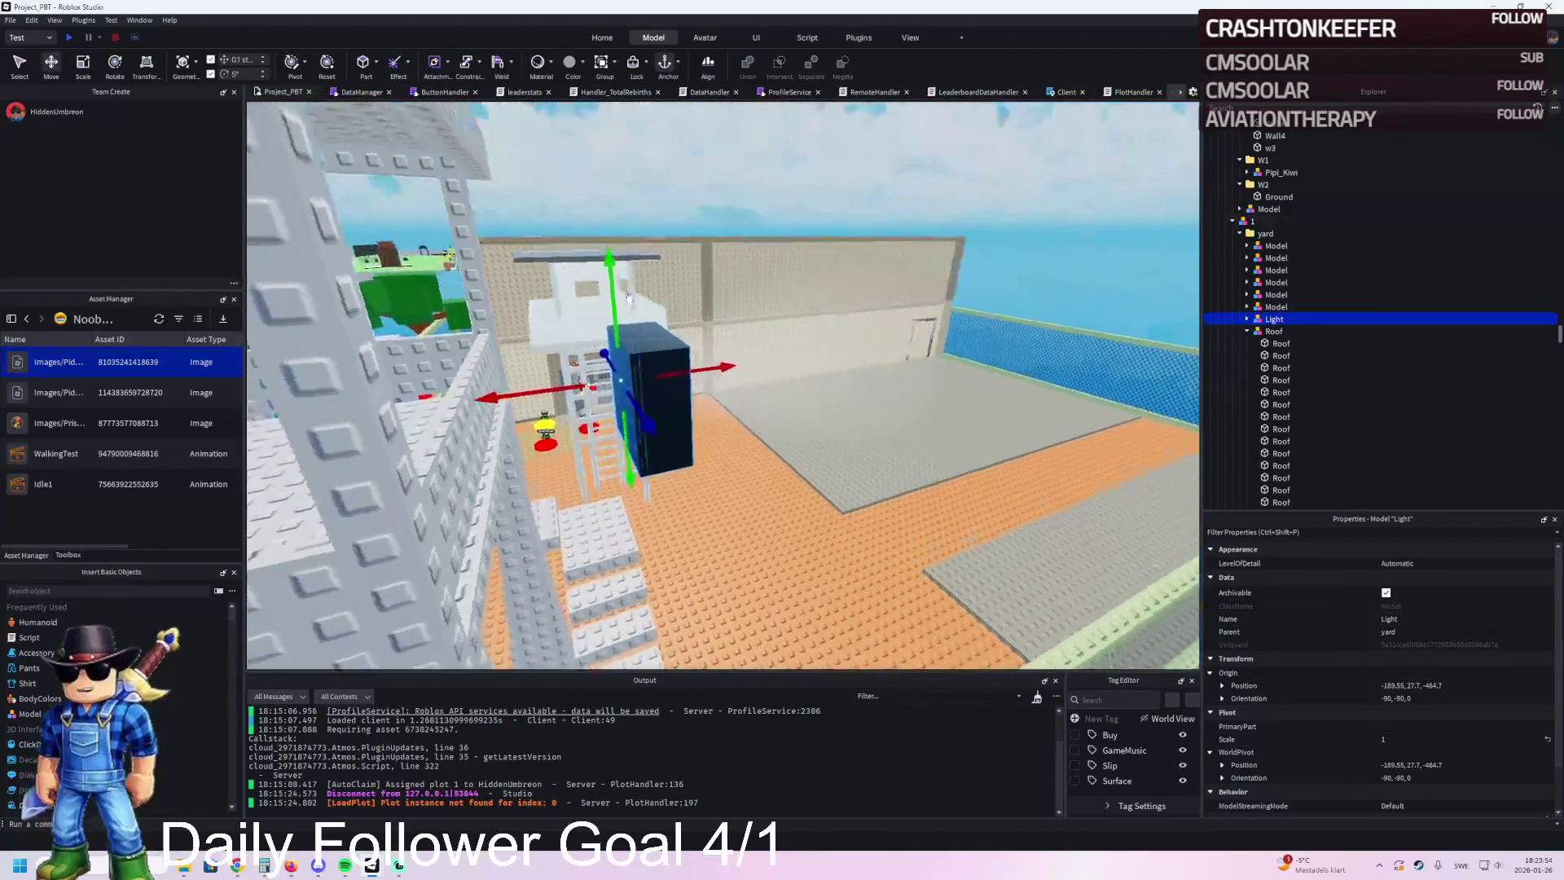
{"action": "key", "text": "f"}
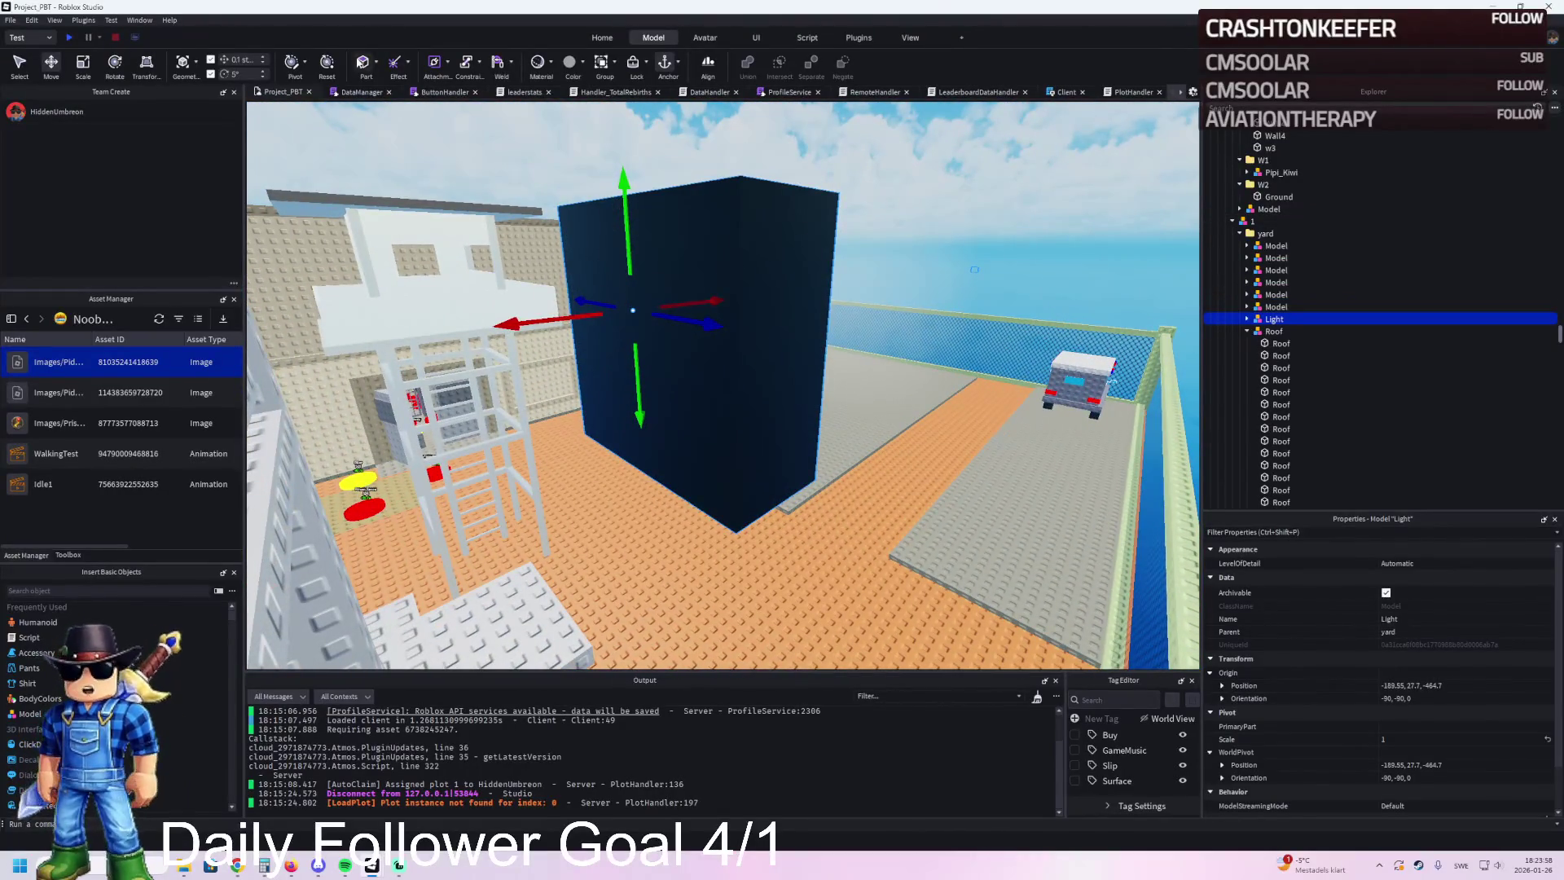
Step: Move the Light model's pivot onto the tower and slide it slightly along X
{"action": "left_click", "coordinate": [286, 75]}
{"action": "left_click_drag", "start_coordinate": [811, 317], "coordinate": [506, 448]}
{"action": "key", "text": "ctrl+2"}
{"action": "key", "text": "d"}
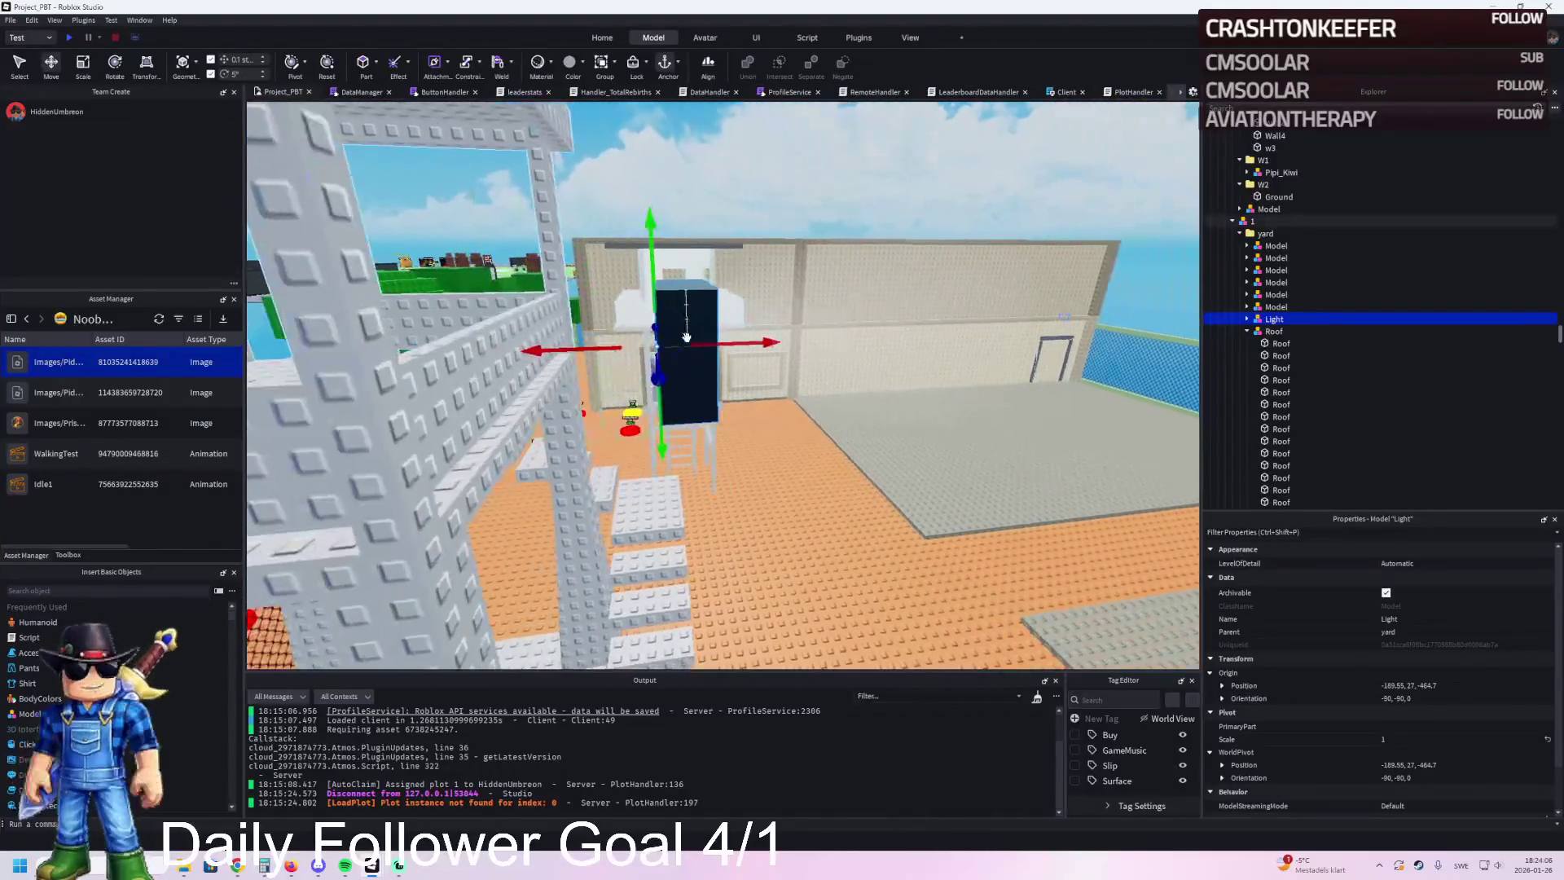
{"action": "left_click_drag", "start_coordinate": [584, 350], "coordinate": [459, 364]}
Step: Tilt the Light model to orientation -55, -90, 0, then select the beam's end-point part
{"action": "key", "text": "ctrl+3"}
{"action": "mouse_move", "coordinate": [592, 295]}
{"action": "left_mouse_down"}
{"action": "mouse_move", "coordinate": [632, 346]}
{"action": "mouse_move", "coordinate": [607, 350]}
{"action": "mouse_move", "coordinate": [644, 350]}
{"action": "left_mouse_up"}
{"action": "key", "text": "ctrl+2"}
{"action": "key", "text": "w"}
{"action": "key", "text": "s"}
{"action": "key", "text": "d"}
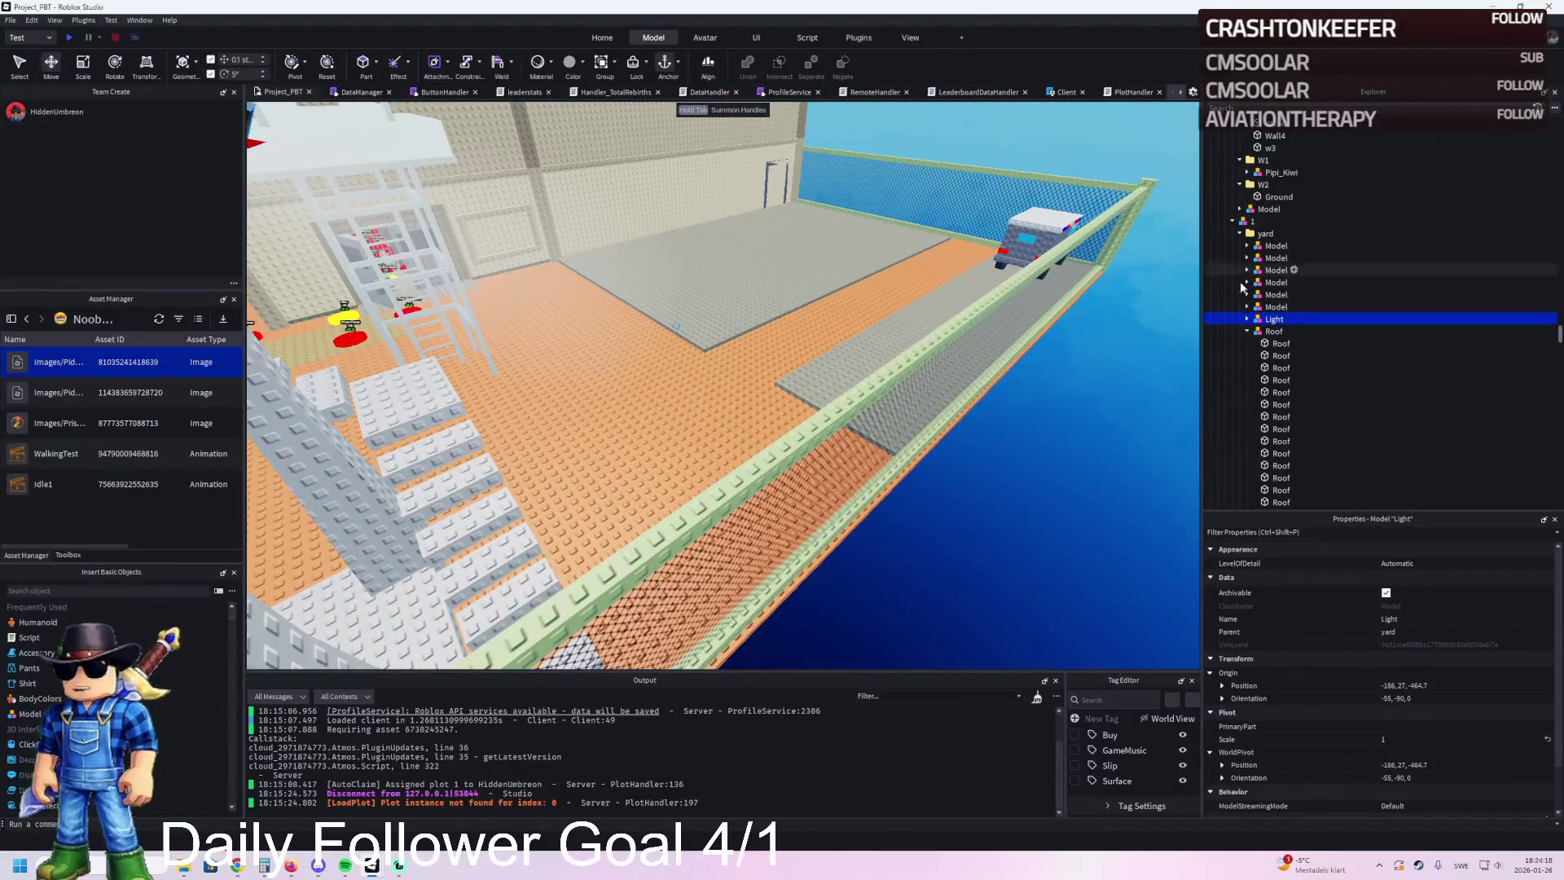
{"action": "left_click", "coordinate": [1254, 331]}
{"action": "left_click", "coordinate": [1285, 343]}
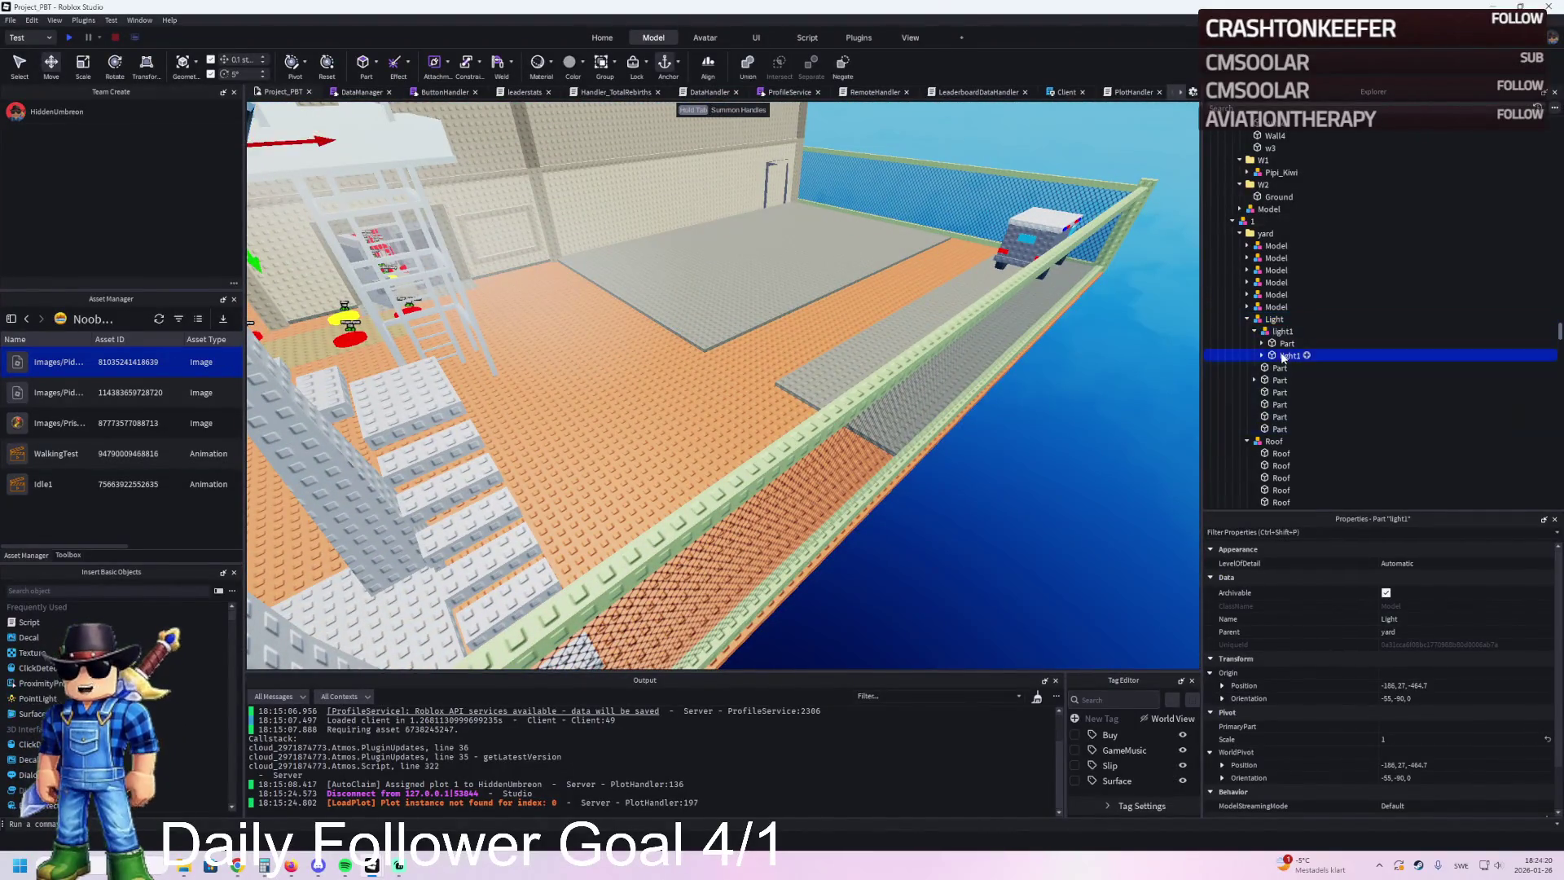
Step: Drag the beam's end-point part down onto the yard floor
{"action": "key", "text": "f"}
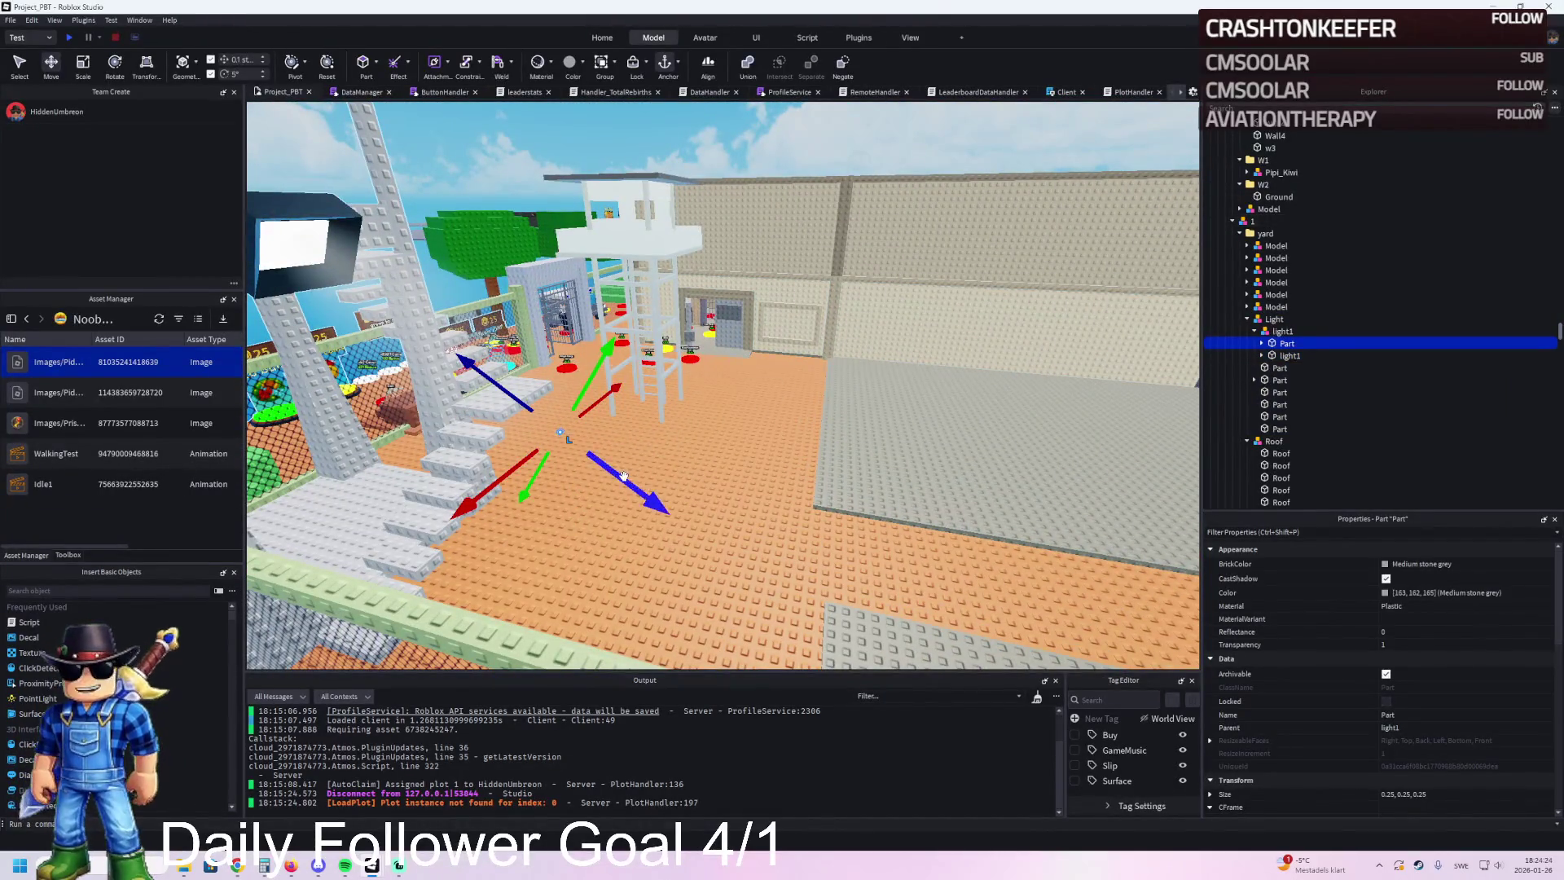
{"action": "left_click_drag", "start_coordinate": [623, 476], "coordinate": [806, 570]}
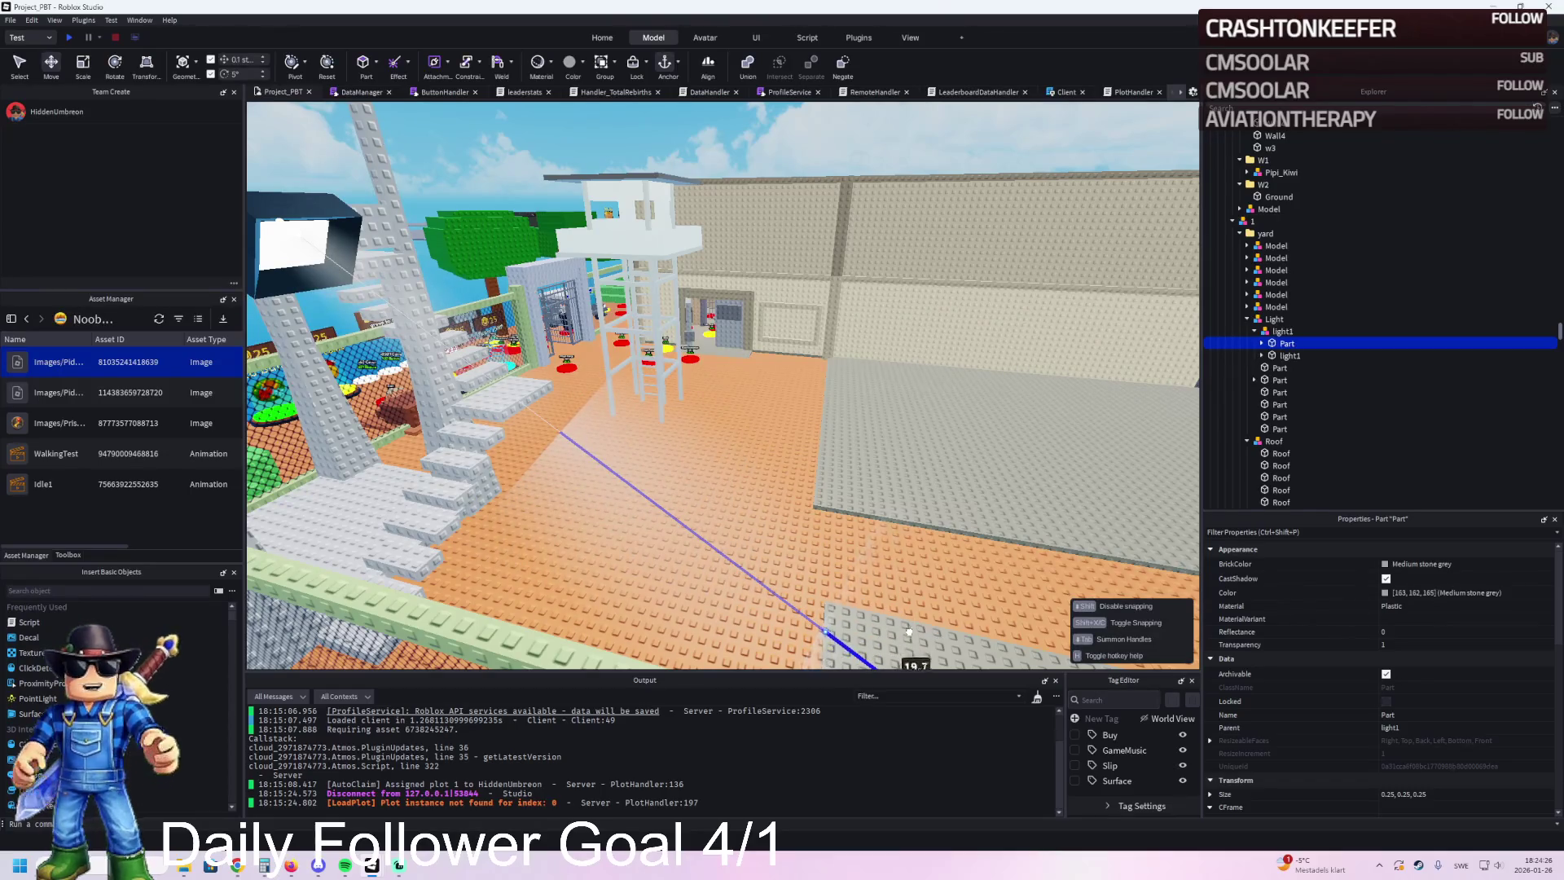
{"action": "left_click_drag", "start_coordinate": [910, 635], "coordinate": [910, 635]}
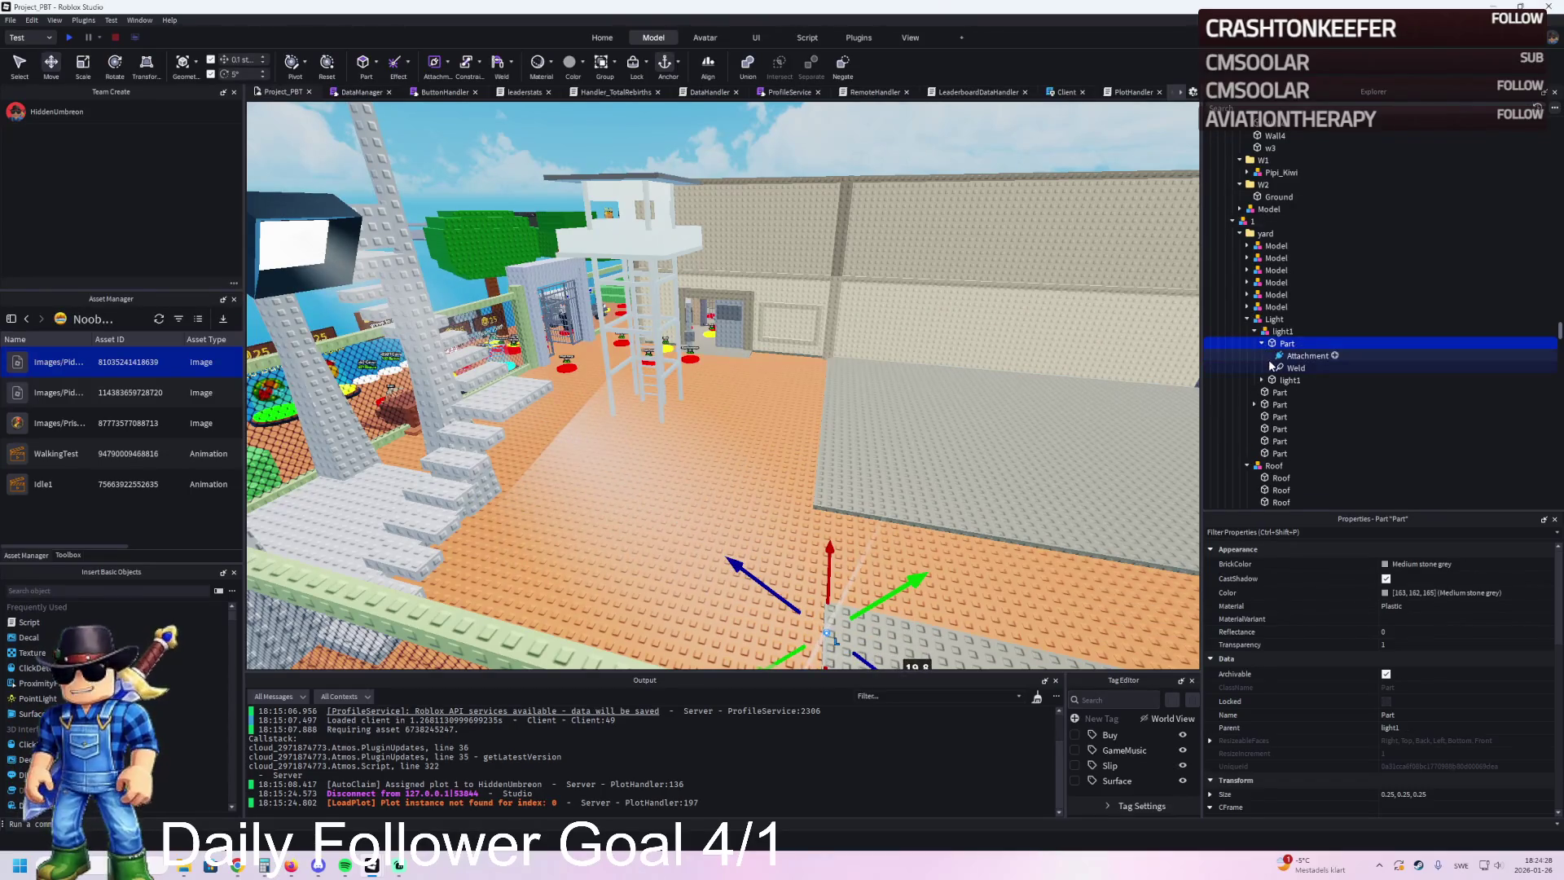
Step: Set the 'light' beam's TextureLength to 40
{"action": "left_click", "coordinate": [1265, 380]}
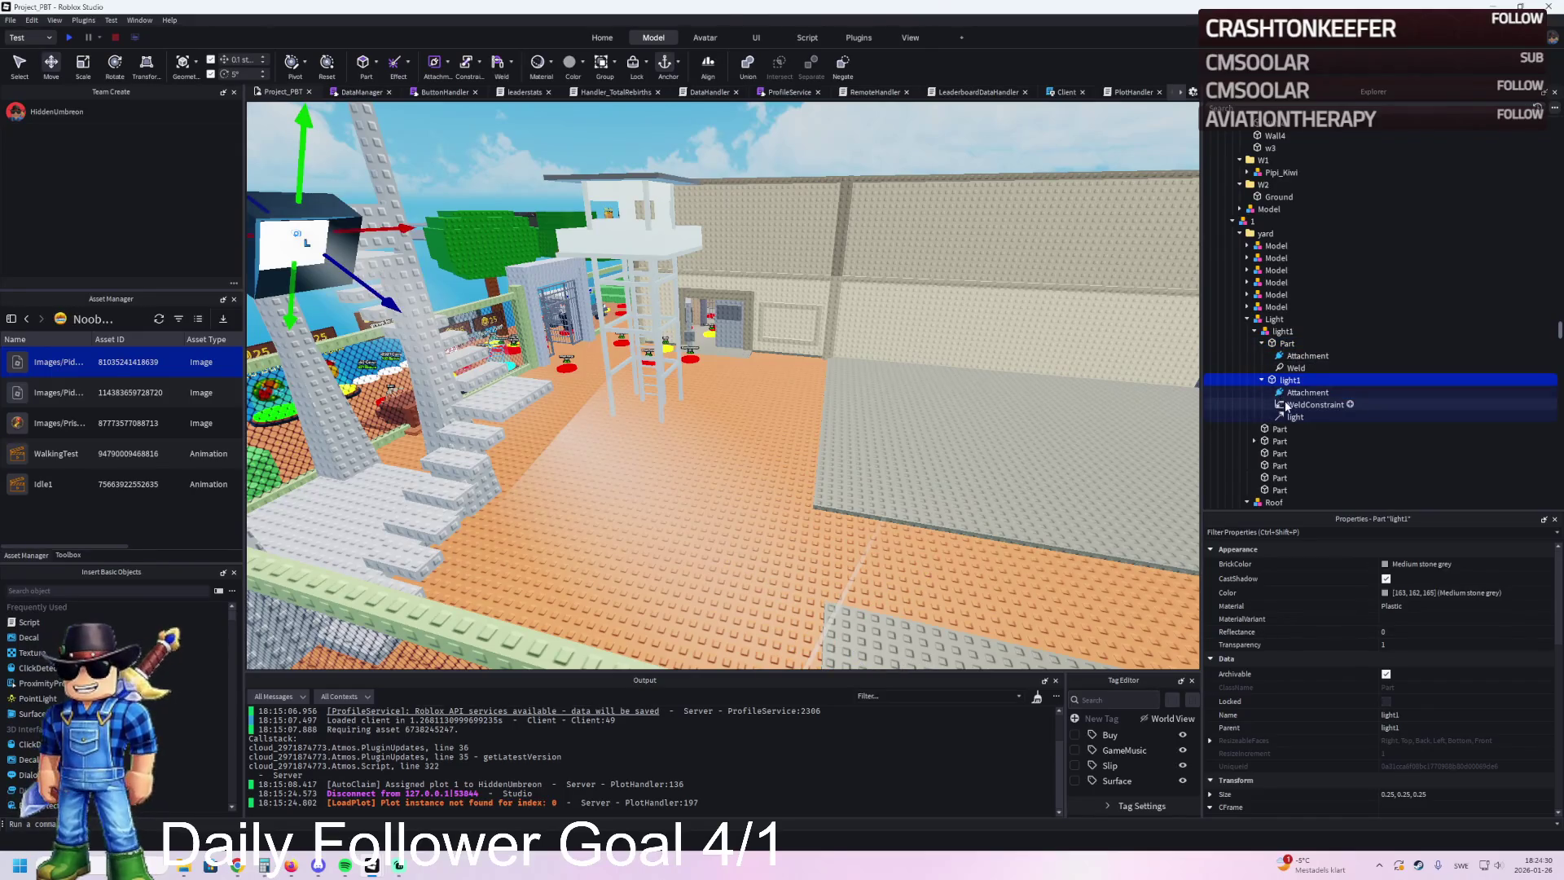
{"action": "left_click", "coordinate": [1293, 416]}
{"action": "scroll", "coordinate": [1389, 601], "scroll_direction": "down", "scroll_amount": 5}
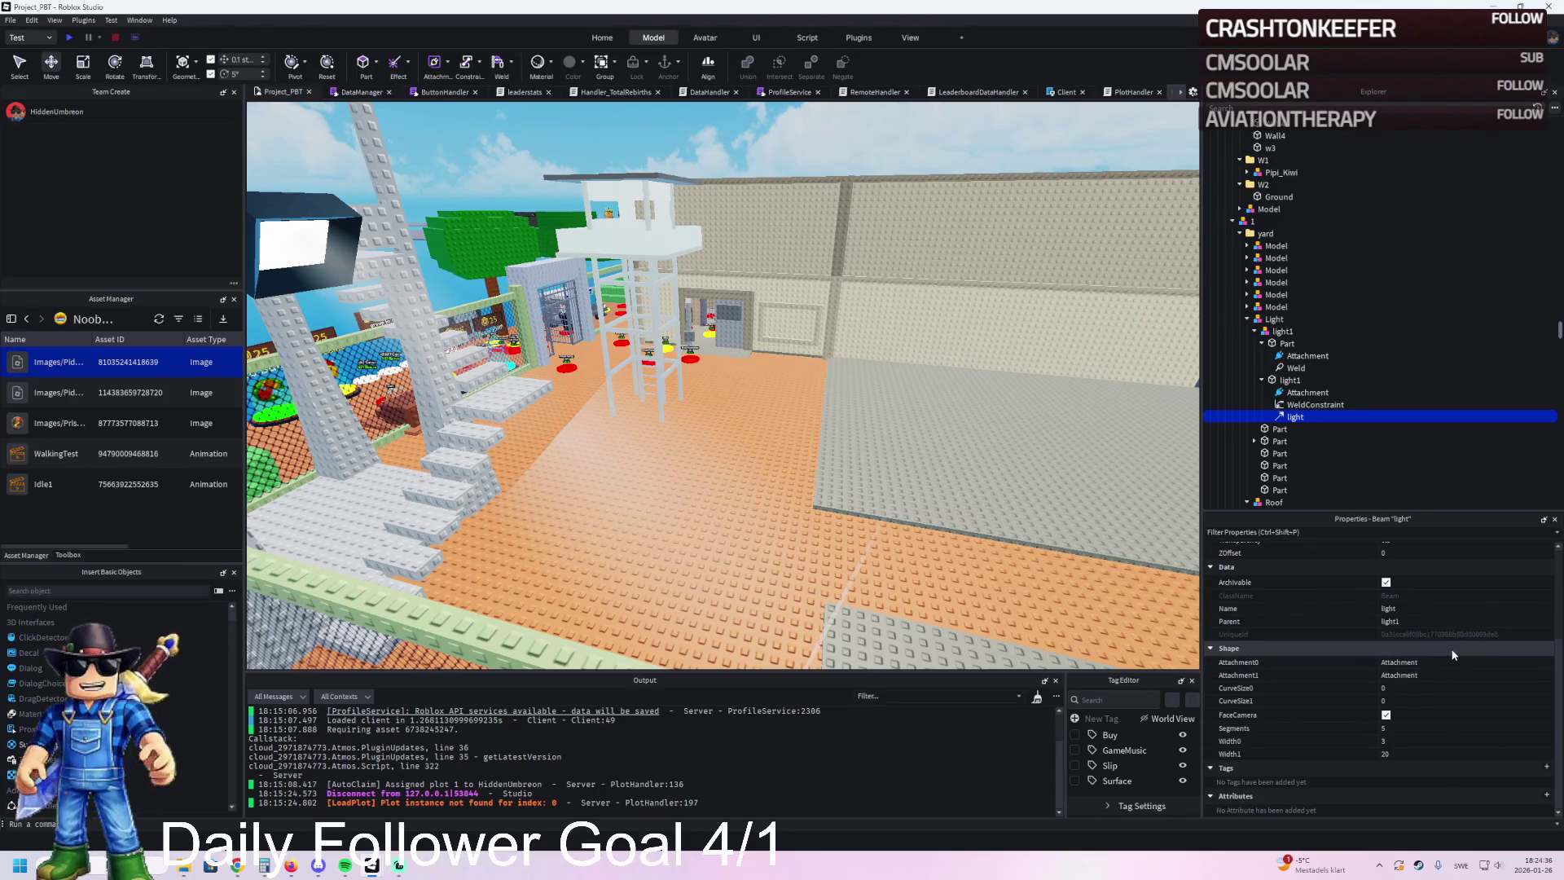
{"action": "scroll", "coordinate": [1450, 648], "scroll_direction": "up", "scroll_amount": 3}
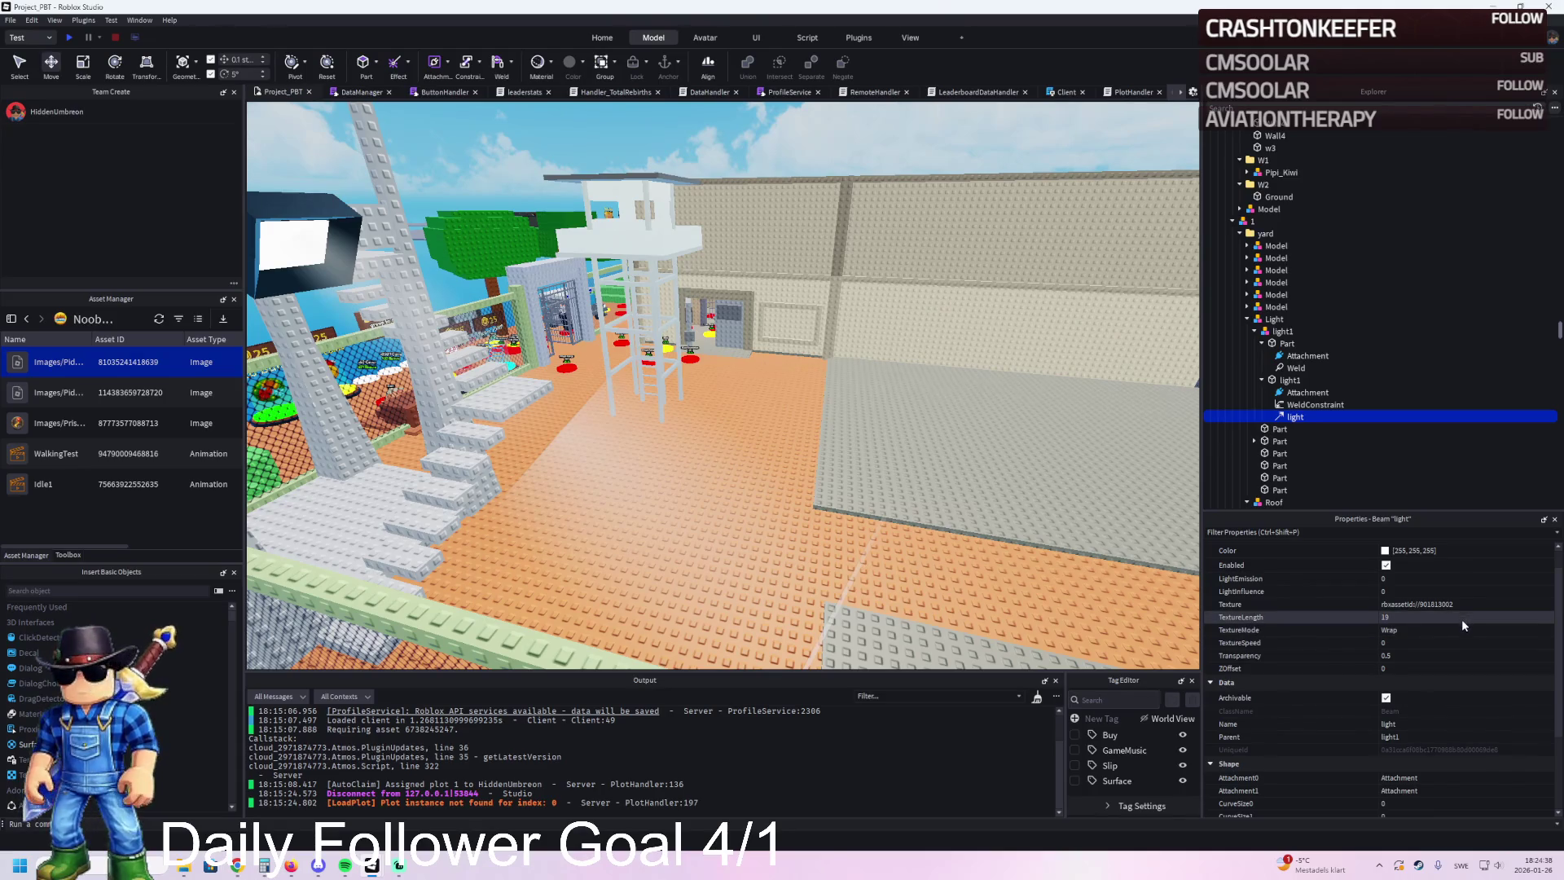
{"action": "left_click", "coordinate": [1461, 619]}
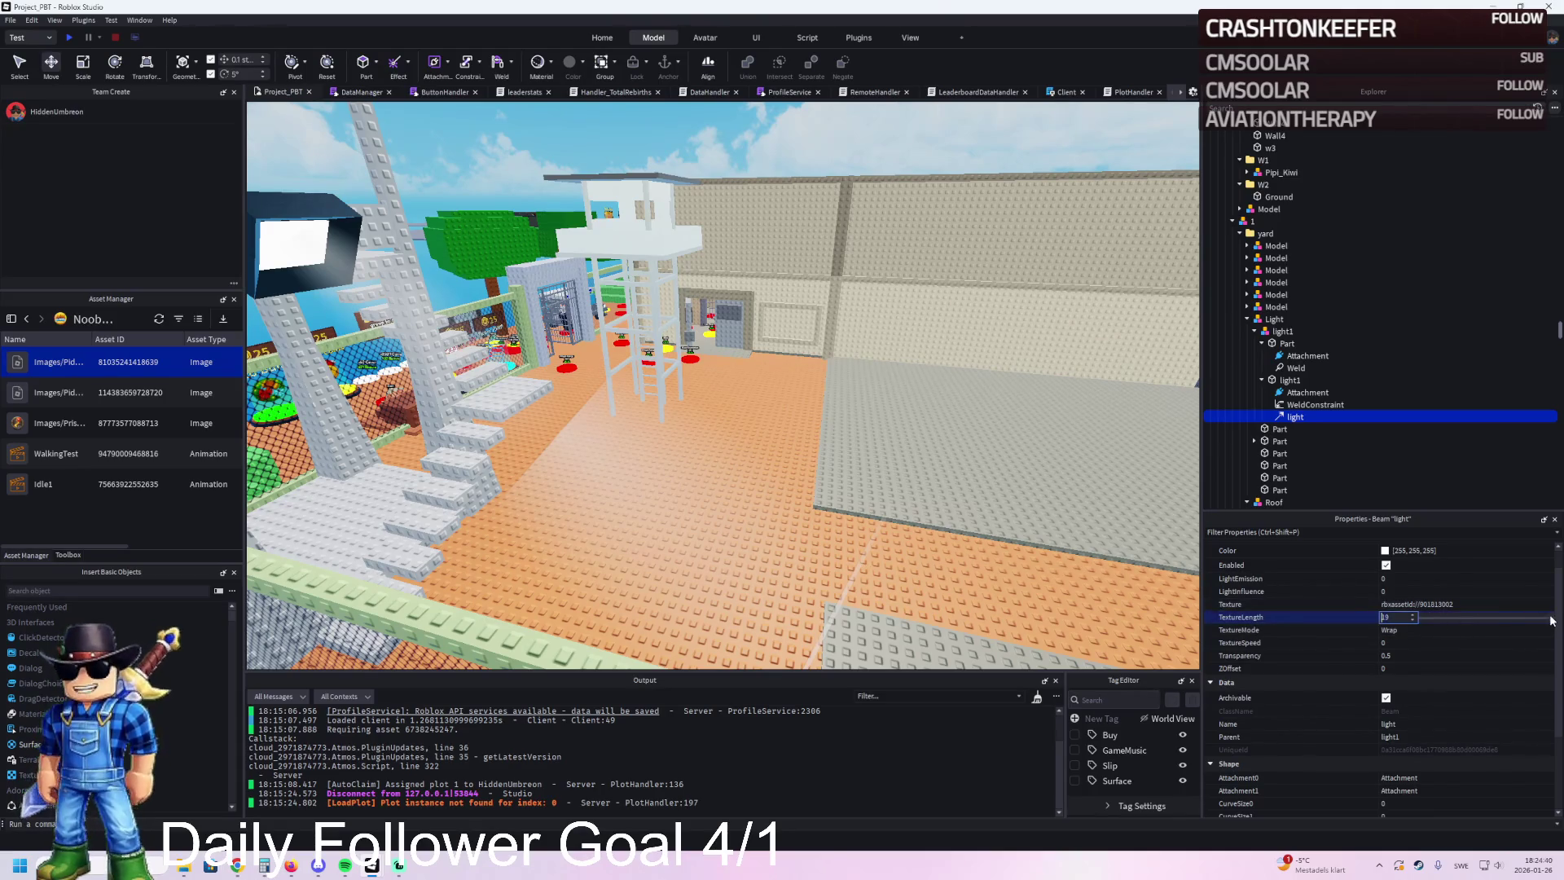
{"action": "type", "text": "25"}
{"action": "key", "text": "Return"}
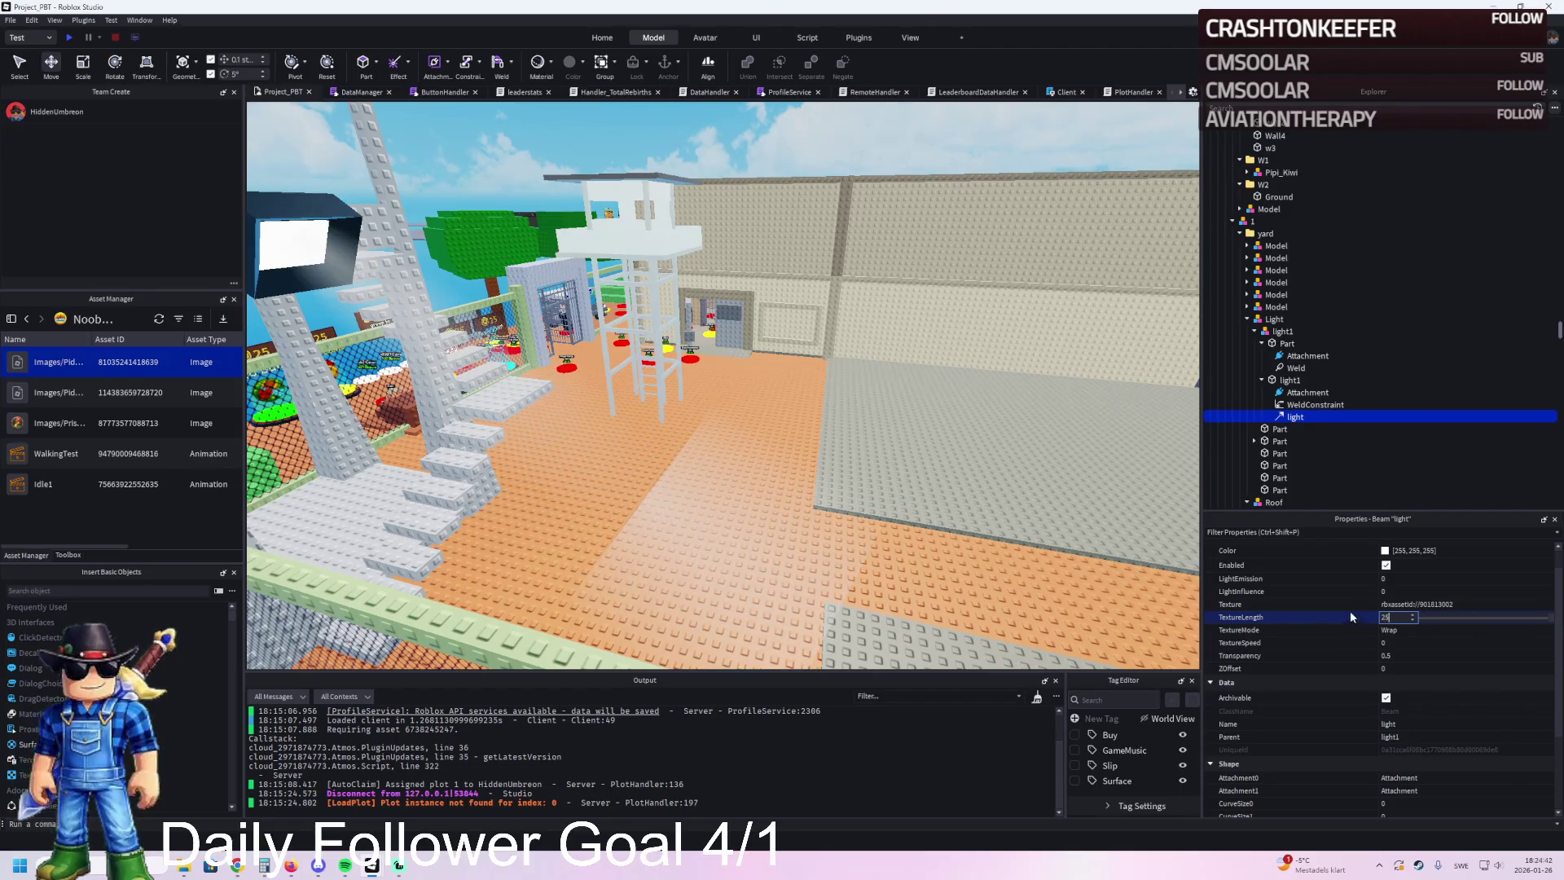
{"action": "scroll", "coordinate": [969, 558], "scroll_direction": "up", "scroll_amount": 2}
{"action": "scroll", "coordinate": [969, 558], "scroll_direction": "up", "scroll_amount": 1}
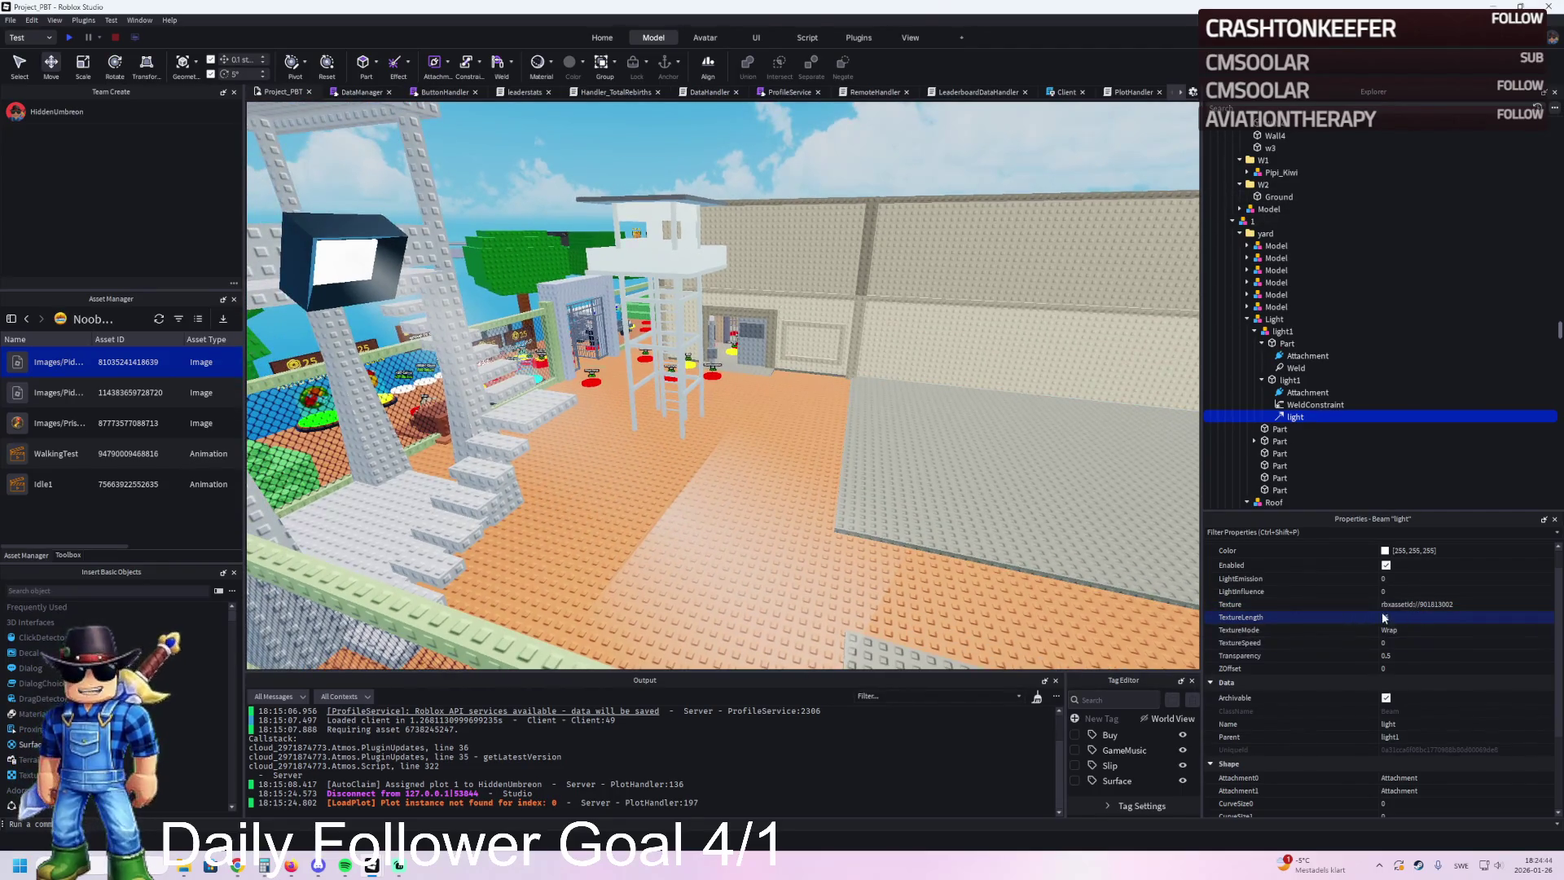
{"action": "type", "text": "35"}
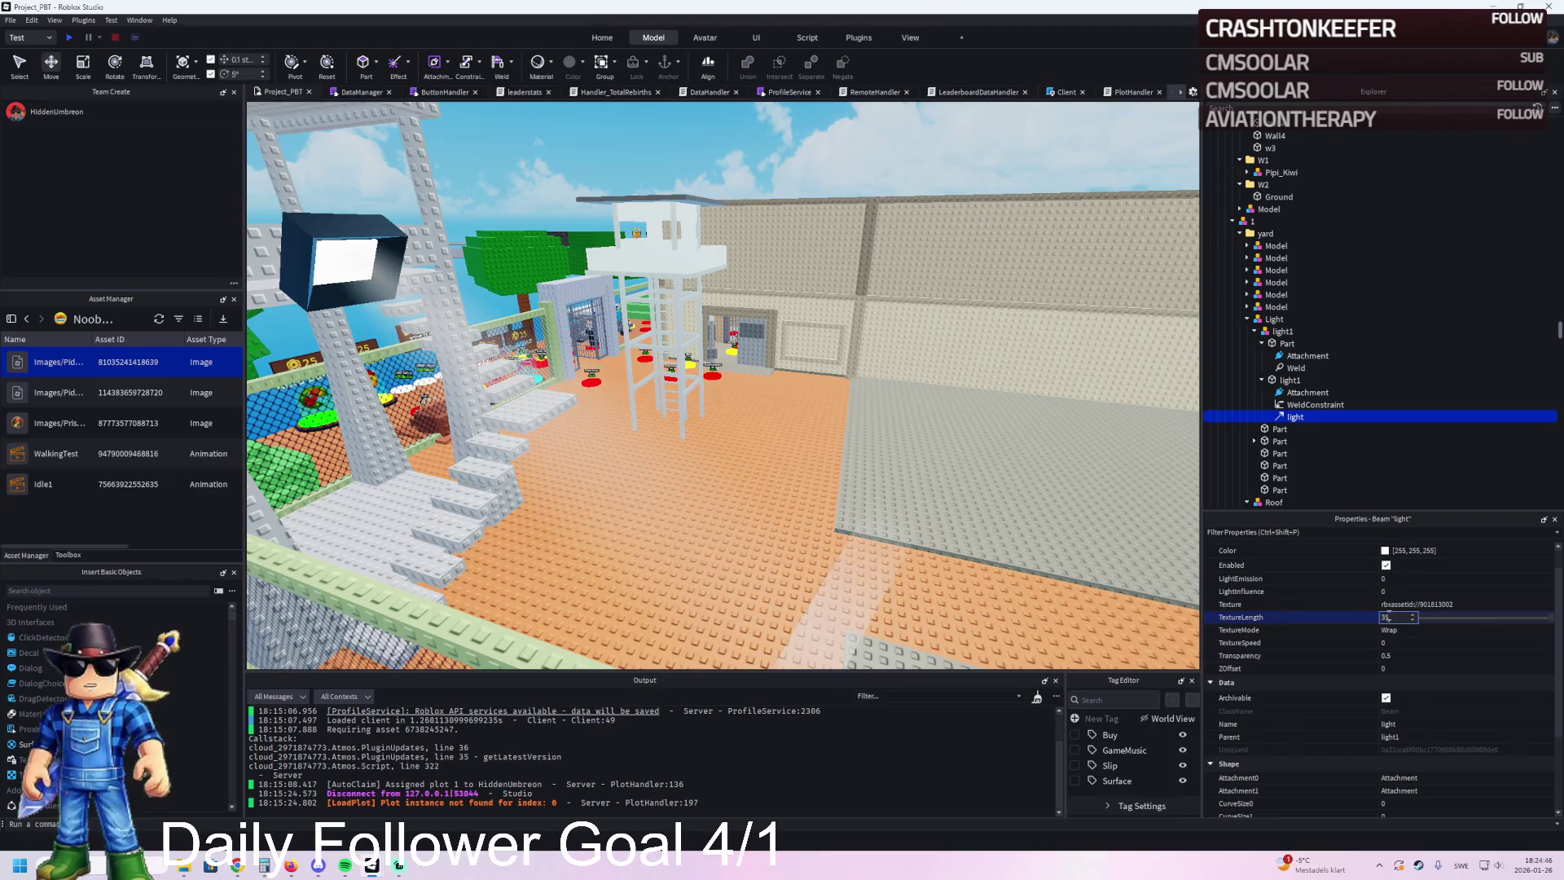
{"action": "type", "text": "40"}
{"action": "key", "text": "Return"}
Step: Collapse plot model 1 in the Explorer and select the TemplatePlot folder
{"action": "key", "text": "w"}
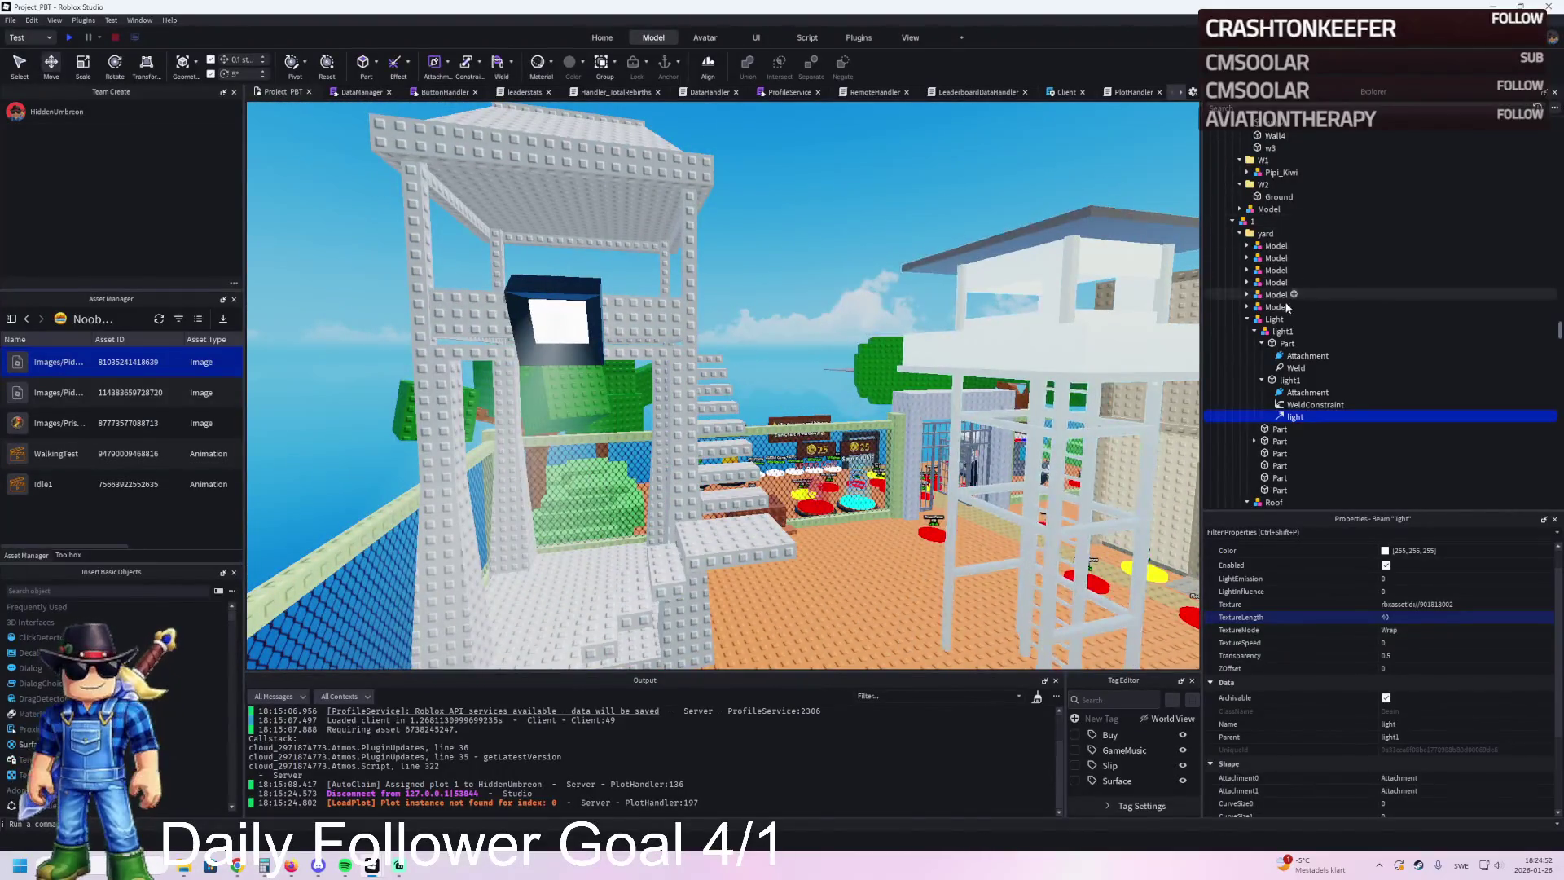
{"action": "left_click", "coordinate": [1257, 320]}
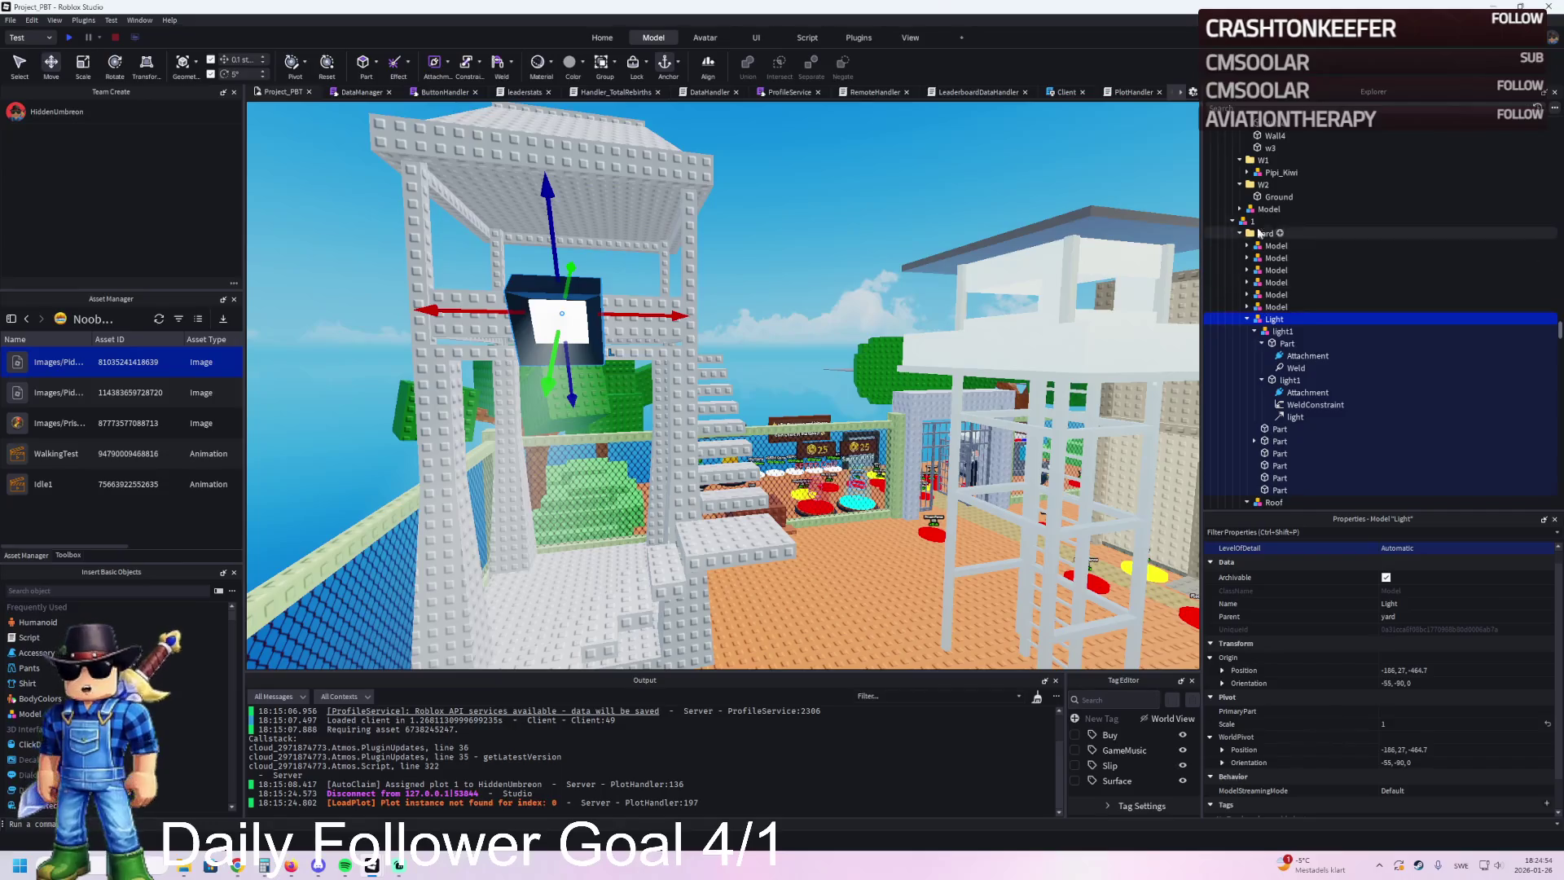
{"action": "left_click", "coordinate": [568, 324]}
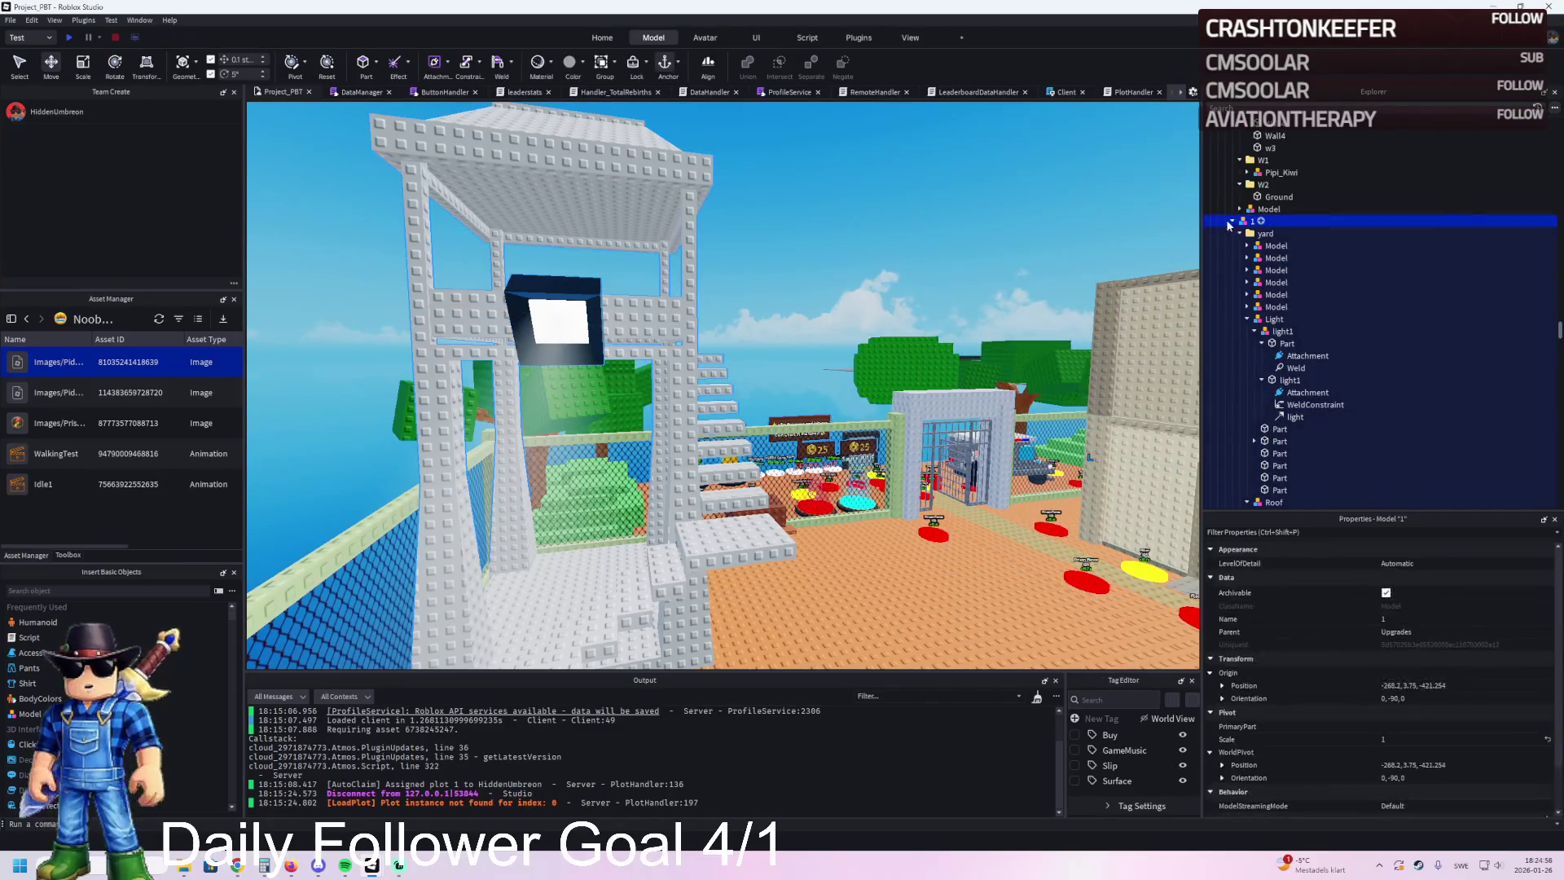
{"action": "left_click", "coordinate": [1232, 220]}
{"action": "key", "text": "Left"}
{"action": "key", "text": "Left"}
{"action": "key", "text": "Left"}
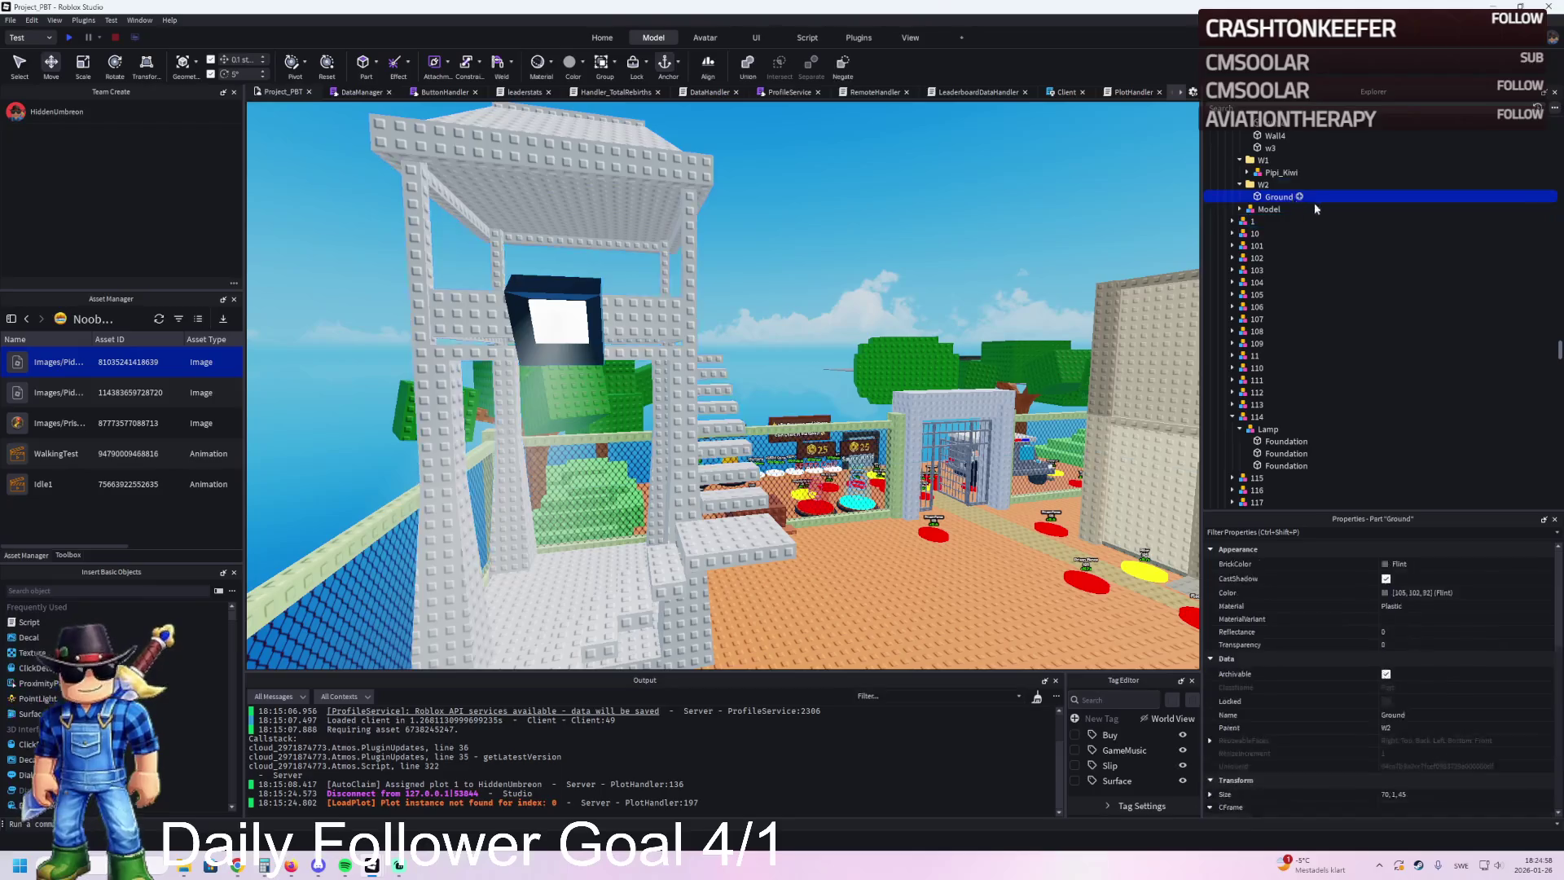
Step: Run the avatar out the gate and up the watchtower to the top platform, then stop the playtest
{"action": "key", "text": "Left"}
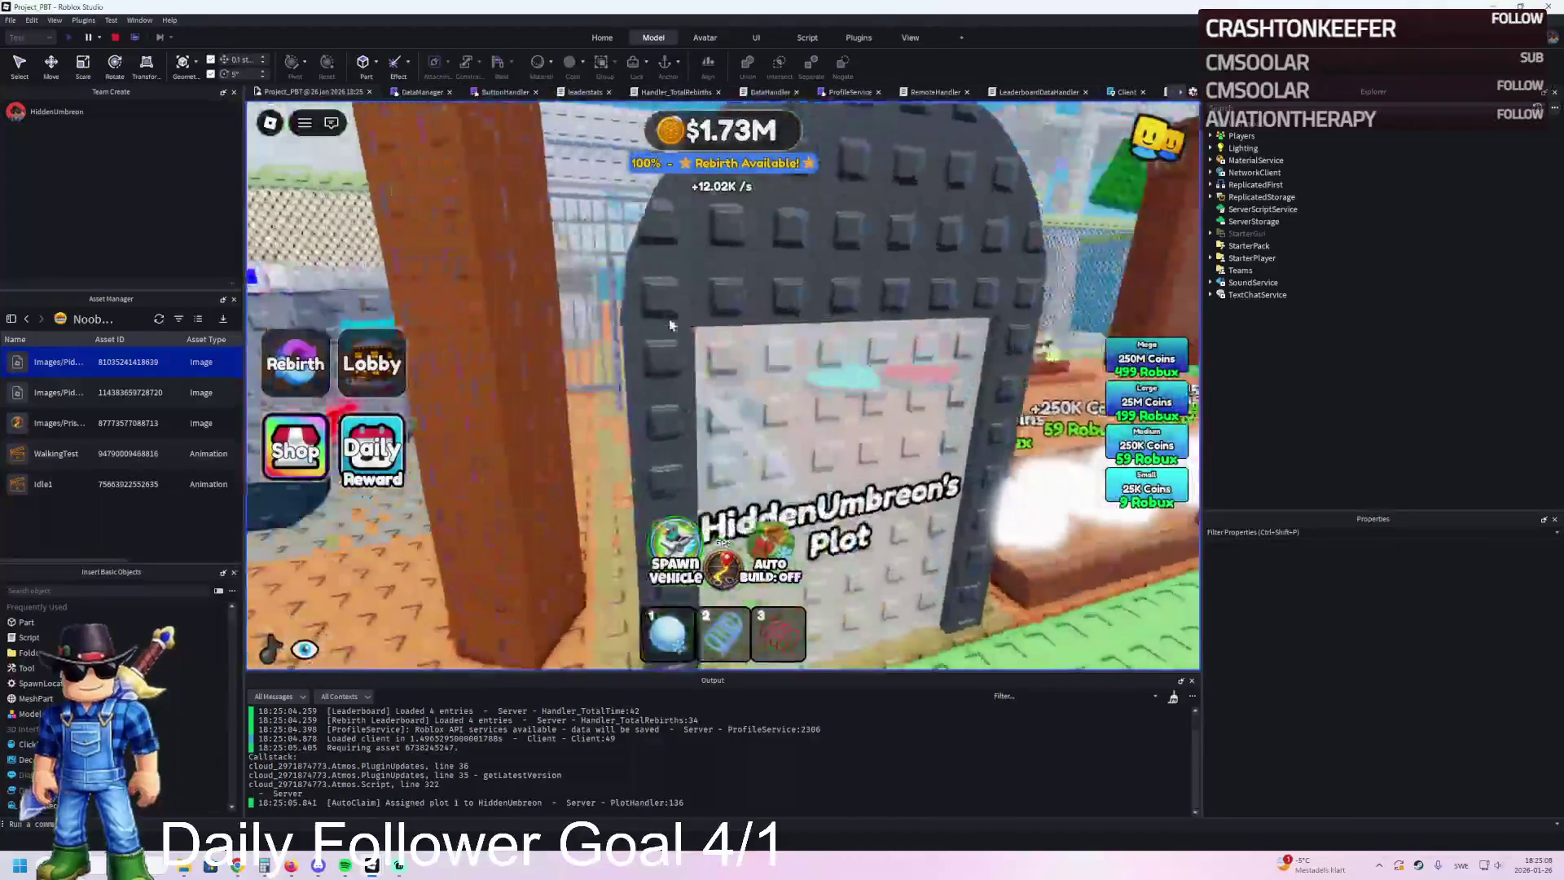
{"action": "key", "text": "w"}
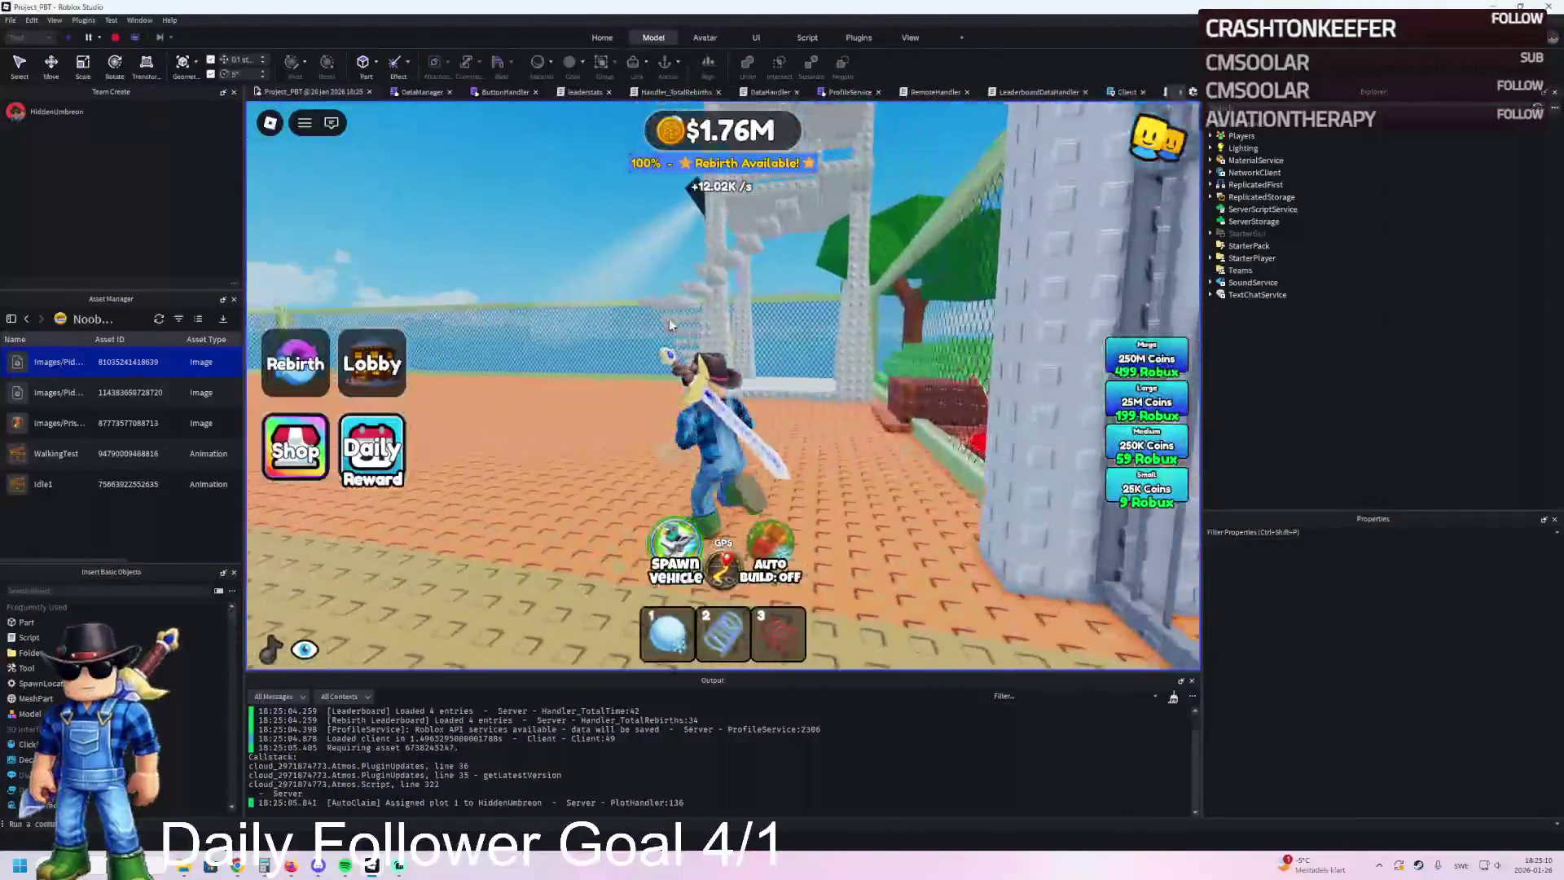
{"action": "key", "text": "a"}
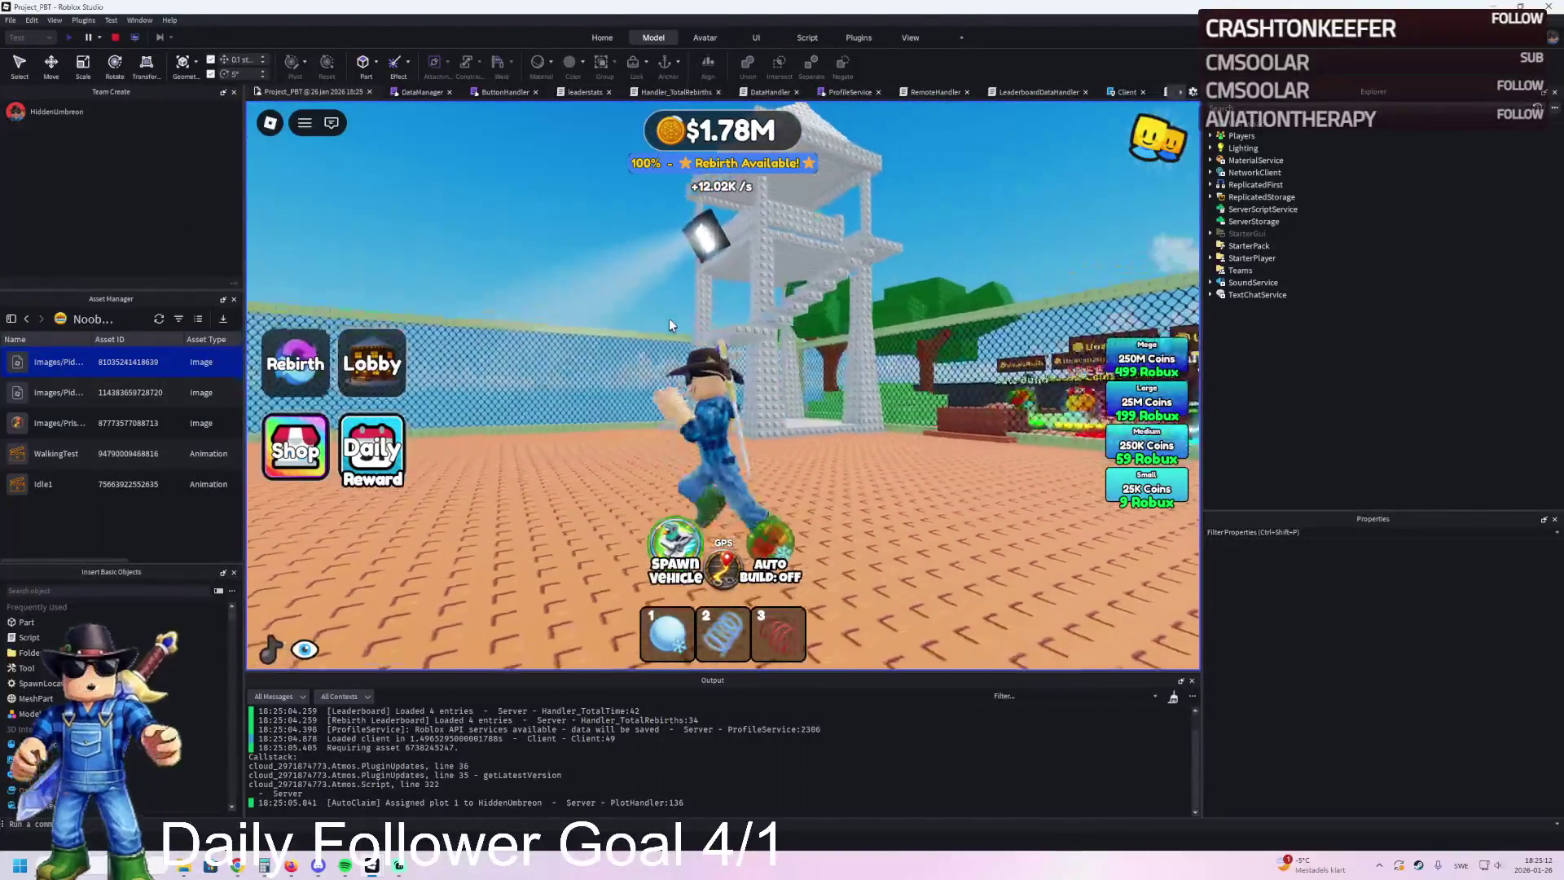
{"action": "key", "text": "d"}
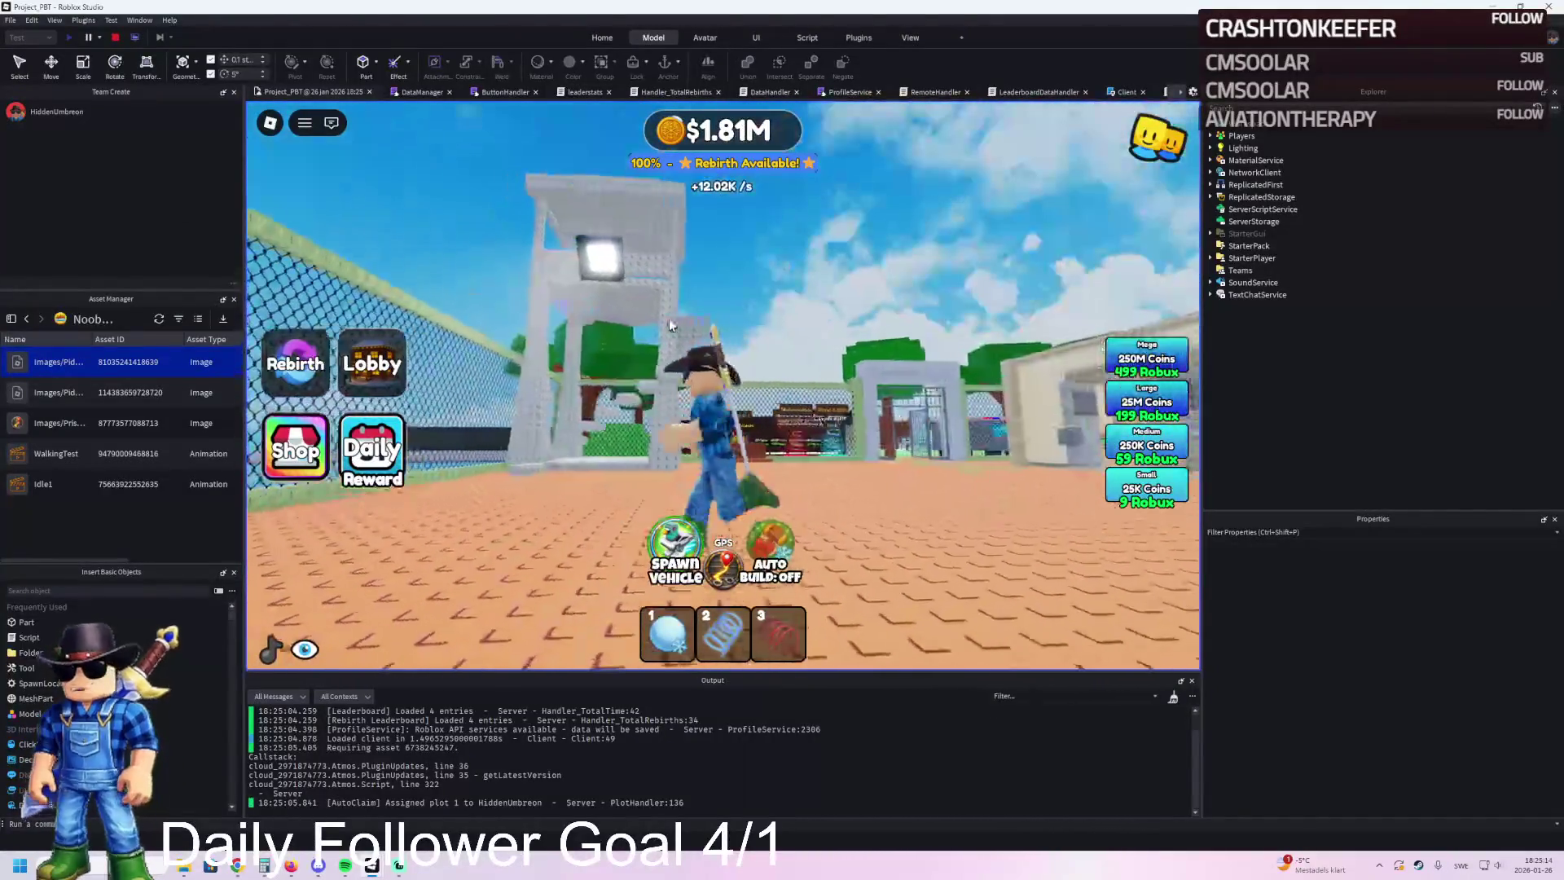
{"action": "key", "text": "a"}
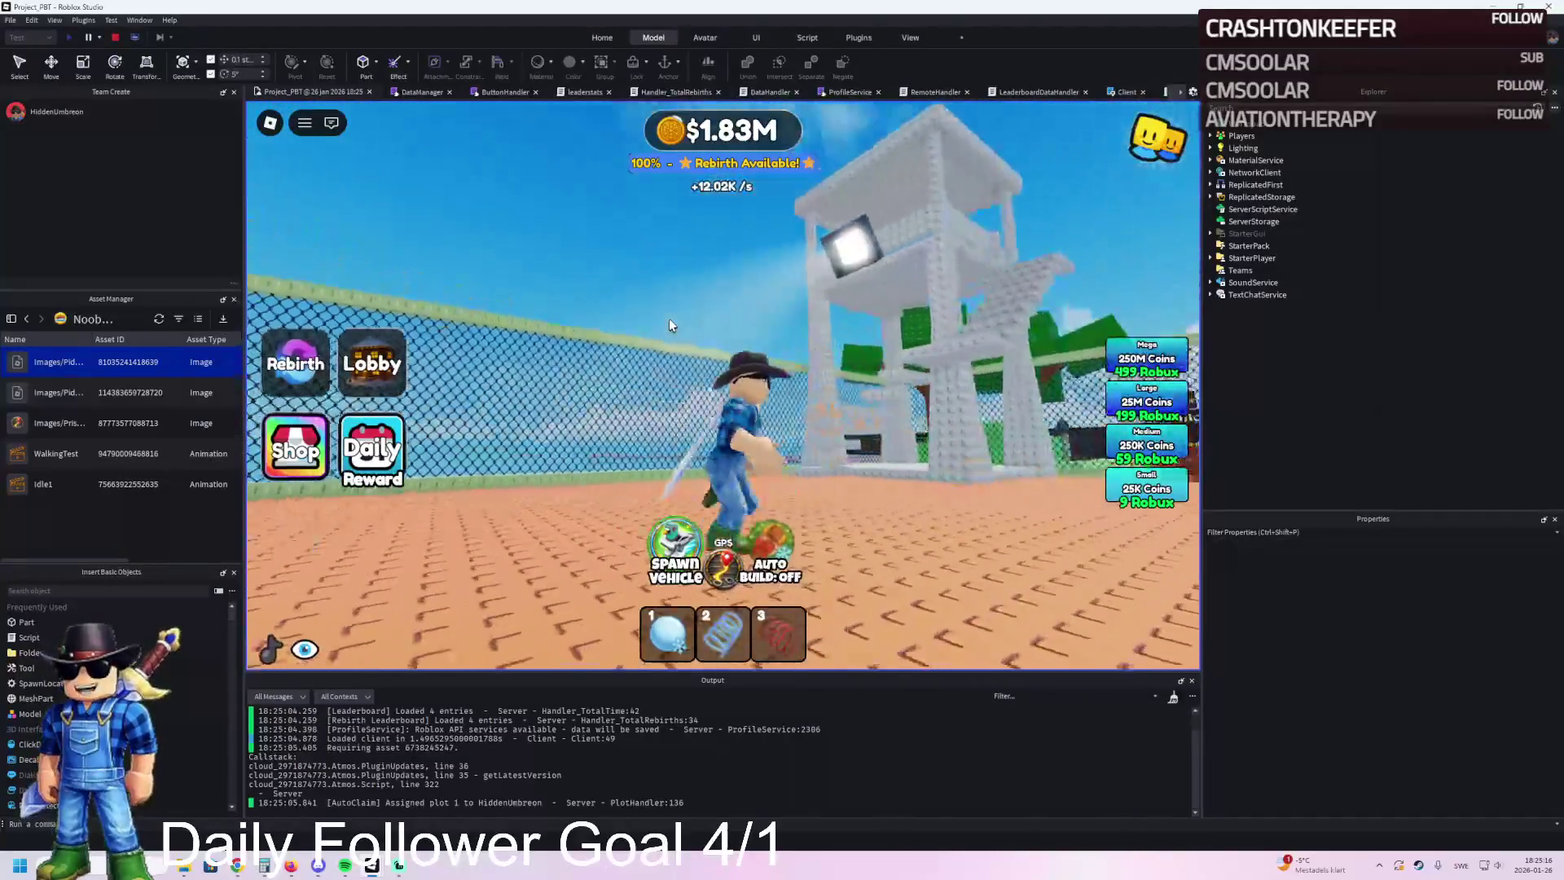
{"action": "key", "text": "d"}
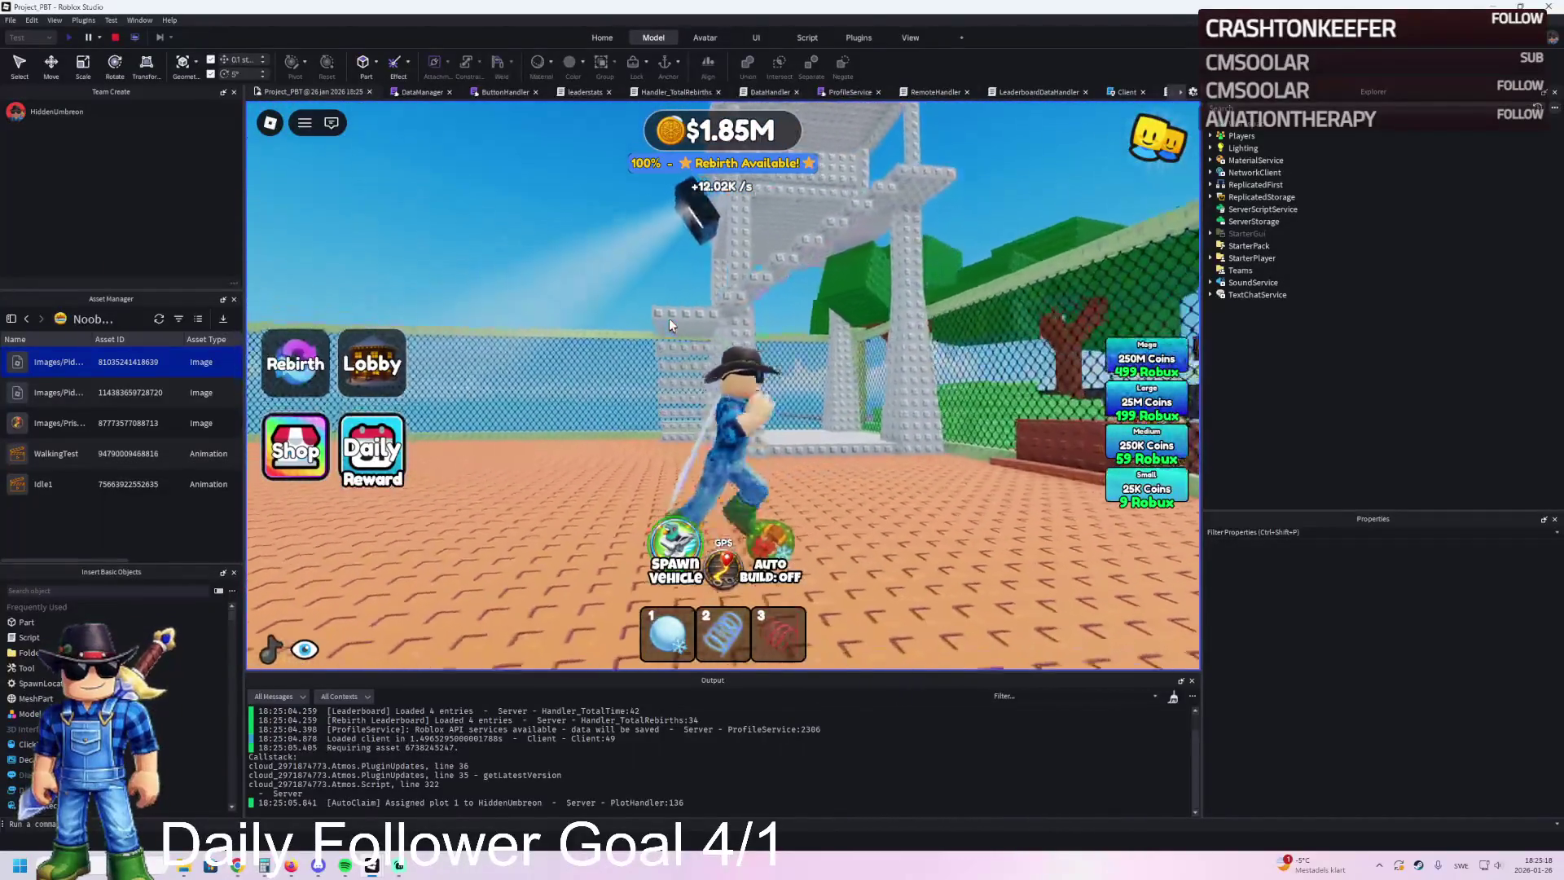
{"action": "key", "text": "s"}
{"action": "key", "text": "w"}
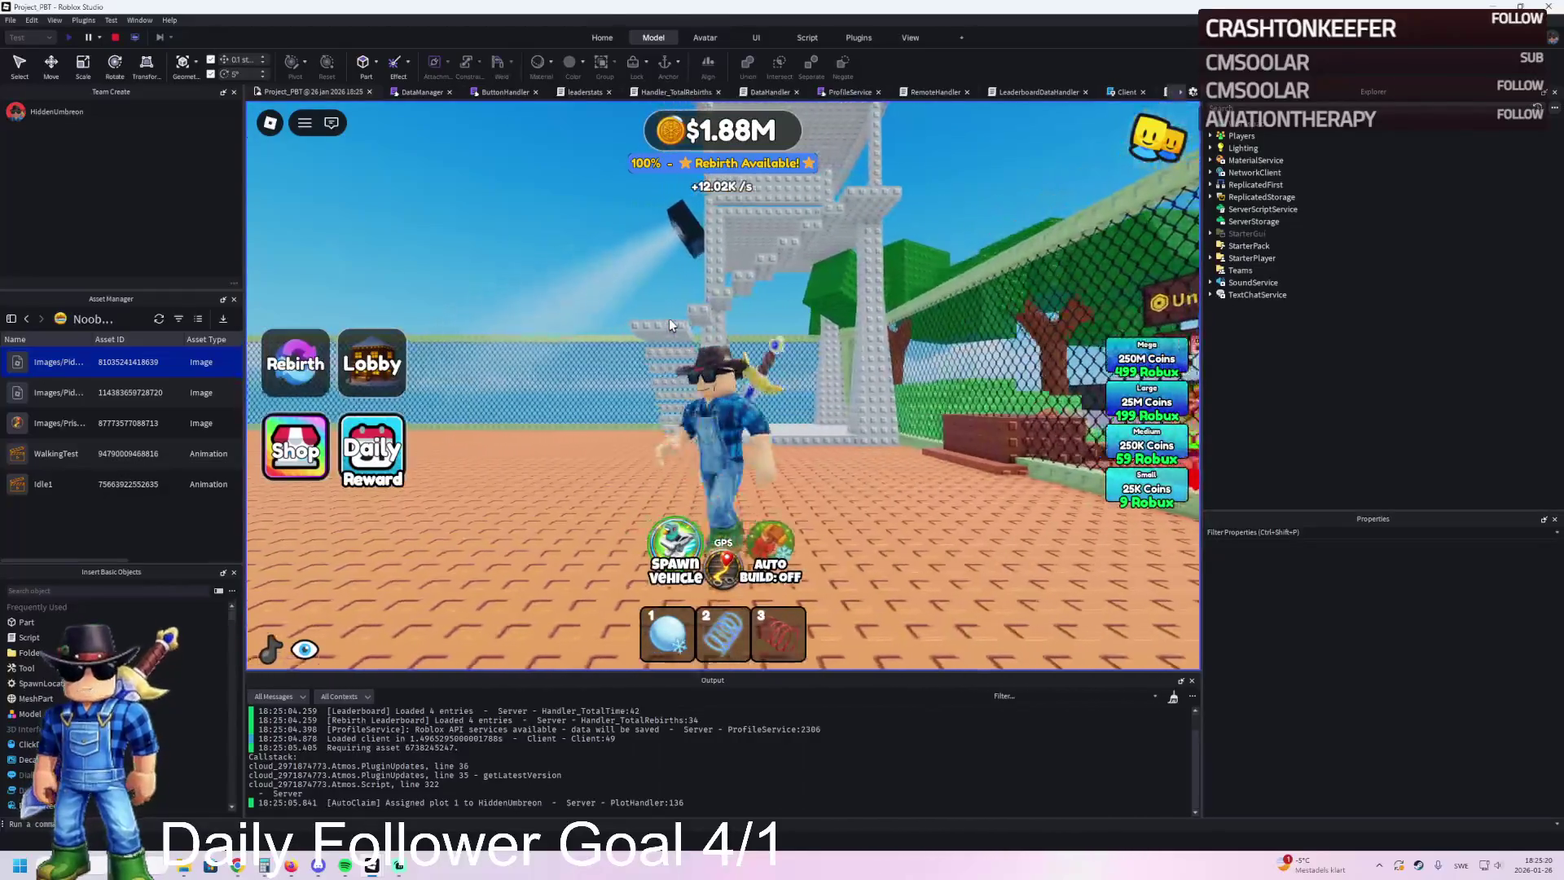
{"action": "key", "text": "w"}
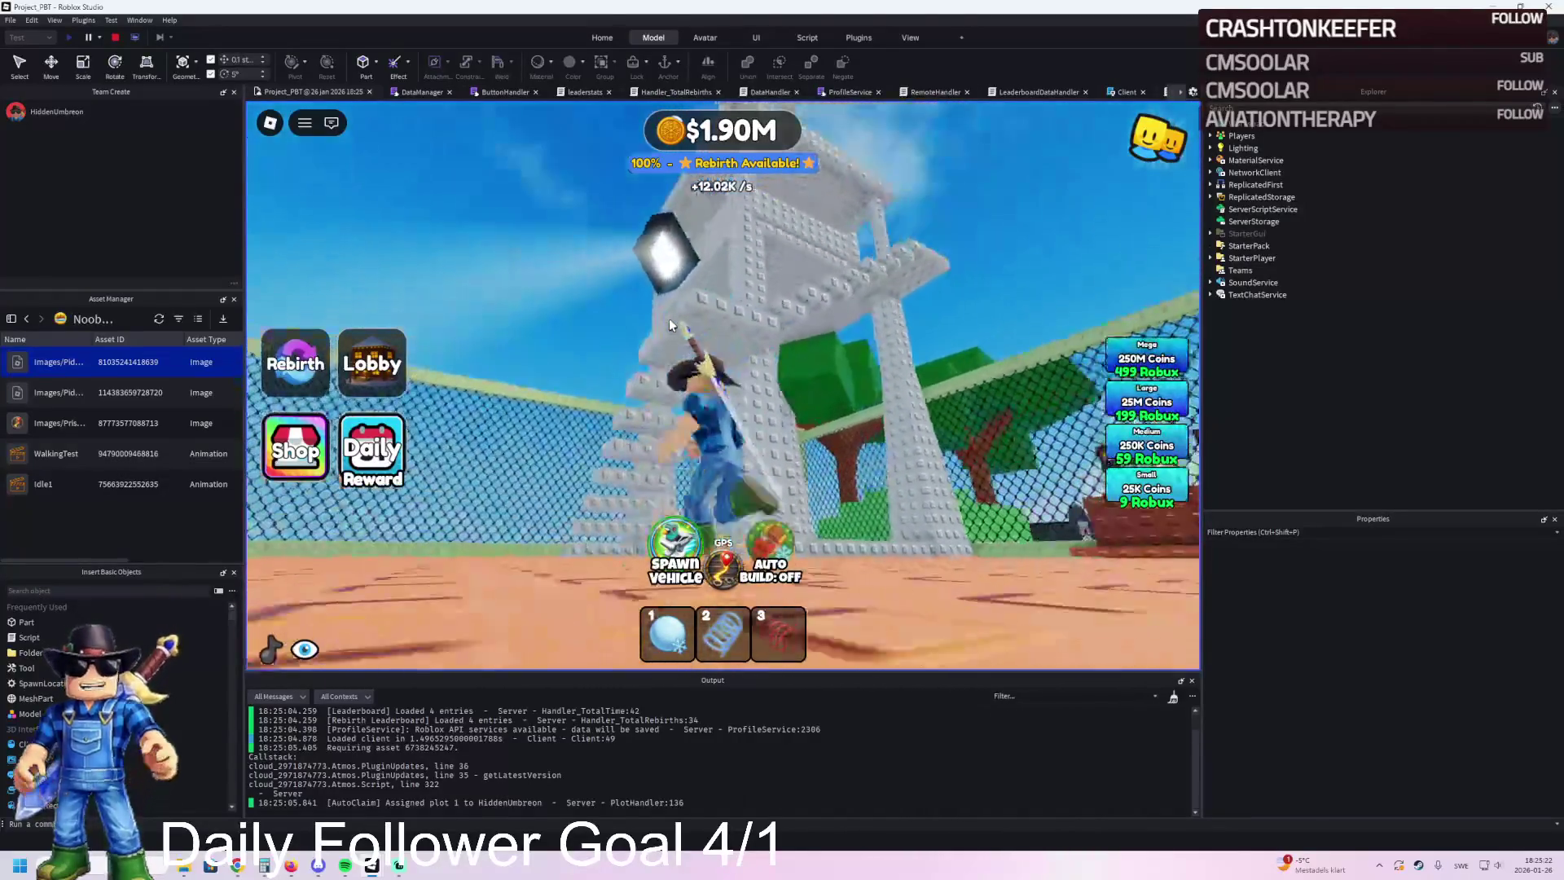
{"action": "key", "text": "w"}
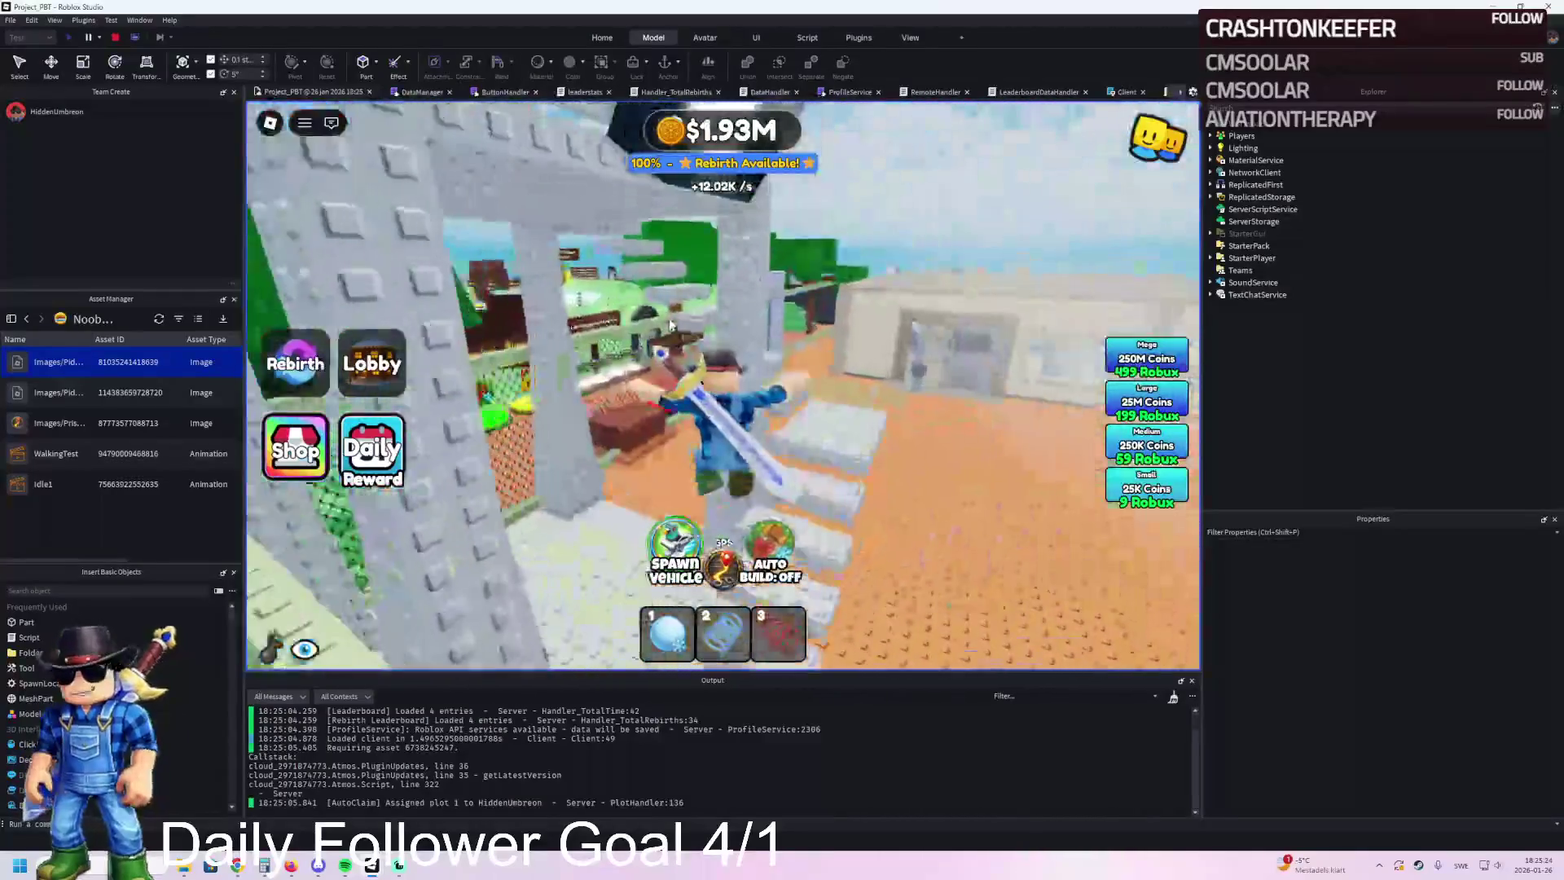
{"action": "key", "text": "w"}
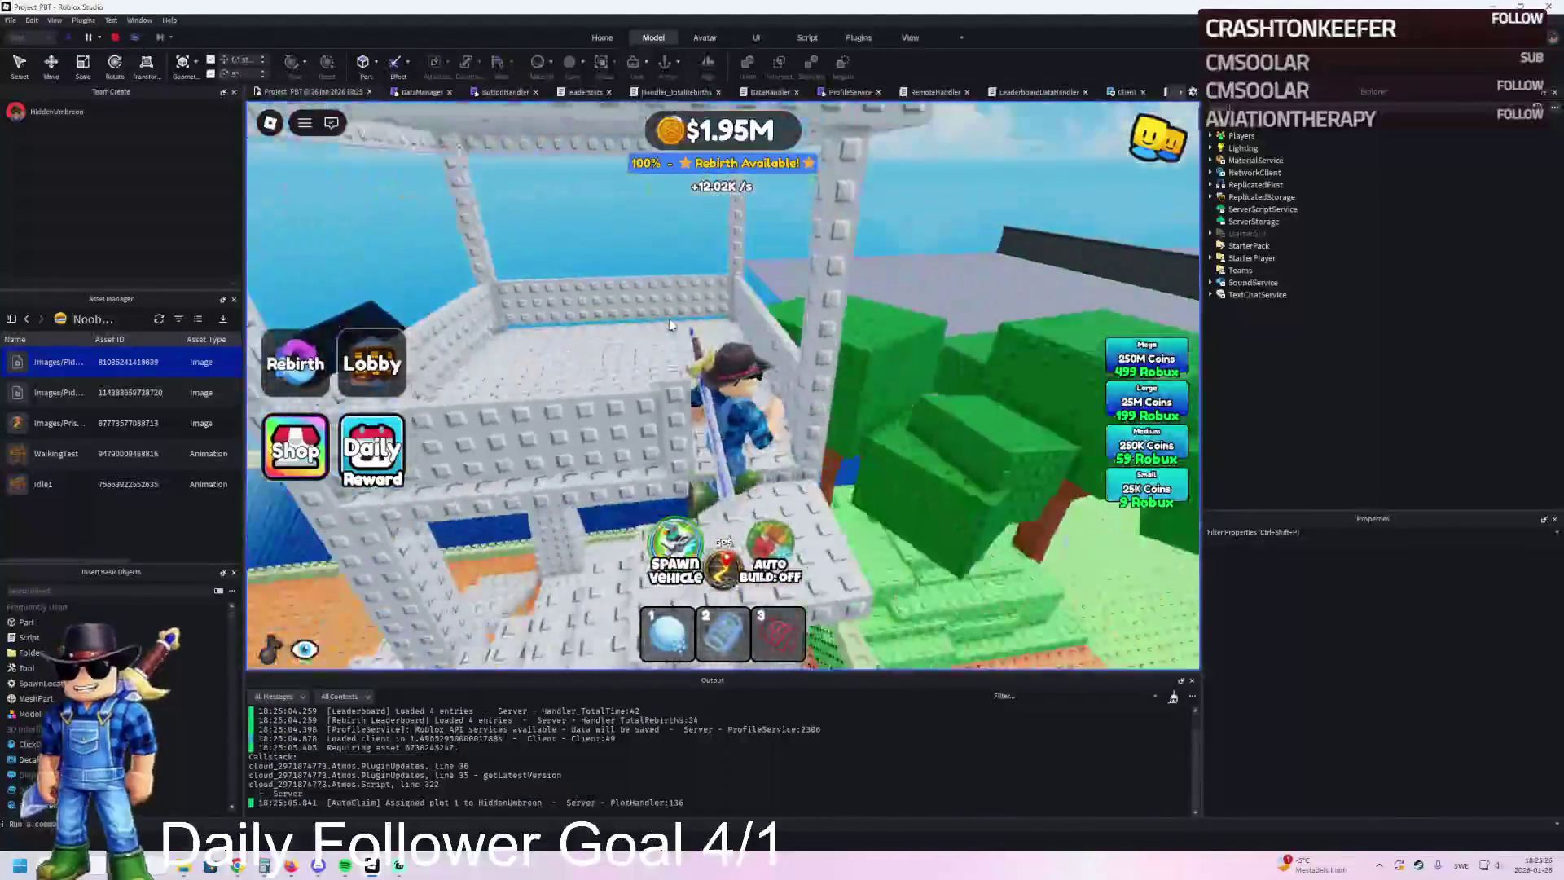
{"action": "key", "text": "w"}
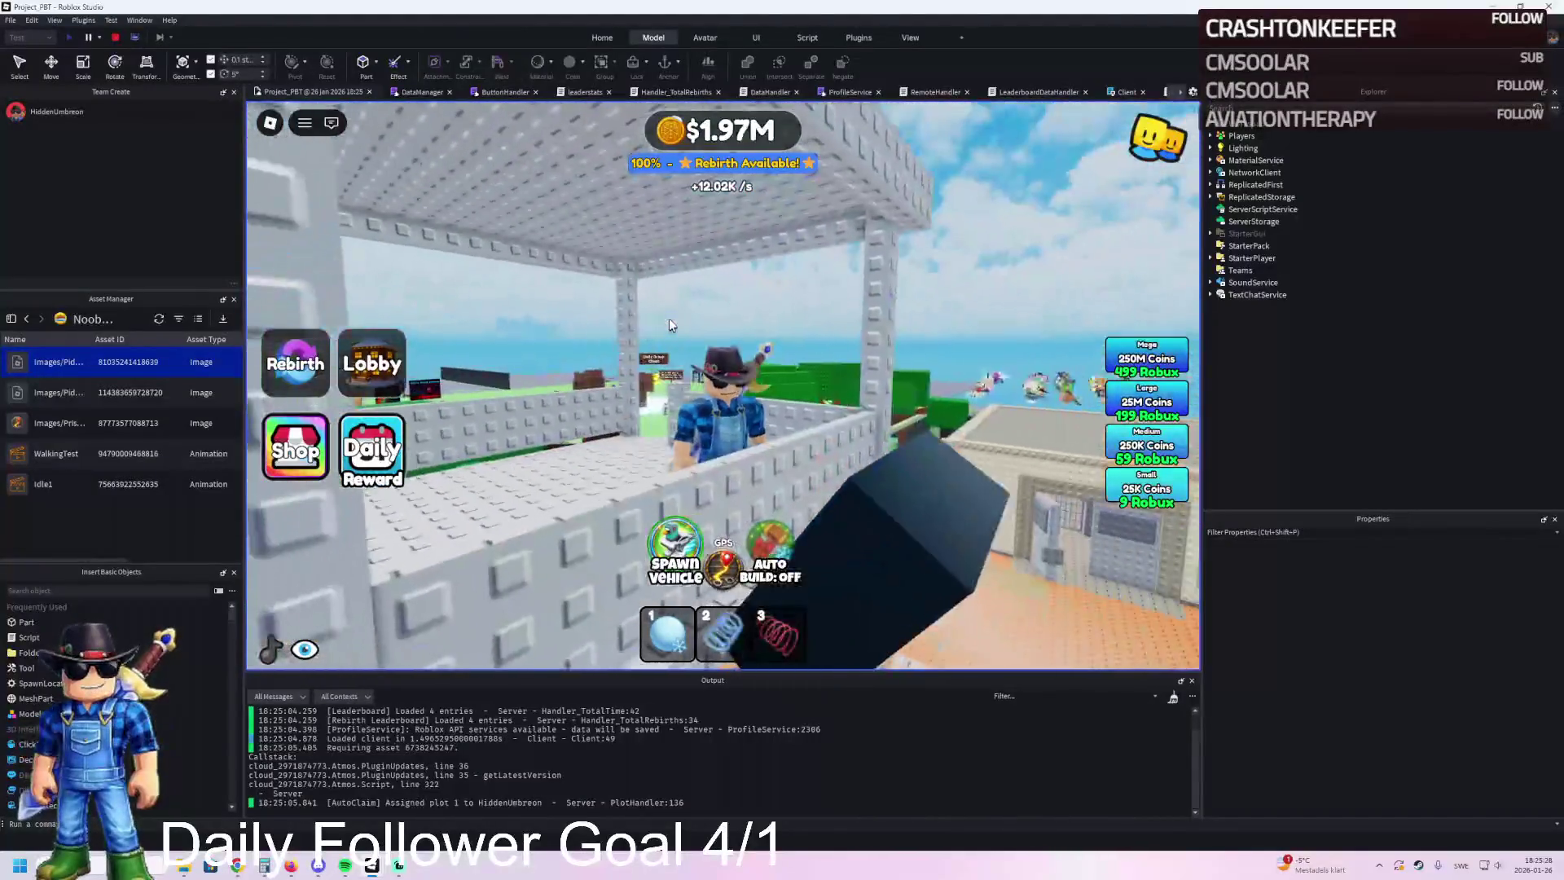
{"action": "key", "text": "w"}
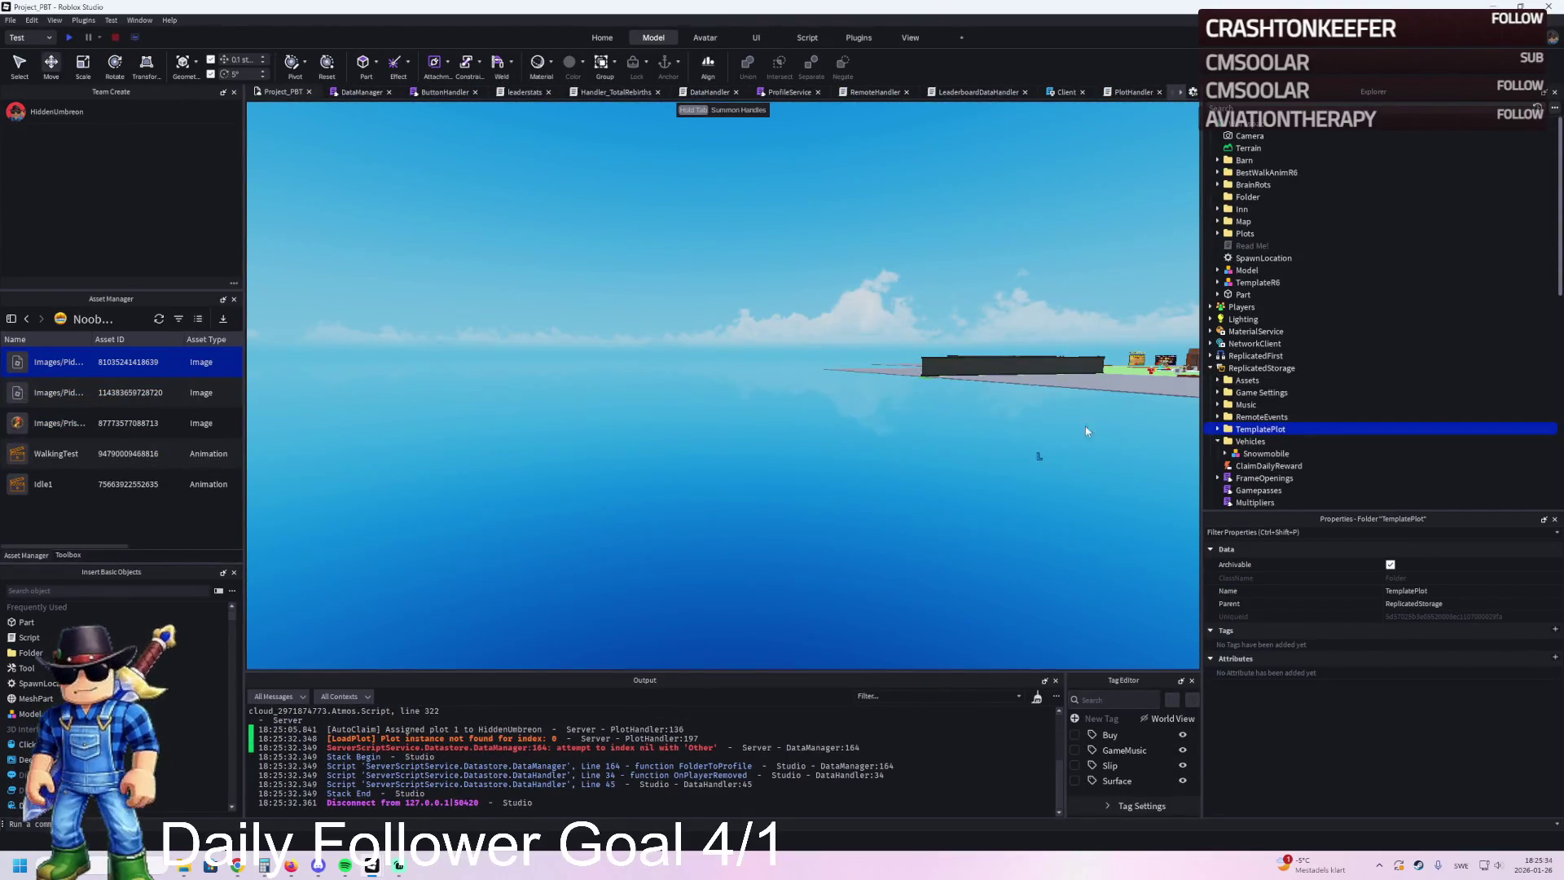
Step: Scale the whole Light model to 0.5 instead of only light1
{"action": "left_click", "coordinate": [640, 301]}
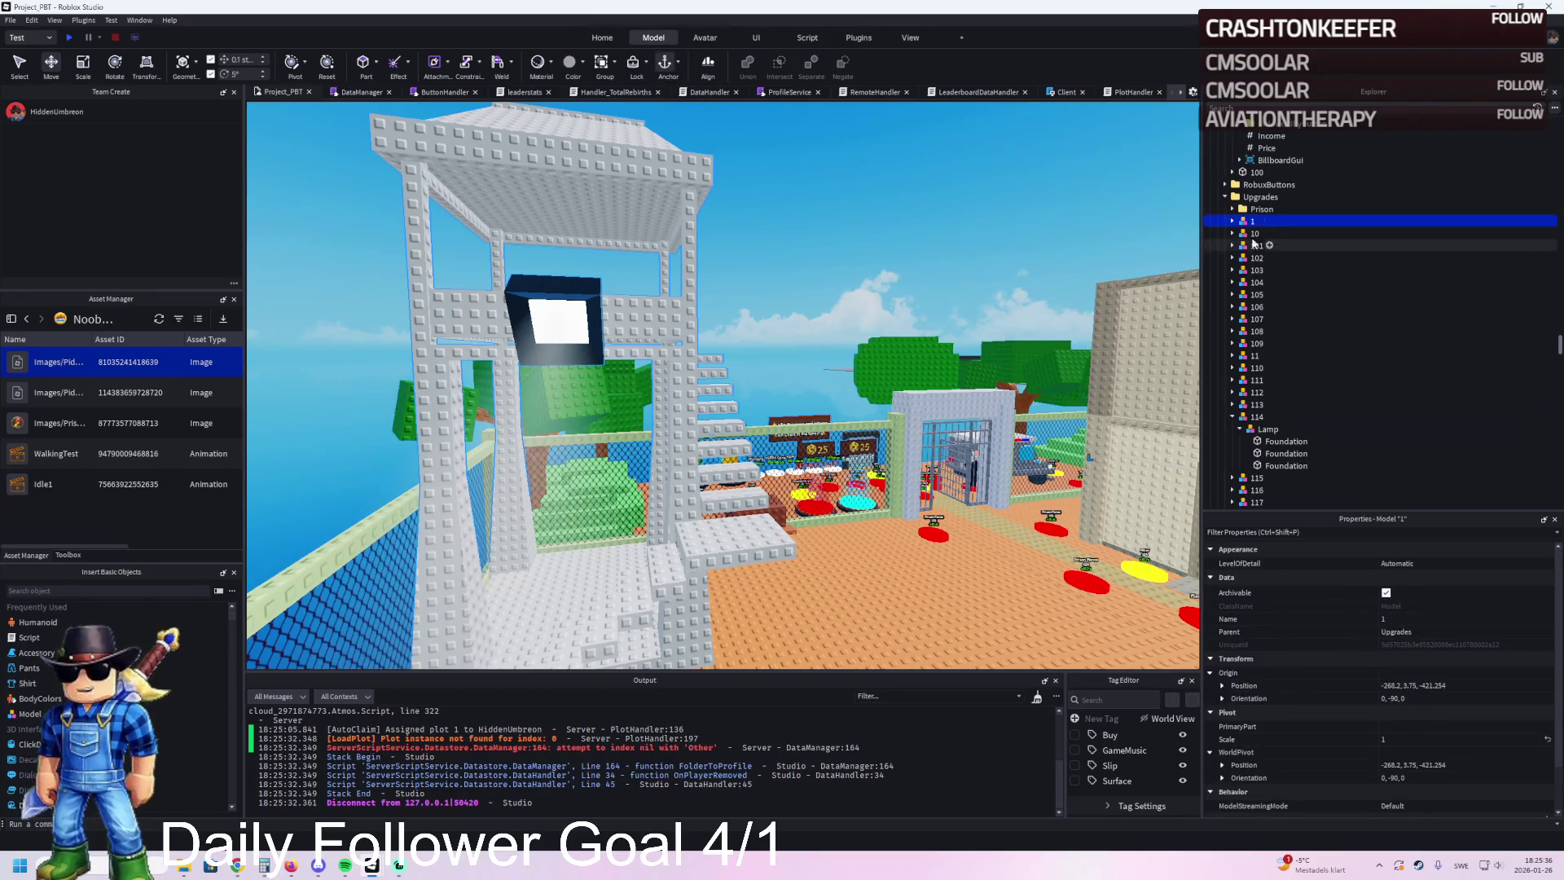
{"action": "left_click", "coordinate": [1262, 330]}
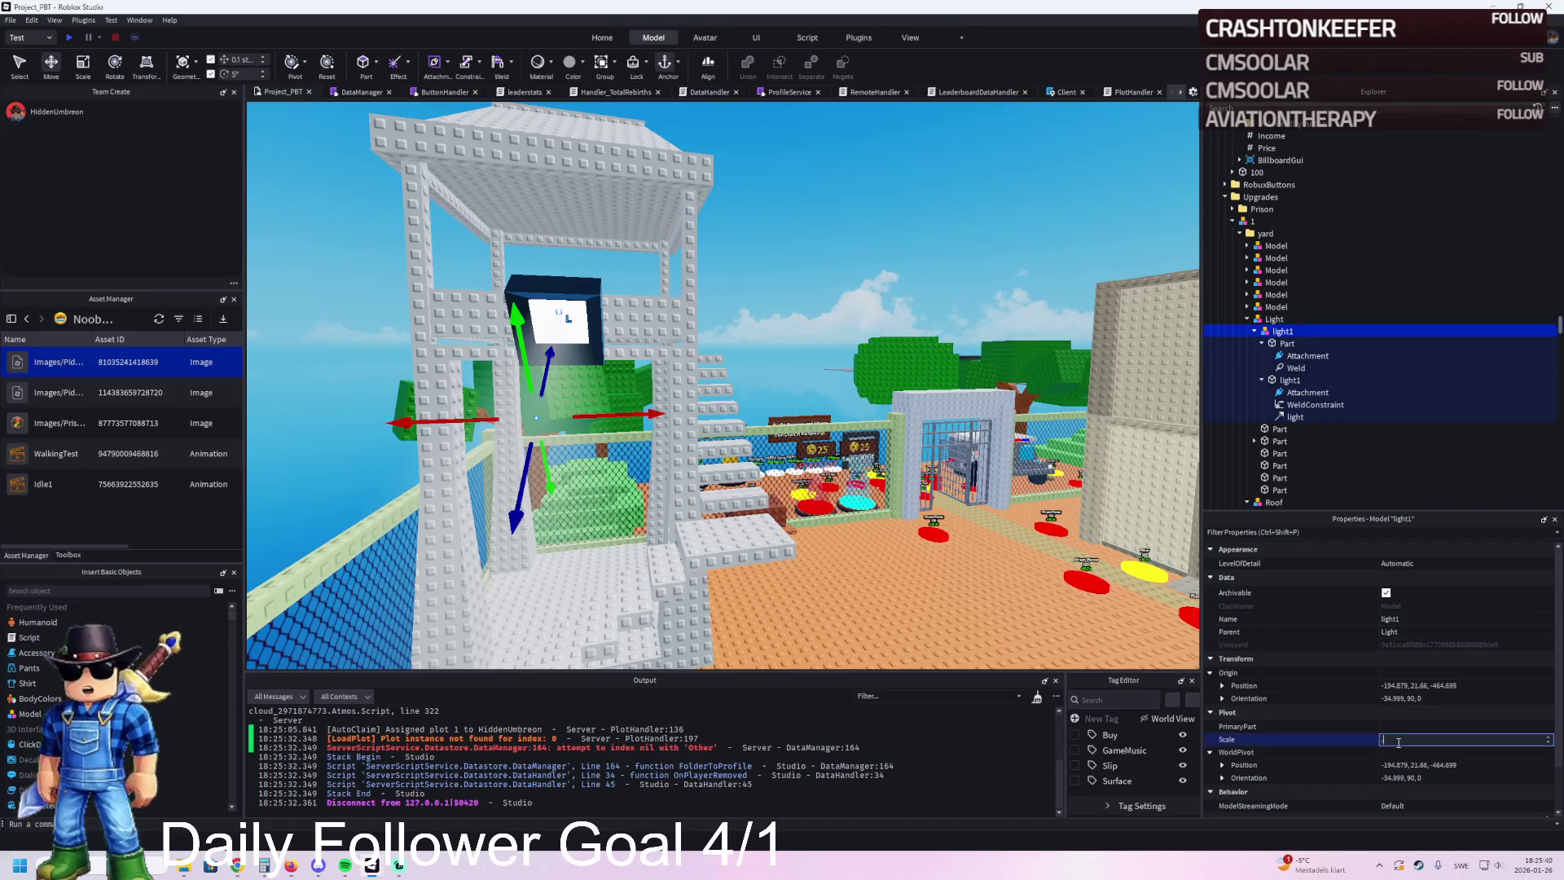
{"action": "type", "text": "0.5"}
{"action": "key", "text": "Return"}
{"action": "key", "text": "ctrl+z"}
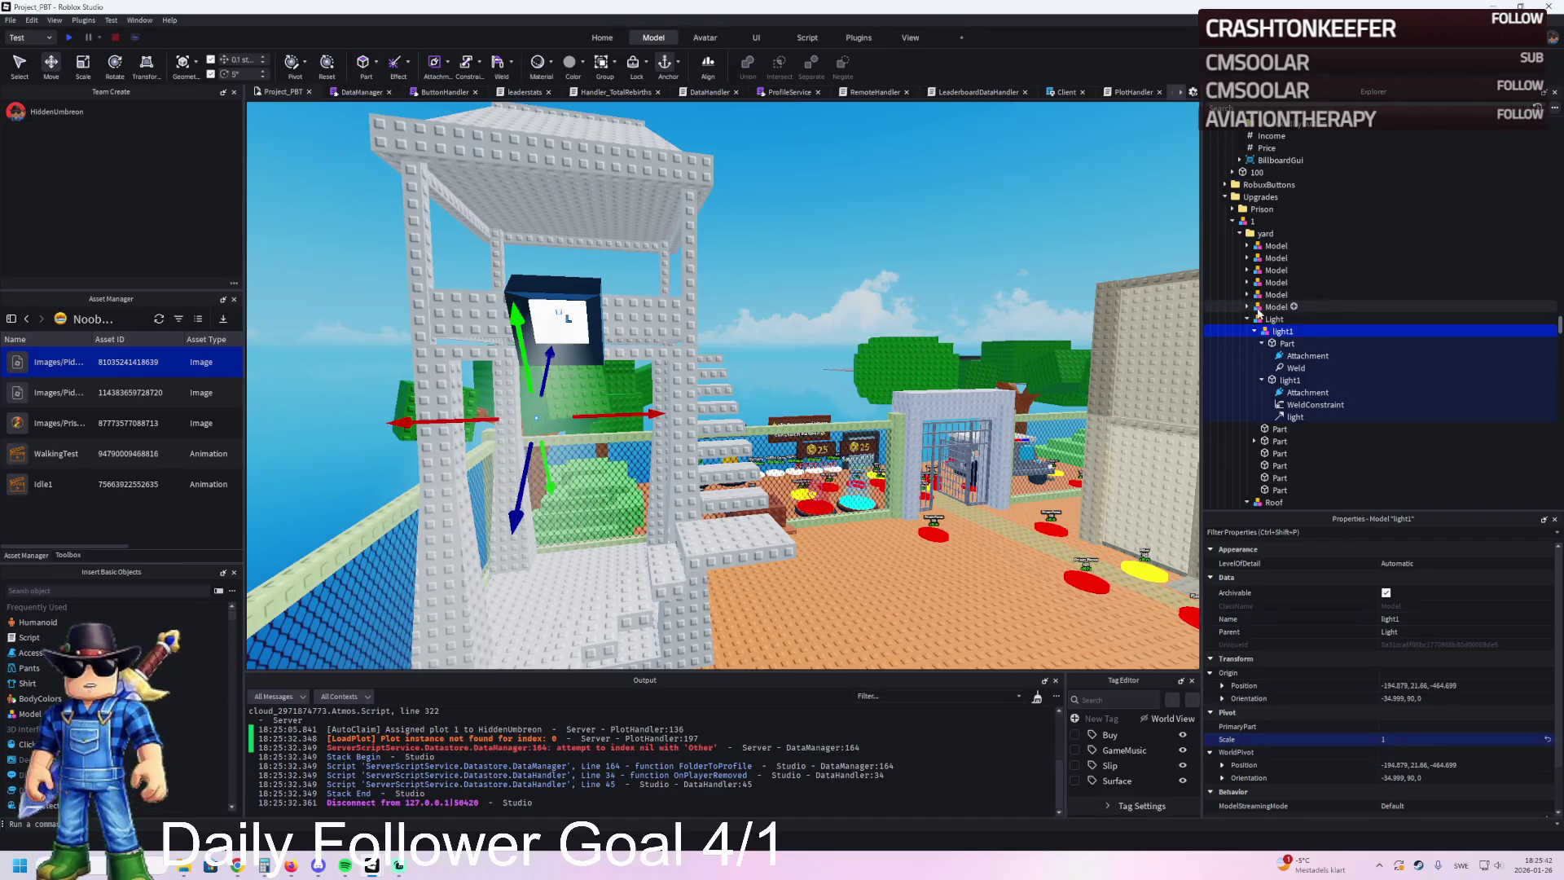
{"action": "left_click", "coordinate": [1271, 318]}
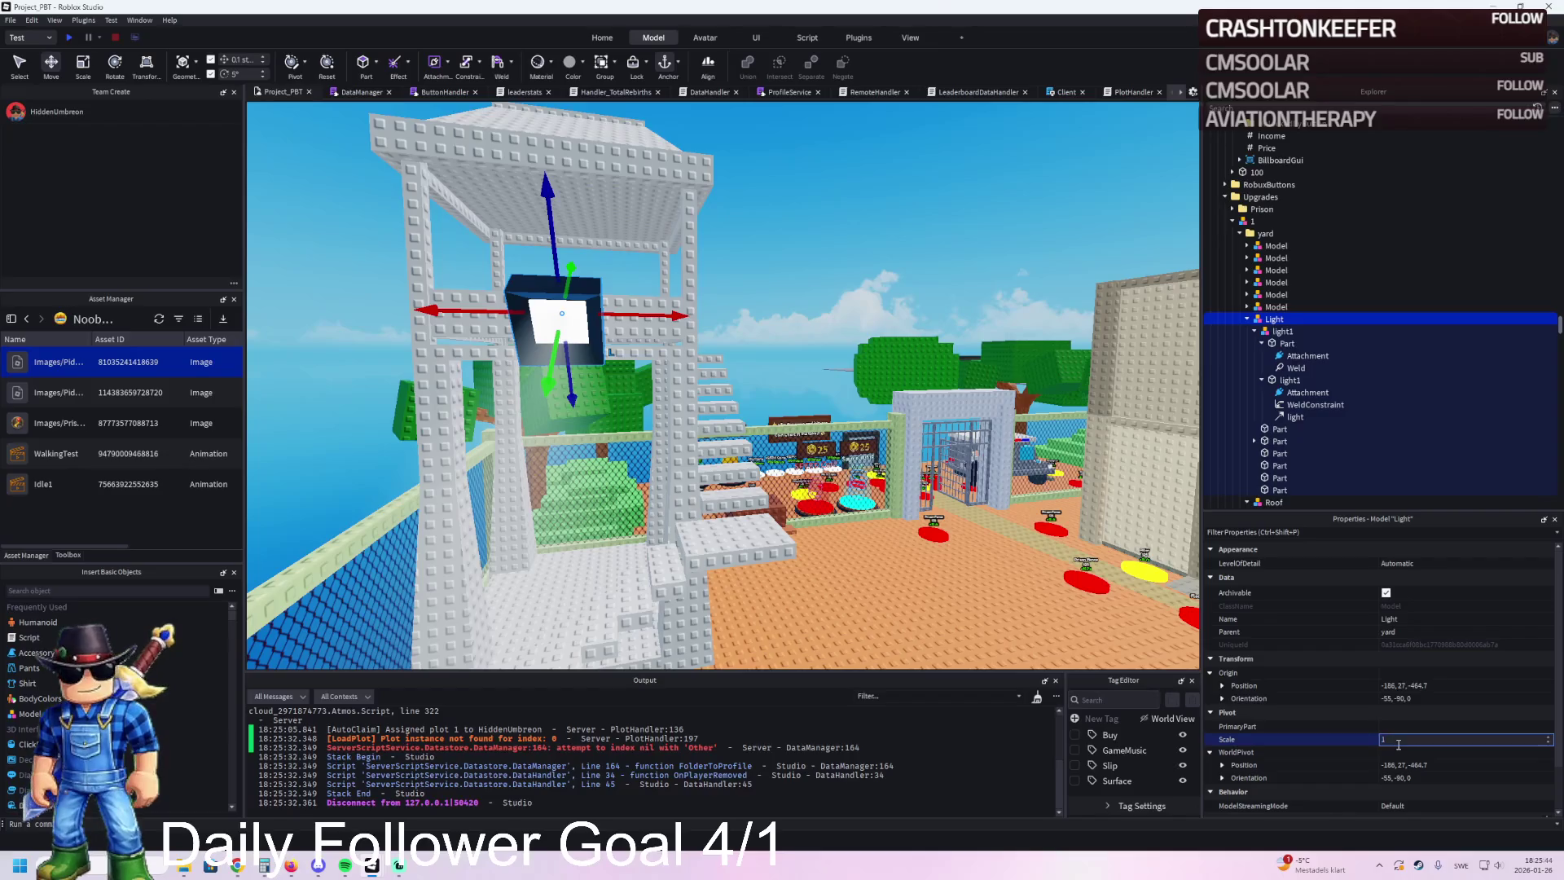
{"action": "key", "text": "Return"}
Step: Shift the half-size lamp 1.7 studs and slide it along the tower wall
{"action": "scroll", "coordinate": [884, 466], "scroll_direction": "up", "scroll_amount": 5}
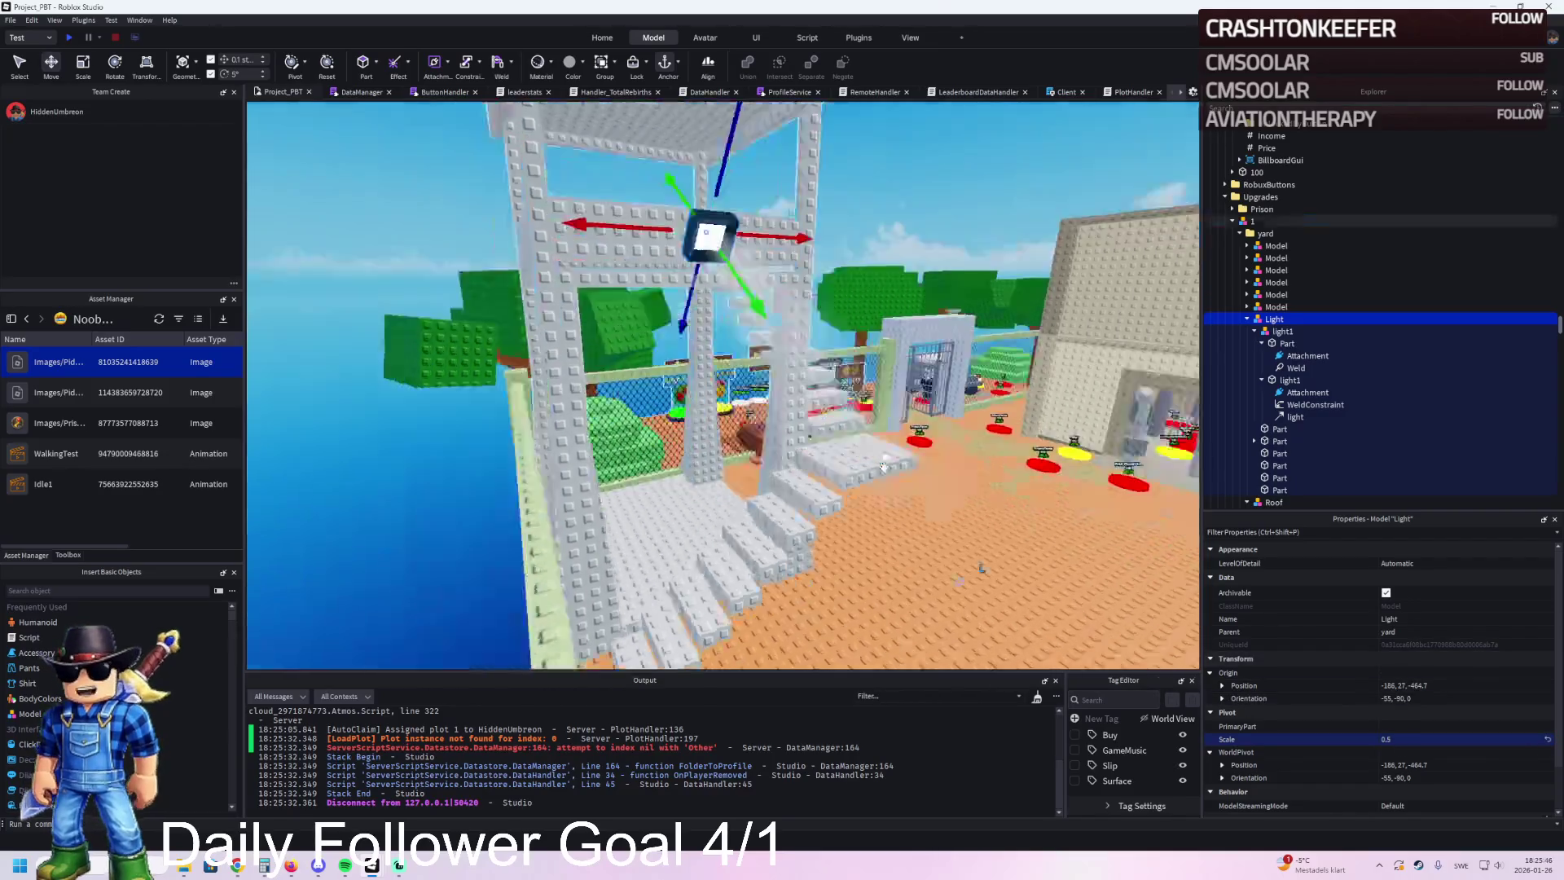
{"action": "scroll", "coordinate": [884, 466], "scroll_direction": "down", "scroll_amount": 5}
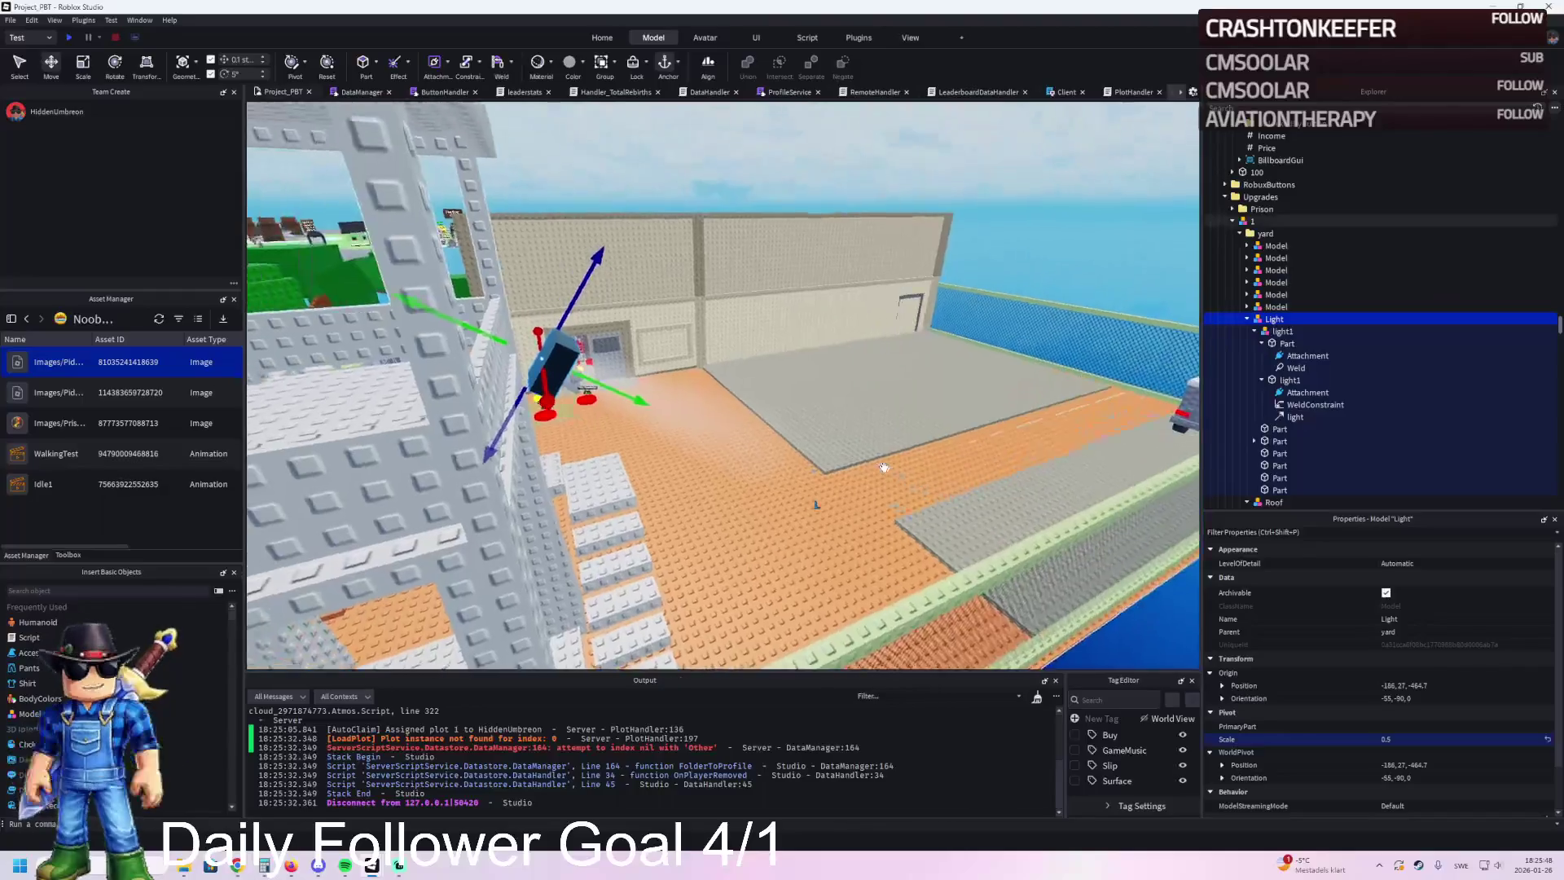
{"action": "mouse_move", "coordinate": [508, 346]}
{"action": "left_mouse_down"}
{"action": "mouse_move", "coordinate": [449, 349]}
{"action": "mouse_move", "coordinate": [605, 379]}
{"action": "left_mouse_up"}
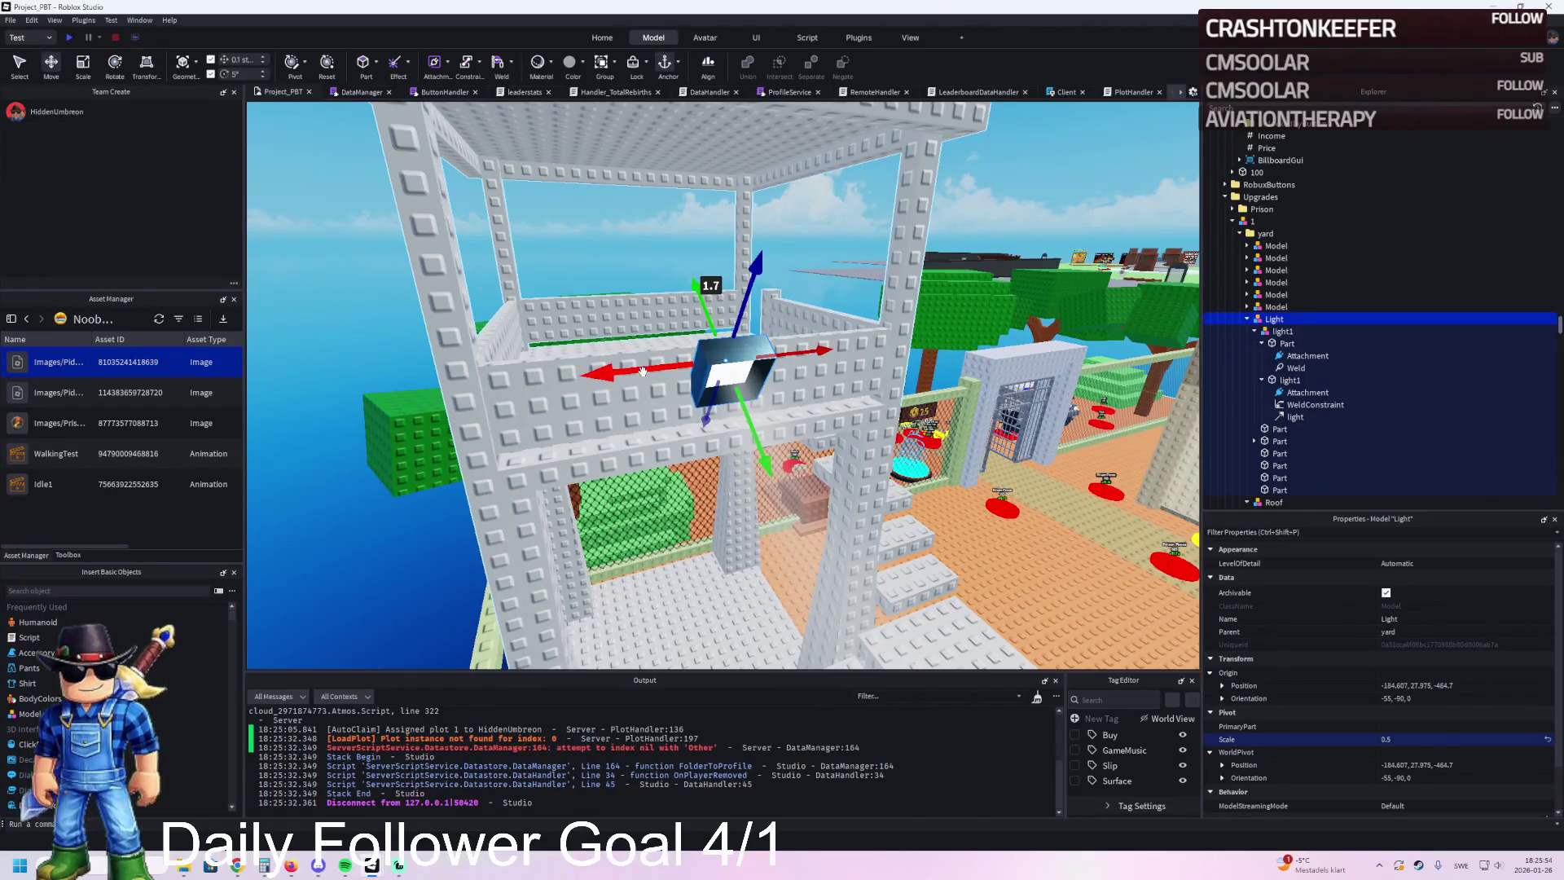
{"action": "scroll", "coordinate": [643, 371], "scroll_direction": "up", "scroll_amount": 5}
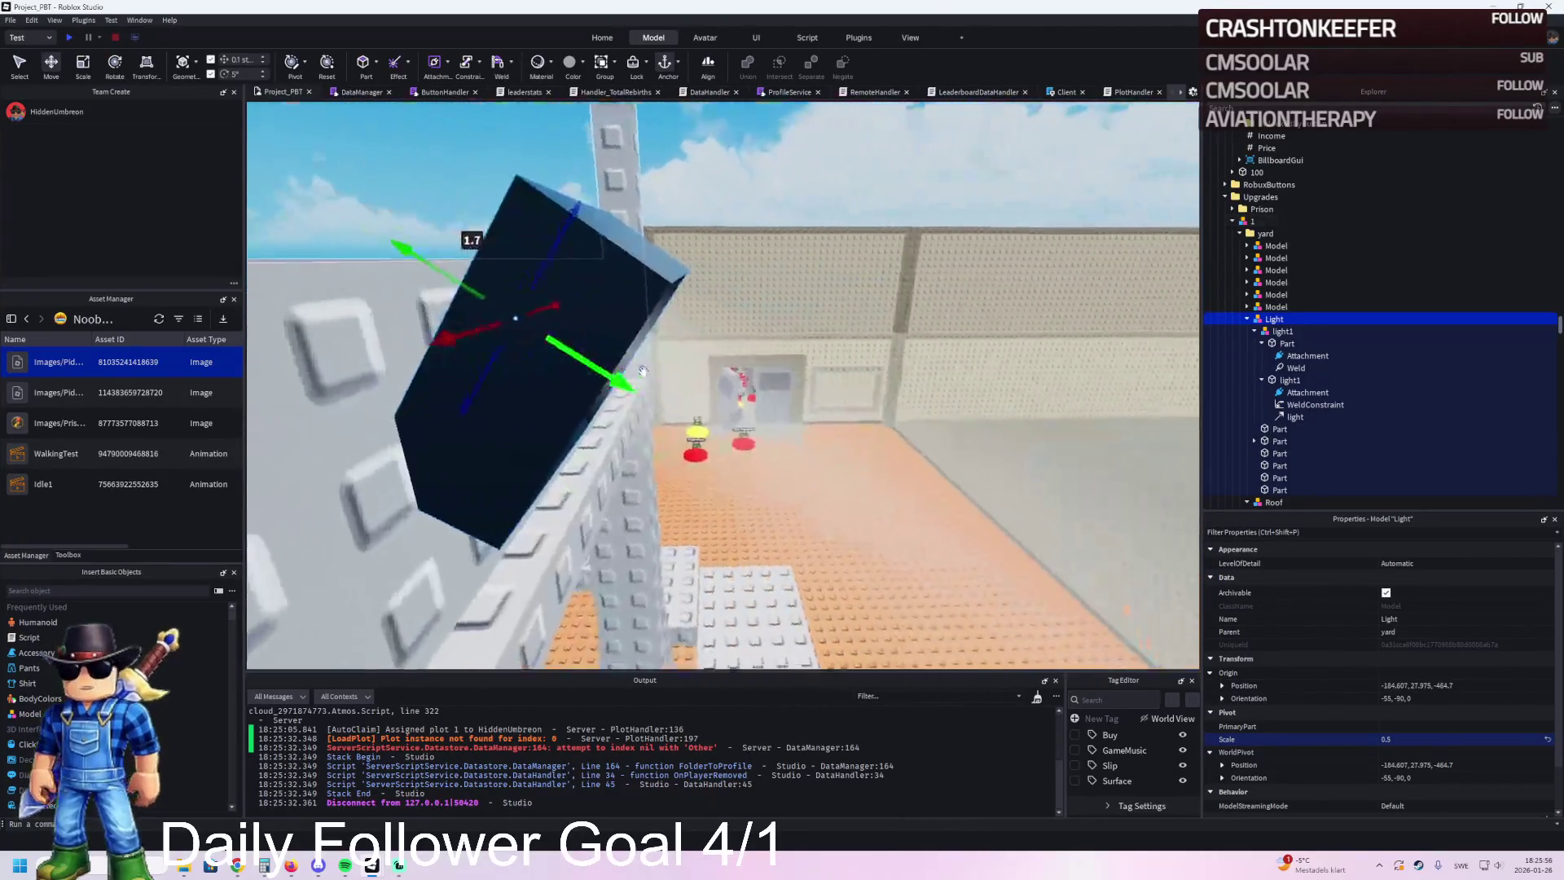
{"action": "scroll", "coordinate": [642, 372], "scroll_direction": "up", "scroll_amount": 5}
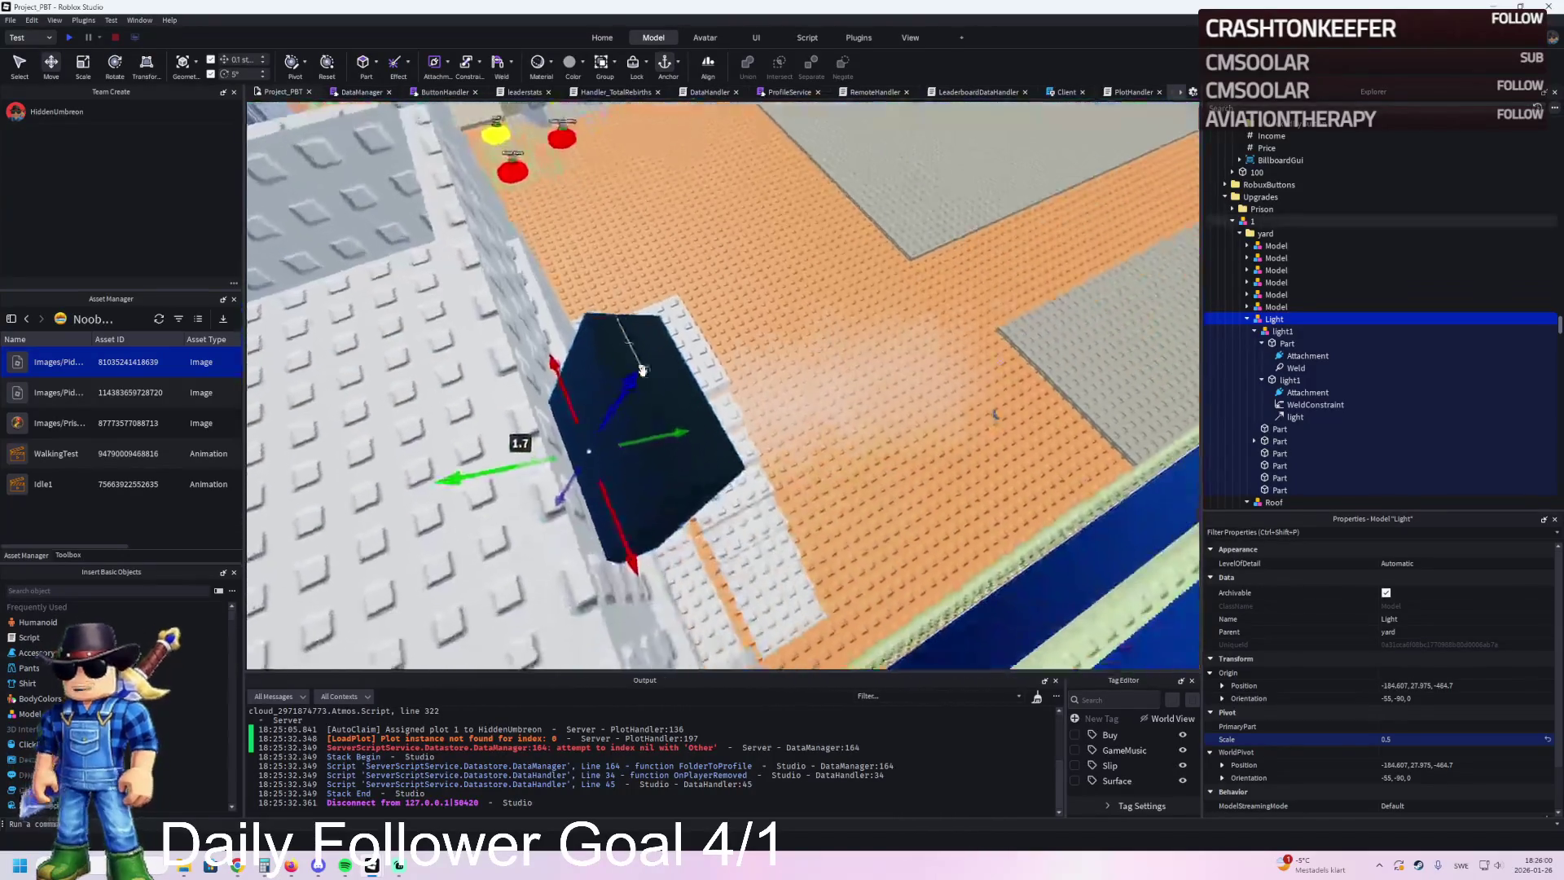
{"action": "left_click_drag", "start_coordinate": [661, 425], "coordinate": [676, 422]}
{"action": "scroll", "coordinate": [679, 421], "scroll_direction": "up", "scroll_amount": 5}
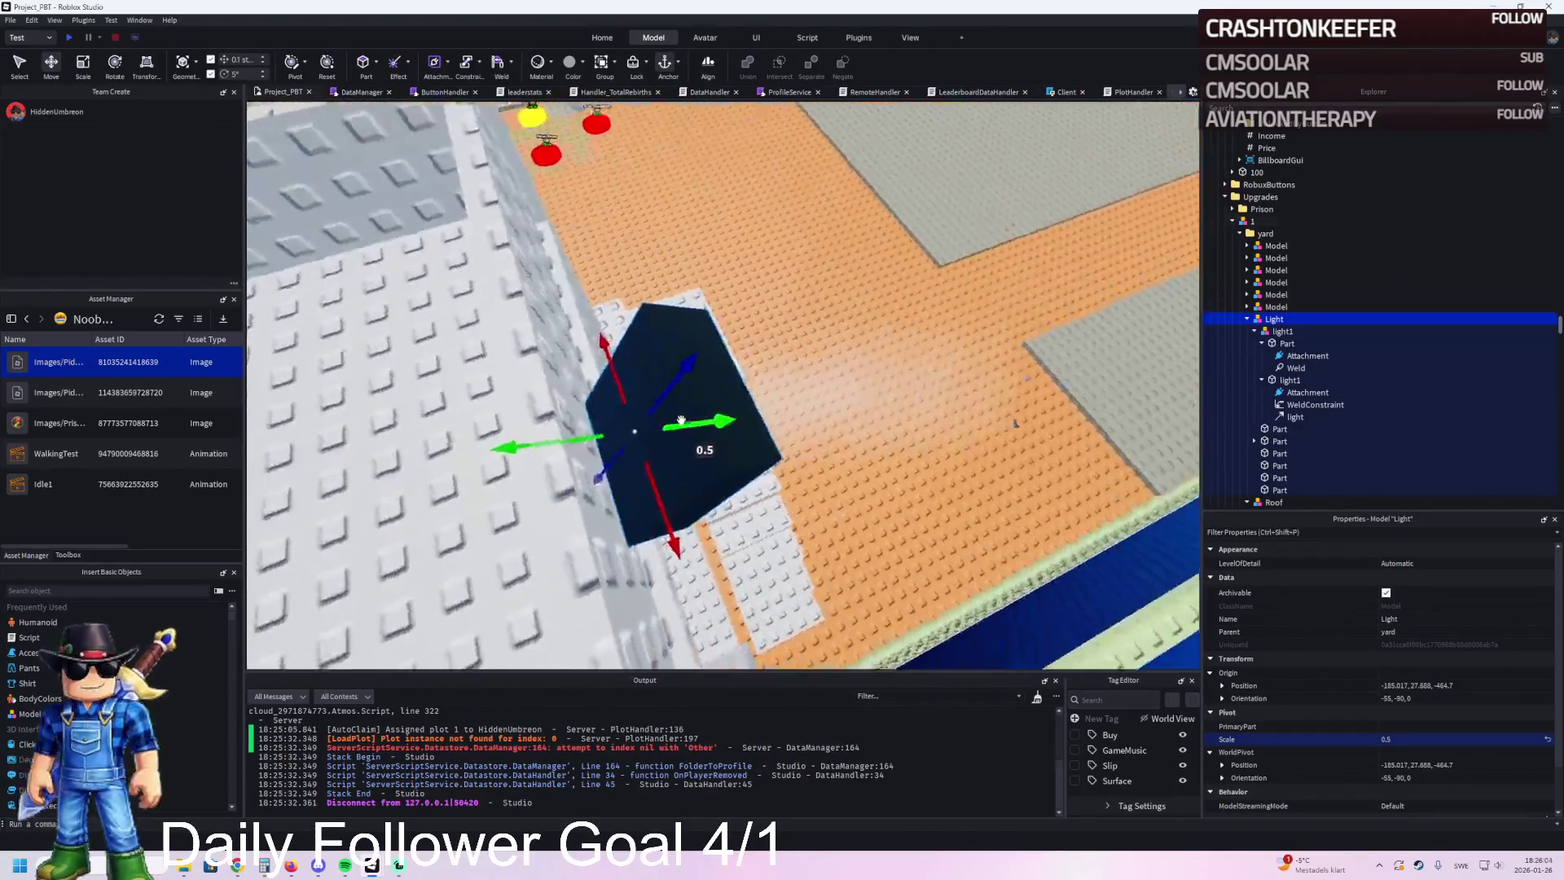
Step: Duplicate the Light model and drag the copy away from the original
{"action": "key", "text": "ctrl+d"}
{"action": "left_click_drag", "start_coordinate": [688, 522], "coordinate": [691, 537]}
{"action": "scroll", "coordinate": [699, 467], "scroll_direction": "down", "scroll_amount": 5}
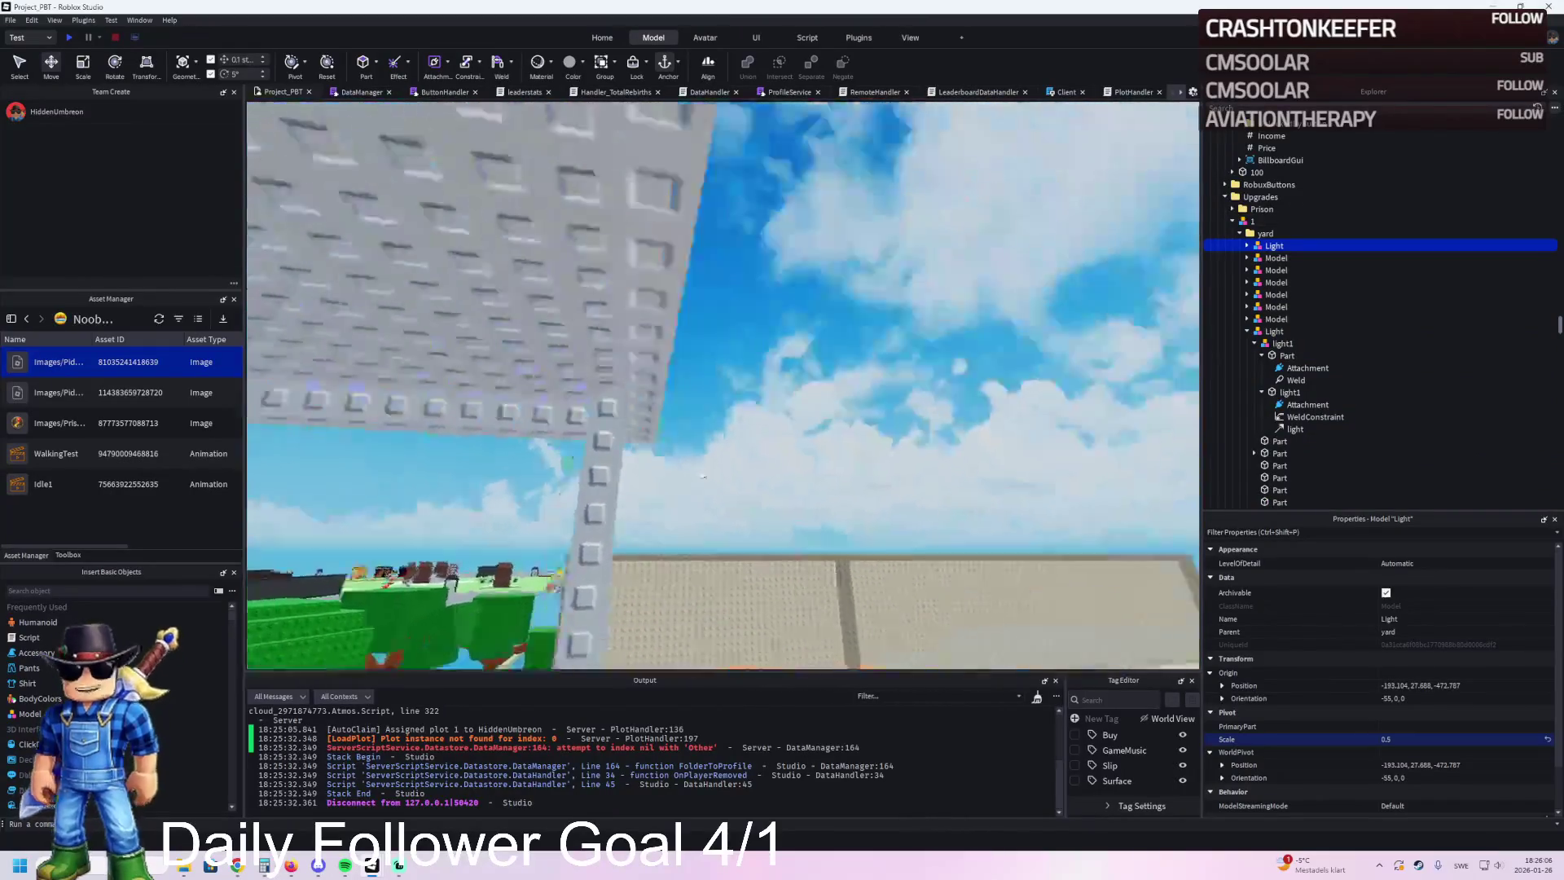
Step: Move the lamp copy 16 studs along Z, slide it along X, and nudge it 1.3 studs
{"action": "scroll", "coordinate": [699, 468], "scroll_direction": "up", "scroll_amount": 5}
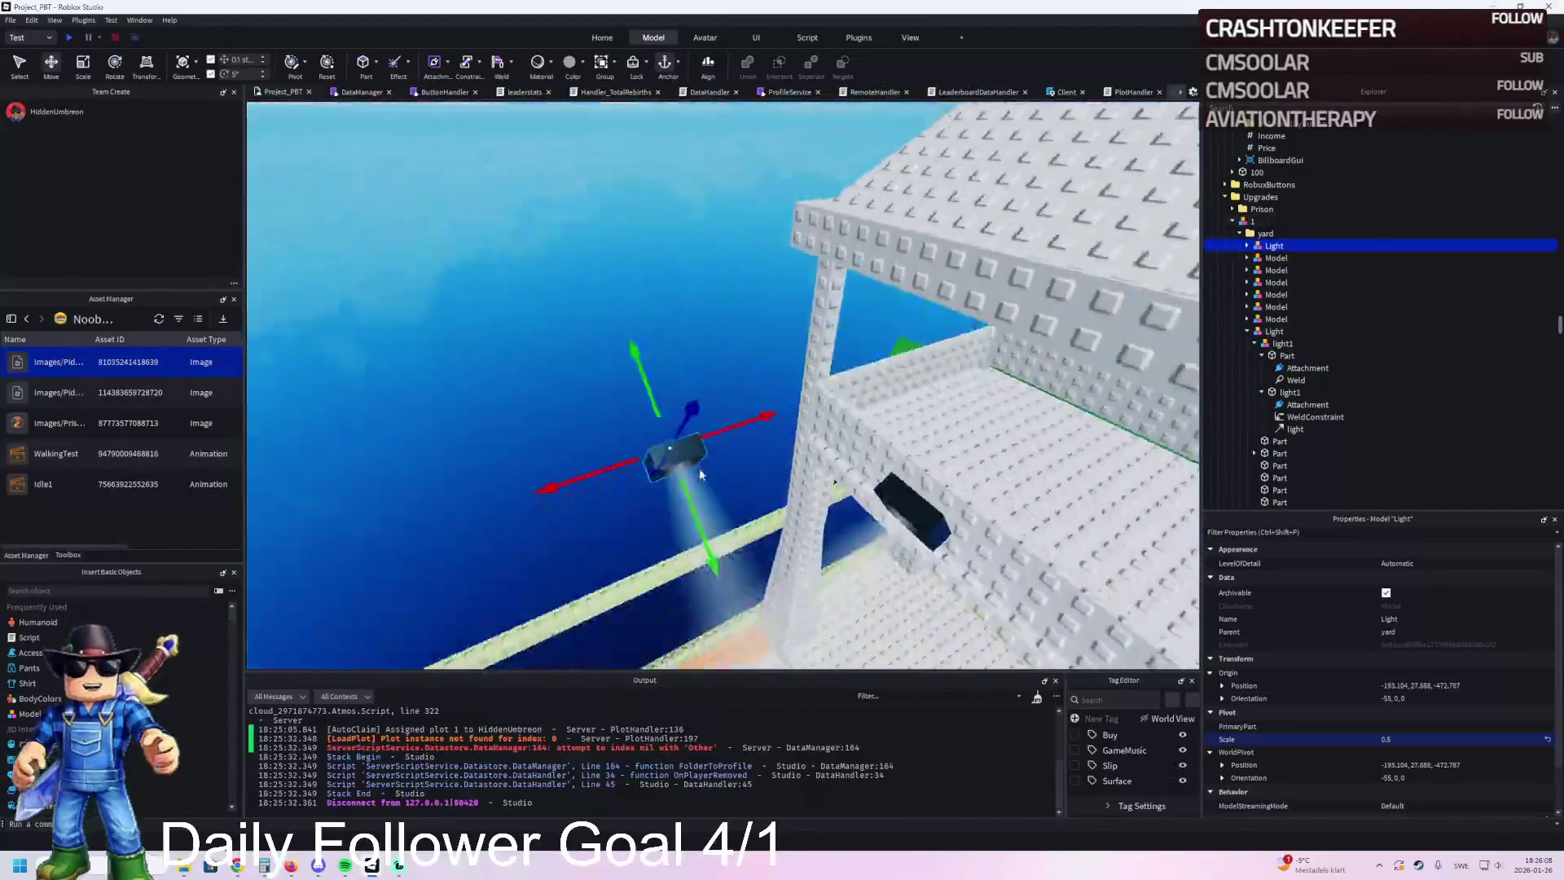
{"action": "key", "text": "ctrl+z"}
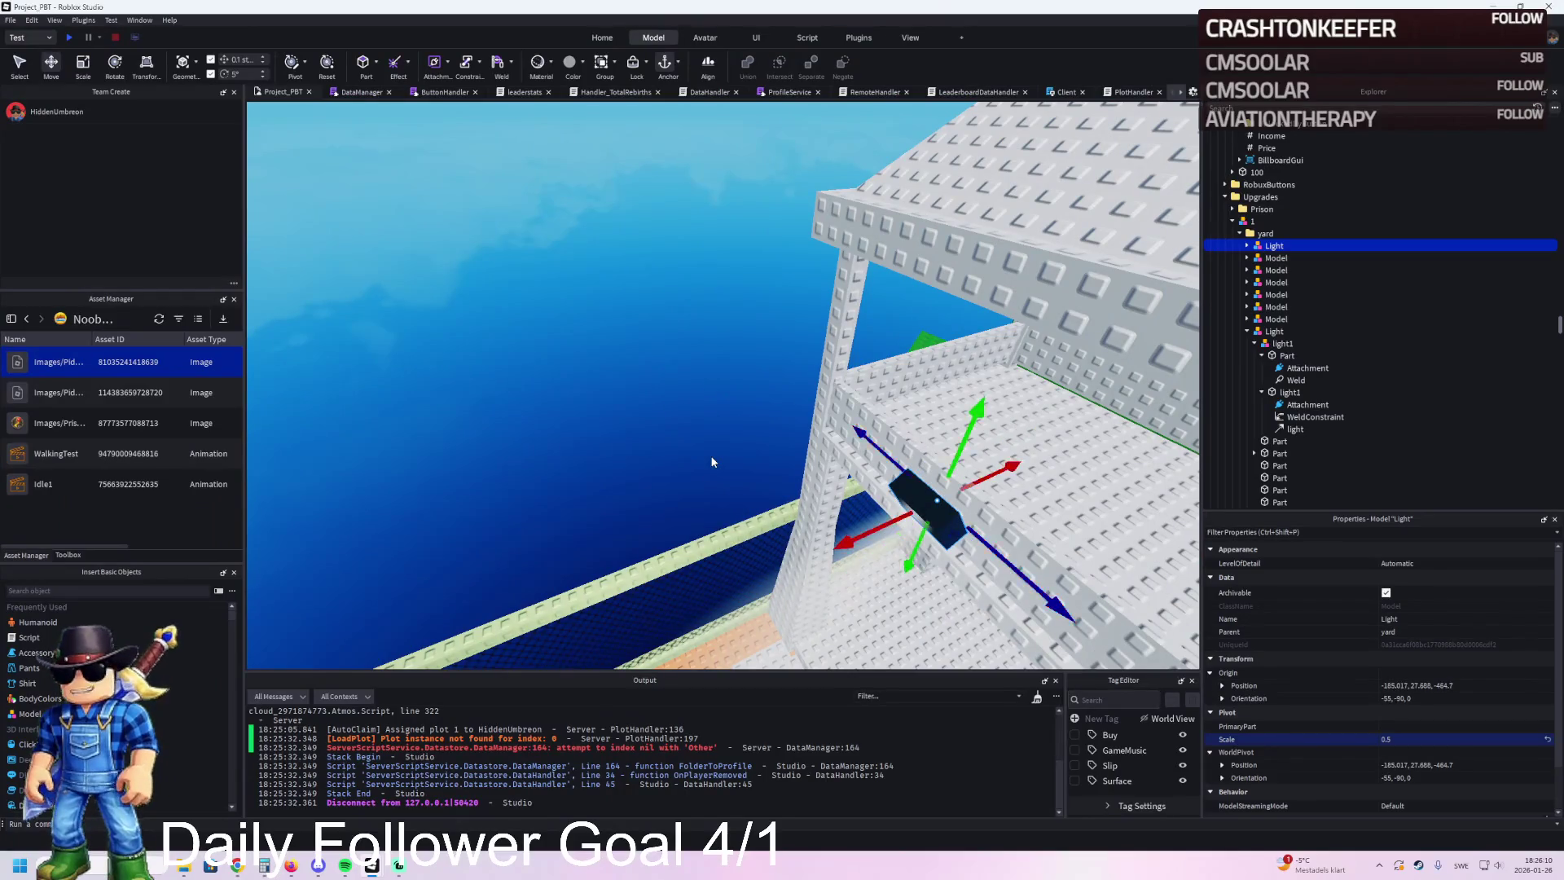
{"action": "key", "text": "ctrl+y"}
{"action": "left_click_drag", "start_coordinate": [730, 424], "coordinate": [732, 423]}
{"action": "left_click_drag", "start_coordinate": [717, 499], "coordinate": [652, 468]}
{"action": "mouse_move", "coordinate": [466, 339]}
{"action": "left_mouse_down"}
{"action": "mouse_move", "coordinate": [904, 336]}
{"action": "mouse_move", "coordinate": [880, 343]}
{"action": "left_mouse_up"}
{"action": "mouse_move", "coordinate": [735, 313]}
{"action": "left_mouse_down"}
{"action": "mouse_move", "coordinate": [643, 326]}
{"action": "mouse_move", "coordinate": [839, 338]}
{"action": "mouse_move", "coordinate": [1084, 394]}
{"action": "left_mouse_up"}
{"action": "key", "text": "f"}
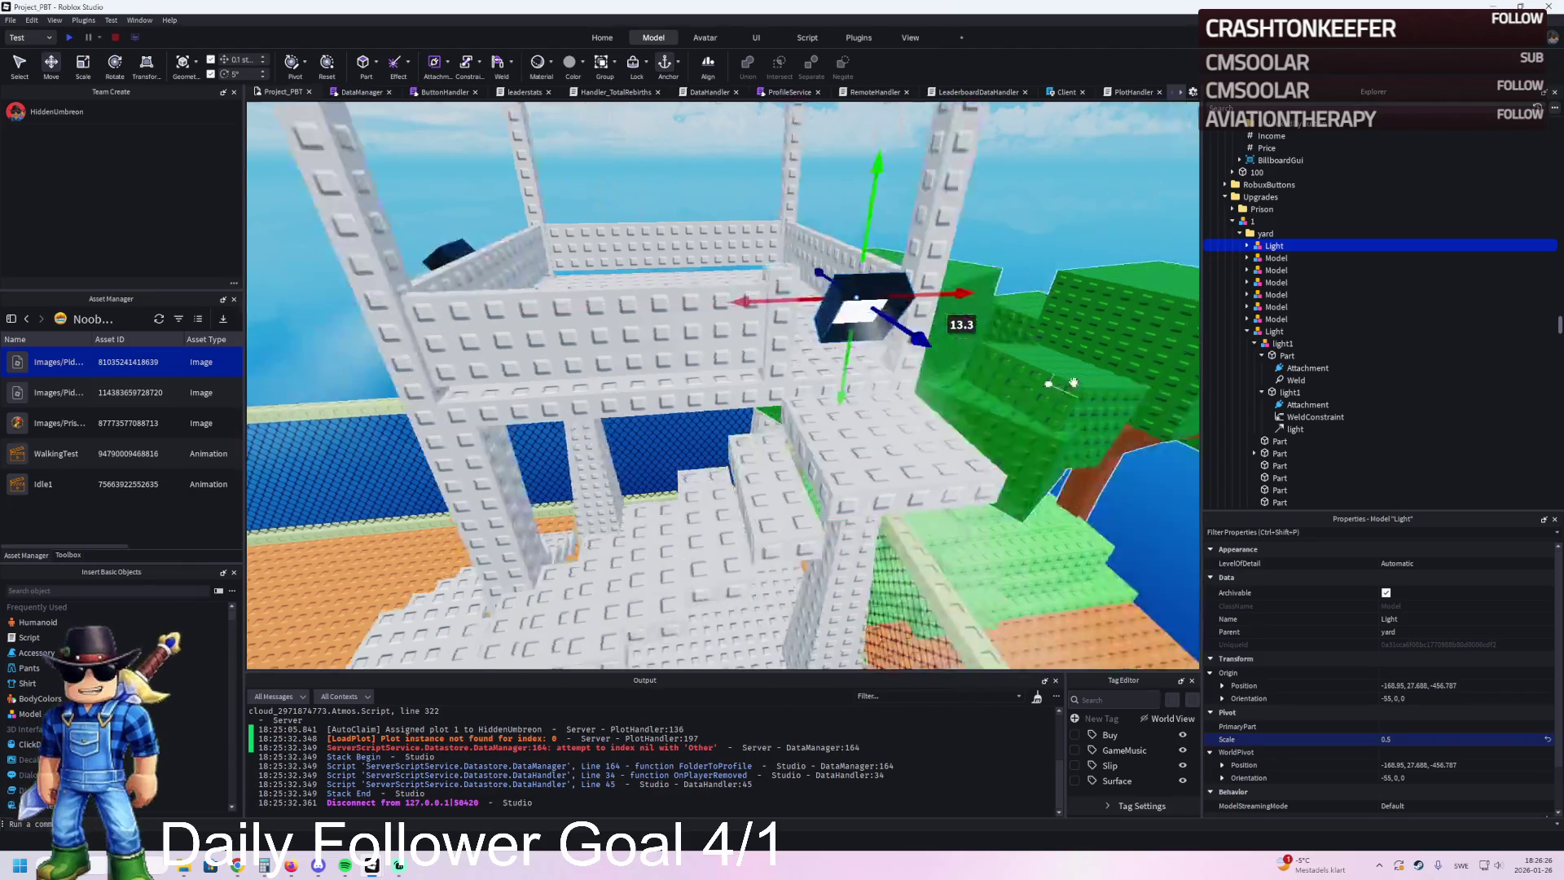
{"action": "left_click_drag", "start_coordinate": [813, 358], "coordinate": [483, 335]}
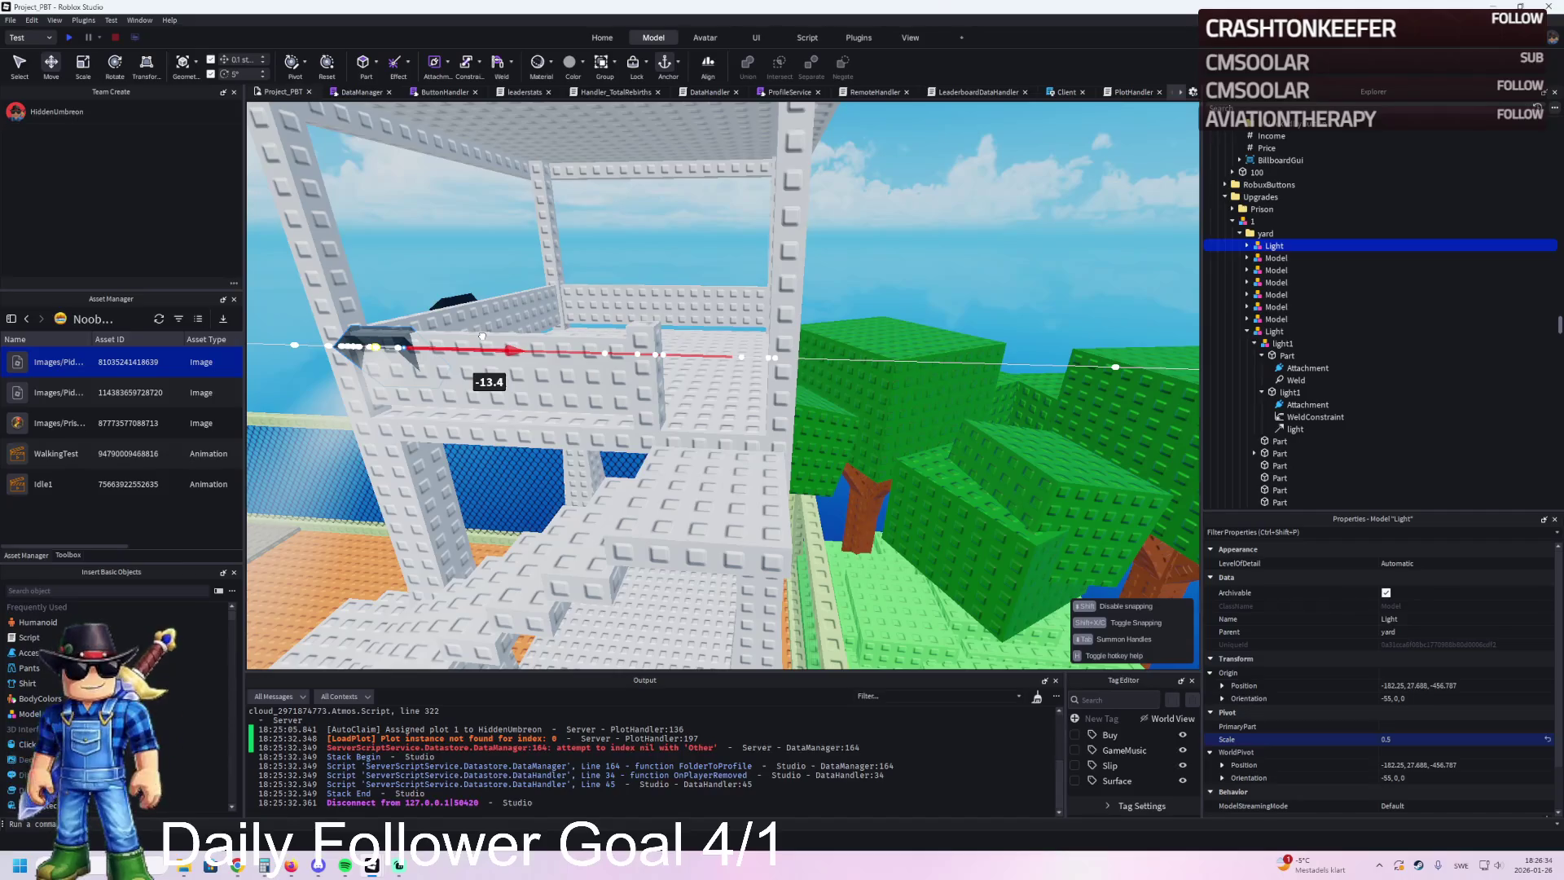
{"action": "mouse_move", "coordinate": [482, 336]}
{"action": "left_mouse_down"}
{"action": "mouse_move", "coordinate": [636, 366]}
{"action": "mouse_move", "coordinate": [637, 328]}
{"action": "left_mouse_up"}
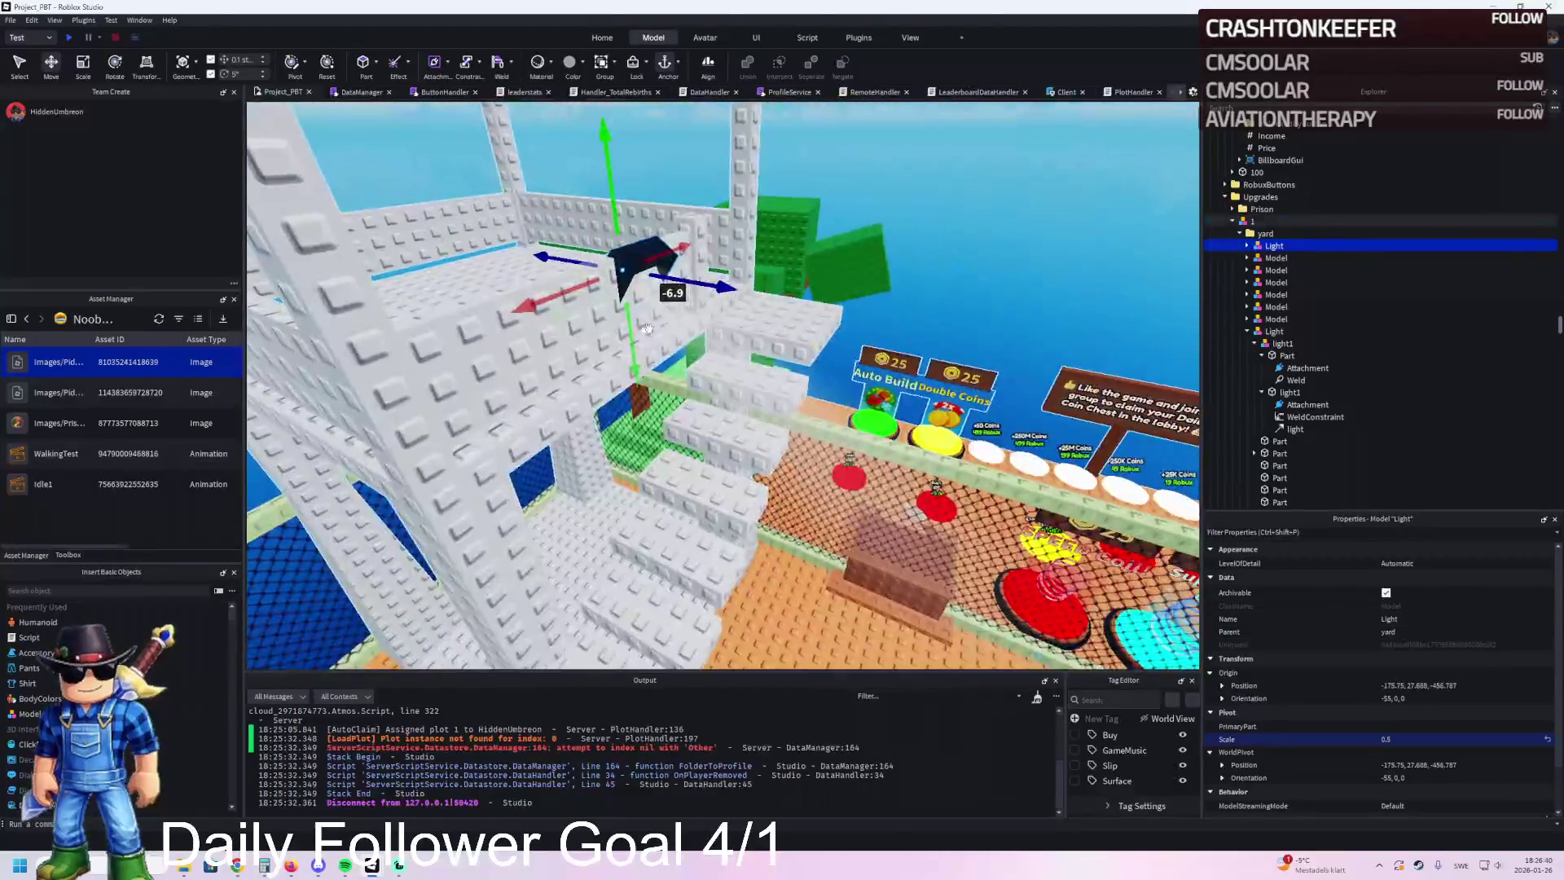
{"action": "left_click_drag", "start_coordinate": [730, 303], "coordinate": [763, 310]}
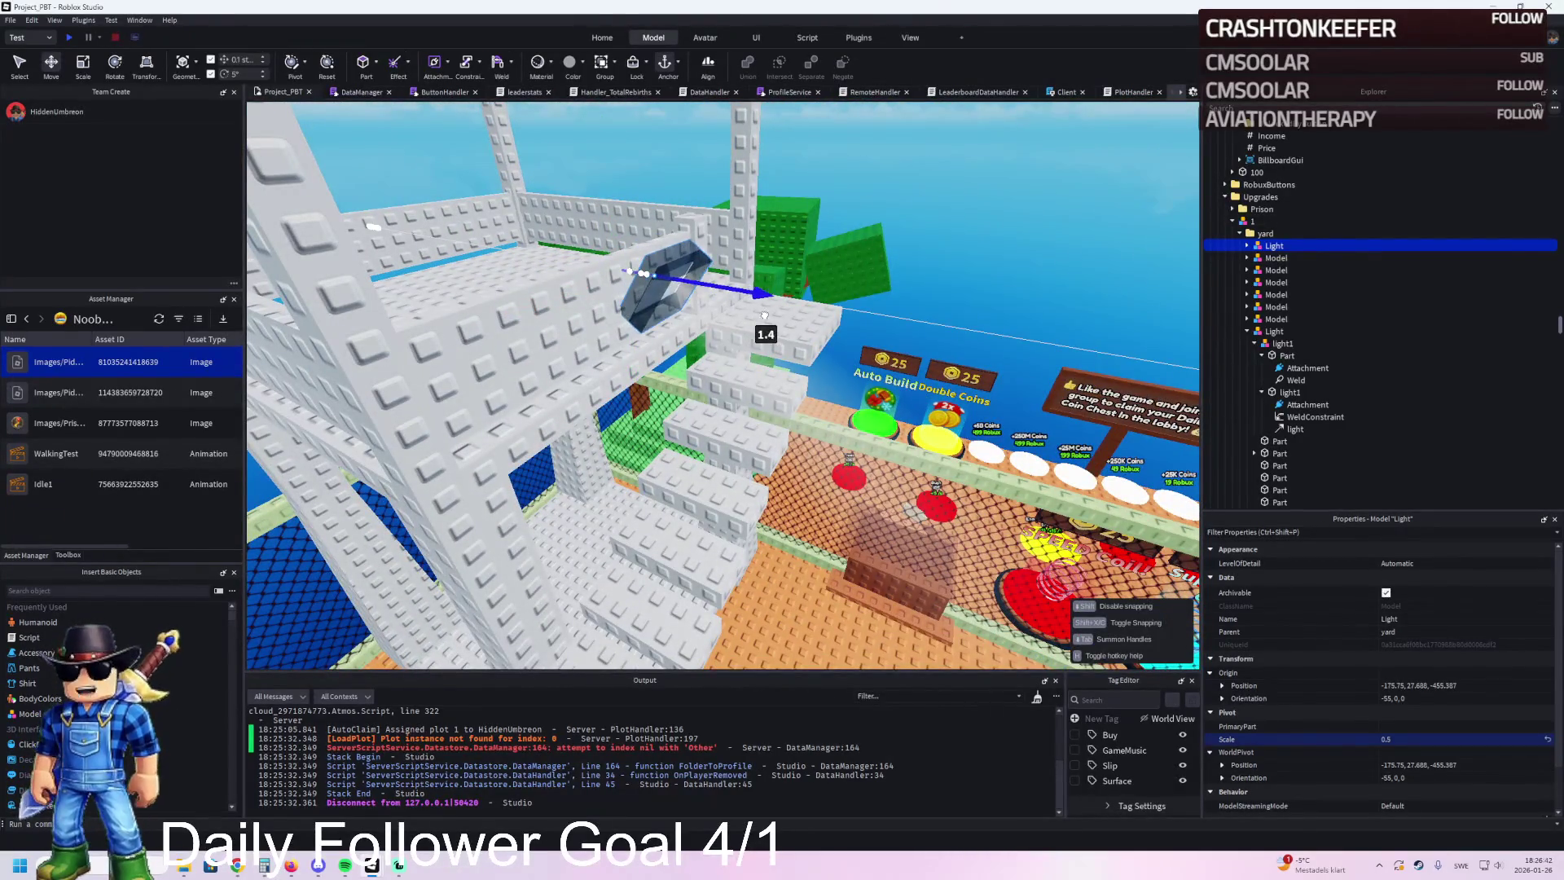
Step: Set the lamp copy on the tower post, raised 1.6 studs to Y 29.288
{"action": "scroll", "coordinate": [765, 316], "scroll_direction": "up", "scroll_amount": 10}
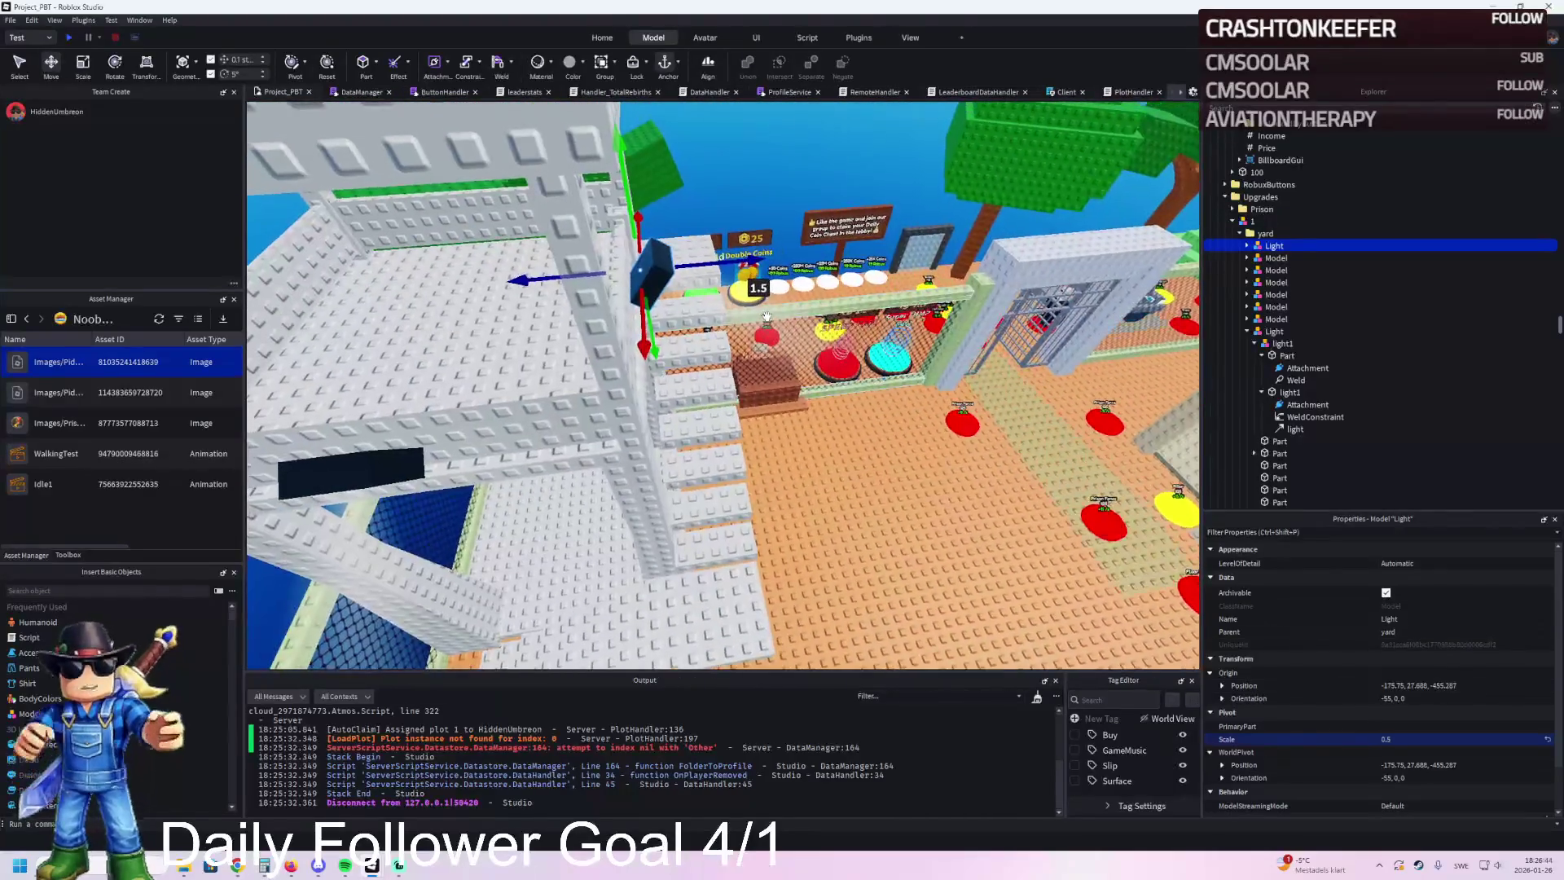
{"action": "scroll", "coordinate": [766, 317], "scroll_direction": "down", "scroll_amount": 10}
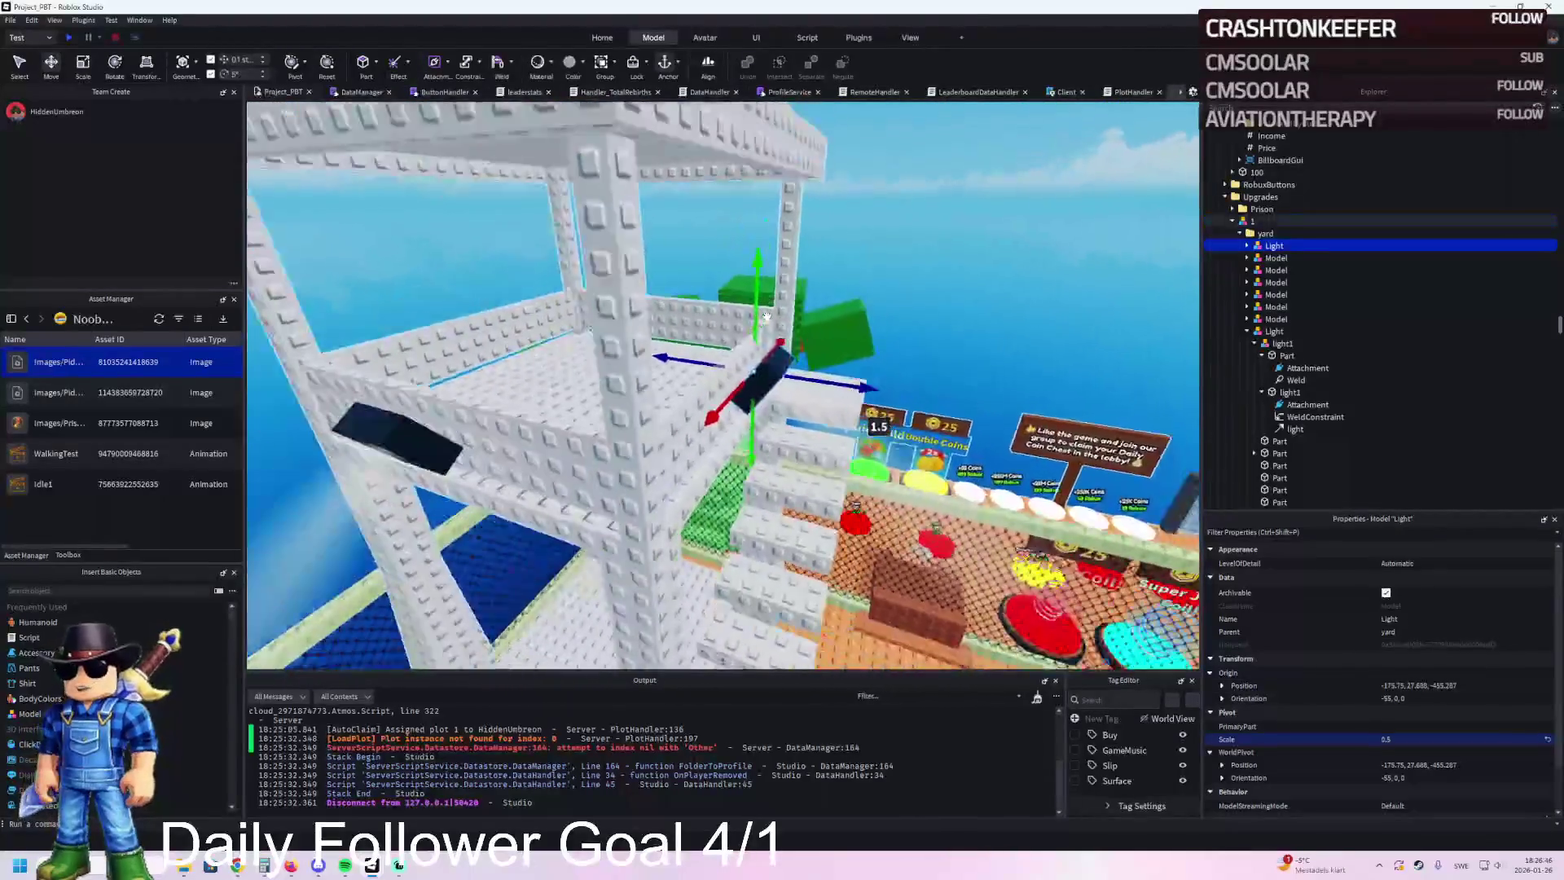
{"action": "scroll", "coordinate": [765, 317], "scroll_direction": "up", "scroll_amount": 3}
{"action": "mouse_move", "coordinate": [772, 349]}
{"action": "left_mouse_down"}
{"action": "mouse_move", "coordinate": [723, 343]}
{"action": "mouse_move", "coordinate": [606, 444]}
{"action": "mouse_move", "coordinate": [649, 505]}
{"action": "mouse_move", "coordinate": [570, 489]}
{"action": "left_mouse_up"}
{"action": "key", "text": "ctrl+2"}
{"action": "key", "text": "ctrl+2"}
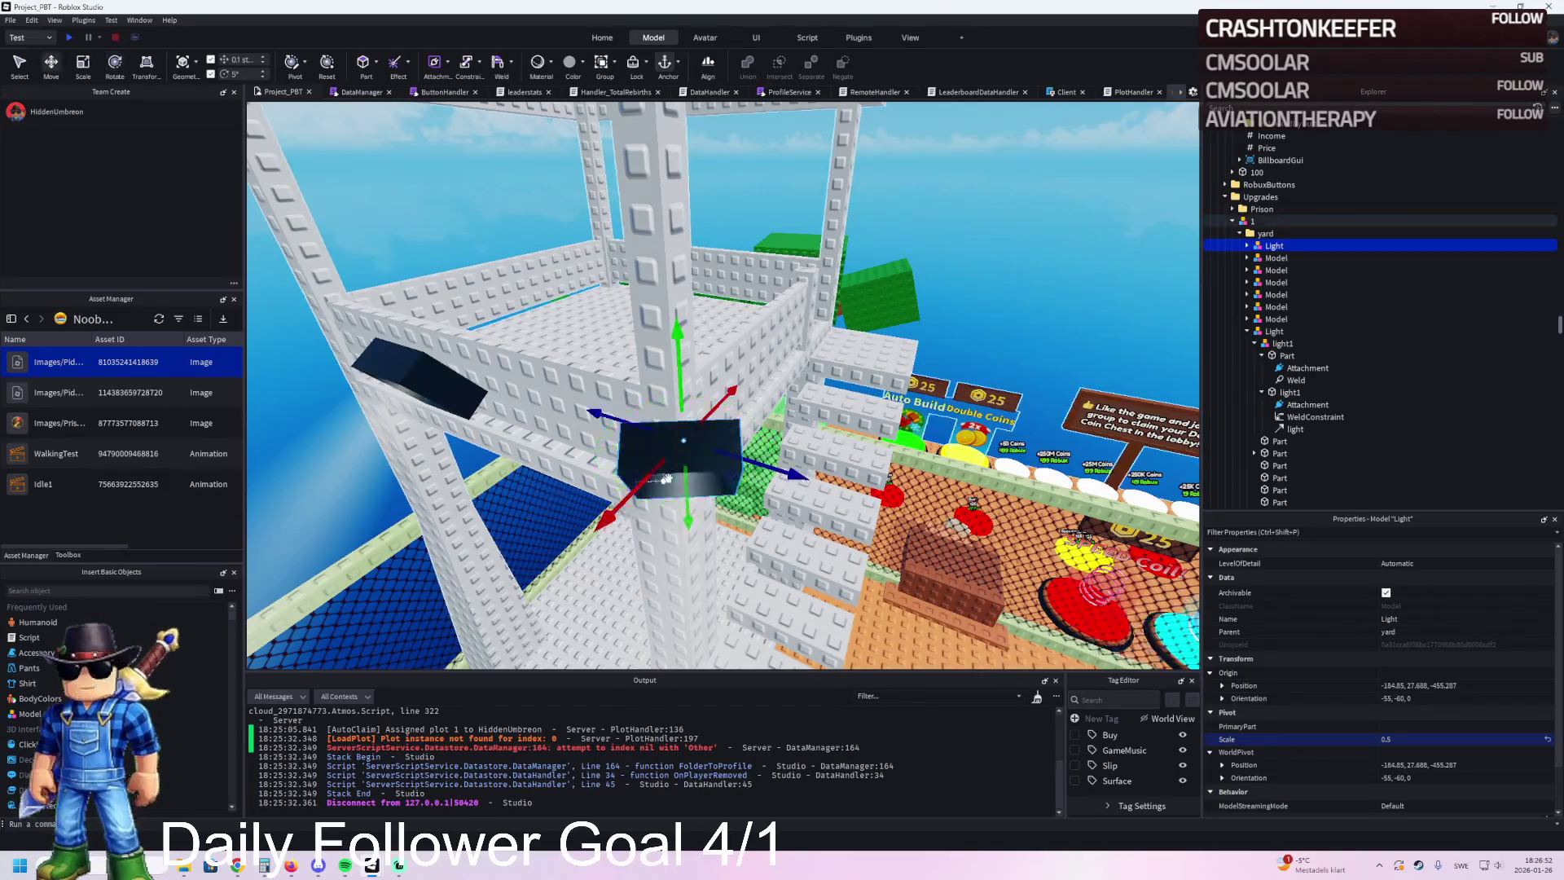
{"action": "key", "text": "w"}
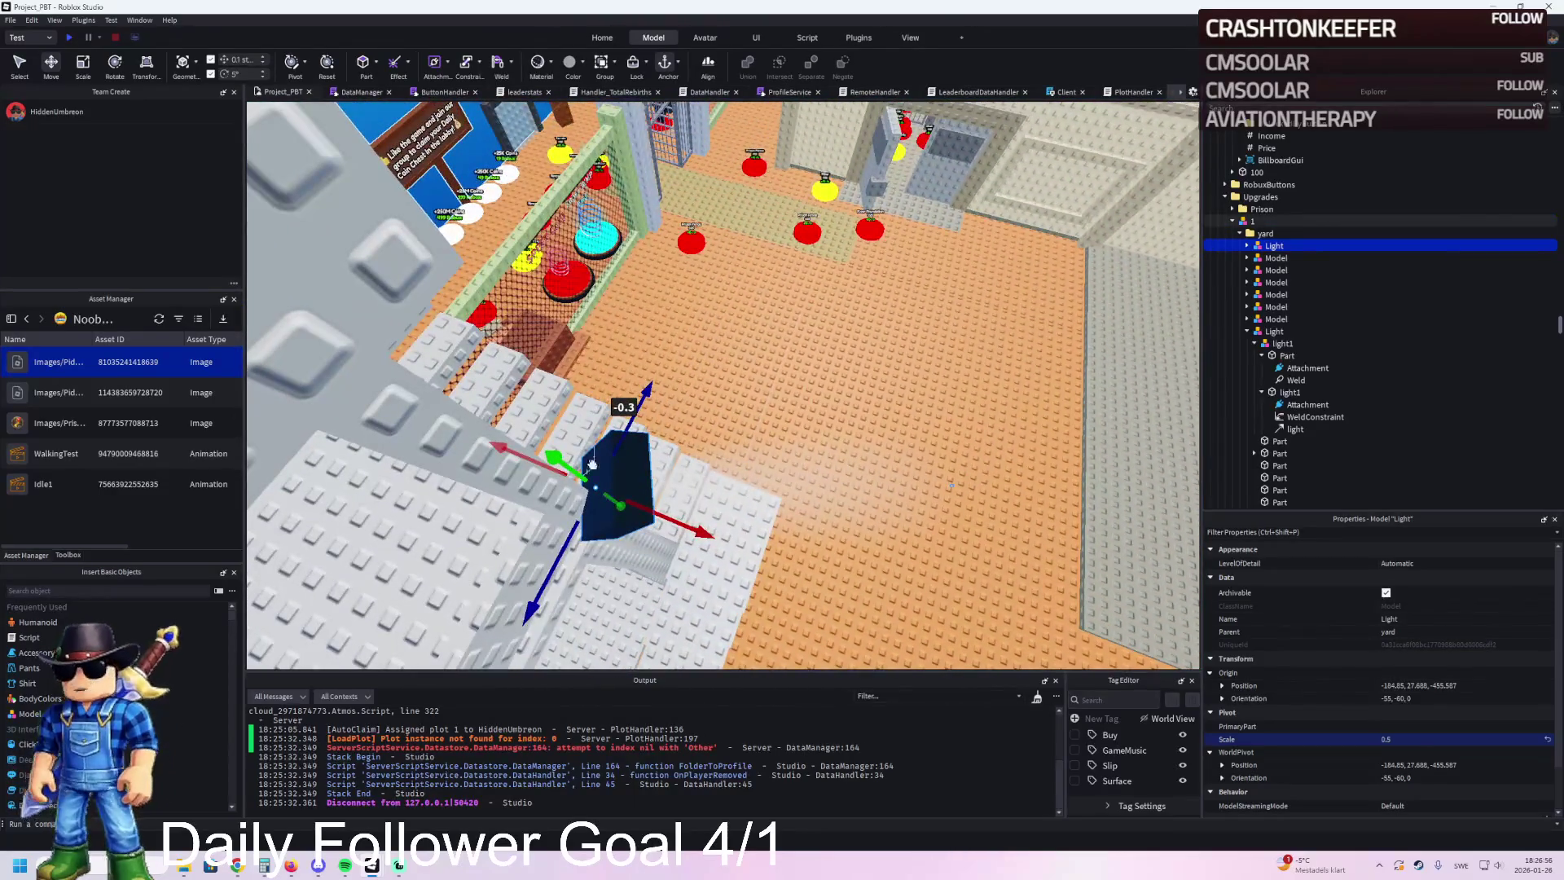
{"action": "mouse_move", "coordinate": [572, 462]}
{"action": "left_mouse_down"}
{"action": "mouse_move", "coordinate": [523, 437]}
{"action": "mouse_move", "coordinate": [546, 449]}
{"action": "left_mouse_up"}
{"action": "key", "text": "e"}
{"action": "left_click_drag", "start_coordinate": [664, 399], "coordinate": [657, 417]}
{"action": "key", "text": "f"}
{"action": "left_click", "coordinate": [651, 415]}
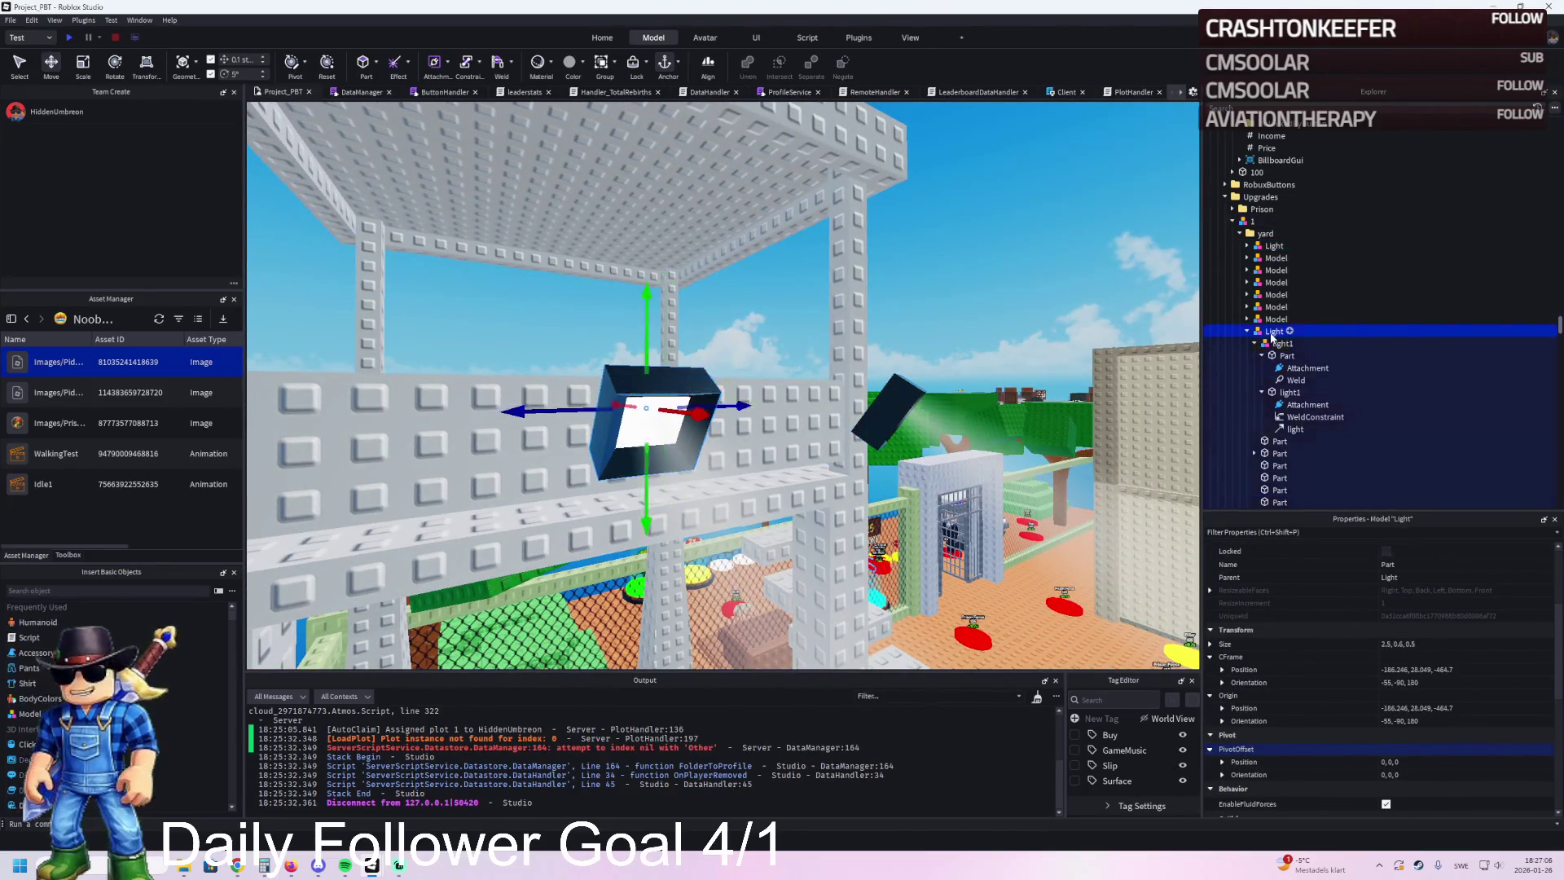
Step: Reposition the selected Light fixture and turn it 10 degrees
{"action": "key", "text": "f"}
{"action": "mouse_move", "coordinate": [878, 295]}
{"action": "left_mouse_down"}
{"action": "mouse_move", "coordinate": [769, 326]}
{"action": "mouse_move", "coordinate": [715, 293]}
{"action": "left_mouse_up"}
{"action": "key", "text": "ctrl+2"}
{"action": "left_click_drag", "start_coordinate": [680, 384], "coordinate": [702, 387]}
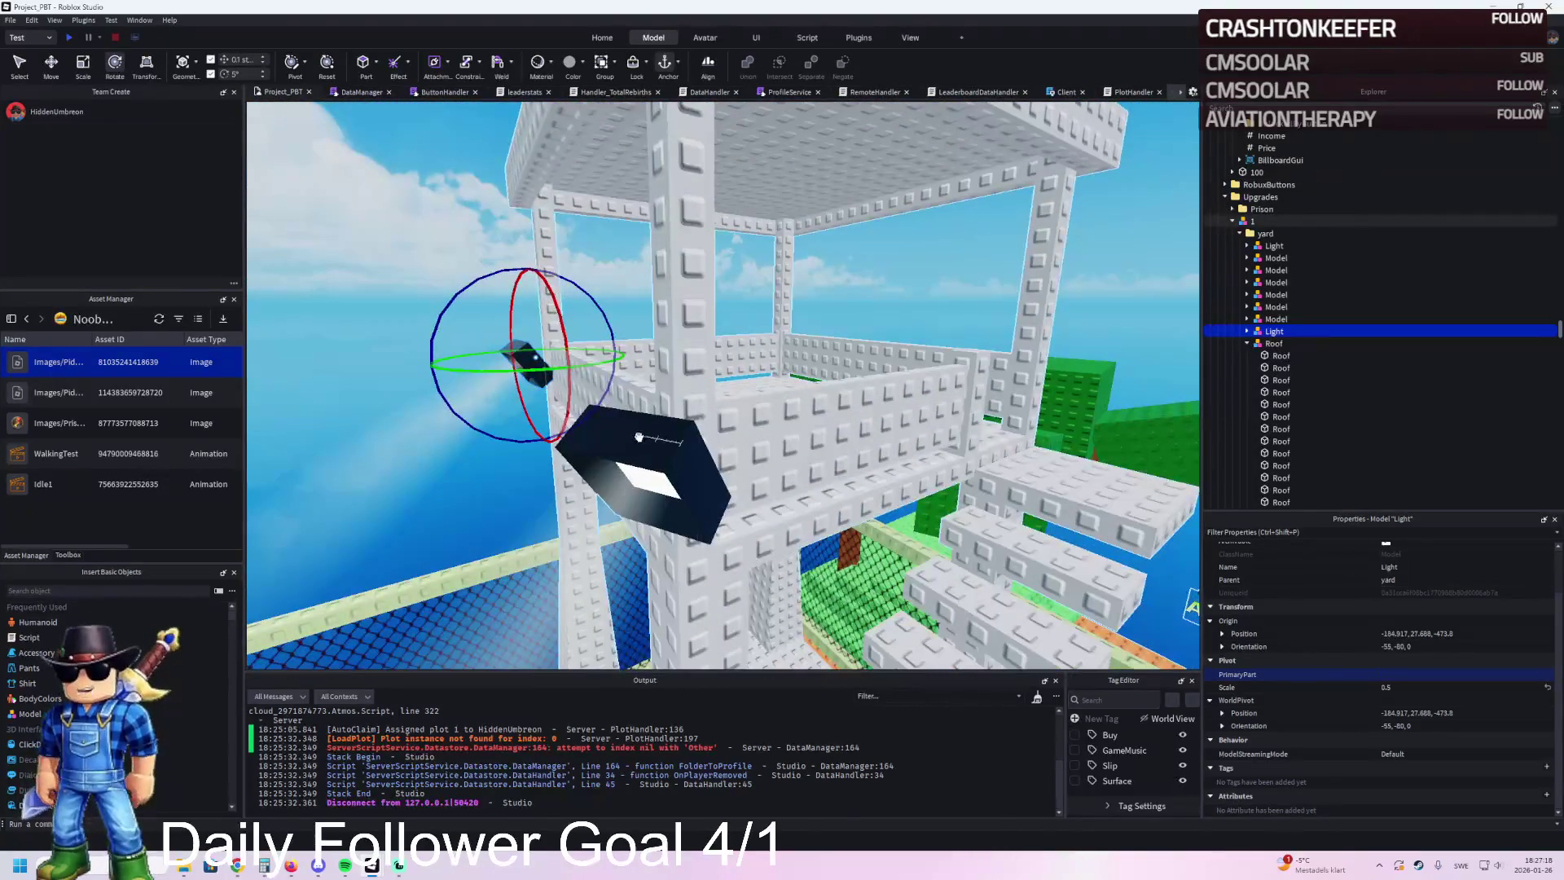
Step: Duplicate the Light and slide the copy to another tower corner
{"action": "key", "text": "a"}
{"action": "left_click", "coordinate": [1247, 344]}
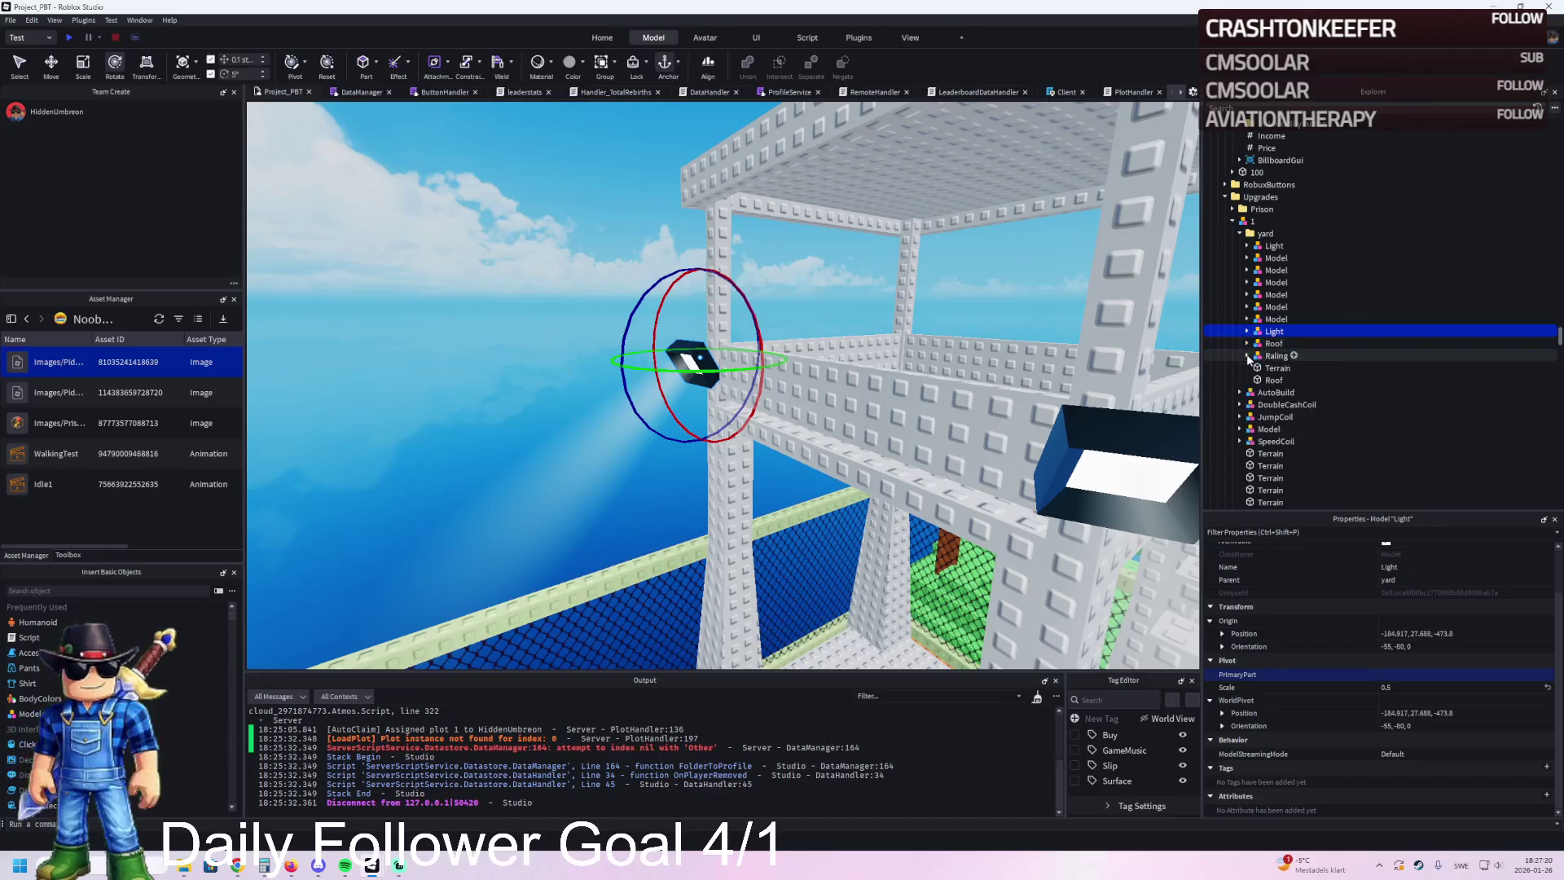
{"action": "key", "text": "ctrl+d"}
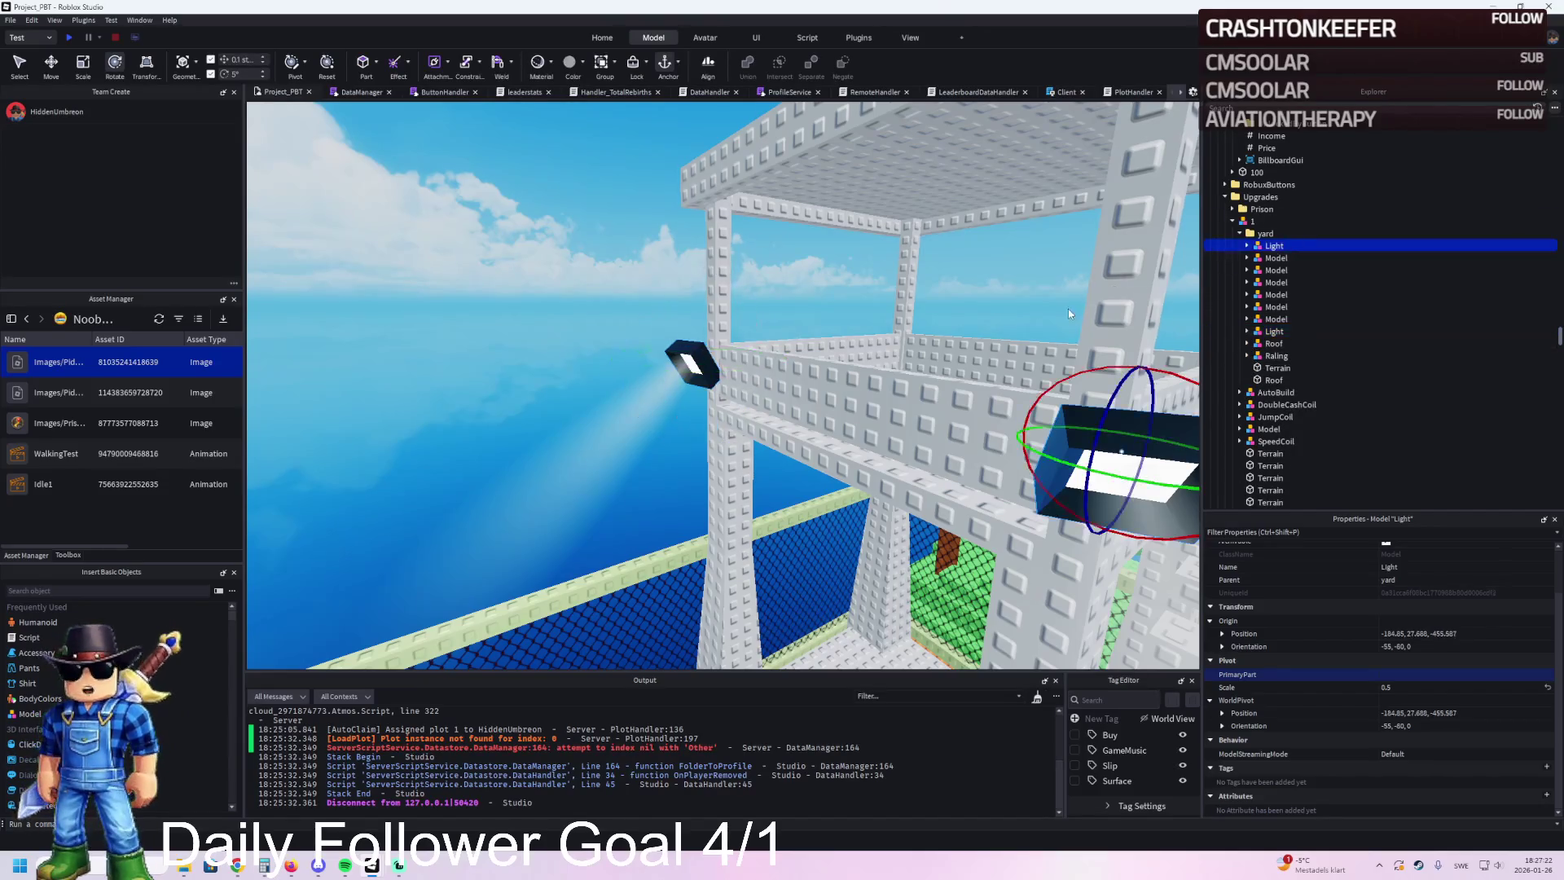
{"action": "key", "text": "ctrl+2"}
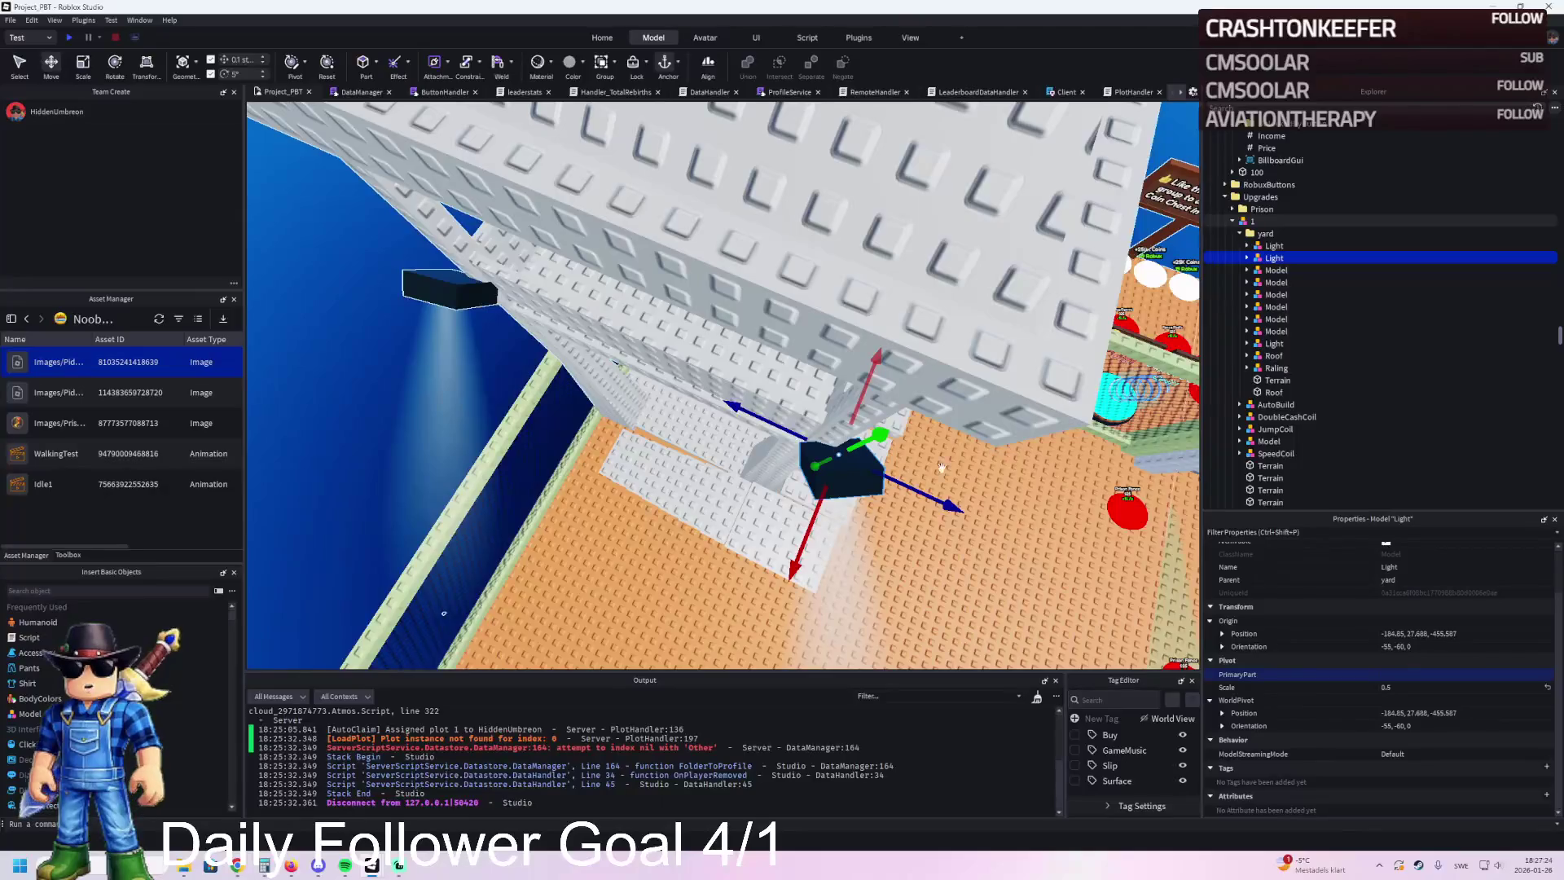
{"action": "mouse_move", "coordinate": [940, 466]}
{"action": "left_mouse_down"}
{"action": "mouse_move", "coordinate": [917, 447]}
{"action": "mouse_move", "coordinate": [914, 331]}
{"action": "mouse_move", "coordinate": [726, 417]}
{"action": "left_mouse_up"}
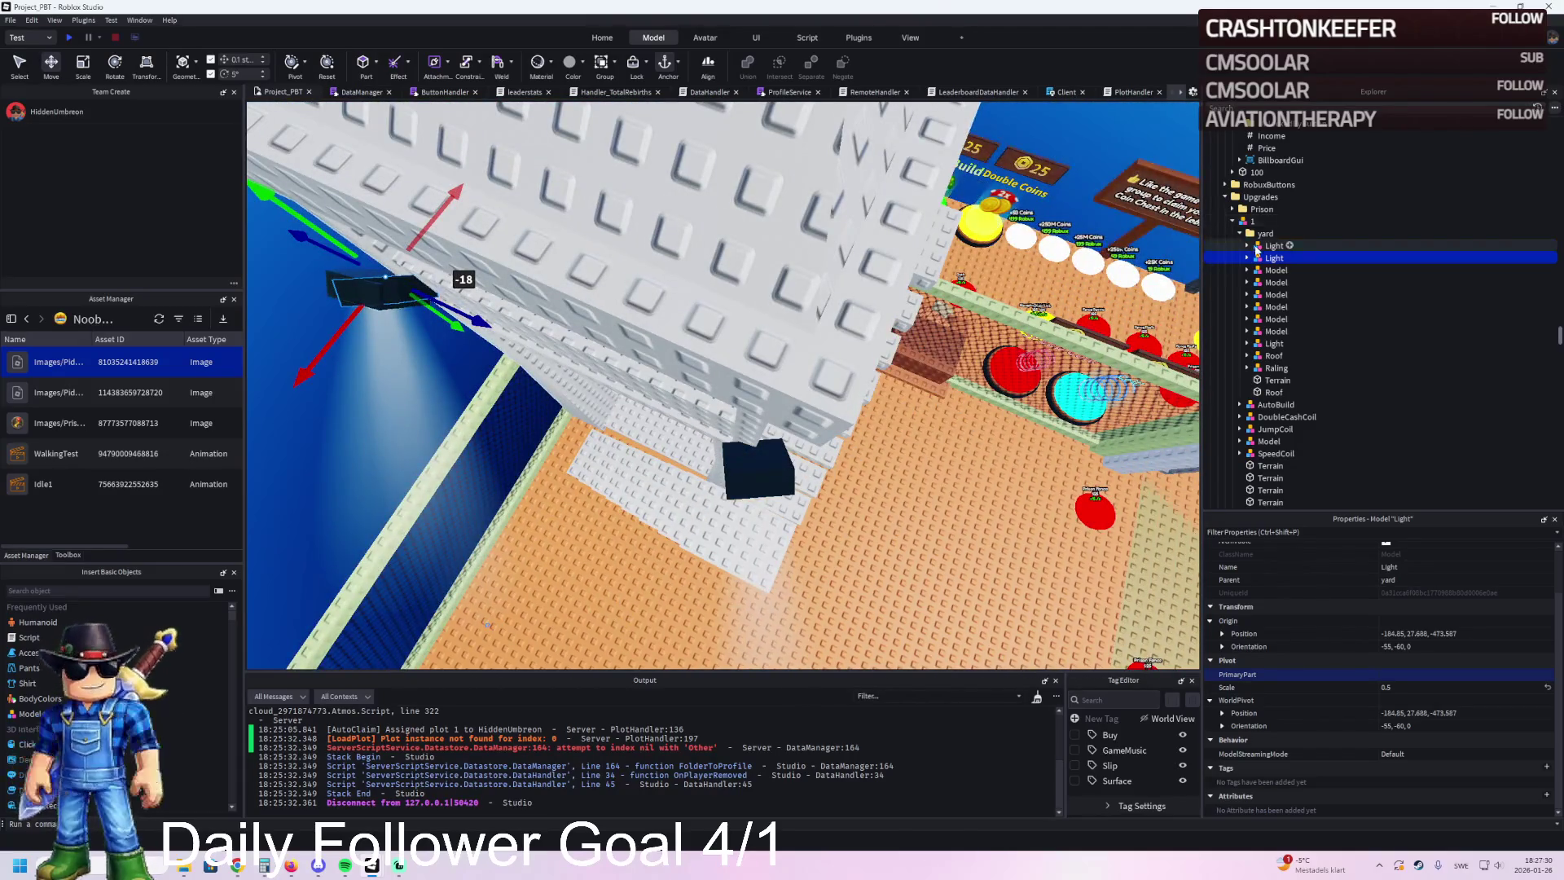
Step: Duplicate a third Light, rotate it outward and move it about 18 studs along X
{"action": "key", "text": "ctrl+d"}
{"action": "left_click_drag", "start_coordinate": [781, 547], "coordinate": [861, 474]}
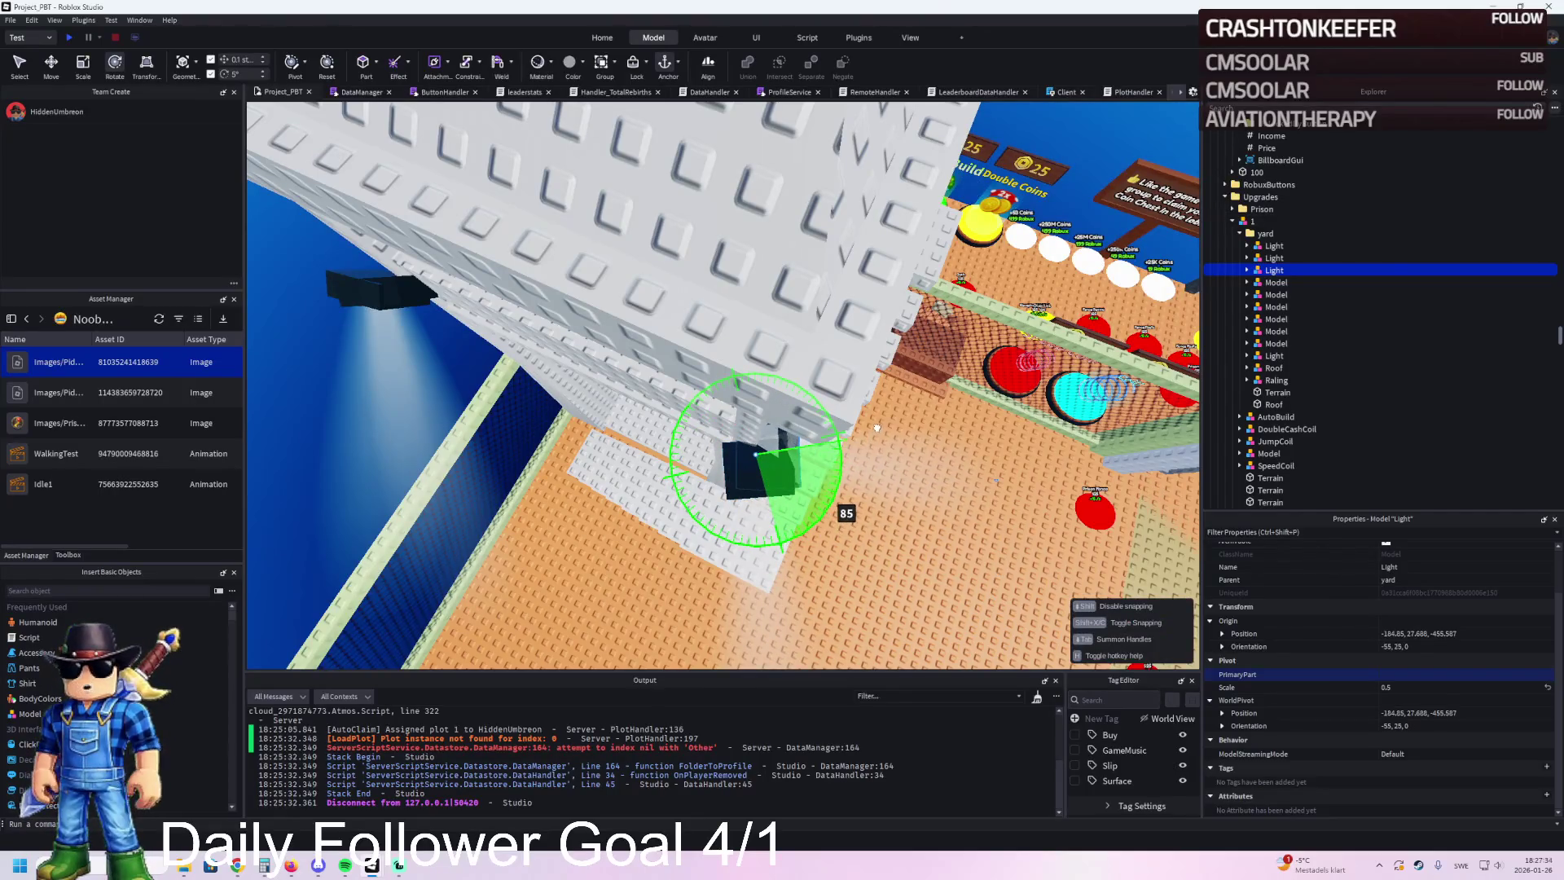
{"action": "left_click_drag", "start_coordinate": [879, 421], "coordinate": [878, 421]}
{"action": "key", "text": "ctrl+2"}
{"action": "left_click_drag", "start_coordinate": [531, 342], "coordinate": [928, 351]}
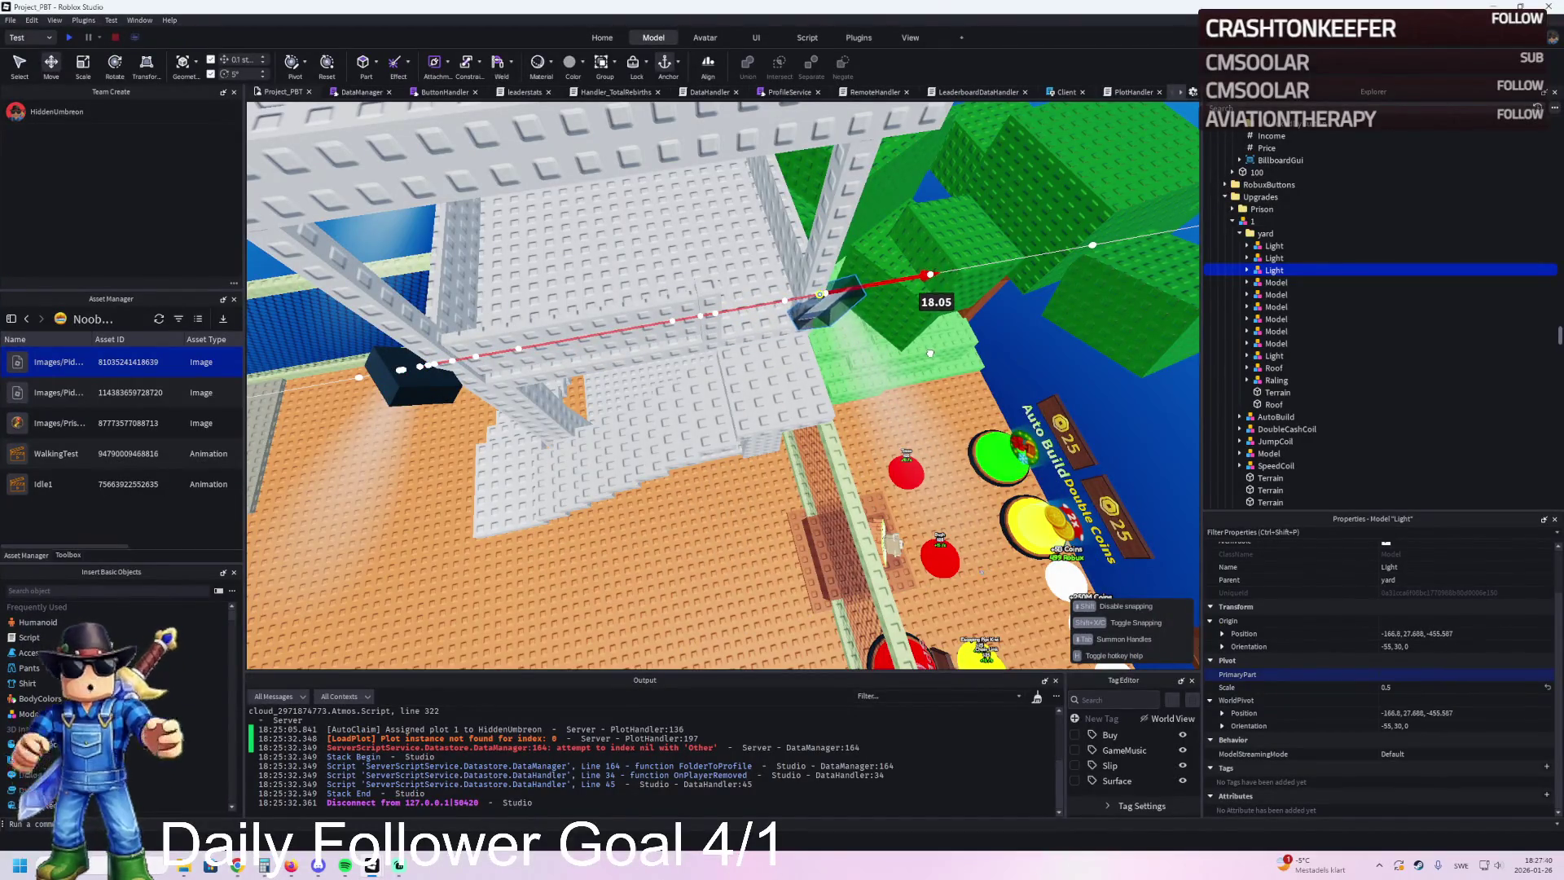
{"action": "left_click_drag", "start_coordinate": [929, 352], "coordinate": [928, 352]}
Step: Fine-tune the third Light: small X and Z nudges and 20 degrees more rotation
{"action": "key", "text": "f"}
{"action": "left_click_drag", "start_coordinate": [748, 320], "coordinate": [778, 323]}
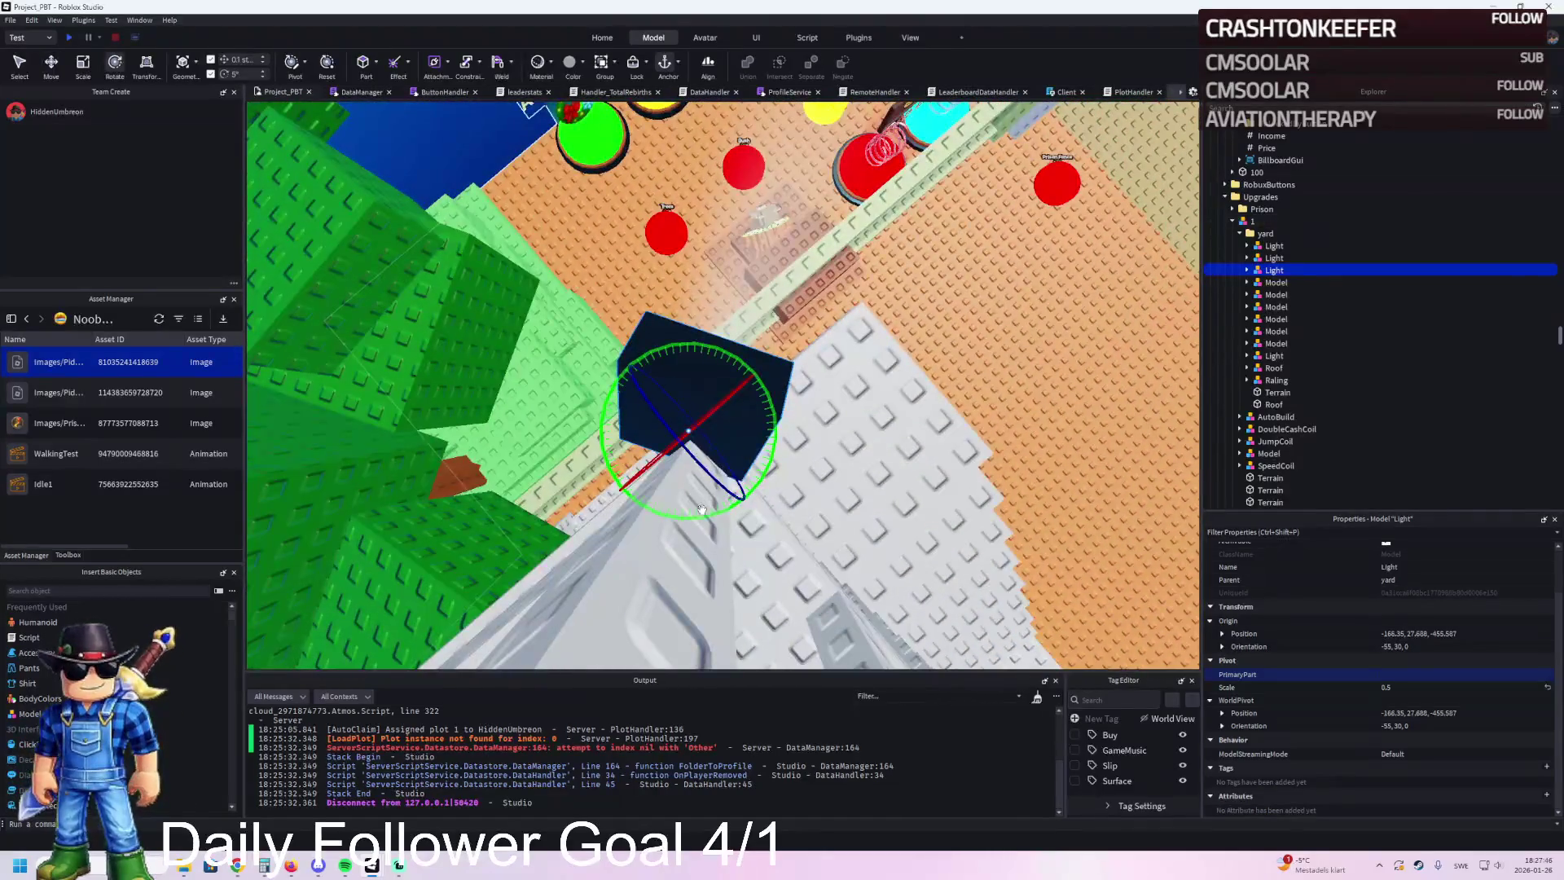
{"action": "left_click_drag", "start_coordinate": [711, 507], "coordinate": [742, 506]}
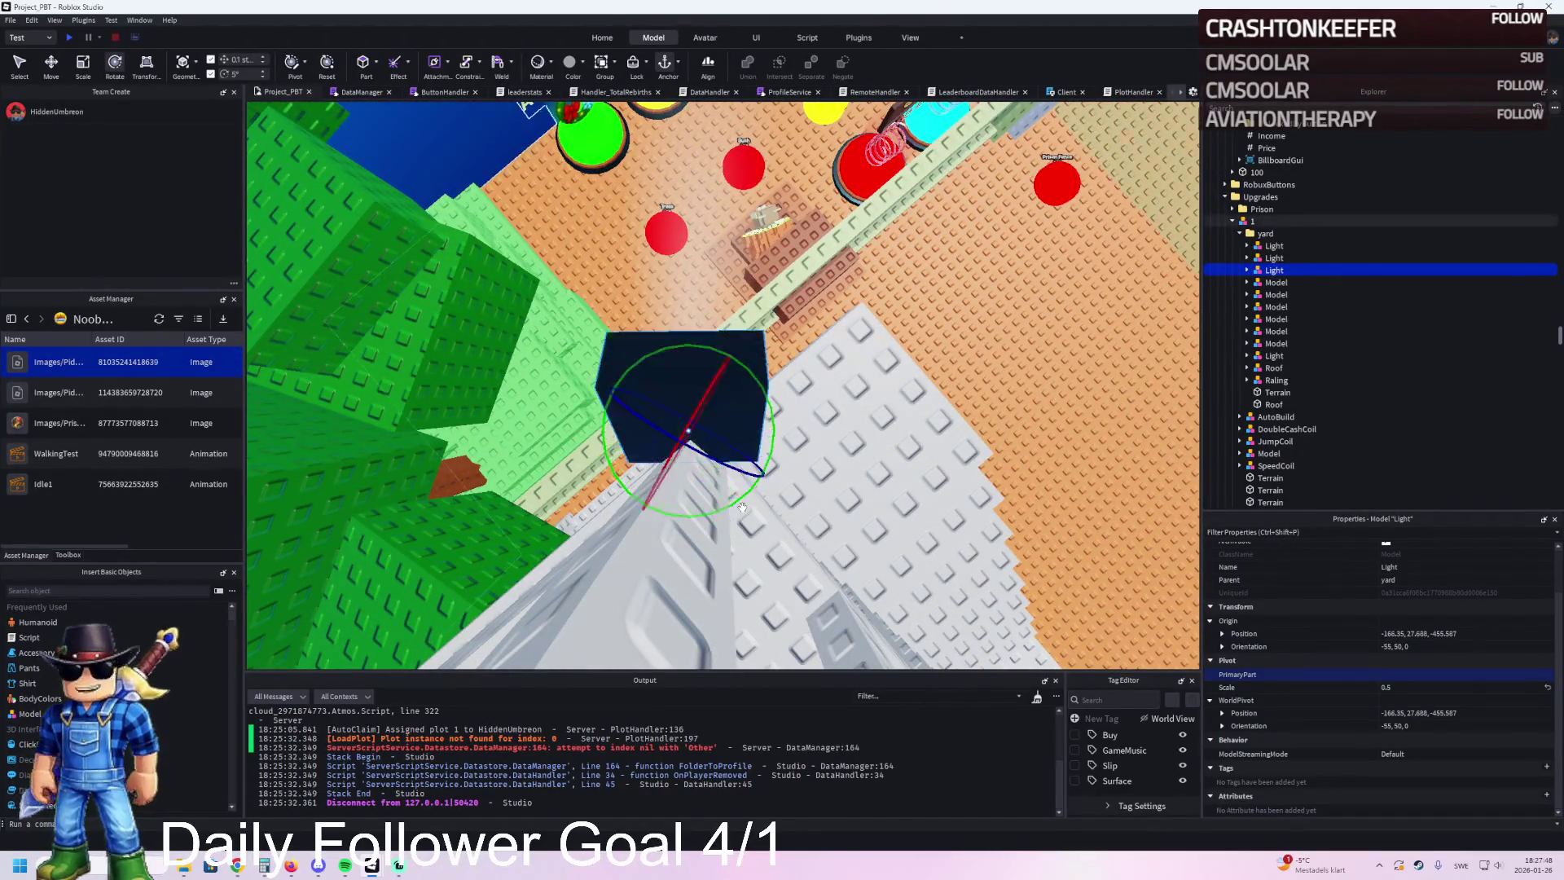
{"action": "left_click_drag", "start_coordinate": [742, 392], "coordinate": [736, 388]}
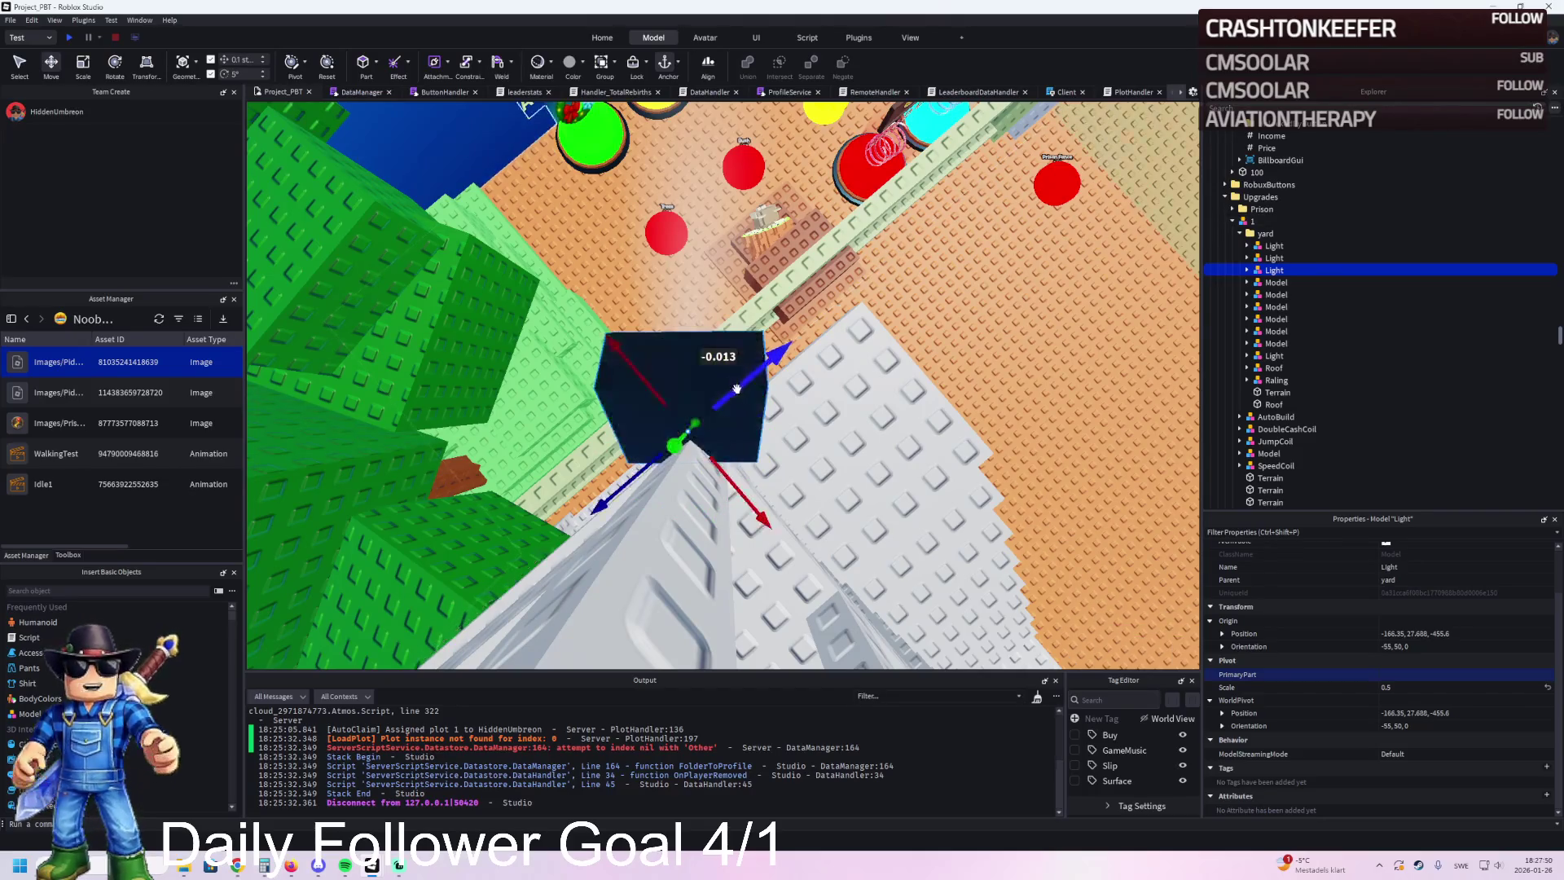
{"action": "left_click_drag", "start_coordinate": [736, 488], "coordinate": [738, 491]}
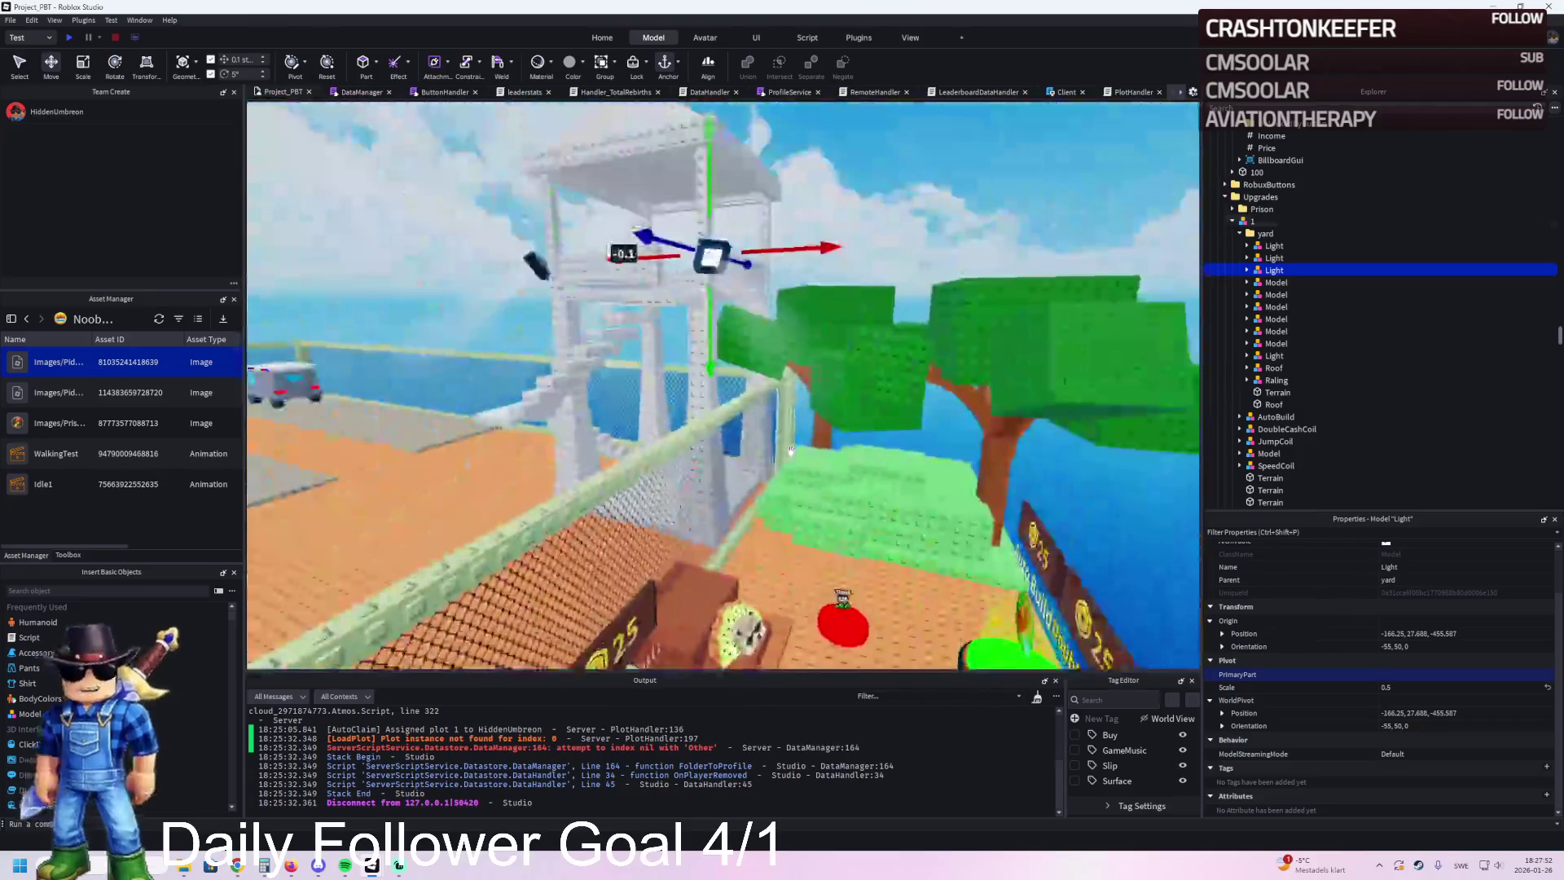
Step: Check the three Lights under the yard folder and delete the extra fourth Light
{"action": "left_click", "coordinate": [825, 489]}
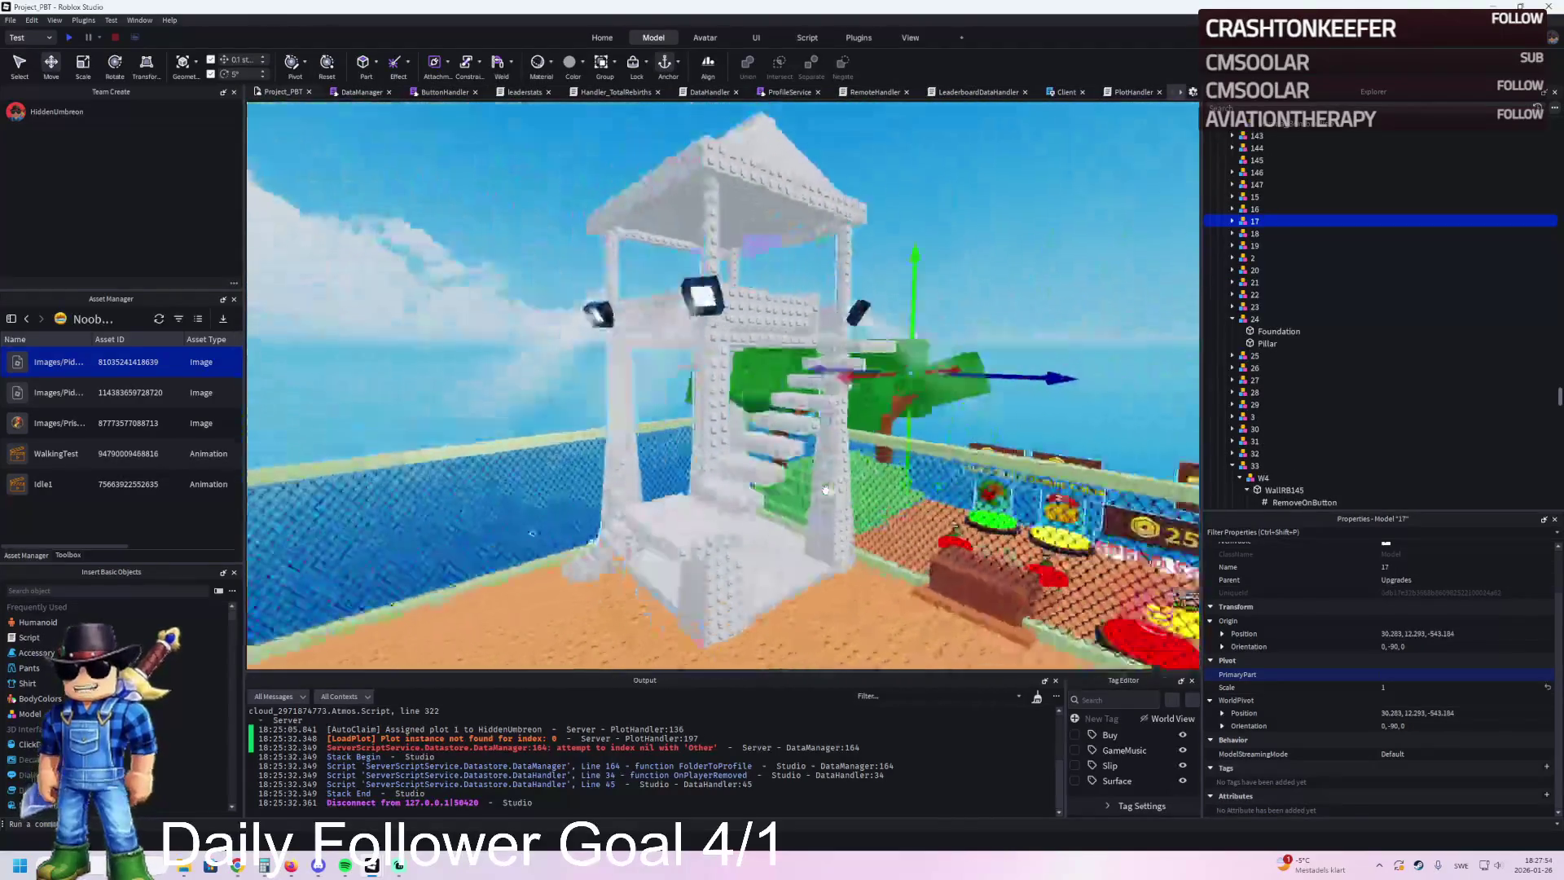
{"action": "key", "text": "f"}
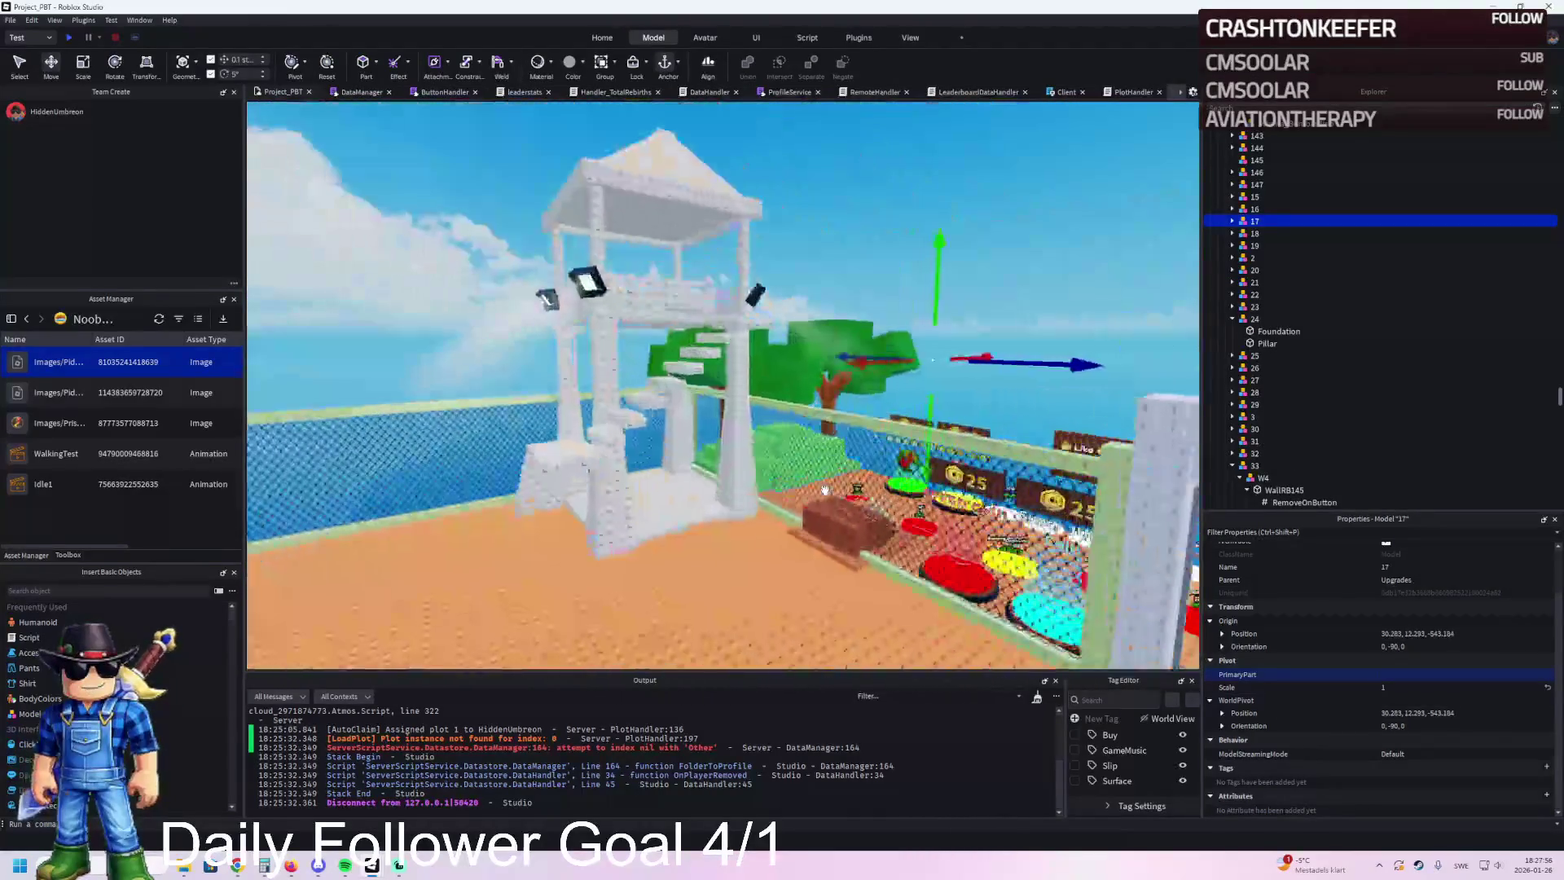
{"action": "key", "text": "w"}
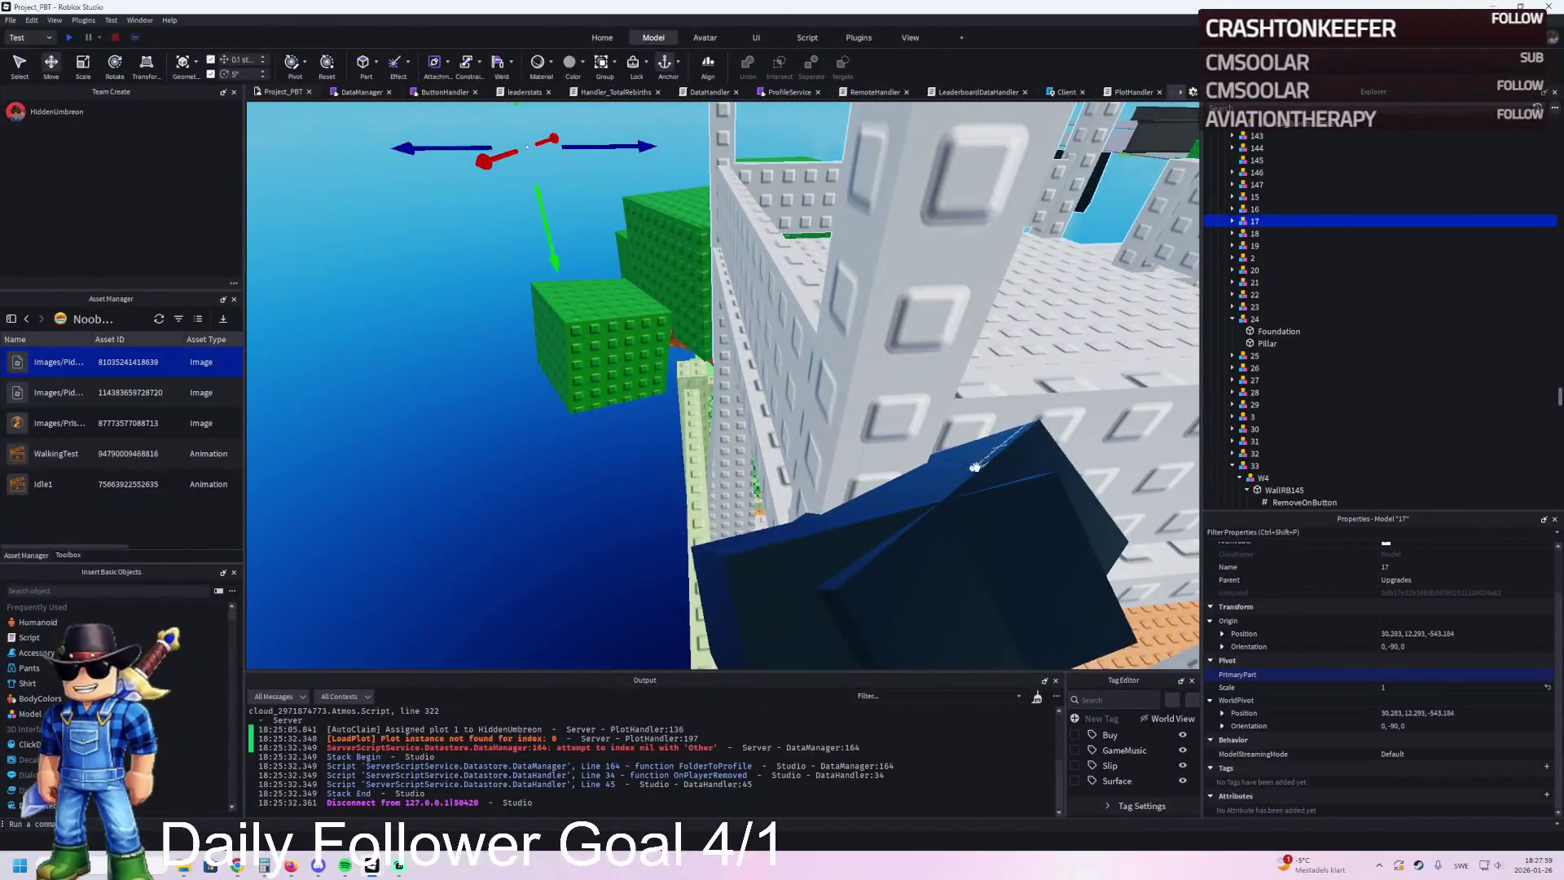
{"action": "left_click", "coordinate": [975, 466]}
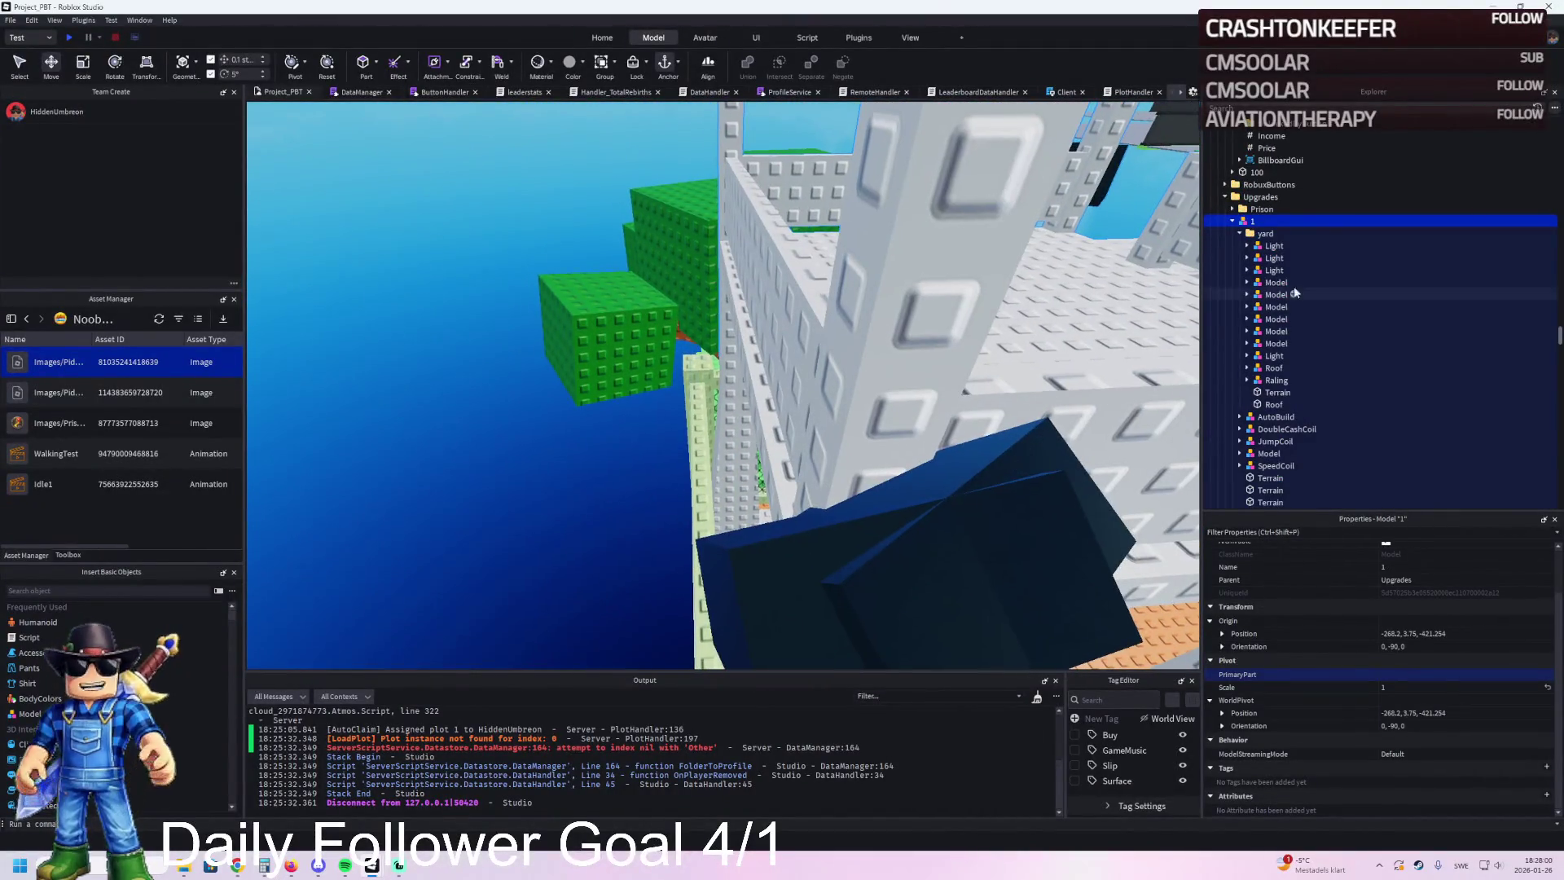
{"action": "left_click", "coordinate": [1273, 246]}
{"action": "key", "text": "f"}
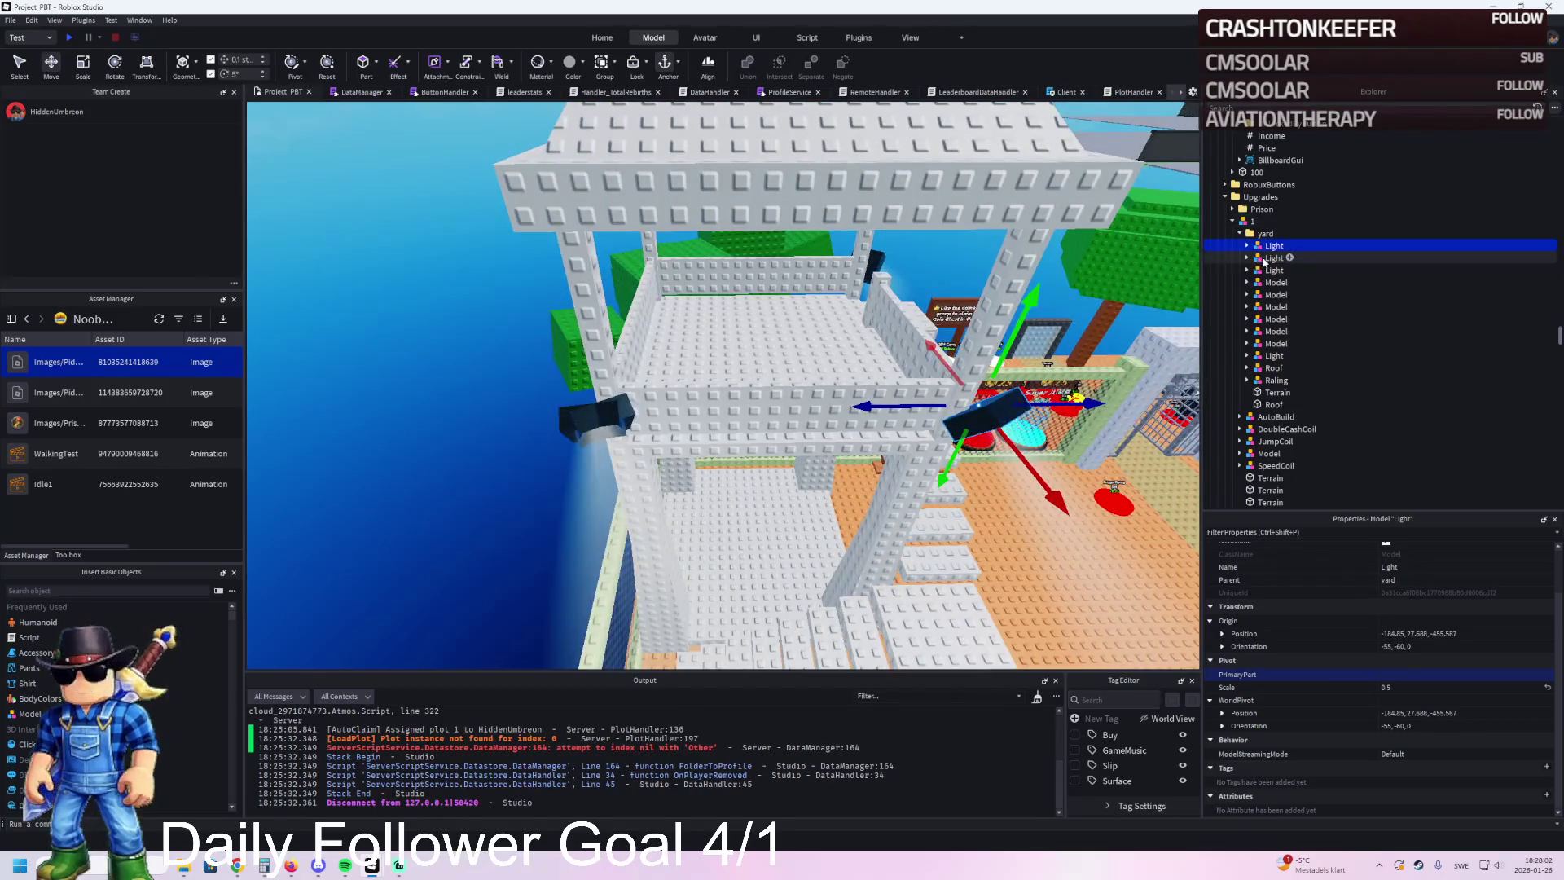
{"action": "left_click", "coordinate": [1263, 259]}
{"action": "left_click", "coordinate": [1268, 267]}
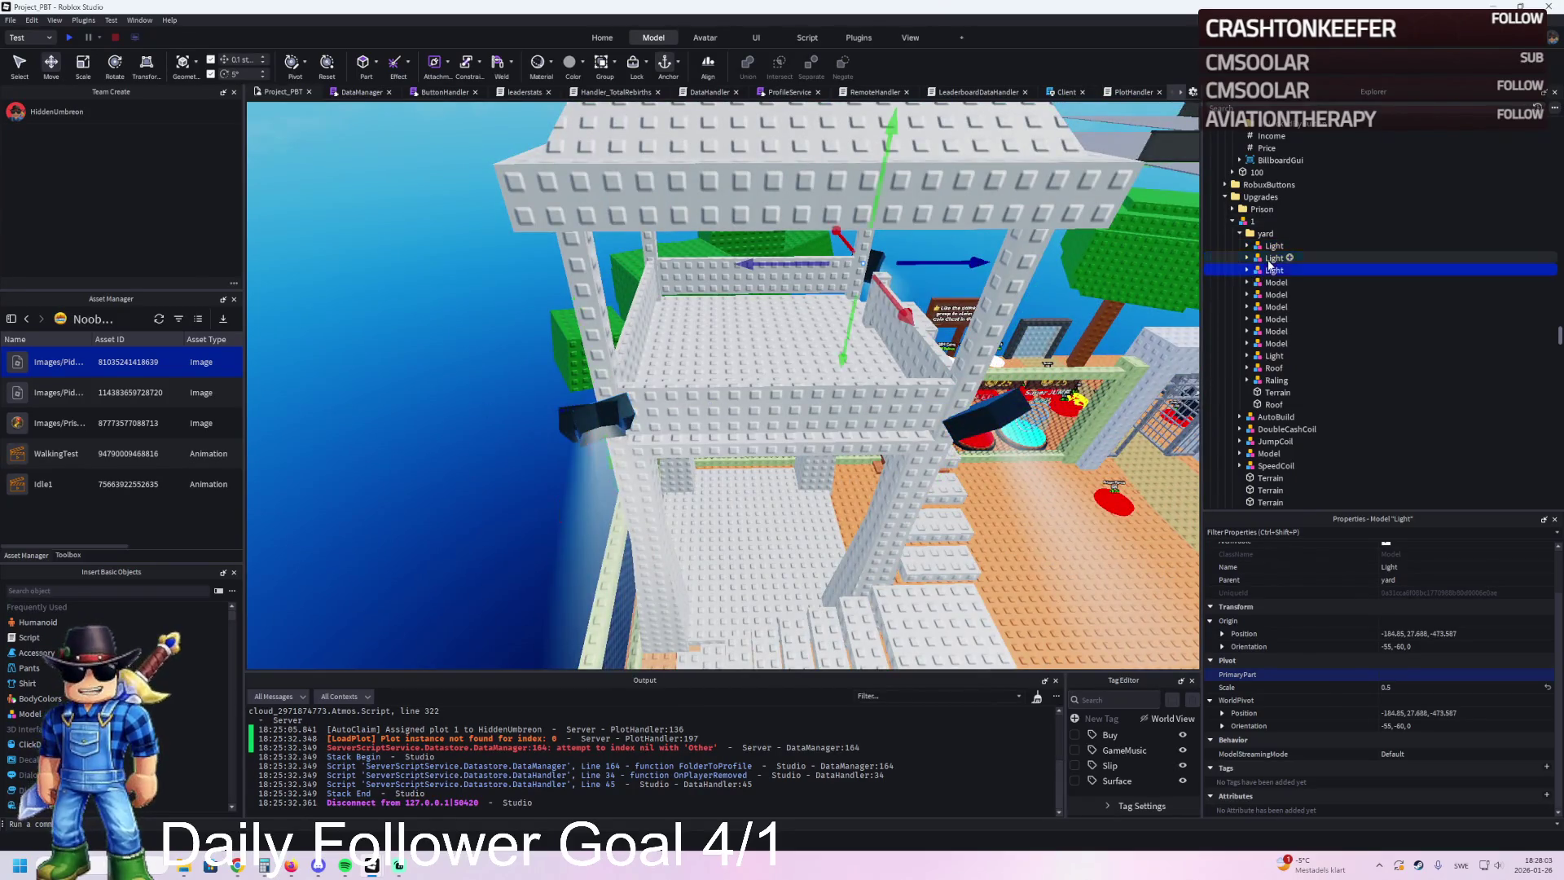
{"action": "left_click", "coordinate": [1274, 356]}
{"action": "key", "text": "Delete"}
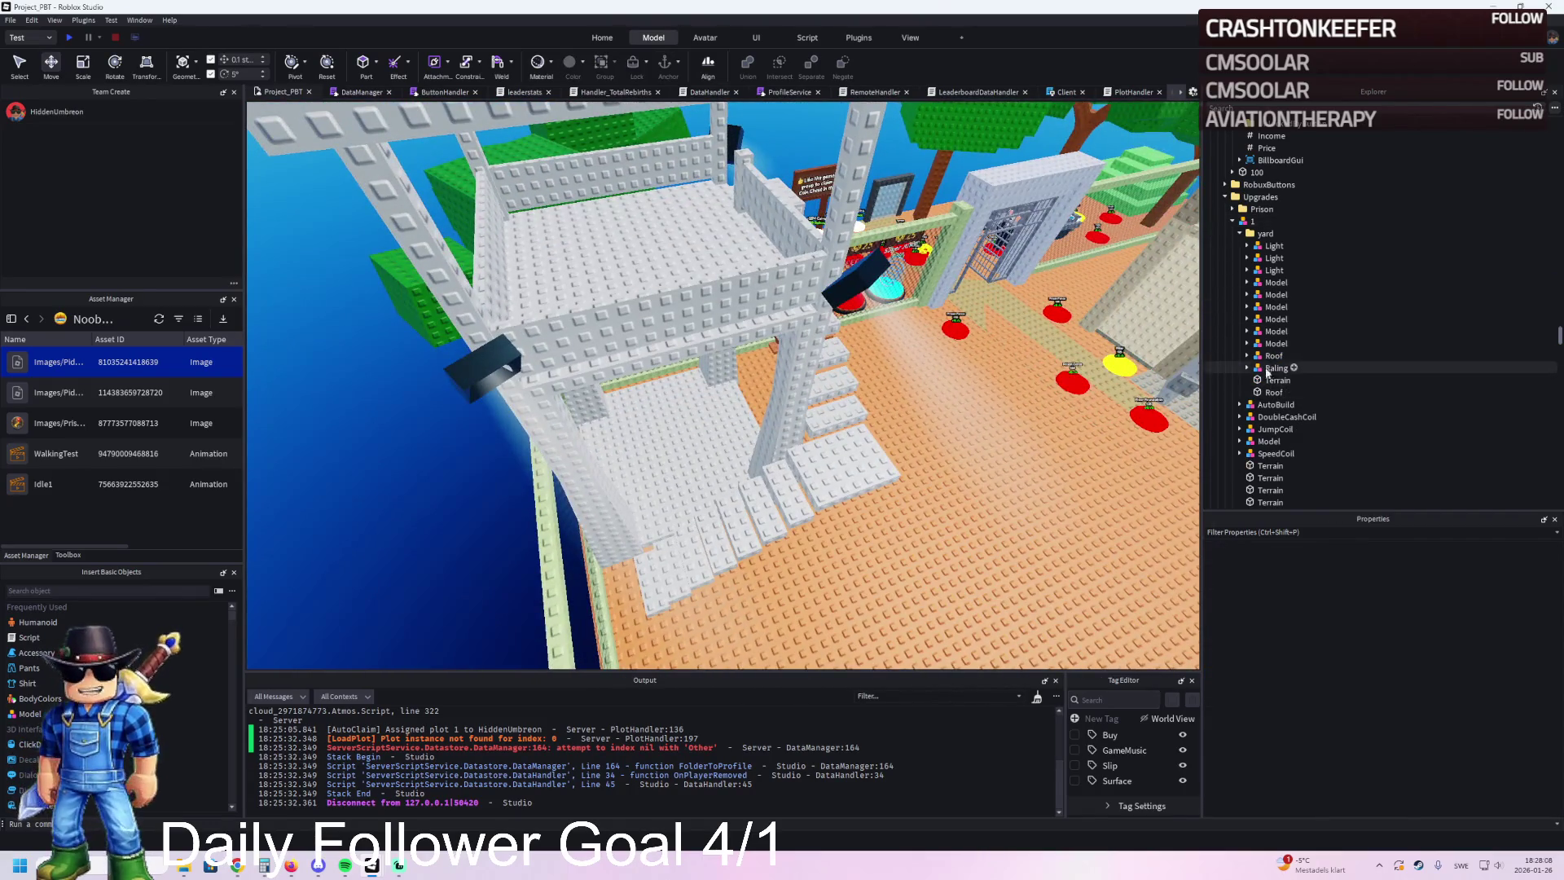
Step: Adjust the second Light's rotation angle
{"action": "left_click", "coordinate": [1269, 258]}
{"action": "key", "text": "ctrl+2"}
{"action": "left_click_drag", "start_coordinate": [521, 397], "coordinate": [510, 408]}
Step: Move the TemplatePlot folder into ReplicatedStorage and start a playtest
{"action": "double_click", "coordinate": [1253, 234]}
{"action": "scroll", "coordinate": [1258, 228], "scroll_direction": "up", "scroll_amount": 10}
{"action": "left_click", "coordinate": [1259, 220]}
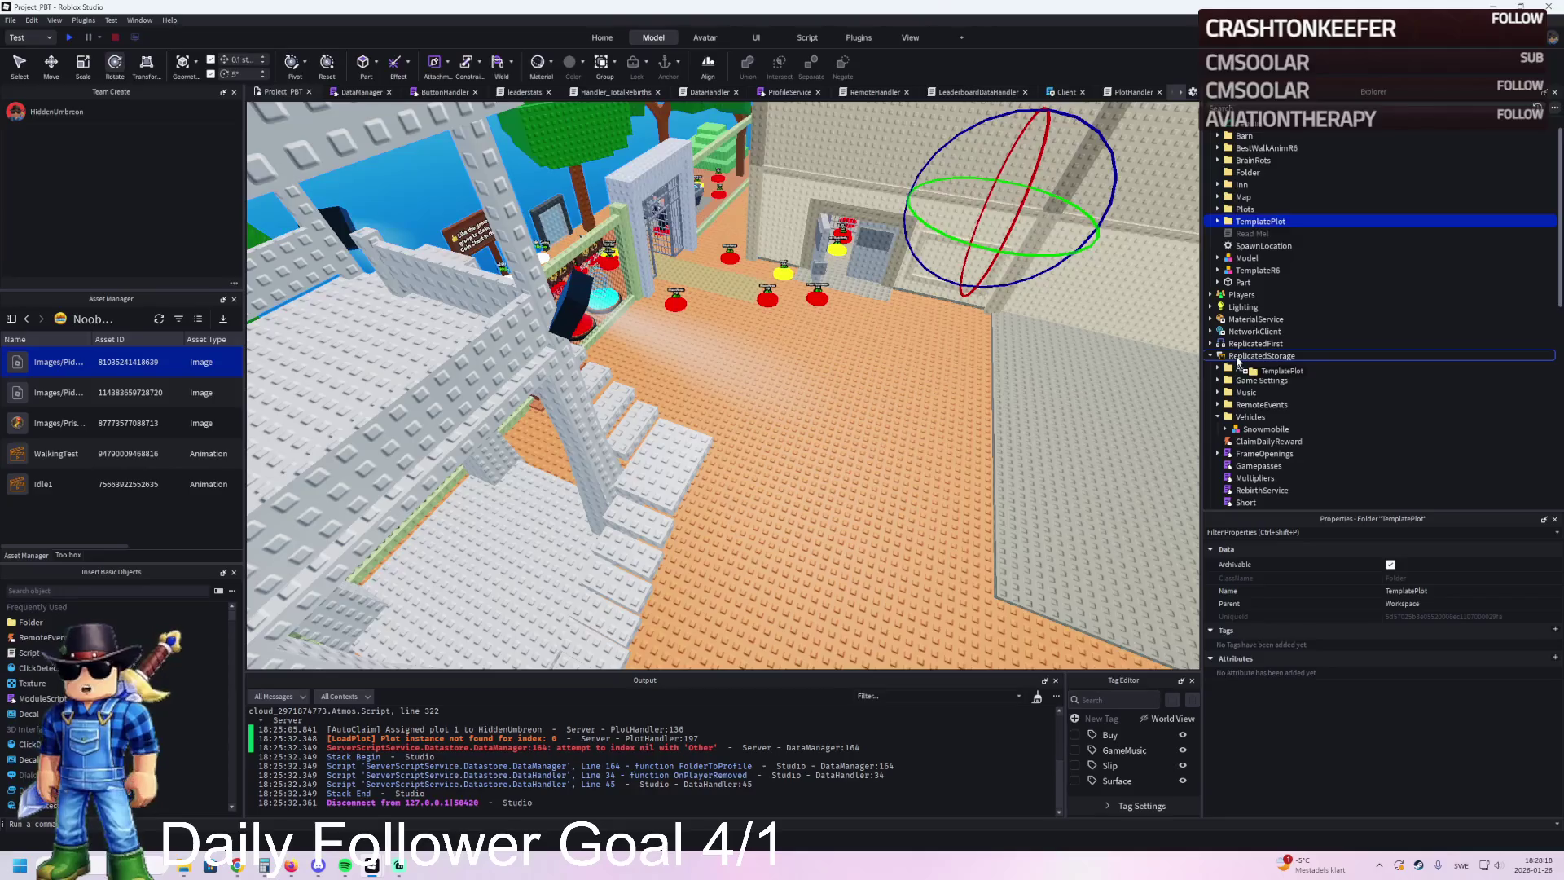
{"action": "left_click_drag", "start_coordinate": [1236, 361], "coordinate": [1238, 357]}
{"action": "key", "text": "F5"}
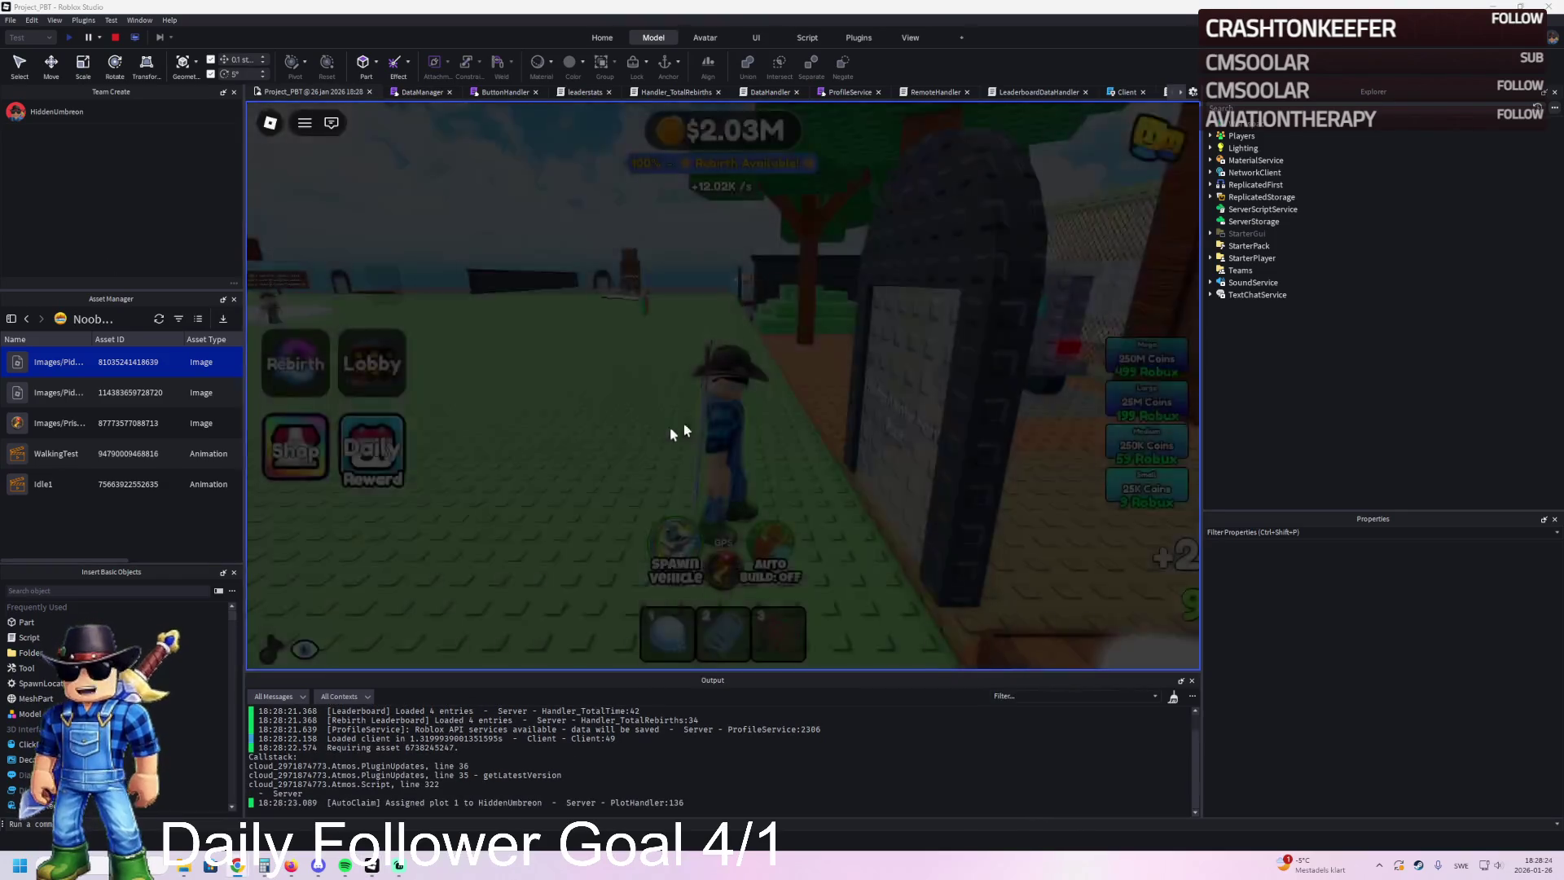
Step: Run the avatar through the plot gate up onto the watchtower's top platform, then stop the test
{"action": "key", "text": "w"}
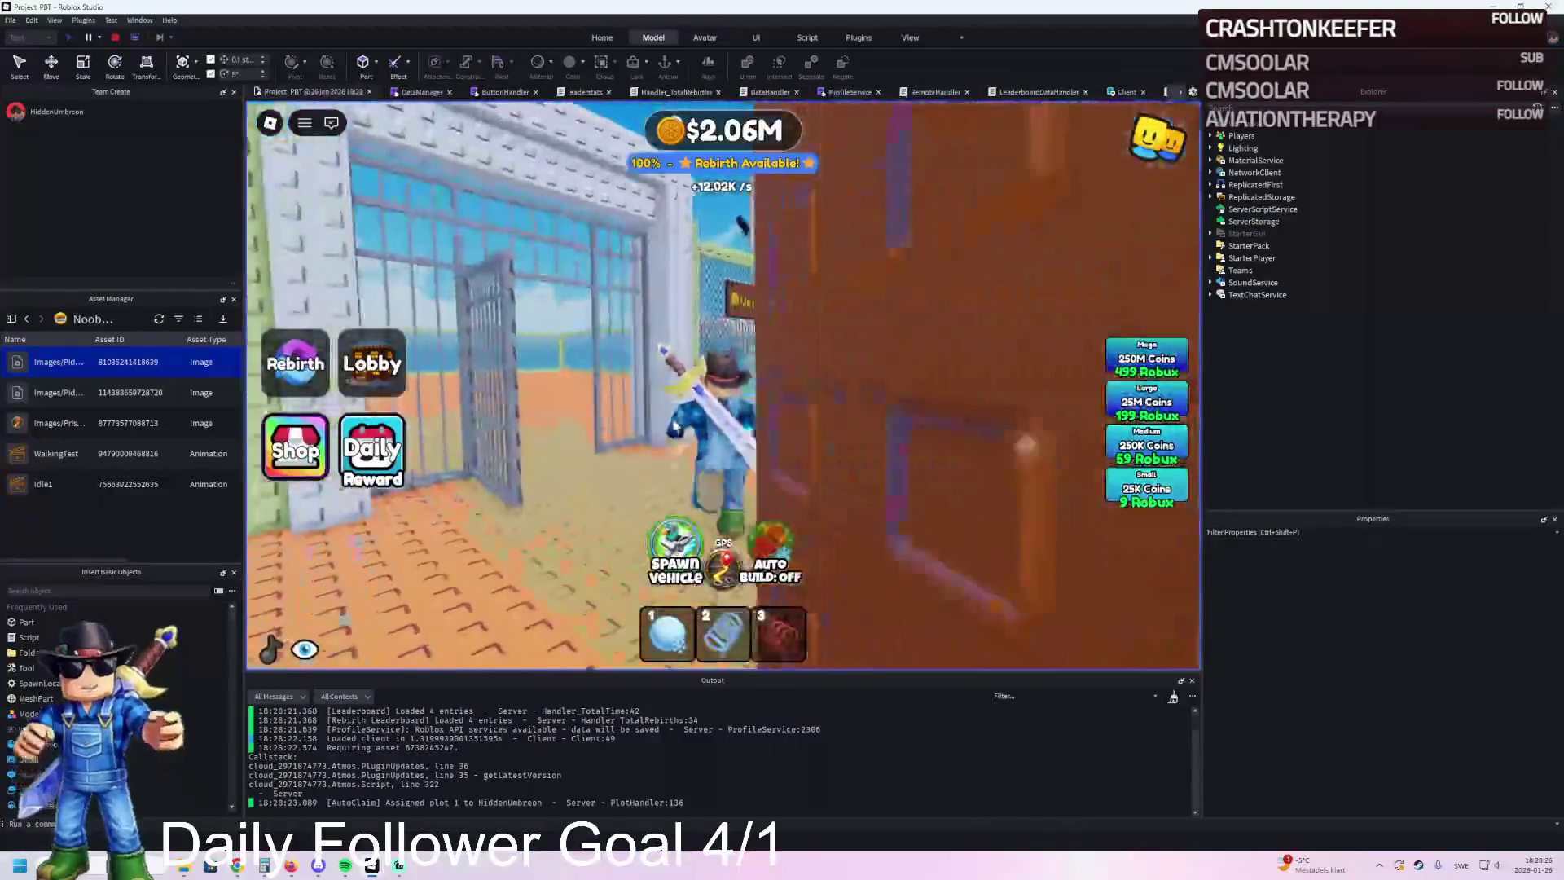
{"action": "key", "text": "w"}
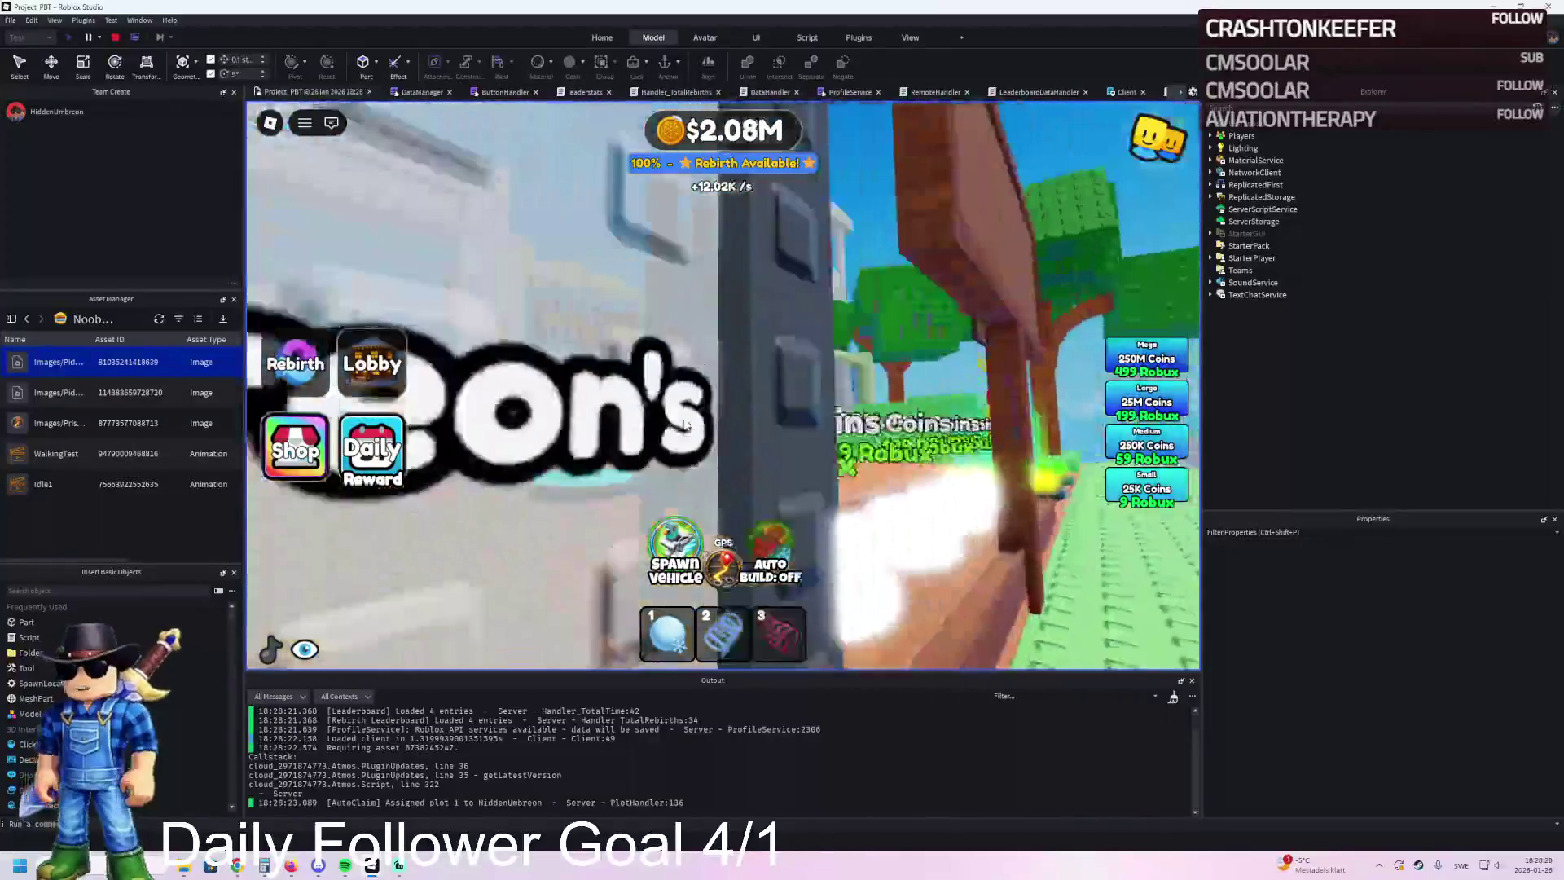
{"action": "key", "text": "w"}
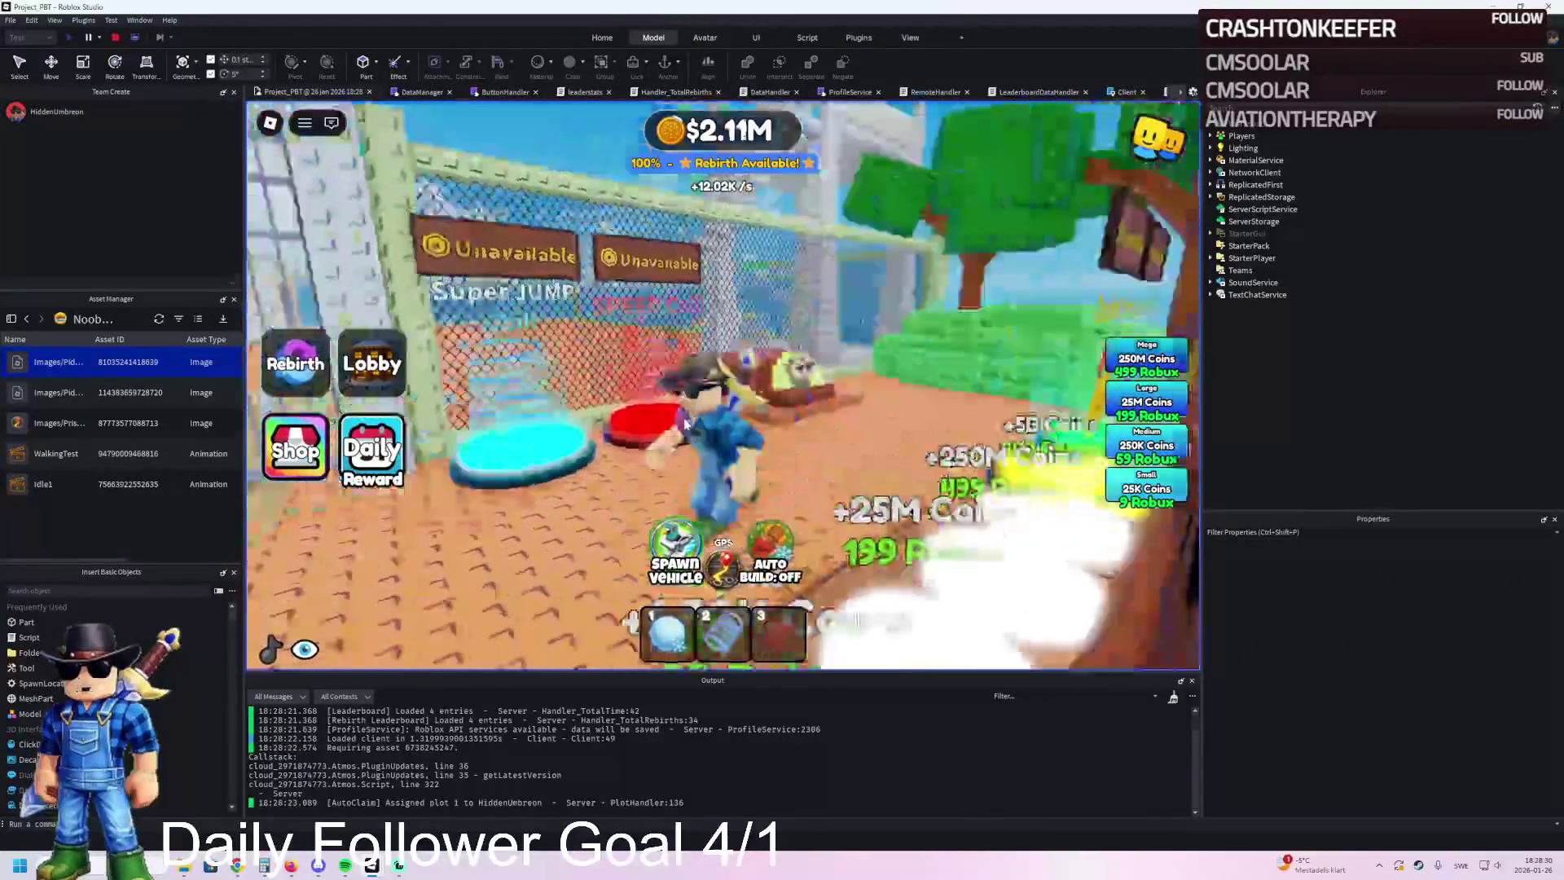
{"action": "key", "text": "w"}
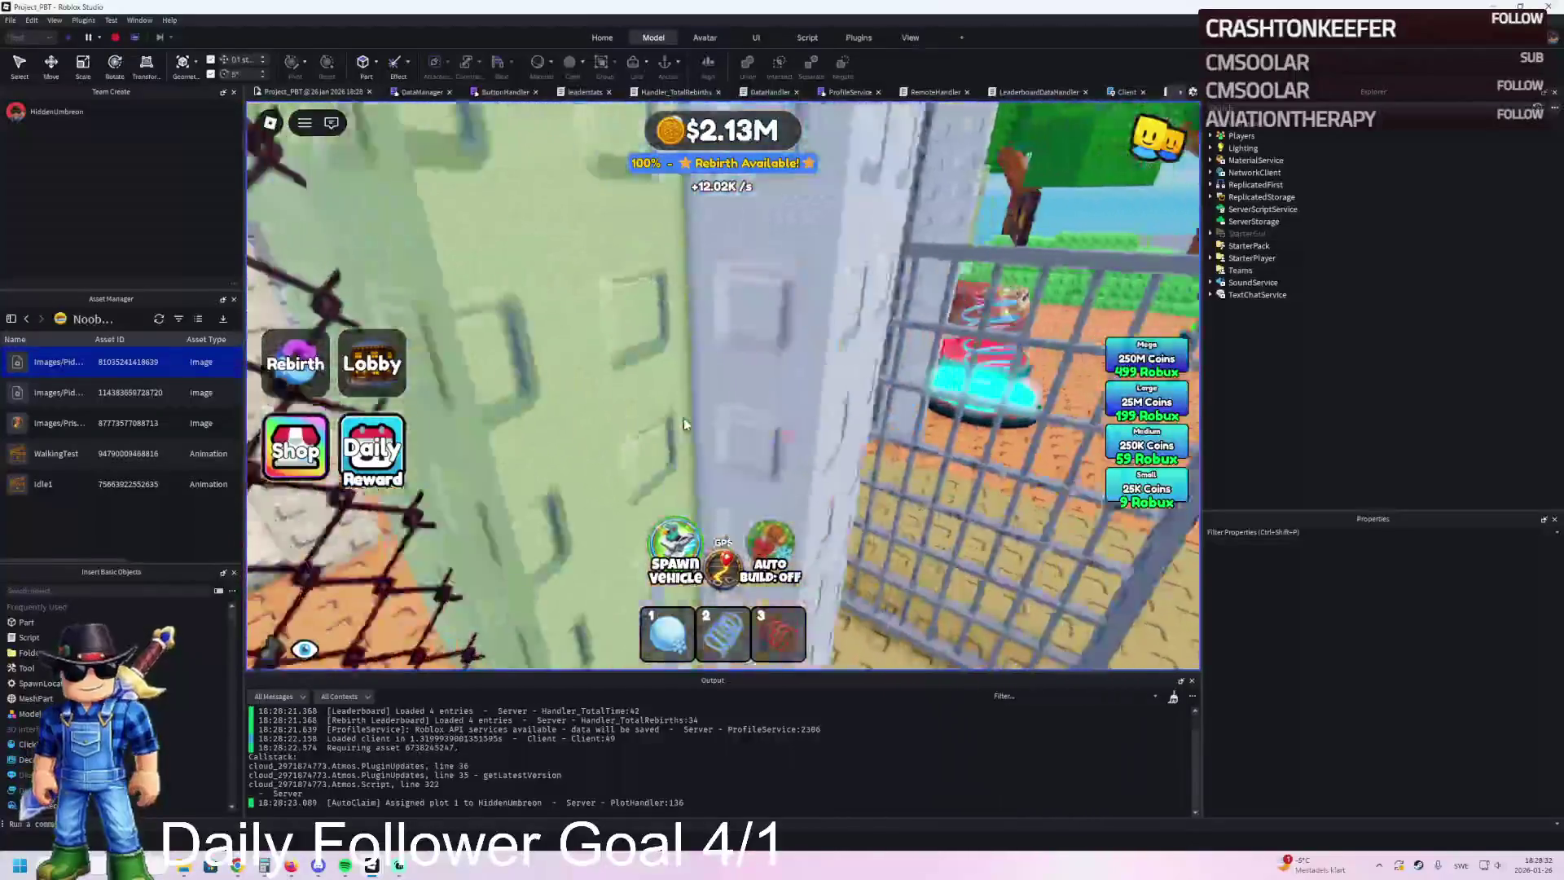
{"action": "key", "text": "w"}
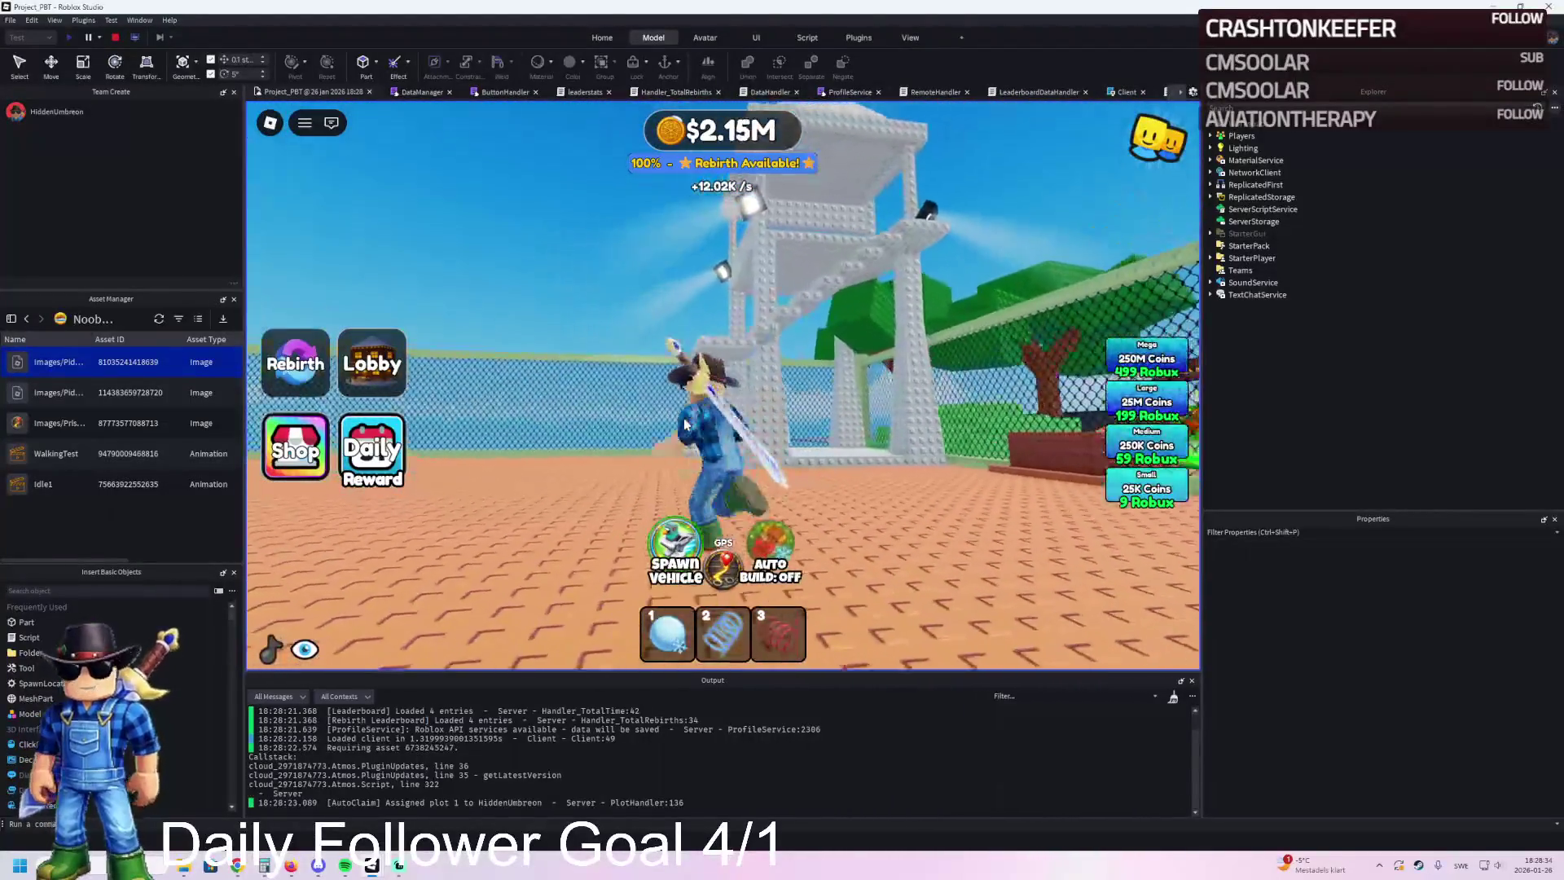
{"action": "key", "text": "w"}
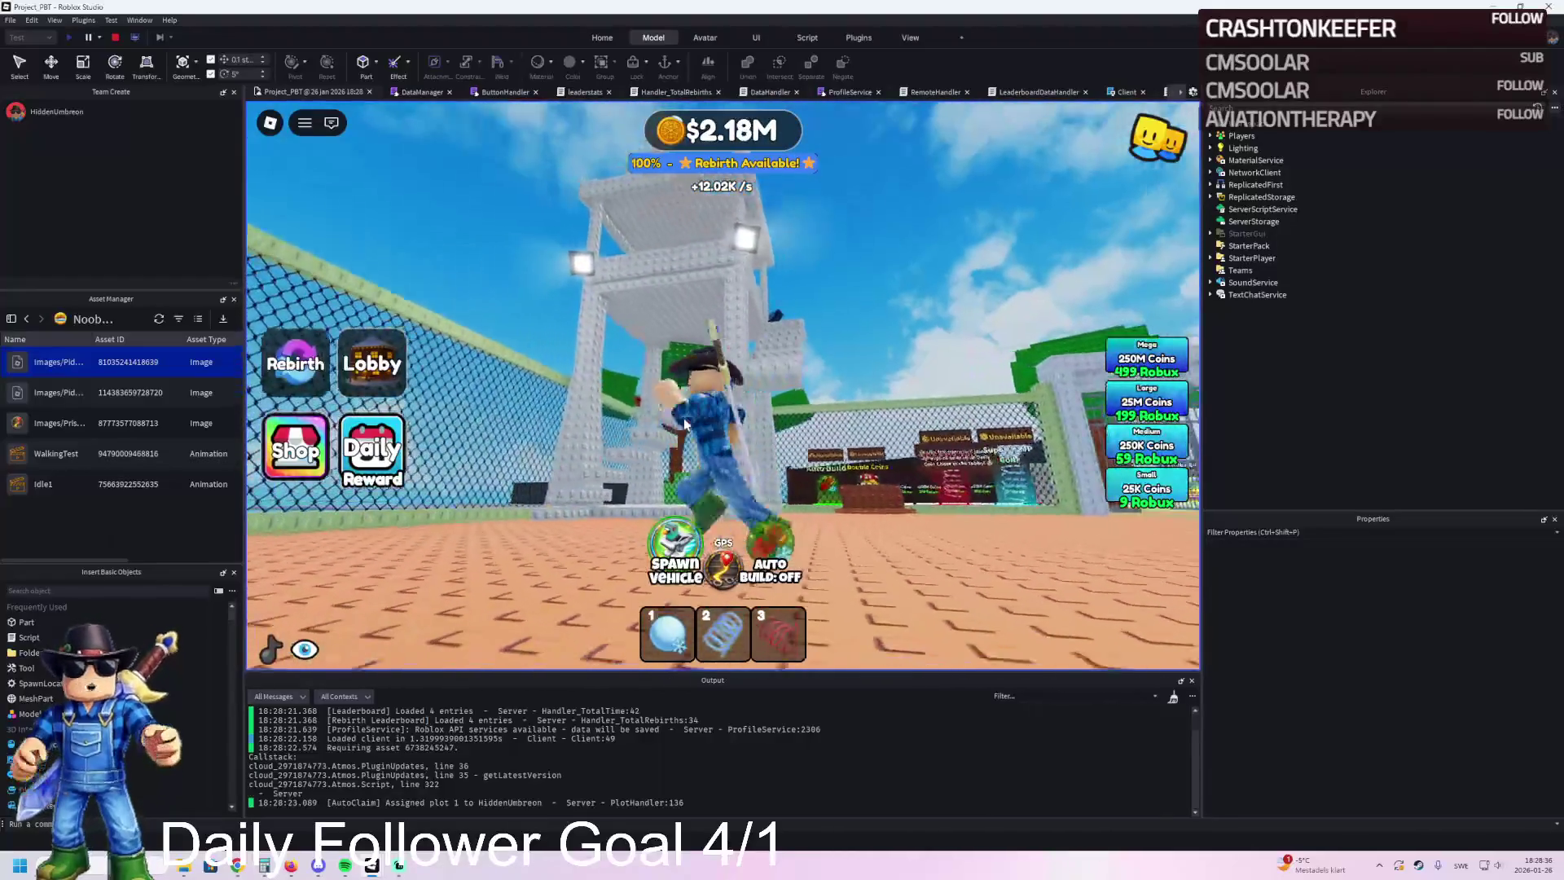
{"action": "key", "text": "w"}
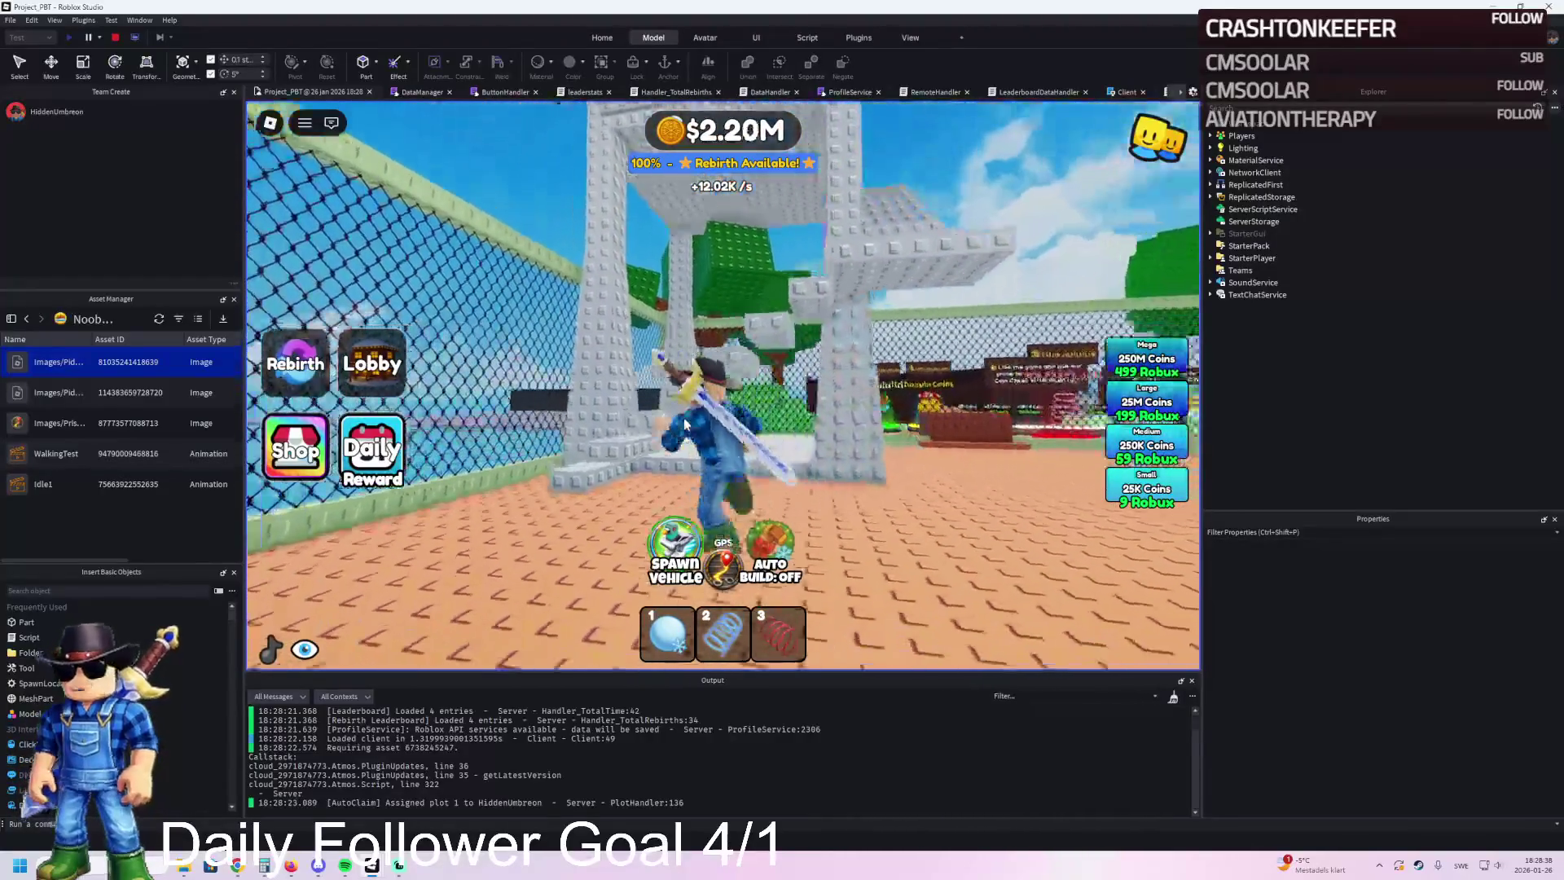
{"action": "key", "text": "w"}
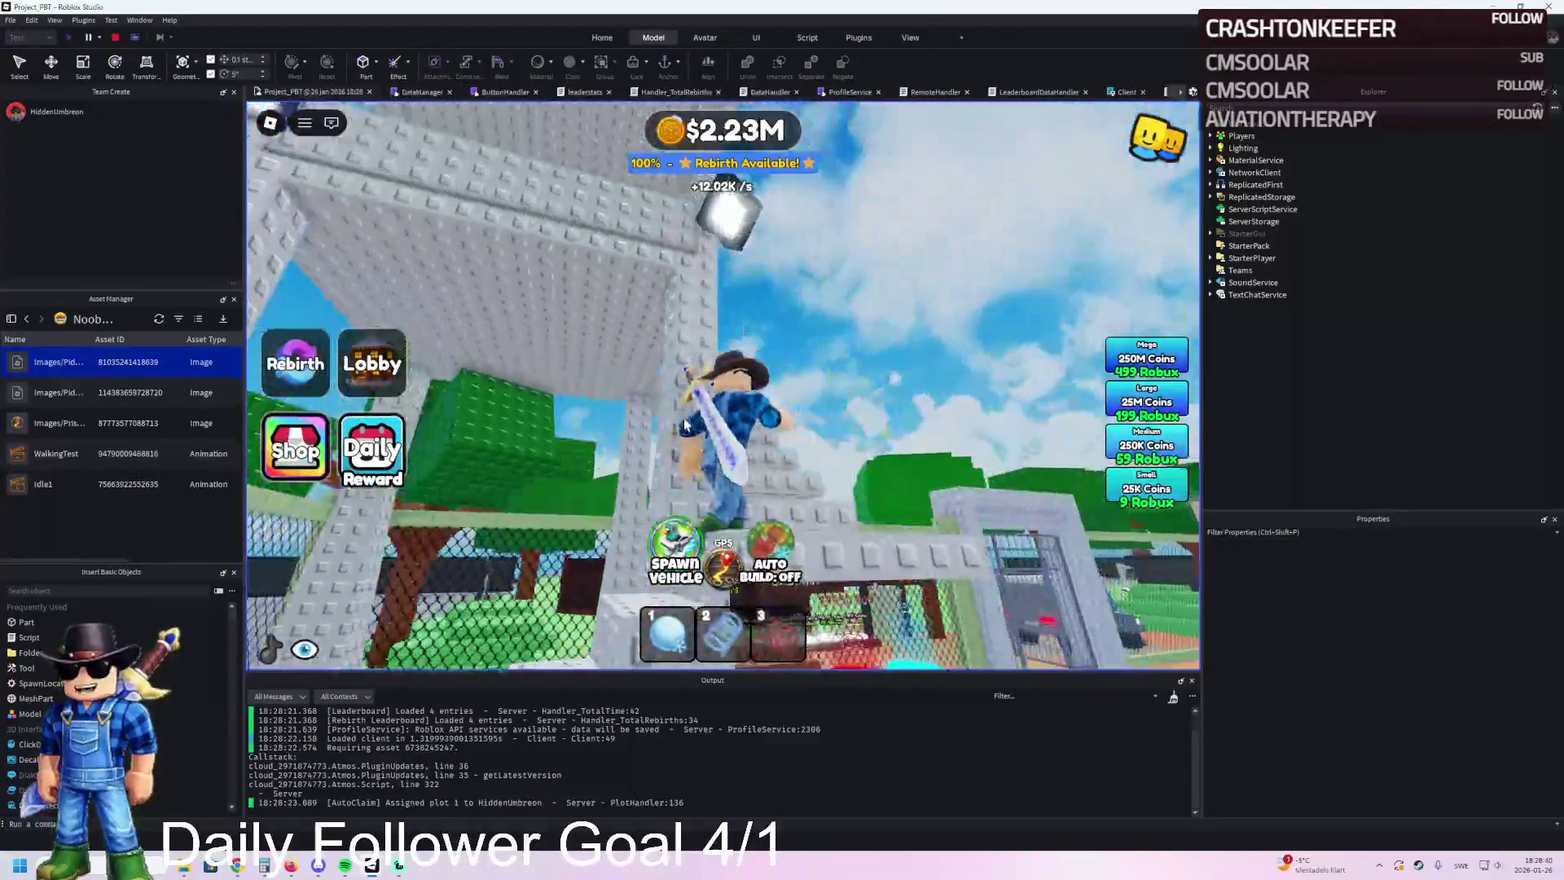
{"action": "key", "text": "w"}
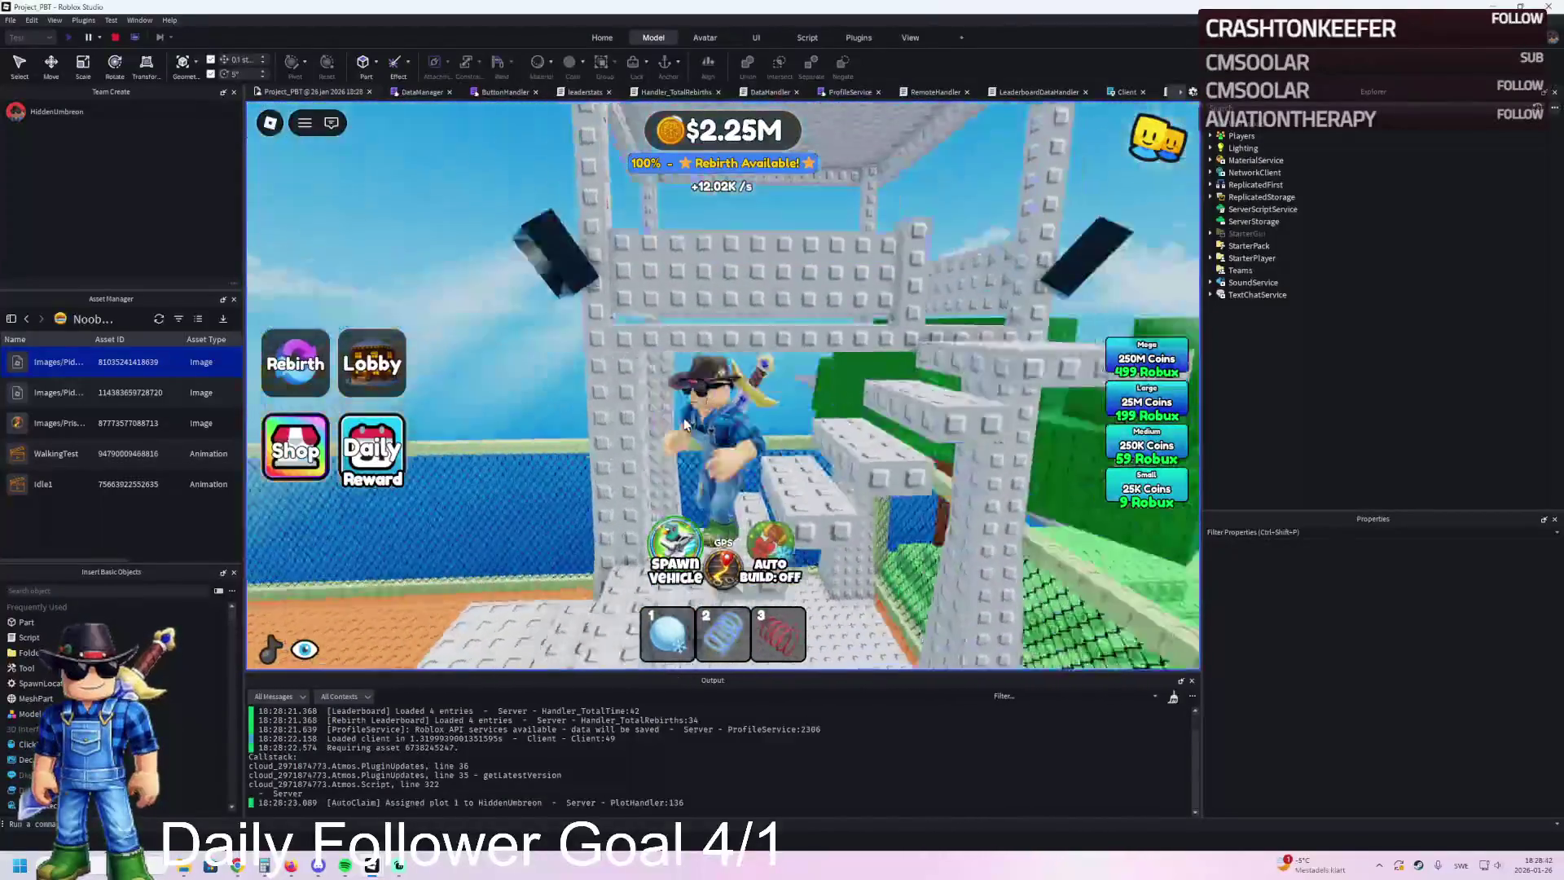
{"action": "key", "text": "w"}
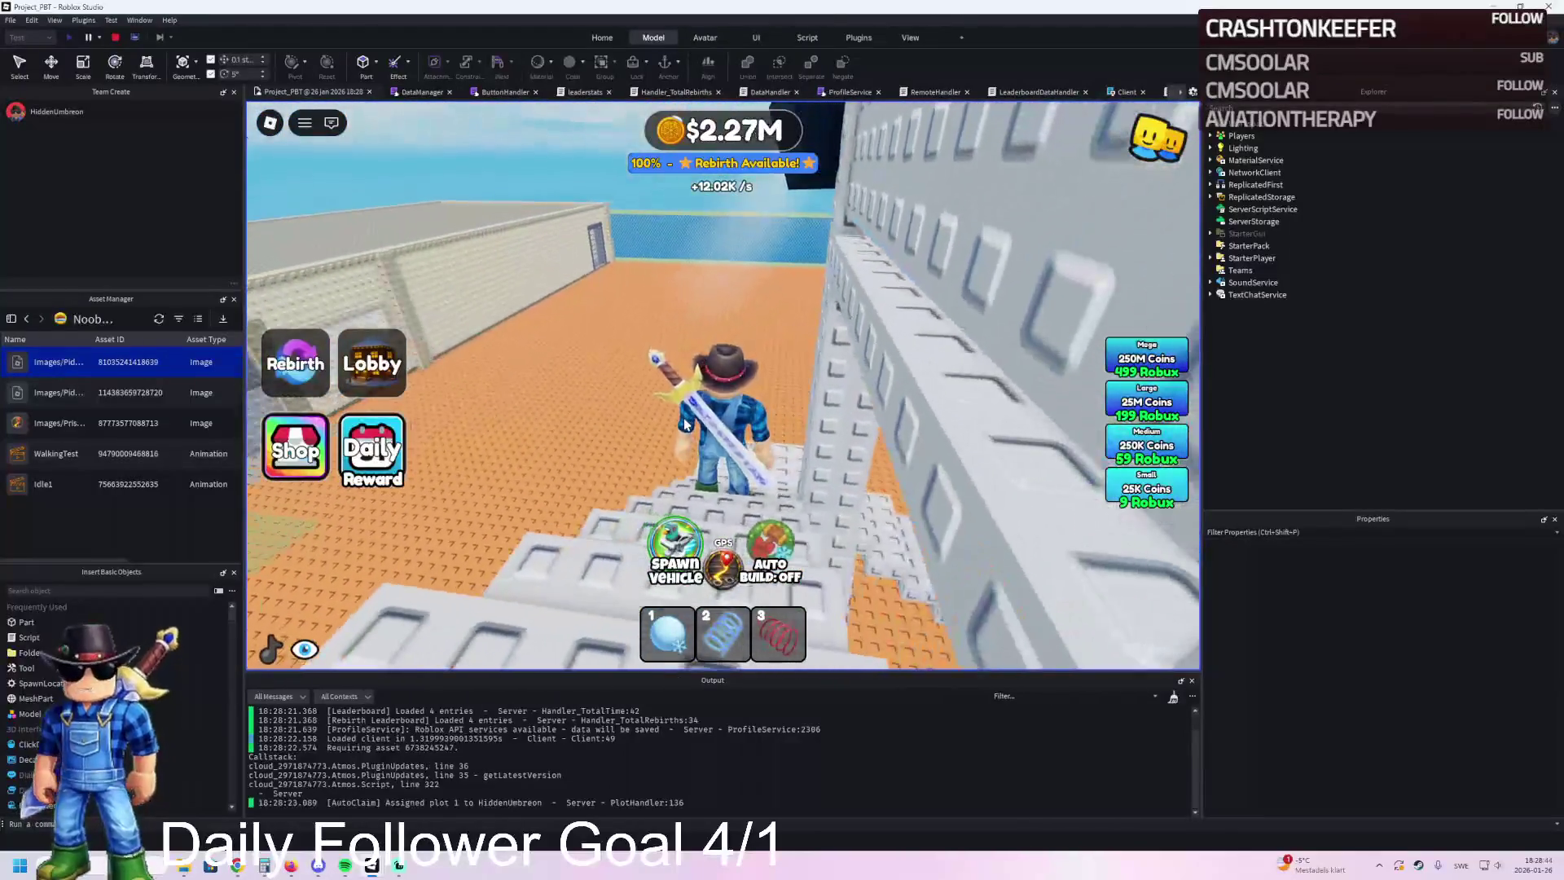
{"action": "key", "text": "w"}
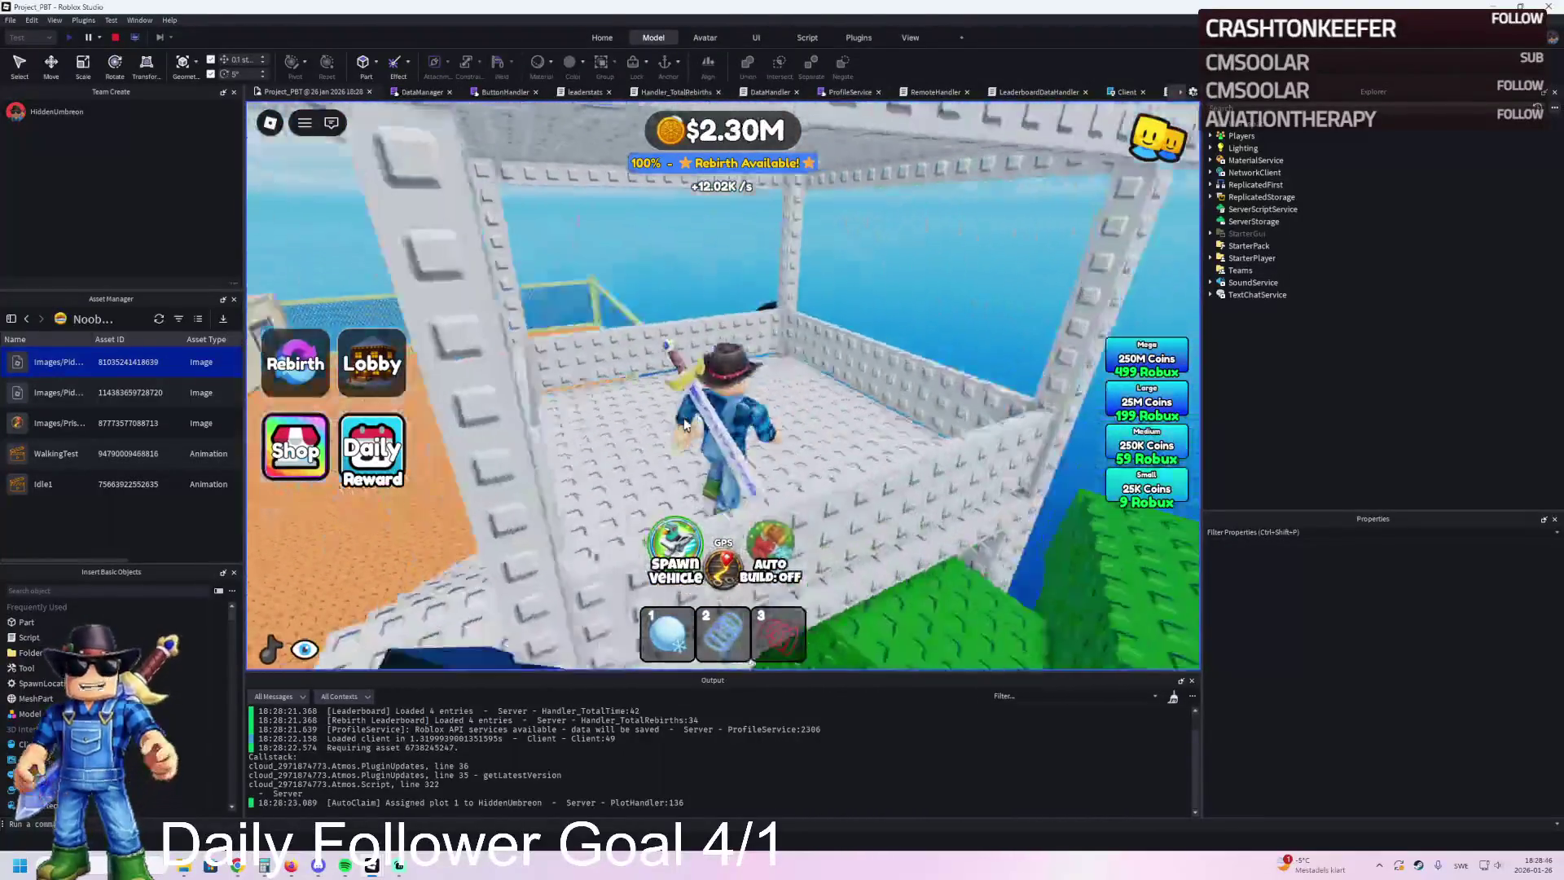
{"action": "key", "text": "w"}
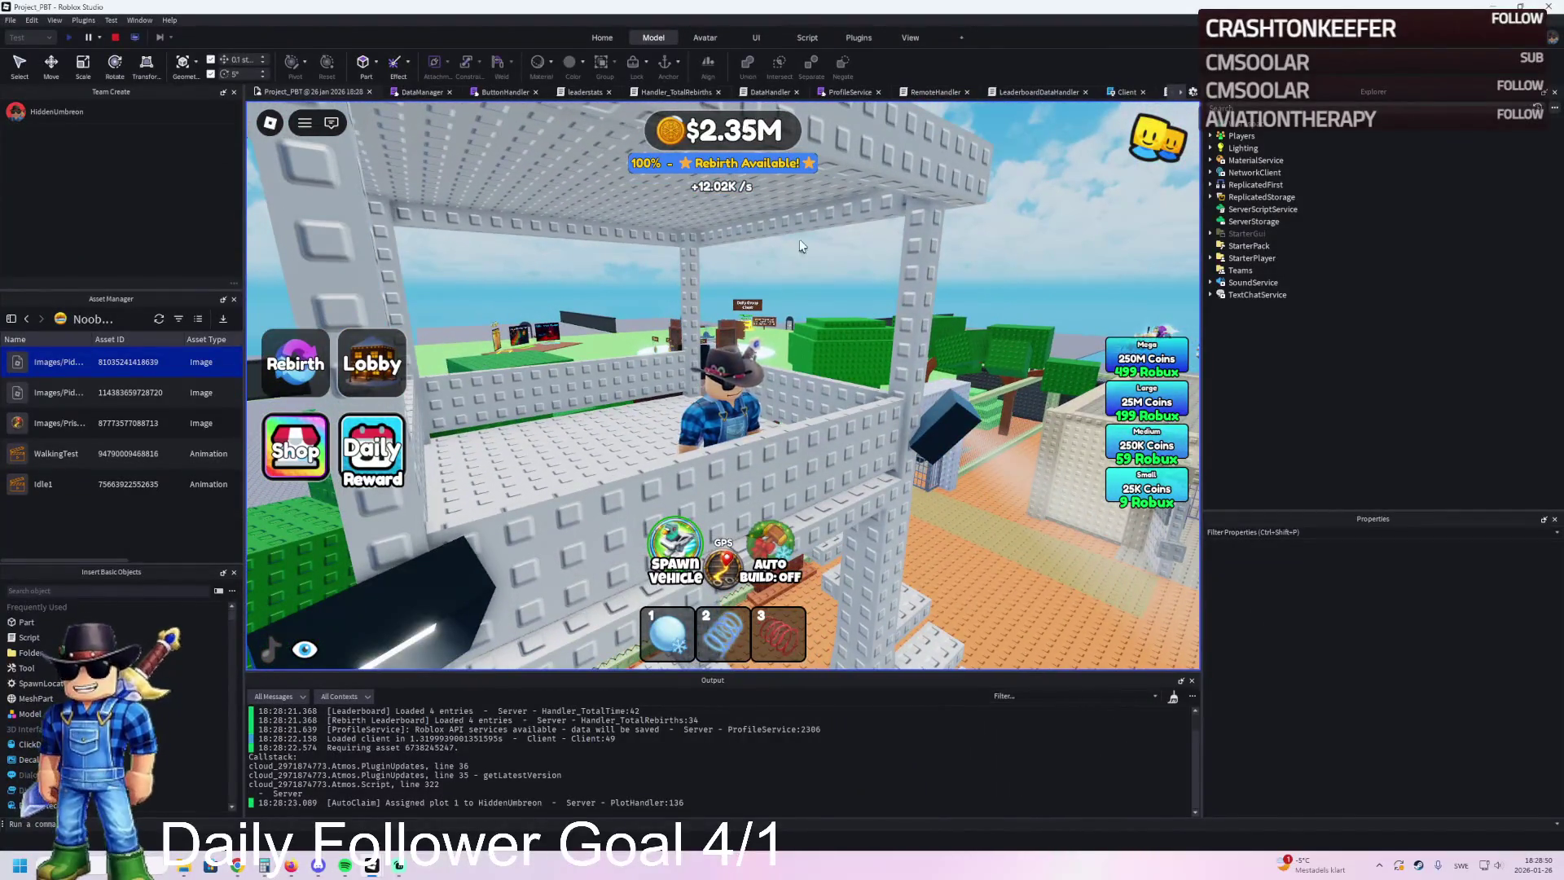
{"action": "left_click", "coordinate": [117, 37]}
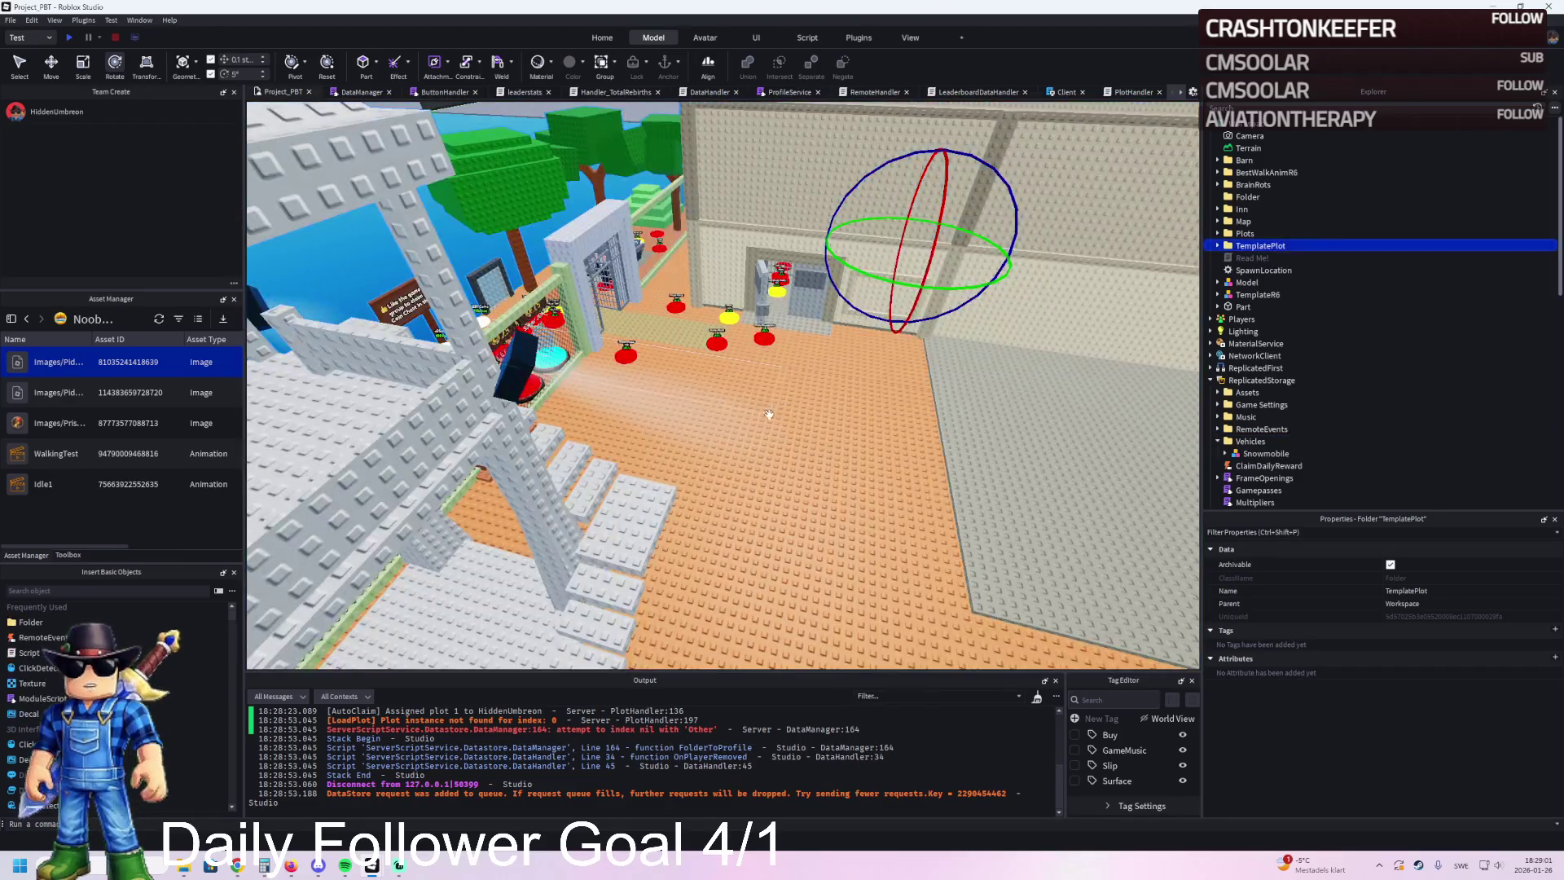
Step: Select all three Light fixtures and lower them on the tower
{"action": "left_click_drag", "start_coordinate": [769, 415], "coordinate": [754, 409]}
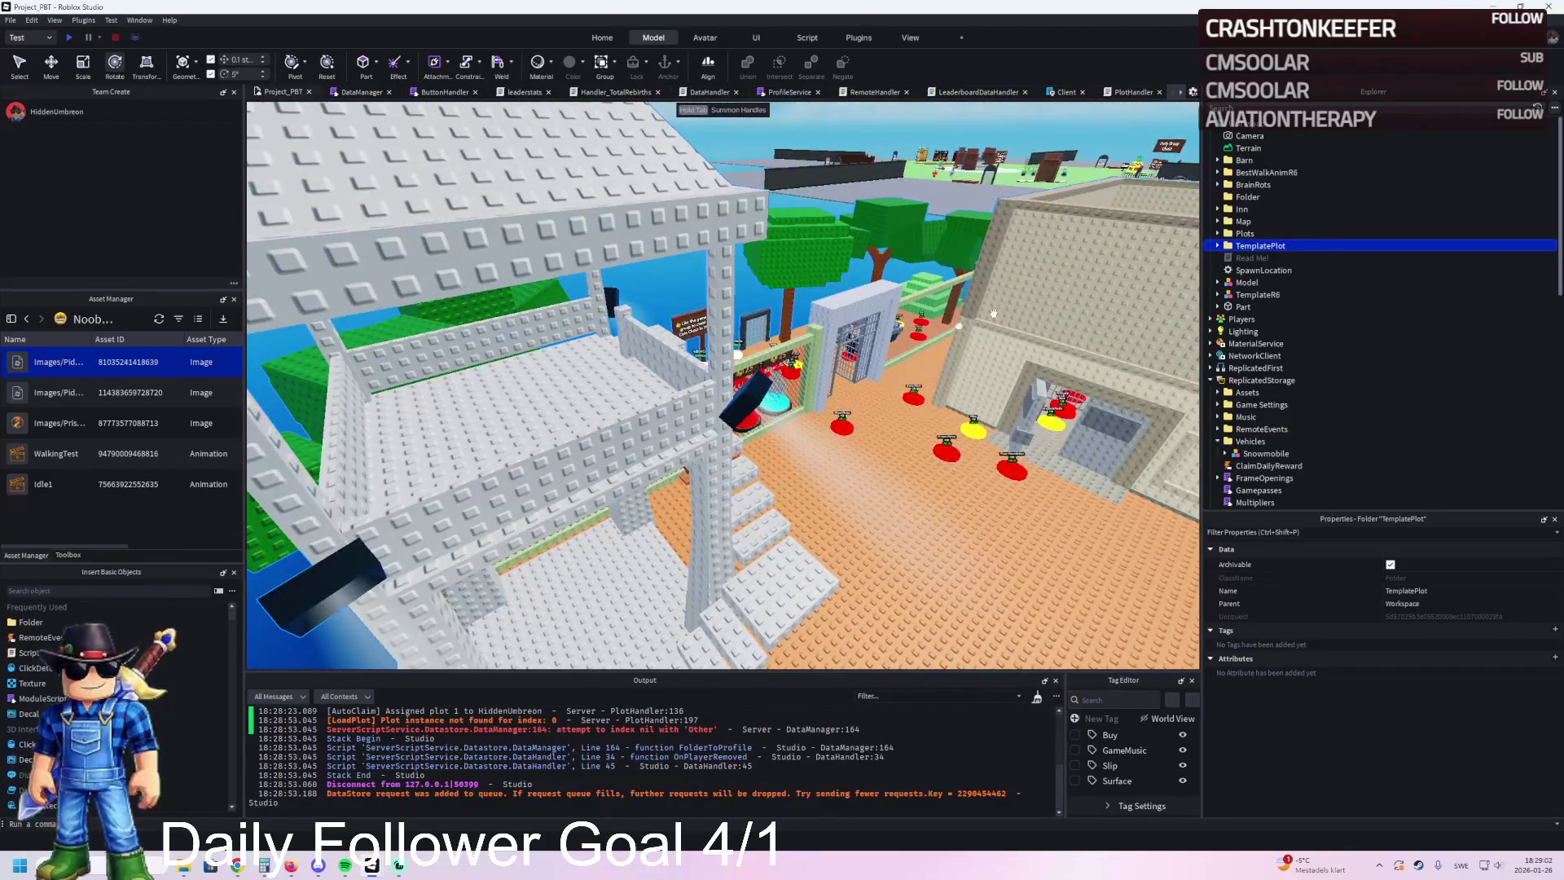
{"action": "left_click", "coordinate": [768, 405]}
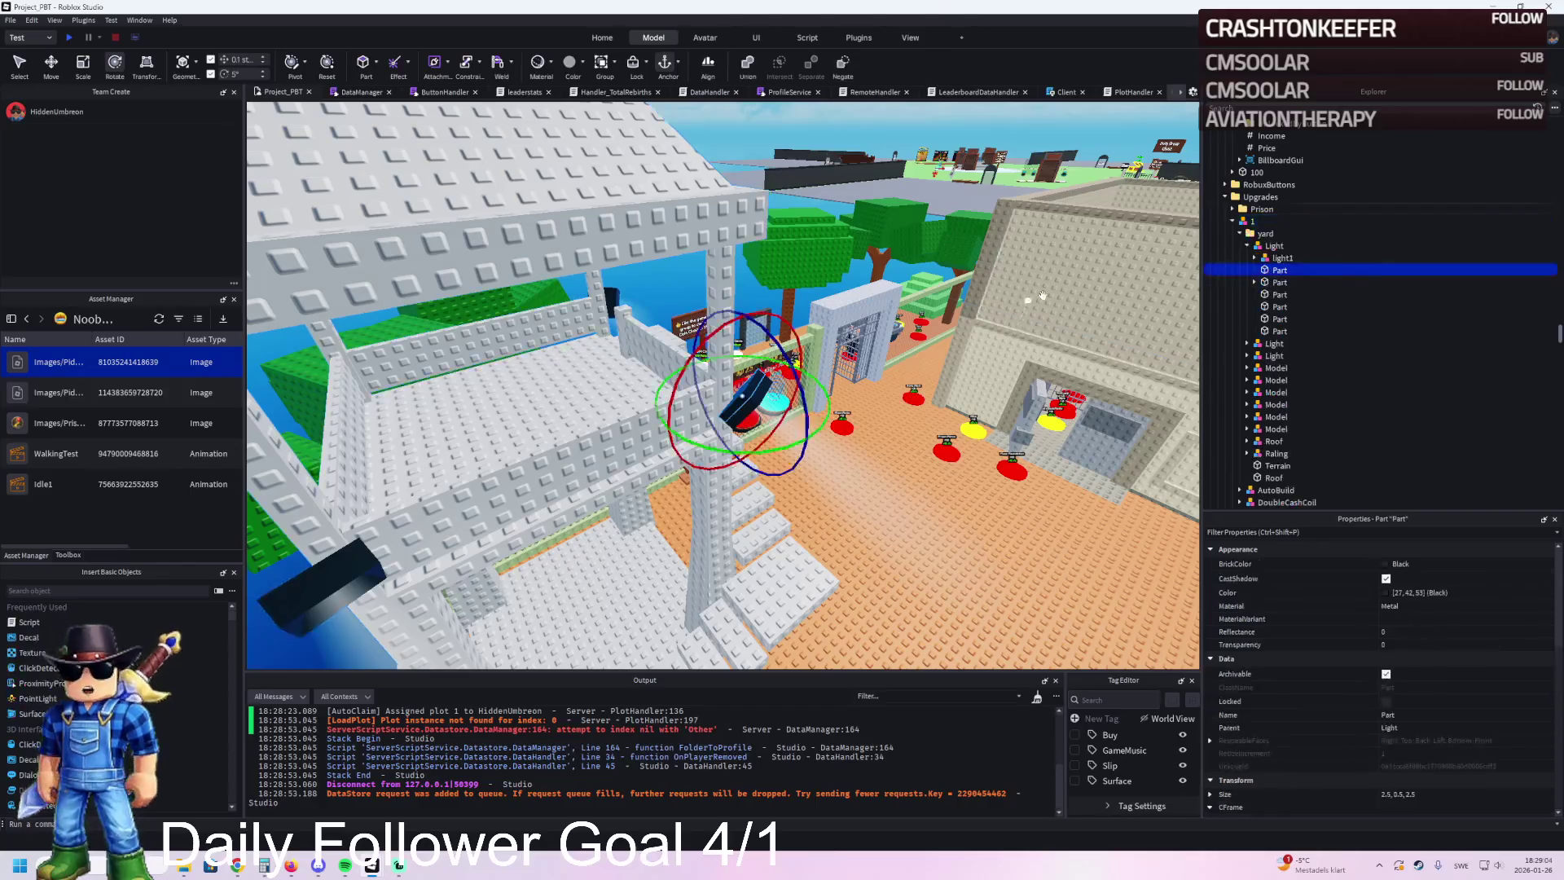
{"action": "left_click", "coordinate": [1246, 247]}
{"action": "left_click", "coordinate": [1246, 247]}
{"action": "left_click", "coordinate": [1274, 269], "text": "shift"}
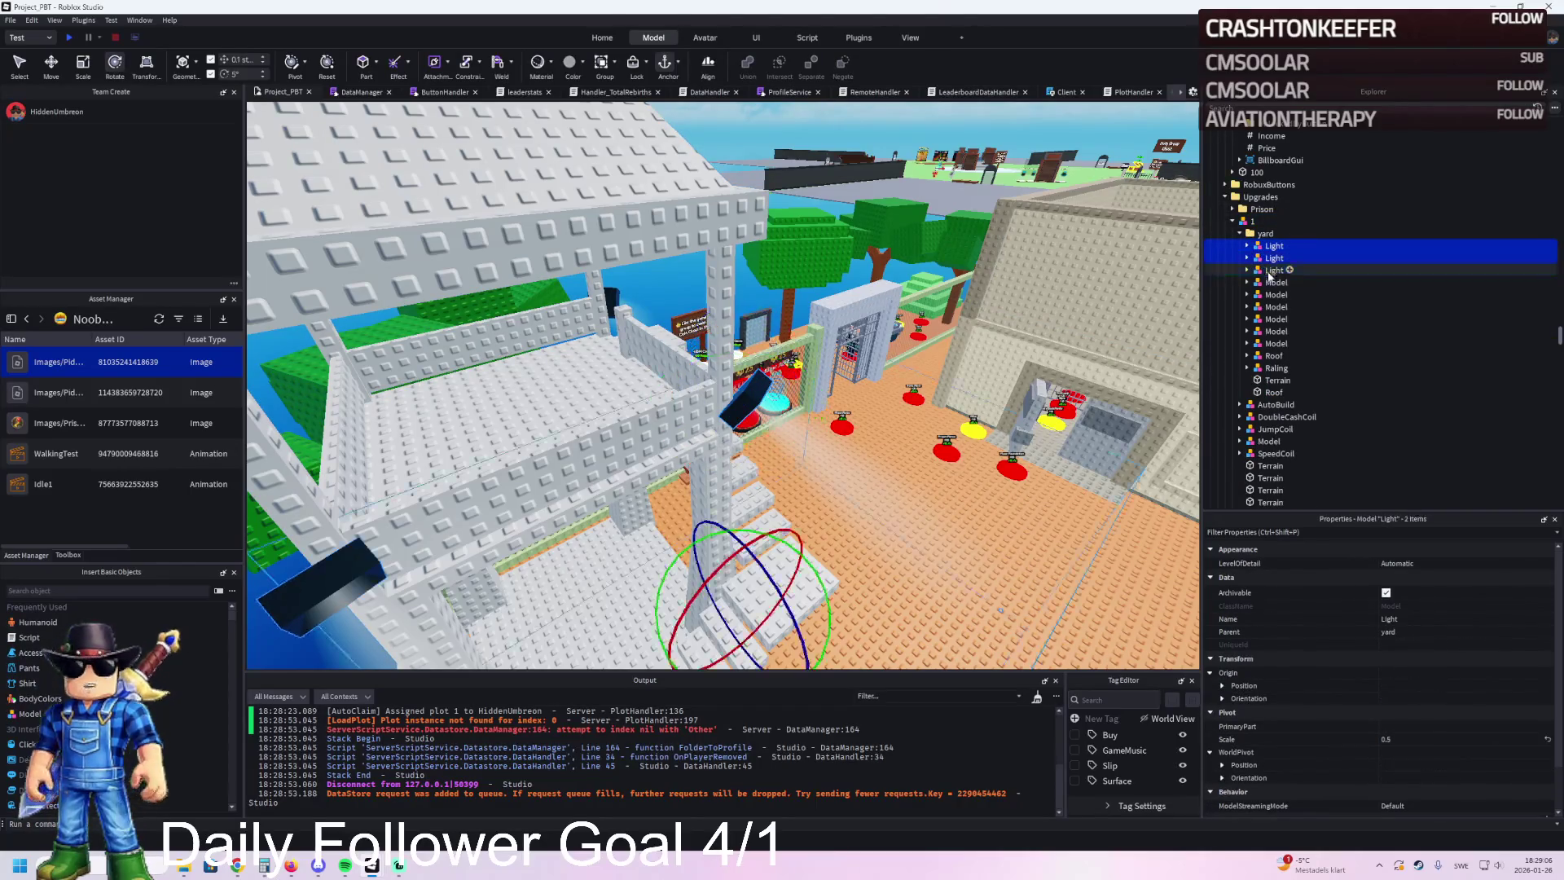
{"action": "key", "text": "ctrl+2"}
{"action": "key", "text": "f"}
{"action": "left_click_drag", "start_coordinate": [753, 306], "coordinate": [763, 350]}
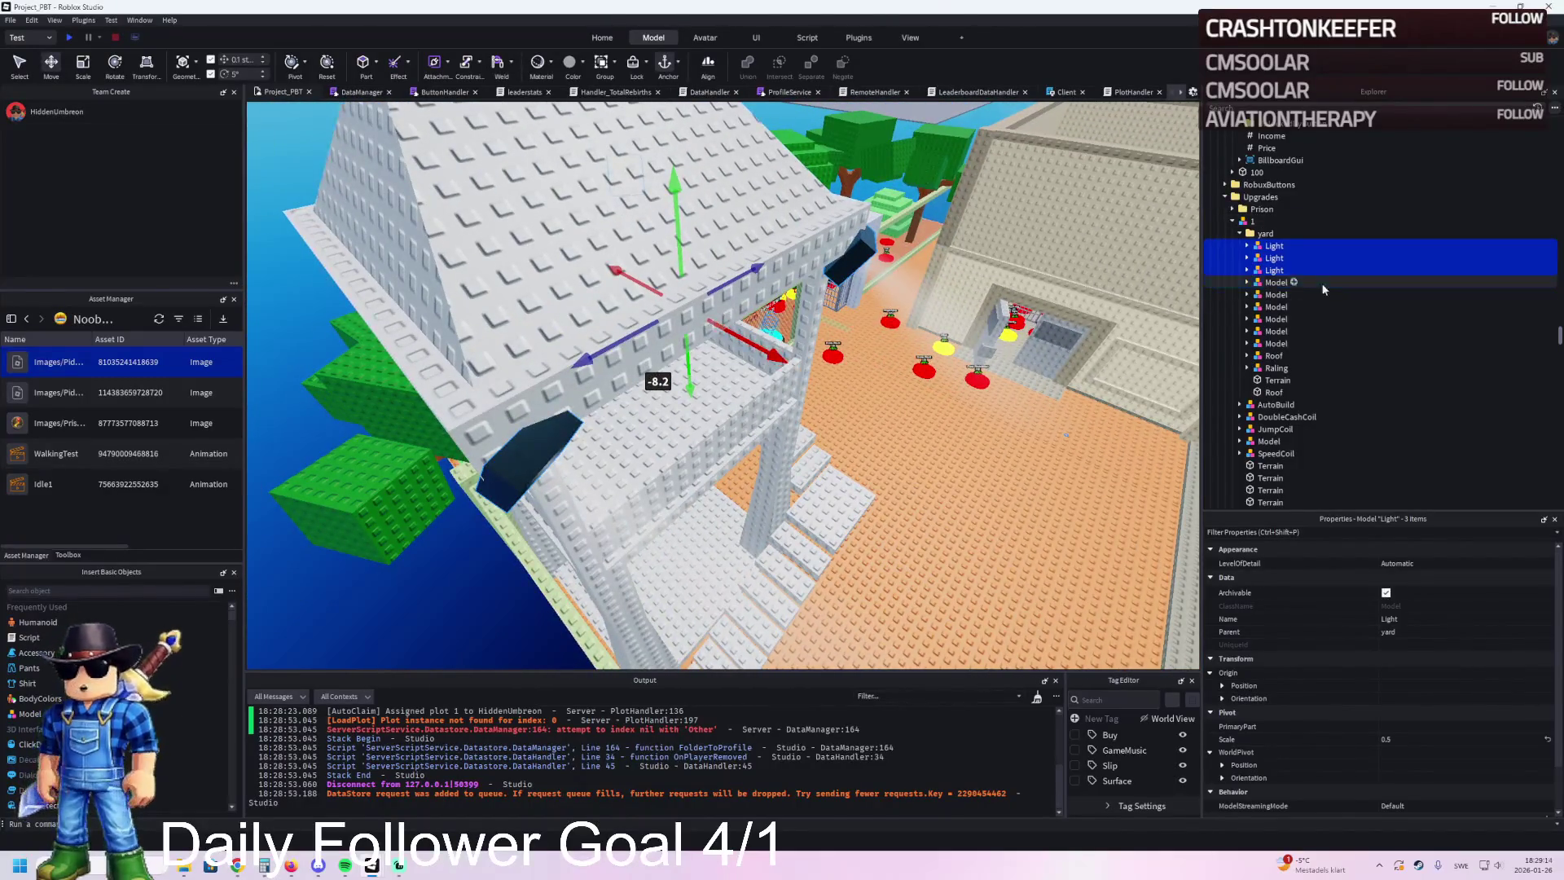
Step: Rotate the second Light fixture to orientation -55, -85, 0
{"action": "left_click", "coordinate": [1274, 257]}
{"action": "key", "text": "f"}
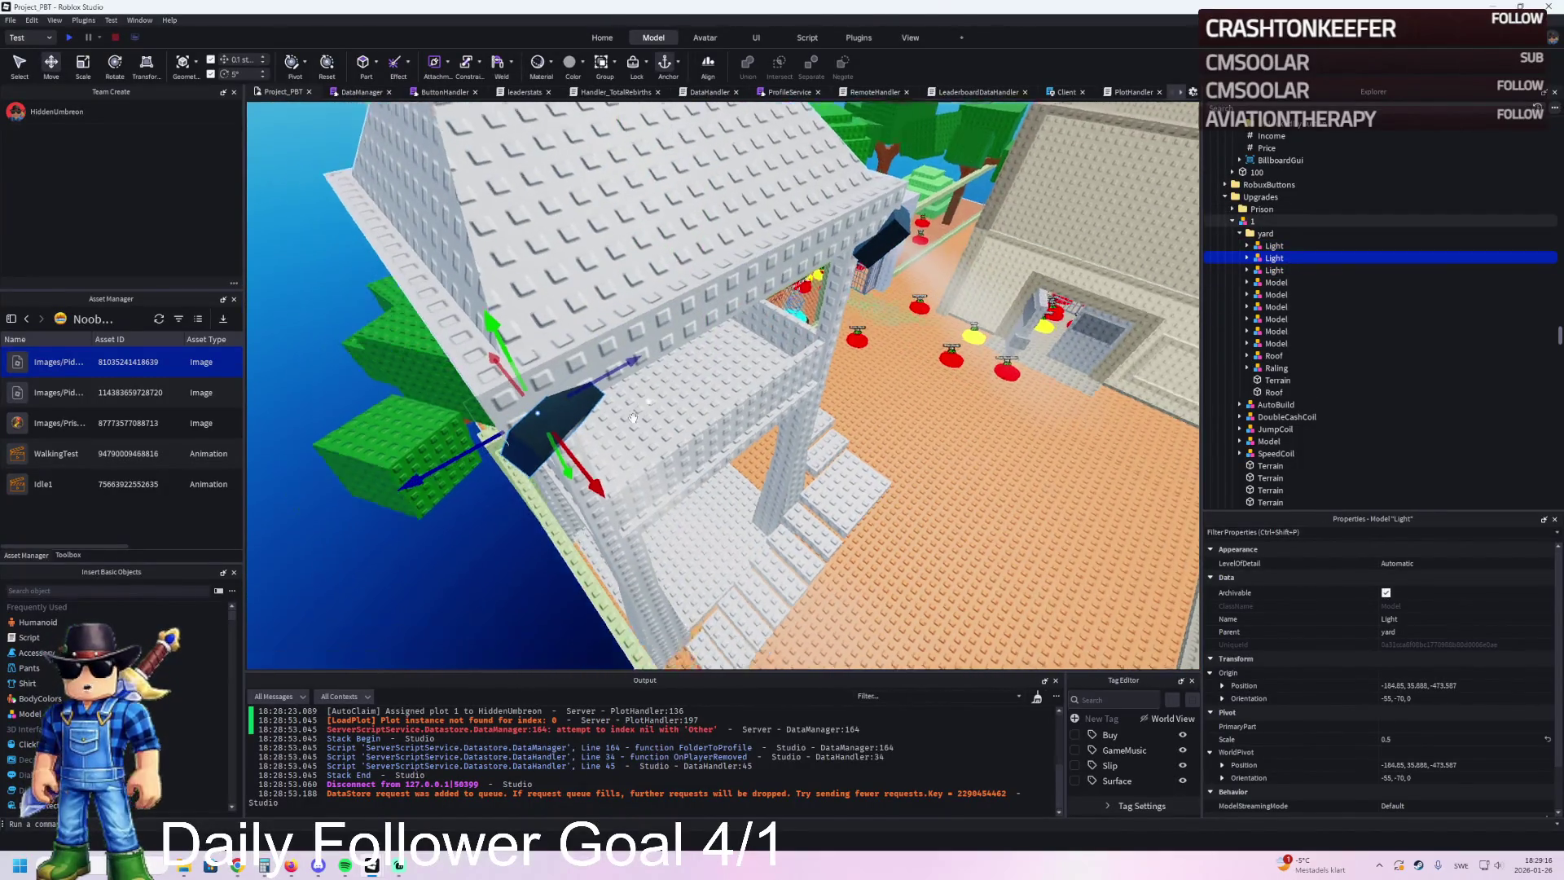
{"action": "key", "text": "ctrl+4"}
{"action": "mouse_move", "coordinate": [636, 417]}
{"action": "left_mouse_down"}
{"action": "mouse_move", "coordinate": [680, 383]}
{"action": "mouse_move", "coordinate": [653, 423]}
{"action": "left_mouse_up"}
{"action": "key", "text": "ctrl+2"}
{"action": "key", "text": "ctrl+4"}
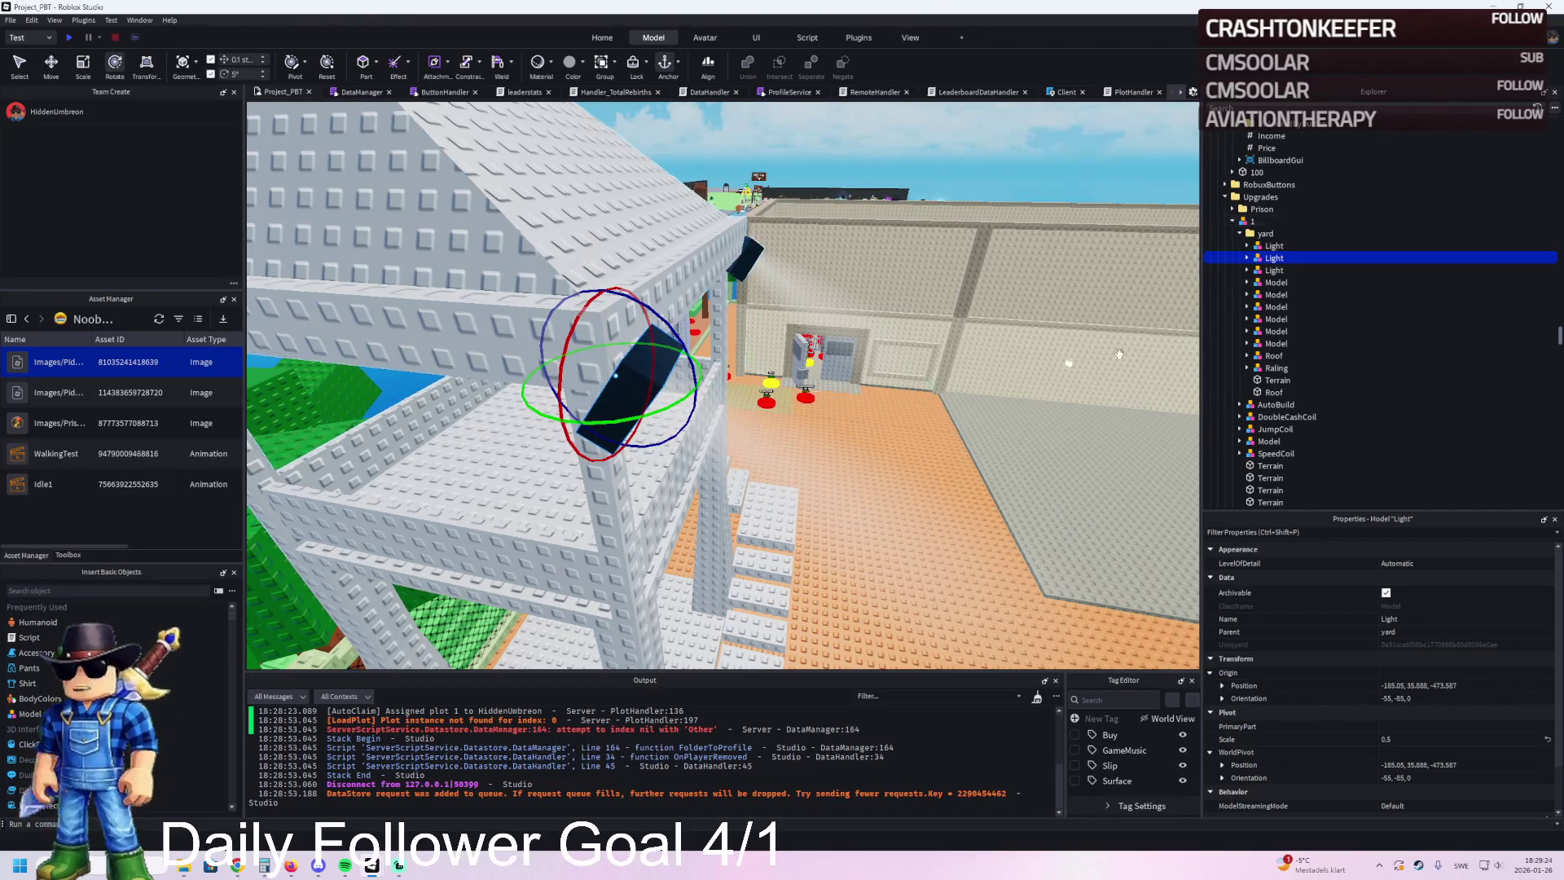
Step: Set the Beam 'light' under light1 to TextureLength 40 instead of 20
{"action": "left_click", "coordinate": [1247, 257]}
{"action": "left_click", "coordinate": [1255, 294]}
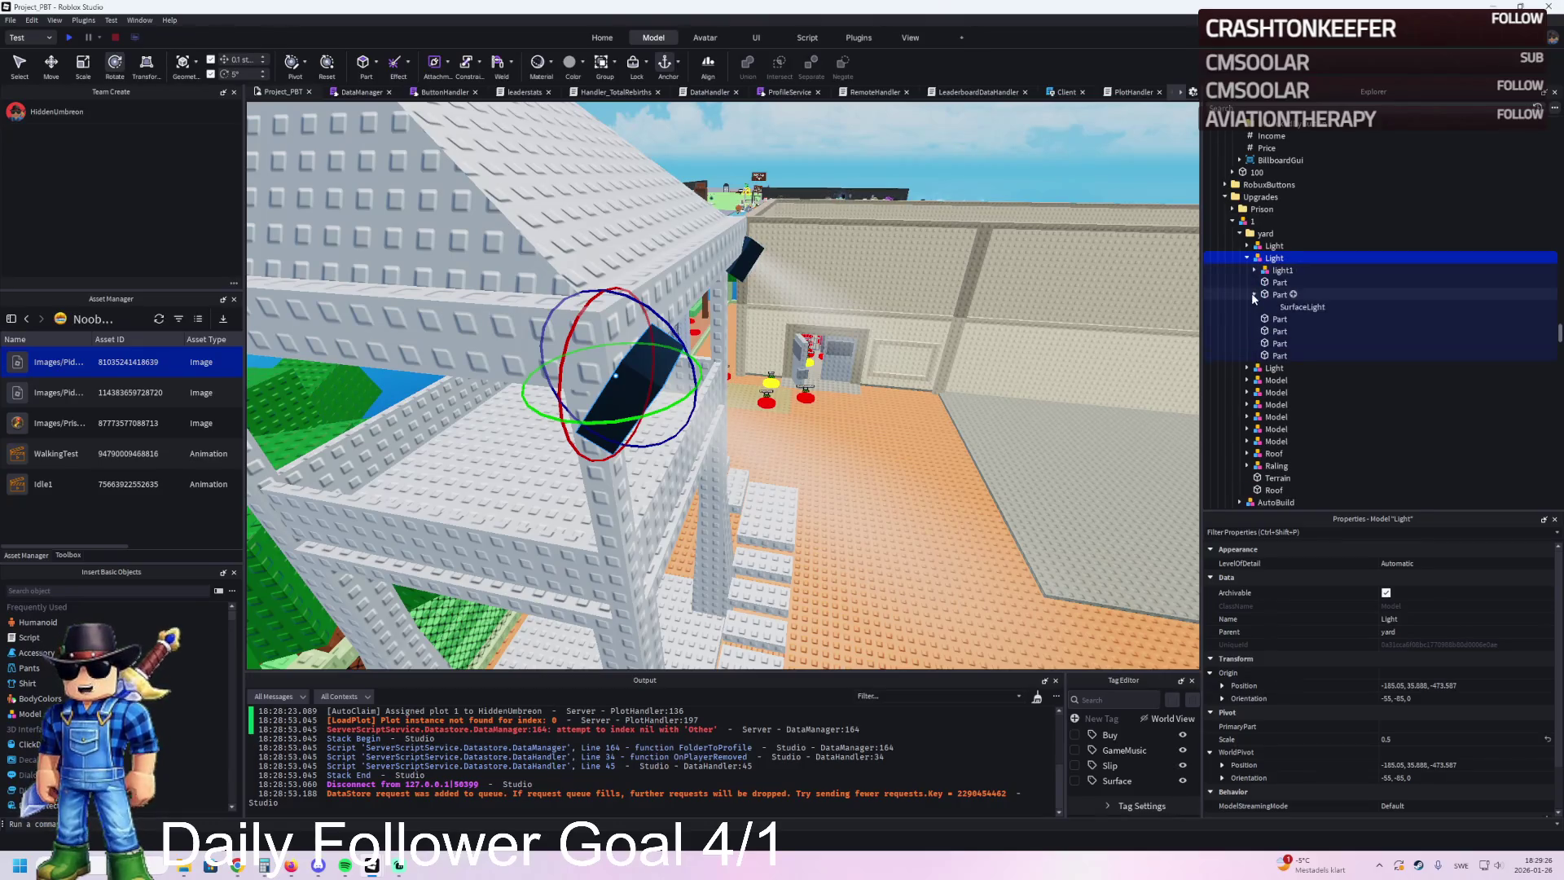
{"action": "left_click", "coordinate": [1261, 282]}
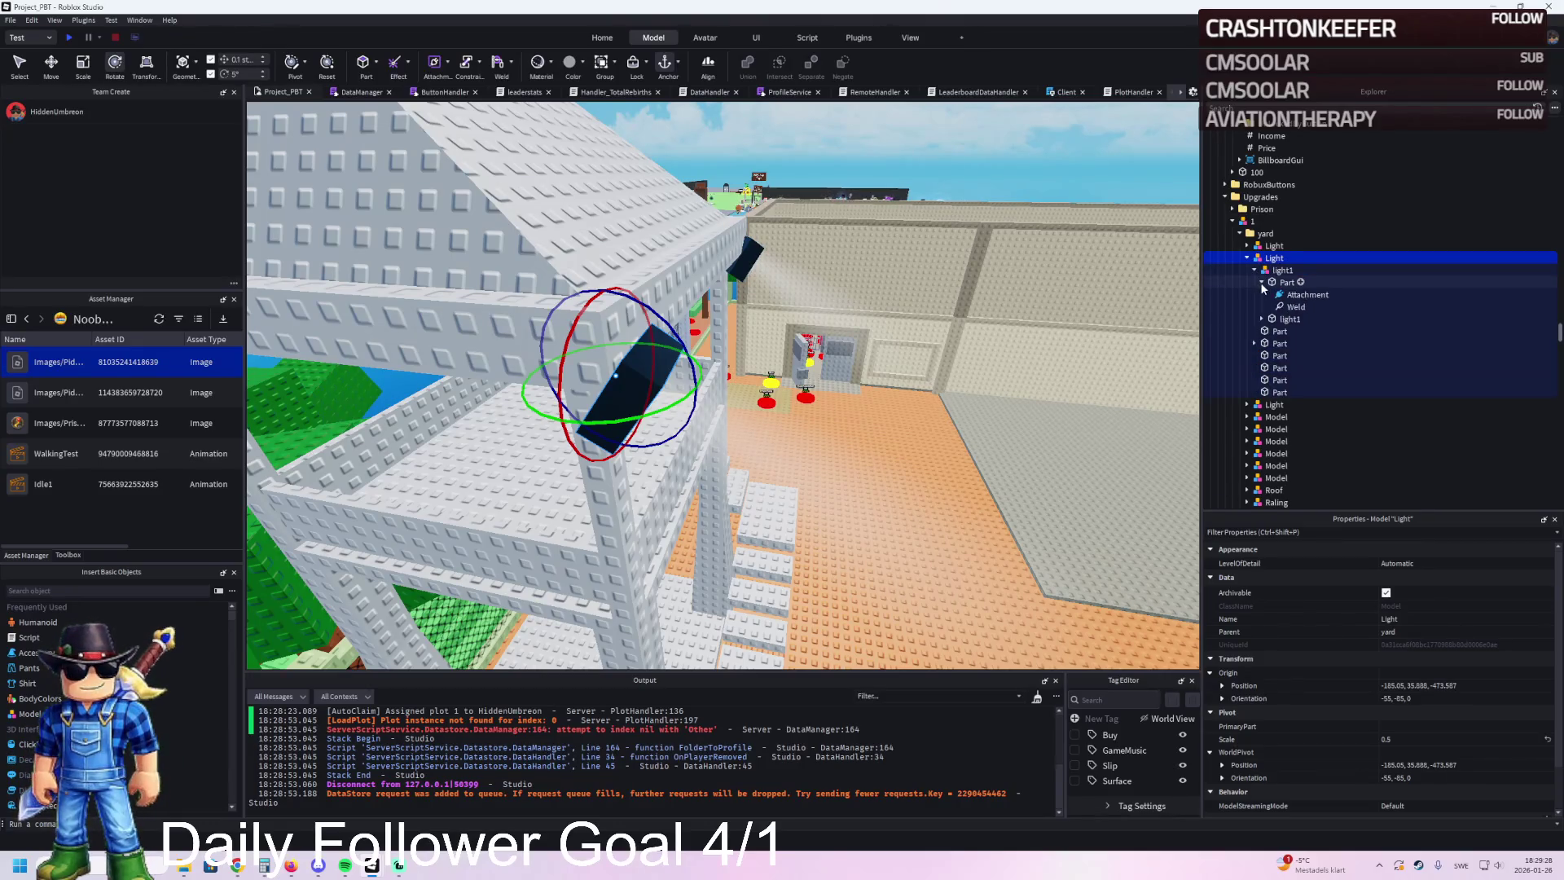
{"action": "left_click", "coordinate": [1262, 283]}
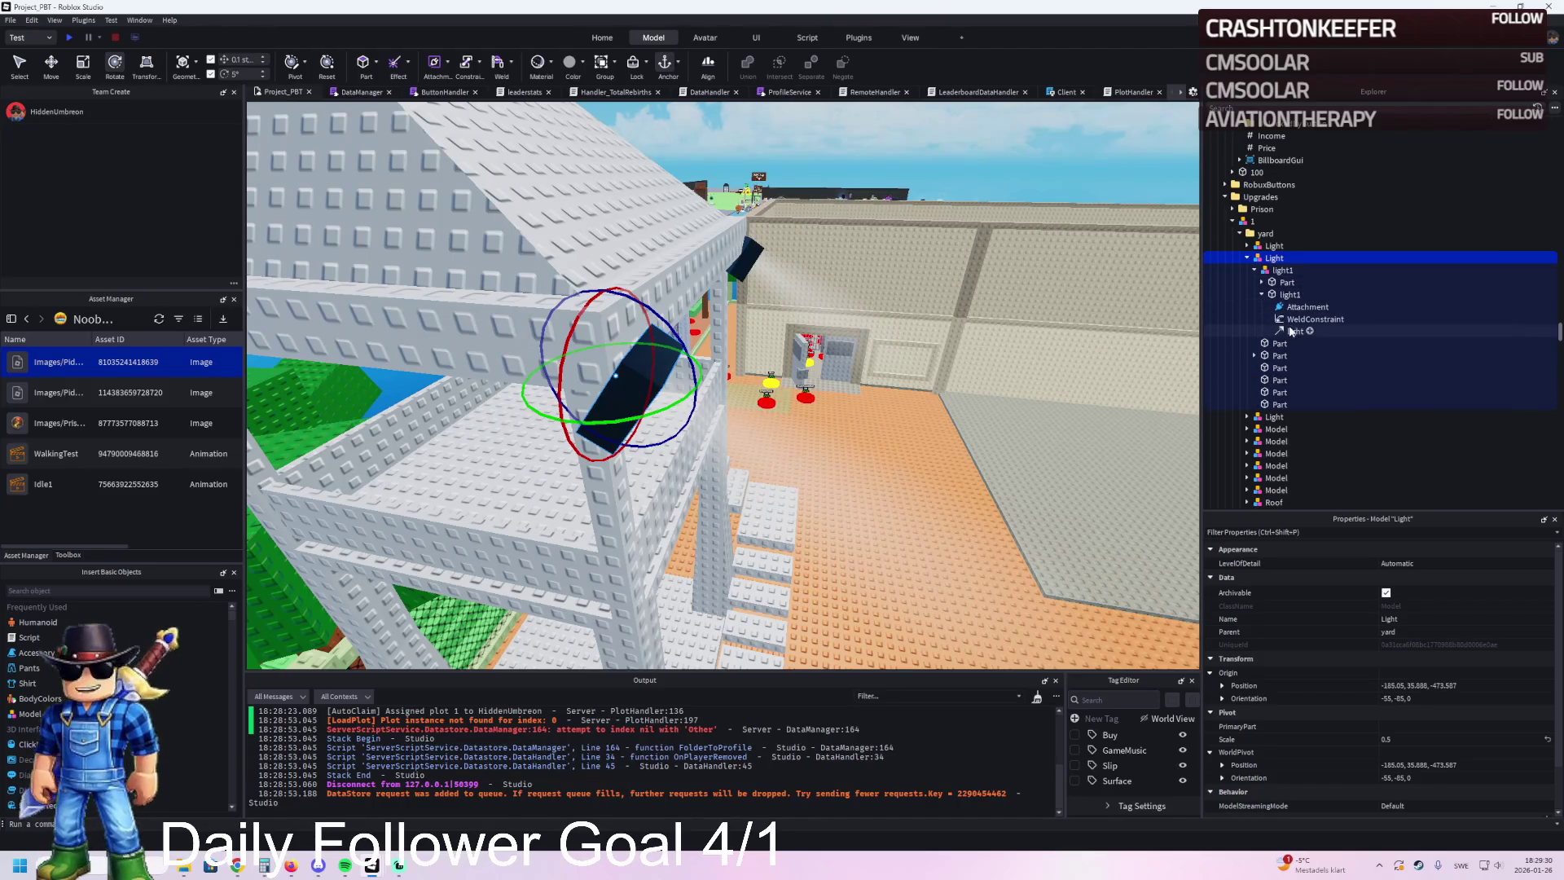
{"action": "left_click", "coordinate": [1295, 330]}
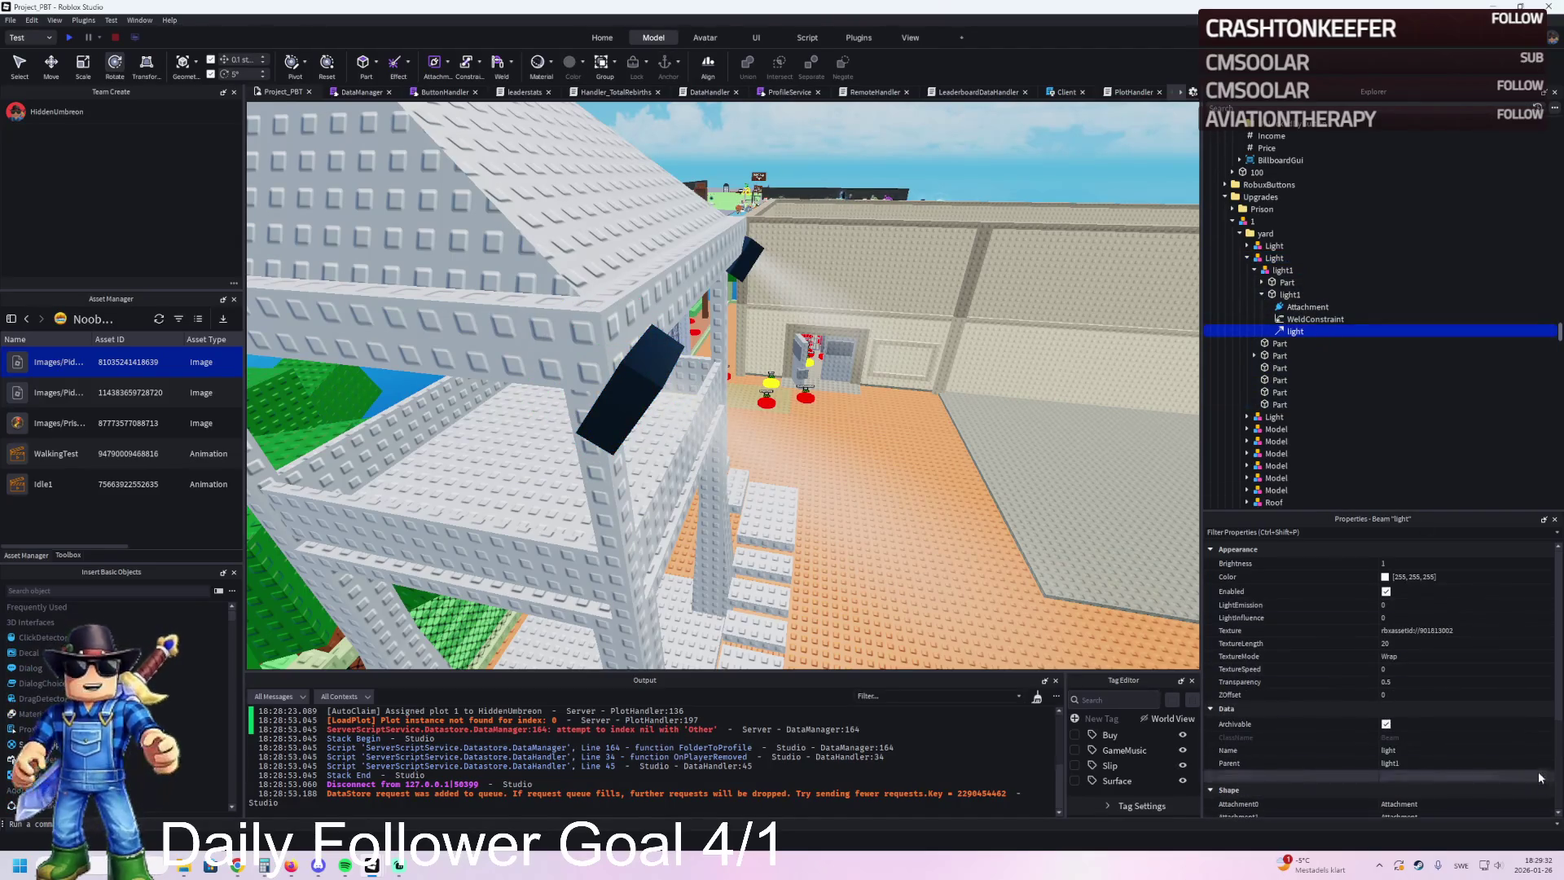
{"action": "left_click", "coordinate": [1398, 644]}
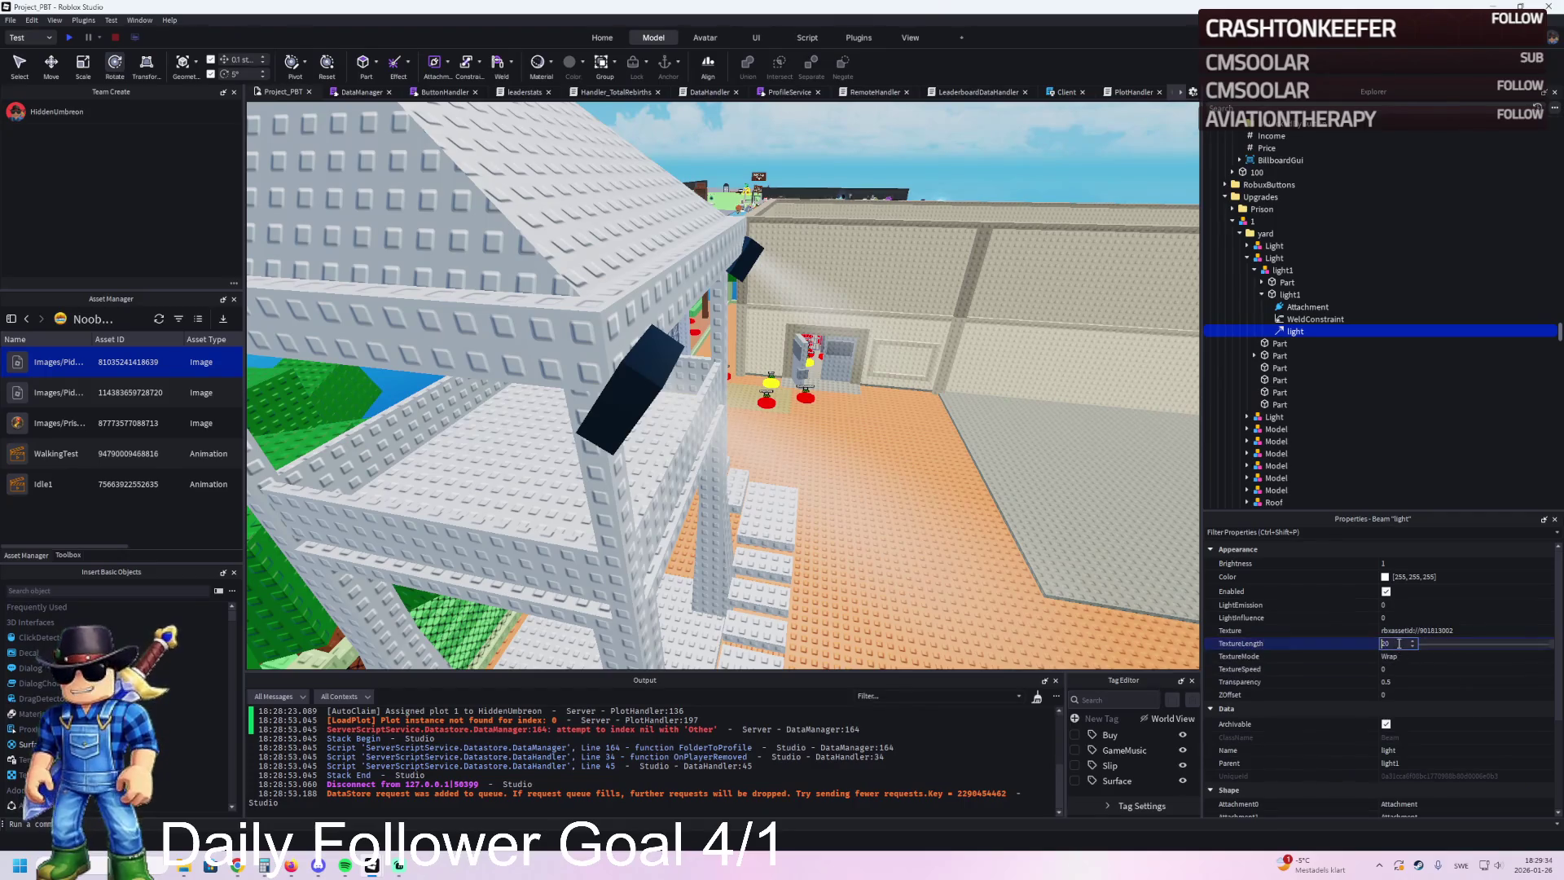
{"action": "type", "text": "40"}
{"action": "key", "text": "Return"}
{"action": "scroll", "coordinate": [921, 437], "scroll_direction": "up", "scroll_amount": 5}
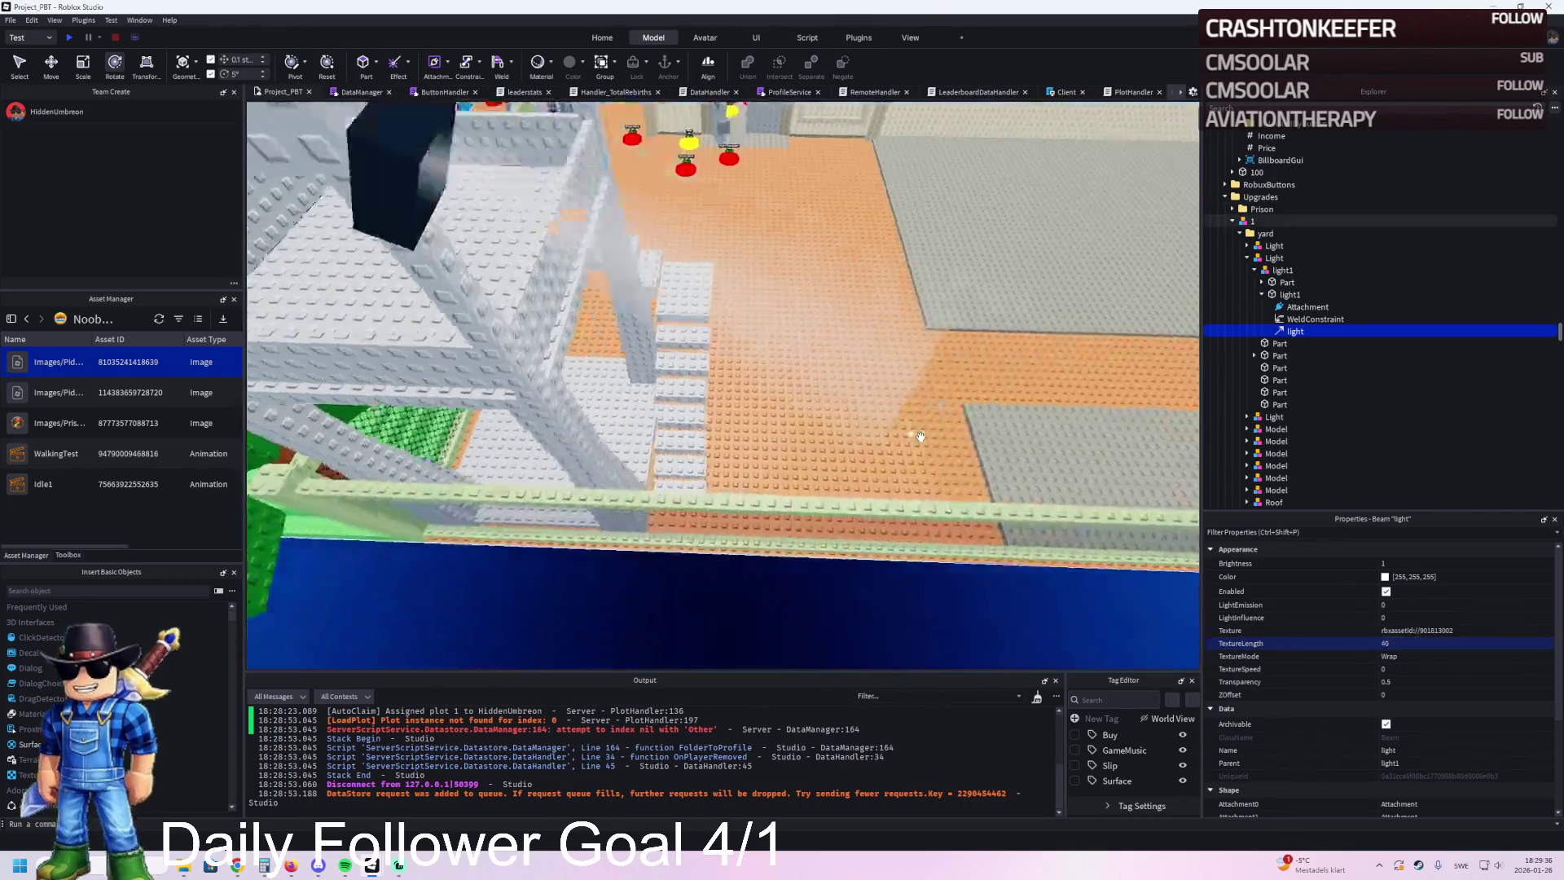
{"action": "scroll", "coordinate": [920, 436], "scroll_direction": "down", "scroll_amount": 5}
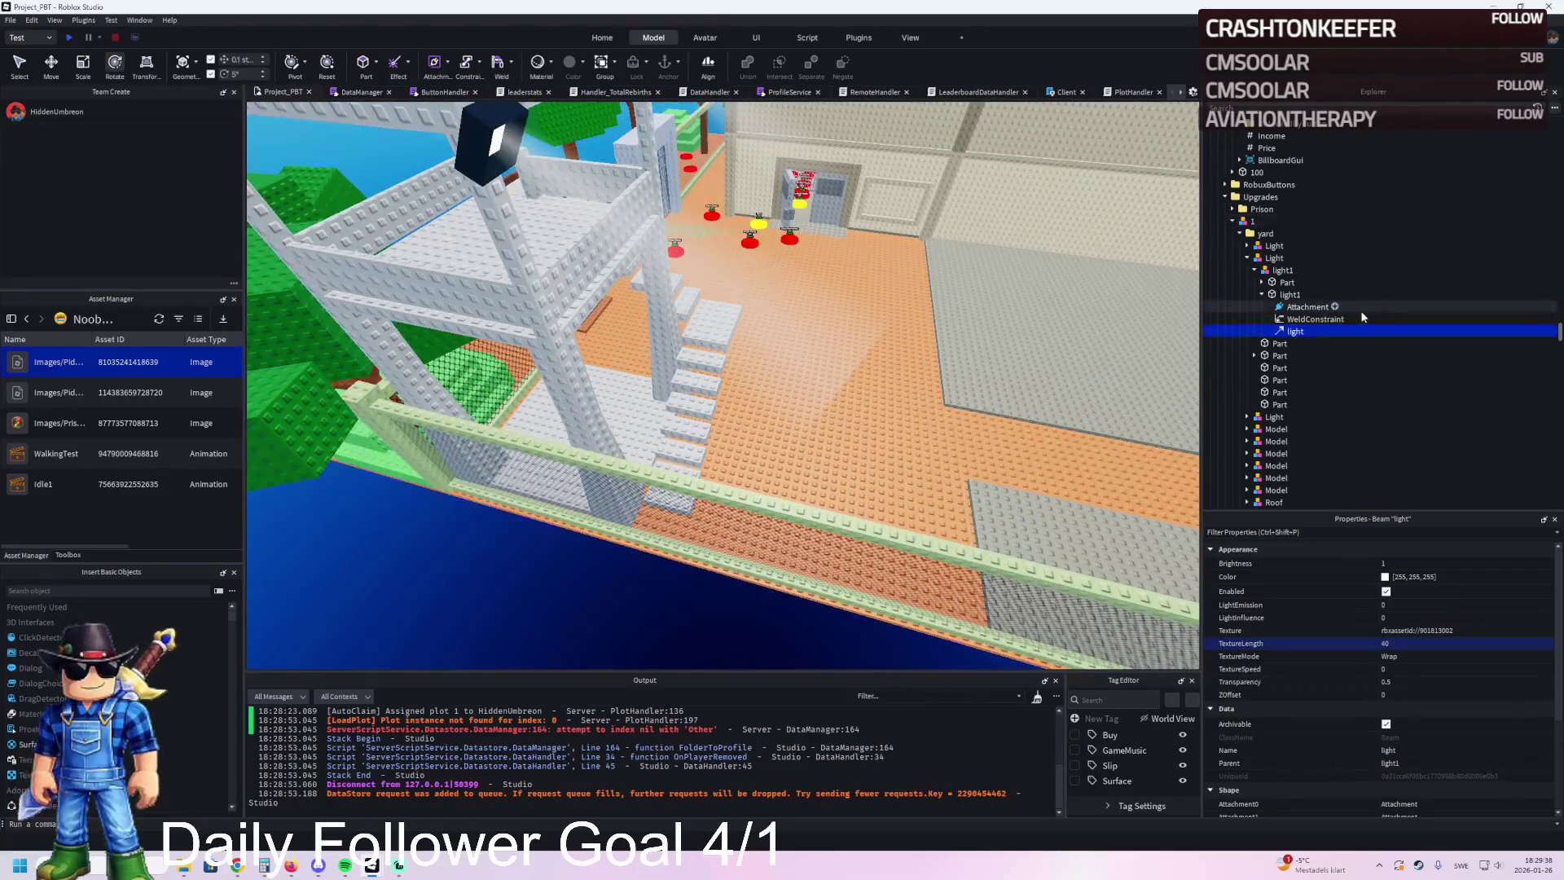
{"action": "left_click", "coordinate": [1288, 295]}
{"action": "left_click", "coordinate": [1285, 283]}
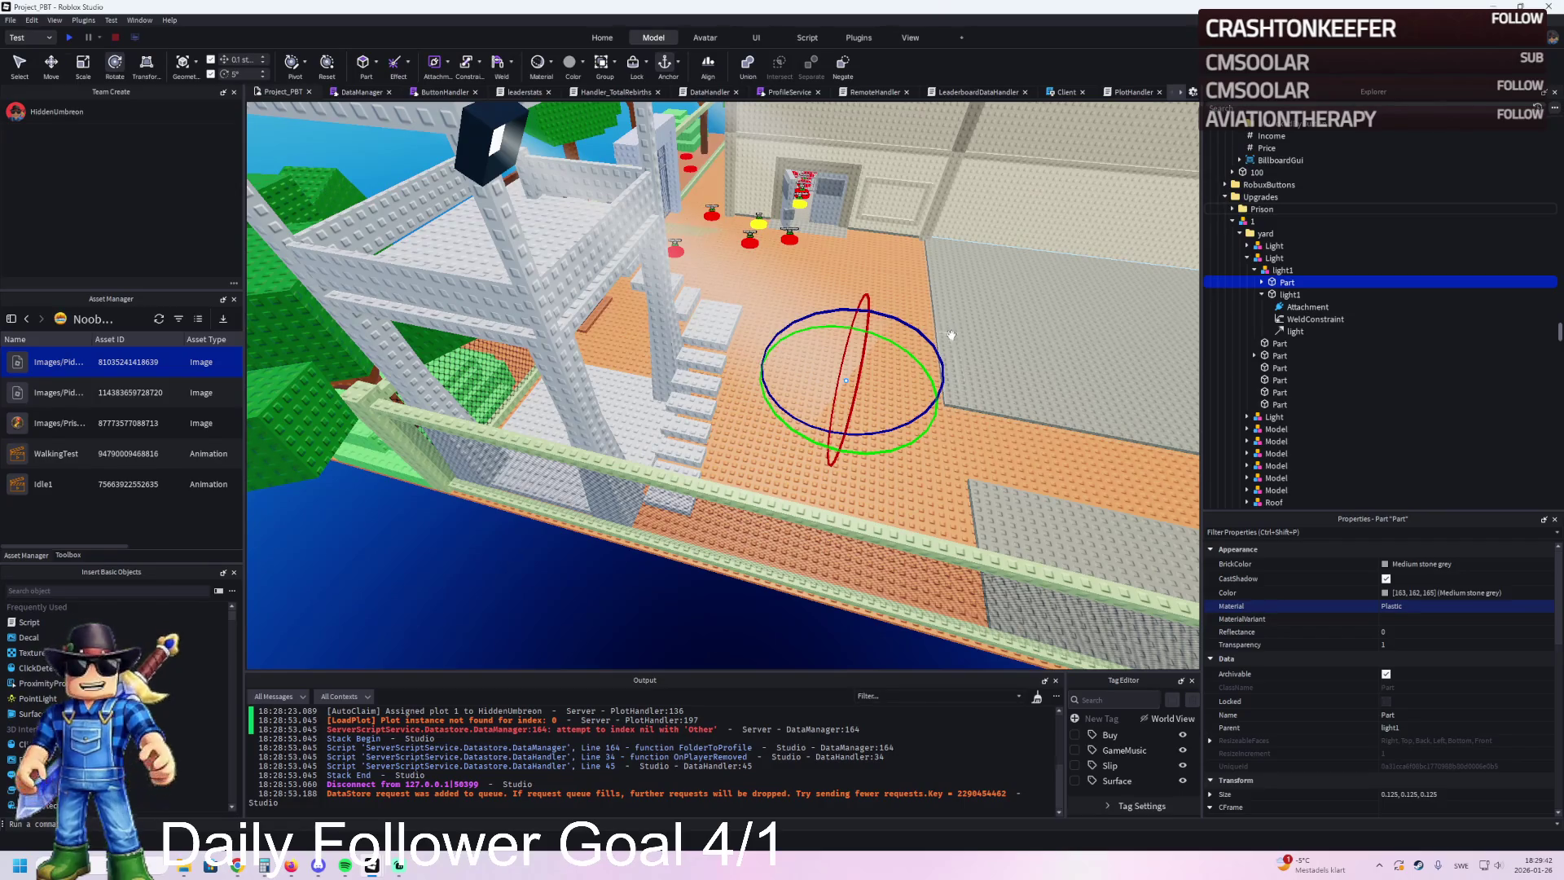
Step: Move the first beam's end Part out over the yard along the railing
{"action": "key", "text": "ctrl+2"}
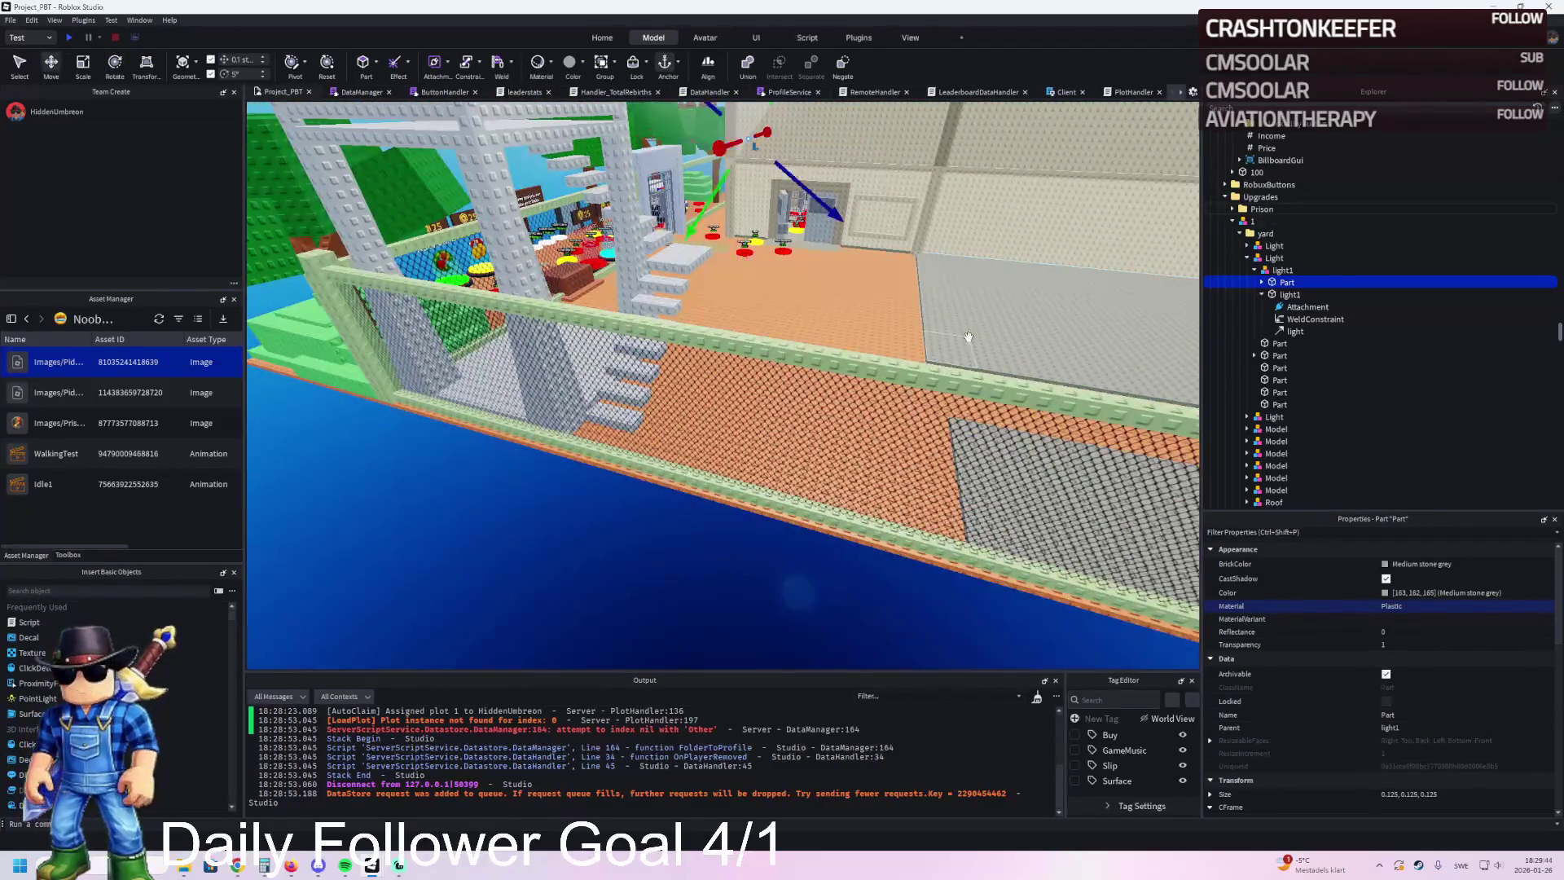
{"action": "scroll", "coordinate": [968, 336], "scroll_direction": "down", "scroll_amount": 3}
{"action": "mouse_move", "coordinate": [834, 365]}
{"action": "left_mouse_down"}
{"action": "mouse_move", "coordinate": [815, 403]}
{"action": "mouse_move", "coordinate": [995, 470]}
{"action": "left_mouse_up"}
{"action": "left_click_drag", "start_coordinate": [1093, 525], "coordinate": [1093, 526]}
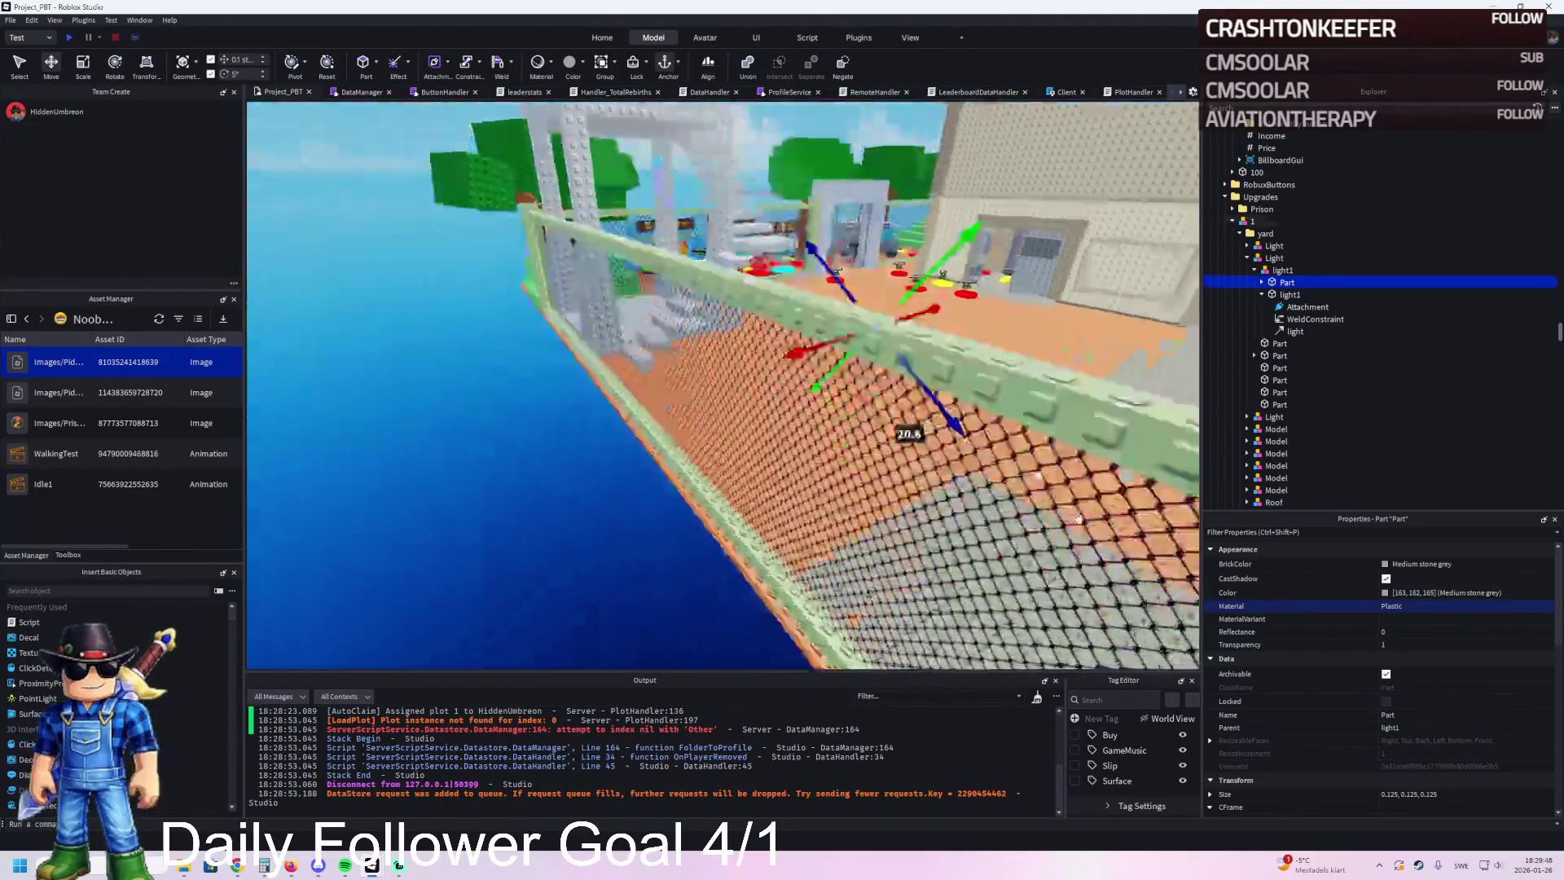
{"action": "mouse_move", "coordinate": [594, 488]}
{"action": "left_mouse_down"}
{"action": "mouse_move", "coordinate": [590, 505]}
{"action": "mouse_move", "coordinate": [573, 476]}
{"action": "mouse_move", "coordinate": [601, 482]}
{"action": "left_mouse_up"}
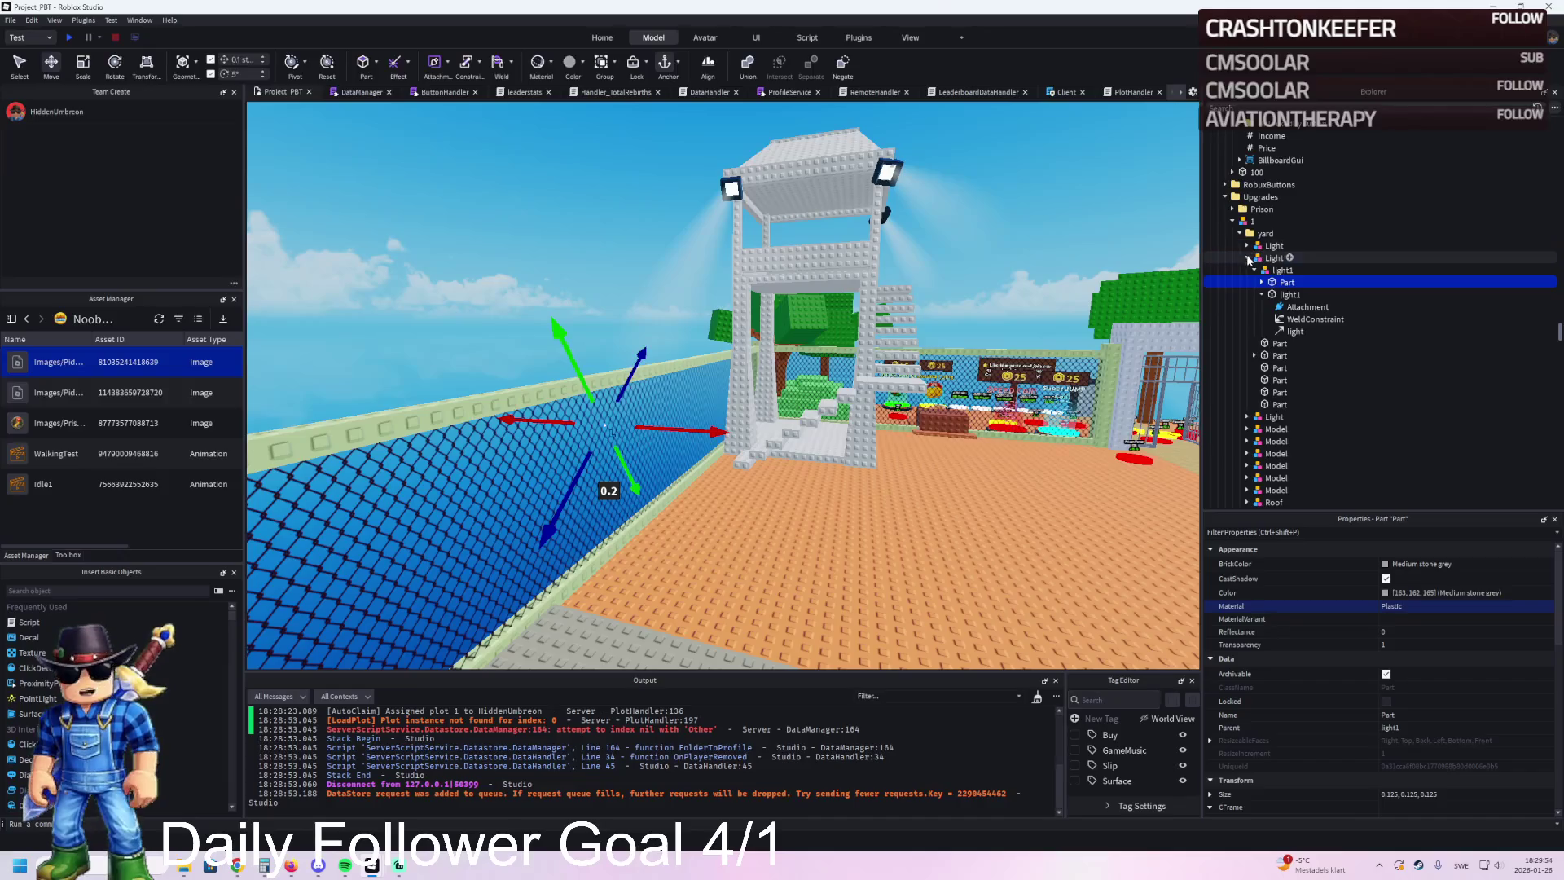
Step: Push the next Light's beam end Part further out
{"action": "left_click", "coordinate": [1247, 416]}
{"action": "left_click", "coordinate": [1261, 442]}
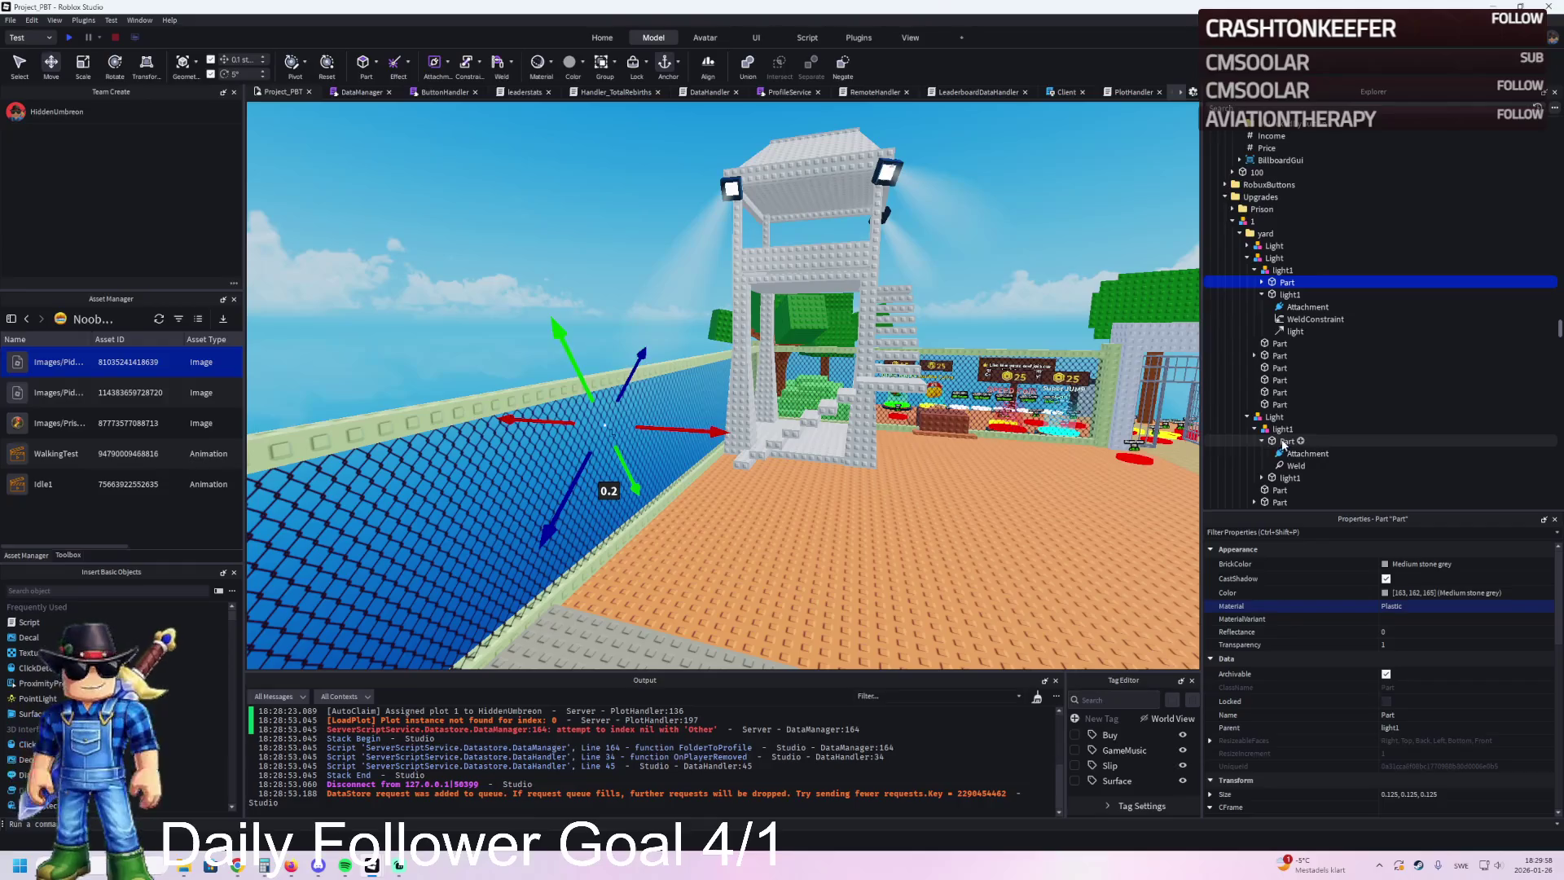
{"action": "left_click", "coordinate": [1284, 442]}
{"action": "left_click_drag", "start_coordinate": [971, 342], "coordinate": [985, 361]}
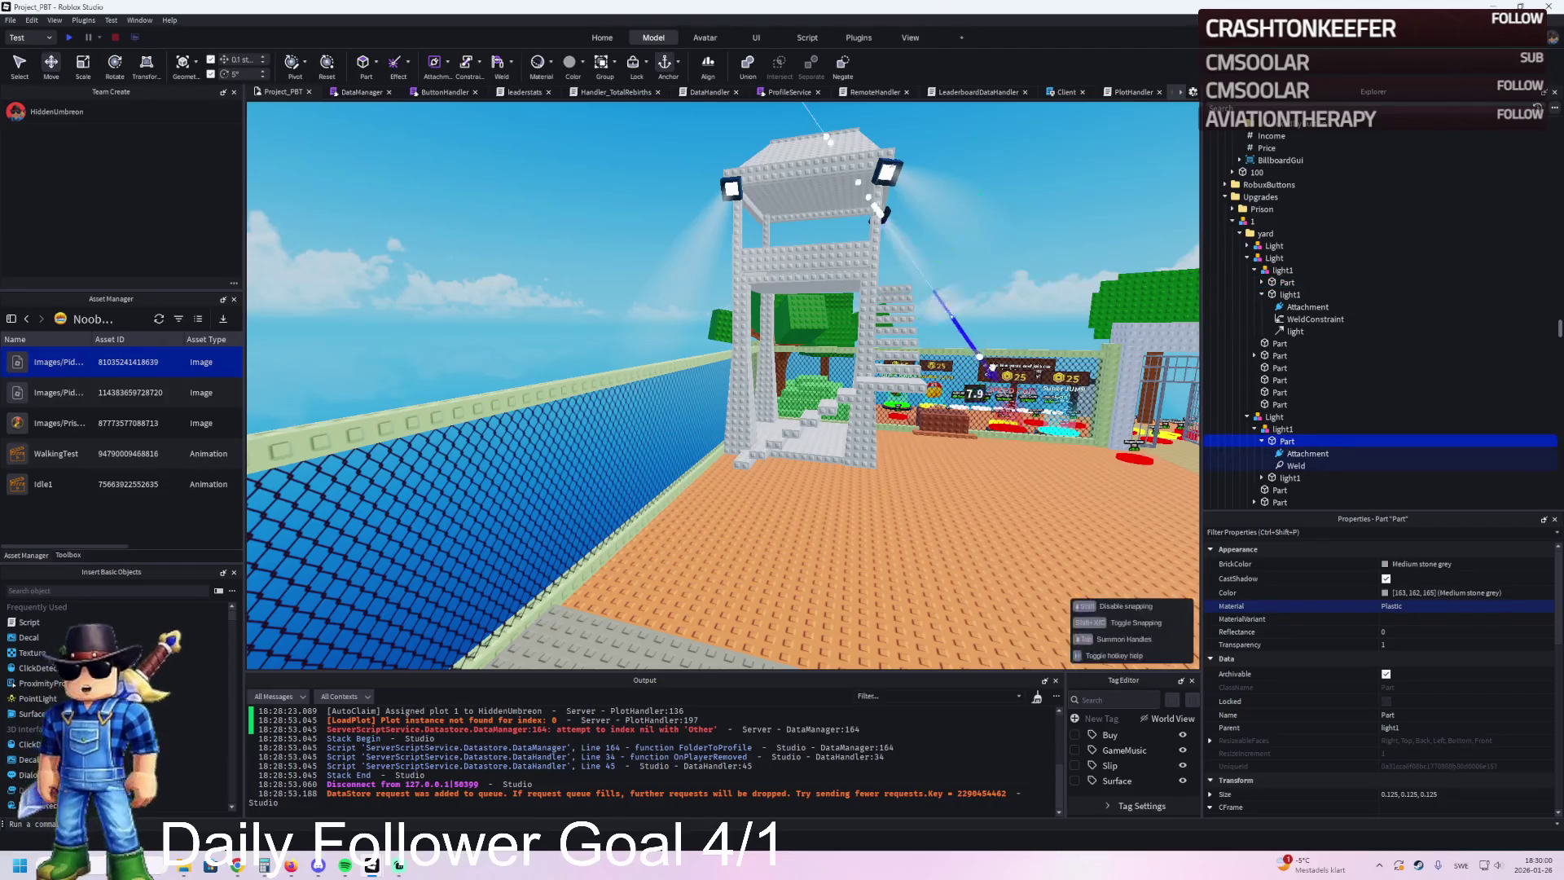
{"action": "left_click_drag", "start_coordinate": [1090, 459], "coordinate": [1095, 465]}
Step: Move the second light's beam end Part out over the shop area
{"action": "scroll", "coordinate": [1268, 463], "scroll_direction": "down", "scroll_amount": 1}
{"action": "left_click", "coordinate": [1262, 443]}
{"action": "left_click", "coordinate": [1313, 467]}
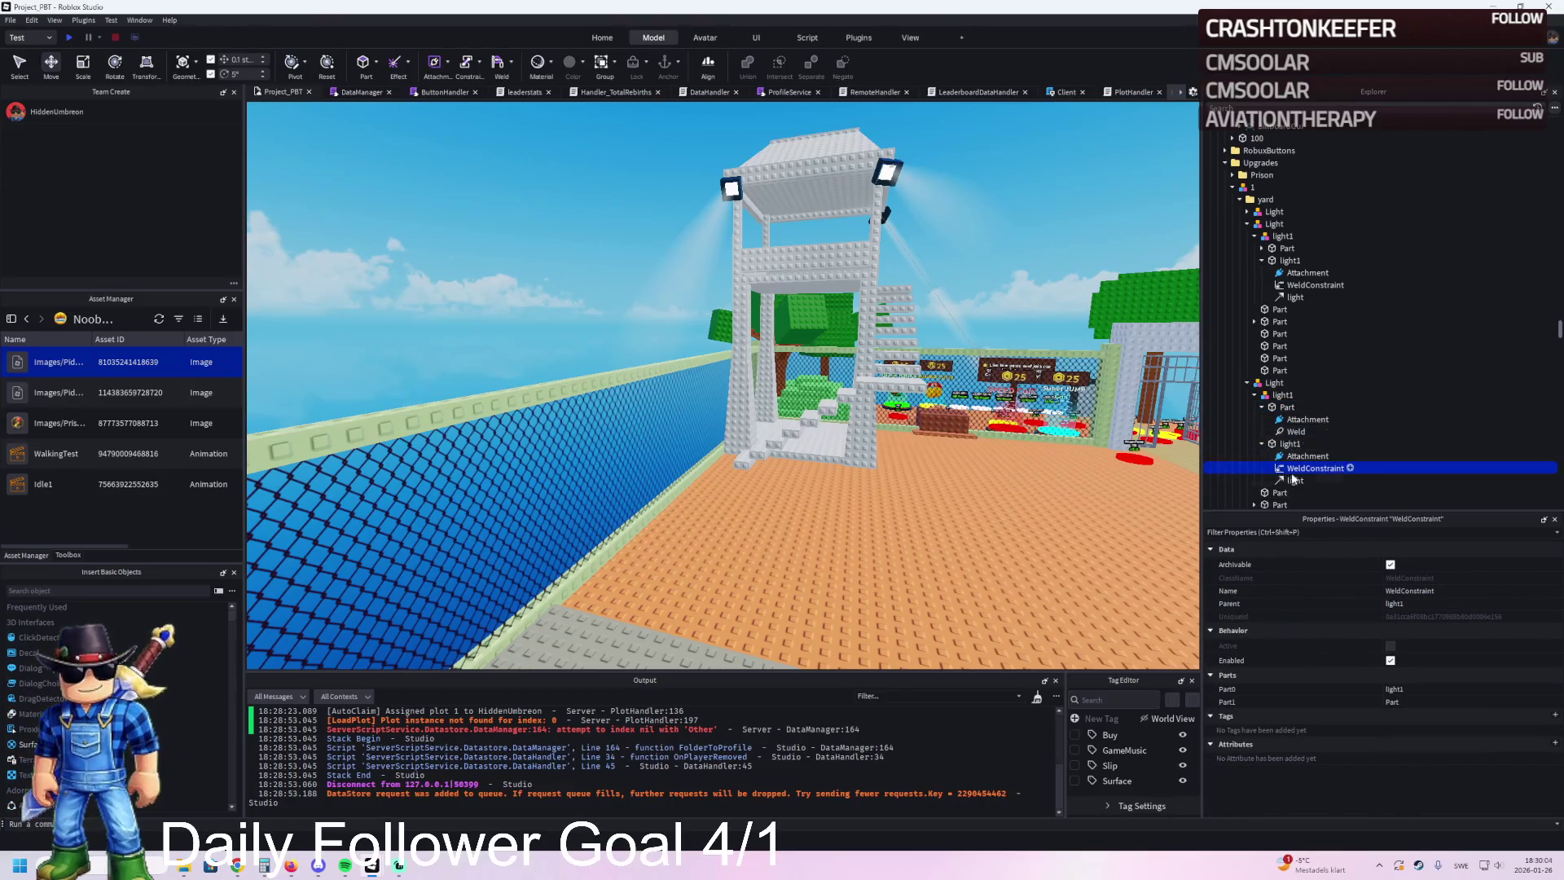
{"action": "left_click", "coordinate": [1295, 479]}
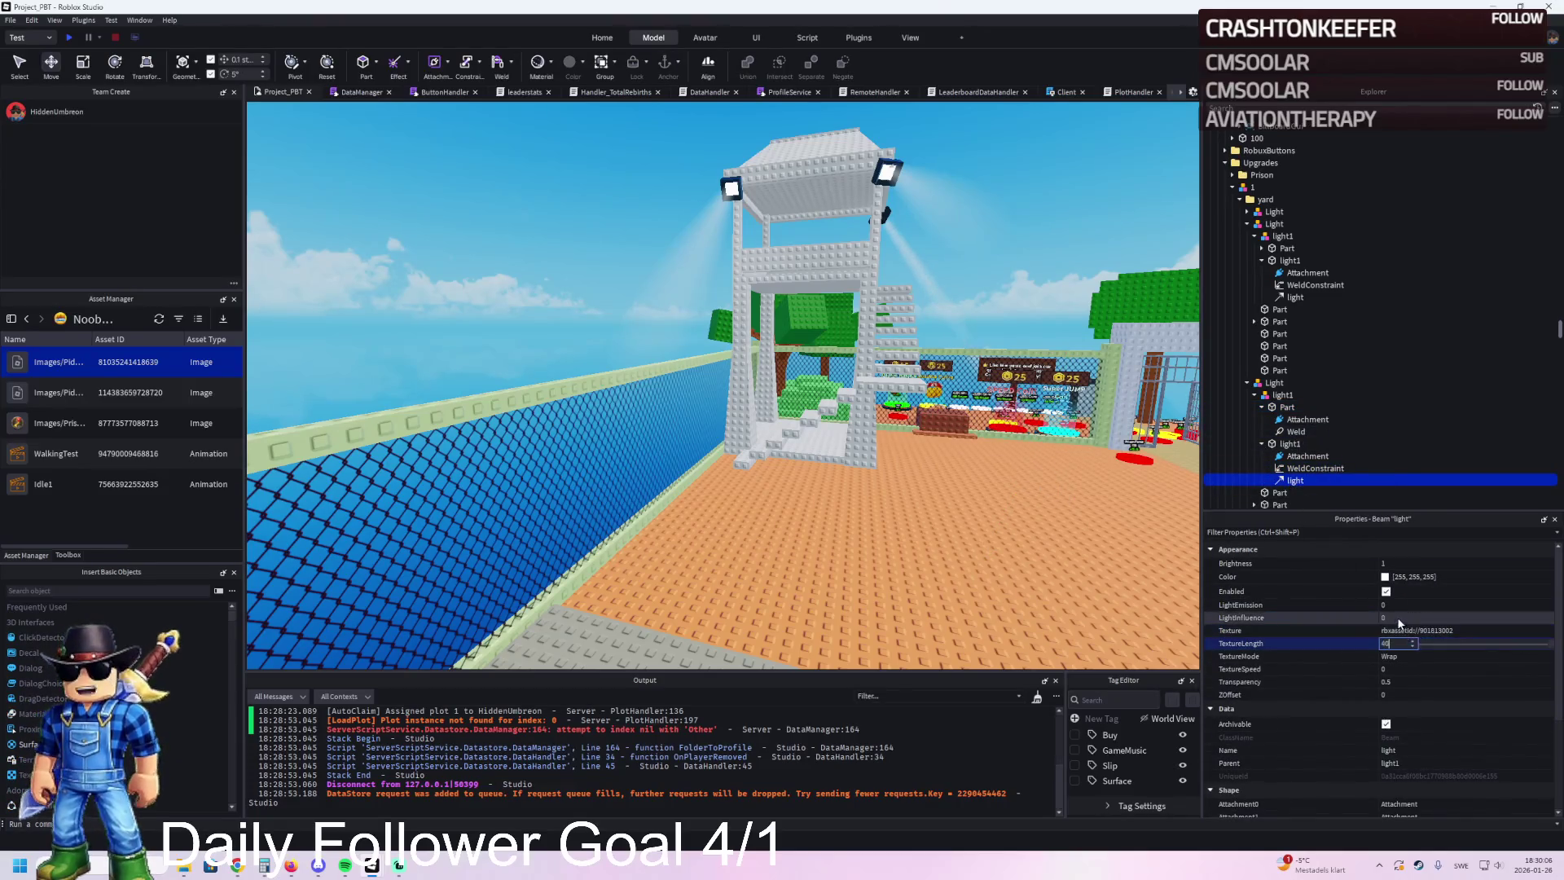
{"action": "left_click", "coordinate": [1244, 407]}
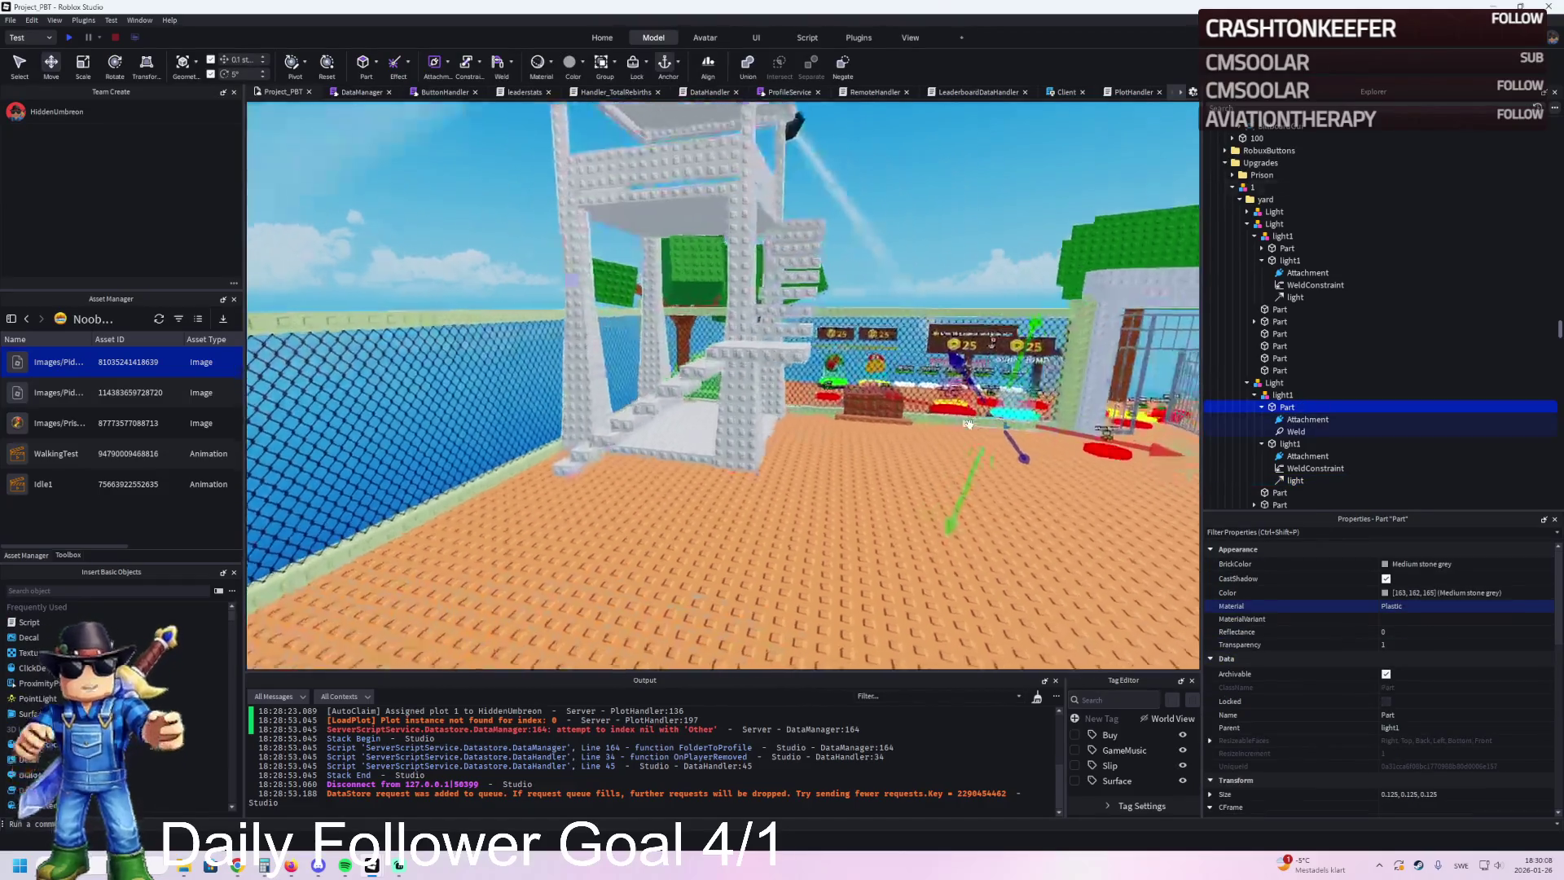
{"action": "scroll", "coordinate": [1293, 466], "scroll_direction": "down", "scroll_amount": 2}
{"action": "scroll", "coordinate": [1293, 466], "scroll_direction": "down", "scroll_amount": 2}
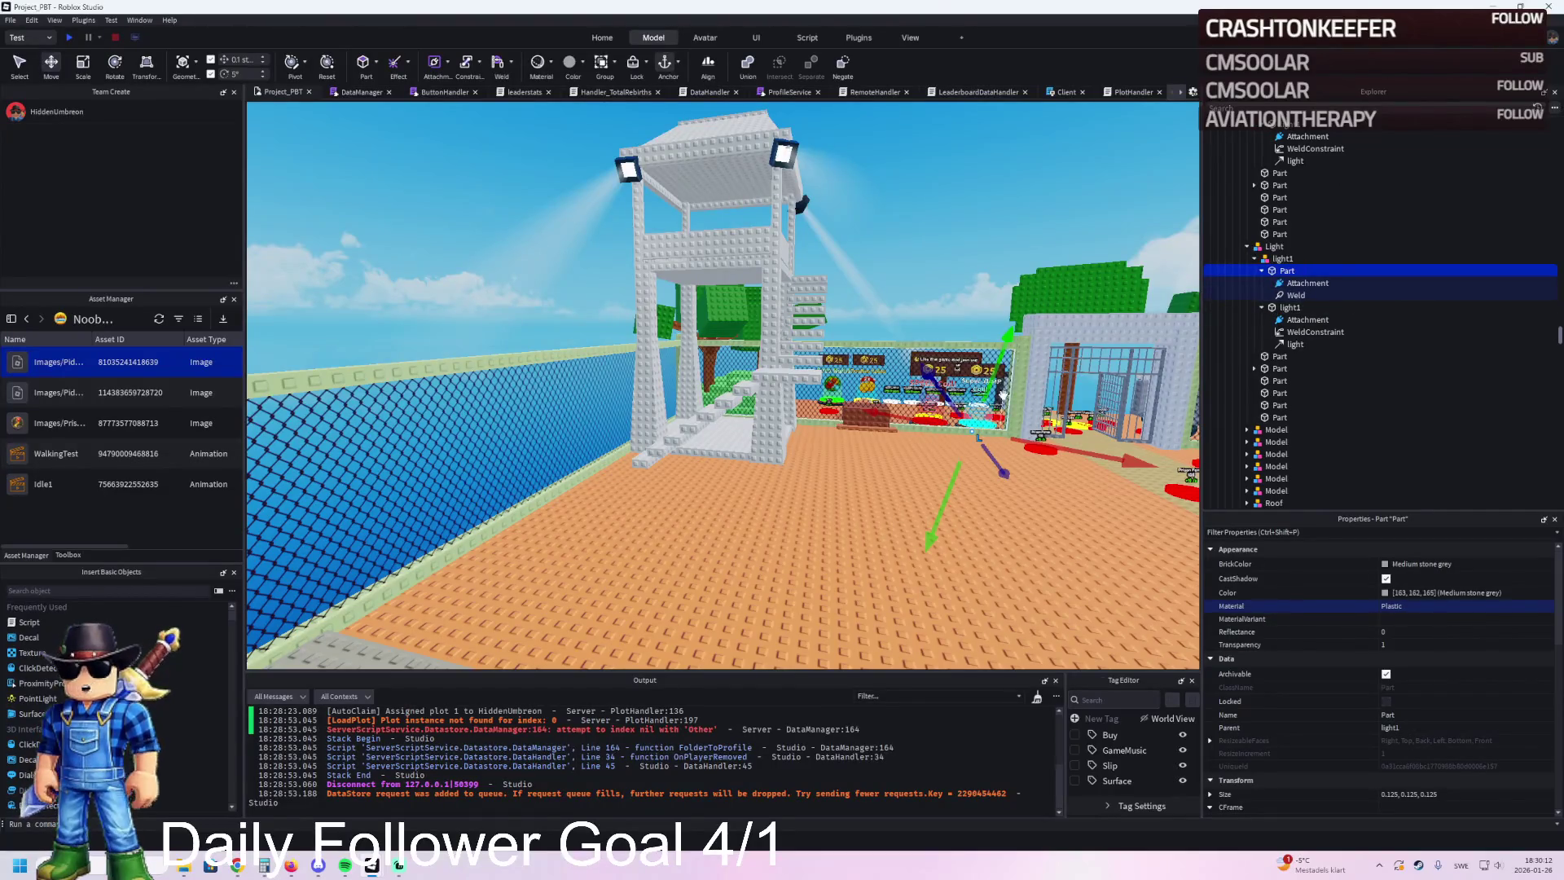
{"action": "scroll", "coordinate": [1005, 396], "scroll_direction": "up", "scroll_amount": 5}
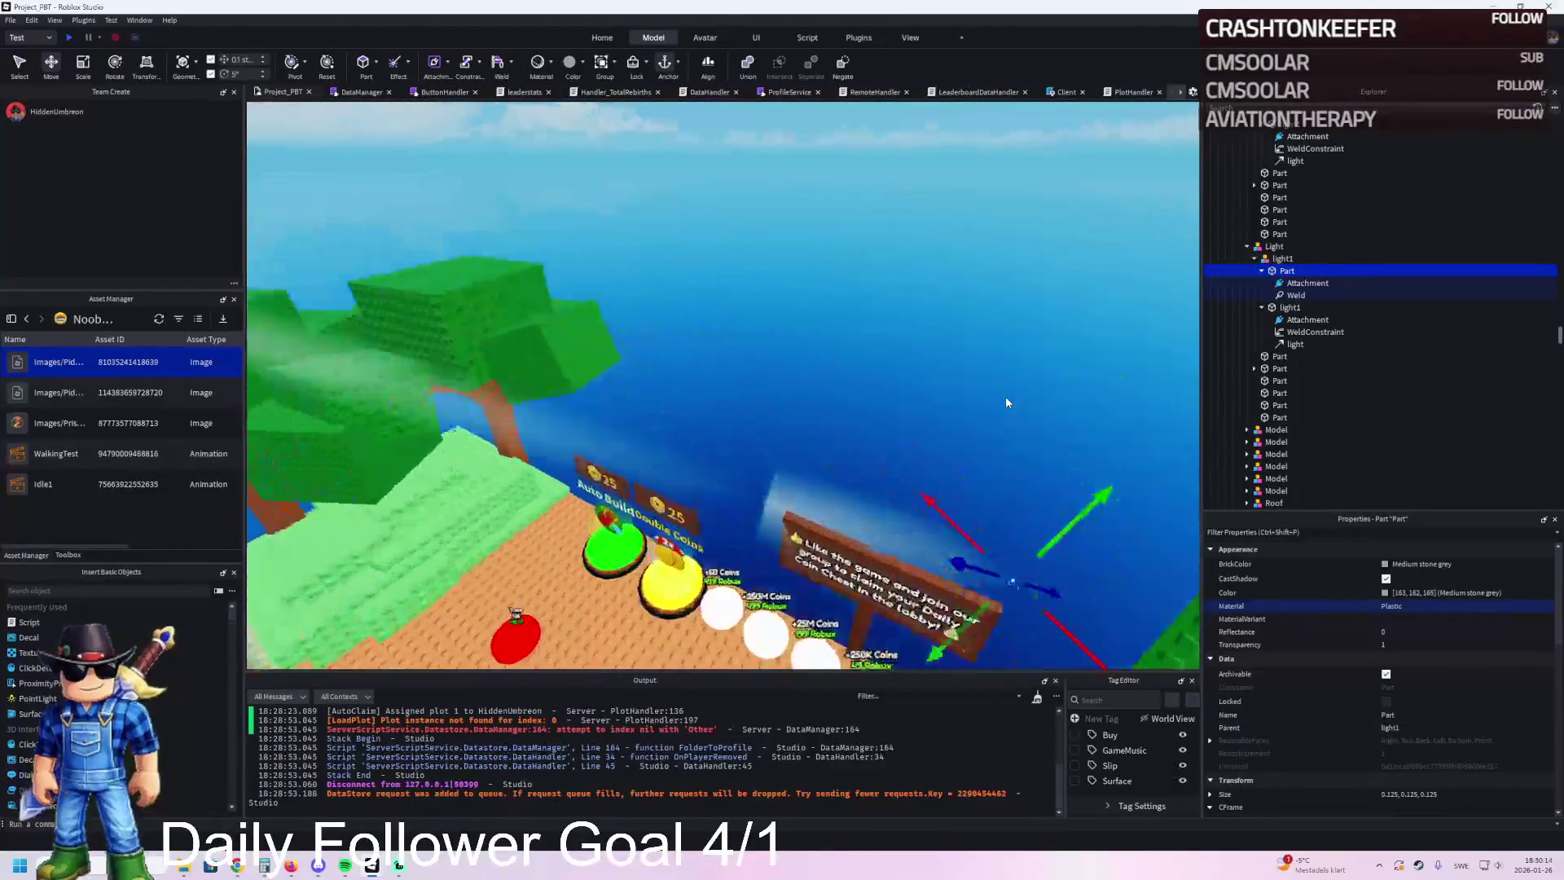
{"action": "scroll", "coordinate": [1005, 403], "scroll_direction": "up", "scroll_amount": 3}
{"action": "mouse_move", "coordinate": [917, 464]}
{"action": "left_mouse_down"}
{"action": "mouse_move", "coordinate": [936, 358]}
{"action": "mouse_move", "coordinate": [821, 344]}
{"action": "left_mouse_up"}
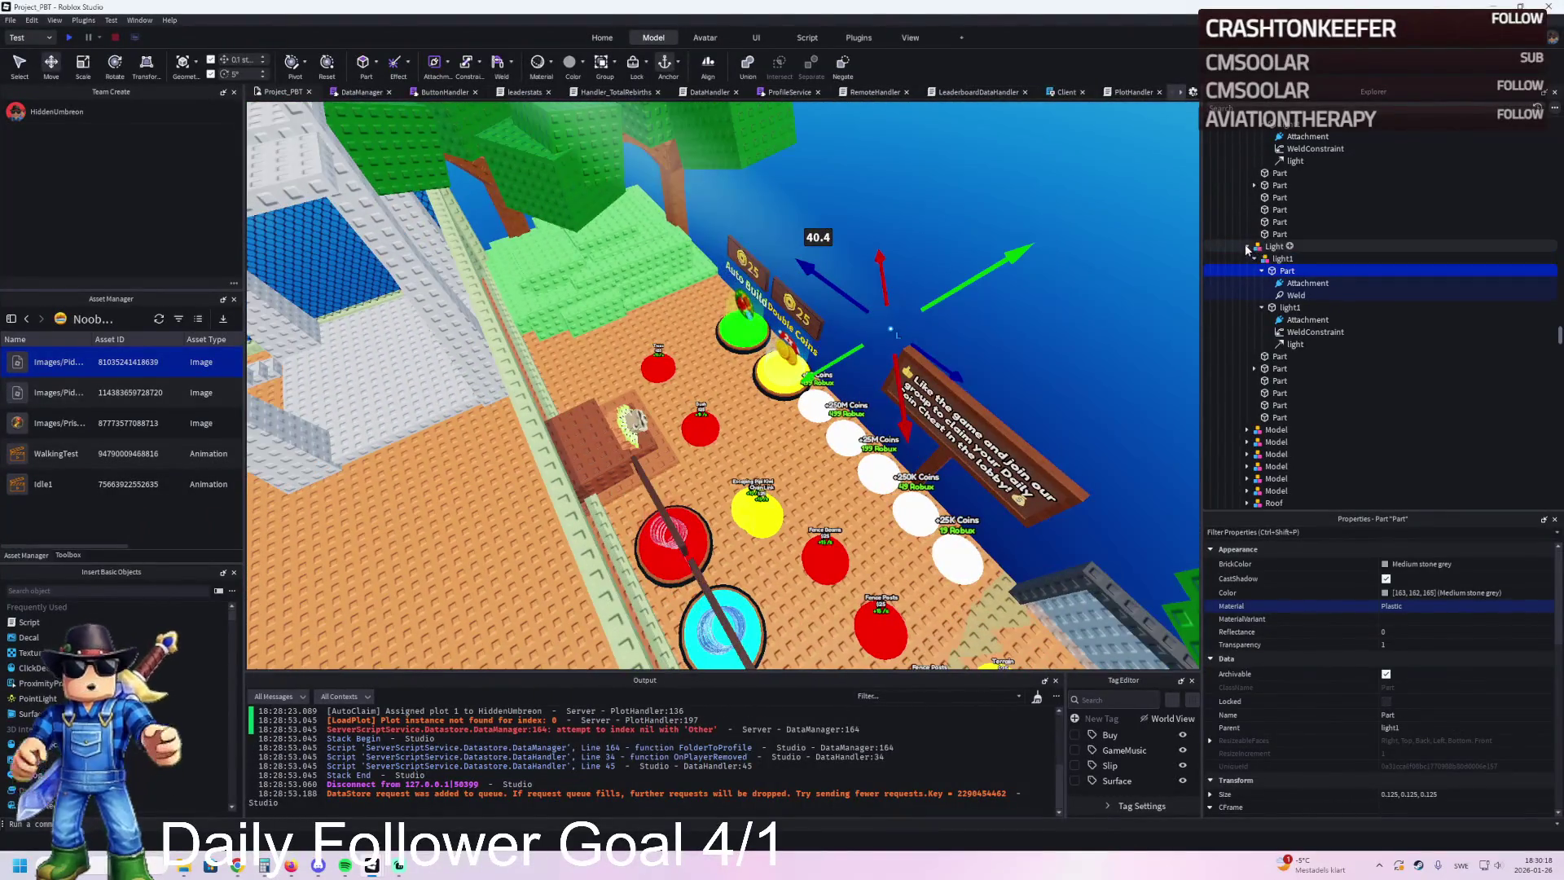
Step: Select another tower light's beam and set its TextureLength to 40
{"action": "left_click", "coordinate": [1247, 247]}
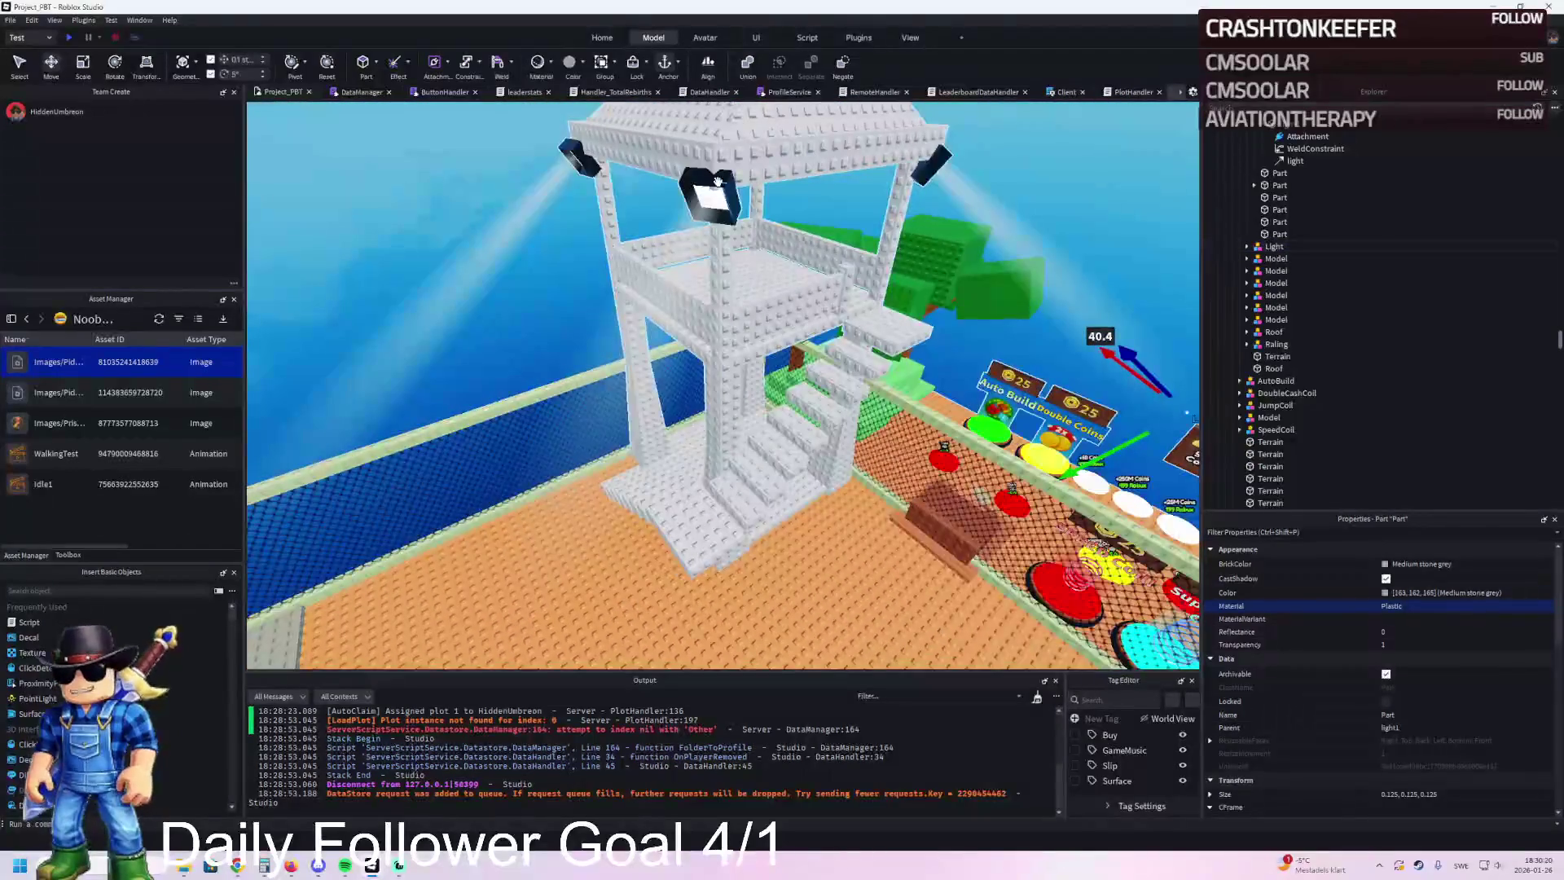
{"action": "left_click", "coordinate": [705, 191]}
{"action": "left_click", "coordinate": [1254, 189]}
{"action": "left_click", "coordinate": [1285, 201]}
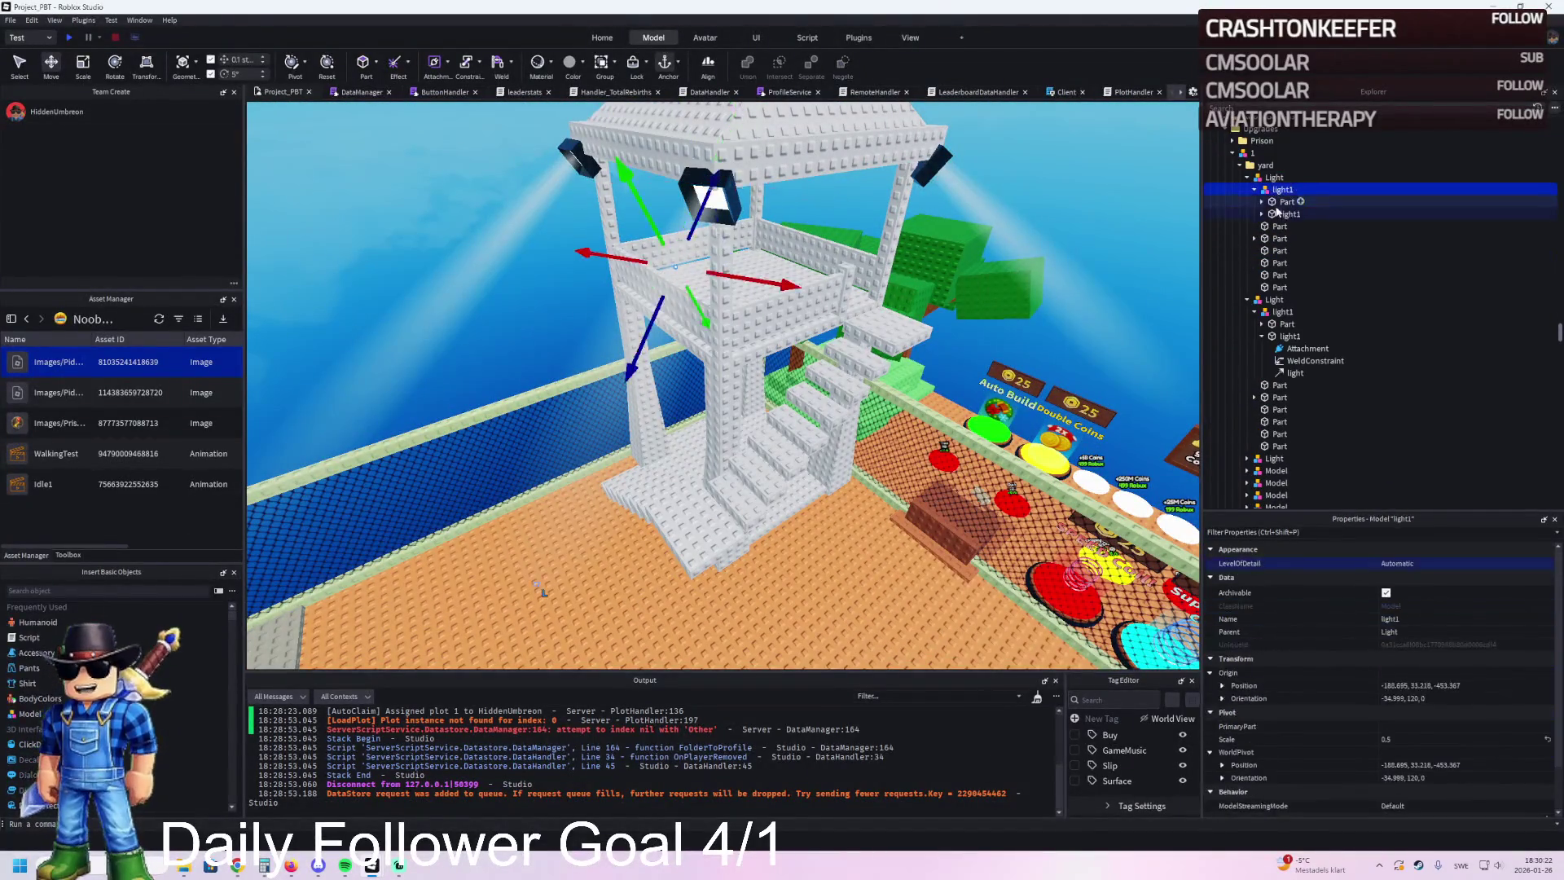
{"action": "double_click", "coordinate": [1278, 213]}
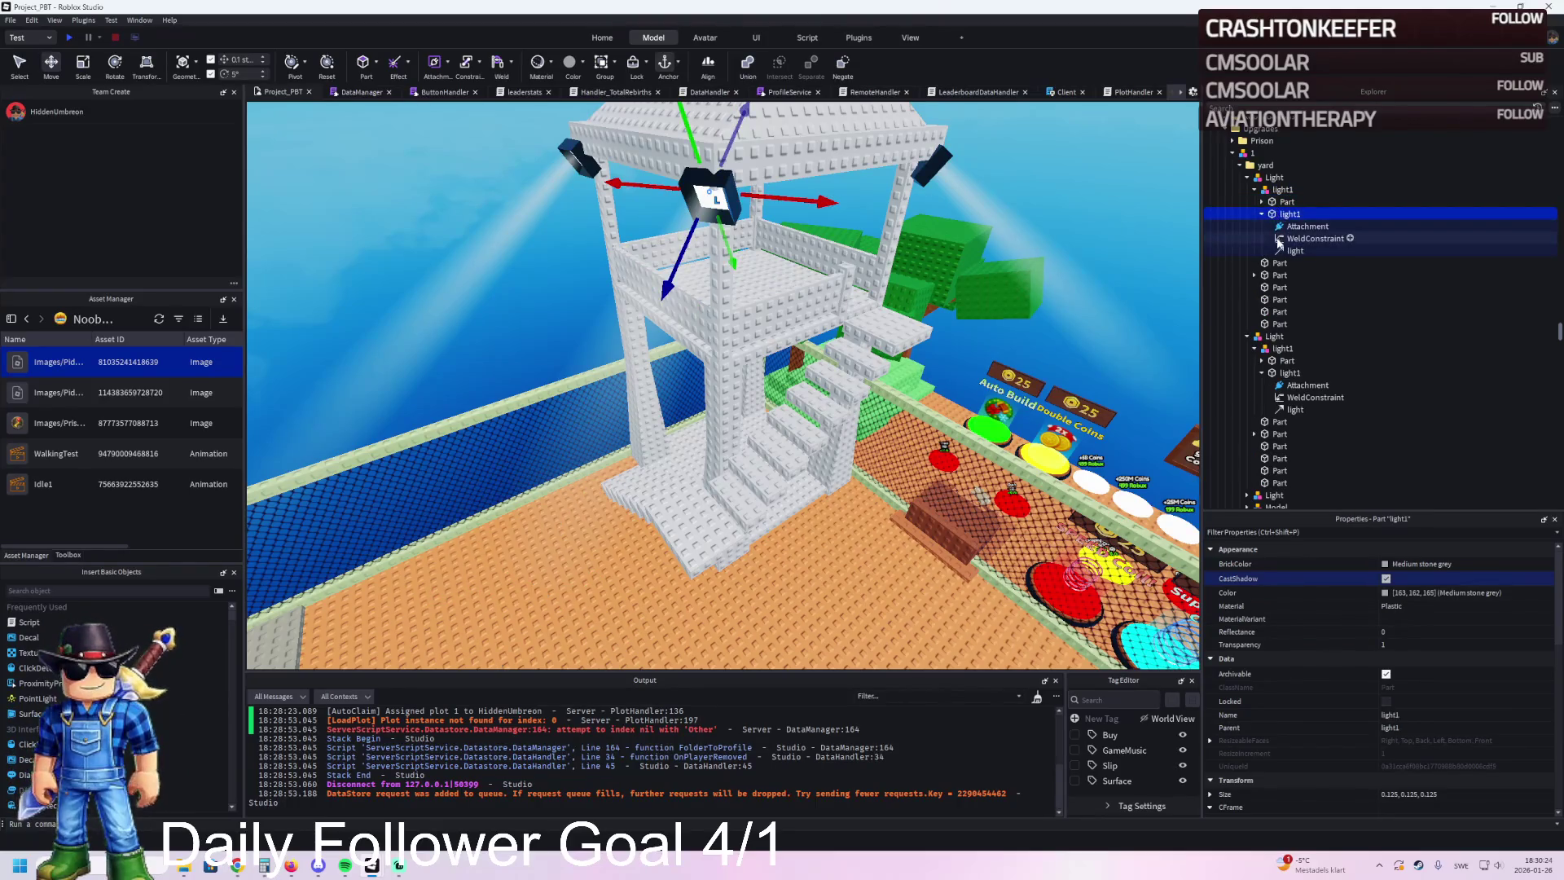
{"action": "left_click", "coordinate": [1293, 251]}
{"action": "left_click", "coordinate": [1411, 643]}
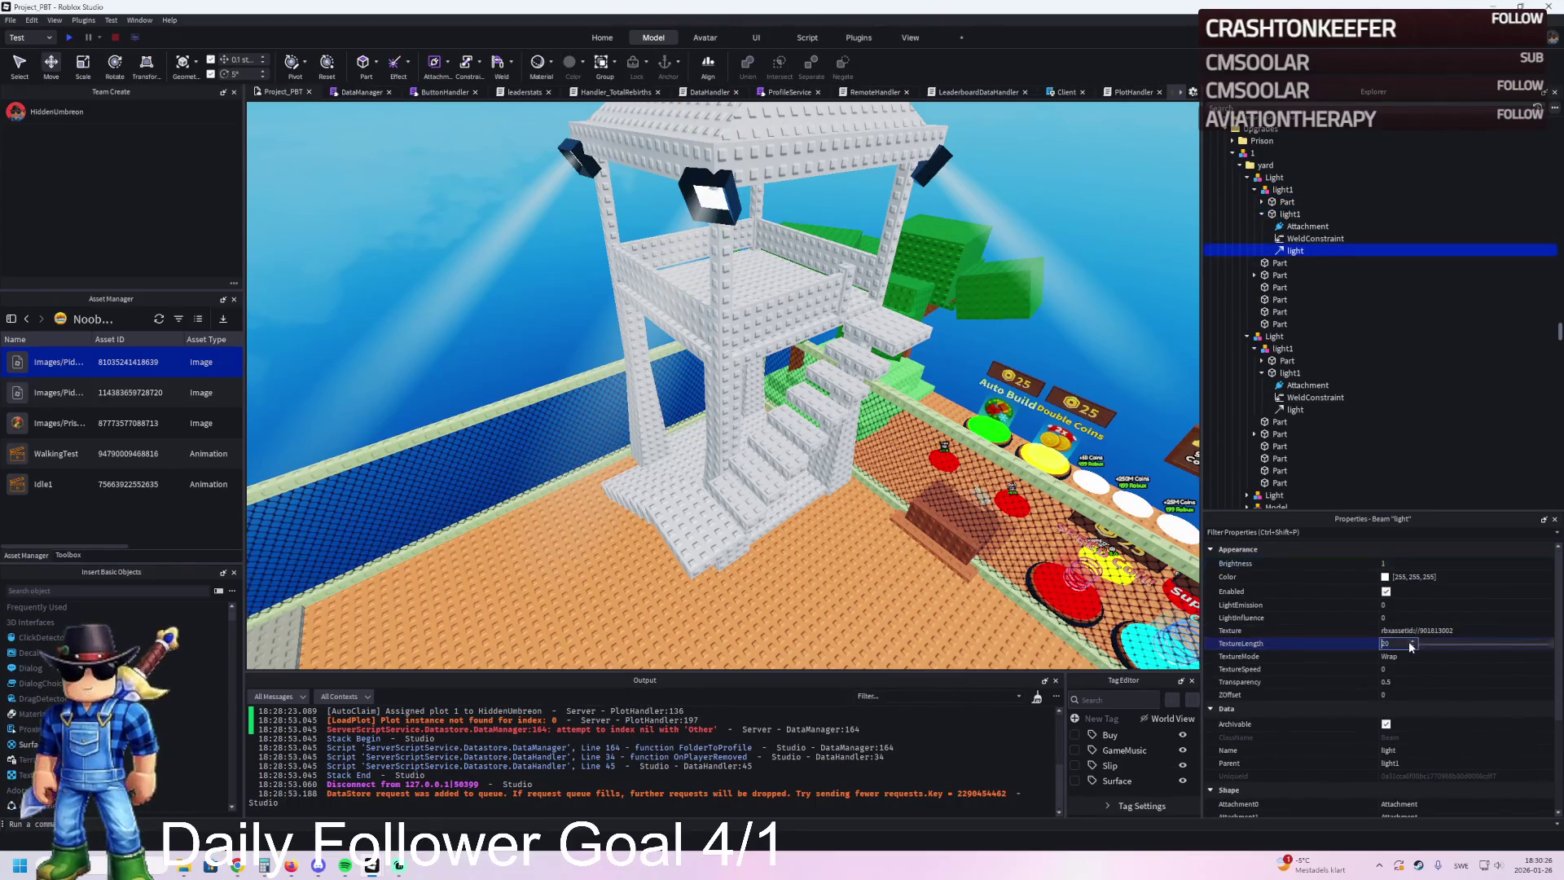
{"action": "left_click", "coordinate": [1285, 201]}
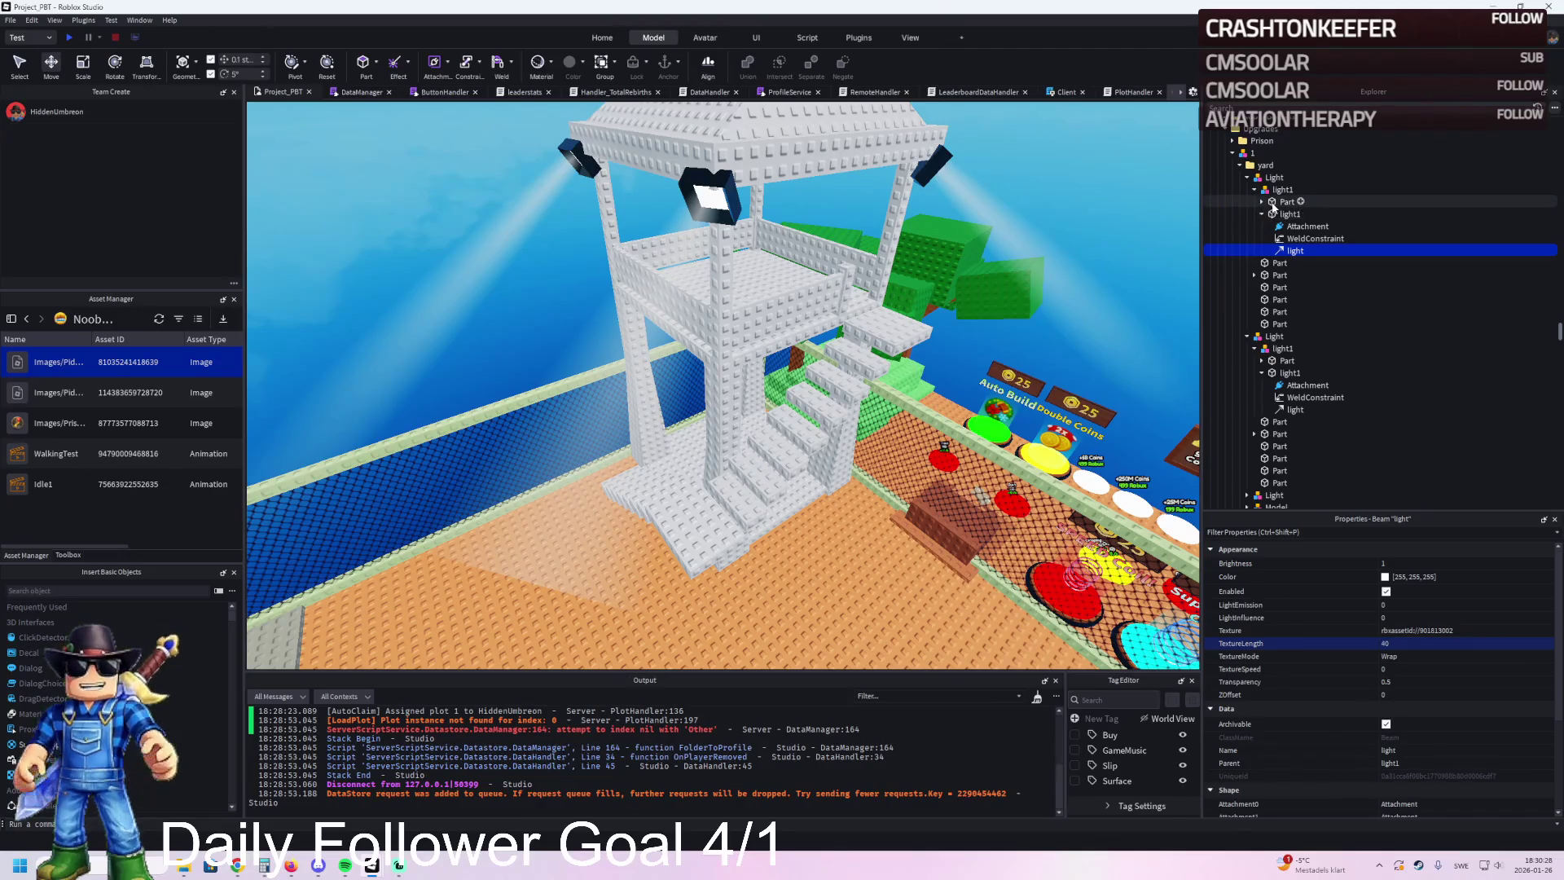
{"action": "scroll", "coordinate": [953, 304], "scroll_direction": "up", "scroll_amount": 2}
Step: Move that beam's end Part toward the shop
{"action": "key", "text": "f"}
{"action": "mouse_move", "coordinate": [762, 424]}
{"action": "left_mouse_down"}
{"action": "mouse_move", "coordinate": [717, 334]}
{"action": "mouse_move", "coordinate": [666, 403]}
{"action": "left_mouse_up"}
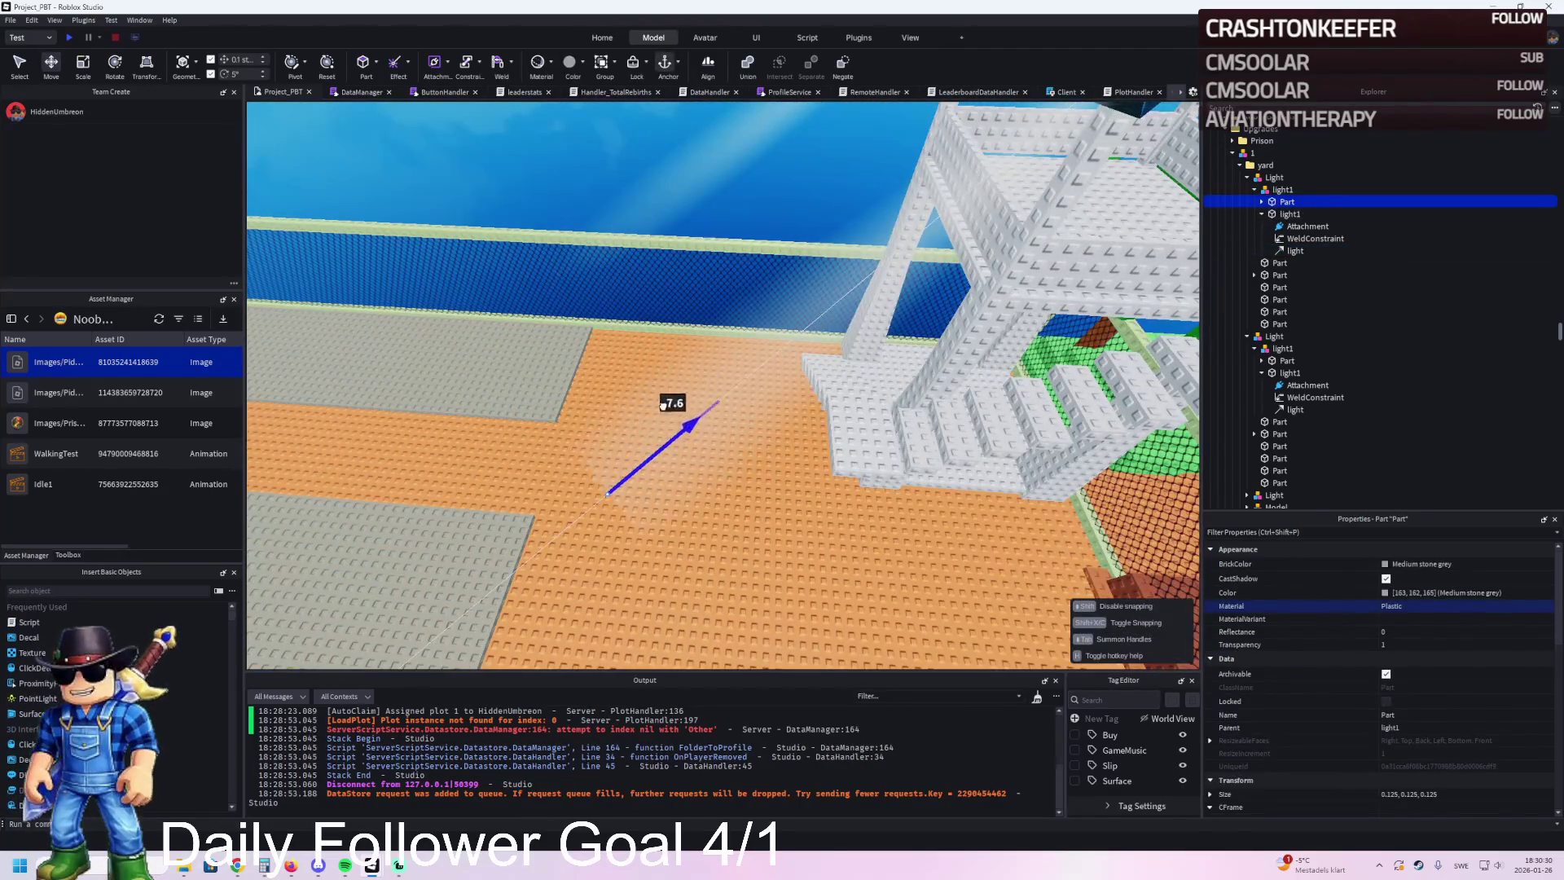
{"action": "left_click_drag", "start_coordinate": [474, 473], "coordinate": [516, 465]}
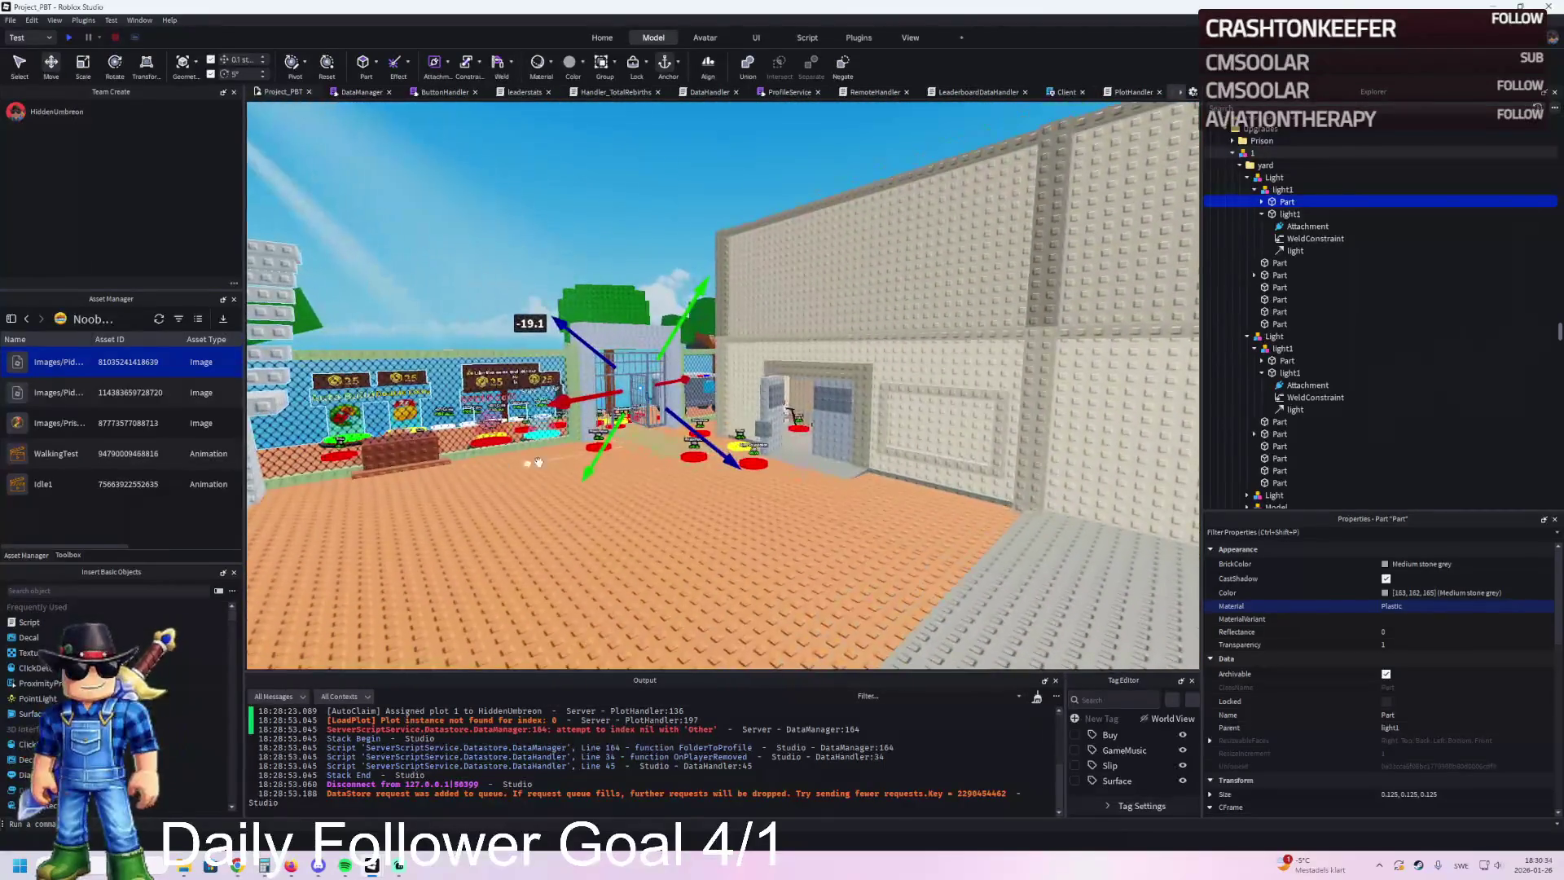
{"action": "mouse_move", "coordinate": [737, 460]}
{"action": "left_mouse_down"}
{"action": "mouse_move", "coordinate": [721, 461]}
{"action": "mouse_move", "coordinate": [773, 489]}
{"action": "mouse_move", "coordinate": [709, 462]}
{"action": "left_mouse_up"}
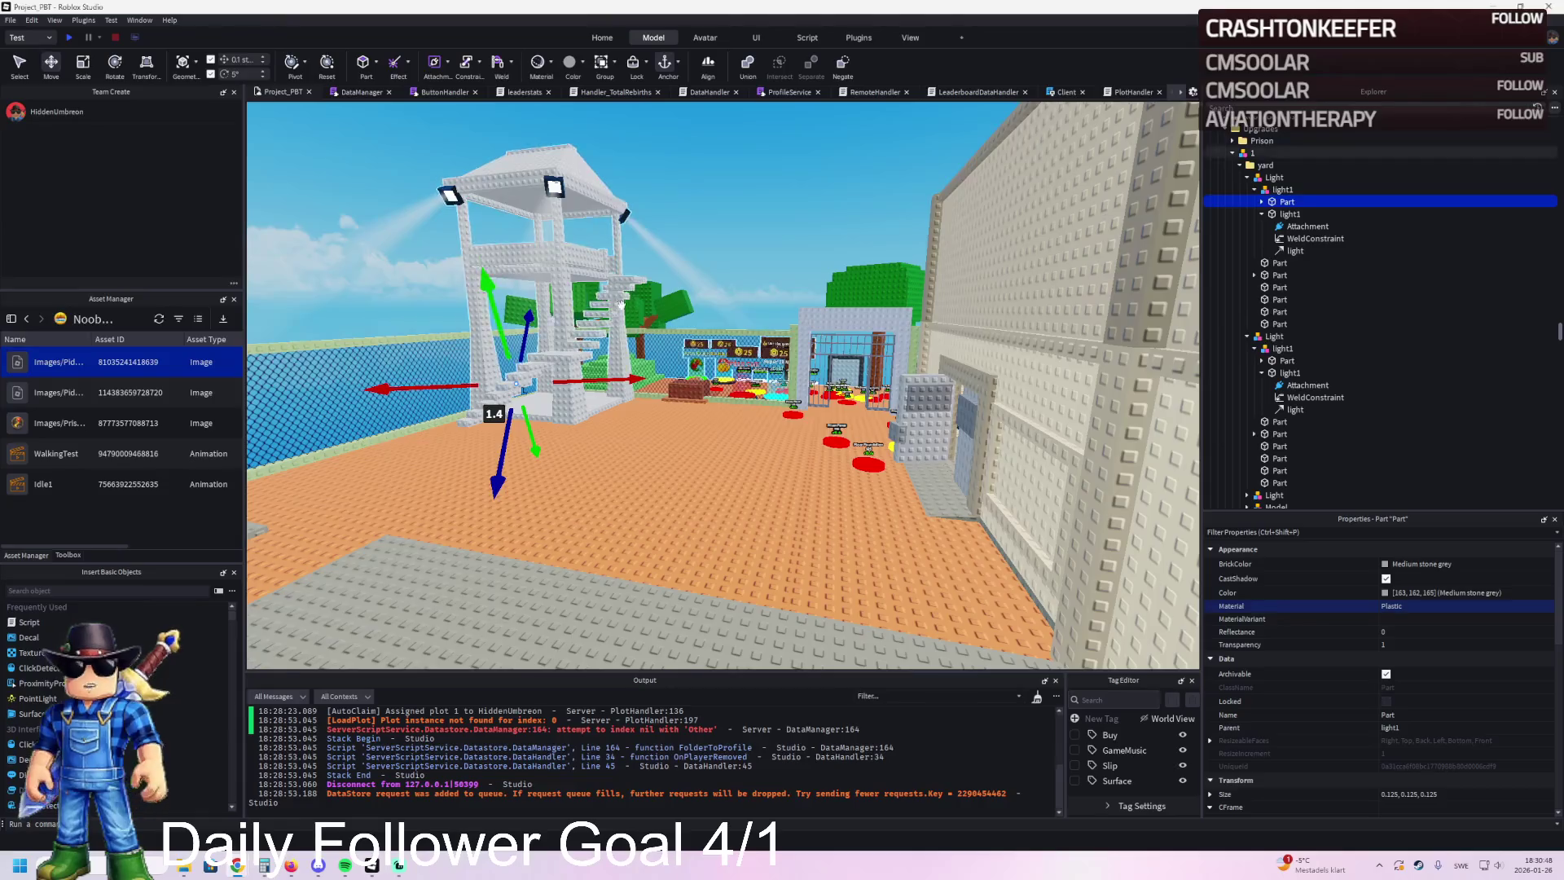
Step: Select TemplatePlot via its yard folder and drag it into ReplicatedStorage
{"action": "key", "text": "a"}
{"action": "key", "text": "w"}
{"action": "key", "text": "w"}
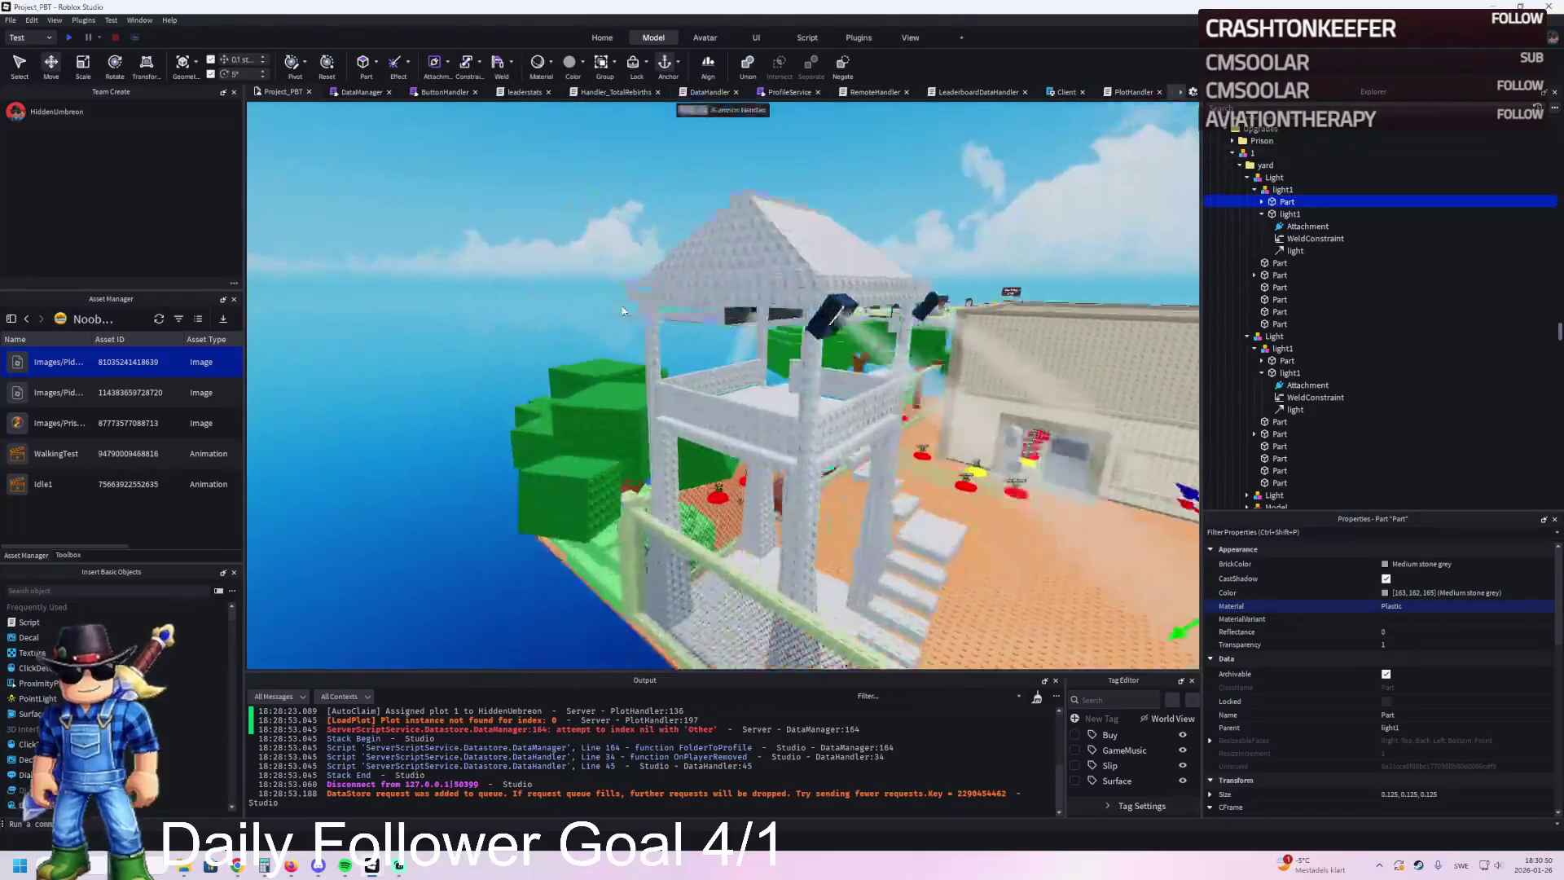
{"action": "key", "text": "s"}
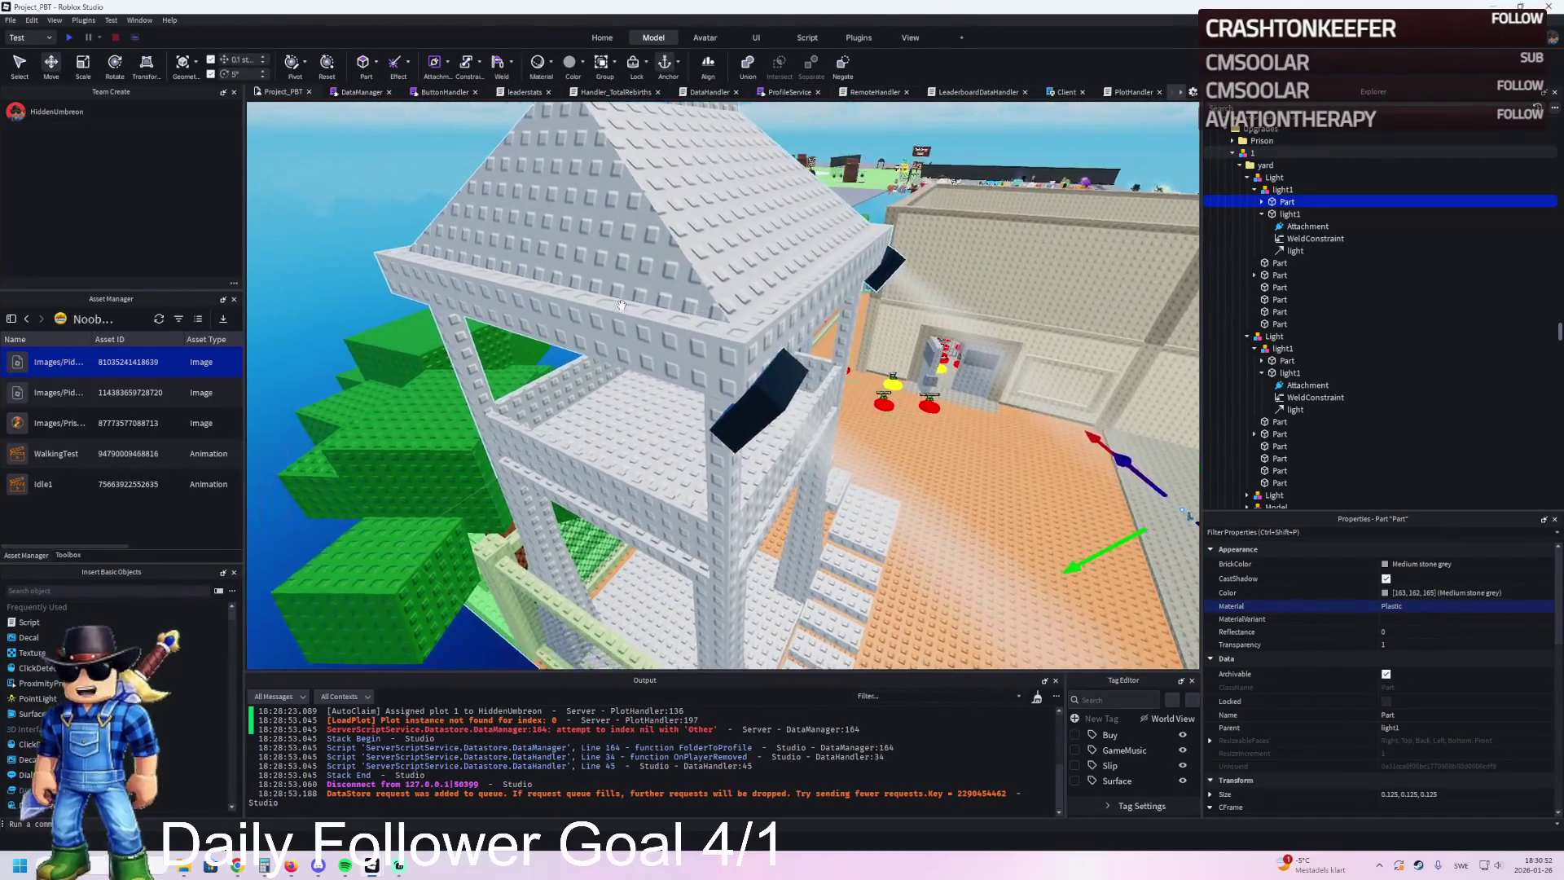
{"action": "left_click", "coordinate": [1255, 166]}
{"action": "key", "text": "Left"}
{"action": "key", "text": "Left"}
{"action": "key", "text": "Left"}
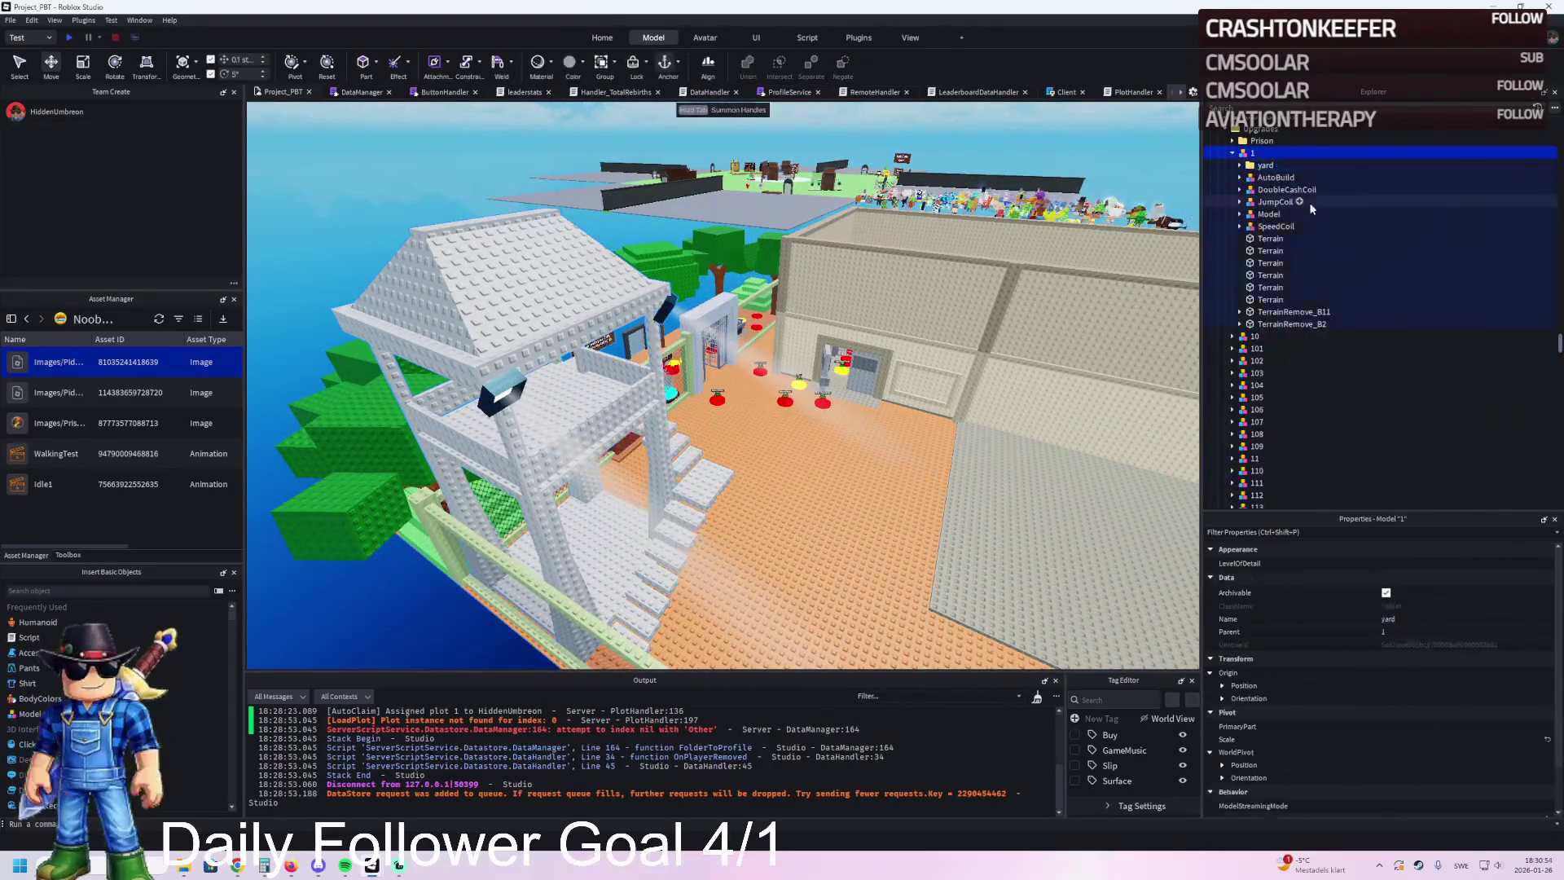
{"action": "left_click_drag", "start_coordinate": [1252, 231], "coordinate": [1244, 359]}
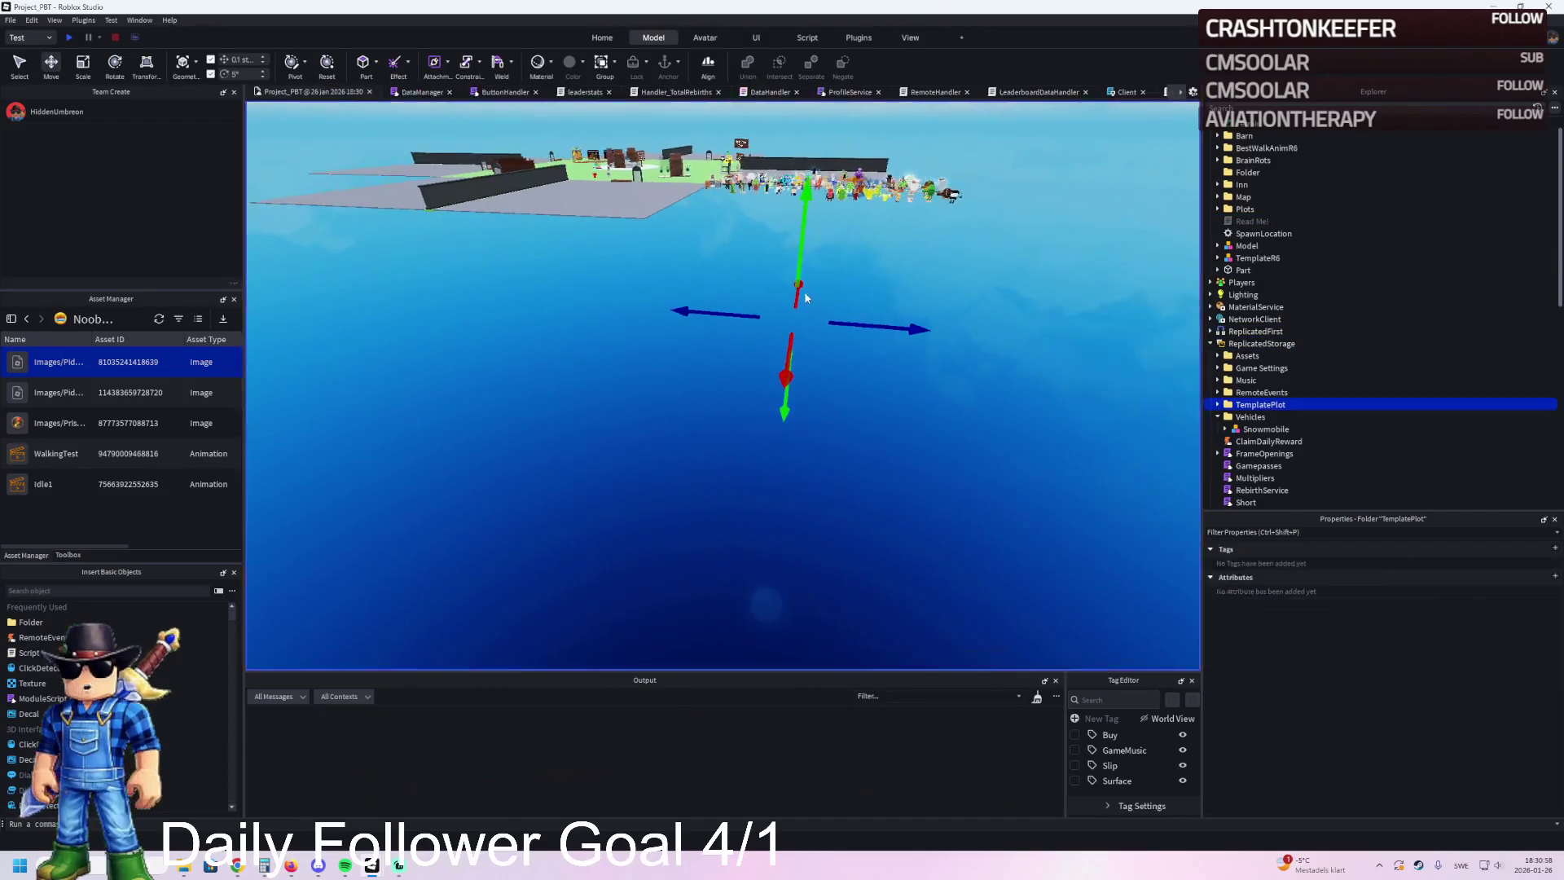
Step: Playtest, circle the avatar around the watchtower to view its white beams, then stop
{"action": "key", "text": "F5"}
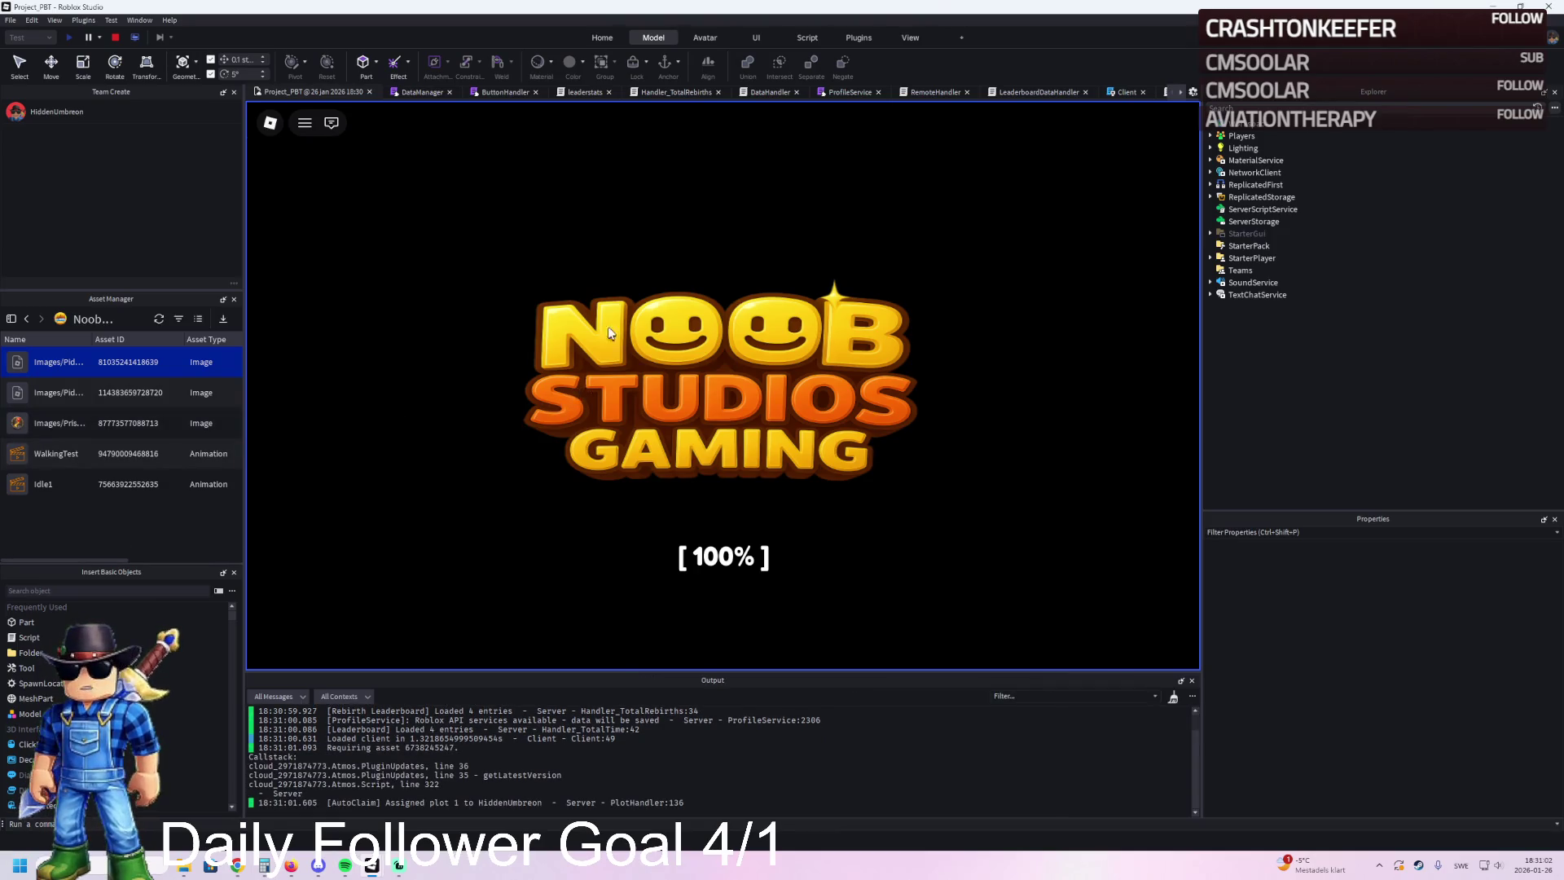
{"action": "key", "text": "w"}
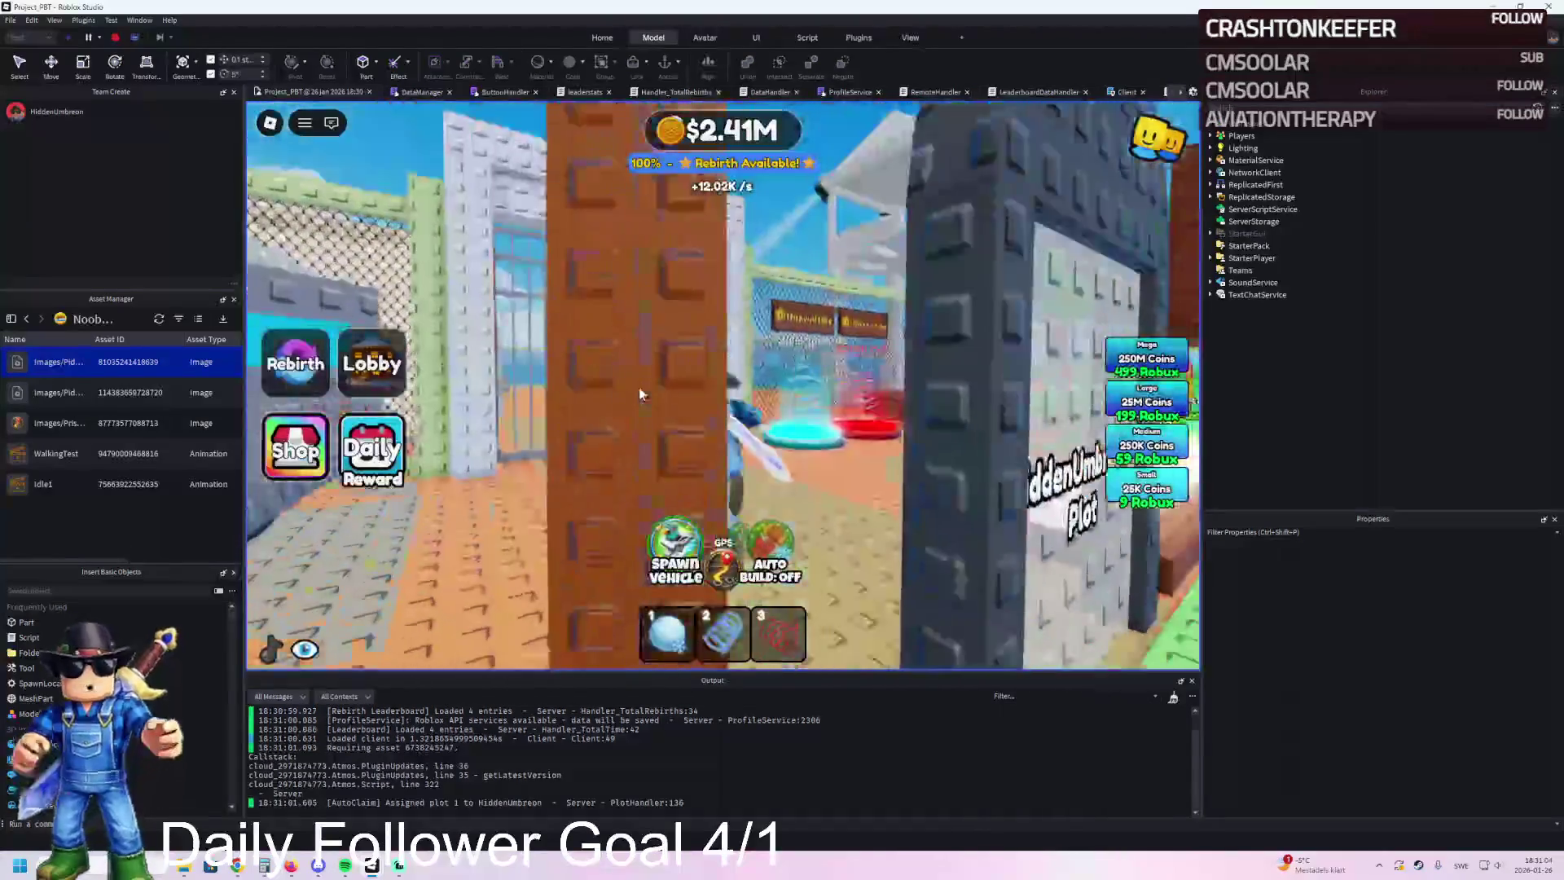
{"action": "key", "text": "s"}
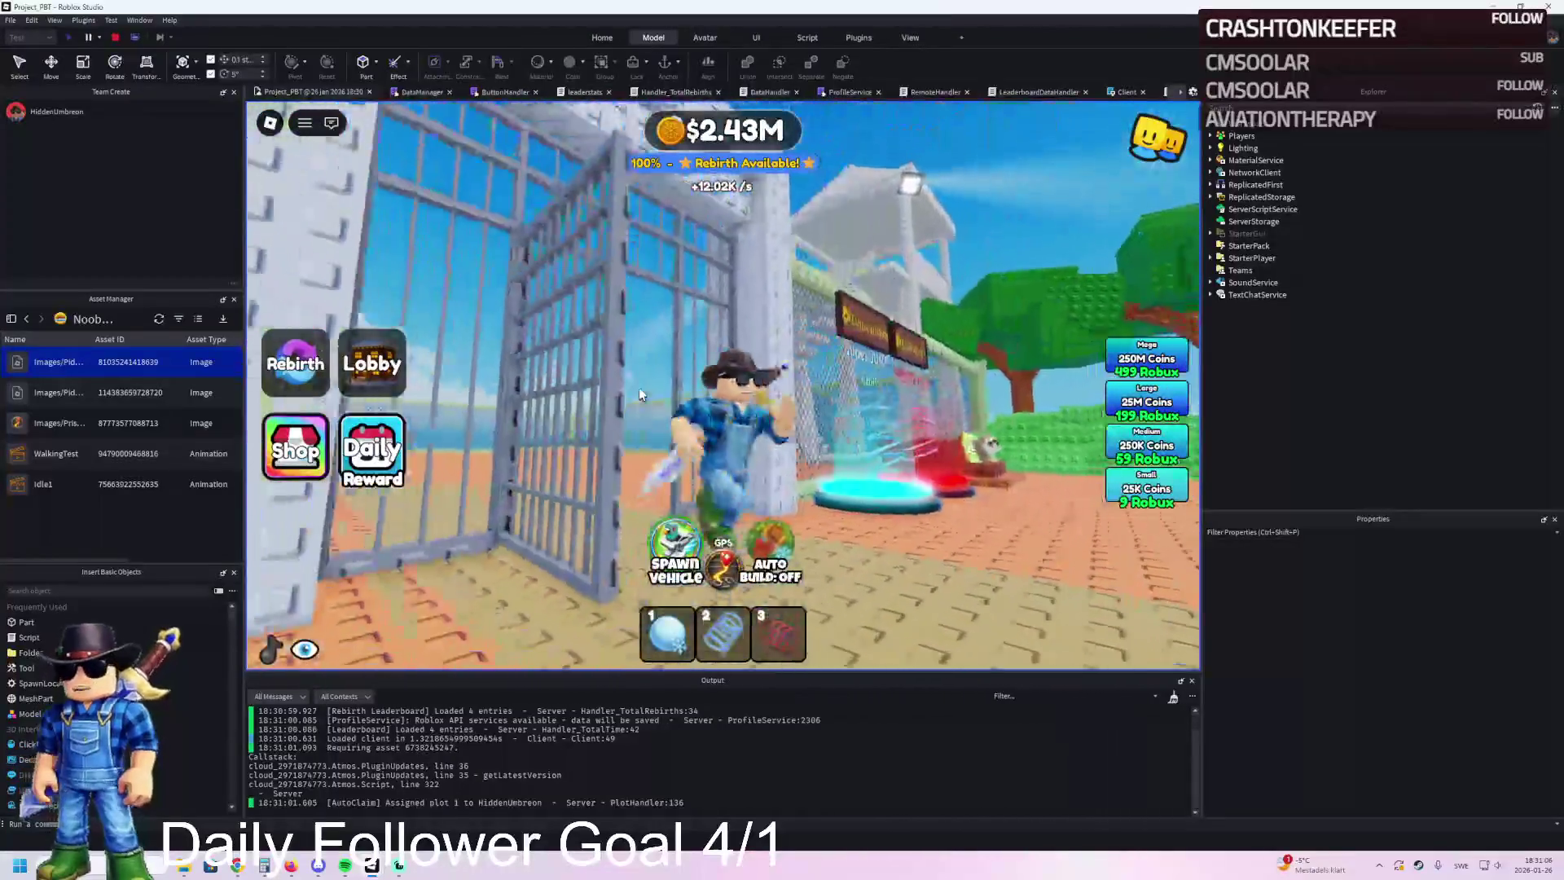
{"action": "key", "text": "w"}
{"action": "key", "text": "a"}
{"action": "key", "text": "d"}
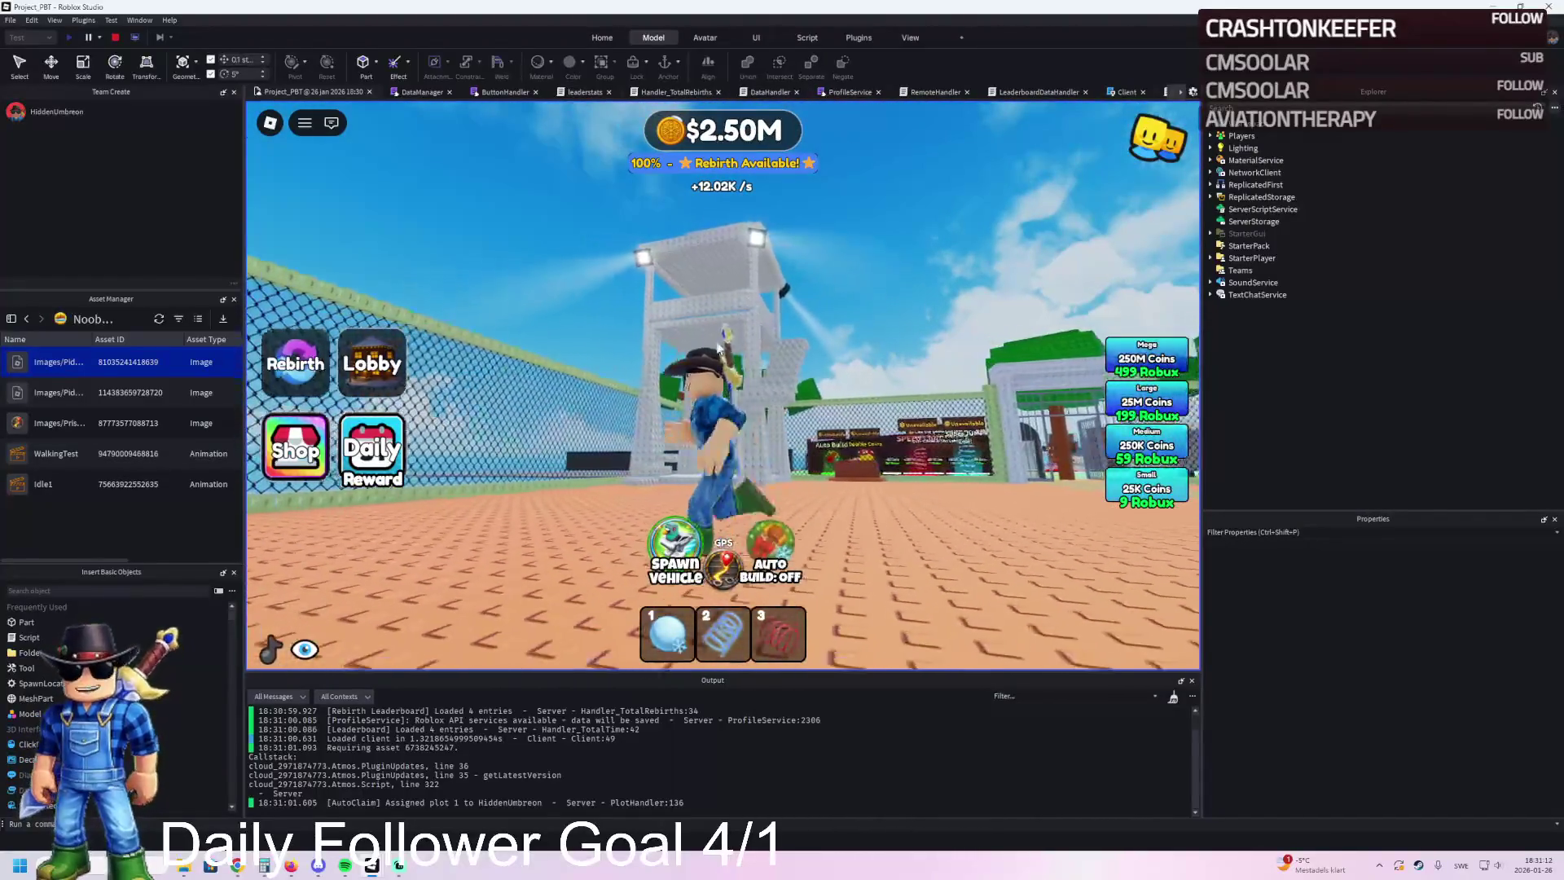
{"action": "key", "text": "s"}
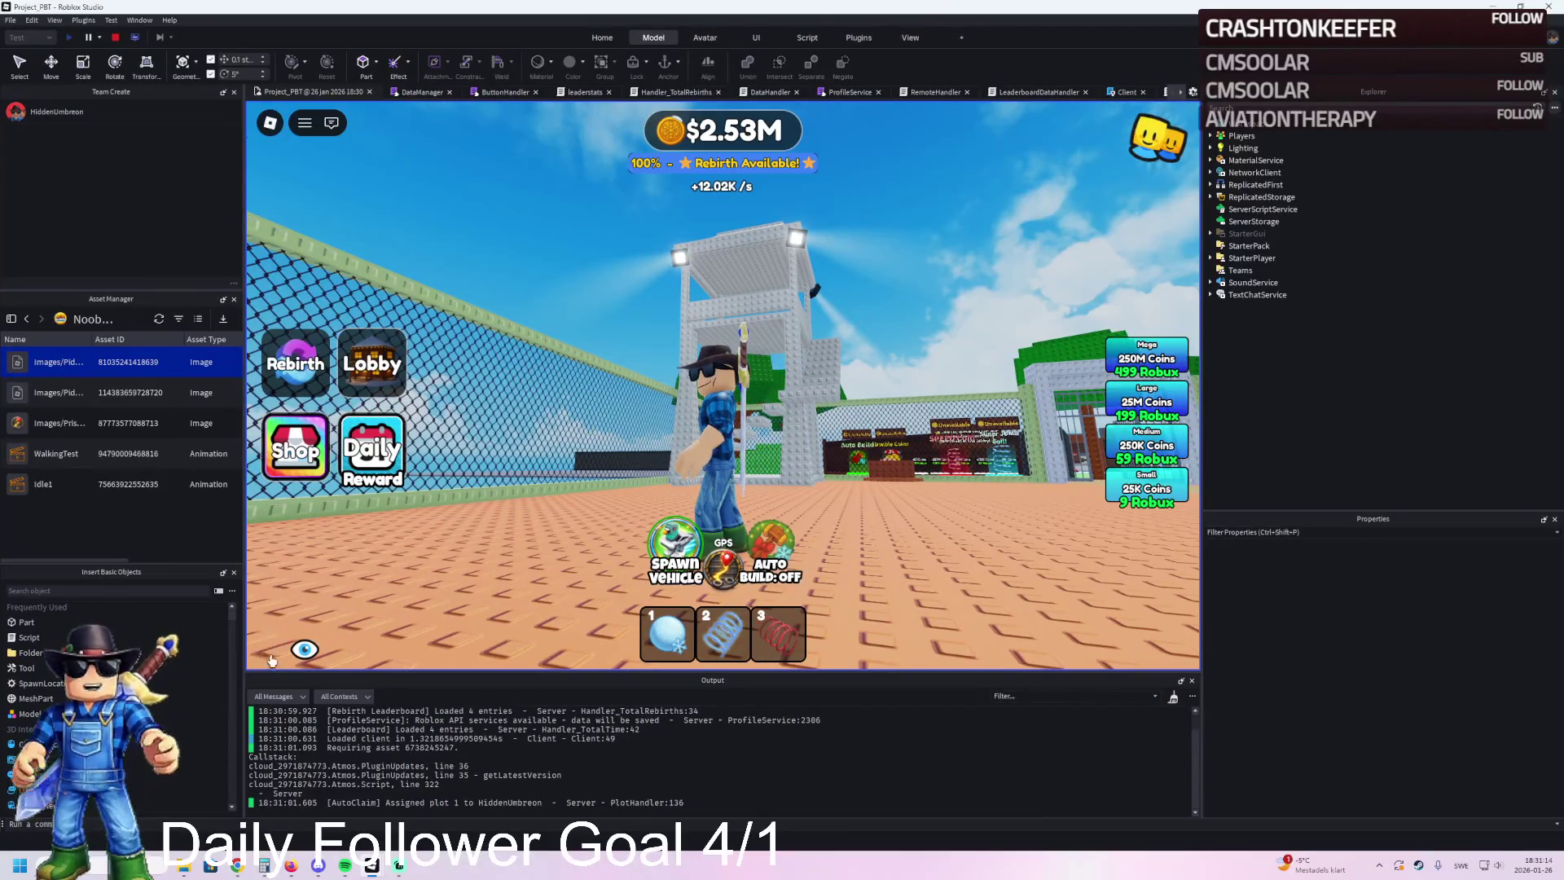
{"action": "key", "text": "s"}
{"action": "key", "text": "d"}
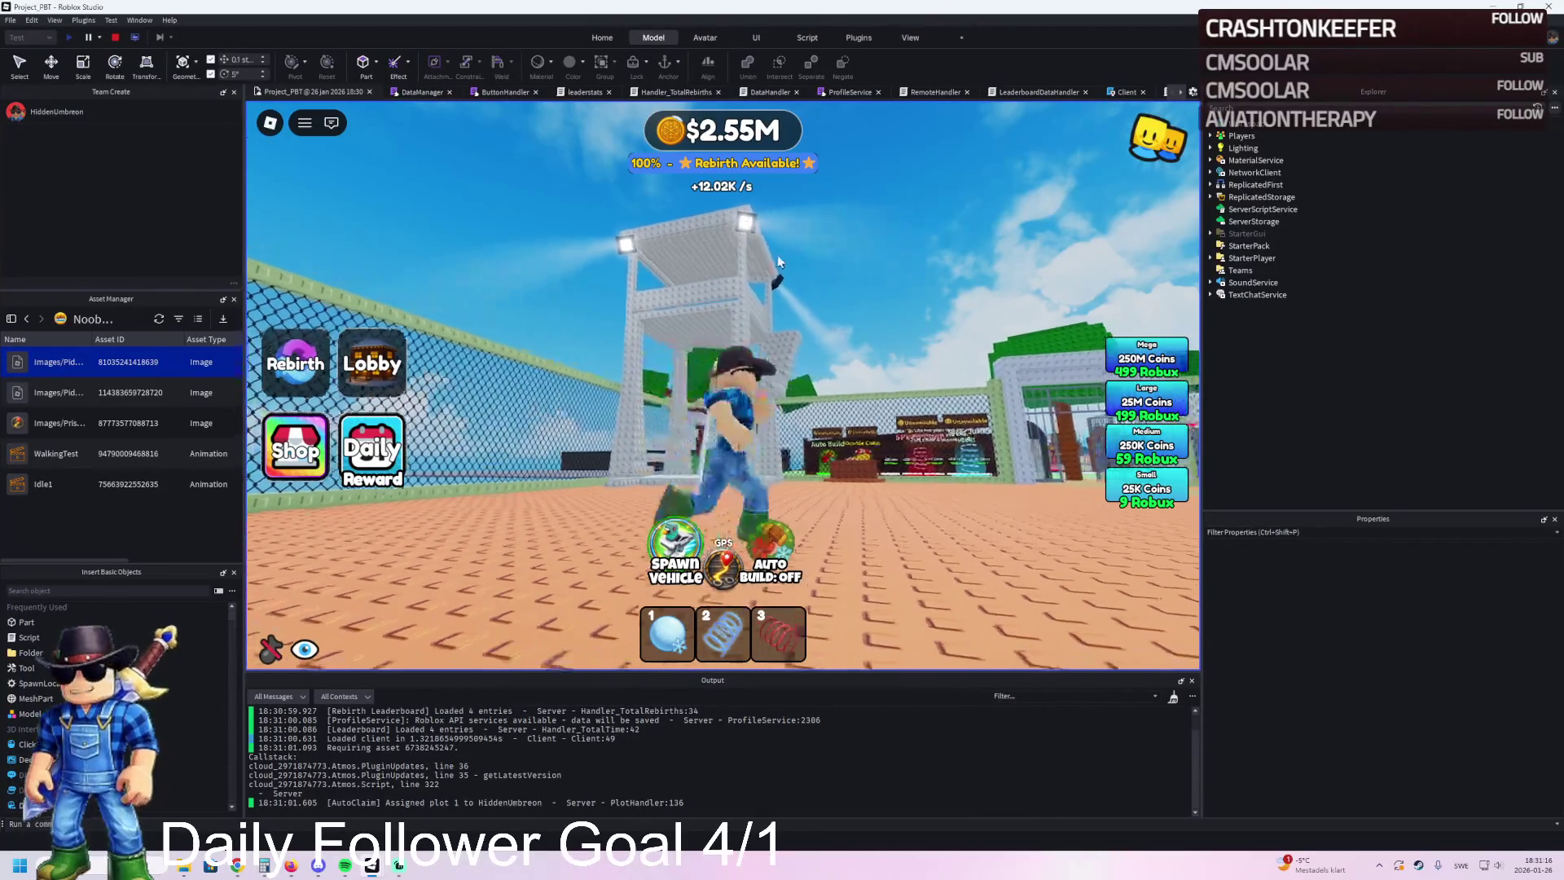
{"action": "key", "text": "d"}
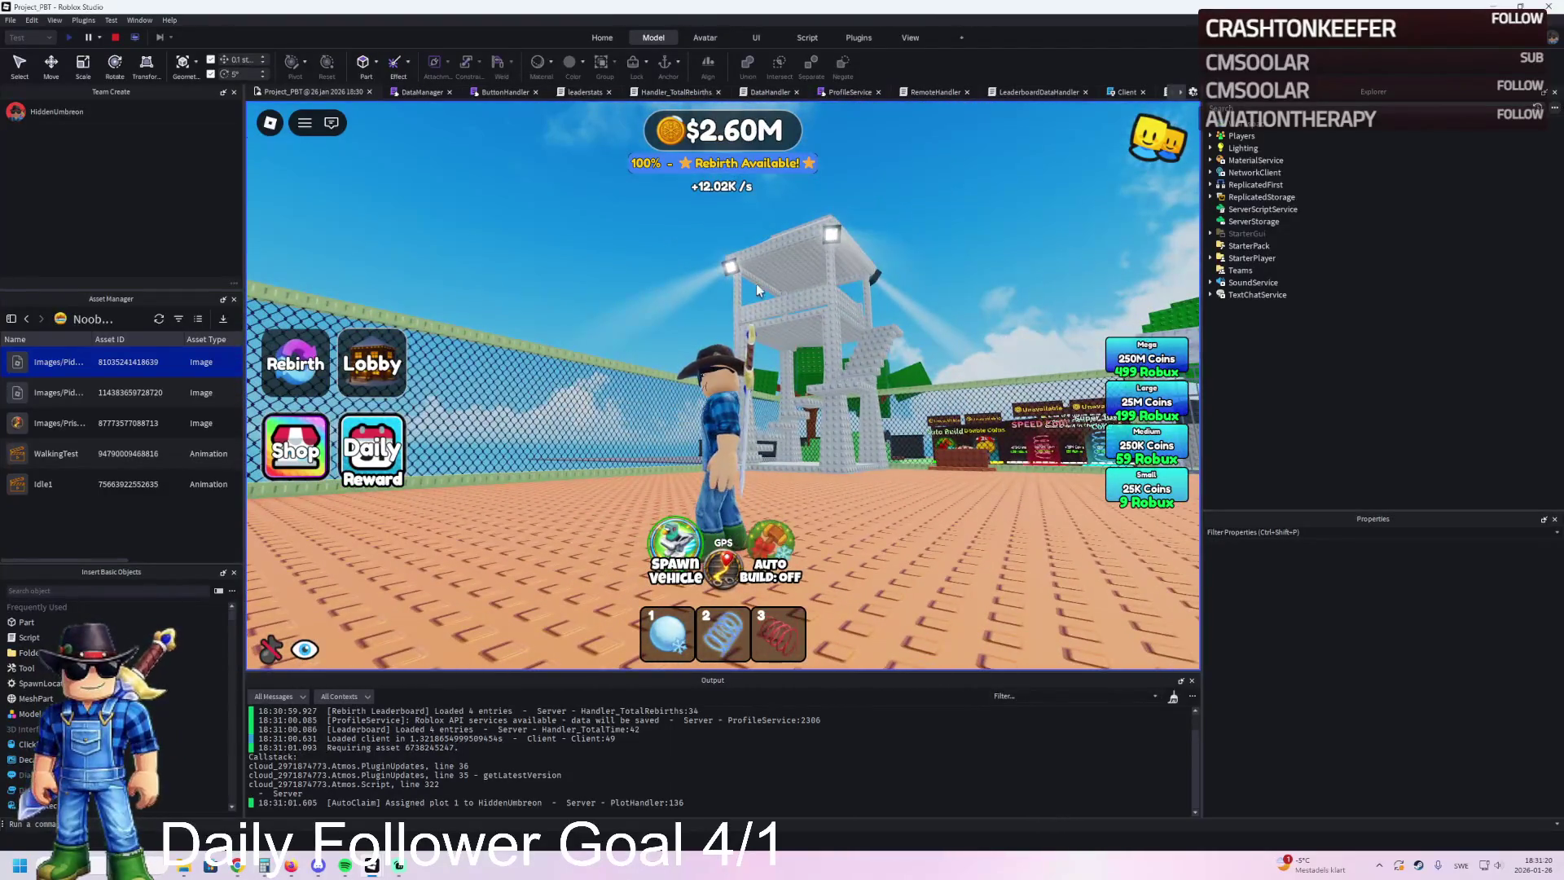
{"action": "key", "text": "w"}
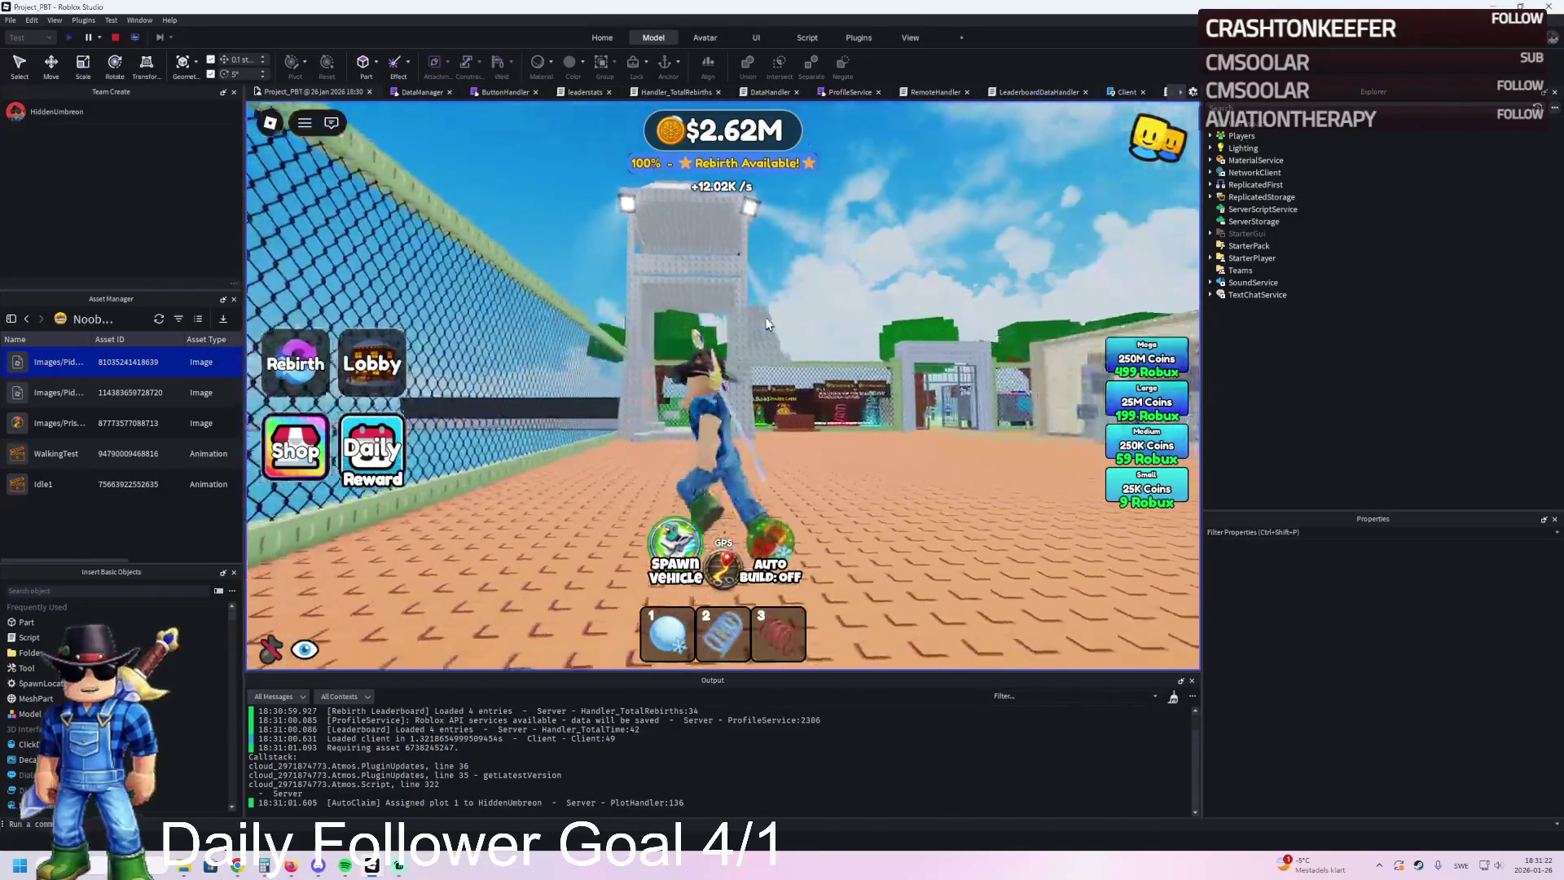
{"action": "key", "text": "d"}
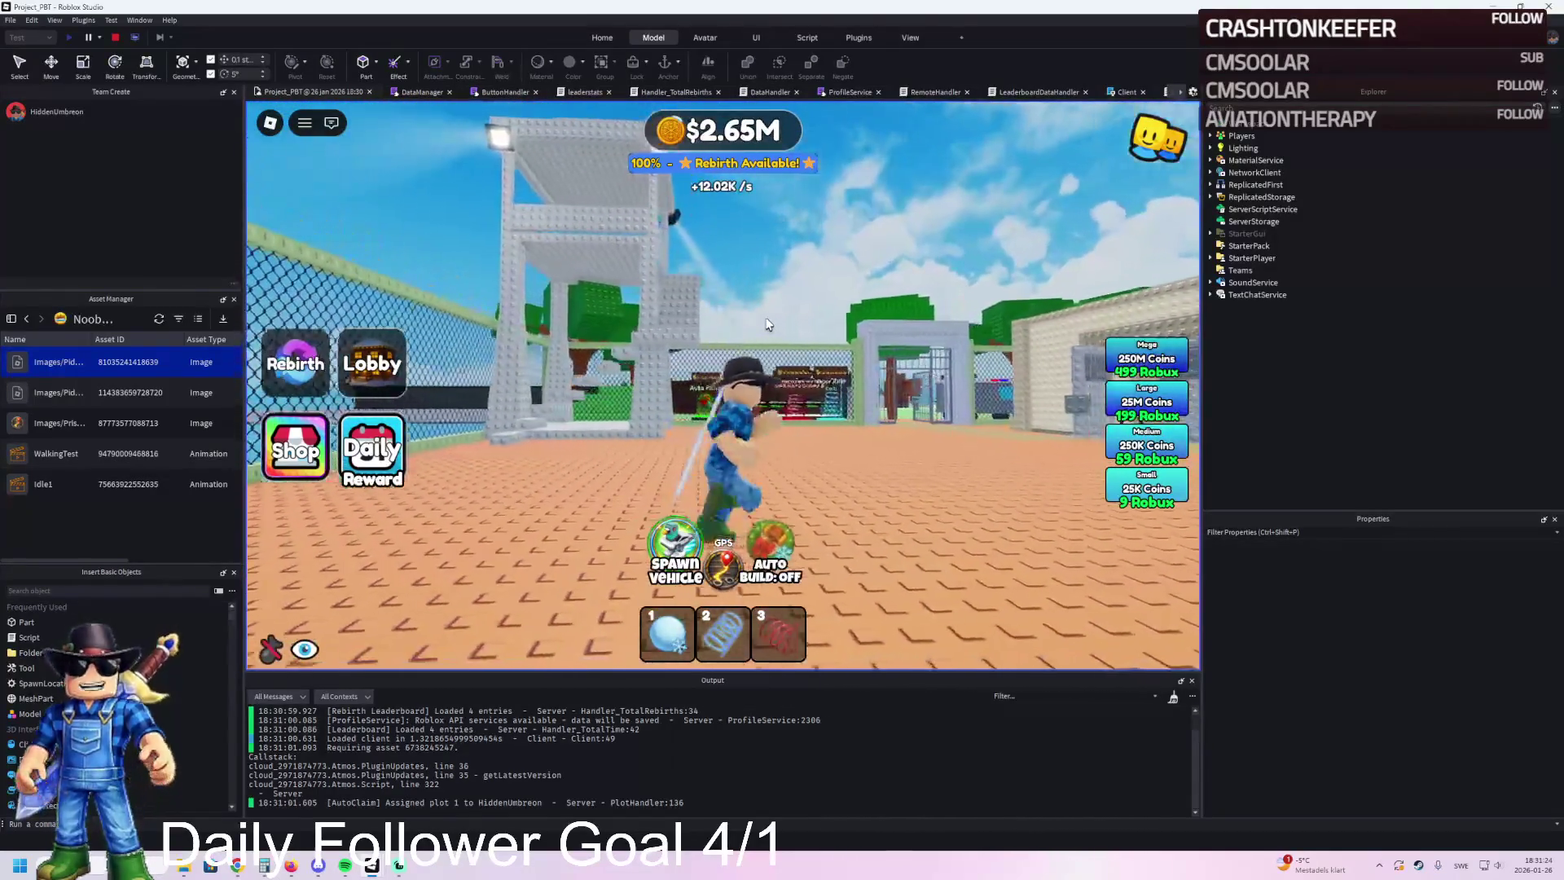
{"action": "key", "text": "3"}
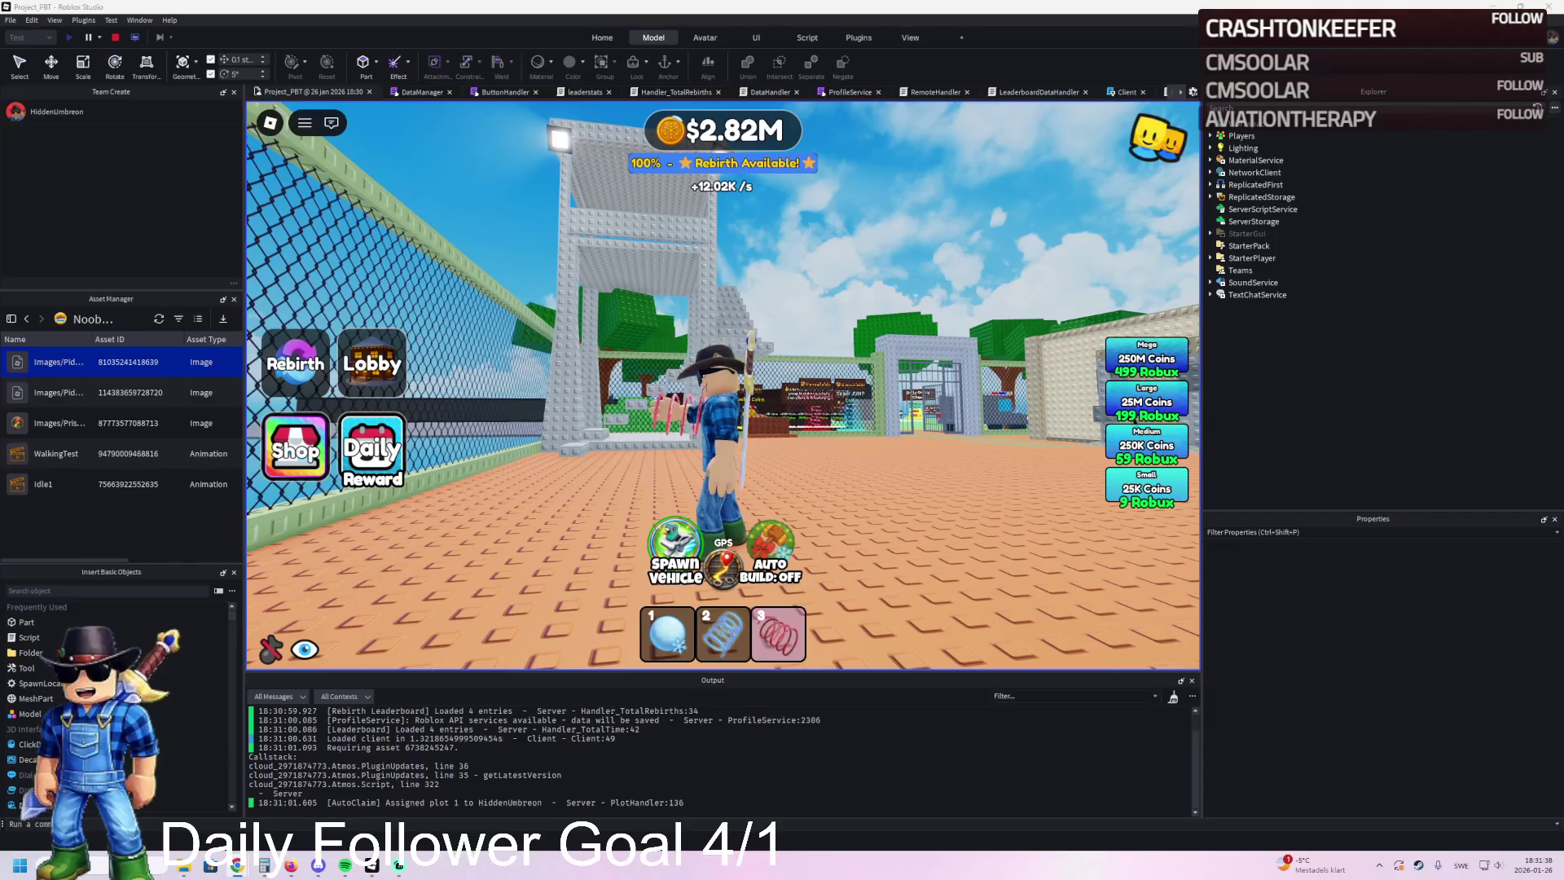
{"action": "key", "text": "w"}
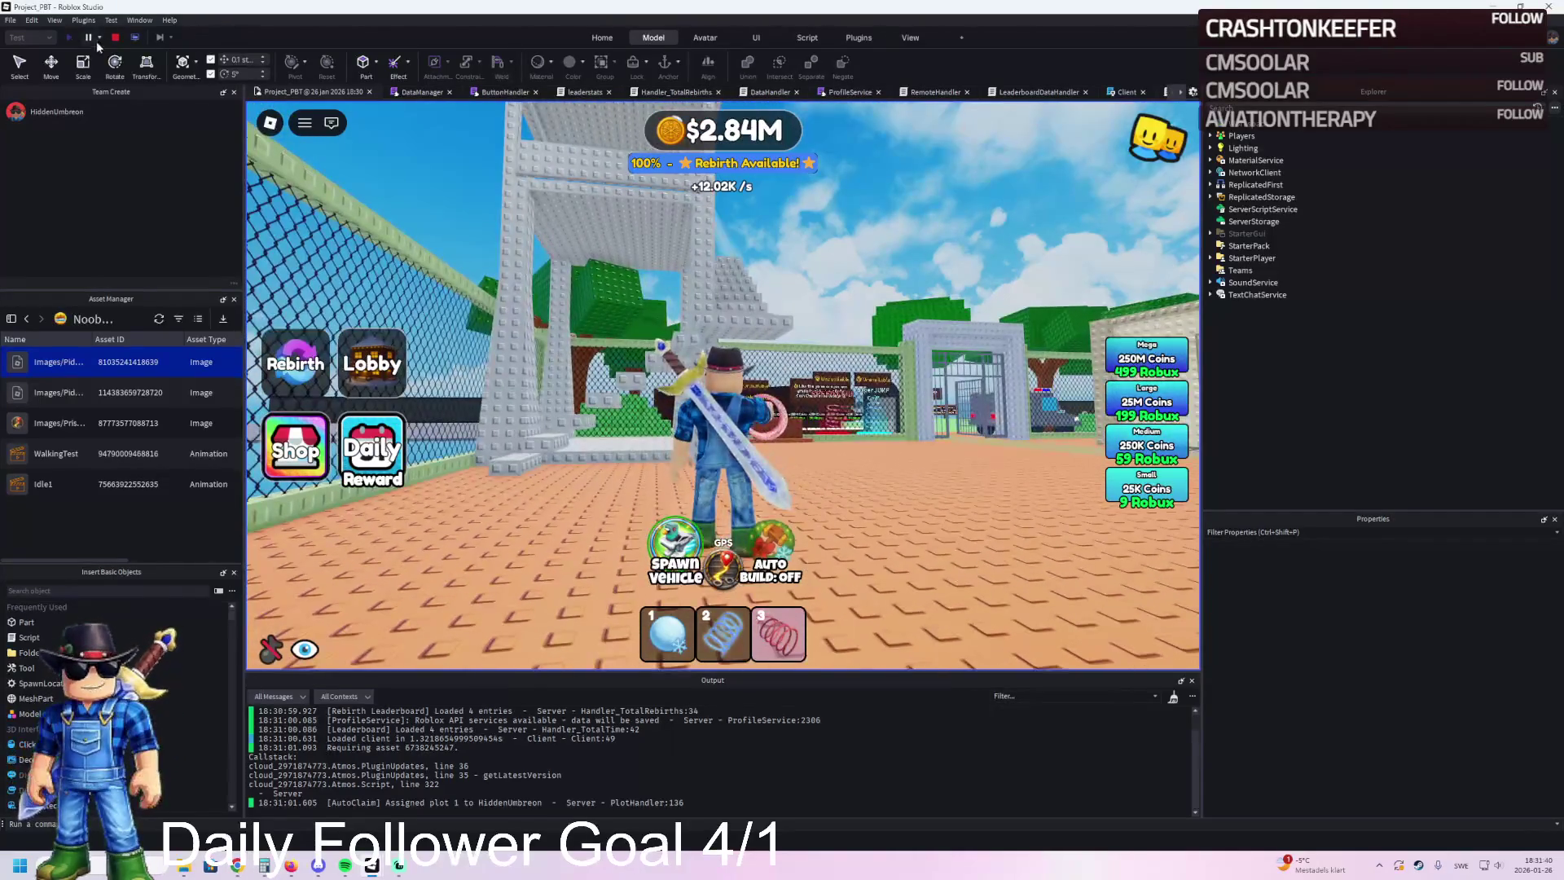
{"action": "left_click", "coordinate": [115, 38]}
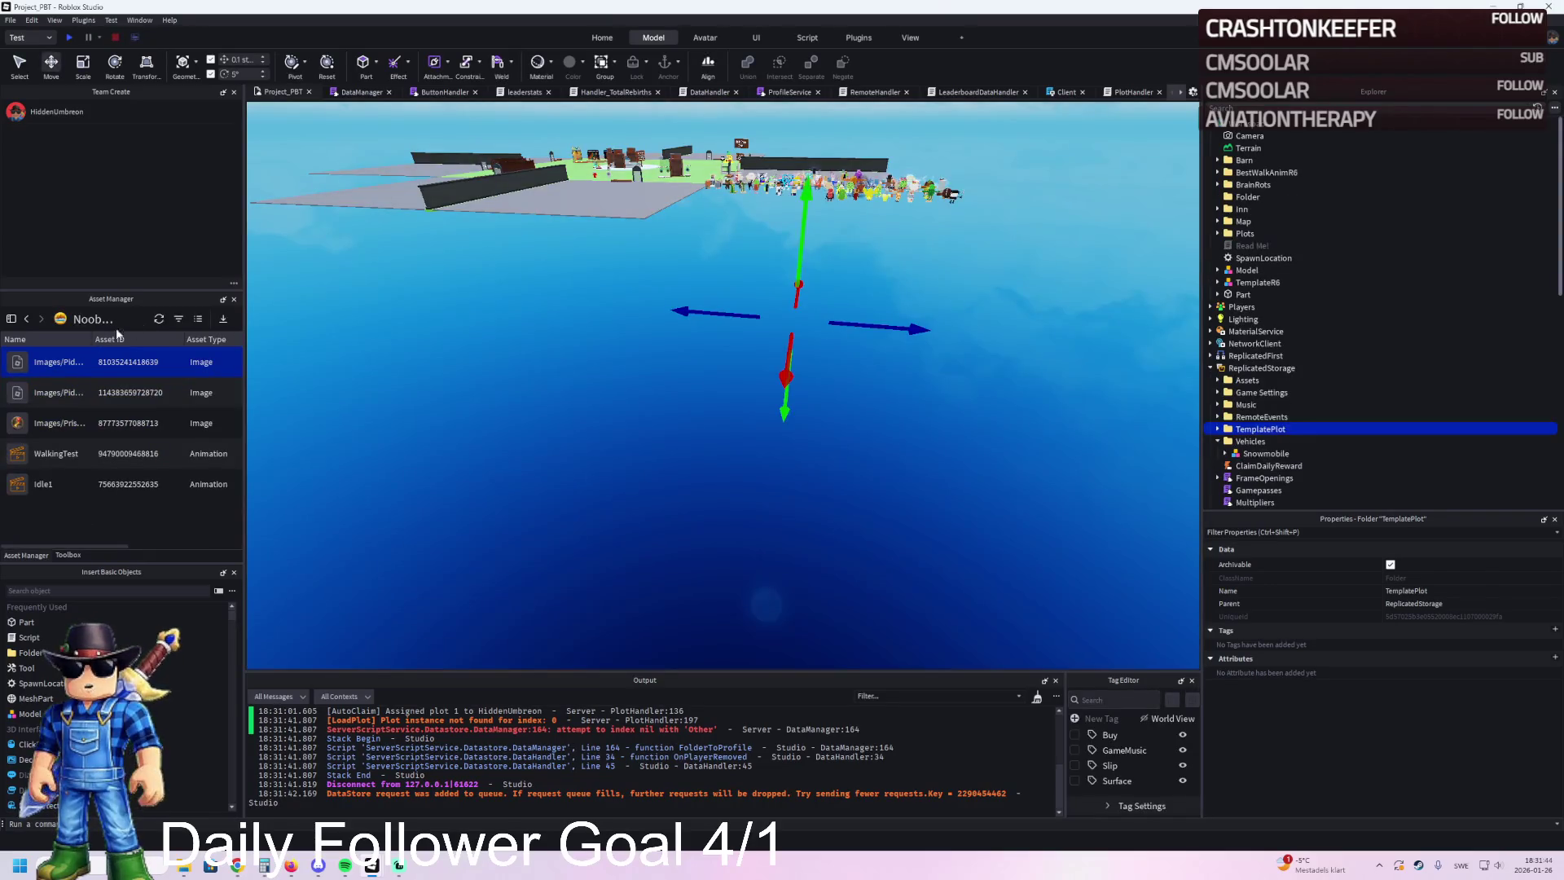
Step: Bulk-import today's ChatGPT image through the Asset Manager and close the import summary
{"action": "left_click", "coordinate": [221, 323]}
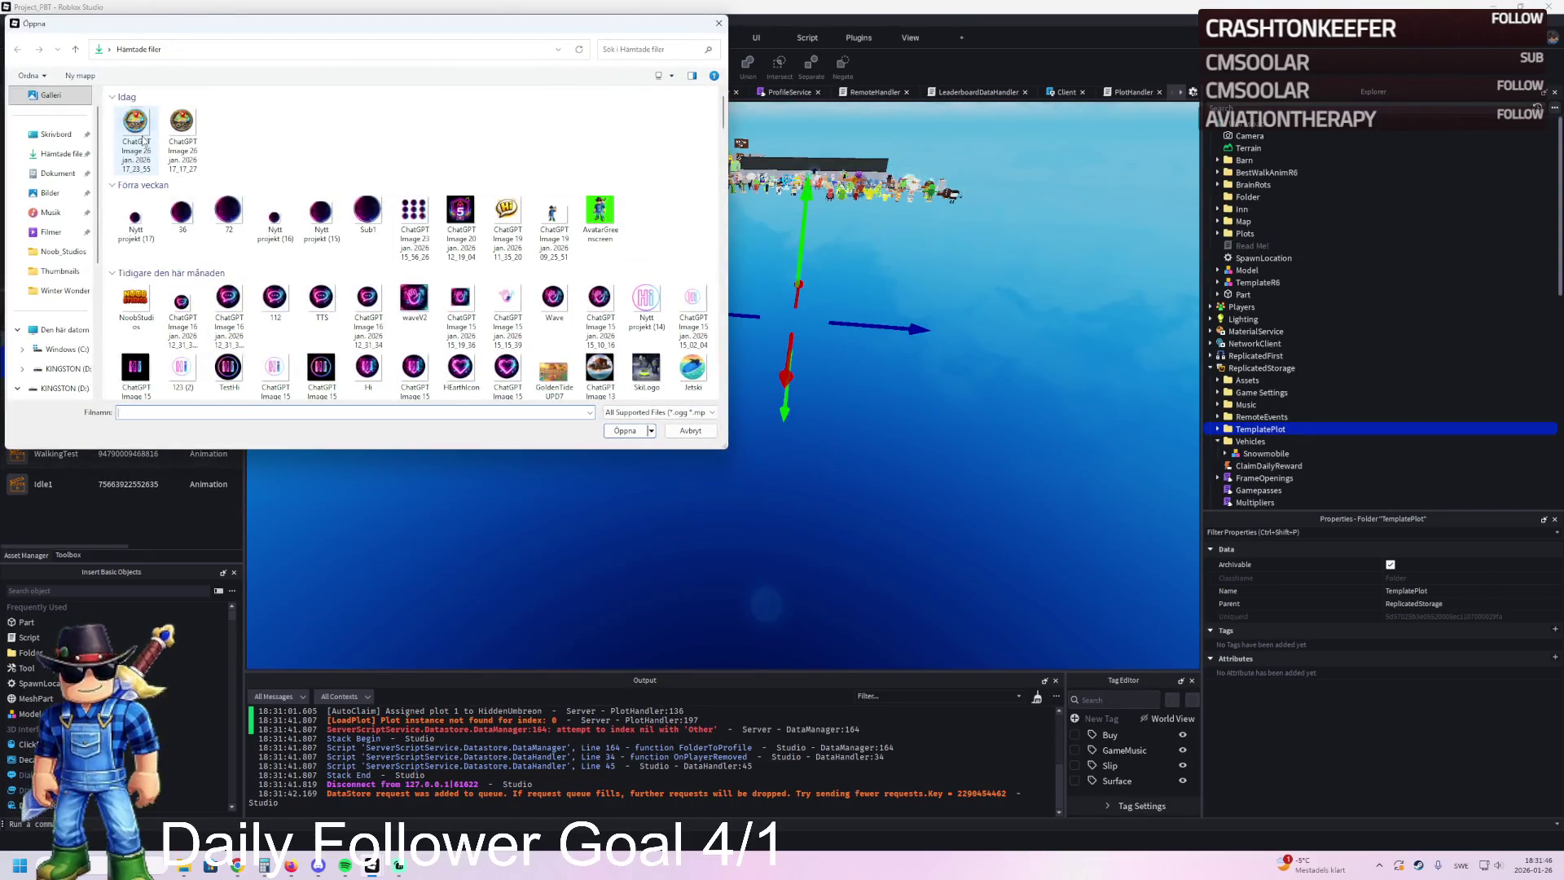
{"action": "double_click", "coordinate": [144, 141]}
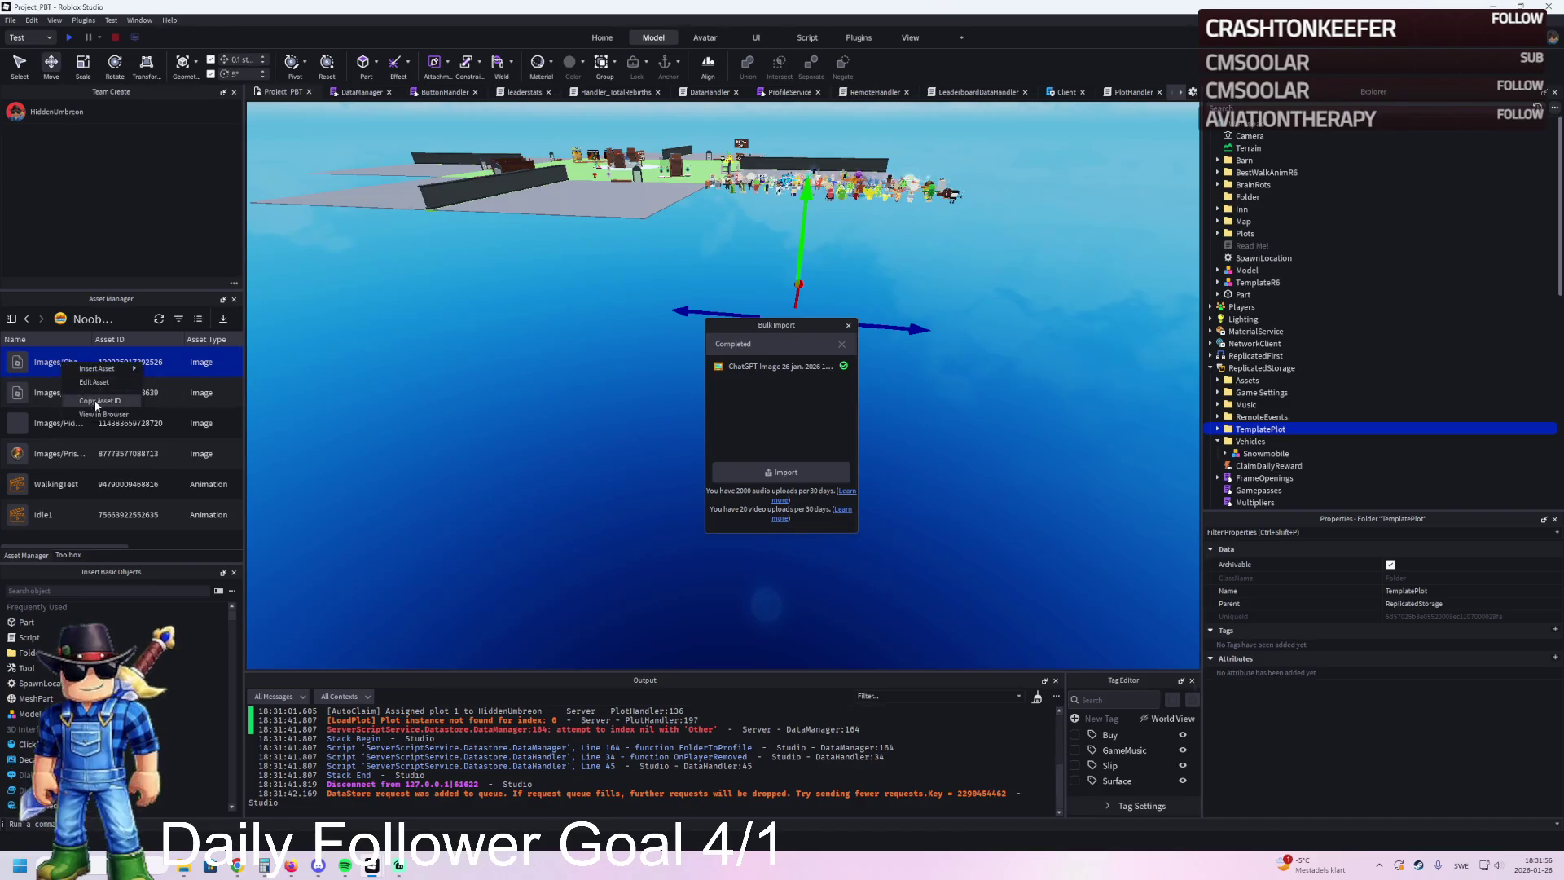
{"action": "left_click", "coordinate": [849, 325]}
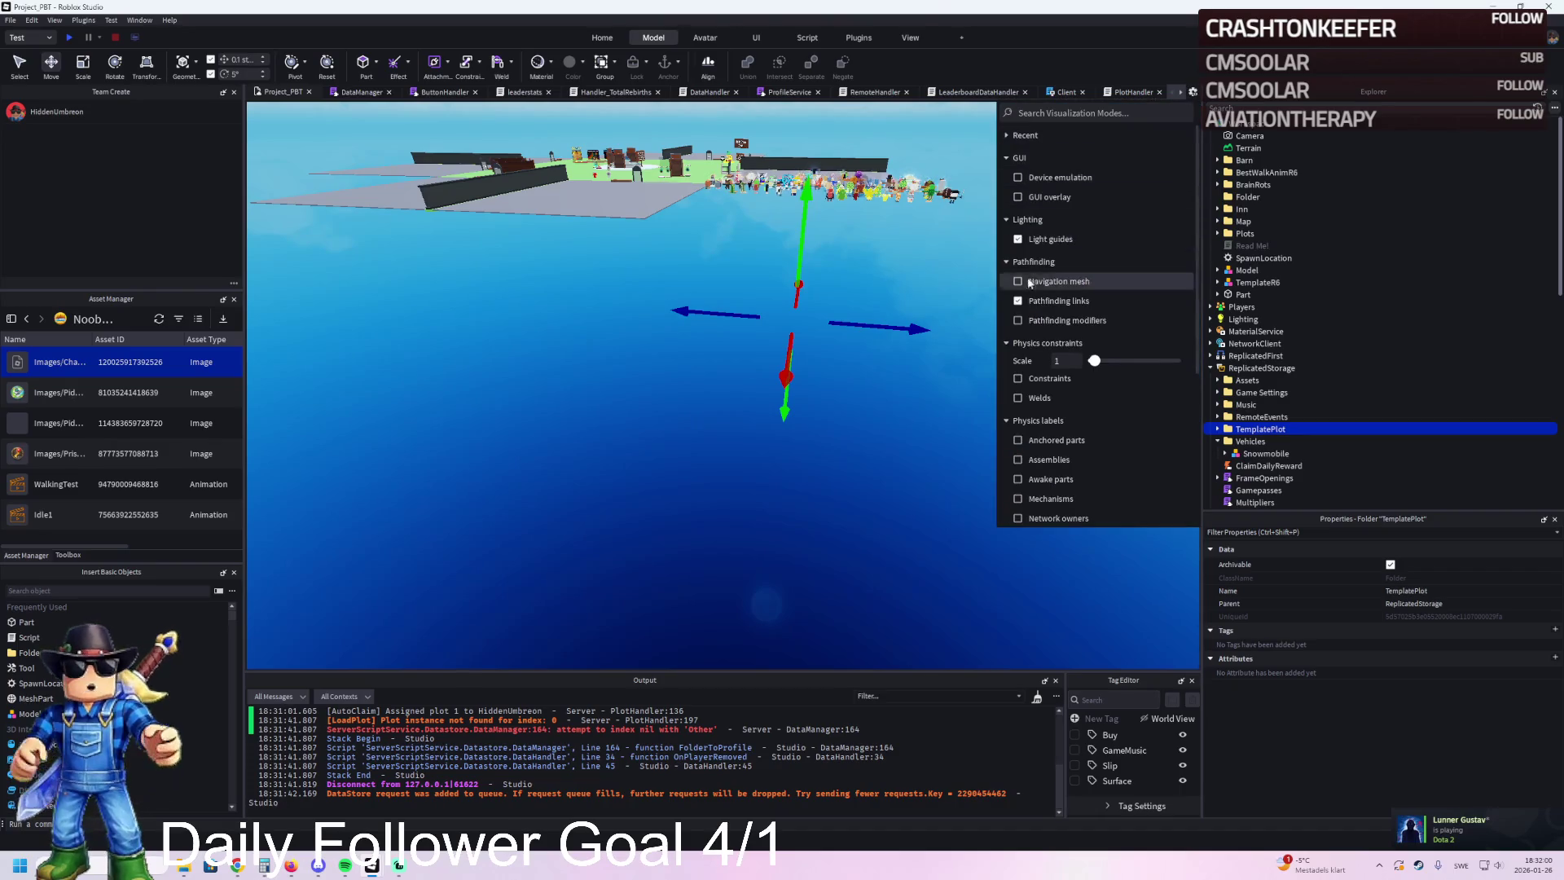
Step: Turn on the GUI overlay, select the GPSButton layer, and inspect its Image property
{"action": "left_click", "coordinate": [1059, 197]}
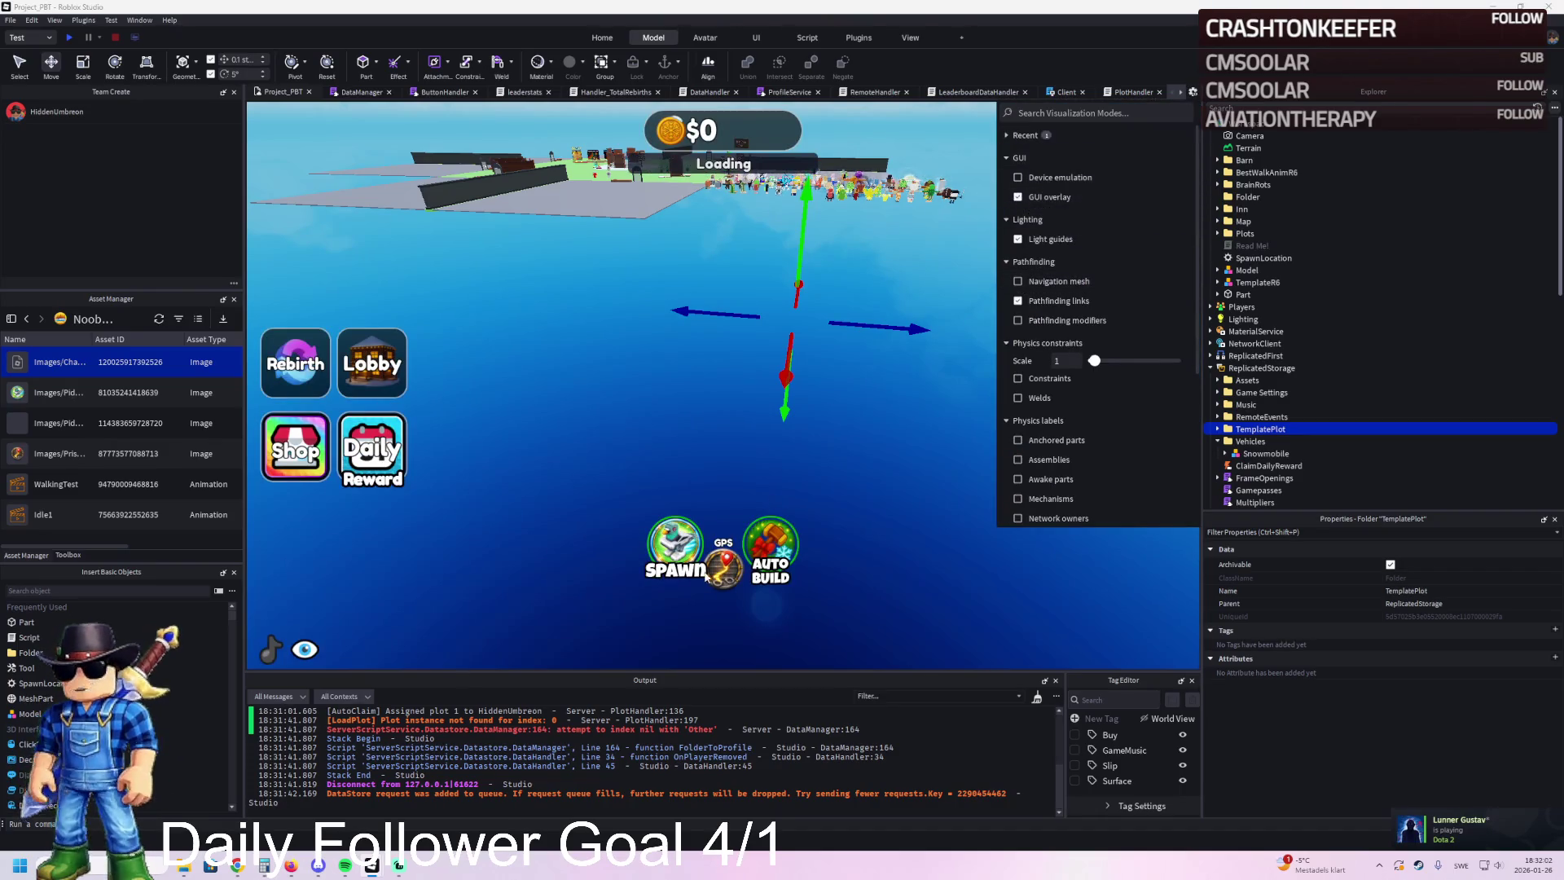
{"action": "left_click", "coordinate": [702, 574]}
{"action": "right_click", "coordinate": [725, 570]}
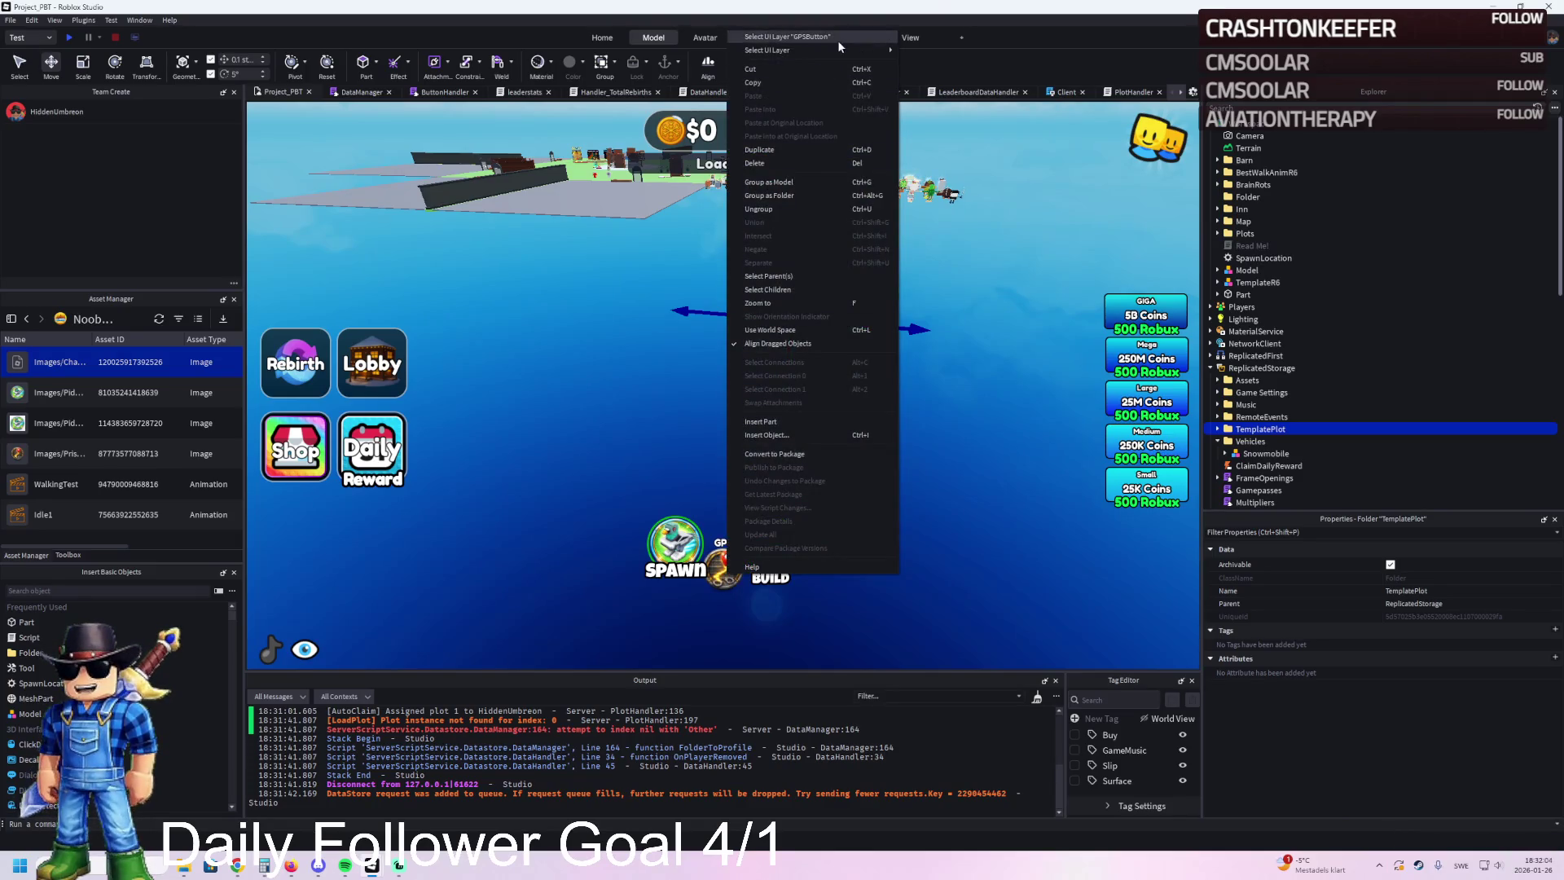
{"action": "left_click", "coordinate": [941, 55]}
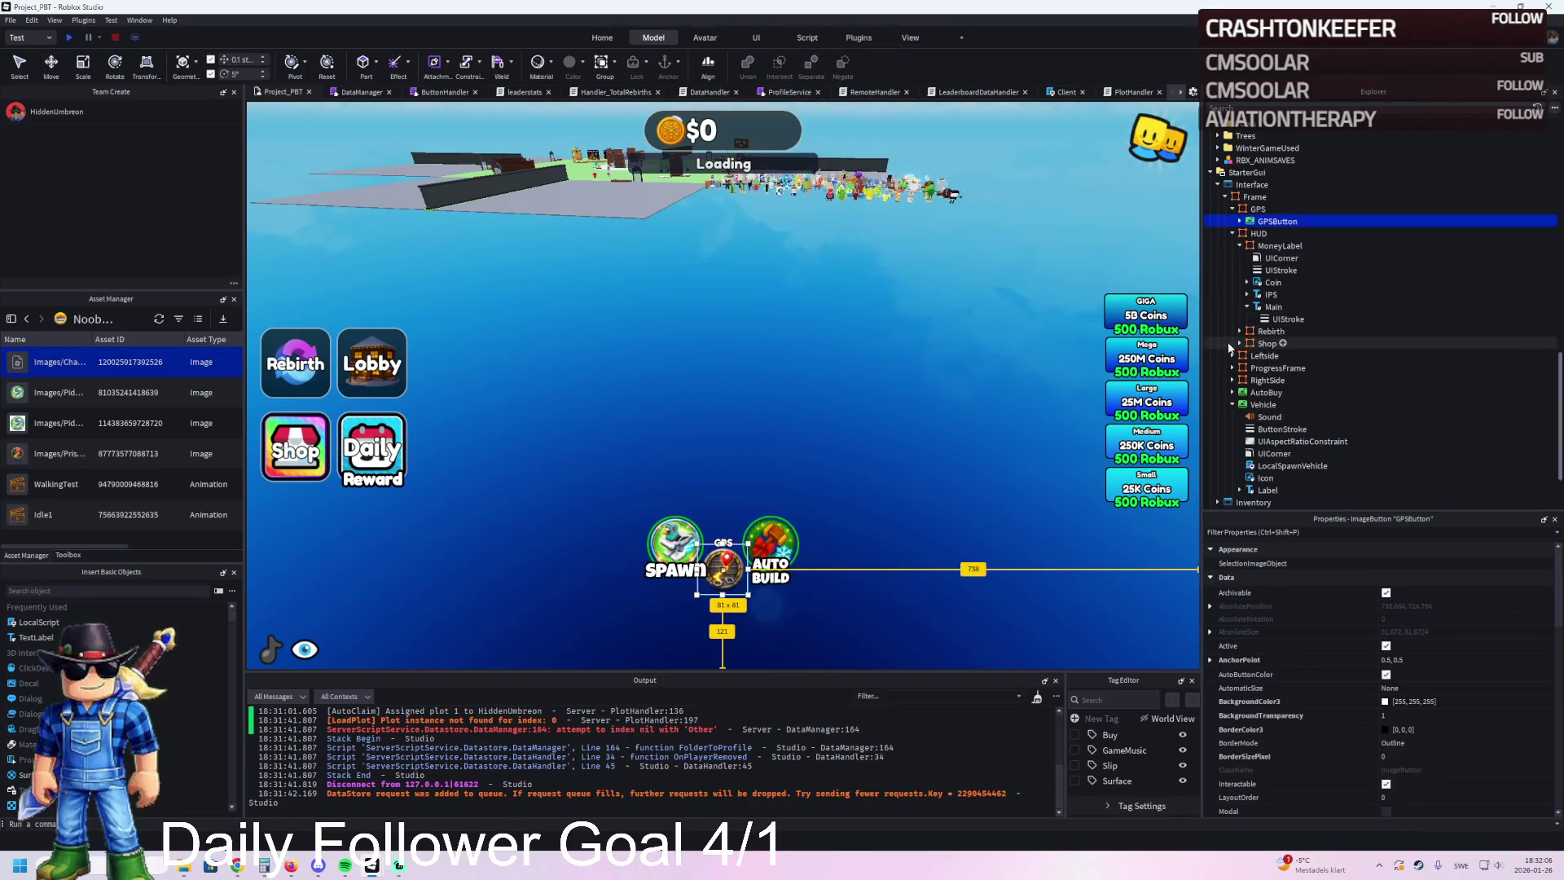
{"action": "scroll", "coordinate": [1470, 694], "scroll_direction": "down", "scroll_amount": 5}
{"action": "scroll", "coordinate": [1471, 694], "scroll_direction": "down", "scroll_amount": 3}
{"action": "left_click", "coordinate": [1497, 749]}
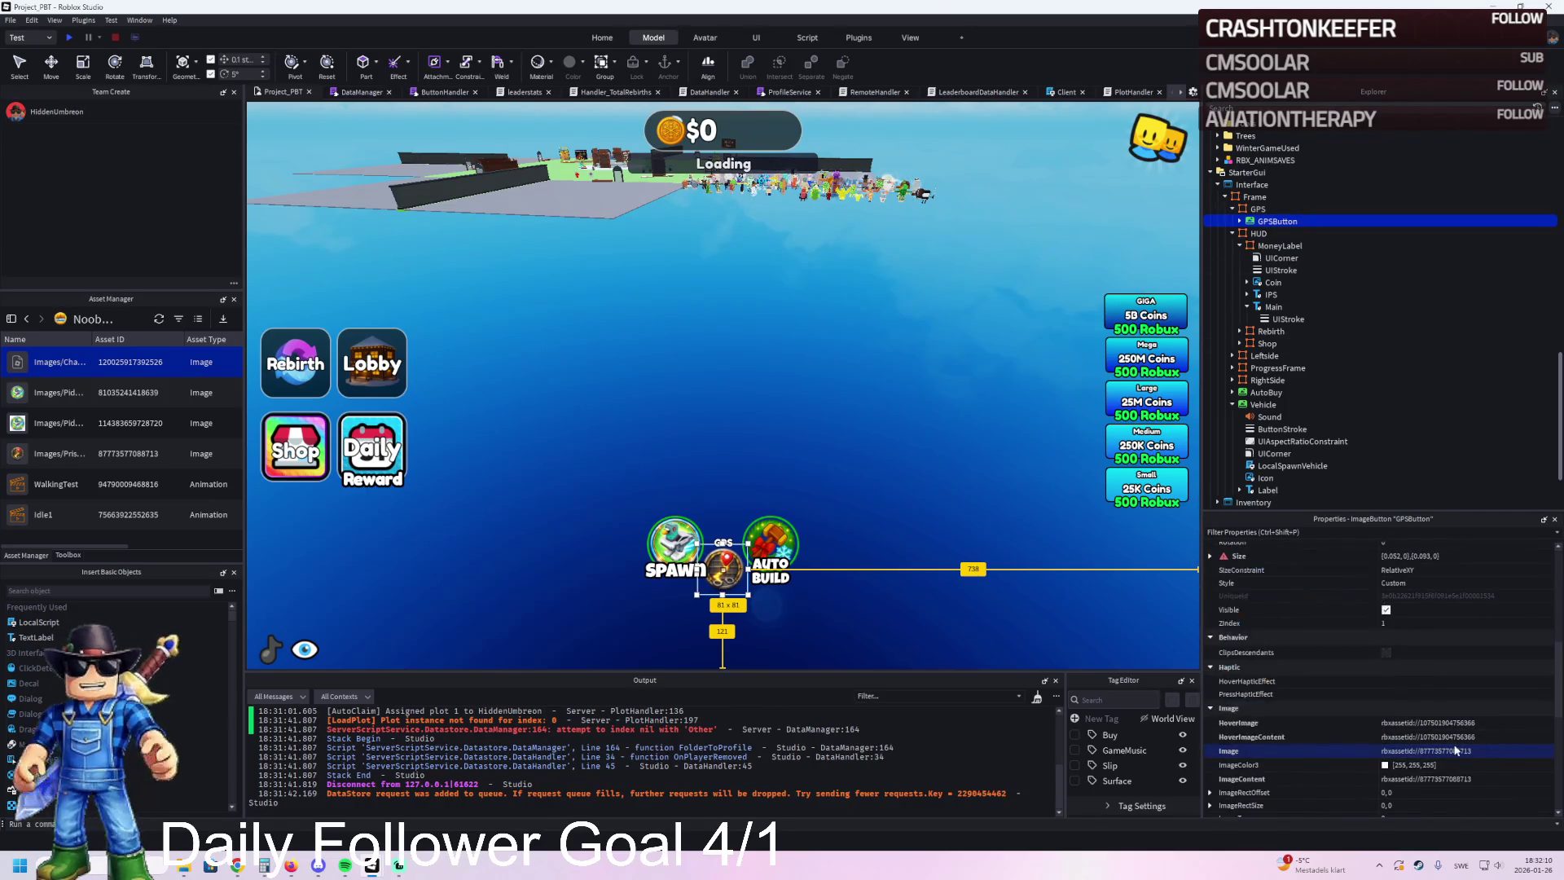
Step: Deselect the GPS button and move the PRsionTycoon folder window mostly off screen
{"action": "left_click", "coordinate": [811, 432]}
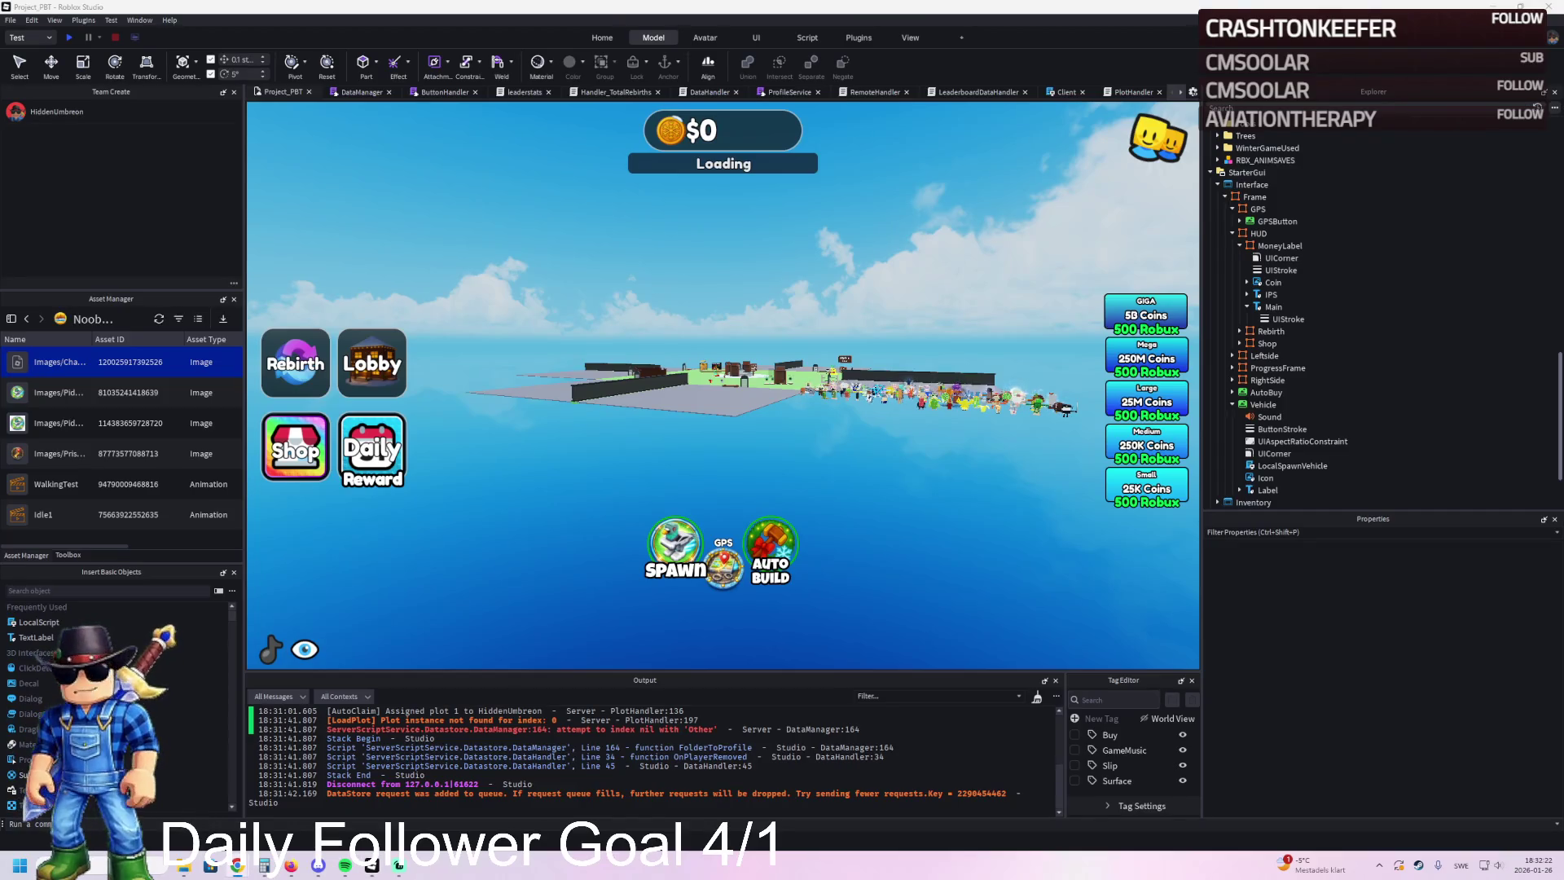
{"action": "key", "text": "alt+Tab"}
{"action": "left_click_drag", "start_coordinate": [570, 181], "coordinate": [0, 112]}
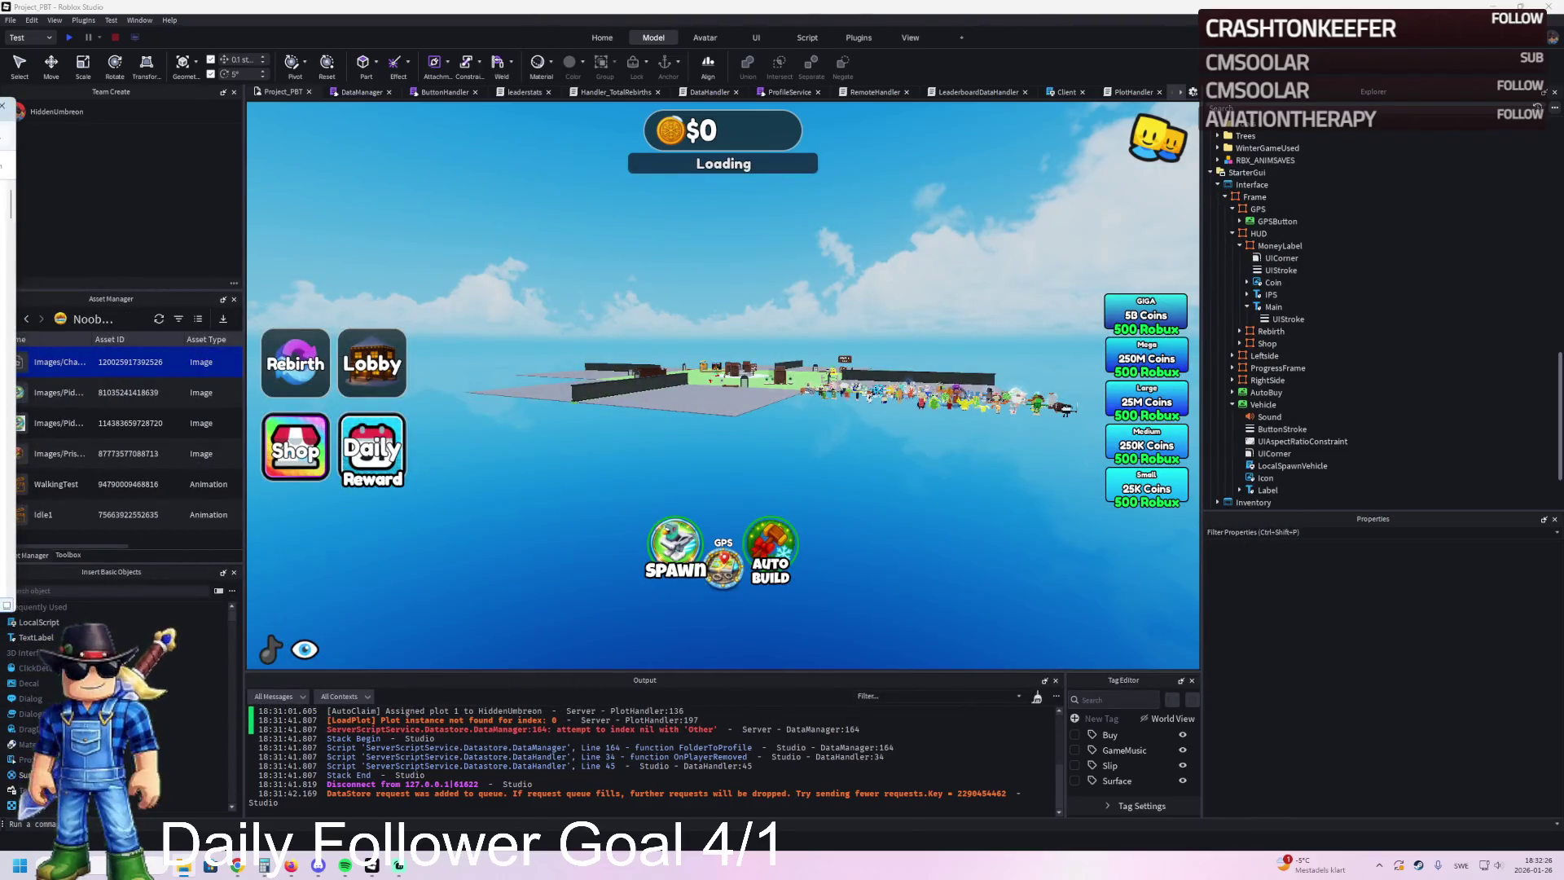
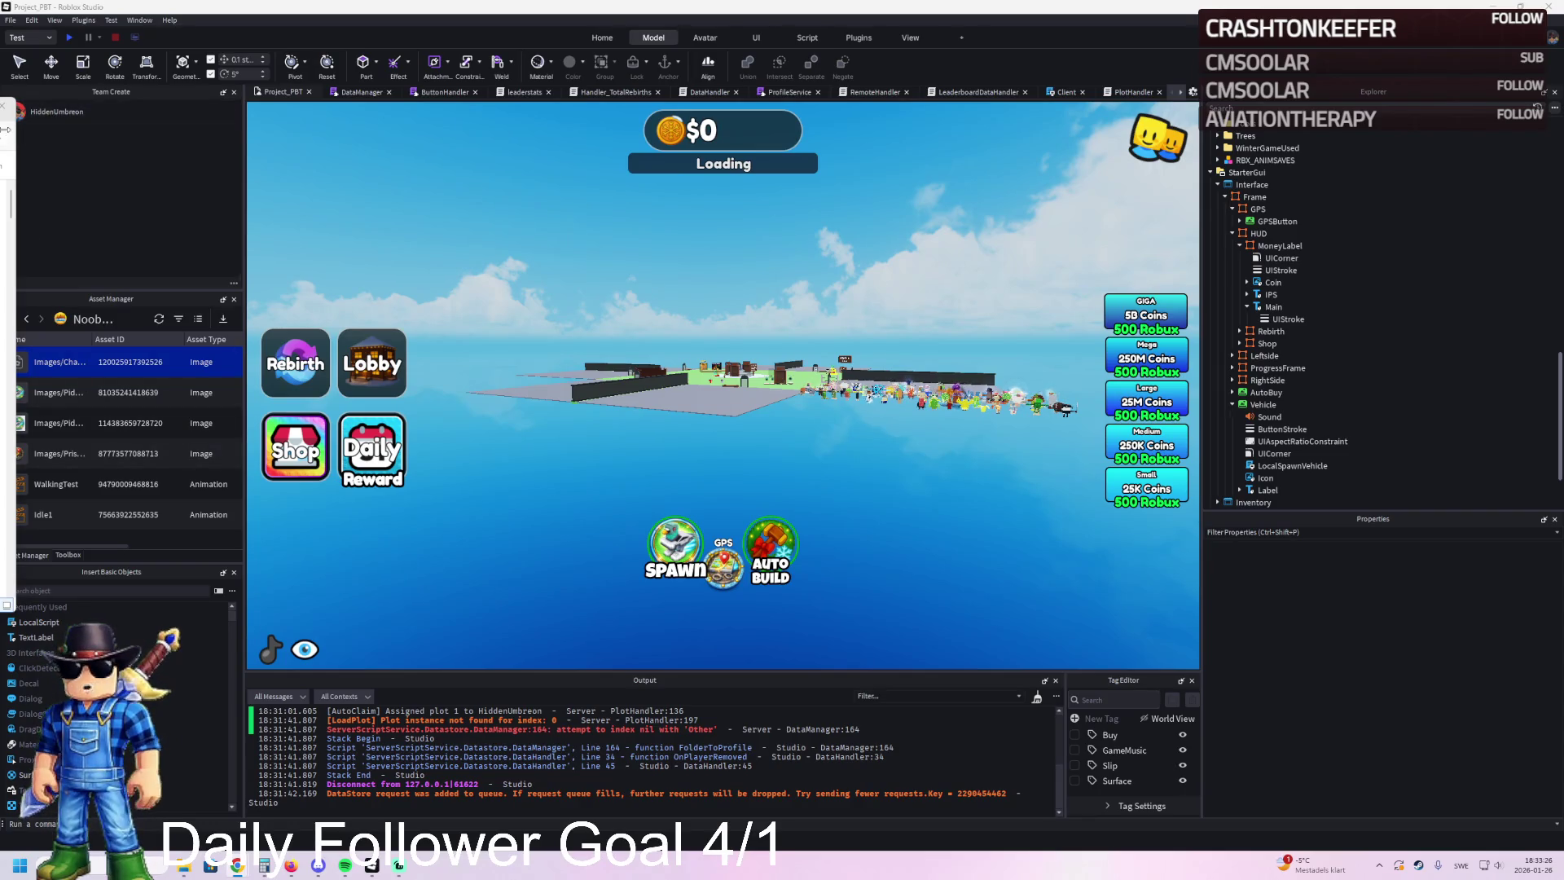
Step: Bulk-import GPSDark.png in the Asset Manager and select the new Images/GPS asset
{"action": "left_click", "coordinate": [223, 319]}
{"action": "double_click", "coordinate": [144, 127]}
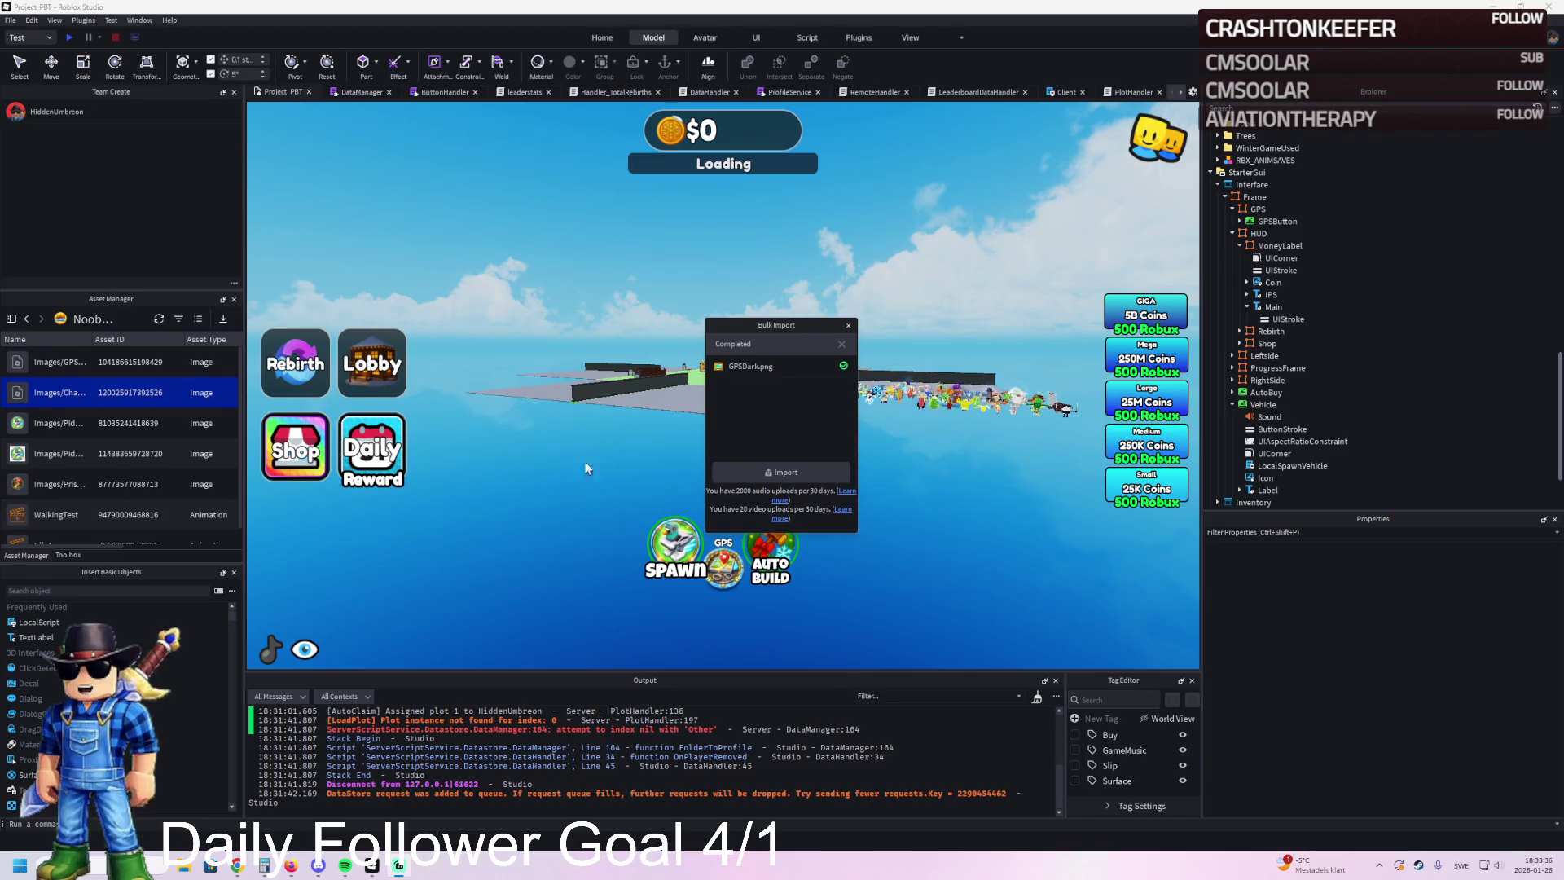
{"action": "left_click", "coordinate": [72, 362]}
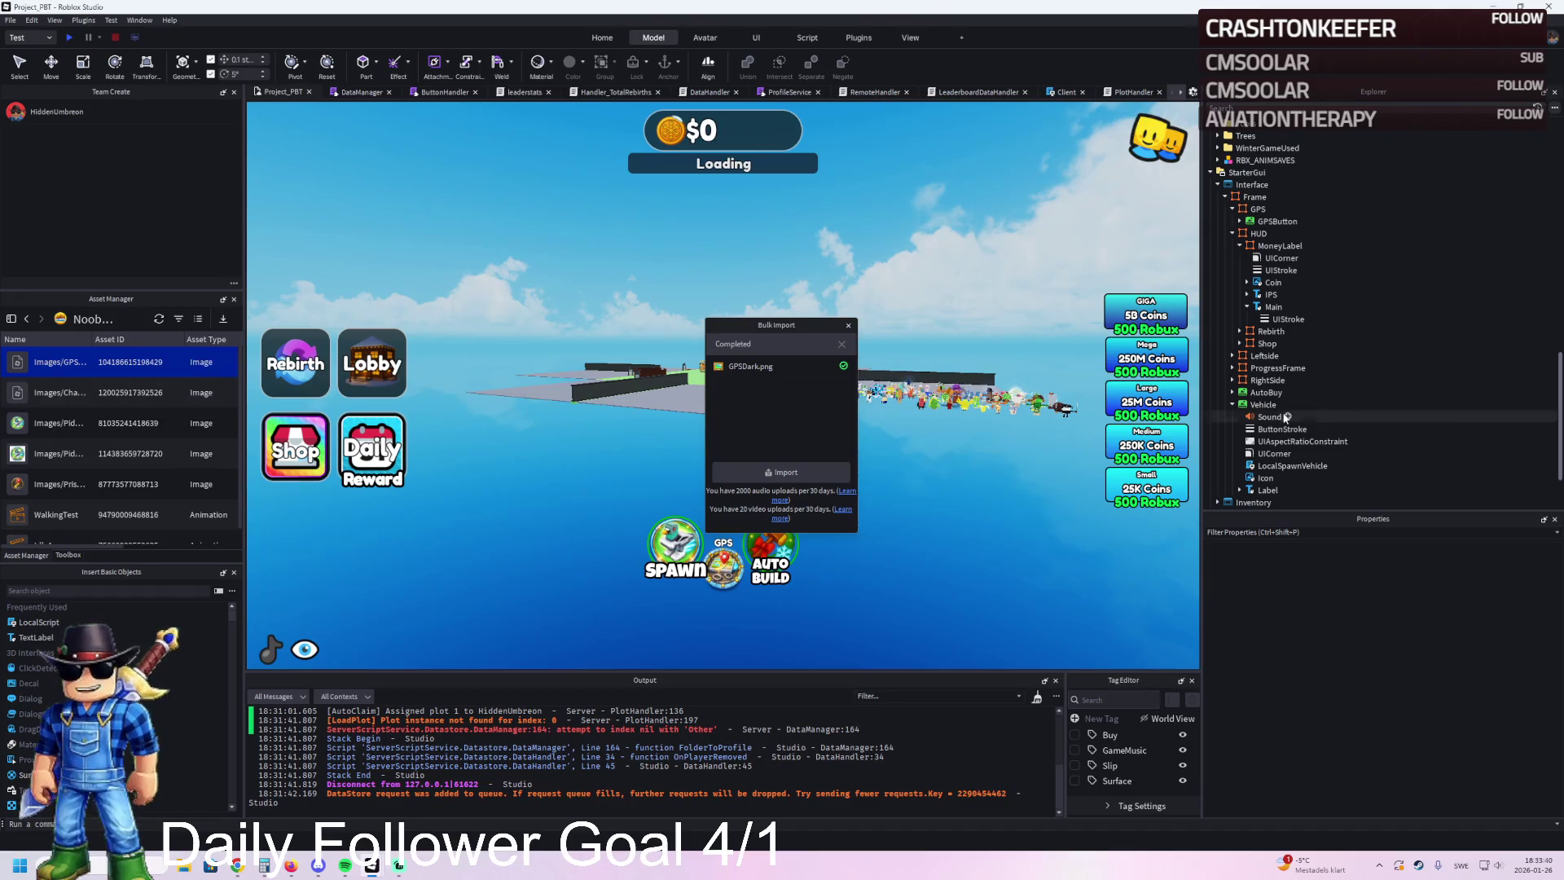
Step: Select GPSButton, cancel the hover image chooser, and close the finished Bulk Import dialog
{"action": "left_click", "coordinate": [1276, 222]}
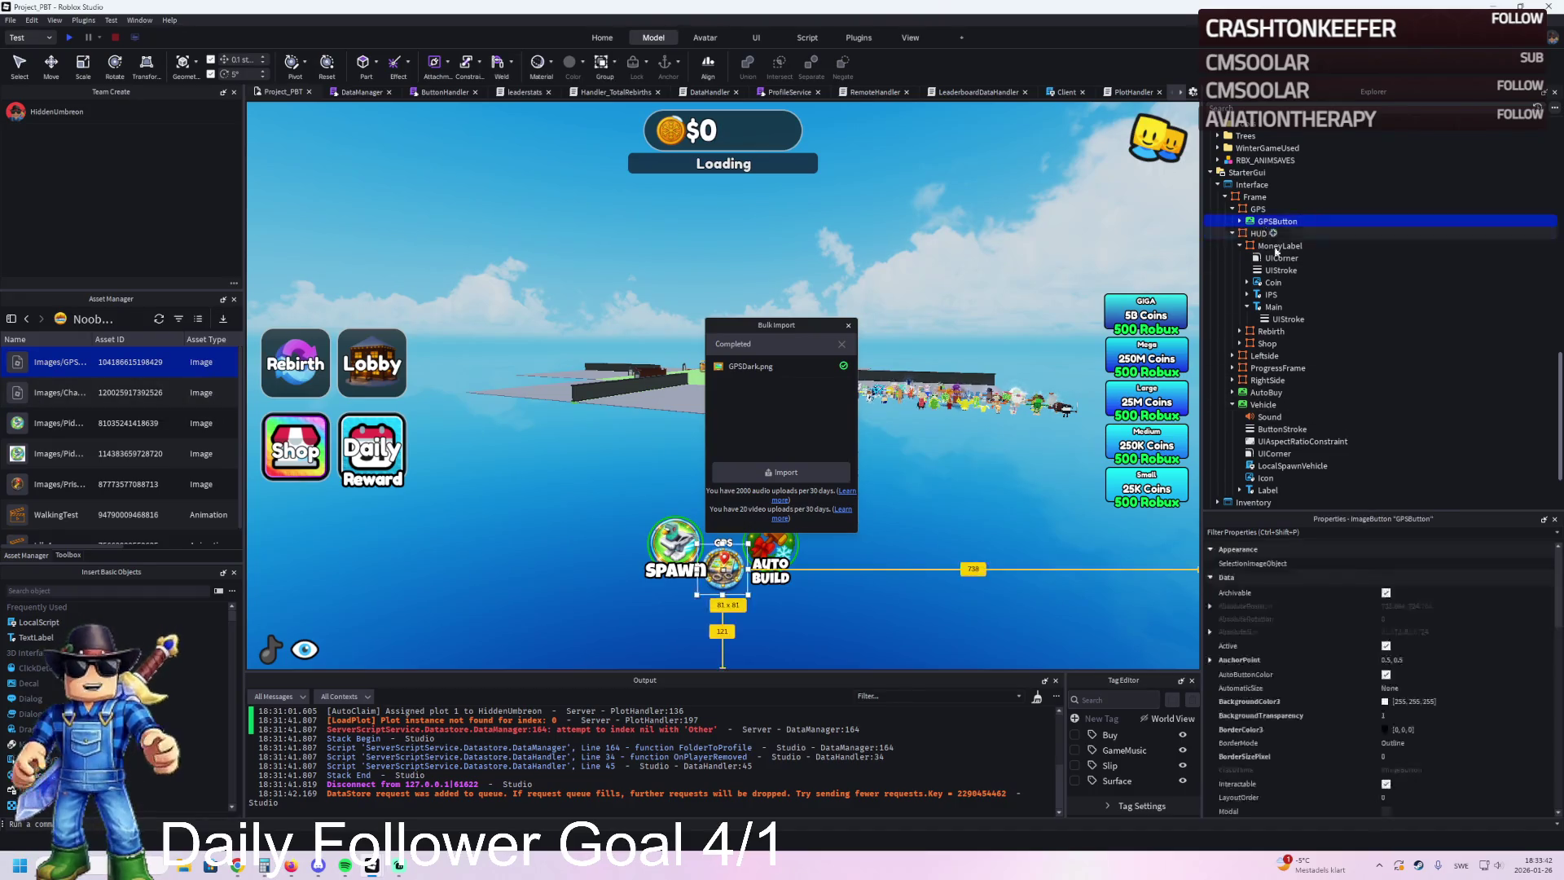
{"action": "scroll", "coordinate": [1455, 769], "scroll_direction": "down", "scroll_amount": 2}
{"action": "left_click", "coordinate": [1516, 722]}
{"action": "left_click", "coordinate": [955, 491]}
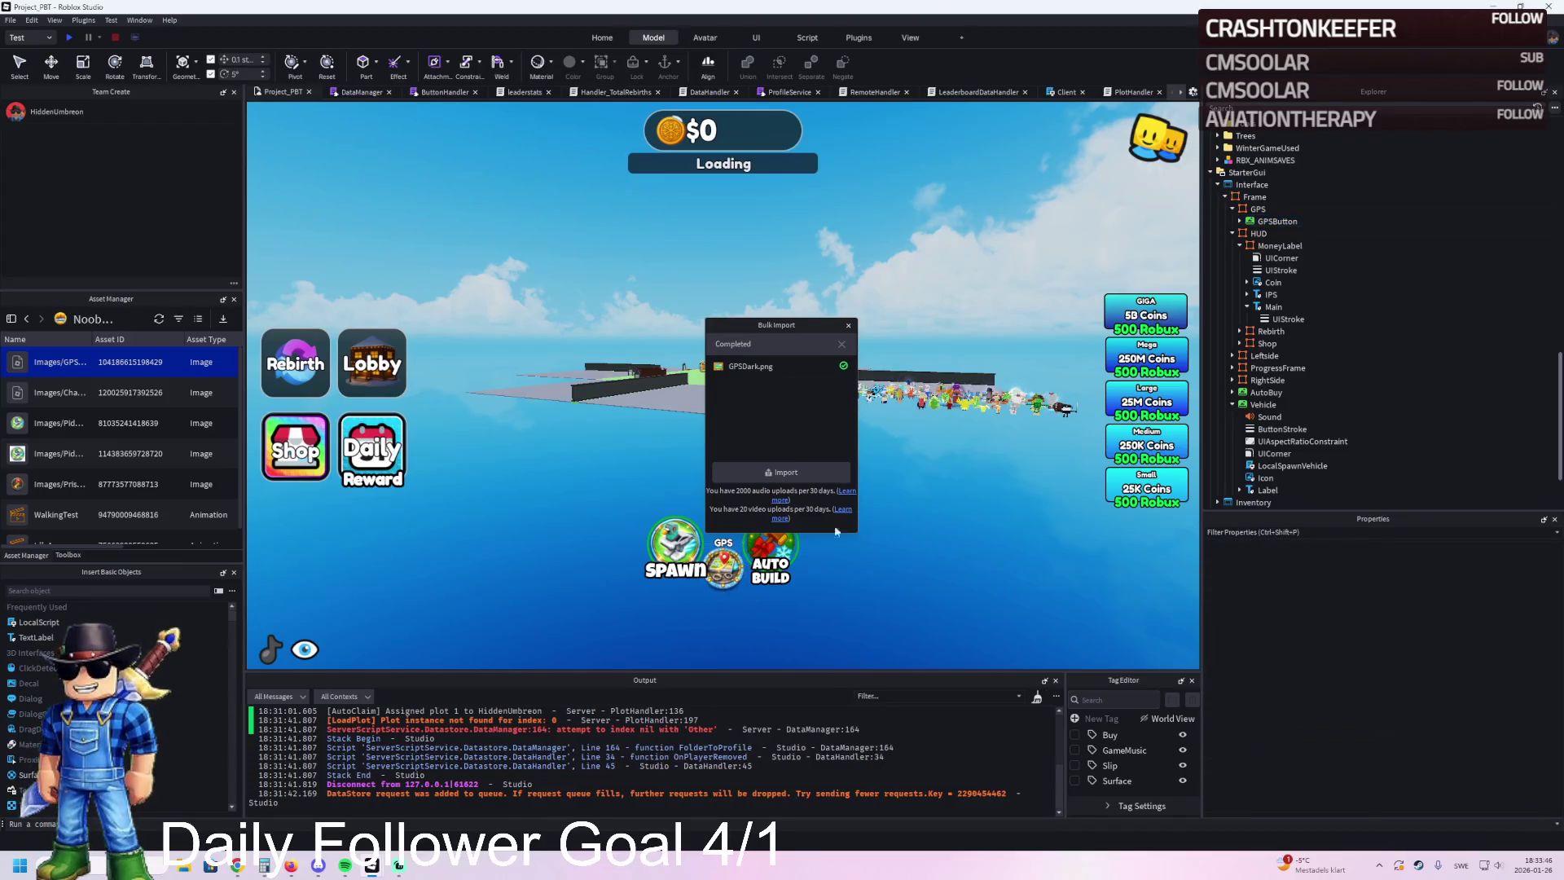
{"action": "left_click", "coordinate": [848, 325]}
{"action": "left_click", "coordinate": [1277, 221]}
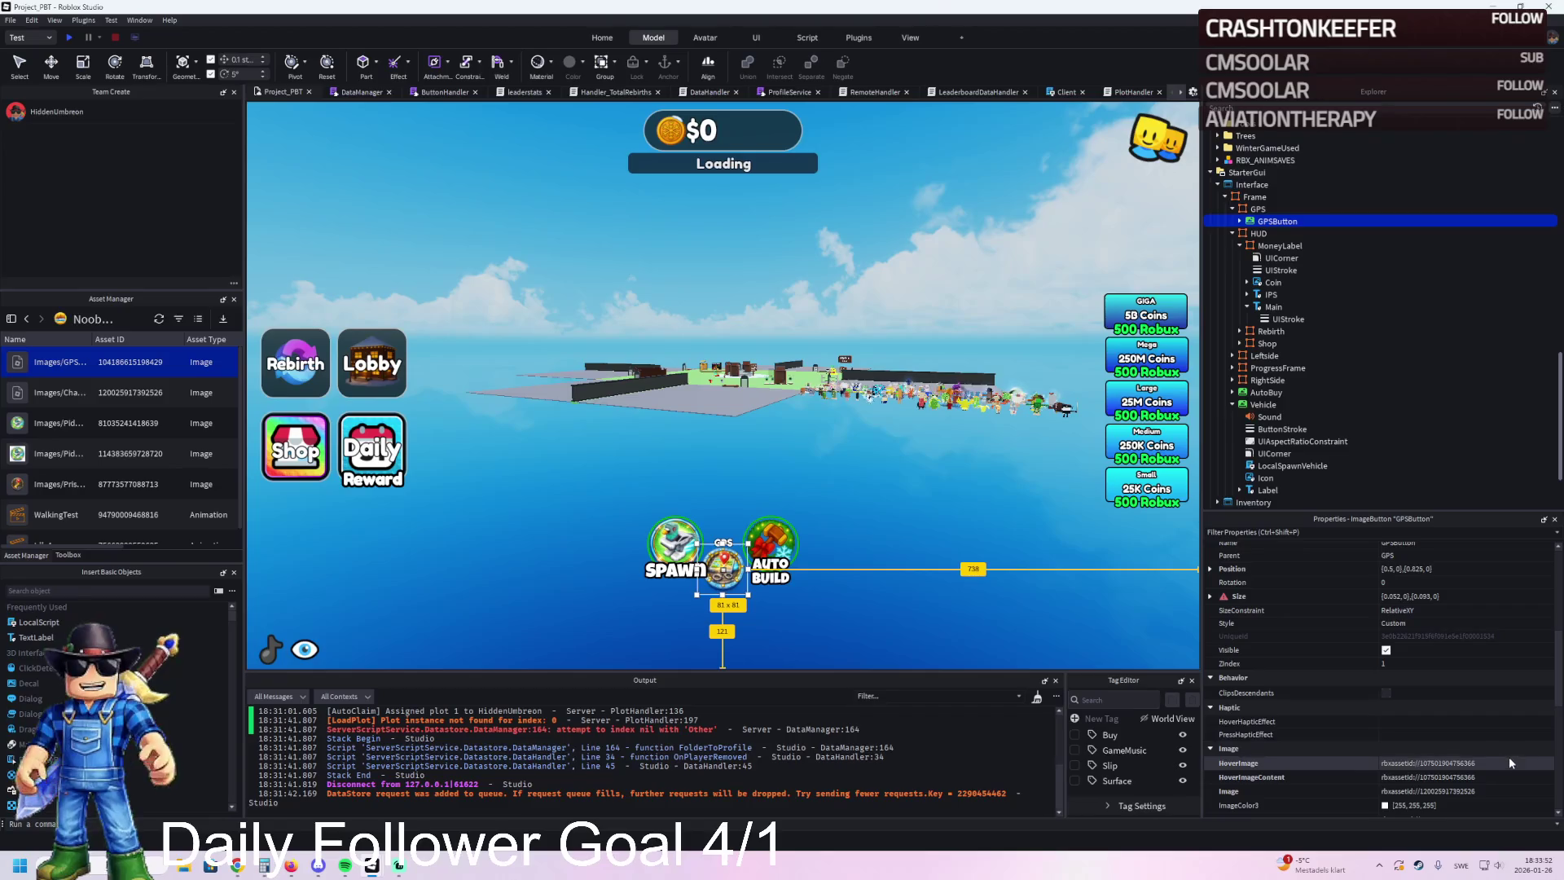
{"action": "scroll", "coordinate": [1510, 758], "scroll_direction": "down", "scroll_amount": 1}
{"action": "left_click", "coordinate": [1518, 736]}
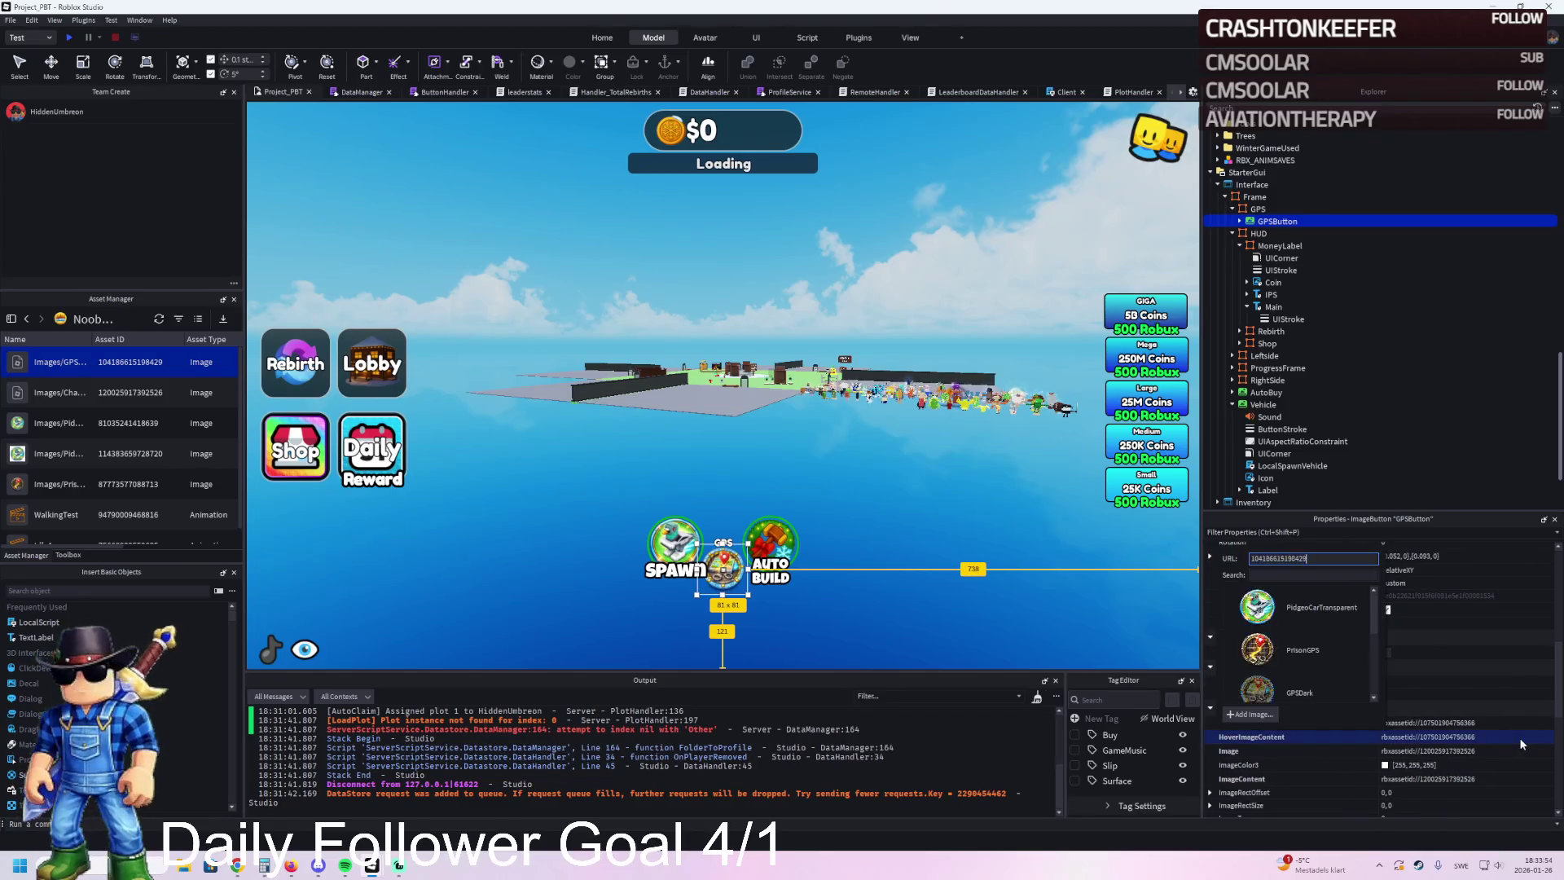
{"action": "key", "text": "Return"}
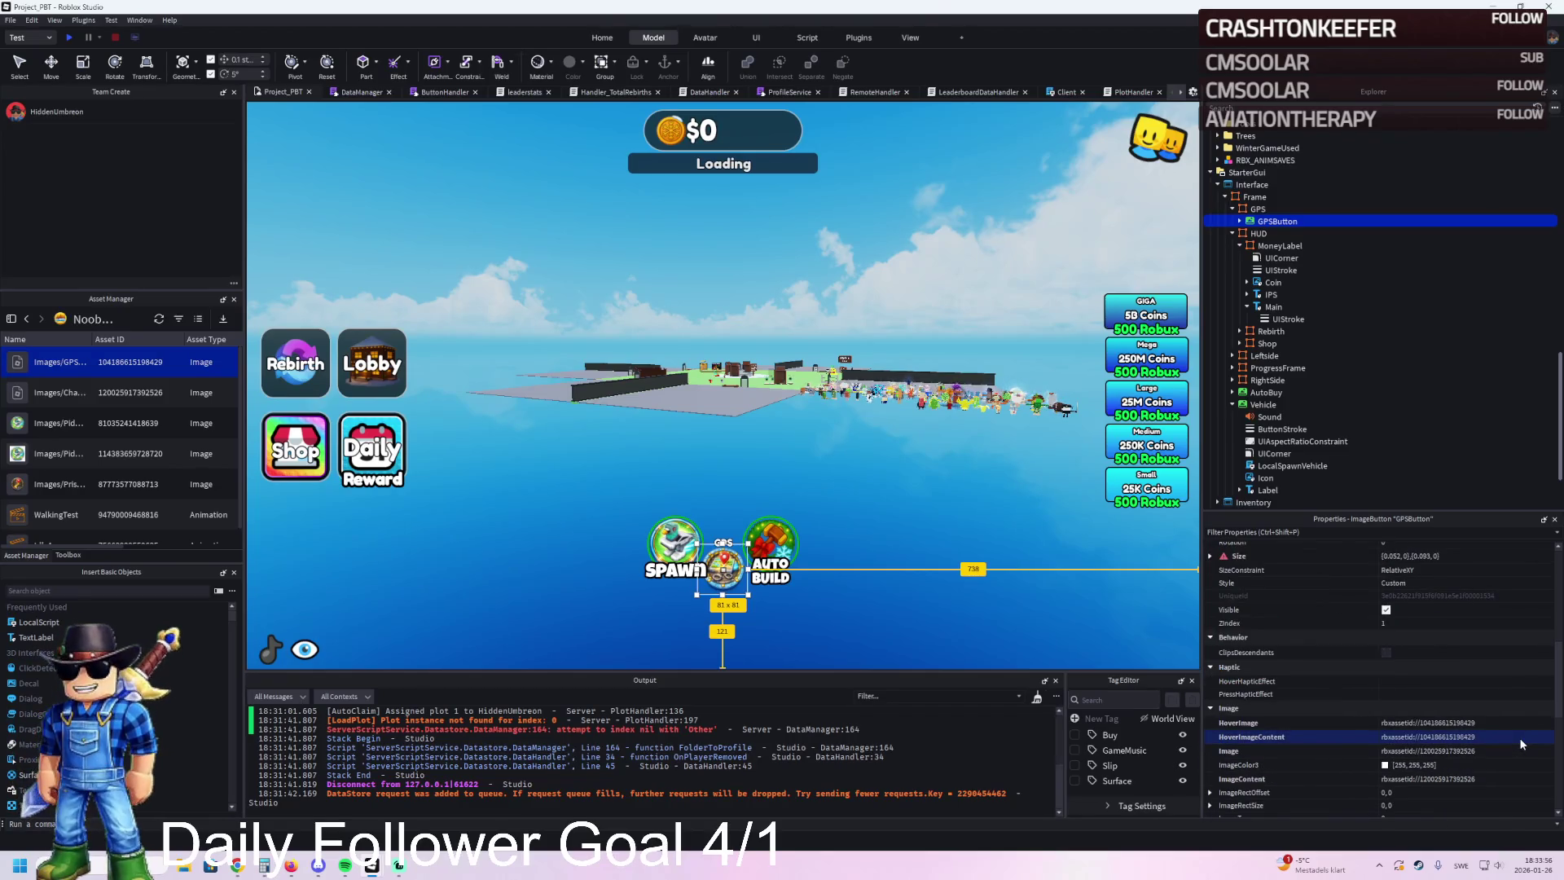
{"action": "left_click", "coordinate": [798, 471]}
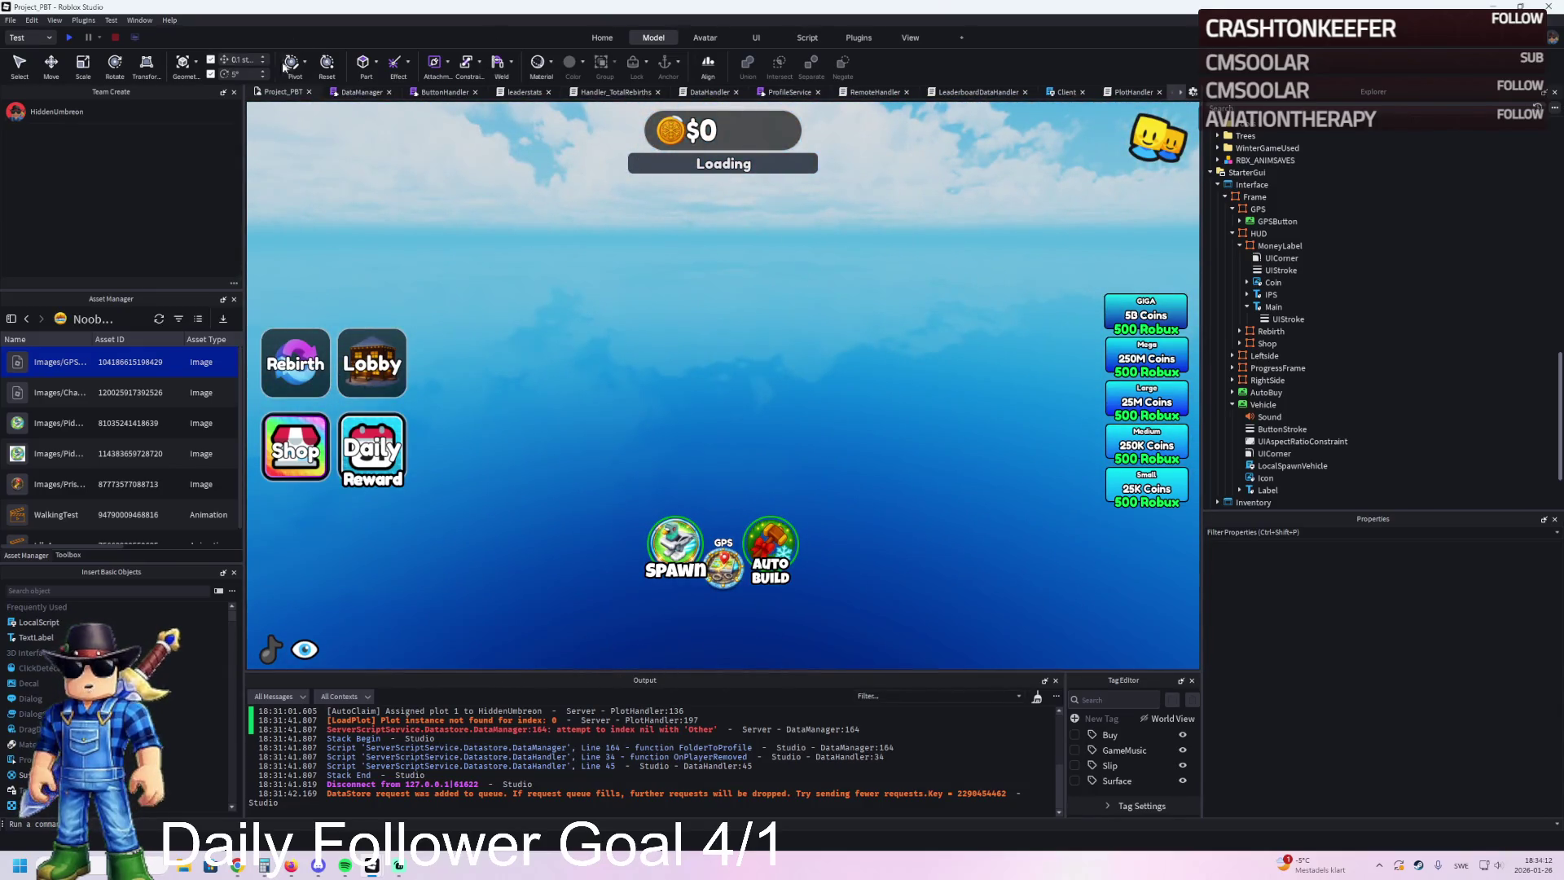
Step: Start a play test, run the avatar forward, and spawn a vehicle with V
{"action": "left_click", "coordinate": [74, 39]}
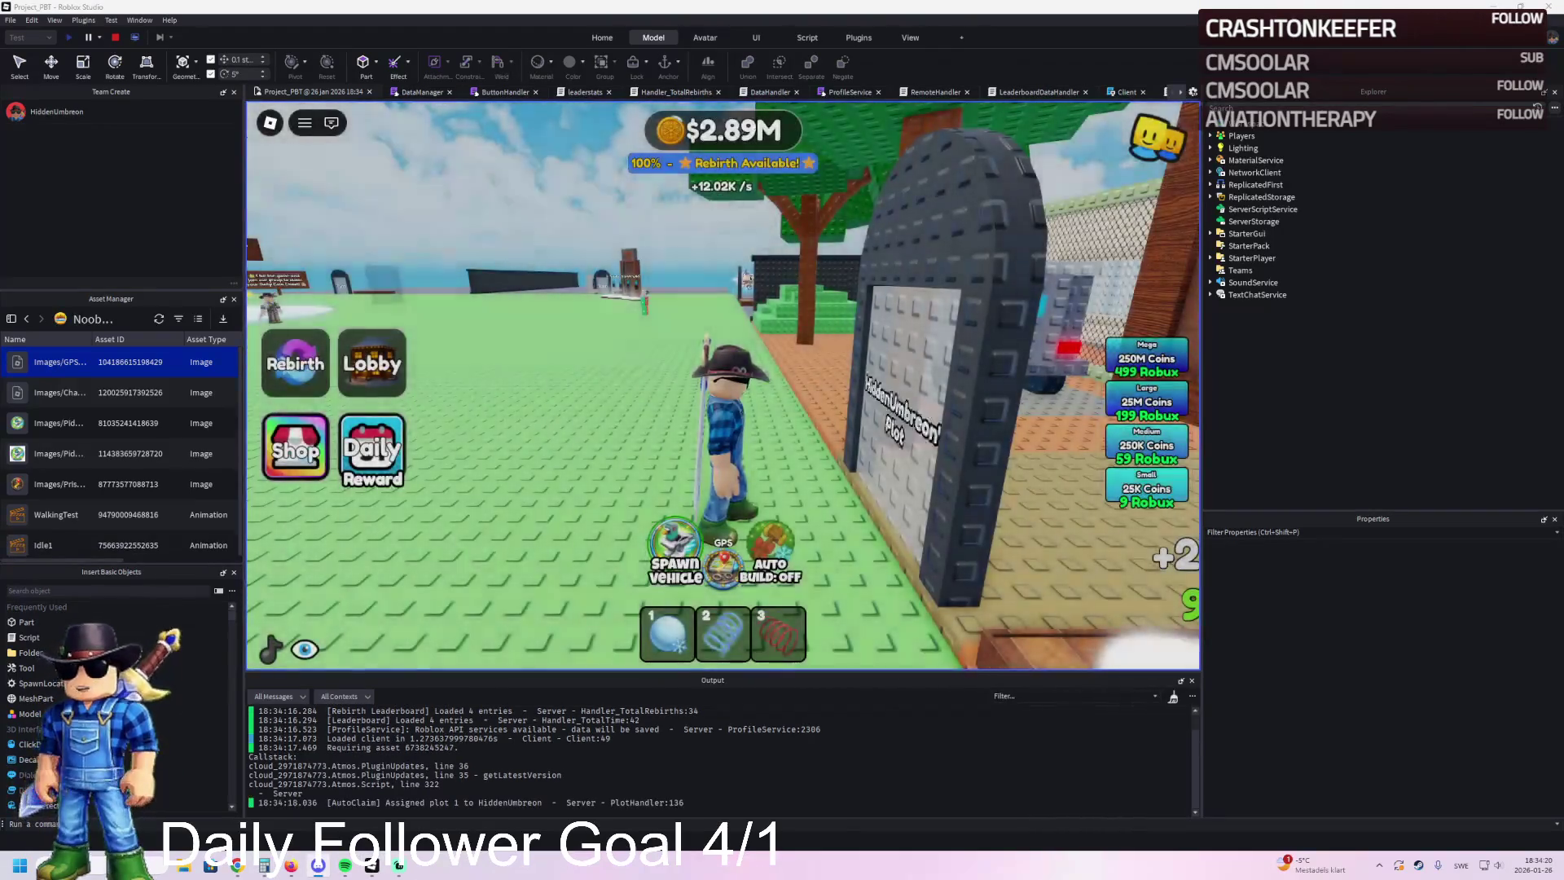
{"action": "key", "text": "w"}
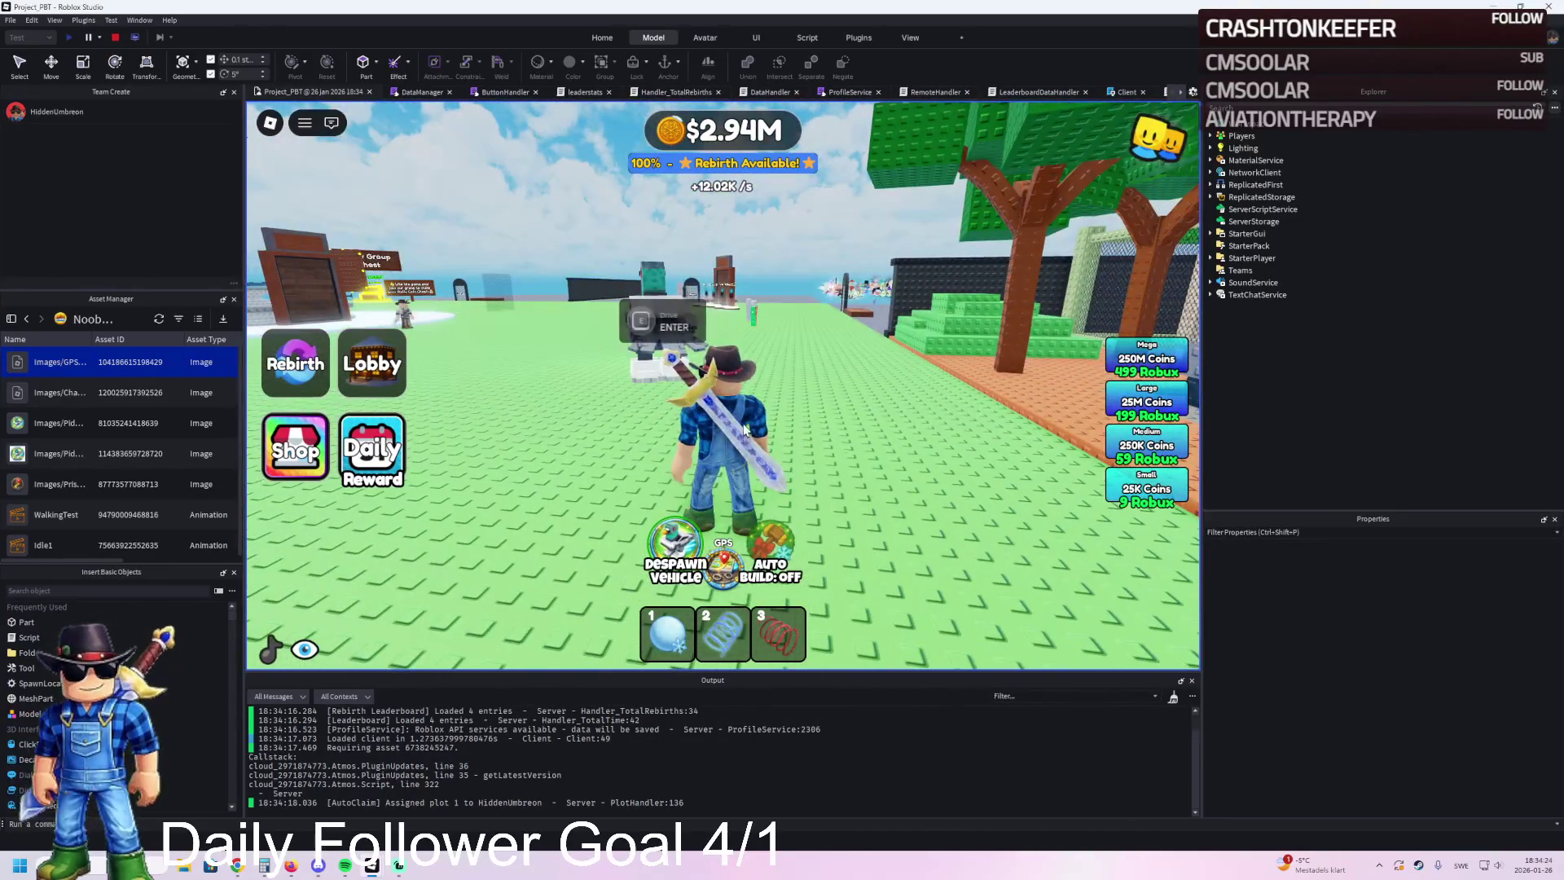
{"action": "key", "text": "v"}
Step: Drive the vehicle around the map past the Aloura sign, then stop the test
{"action": "key", "text": "w"}
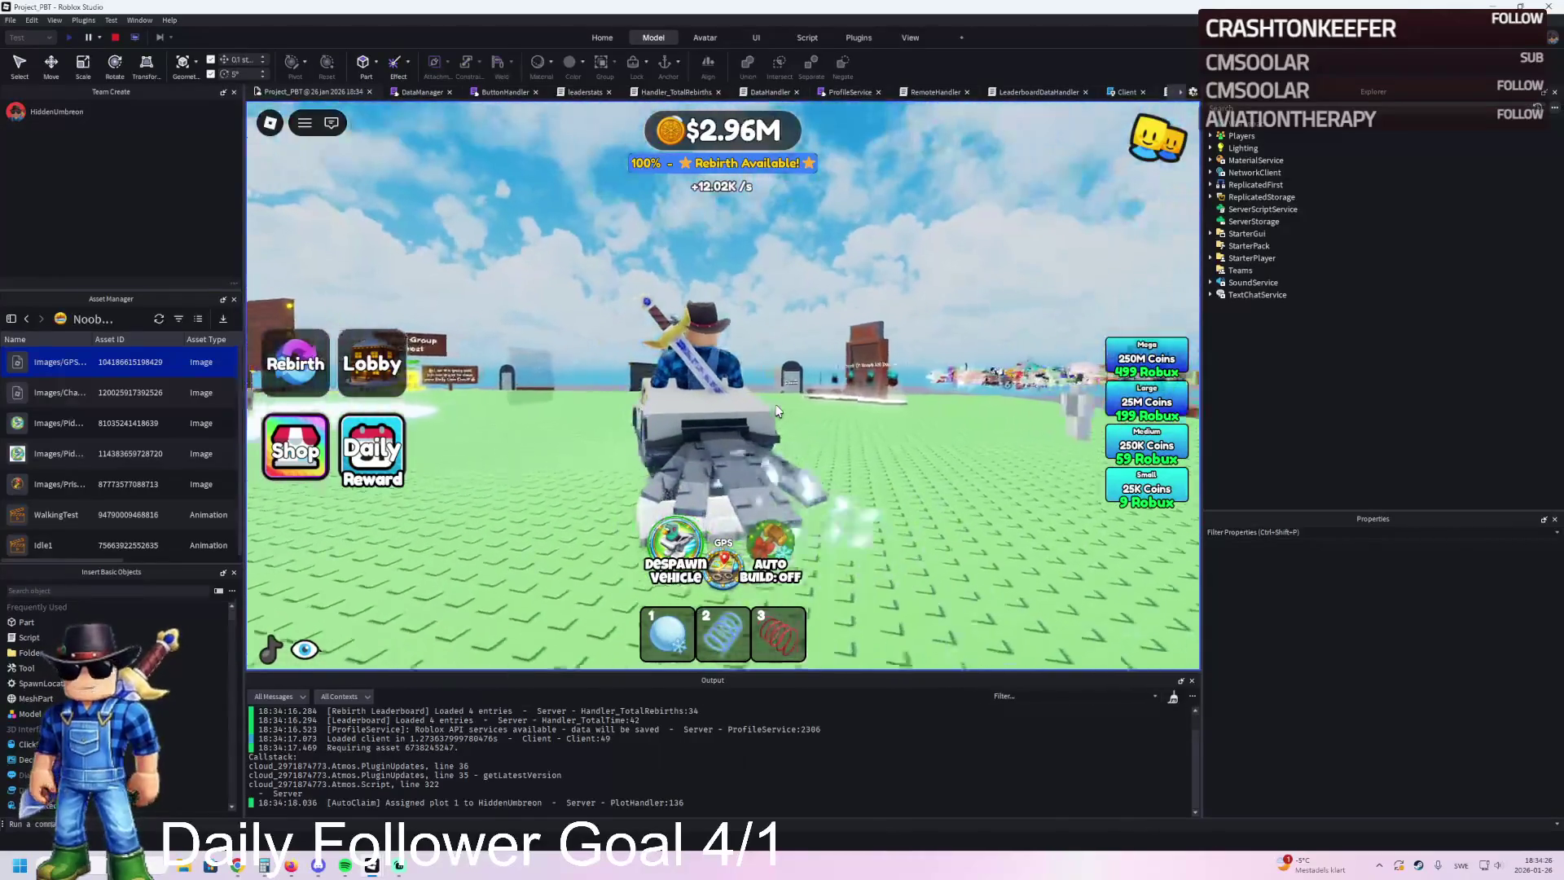
{"action": "key", "text": "a"}
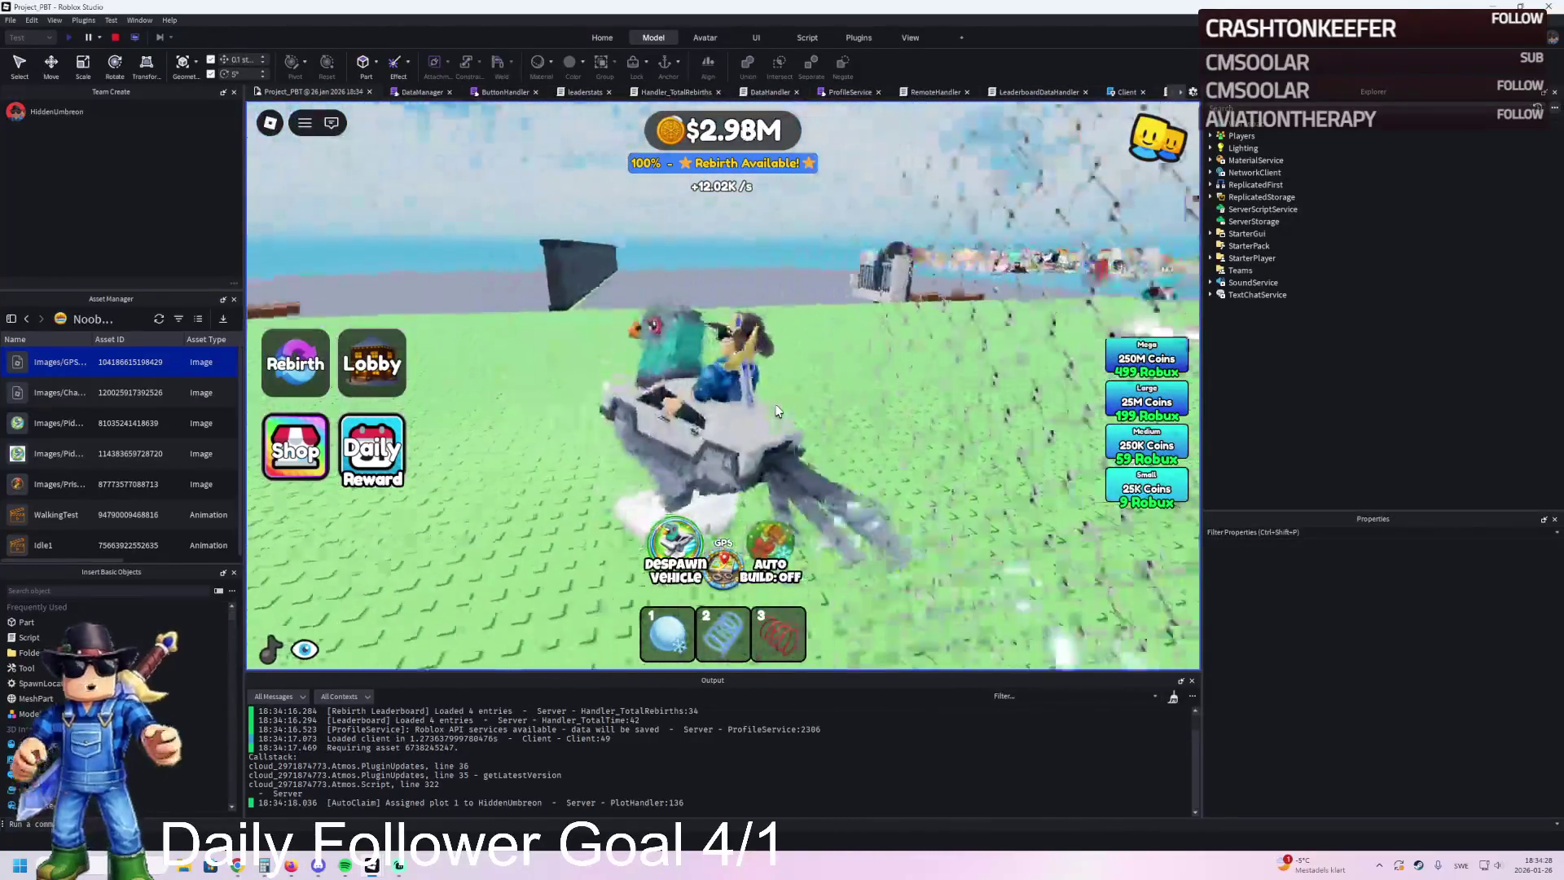
{"action": "key", "text": "d"}
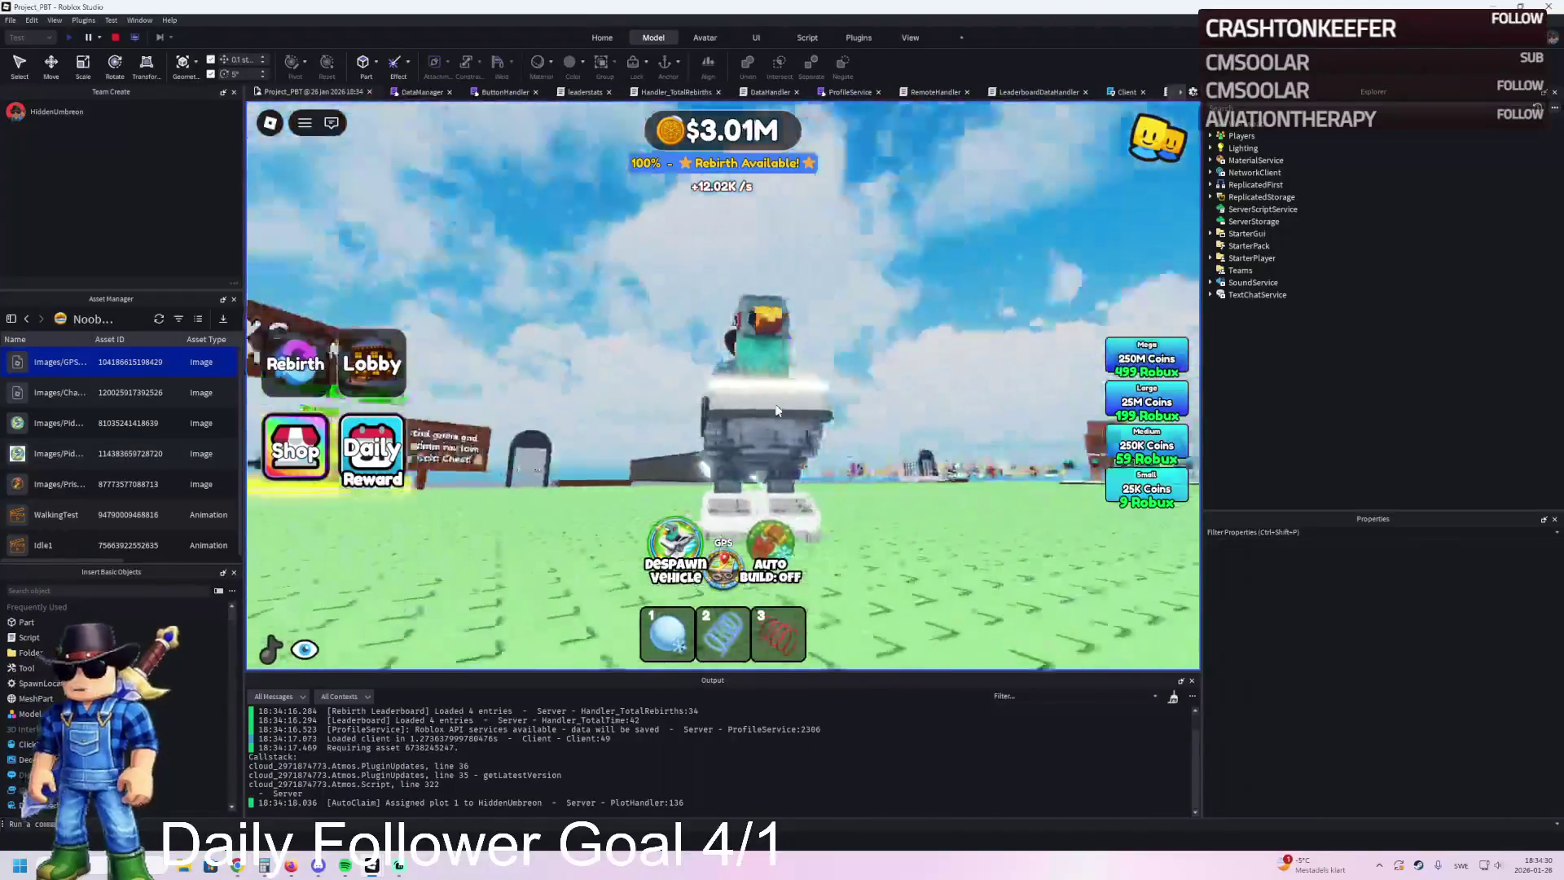
{"action": "key", "text": "a"}
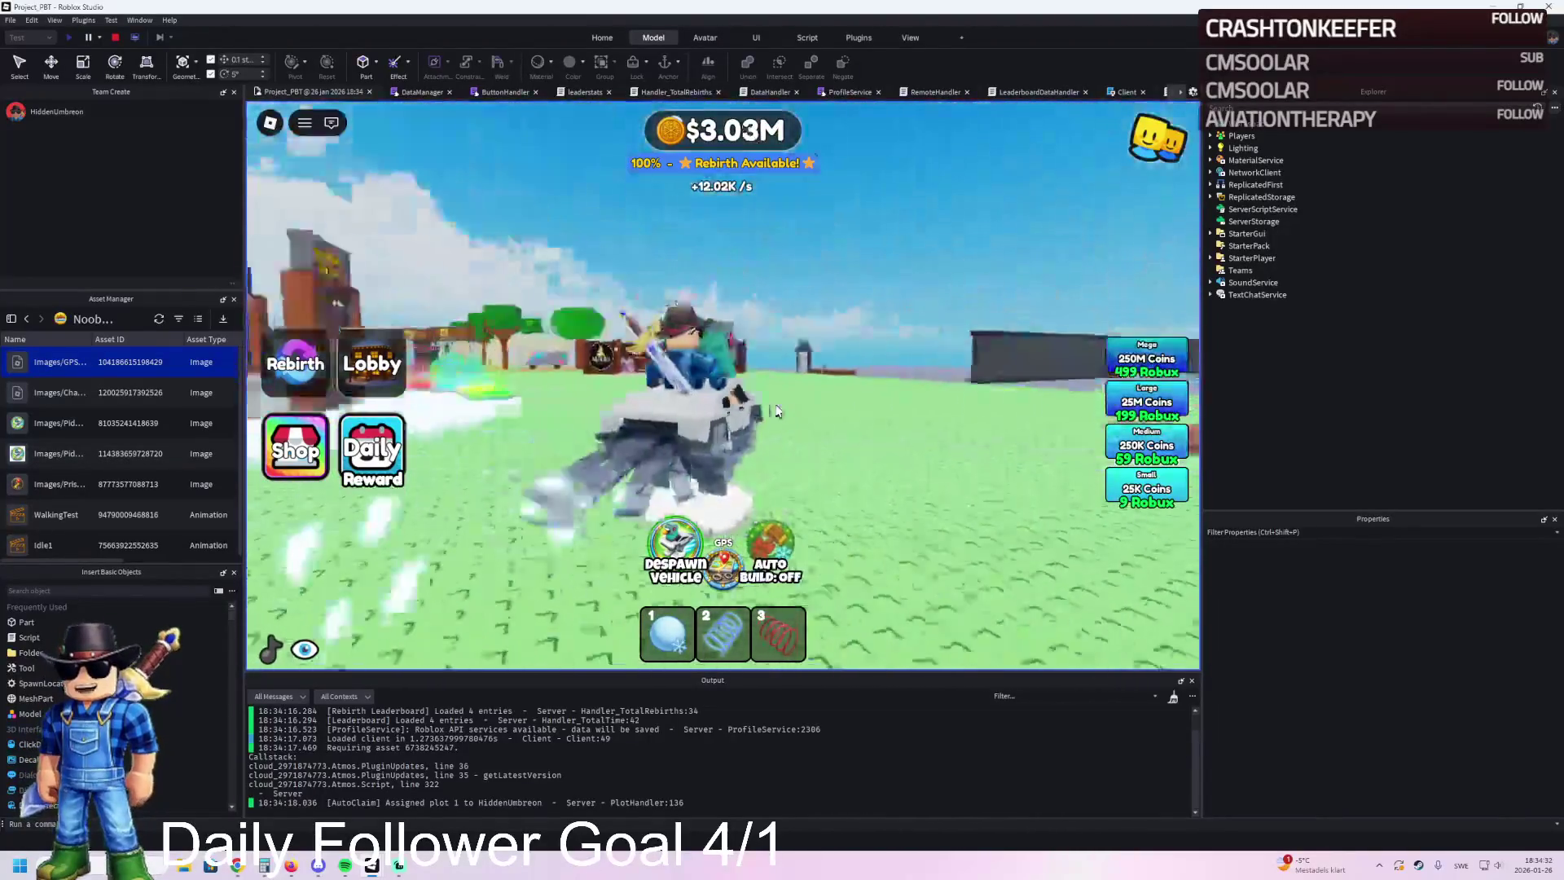
{"action": "key", "text": "a"}
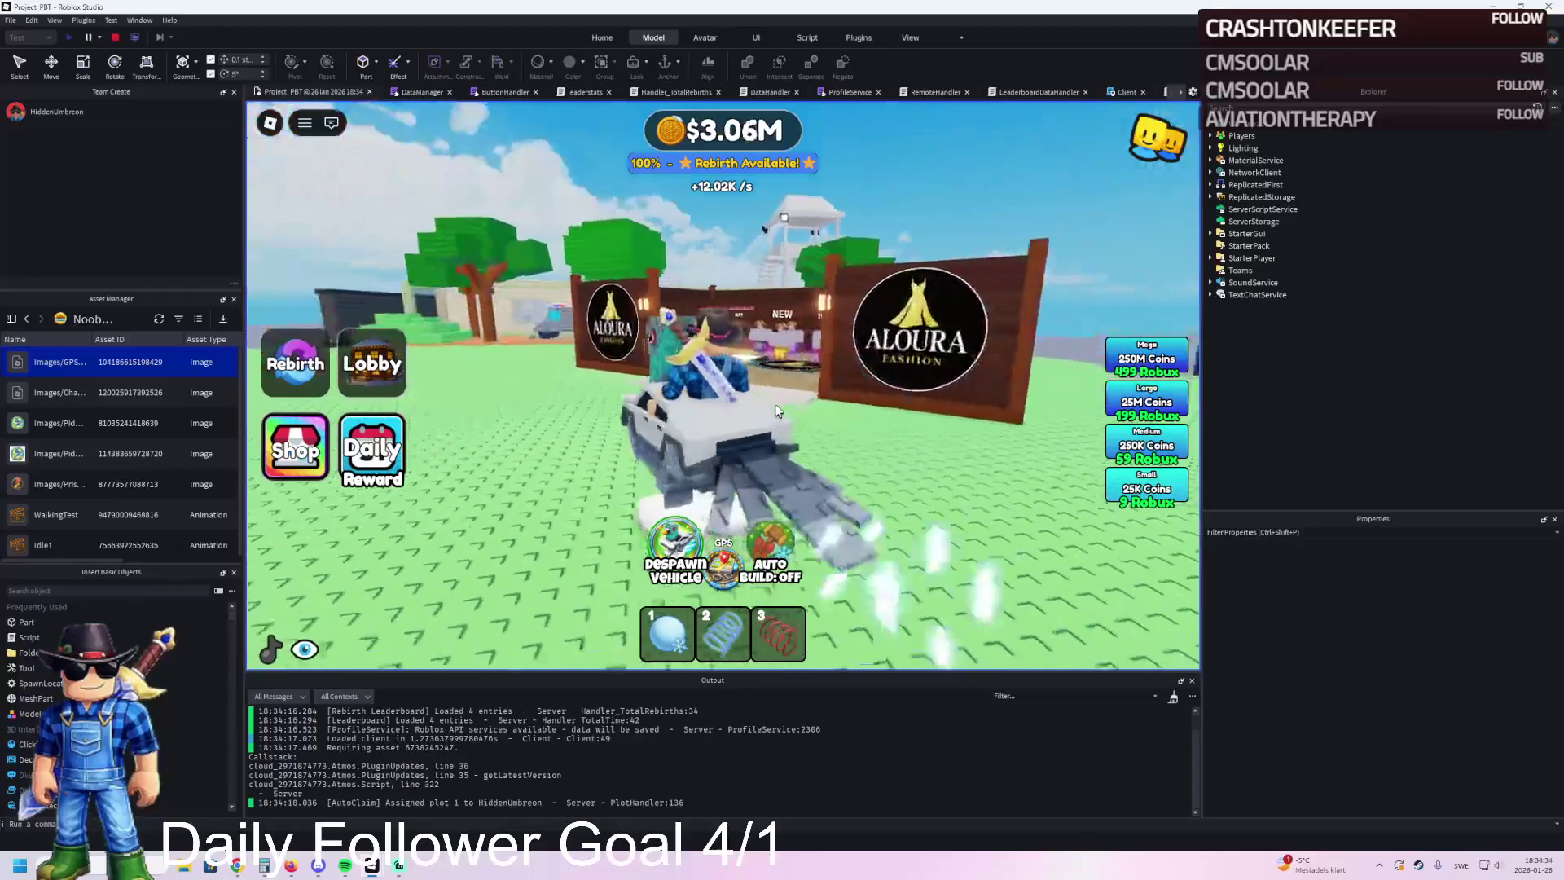
{"action": "key", "text": "a"}
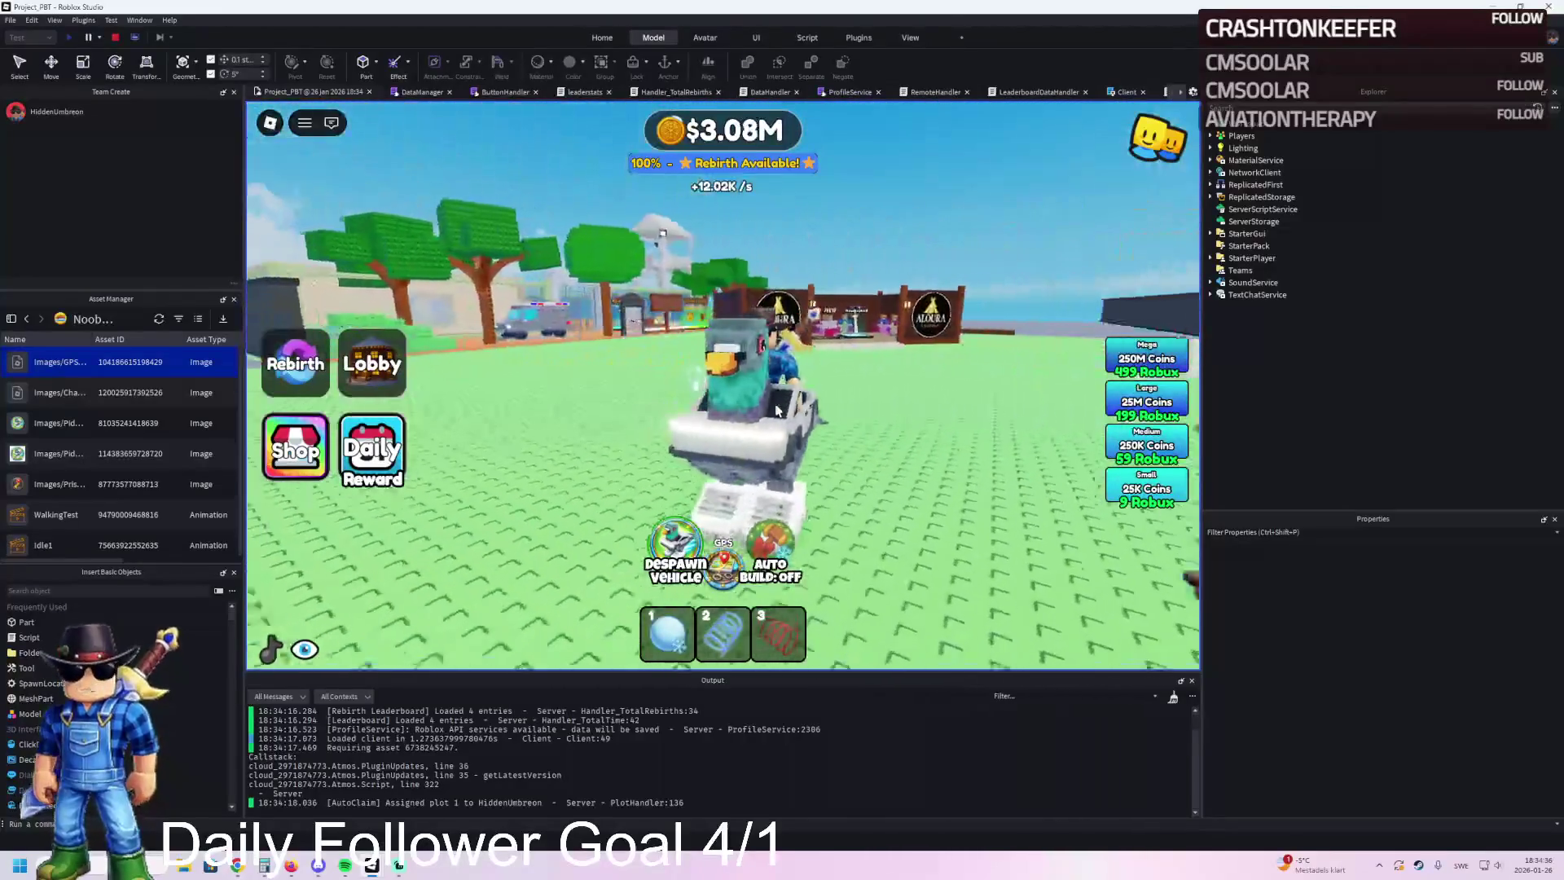
{"action": "left_click", "coordinate": [116, 36]}
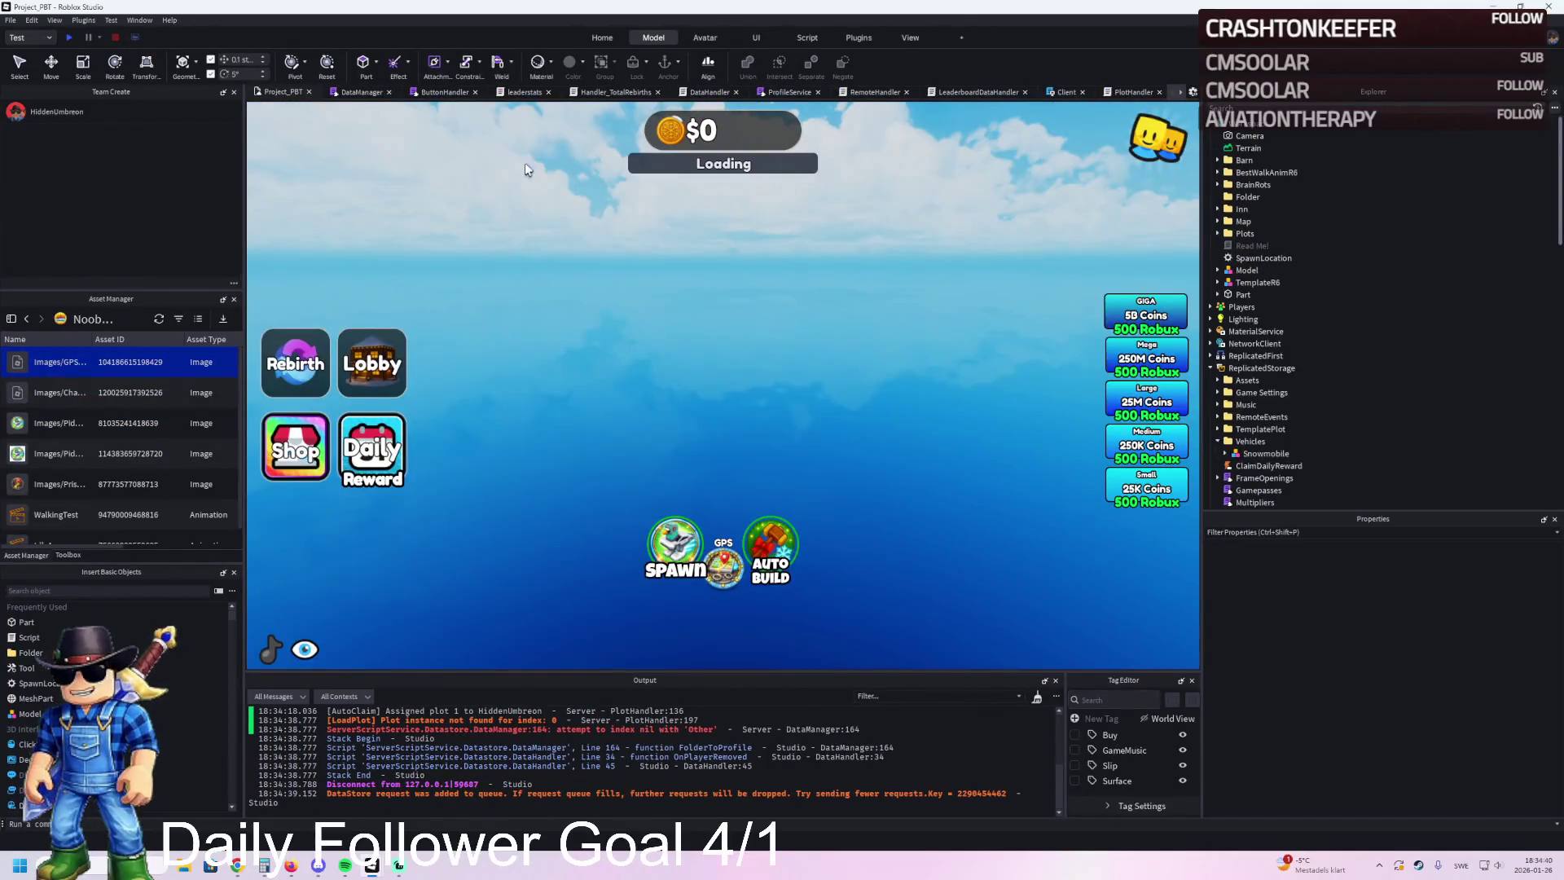
Step: Switch the test mode to Server & Clients and start the session
{"action": "left_click", "coordinate": [50, 38]}
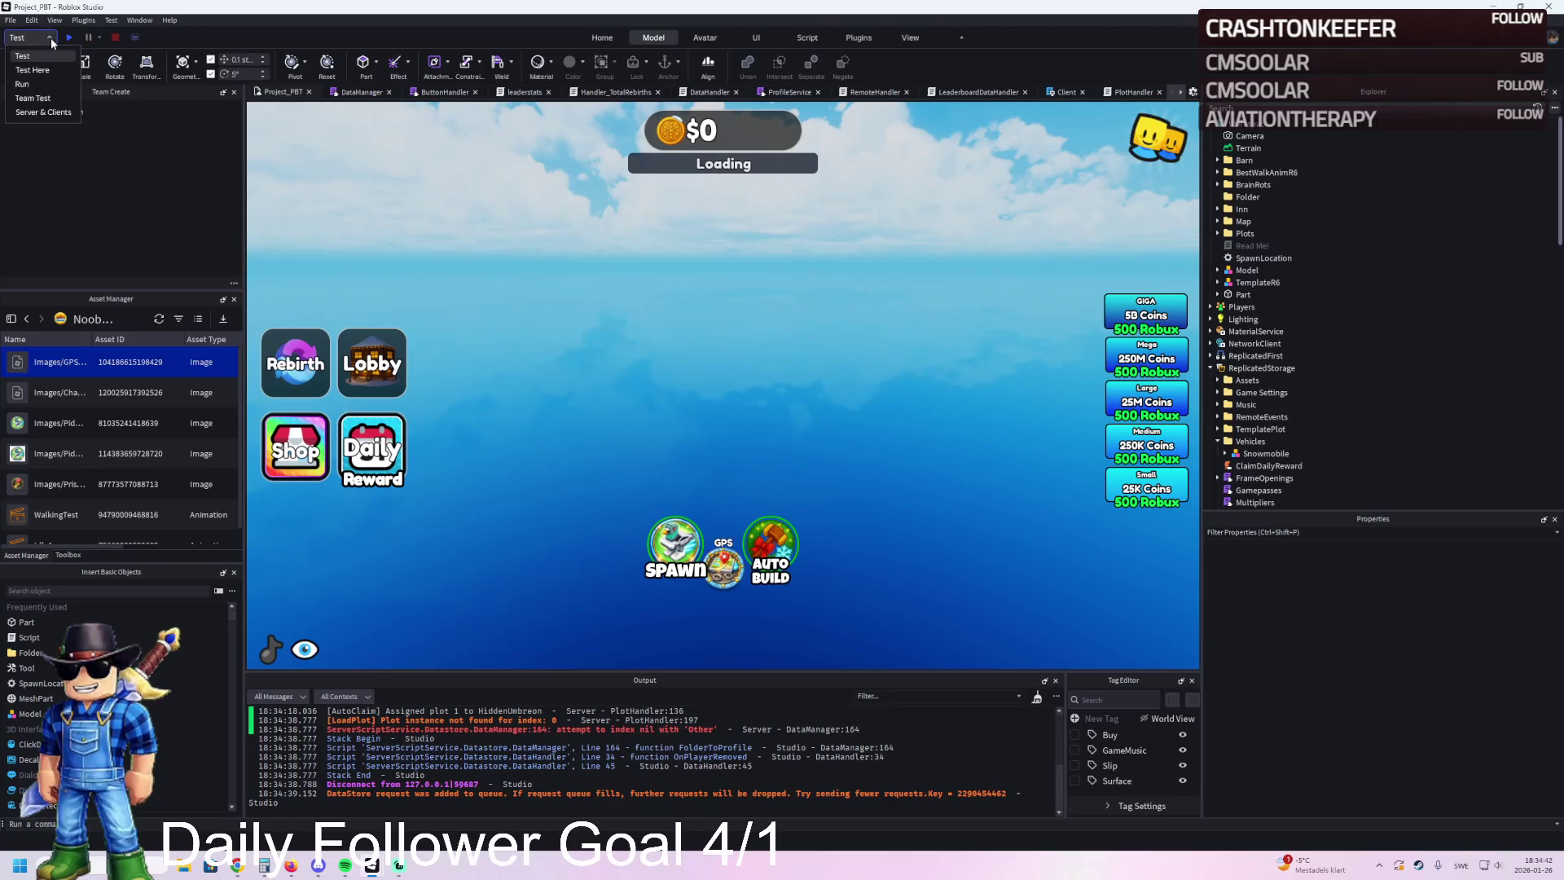
{"action": "left_click", "coordinate": [40, 112]}
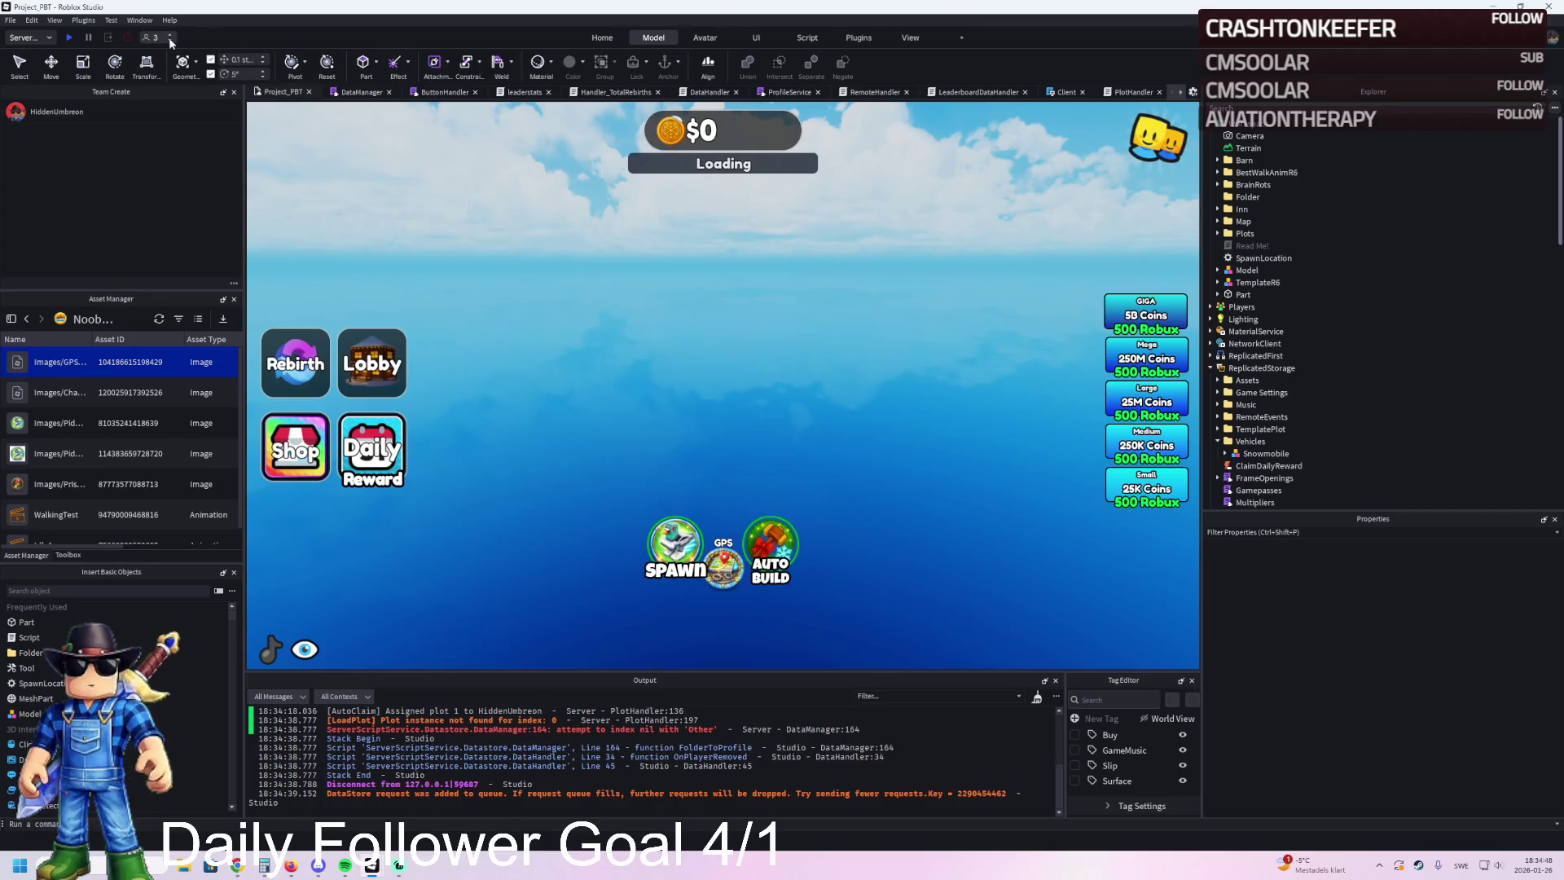
{"action": "left_click", "coordinate": [70, 38]}
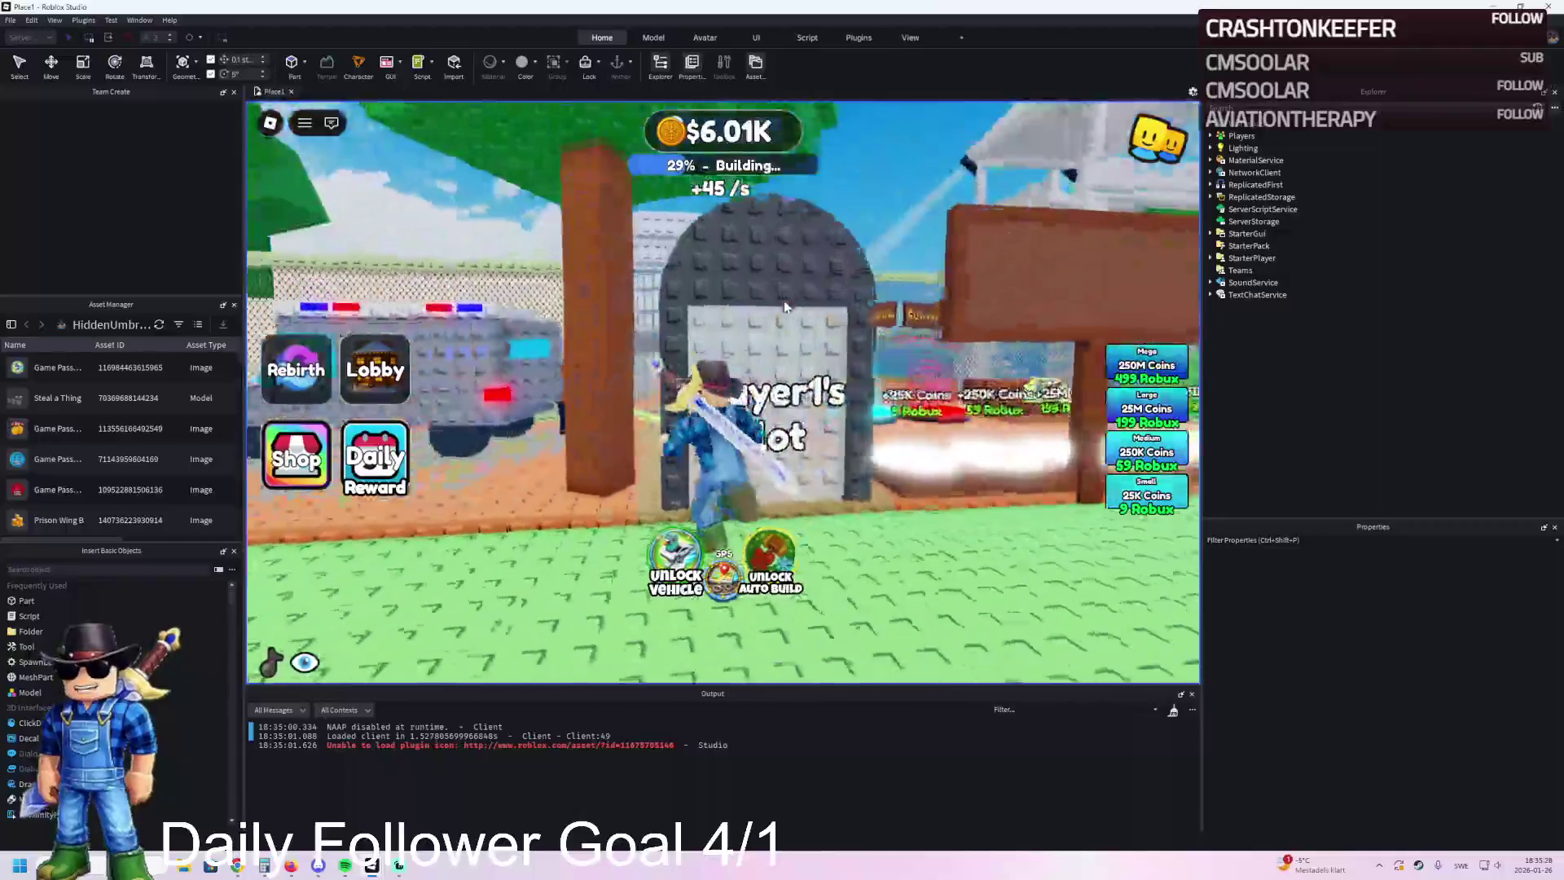
Step: Walk the avatar through the cell gate and dismiss the Auto Build purchase prompt
{"action": "key", "text": "w"}
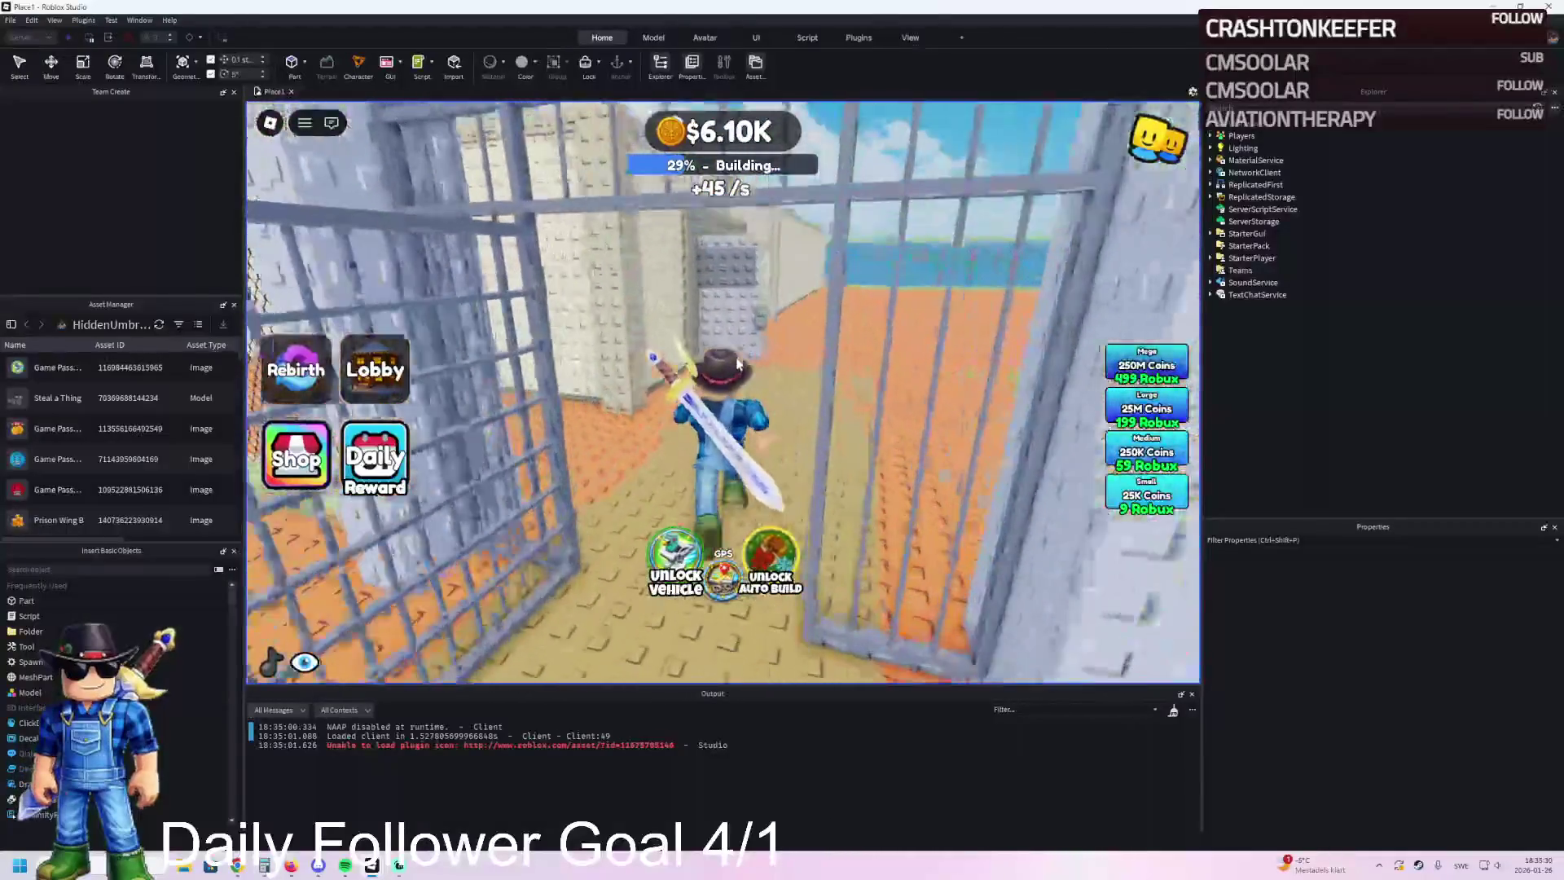
{"action": "key", "text": "w"}
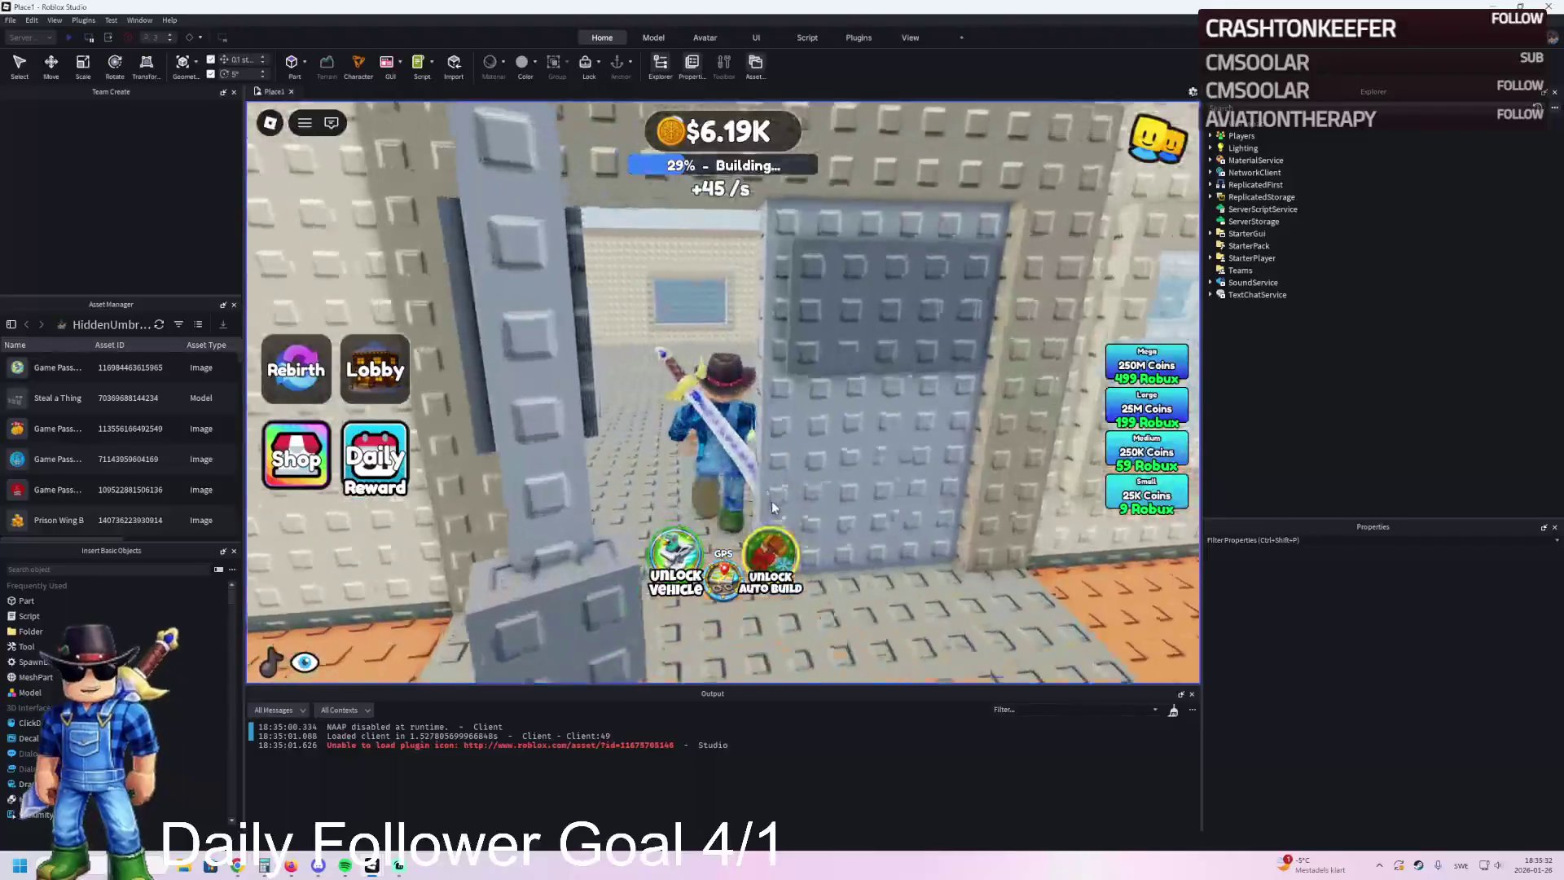
{"action": "left_click", "coordinate": [783, 556]}
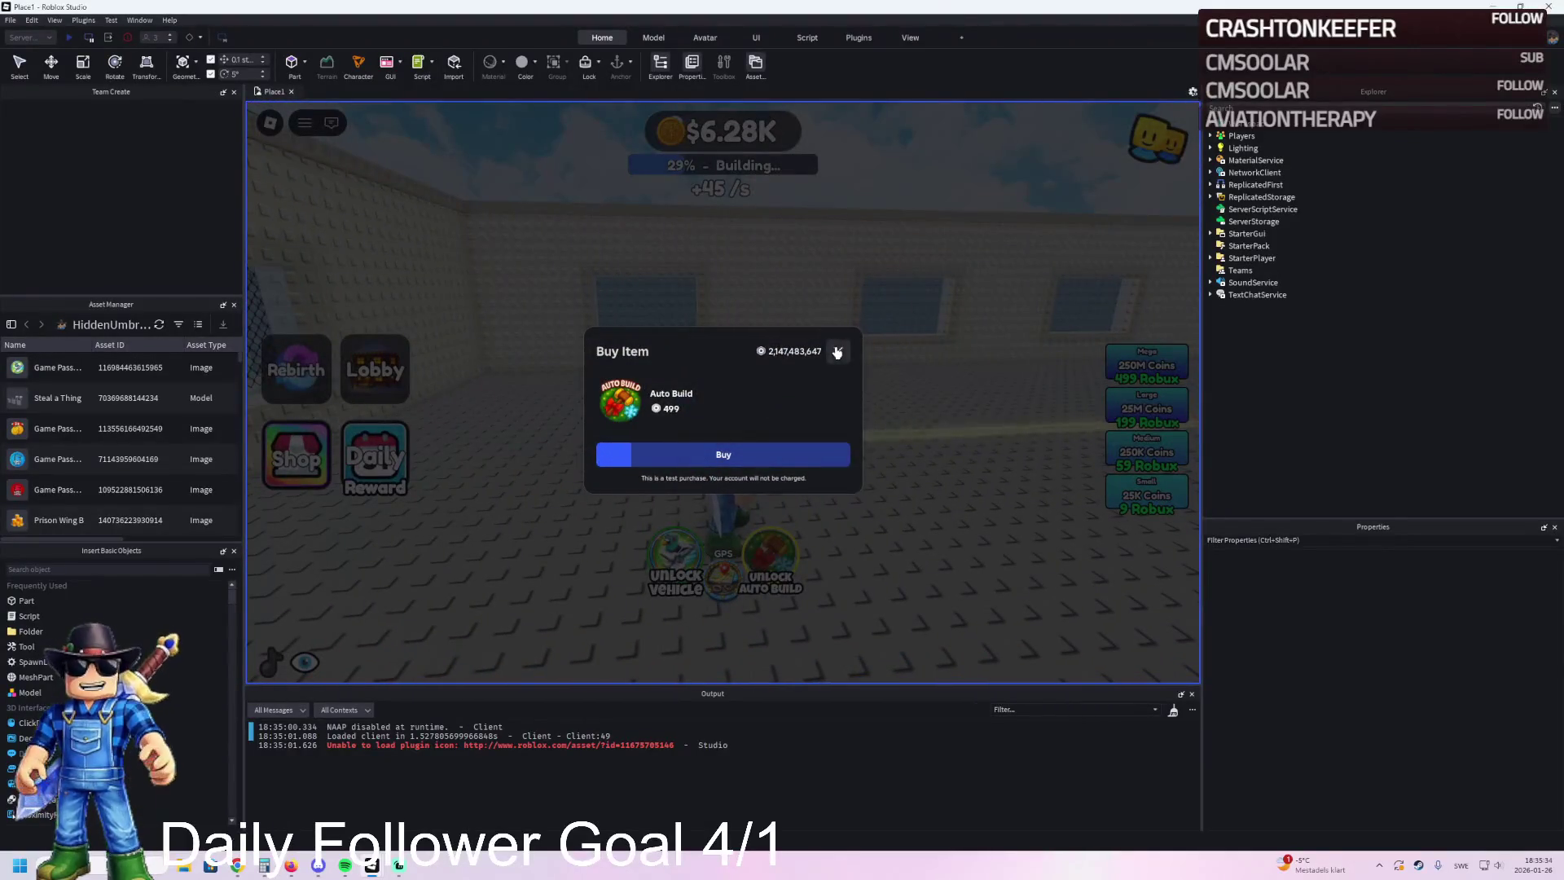
{"action": "left_click", "coordinate": [836, 352]}
Step: Walk through the blue doorways and out the gate onto the grass
{"action": "key", "text": "w"}
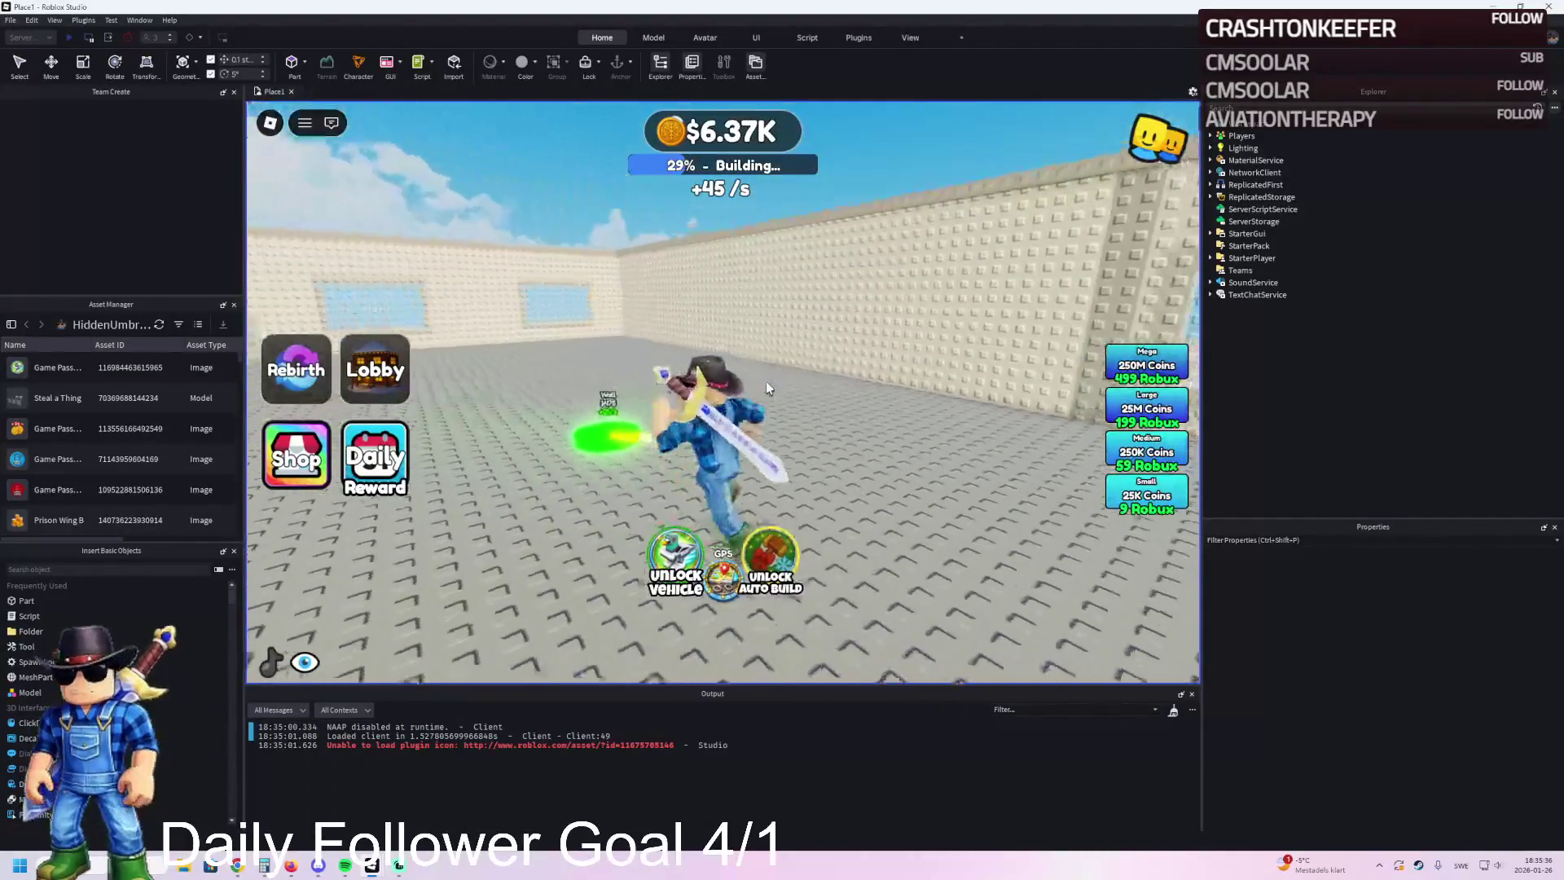
{"action": "key", "text": "w"}
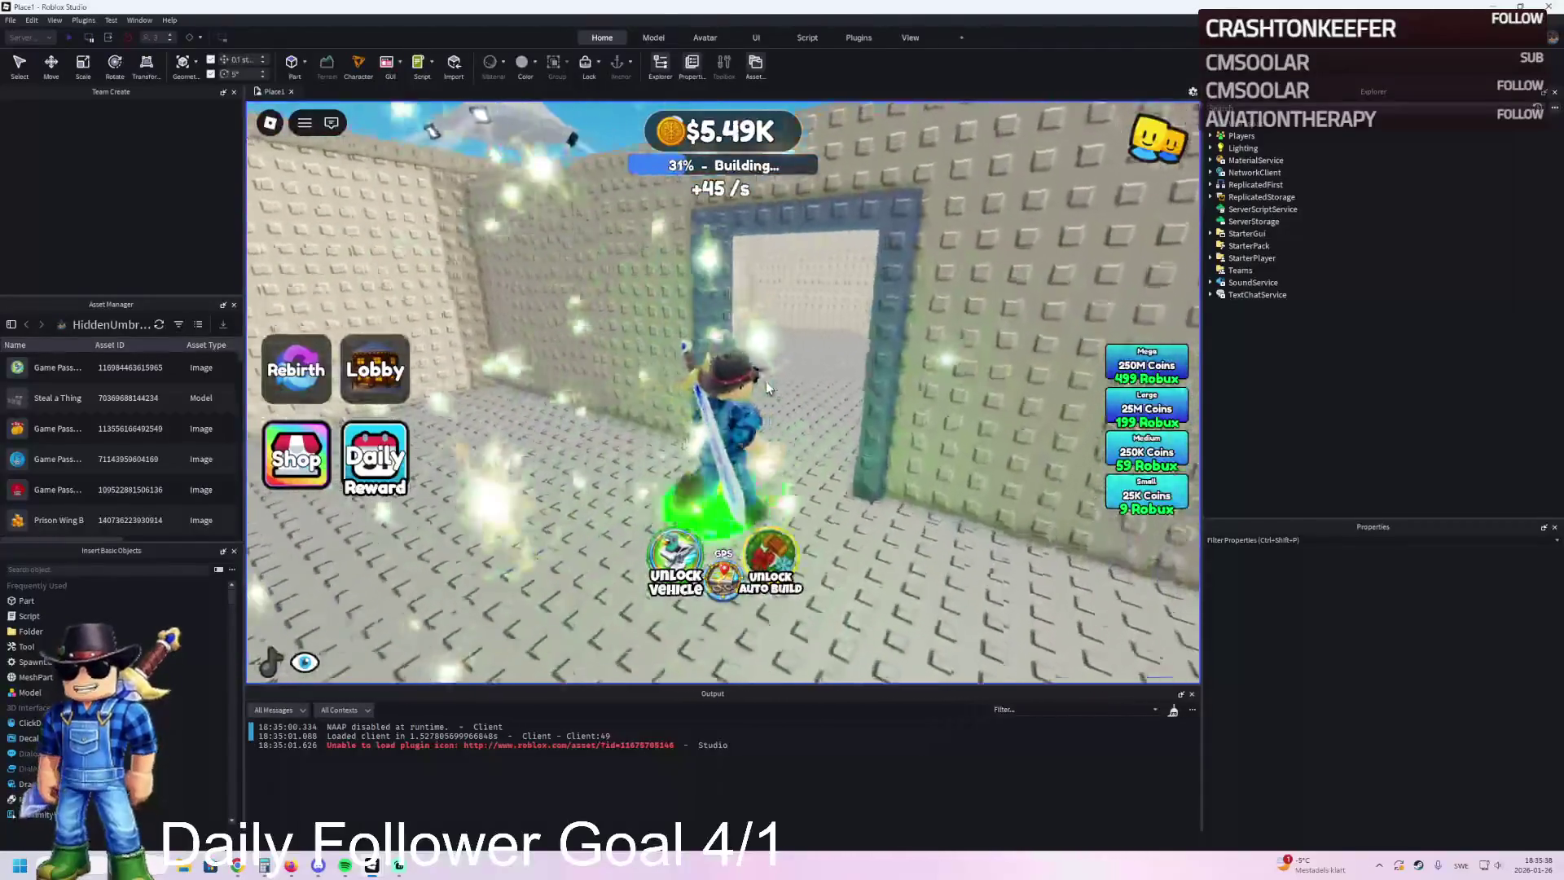
{"action": "key", "text": "w"}
{"action": "key", "text": "w"}
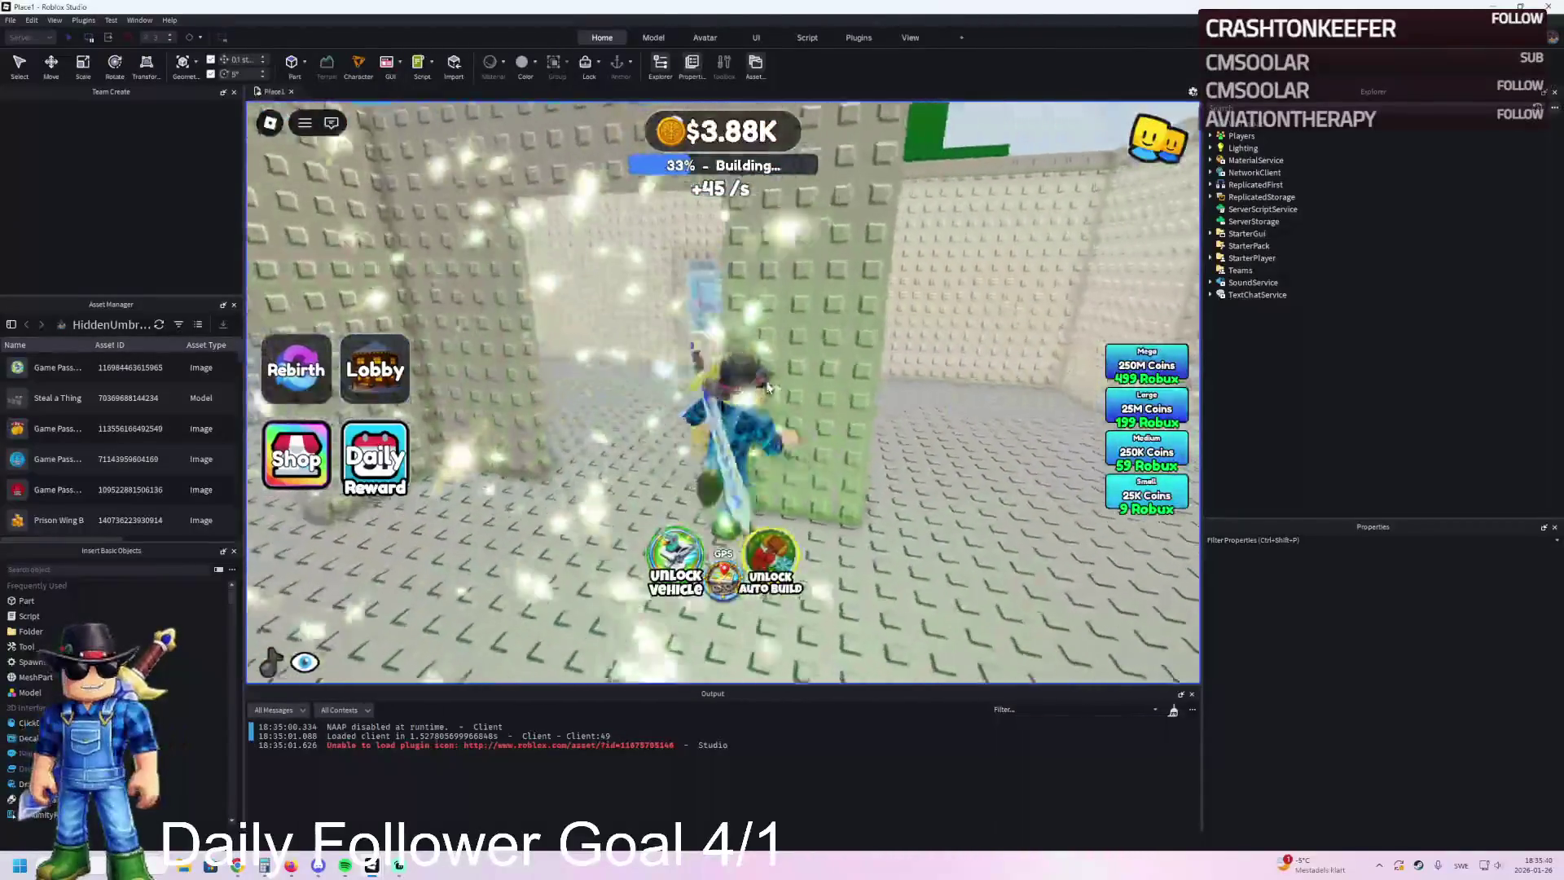
{"action": "key", "text": "w"}
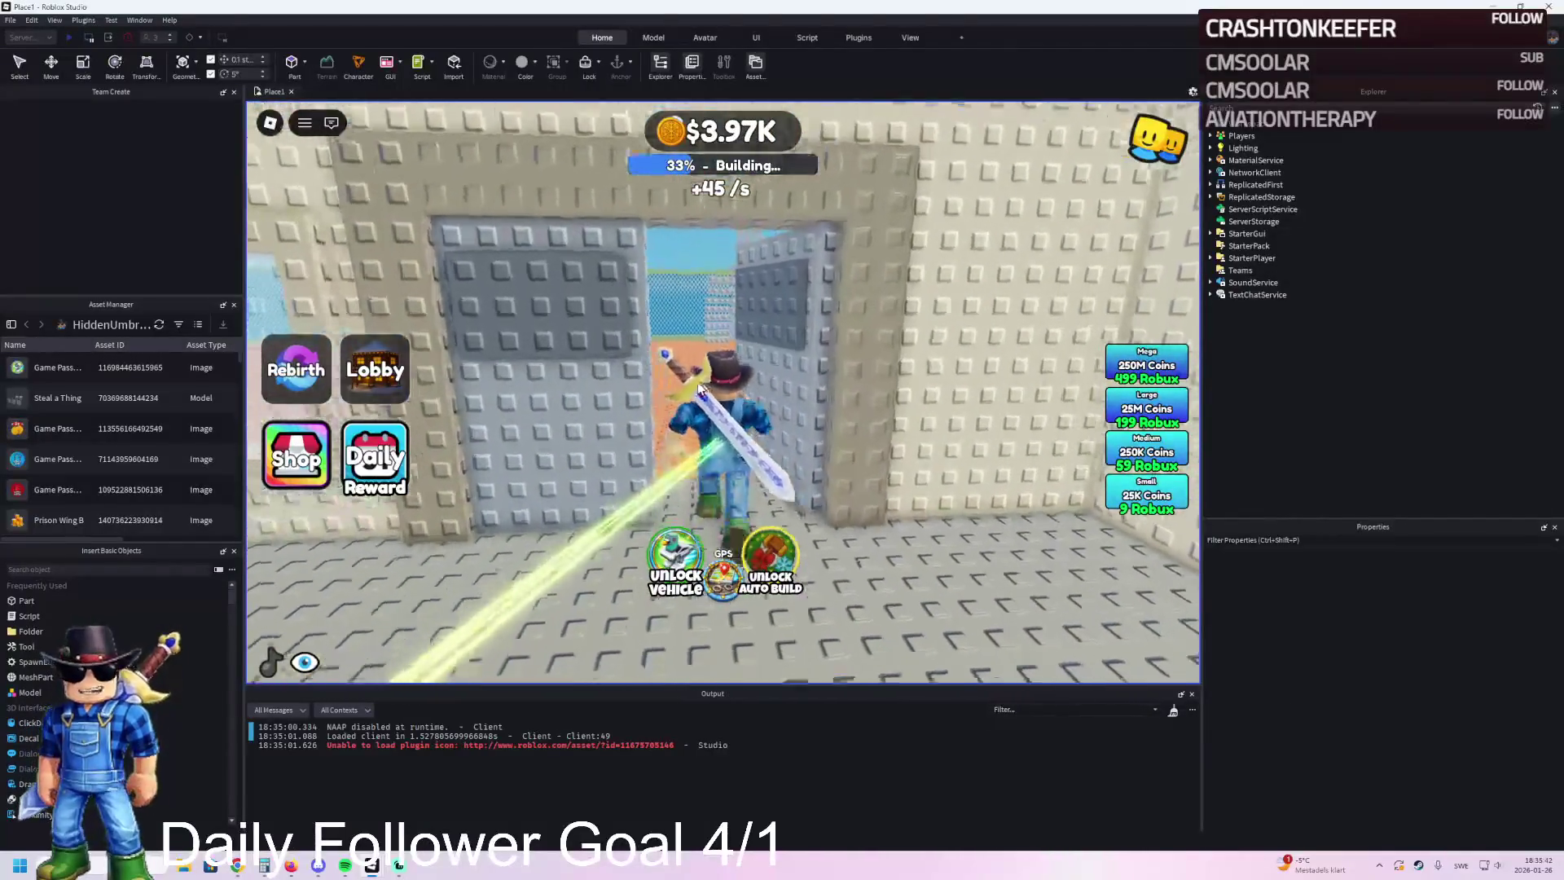
{"action": "key", "text": "w"}
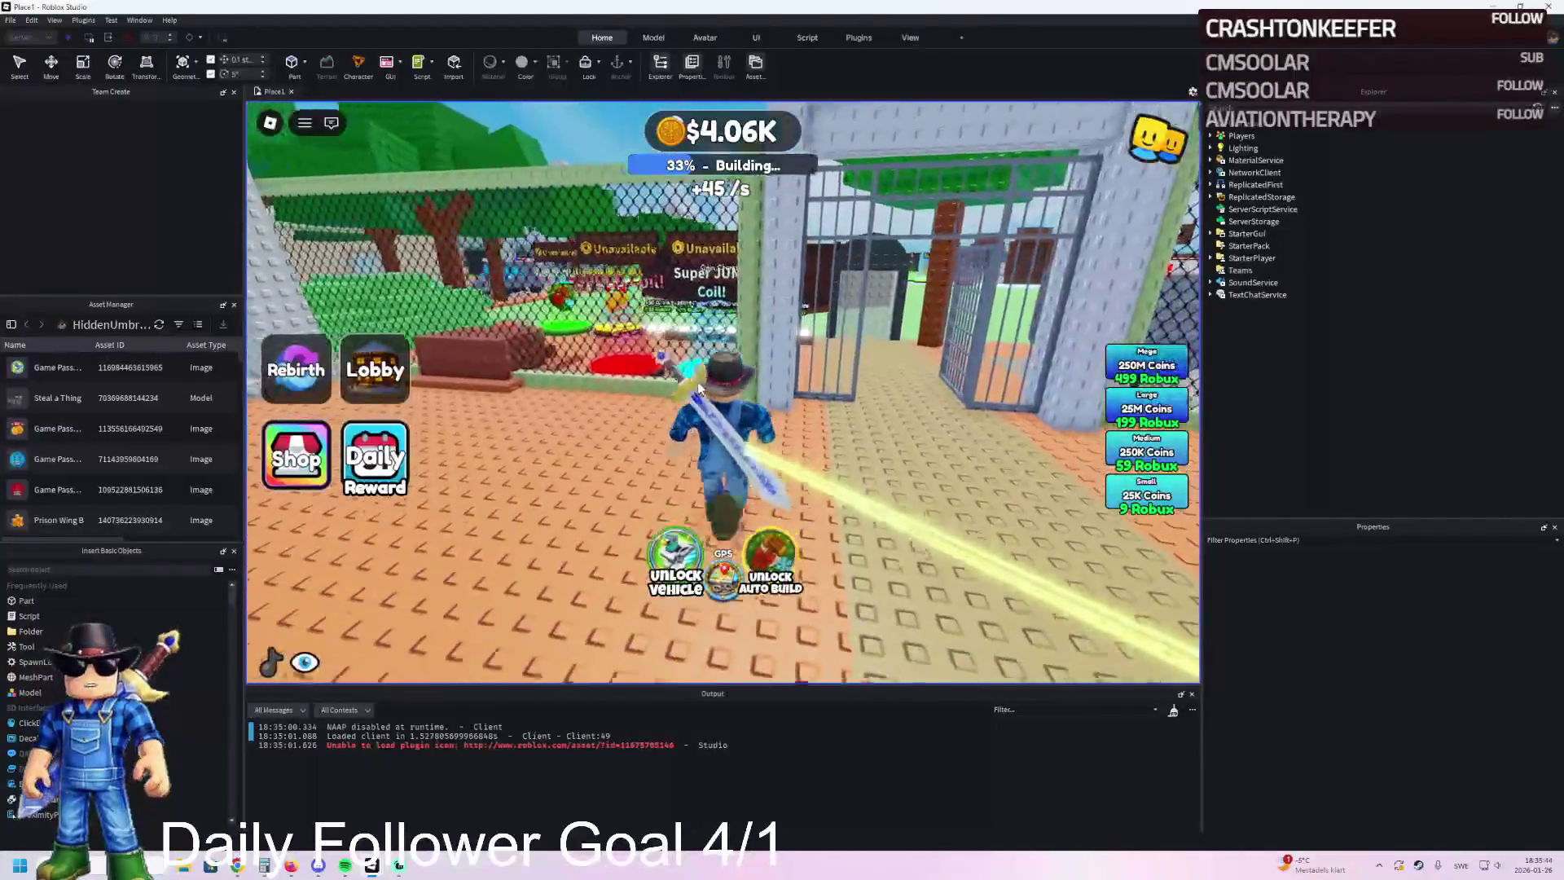
{"action": "key", "text": "w"}
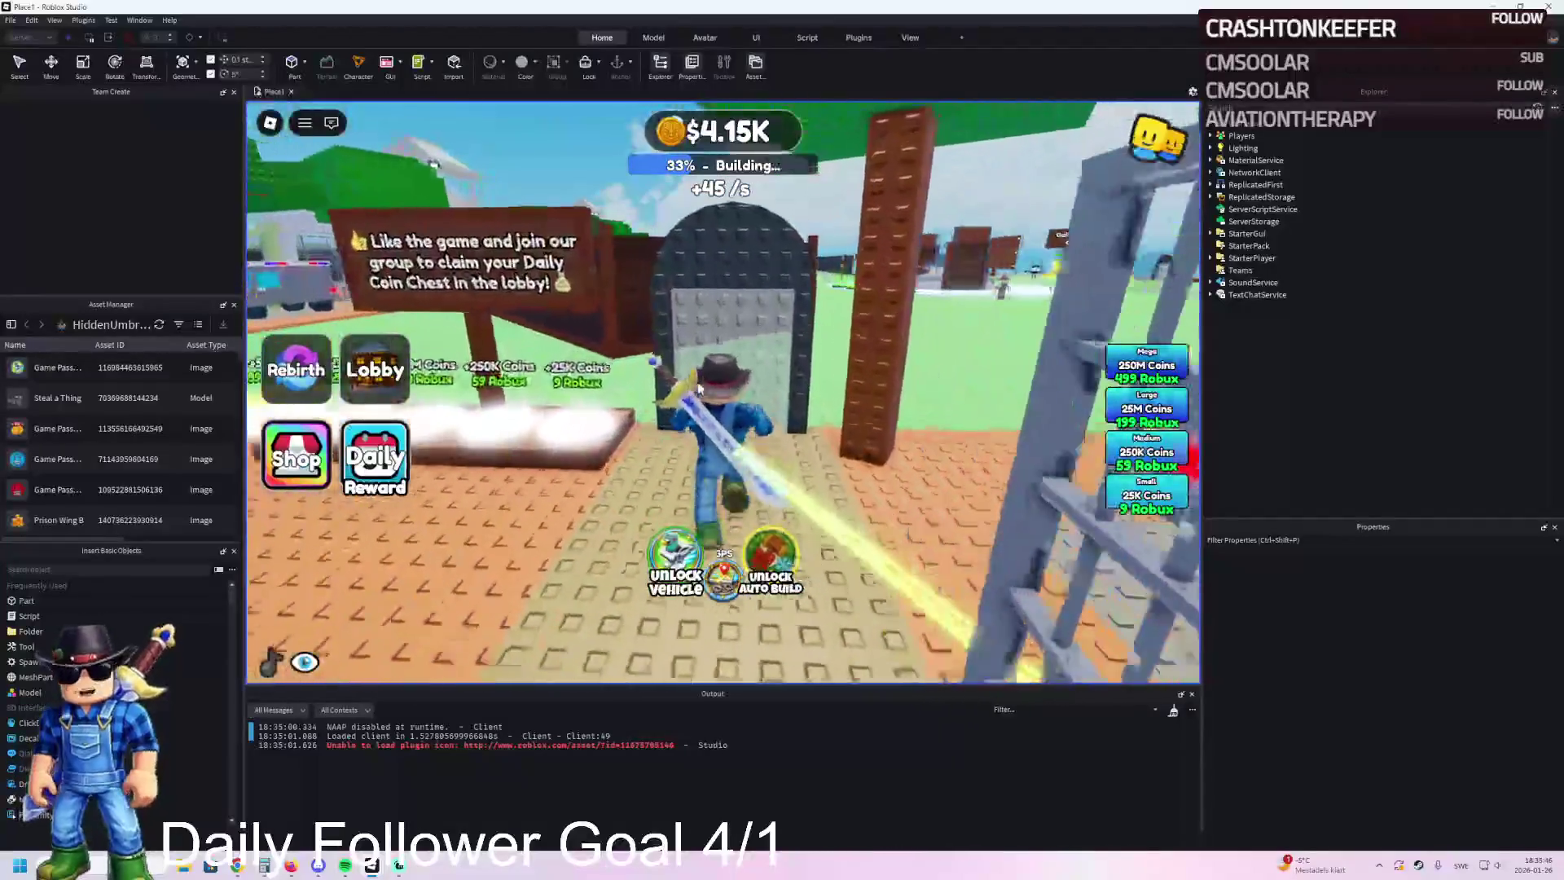
{"action": "key", "text": "w"}
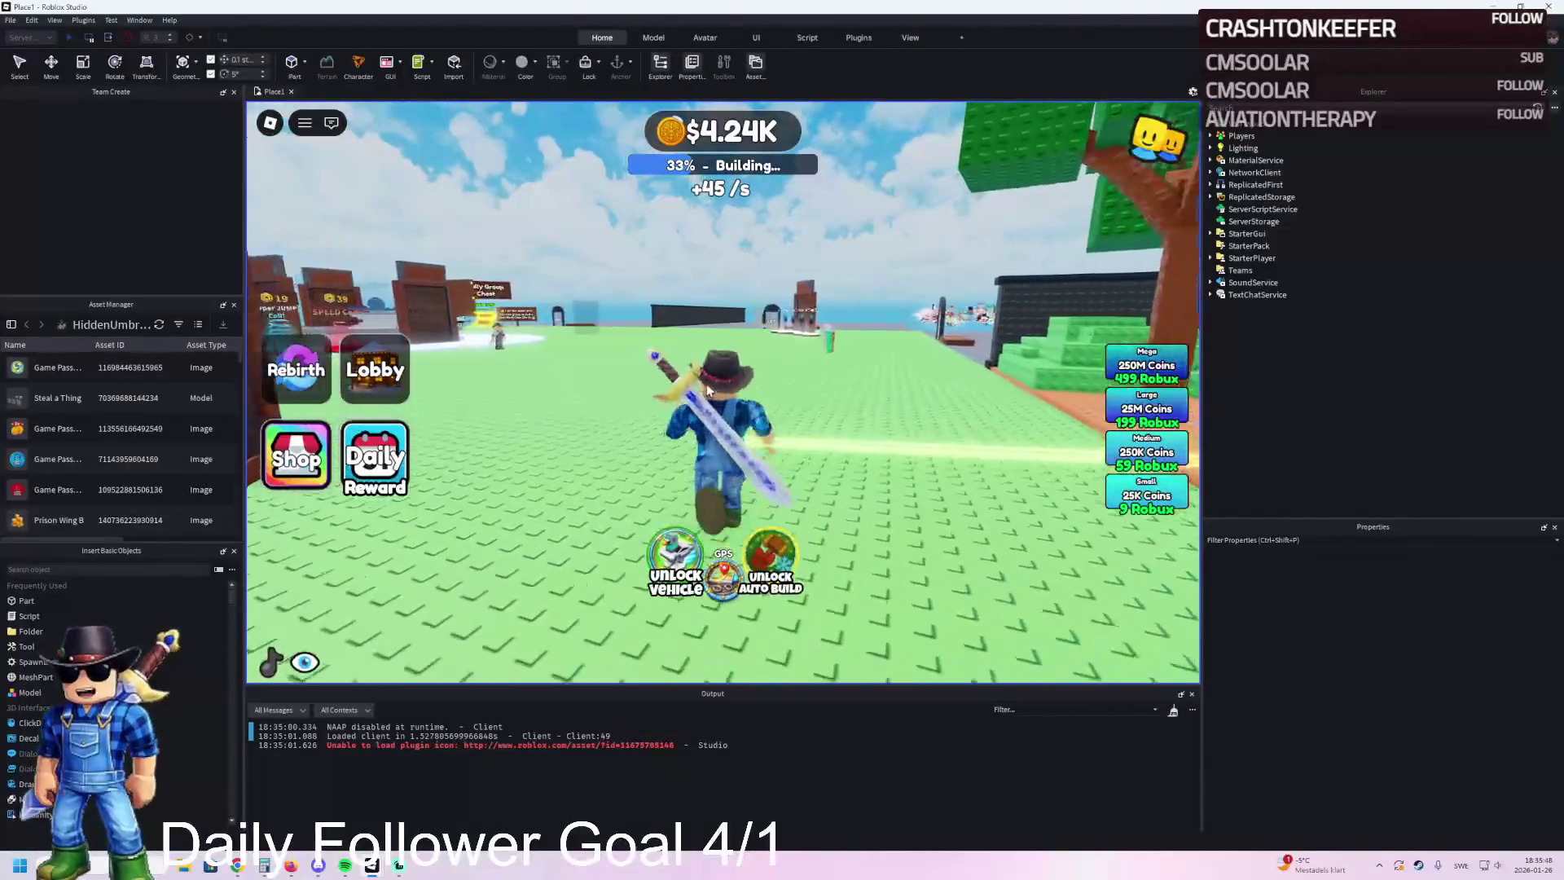
Step: Run the avatar around the grass past the Aloura shop toward the truck
{"action": "key", "text": "s"}
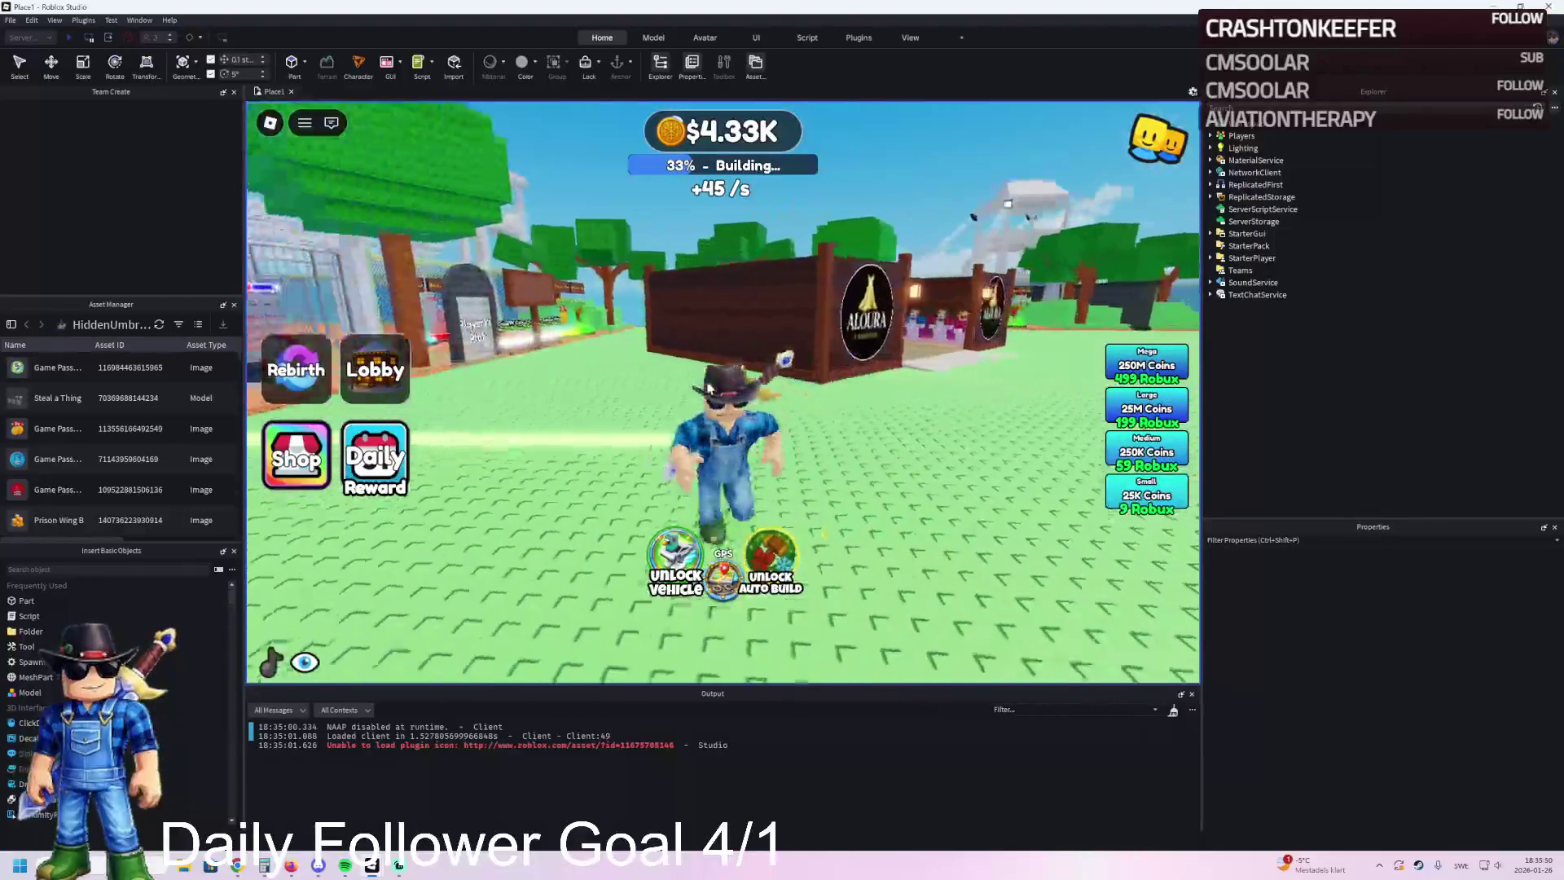
{"action": "key", "text": "w"}
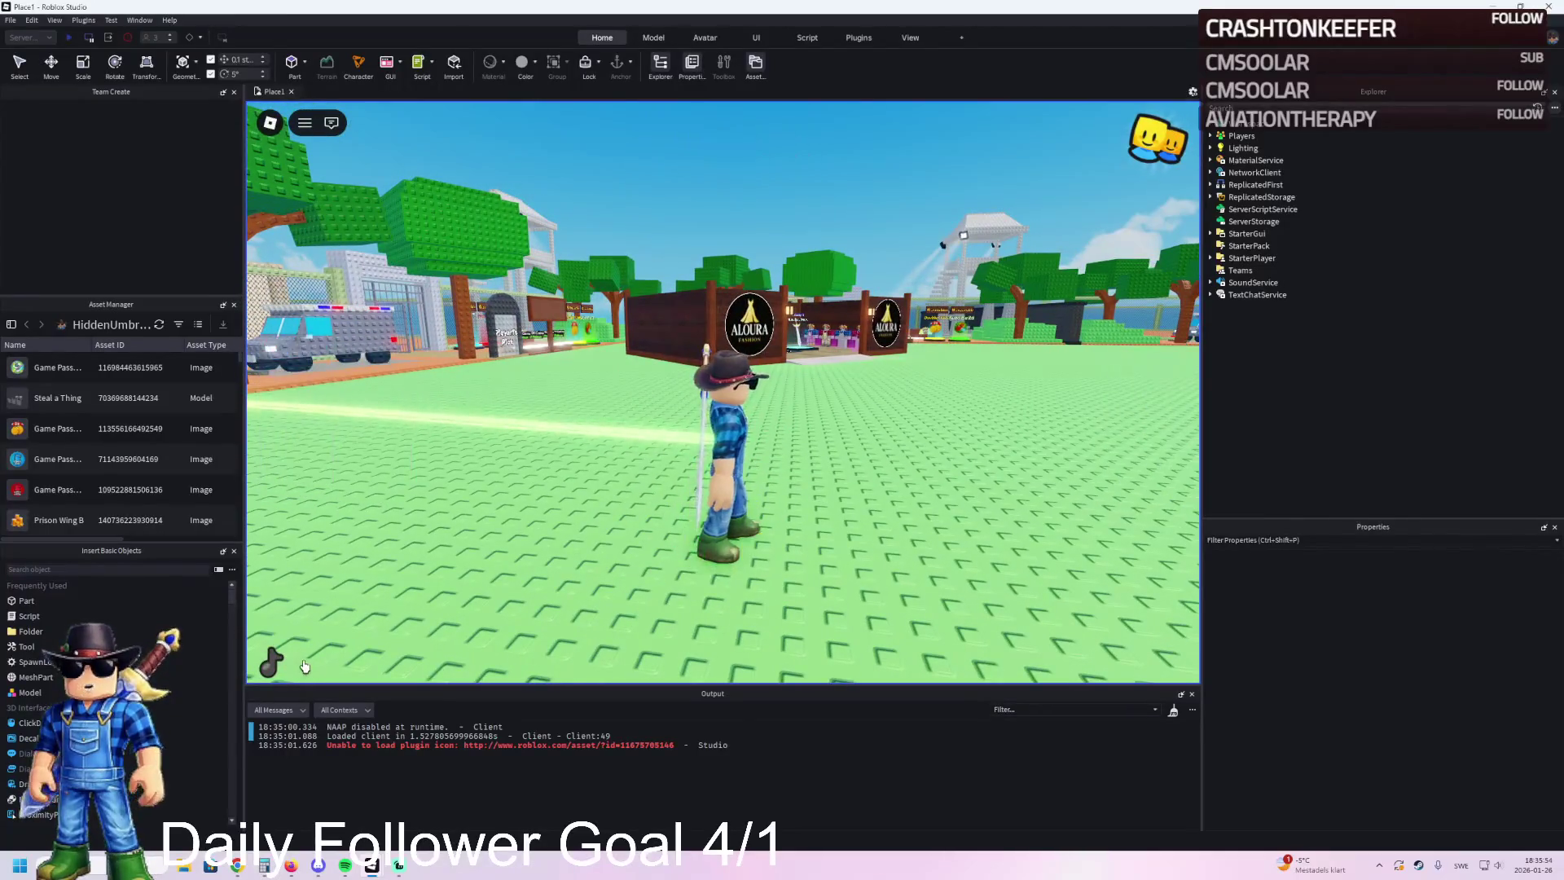
{"action": "key", "text": "w"}
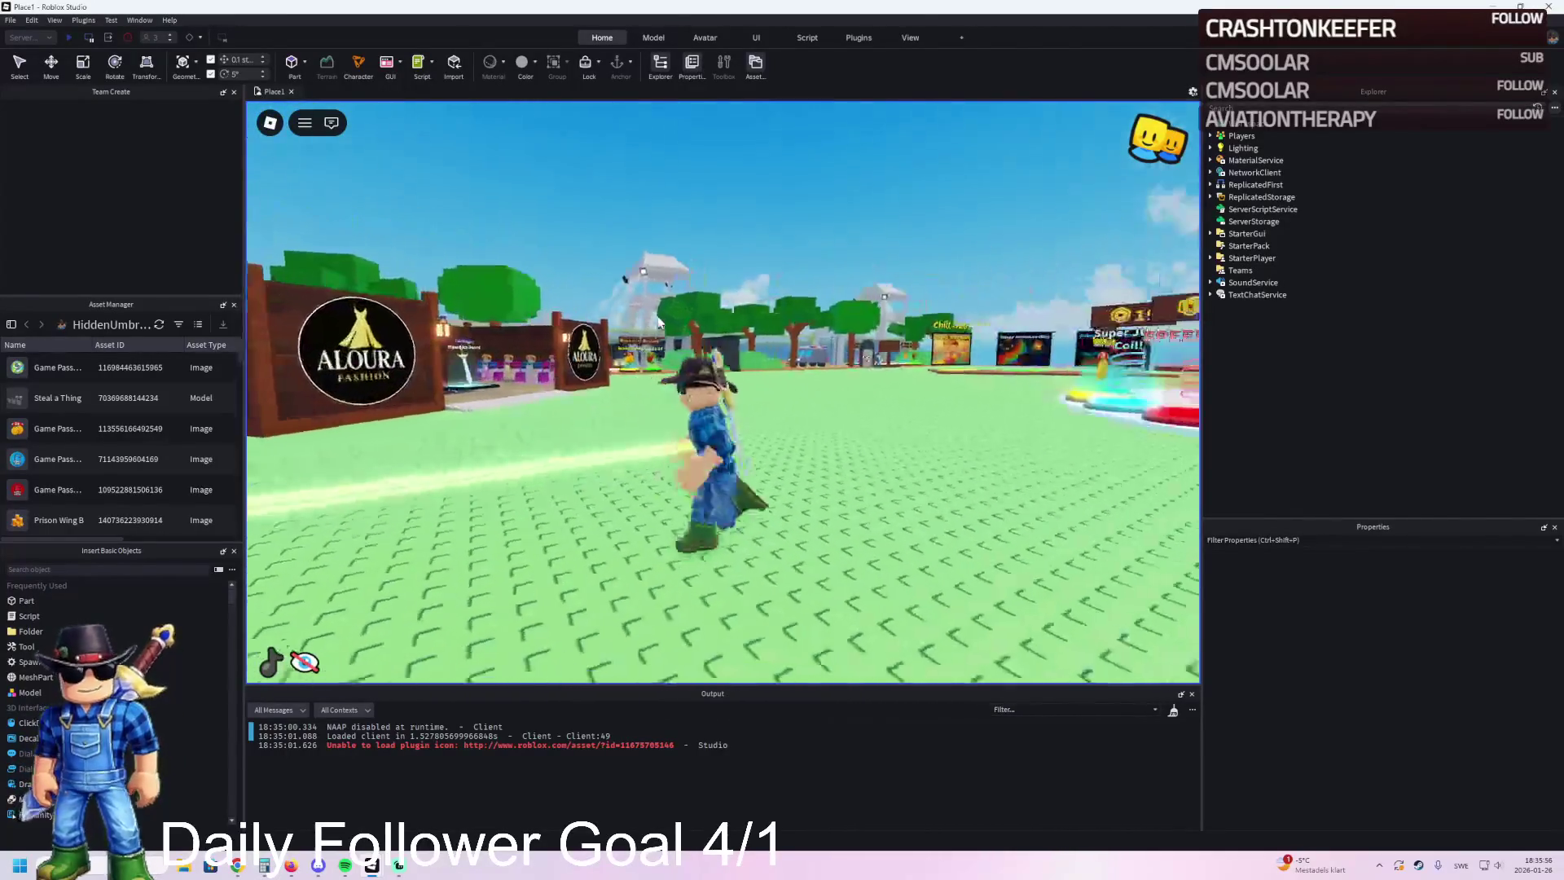
{"action": "key", "text": "a"}
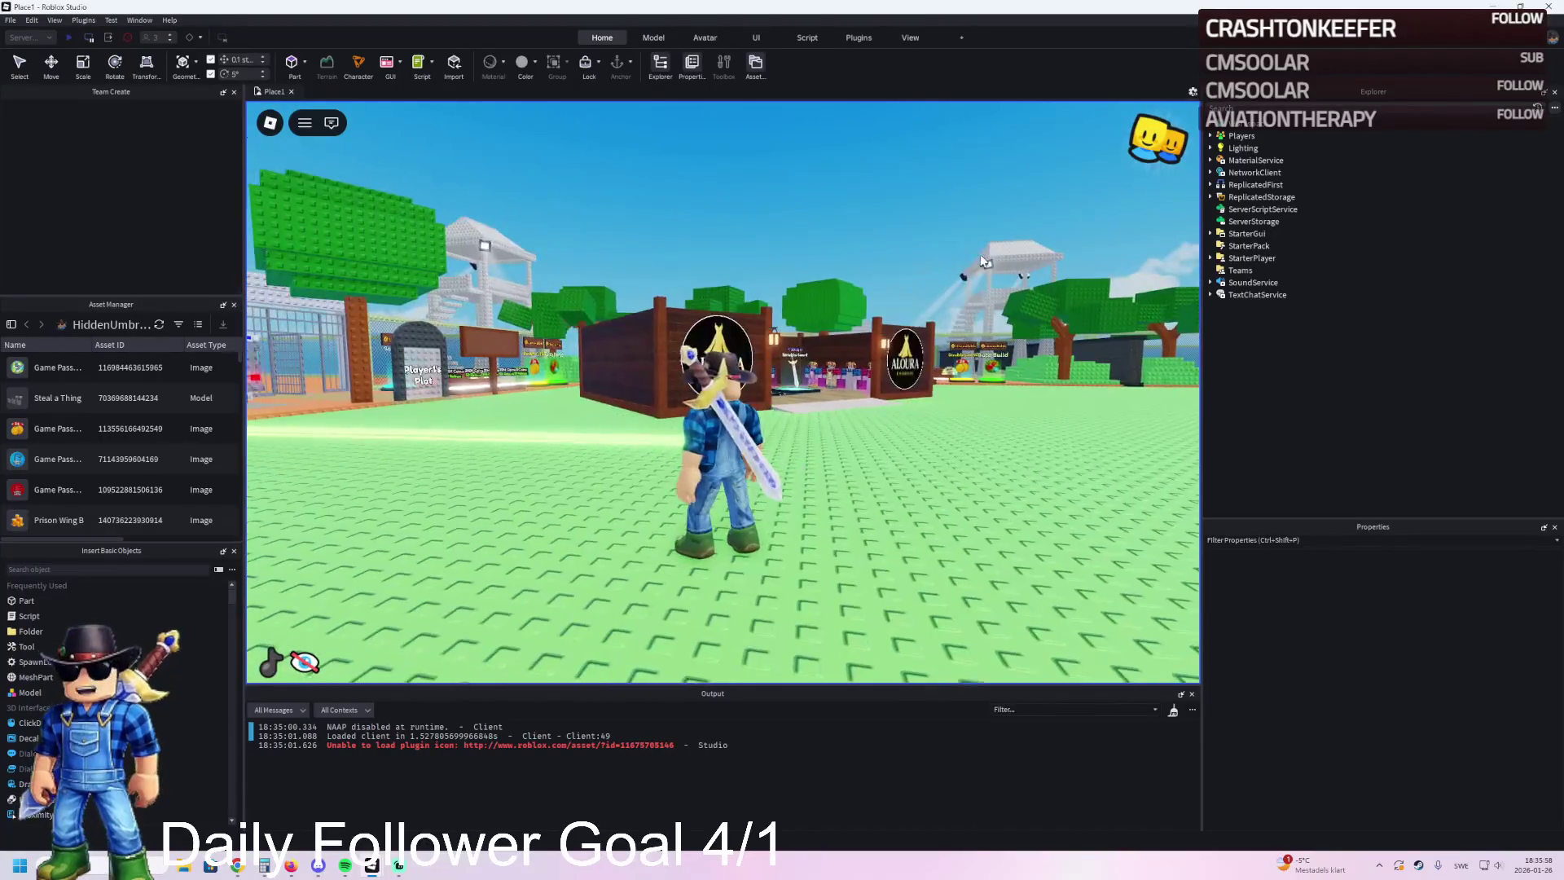
{"action": "key", "text": "d"}
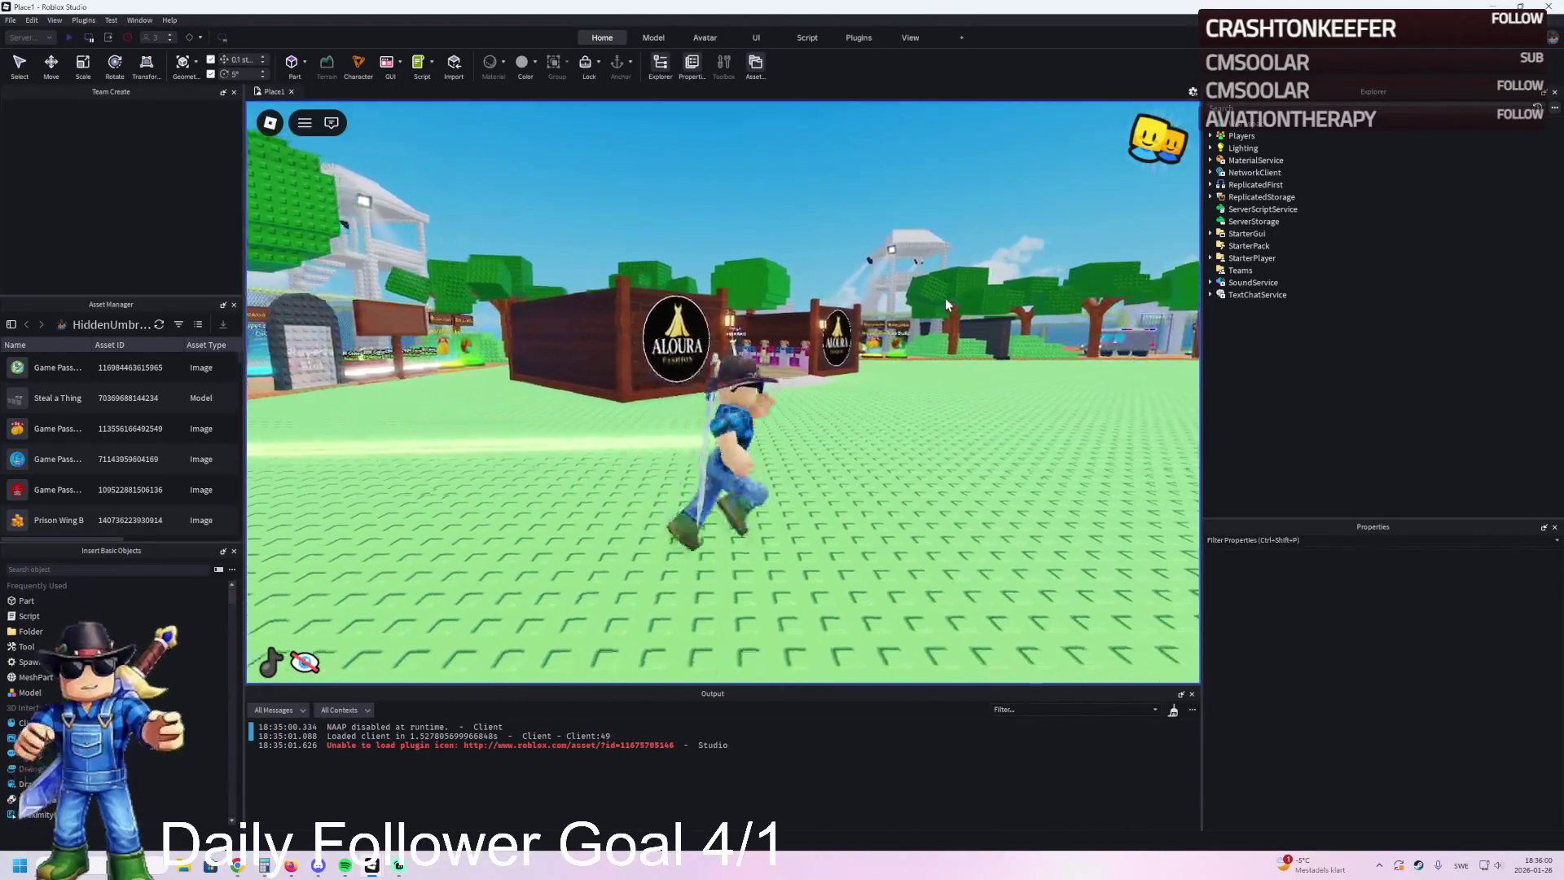
{"action": "key", "text": "w"}
{"action": "key", "text": "d"}
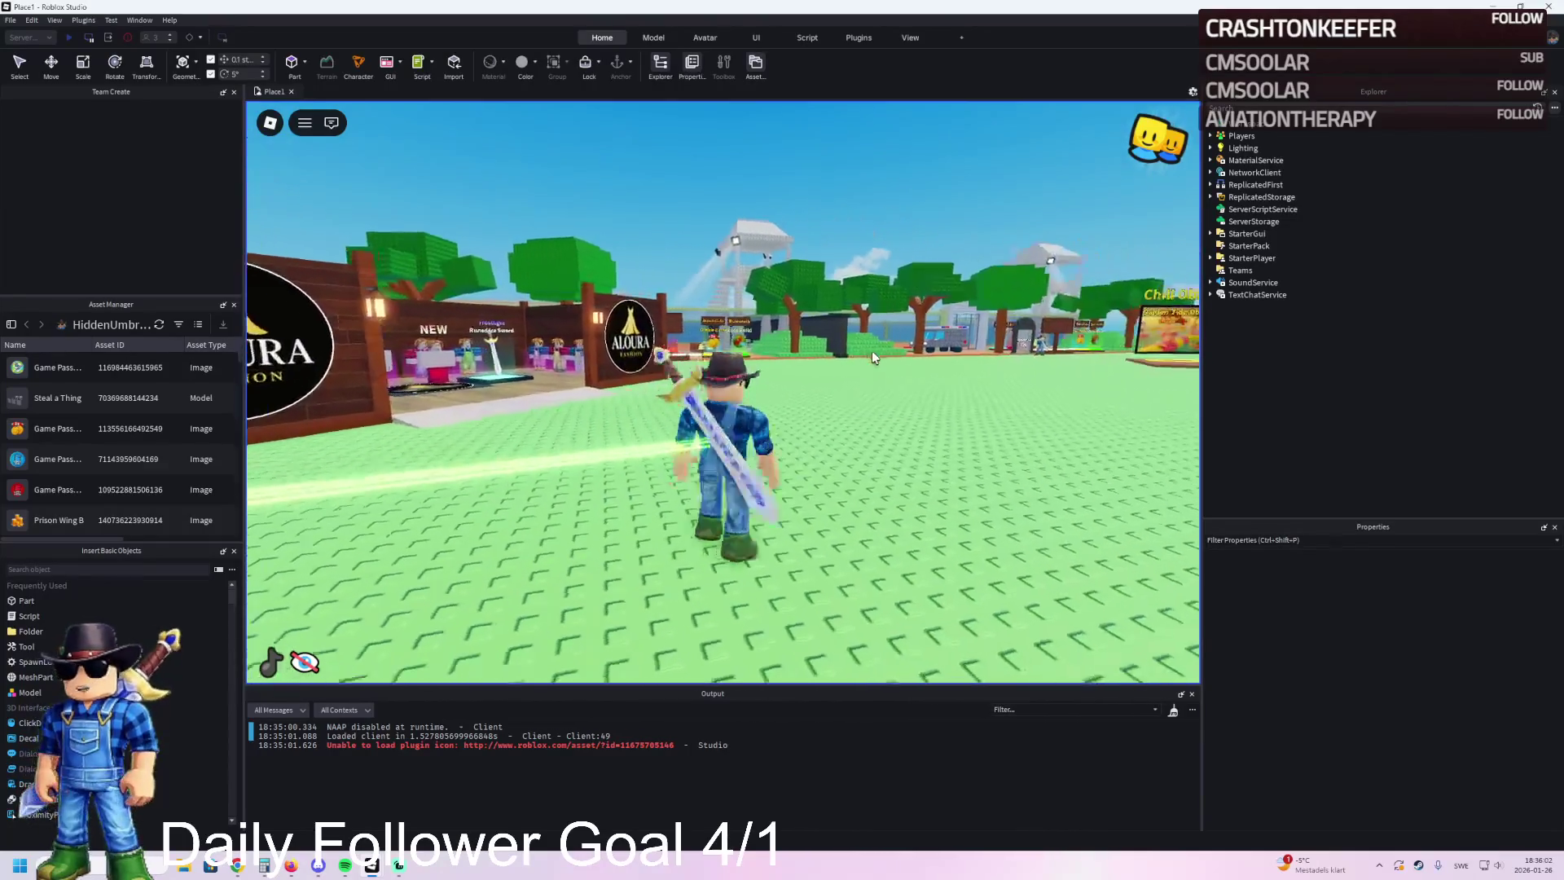
{"action": "key", "text": "s"}
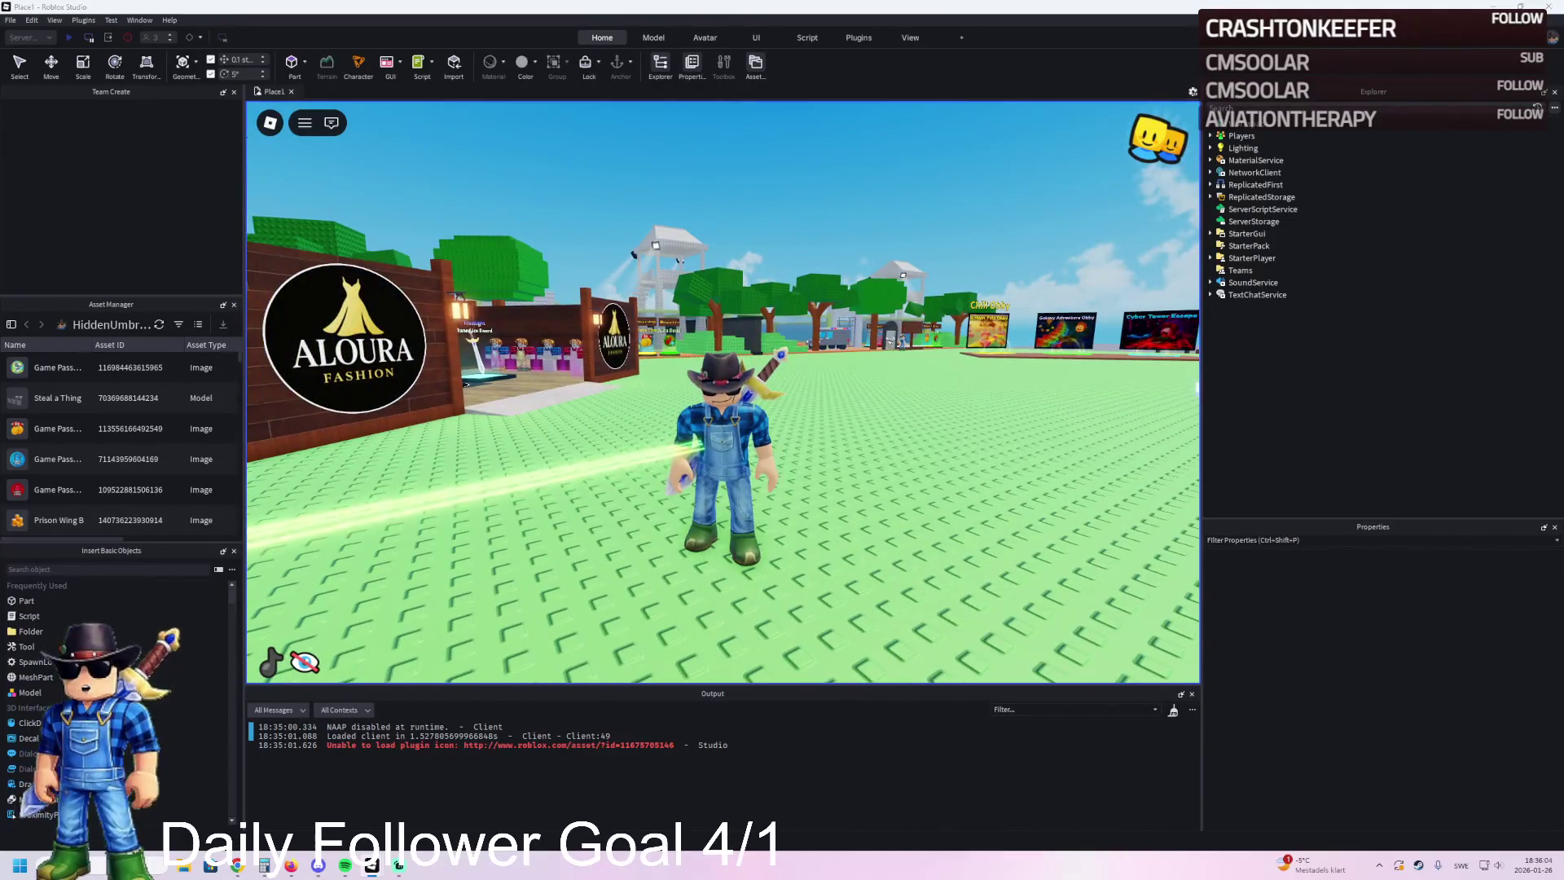
{"action": "key", "text": "a"}
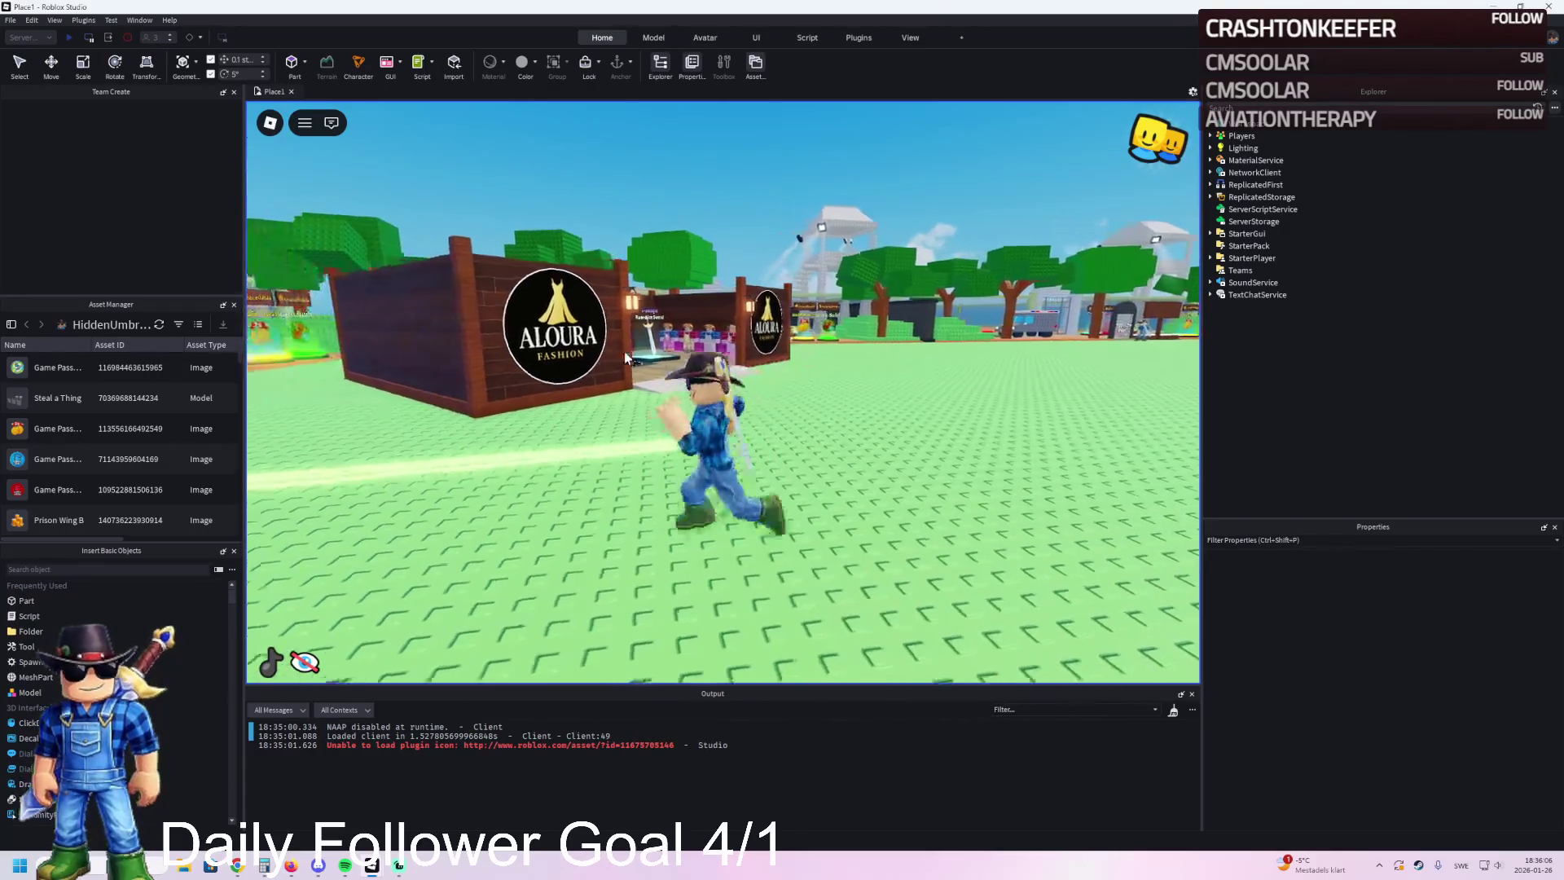
{"action": "key", "text": "a"}
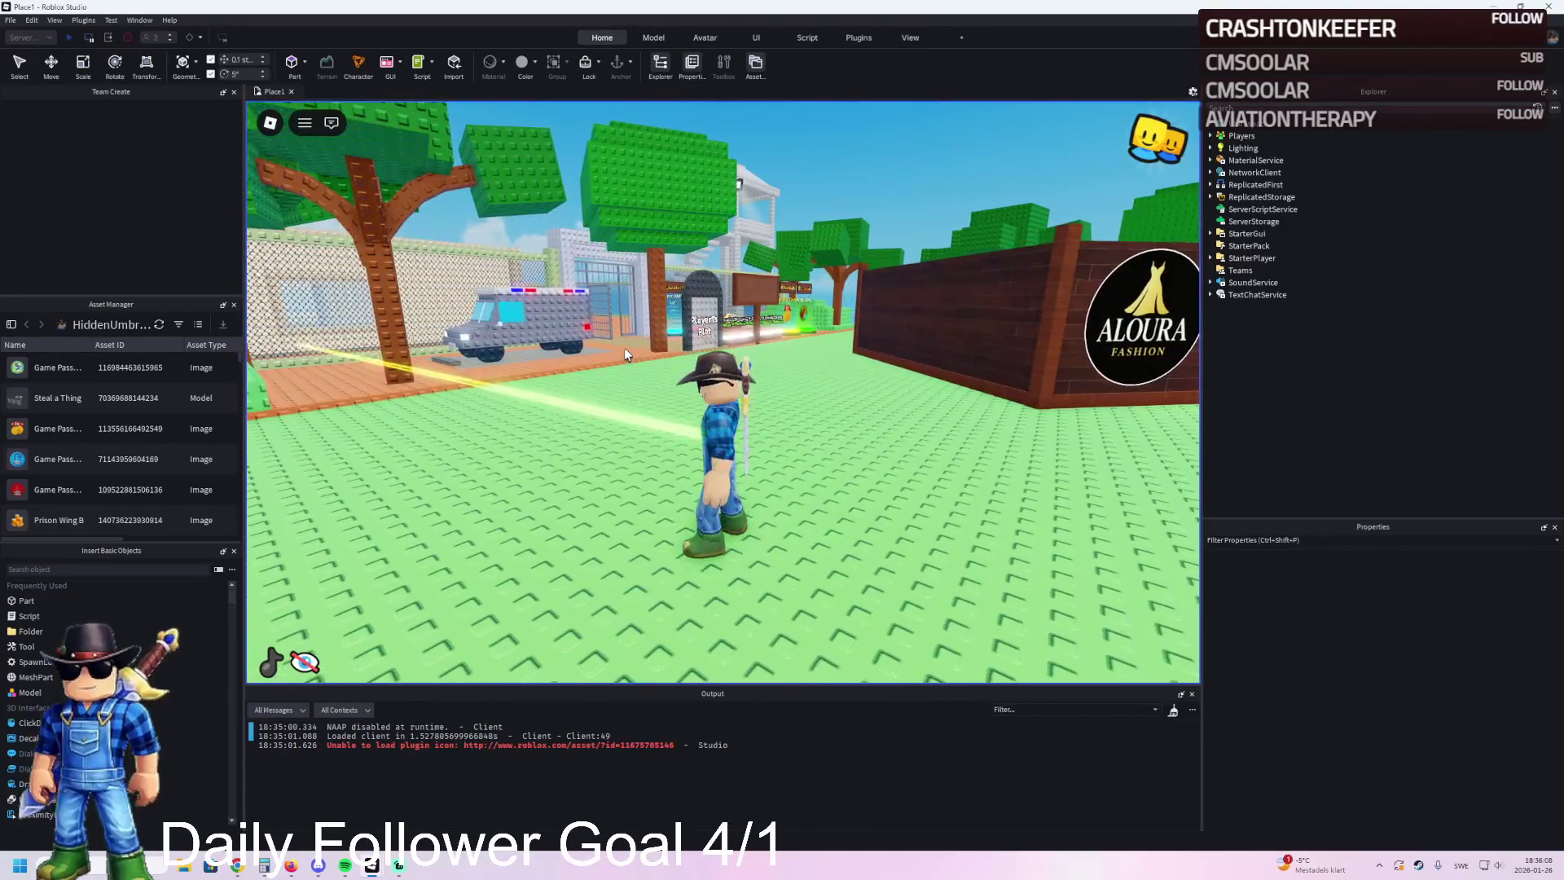
{"action": "key", "text": "a"}
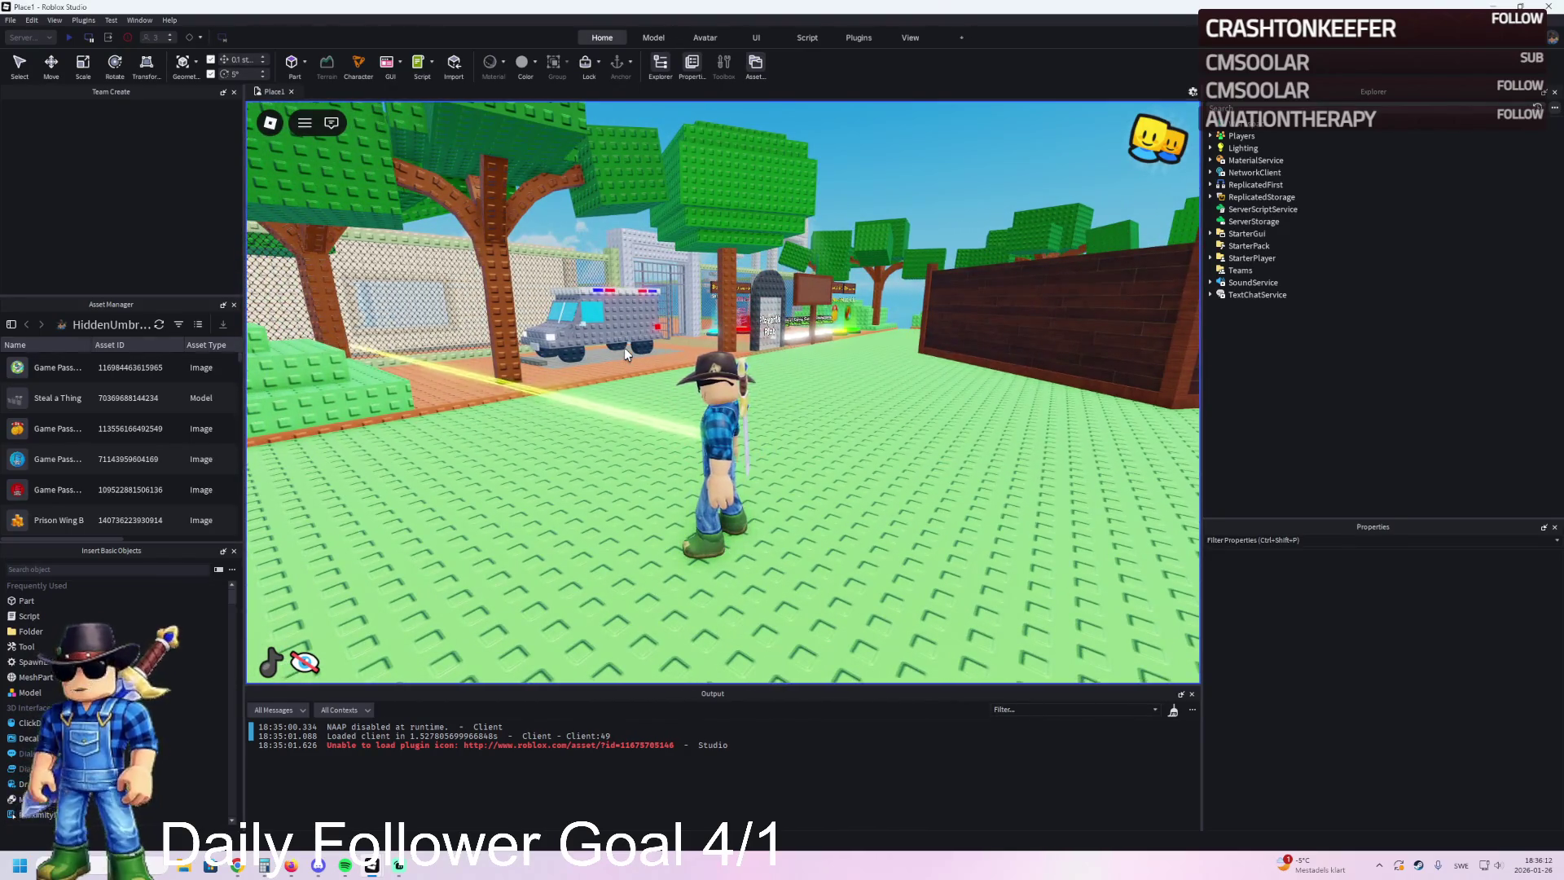
Step: Run right past Aloura Fashion and the game-pass pads toward Player3's plot
{"action": "key", "text": "d"}
{"action": "key", "text": "d"}
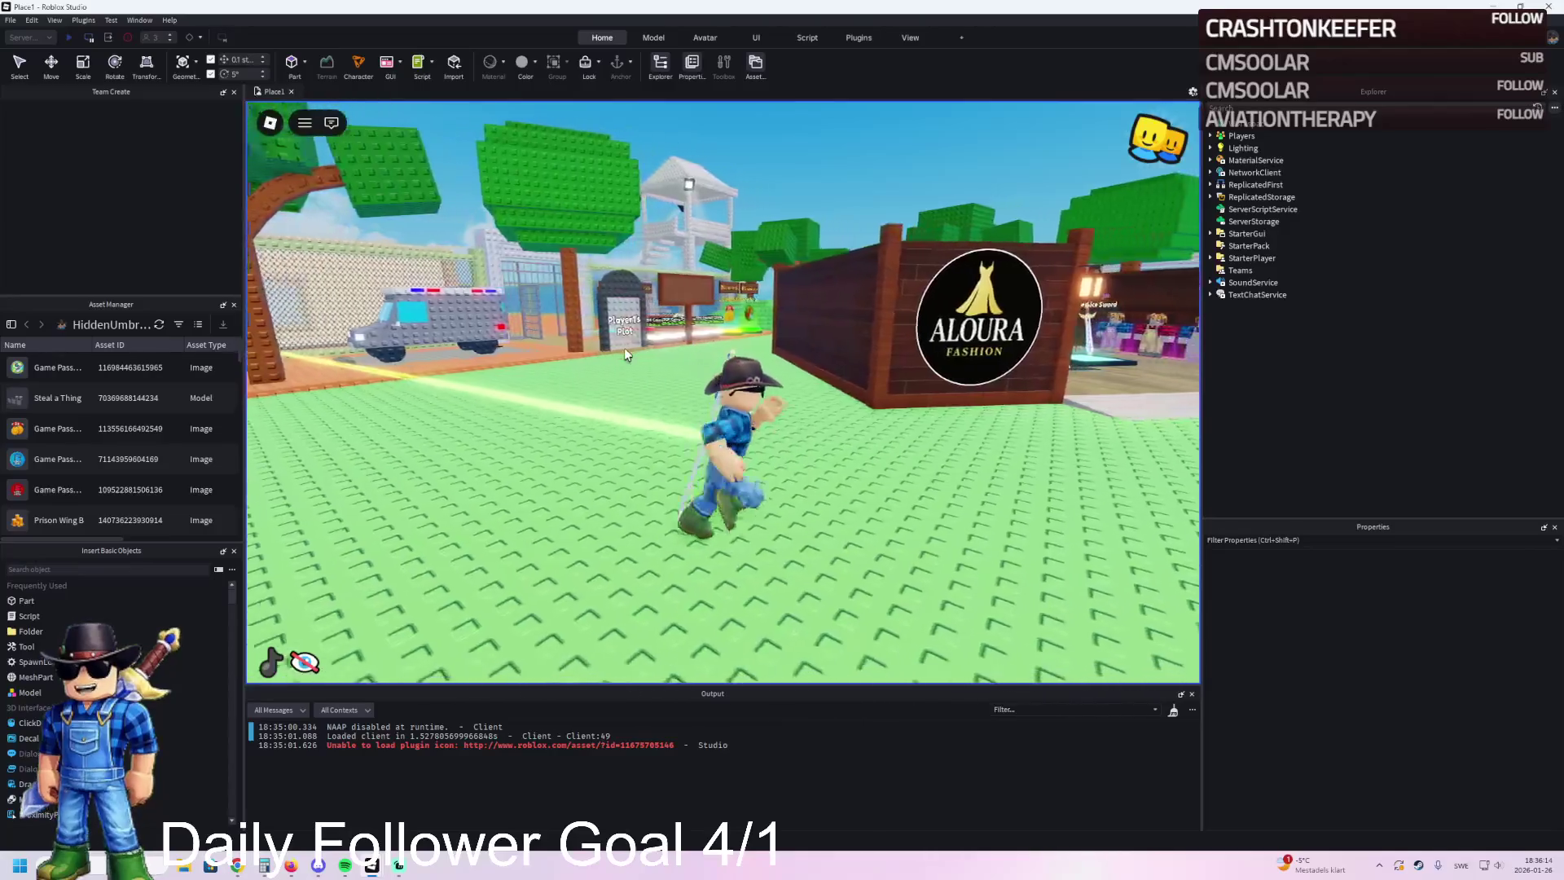
{"action": "key", "text": "d"}
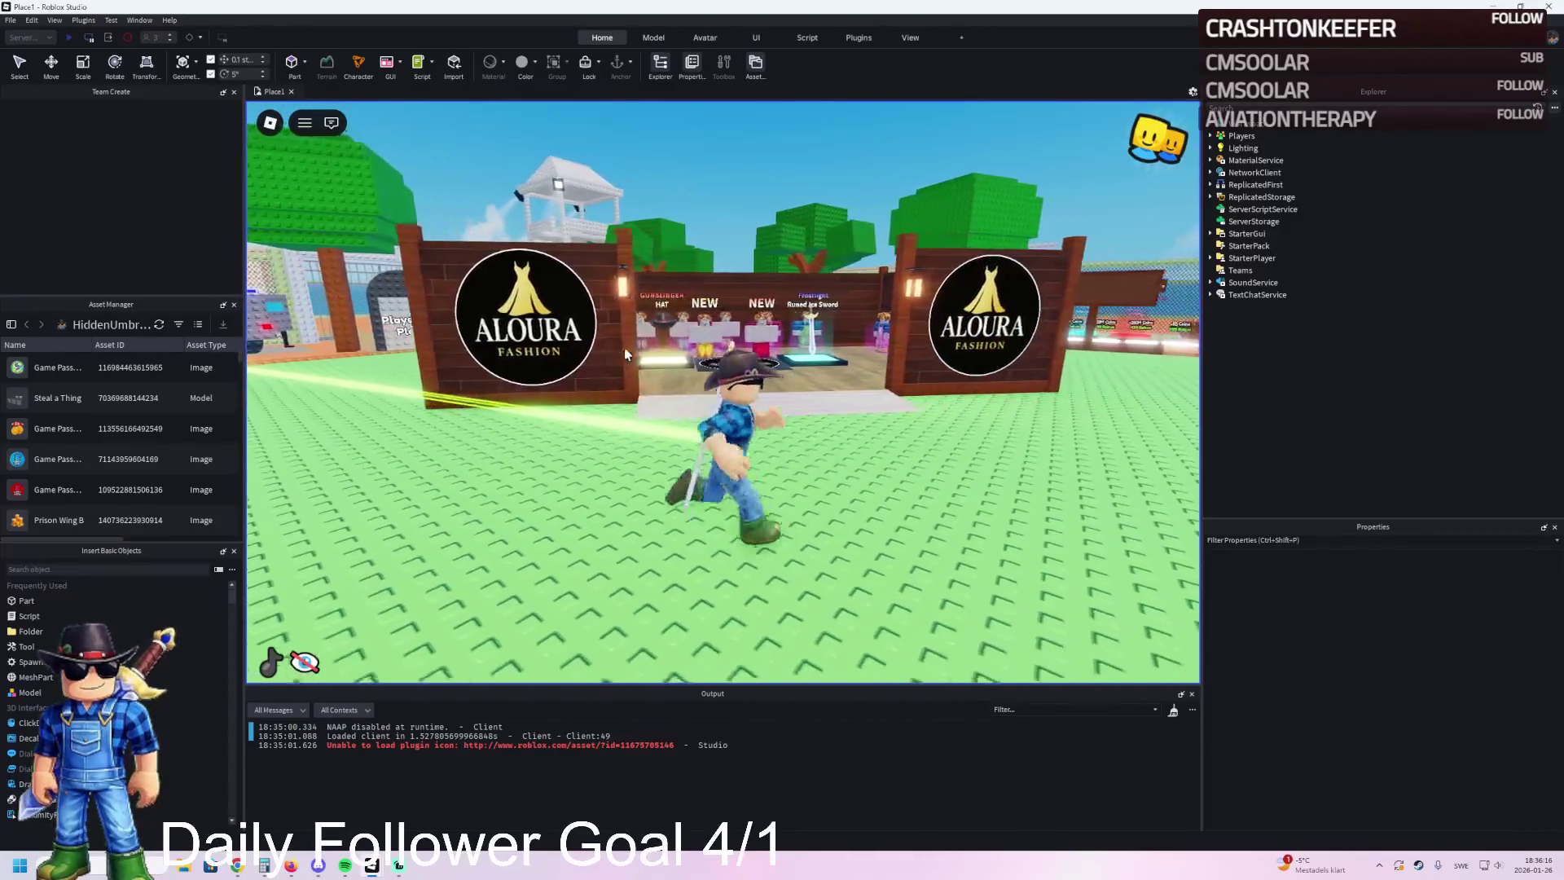
{"action": "key", "text": "d"}
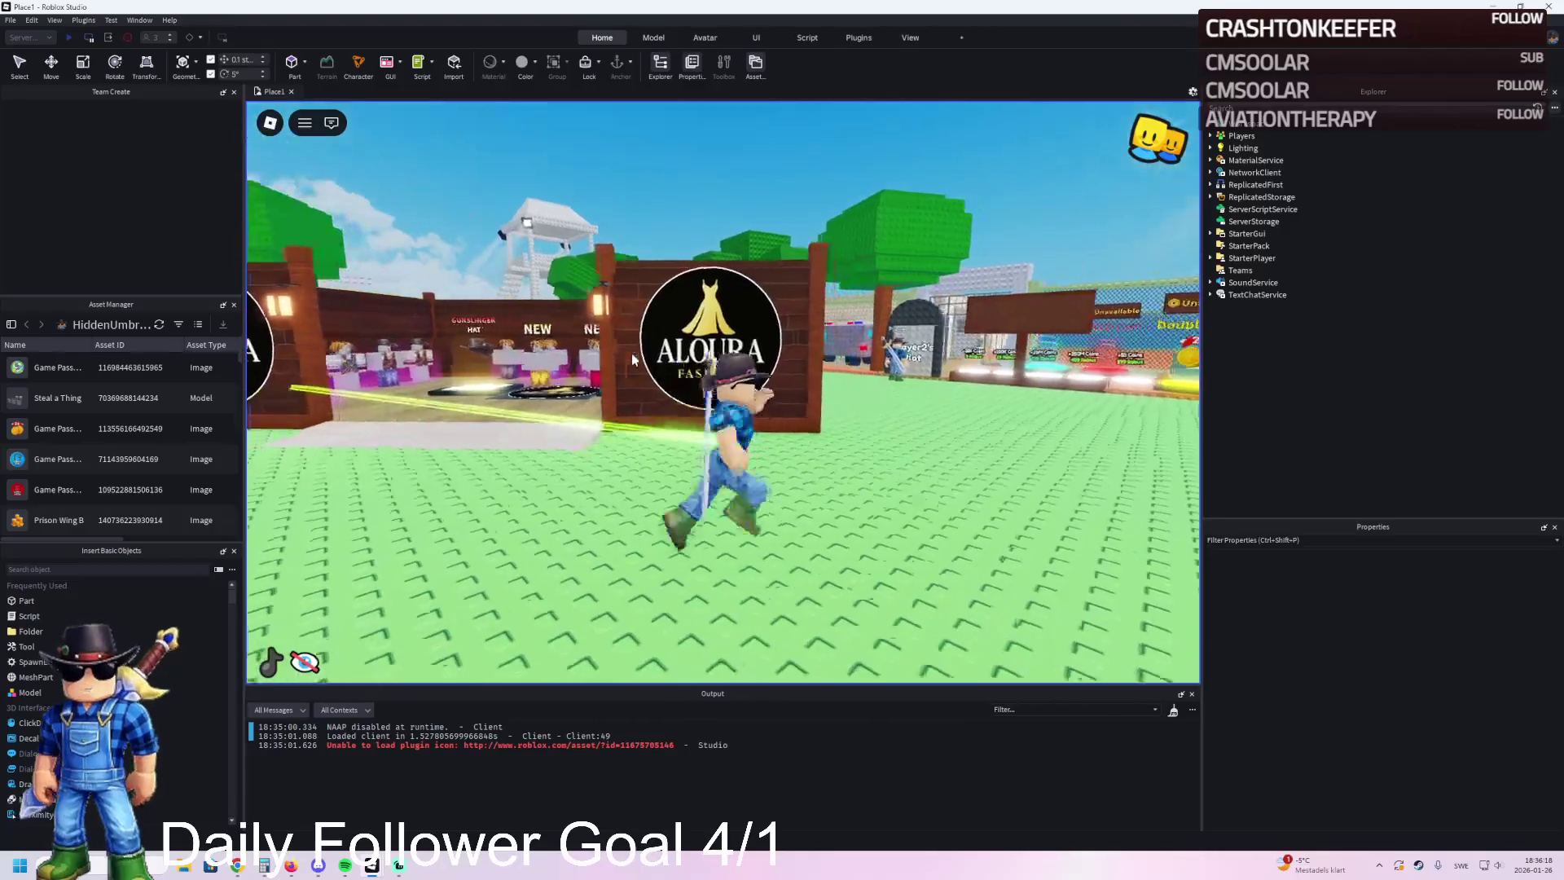
{"action": "key", "text": "d"}
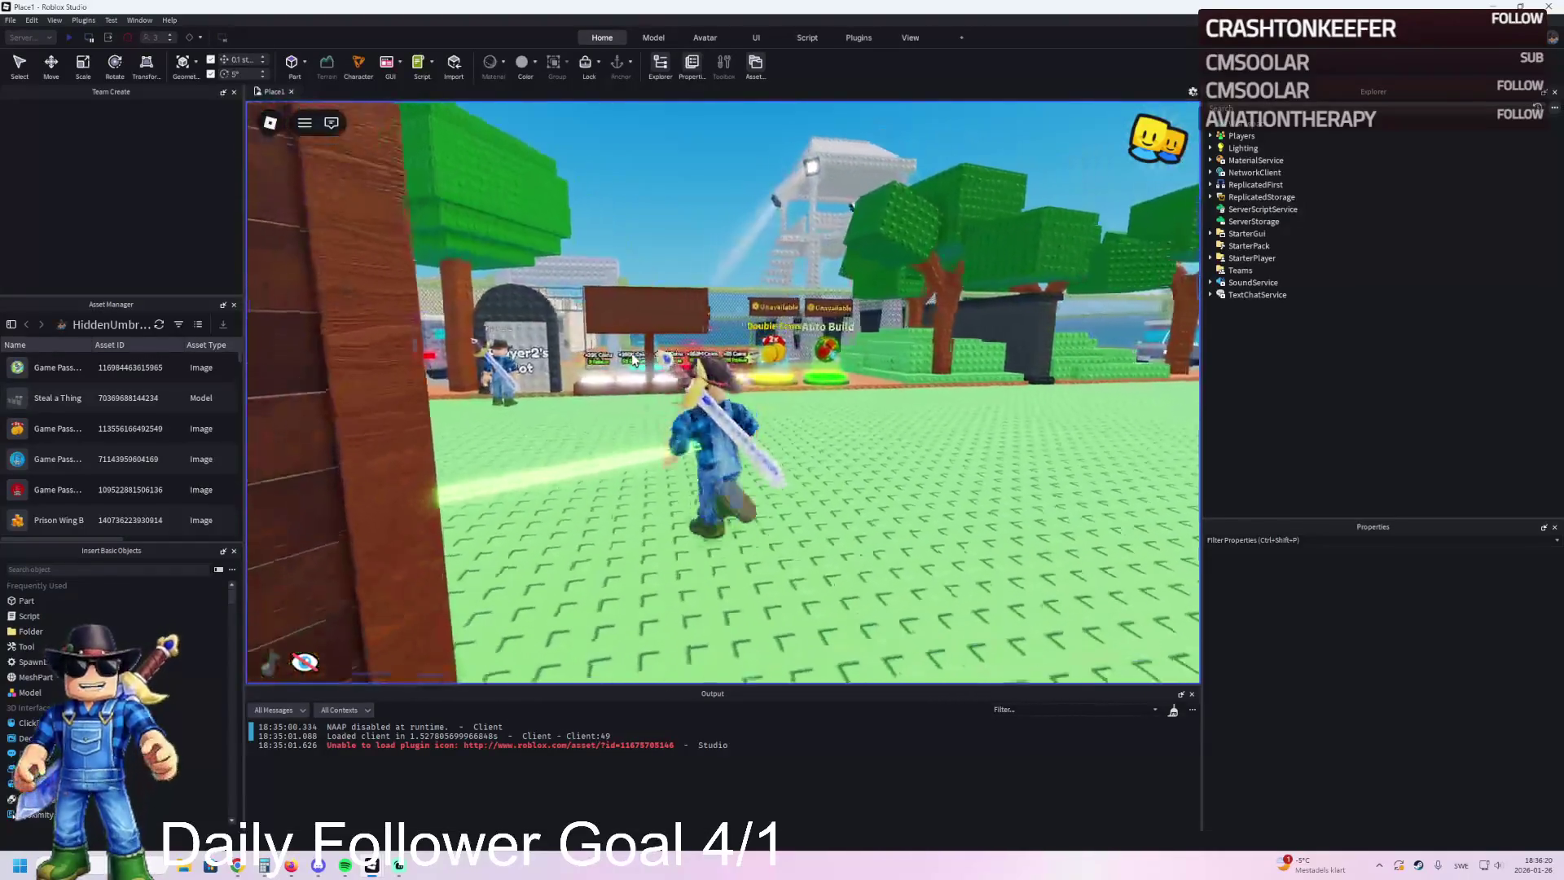
{"action": "key", "text": "d"}
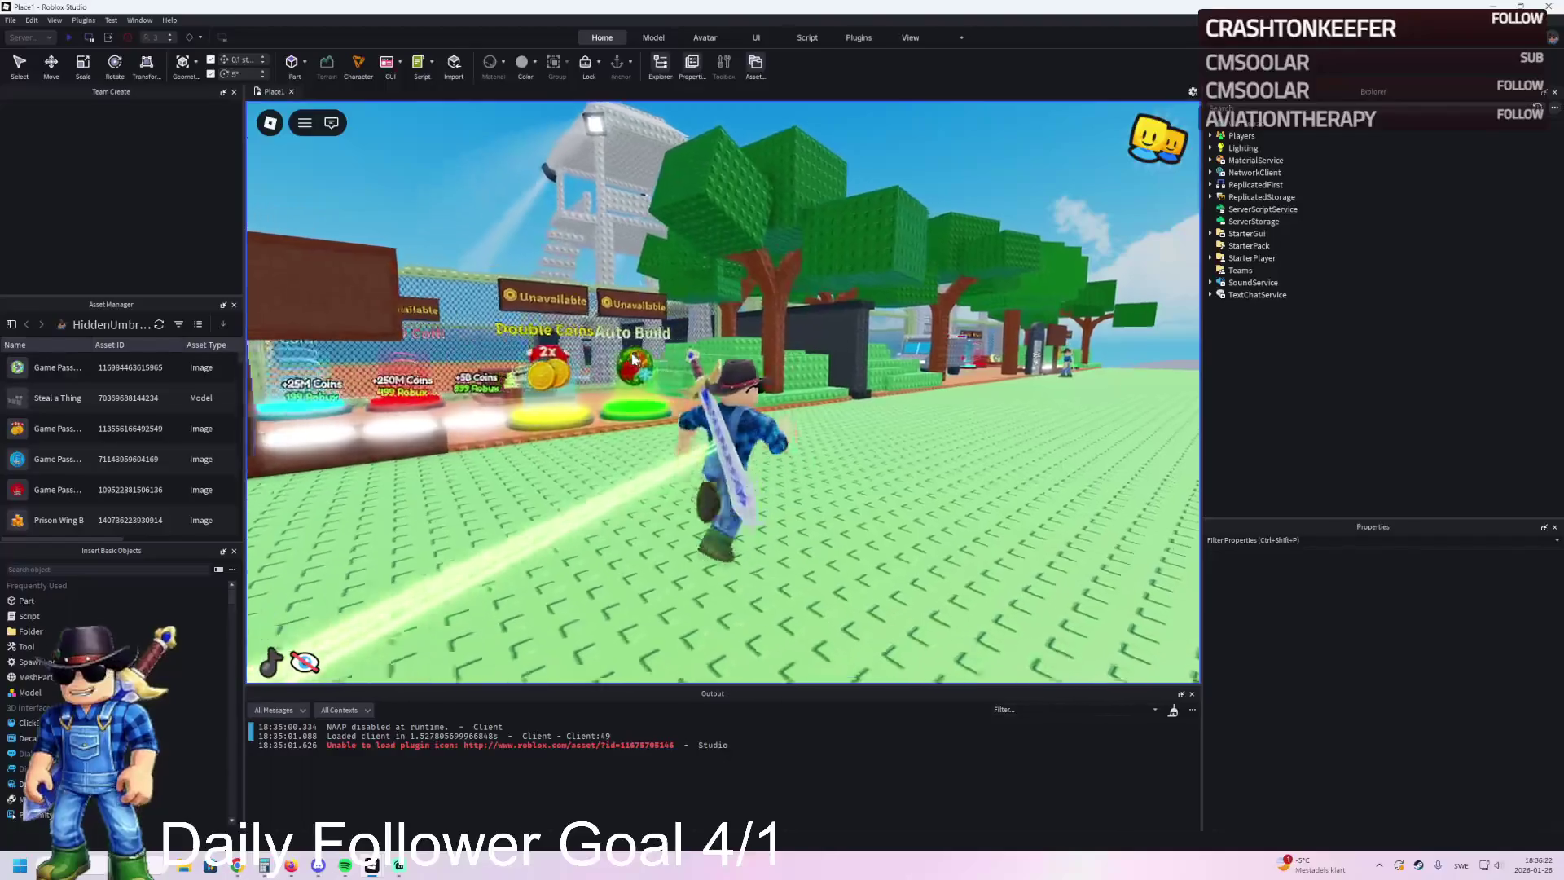
{"action": "key", "text": "d"}
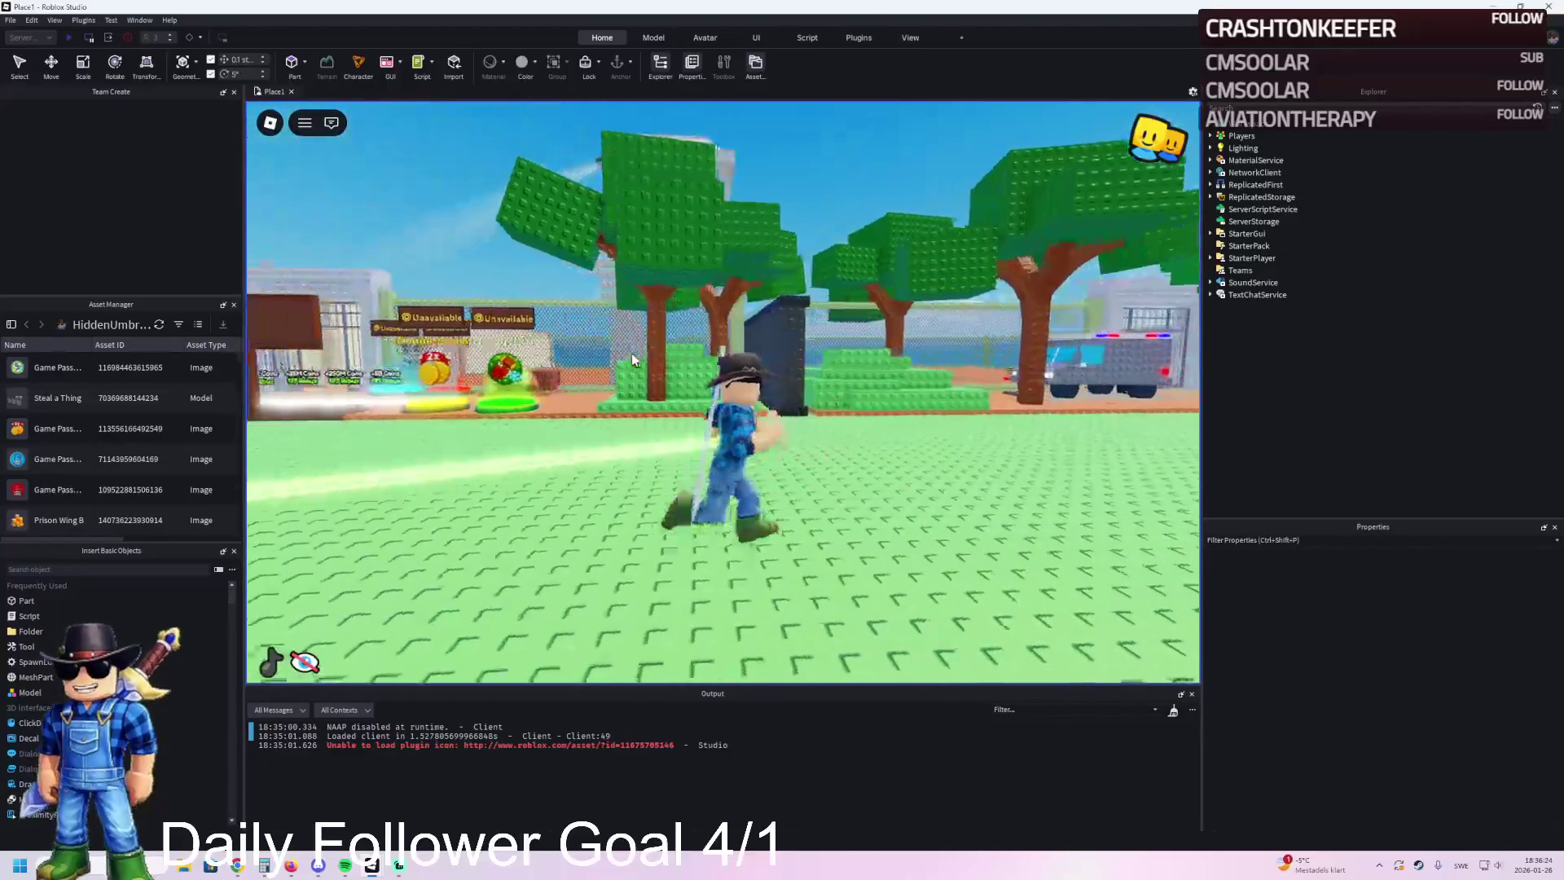
{"action": "key", "text": "d"}
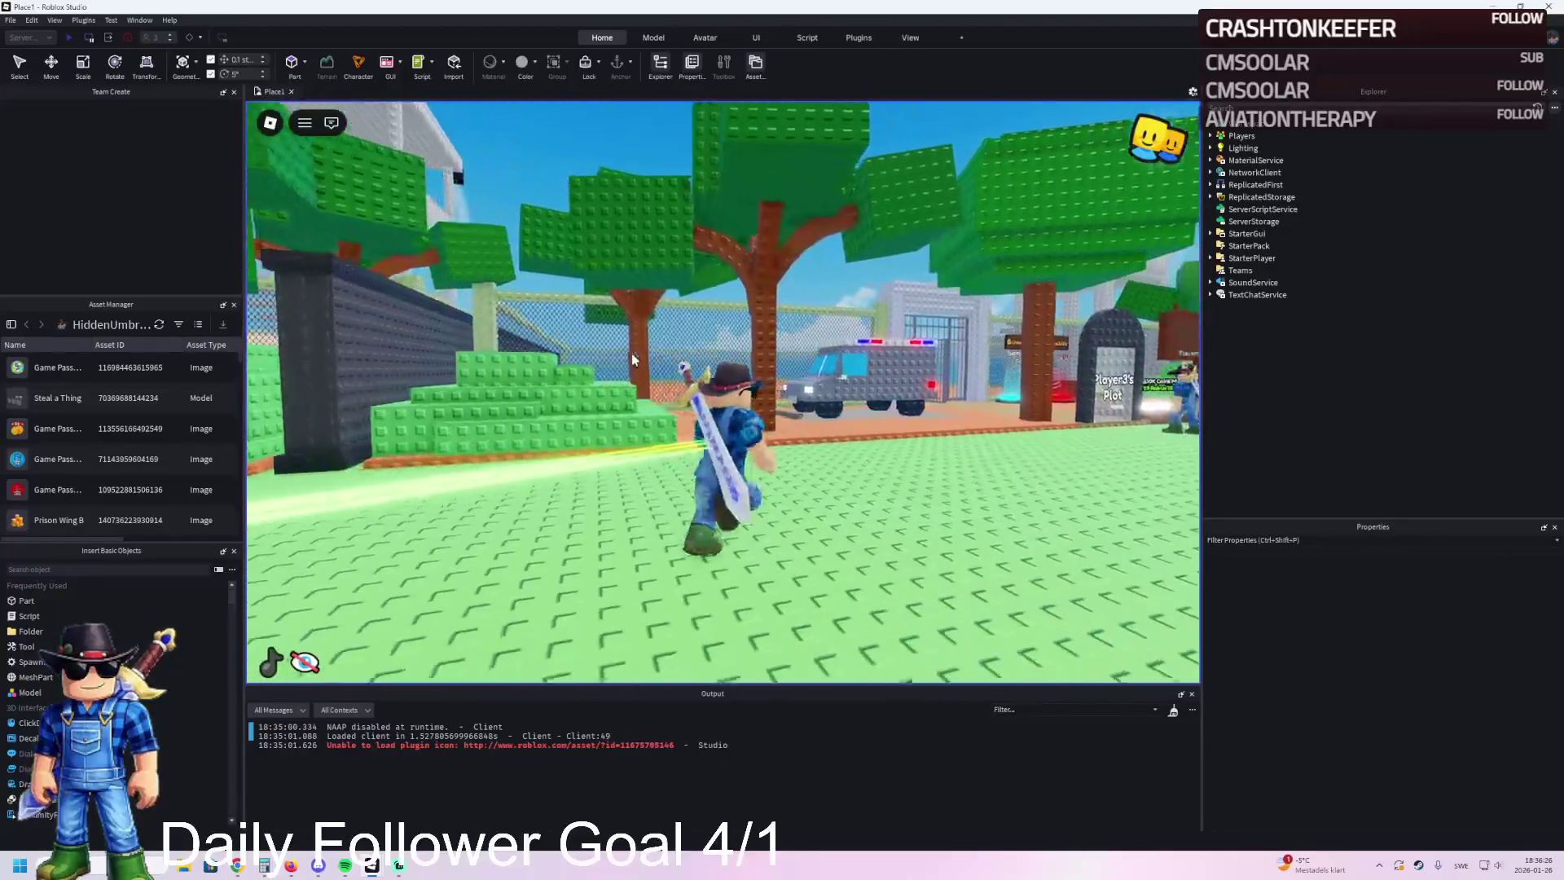
{"action": "key", "text": "d"}
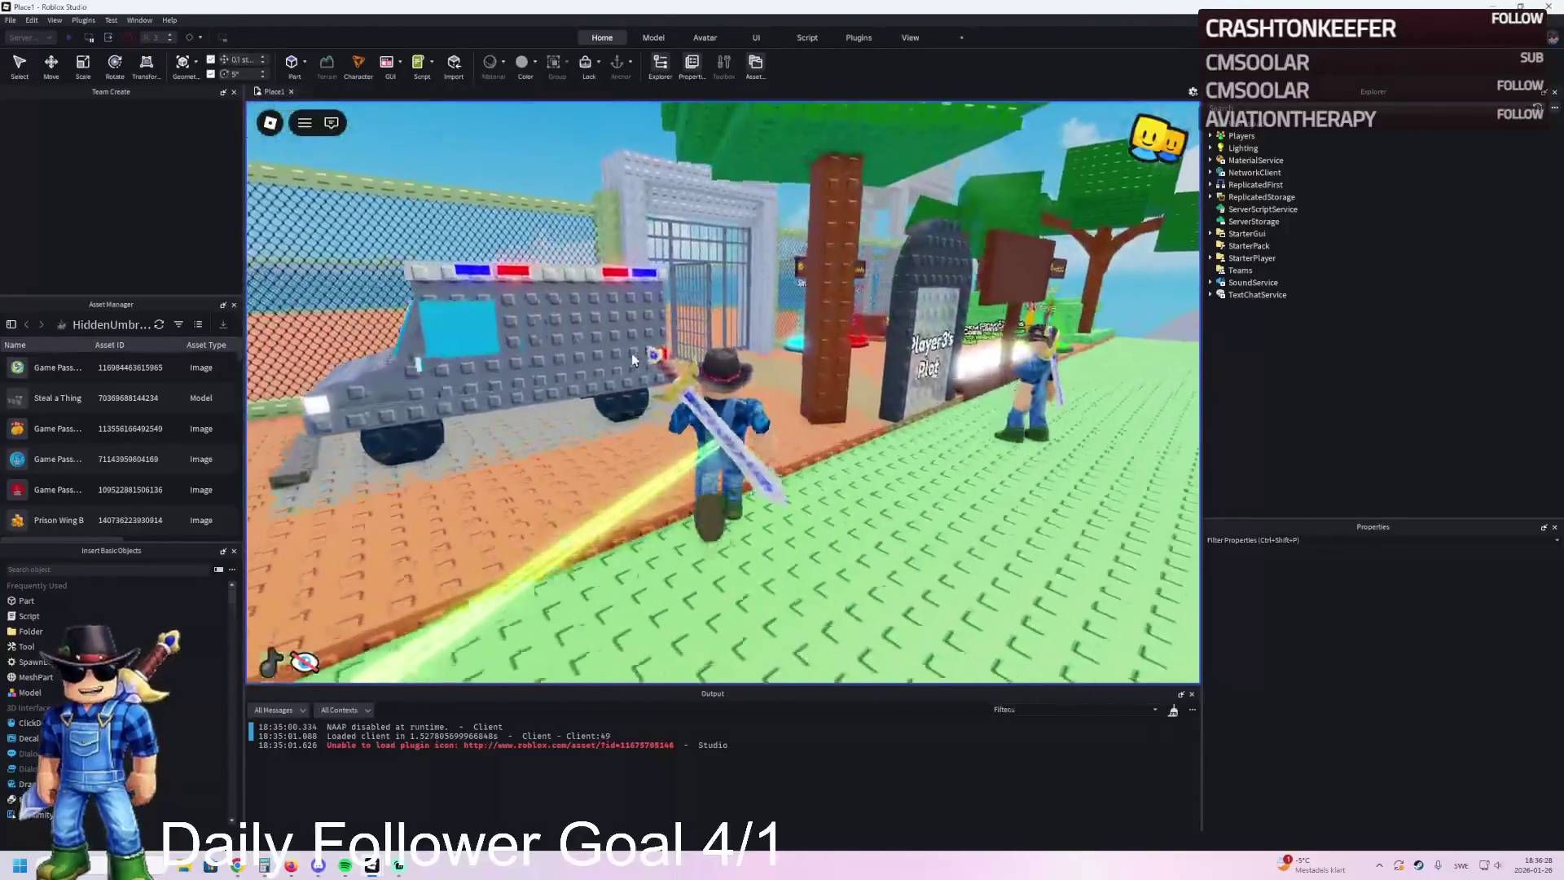
Step: Run through the jail gate and climb to the top of the tower
{"action": "key", "text": "w"}
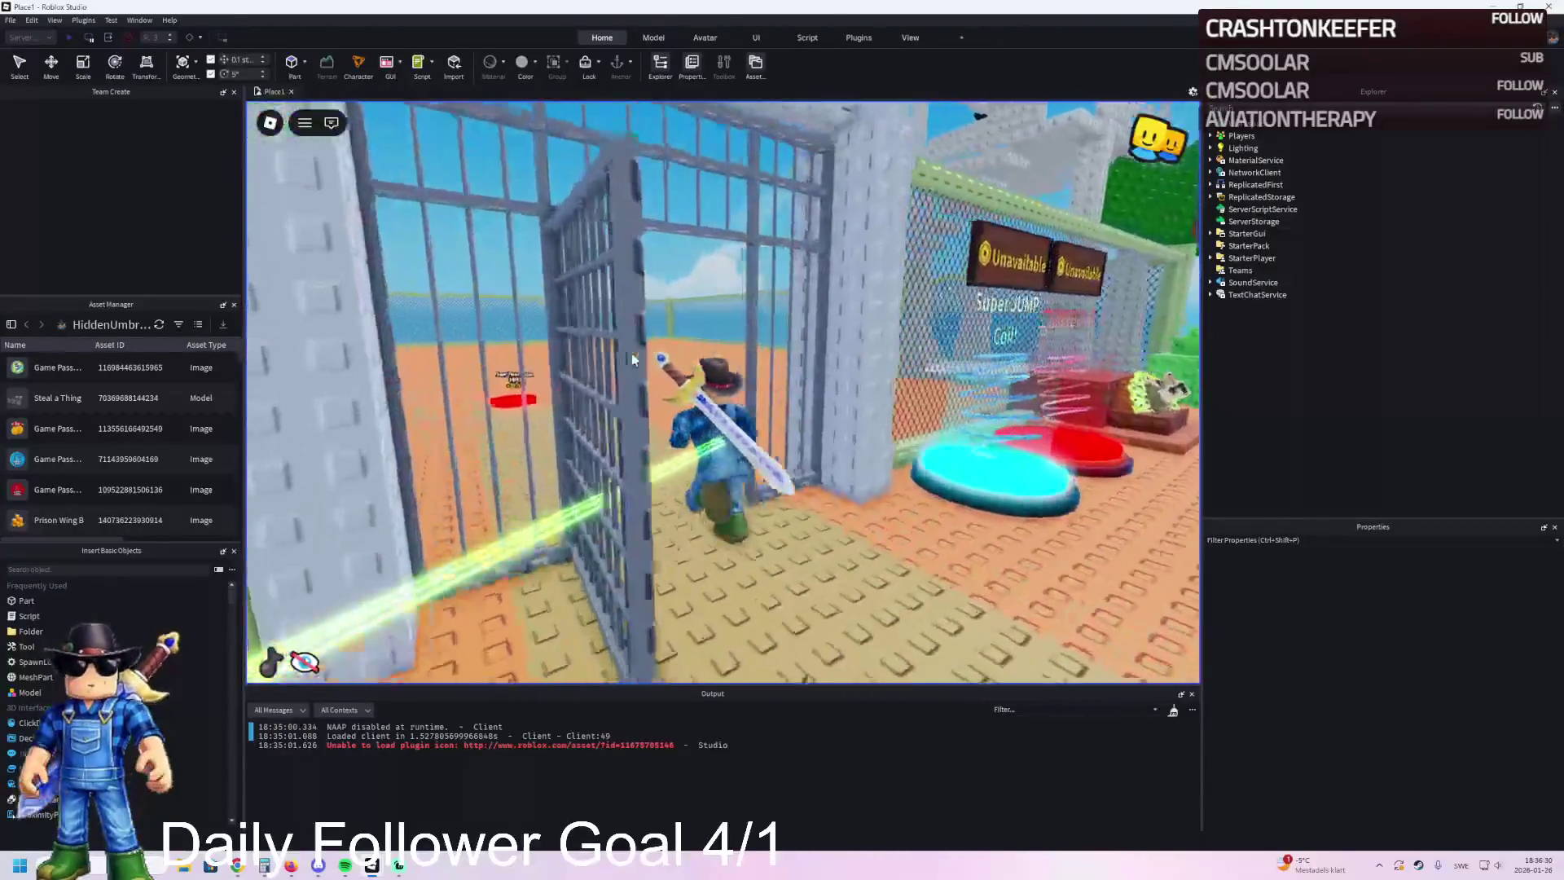
{"action": "key", "text": "w"}
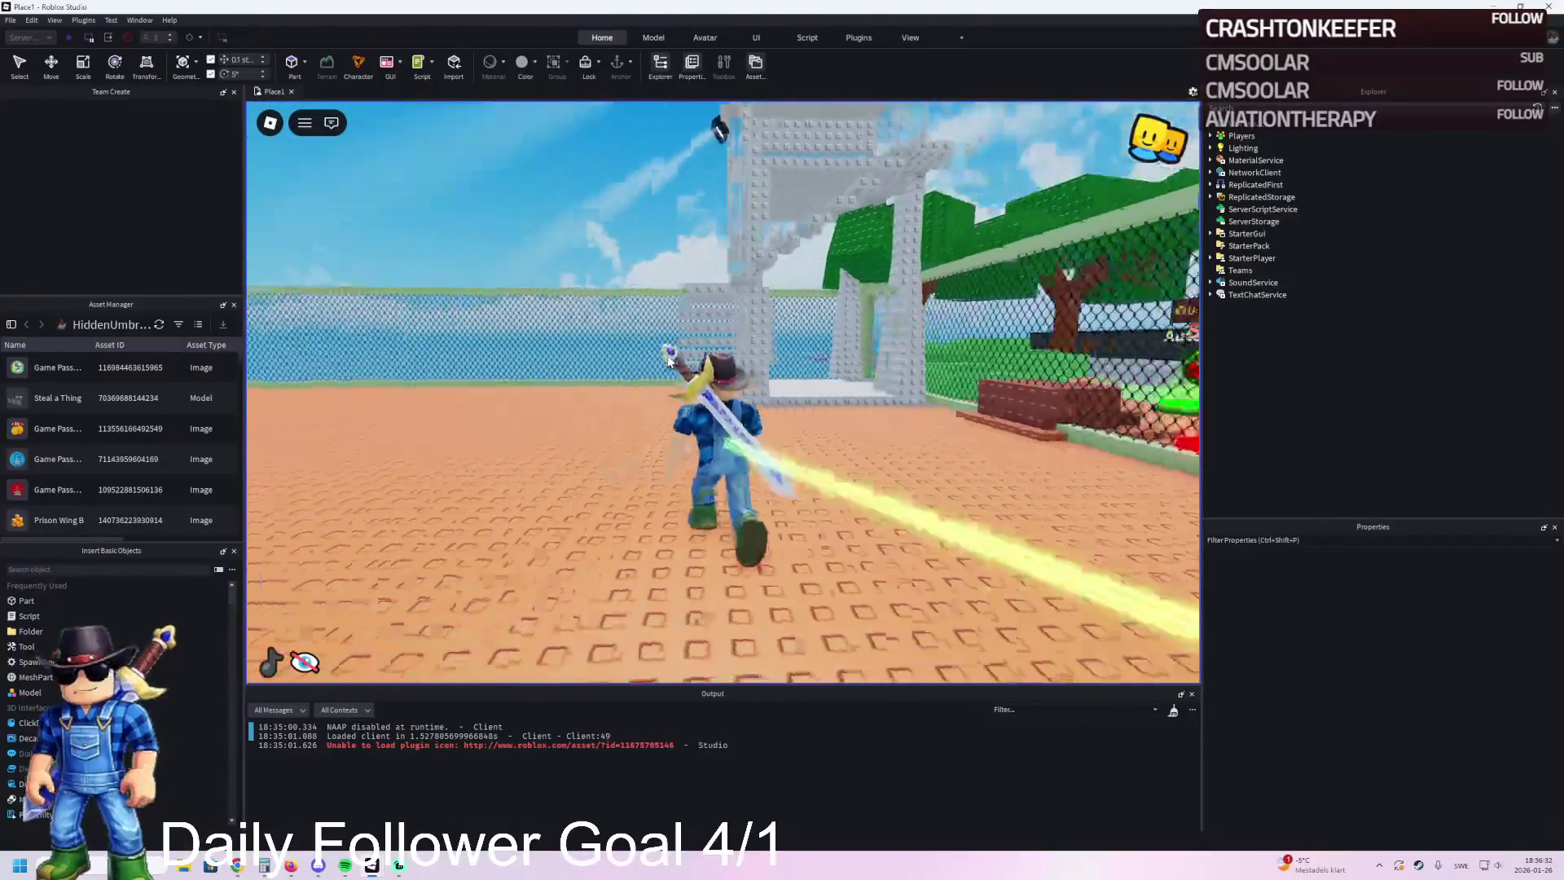
{"action": "key", "text": "w"}
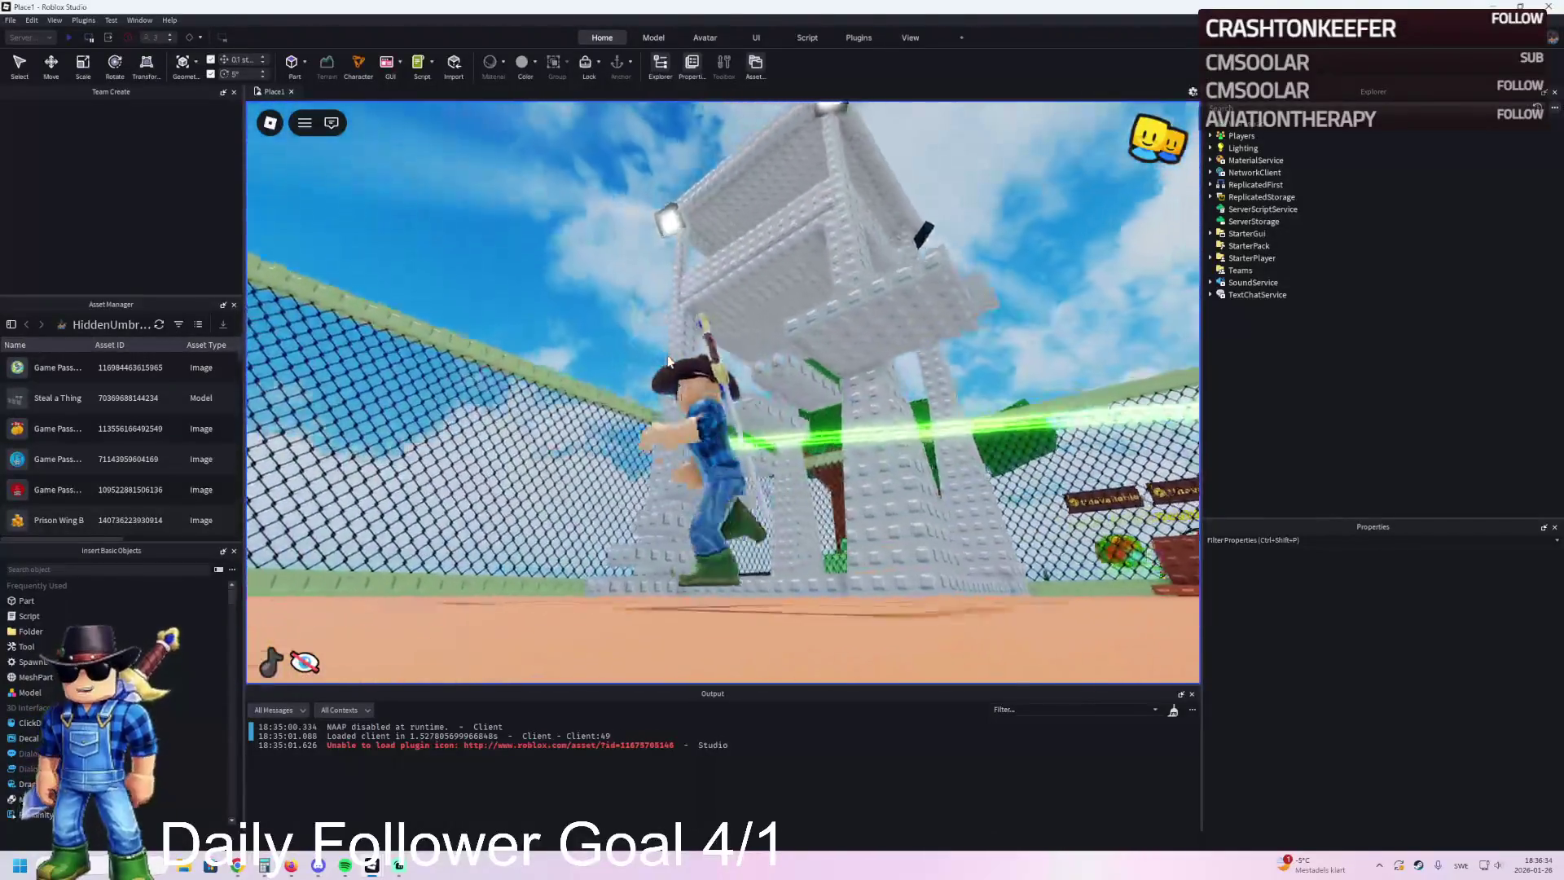
{"action": "key", "text": "w"}
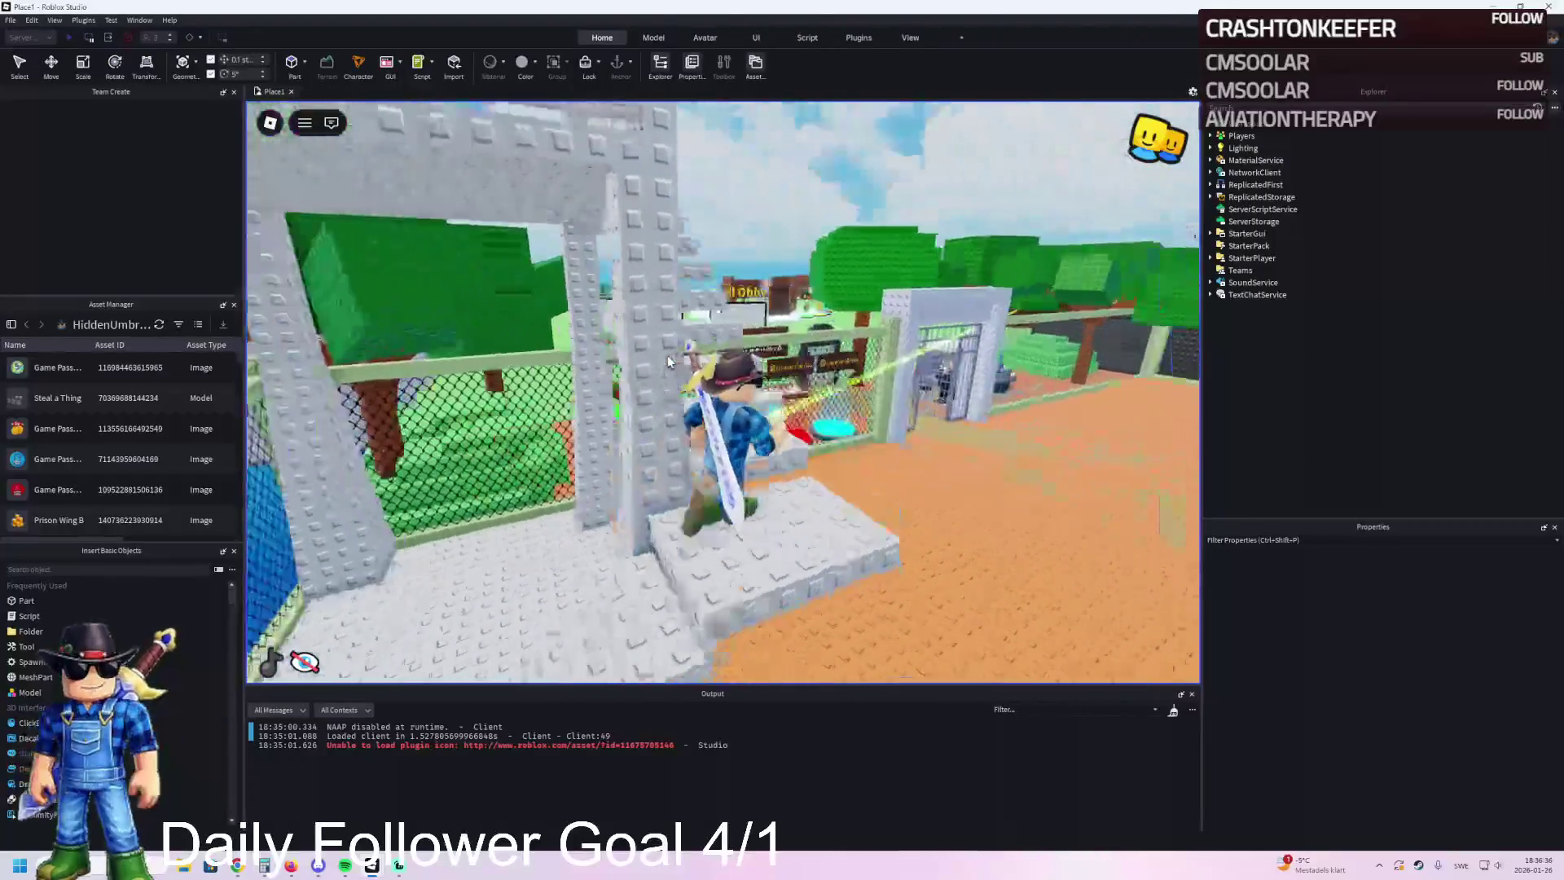
{"action": "key", "text": "w"}
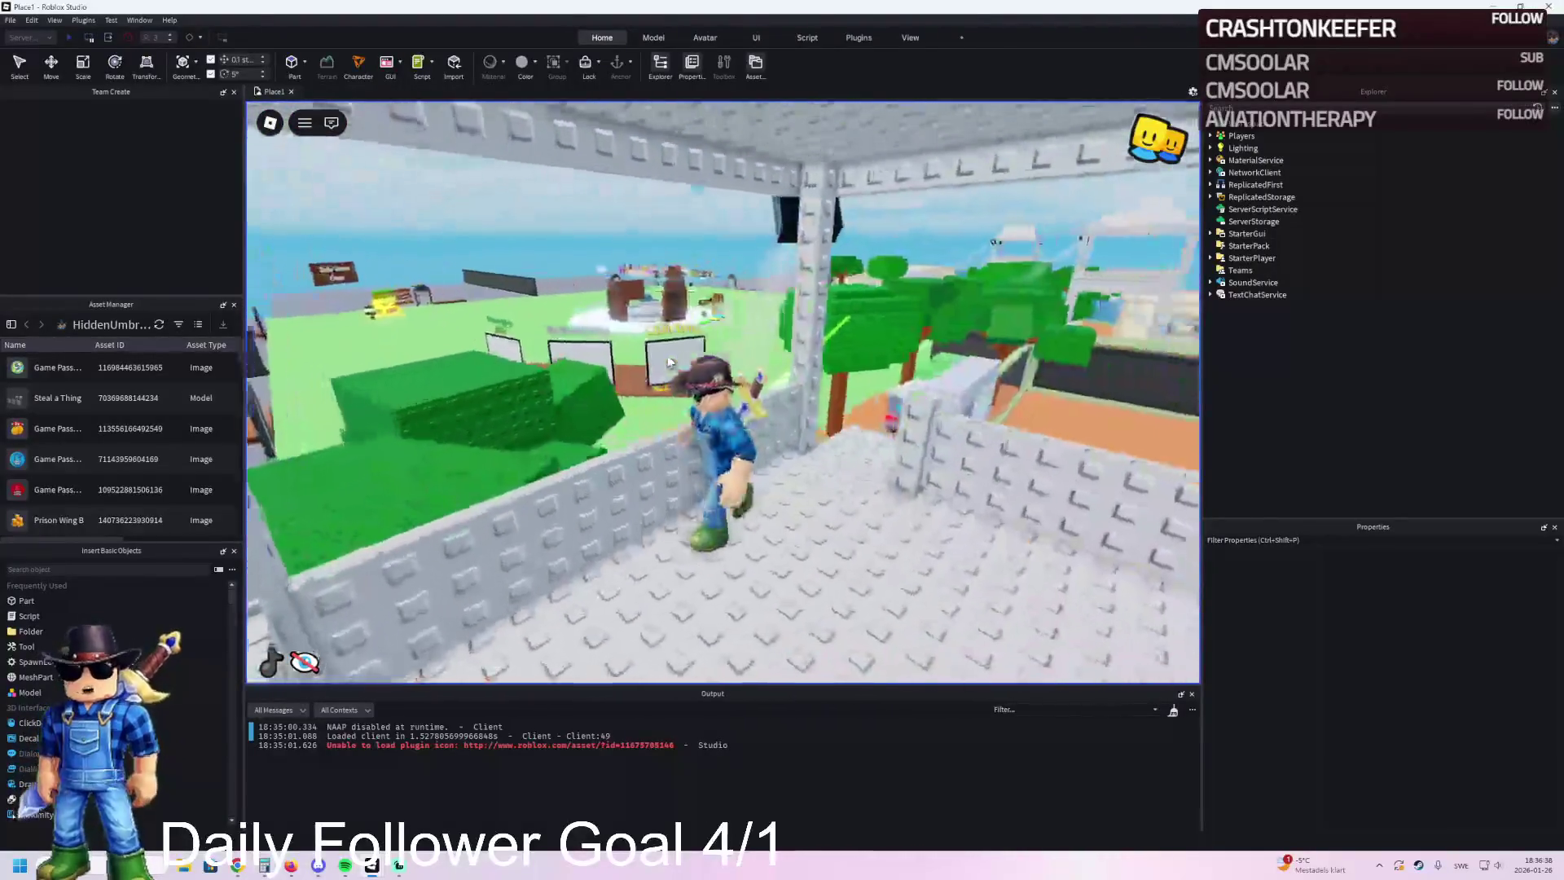
Step: Equip the sword, test a slash, and move around the tower top
{"action": "key", "text": "1"}
{"action": "left_click", "coordinate": [667, 355]}
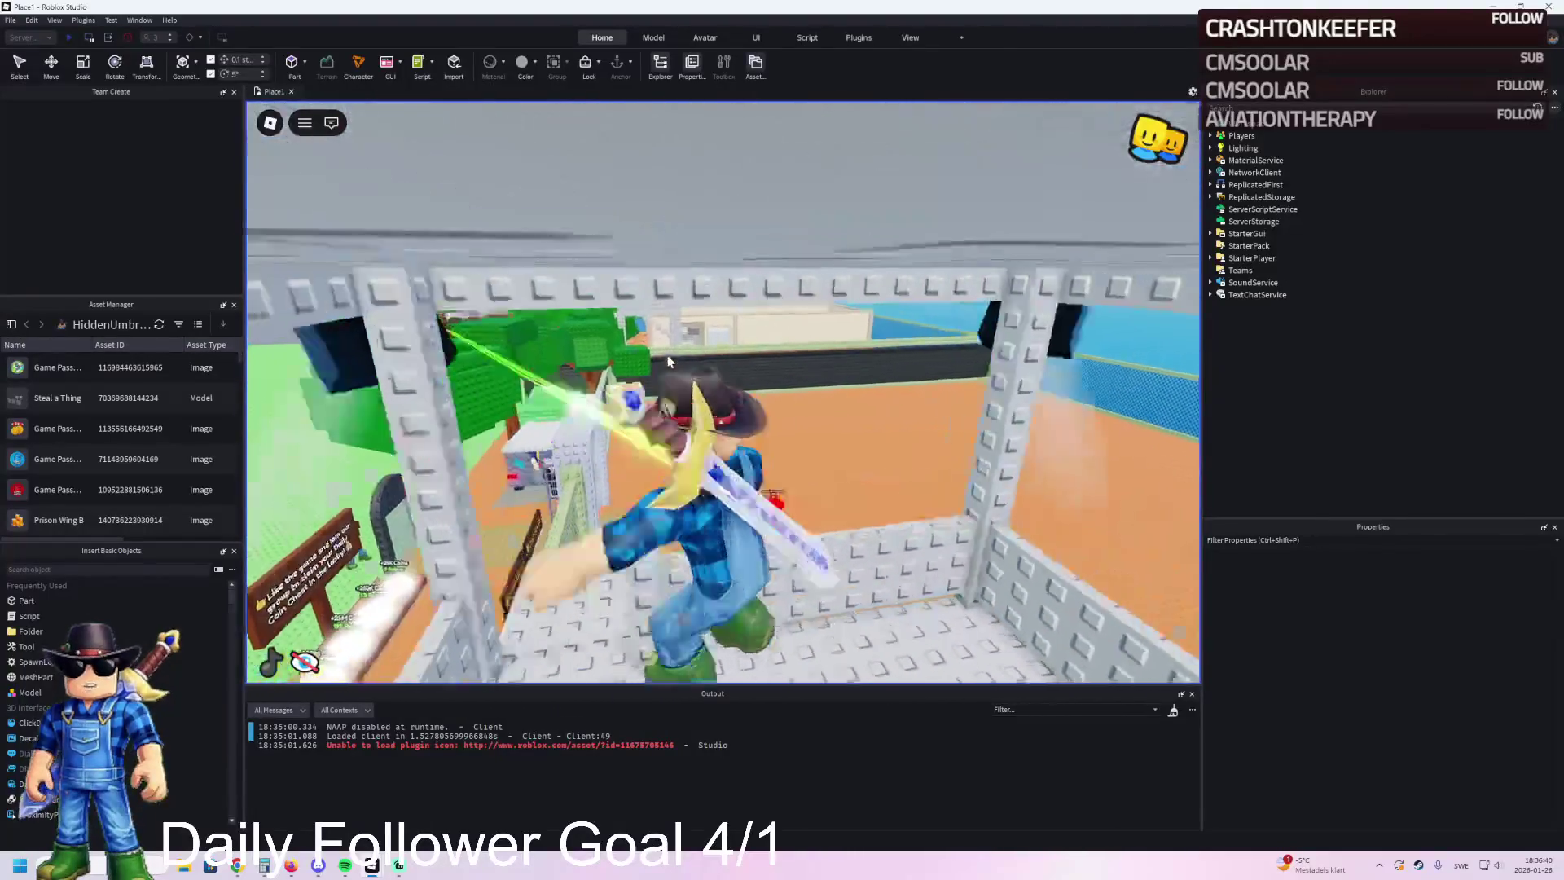
{"action": "key", "text": "w"}
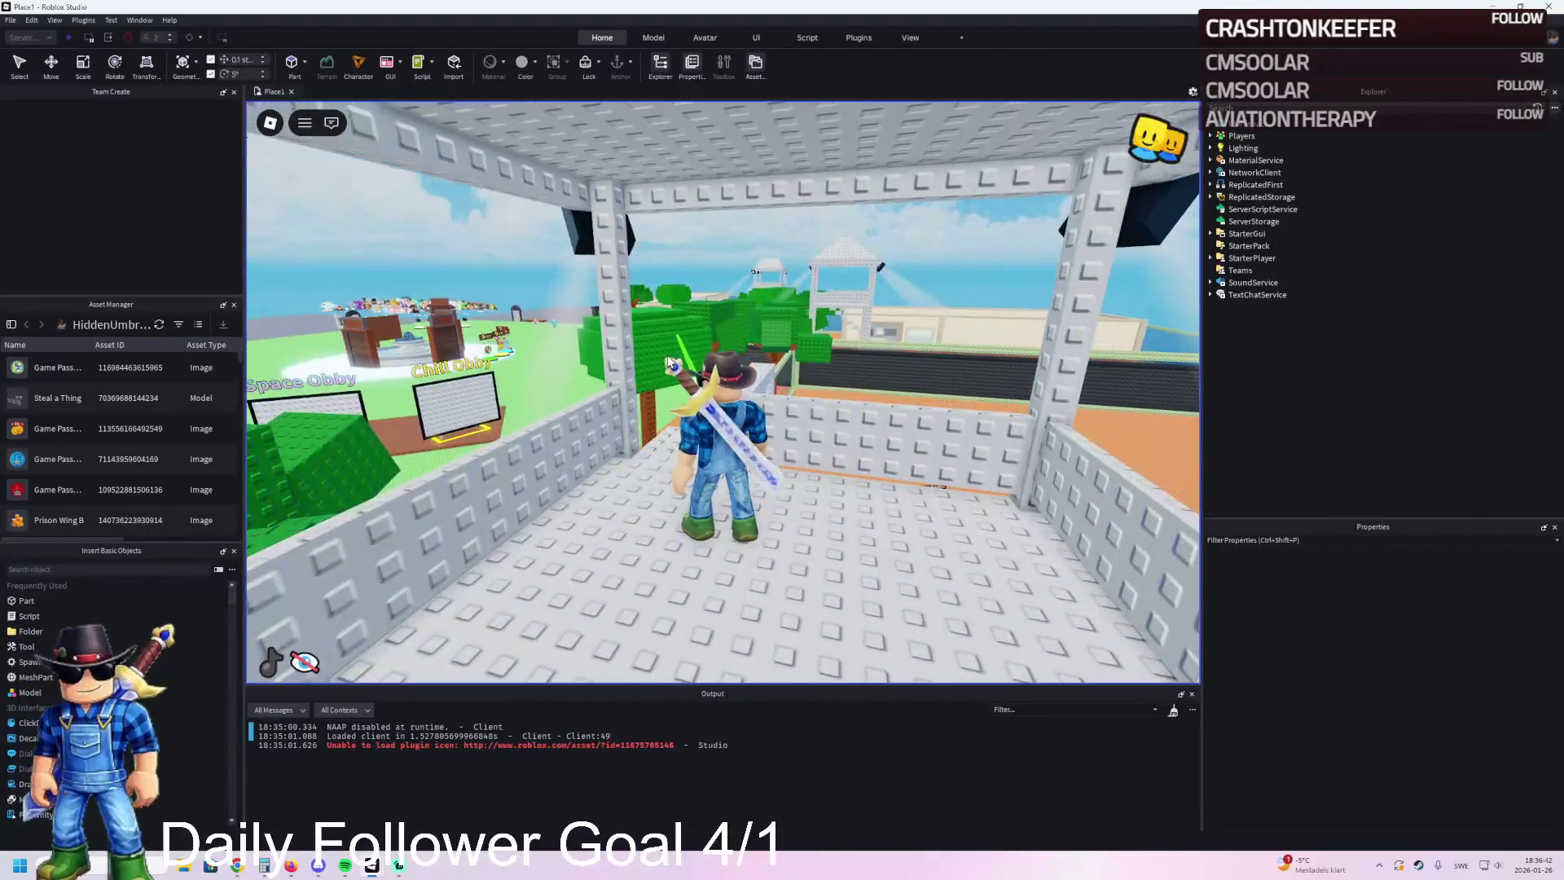
{"action": "key", "text": "a"}
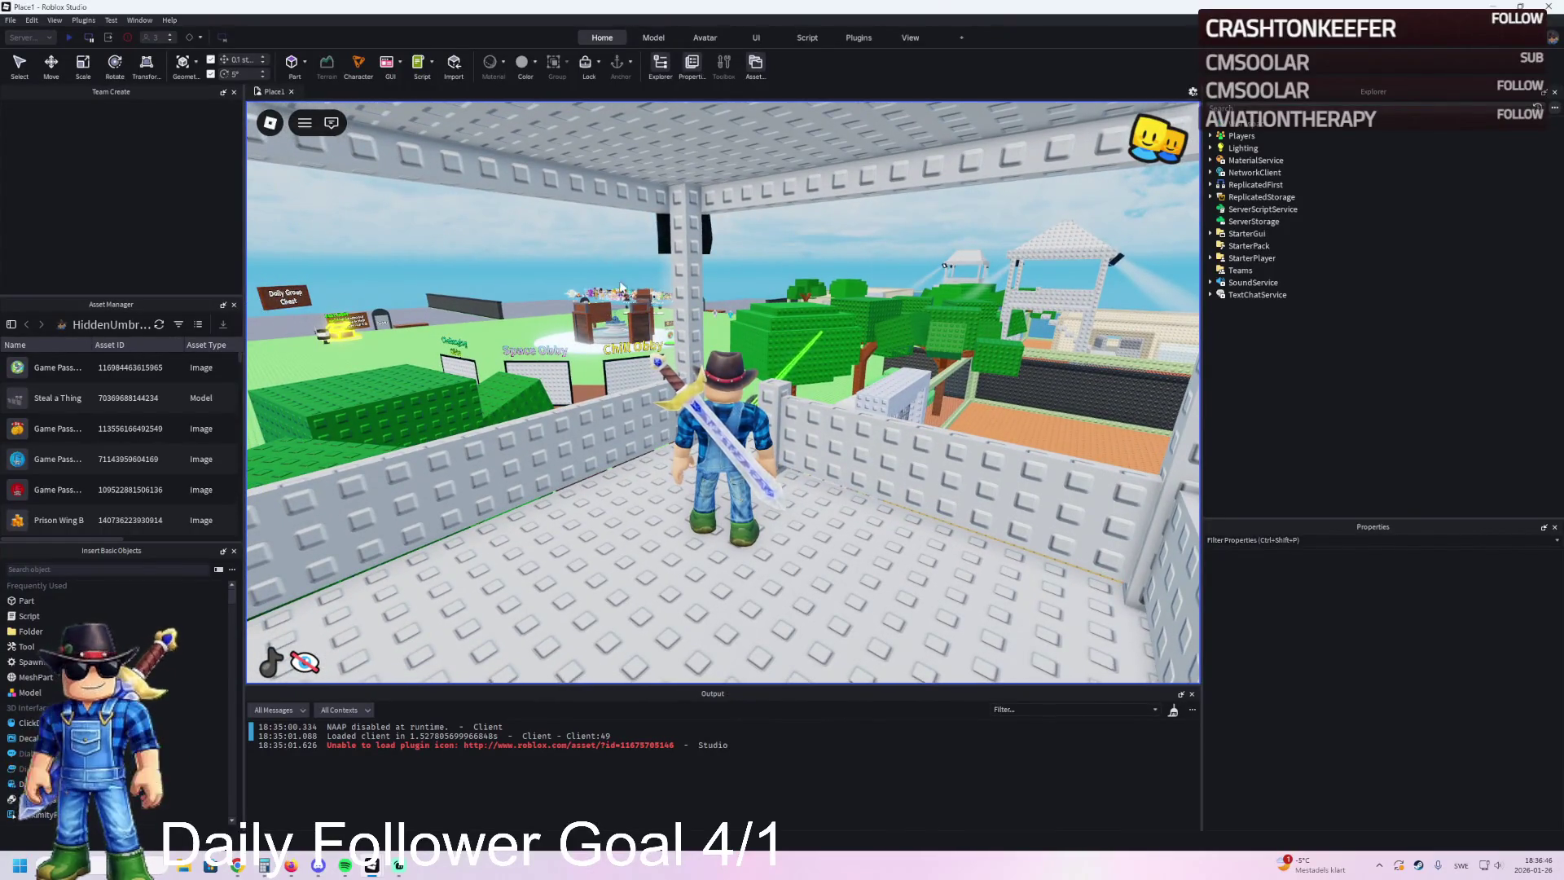
{"action": "key", "text": "a"}
{"action": "key", "text": "a"}
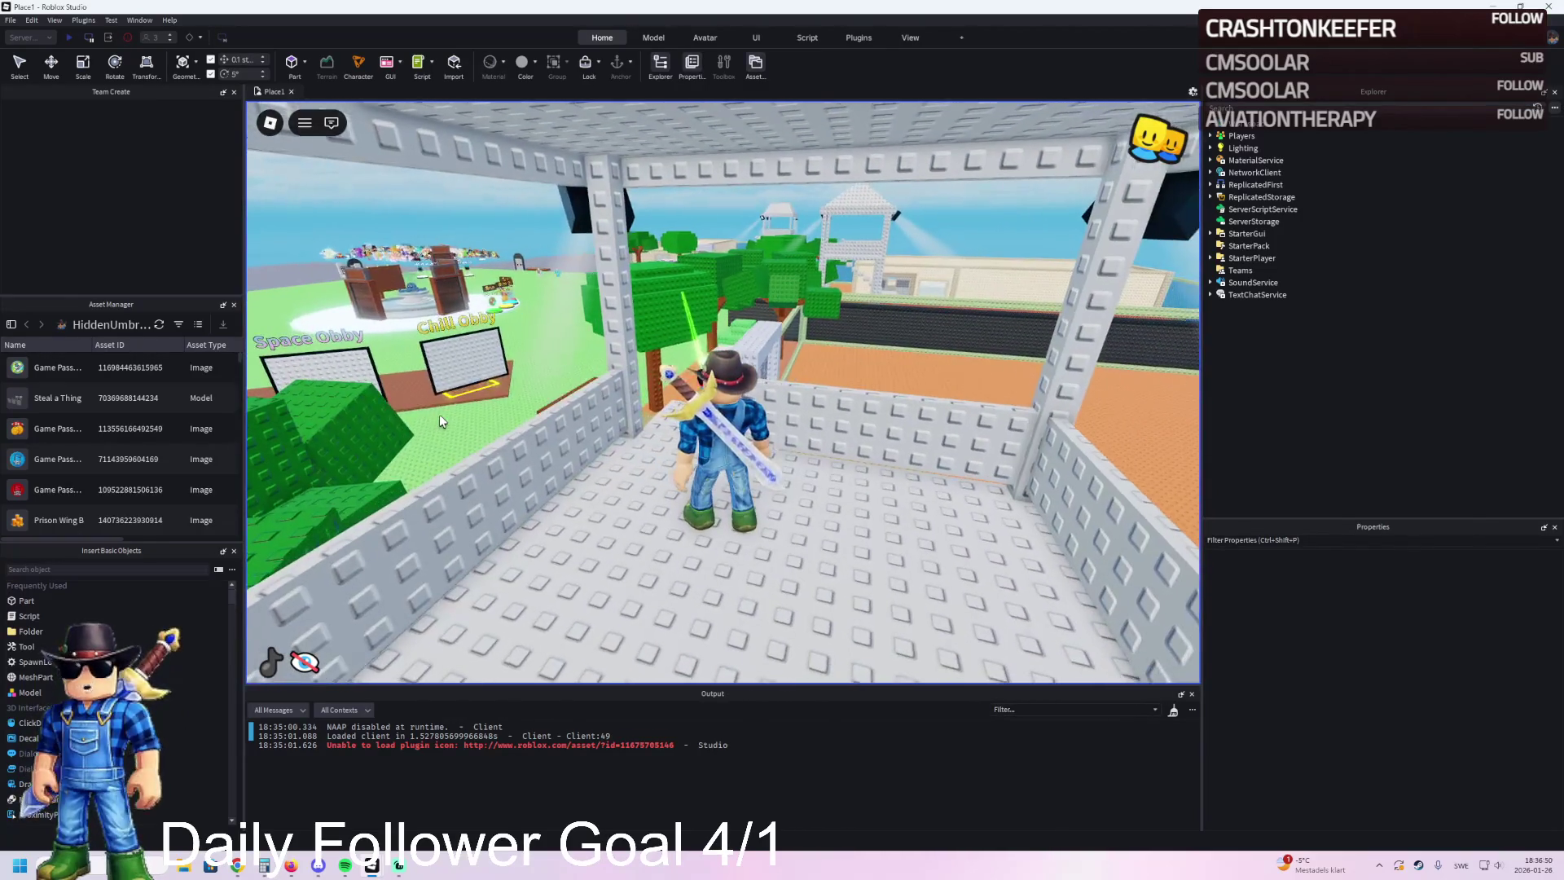
{"action": "key", "text": "a"}
{"action": "key", "text": "a"}
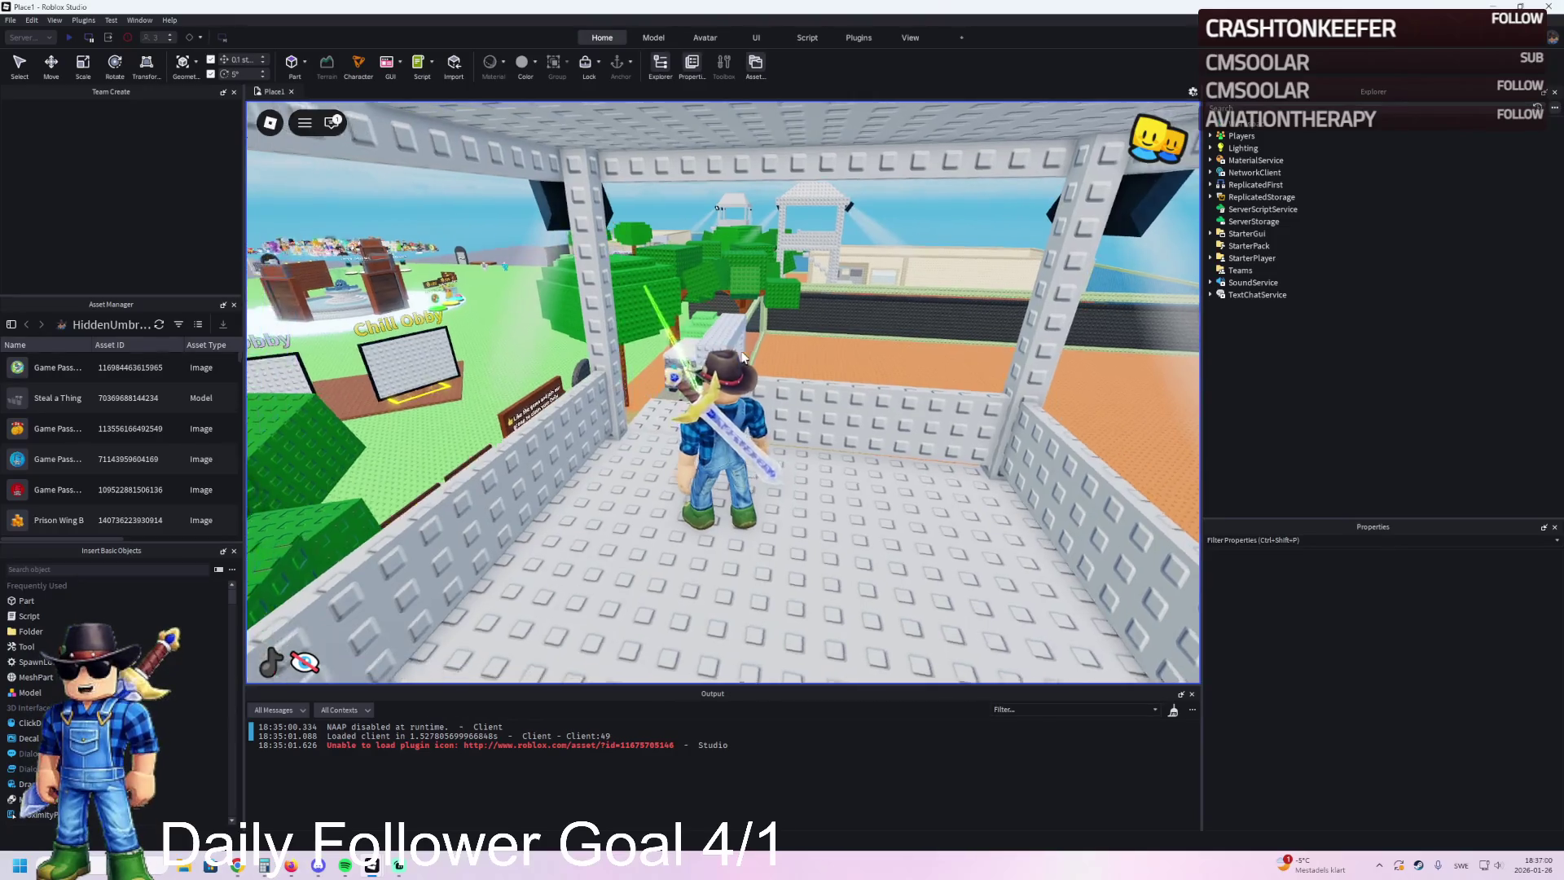
Step: Run across the platform, past the gate, and over the grass toward the buildings
{"action": "key", "text": "w"}
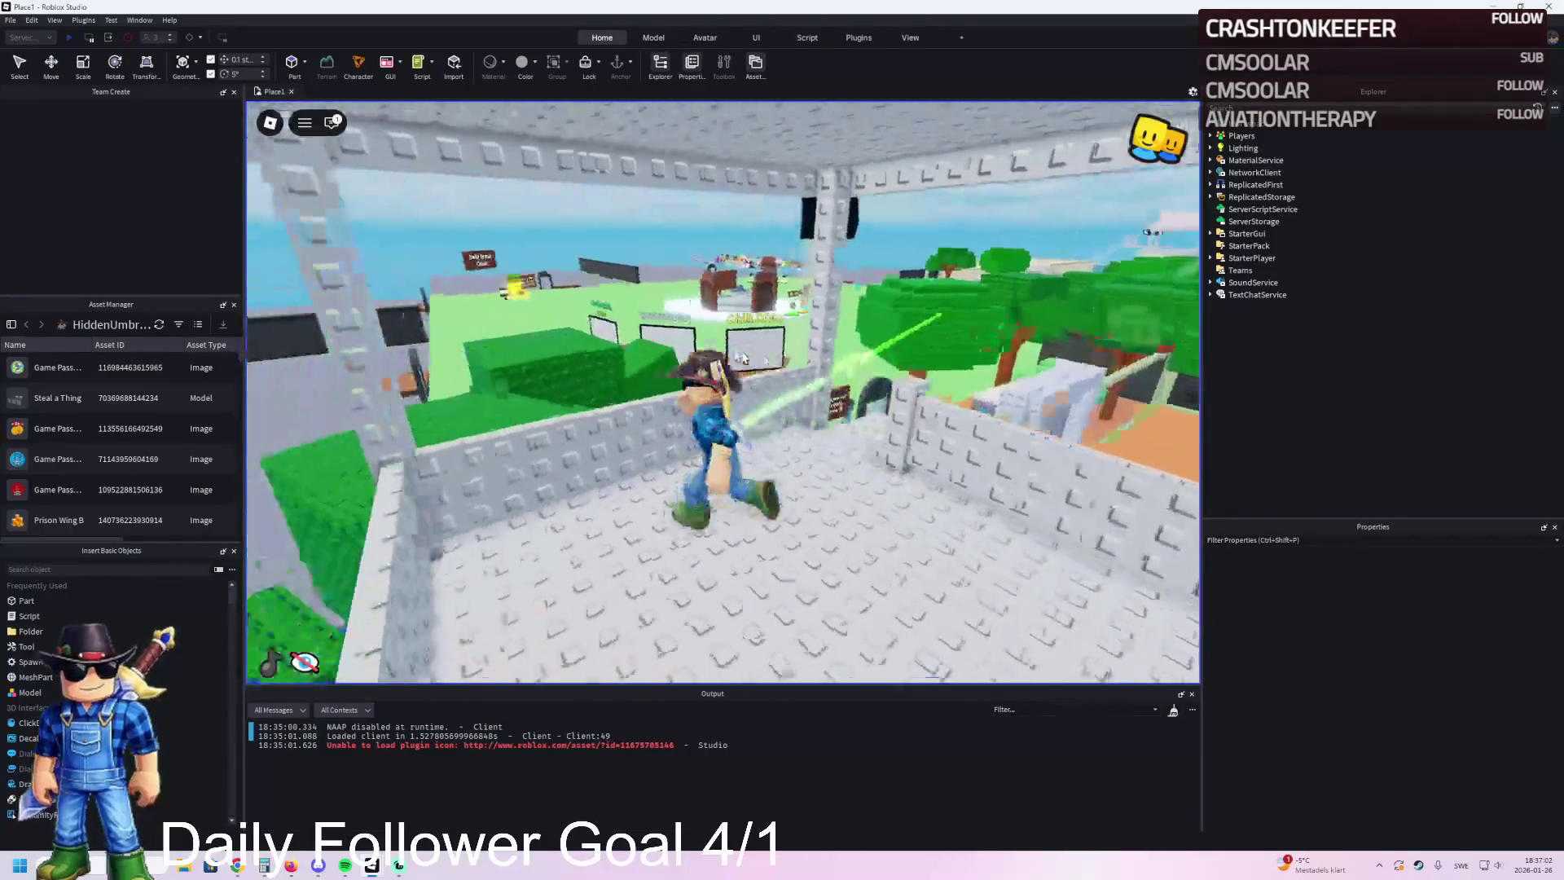
{"action": "key", "text": "w"}
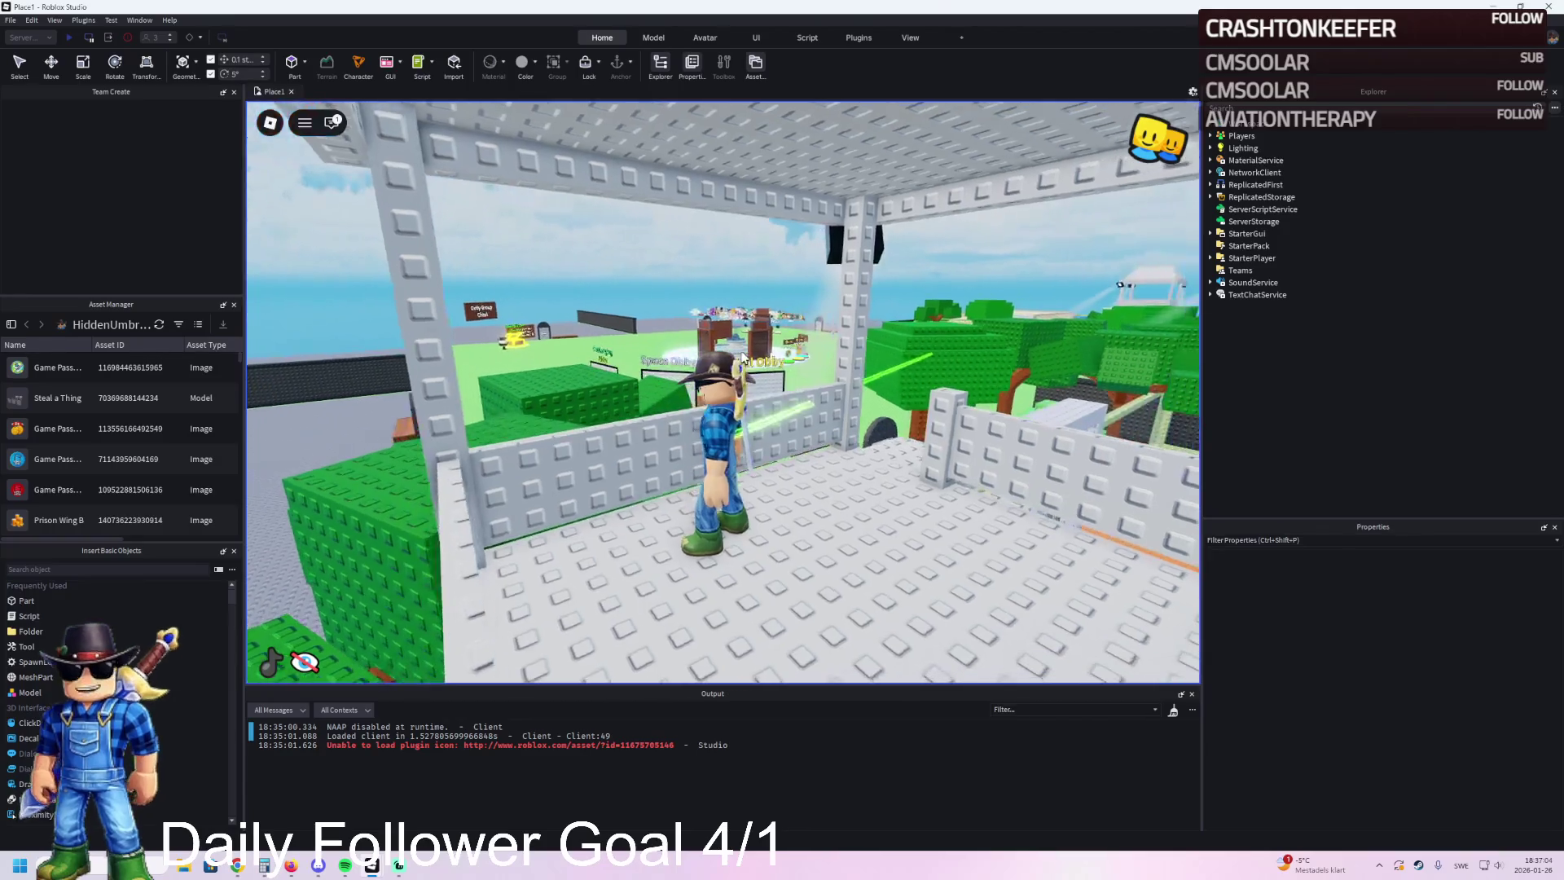
{"action": "key", "text": "w"}
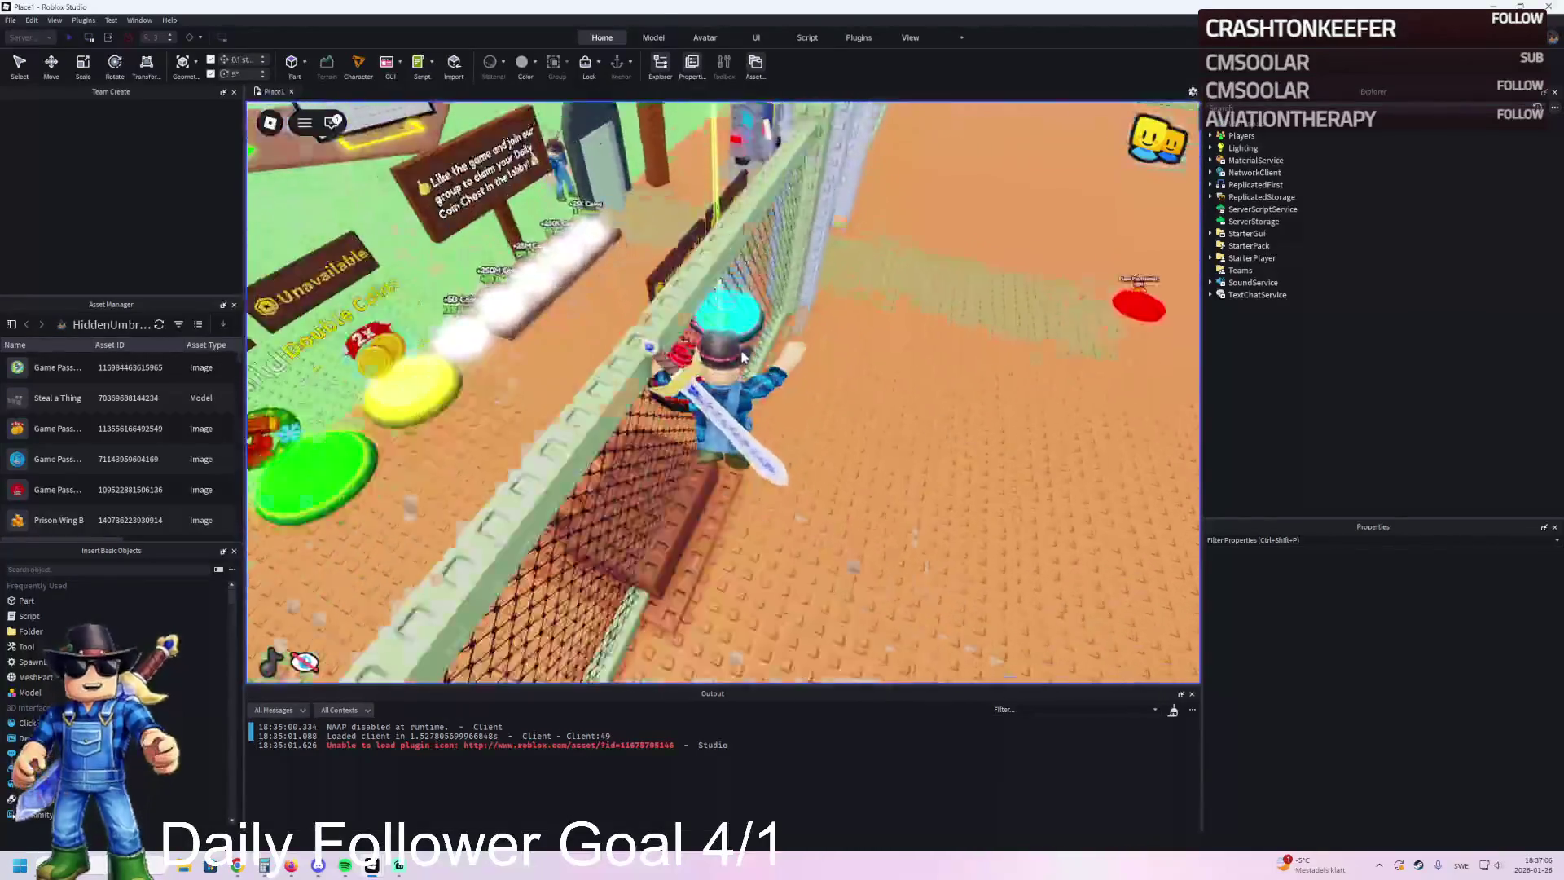
{"action": "key", "text": "w"}
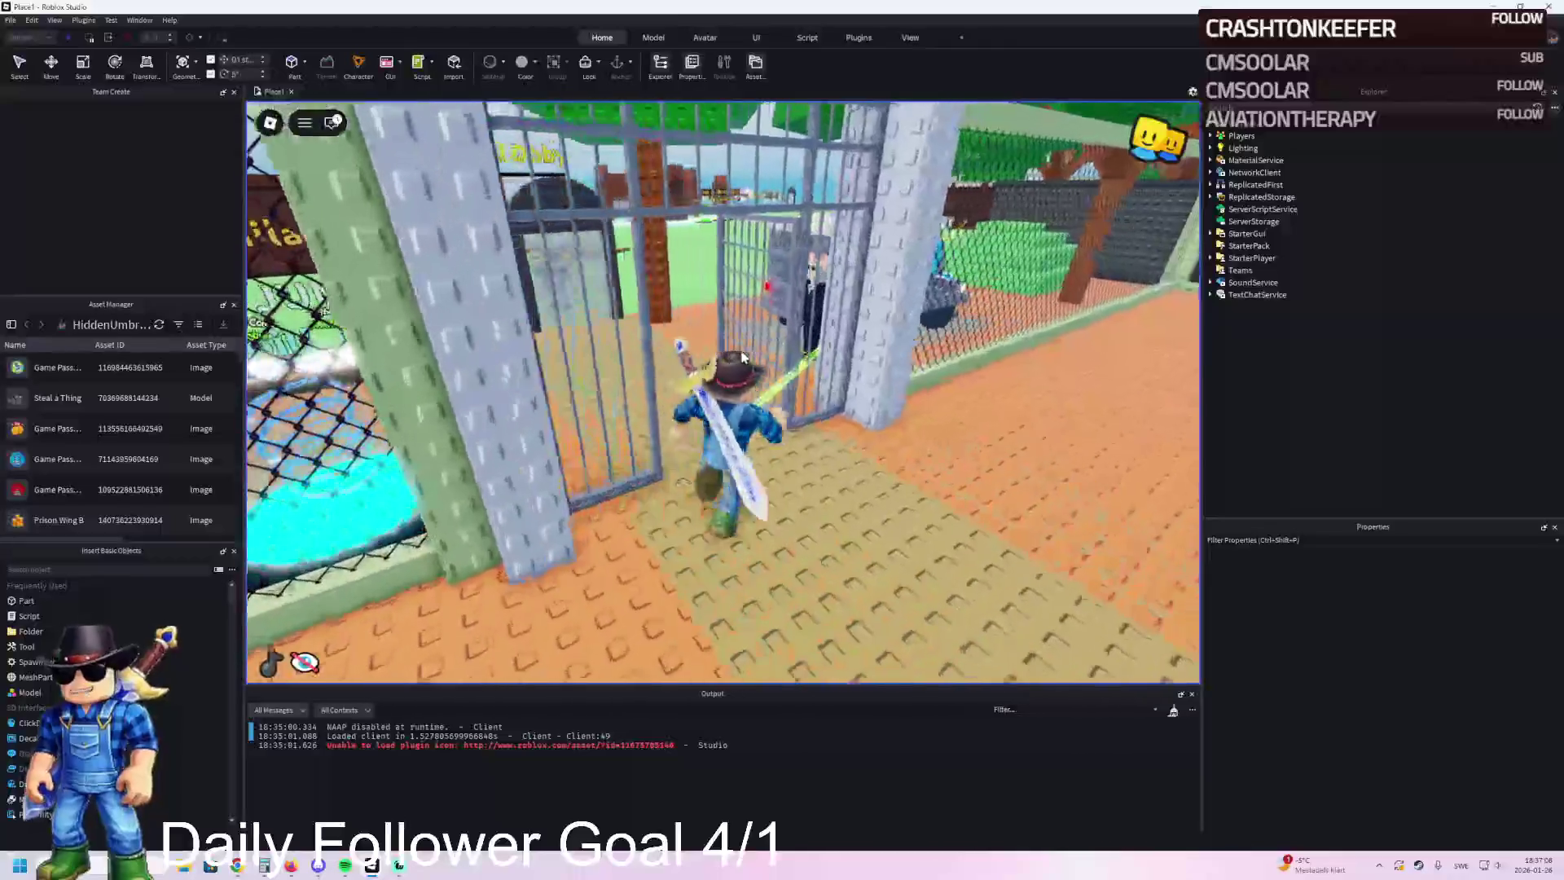
{"action": "key", "text": "w"}
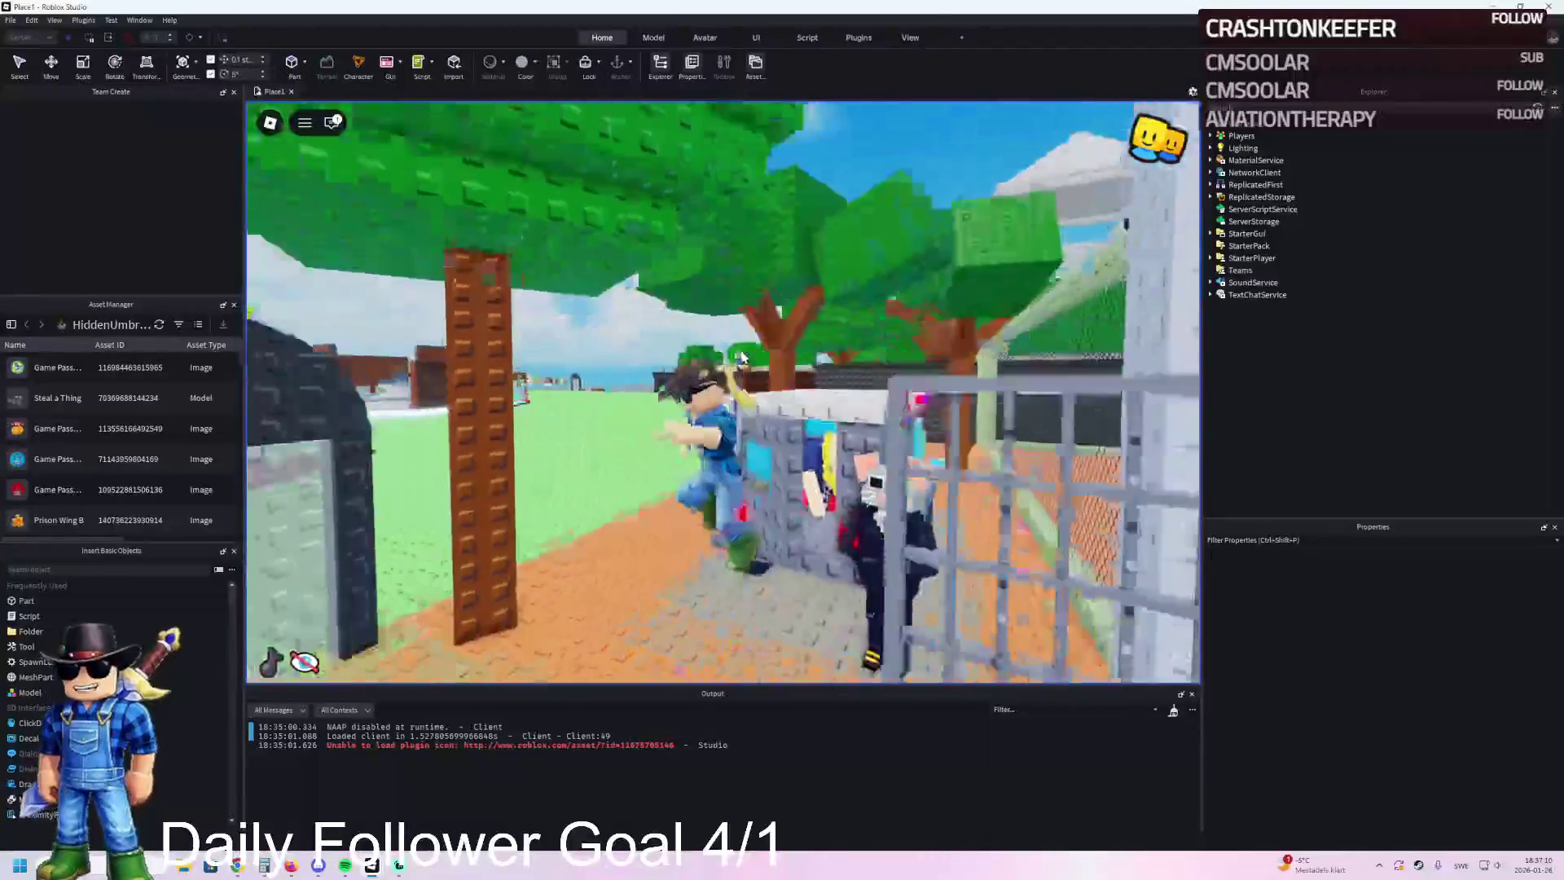
{"action": "key", "text": "w"}
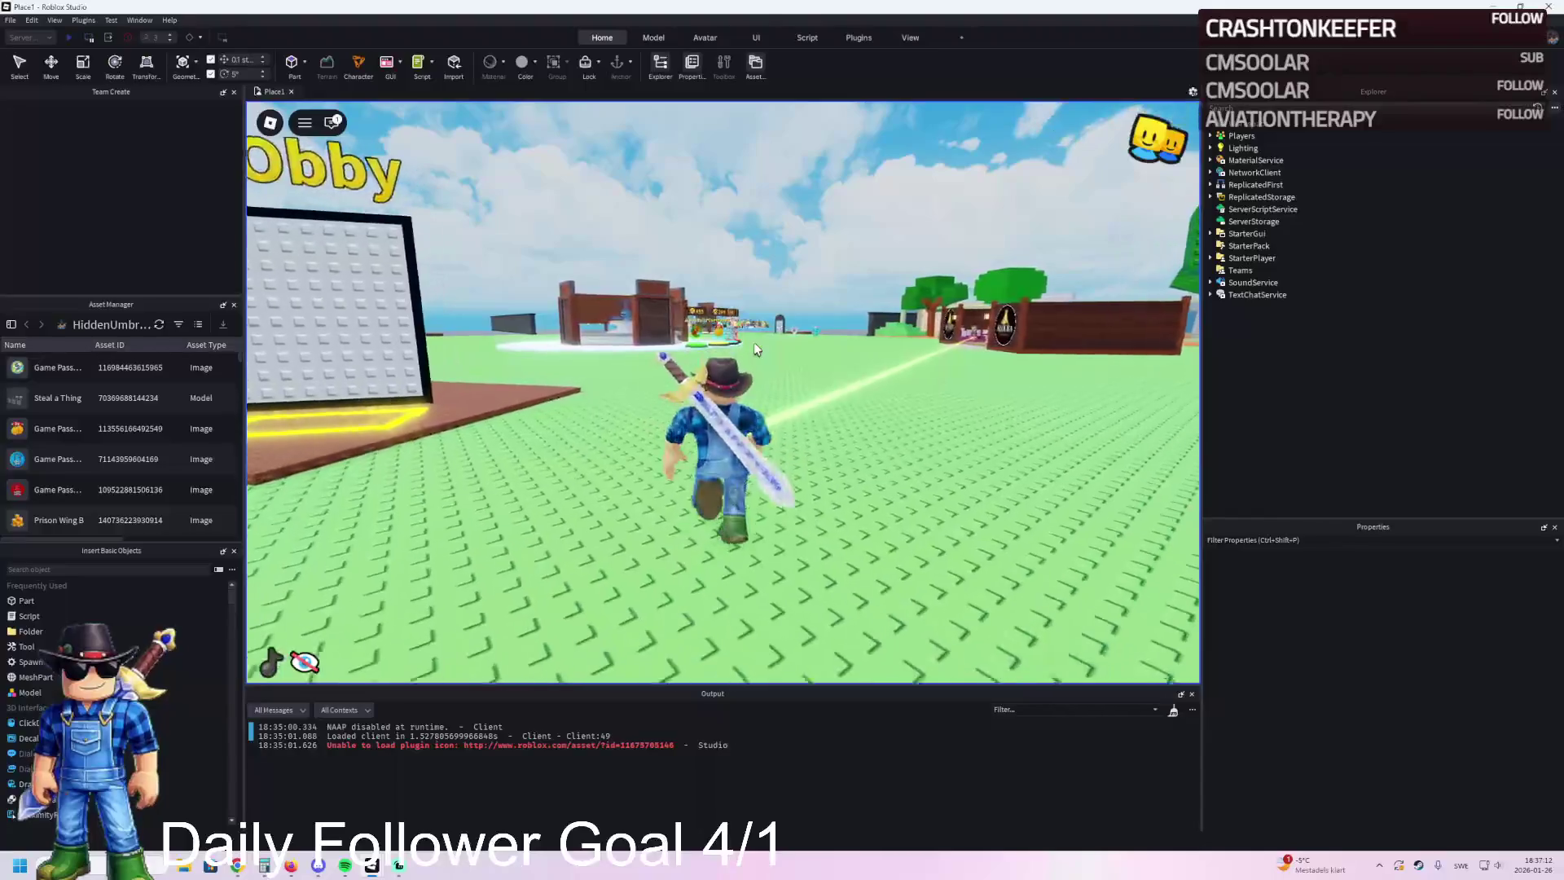
{"action": "key", "text": "w"}
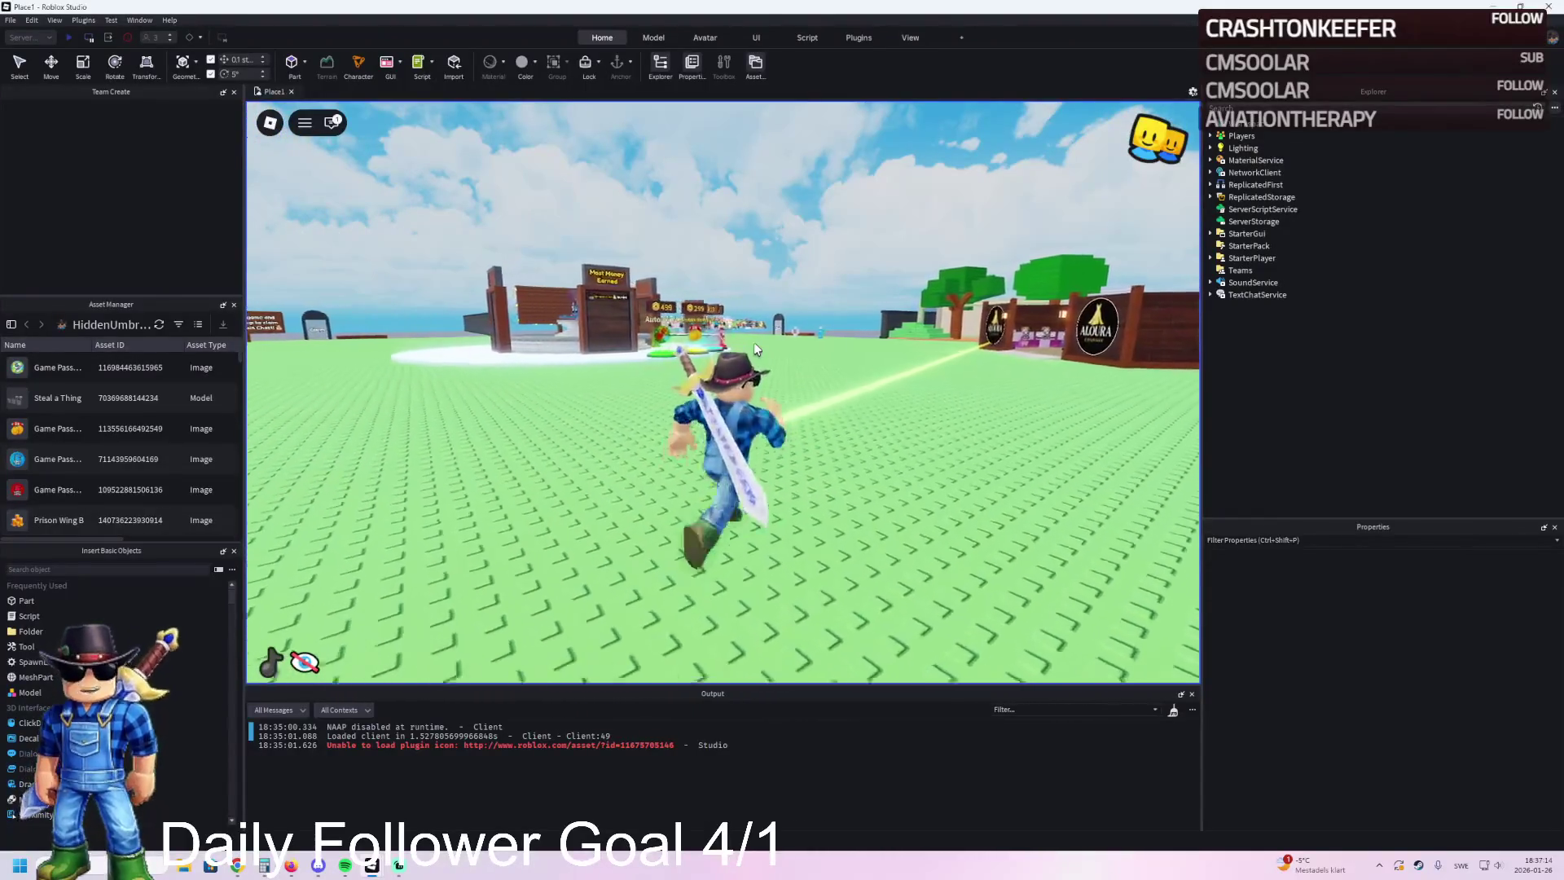
{"action": "key", "text": "w"}
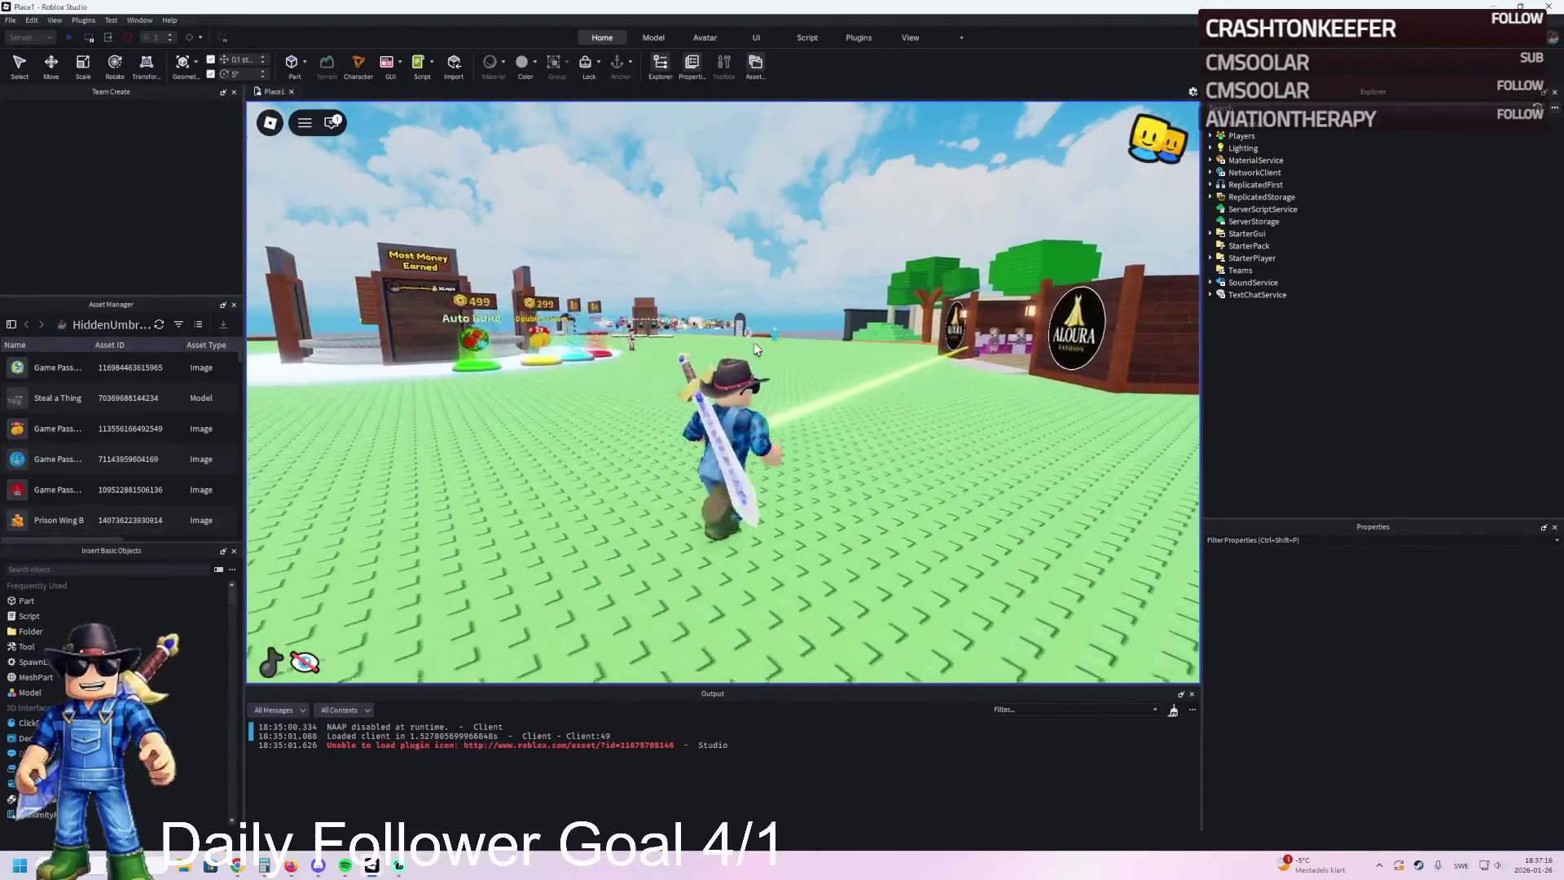
{"action": "key", "text": "w"}
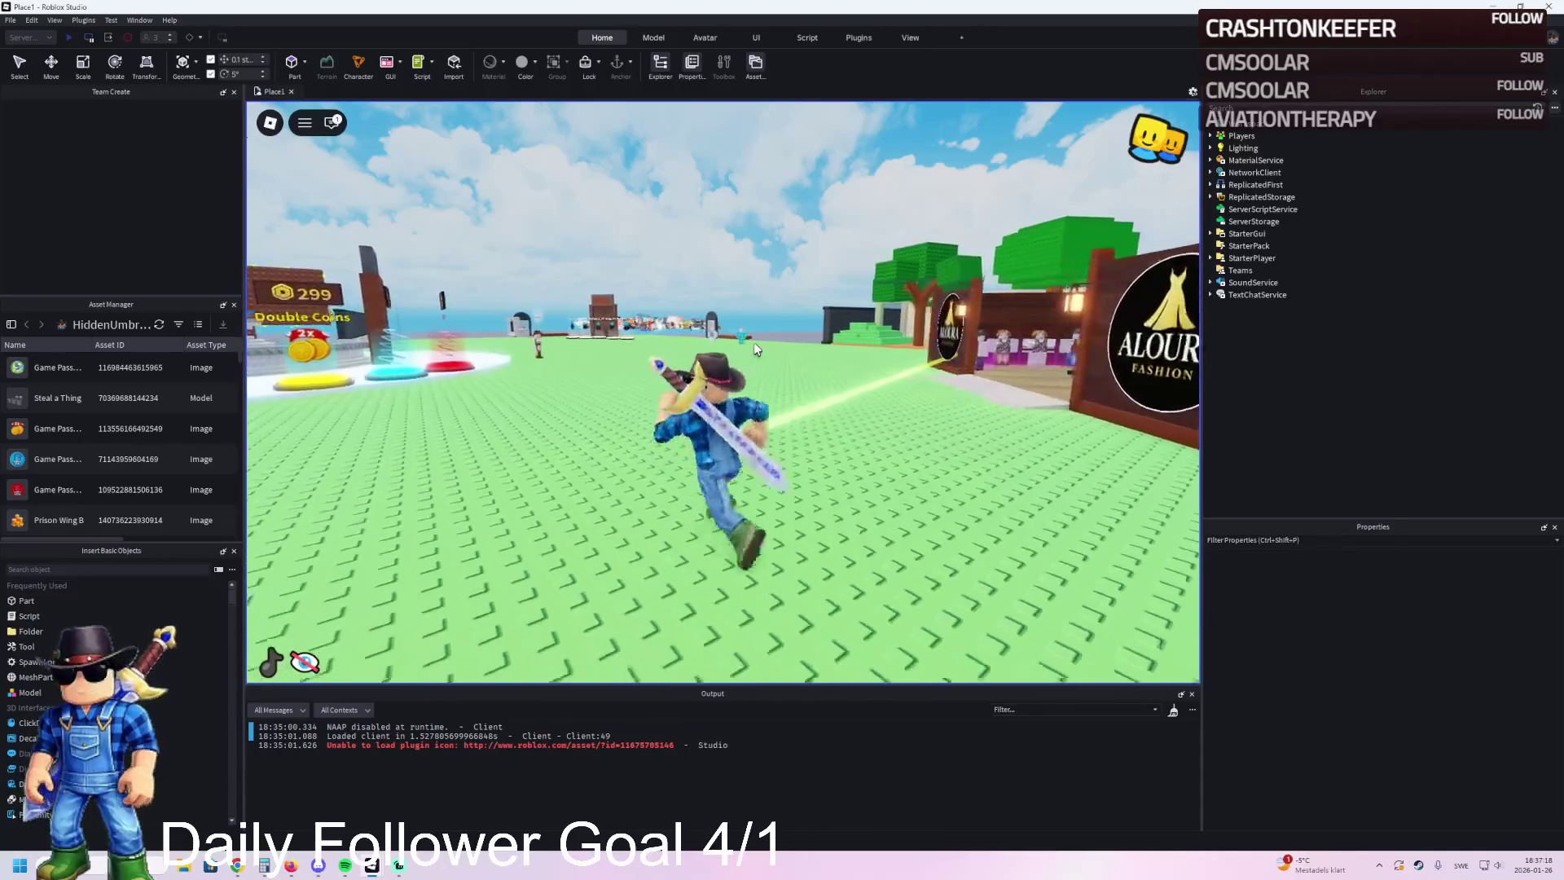
{"action": "key", "text": "w"}
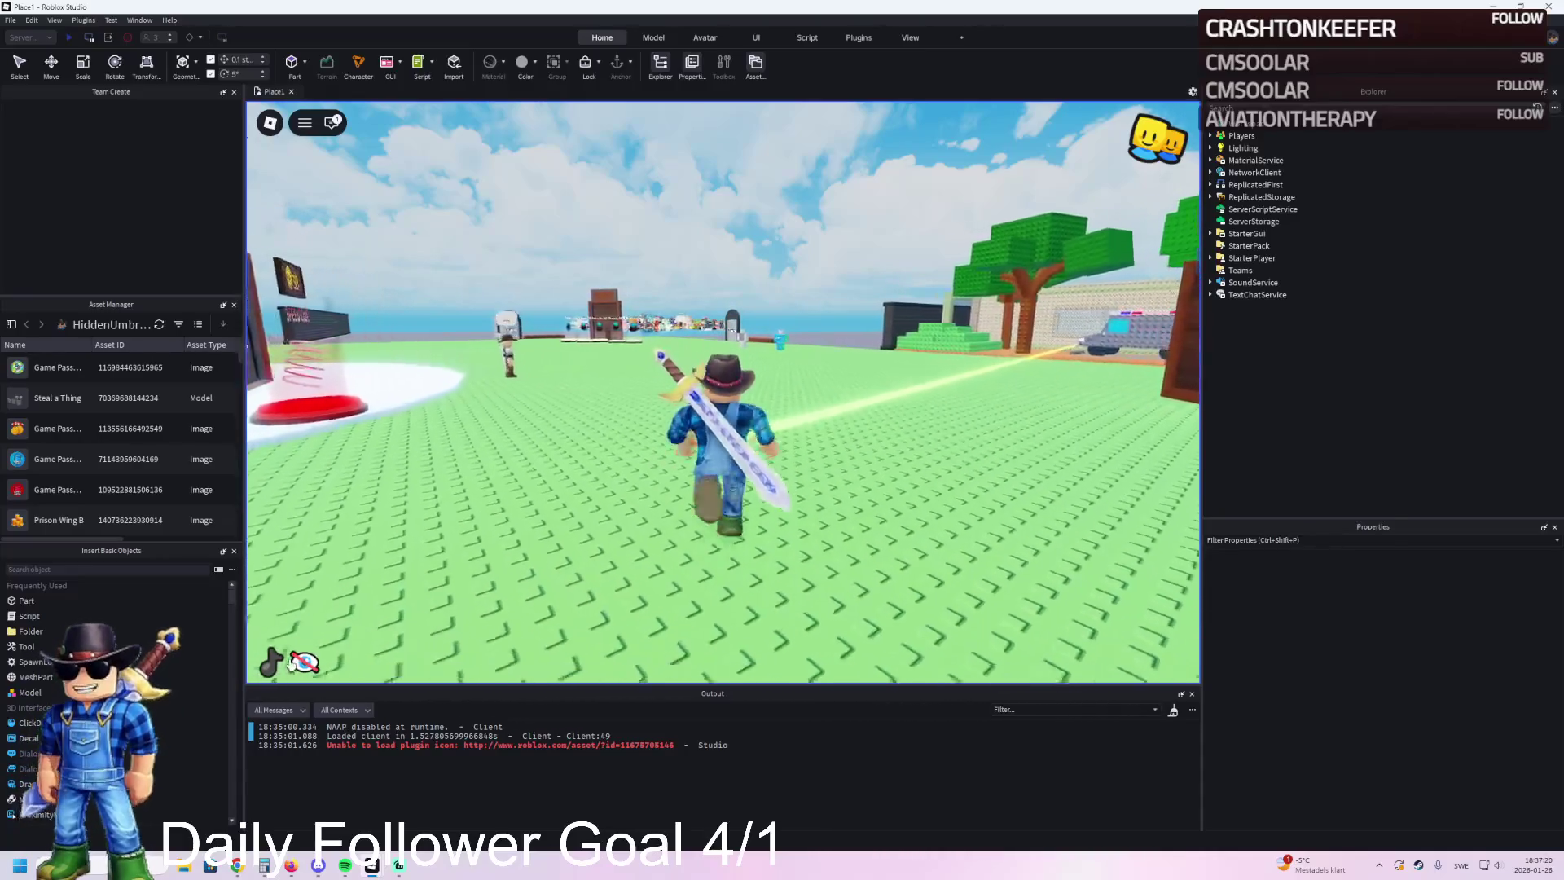
Step: Show the game's on-screen interface again, turn the camera, and switch to Spotify
{"action": "left_click", "coordinate": [304, 661]}
{"action": "key", "text": "w"}
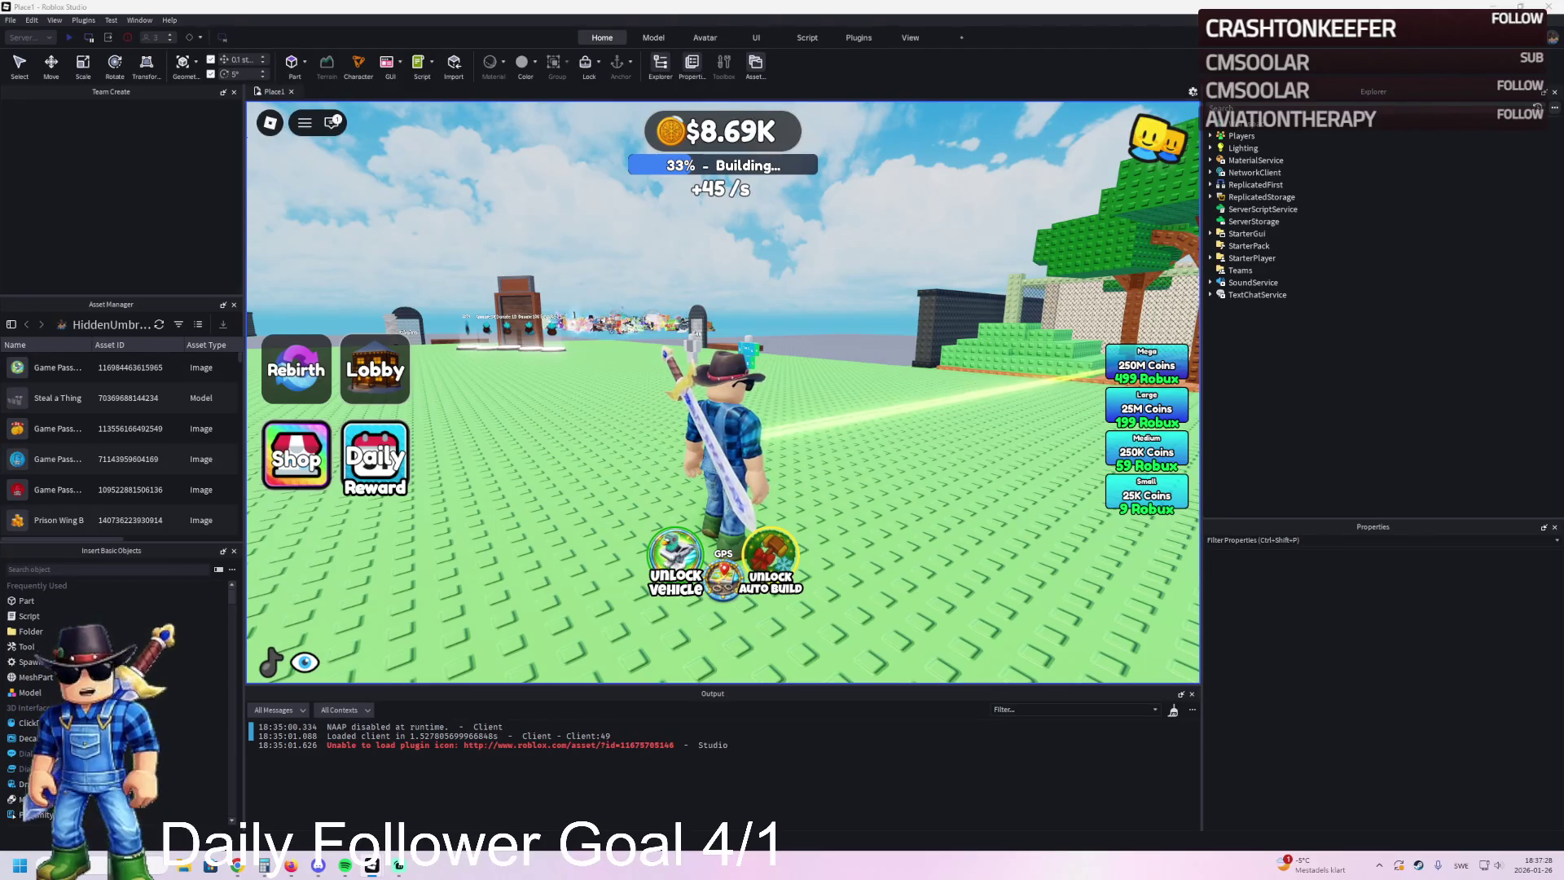
{"action": "key", "text": "super+d"}
{"action": "key", "text": "super+d"}
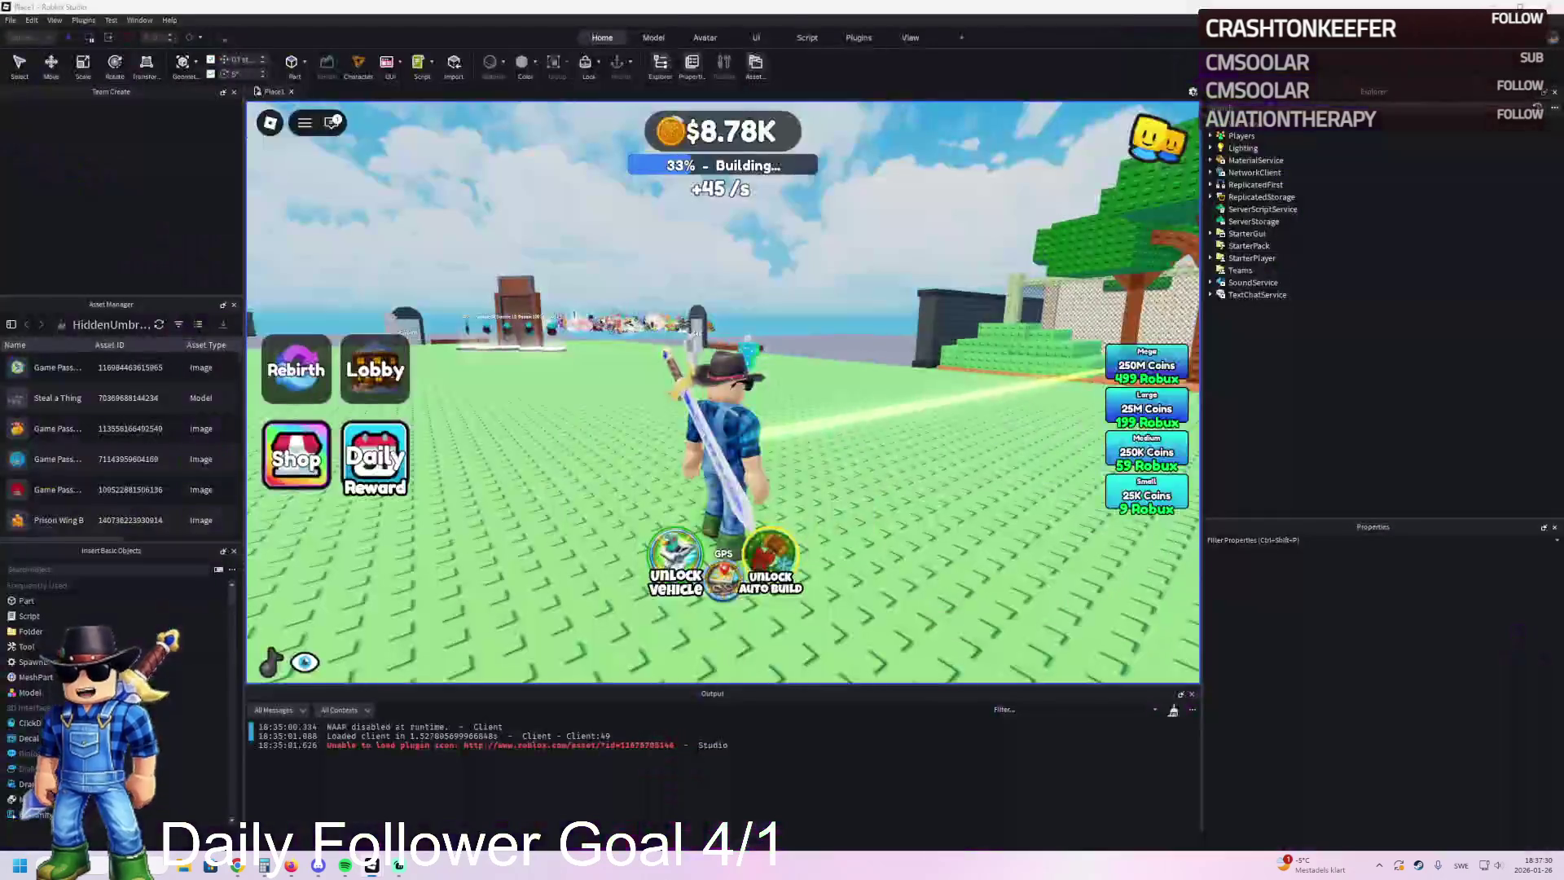
{"action": "left_click_drag", "start_coordinate": [565, 438], "coordinate": [653, 393]}
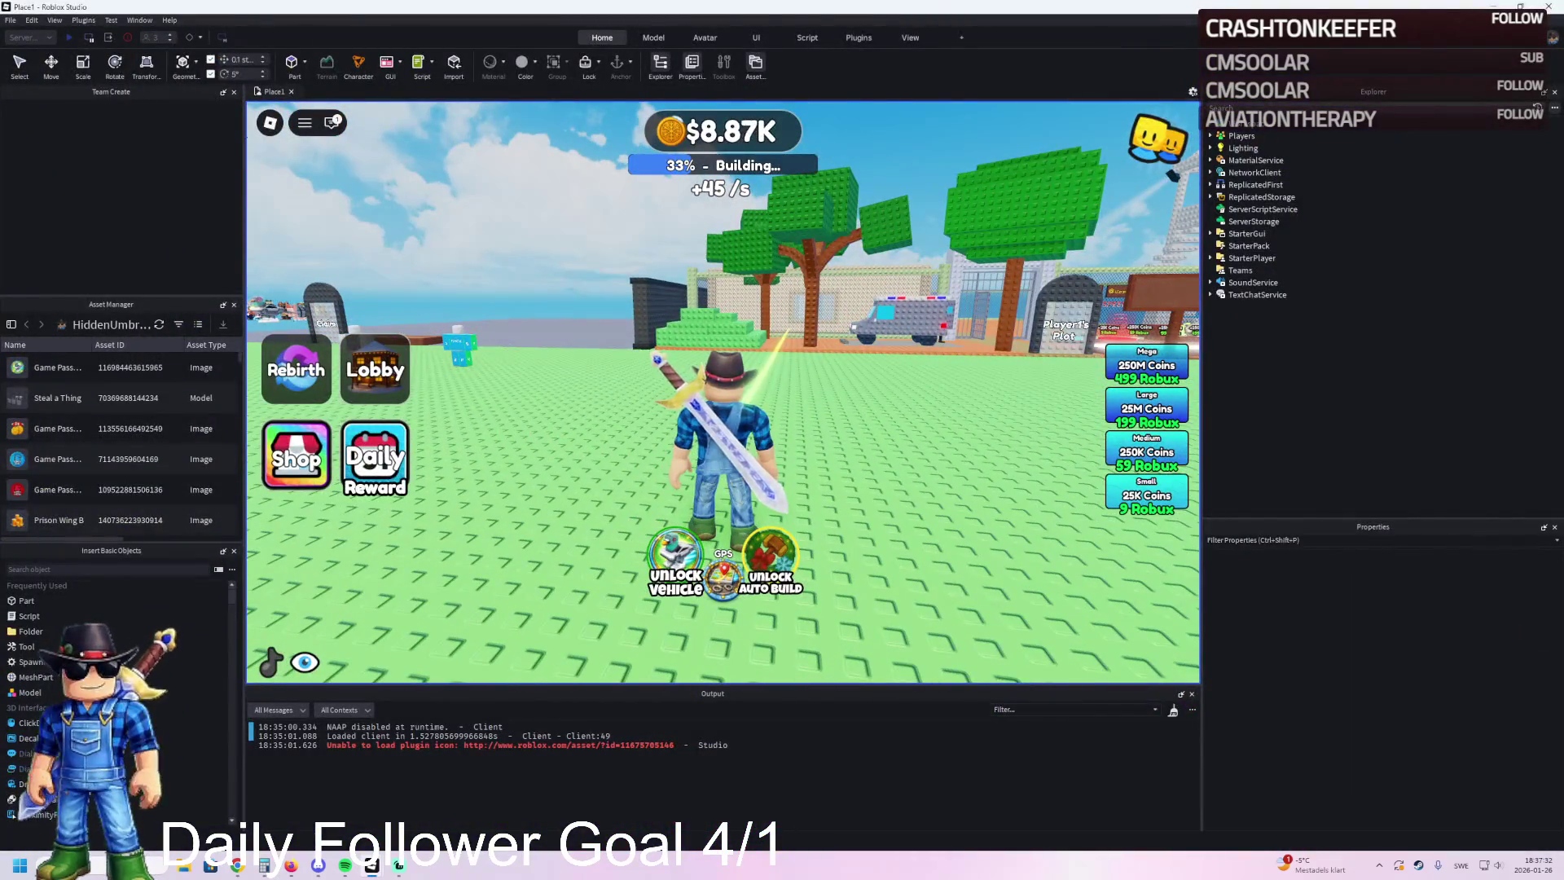
{"action": "key", "text": "alt+Tab"}
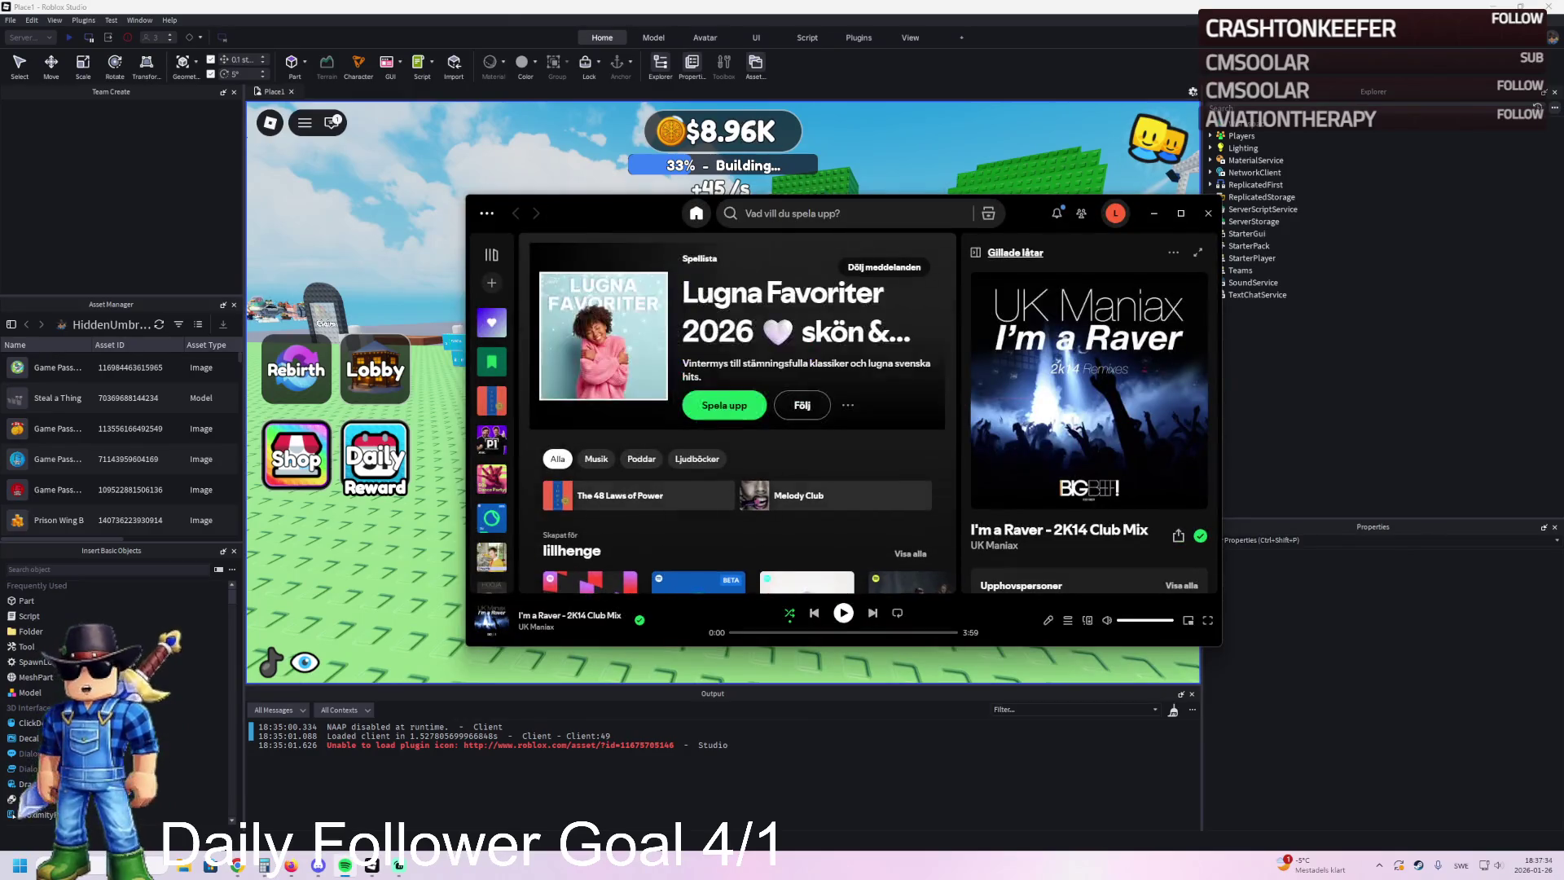
Step: Send Spotify behind the Roblox Studio window so the play-test is visible
{"action": "left_click", "coordinate": [314, 791]}
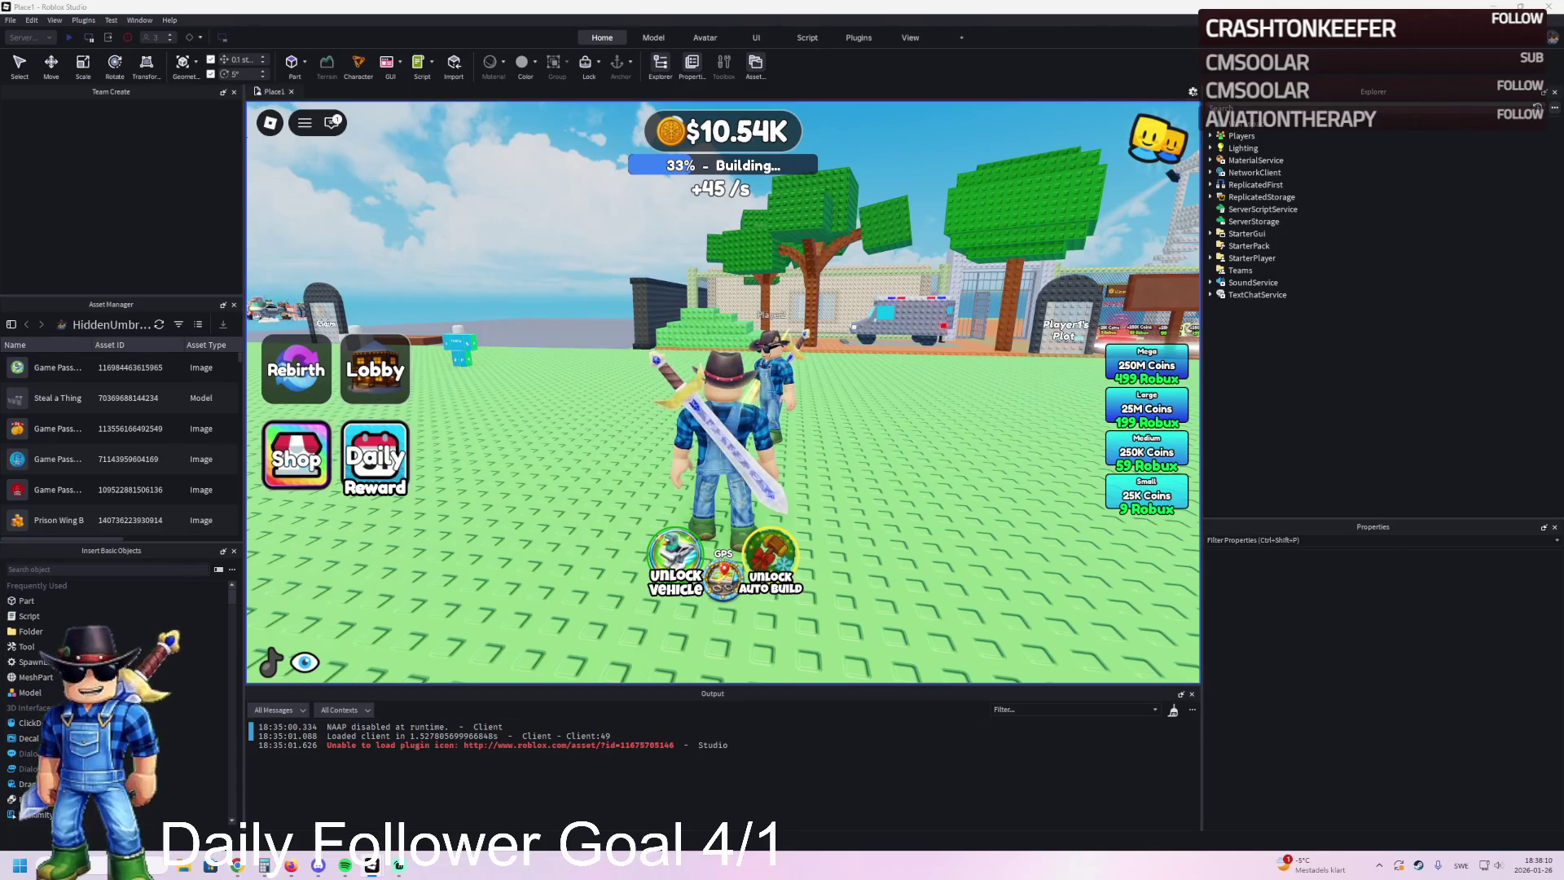
Step: Run around near the Aloura shop and the other player, tilt the camera, then stop the test
{"action": "key", "text": "w"}
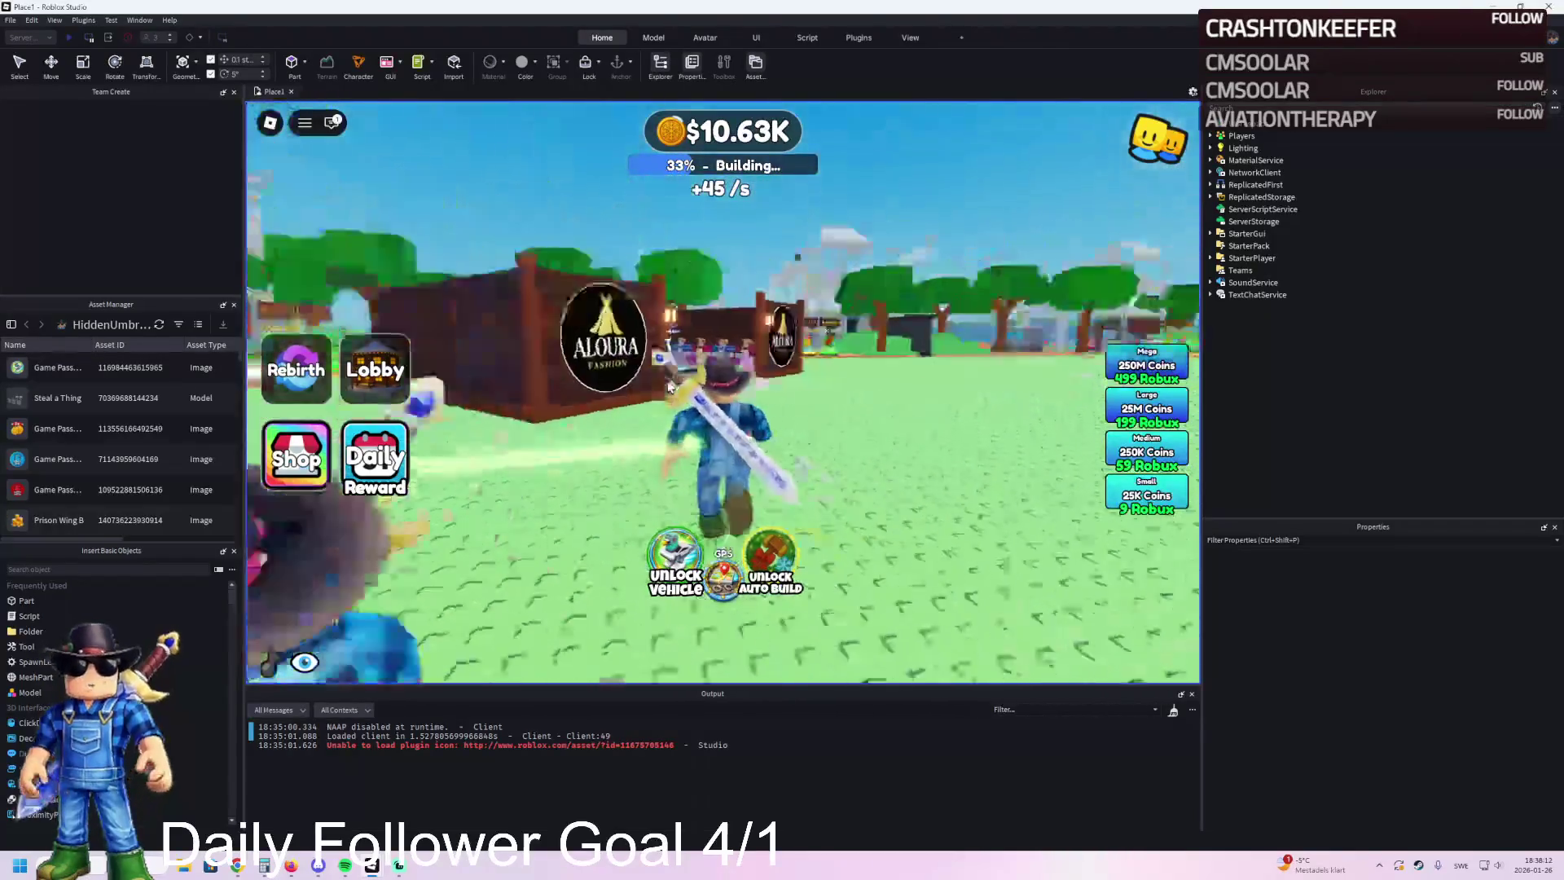
{"action": "key", "text": "a"}
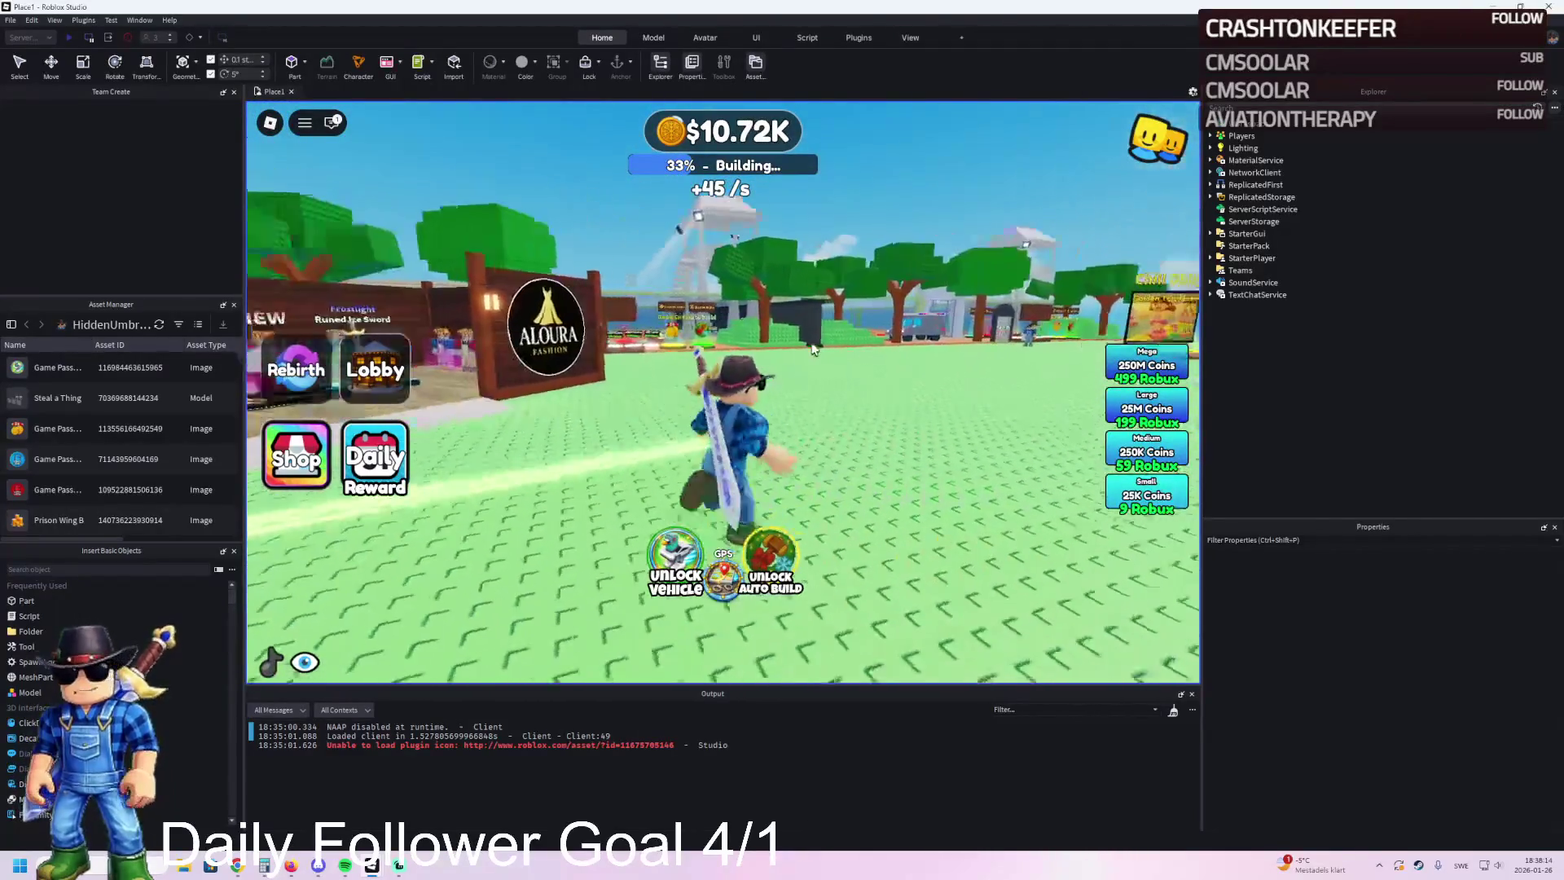
{"action": "key", "text": "a"}
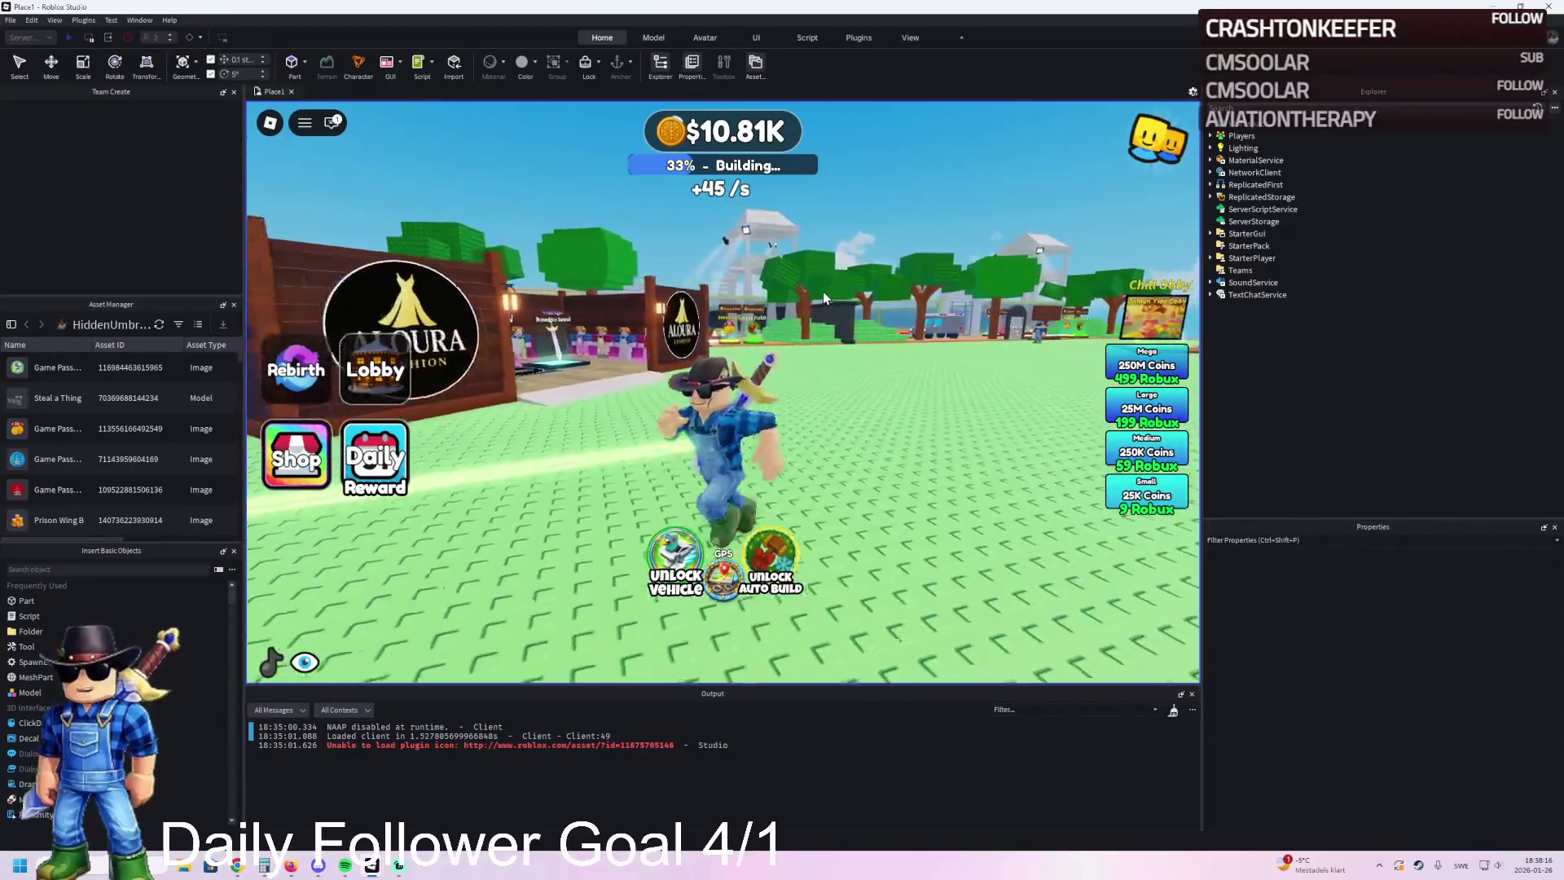
{"action": "key", "text": "s"}
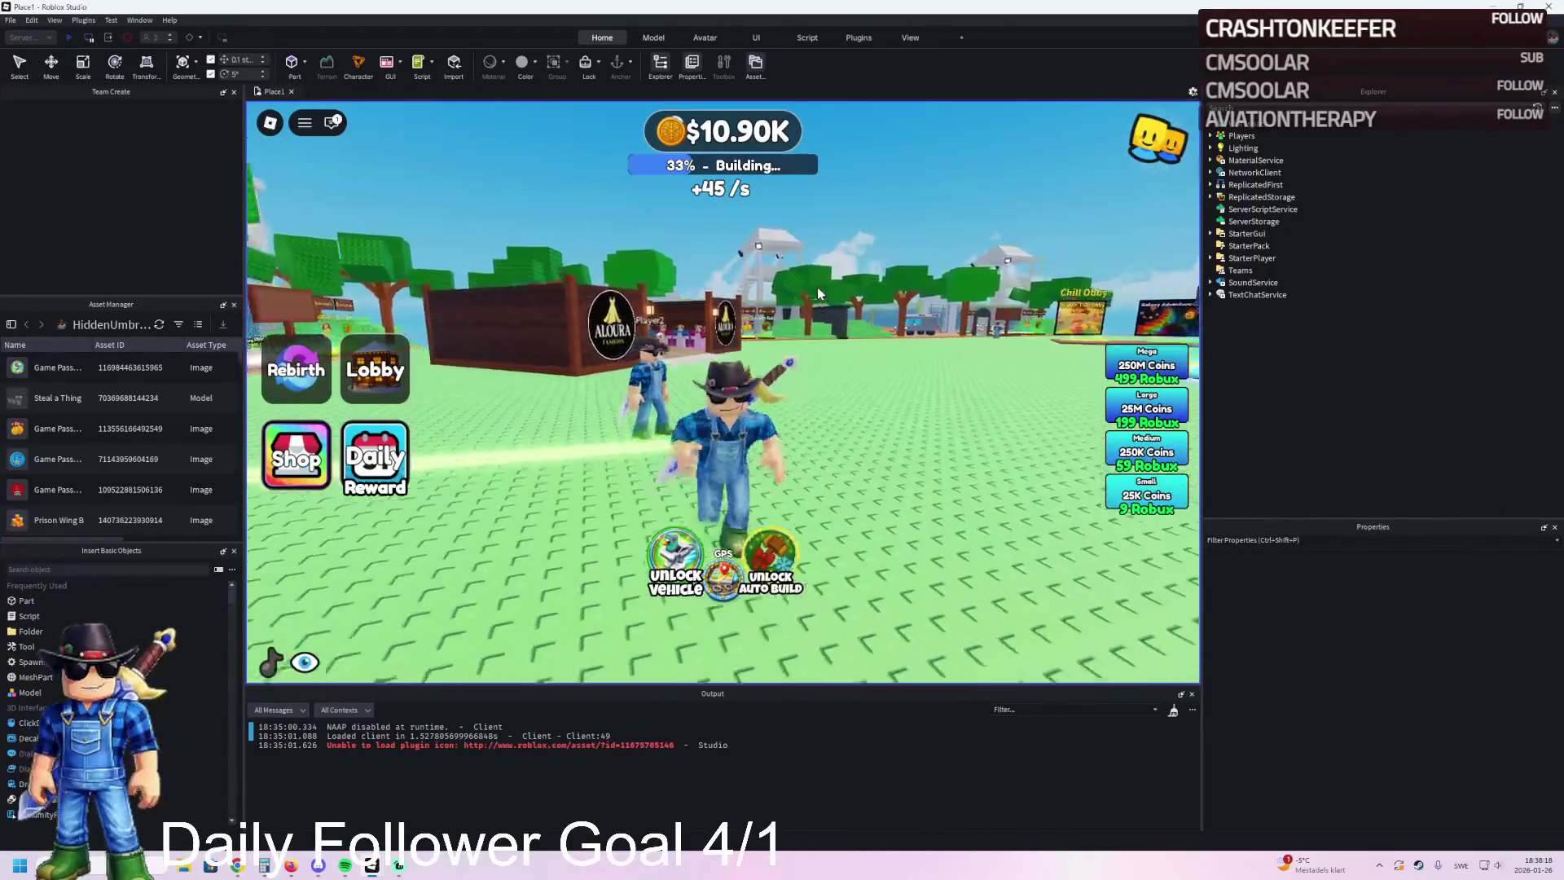
{"action": "key", "text": "w"}
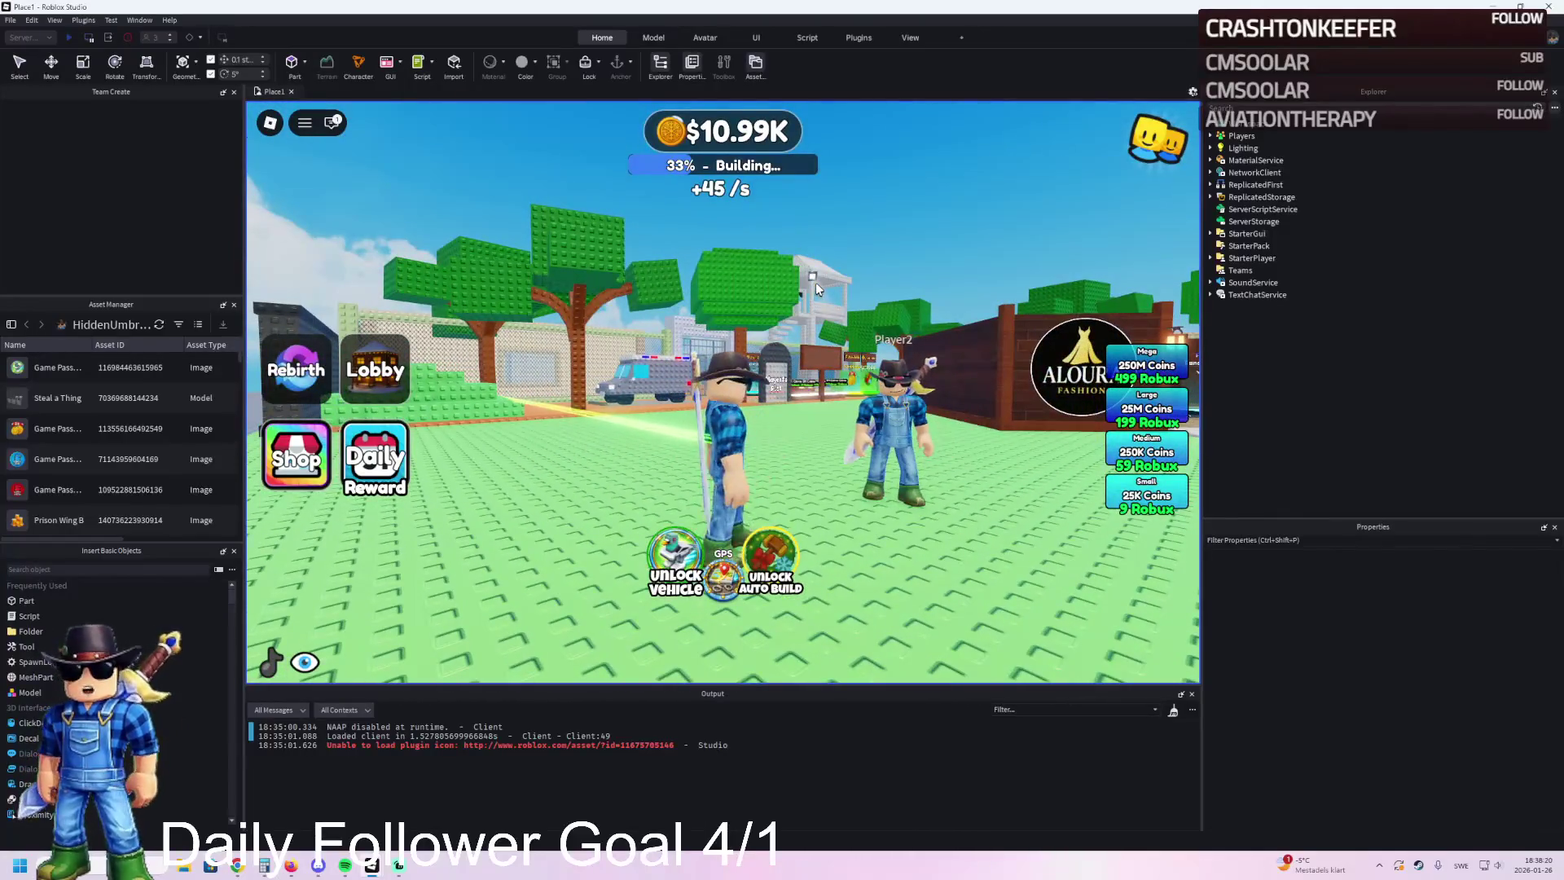
{"action": "key", "text": "w"}
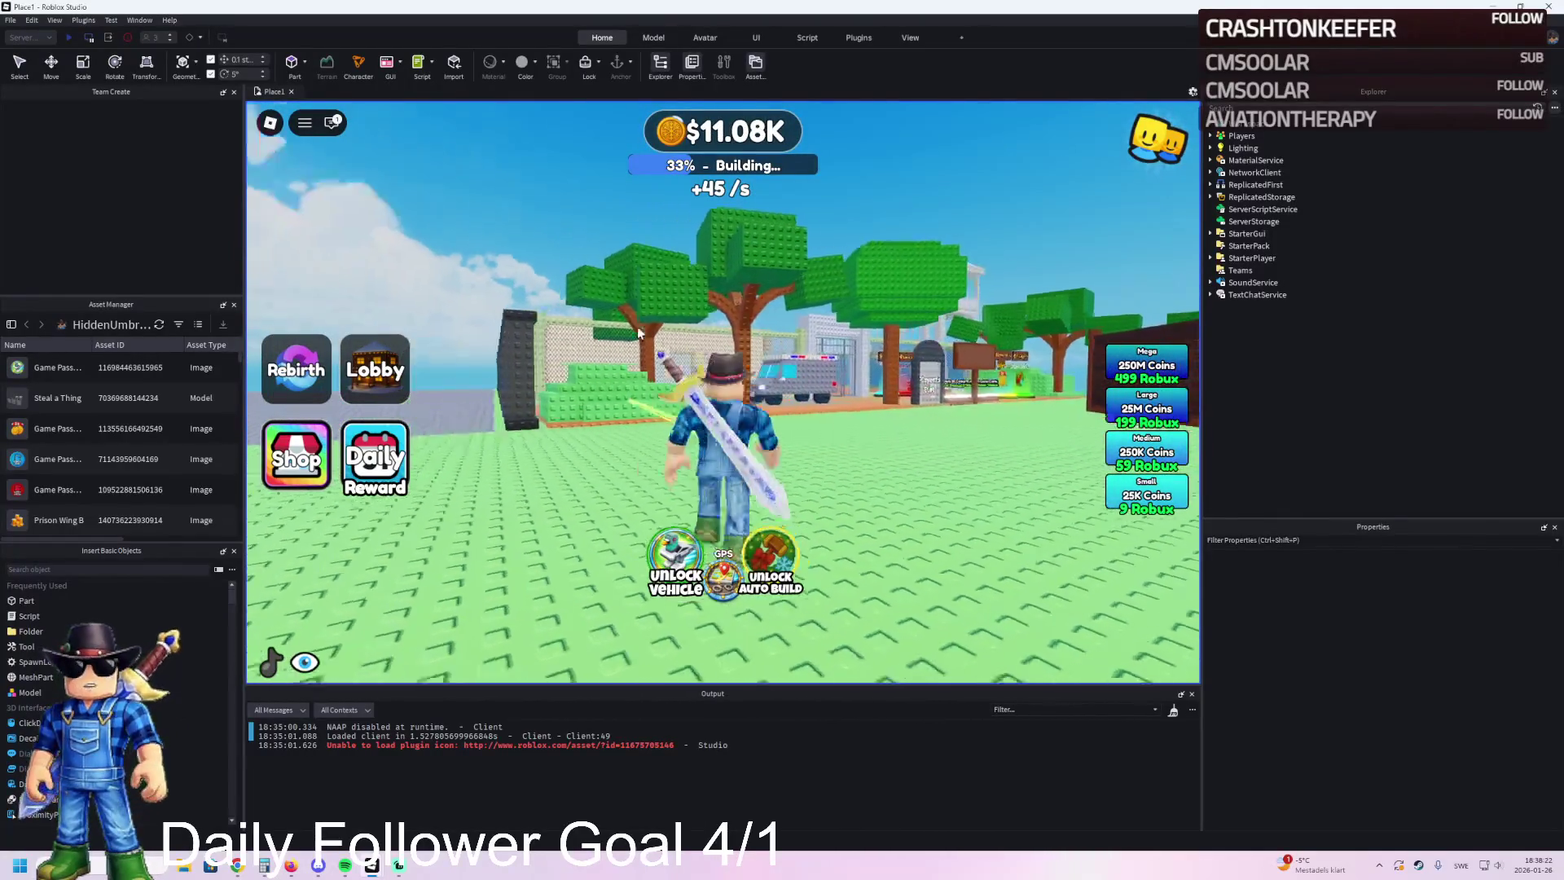
{"action": "key", "text": "w"}
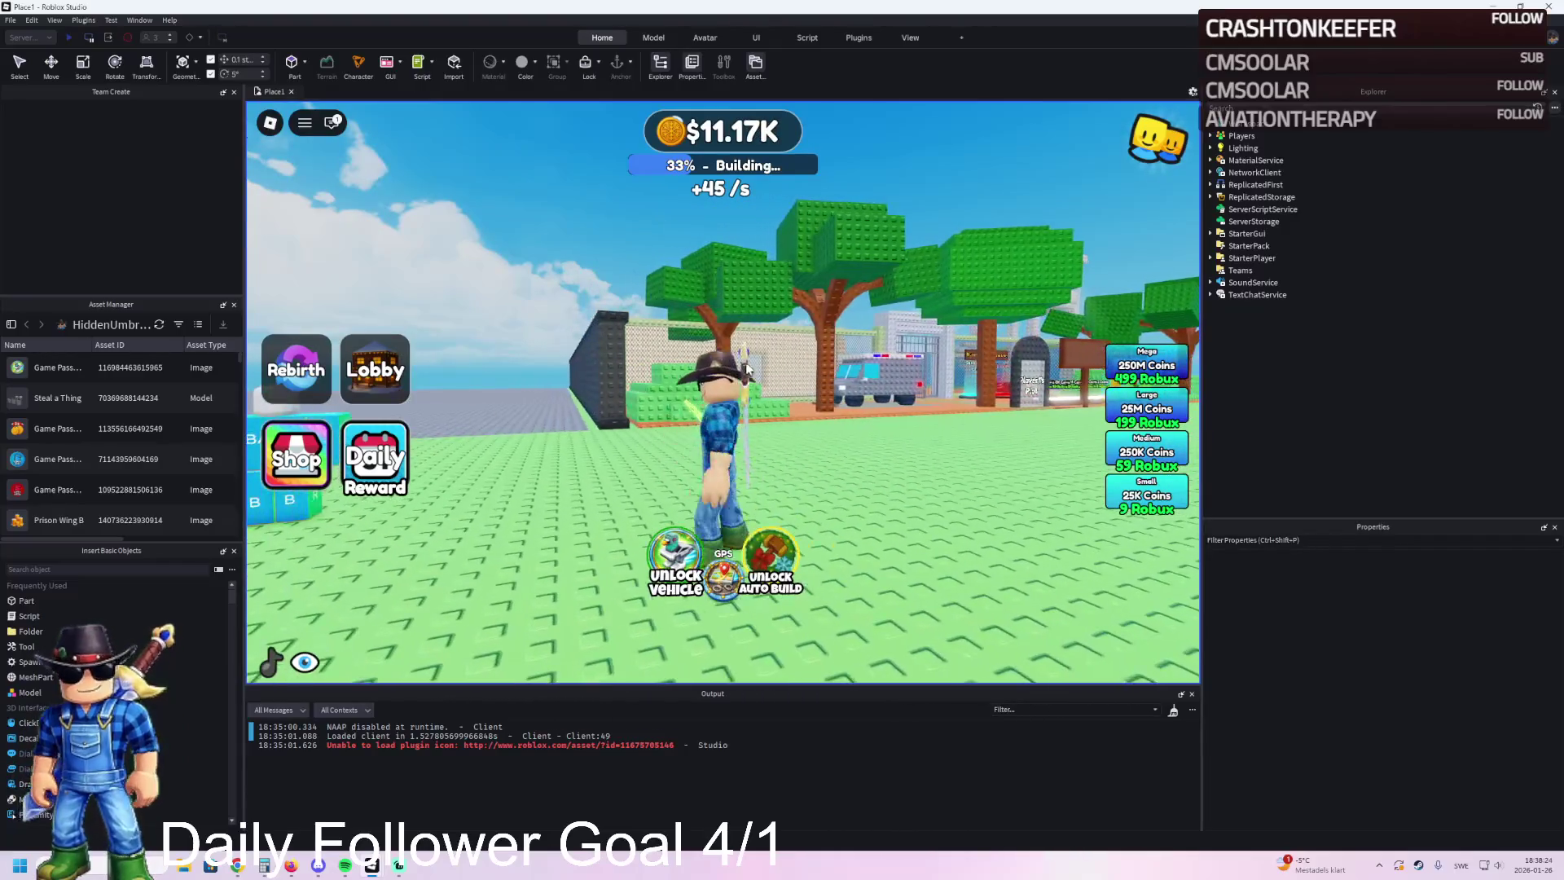
{"action": "left_click_drag", "start_coordinate": [668, 416], "coordinate": [685, 361]}
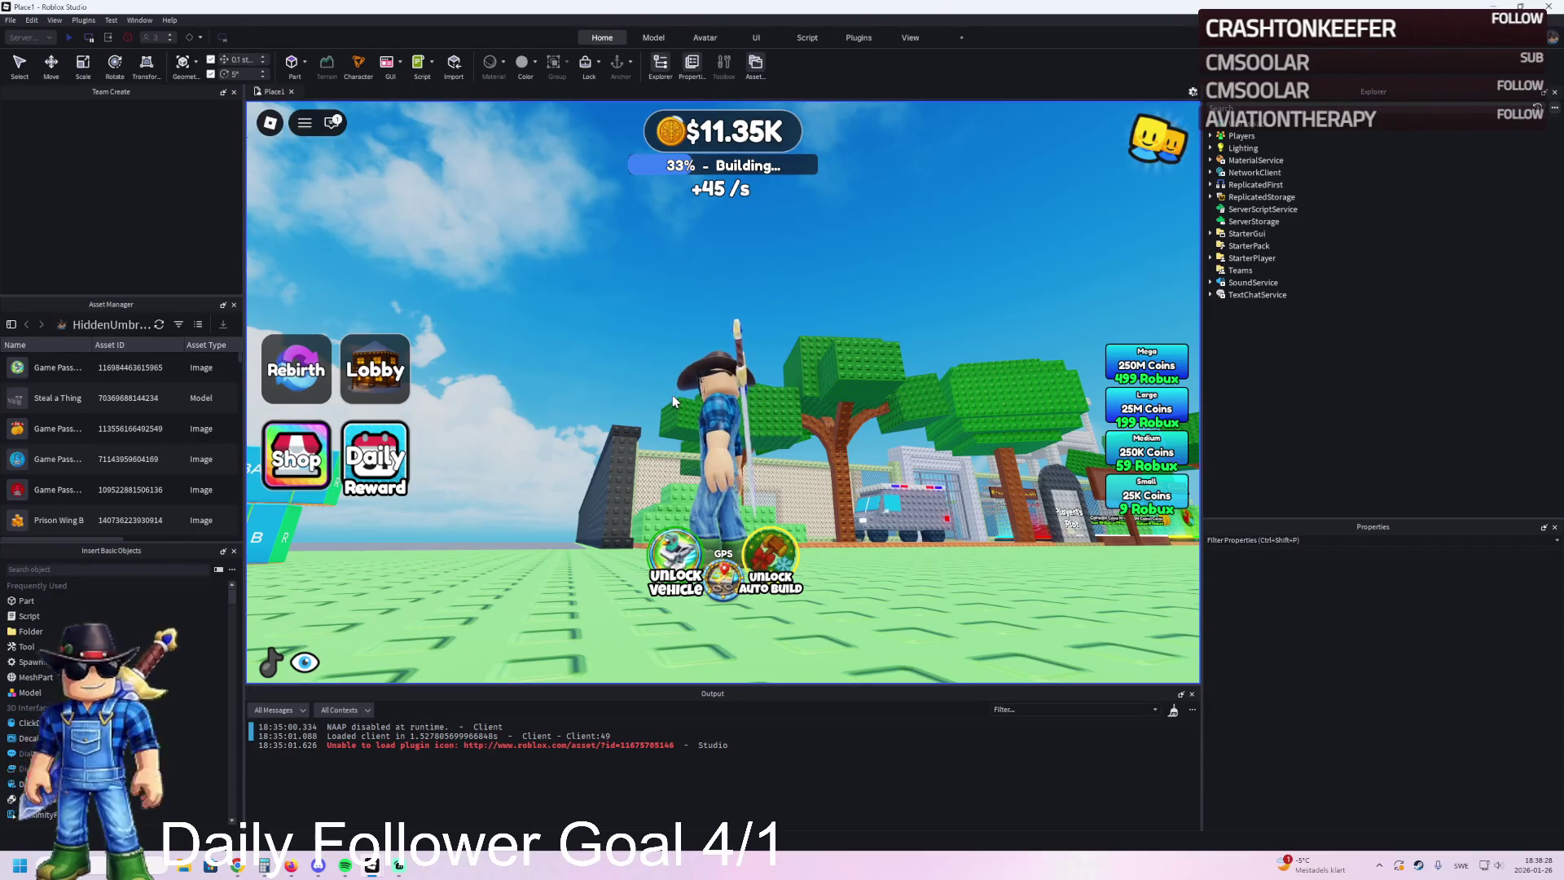
{"action": "mouse_move", "coordinate": [673, 399]}
{"action": "left_mouse_down"}
{"action": "mouse_move", "coordinate": [662, 322]}
{"action": "mouse_move", "coordinate": [608, 326]}
{"action": "left_mouse_up"}
{"action": "left_click", "coordinate": [135, 37]}
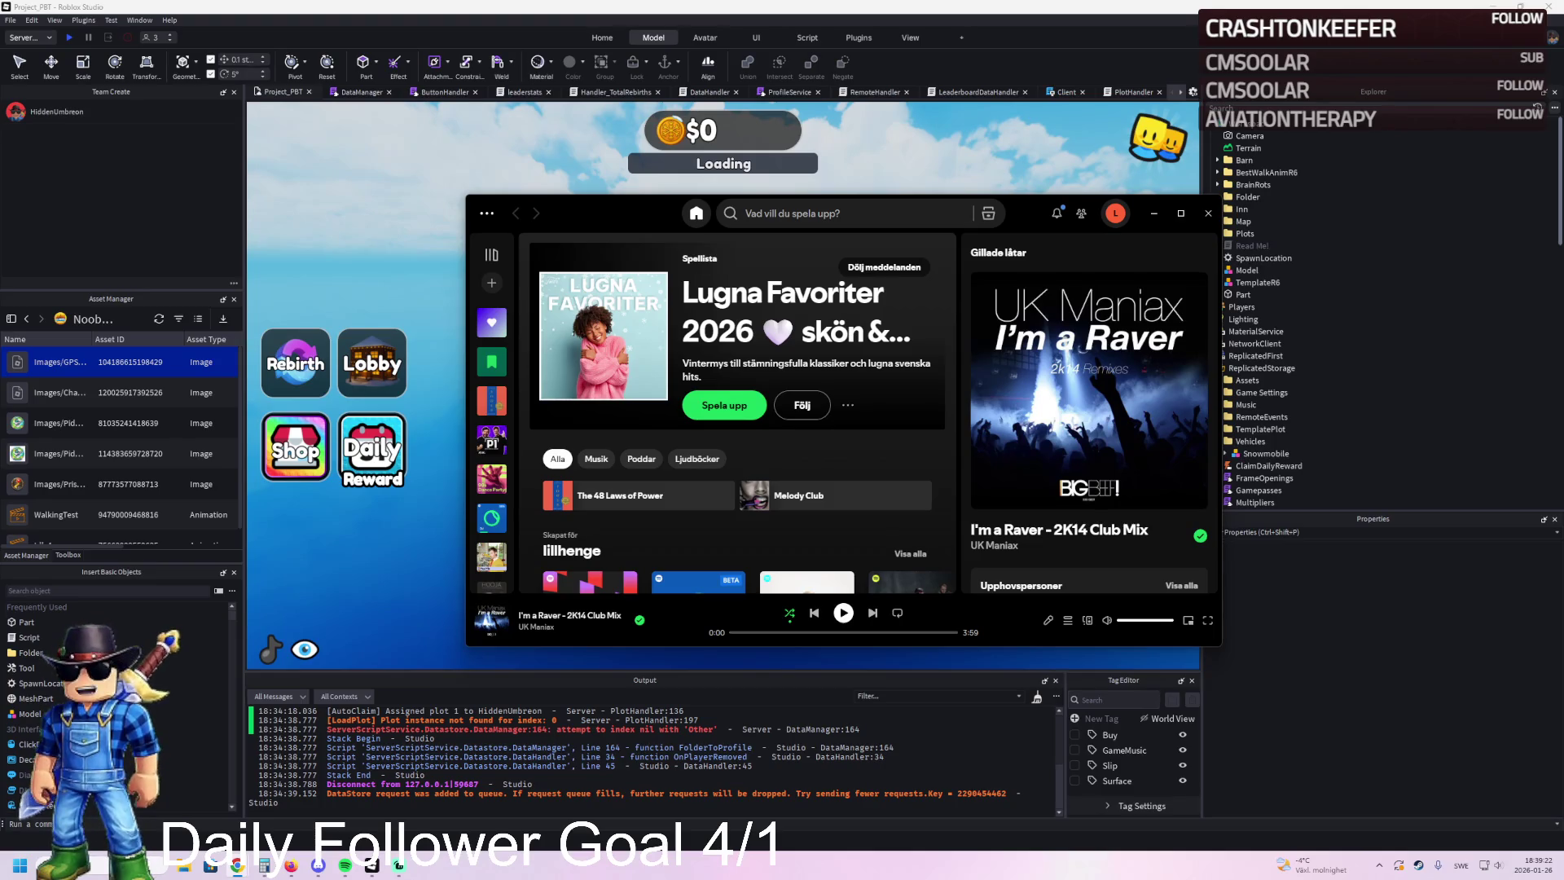
Step: Close Spotify, drag TemplatePlot from ReplicatedStorage into Workspace, and fly toward it
{"action": "left_click", "coordinate": [1208, 213]}
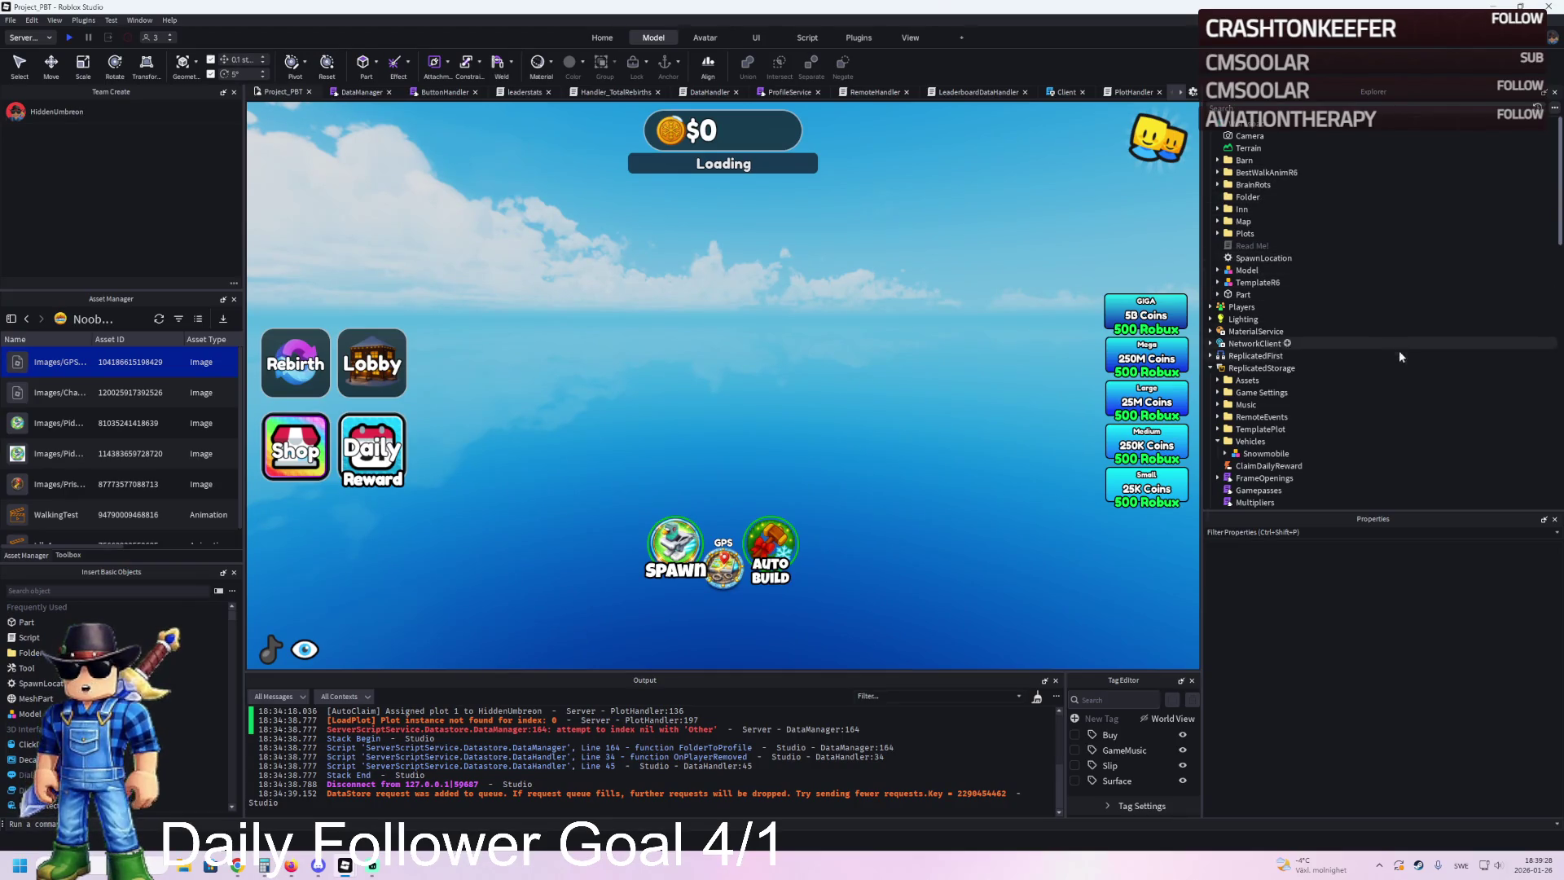
{"action": "left_click_drag", "start_coordinate": [1260, 429], "coordinate": [1262, 127]}
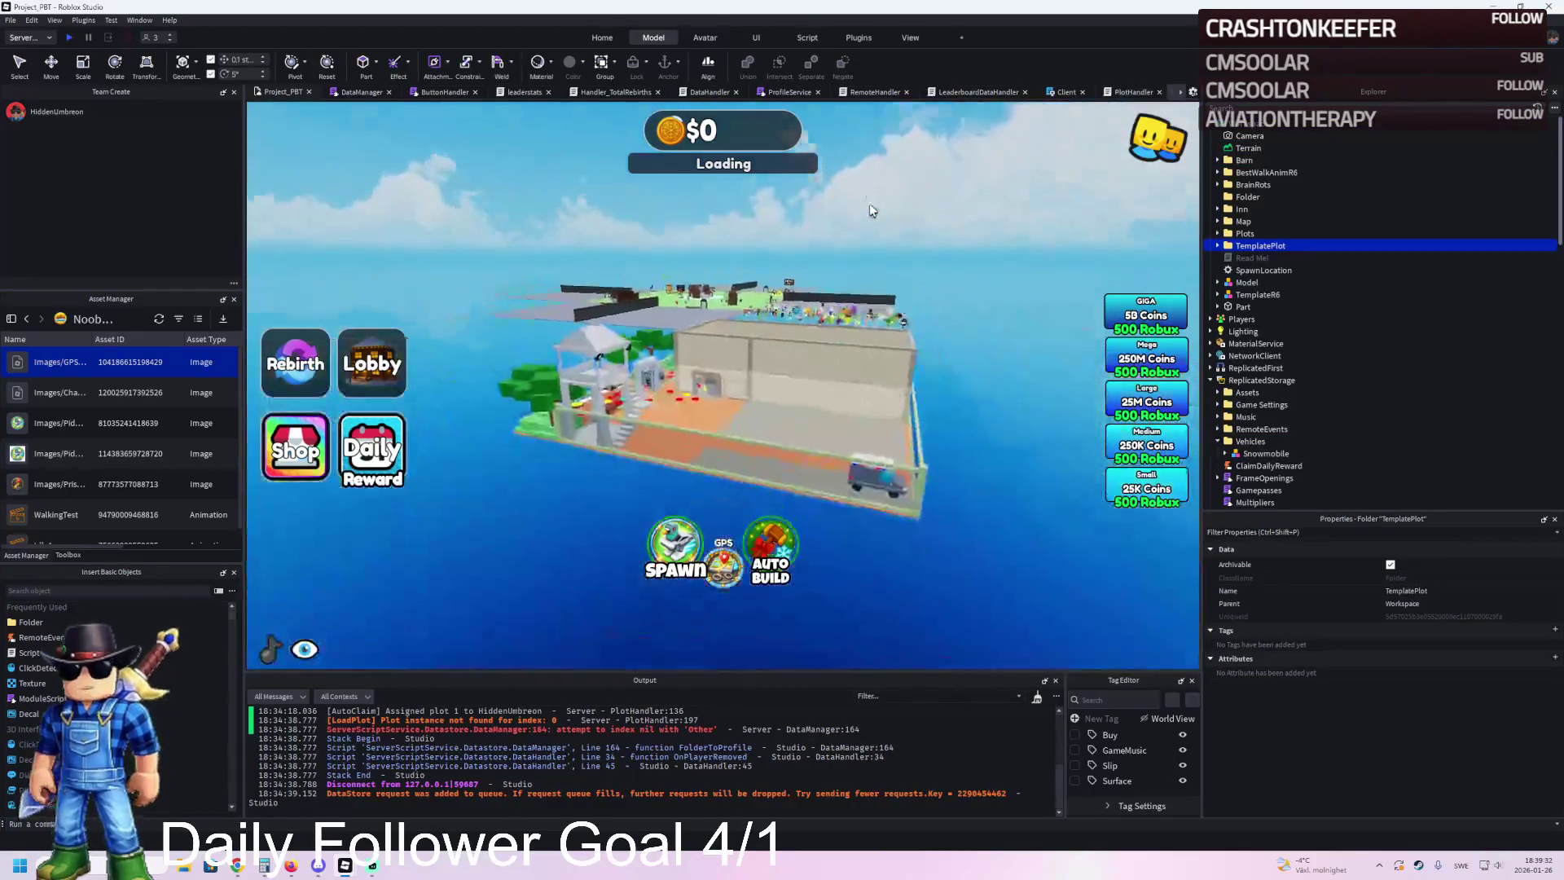
{"action": "key", "text": "w"}
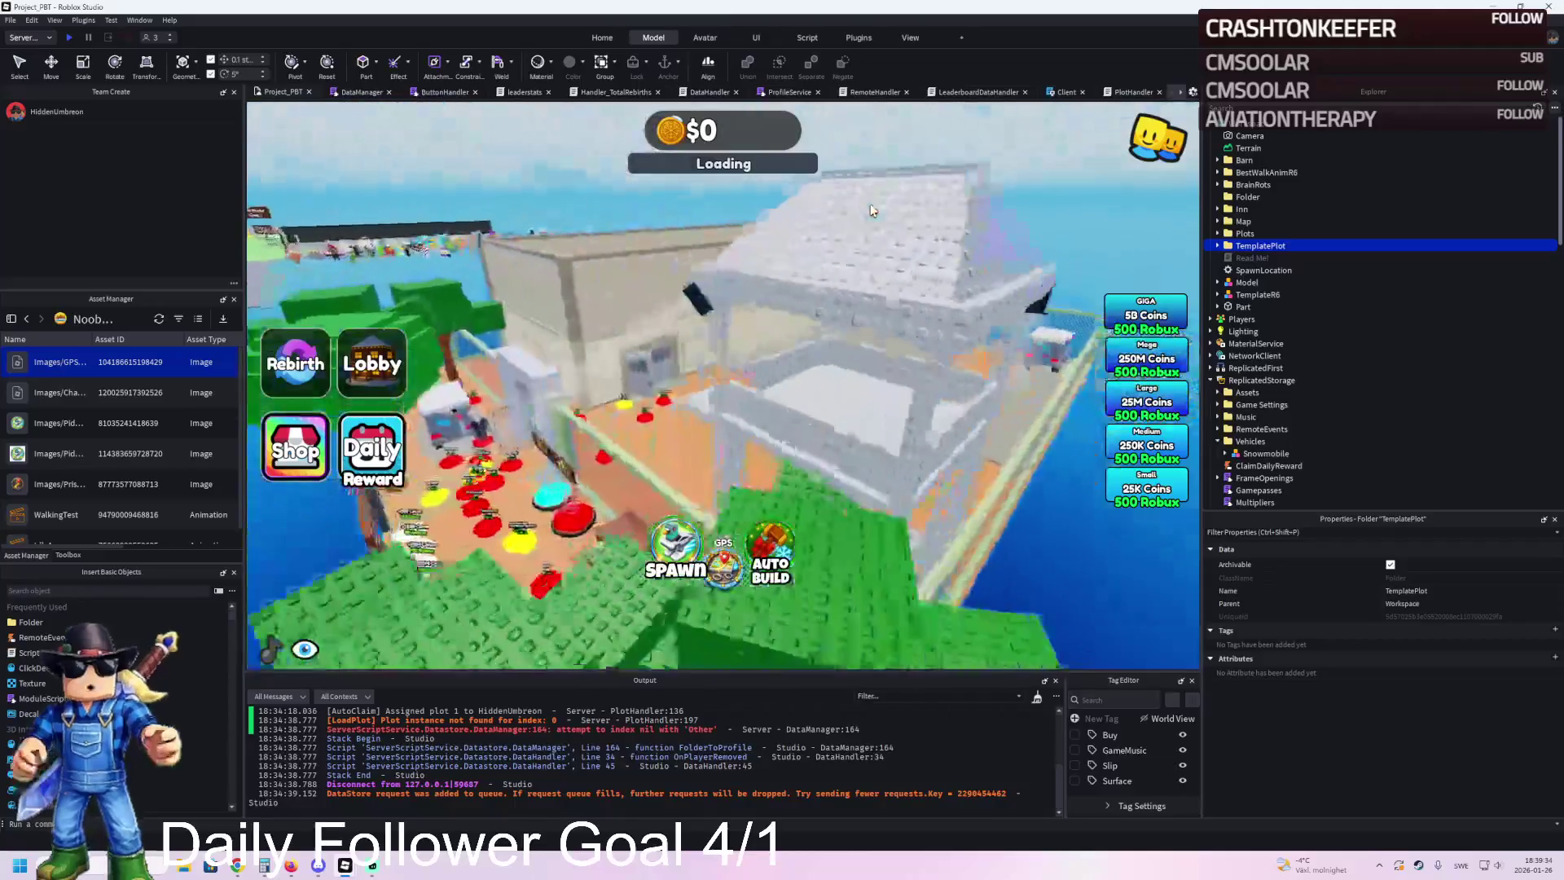